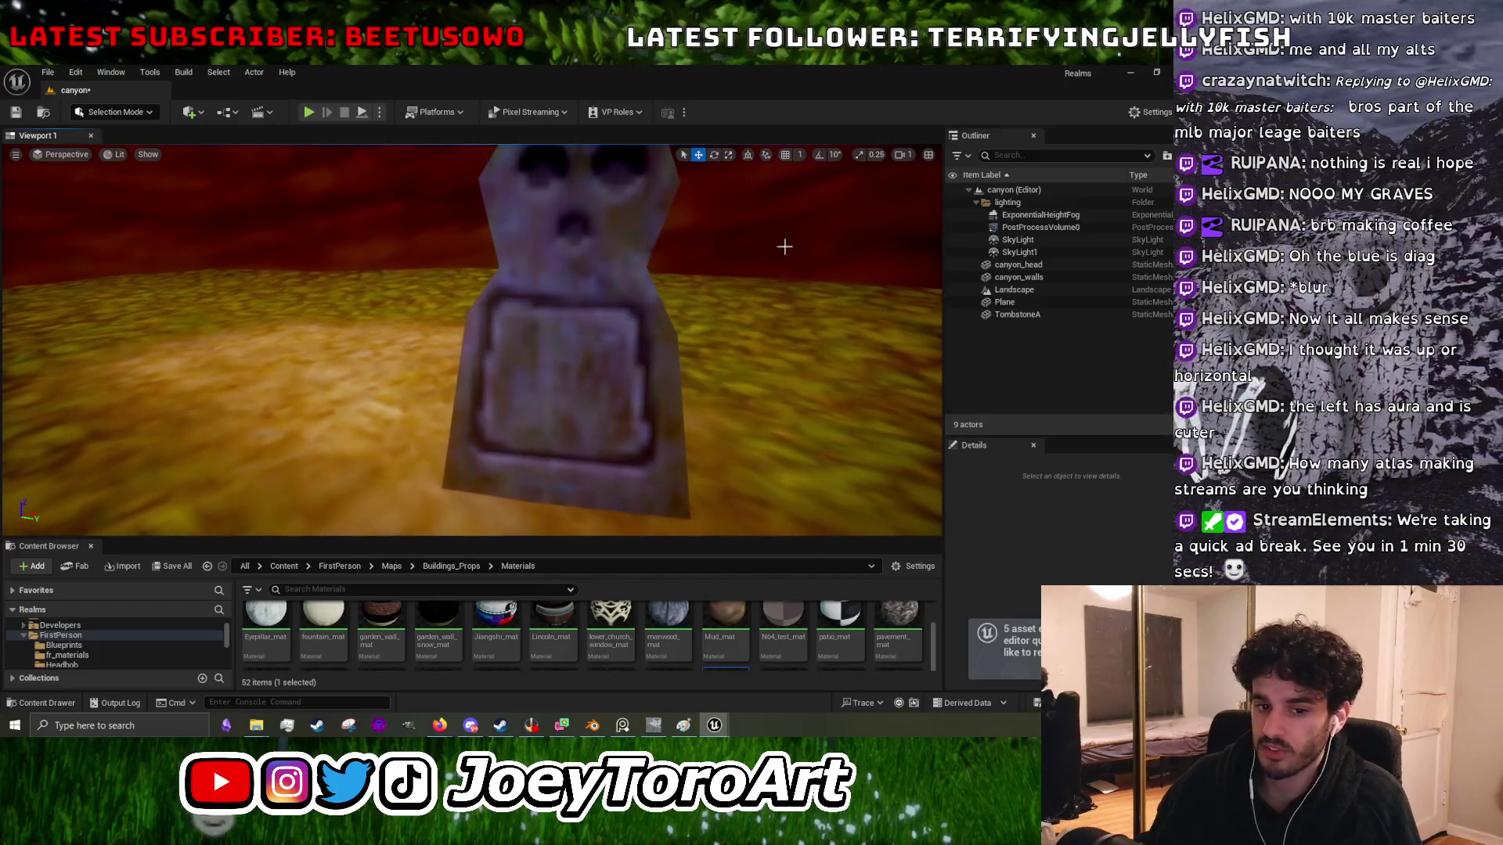
- Switch from the Unreal Editor back to the 64×64 TombstoneA texture in GIMP
key(alt+Tab)
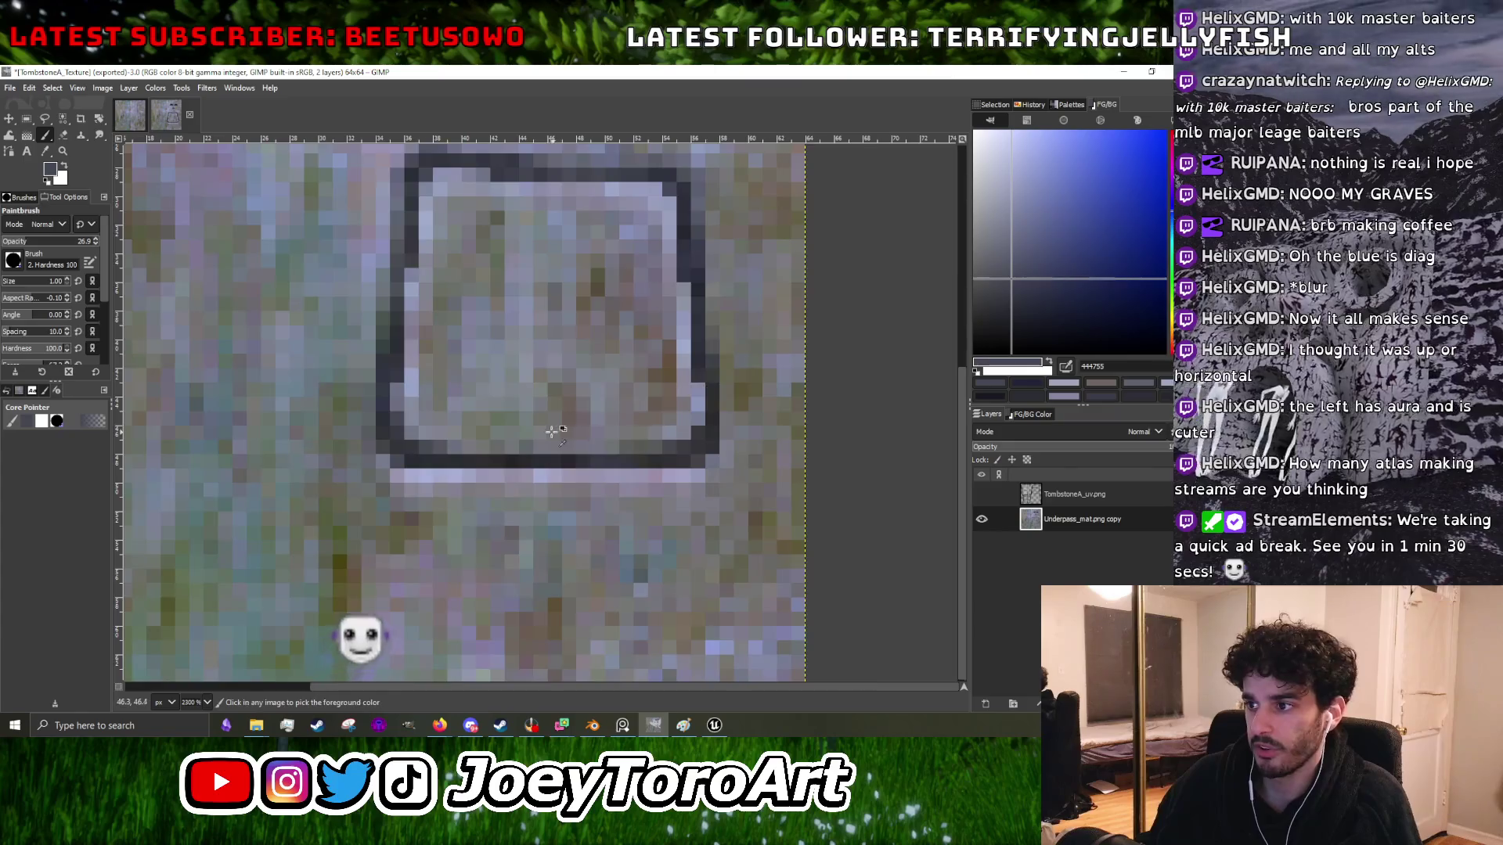
- Sample the carved band's dark grey and repaint the plaque's left outline pixel by pixel
scroll(469, 431, down, 3)
scroll(452, 439, up, 5)
scroll(660, 398, up, 2)
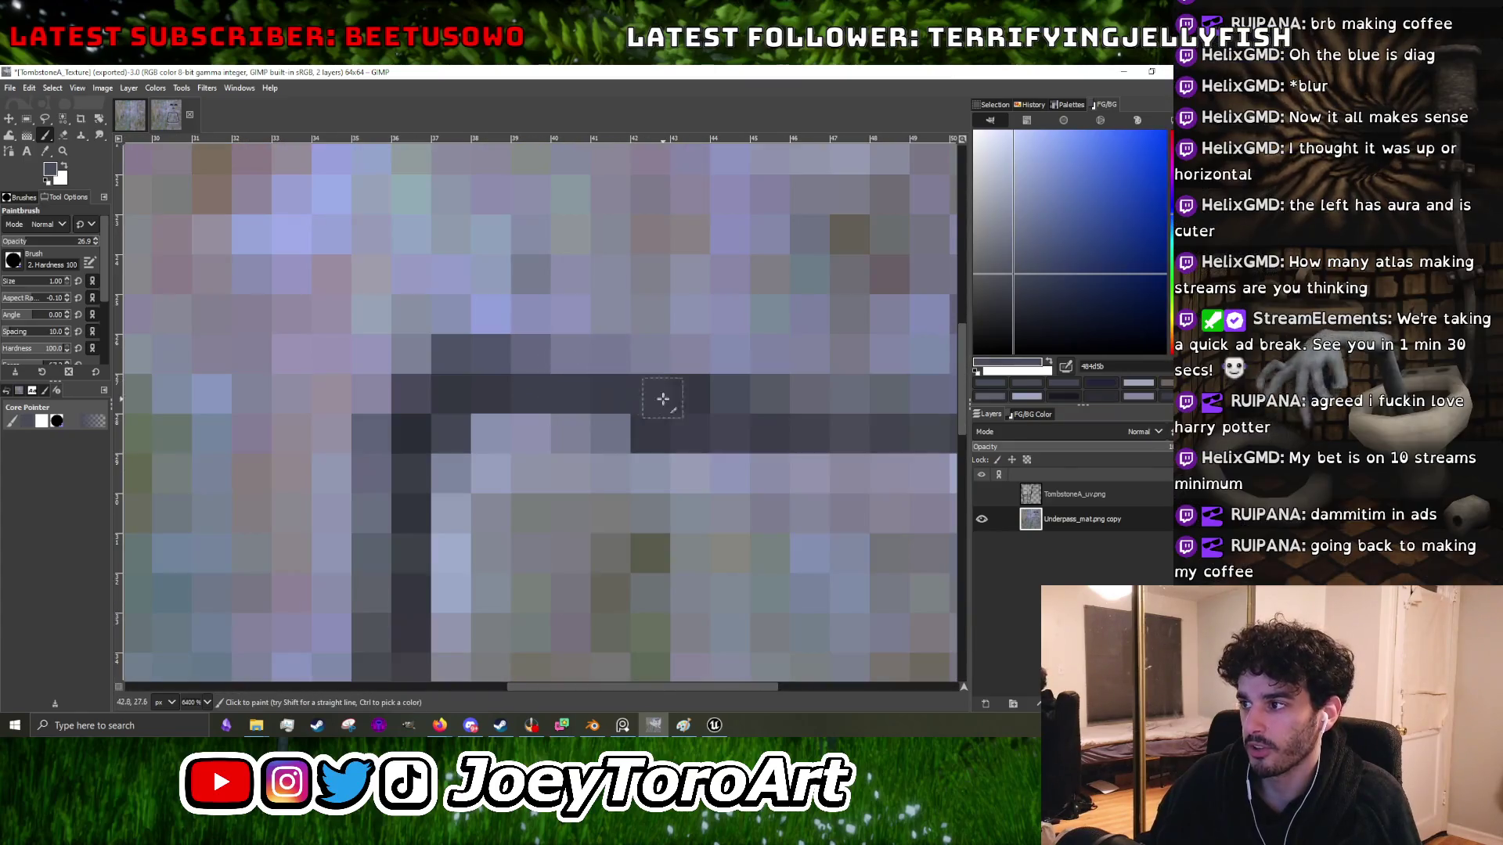
ctrl+click(384, 438)
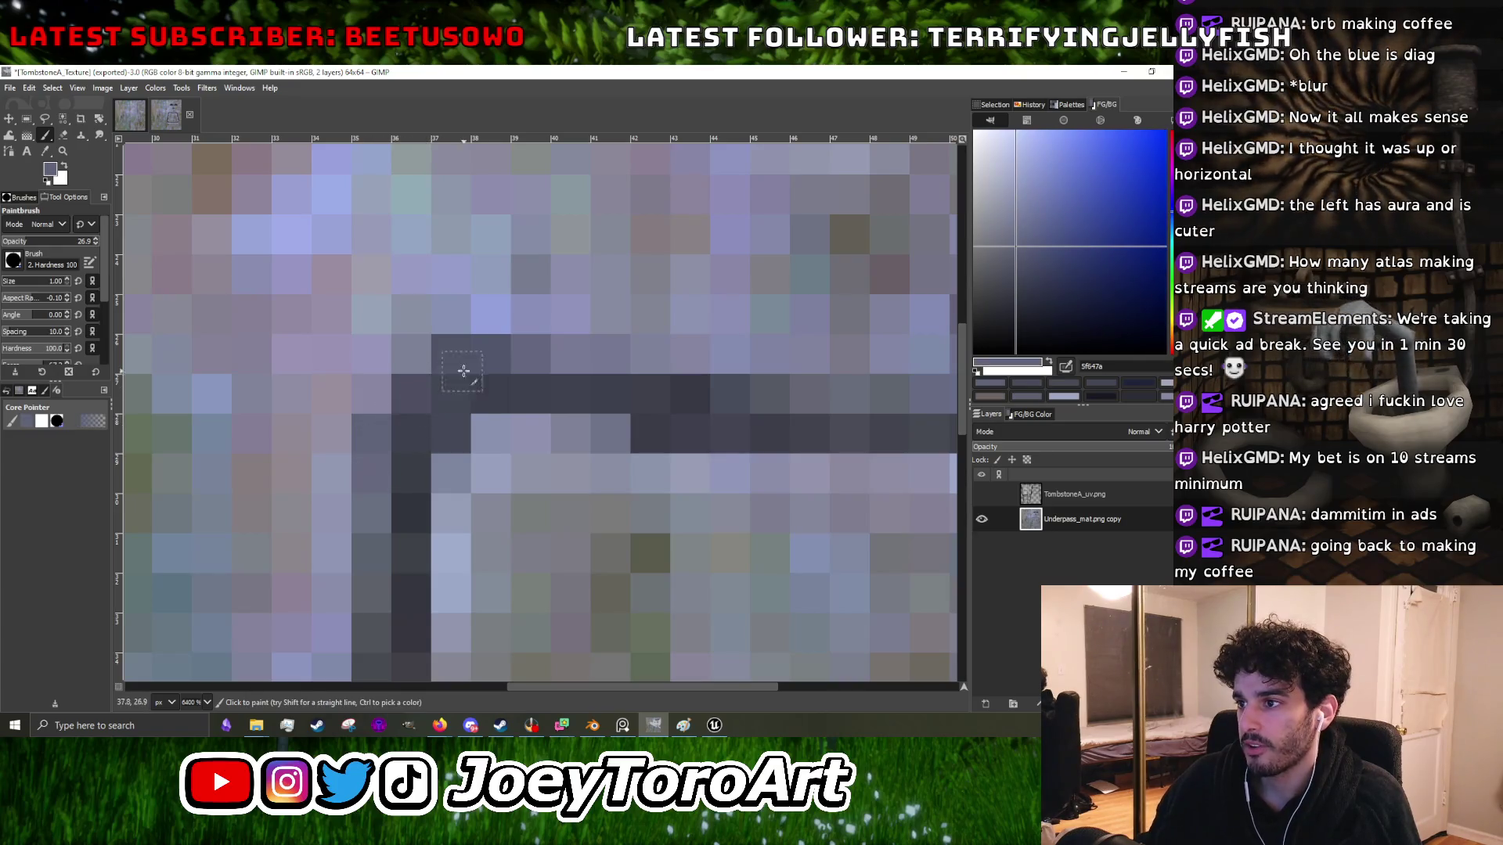
scroll(461, 372, down, 1)
scroll(436, 446, down, 2)
scroll(440, 466, up, 3)
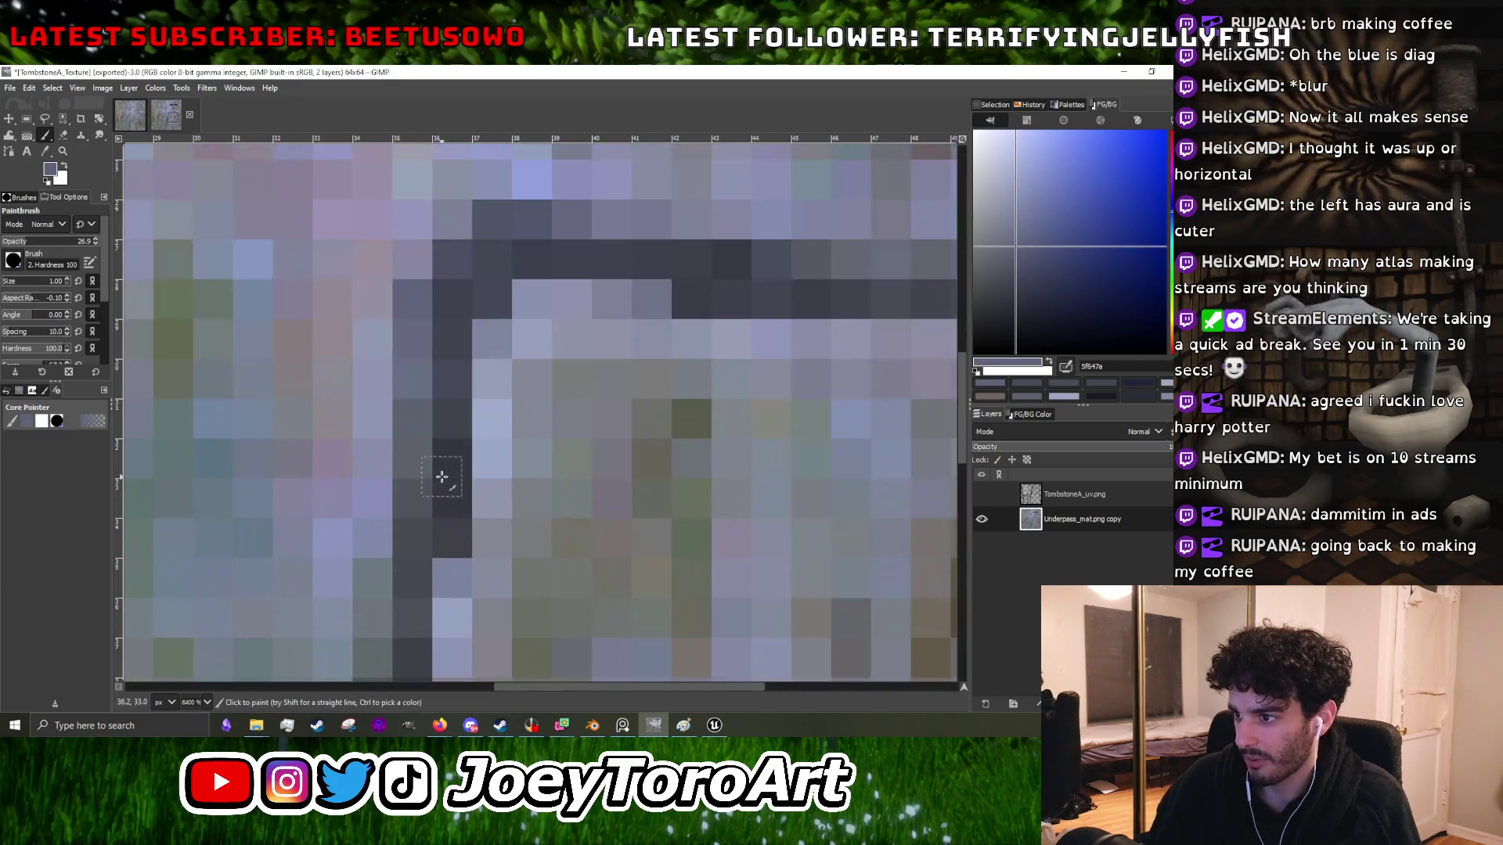
scroll(436, 504, down, 2)
scroll(446, 543, up, 2)
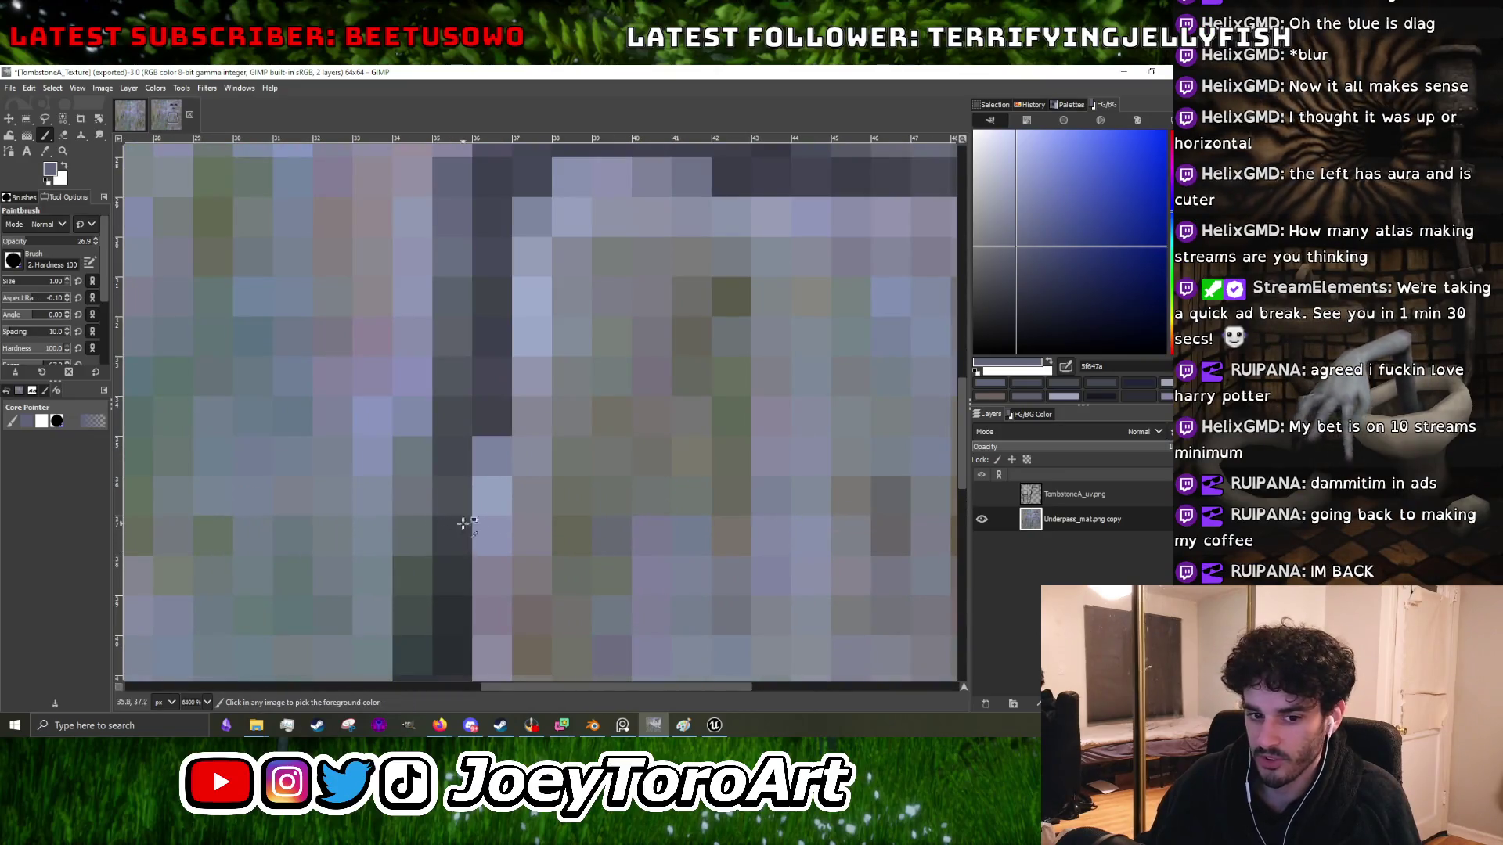
scroll(457, 526, down, 2)
scroll(438, 543, up, 2)
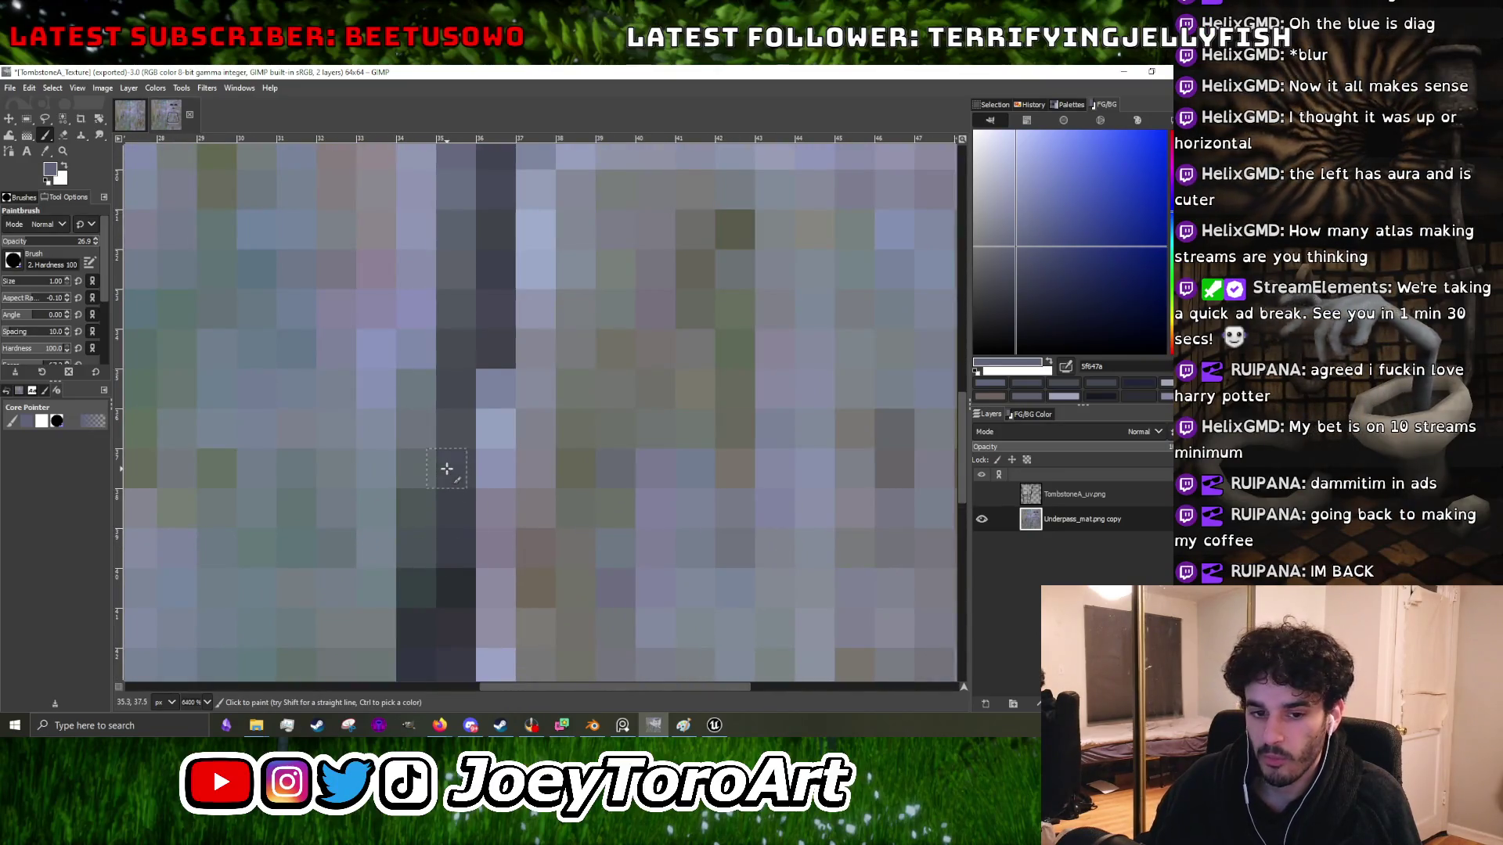
scroll(446, 468, down, 2)
scroll(463, 494, up, 2)
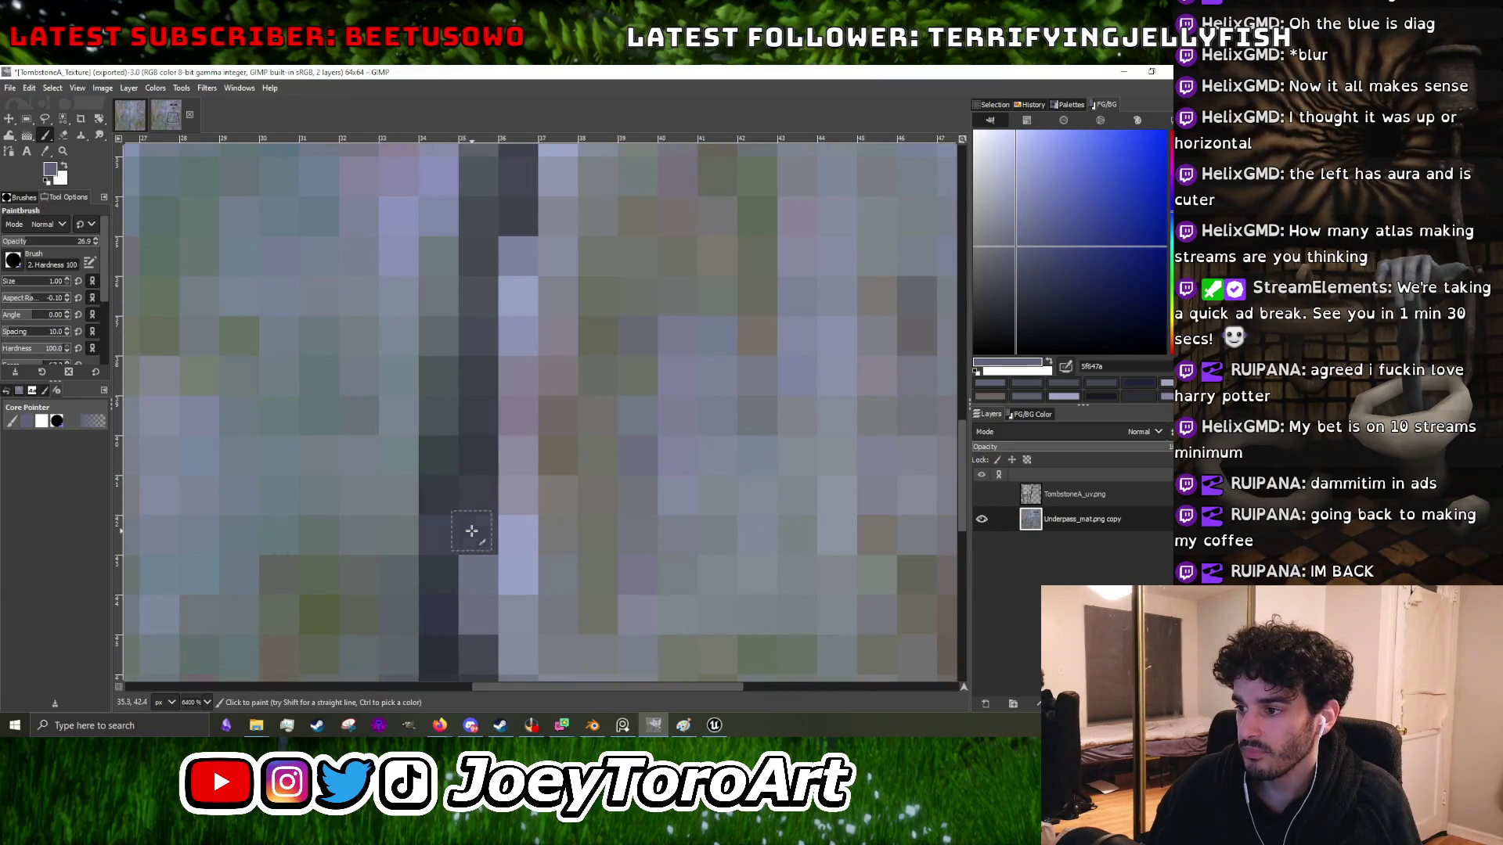
scroll(472, 531, down, 2)
scroll(470, 454, up, 2)
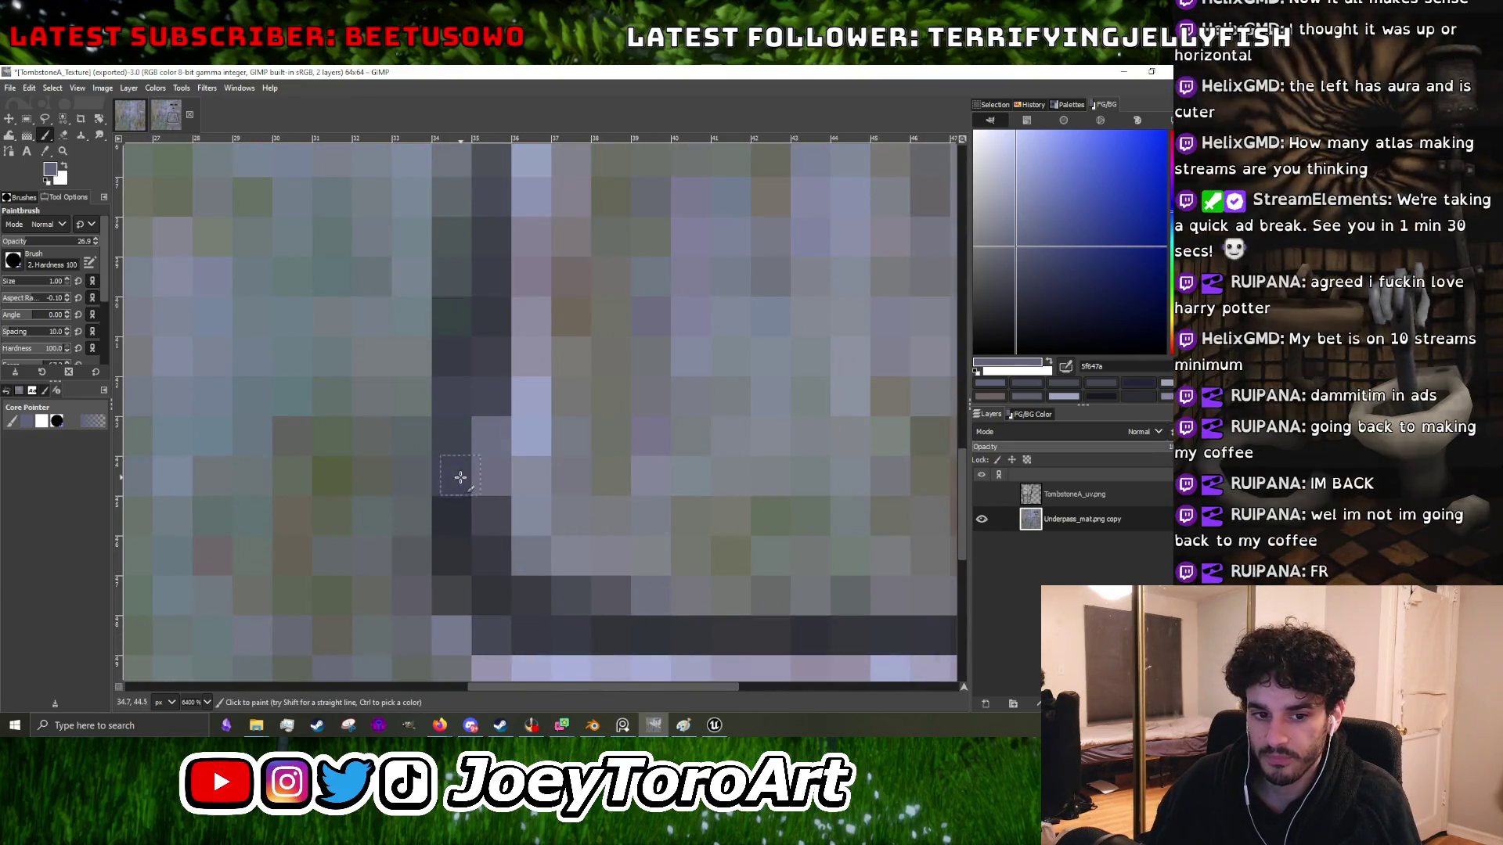
scroll(466, 517, down, 1)
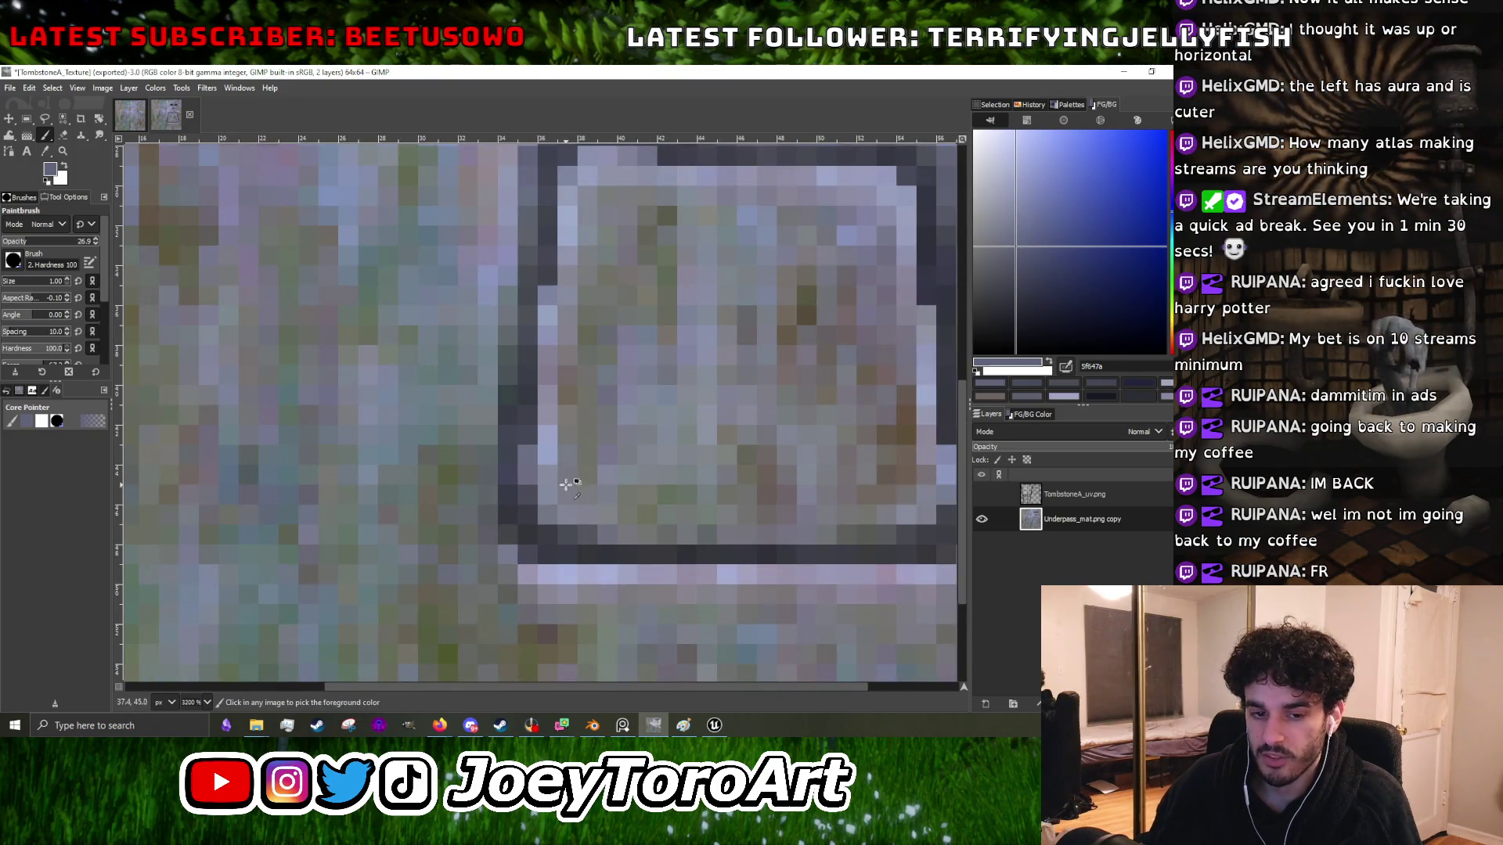
scroll(568, 481, up, 2)
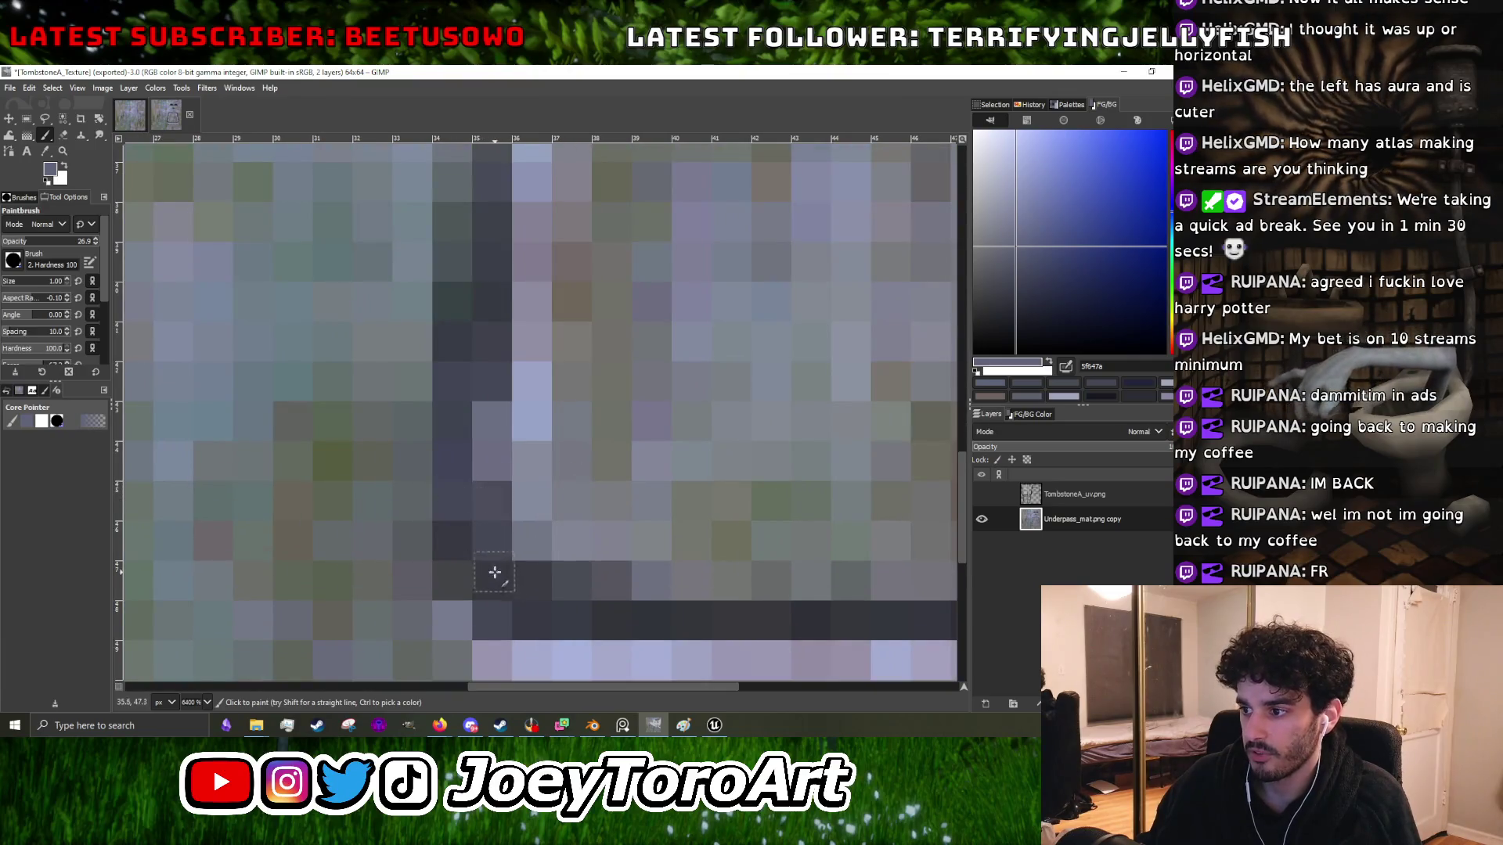
scroll(548, 554, down, 1)
scroll(530, 598, up, 1)
scroll(566, 600, down, 1)
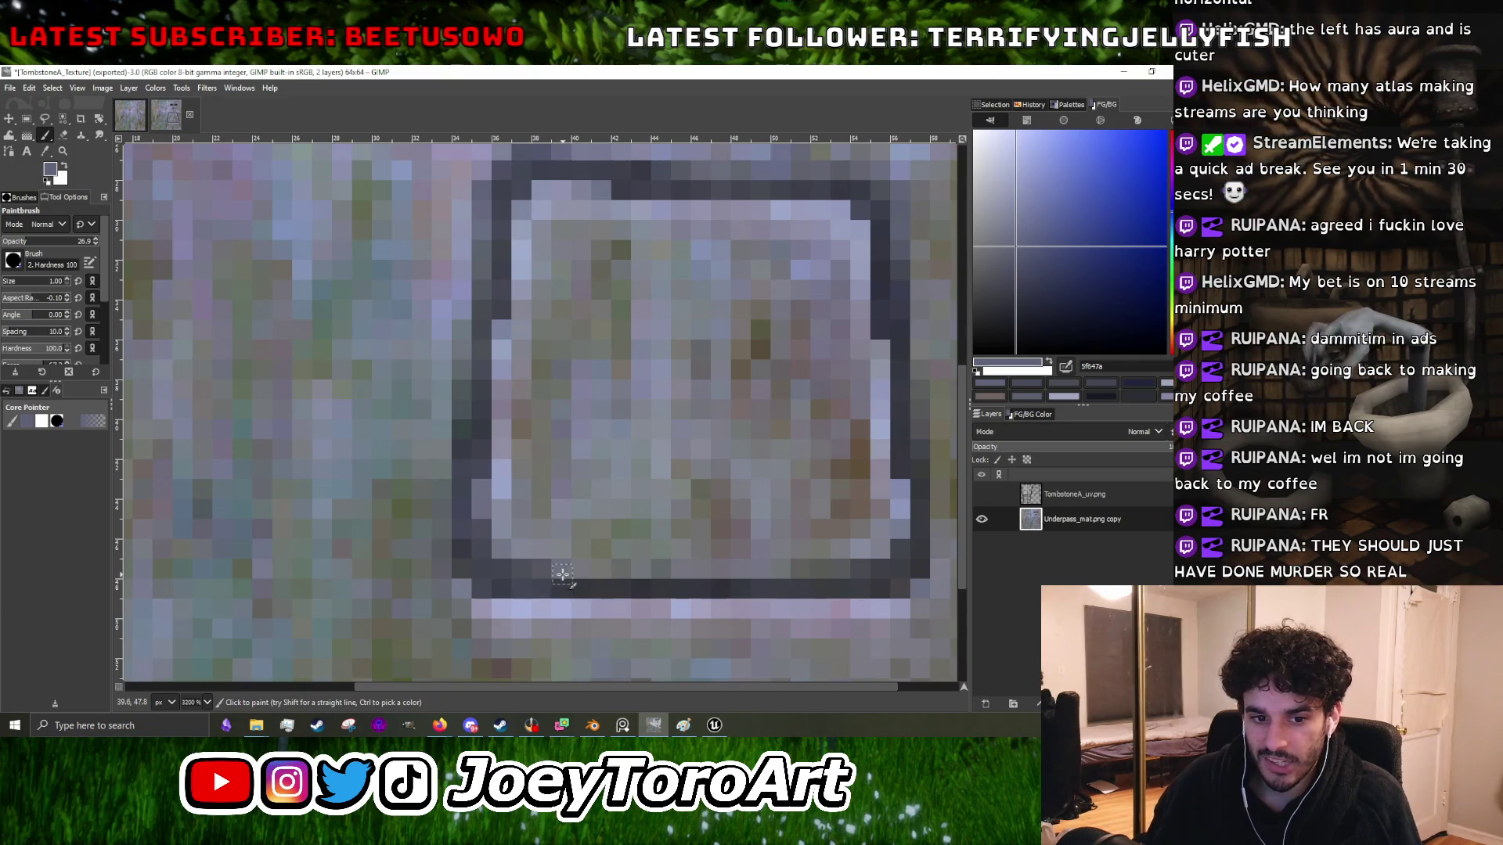
scroll(562, 569, up, 1)
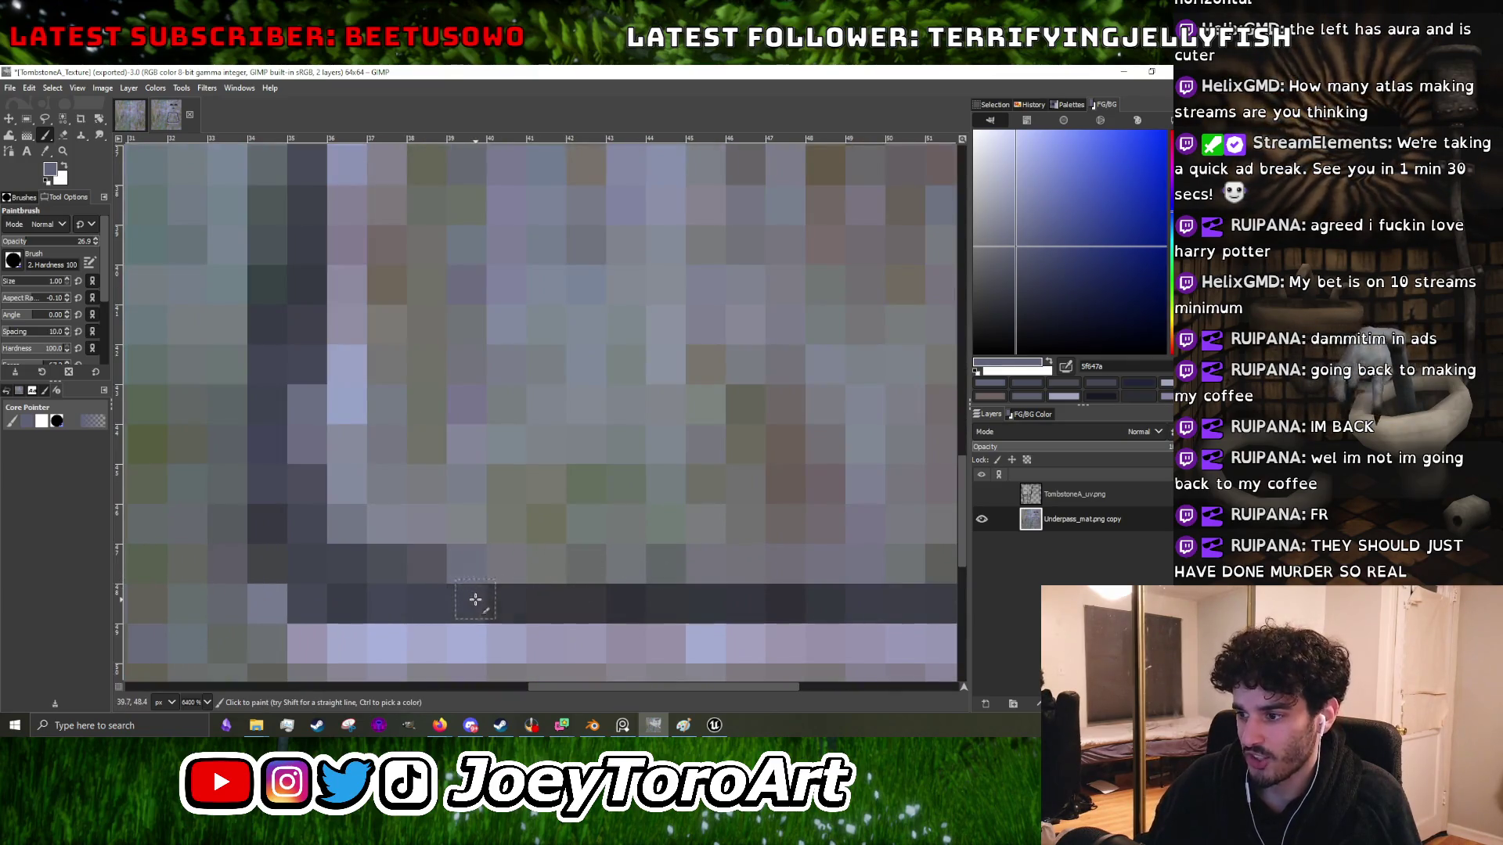
- Touch up the plaque's dark bottom border with a sampled darker outline grey and mid stone grey
scroll(551, 597, right, 2)
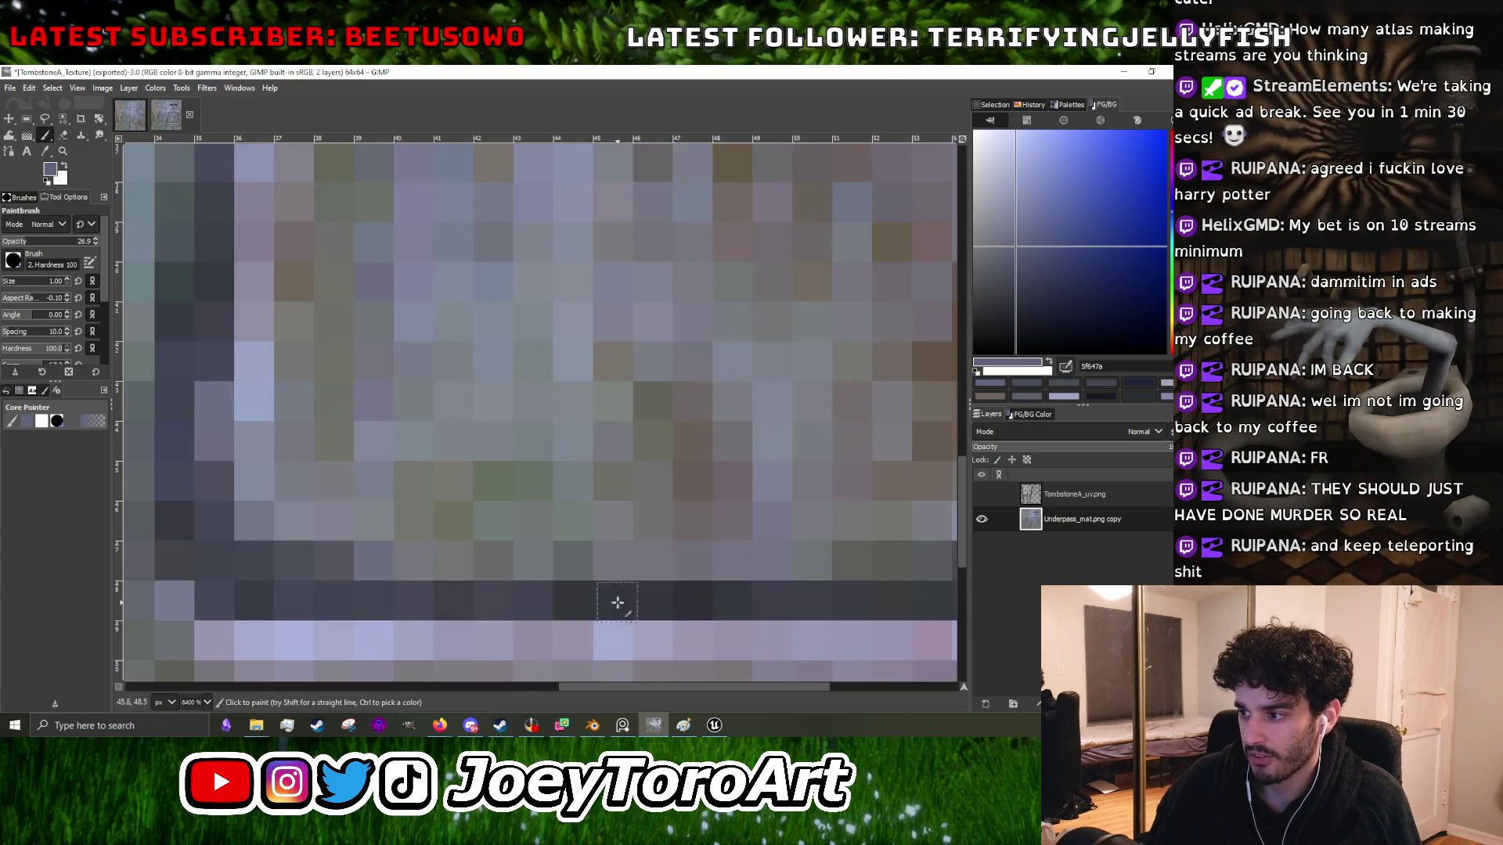
scroll(571, 598, down, 1)
scroll(578, 611, up, 1)
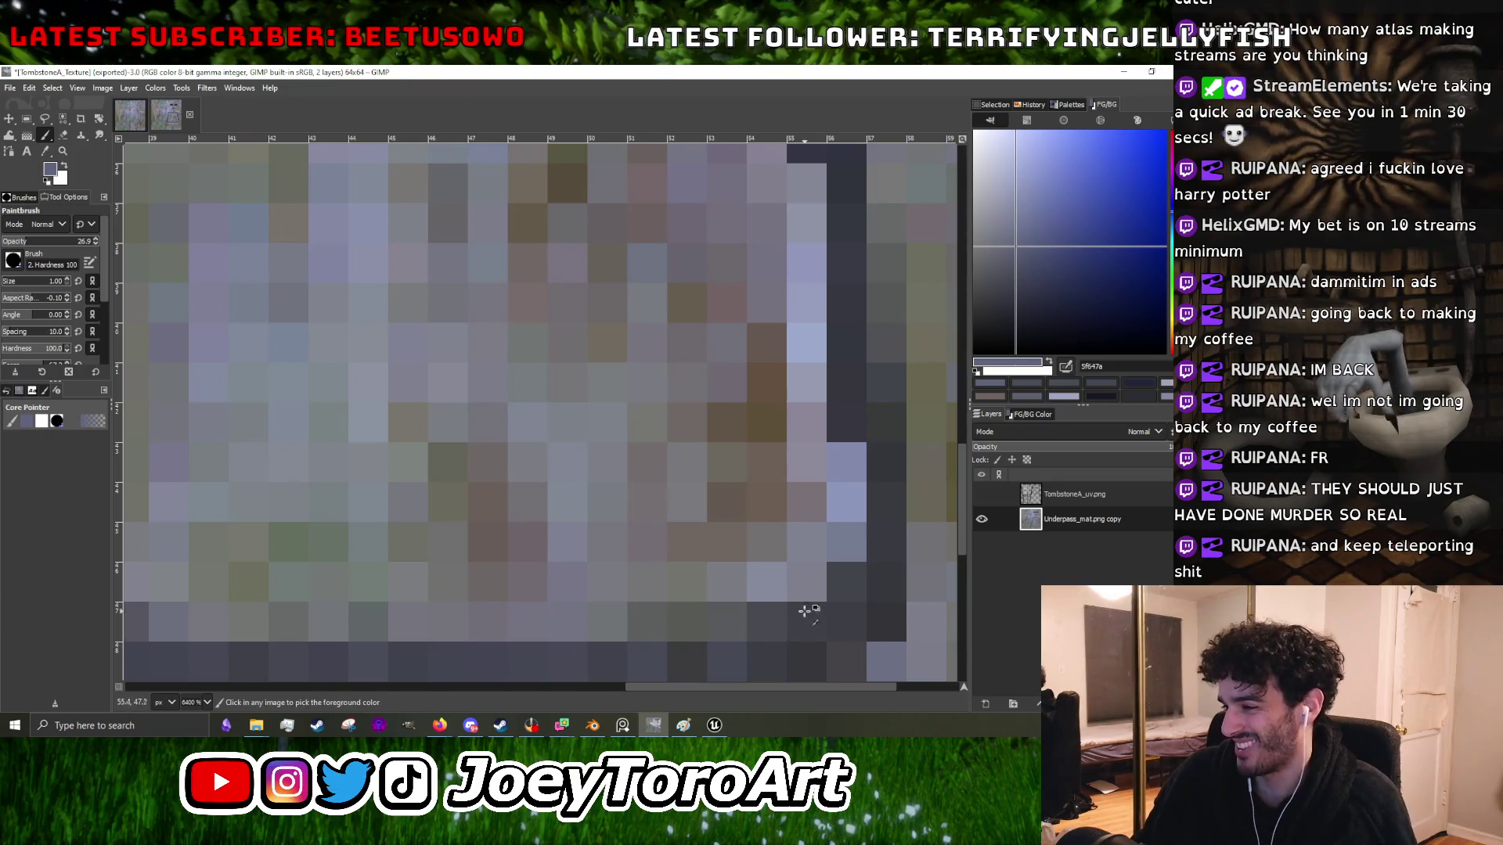
scroll(796, 601, down, 1)
scroll(796, 601, up, 1)
ctrl+click(744, 608)
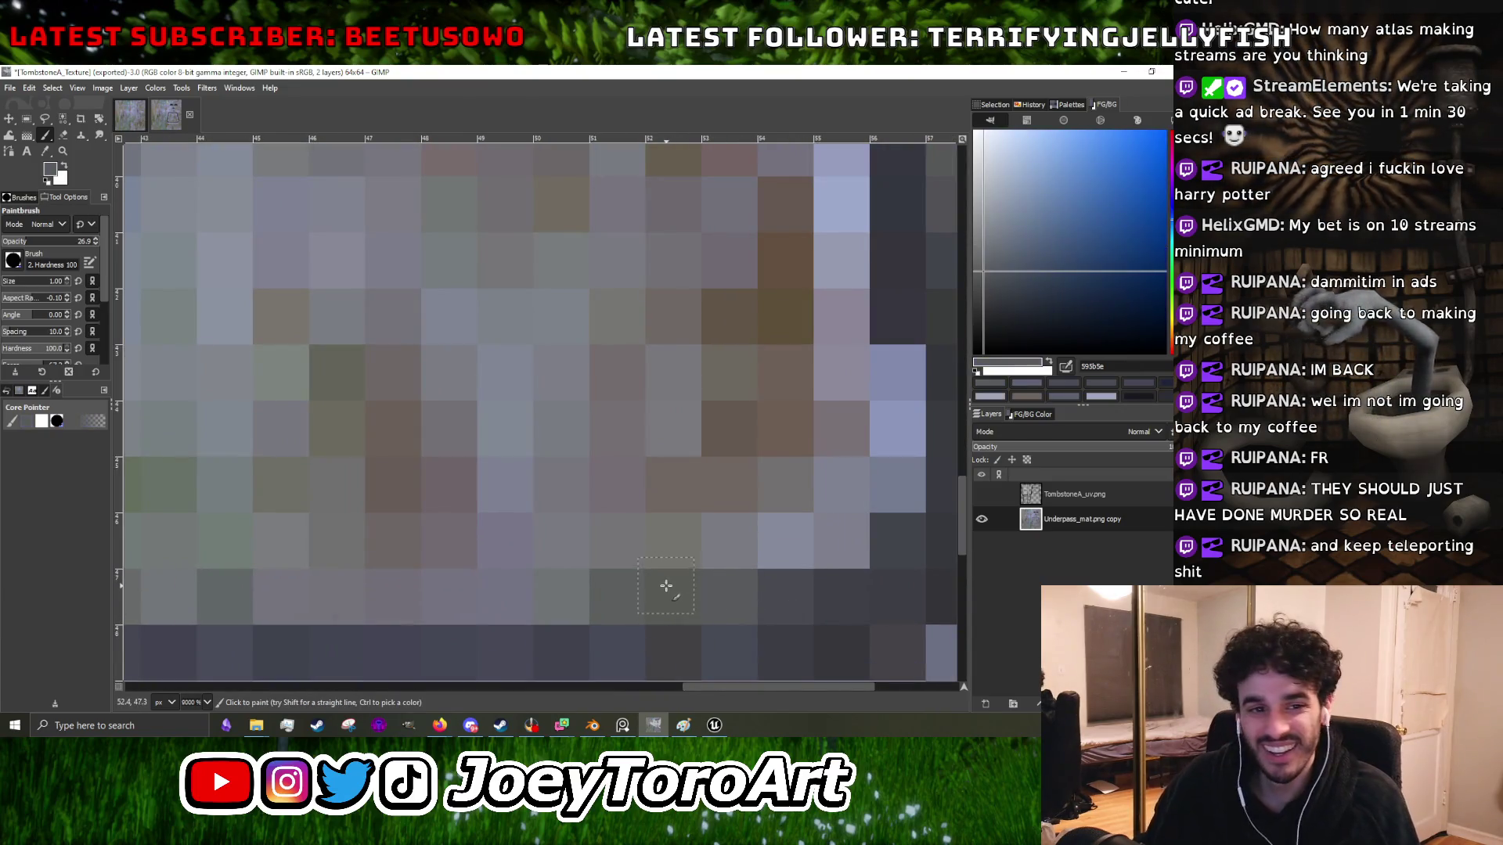
scroll(571, 598, down, 1)
ctrl+click(571, 597)
scroll(587, 597, up, 1)
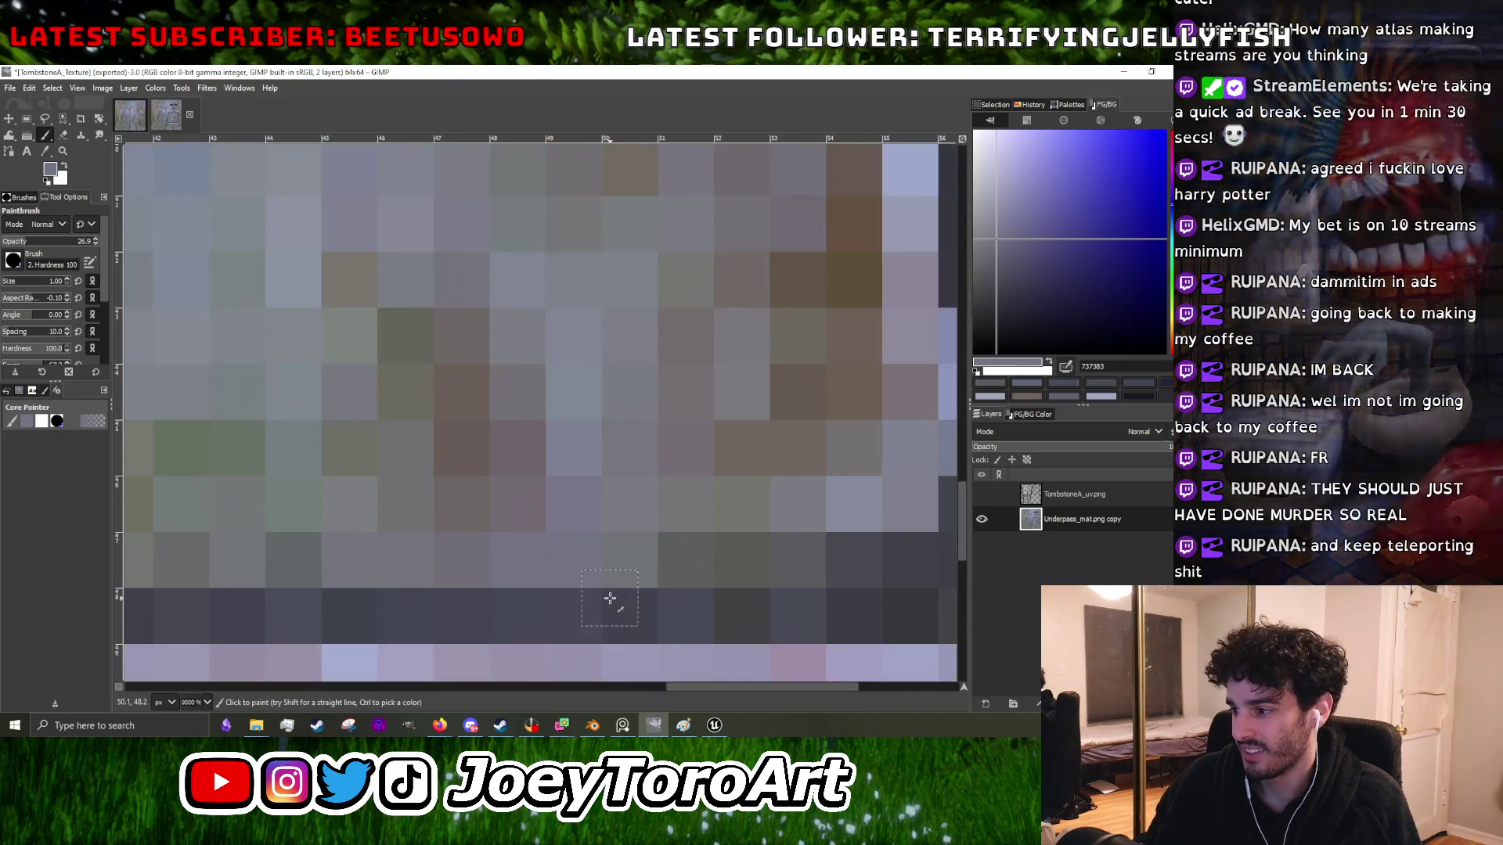
scroll(548, 592, down, 1)
scroll(540, 591, up, 1)
scroll(533, 595, down, 1)
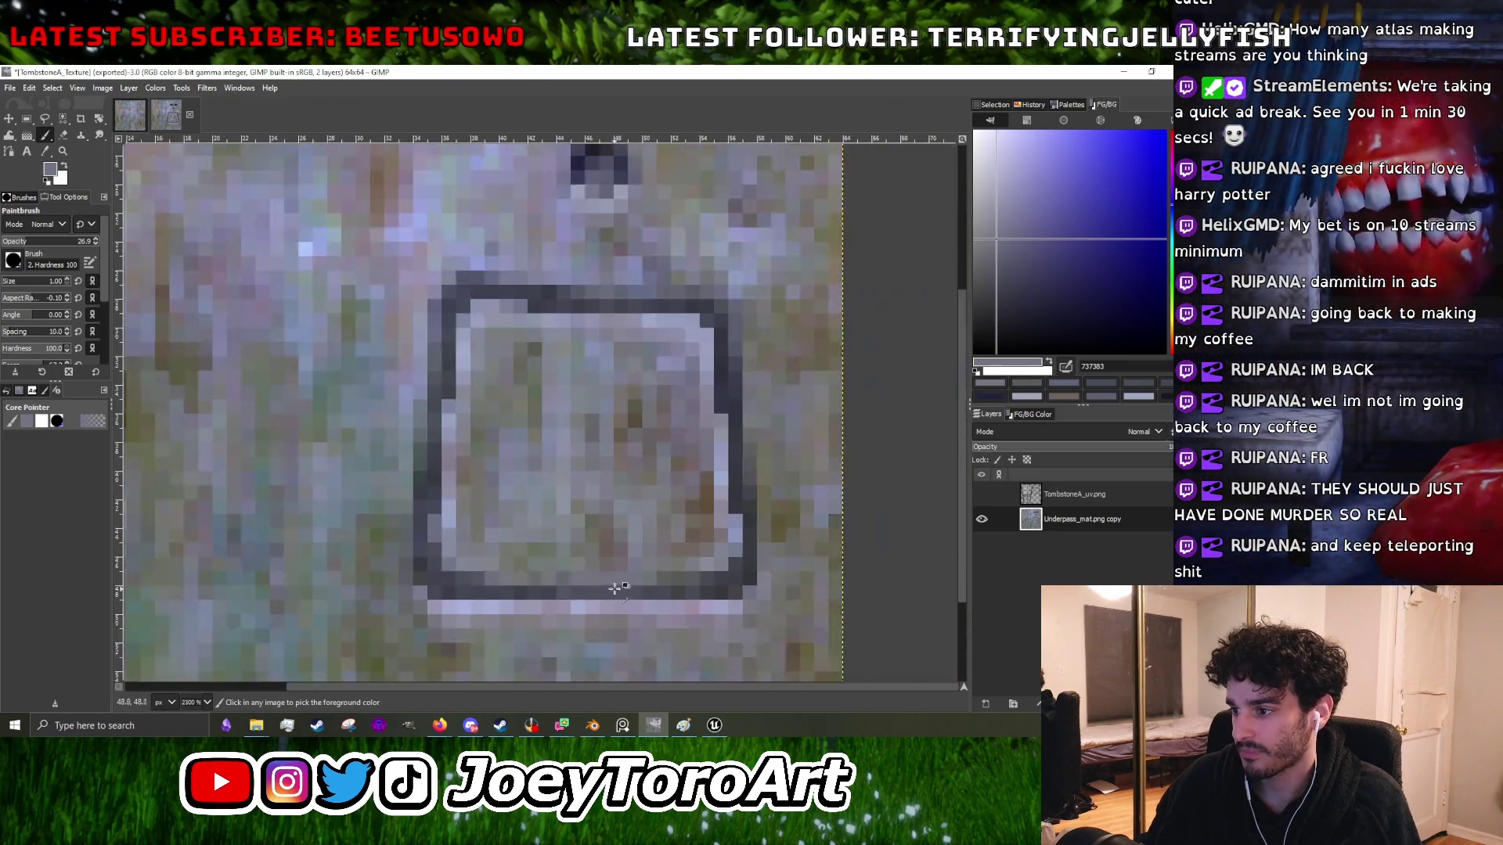
- Paint dark grey pixels on the plaque's bottom corners, right side and top-right corner for continuous carved lines
scroll(552, 585, up, 1)
scroll(289, 575, down, 1)
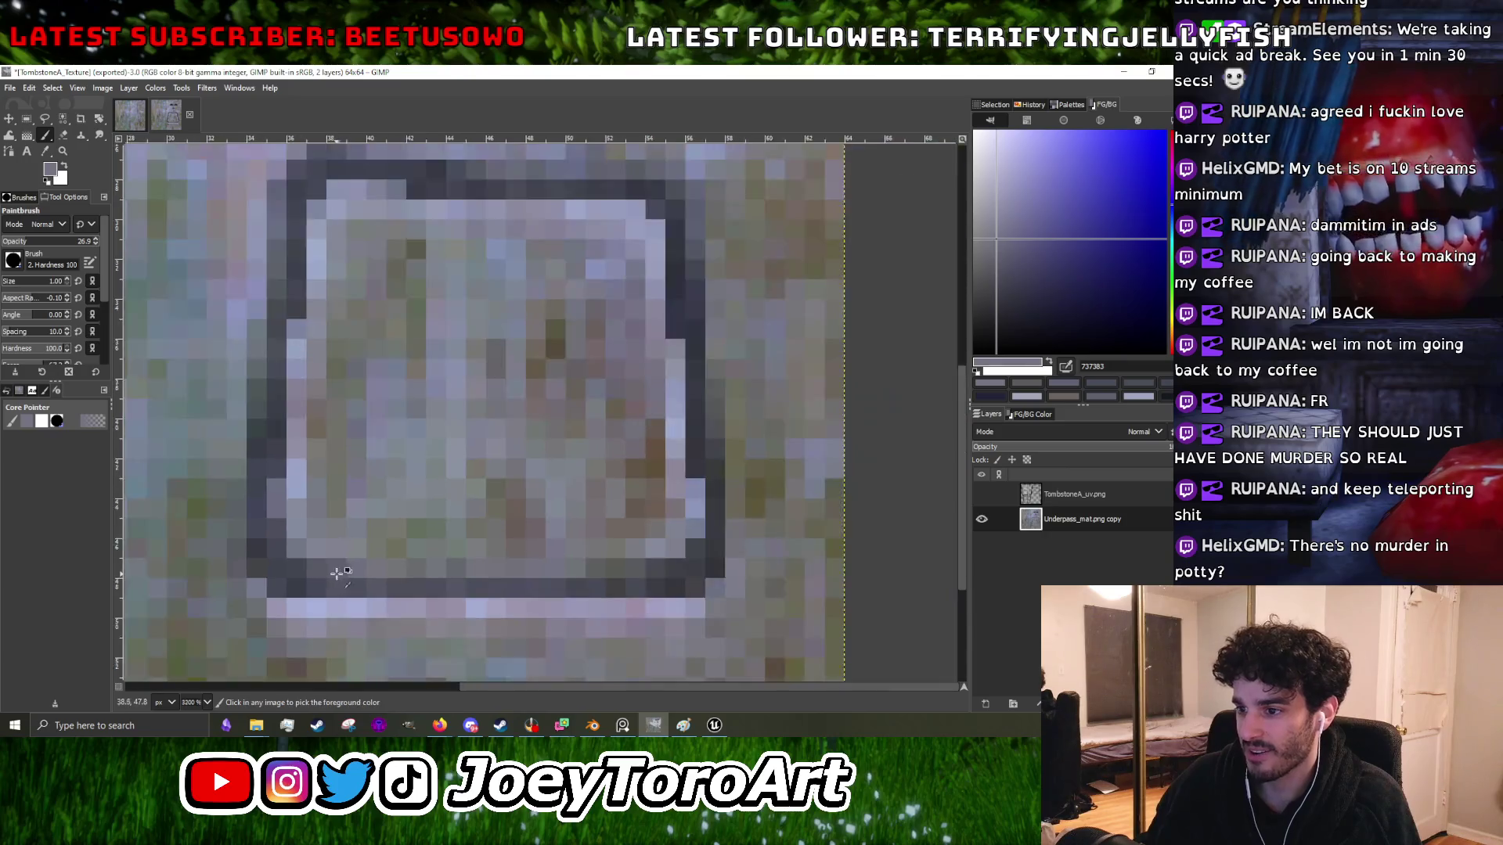
scroll(281, 578, up, 1)
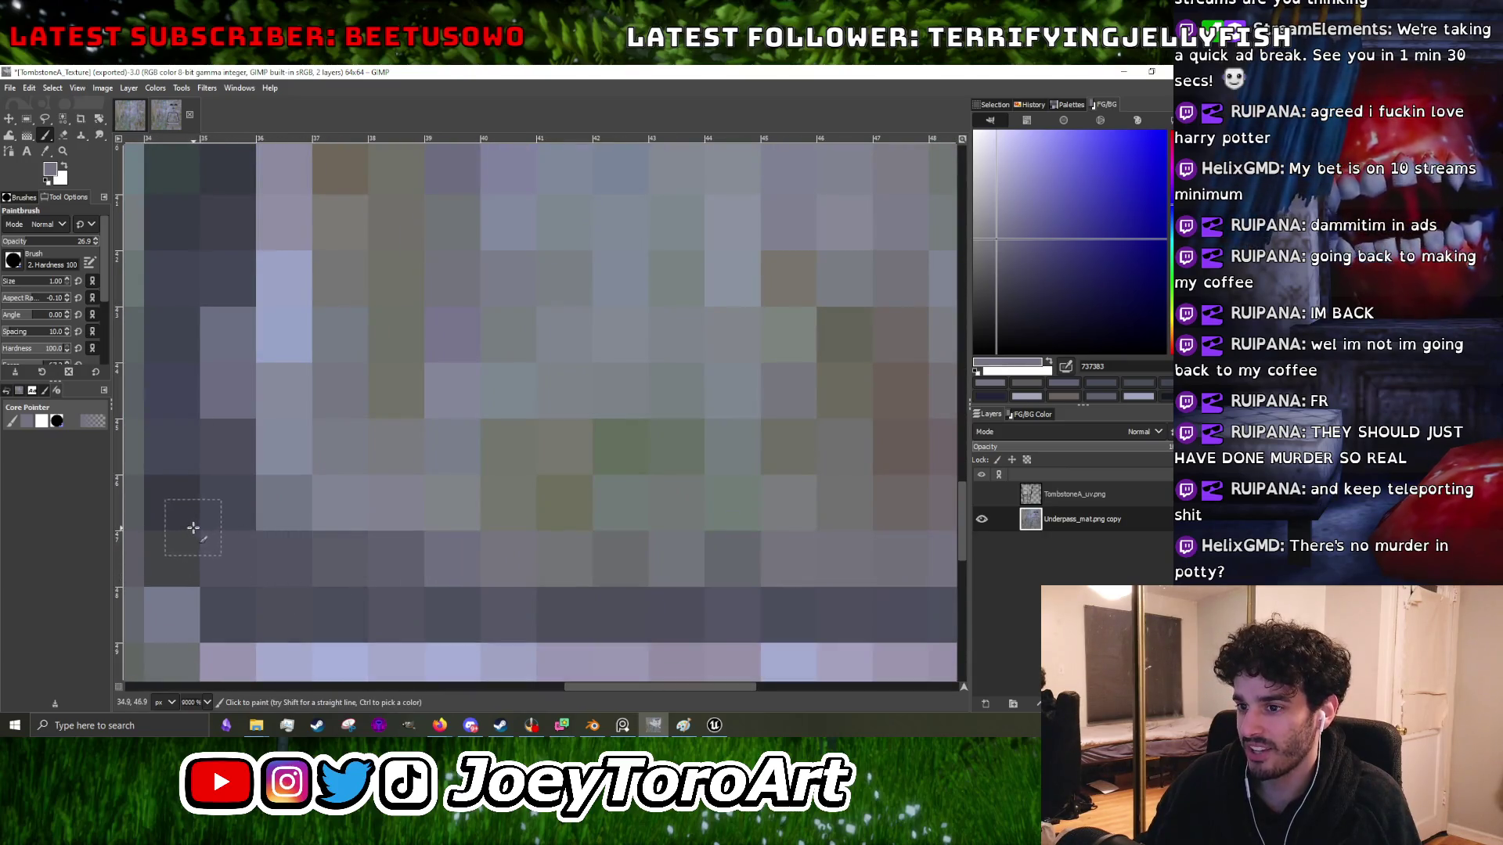
scroll(446, 513, down, 1)
scroll(715, 548, up, 1)
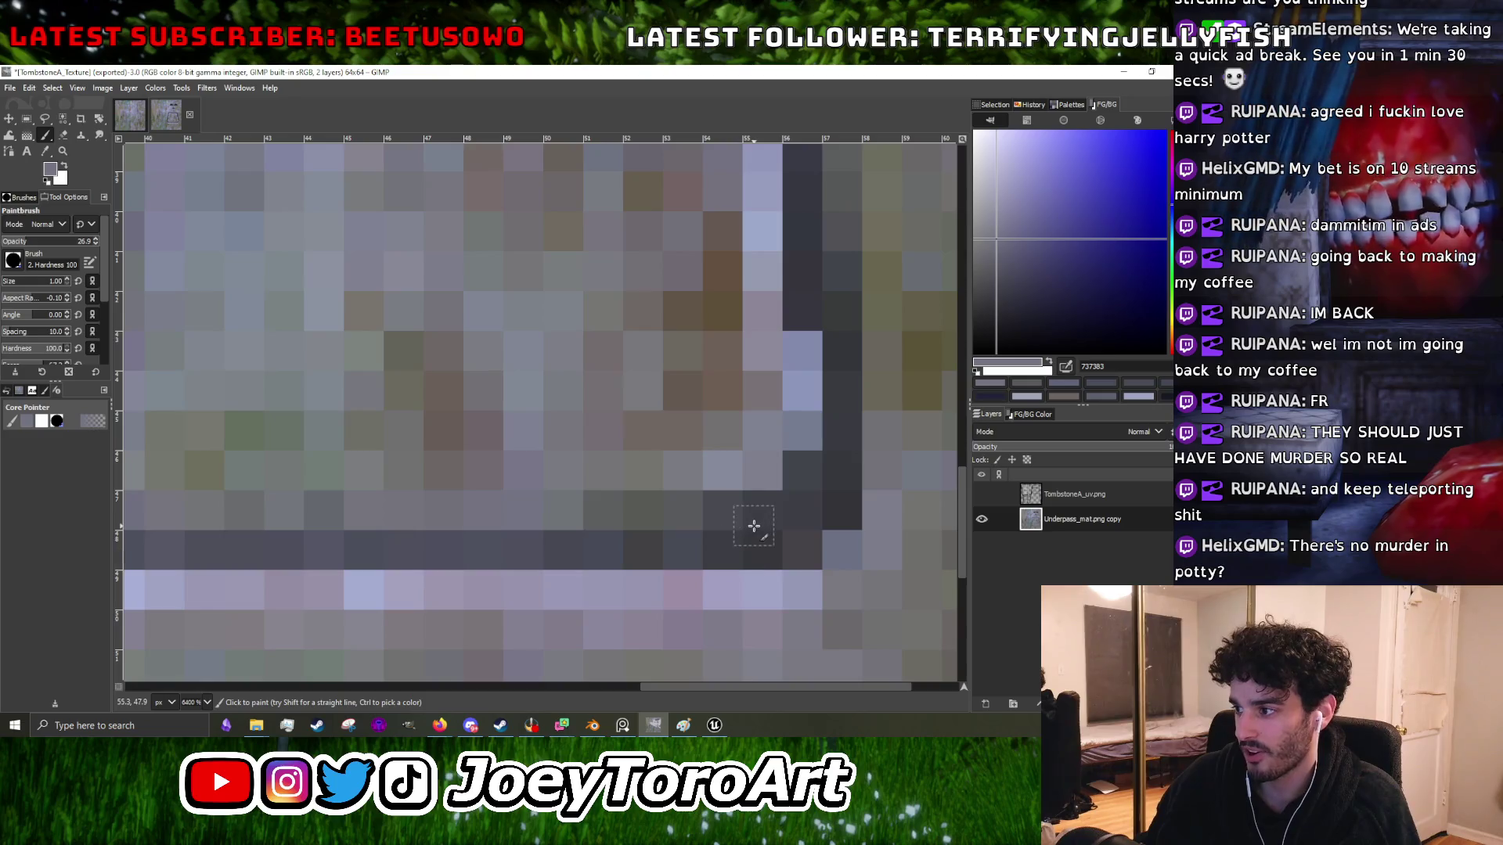
scroll(627, 543, down, 1)
scroll(644, 534, up, 1)
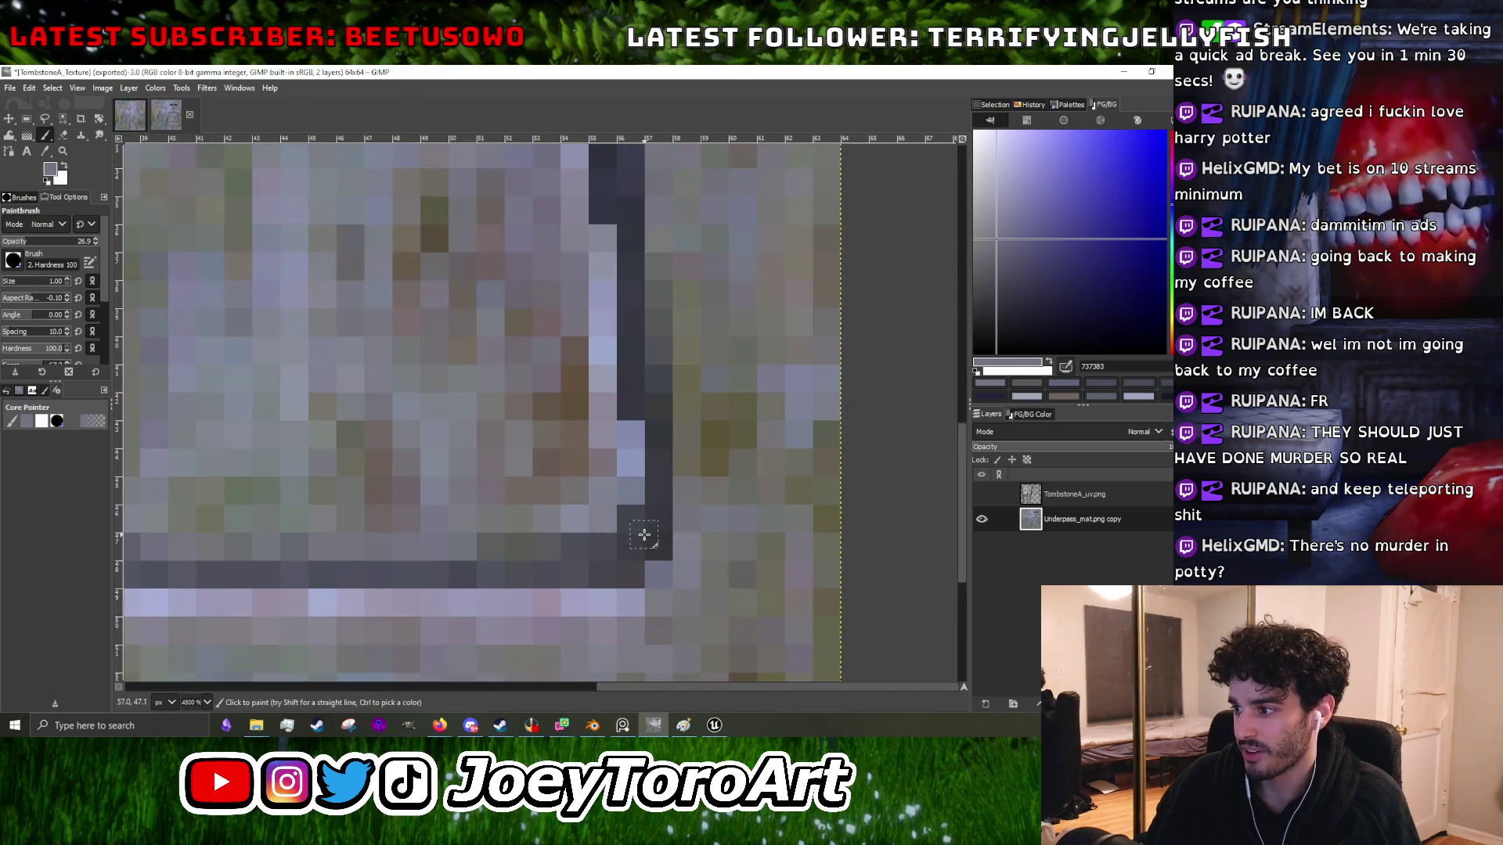
scroll(641, 535, down, 1)
scroll(642, 535, up, 1)
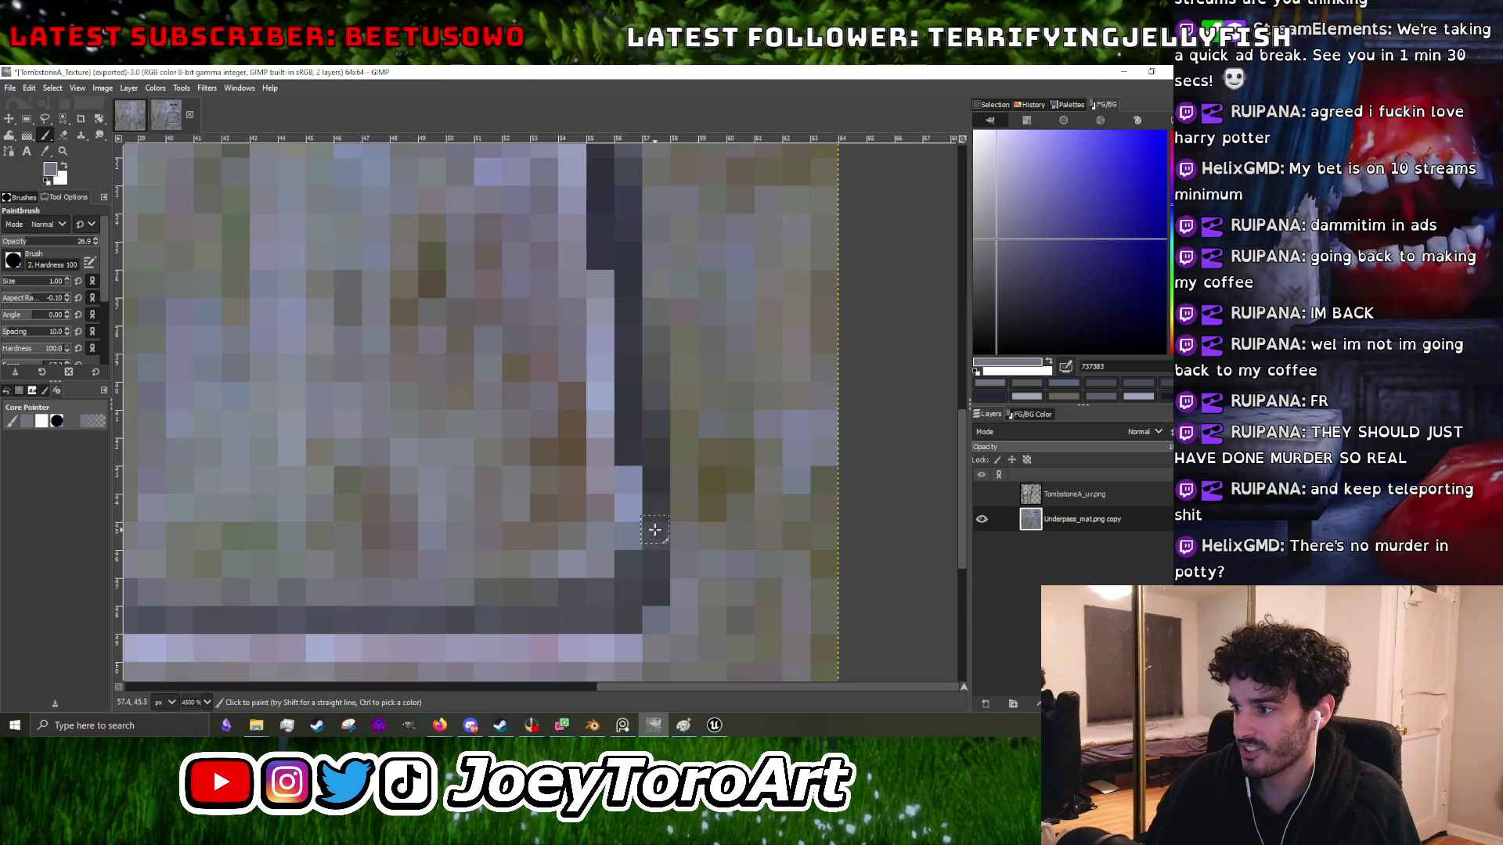
scroll(664, 527, down, 2)
scroll(664, 527, up, 2)
scroll(637, 518, down, 1)
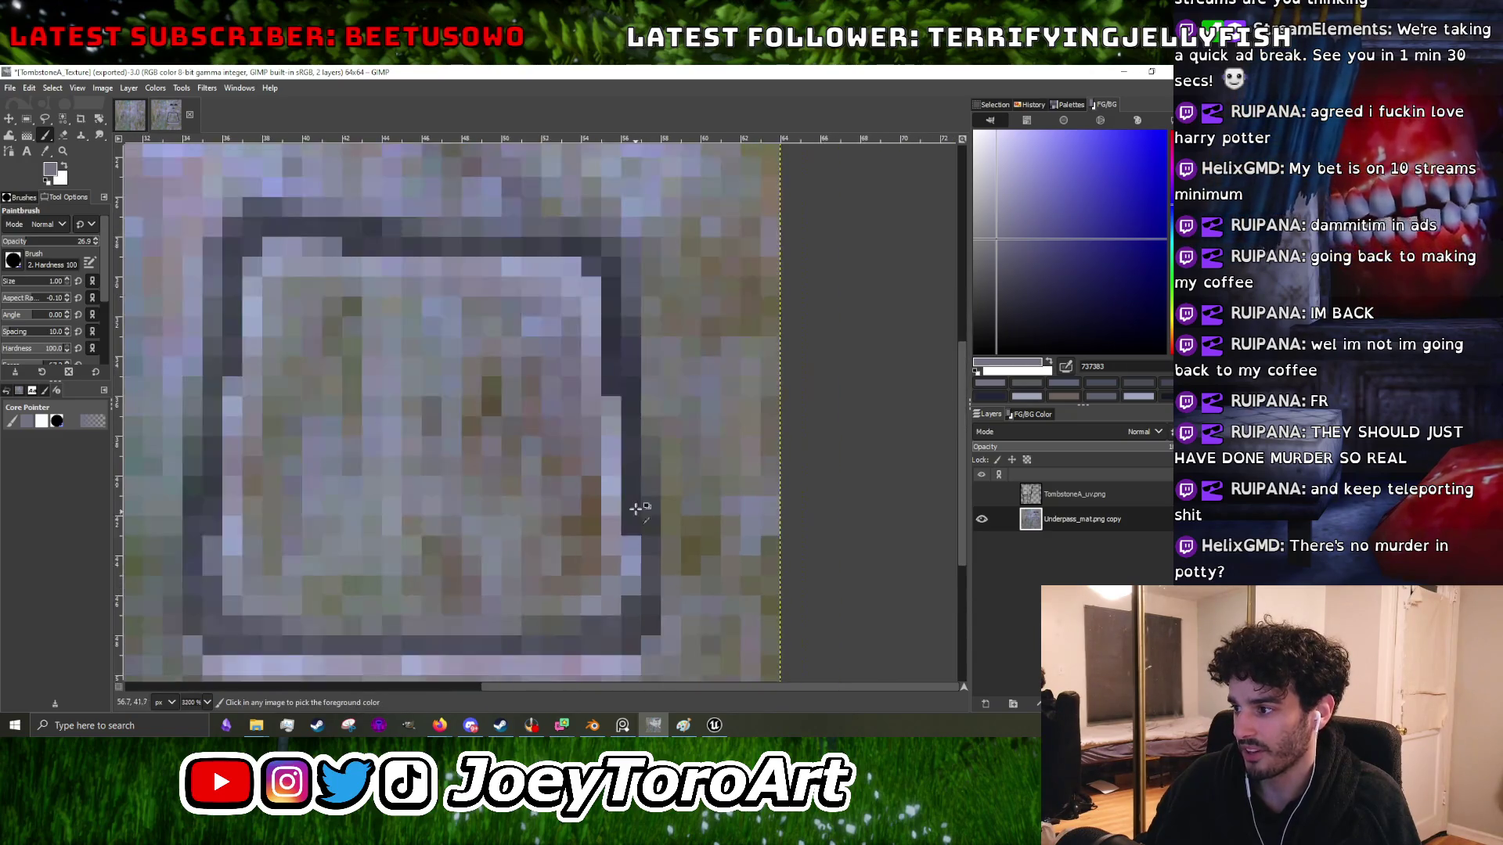
scroll(641, 526, up, 1)
scroll(641, 527, down, 3)
scroll(646, 517, up, 2)
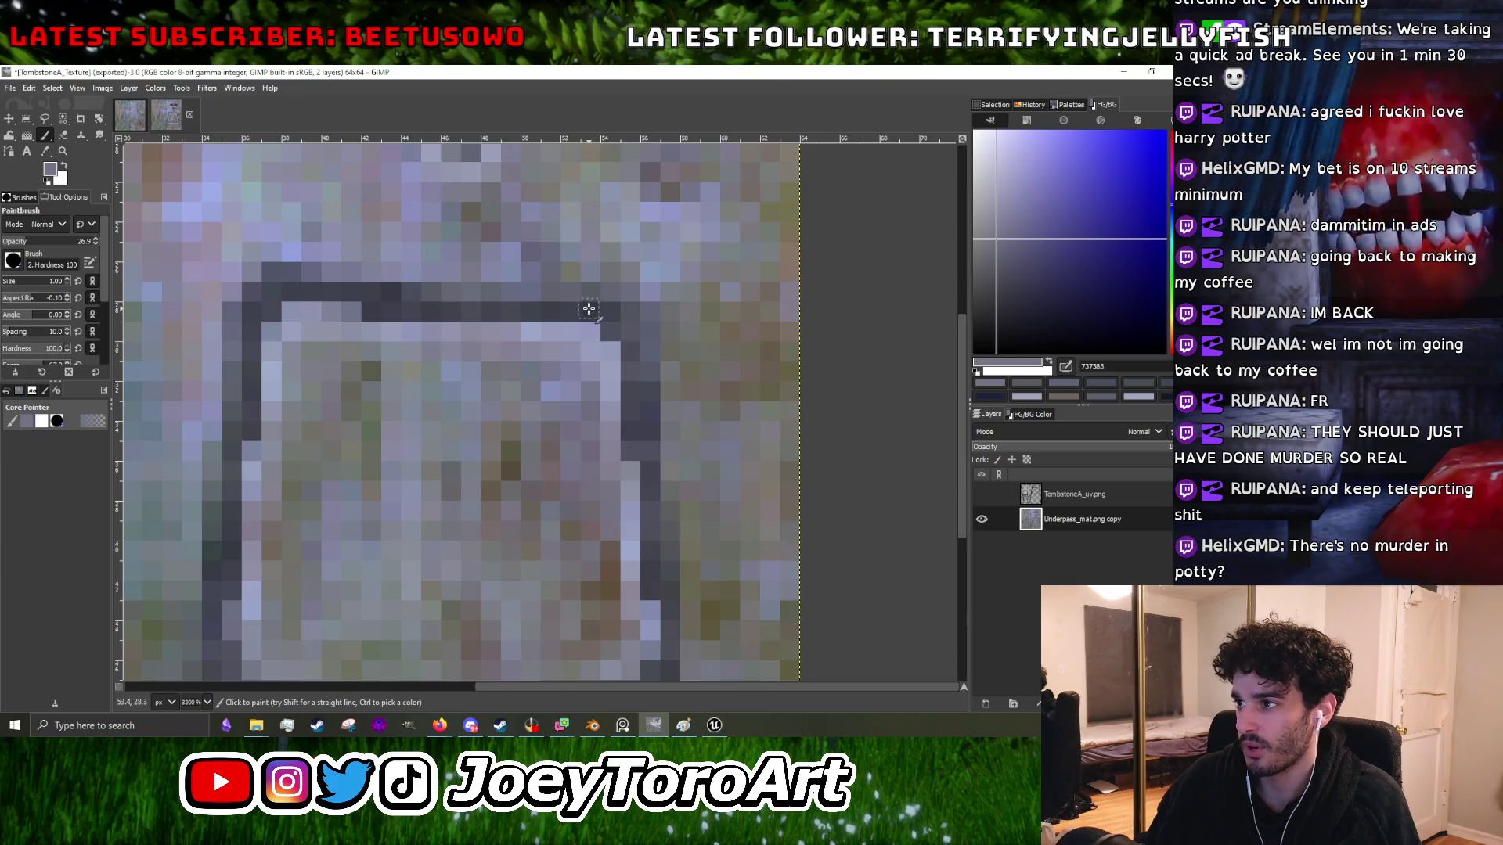
scroll(487, 307, down, 3)
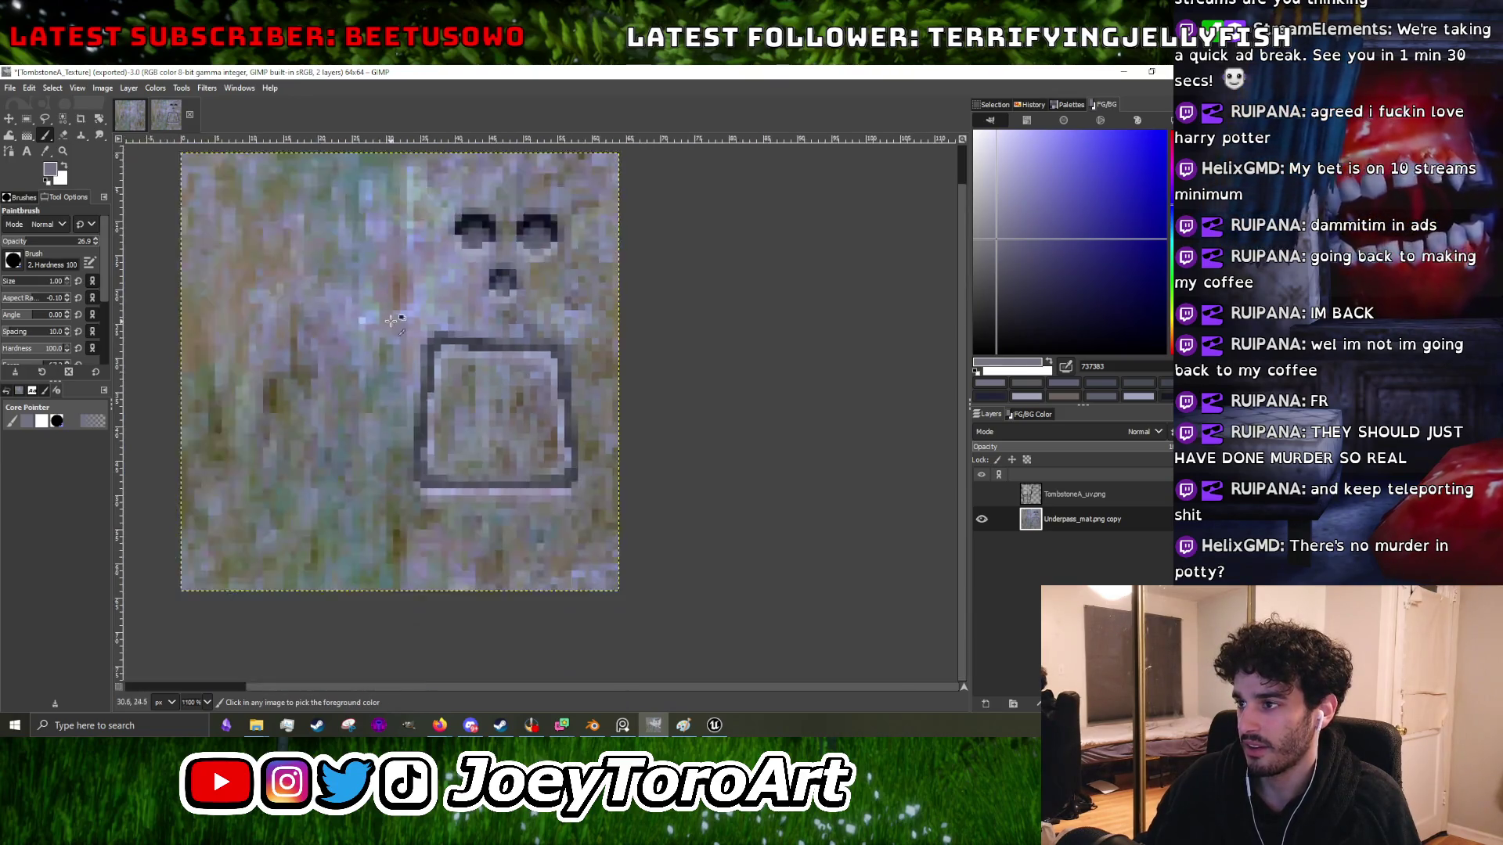
- Close the plaque's top edge and top-left corner using sampled light lavender grey and dark outline grey
scroll(590, 394, up, 4)
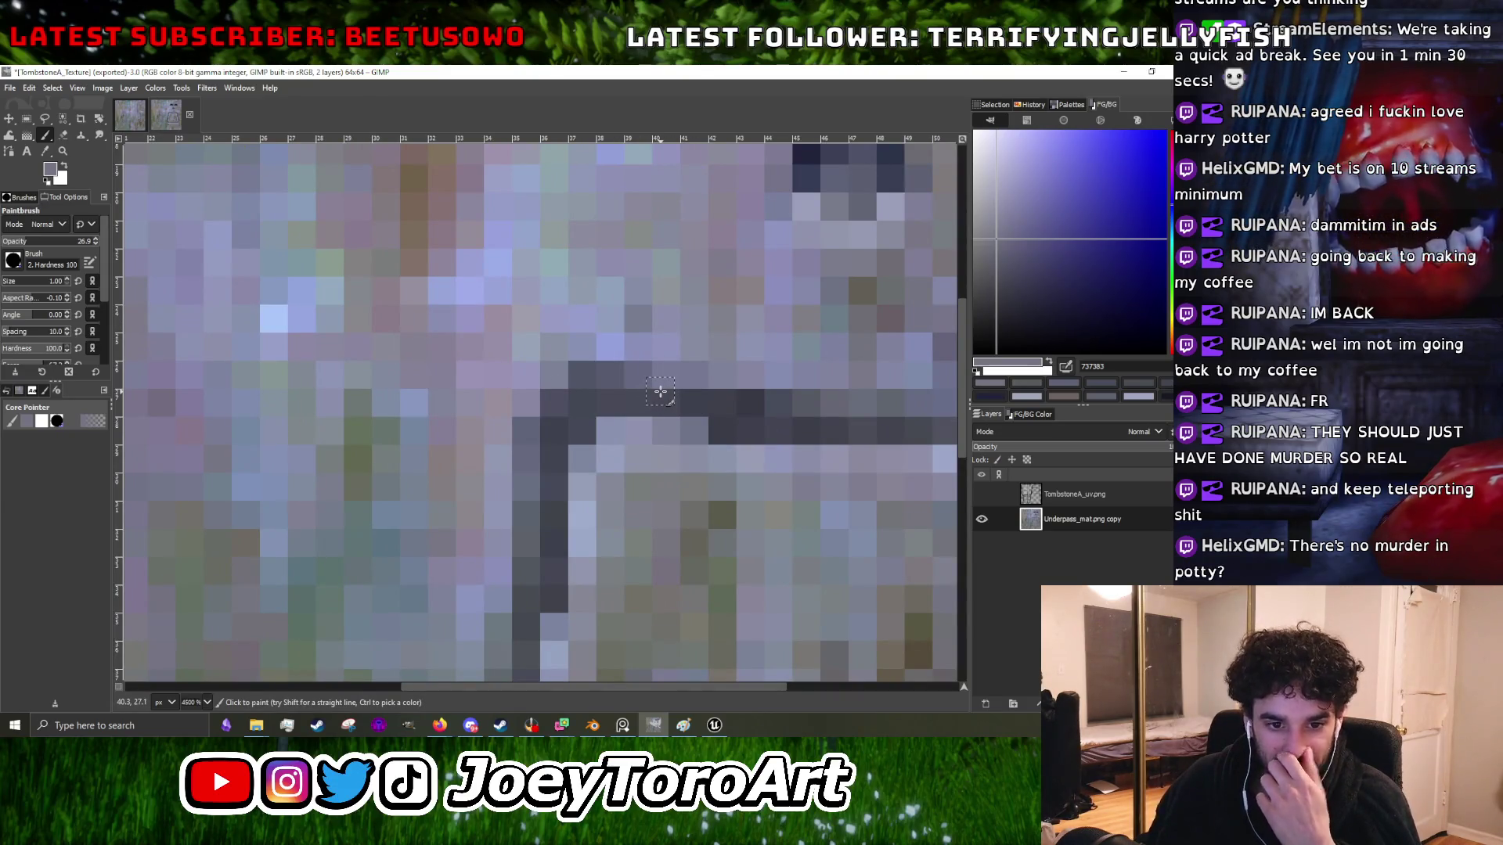
scroll(626, 388, right, 2)
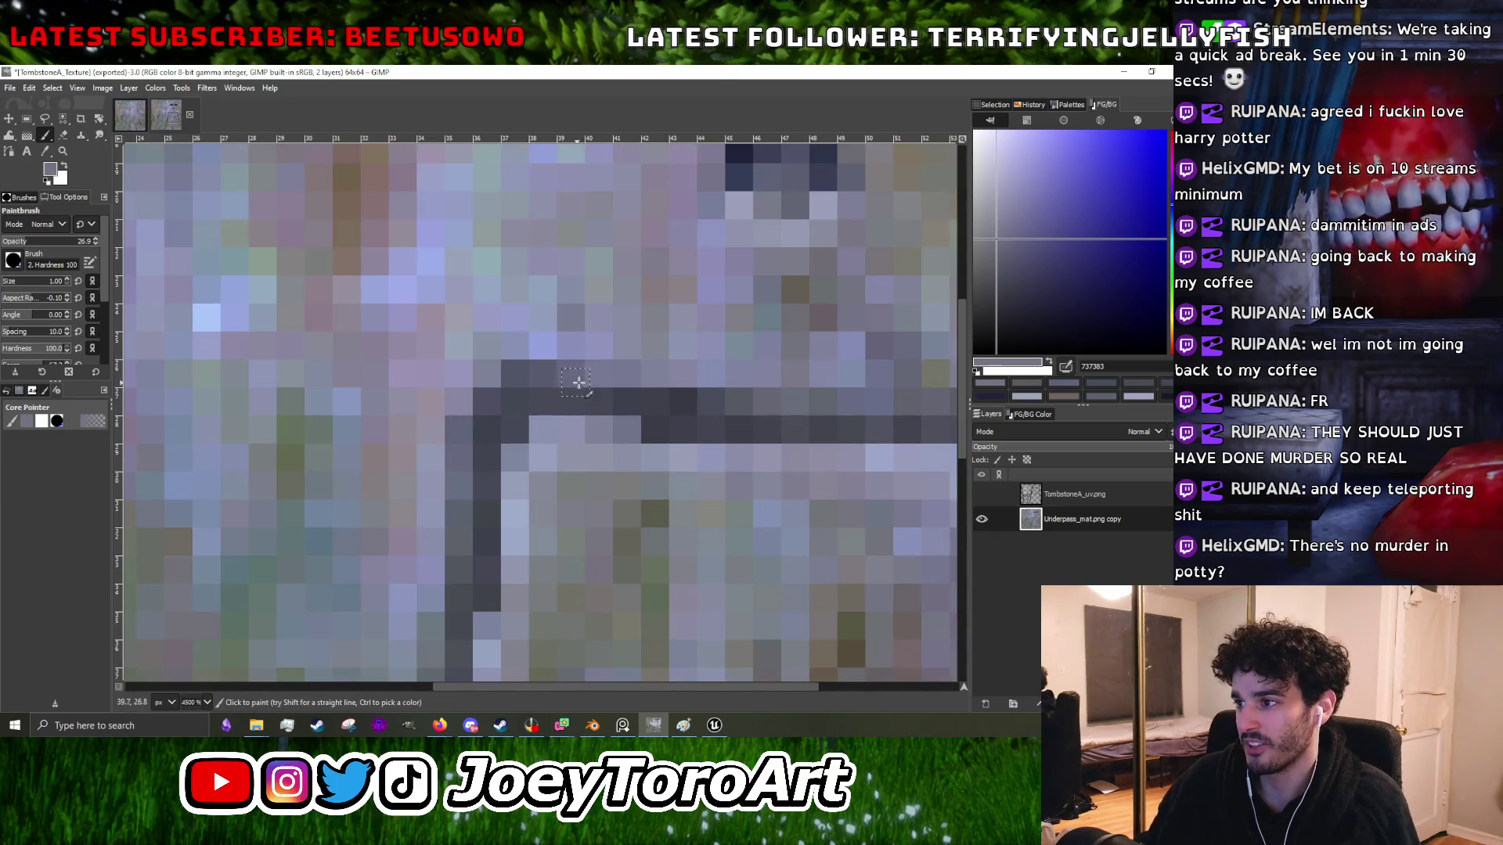
scroll(671, 406, down, 4)
scroll(505, 433, up, 4)
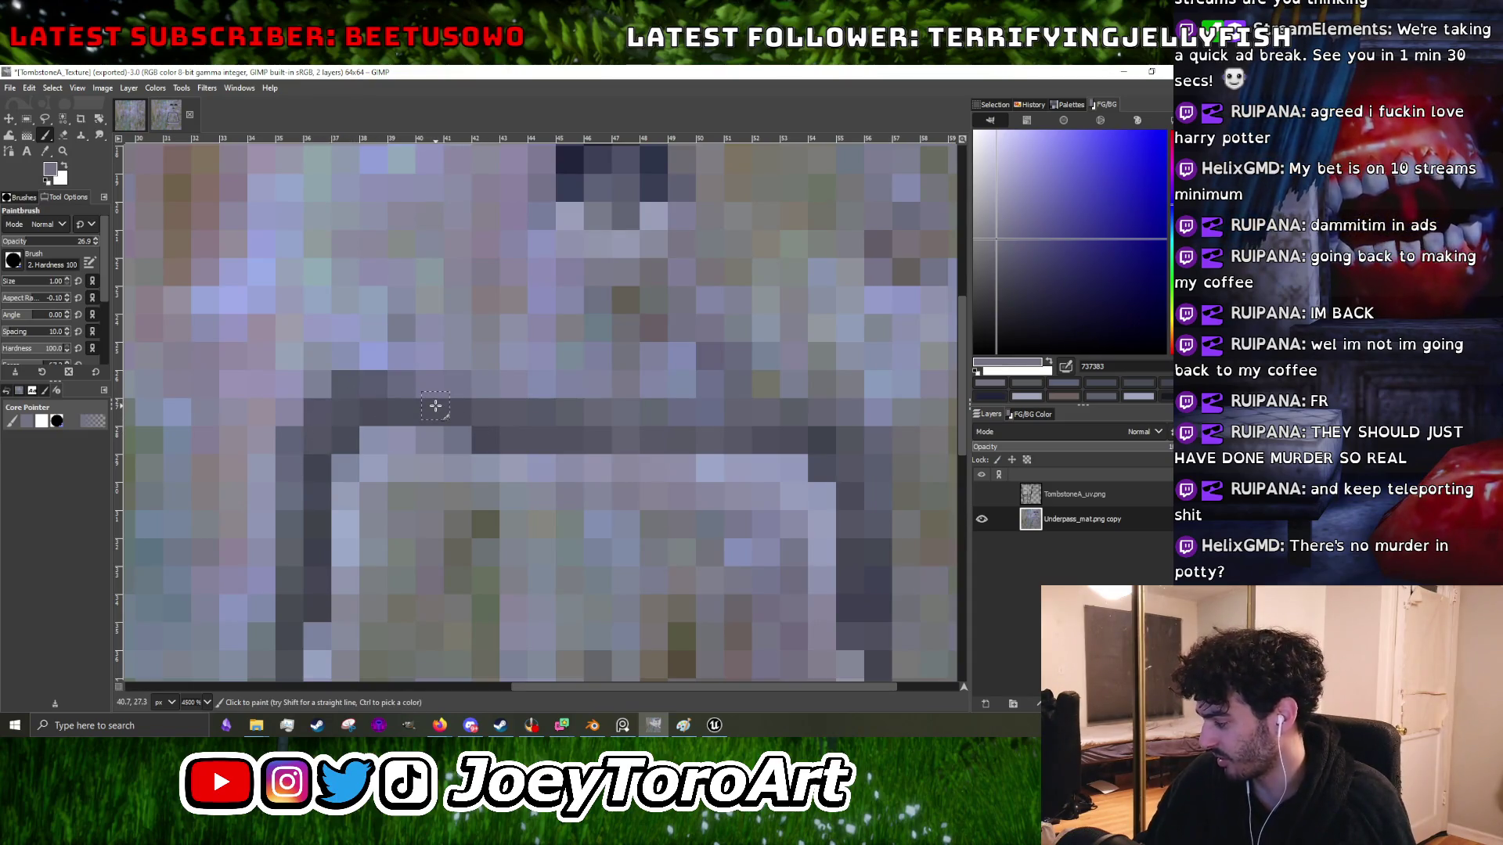
scroll(439, 402, down, 3)
scroll(338, 424, up, 3)
ctrl+click(403, 411)
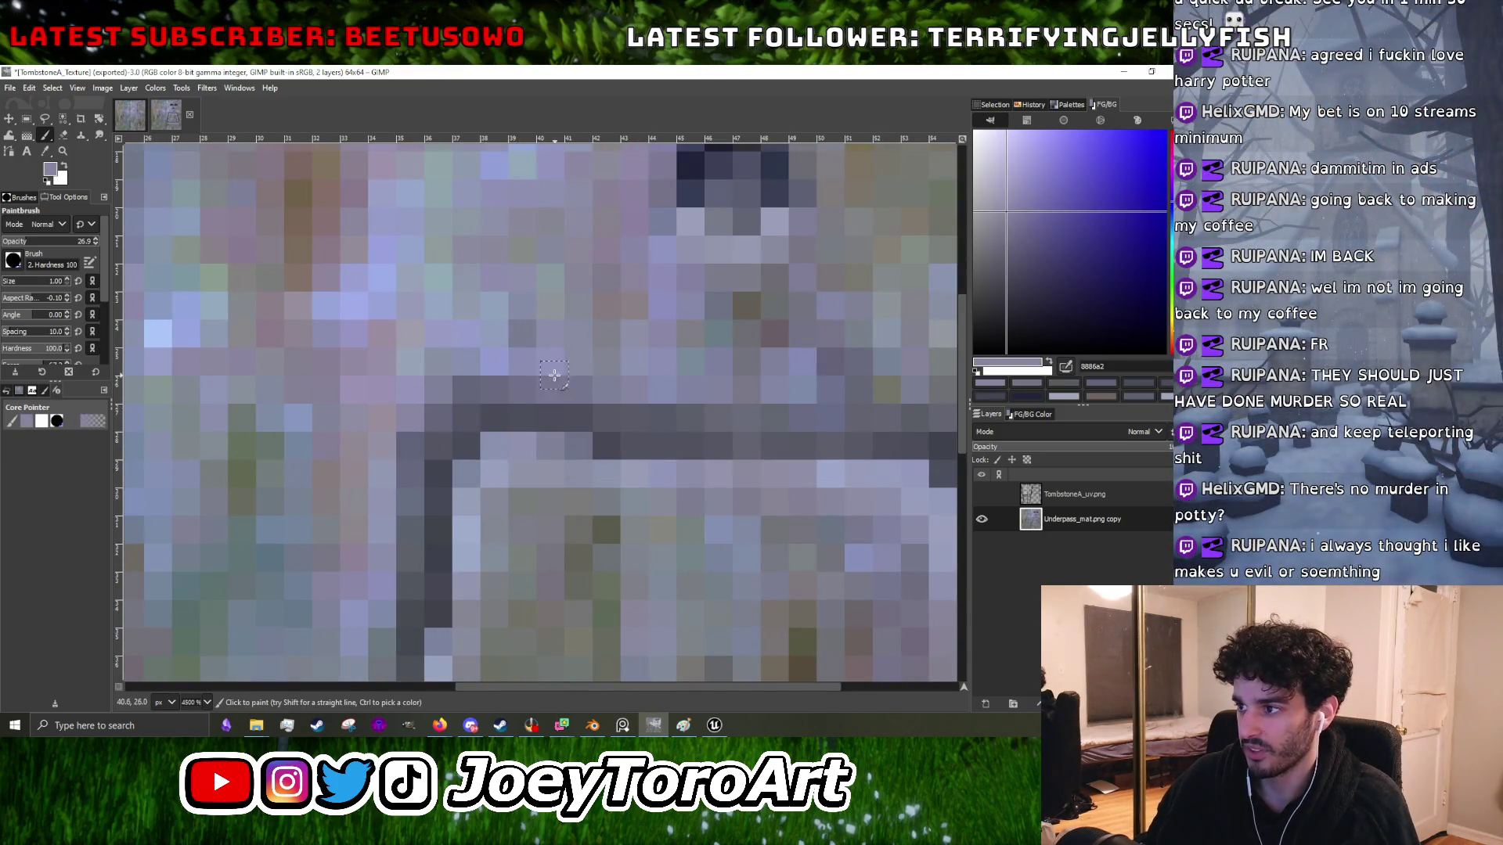
ctrl+click(548, 412)
scroll(437, 508, down, 3)
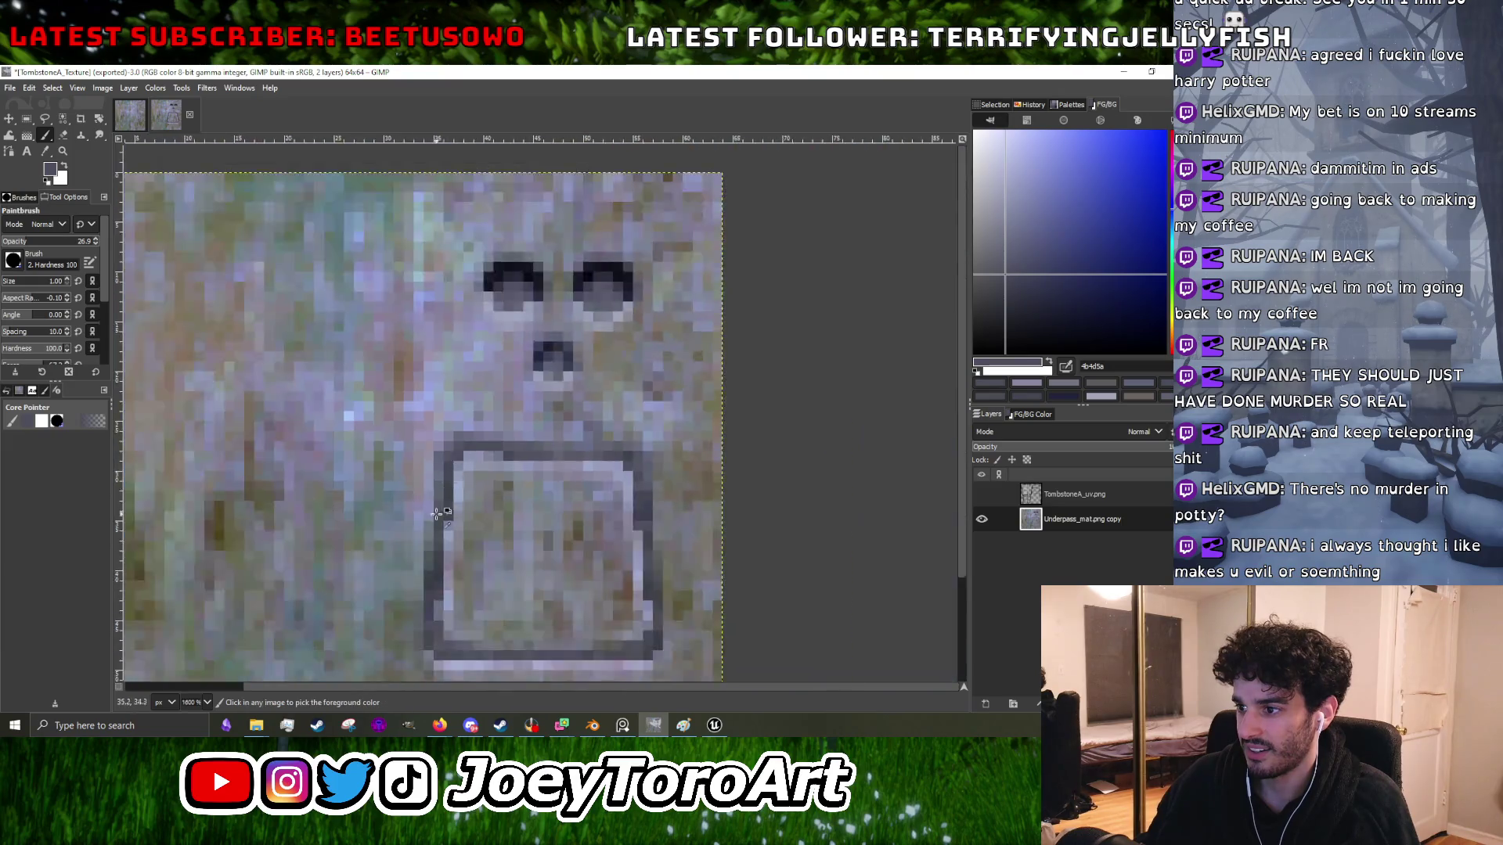
- Retouch the plaque's left border with sampled light stone grey, dark carved grey and grey-green shades
scroll(437, 513, up, 3)
ctrl+click(412, 475)
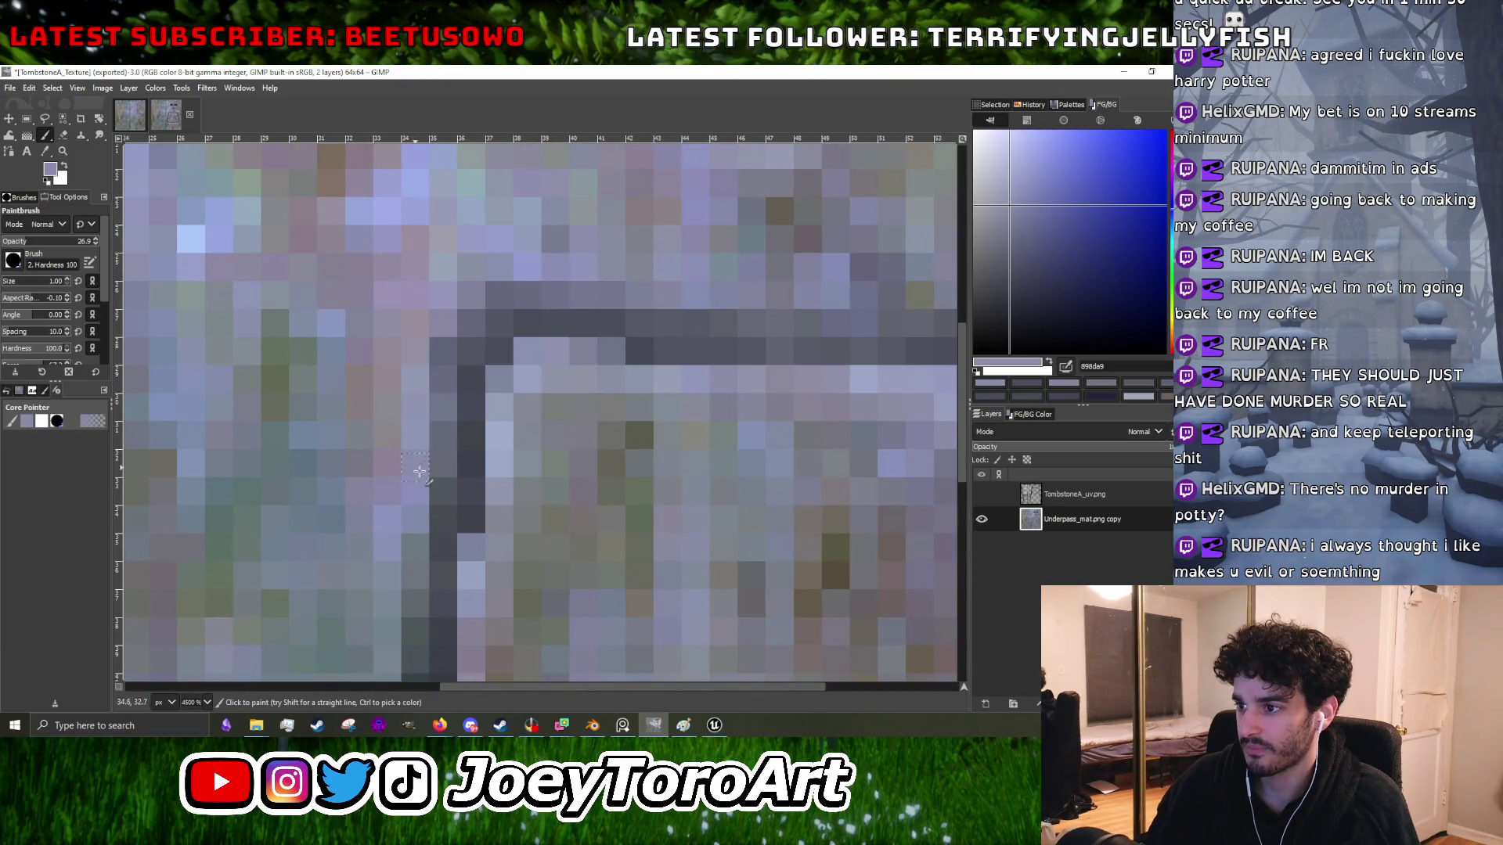
ctrl+click(442, 414)
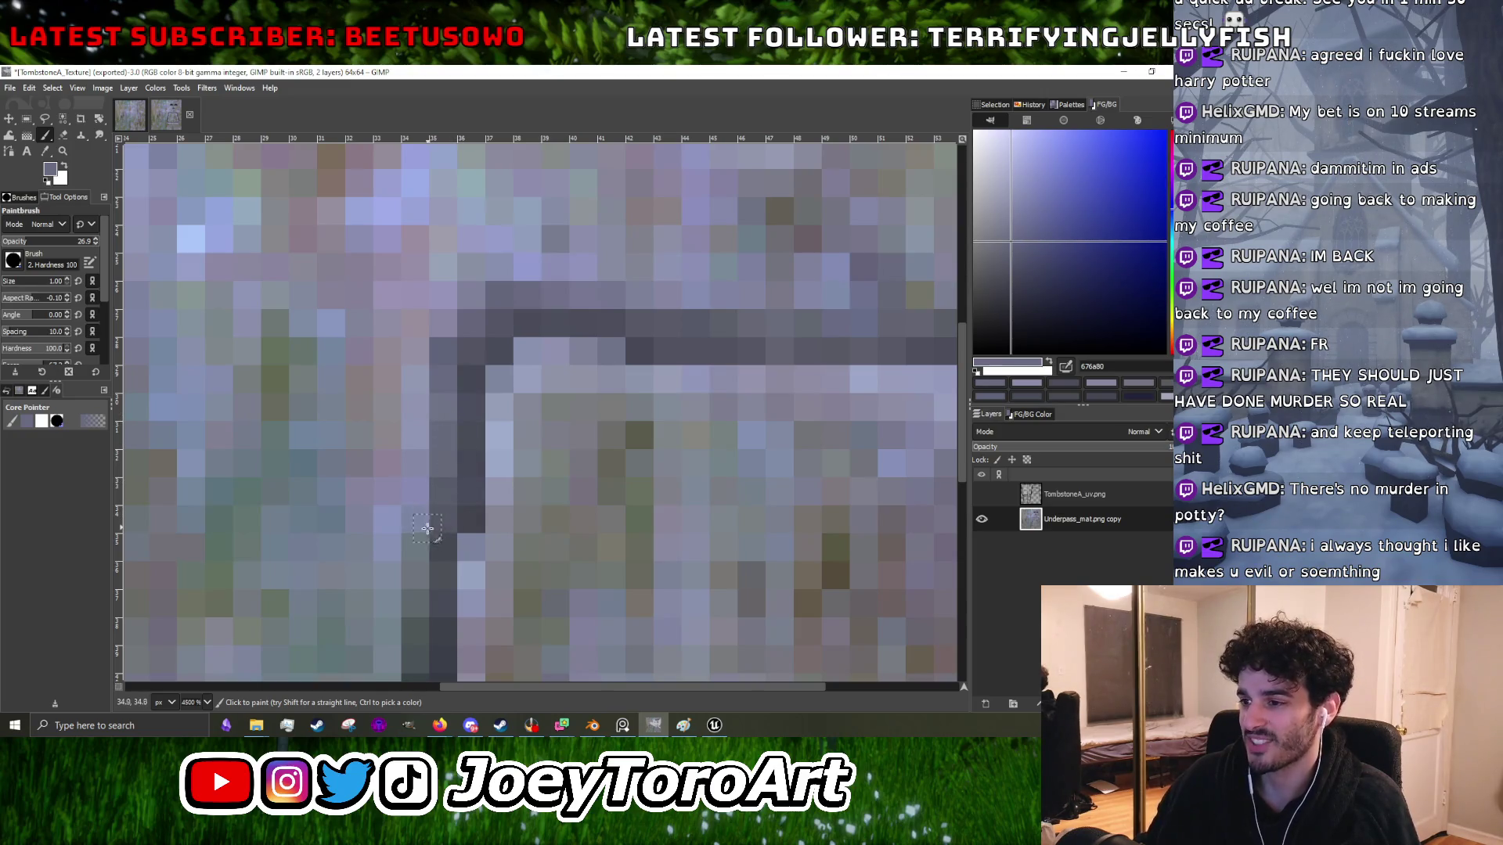
scroll(459, 514, down, 3)
scroll(464, 497, up, 3)
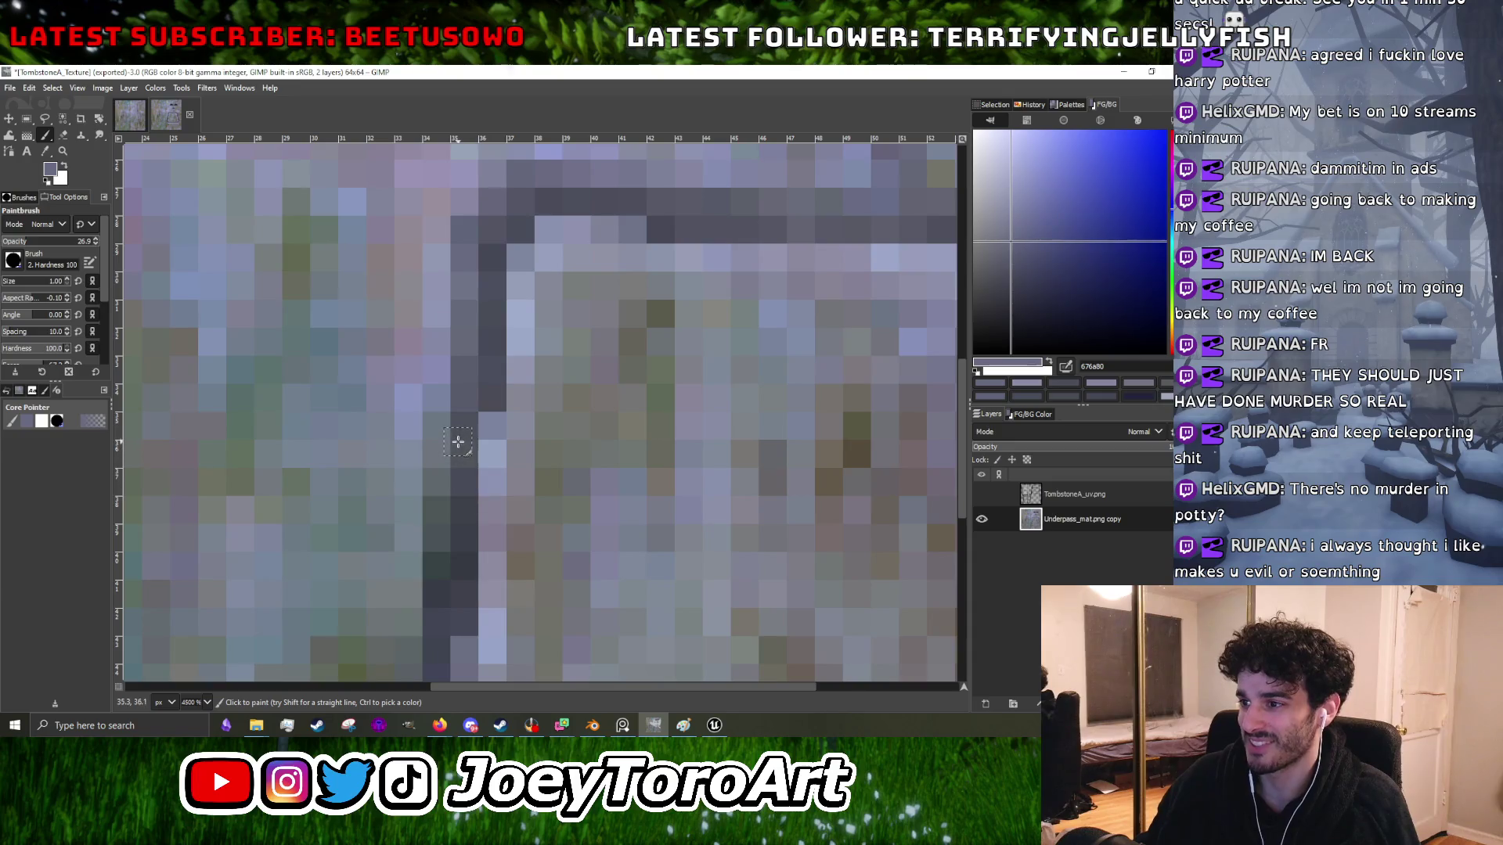
scroll(443, 530, down, 3)
scroll(462, 487, up, 3)
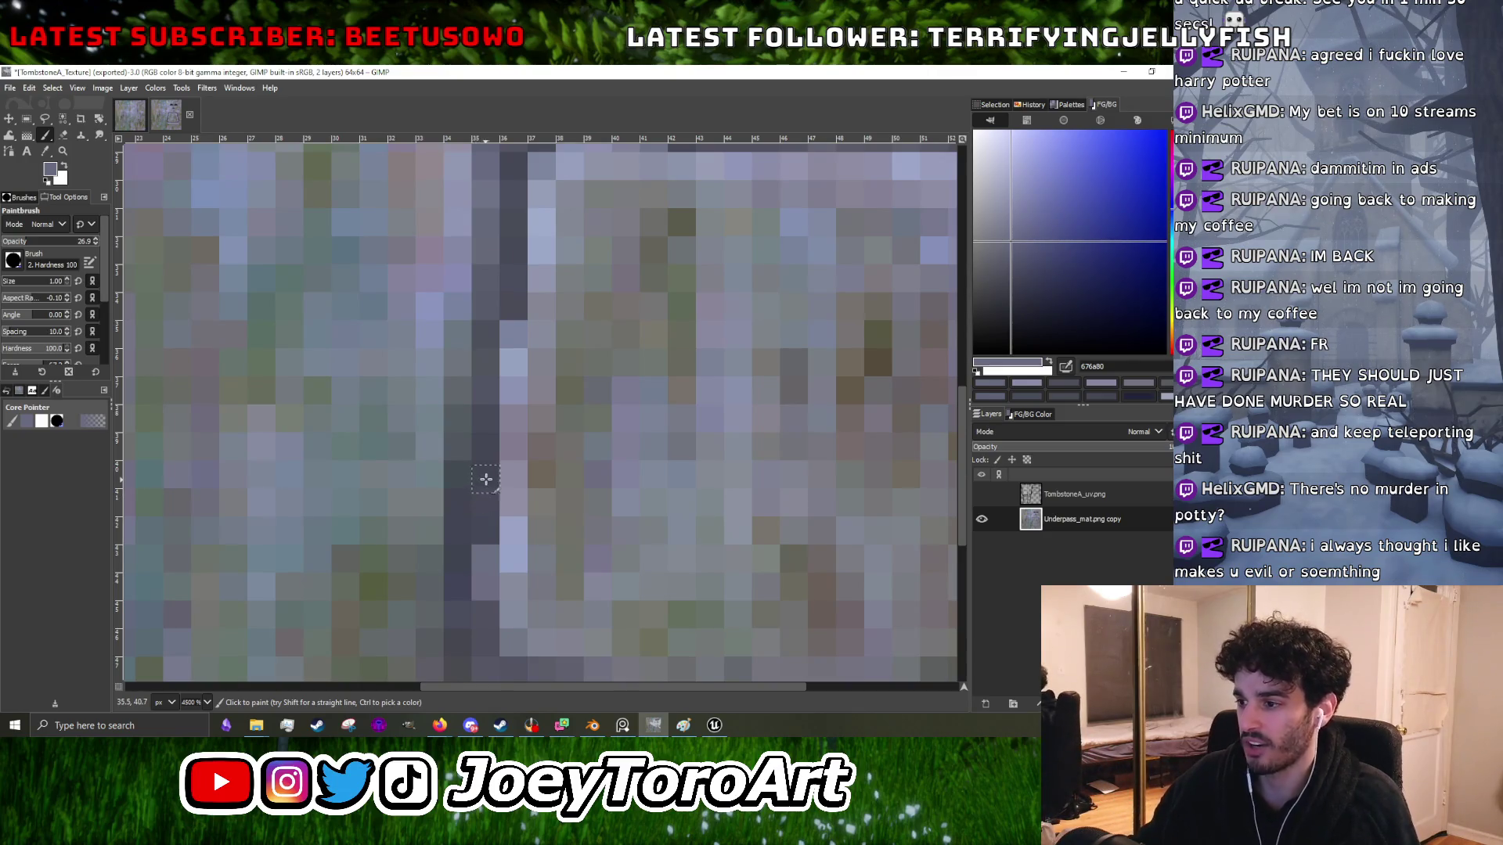
scroll(469, 522, down, 3)
scroll(485, 470, up, 3)
ctrl+click(468, 493)
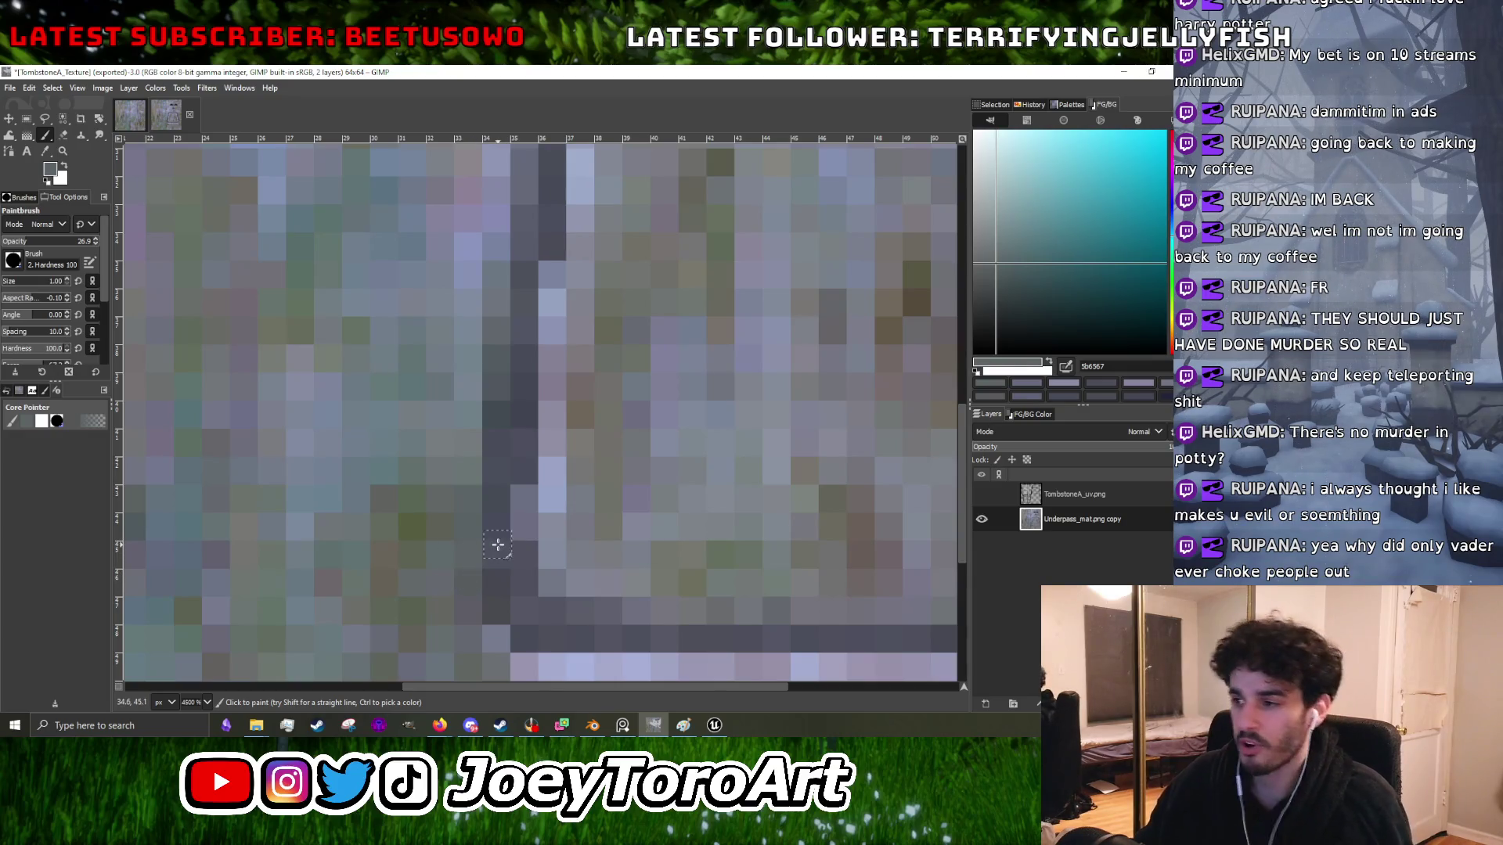
scroll(494, 548, down, 3)
scroll(488, 568, up, 3)
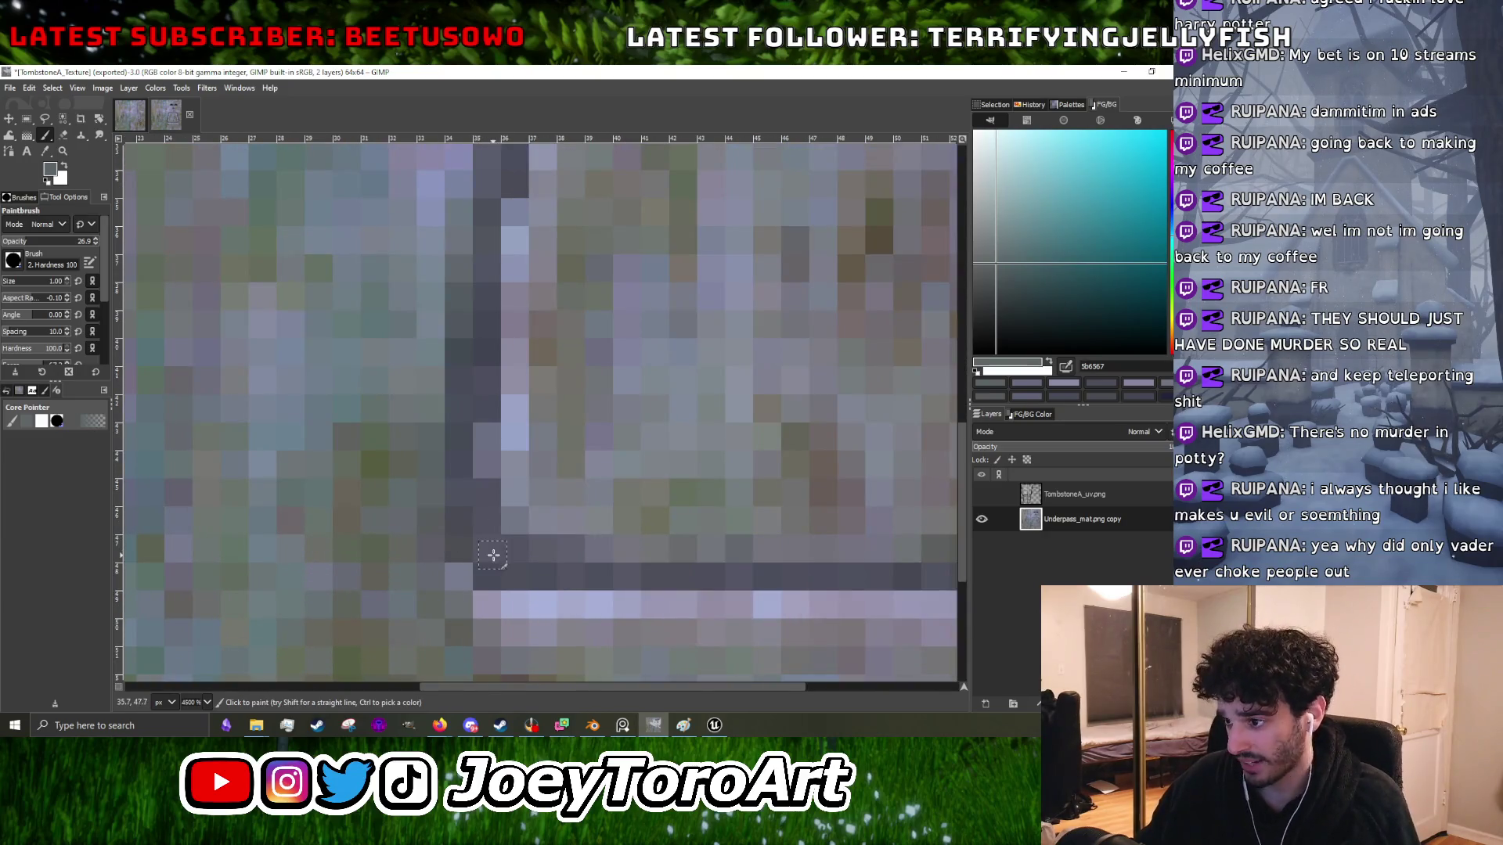
scroll(493, 555, down, 3)
scroll(520, 571, up, 3)
scroll(570, 570, down, 3)
scroll(557, 575, up, 3)
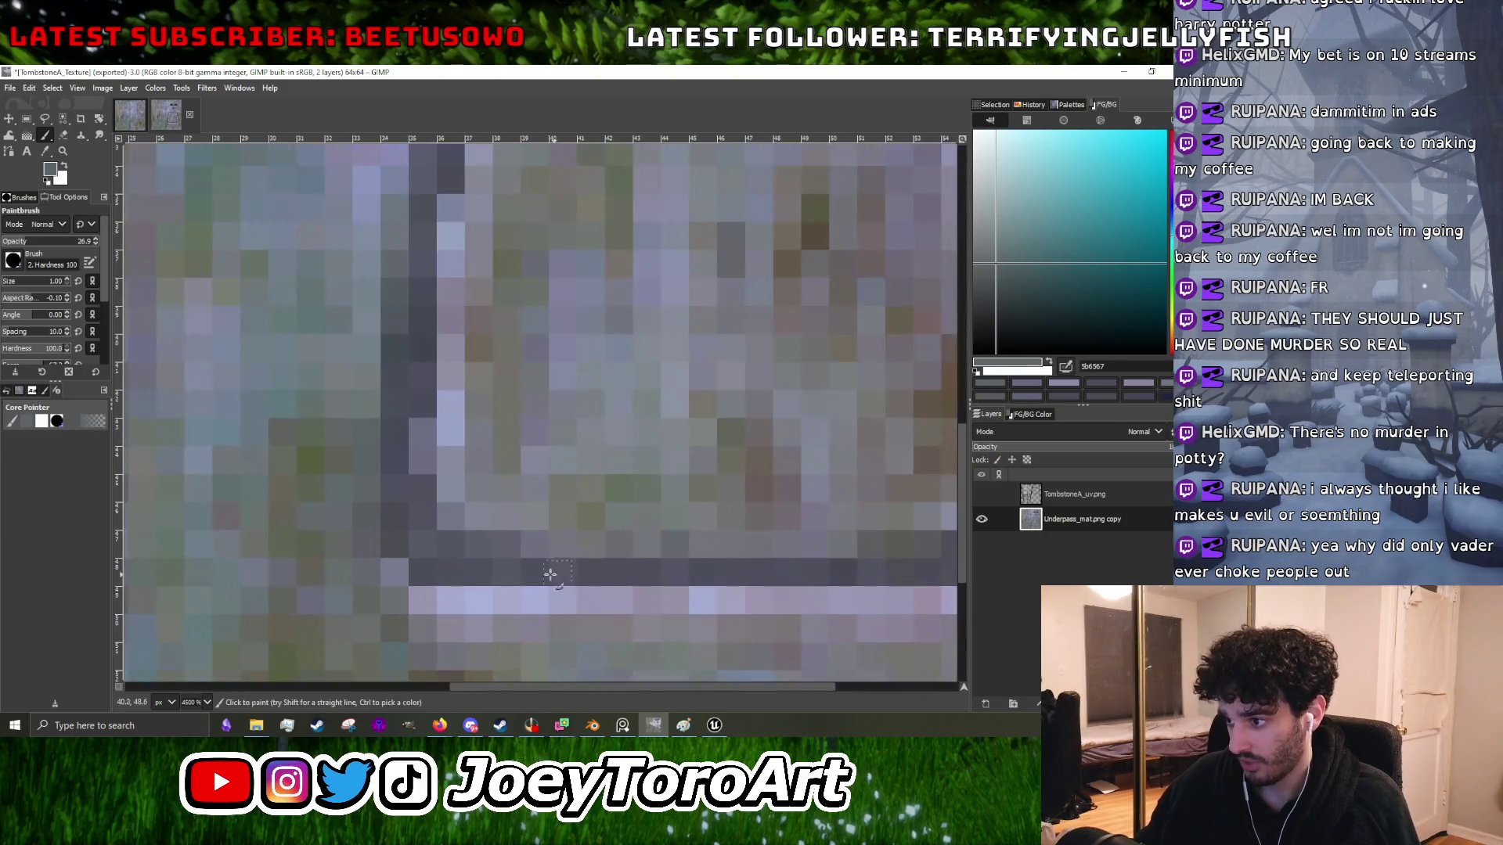
scroll(548, 572, down, 3)
scroll(557, 572, up, 3)
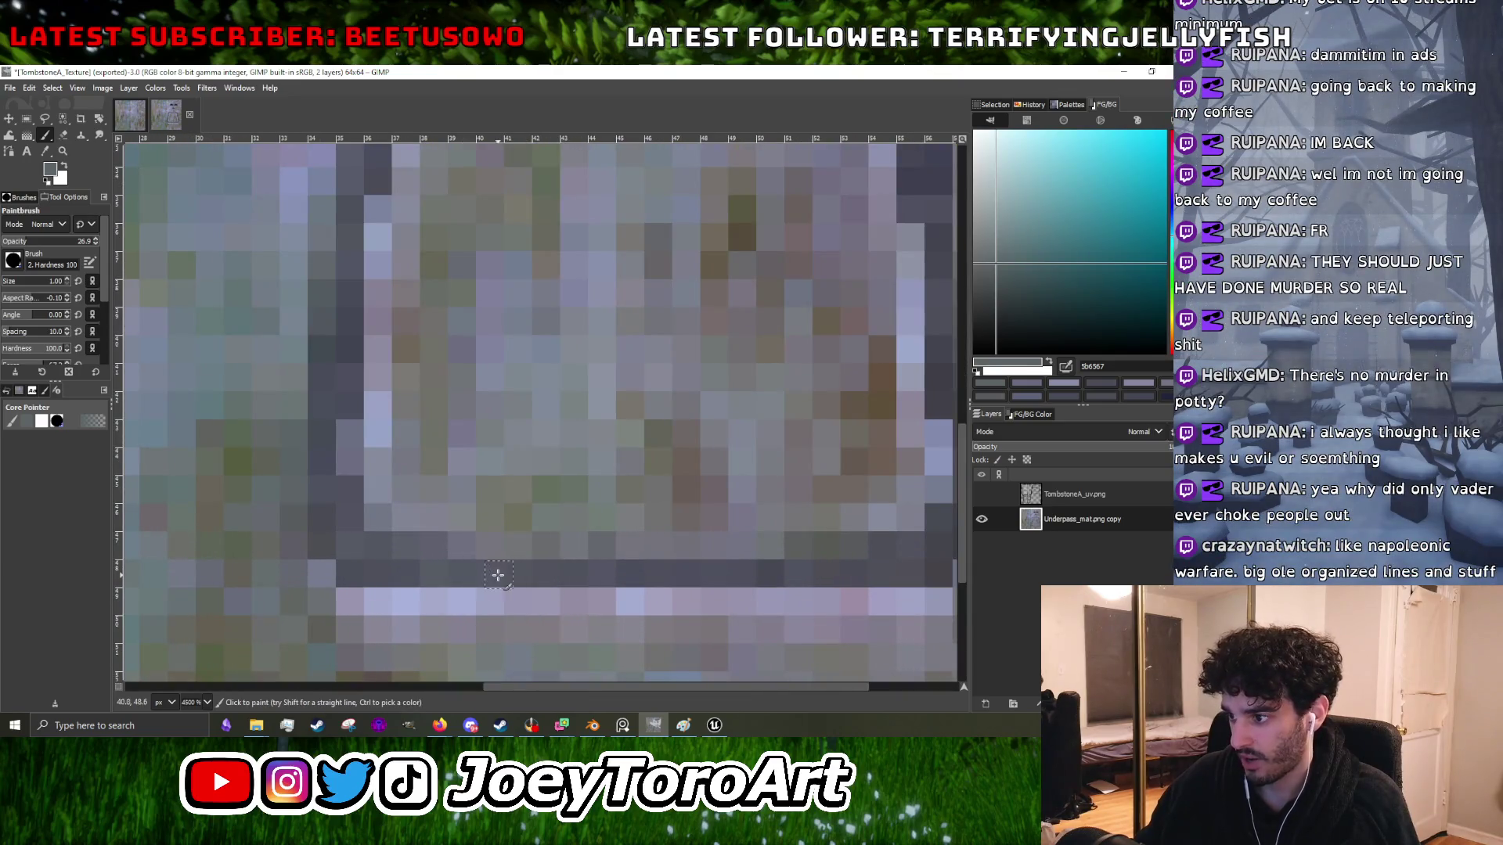
scroll(498, 575, down, 2)
scroll(626, 567, down, 2)
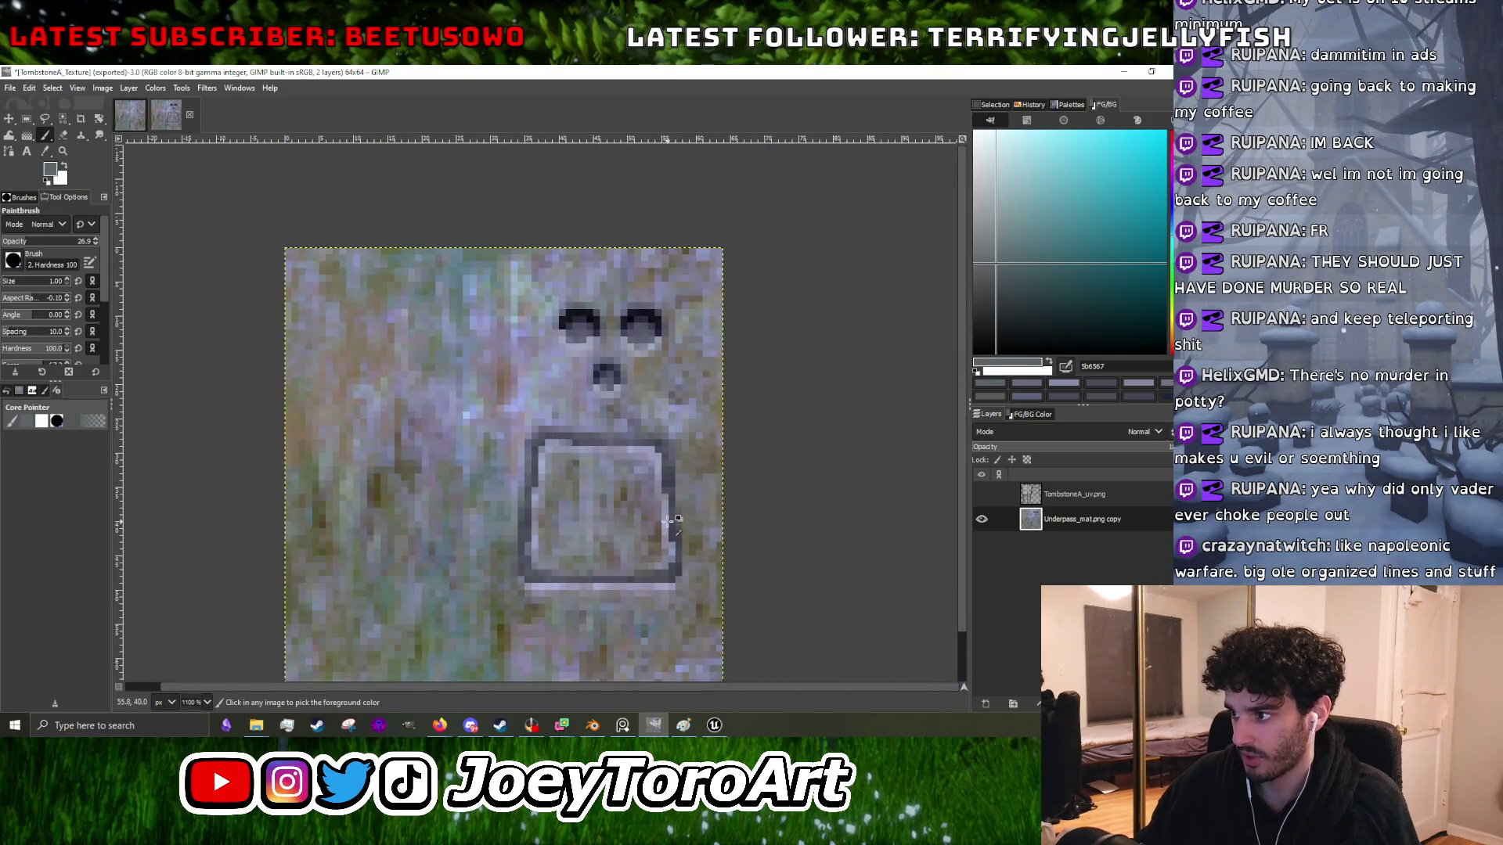
- Clean up the bottom-left corner with sampled stone, lighter grey and purple-grey border shades
ctrl+click(669, 518)
scroll(559, 545, up, 4)
ctrl+click(507, 557)
scroll(514, 583, down, 2)
scroll(514, 583, up, 2)
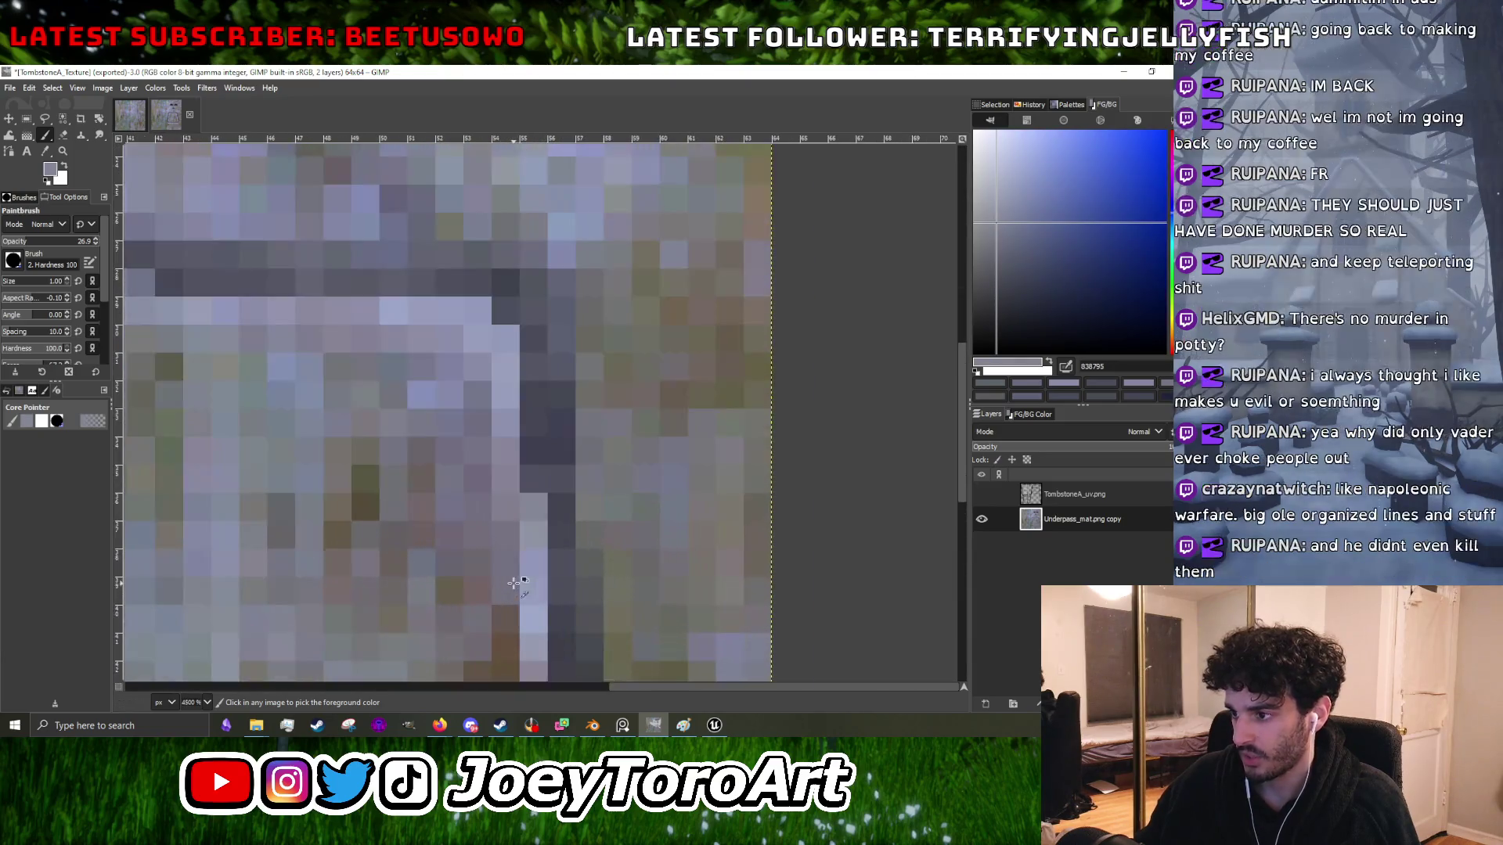
ctrl+click(514, 583)
scroll(513, 583, down, 4)
scroll(506, 588, up, 5)
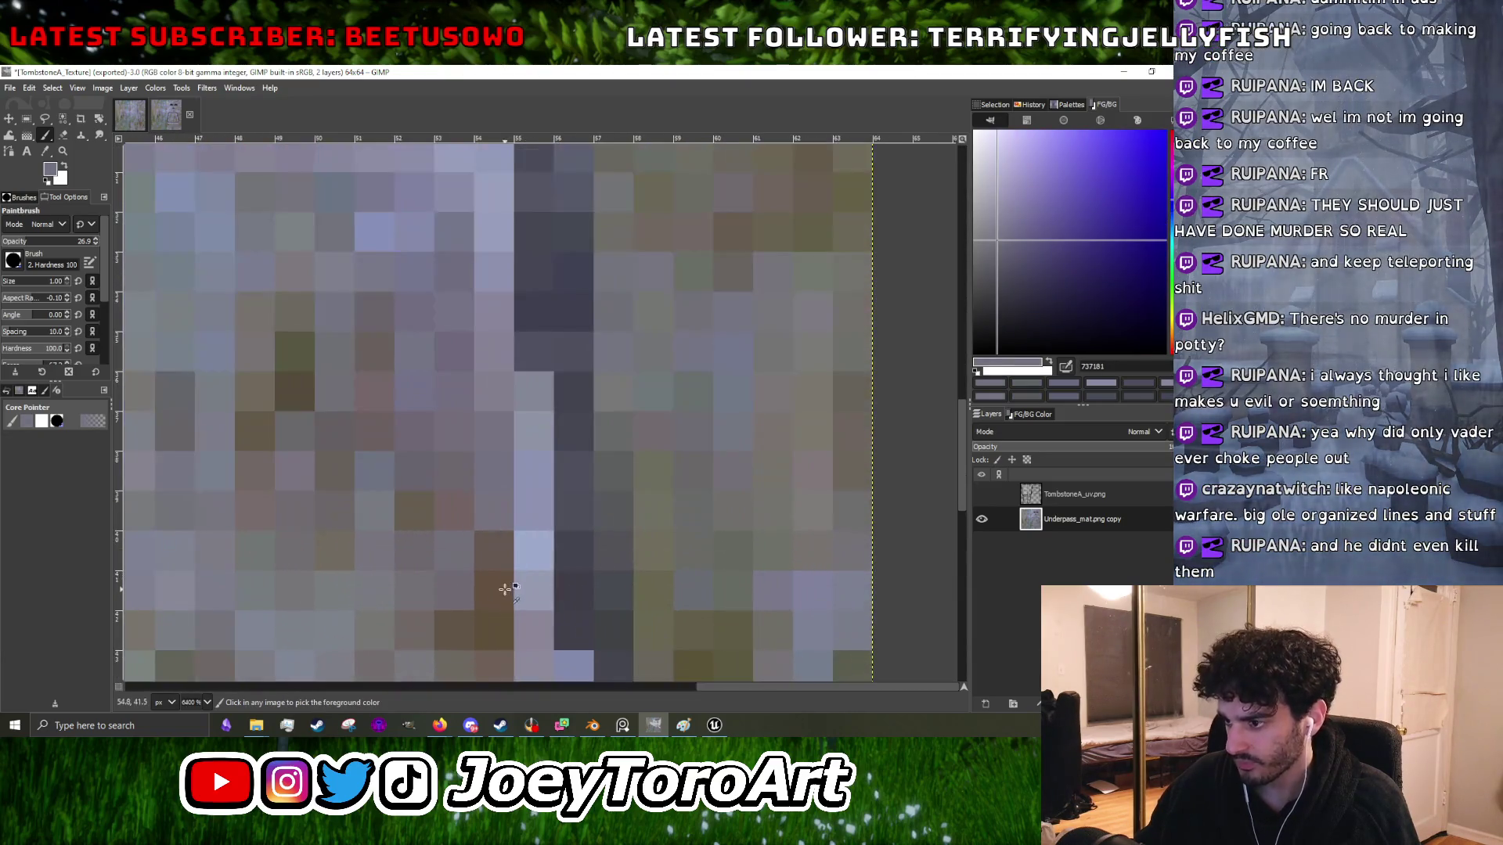
- Darken pixels along the plaque's right edge and bottom-right corner using sampled brown and mauve-grey shades
ctrl+click(506, 589)
scroll(503, 542, down, 1)
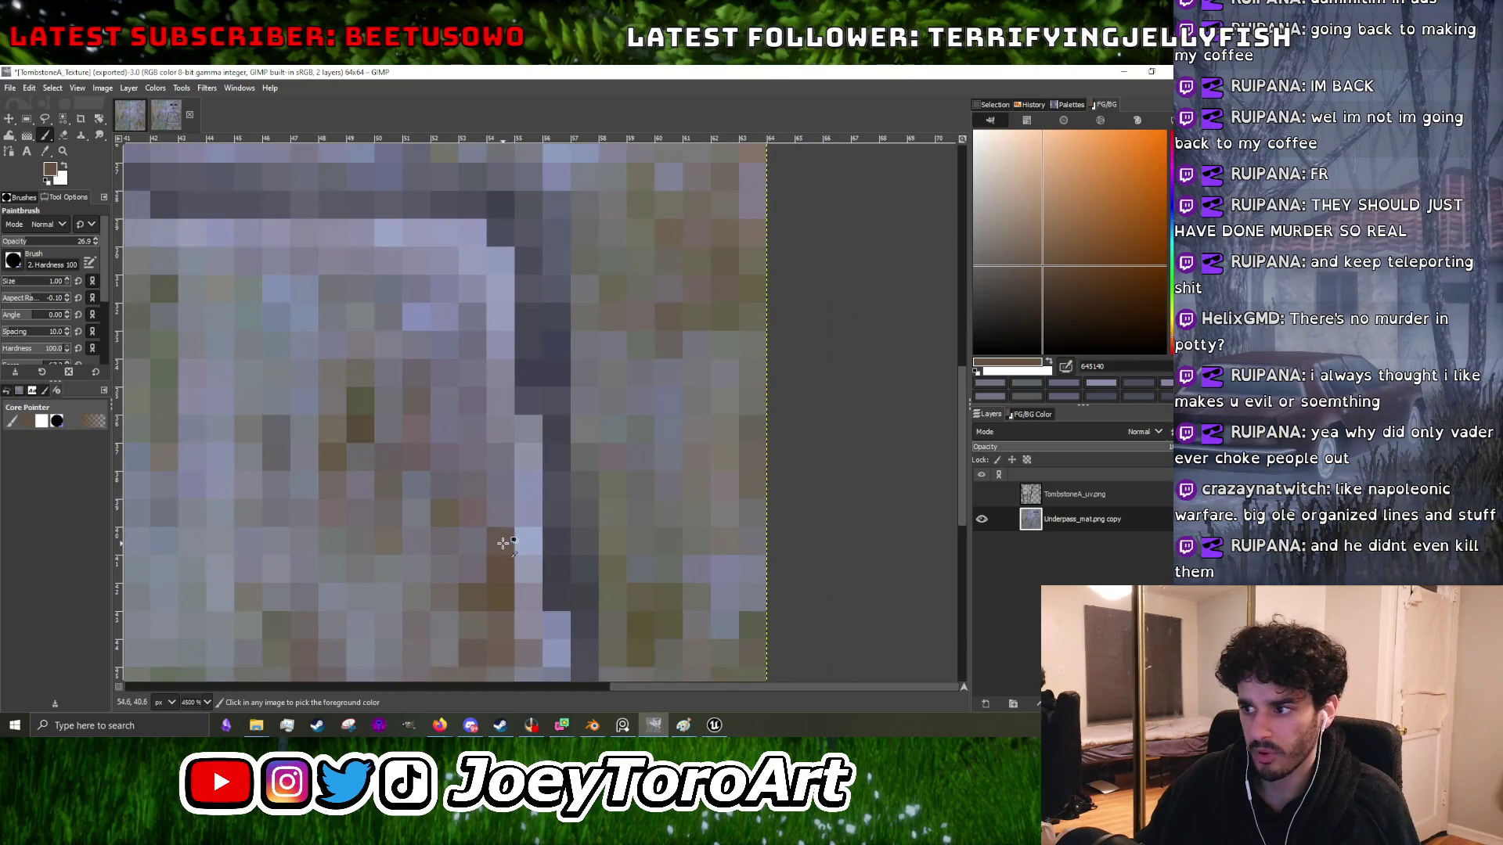
ctrl+click(471, 515)
scroll(514, 584, down, 4)
scroll(528, 558, up, 4)
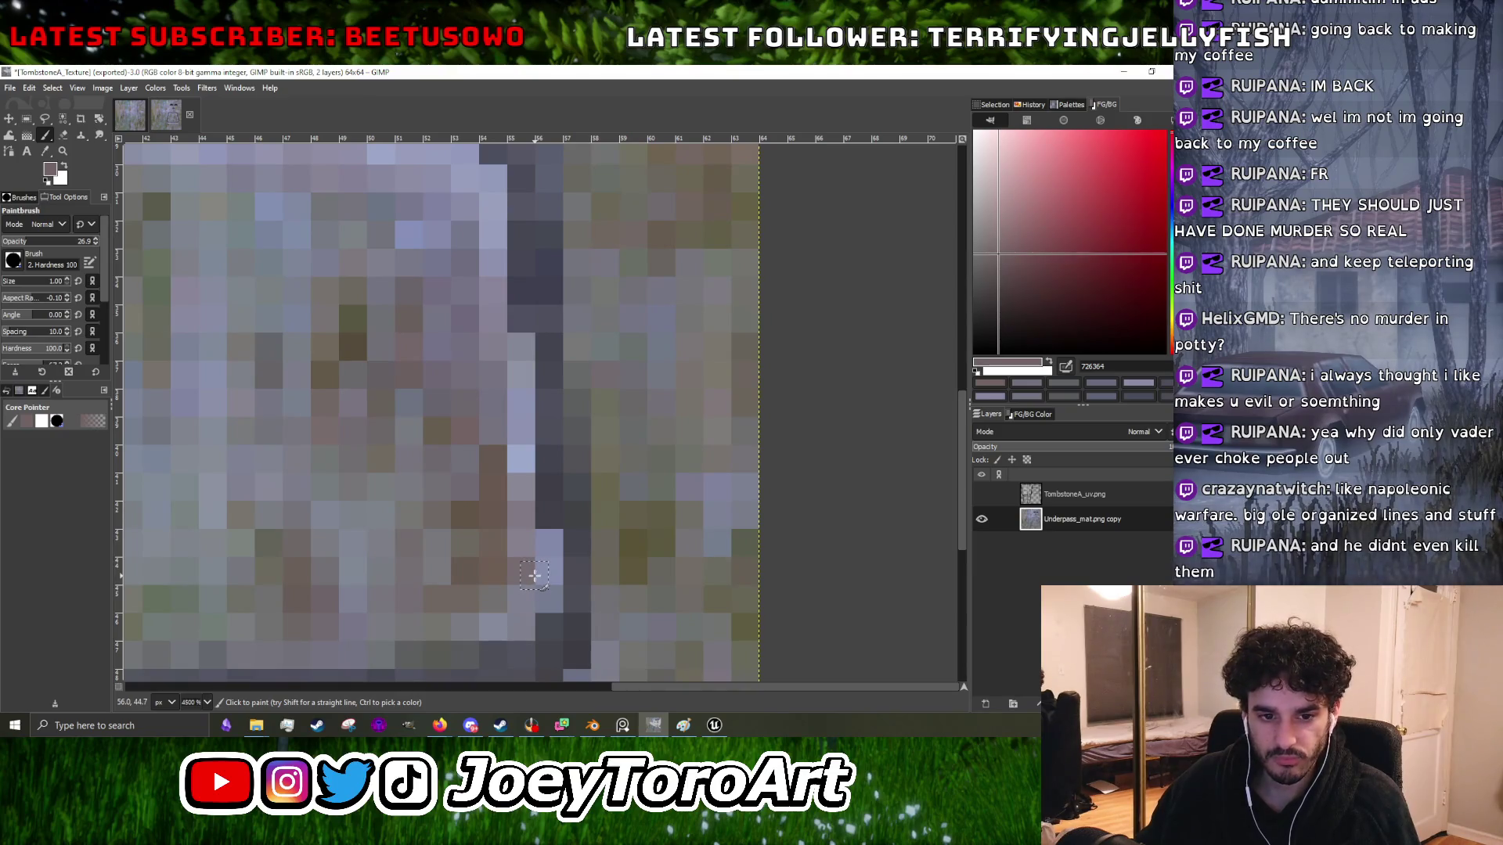
scroll(601, 569, down, 4)
scroll(608, 560, up, 5)
click(625, 554)
scroll(627, 548, down, 4)
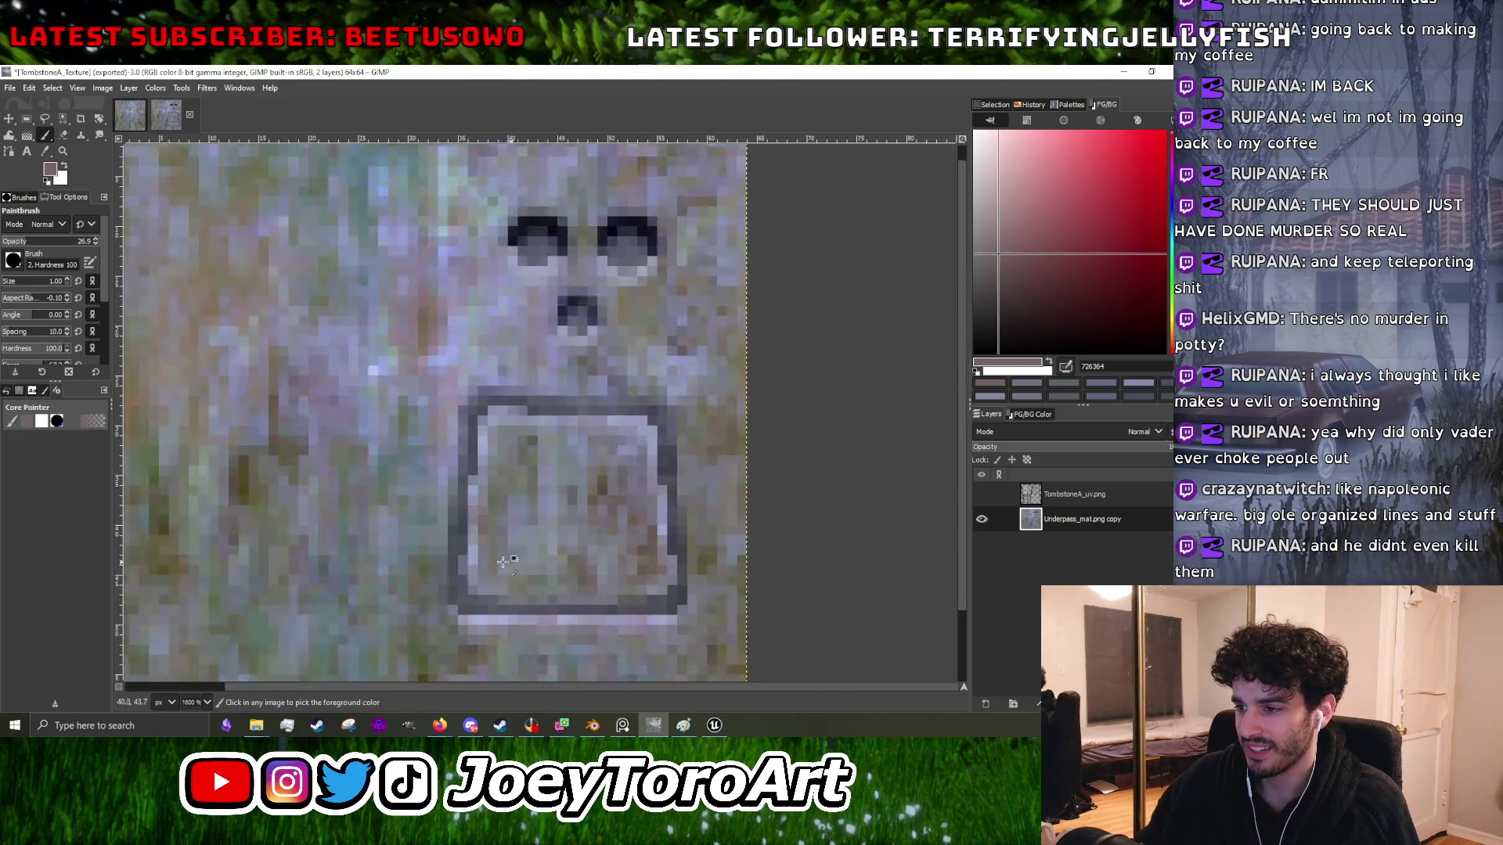
- Repaint the plaque's top-left corner pixels with sampled grey-olive and light neutral grey stone shades
scroll(511, 561, up, 3)
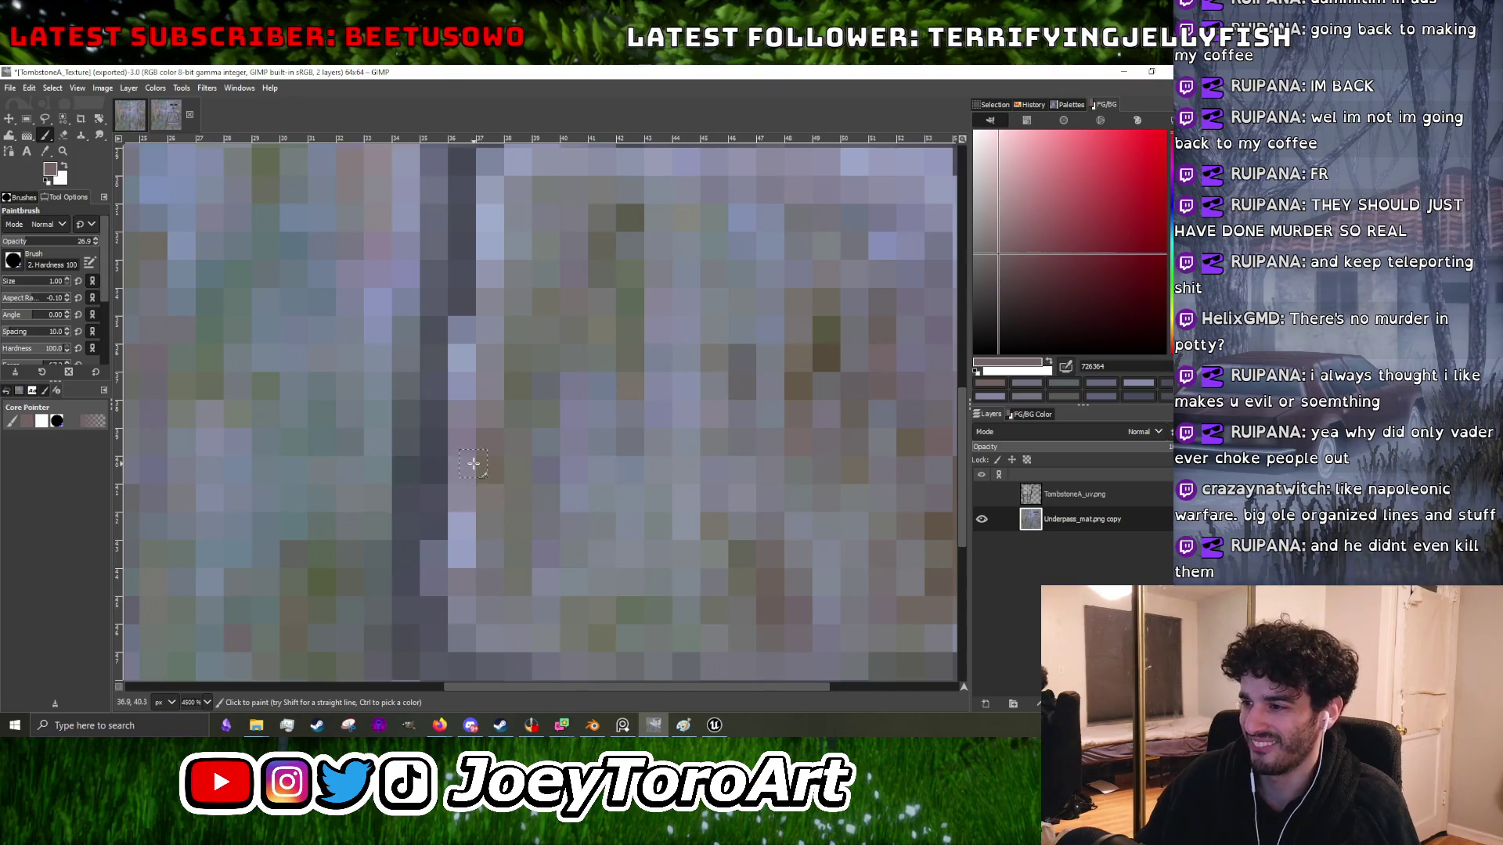
scroll(474, 464, down, 3)
scroll(501, 454, up, 4)
ctrl+click(486, 438)
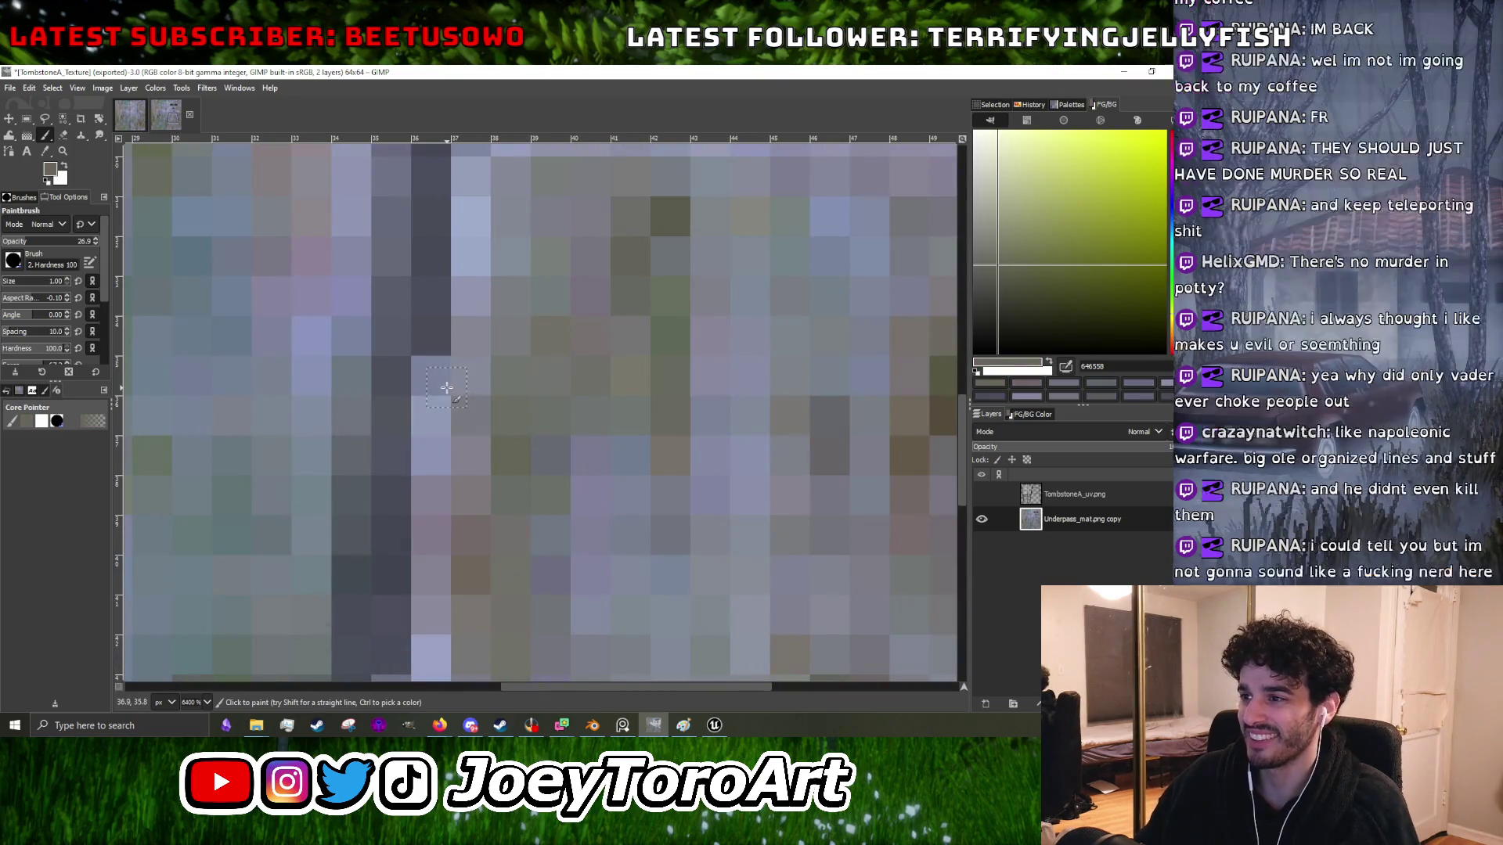
scroll(539, 554, down, 4)
scroll(537, 513, up, 4)
ctrl+click(516, 432)
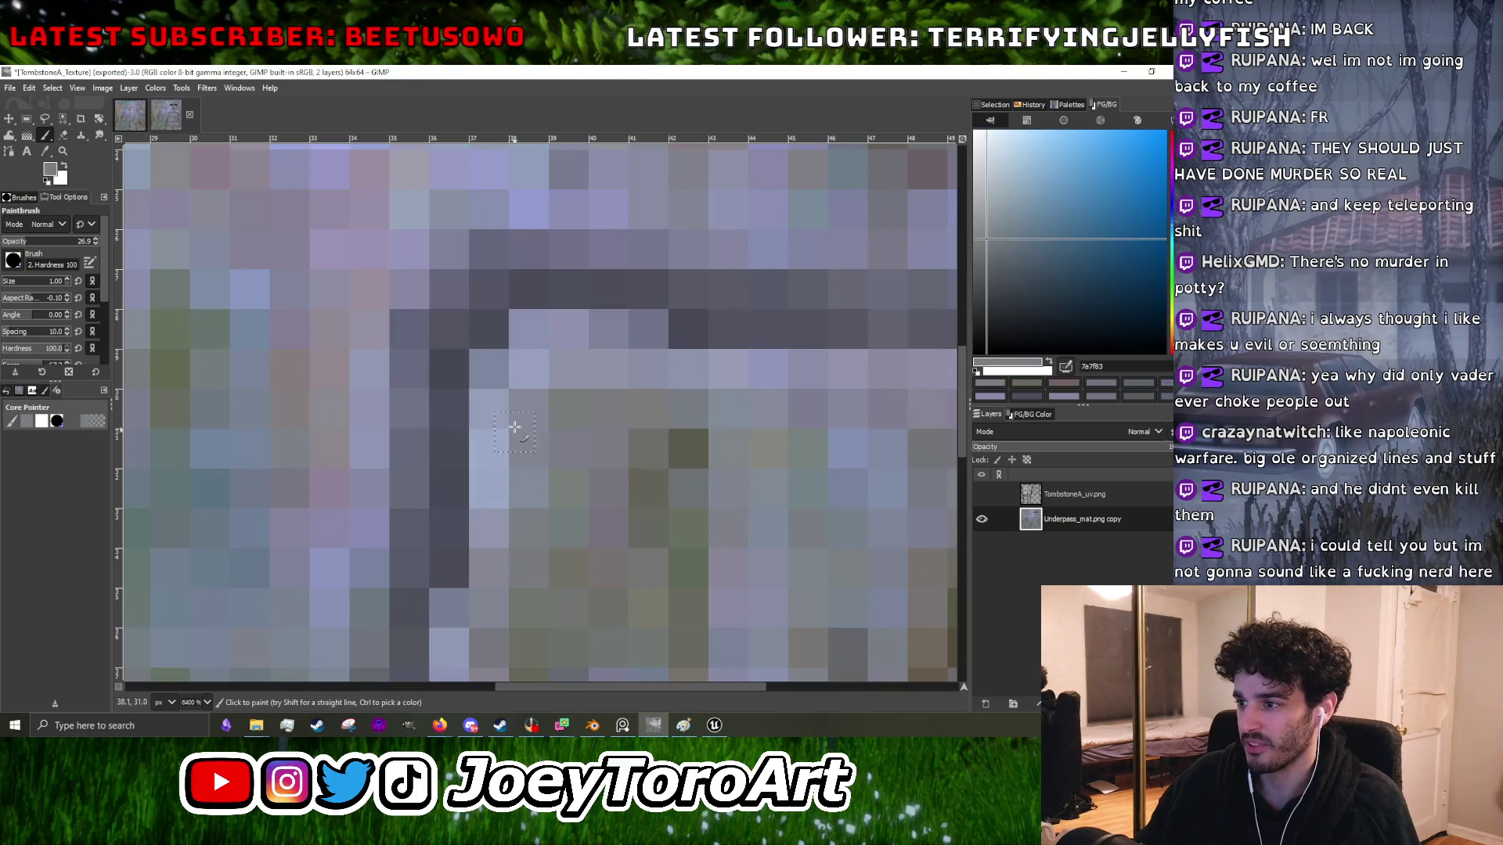
scroll(505, 391, down, 4)
scroll(524, 470, up, 5)
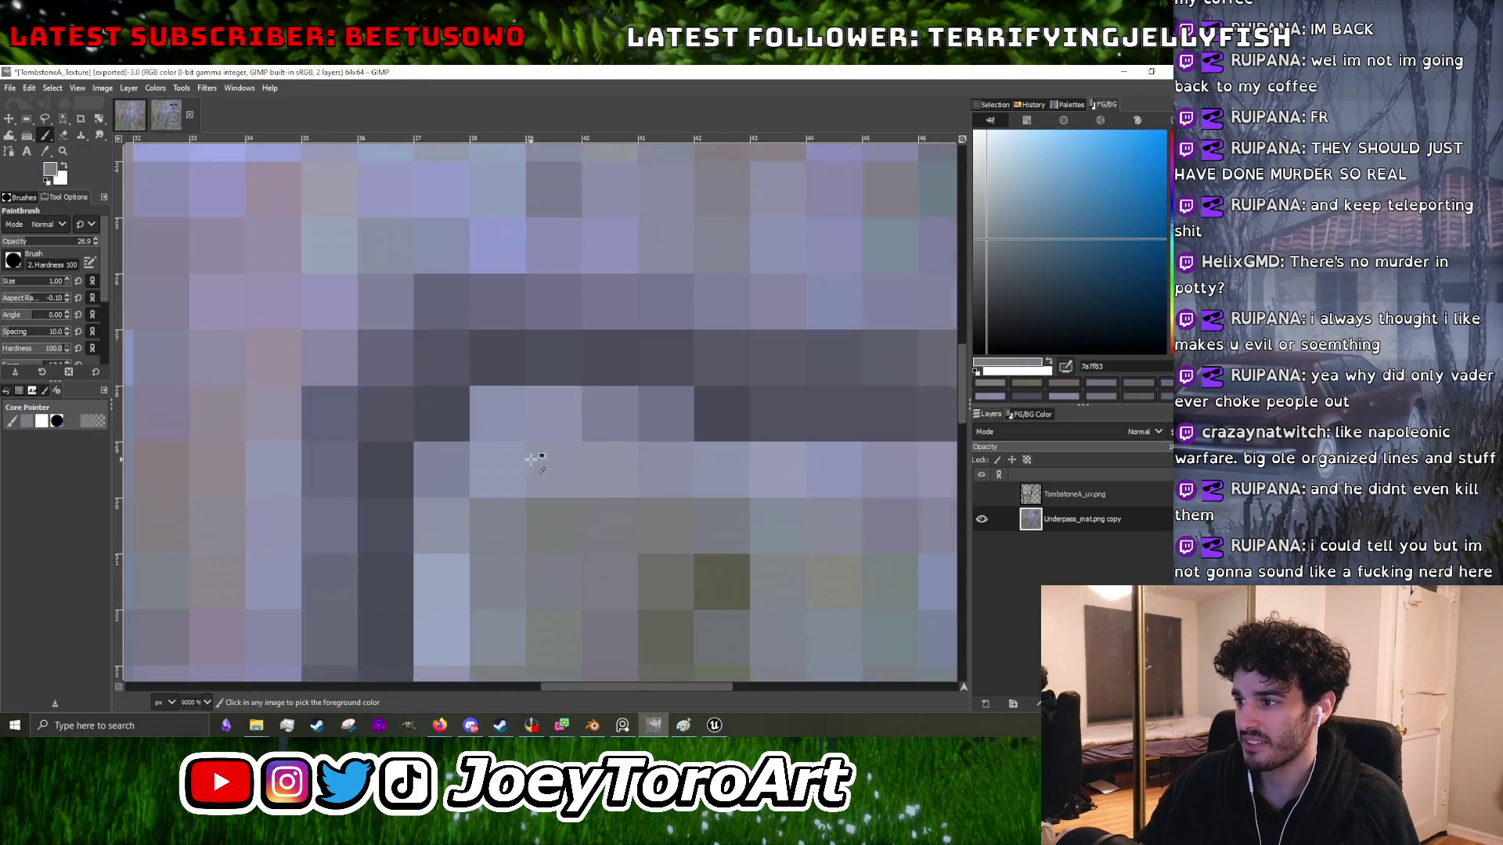
- Line the inside of the dark top edge with lighter neutral and blue-grey highlight pixels
scroll(608, 499, down, 5)
ctrl+click(548, 509)
scroll(543, 517, up, 4)
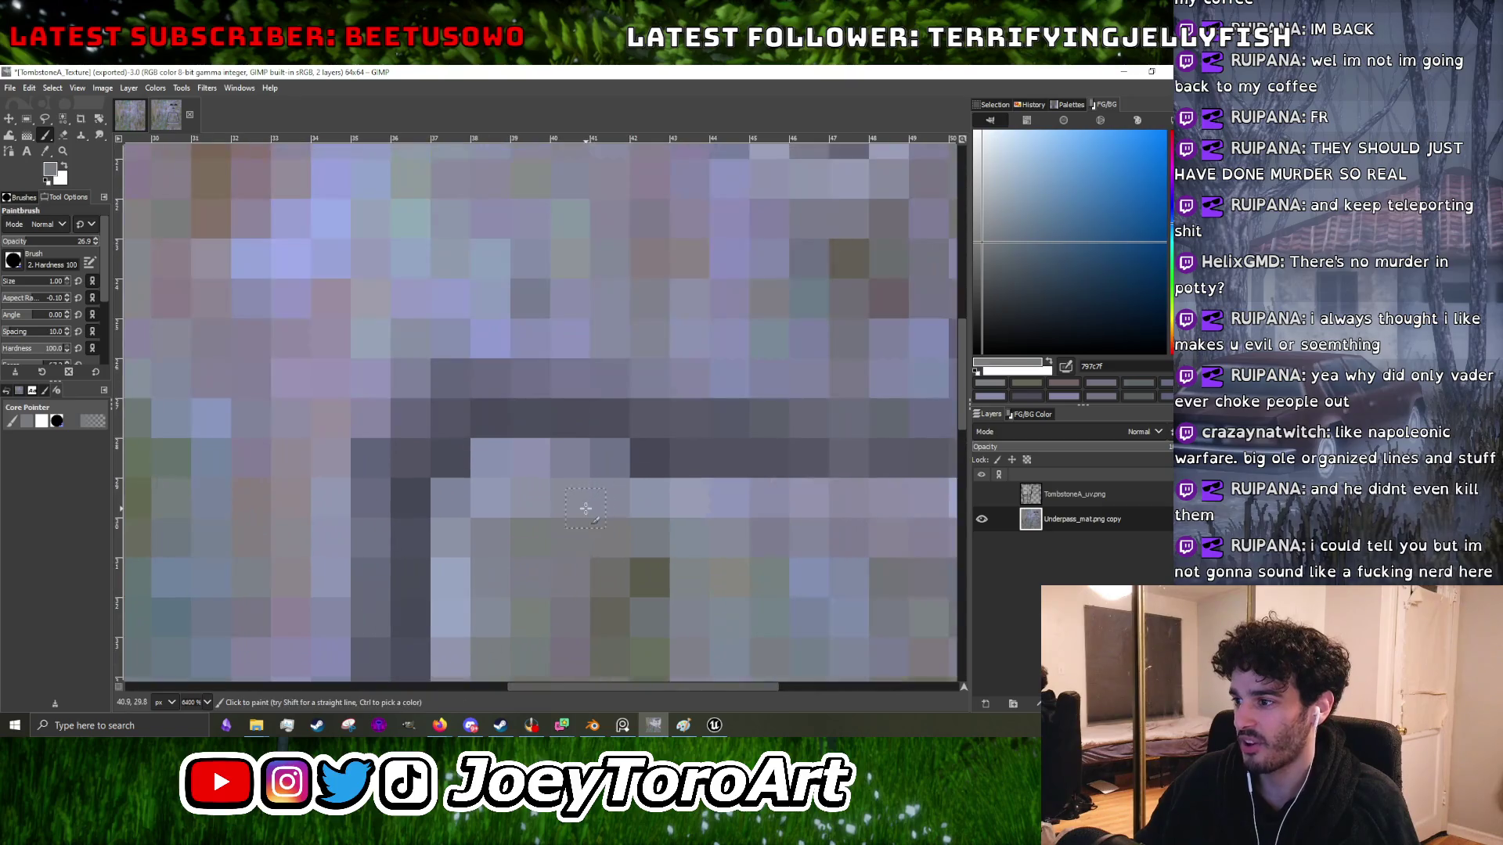
scroll(642, 517, down, 4)
scroll(574, 530, up, 4)
ctrl+click(524, 513)
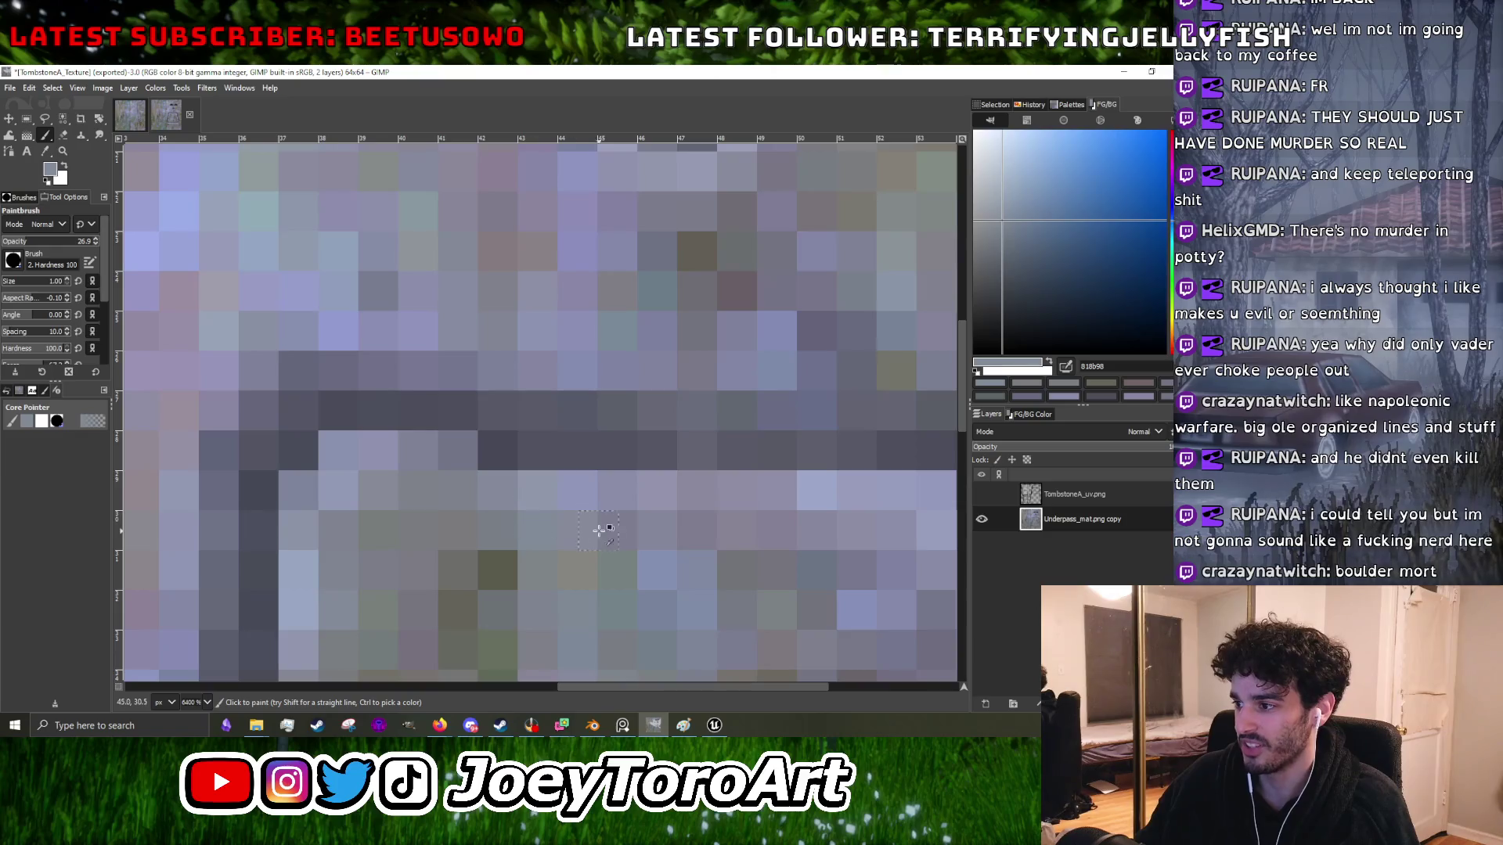
scroll(599, 531, down, 4)
scroll(618, 525, up, 3)
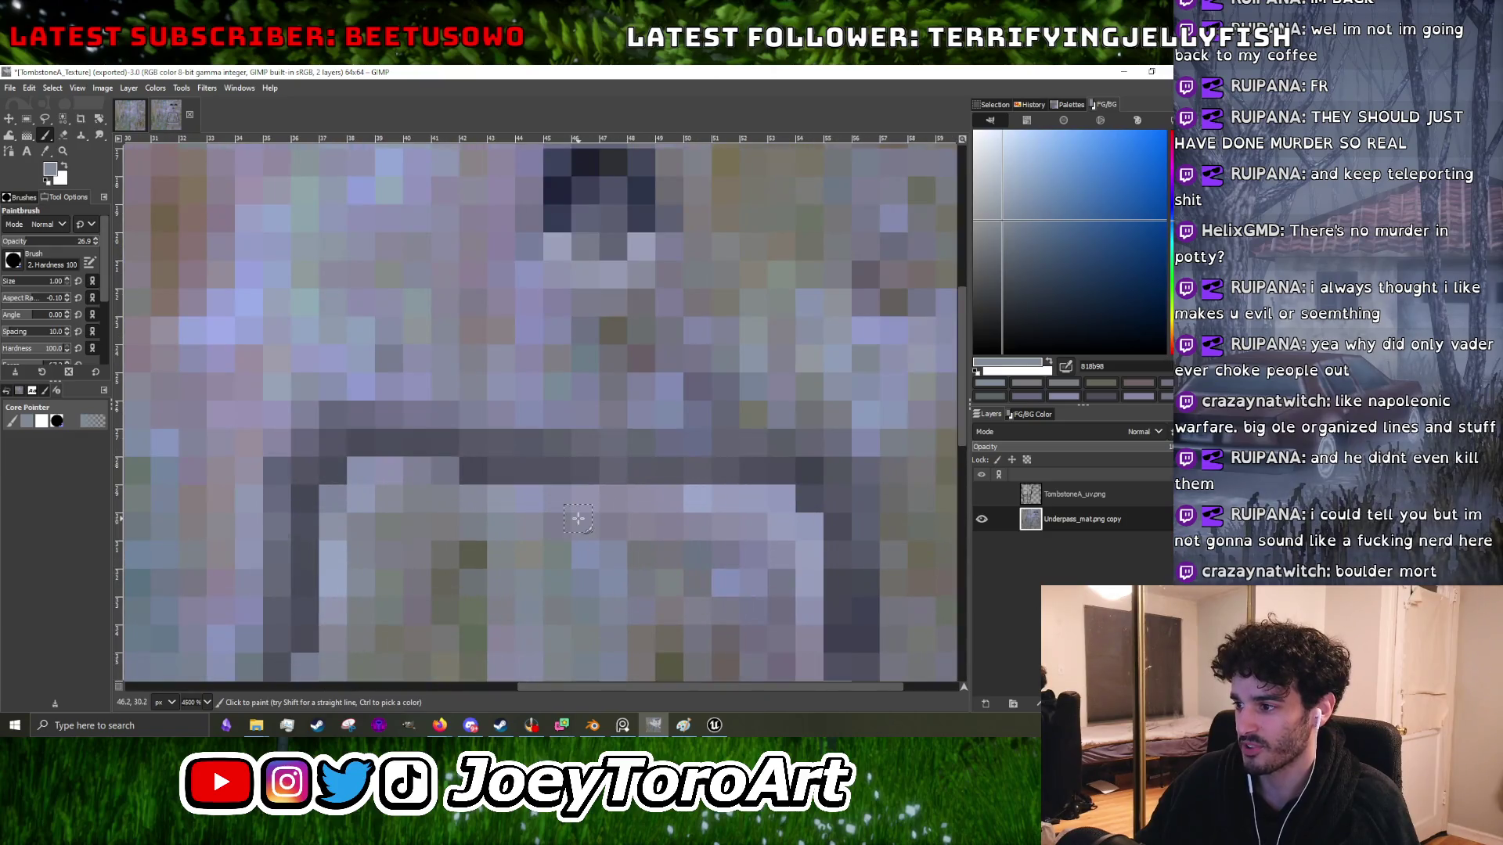
ctrl+click(497, 540)
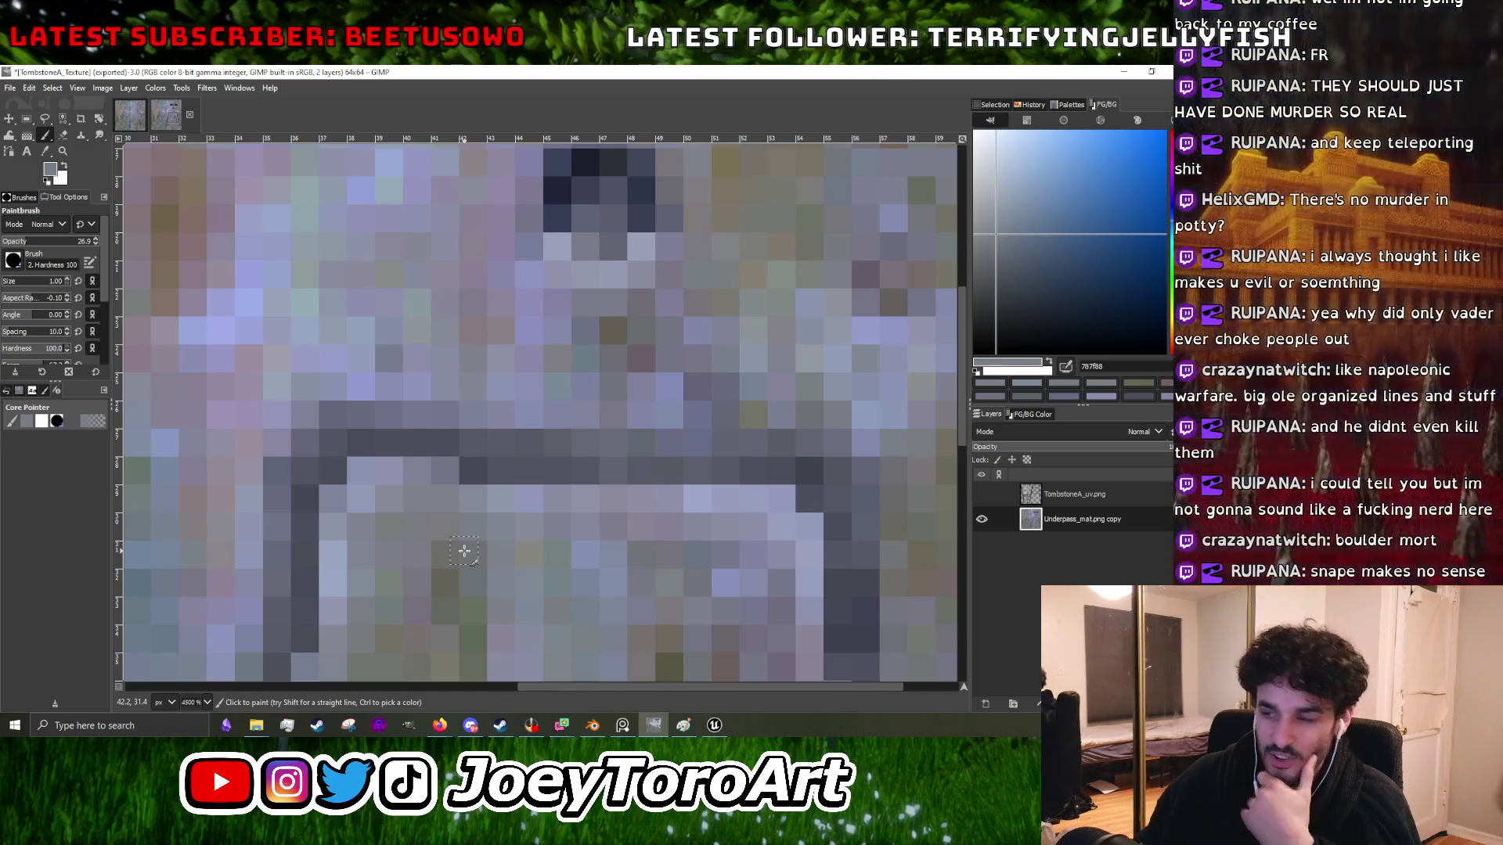
- Retouch the plaque's top edge with sampled lavender-grey and darker lavender-grey pixels
scroll(464, 551, down, 3)
scroll(461, 509, up, 1)
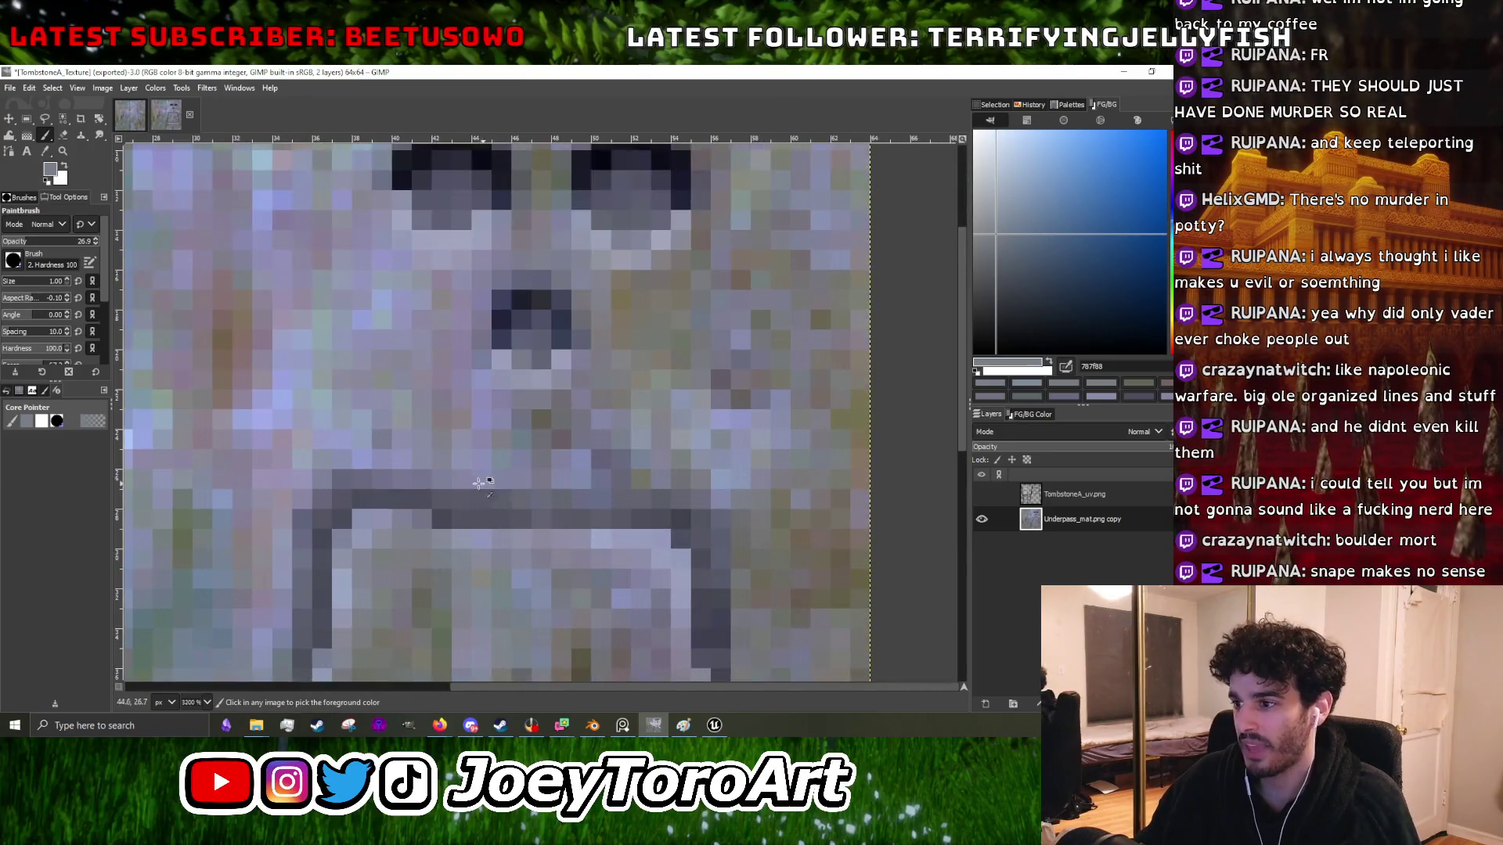
ctrl+click(457, 490)
scroll(457, 490, down, 1)
scroll(457, 490, up, 3)
ctrl+click(458, 486)
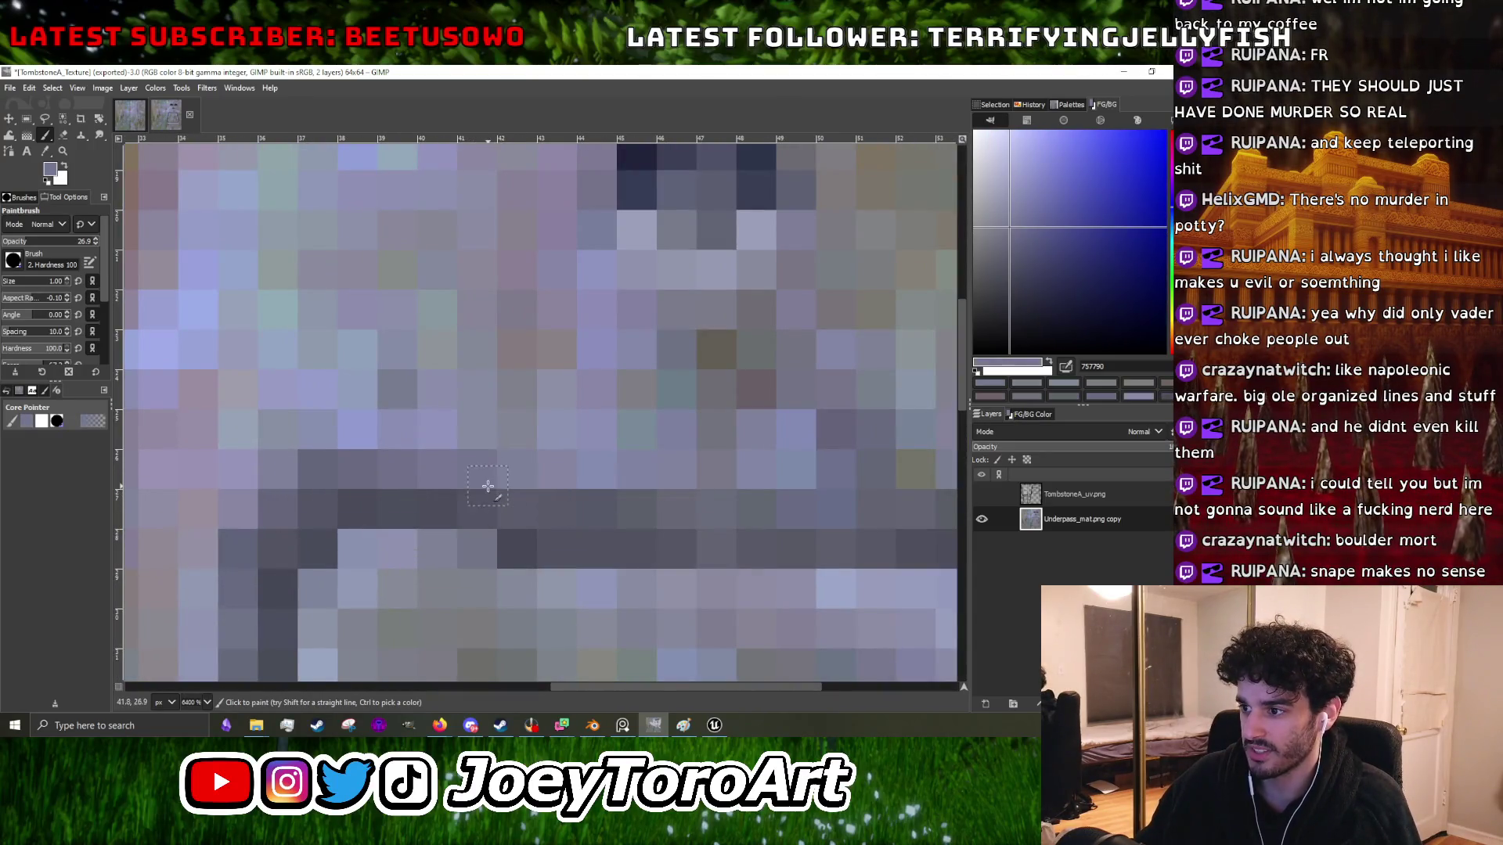
scroll(459, 485, down, 2)
scroll(459, 484, up, 2)
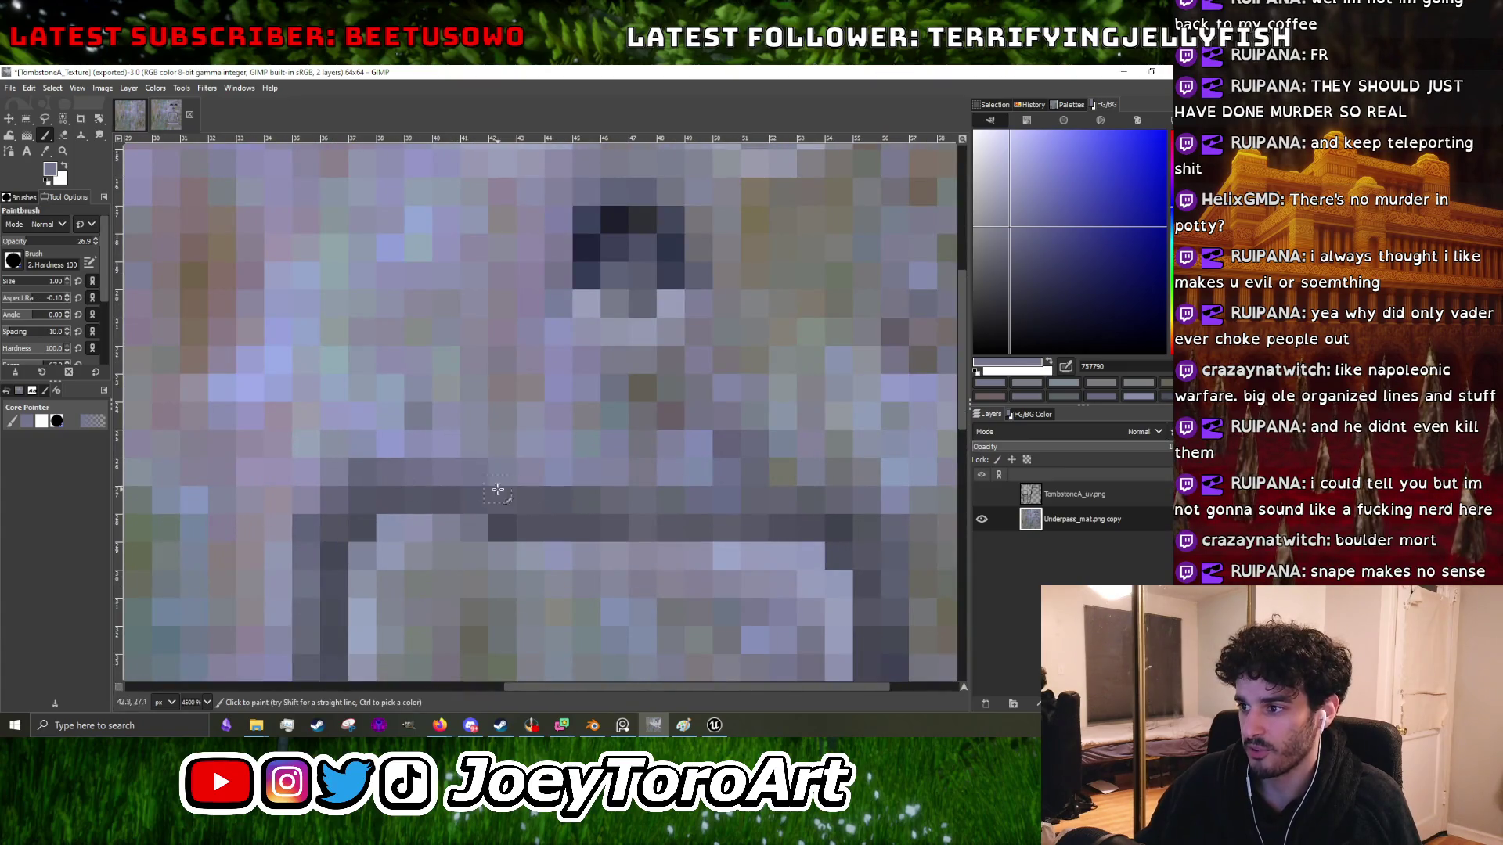
- Add light bluish highlight pixels beneath the dark groove toward the plaque's top-right corner
scroll(486, 489, right, 2)
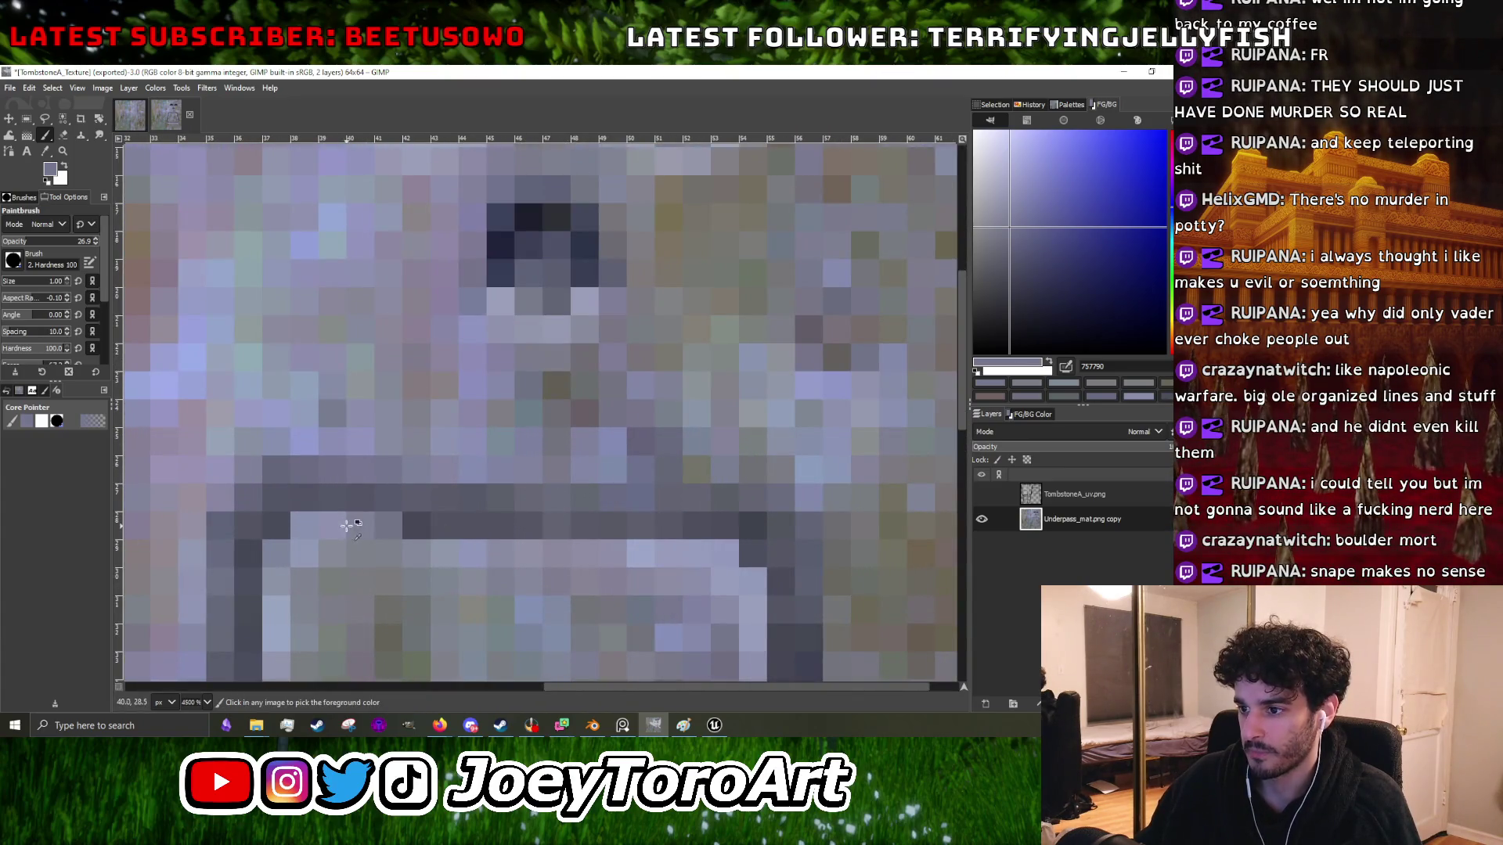
ctrl+click(346, 525)
ctrl+click(620, 546)
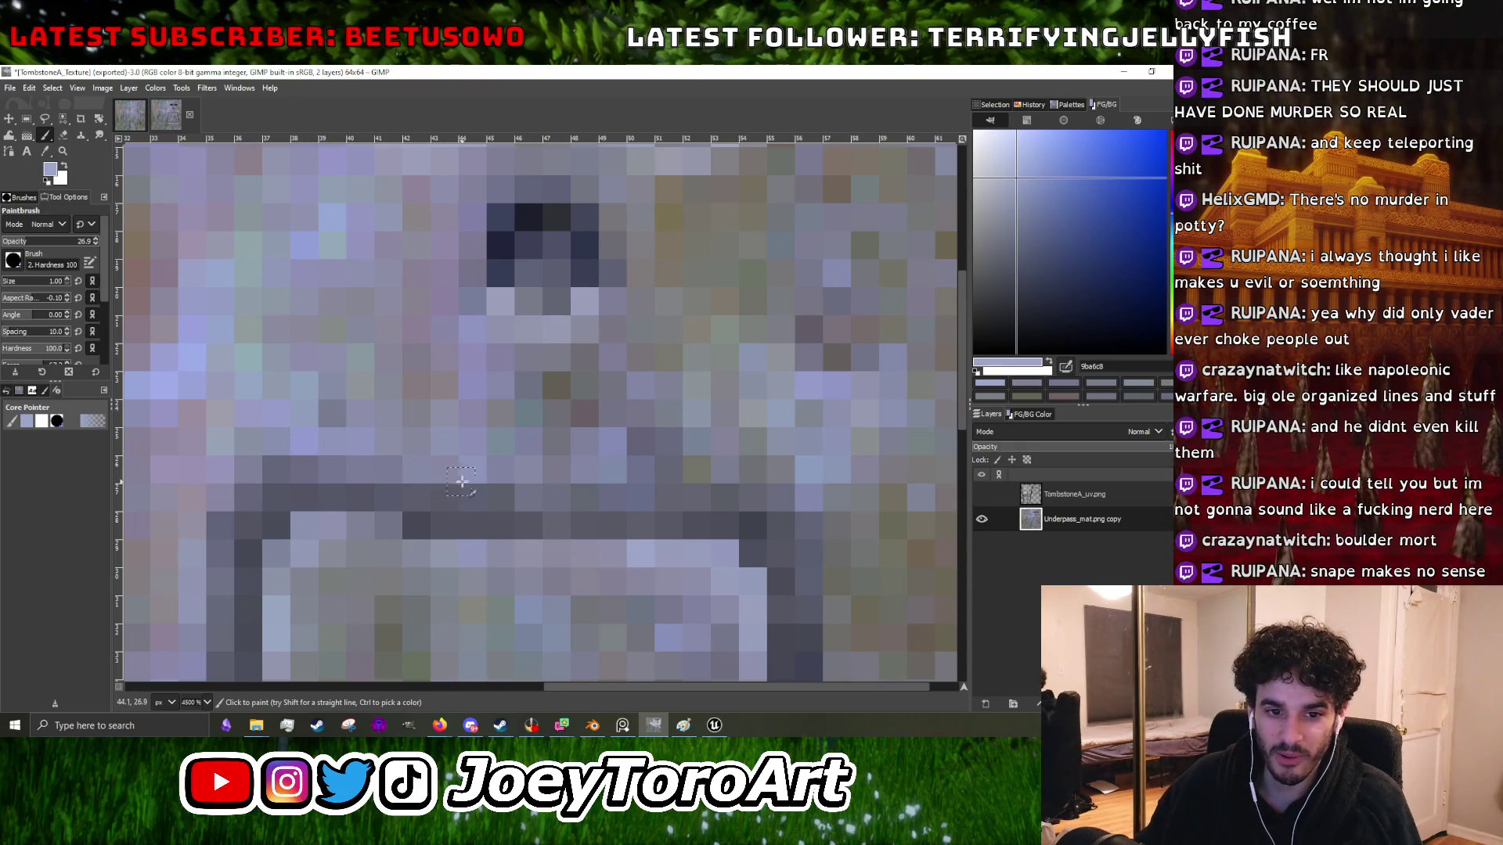
ctrl+scroll(461, 481, down, 3)
ctrl+scroll(569, 481, up, 3)
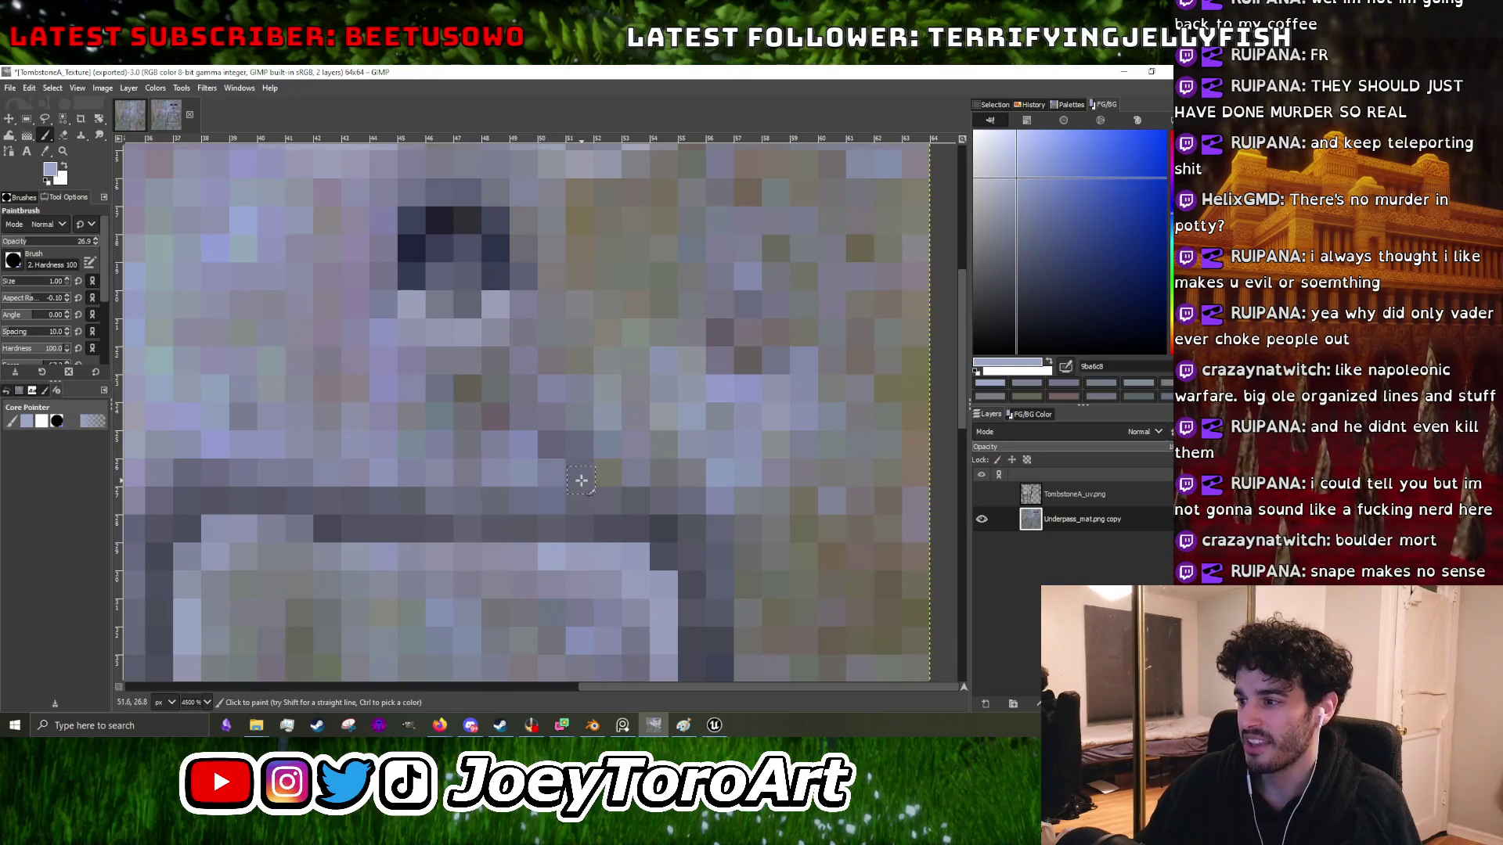
ctrl+scroll(626, 477, down, 3)
ctrl+scroll(671, 489, up, 3)
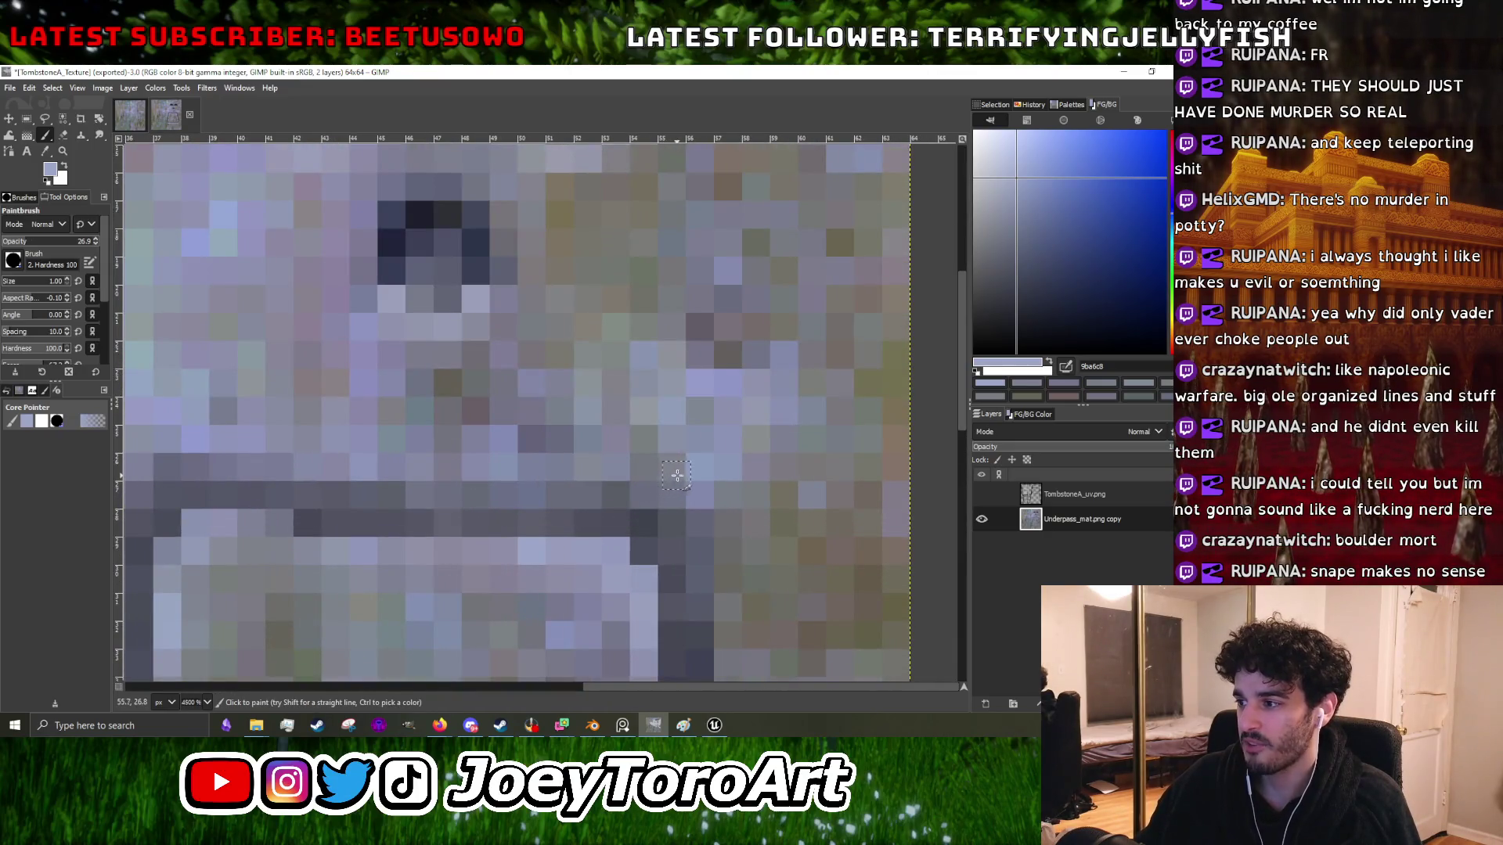
ctrl+scroll(712, 496, down, 3)
ctrl+scroll(728, 532, up, 3)
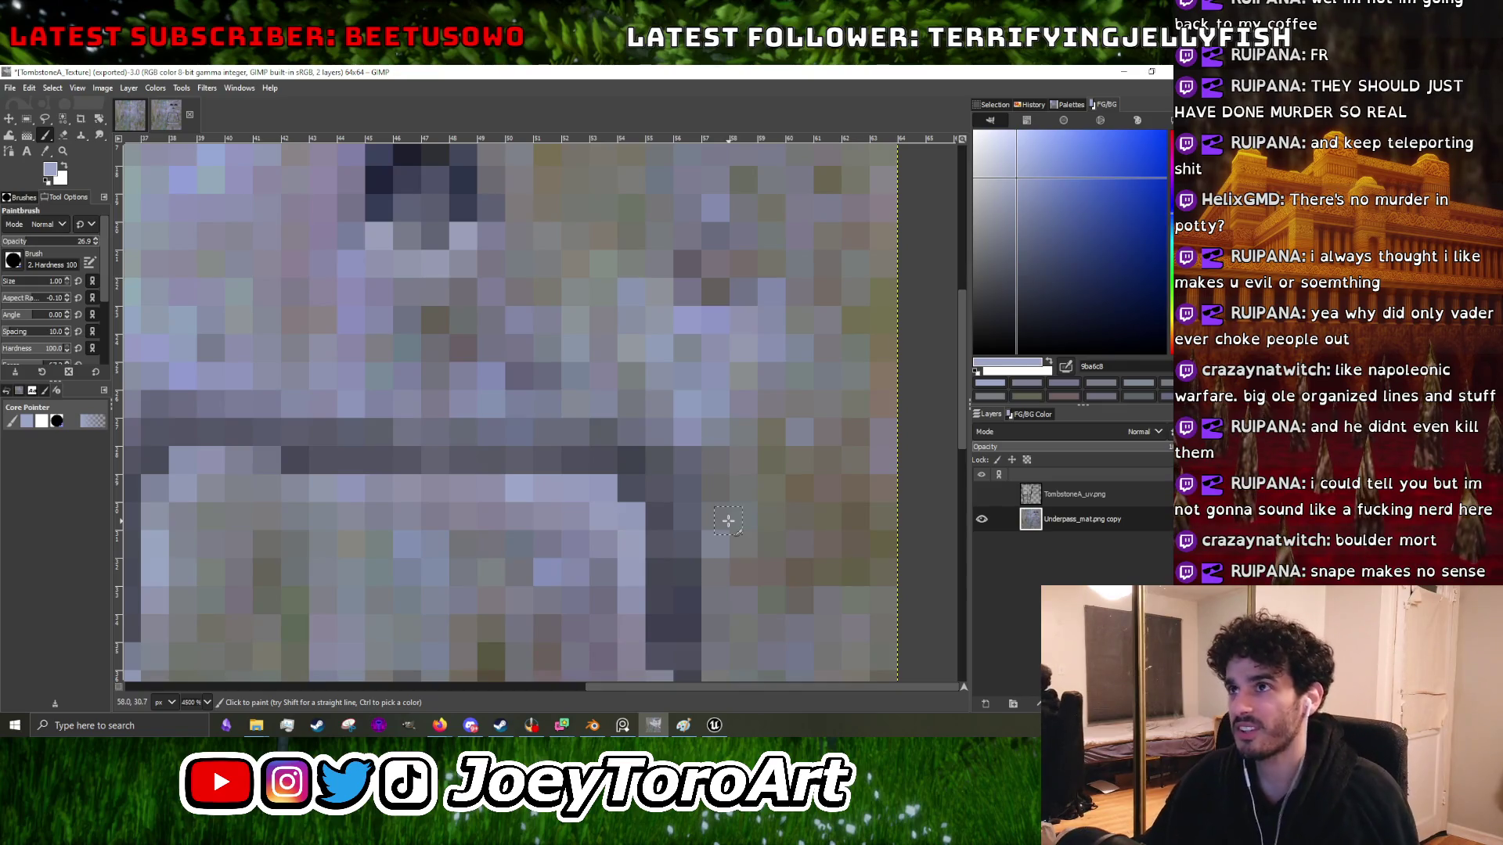
- Sample dark and light stone greys and retouch the plaque's right edge down to its bottom-right corner
ctrl+scroll(728, 521, down, 3)
ctrl+scroll(642, 532, up, 4)
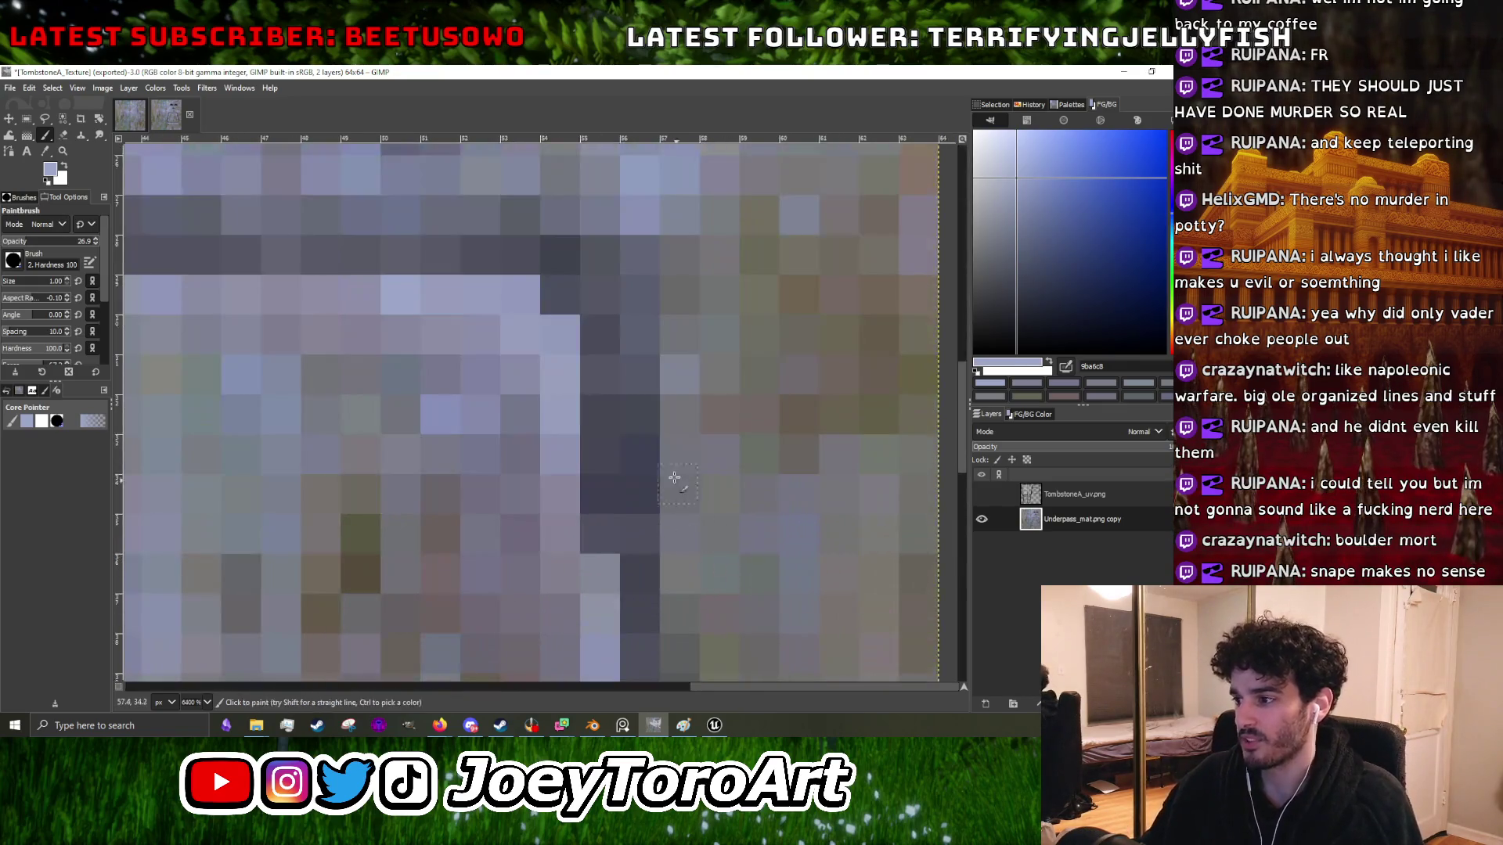
ctrl+click(642, 532)
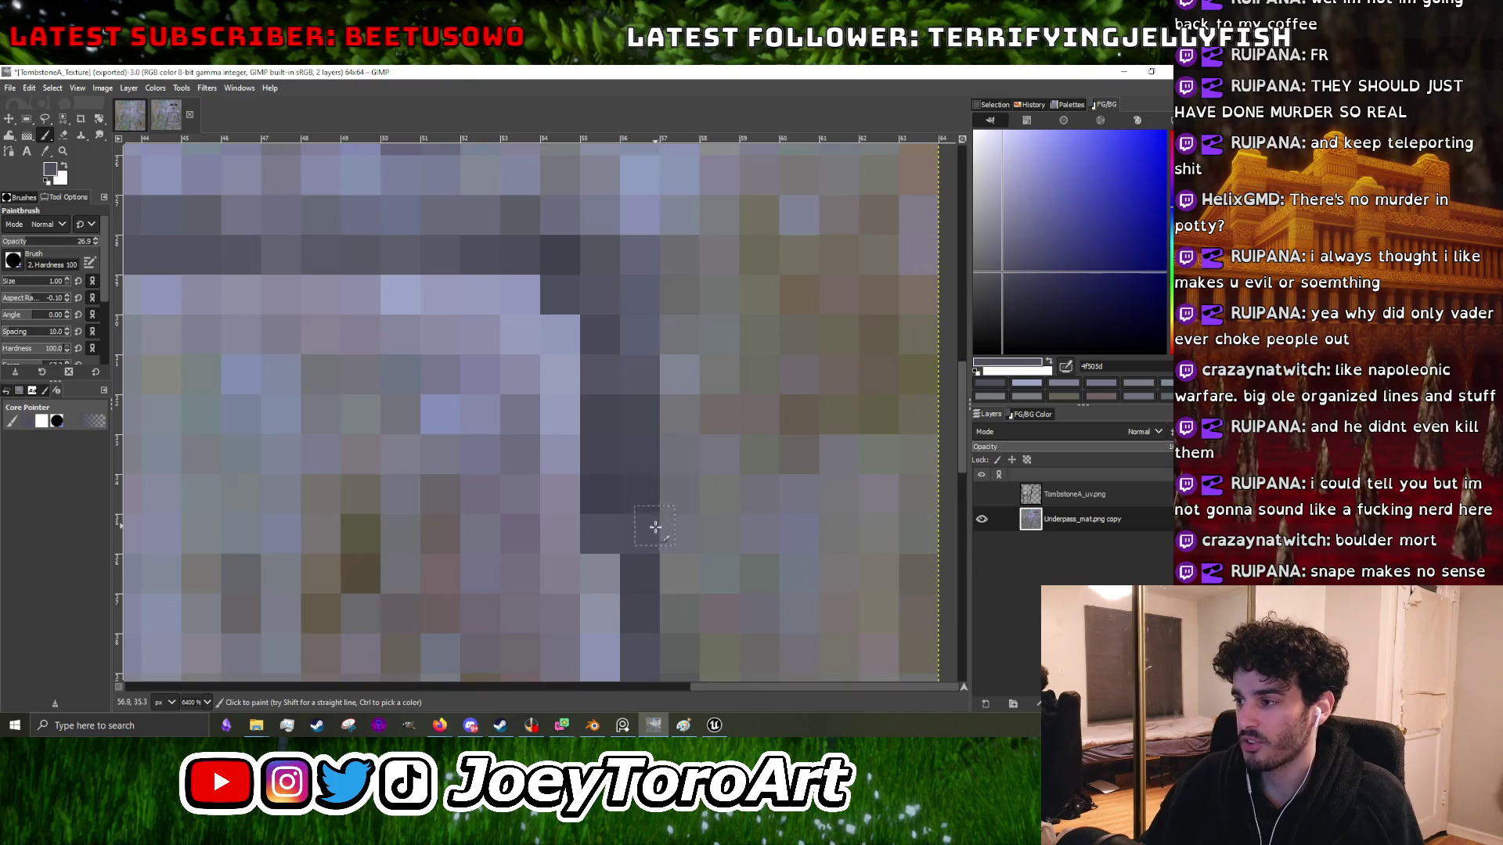
ctrl+click(681, 371)
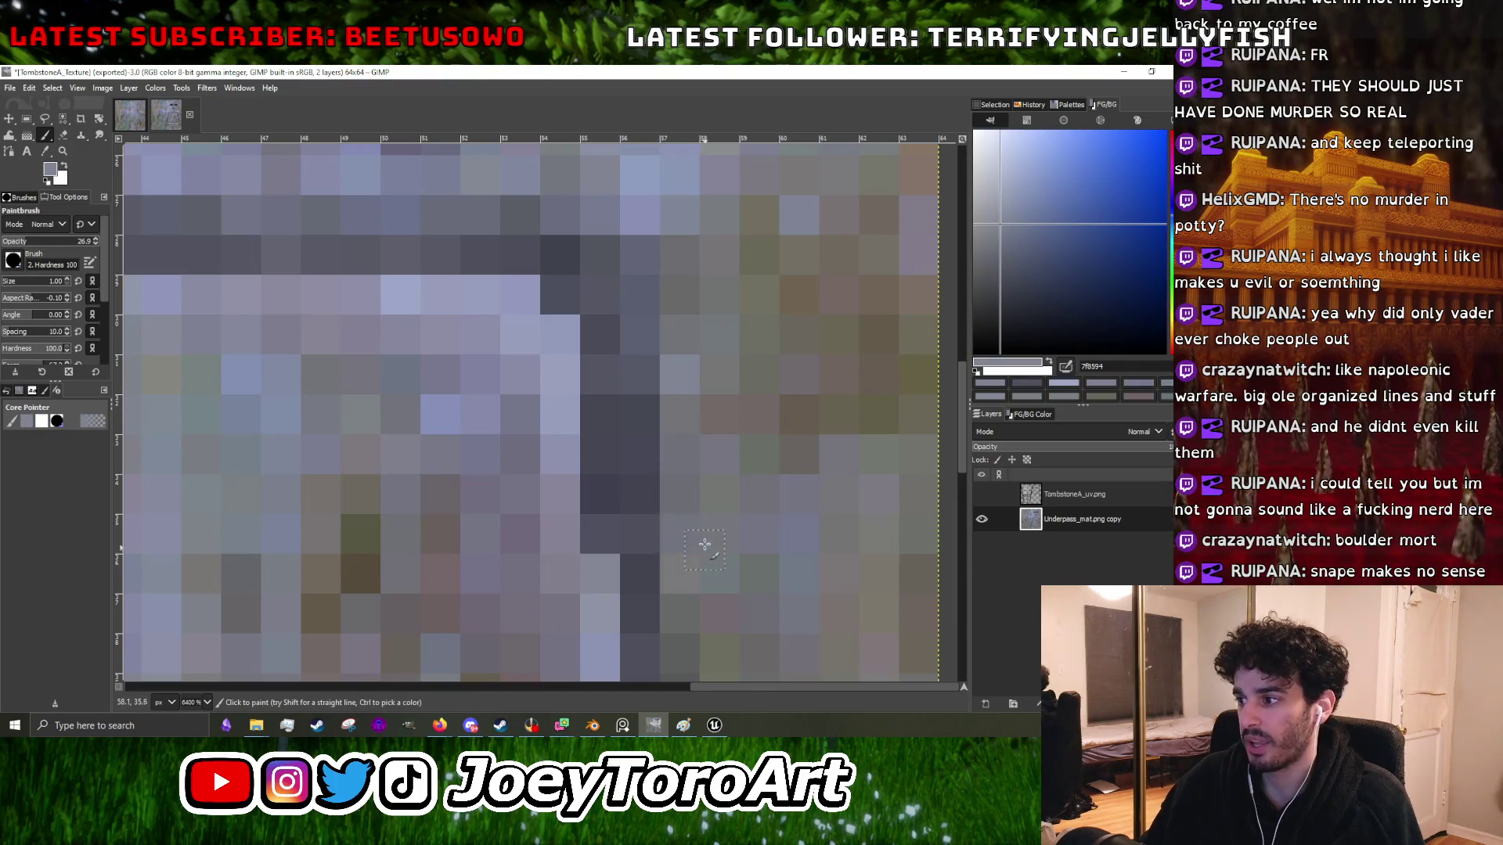
ctrl+scroll(704, 552, down, 2)
ctrl+scroll(699, 468, up, 2)
scroll(715, 465, down, 1)
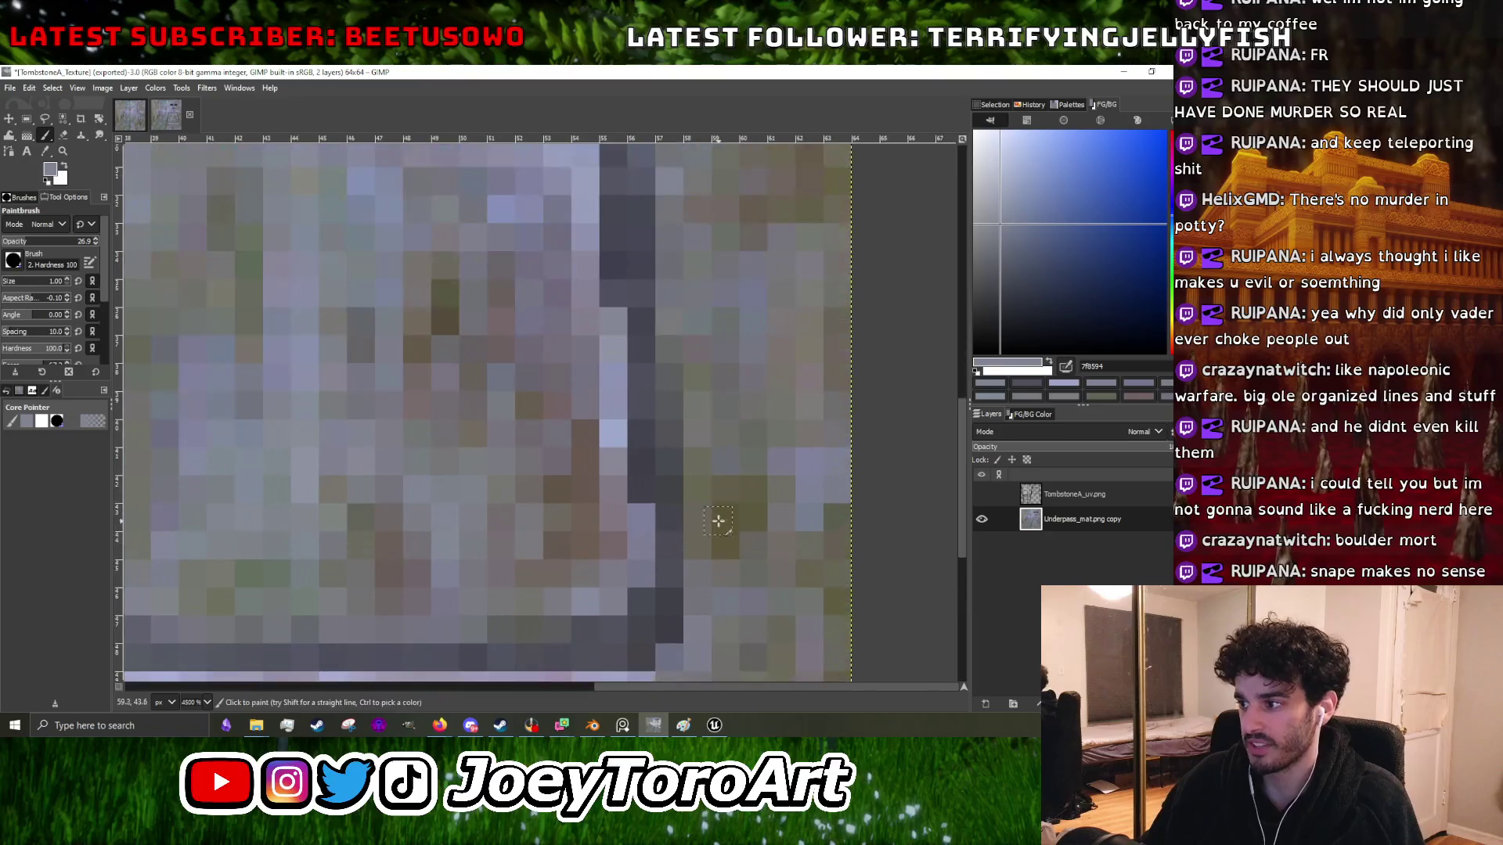
ctrl+click(681, 505)
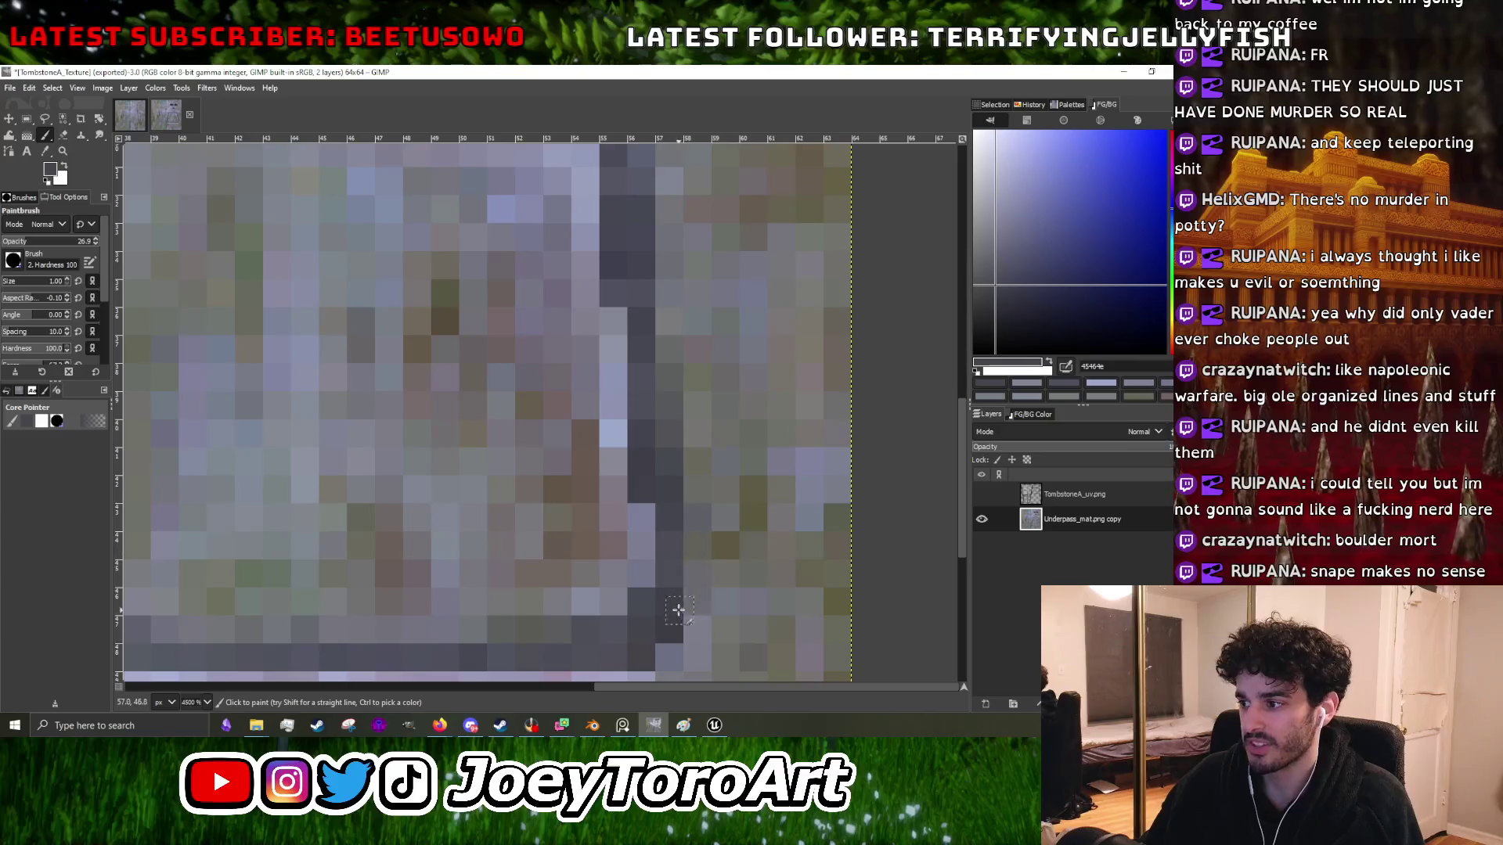
scroll(675, 564, down, 2)
ctrl+click(670, 623)
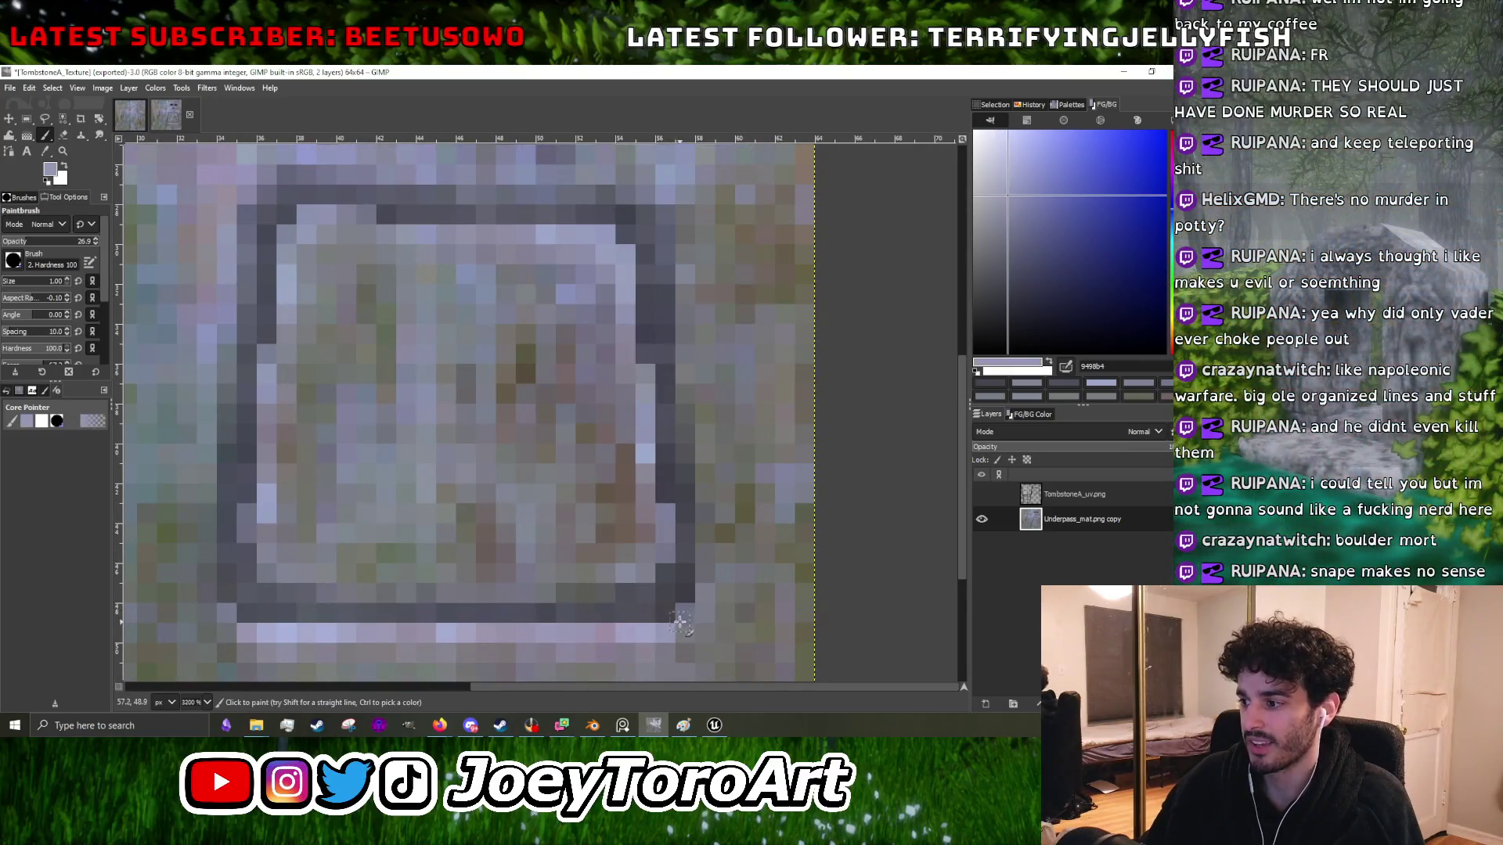
click(685, 613)
scroll(555, 497, down, 4)
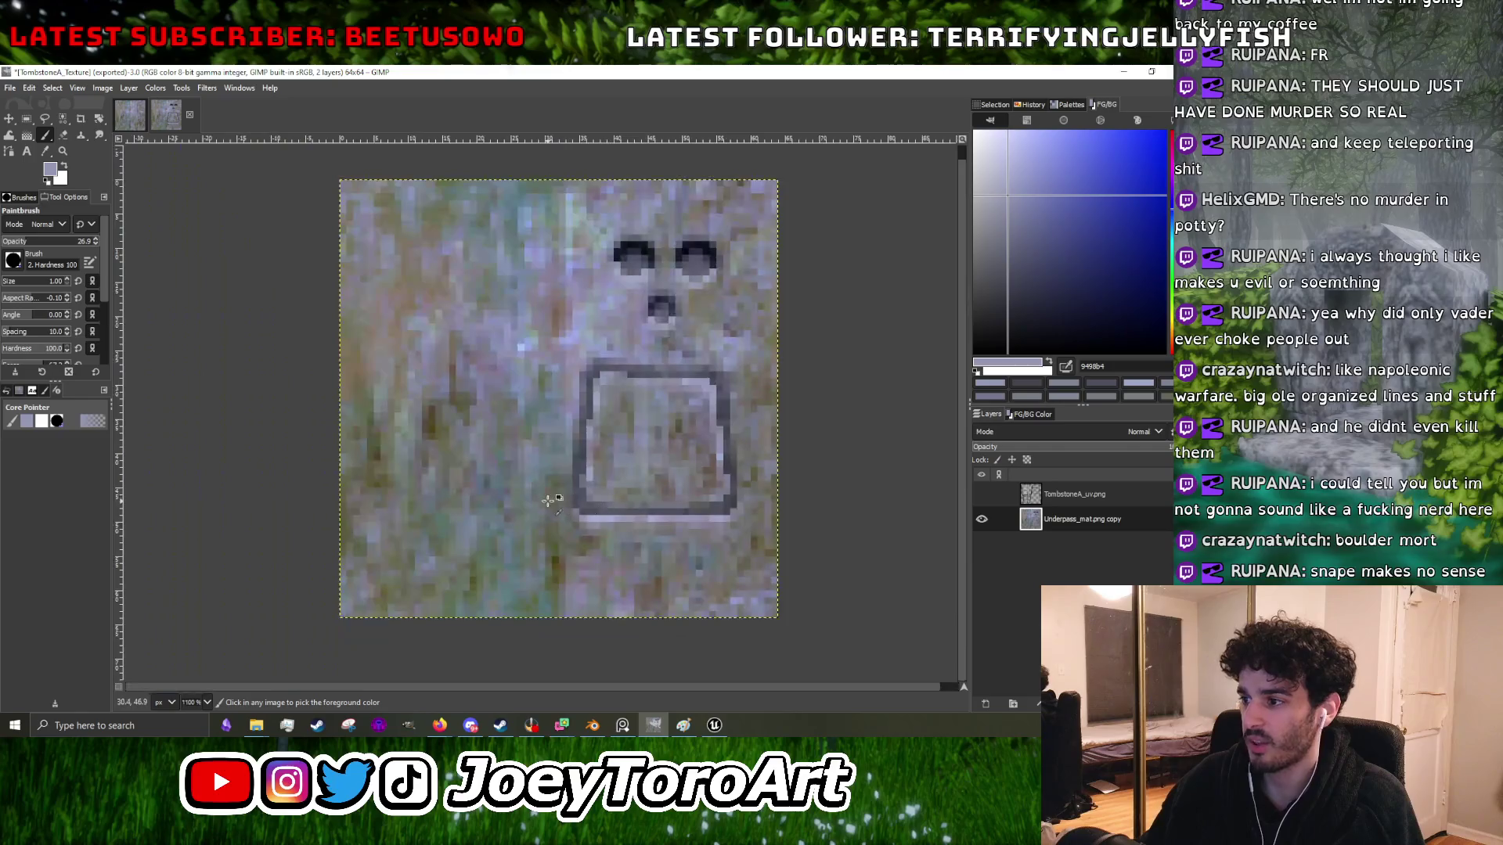
- Pick dark grey 52555e from the plaque outline and retouch its left edge and bottom-left corner
scroll(570, 513, up, 5)
scroll(601, 527, down, 4)
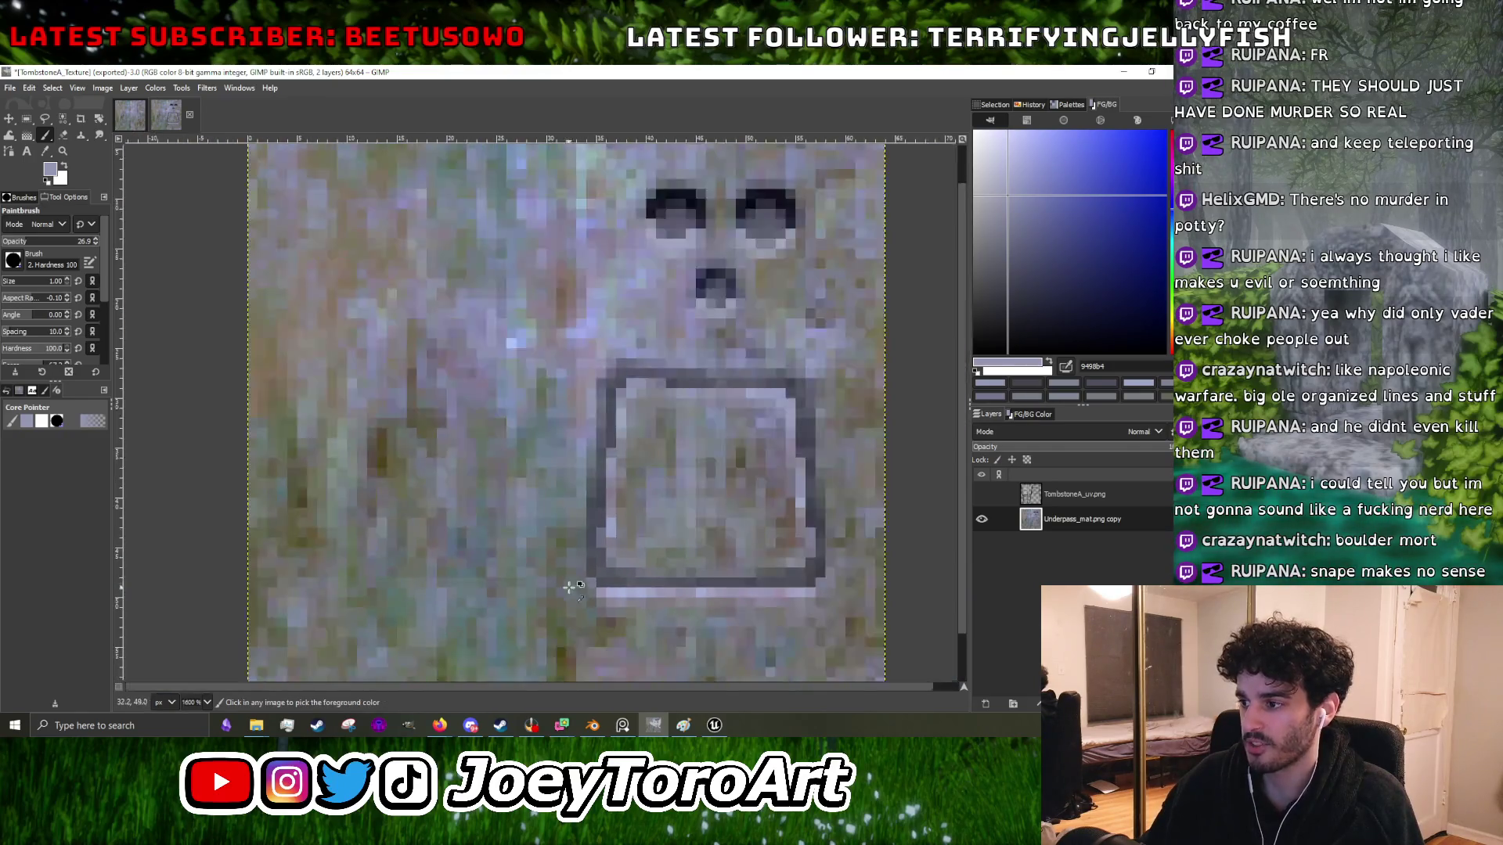
scroll(581, 539, up, 4)
scroll(579, 562, down, 4)
scroll(577, 521, up, 4)
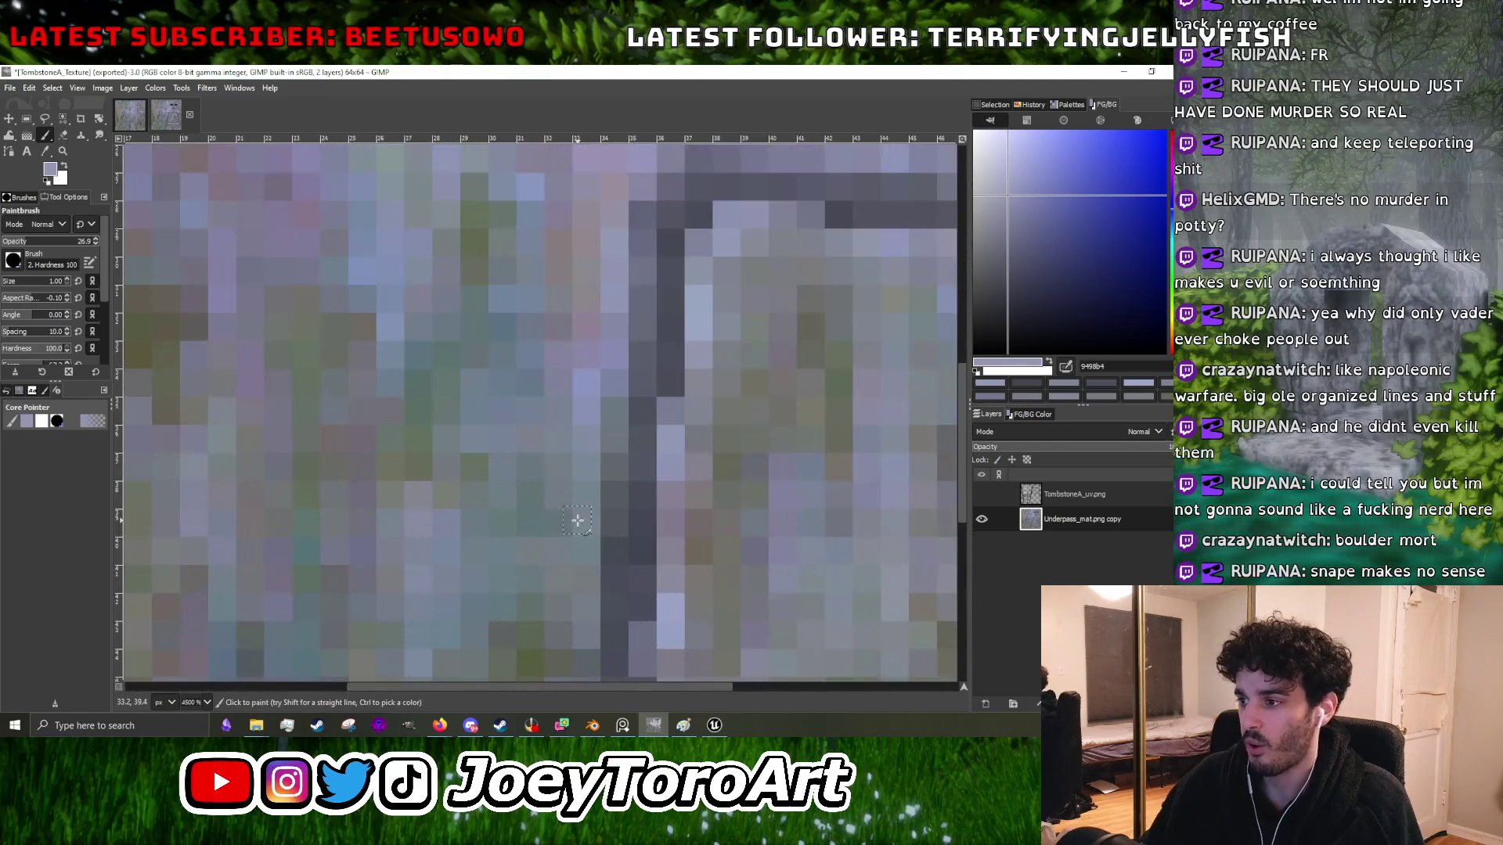
scroll(586, 499, down, 4)
scroll(587, 505, up, 3)
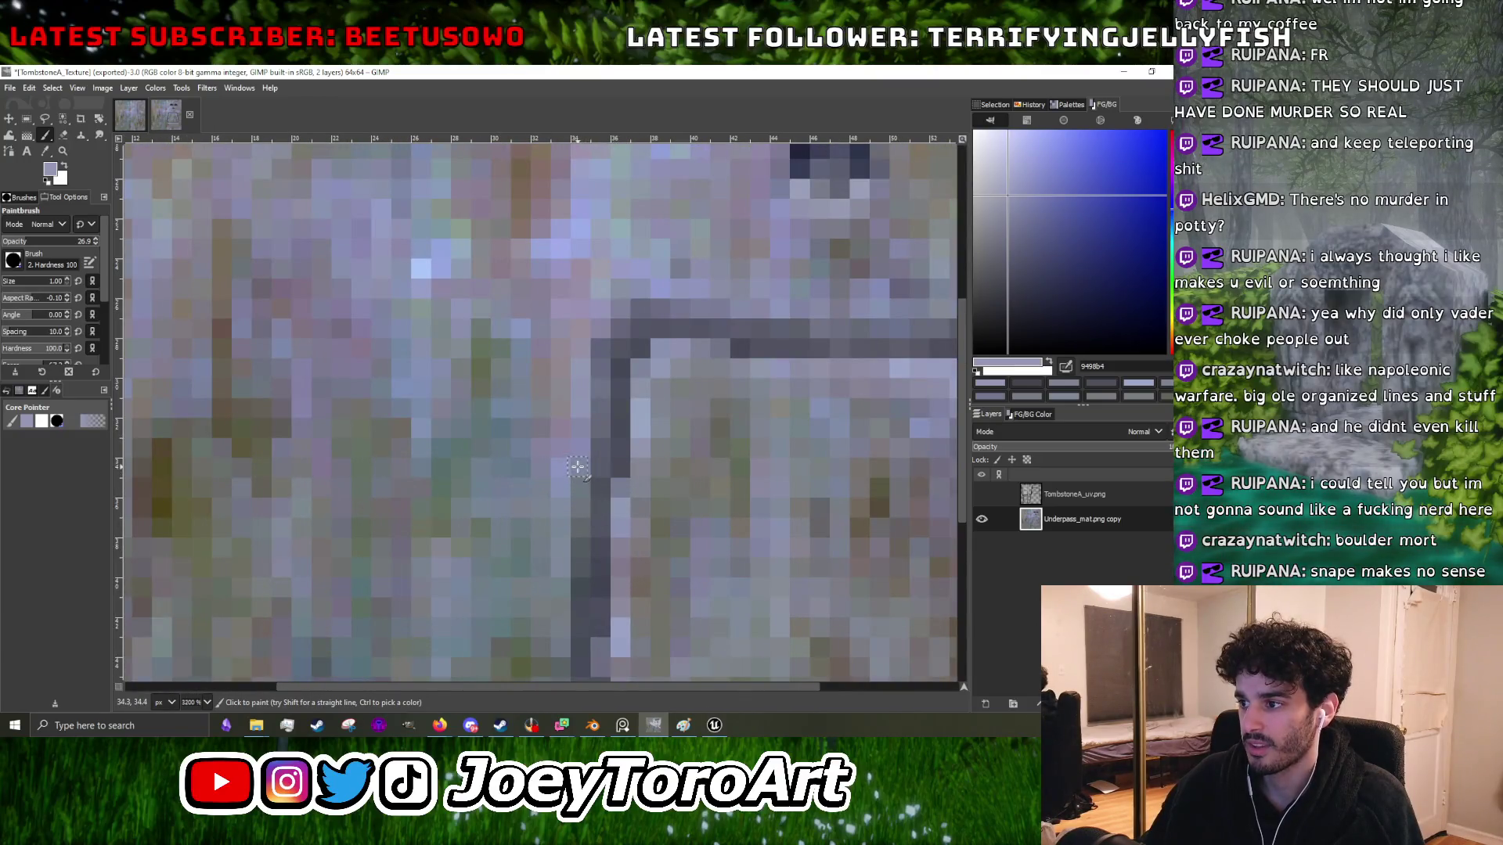
ctrl+click(592, 523)
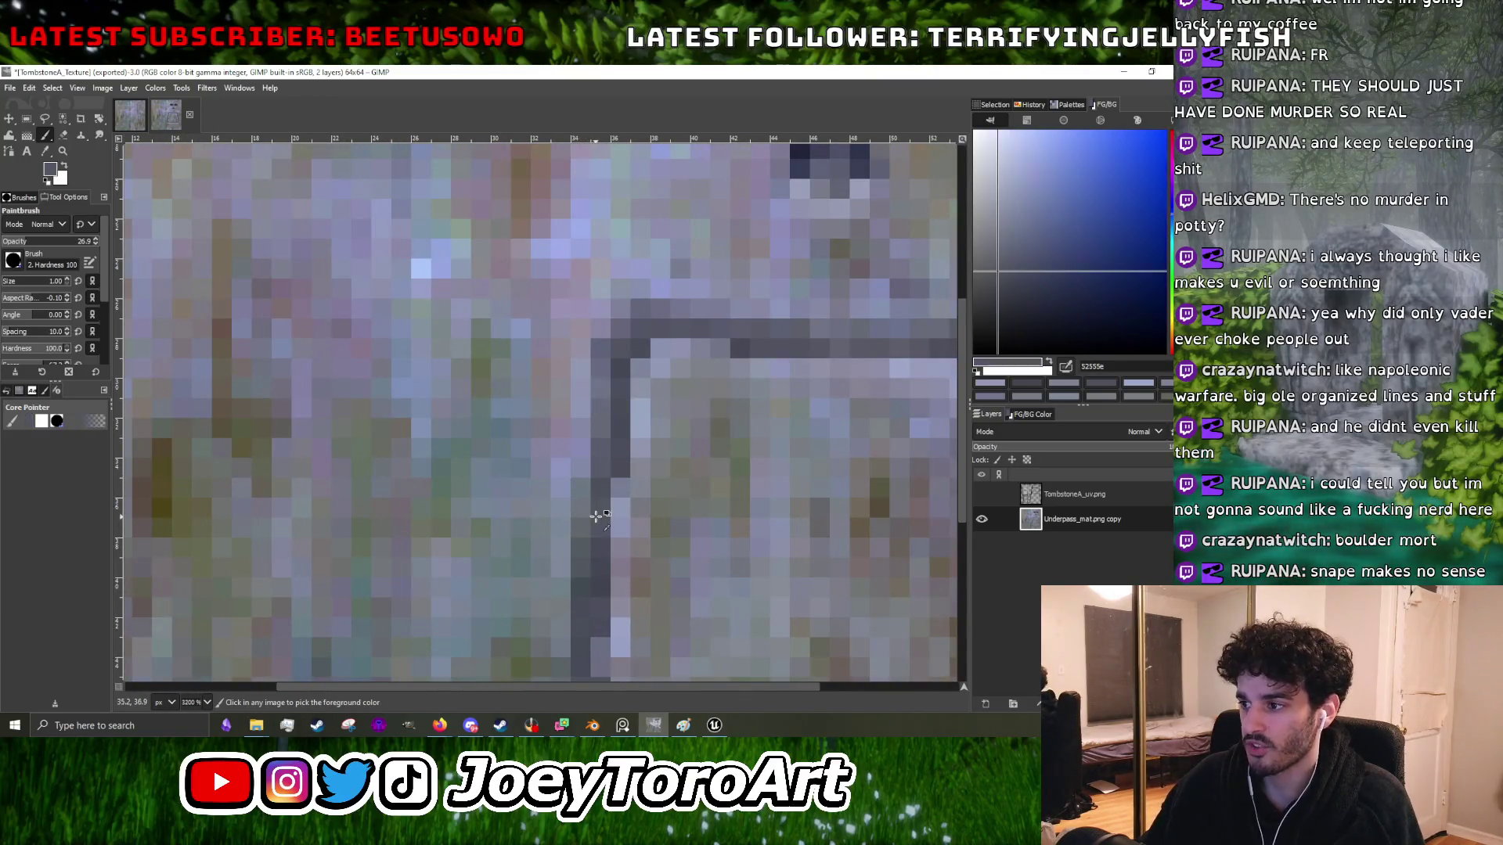
scroll(571, 591, down, 4)
scroll(577, 579, up, 4)
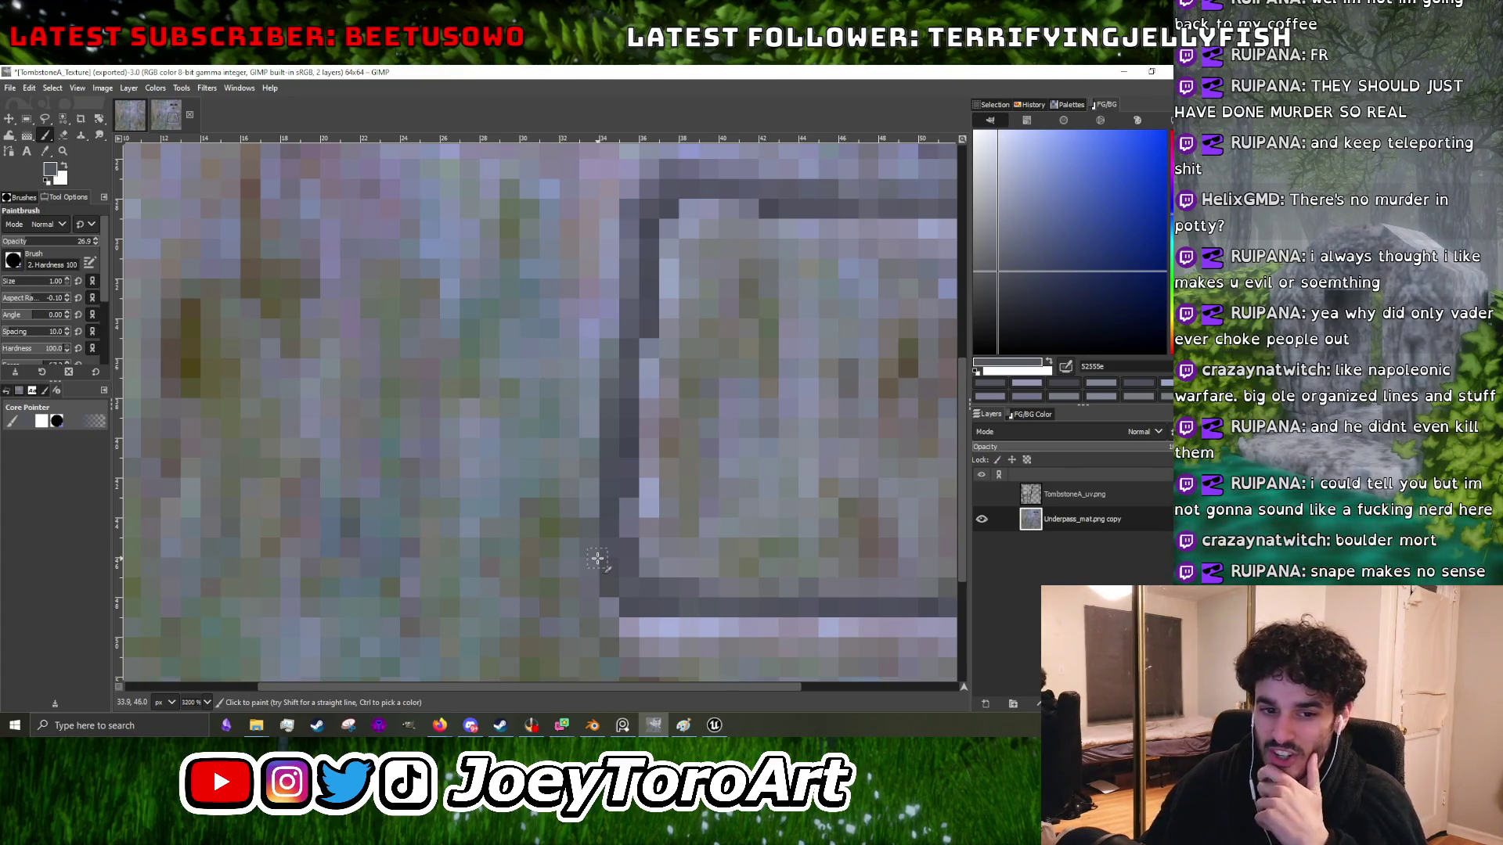
scroll(570, 523, down, 4)
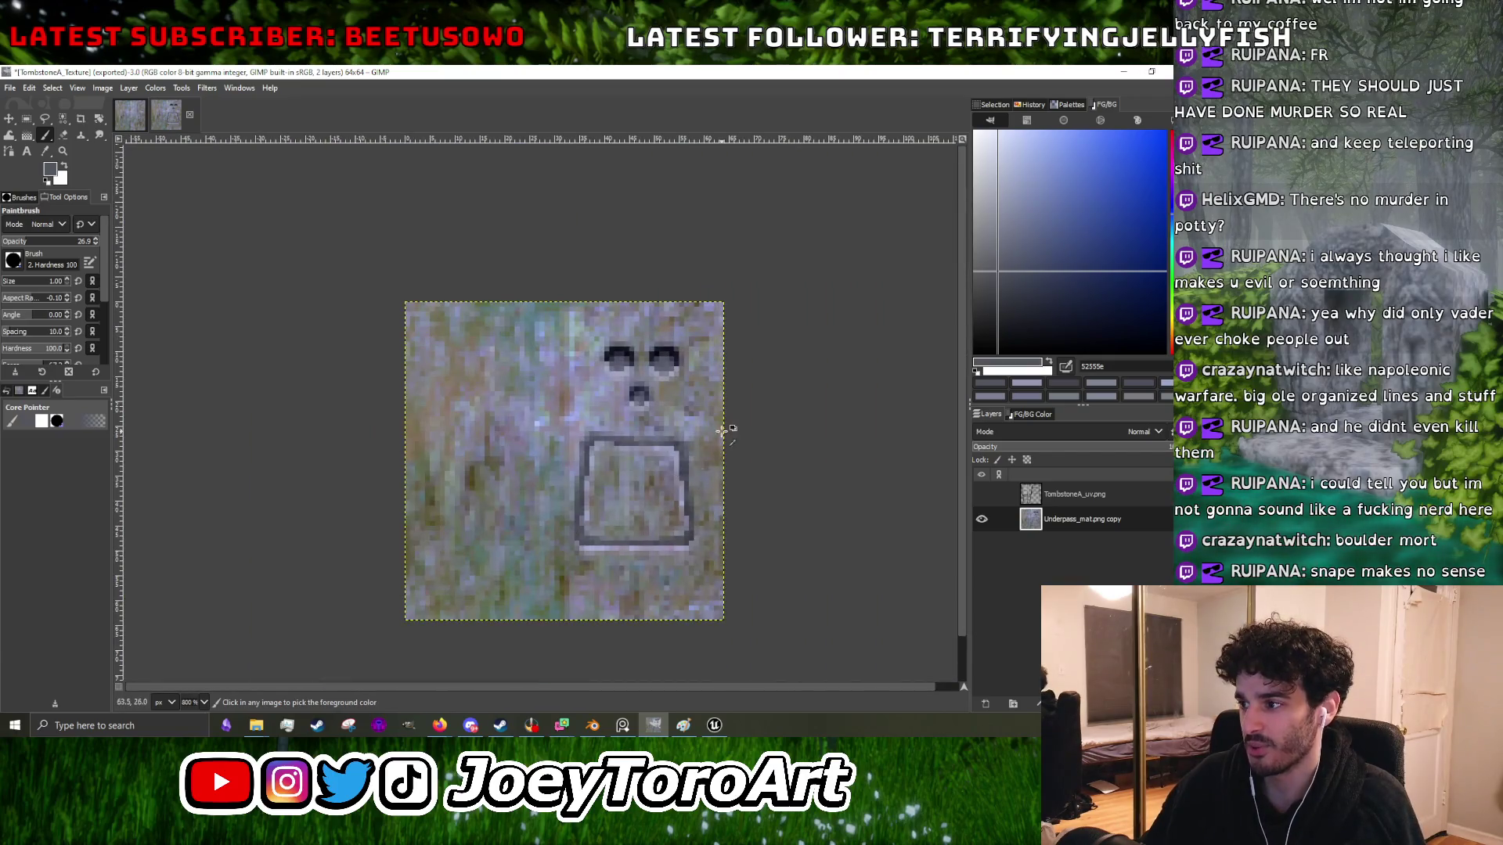
- Sample light and mid stone greys and blend the pixels along the plaque's top edge
scroll(617, 476, up, 4)
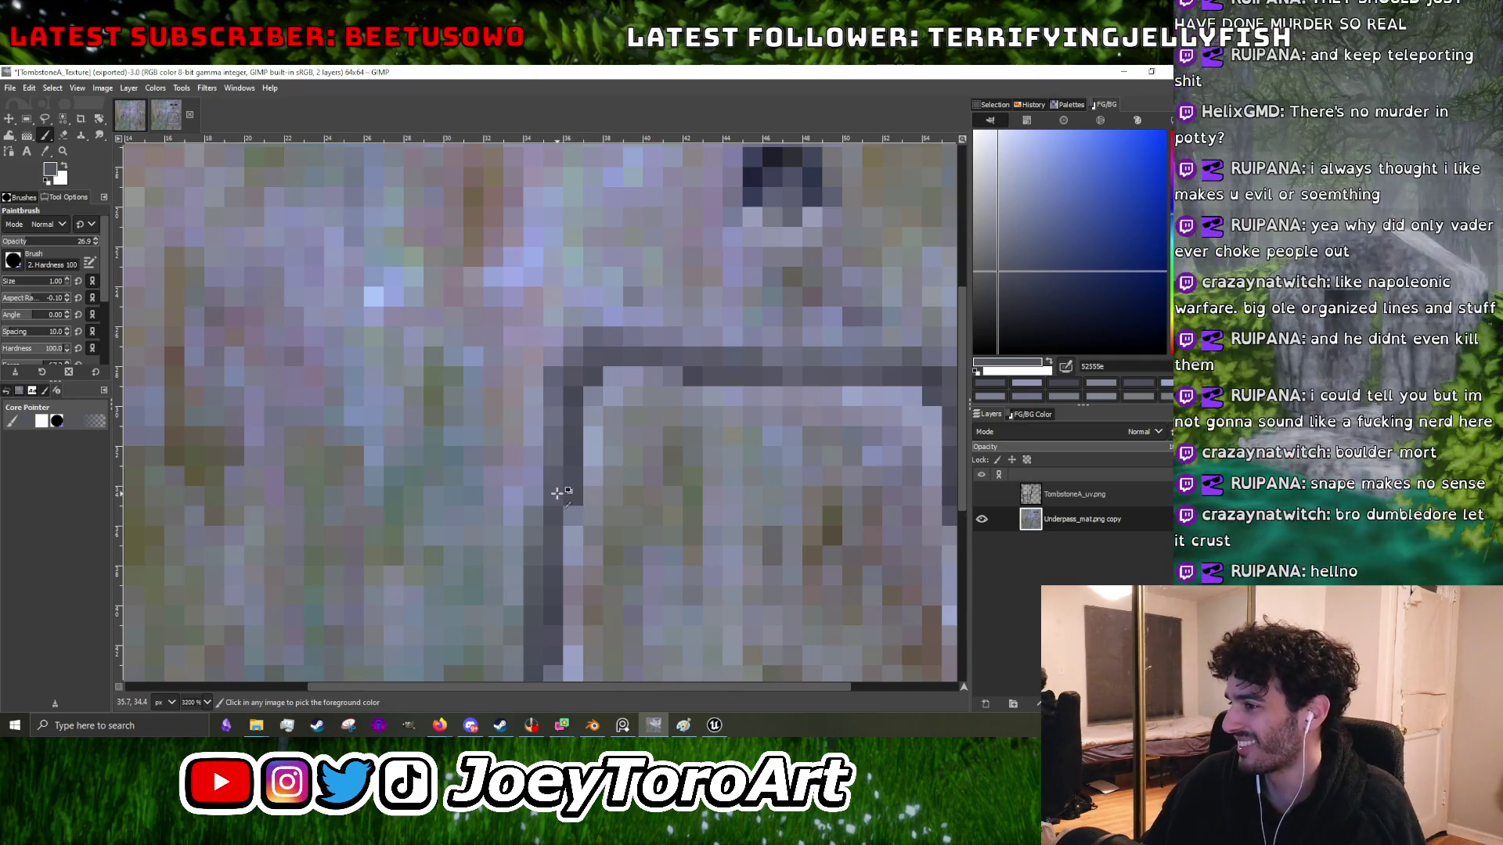
scroll(577, 495, down, 3)
scroll(709, 449, up, 3)
ctrl+click(708, 449)
scroll(708, 448, down, 3)
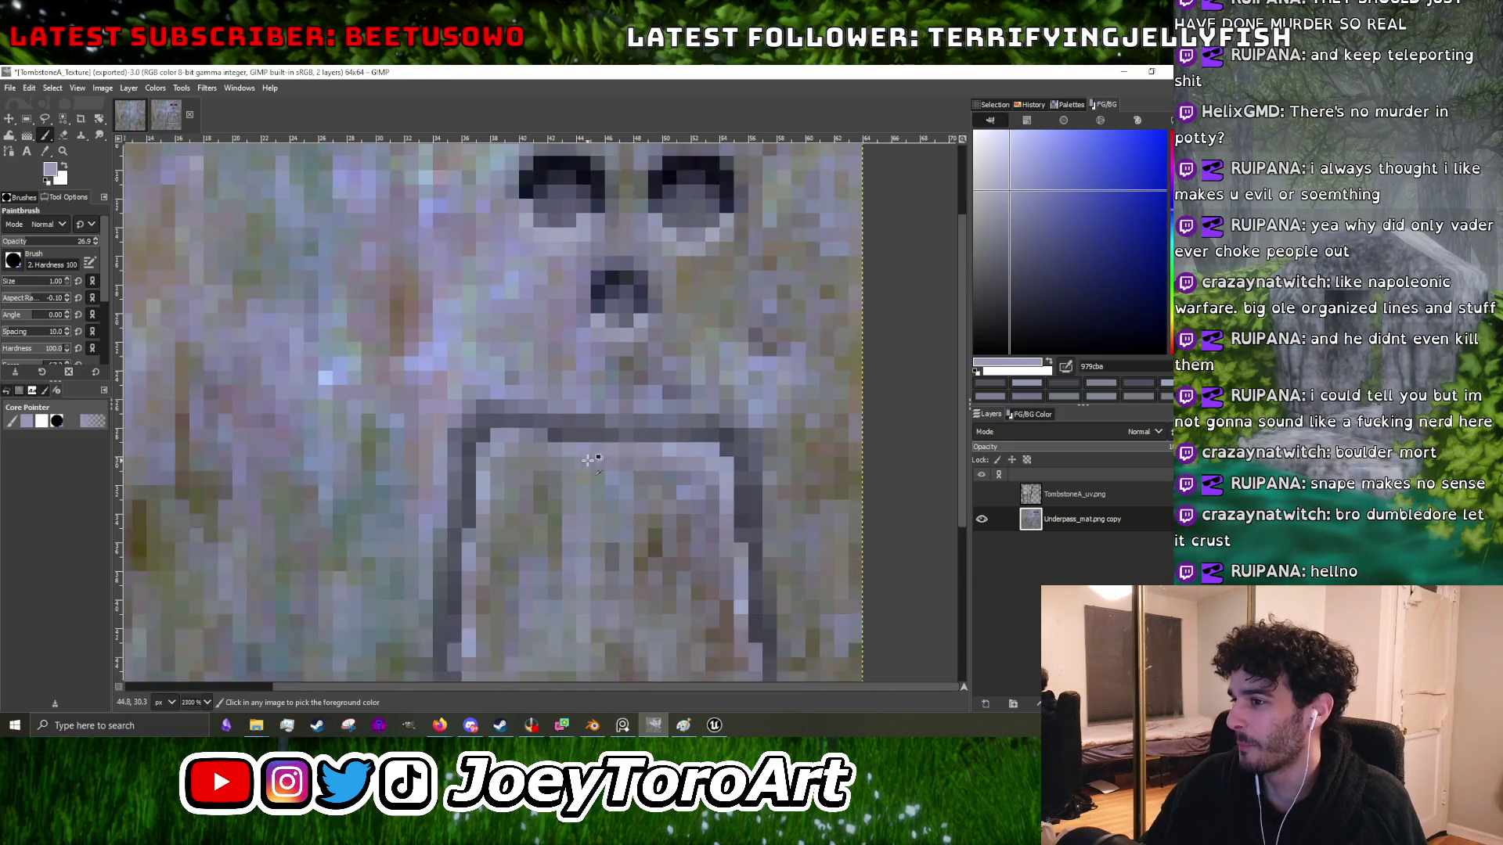
scroll(532, 438, up, 4)
scroll(498, 442, down, 3)
scroll(458, 449, up, 3)
ctrl+click(458, 448)
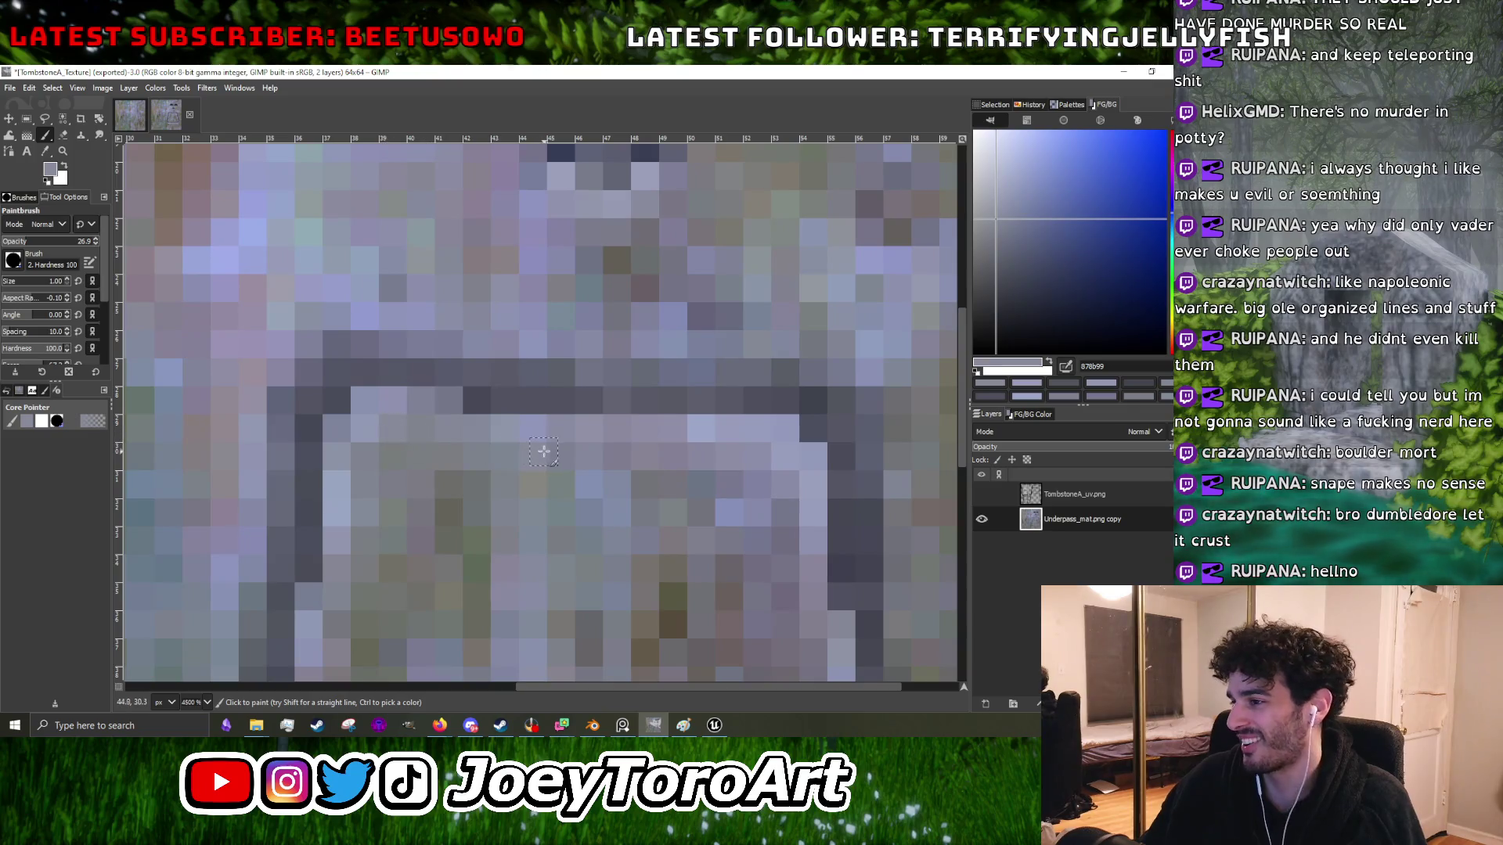
scroll(622, 450, down, 2)
scroll(622, 450, up, 1)
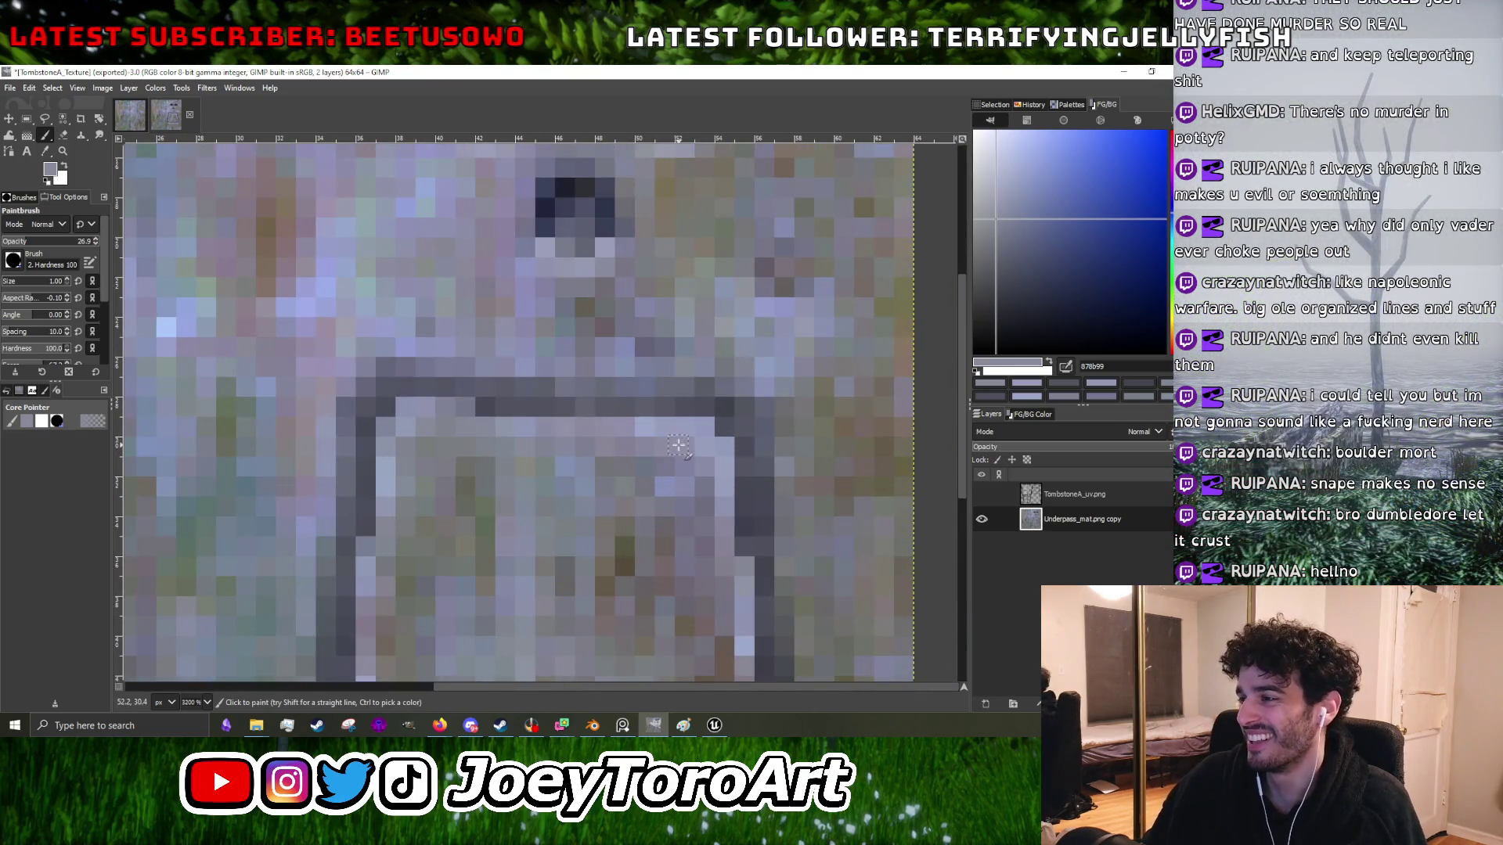
scroll(677, 444, down, 3)
scroll(678, 445, up, 5)
- Darken the plaque's right carved edge and add a light highlight row beneath its base
ctrl+click(712, 515)
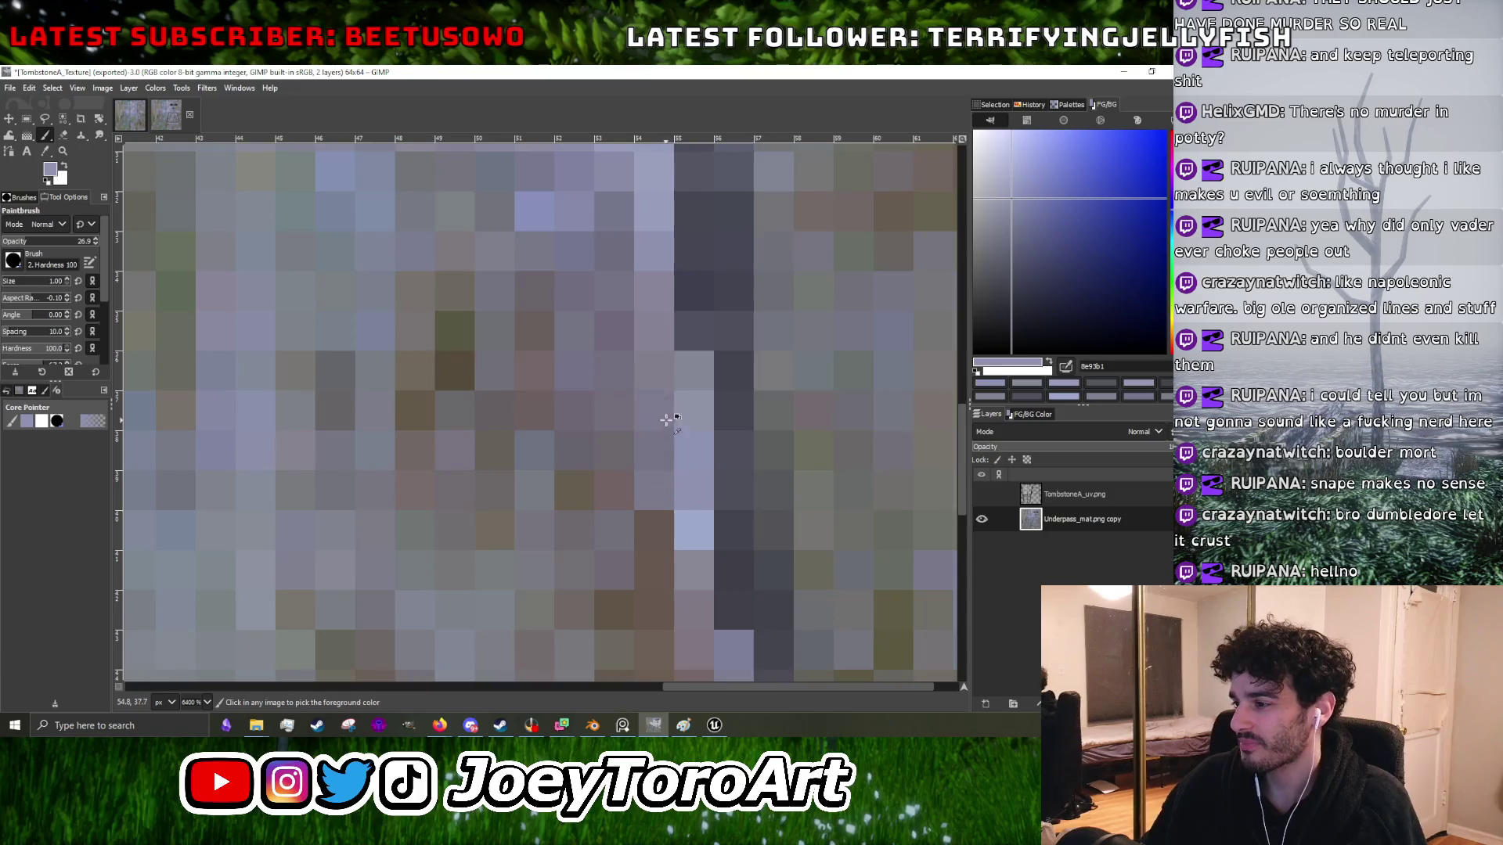
scroll(666, 417, down, 4)
scroll(710, 480, up, 1)
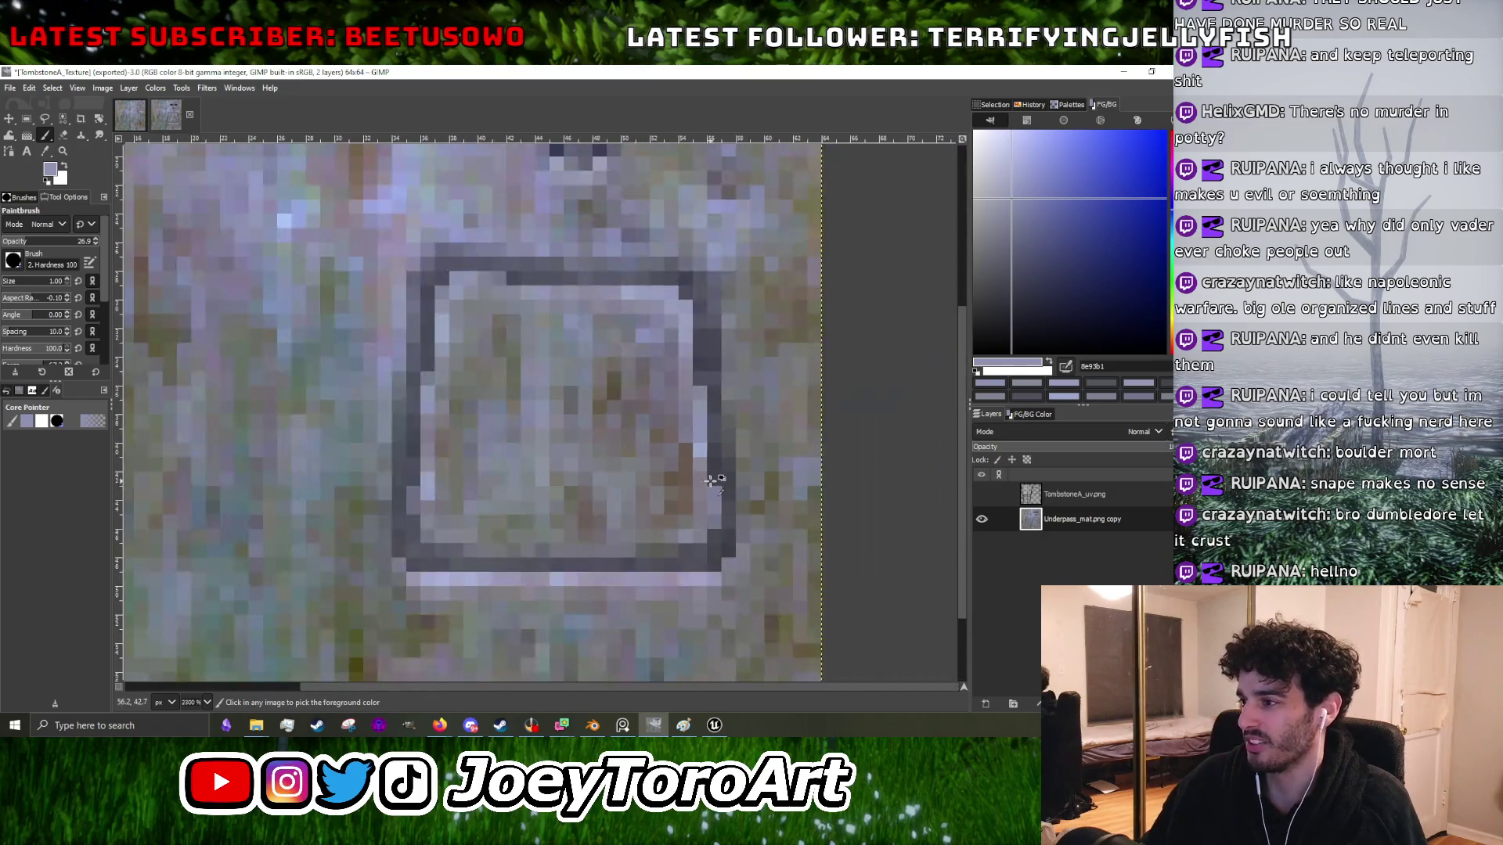
ctrl+click(751, 477)
scroll(731, 473, up, 2)
ctrl+click(718, 487)
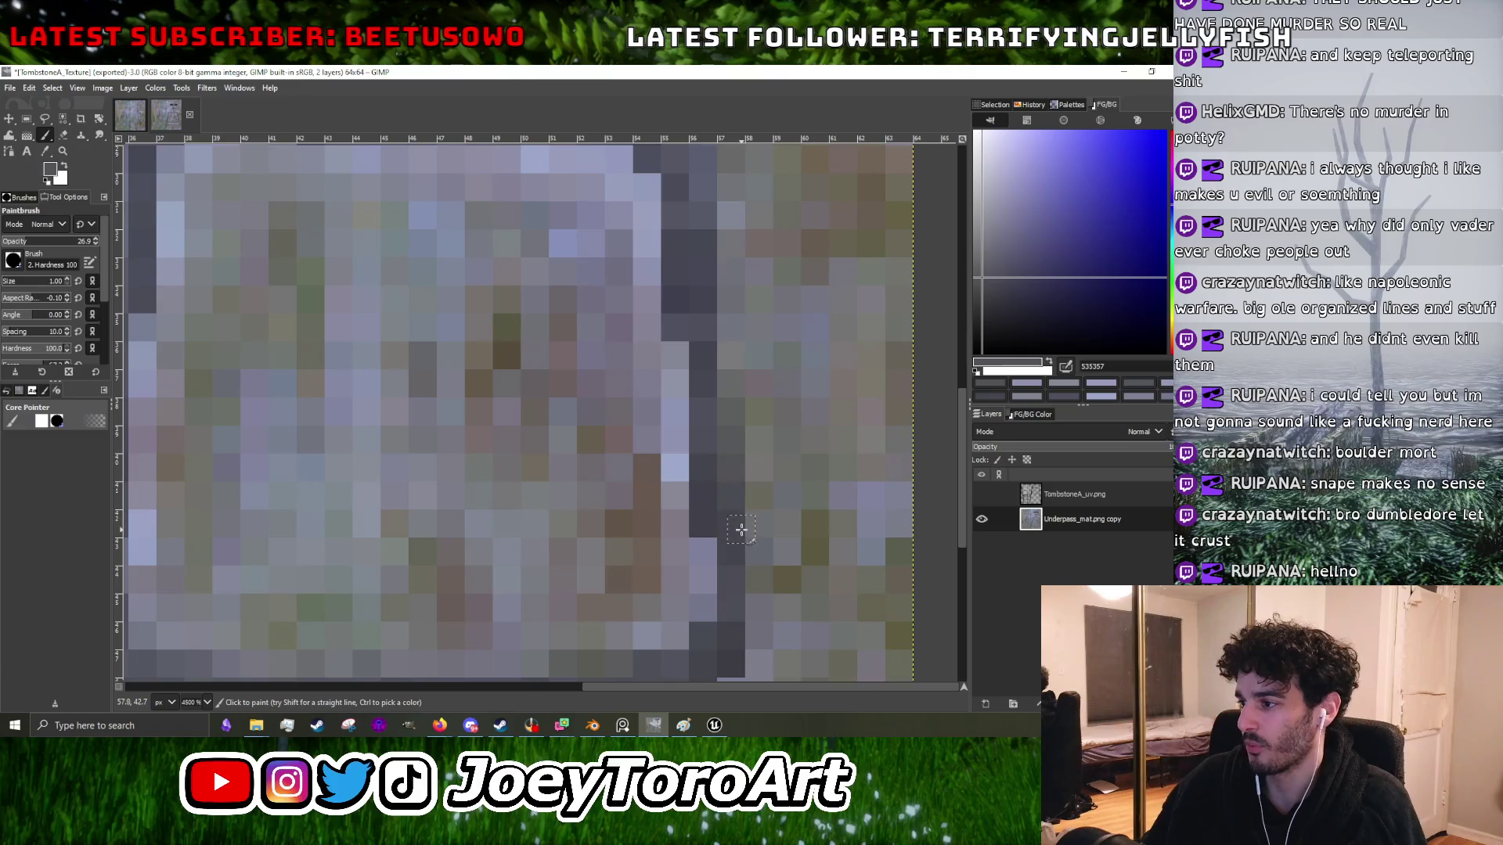
scroll(745, 579, up, 1)
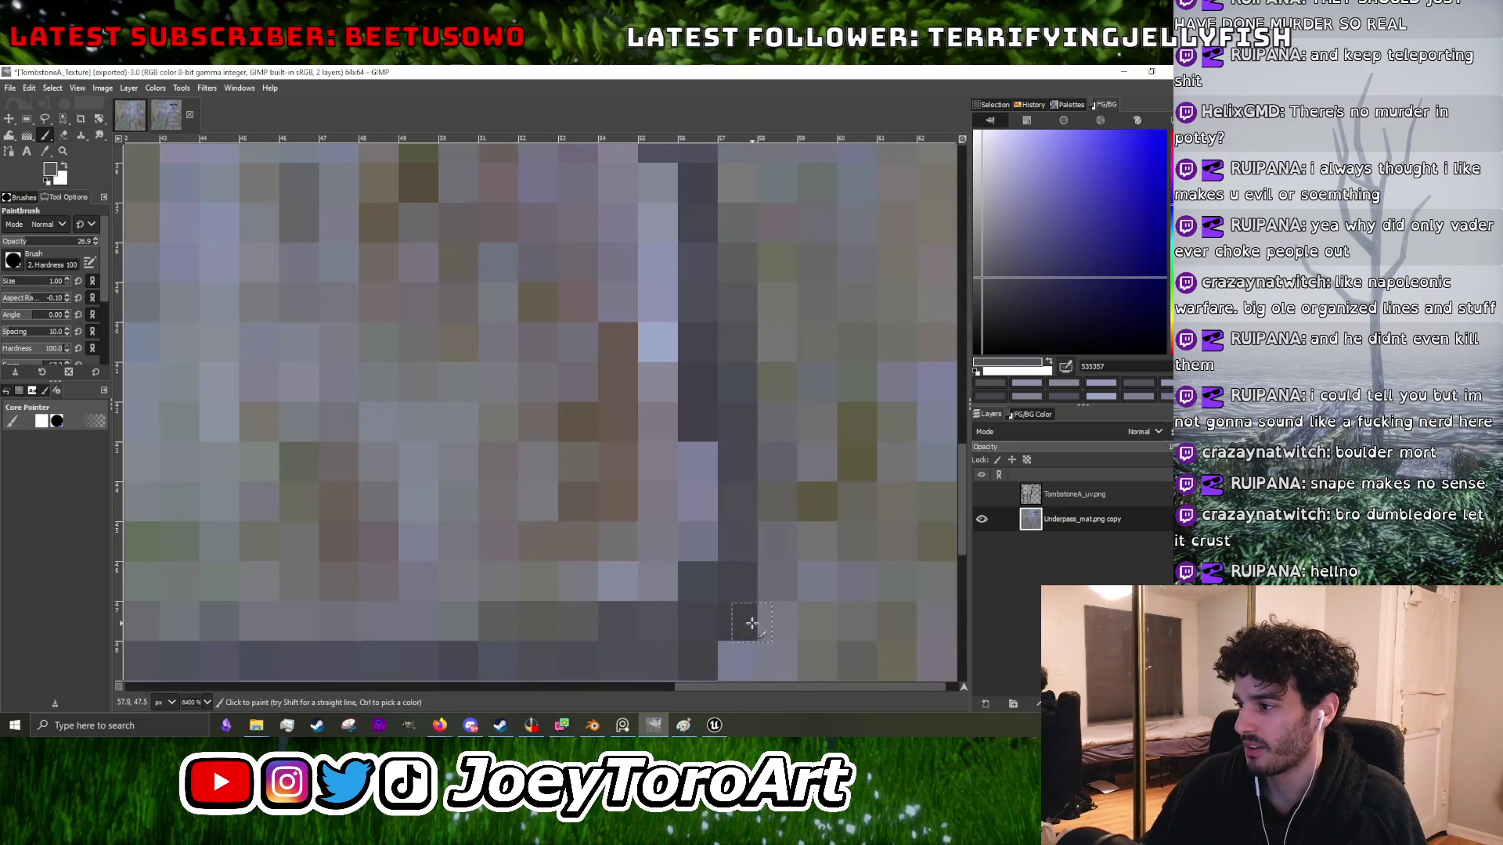
scroll(752, 623, down, 3)
scroll(751, 587, up, 2)
ctrl+click(755, 585)
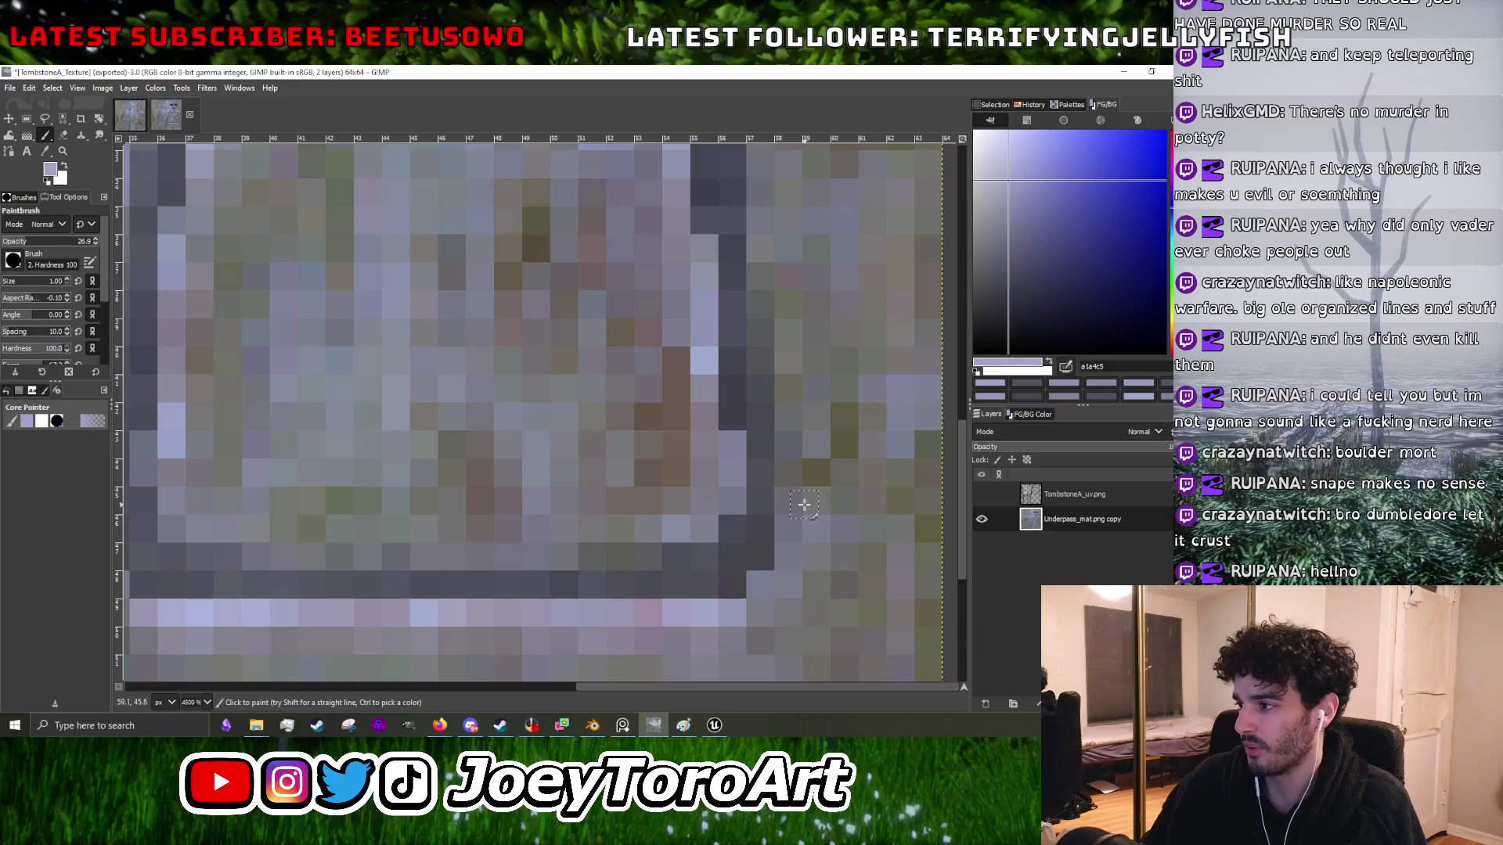
scroll(805, 497, down, 4)
scroll(623, 505, up, 2)
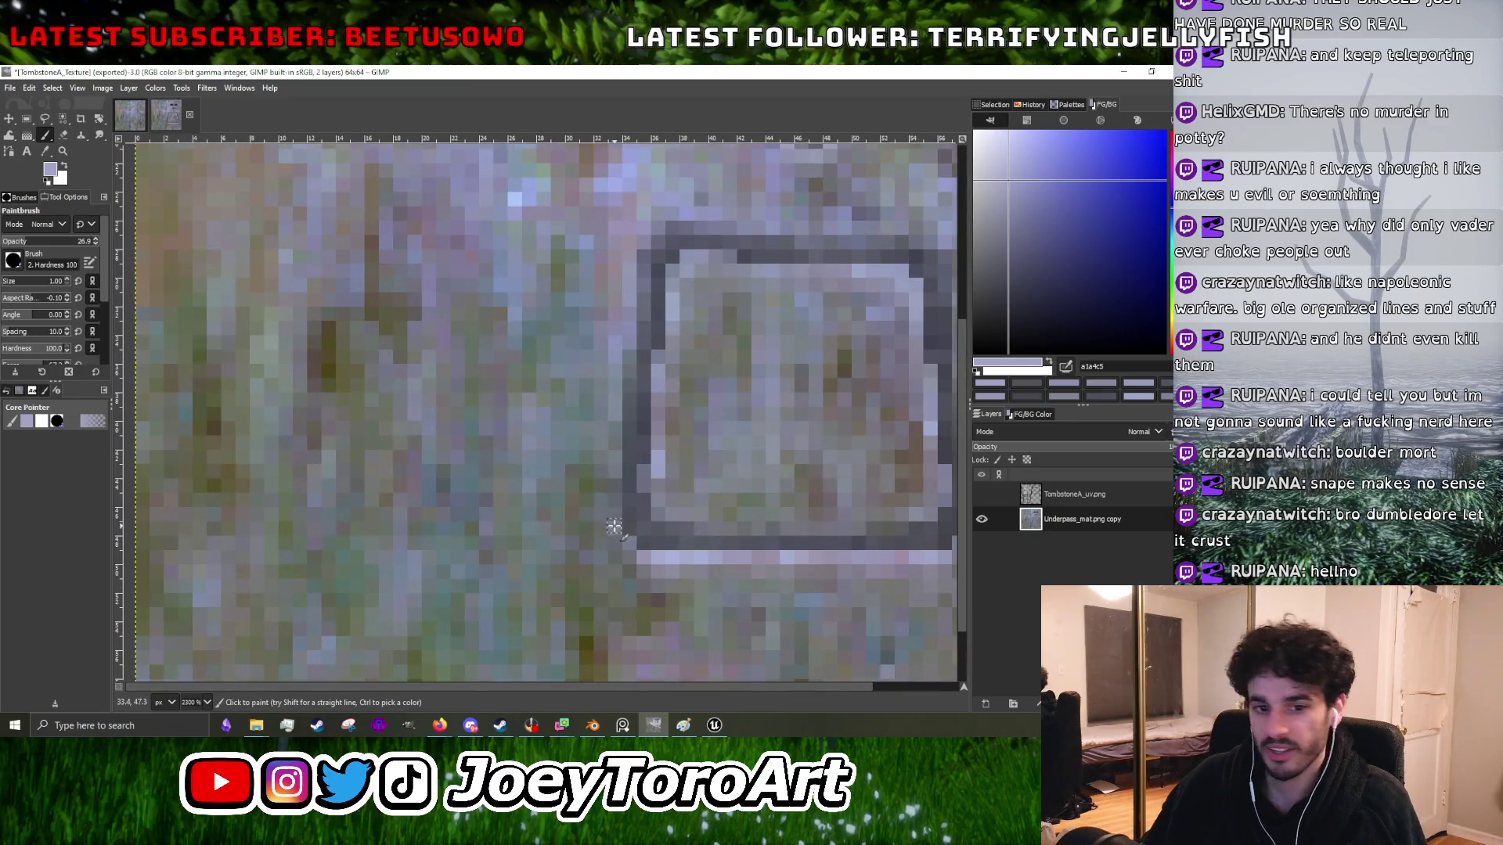
scroll(613, 507, down, 3)
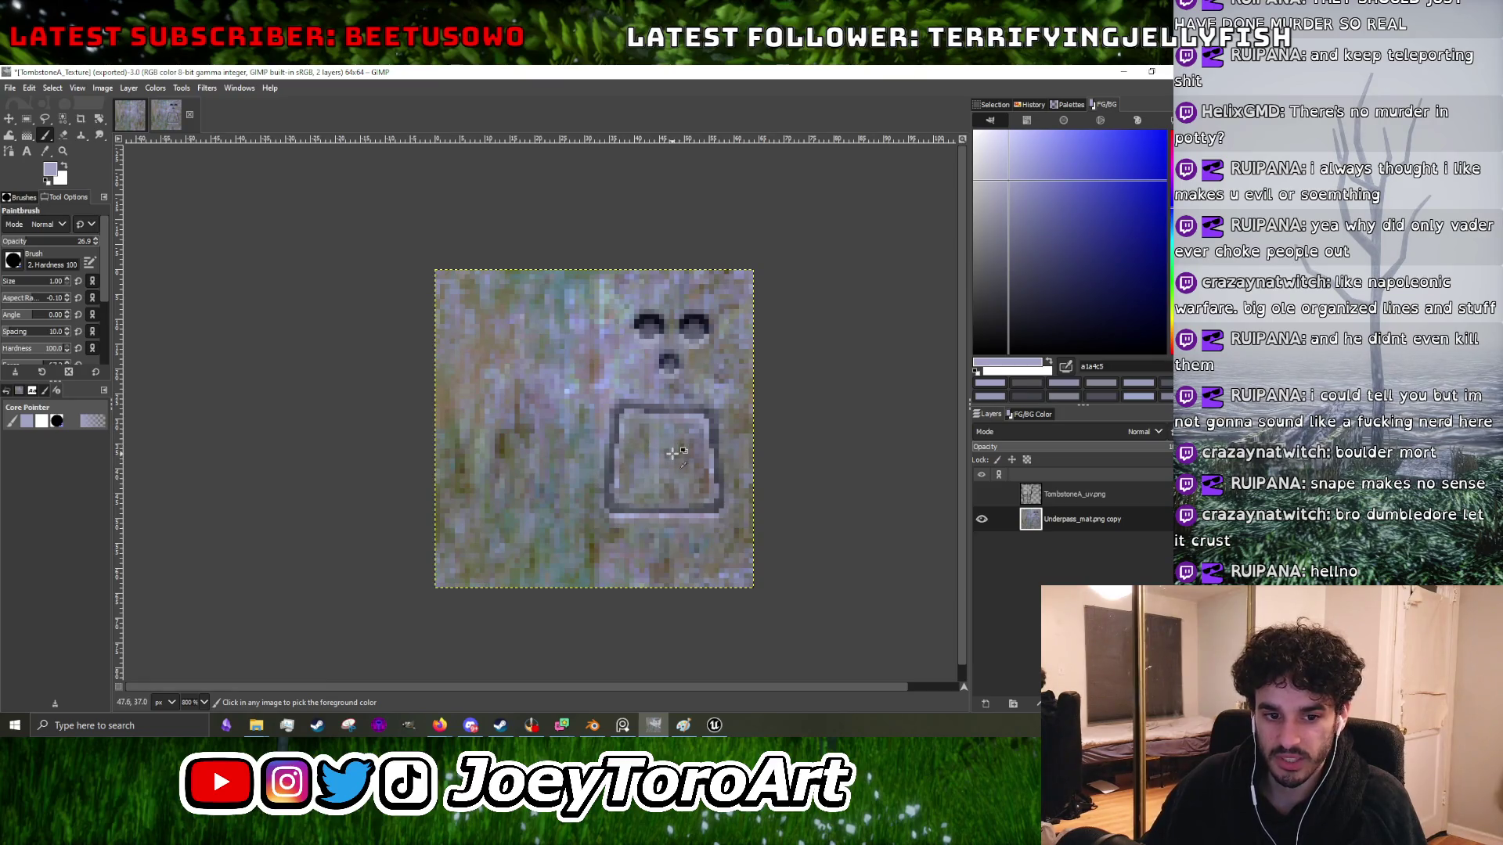
- Sample the outline's dark grey and lighten the dark pixels around the carved eye
scroll(684, 456, up, 3)
scroll(645, 427, up, 2)
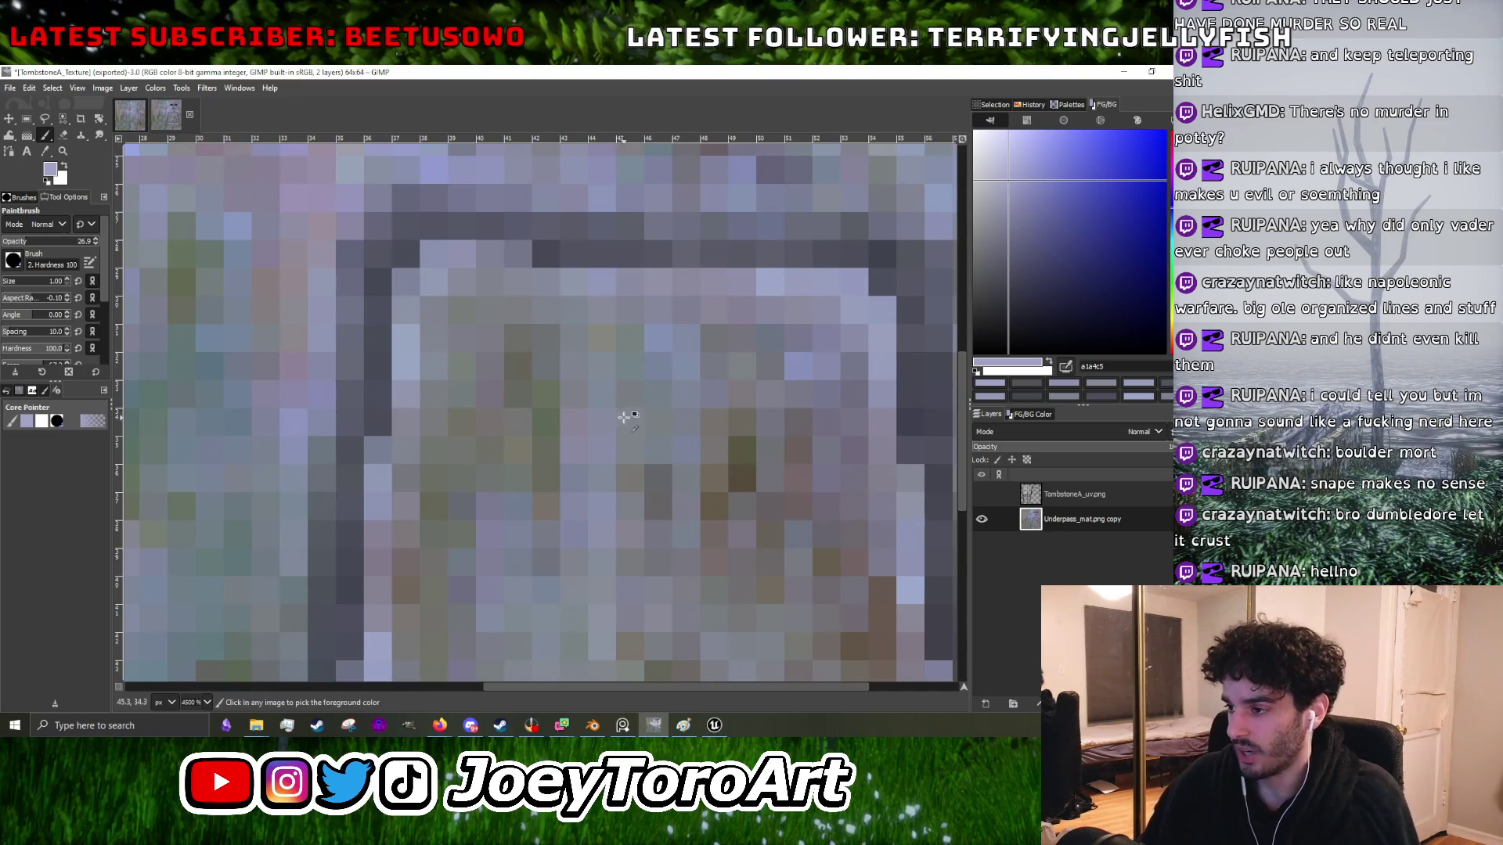
scroll(619, 430, down, 3)
scroll(618, 276, up, 2)
scroll(587, 391, up, 3)
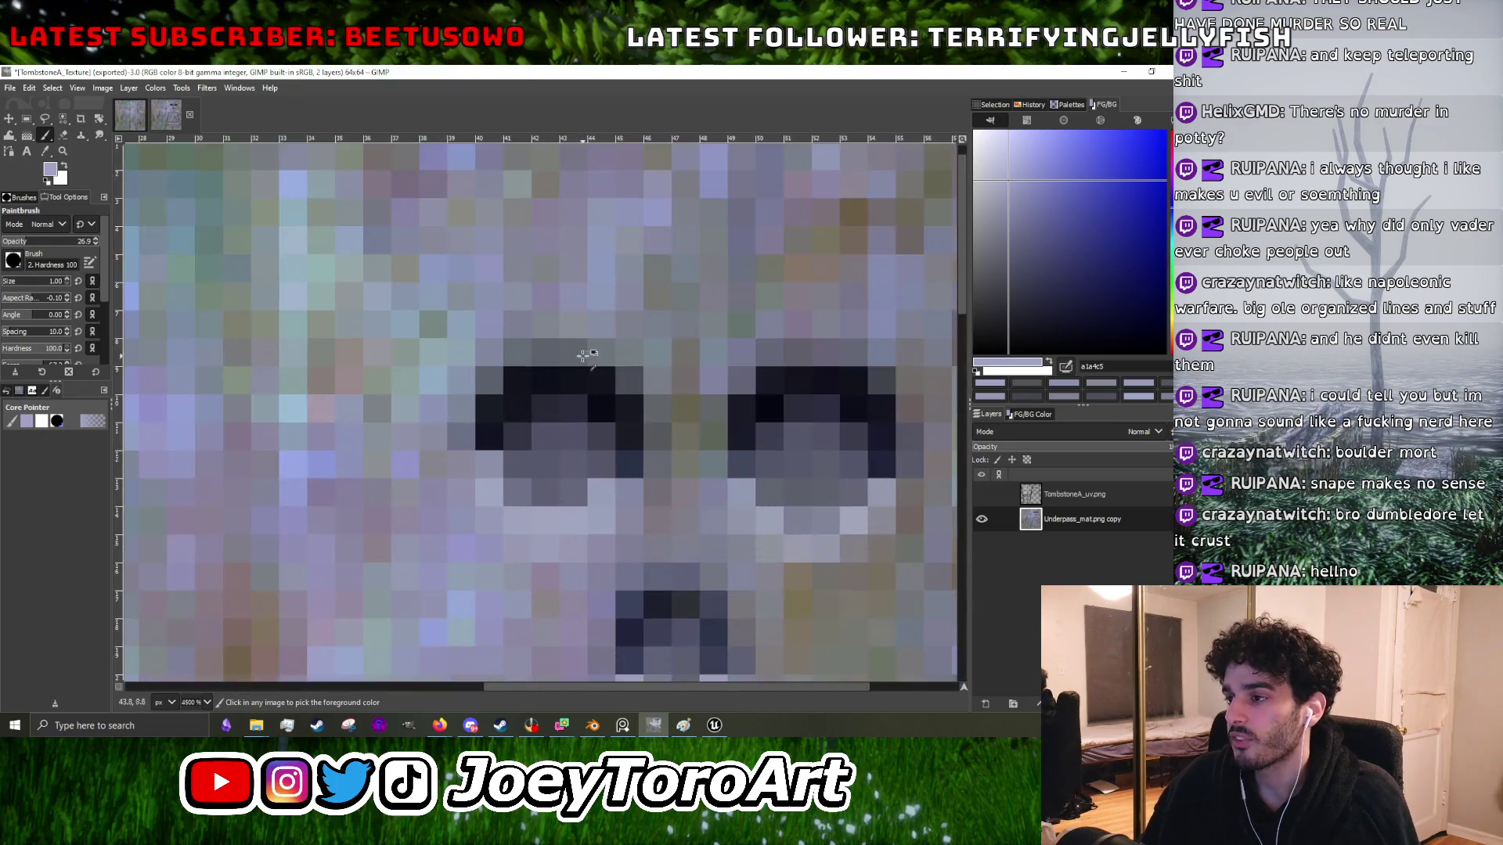
scroll(554, 519, down, 2)
ctrl+click(535, 523)
scroll(537, 526, up, 5)
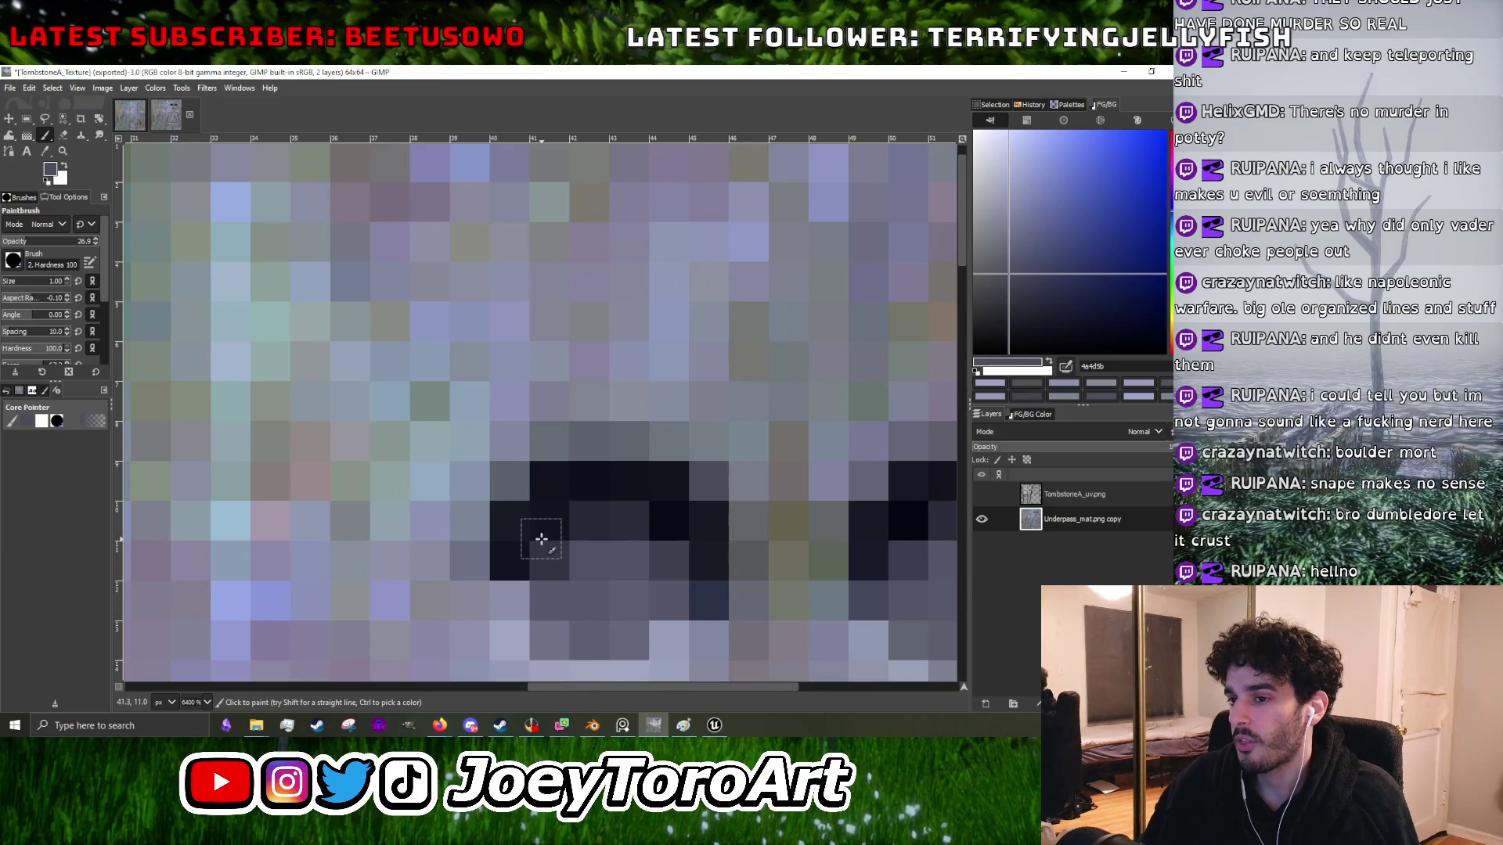
mouse_move(527, 538)
mouse_down()
mouse_move(590, 496)
mouse_move(649, 500)
mouse_move(689, 523)
mouse_move(693, 552)
mouse_move(625, 546)
mouse_up()
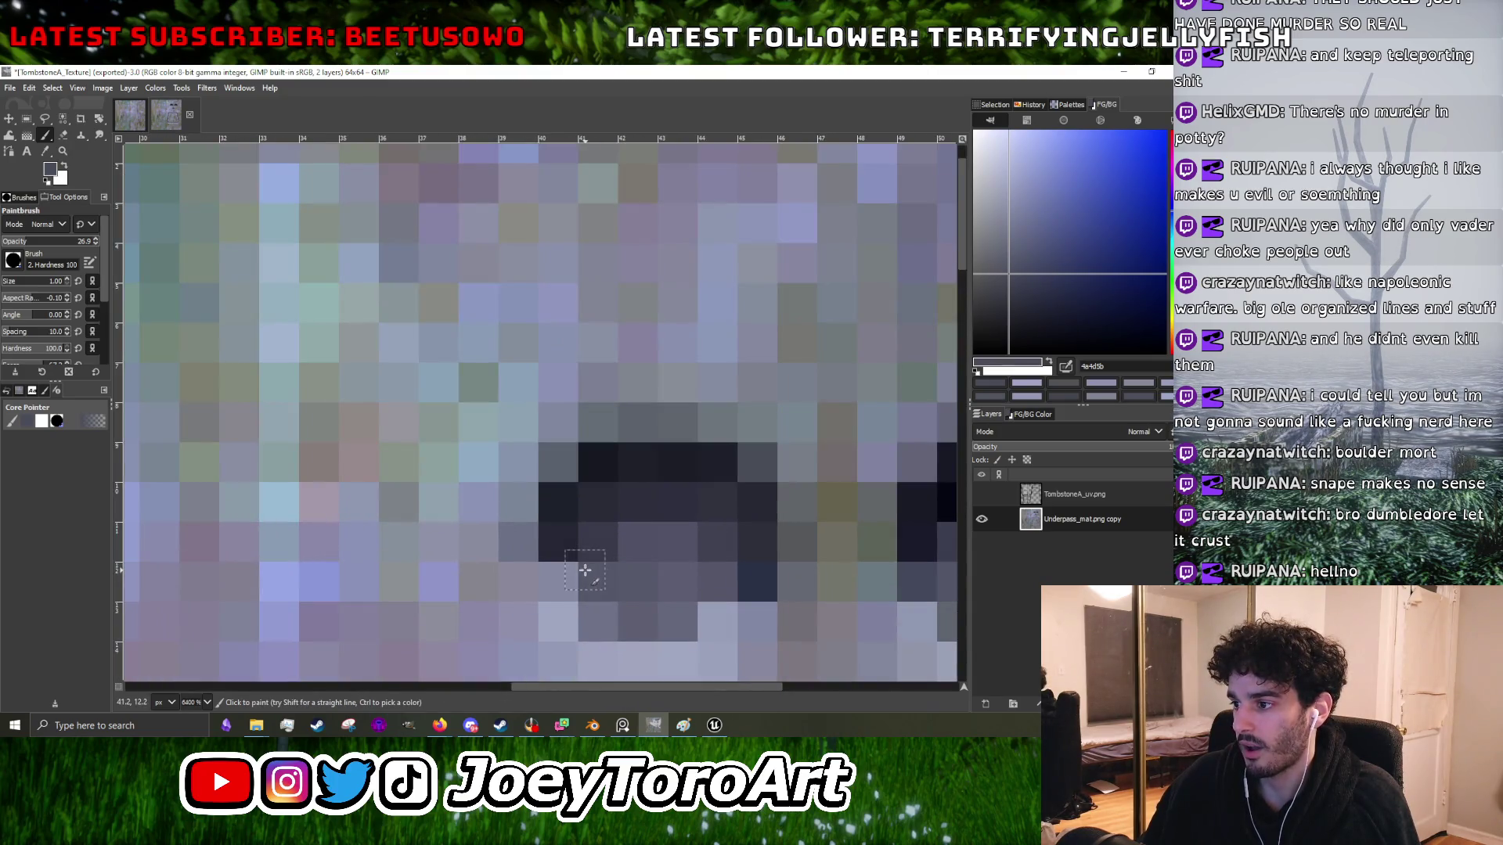
- Pick the darkest eye-and-mouth shade from the face as the paint colour
ctrl+scroll(671, 521, down, 3)
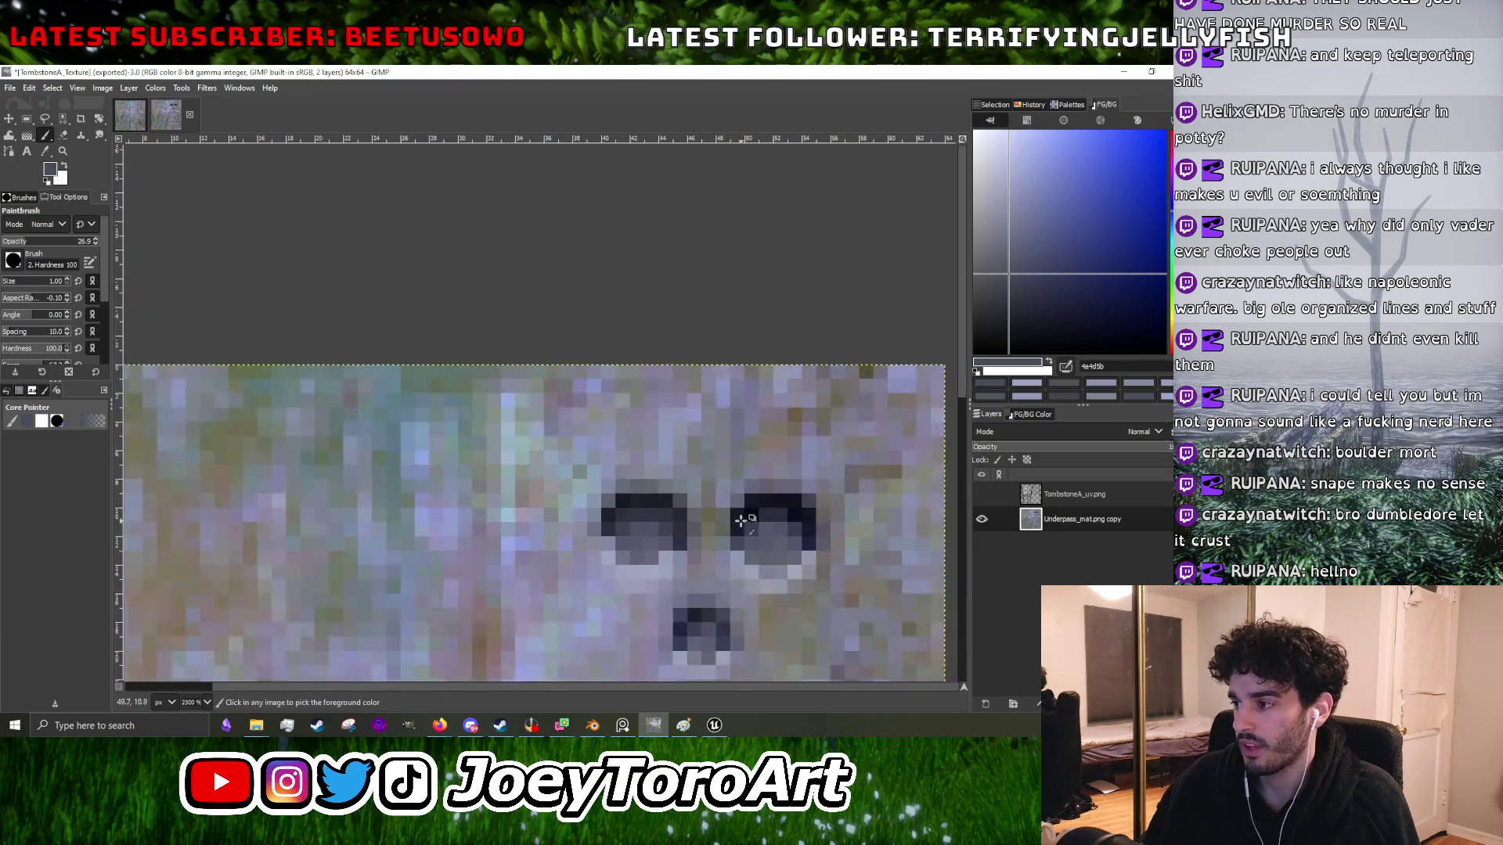
ctrl+scroll(714, 540, up, 2)
ctrl+scroll(763, 523, up, 1)
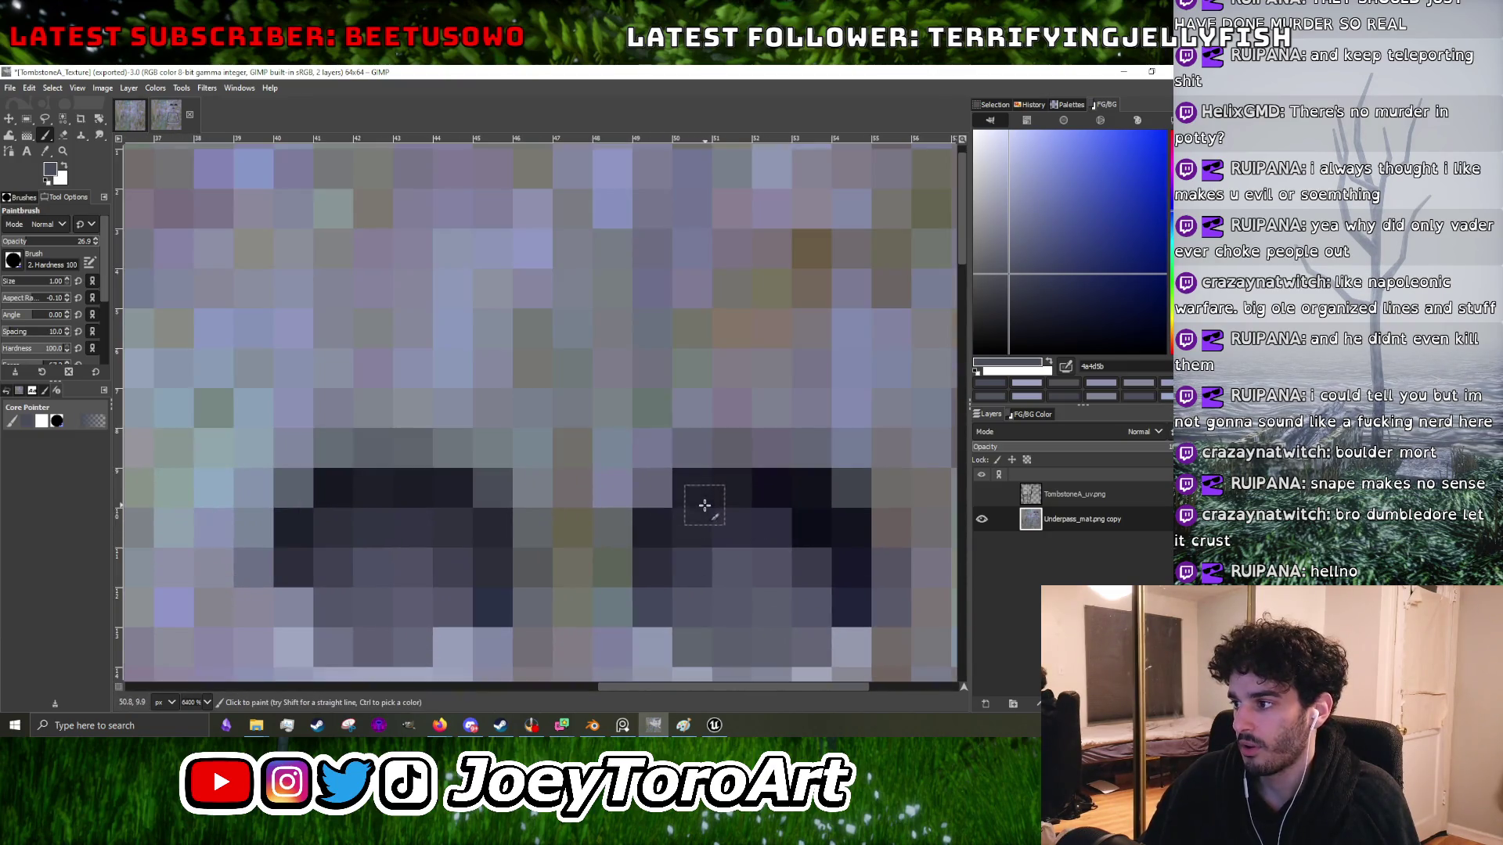
ctrl+scroll(752, 504, up, 1)
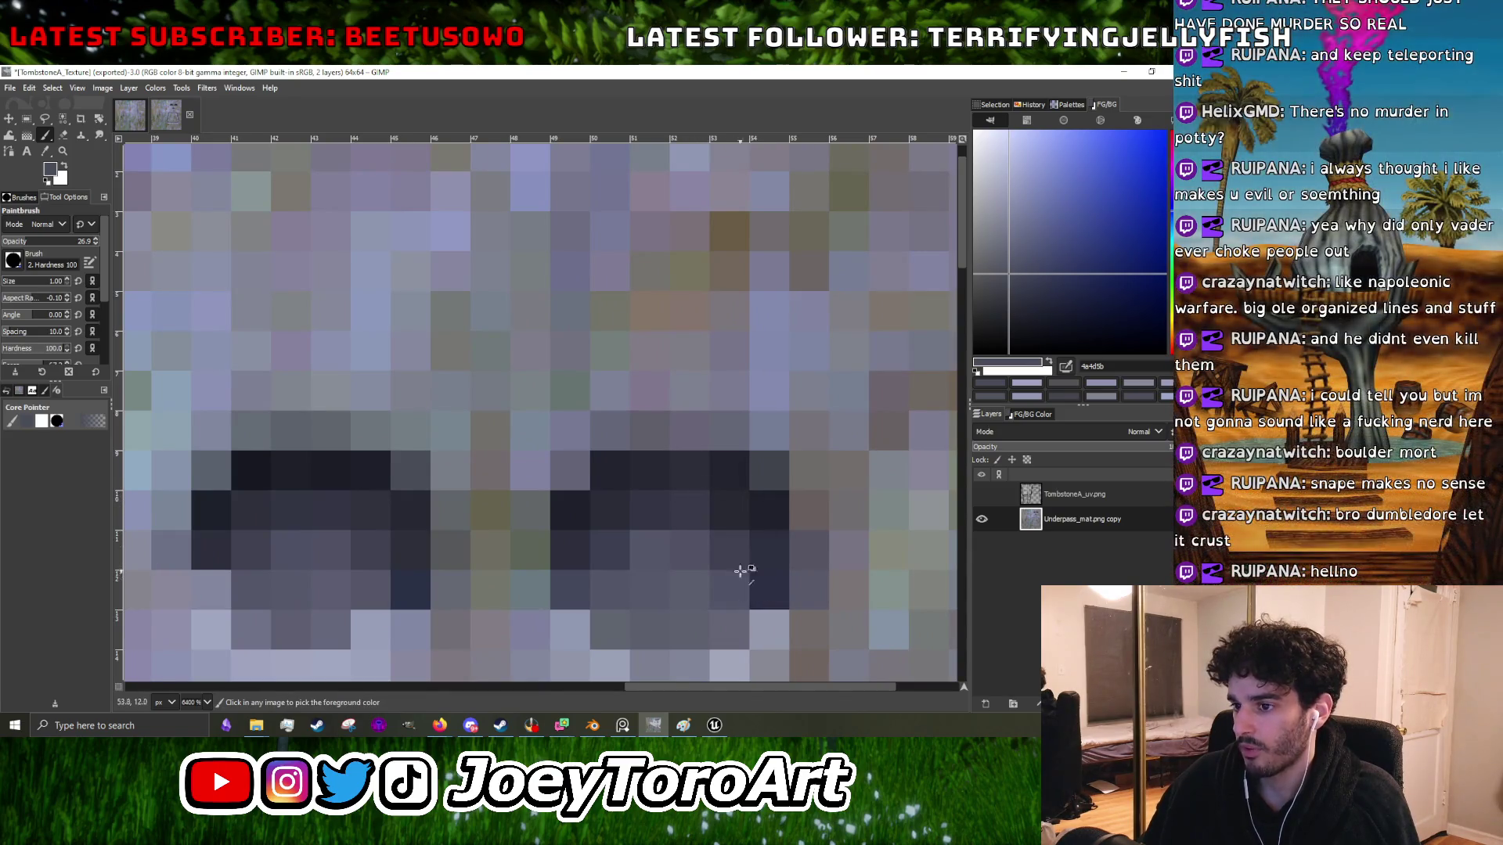
ctrl+scroll(754, 577, down, 4)
ctrl+scroll(470, 497, up, 4)
ctrl+scroll(437, 531, down, 3)
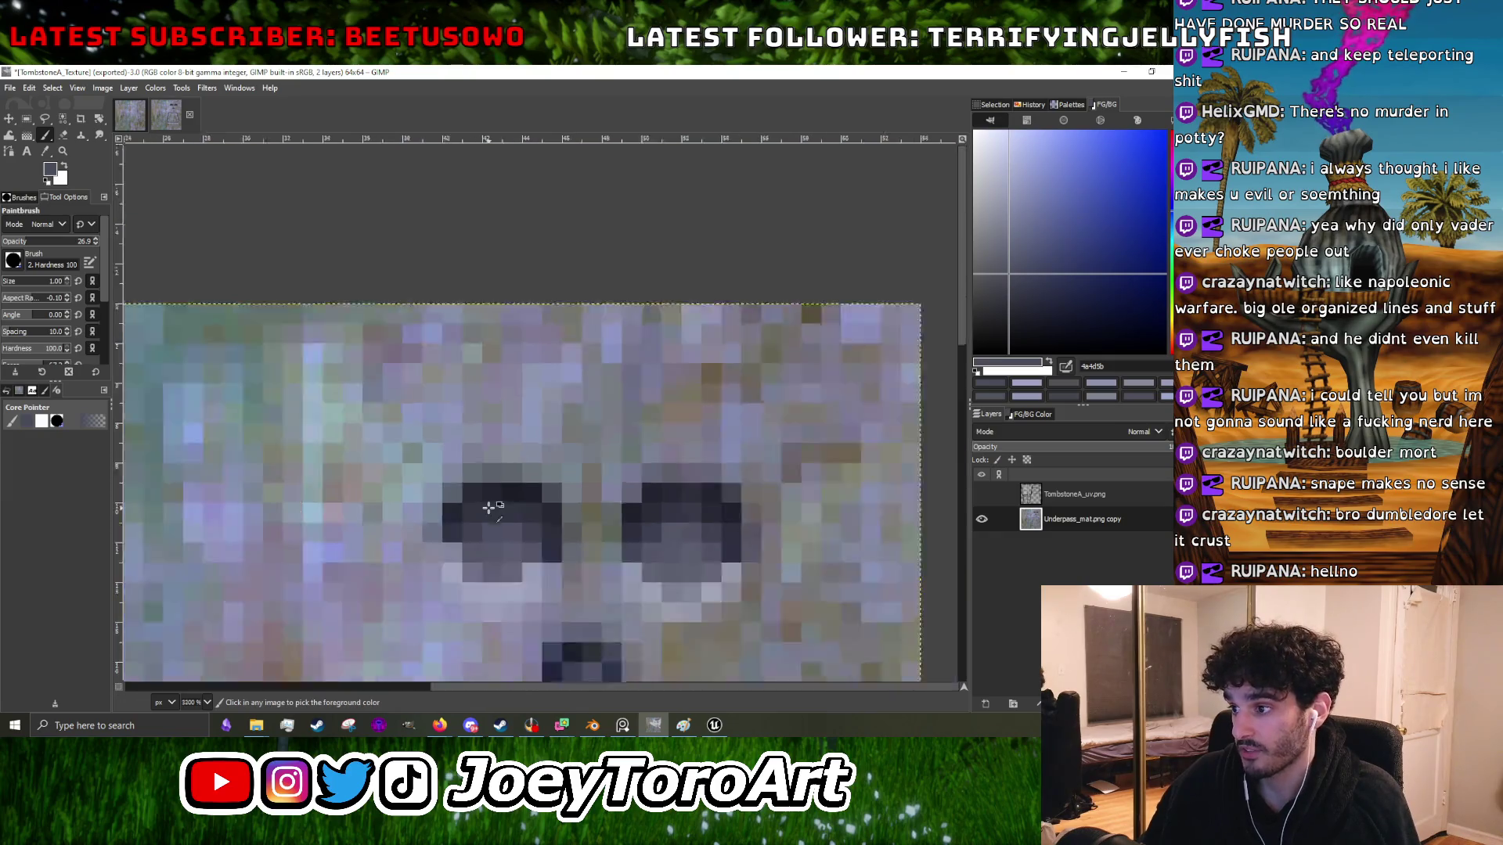
ctrl+scroll(597, 519, up, 3)
ctrl+scroll(533, 550, down, 3)
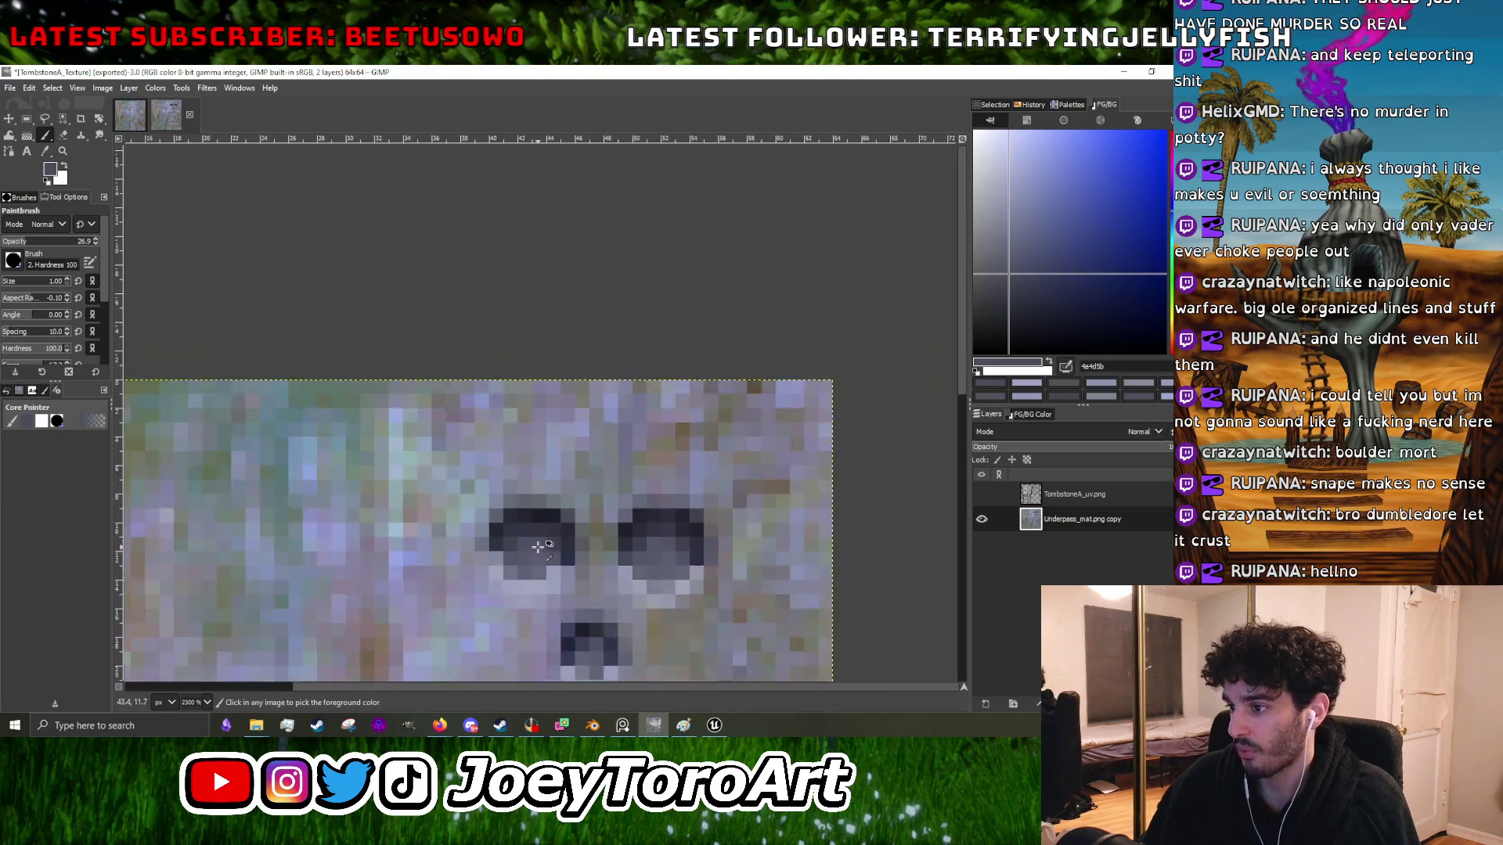
ctrl+scroll(517, 553, up, 2)
ctrl+click(516, 552)
ctrl+scroll(556, 543, down, 3)
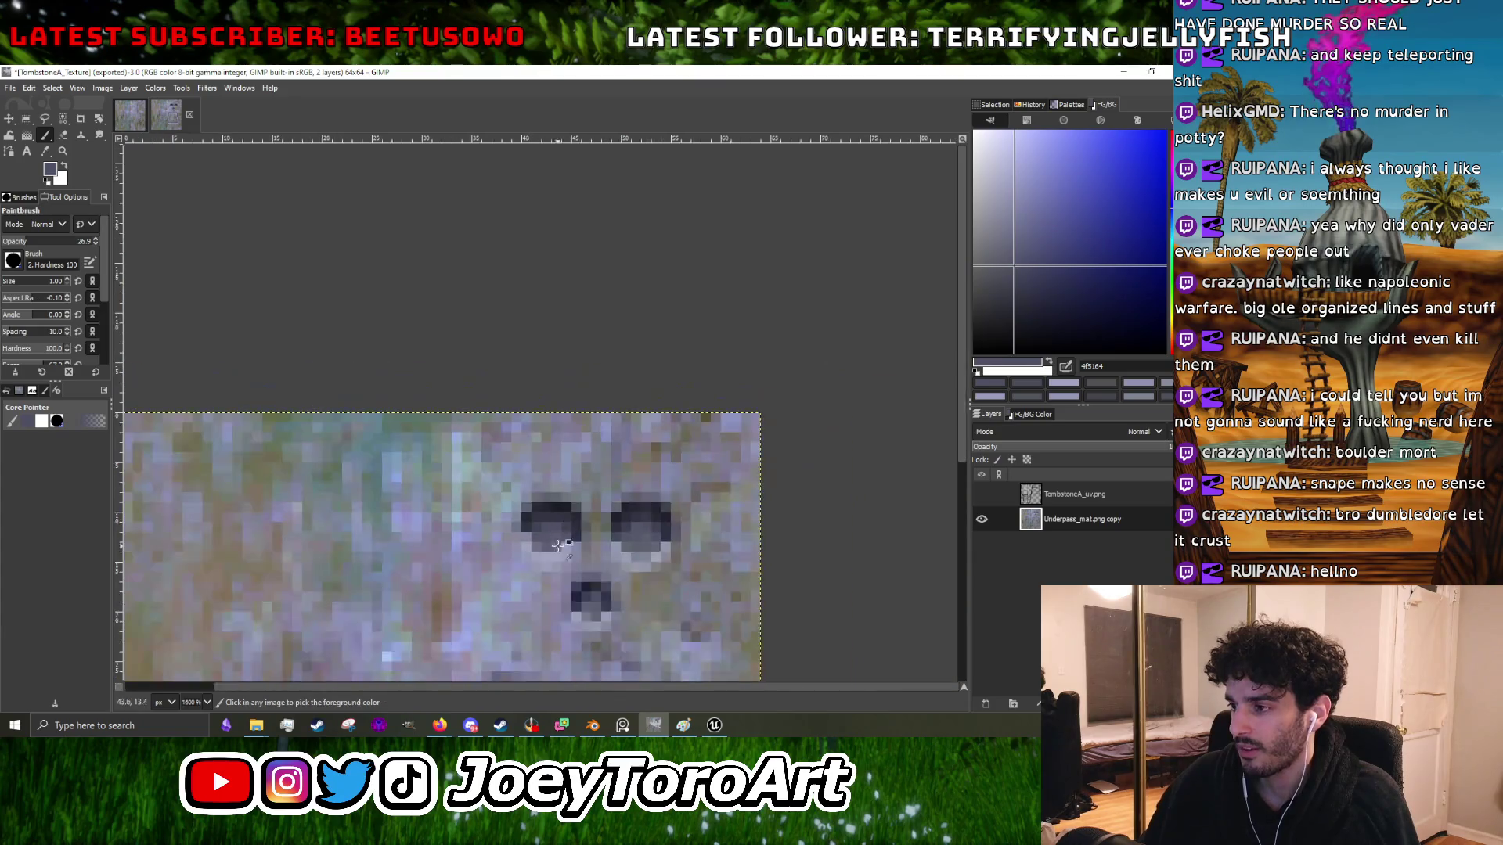
ctrl+scroll(567, 540, up, 3)
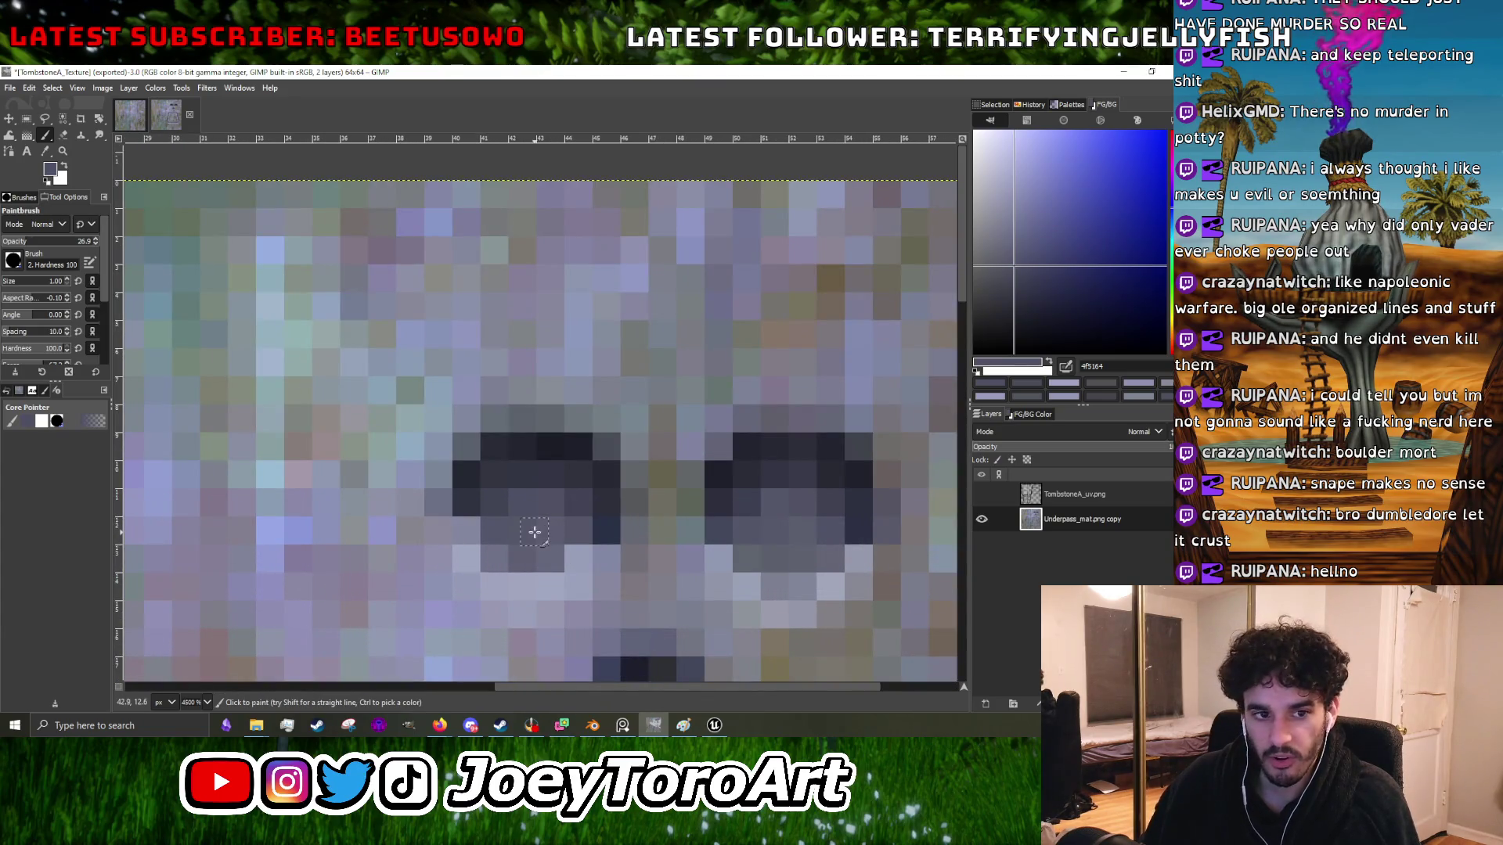
ctrl+scroll(531, 531, down, 3)
ctrl+scroll(603, 494, up, 4)
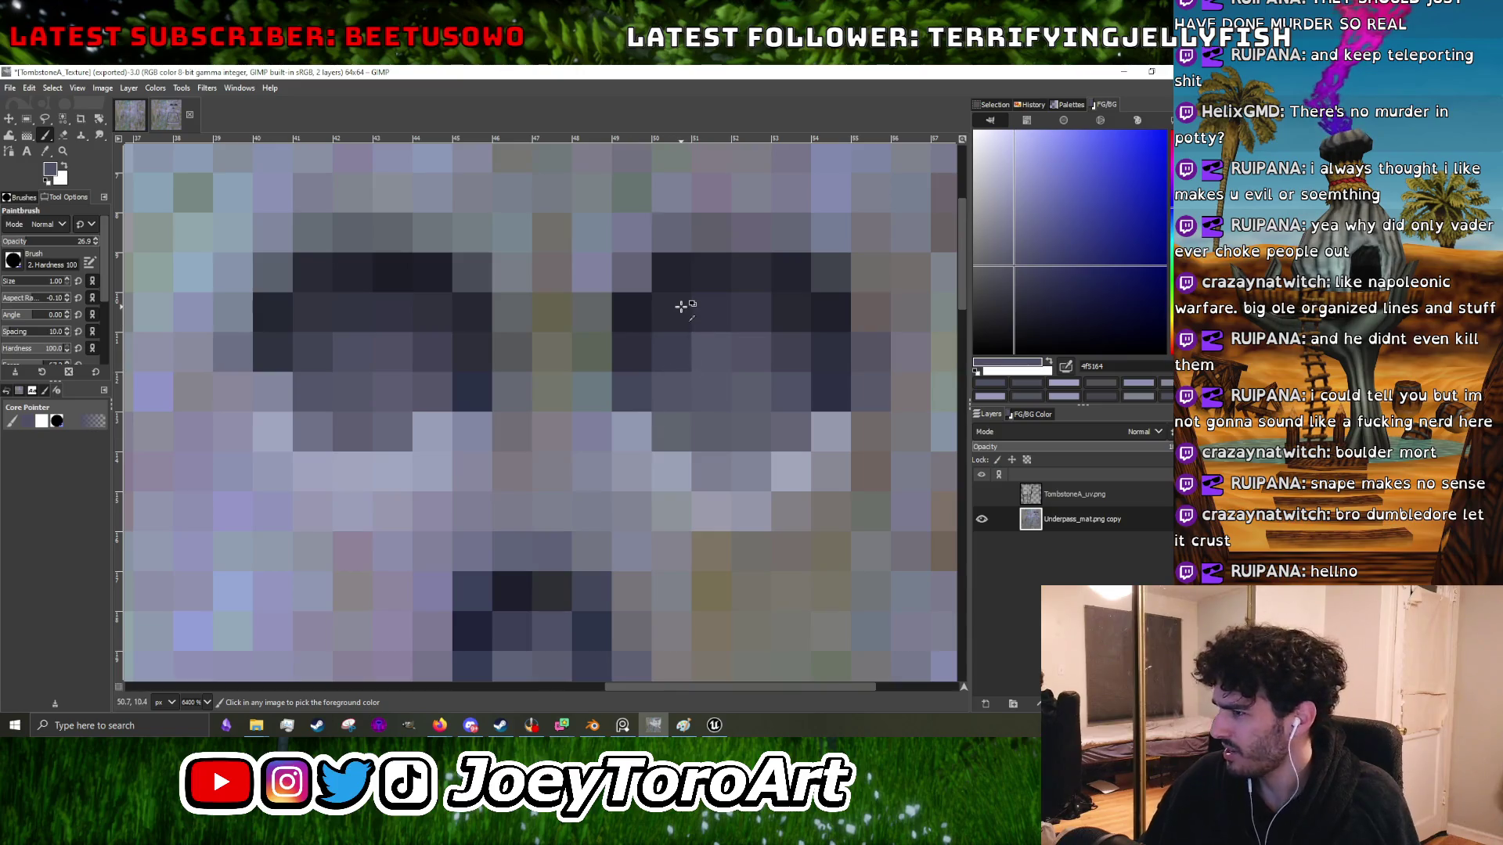
click(681, 306)
ctrl+scroll(681, 306, down, 3)
ctrl+scroll(559, 509, up, 3)
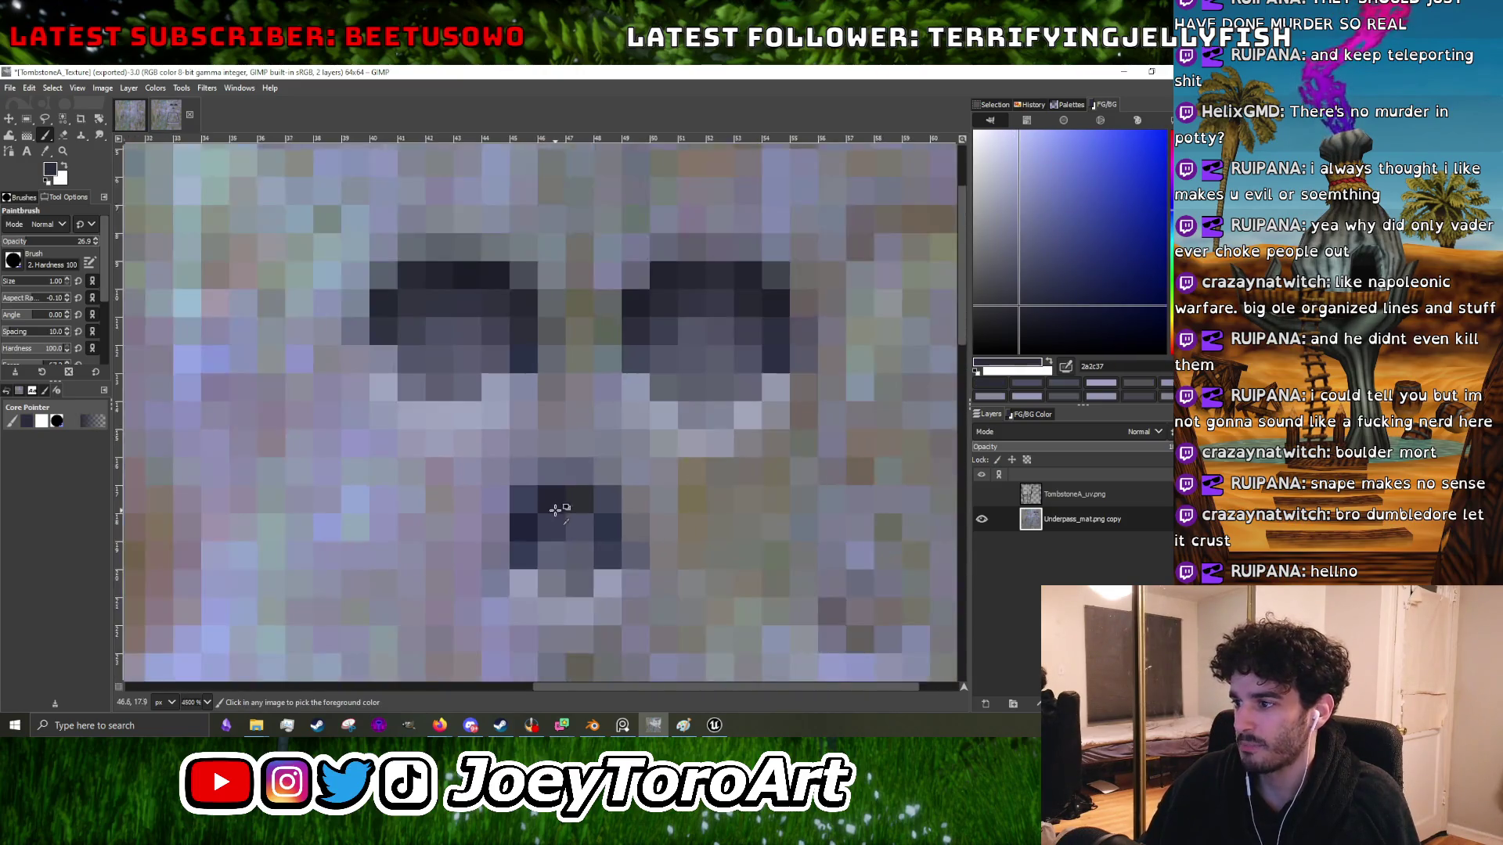
- Retouch the pixels around the nose hole with sampled dark and pale stone greys
ctrl+scroll(555, 510, up, 1)
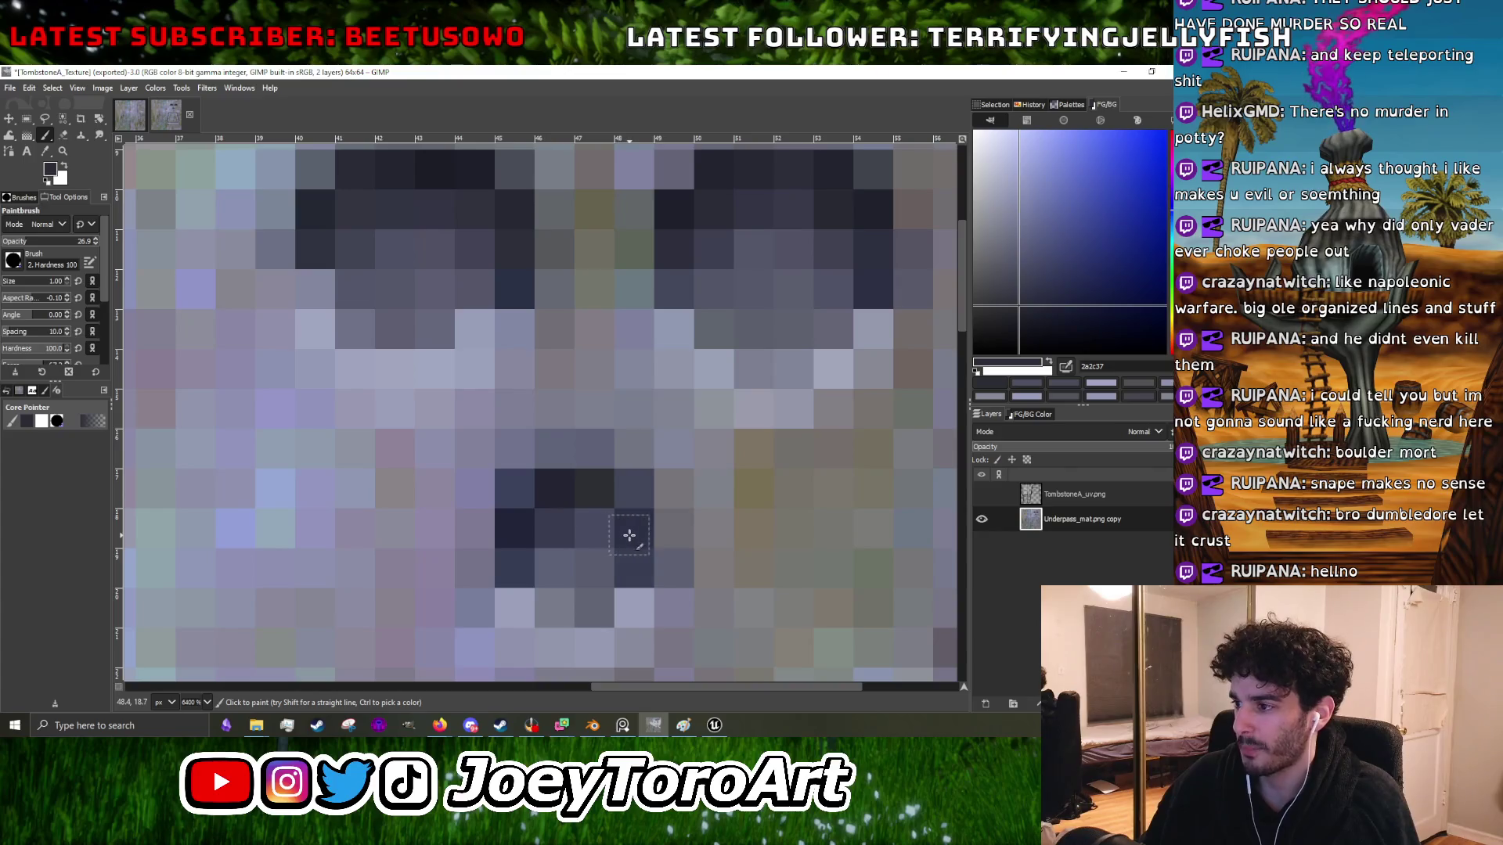
drag(628, 498, 534, 486)
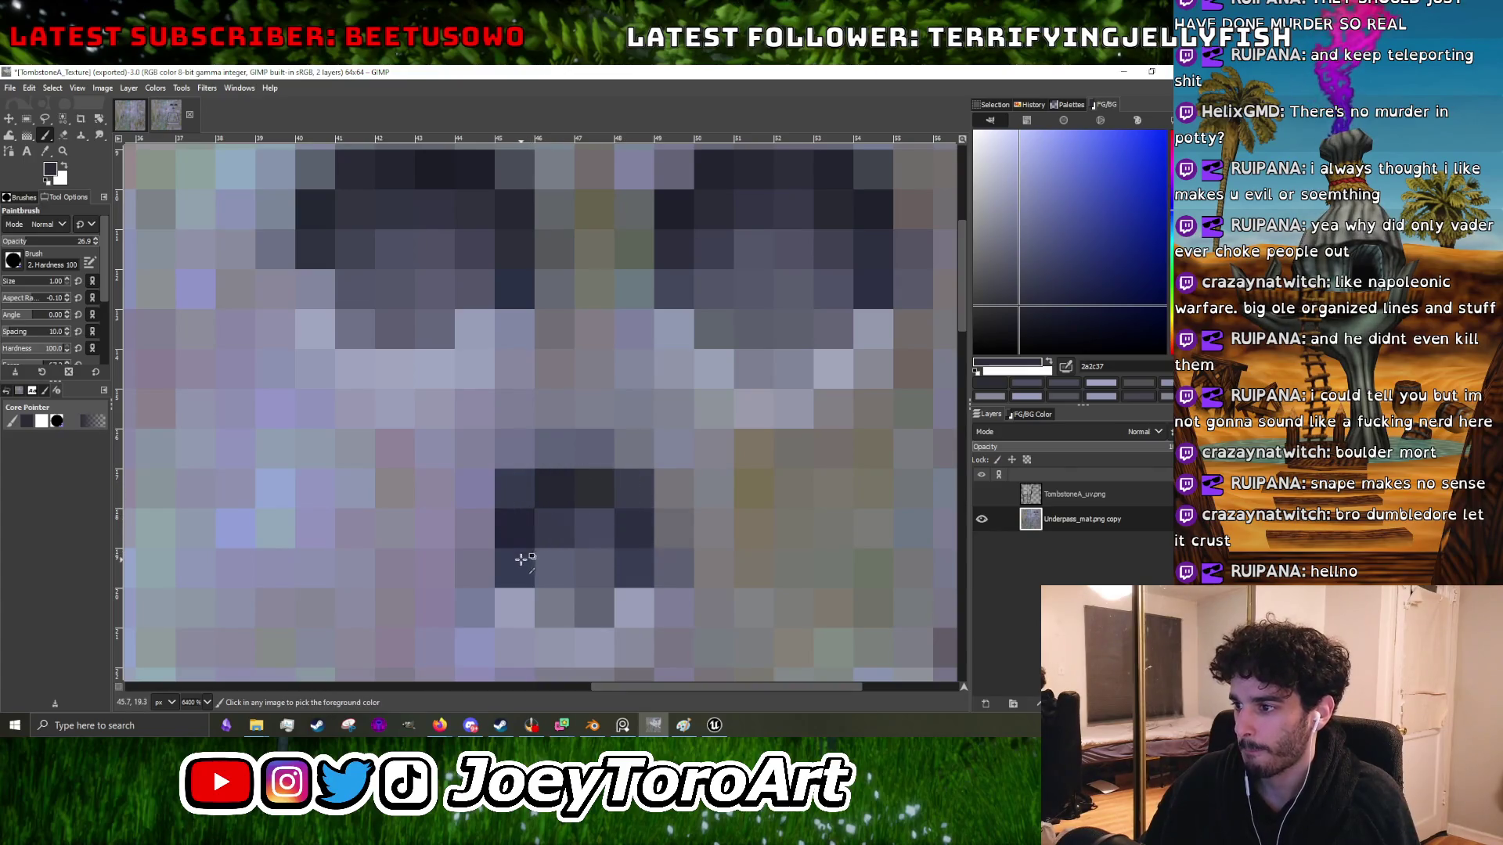
ctrl+click(537, 539)
ctrl+click(537, 563)
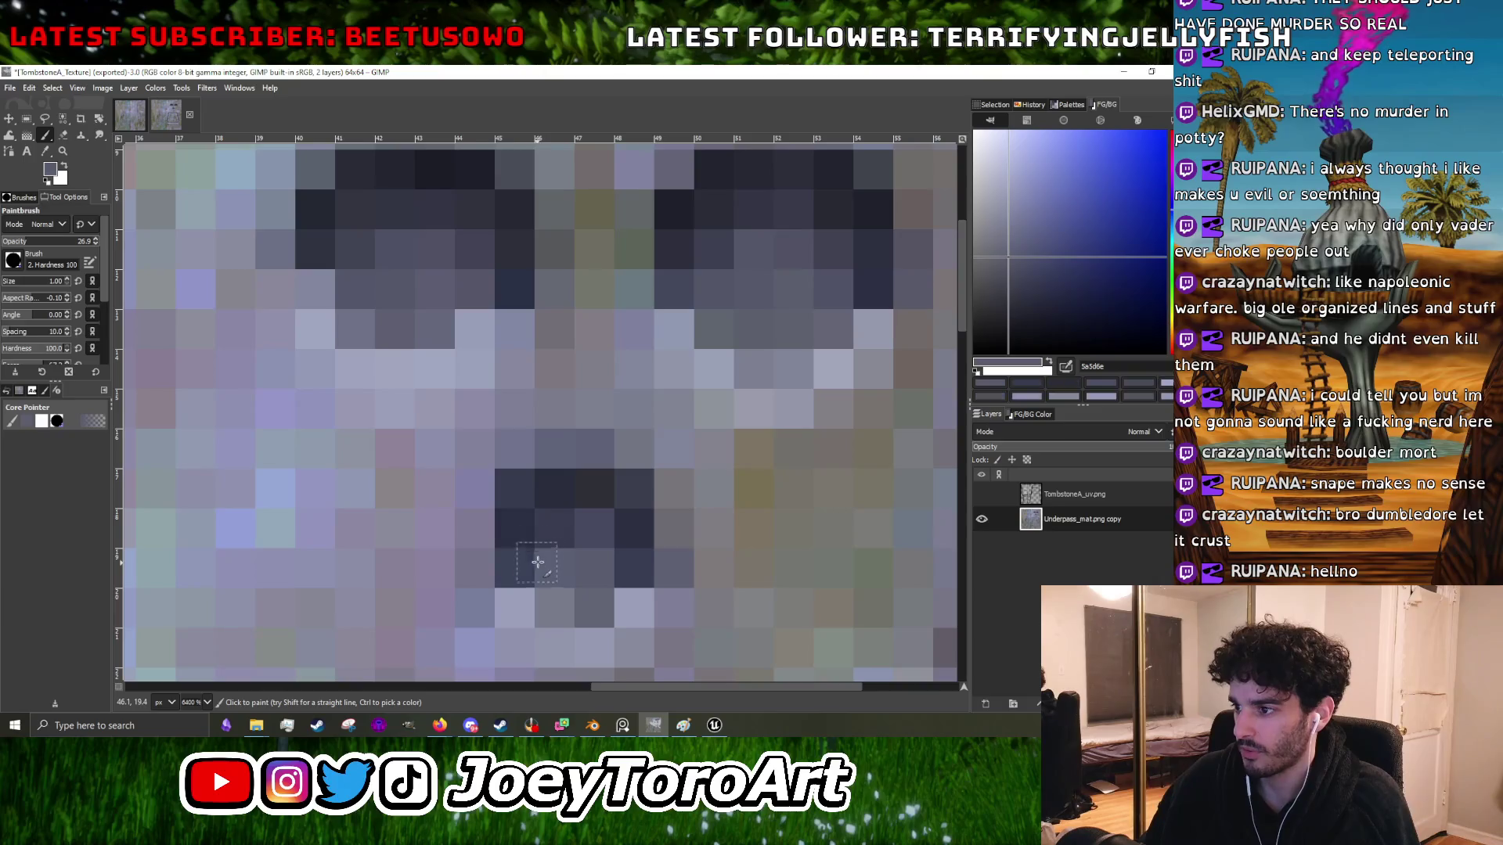
mouse_move(590, 508)
mouse_down()
mouse_move(627, 535)
mouse_move(556, 487)
mouse_up()
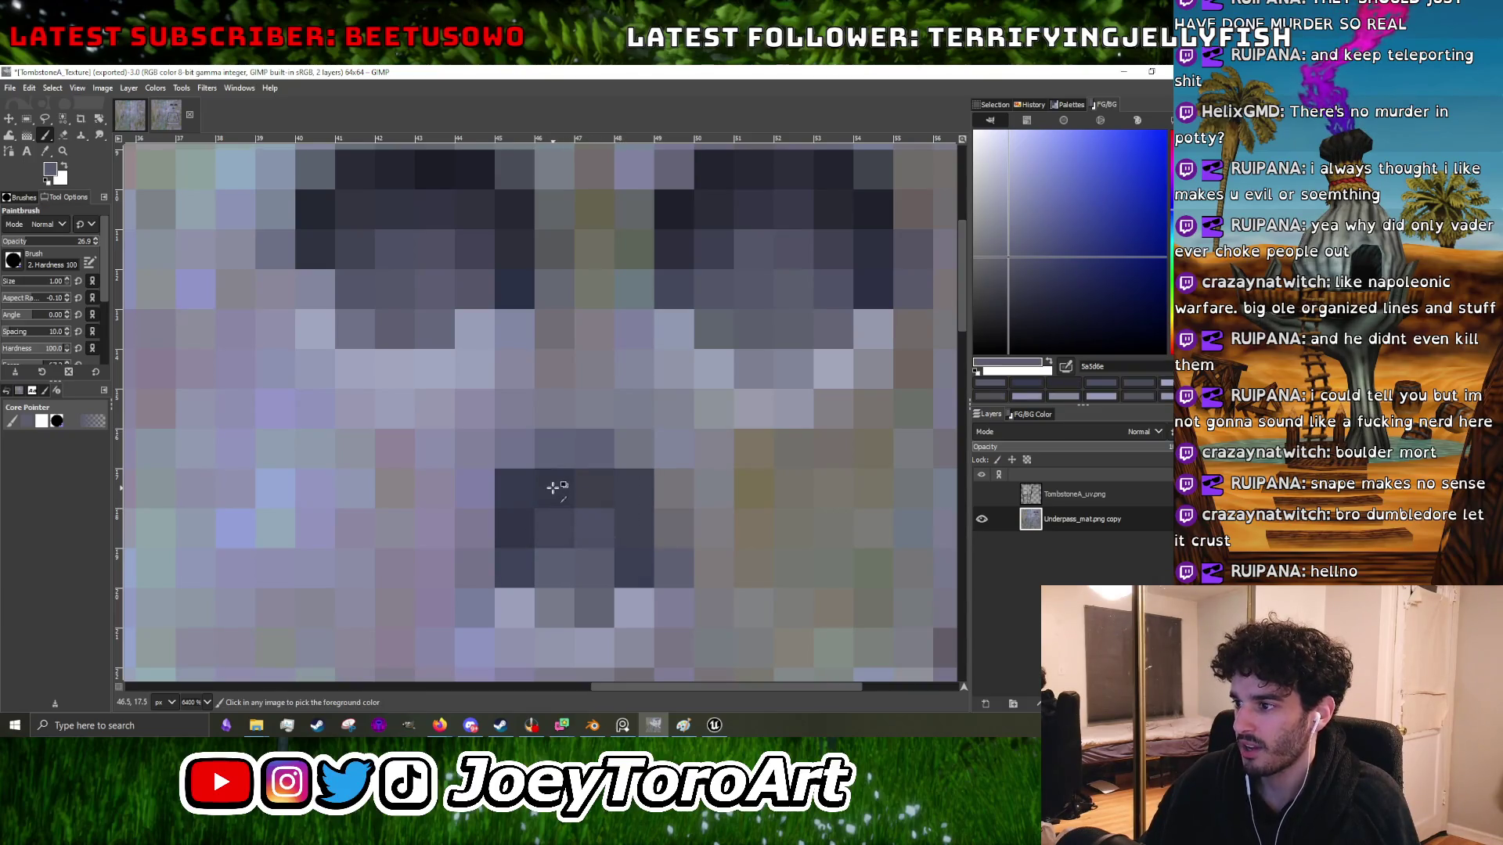
ctrl+click(598, 482)
click(623, 466)
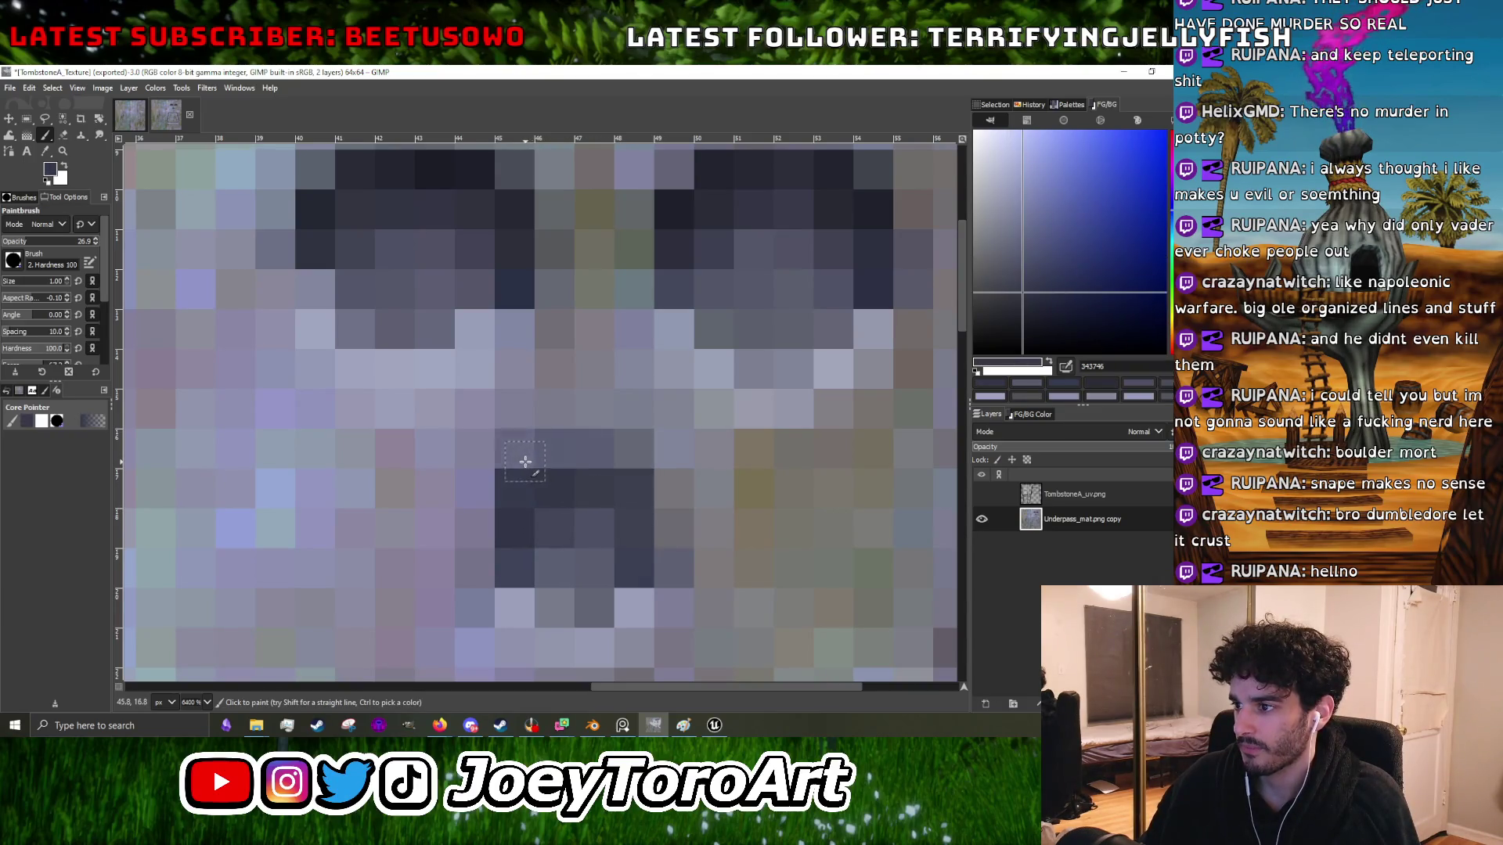
scroll(525, 462, down, 3)
scroll(470, 439, up, 1)
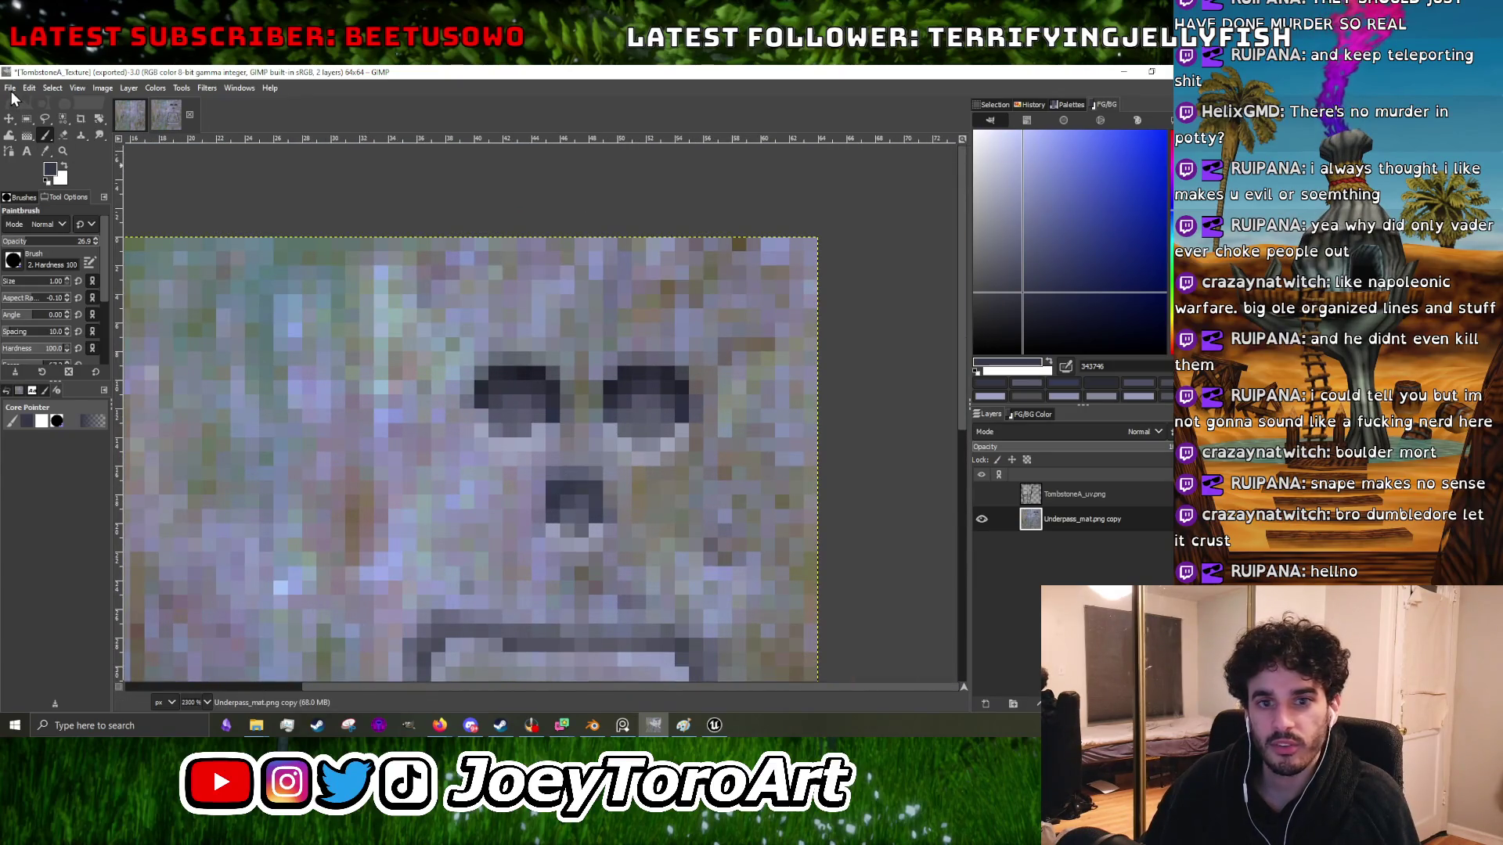
scroll(587, 532, up, 2)
ctrl+click(521, 528)
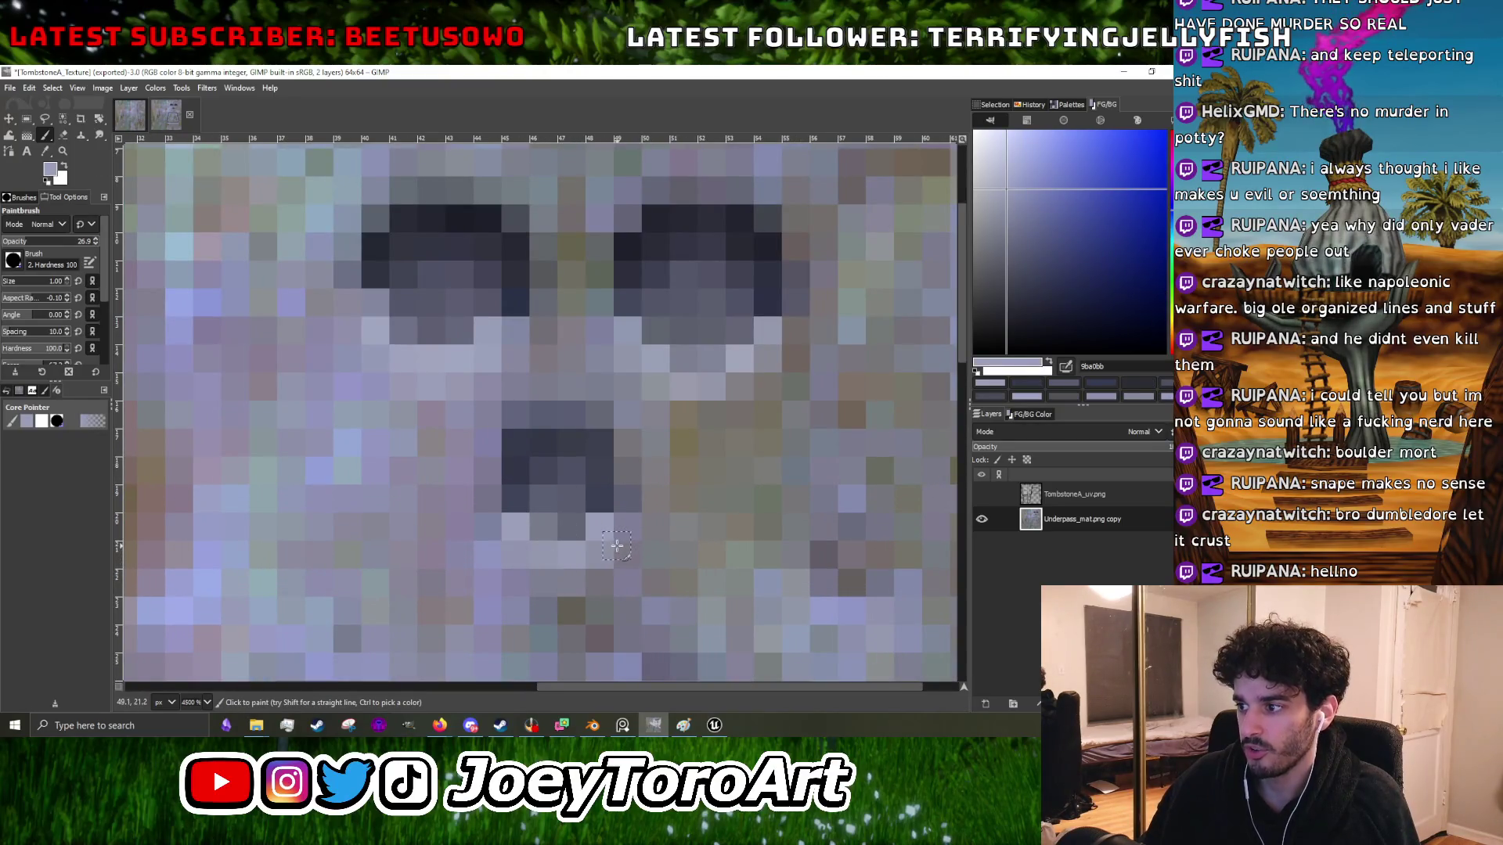
- Export the texture as PNG over the existing TombstoneA_Texture.png, replacing it
click(10, 87)
click(93, 314)
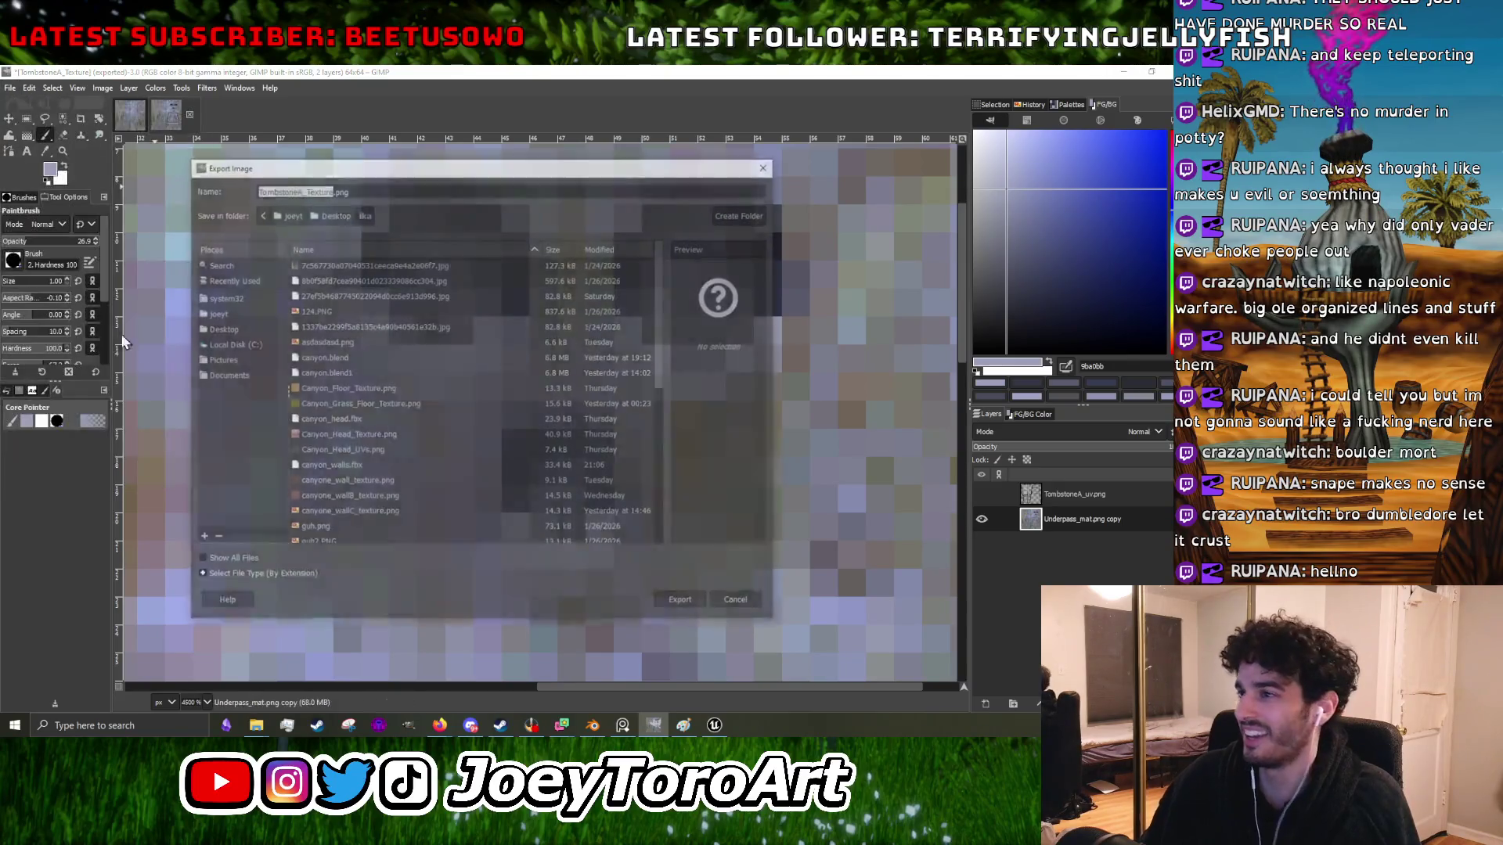
click(667, 595)
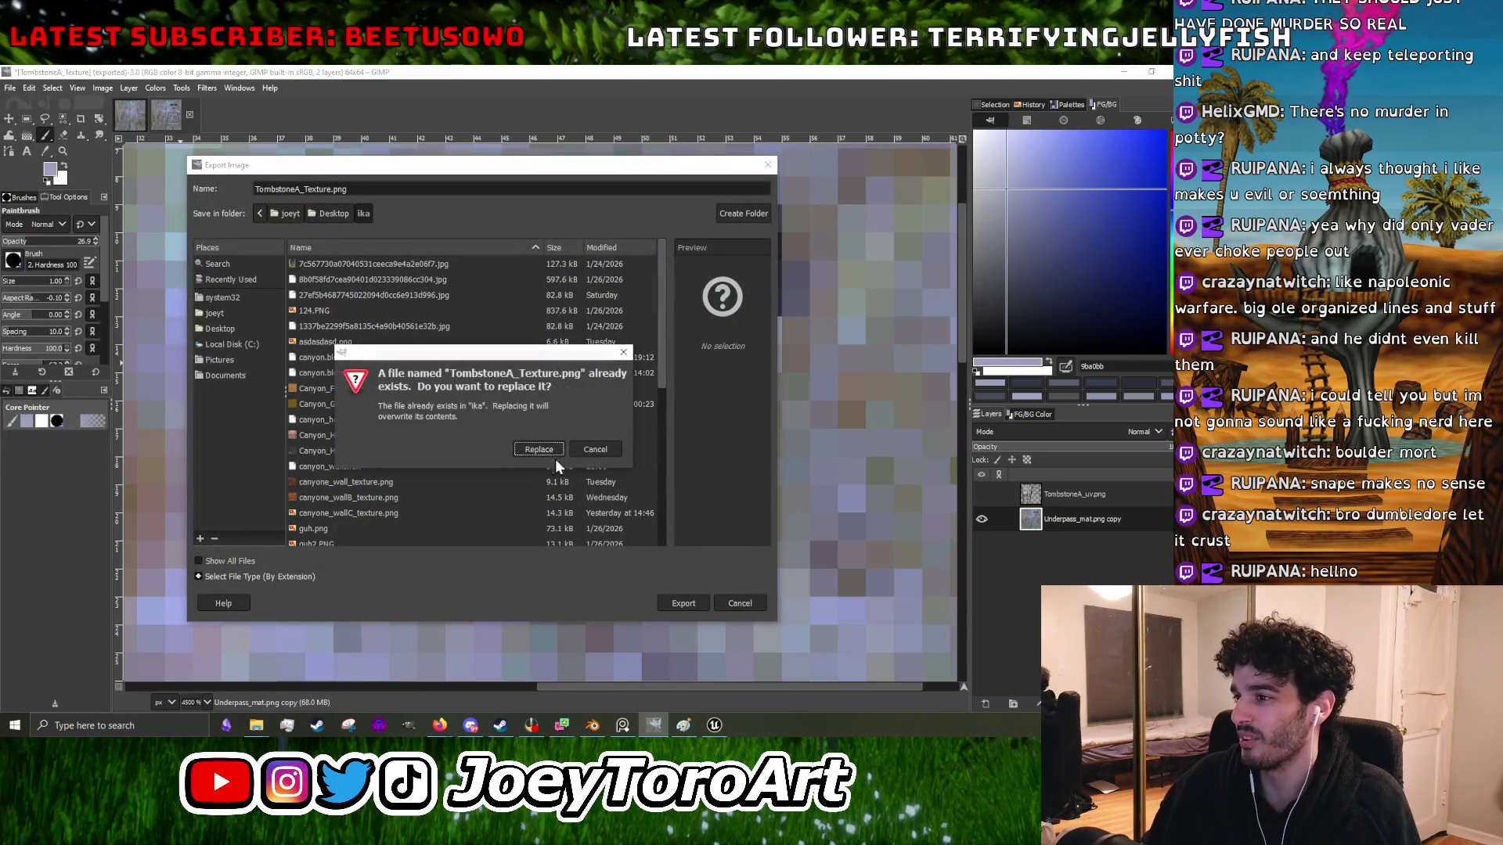
click(560, 458)
click(613, 549)
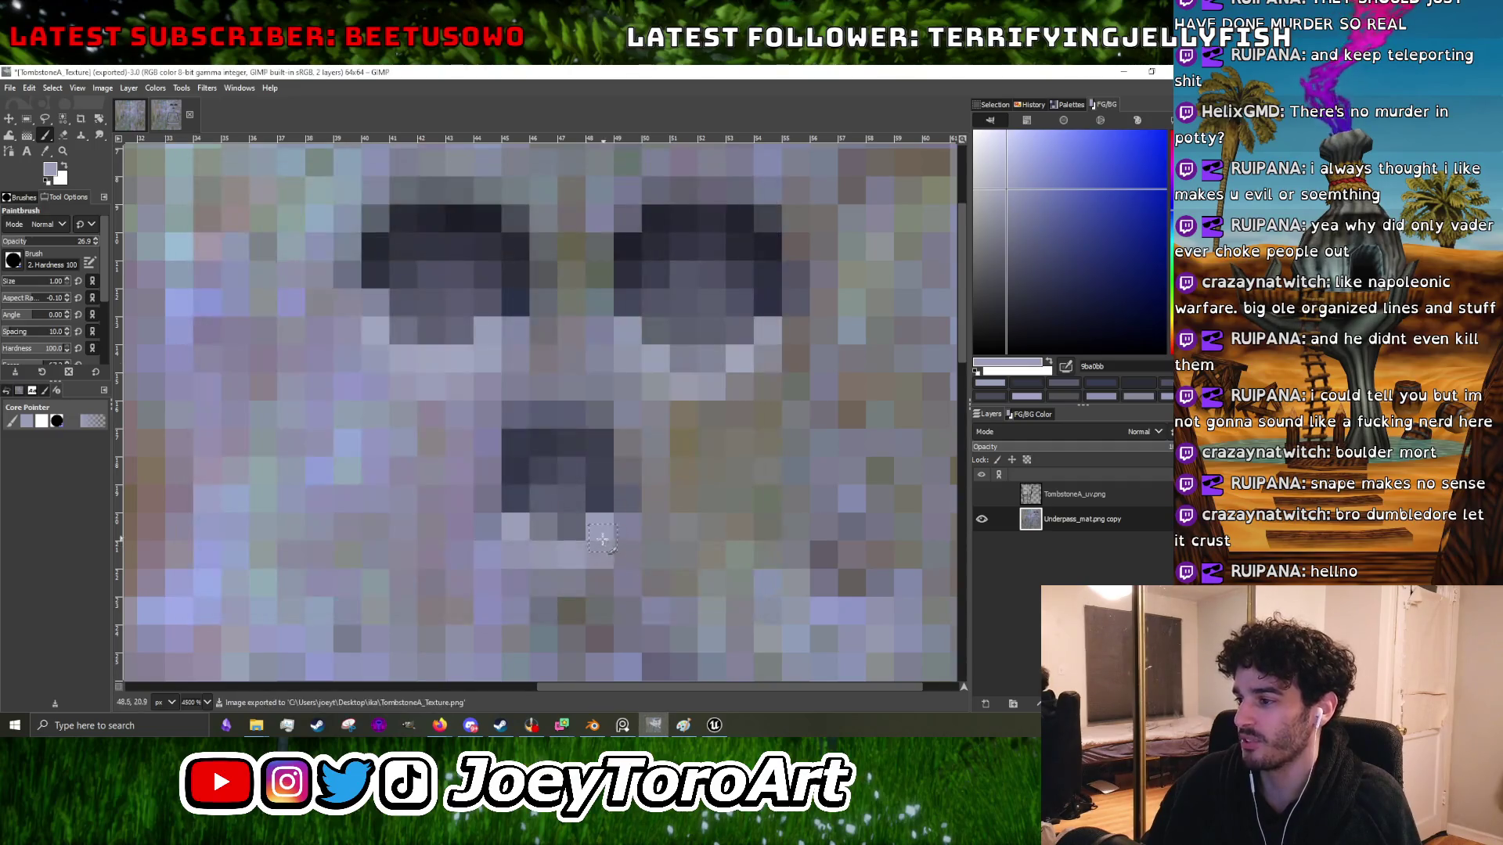
click(1125, 72)
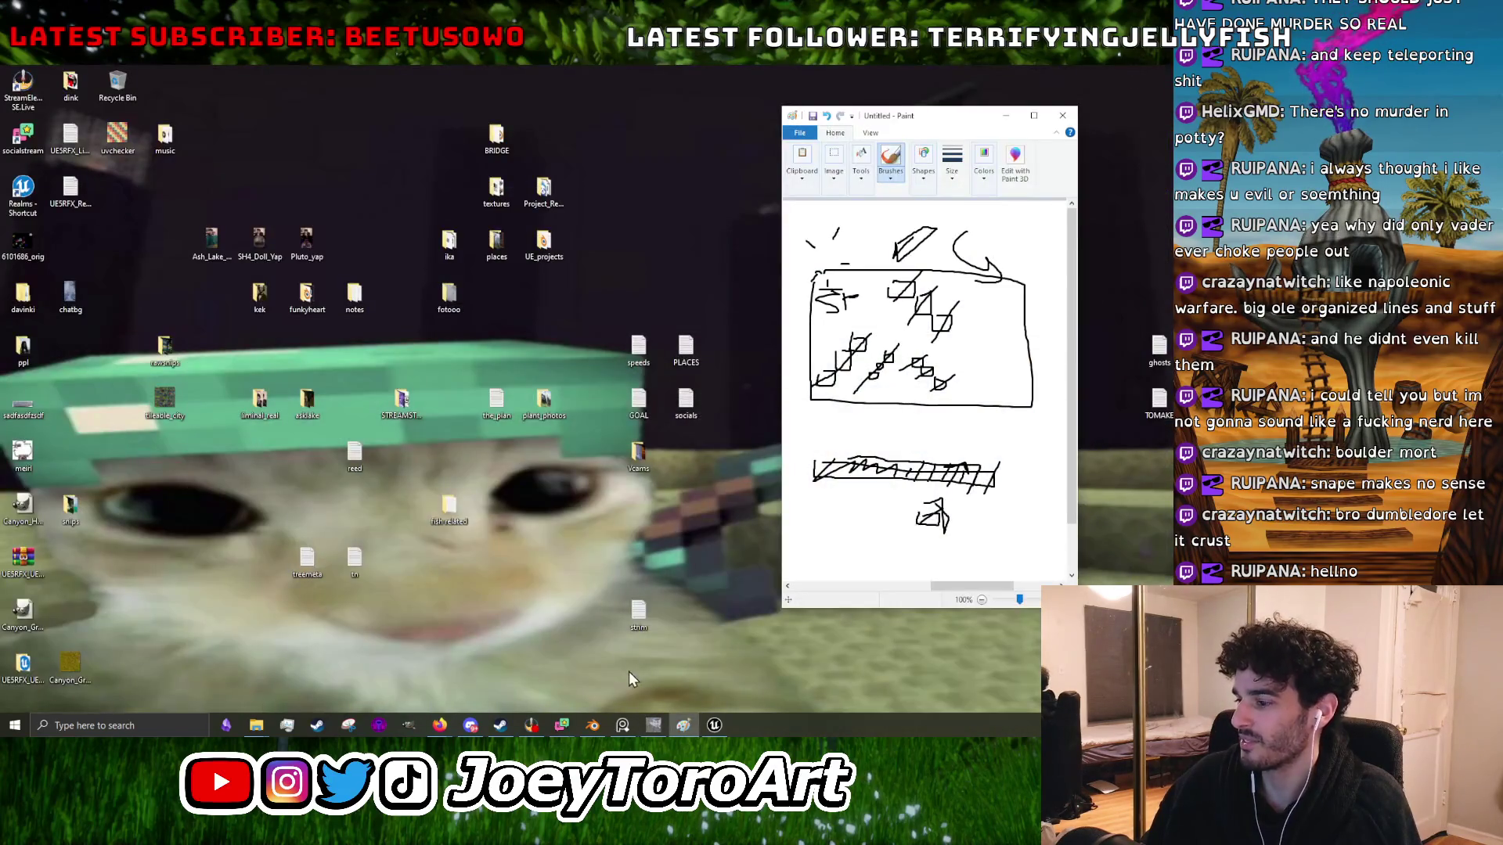
- Reimport TombstoneA from the Buildings_Props Textures folder and frame the updated tombstone in the viewport
click(714, 726)
drag(597, 540, 704, 346)
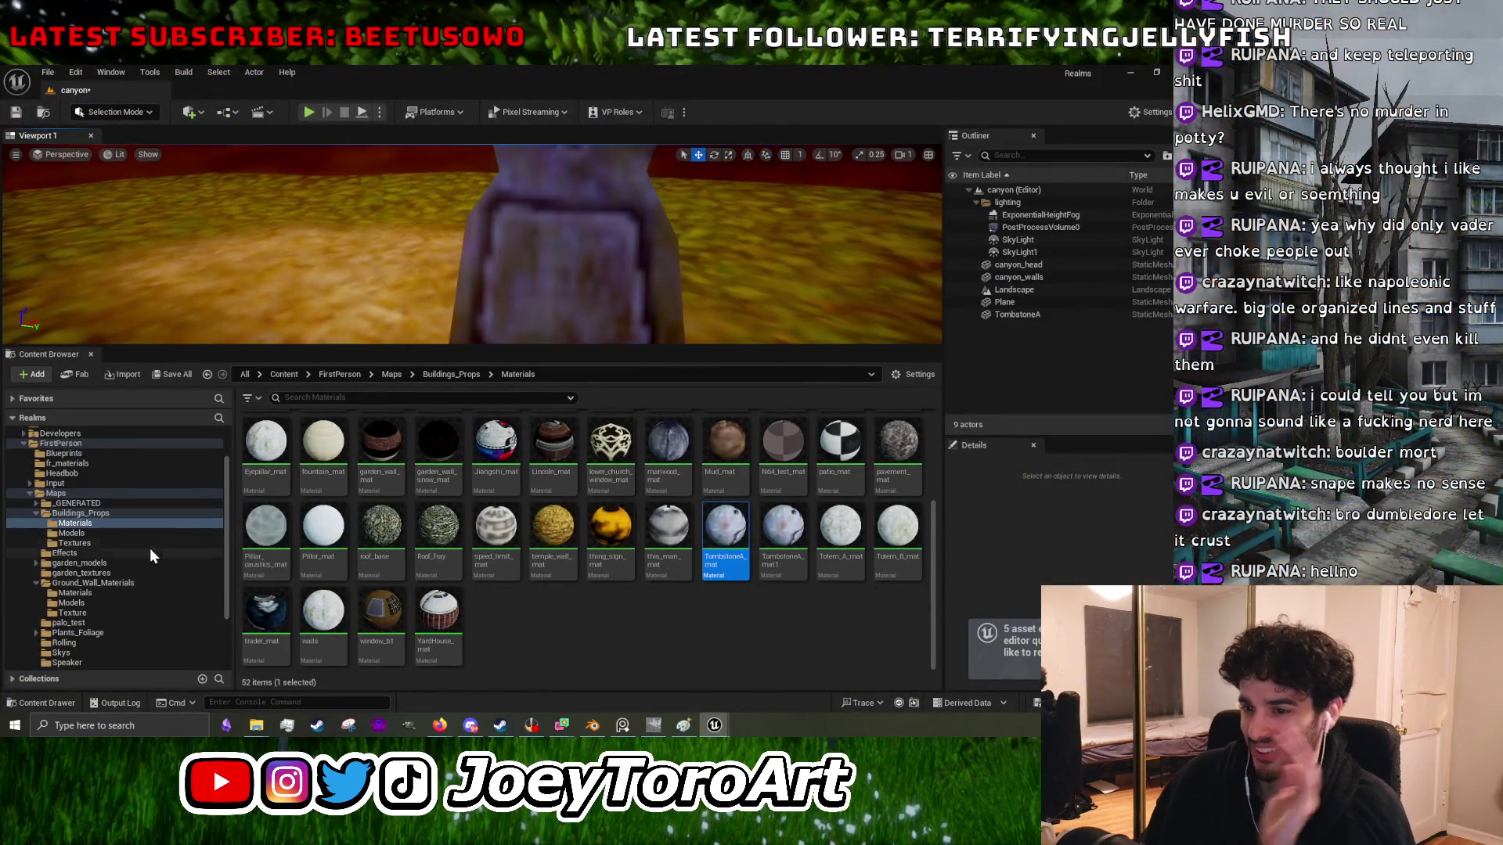
click(141, 544)
right_click(649, 593)
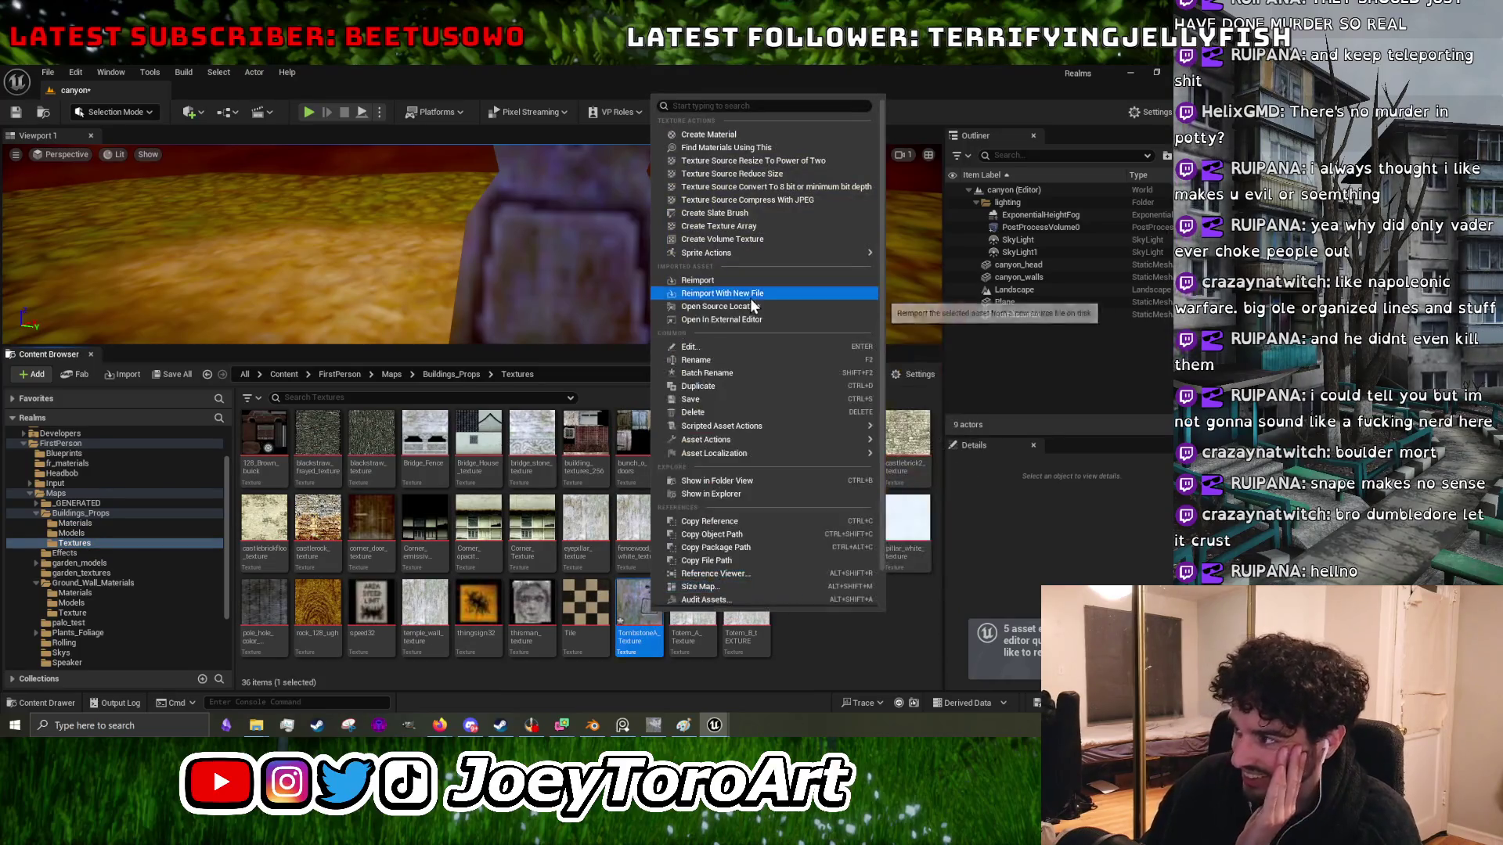
click(618, 377)
drag(627, 349, 603, 552)
drag(548, 352, 548, 392)
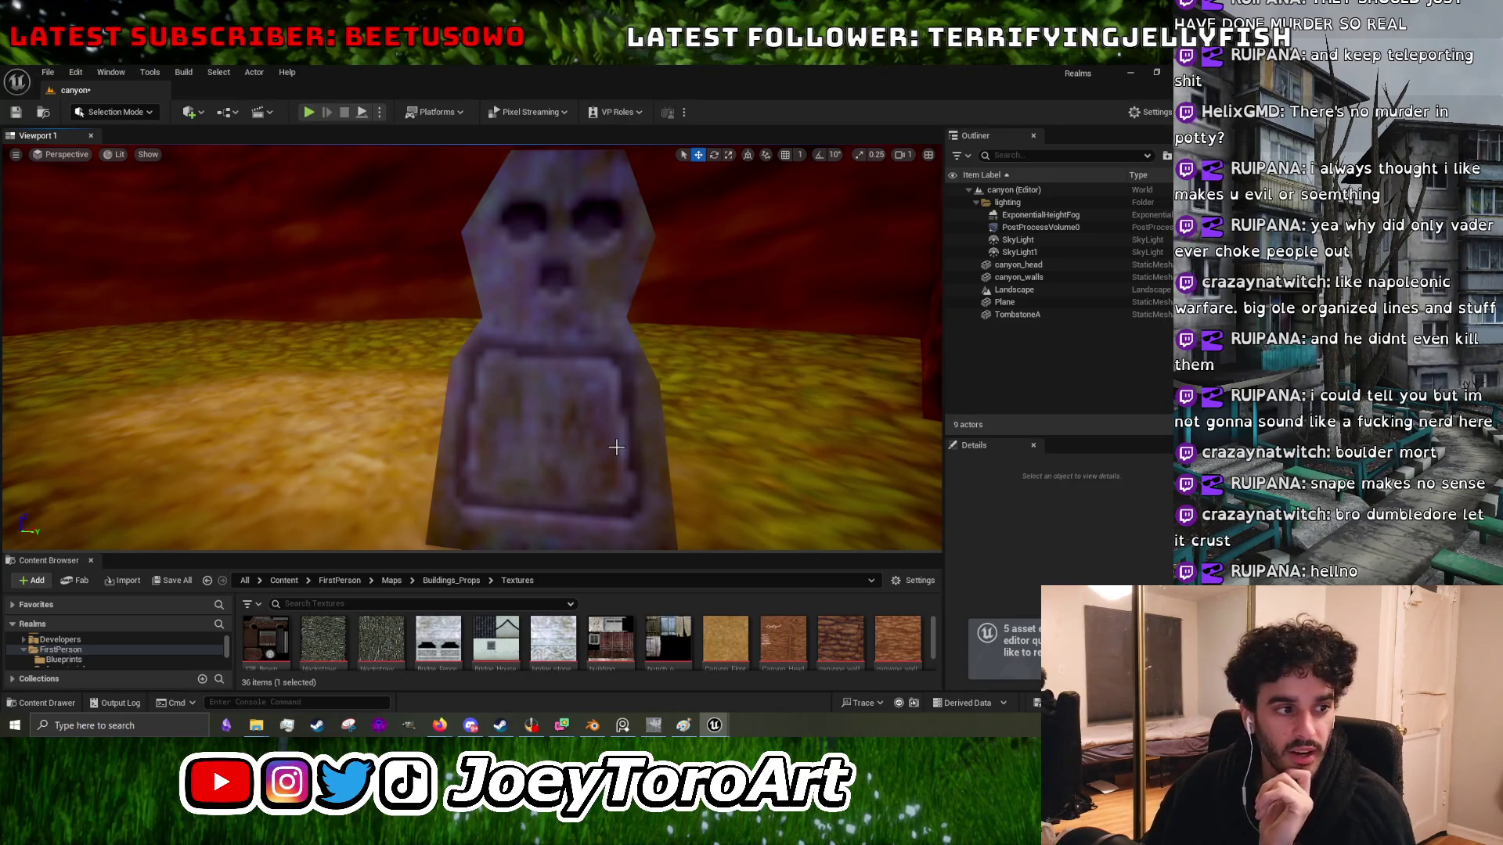
mouse_move(616, 447)
mouse_down()
mouse_move(596, 371)
mouse_move(603, 505)
mouse_move(705, 501)
mouse_move(579, 498)
mouse_move(587, 423)
mouse_move(587, 458)
mouse_move(630, 499)
mouse_up()
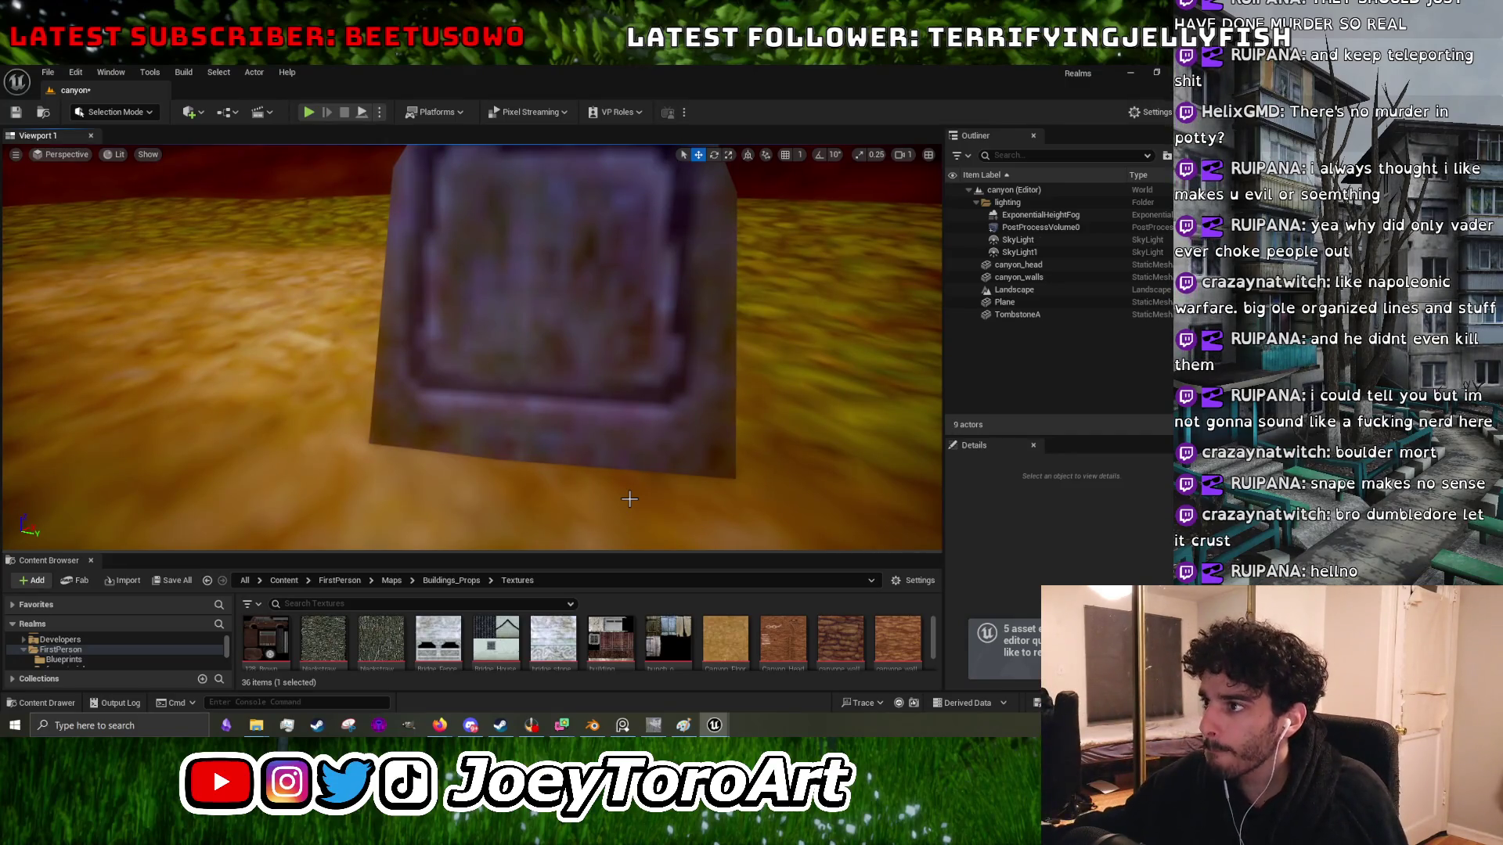
mouse_move(629, 499)
mouse_down()
mouse_move(619, 548)
mouse_move(501, 517)
mouse_move(501, 439)
mouse_up()
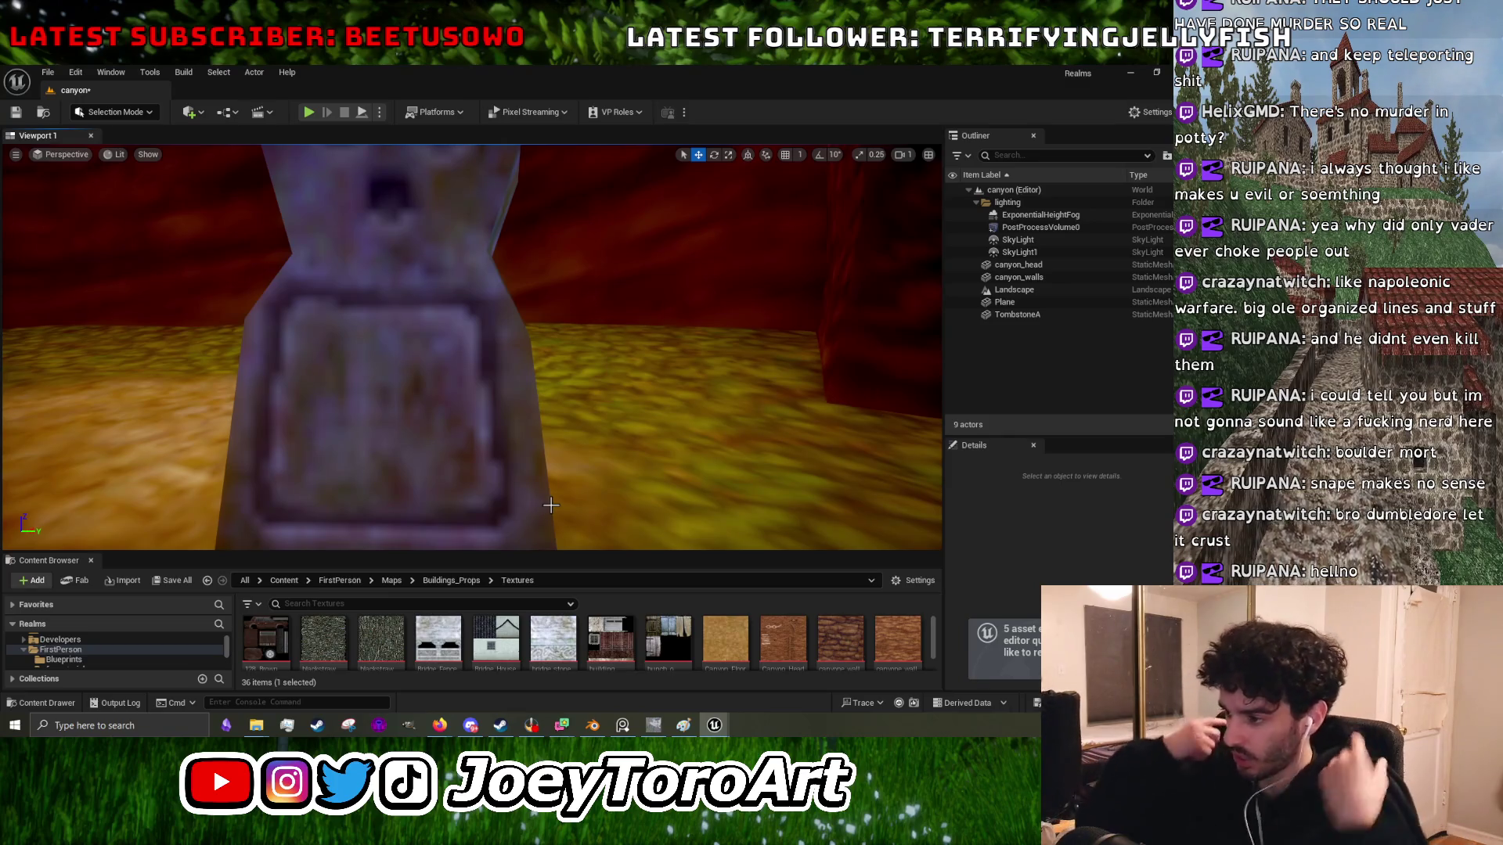
mouse_move(551, 505)
mouse_down()
mouse_move(540, 548)
mouse_move(540, 516)
mouse_move(548, 532)
mouse_move(635, 540)
mouse_up()
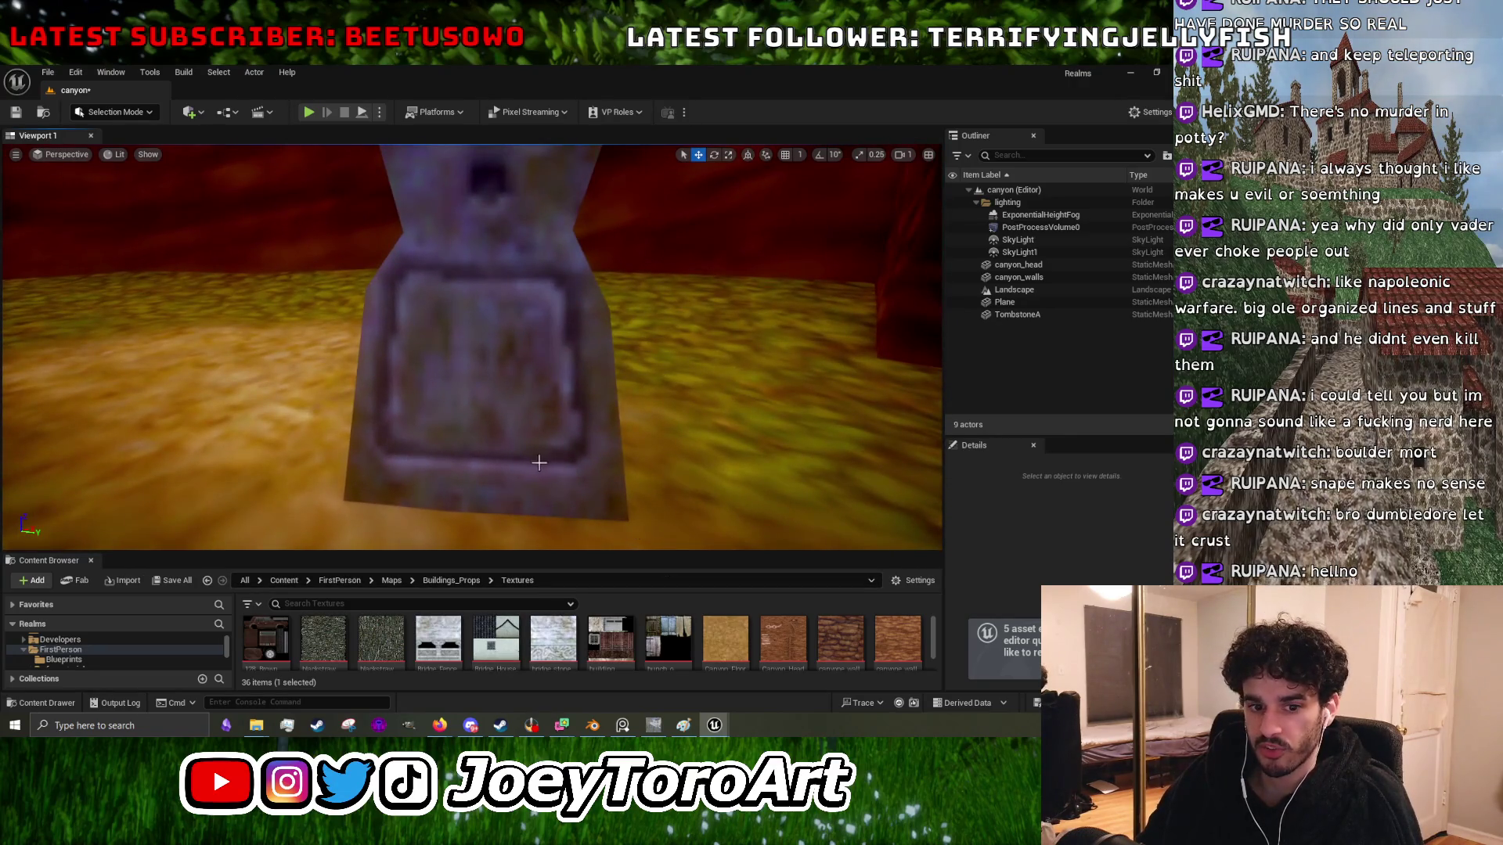
mouse_move(547, 457)
mouse_down()
mouse_move(564, 520)
mouse_move(565, 407)
mouse_up()
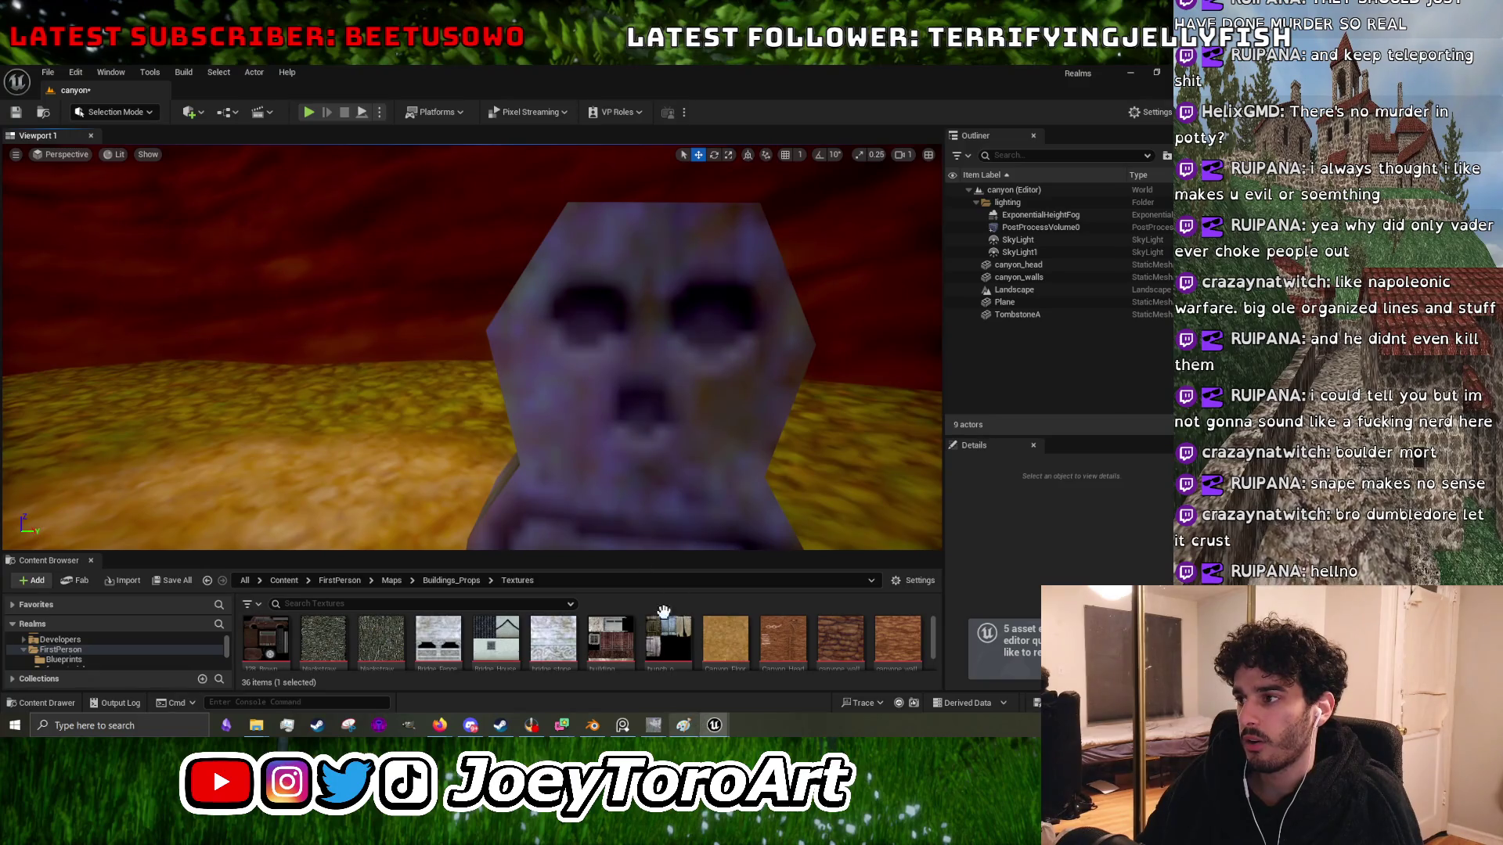
drag(704, 532, 716, 548)
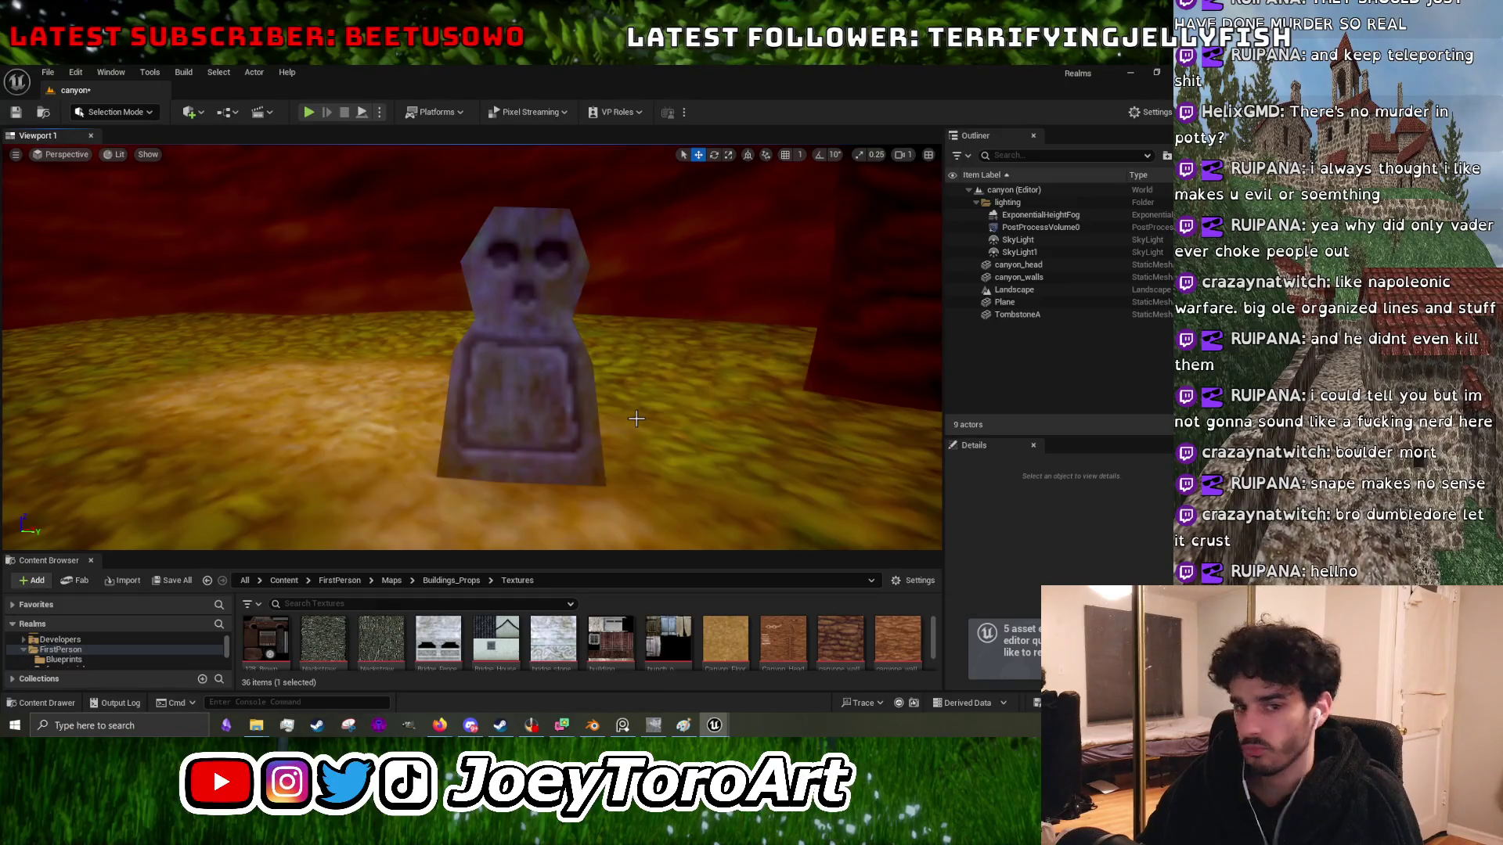
mouse_move(637, 419)
mouse_down()
mouse_move(673, 469)
mouse_move(654, 431)
mouse_up()
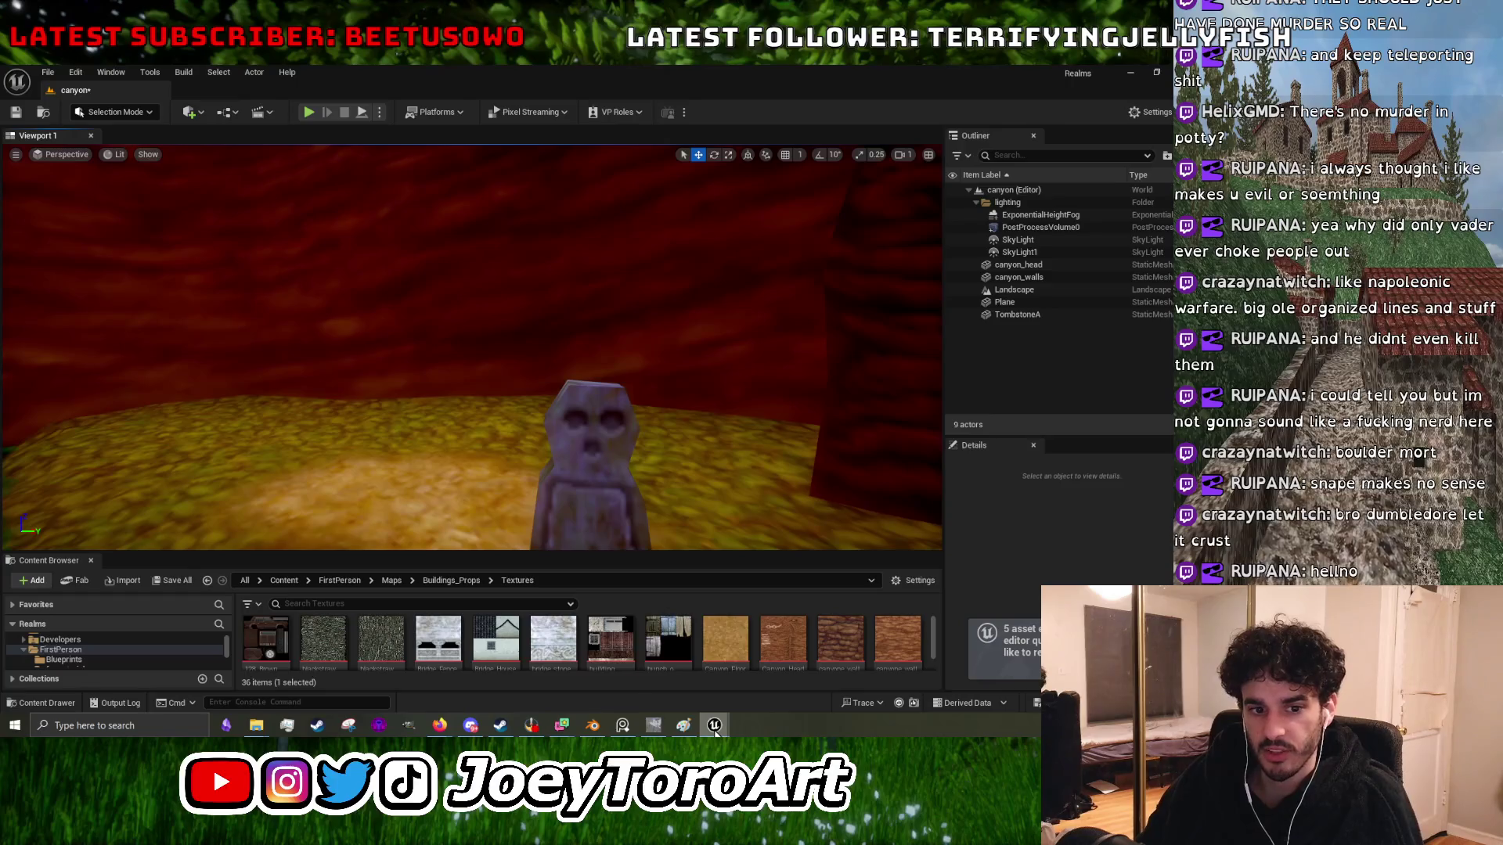
mouse_move(642, 734)
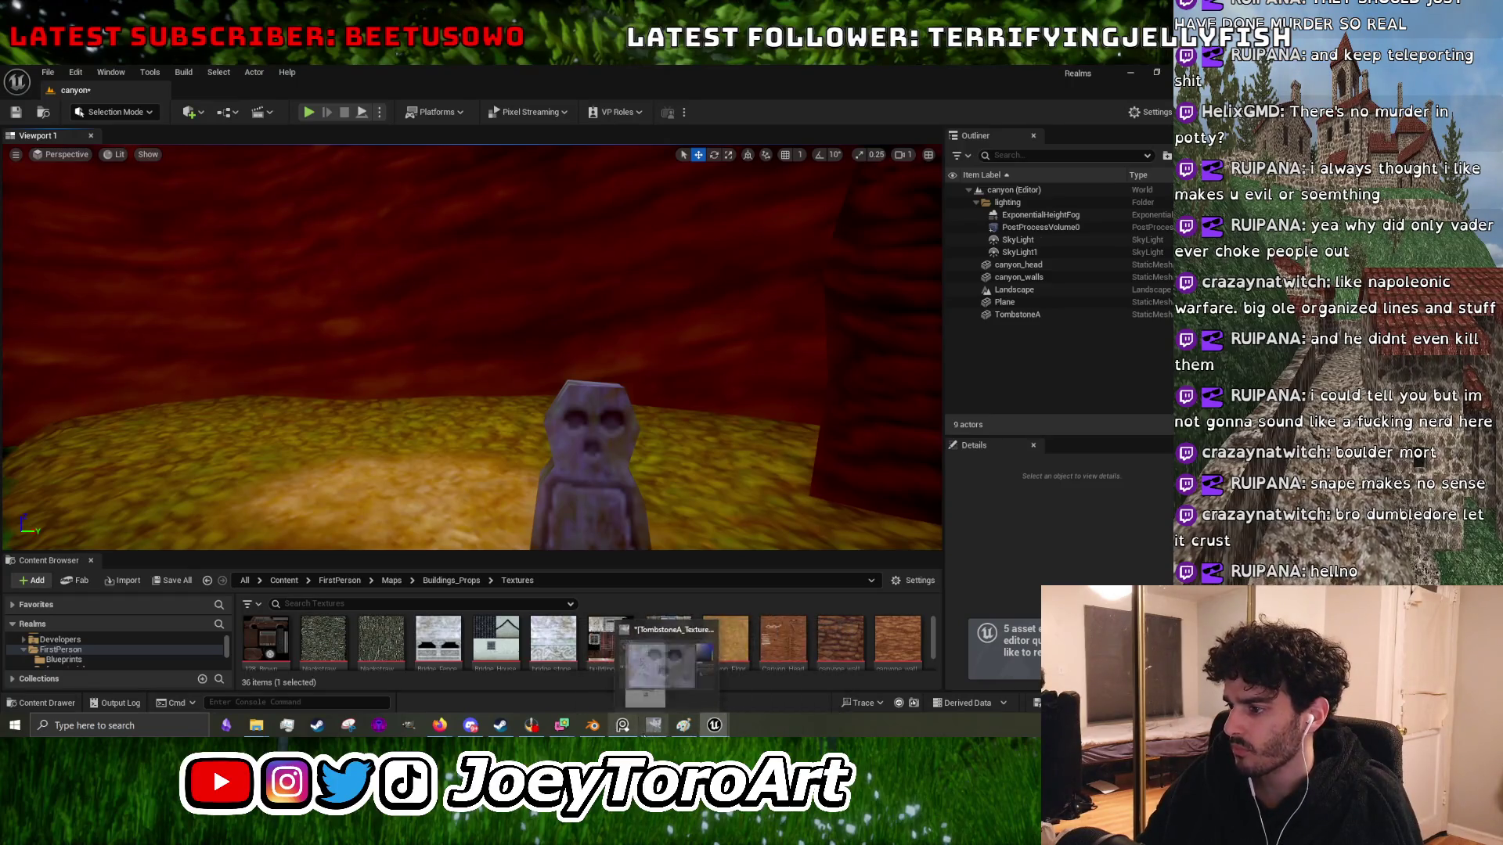
- Back in GIMP, zoom in and touch up stone near the eyes with mid grey and light lavender
click(655, 673)
scroll(565, 411, up, 5)
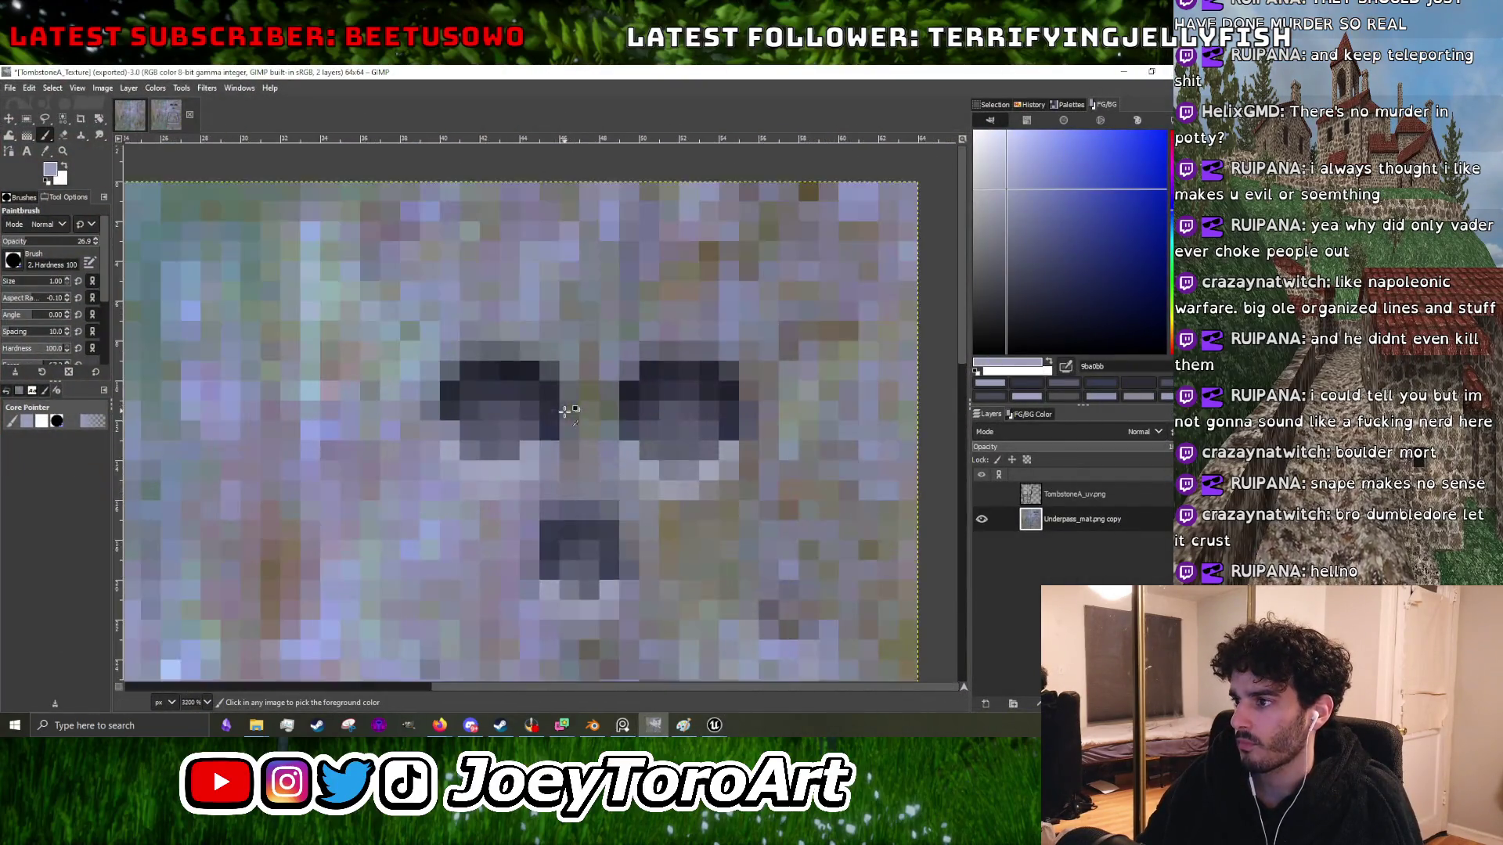
scroll(493, 391, up, 2)
ctrl+click(470, 405)
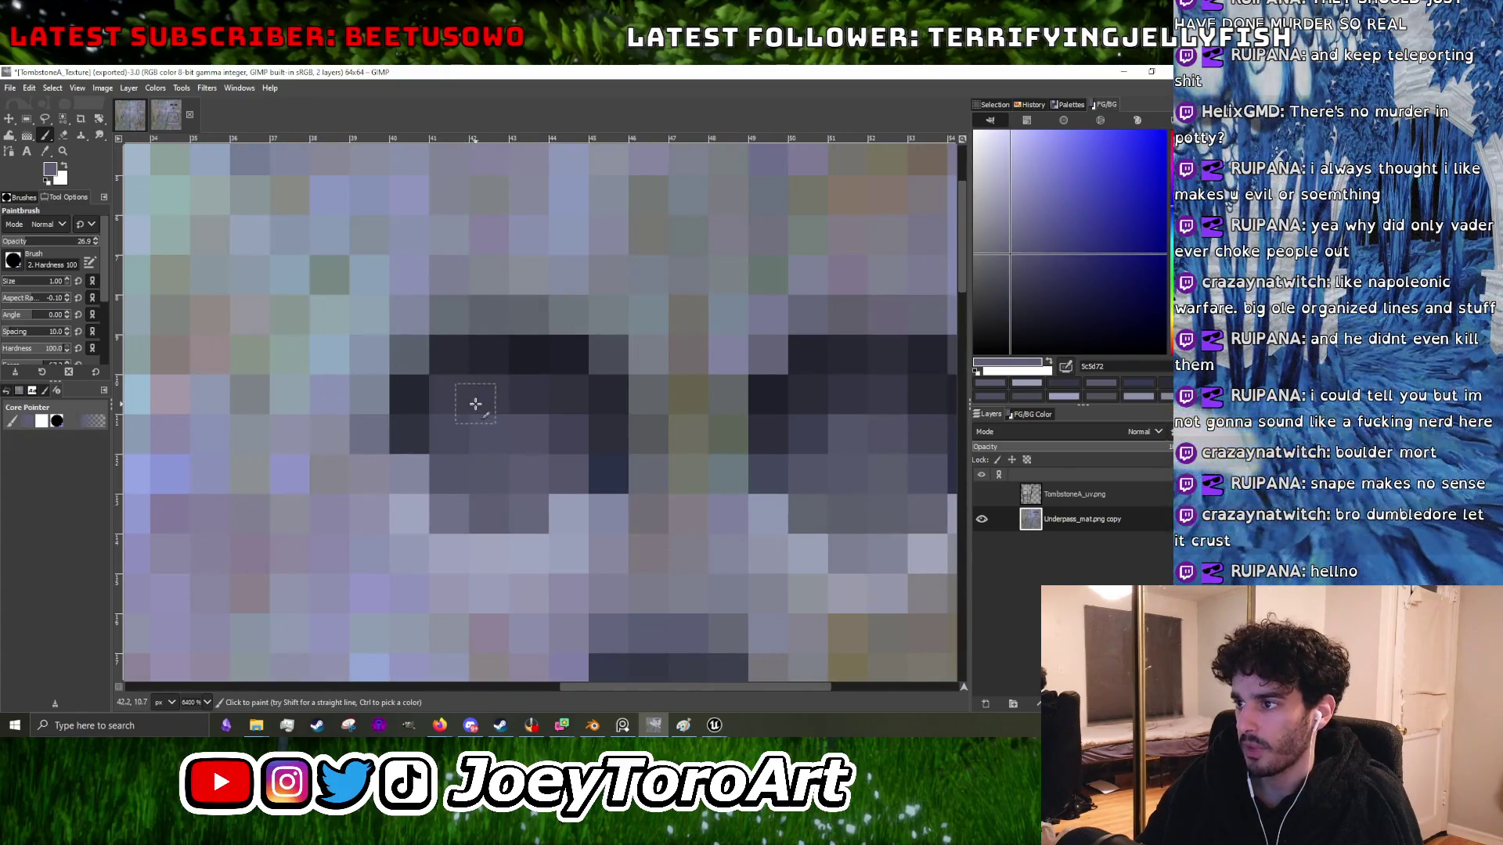
scroll(548, 420, down, 2)
scroll(641, 428, up, 1)
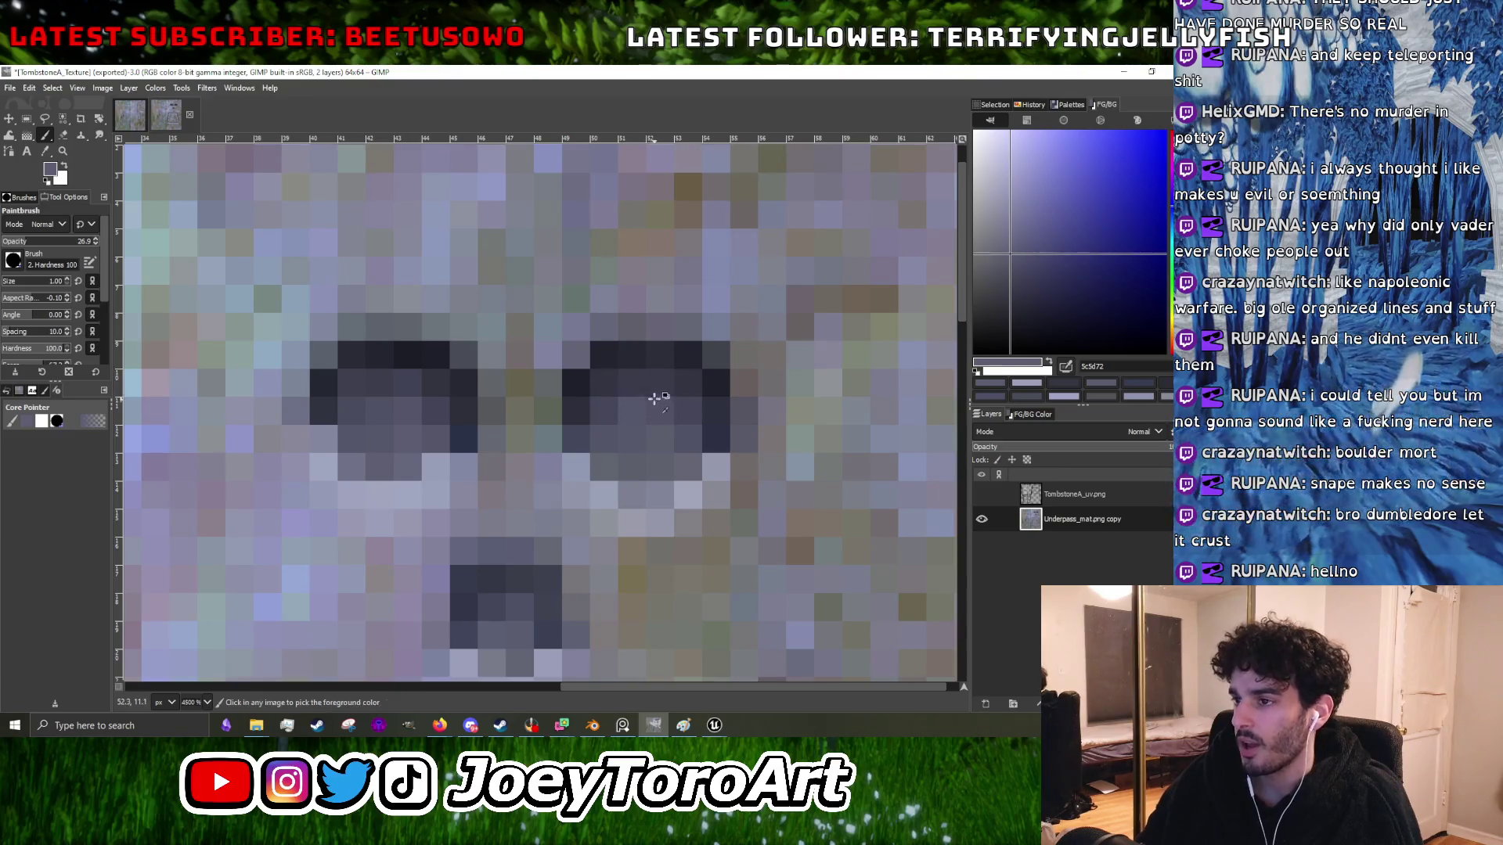
scroll(657, 397, down, 1)
scroll(517, 392, up, 2)
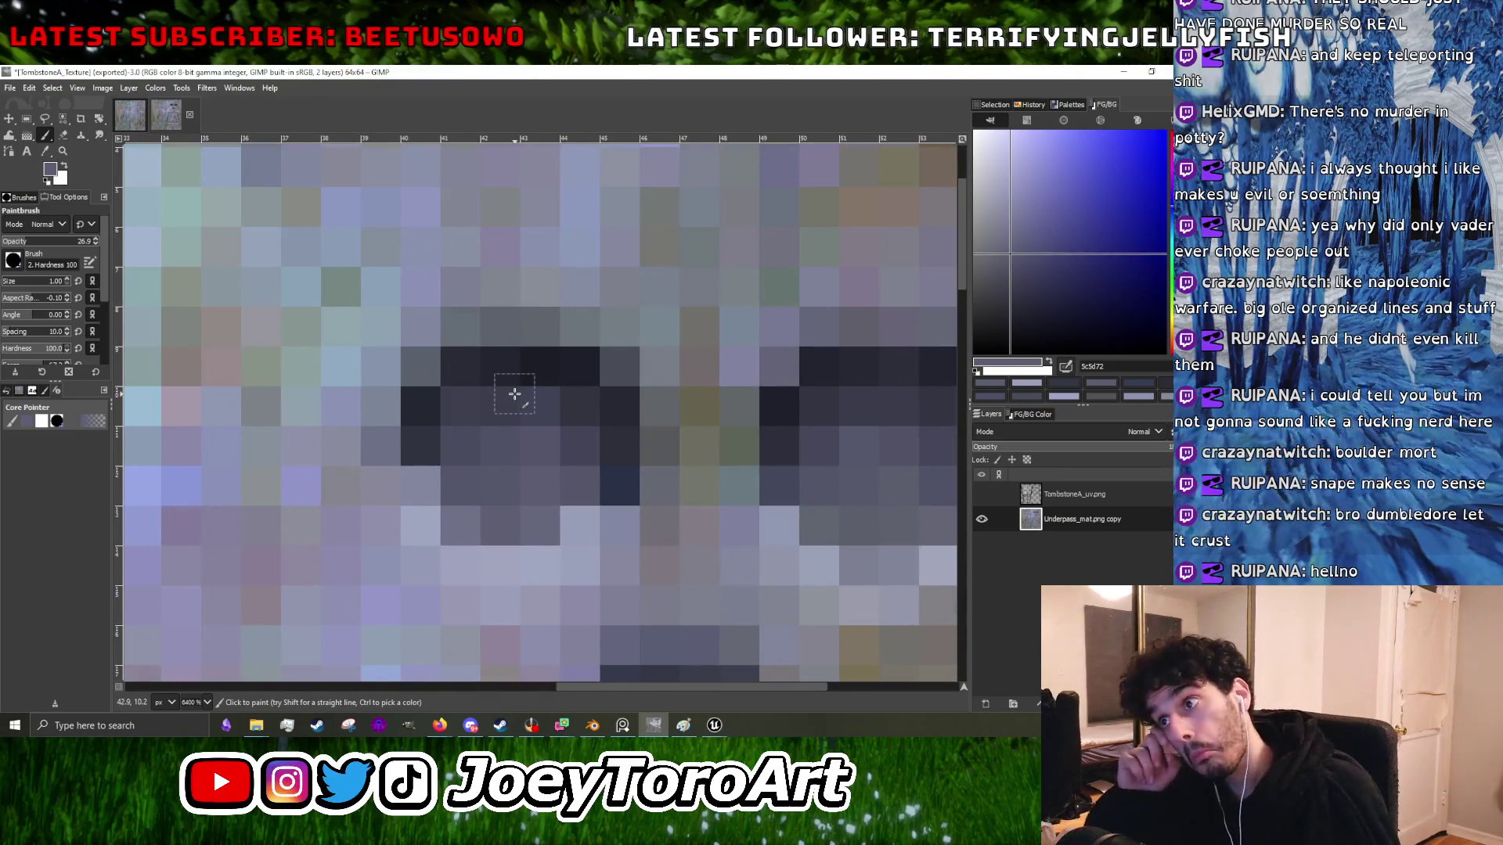
scroll(504, 403, down, 3)
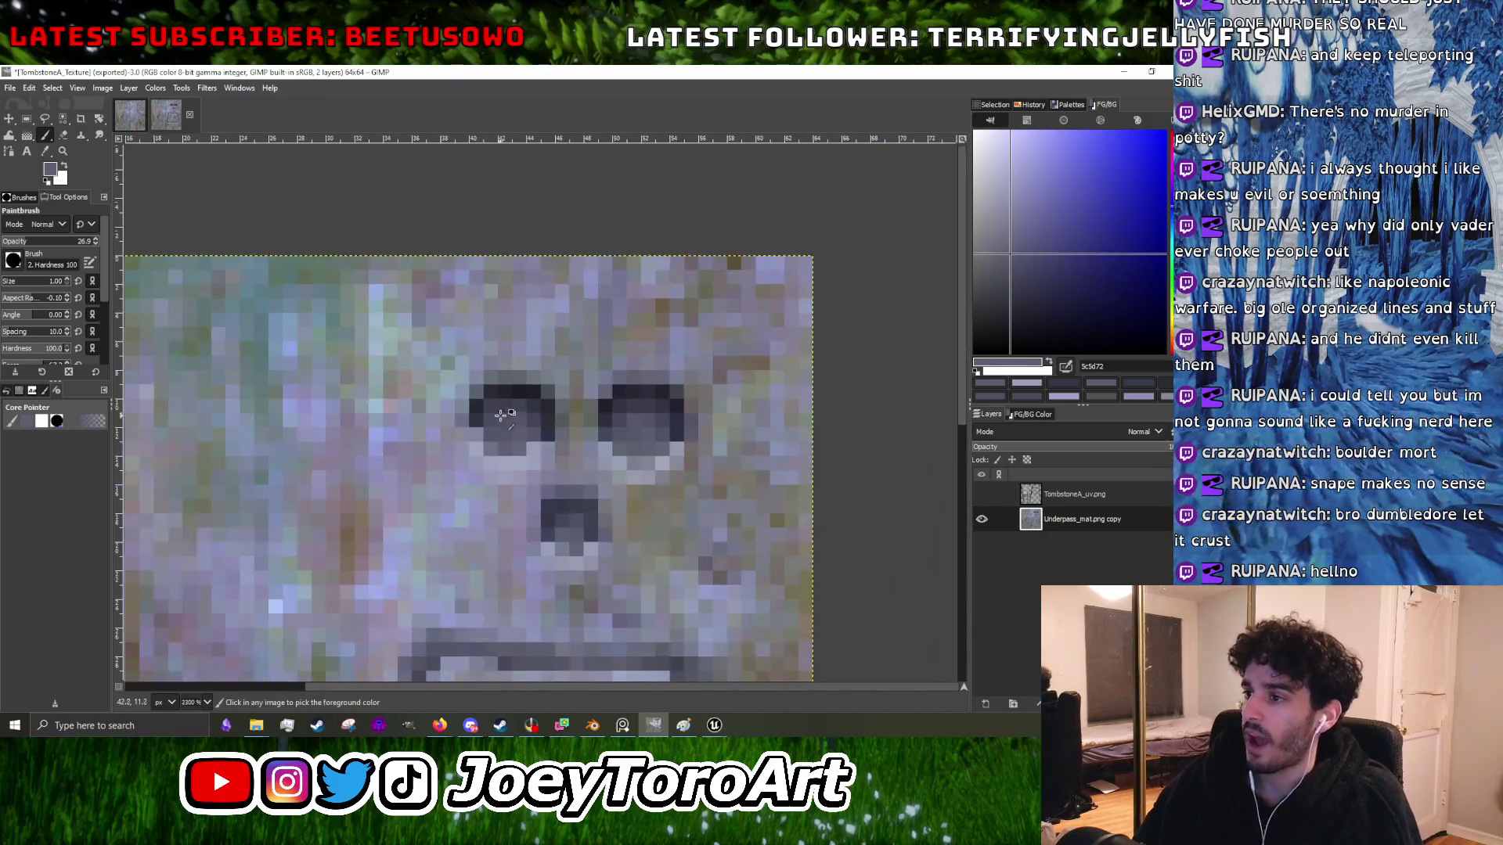
scroll(501, 413, up, 4)
ctrl+click(467, 607)
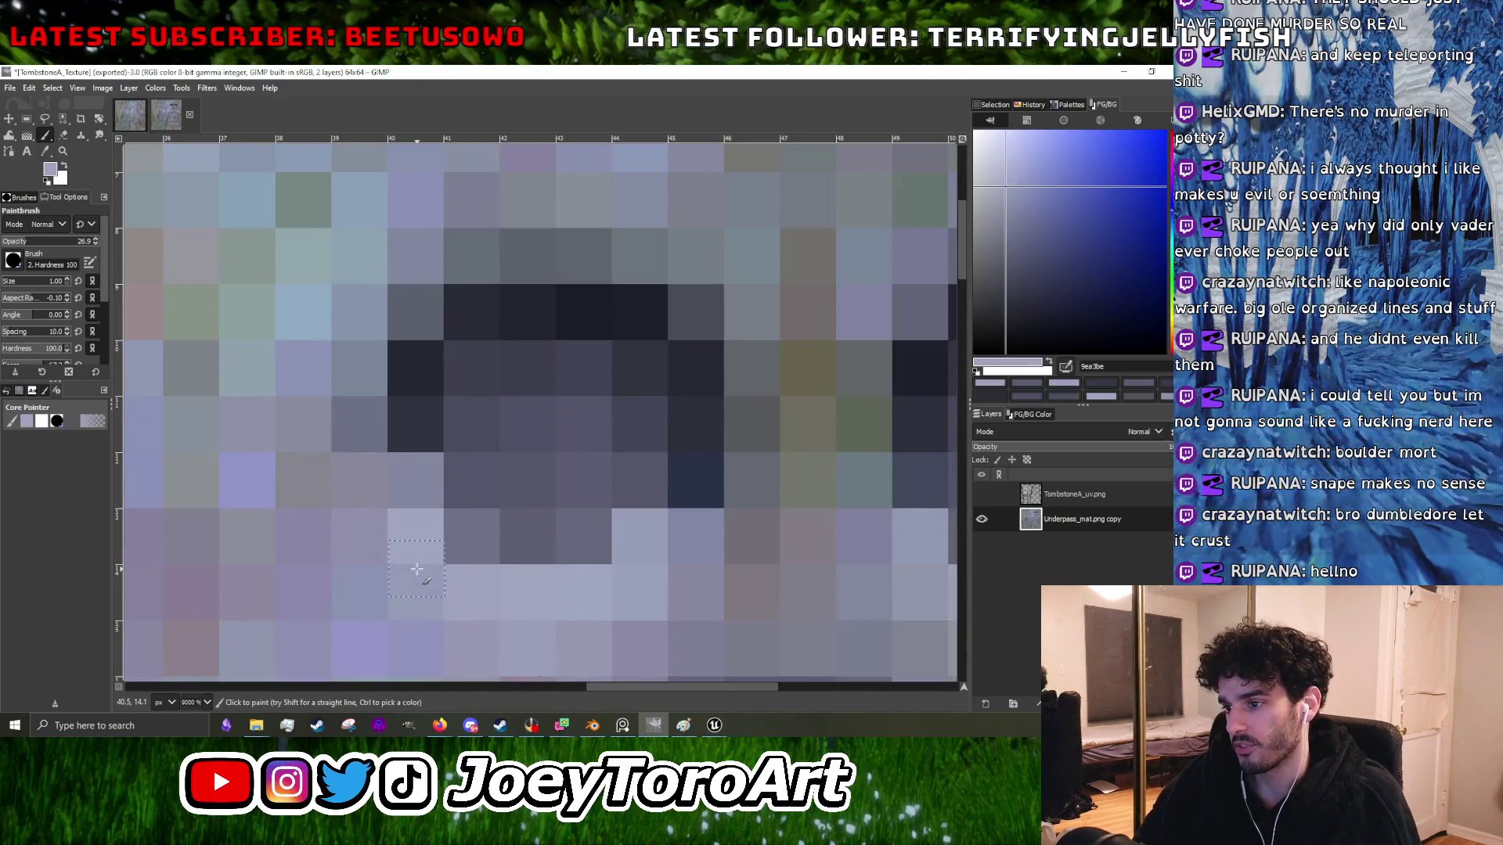
scroll(396, 511, down, 1)
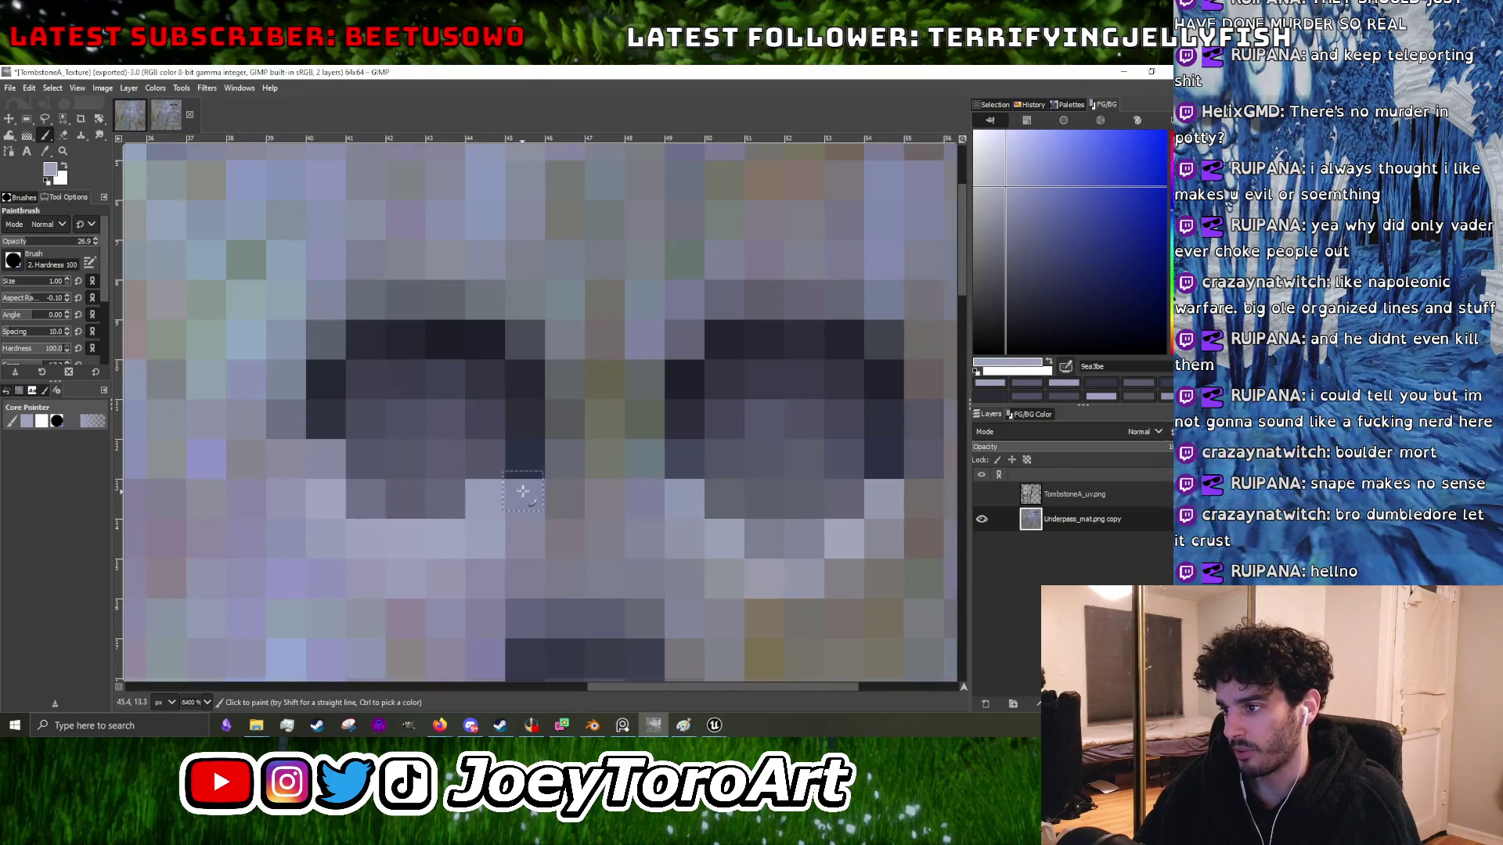
scroll(525, 489, down, 1)
scroll(607, 554, up, 1)
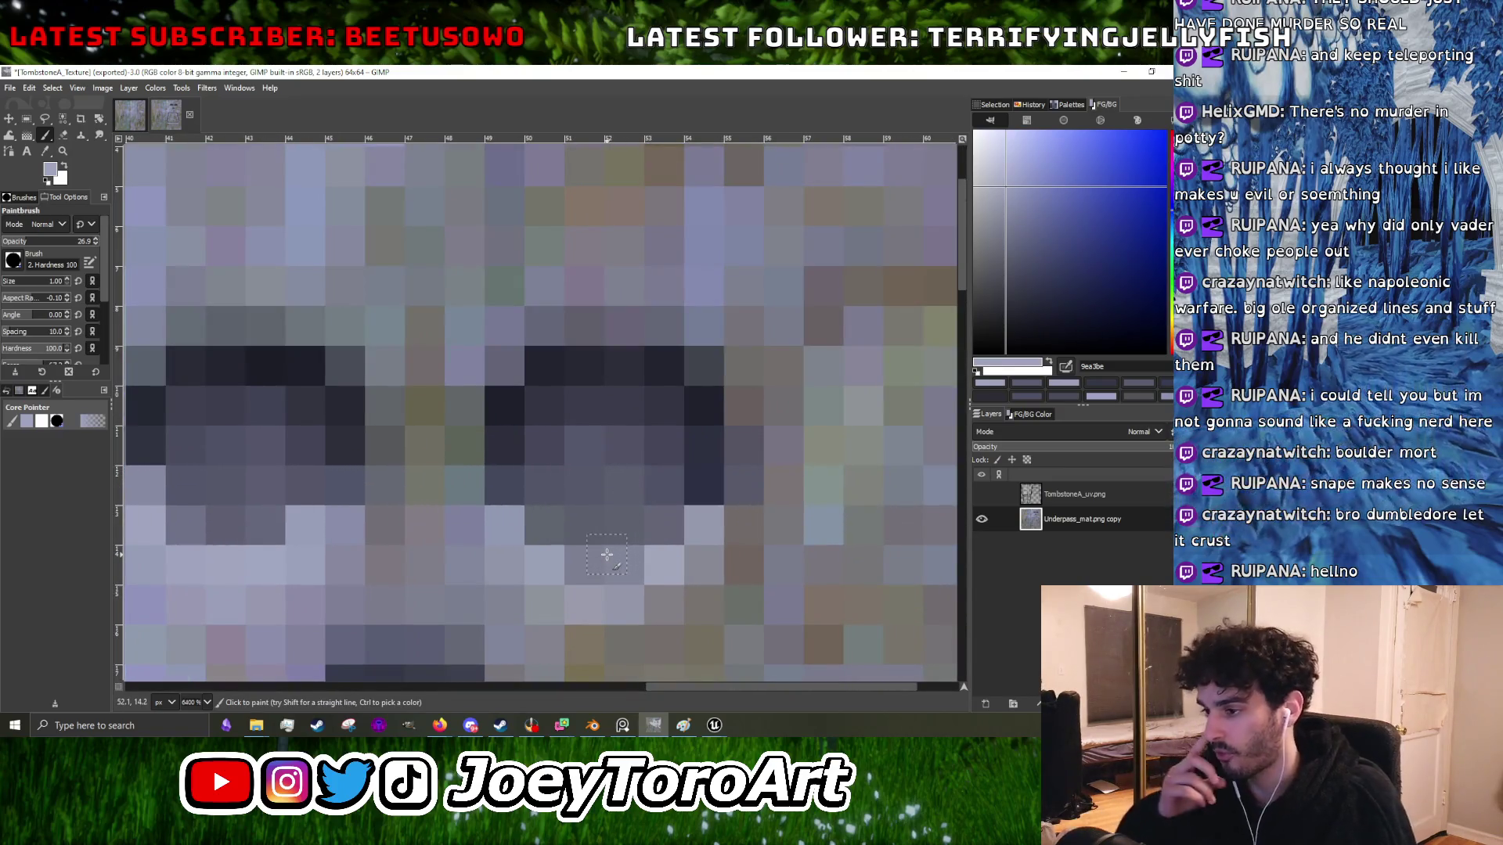
scroll(626, 583, down, 1)
scroll(662, 571, up, 1)
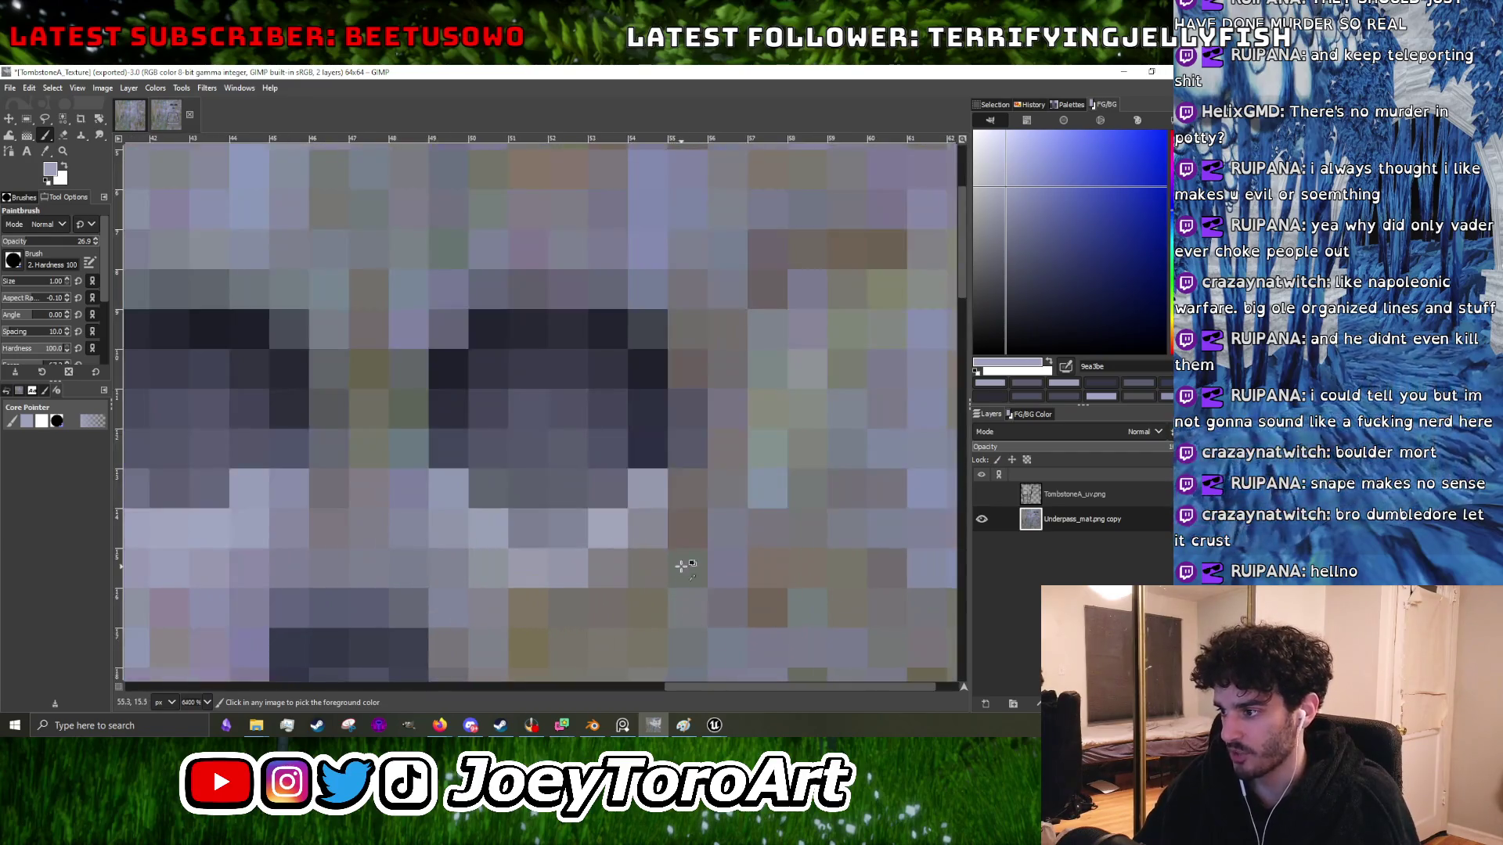
- Repaint surrounding stone pixels with grey-green, muted grey, blue-grey, purple-grey, pale lavender and mauve-grey tones
ctrl+click(681, 574)
scroll(618, 580, down, 2)
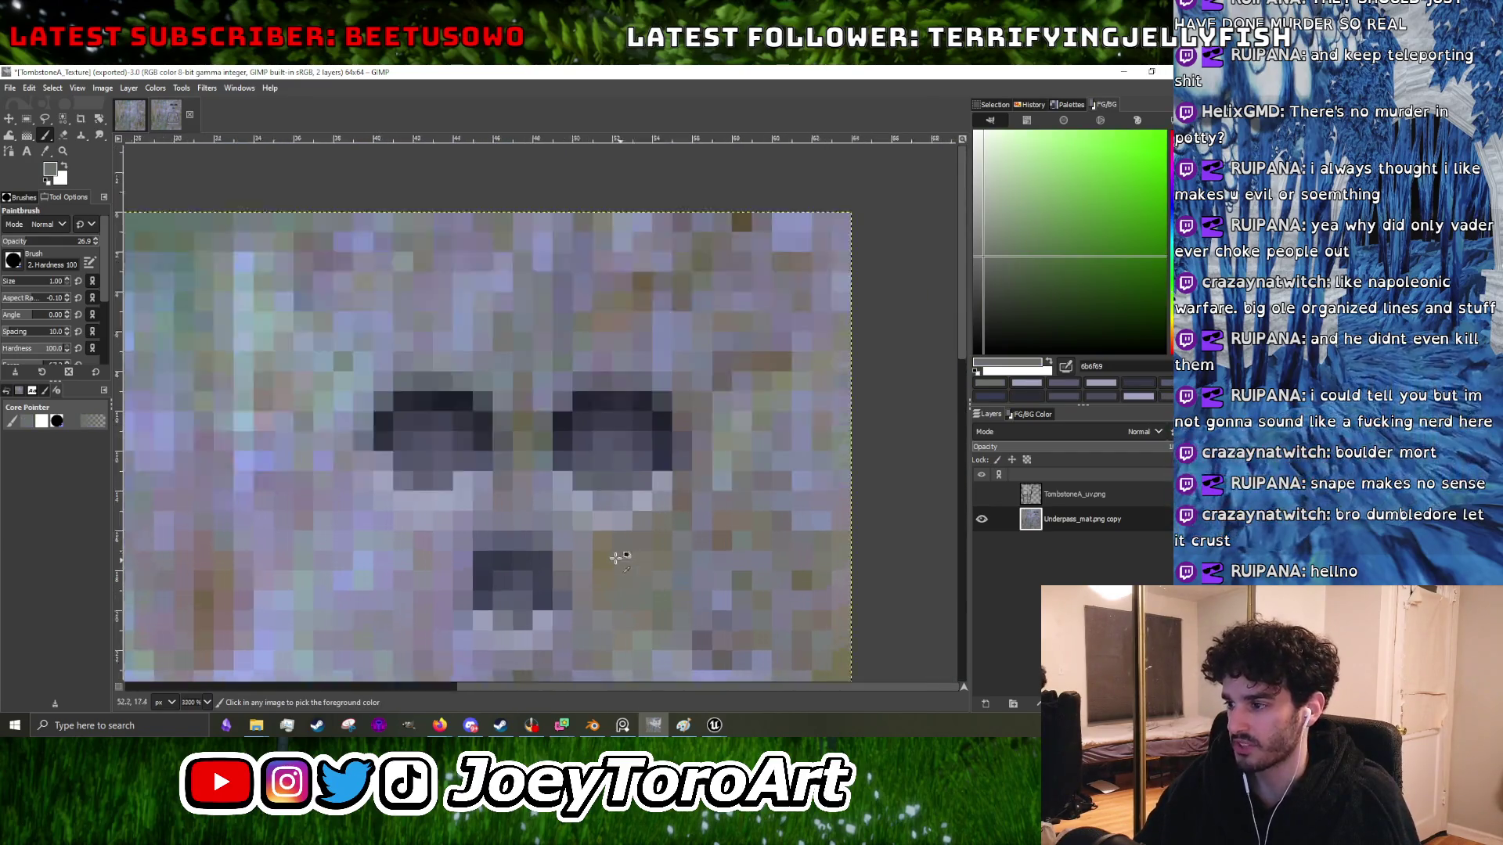
scroll(562, 539, up, 1)
ctrl+click(562, 539)
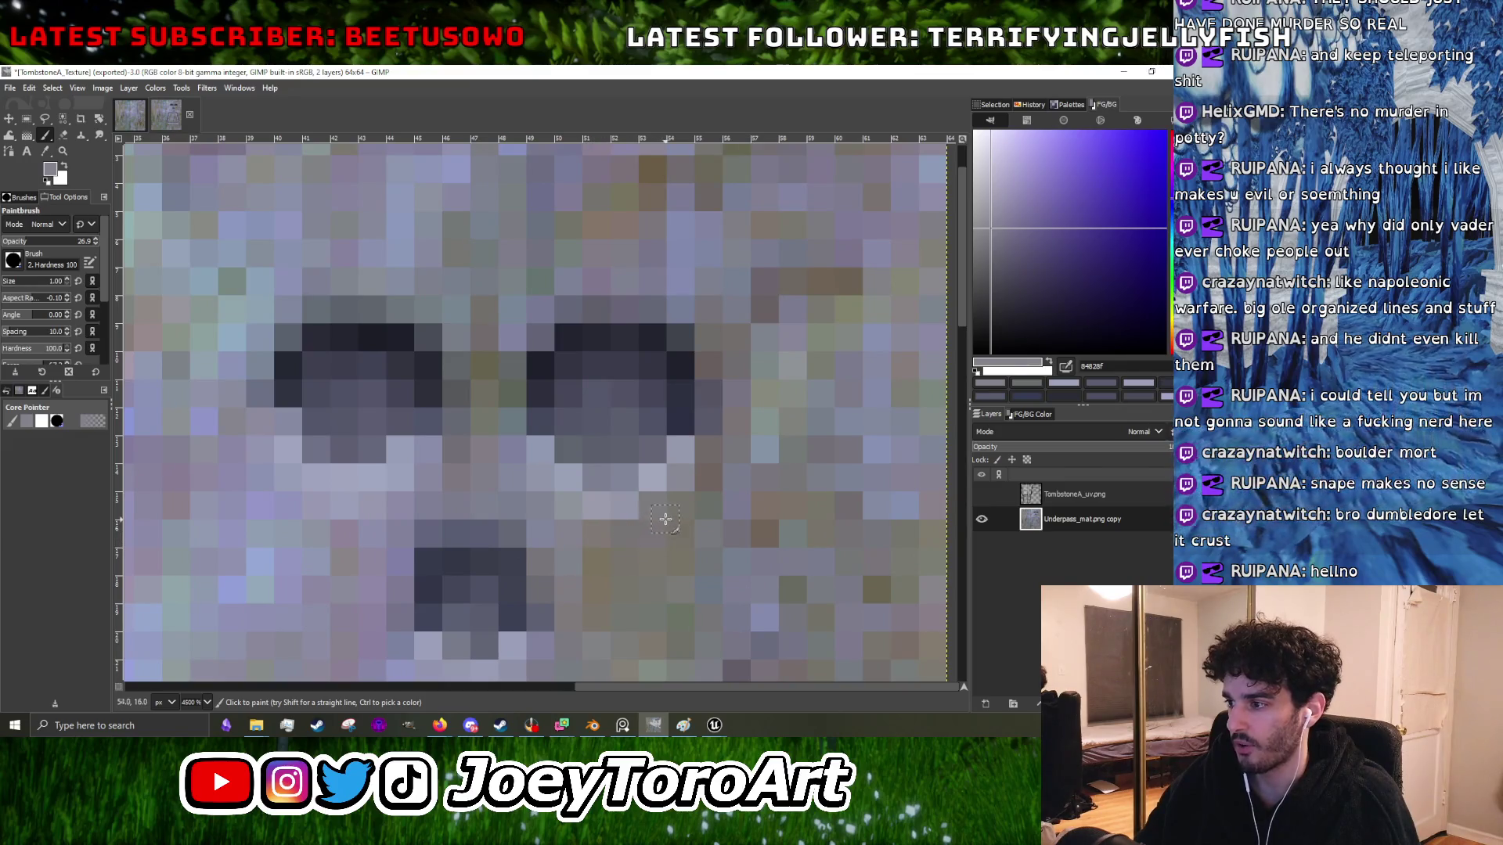
scroll(606, 572, down, 1)
scroll(604, 574, up, 1)
ctrl+click(523, 596)
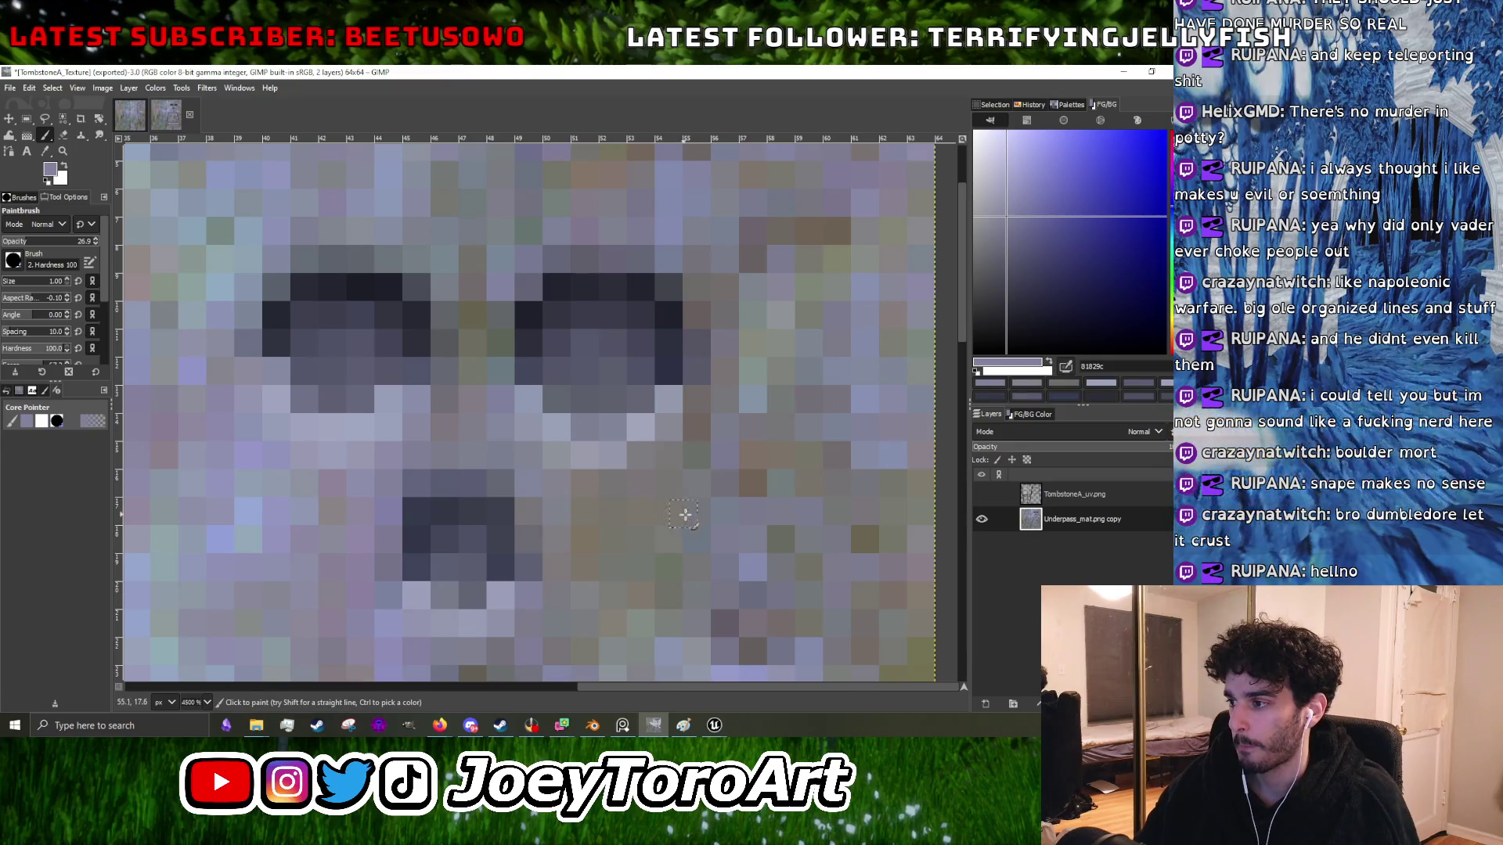
ctrl+click(735, 557)
ctrl+click(654, 542)
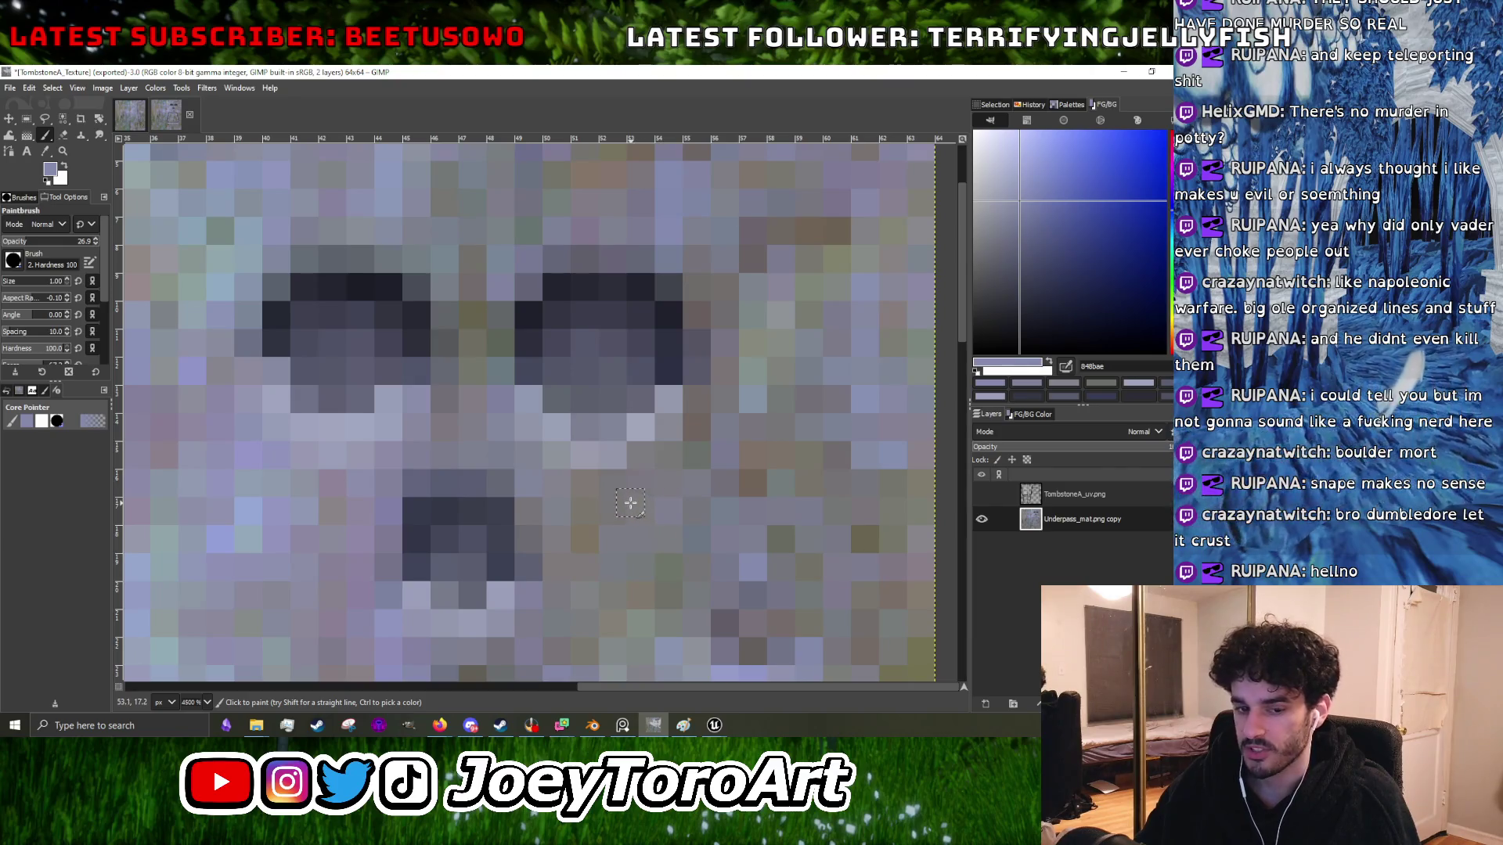
scroll(630, 503, down, 3)
ctrl+click(675, 554)
scroll(669, 554, up, 3)
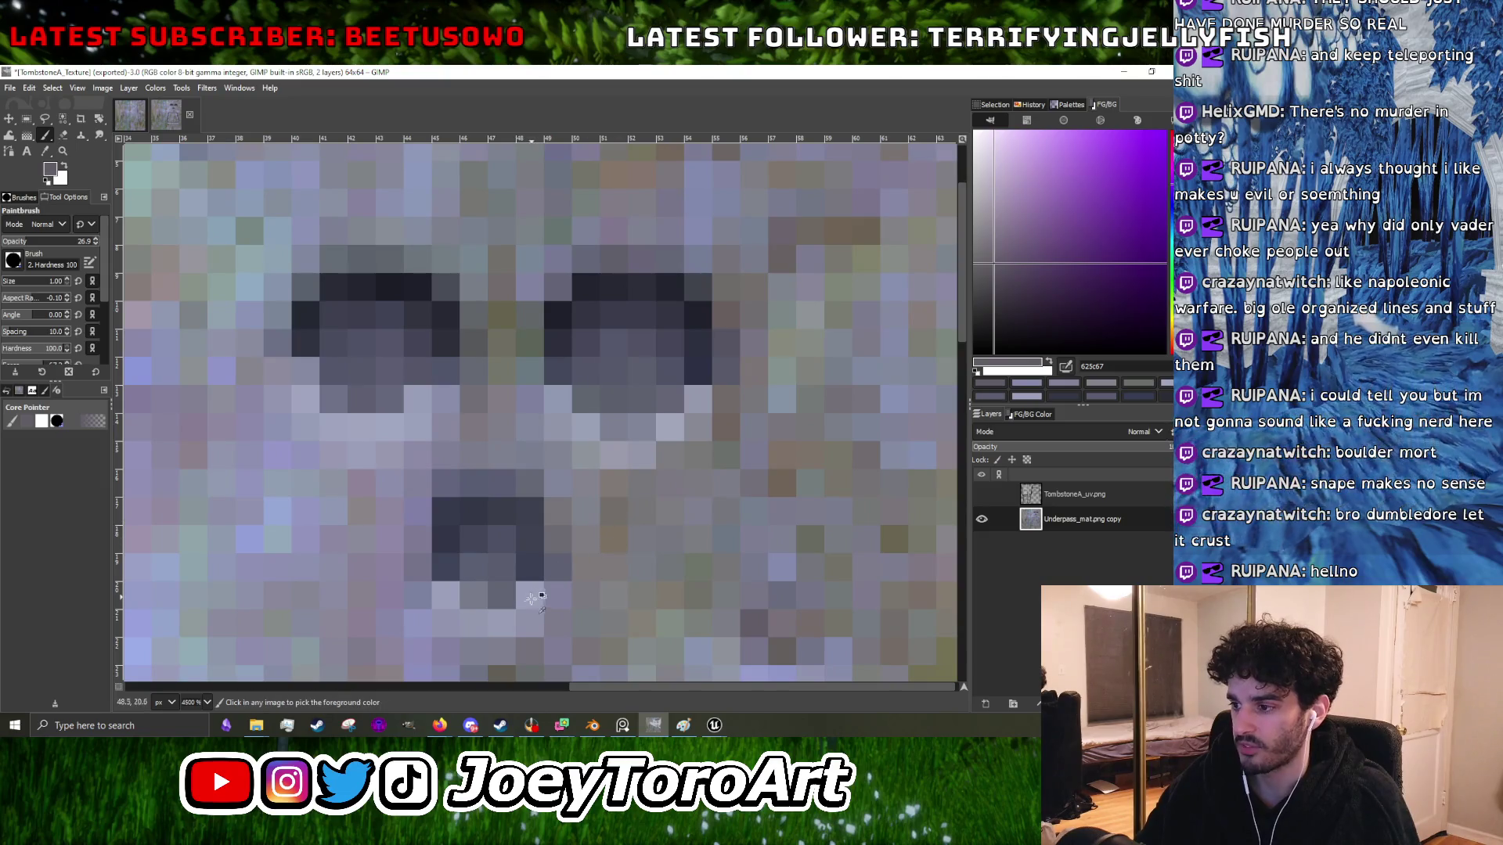
ctrl+click(618, 529)
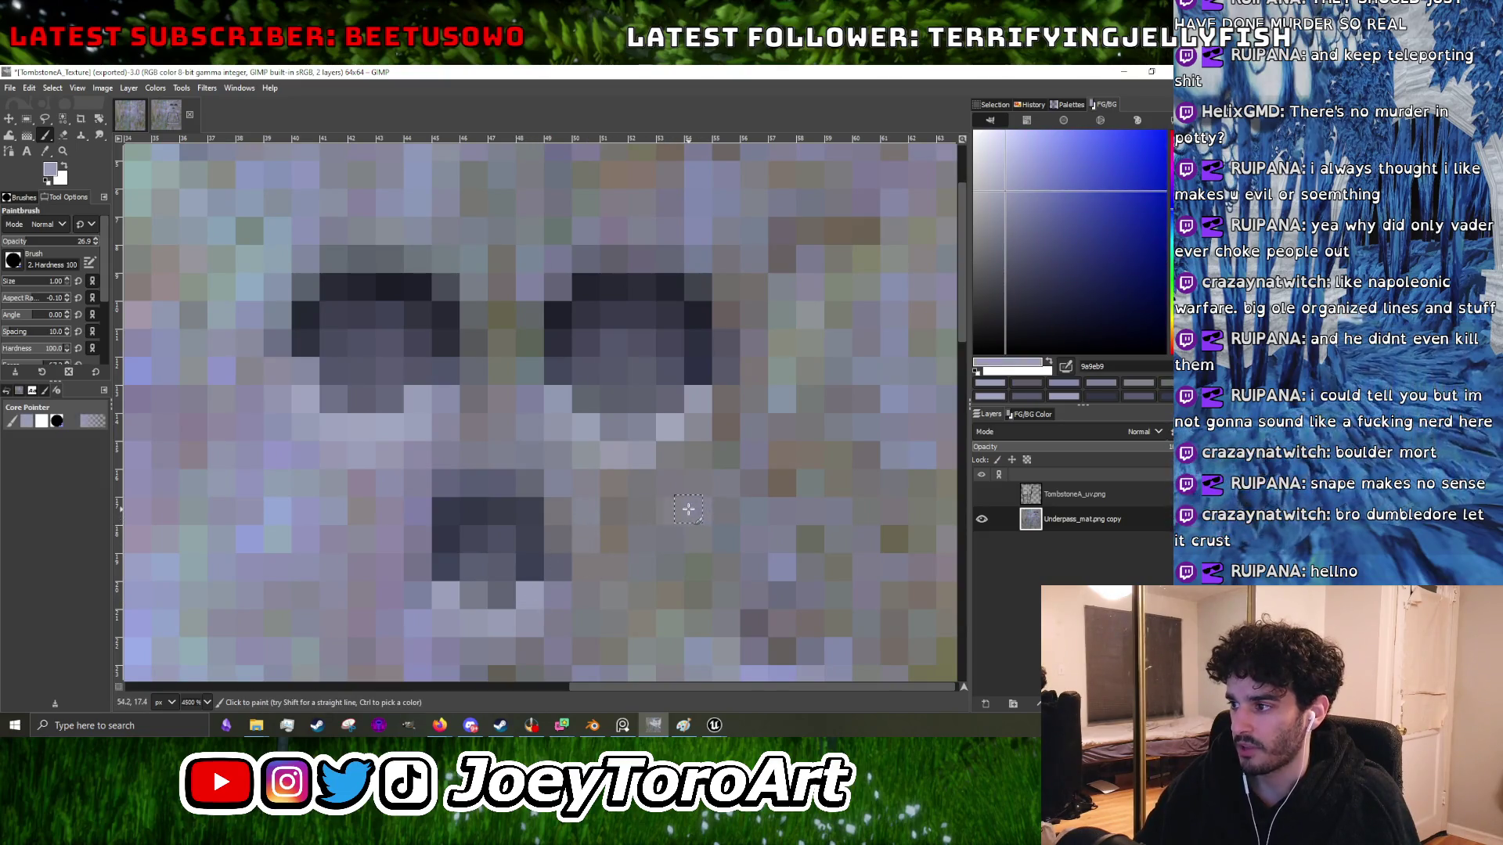
scroll(709, 521, down, 1)
scroll(713, 524, up, 1)
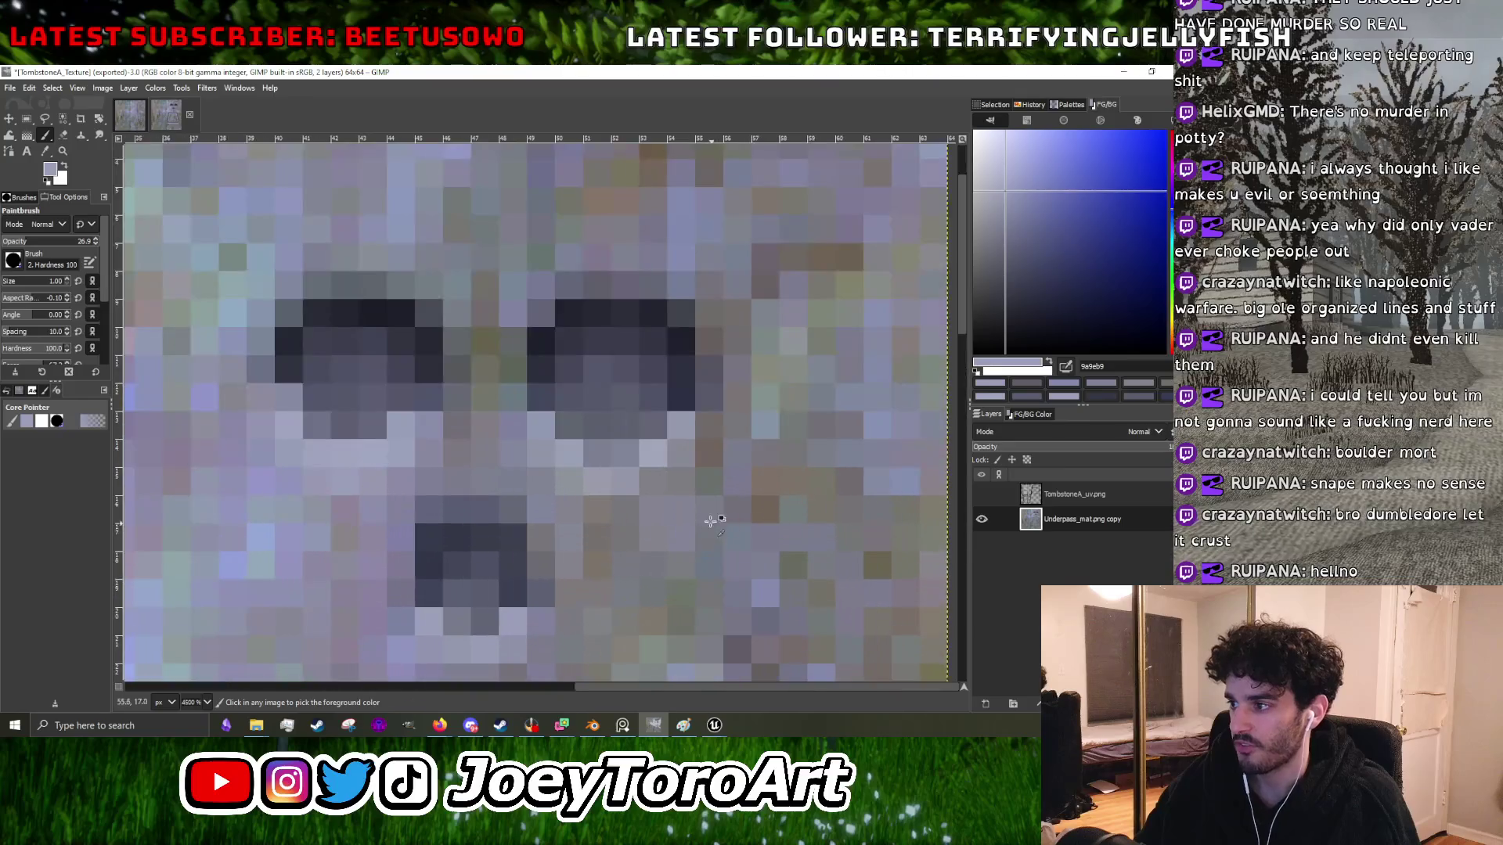
ctrl+click(689, 528)
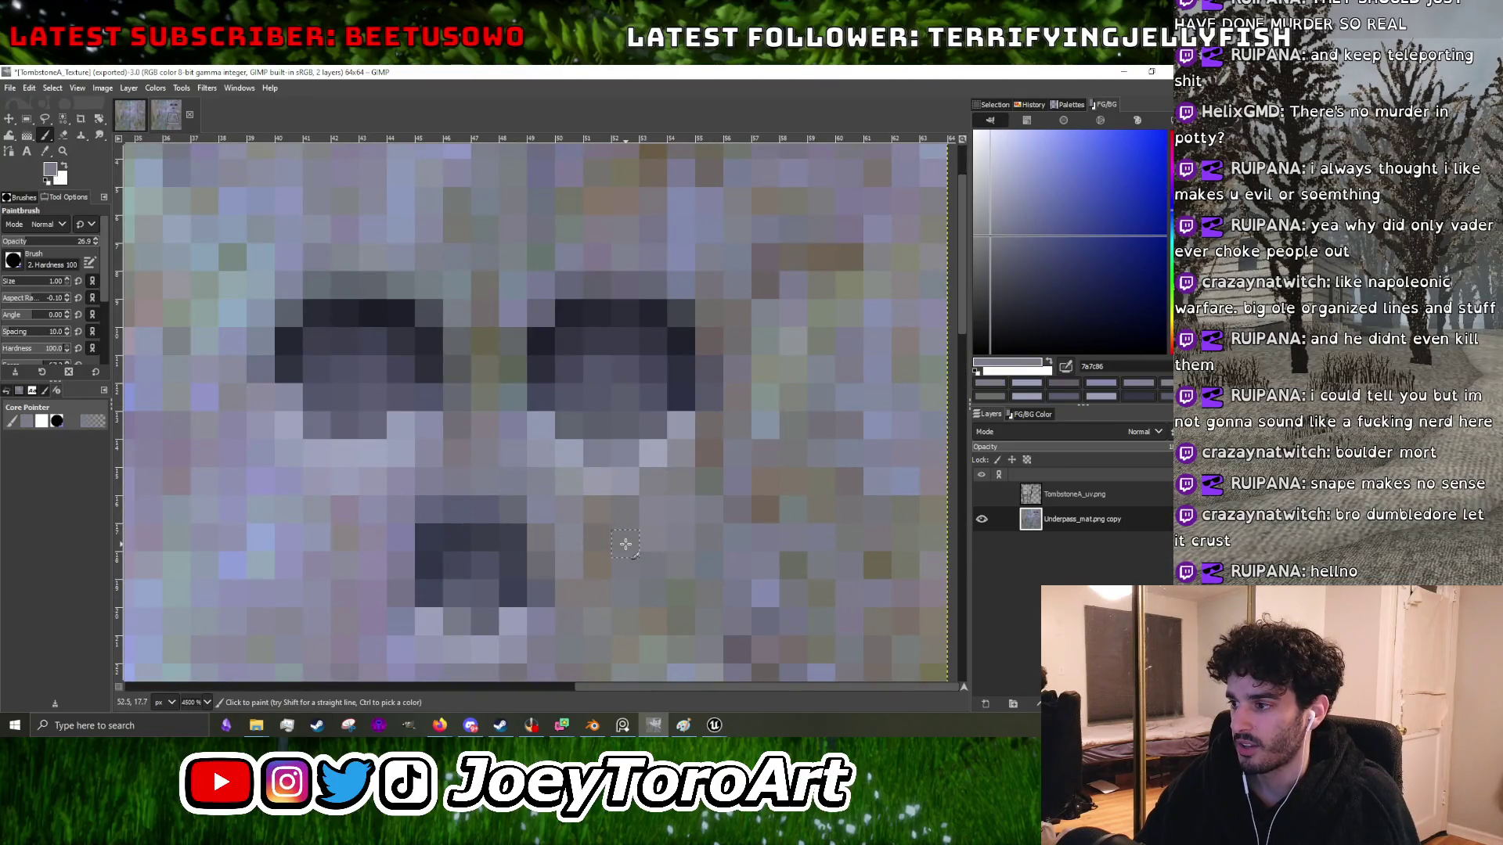
scroll(673, 537, down, 3)
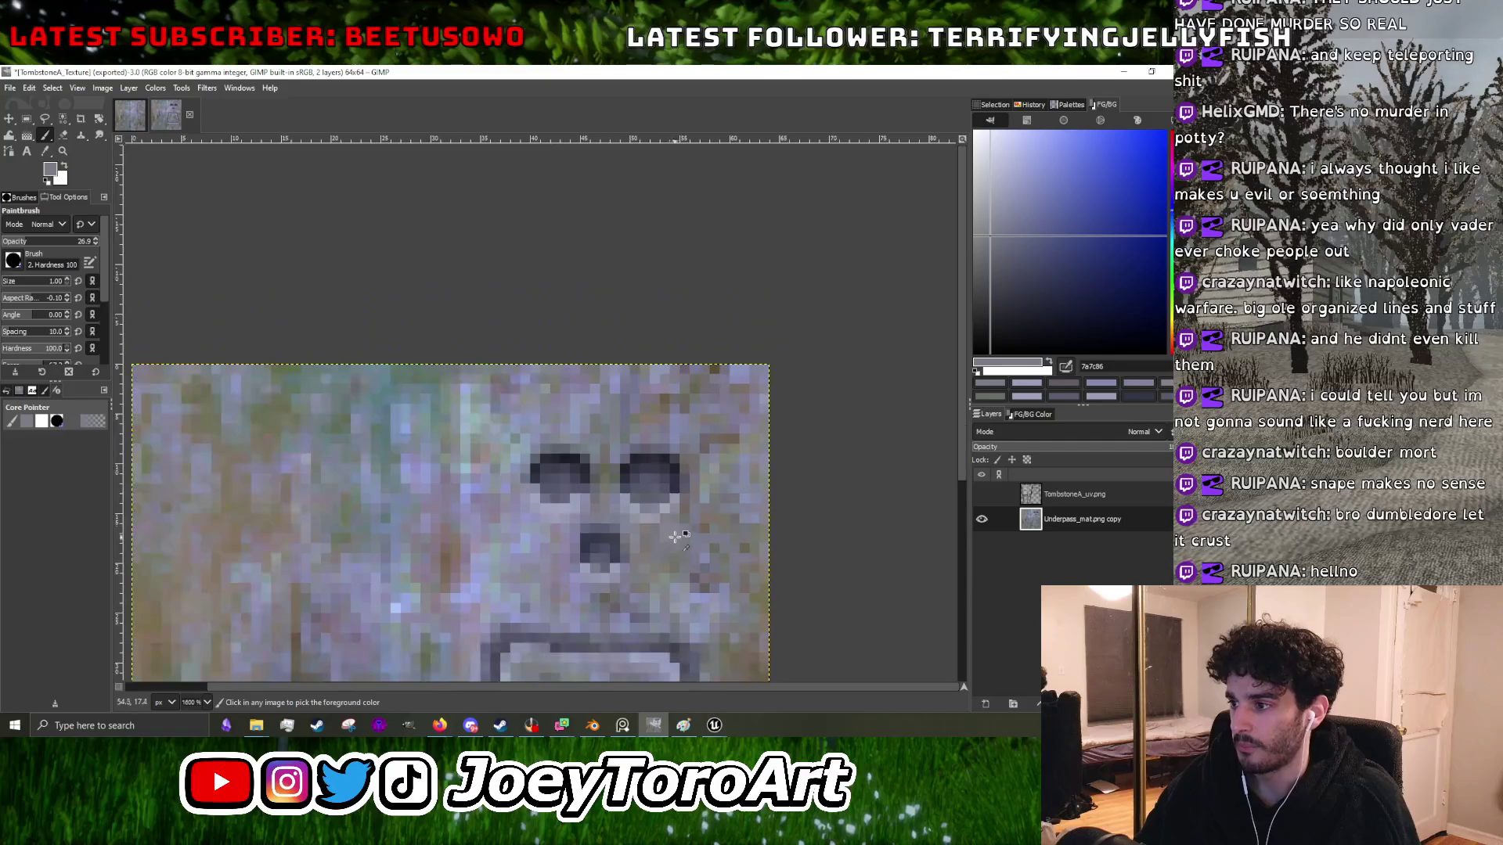
scroll(620, 517, up, 3)
ctrl+click(580, 516)
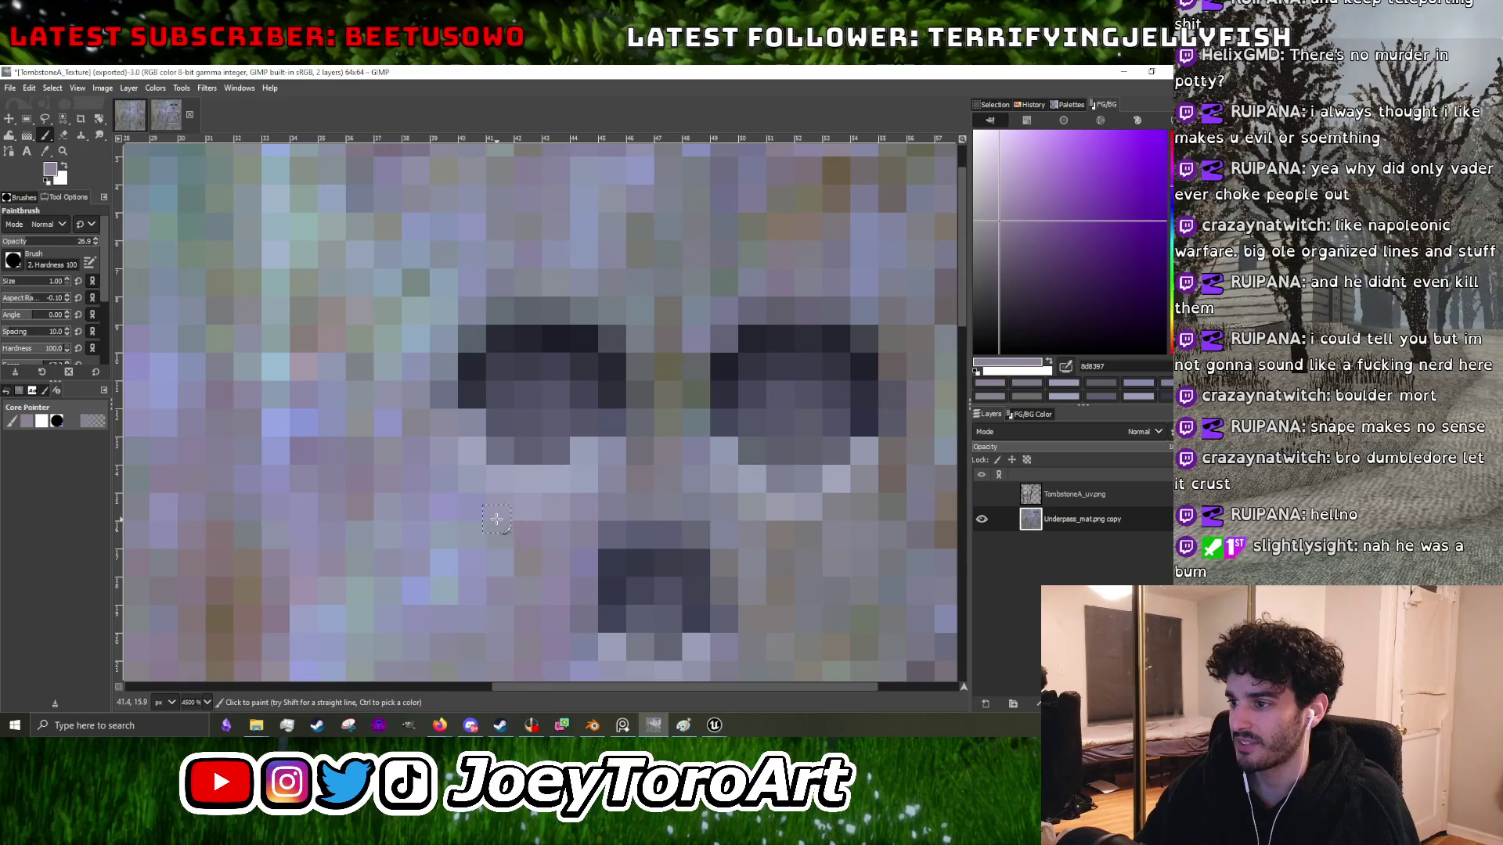
scroll(530, 513, down, 2)
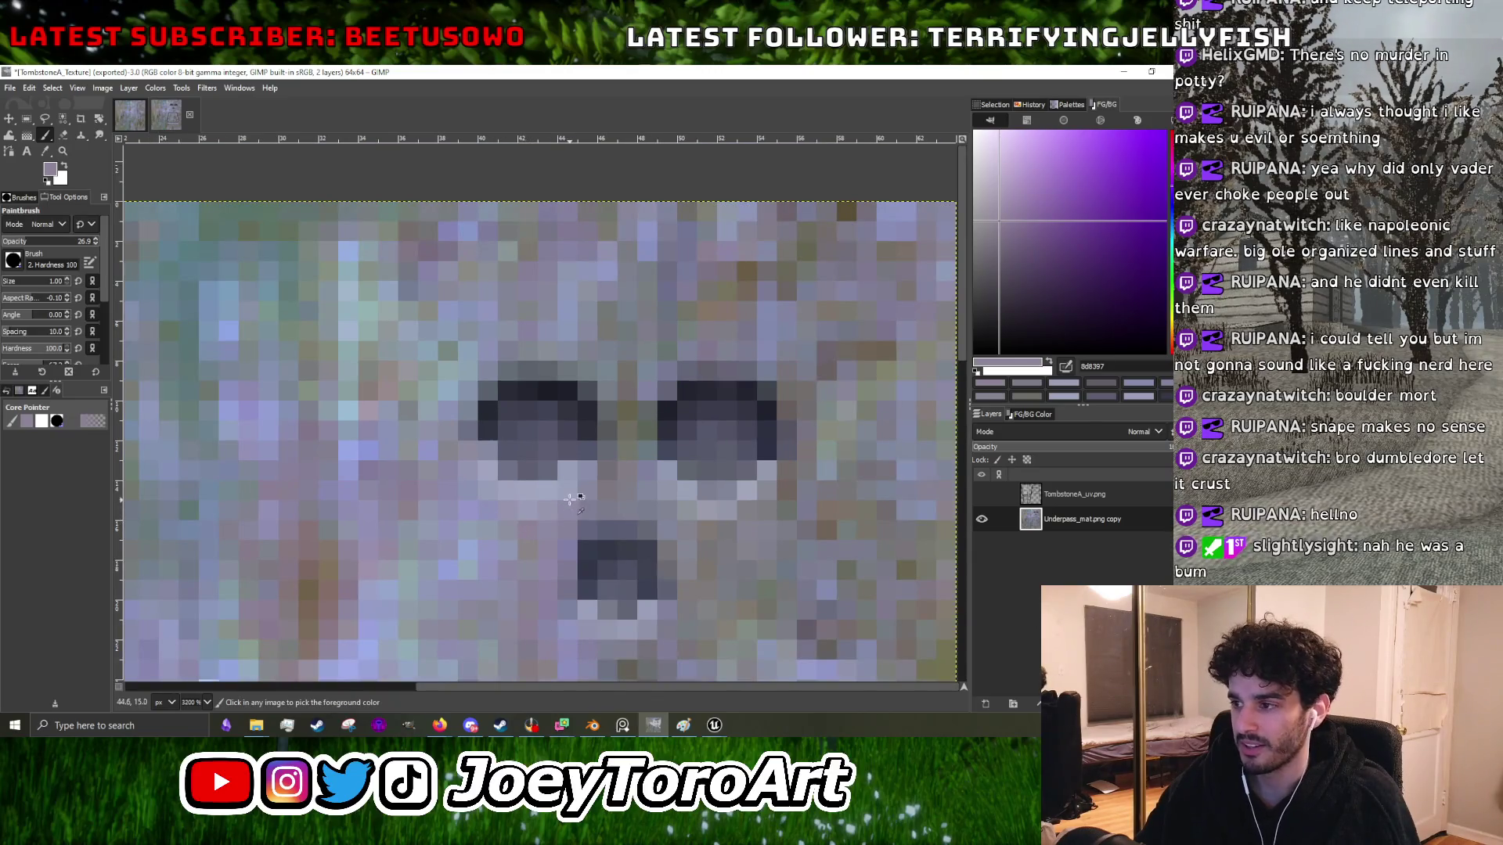
scroll(592, 481, up, 3)
- Finish the pixels beside the eyes with grey-blue, pale blue-grey and the eye socket's dark grey
ctrl+click(592, 480)
scroll(583, 486, down, 2)
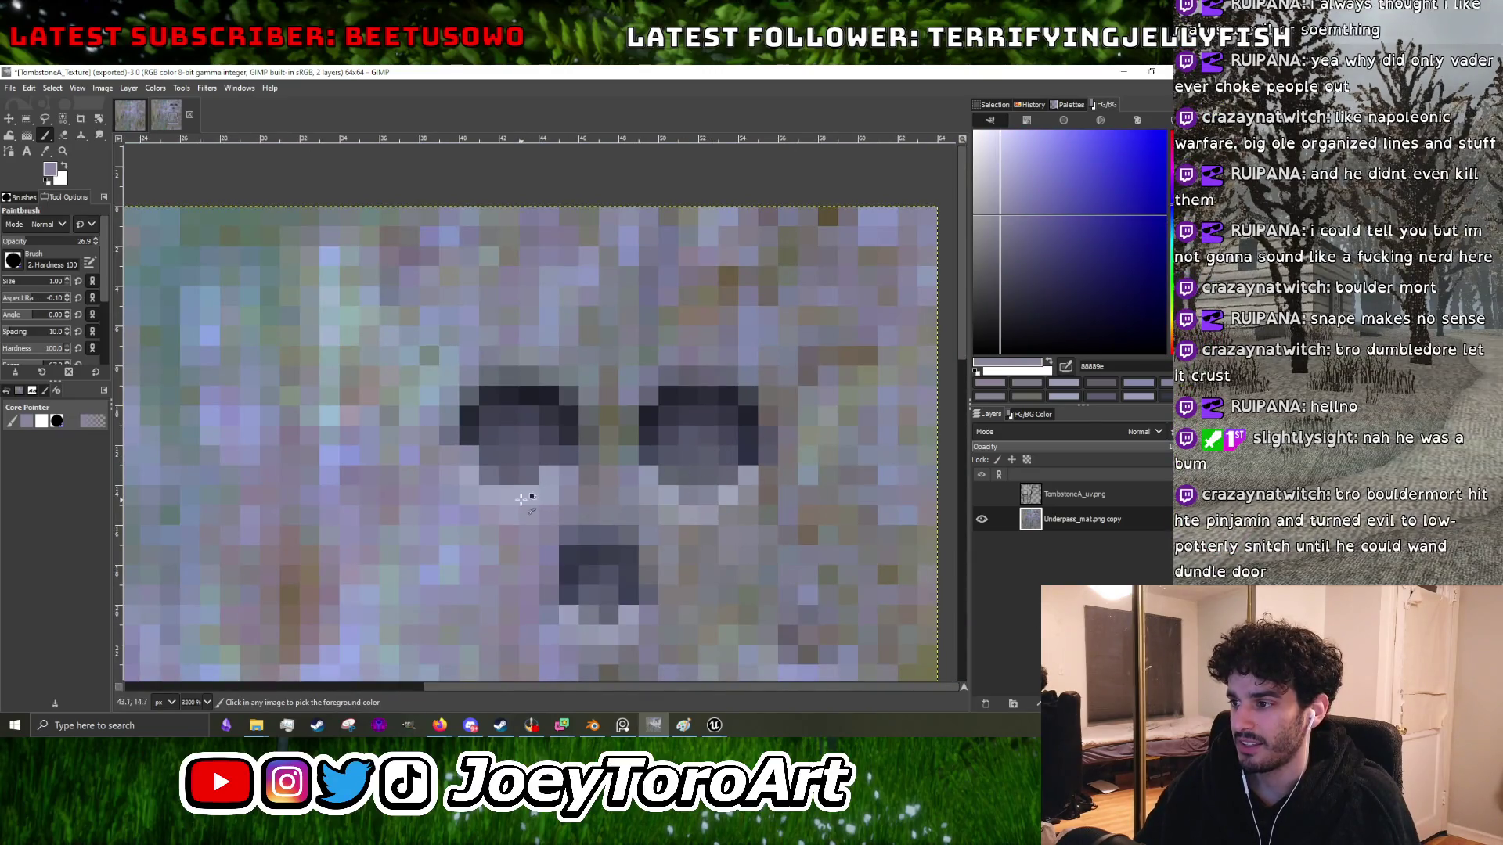
scroll(532, 498, down, 2)
scroll(579, 501, up, 2)
ctrl+click(581, 506)
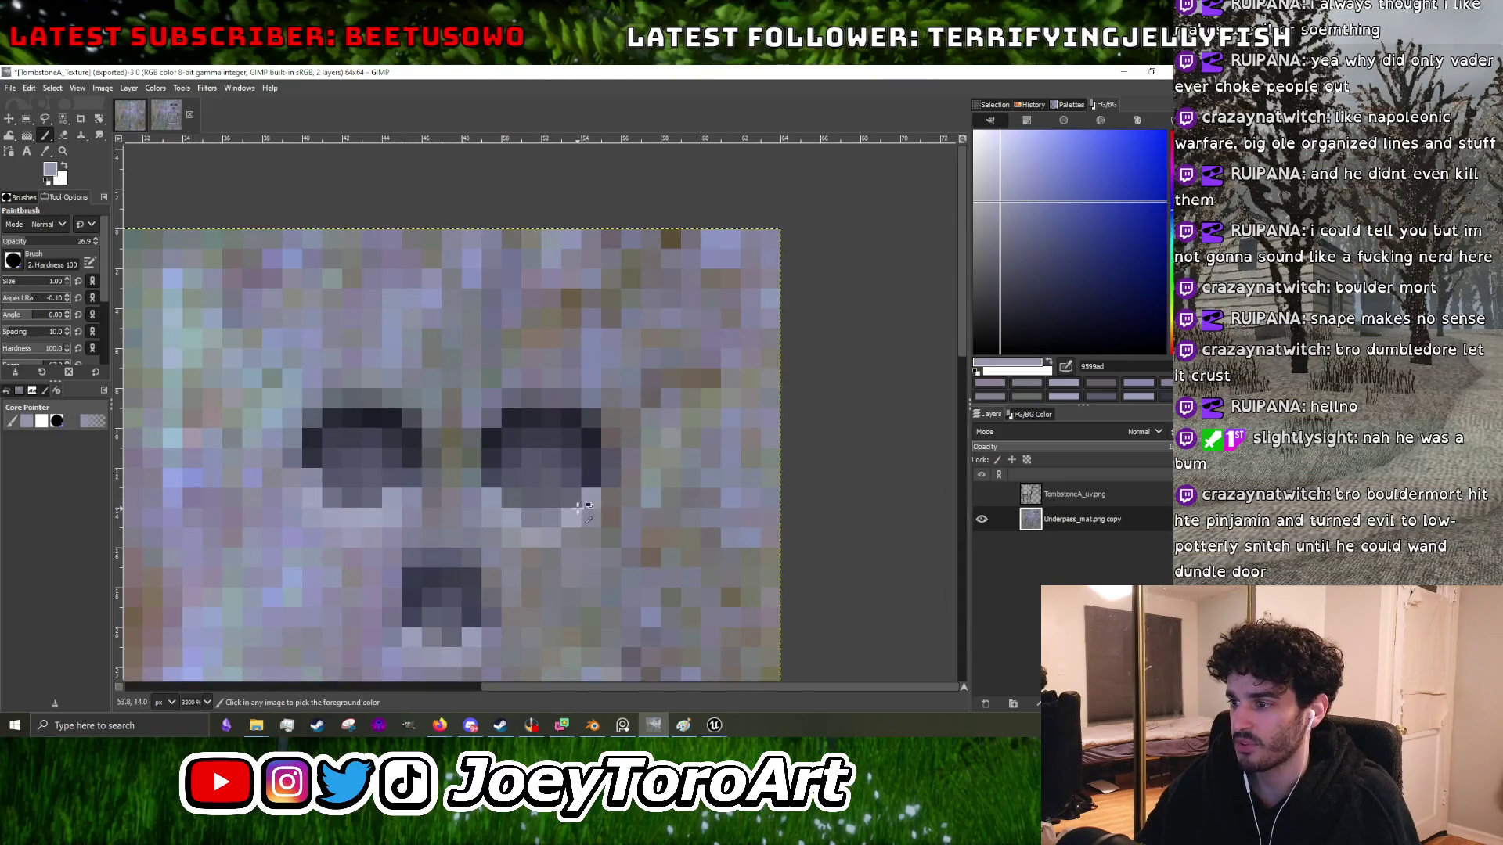
scroll(581, 505, down, 1)
scroll(548, 508, up, 2)
ctrl+click(508, 493)
ctrl+click(335, 520)
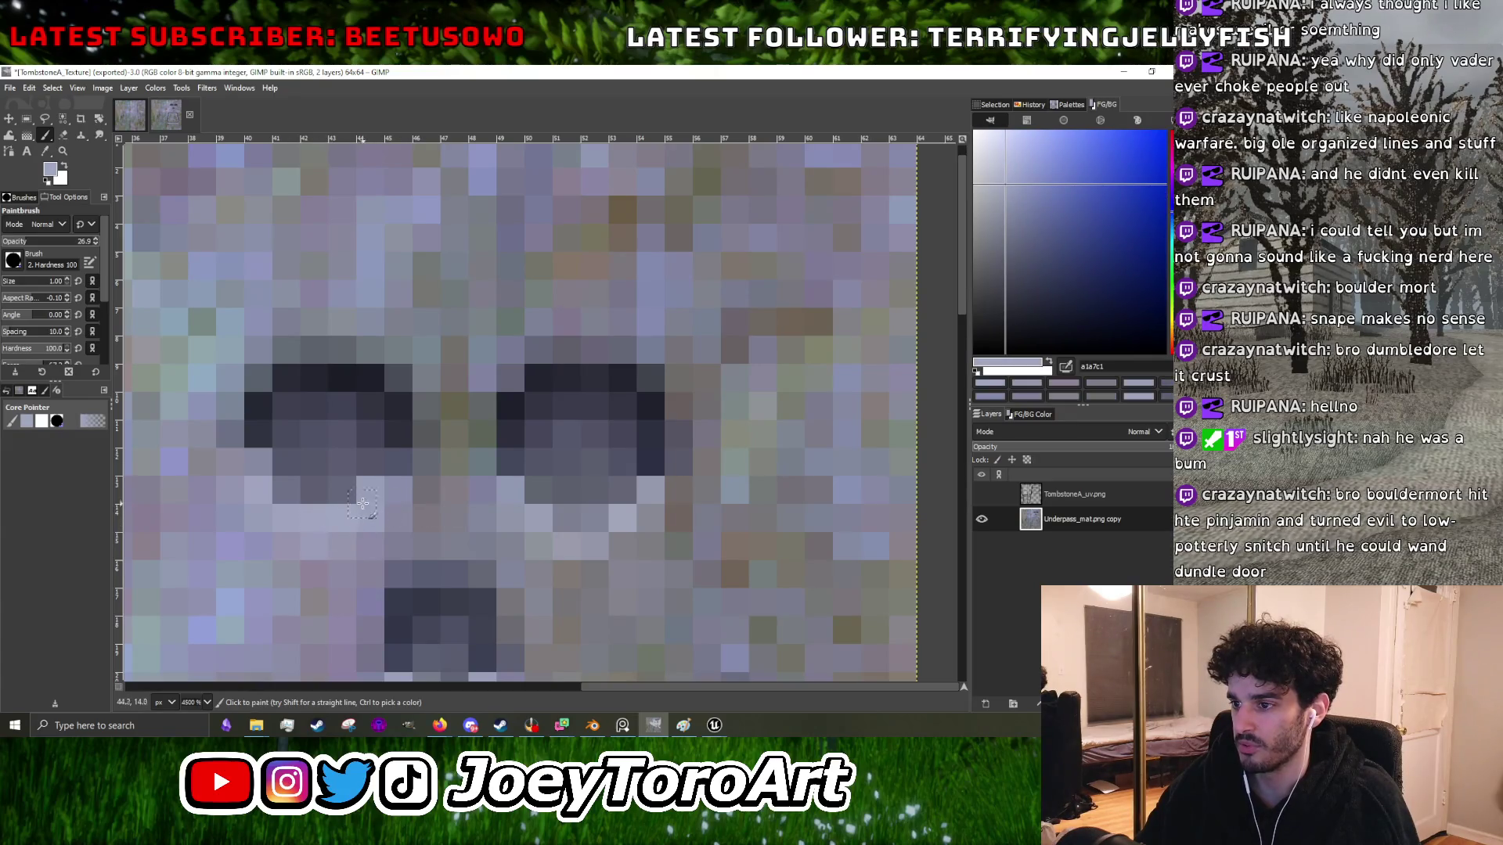
scroll(253, 475, up, 1)
scroll(470, 493, down, 1)
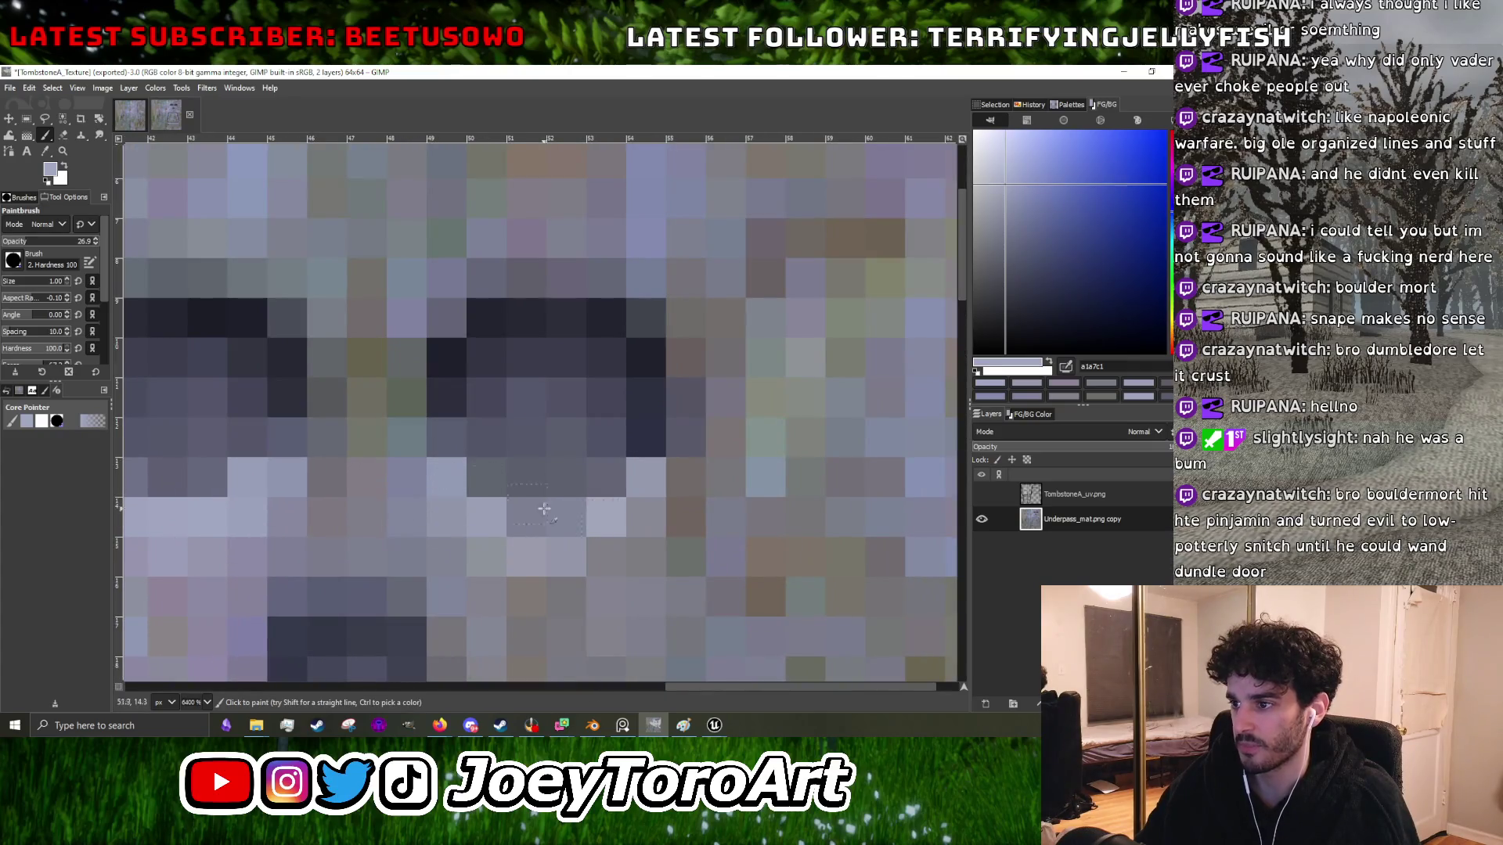
scroll(663, 472, down, 5)
scroll(618, 438, up, 4)
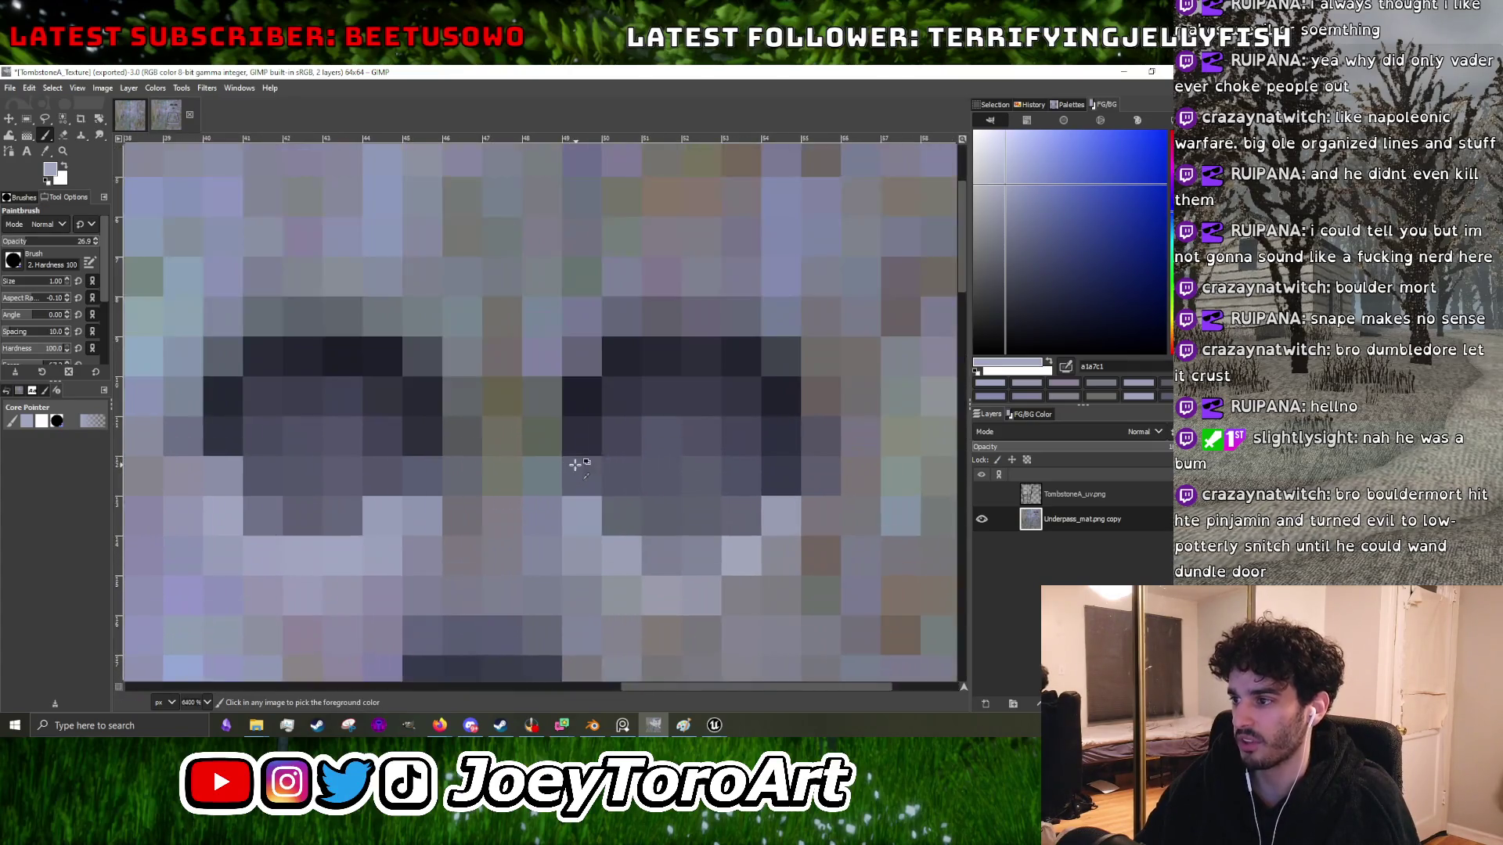
scroll(598, 421, down, 1)
scroll(603, 426, up, 1)
ctrl+click(614, 438)
scroll(613, 438, down, 2)
scroll(626, 454, up, 3)
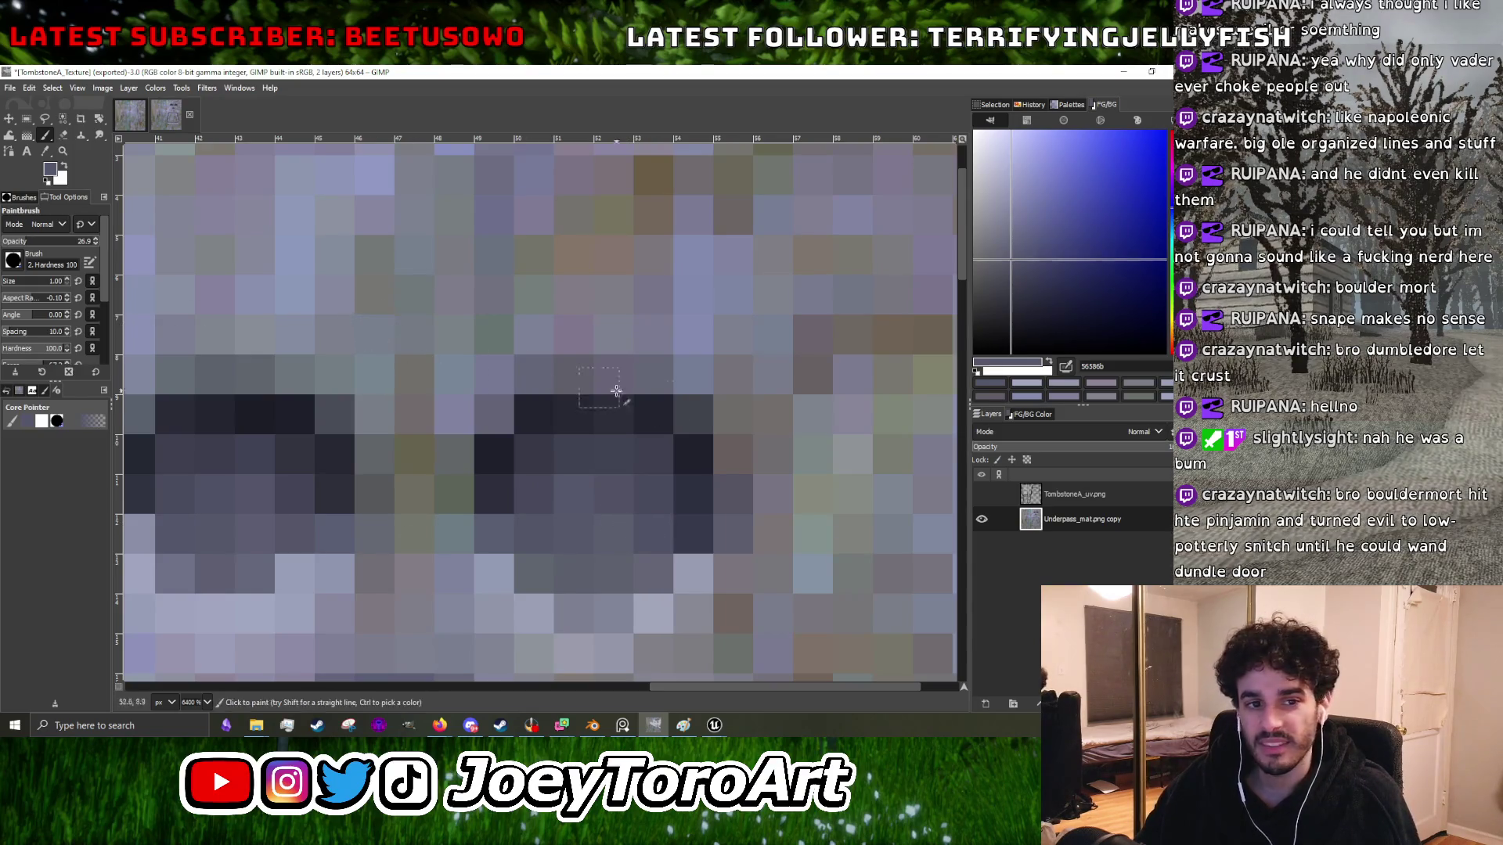
scroll(509, 439, down, 1)
scroll(480, 427, up, 1)
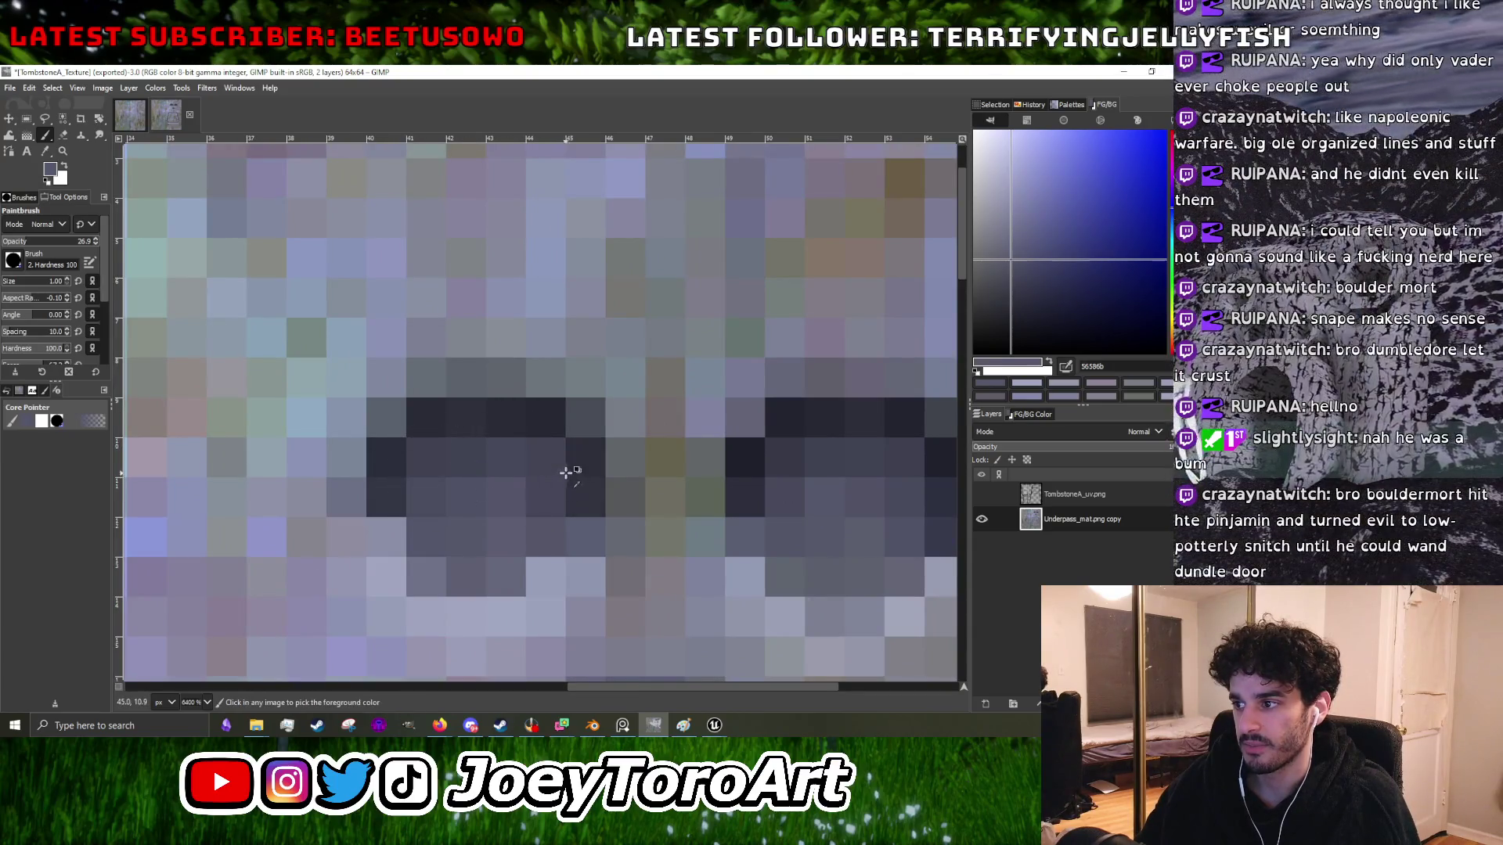
scroll(565, 470, down, 1)
scroll(660, 470, up, 1)
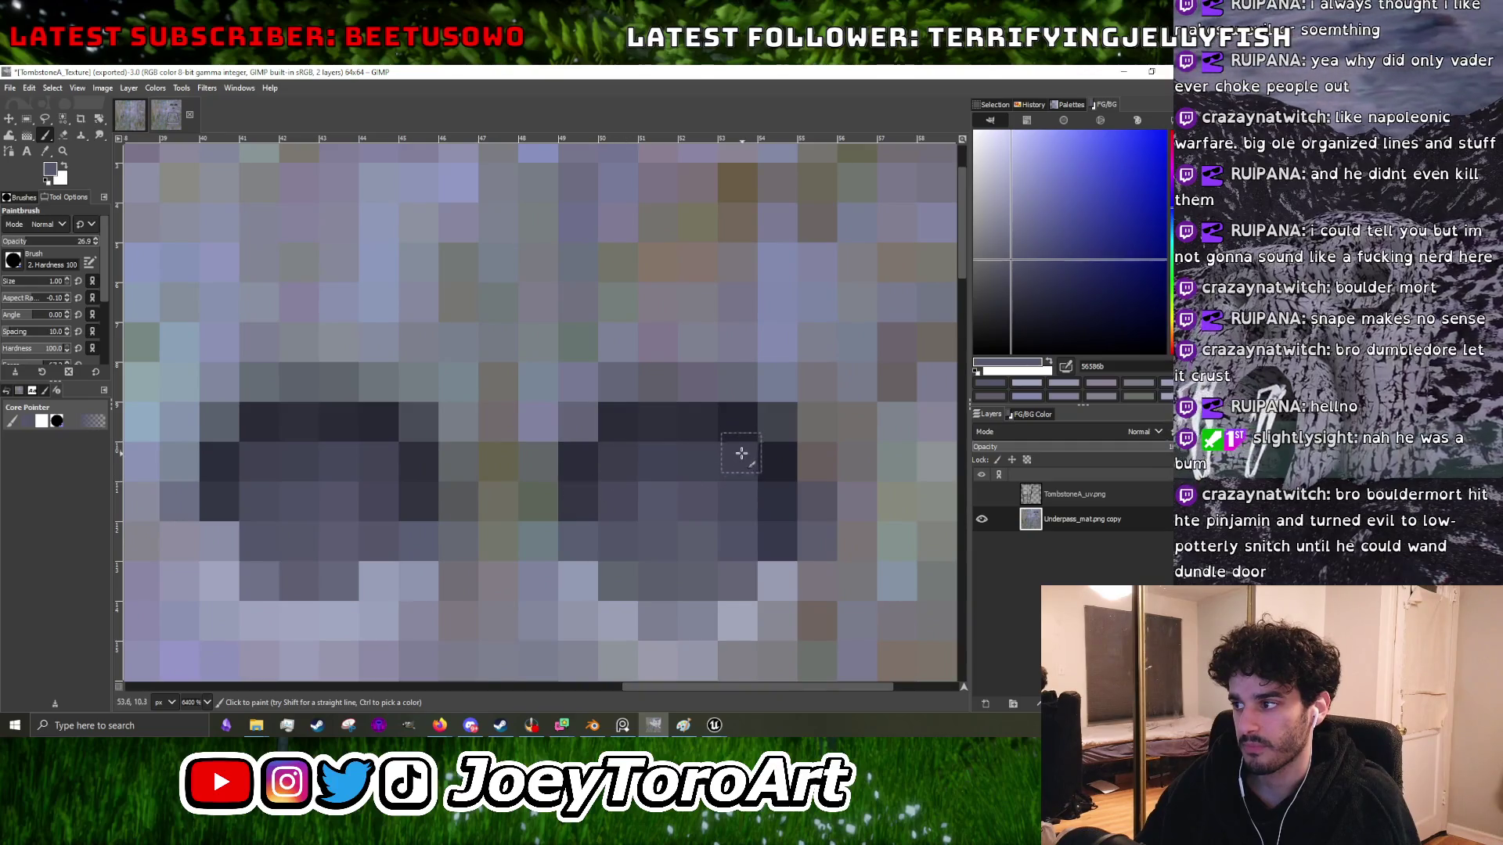
scroll(704, 493, down, 5)
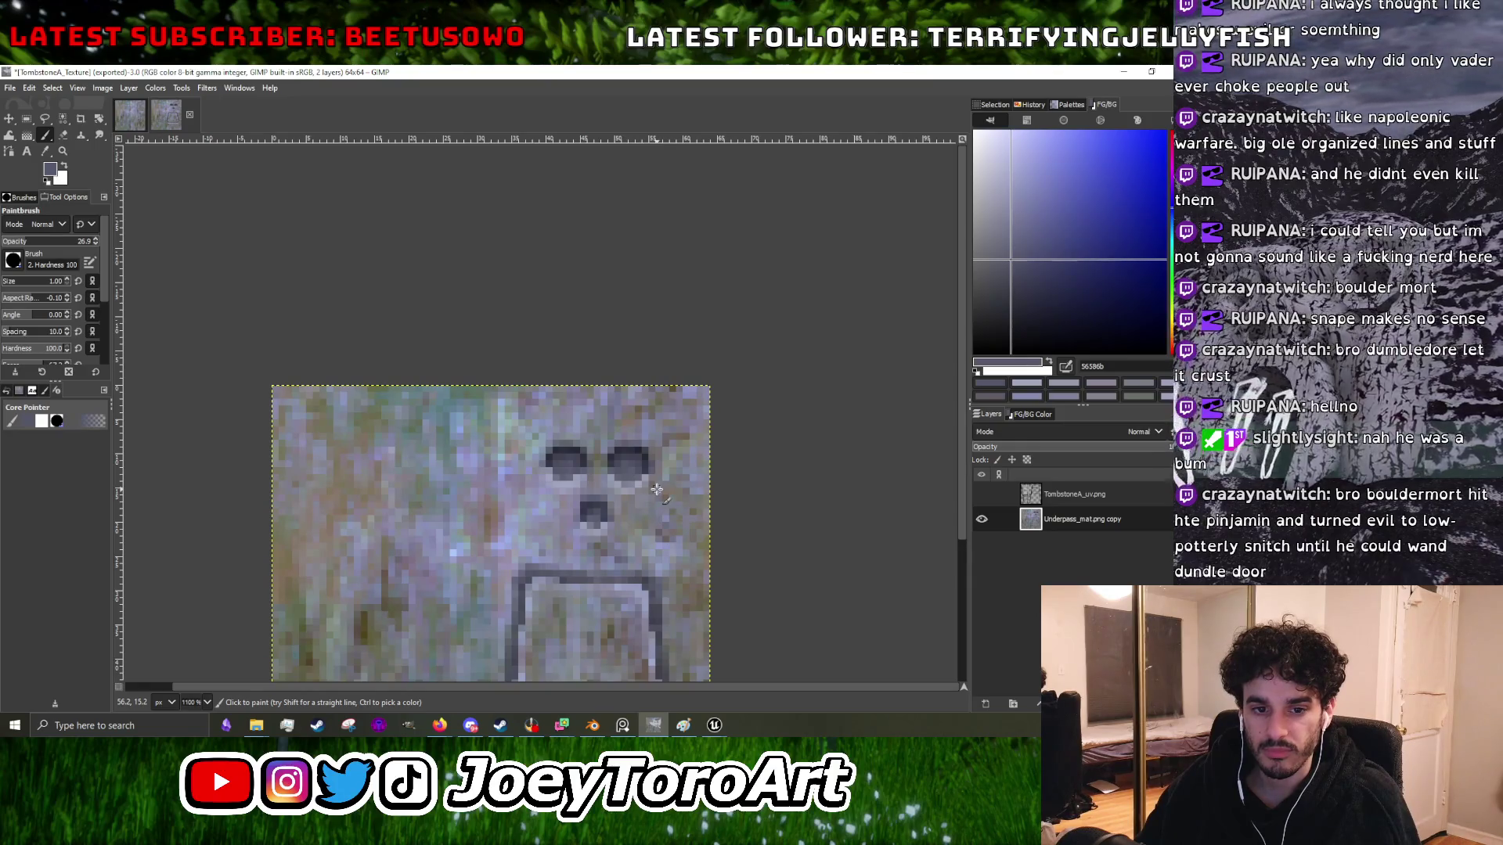
scroll(656, 489, down, 1)
scroll(595, 438, up, 1)
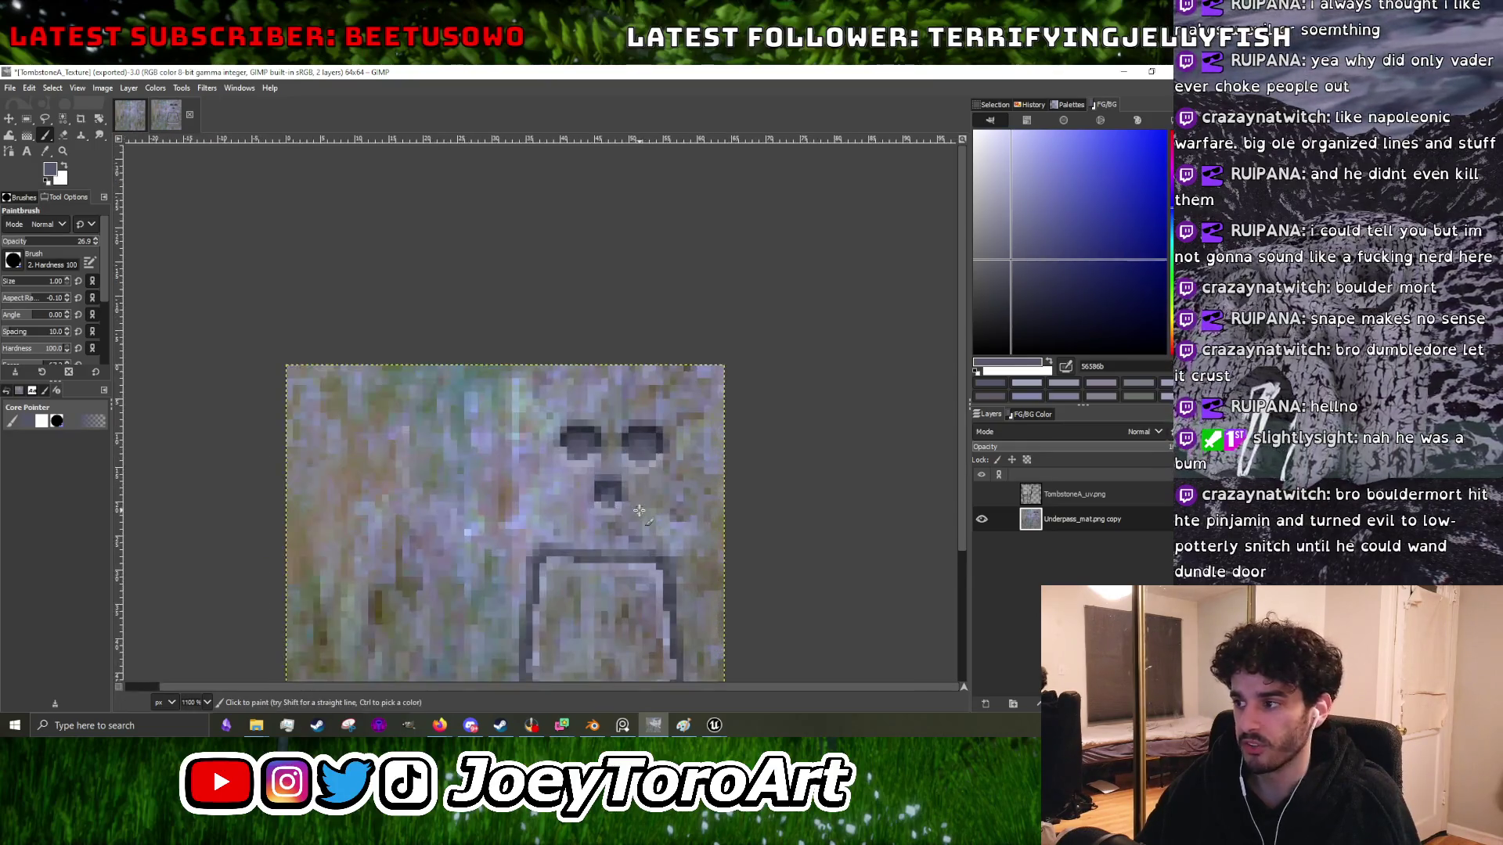
- Reshape the nose and eye sockets using the darkest eye, mid-dark grey and dark slate shades
scroll(530, 346, up, 4)
ctrl+click(513, 236)
scroll(599, 458, up, 2)
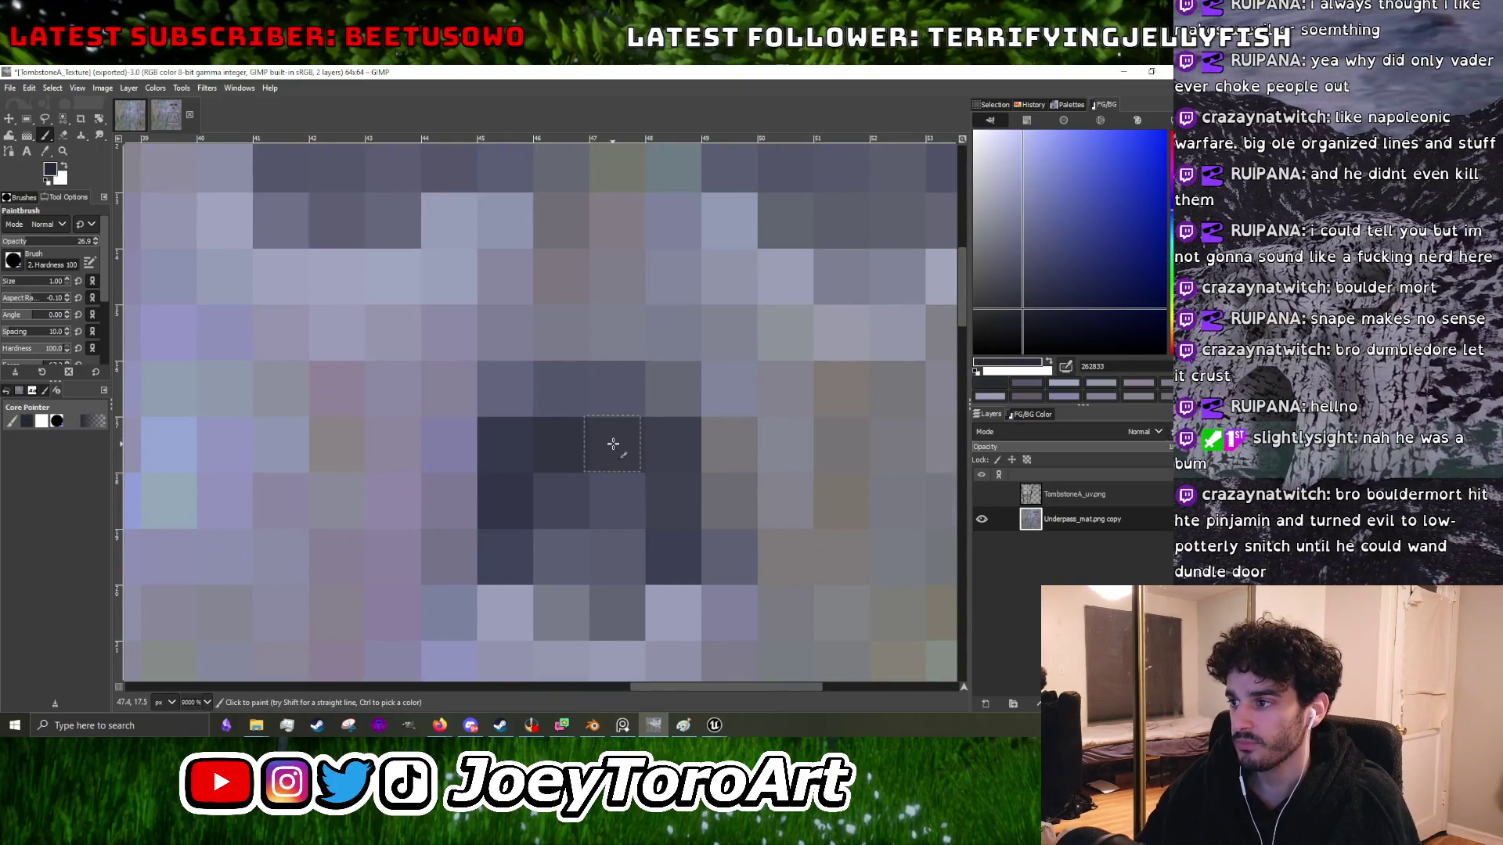
scroll(563, 479, down, 1)
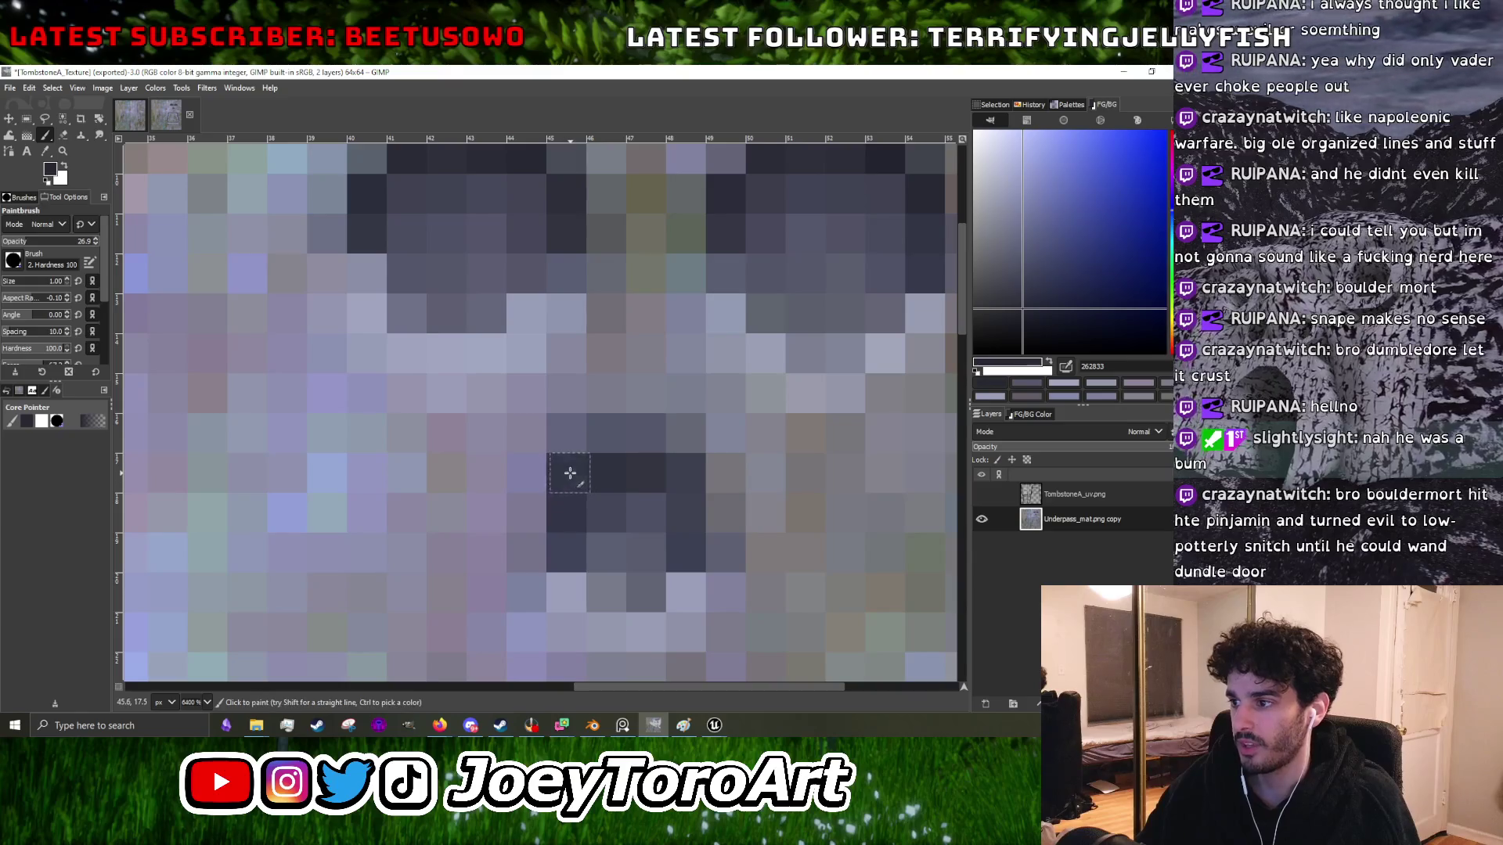
scroll(659, 479, down, 3)
scroll(660, 479, up, 3)
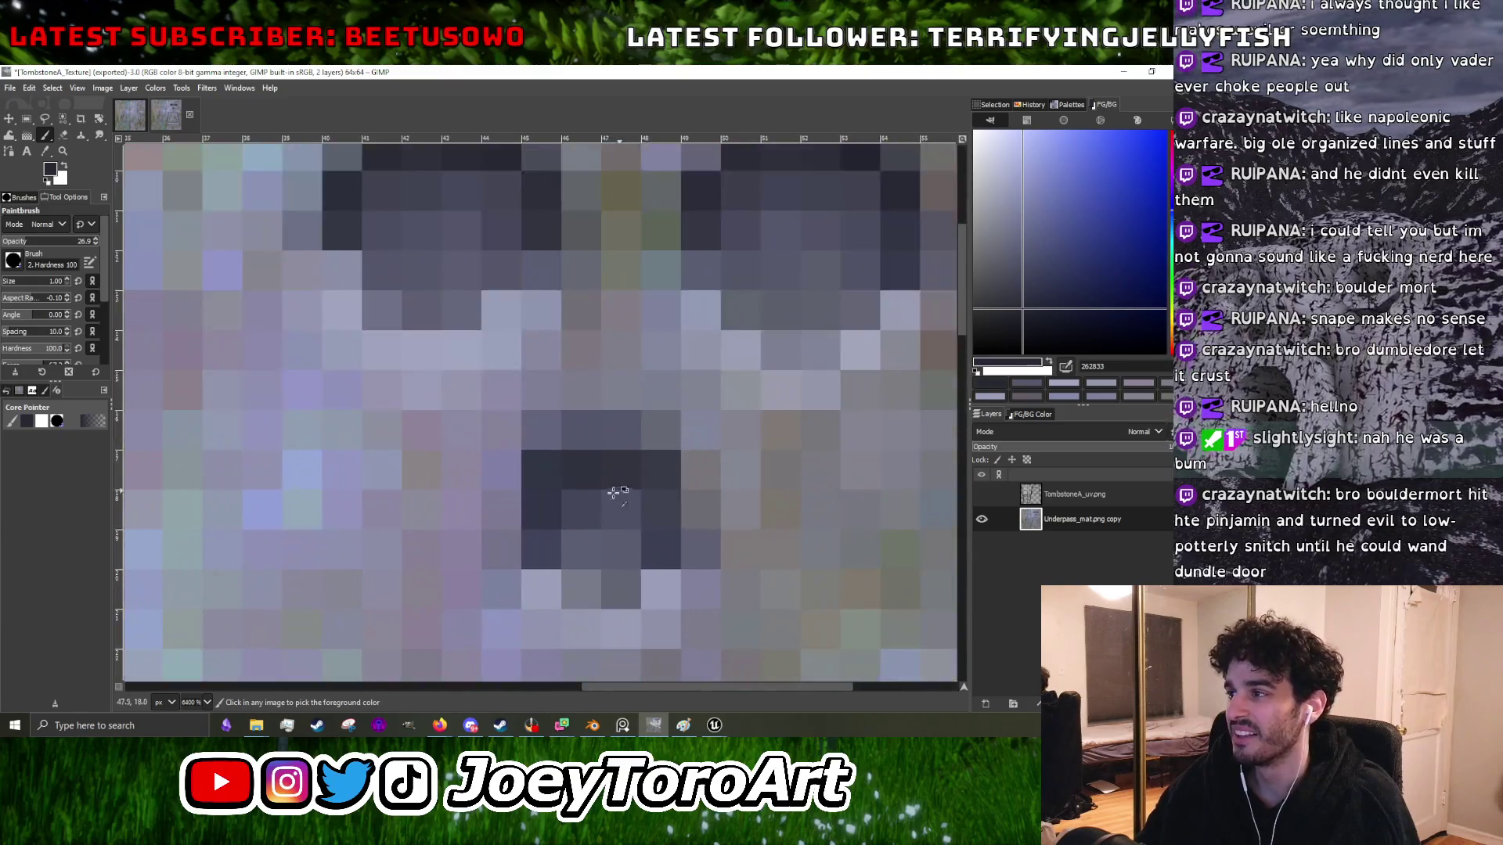
scroll(631, 482, down, 3)
scroll(627, 470, up, 2)
ctrl+click(631, 424)
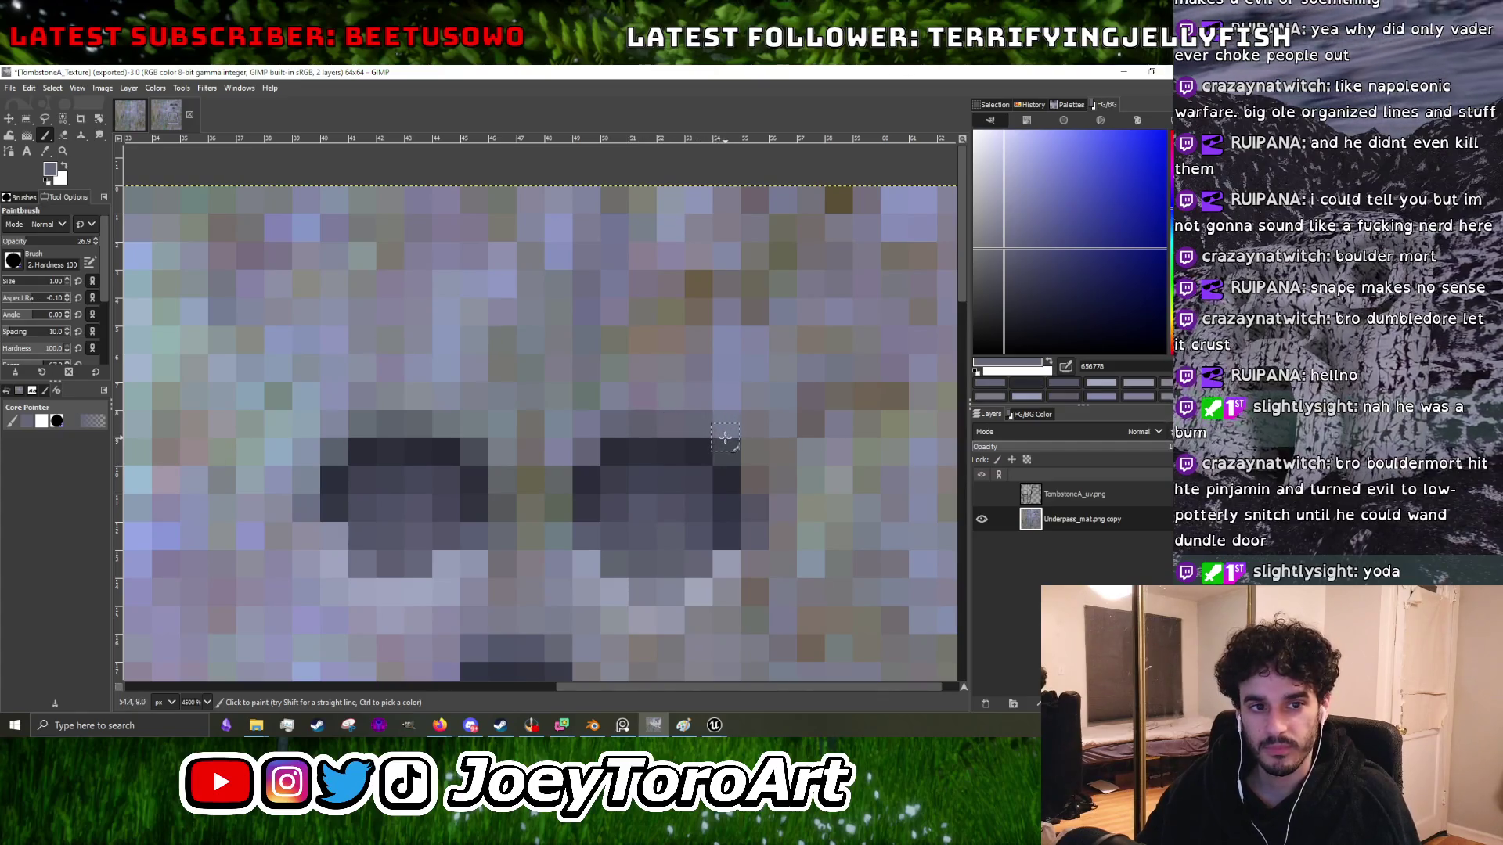
ctrl+click(702, 480)
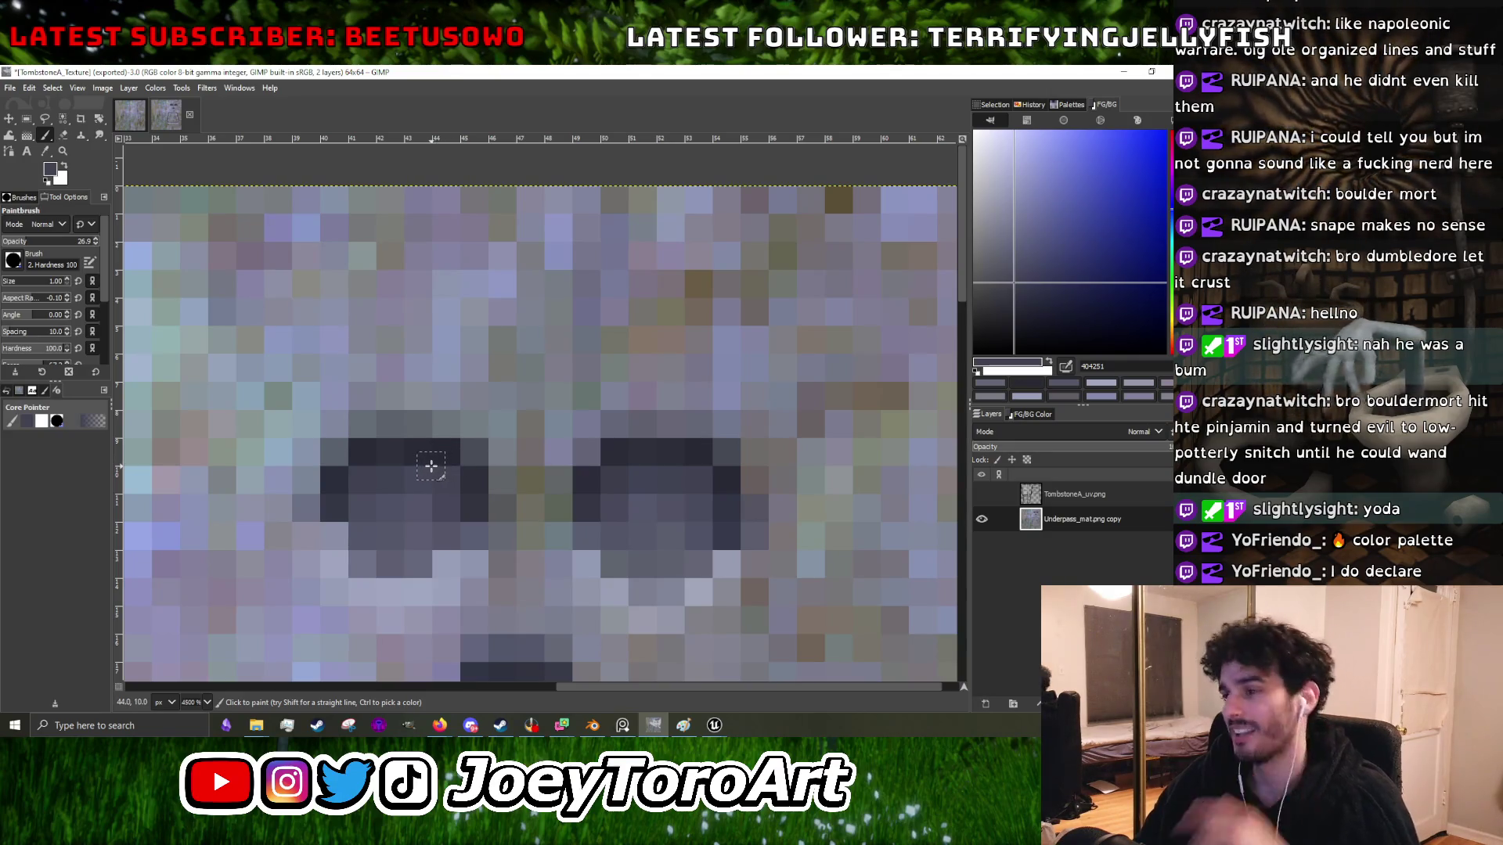
key(ctrl)
scroll(509, 466, down, 2)
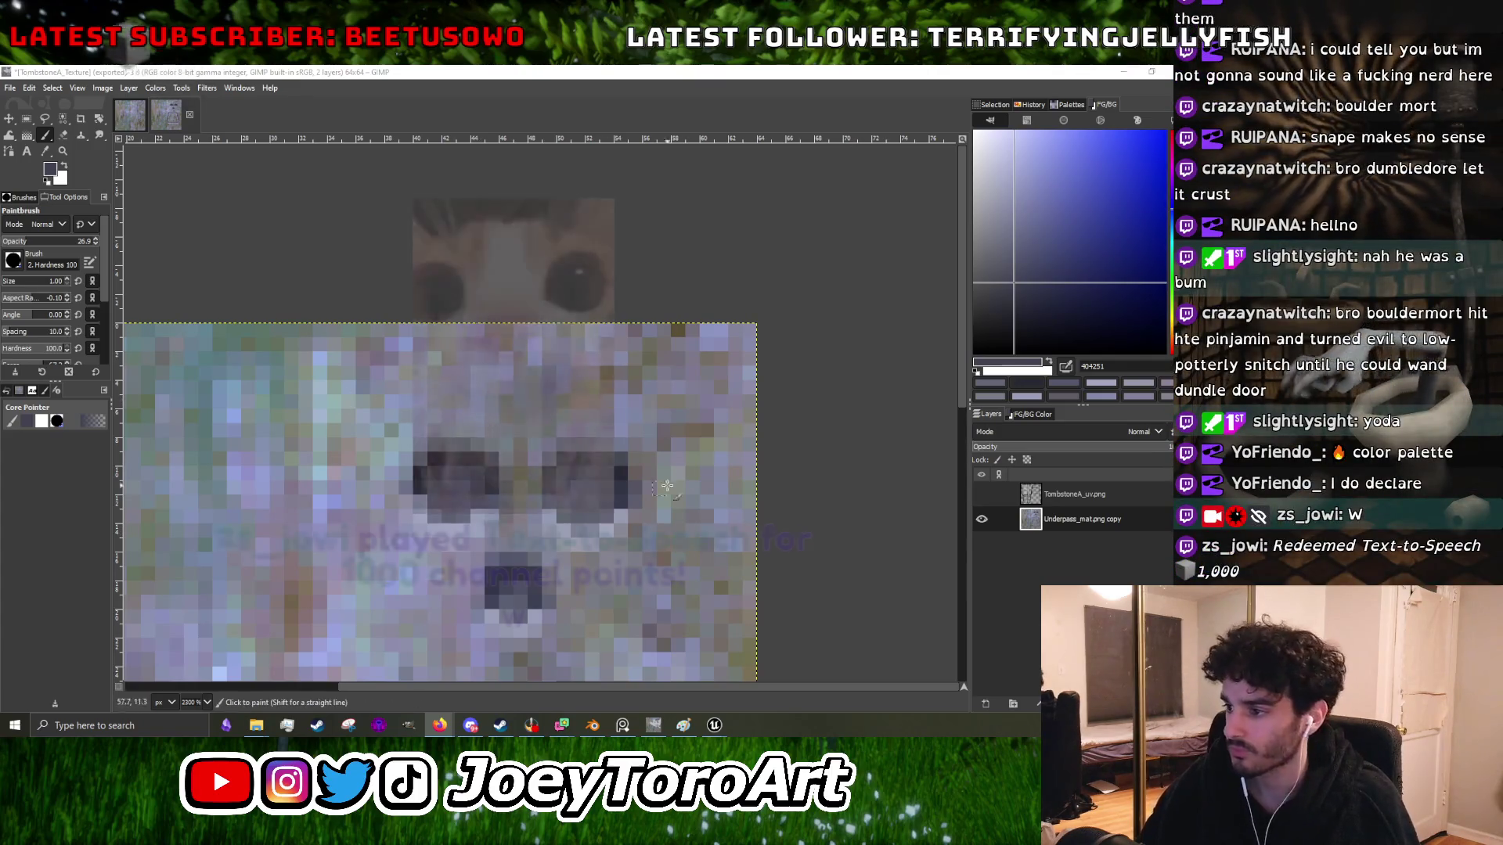
- Sample several dark eye colours and a lighter stone tone from the carved face
scroll(423, 437, up, 3)
ctrl+click(427, 437)
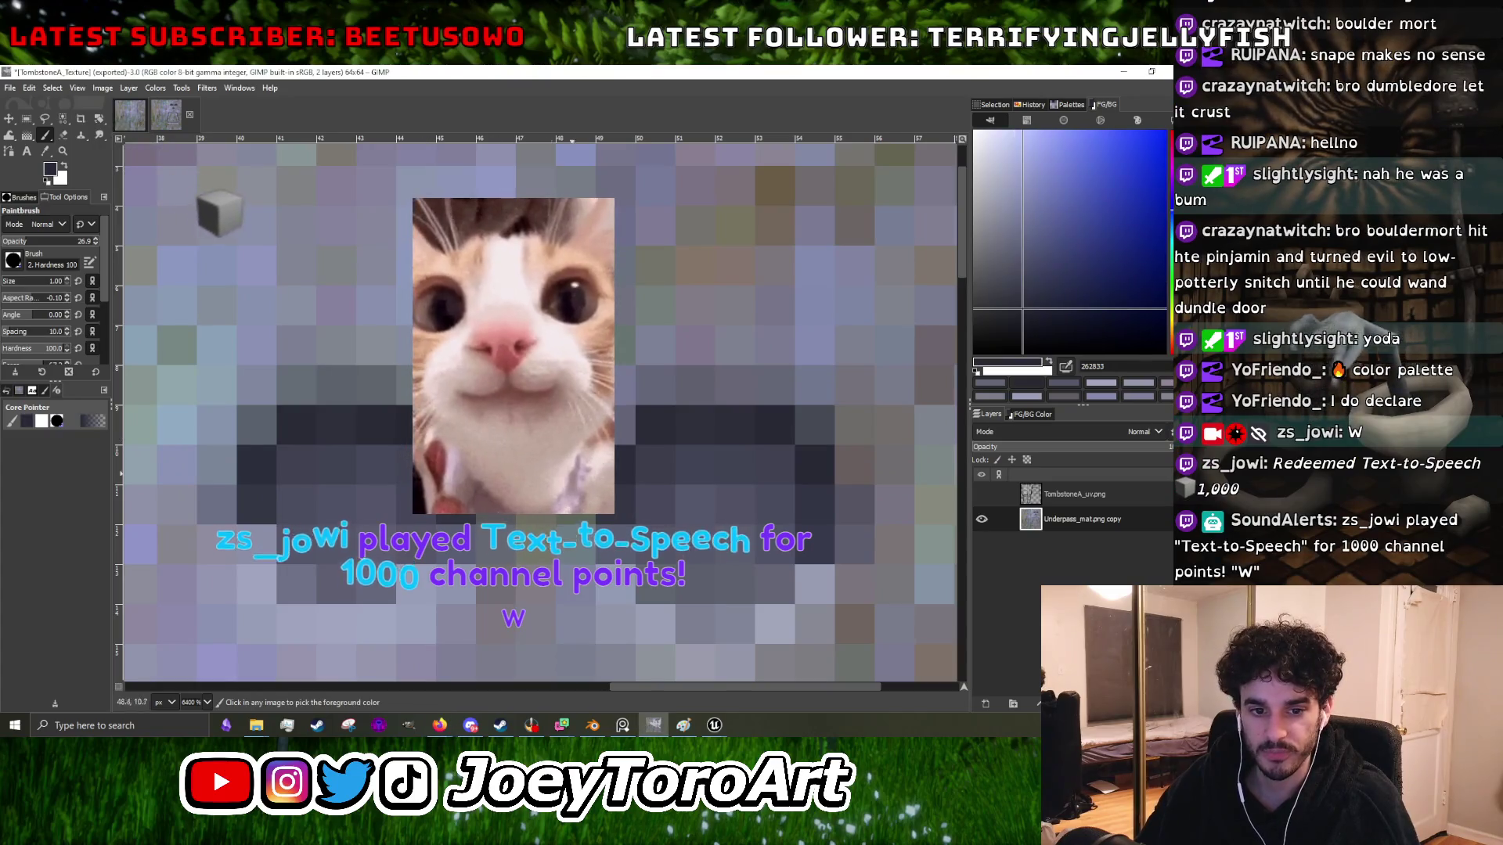
scroll(427, 437, down, 2)
scroll(426, 437, down, 1)
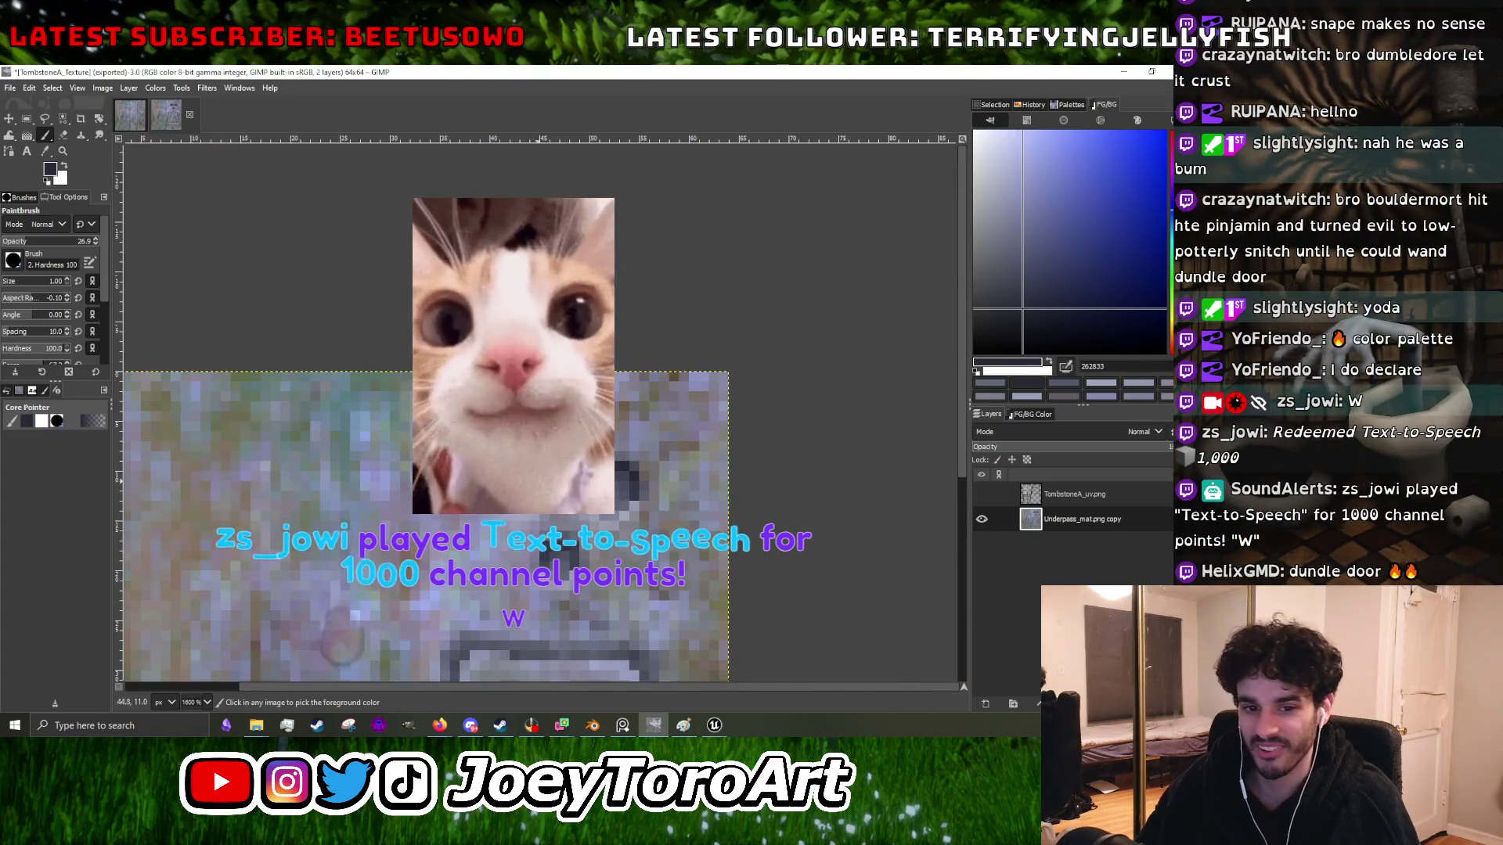
scroll(533, 478, up, 2)
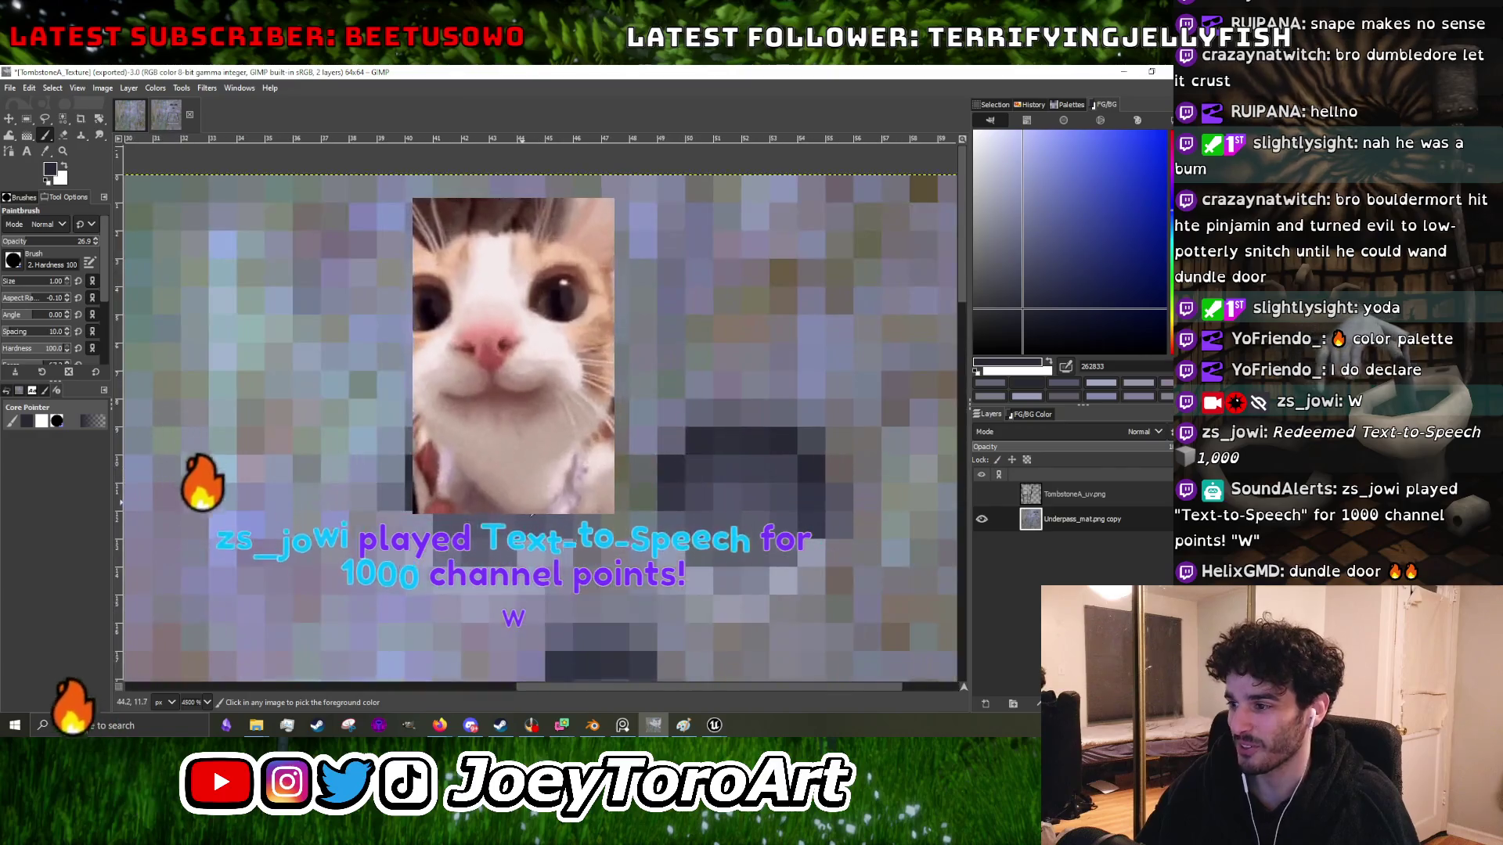
ctrl+click(527, 503)
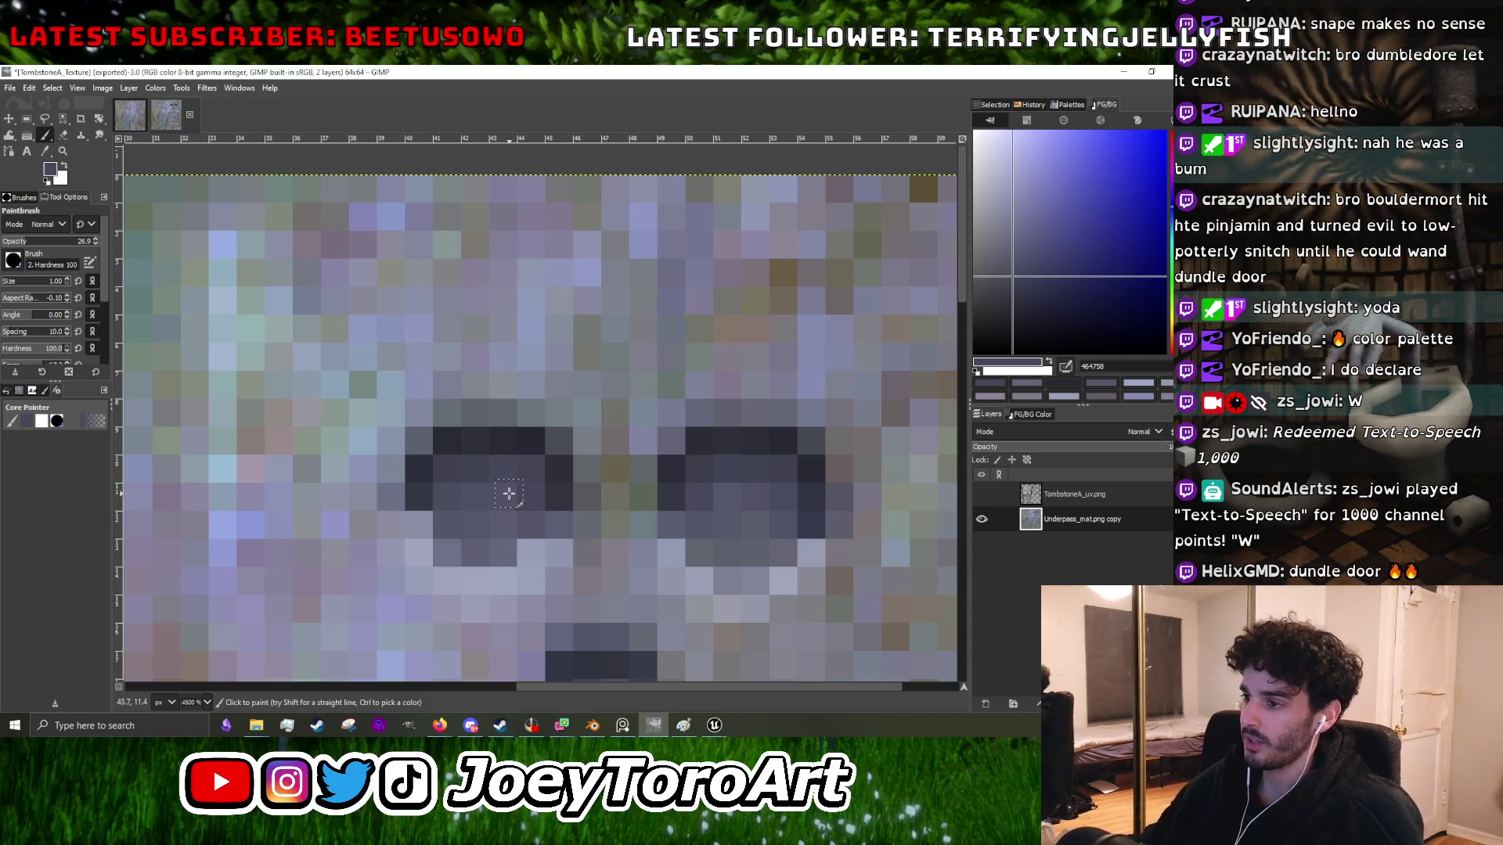
scroll(517, 493, down, 3)
scroll(517, 493, up, 5)
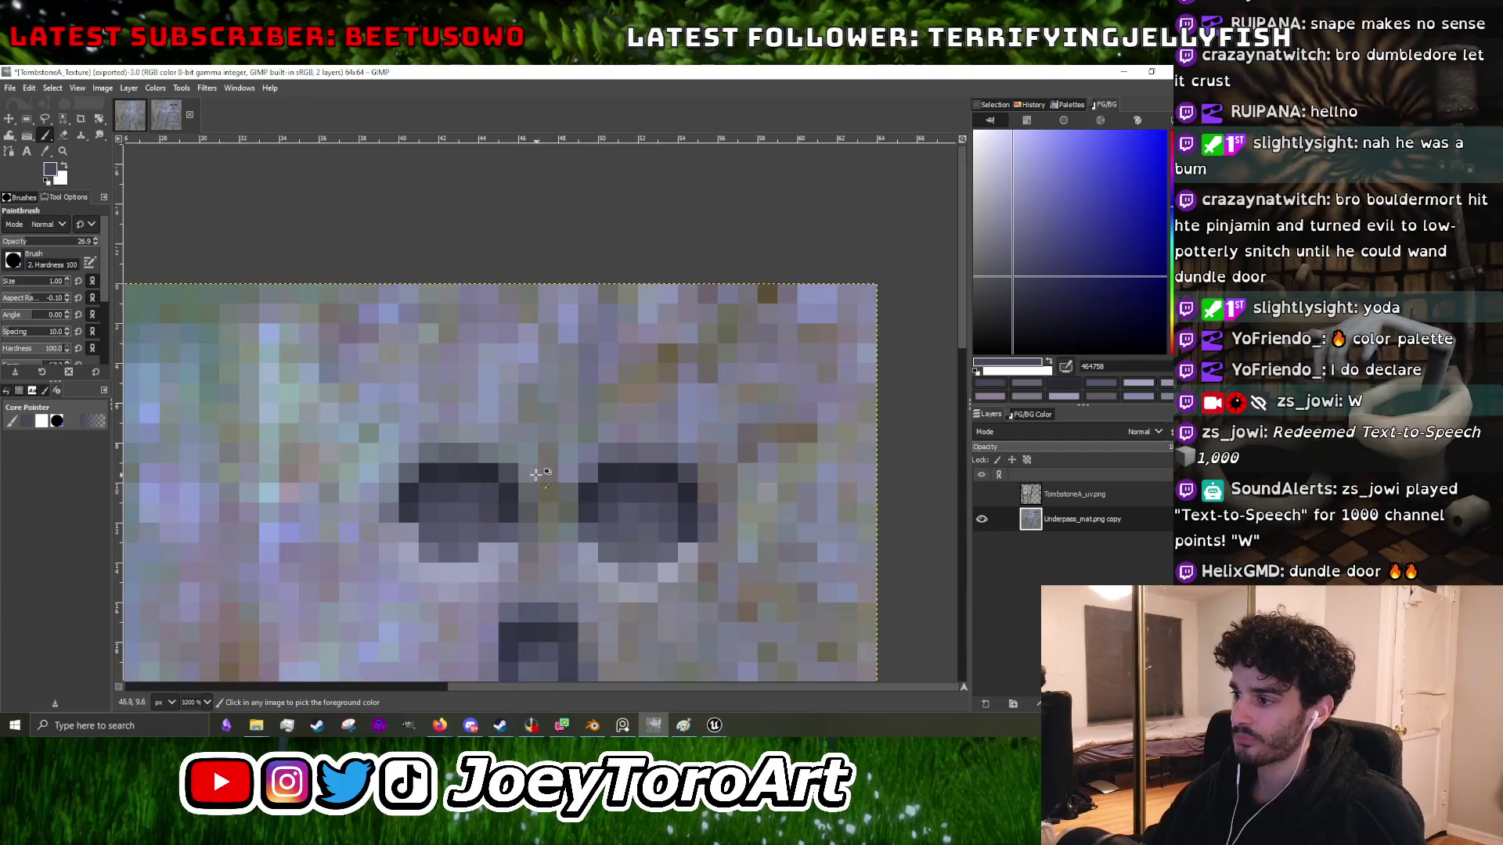
ctrl+click(441, 508)
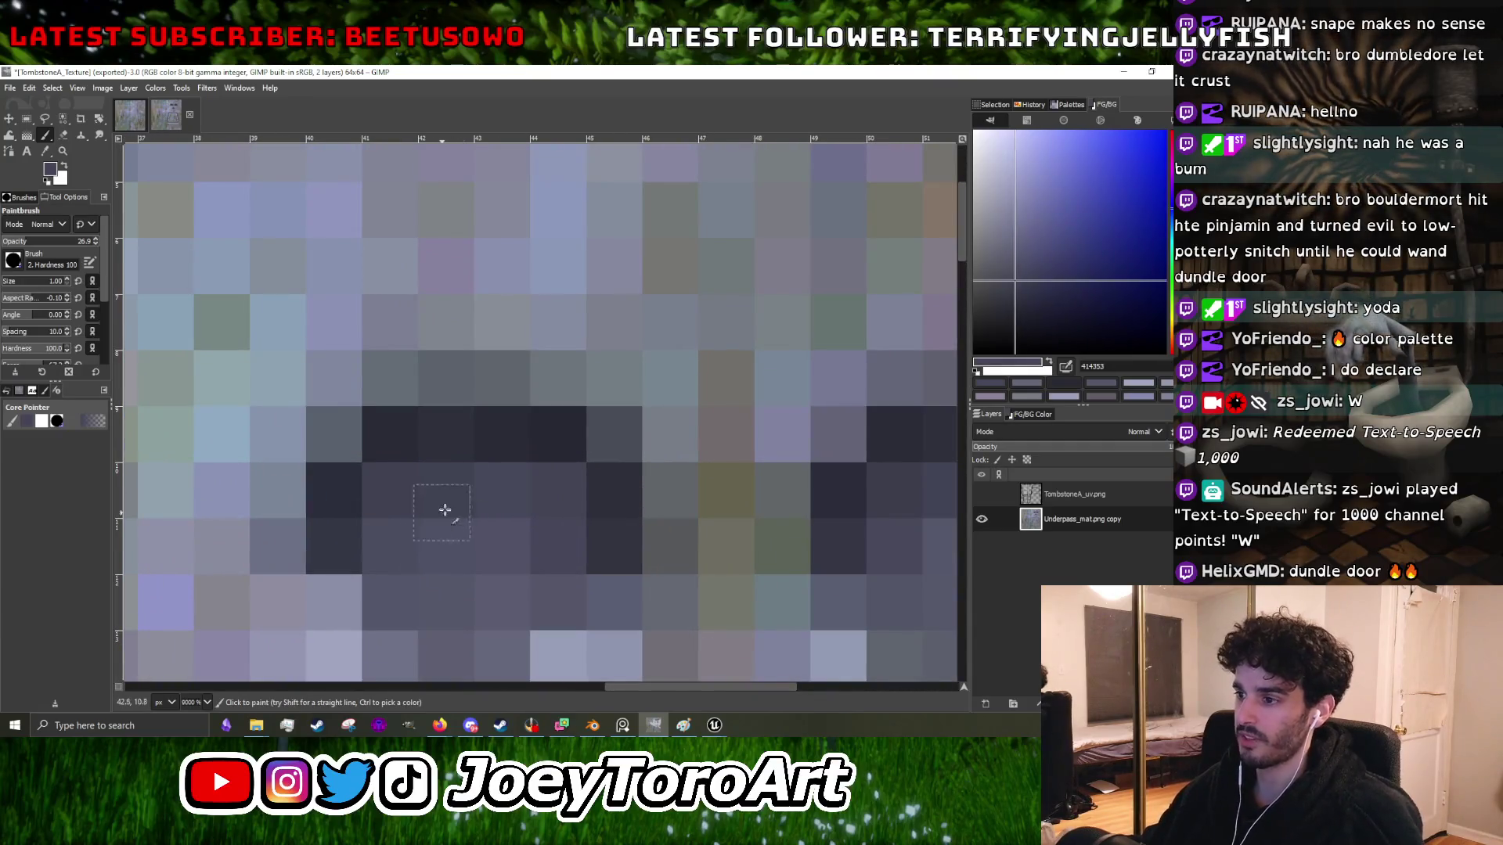
scroll(439, 509, down, 2)
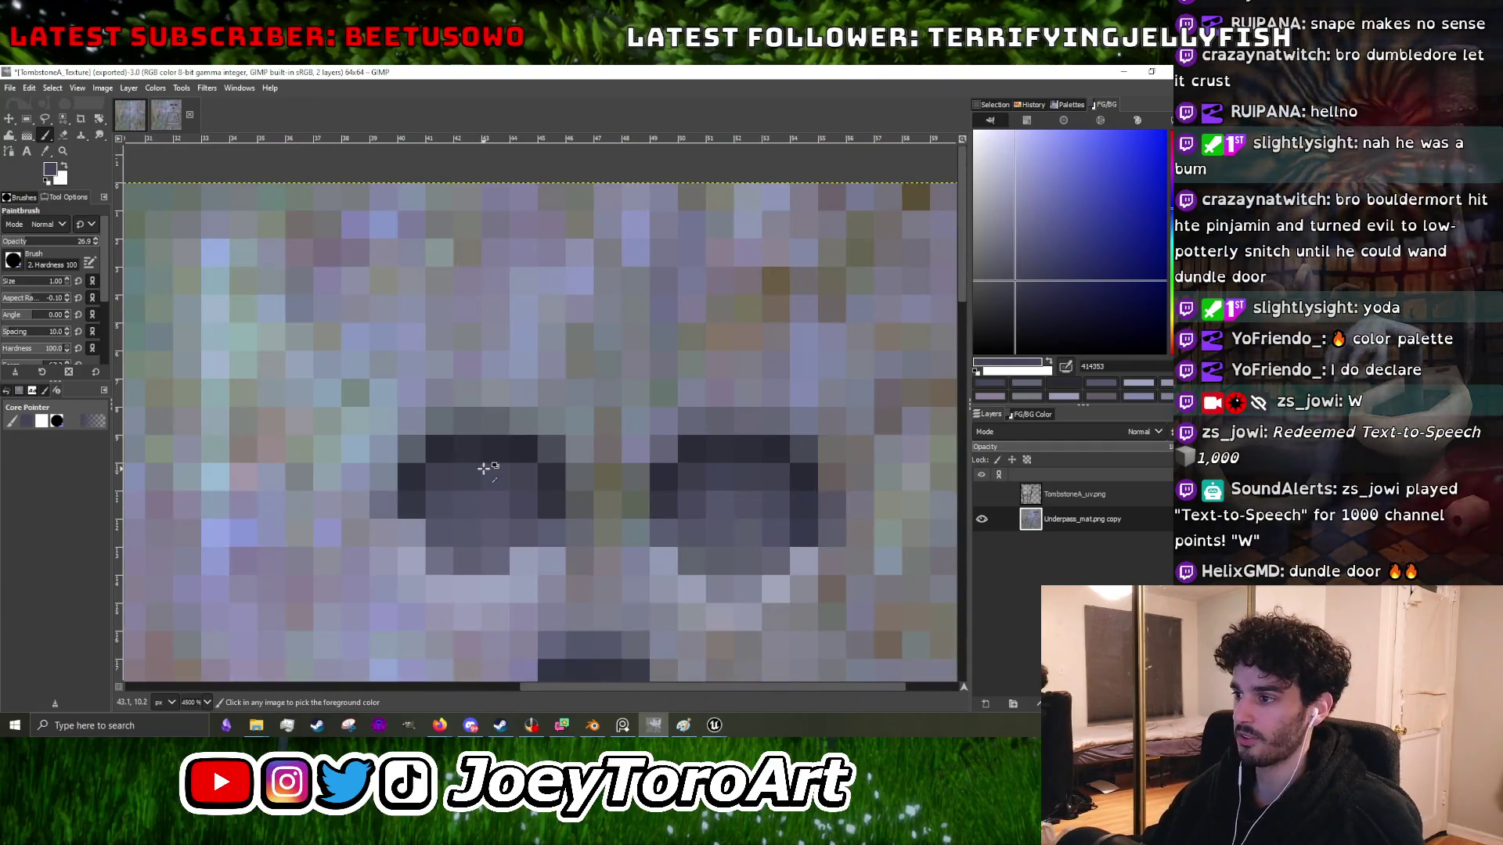
ctrl+click(699, 504)
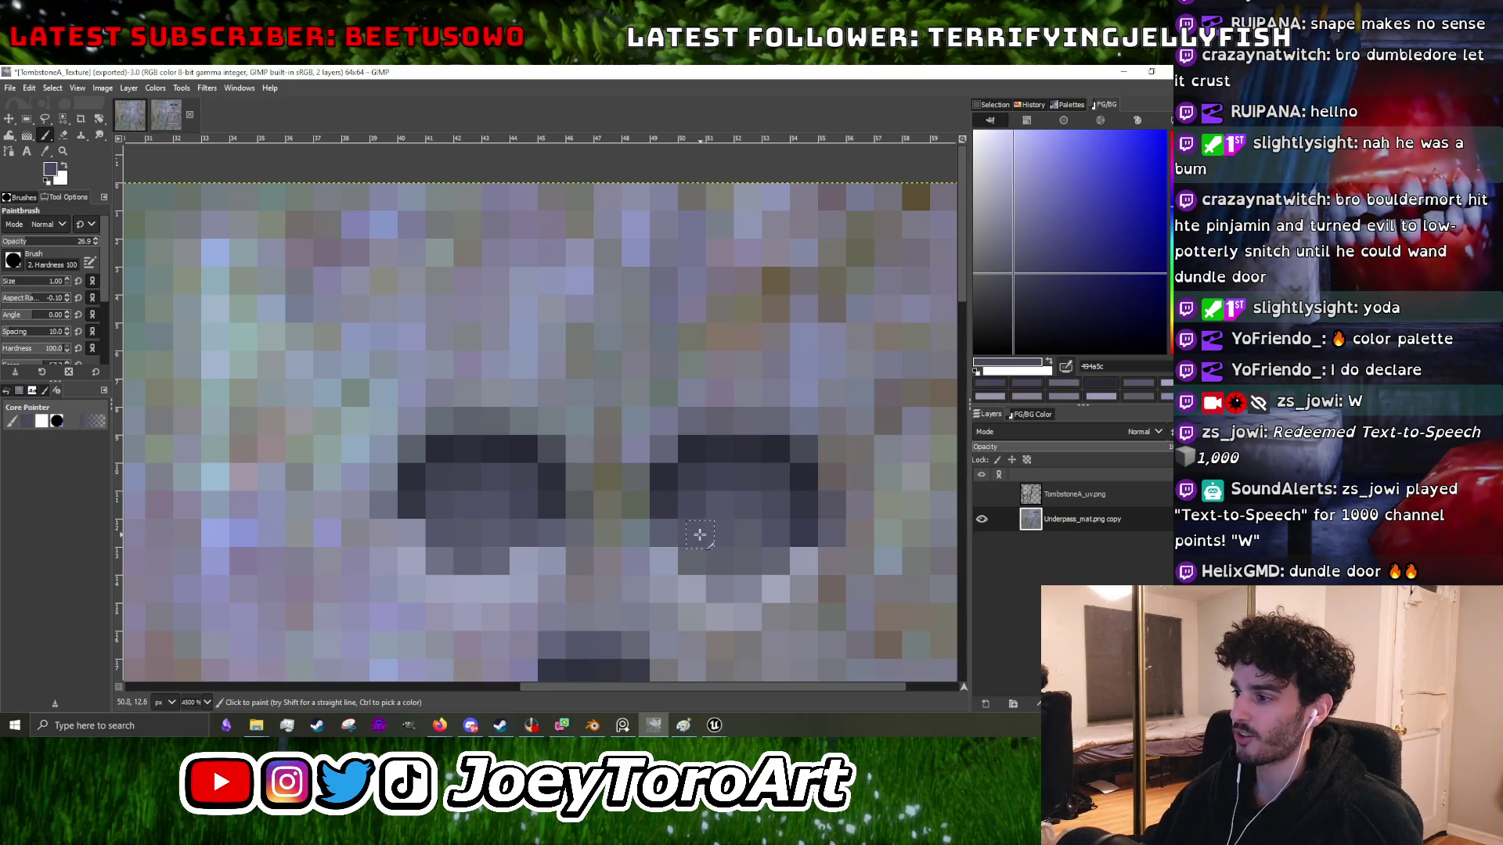
ctrl+click(703, 558)
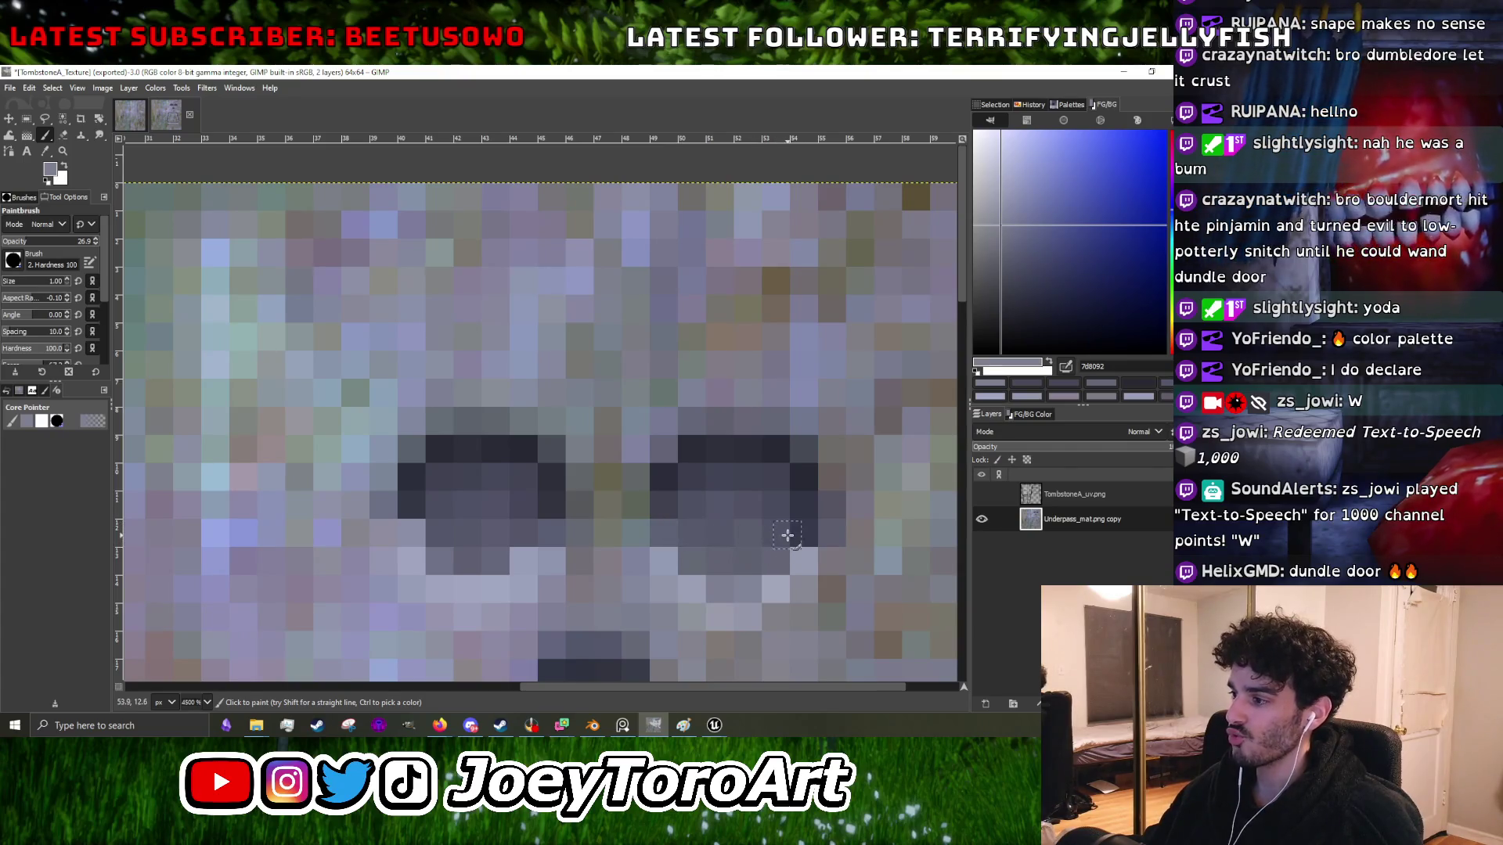
ctrl+click(756, 505)
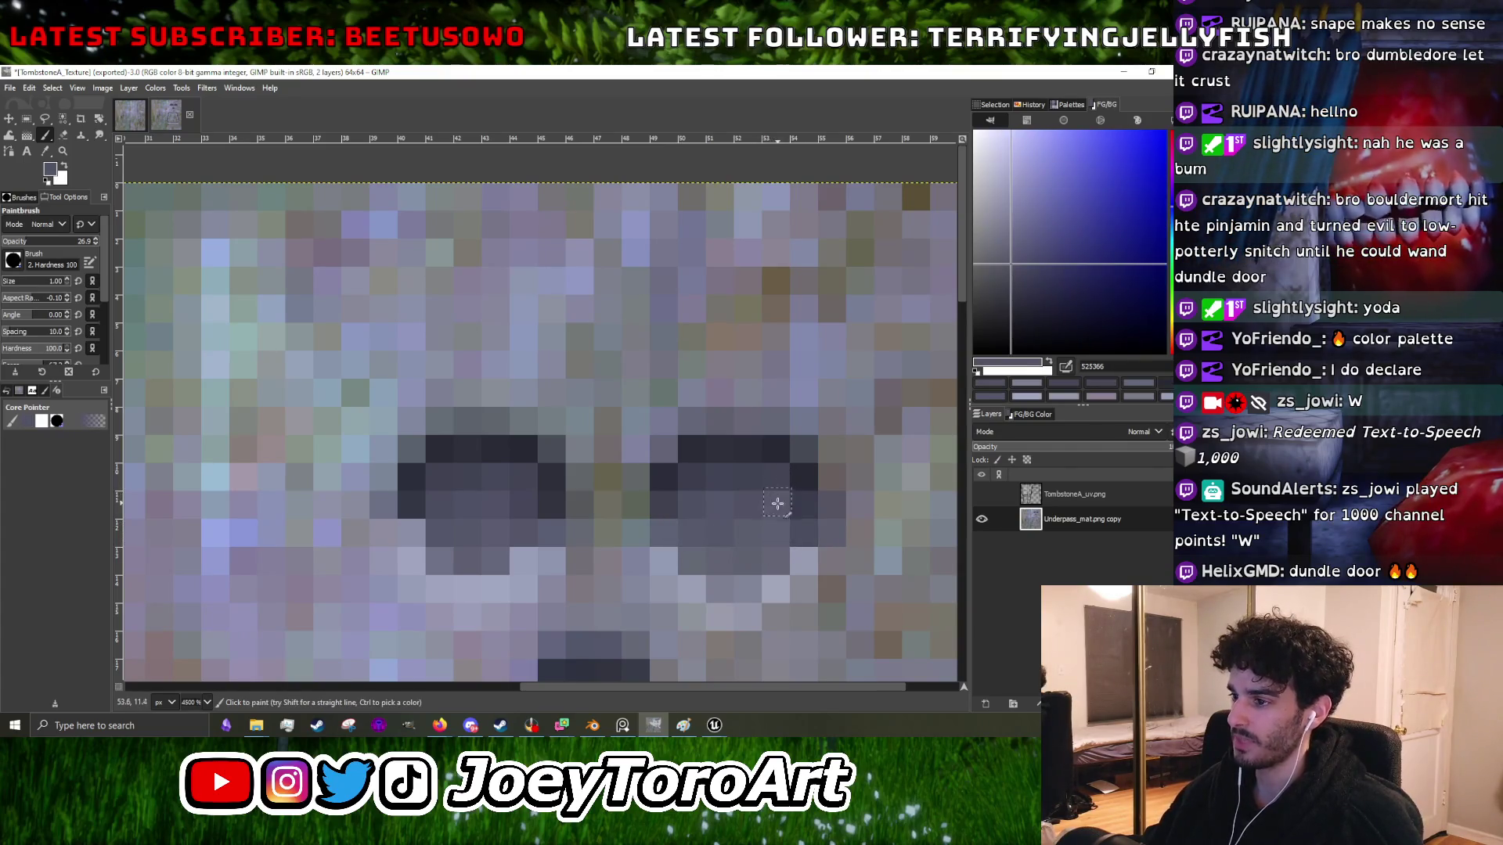
- Pick a dark grey from the eye and darken one pixel in the carved eye area
scroll(533, 516, down, 2)
scroll(540, 505, up, 3)
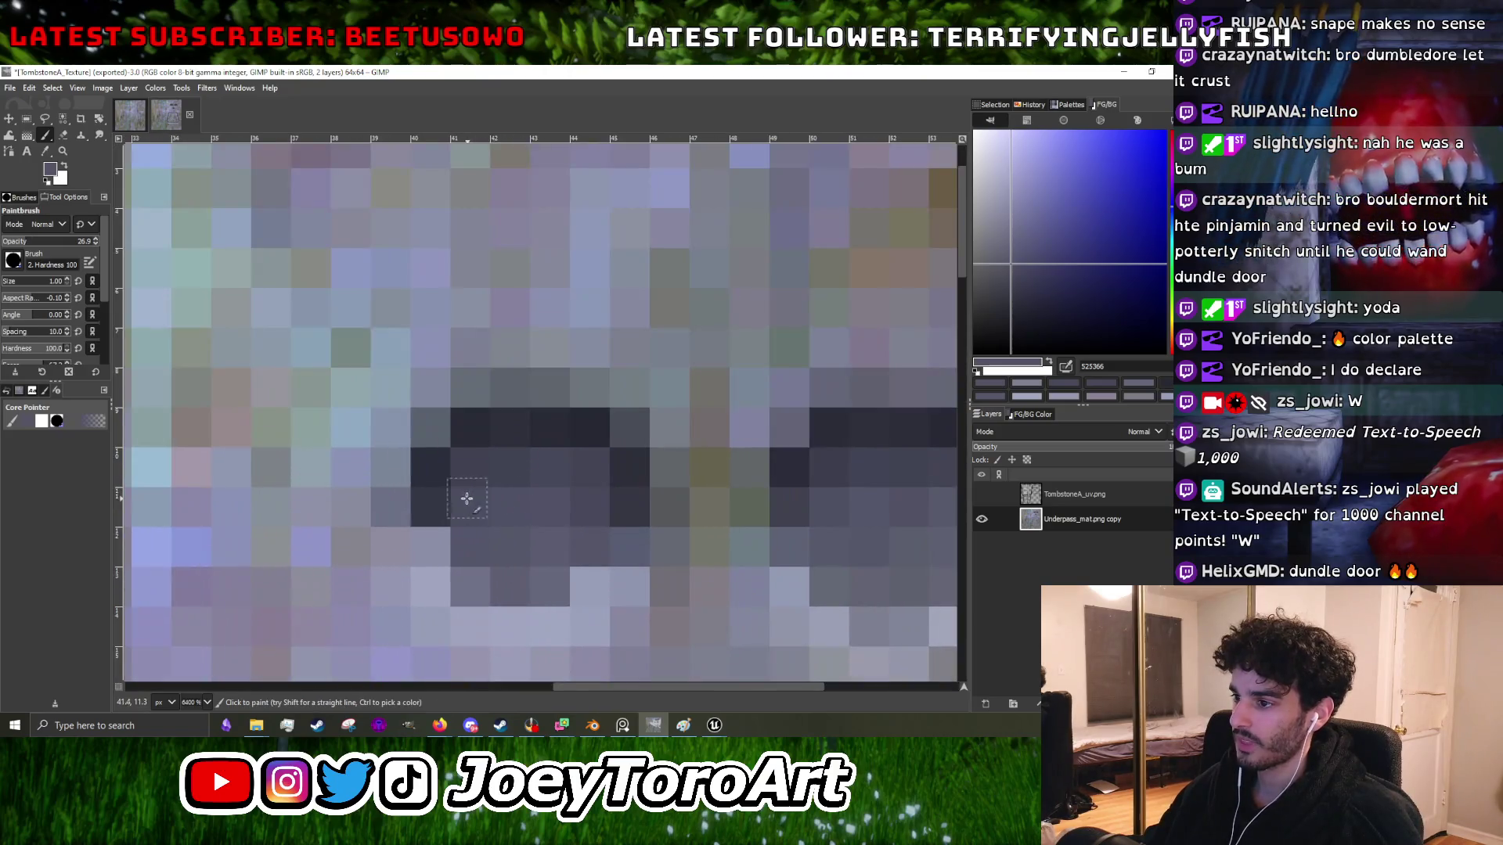
scroll(562, 492, down, 1)
scroll(540, 481, up, 1)
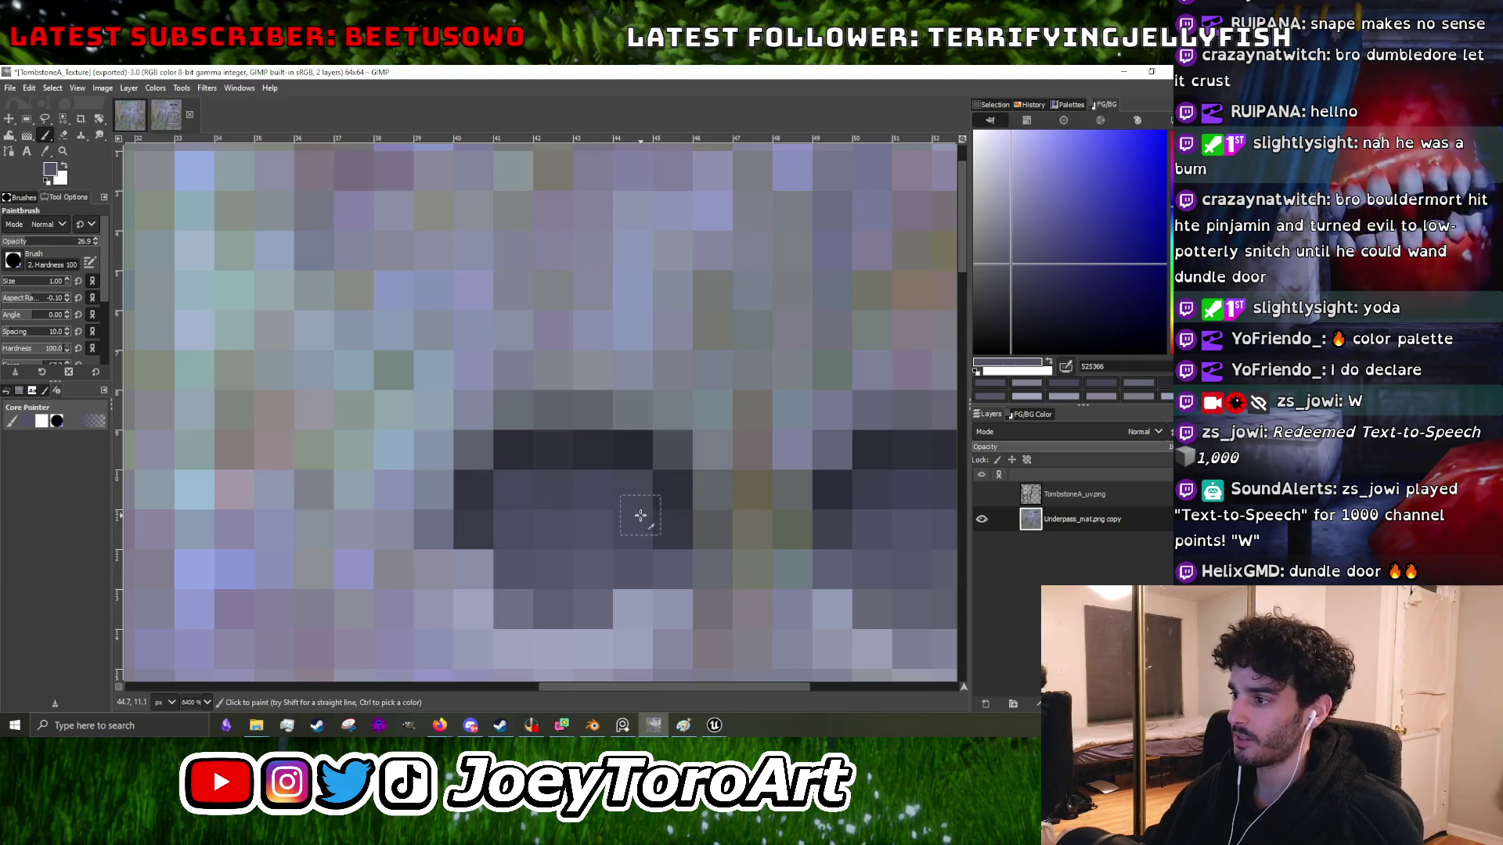
scroll(627, 493, down, 3)
scroll(665, 497, up, 2)
scroll(667, 495, down, 1)
scroll(667, 494, up, 1)
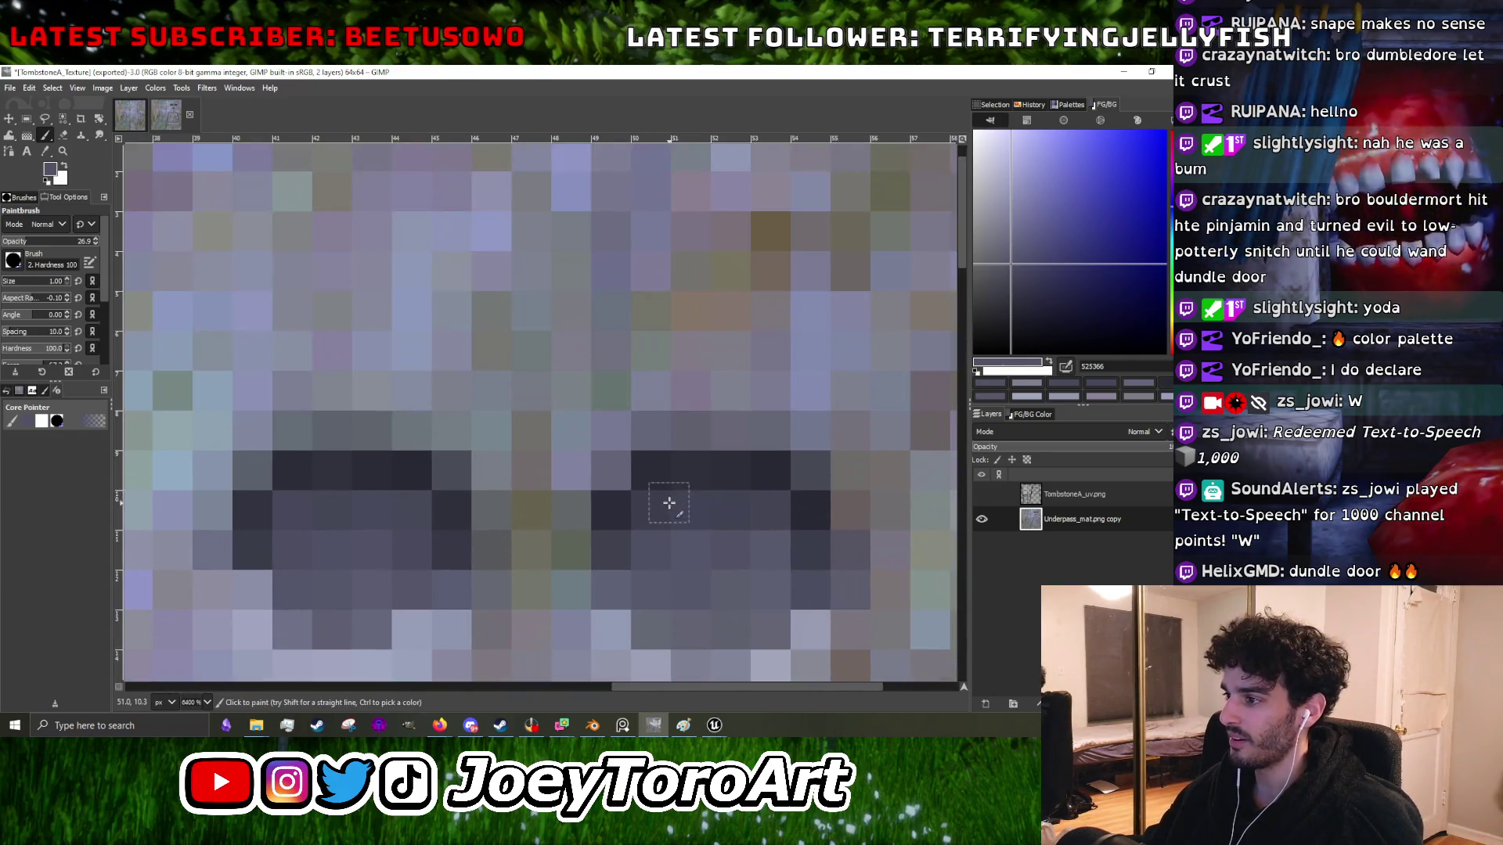
scroll(661, 501, down, 2)
scroll(657, 521, up, 2)
ctrl+click(656, 524)
scroll(656, 523, down, 3)
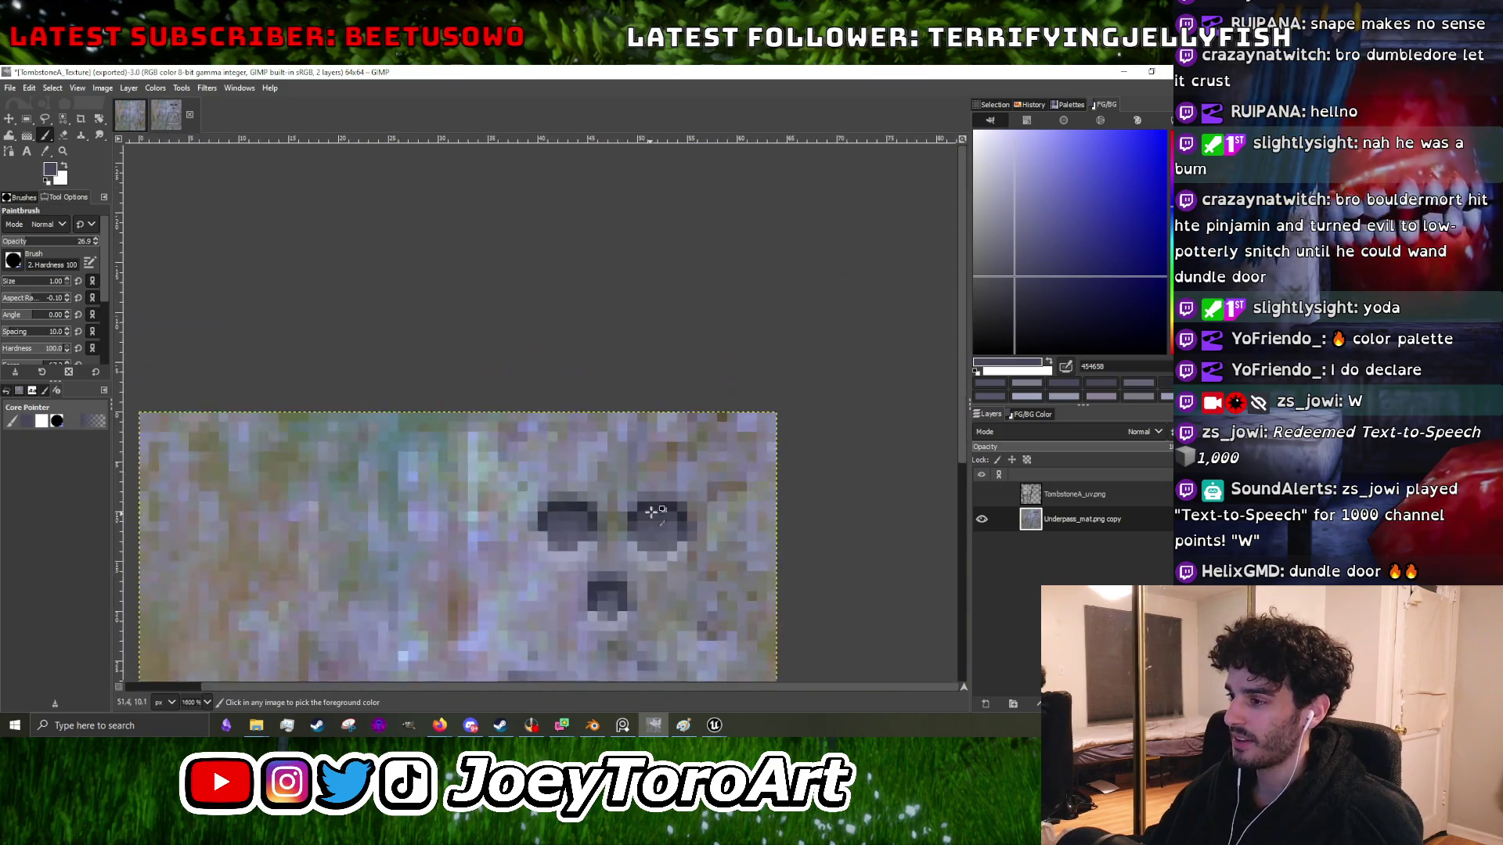
scroll(630, 497, up, 4)
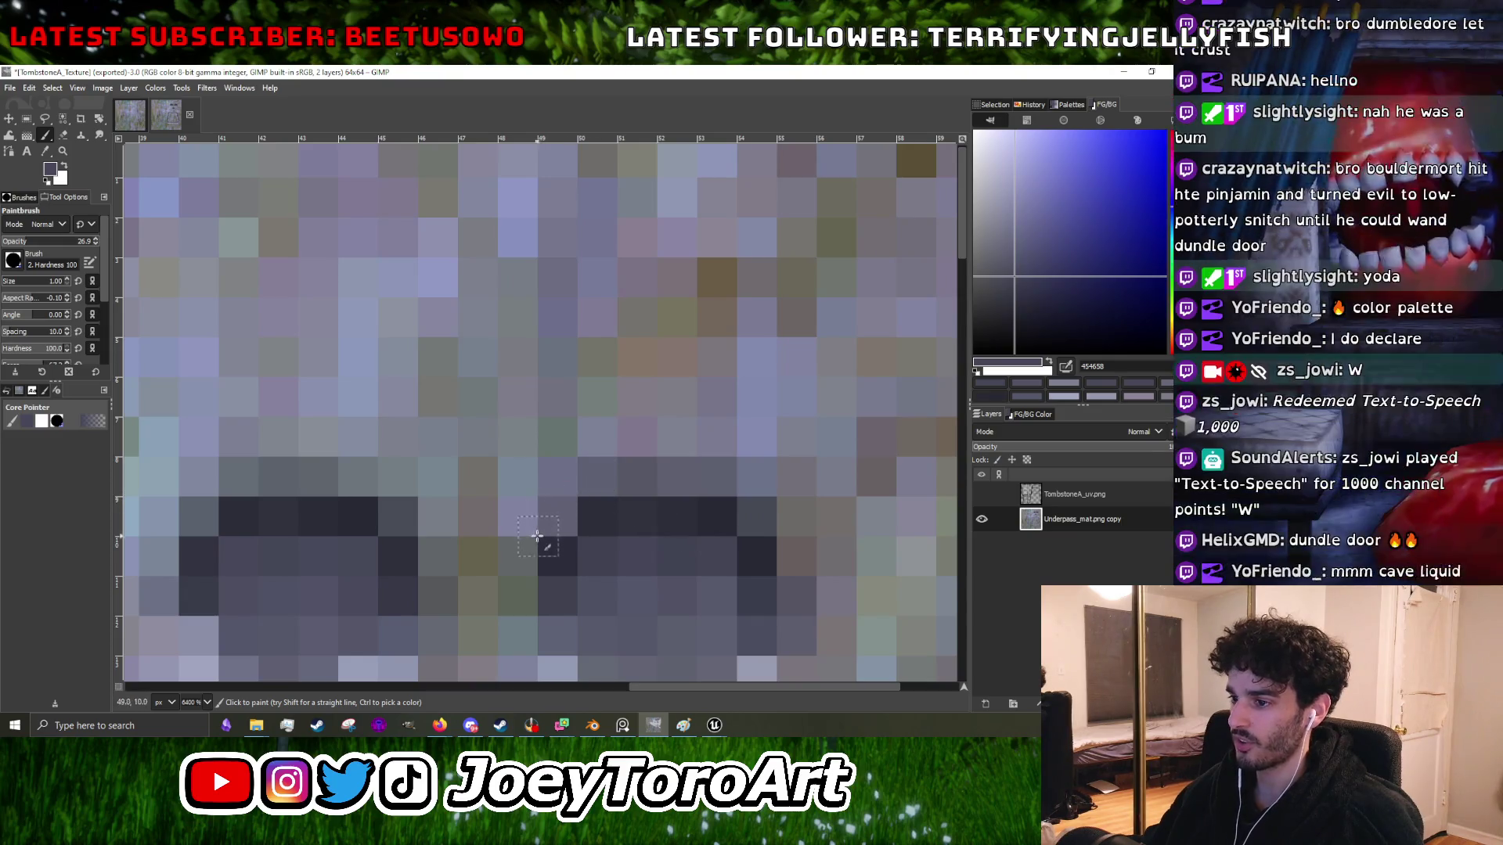
click(394, 493)
scroll(212, 485, down, 3)
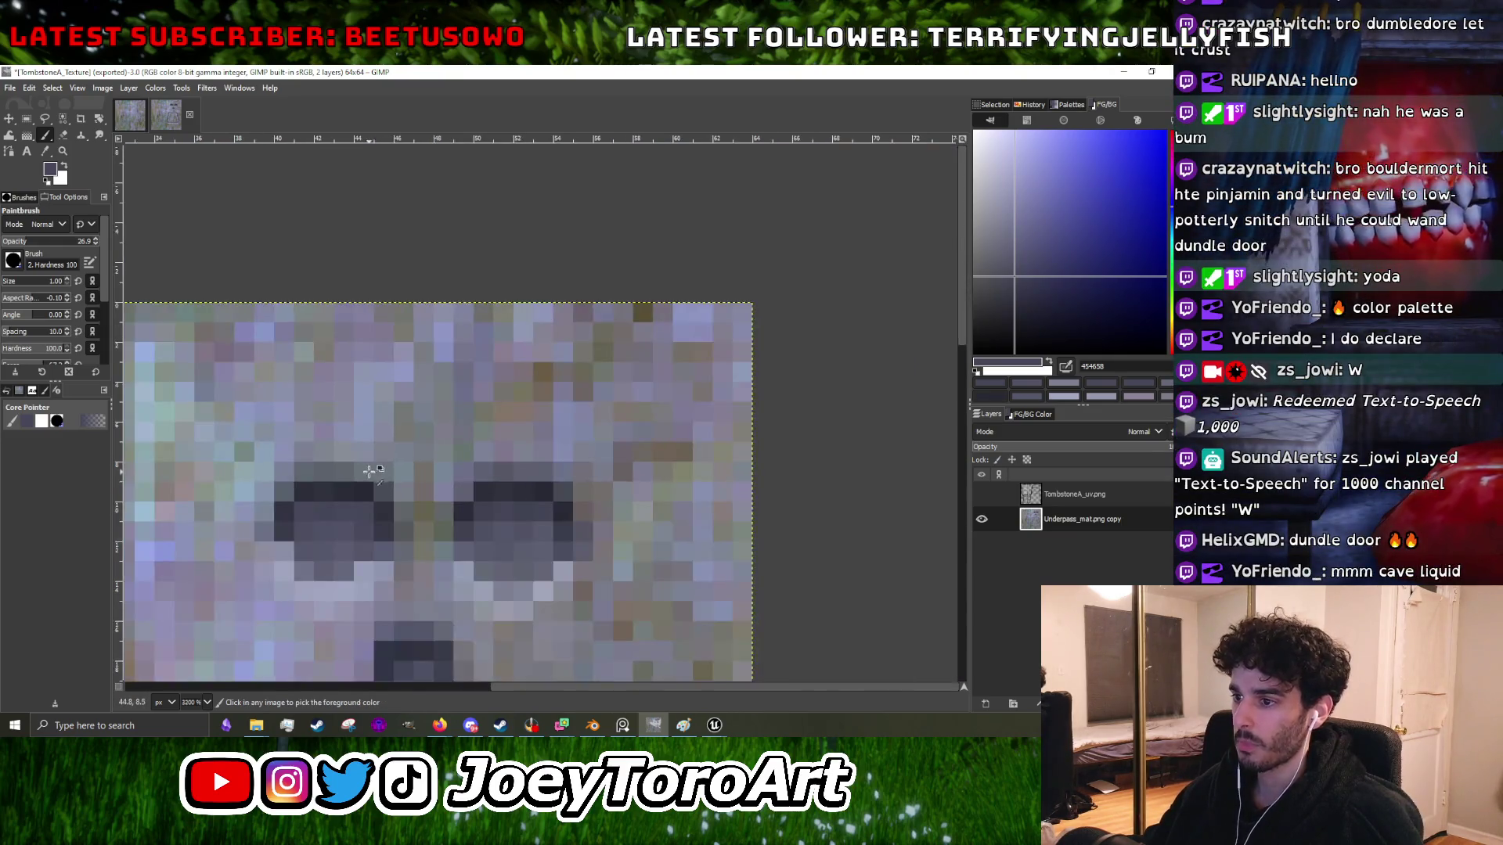
scroll(396, 529, up, 3)
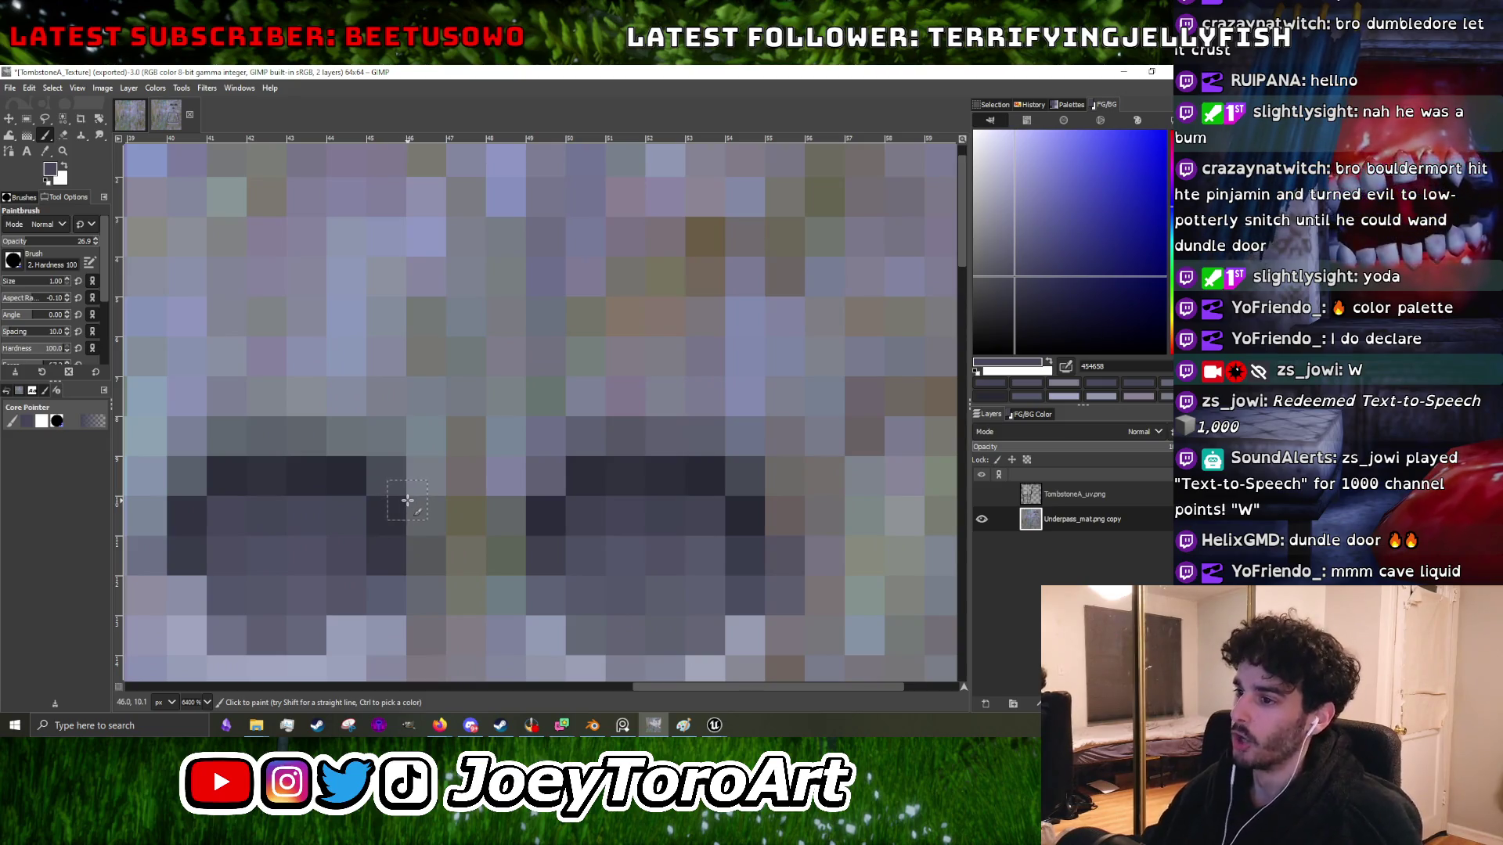
scroll(712, 496, down, 3)
scroll(744, 503, up, 3)
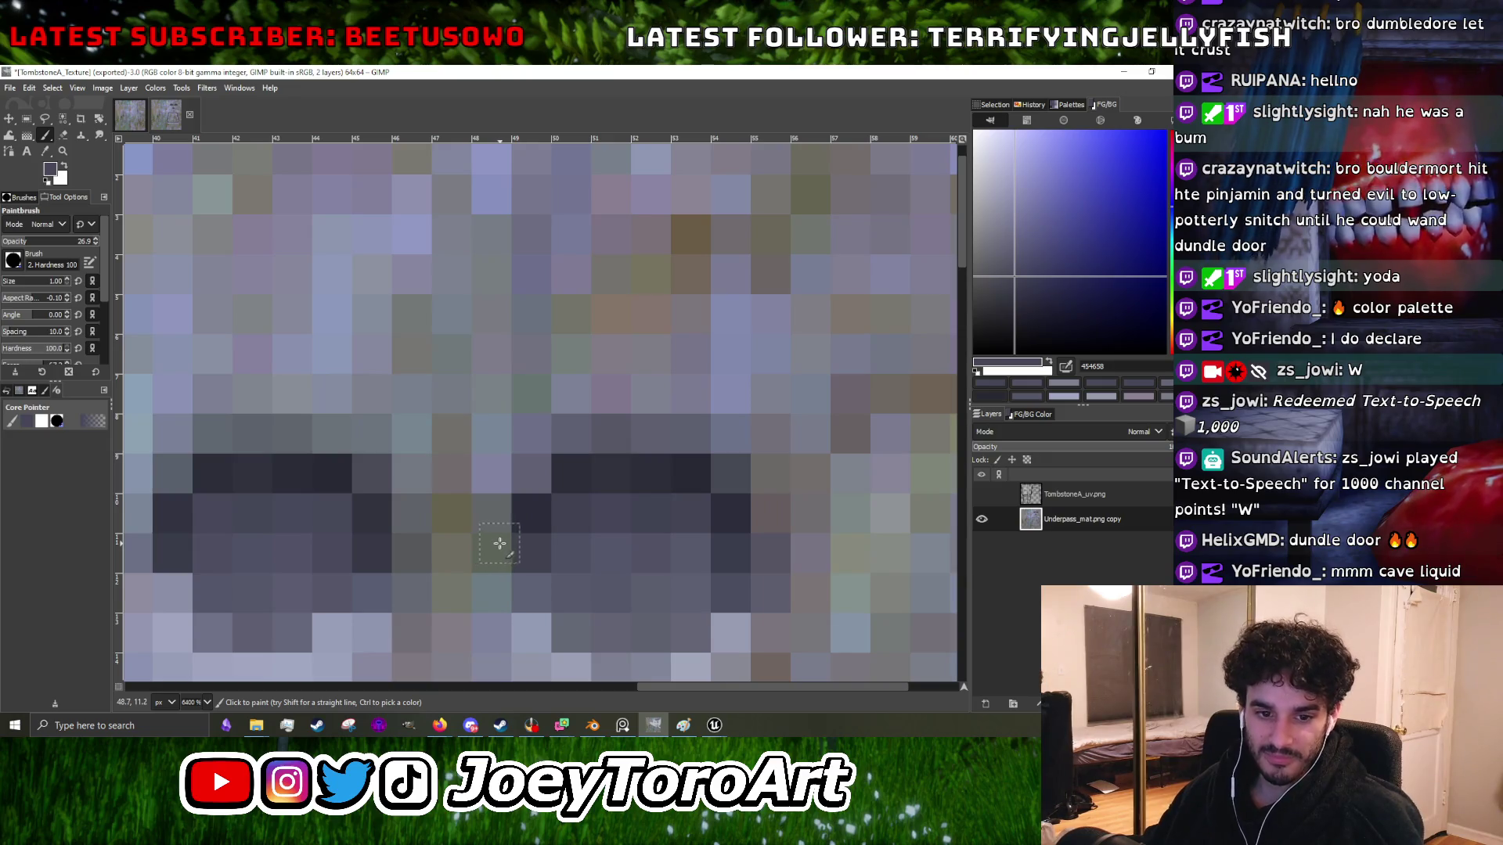
scroll(499, 538, down, 2)
scroll(501, 532, up, 4)
scroll(508, 506, up, 1)
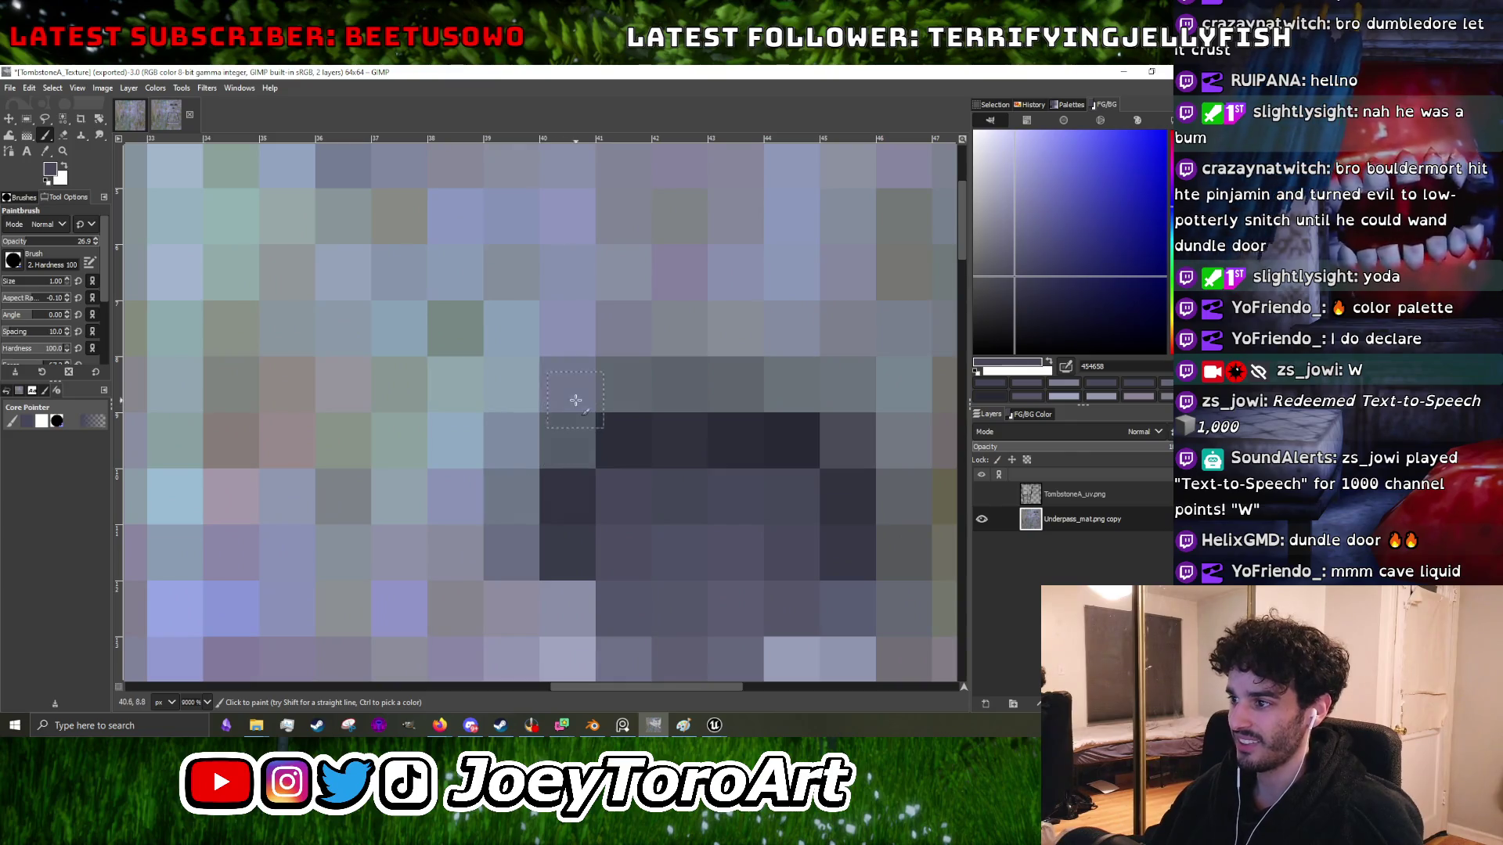
scroll(595, 431, down, 3)
scroll(661, 423, up, 3)
scroll(675, 429, down, 7)
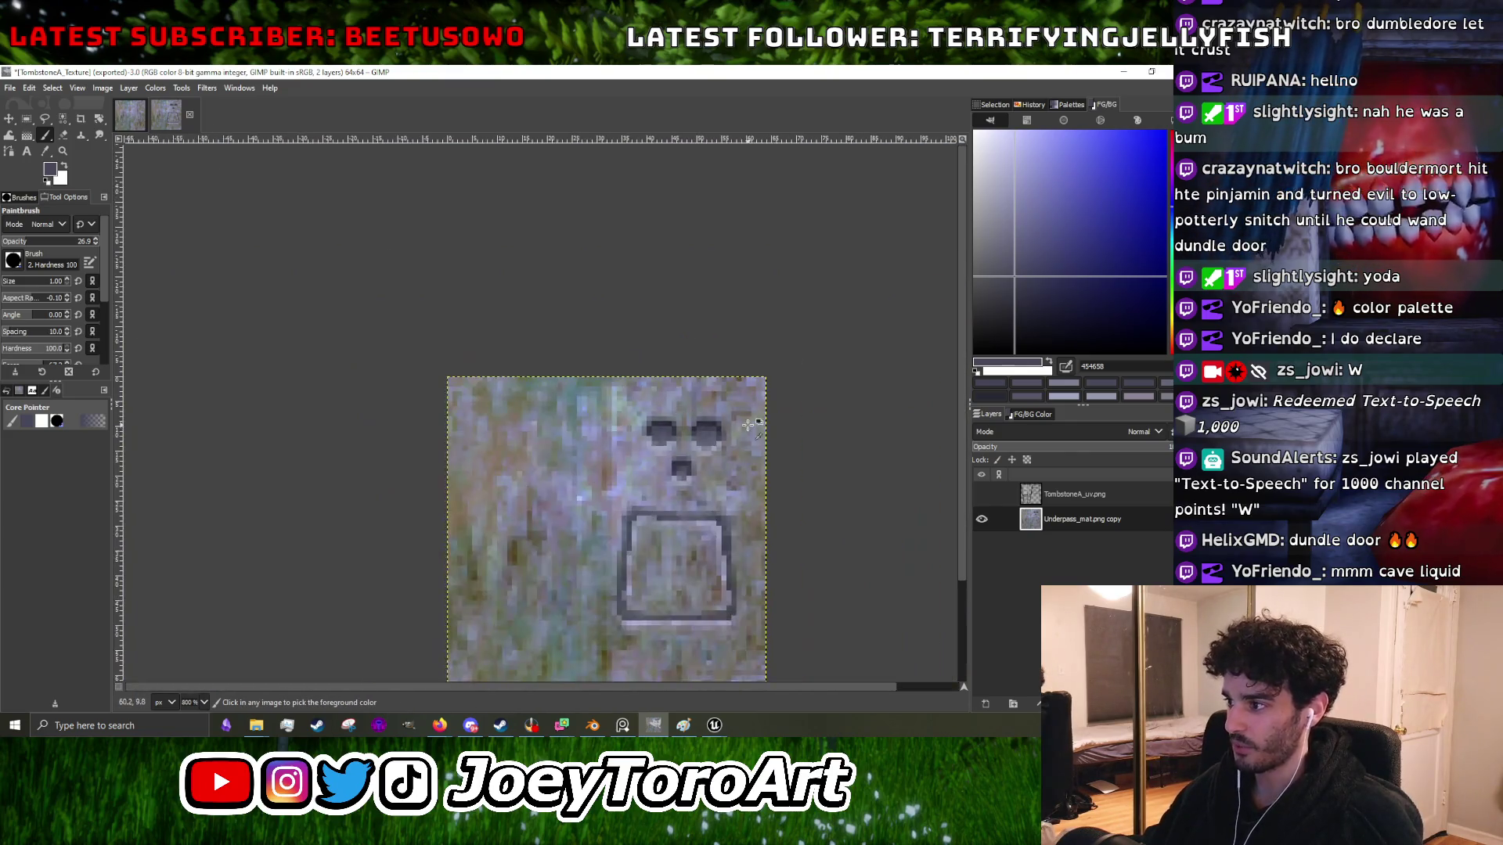
scroll(649, 464, up, 6)
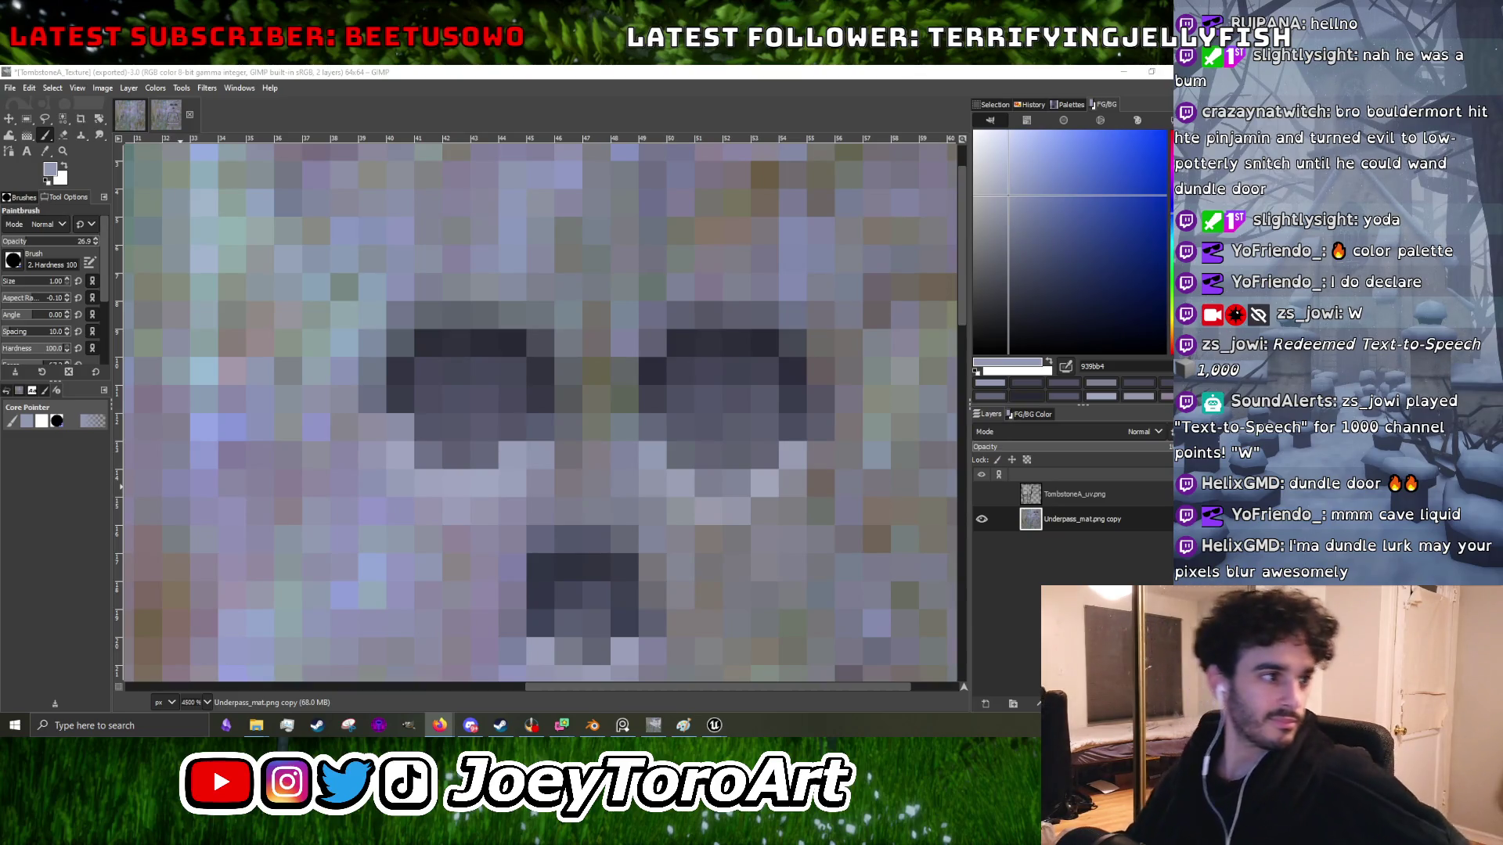
key(alt+Tab)
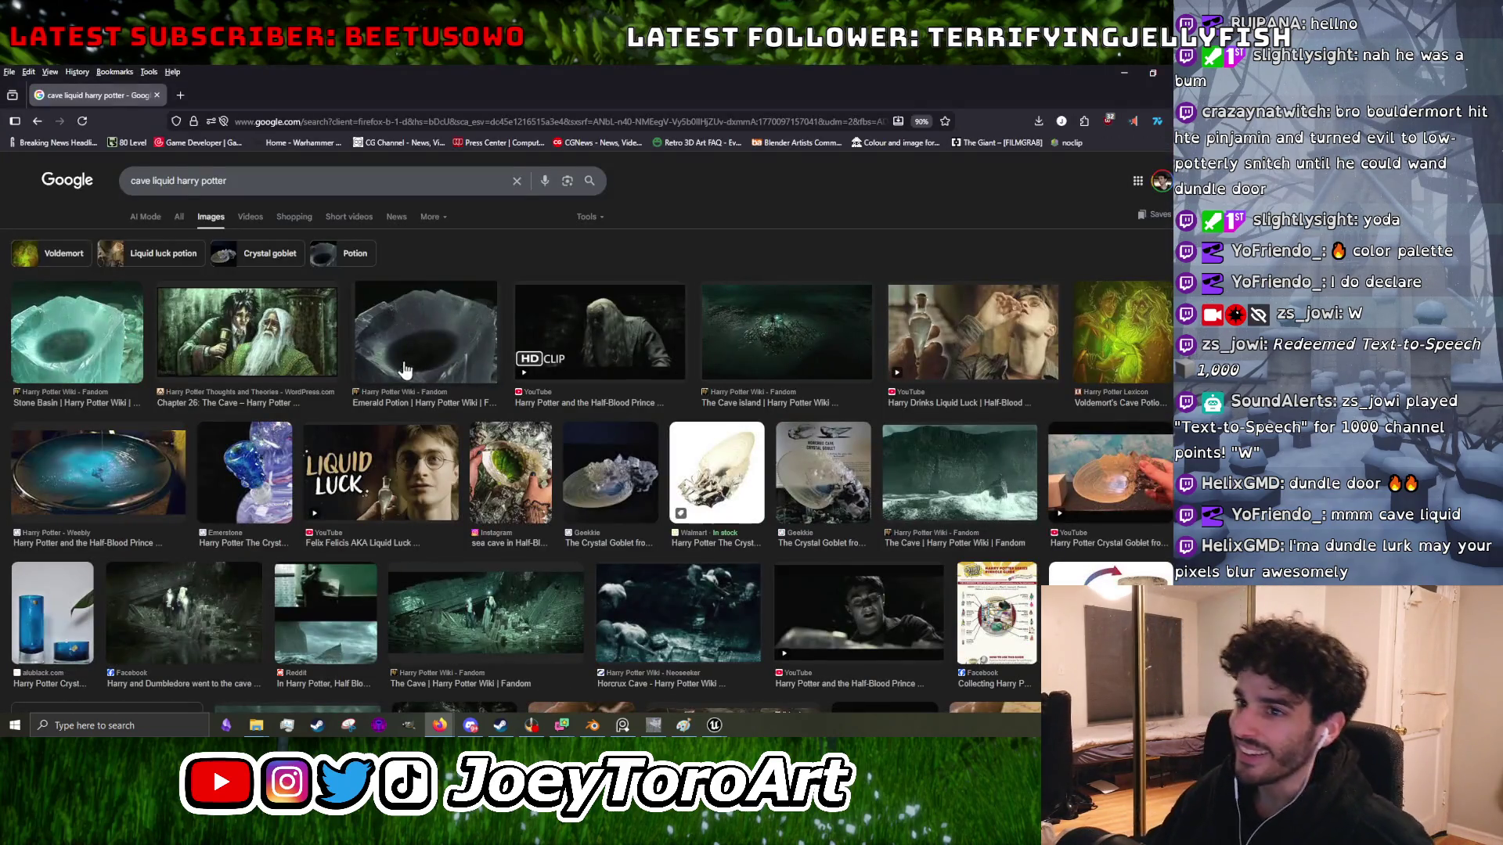
- Preview the stone basin, crystal goblet, 'Chapter 26: The Cave' and glowing basin reference images
click(107, 329)
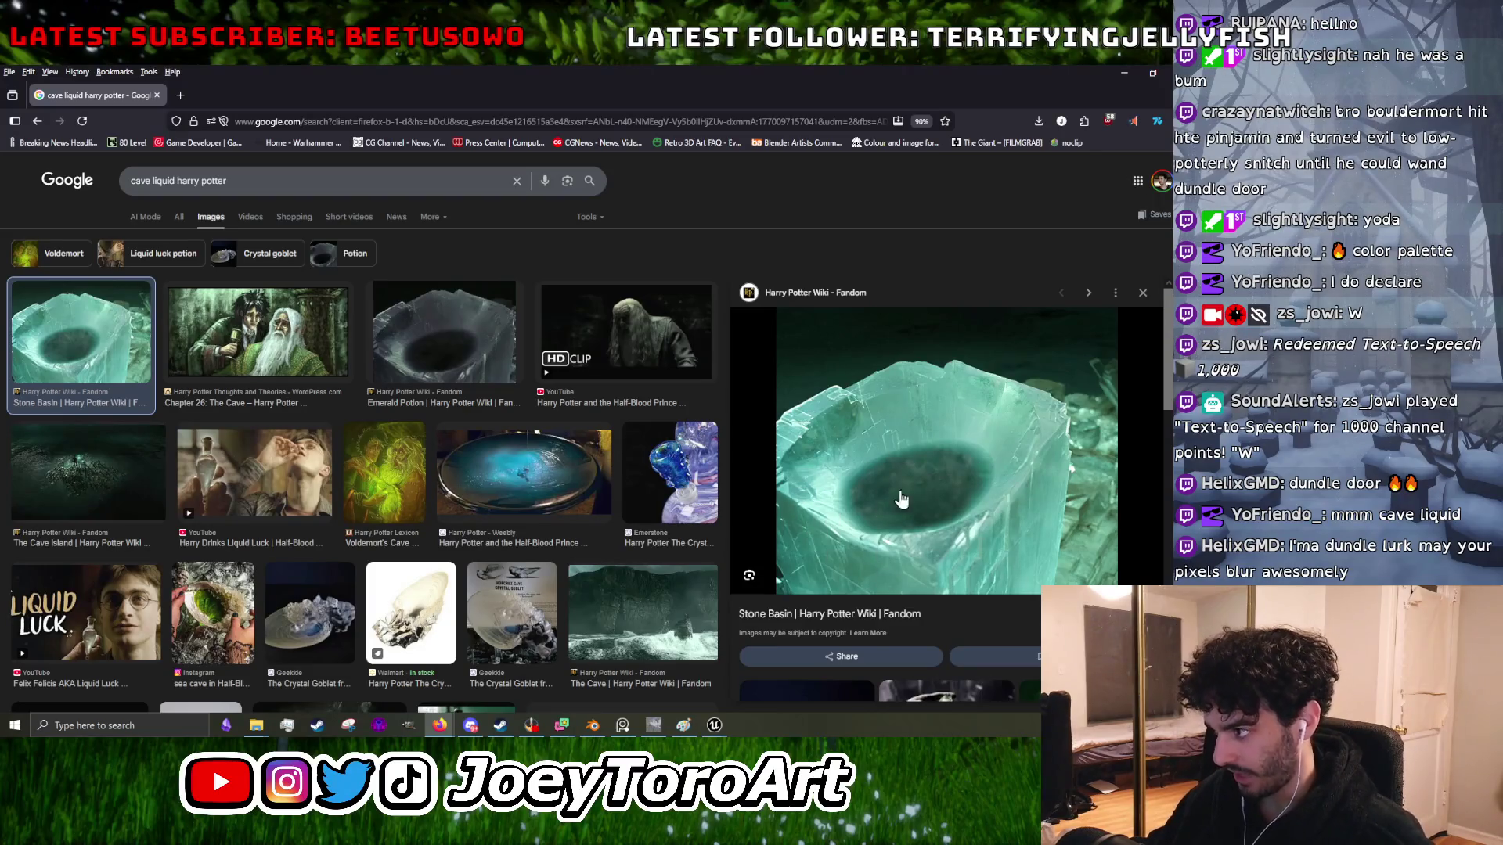
scroll(622, 505, down, 4)
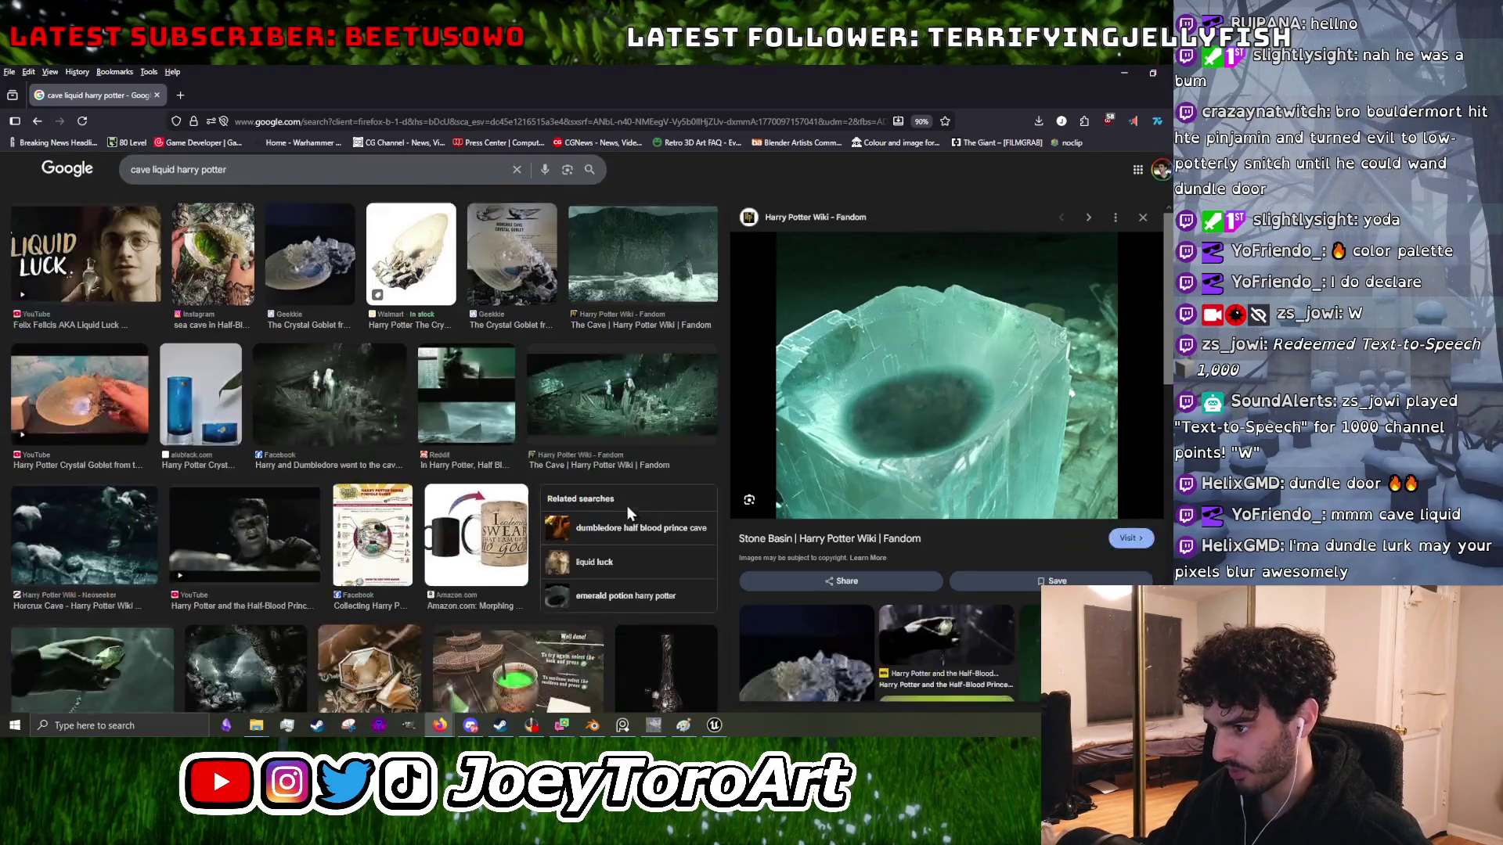
scroll(641, 493, up, 5)
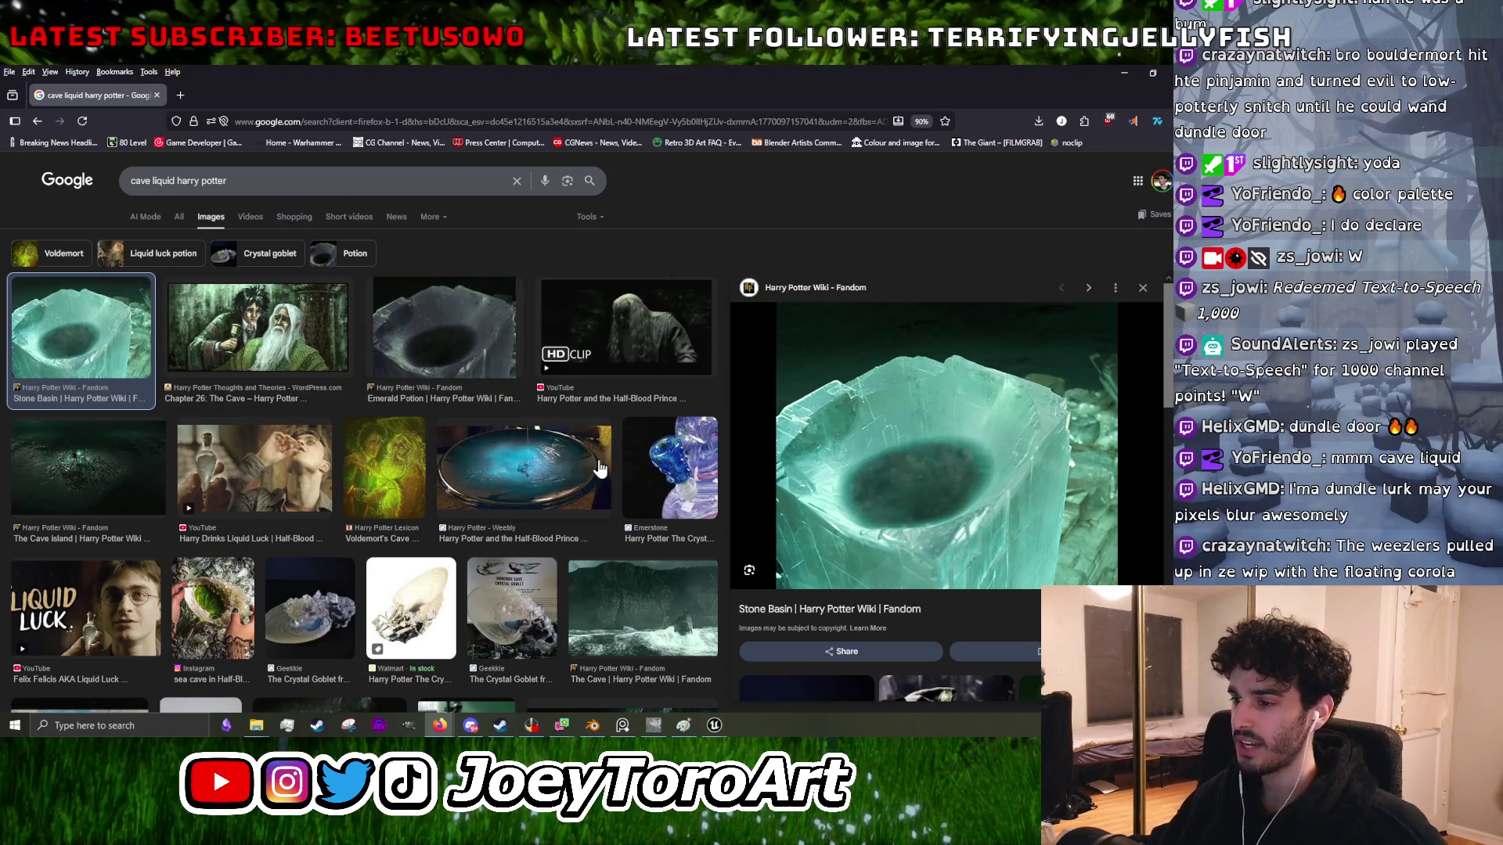
click(501, 603)
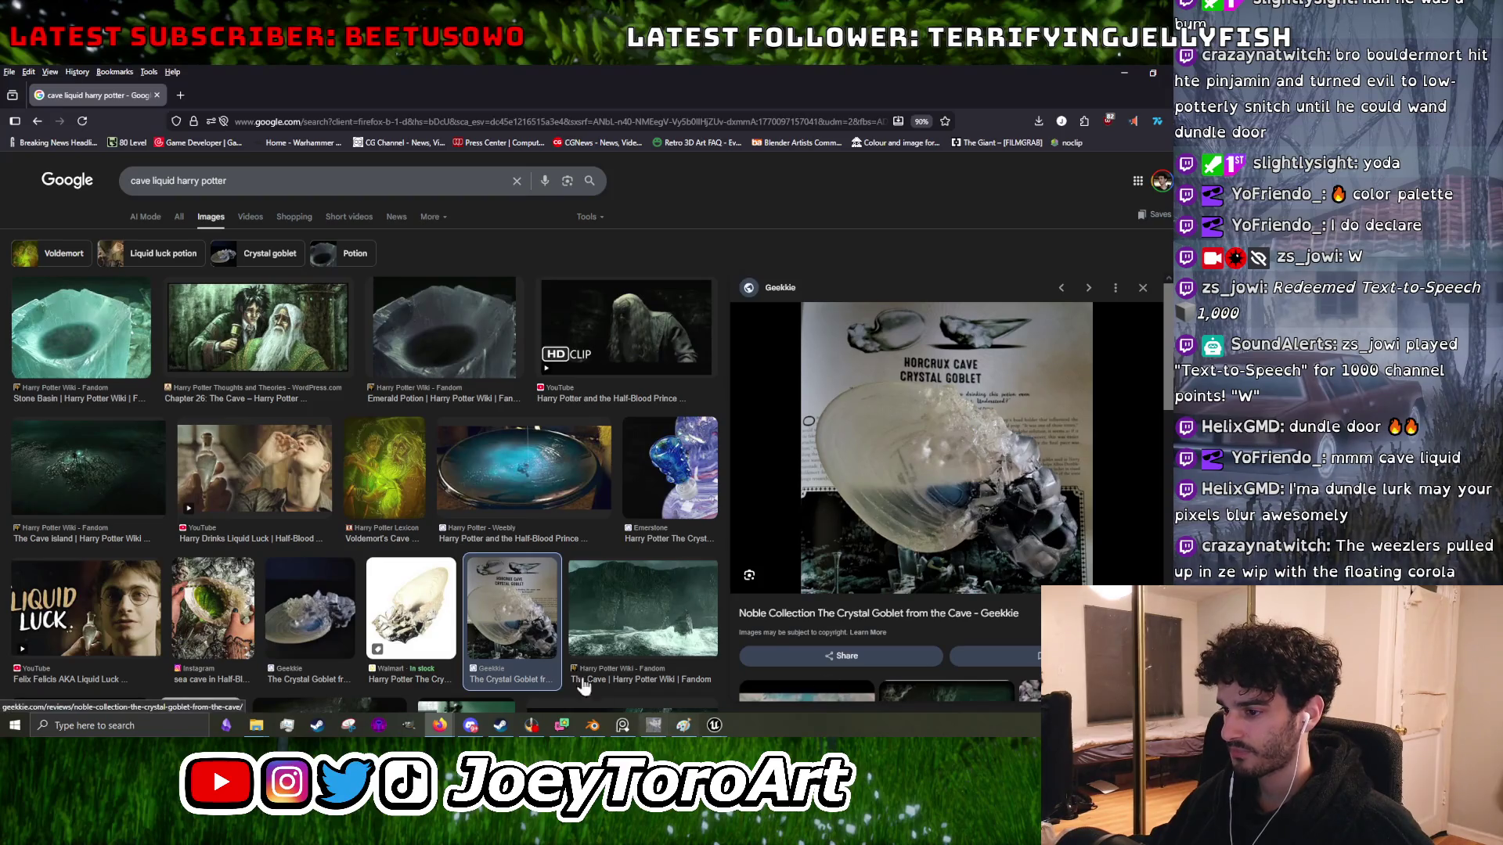
click(408, 622)
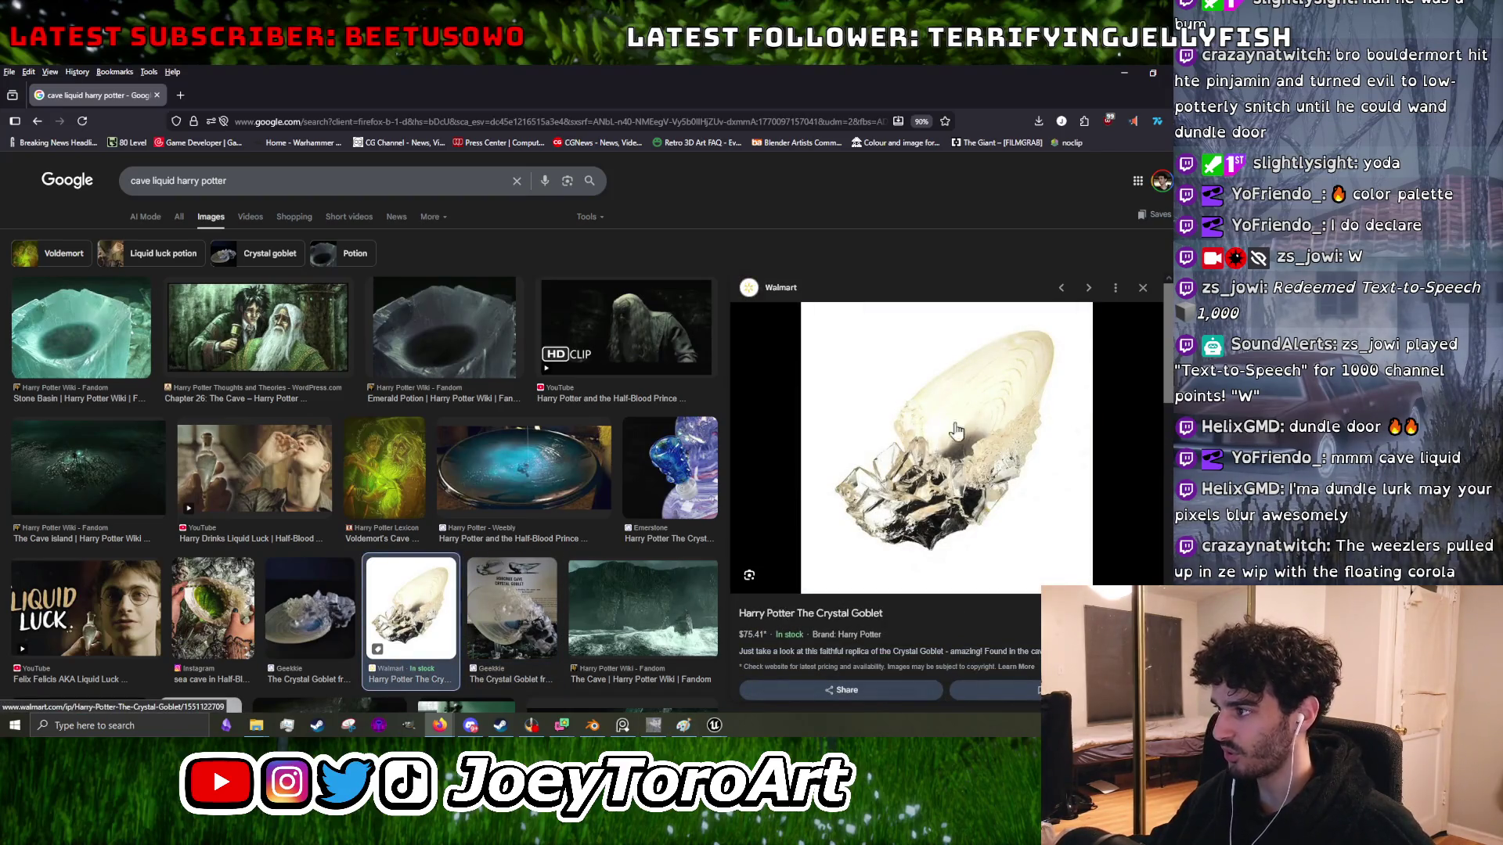
click(263, 327)
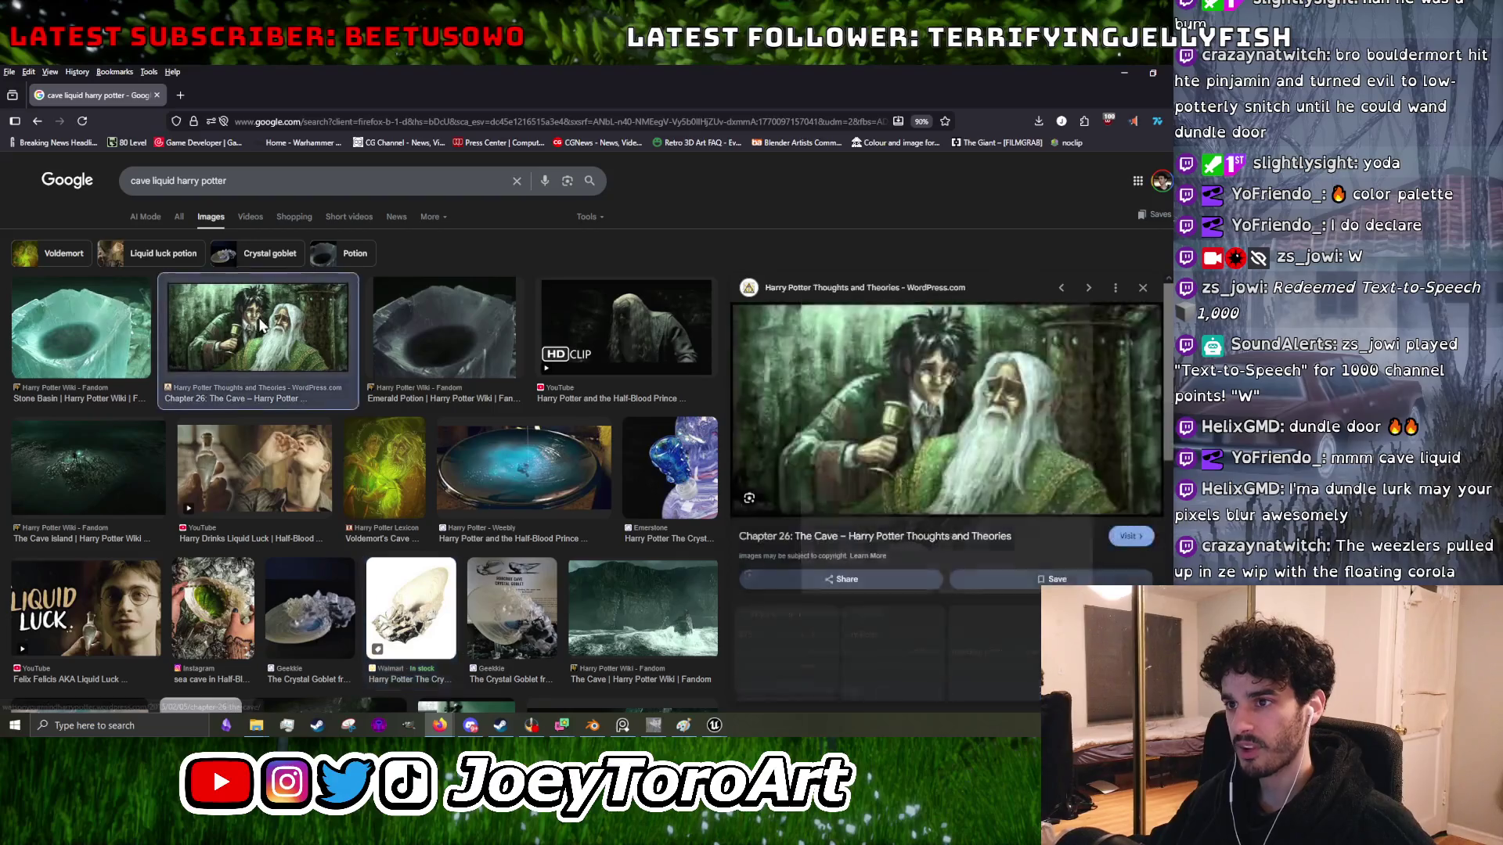
scroll(475, 350, down, 5)
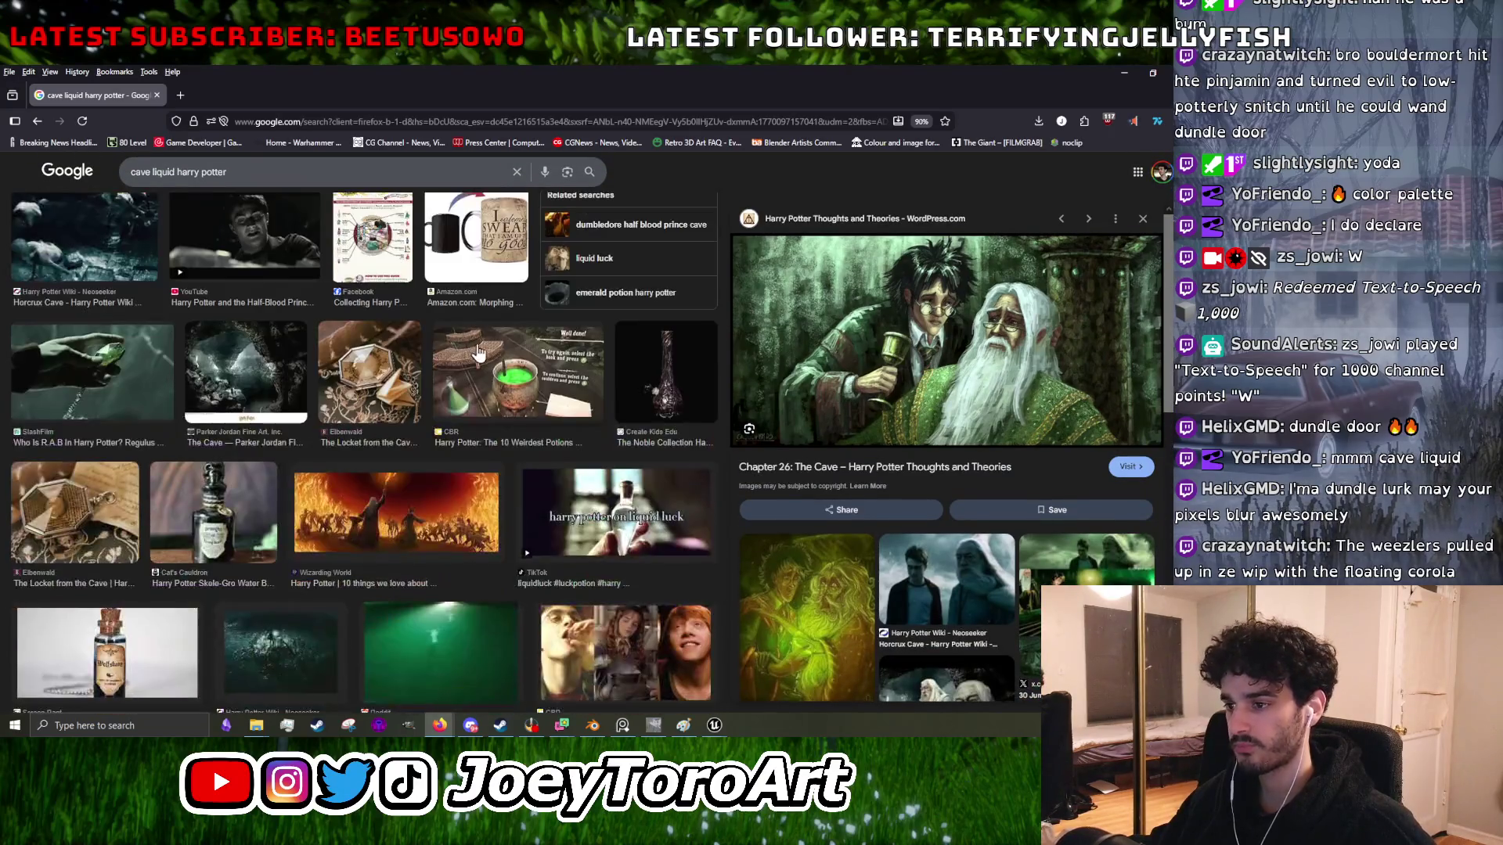
scroll(498, 385, up, 8)
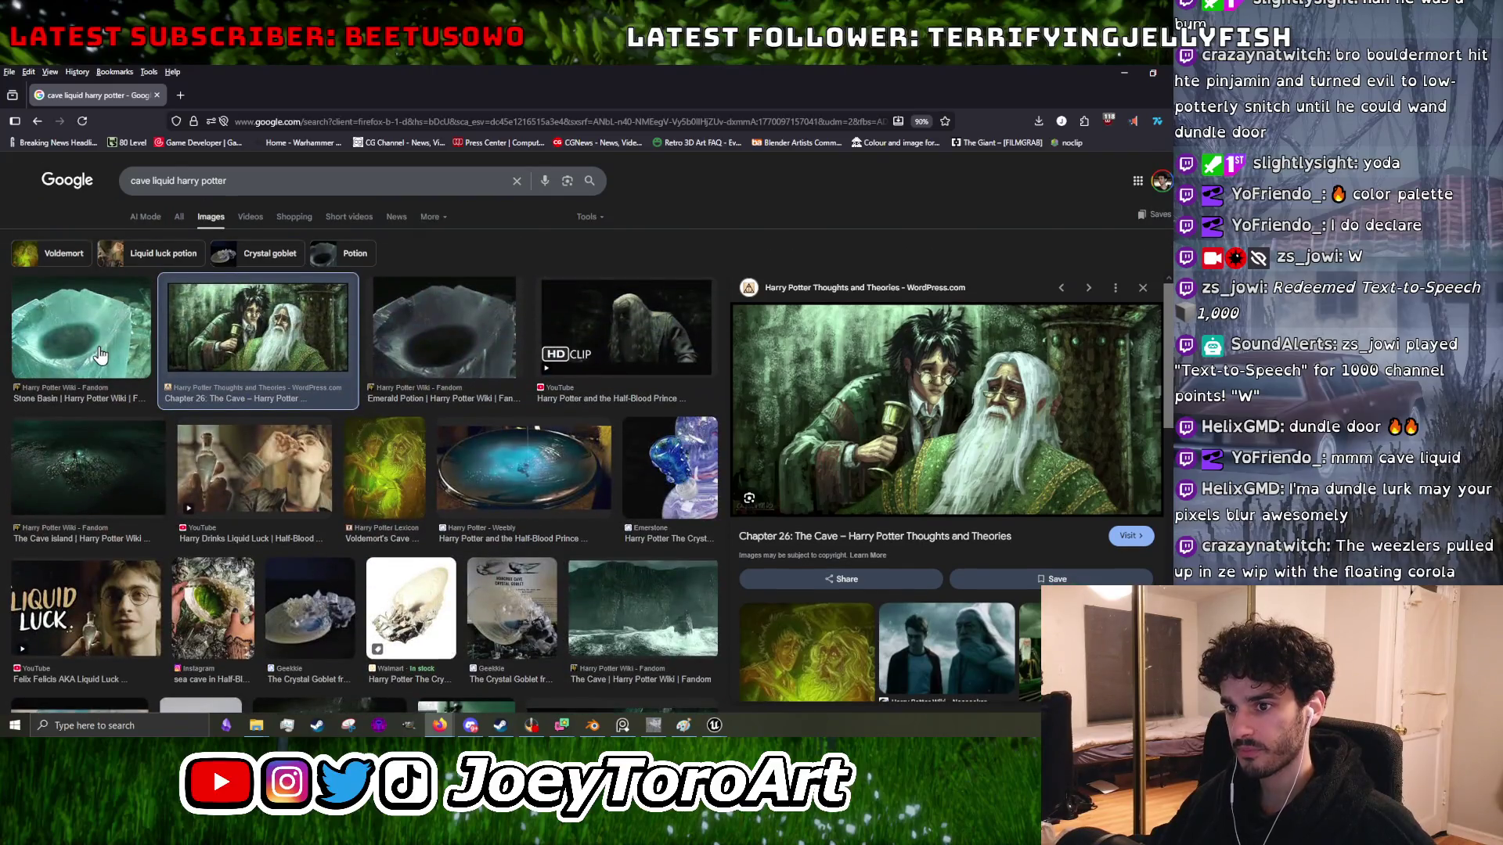
click(101, 356)
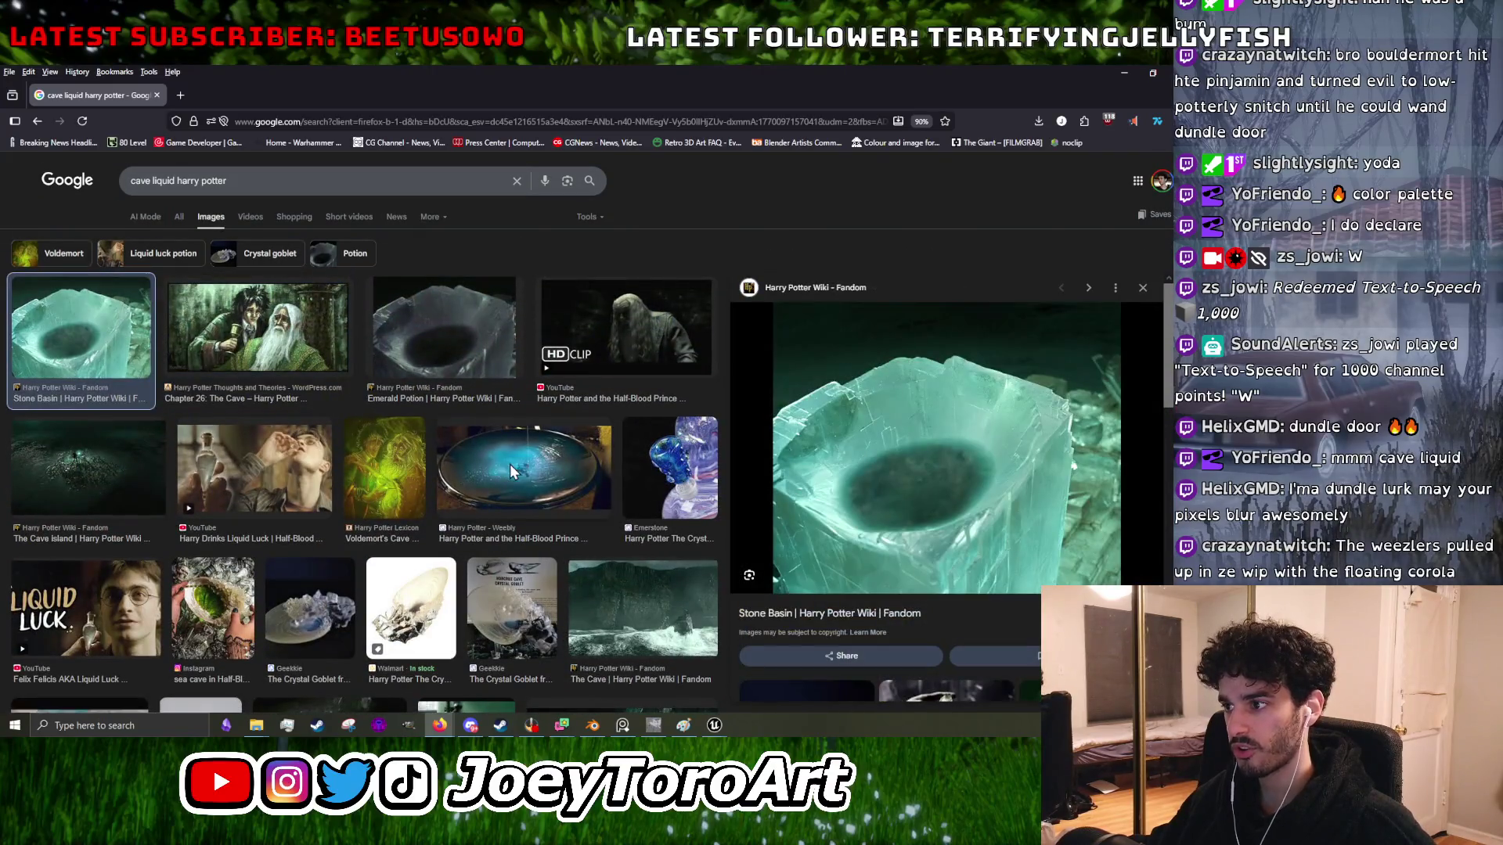
click(514, 473)
click(1164, 95)
key(alt+Tab)
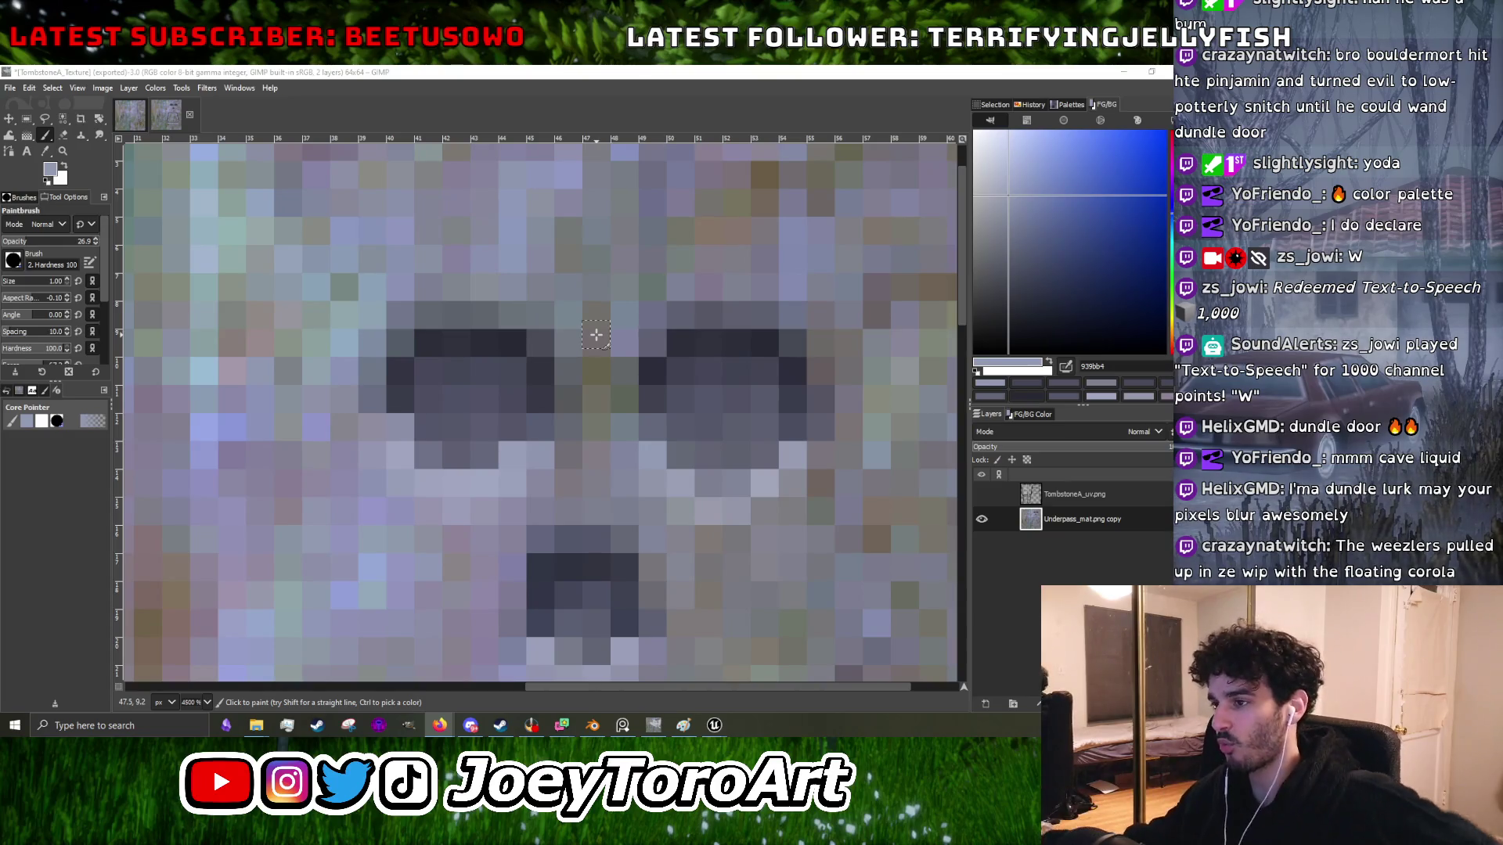
- Brighten a pixel under the right eye using stone greys sampled near the eyes
scroll(619, 397, left, 2)
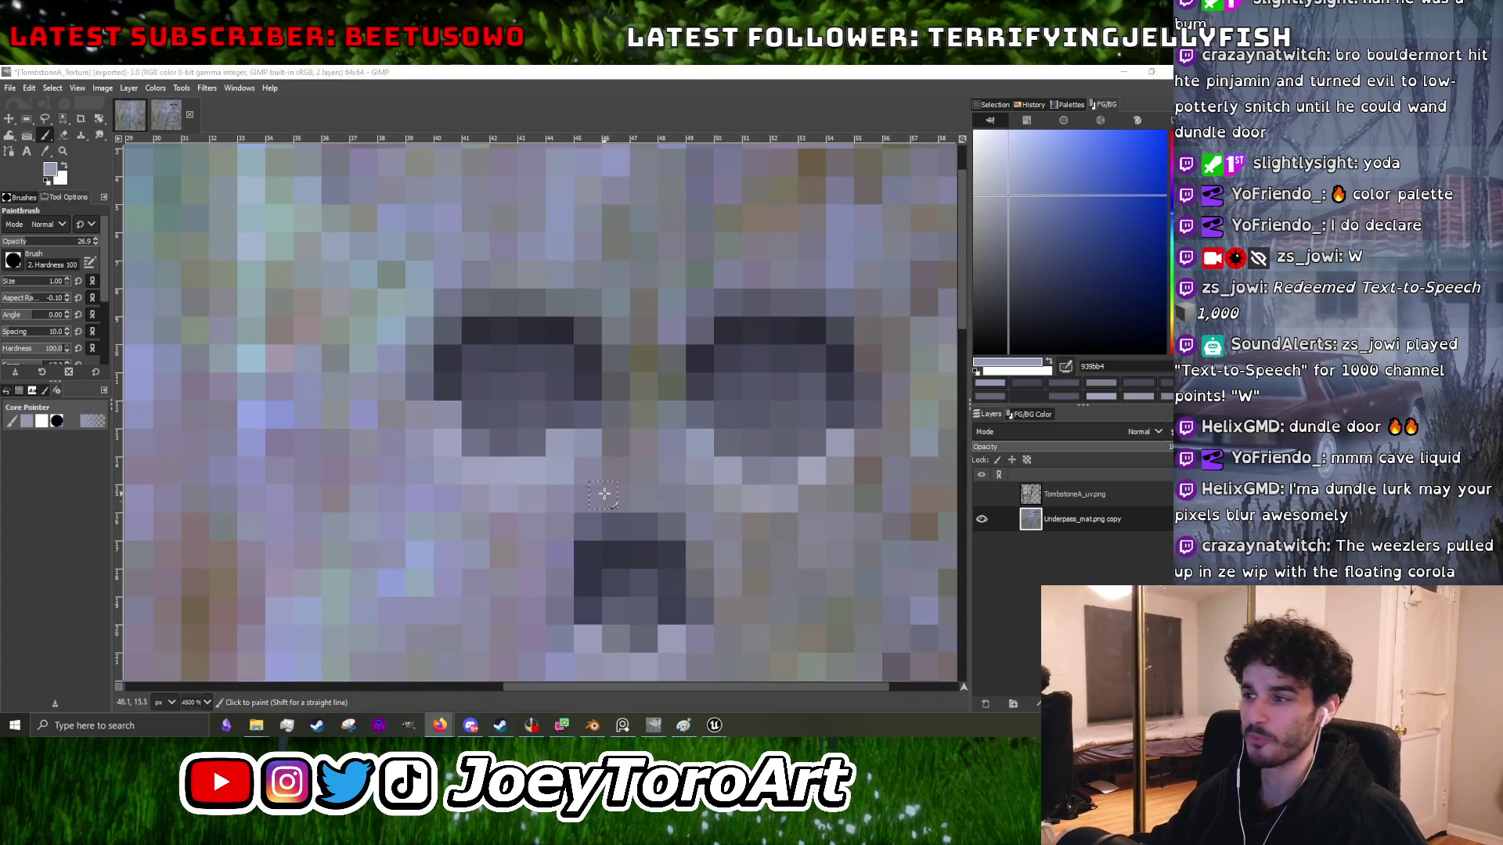
scroll(548, 441, up, 2)
ctrl+click(503, 444)
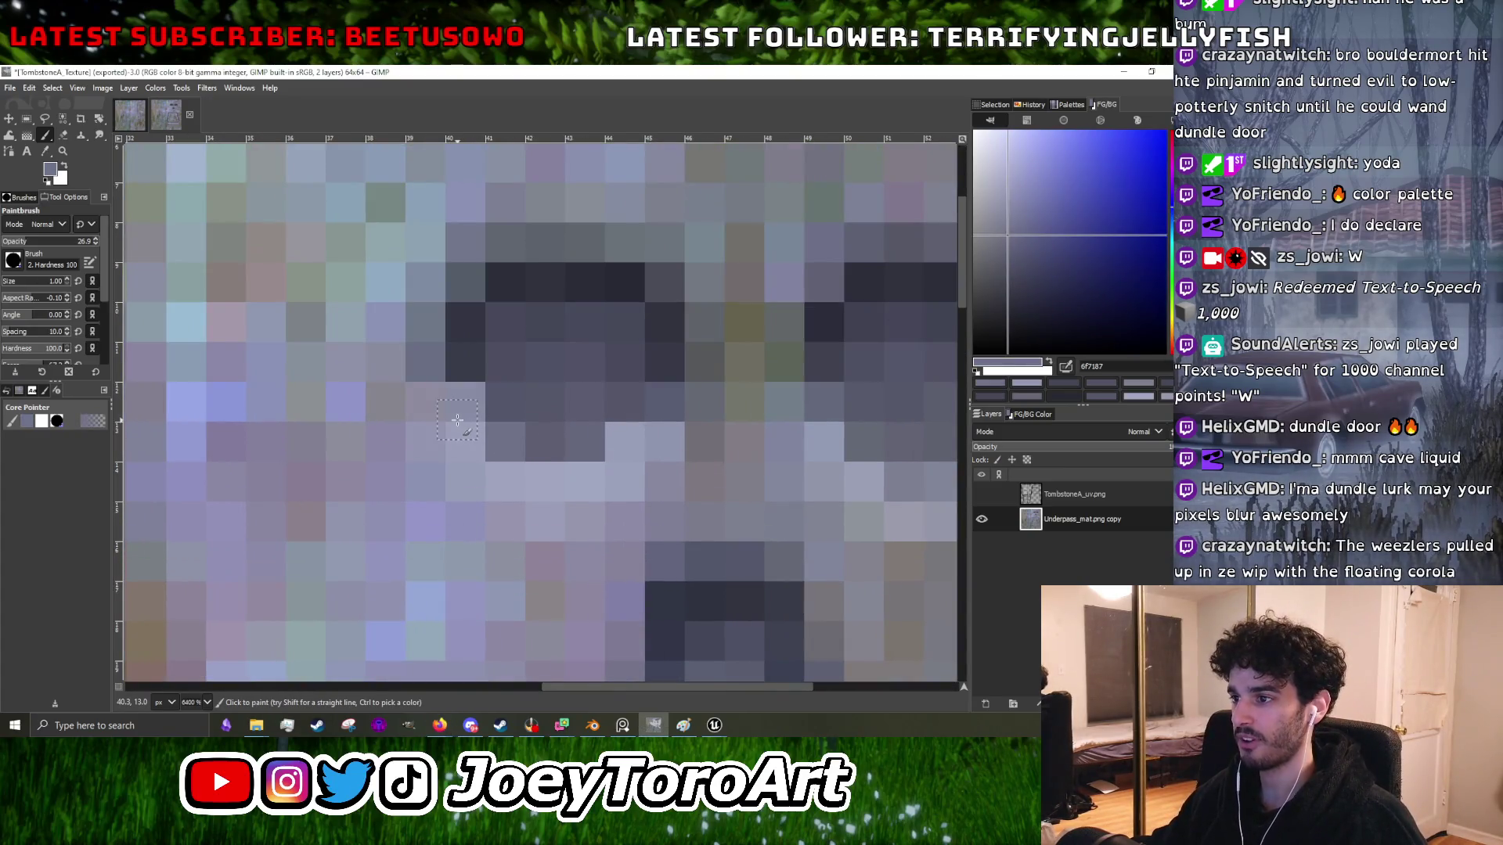
scroll(685, 429, down, 5)
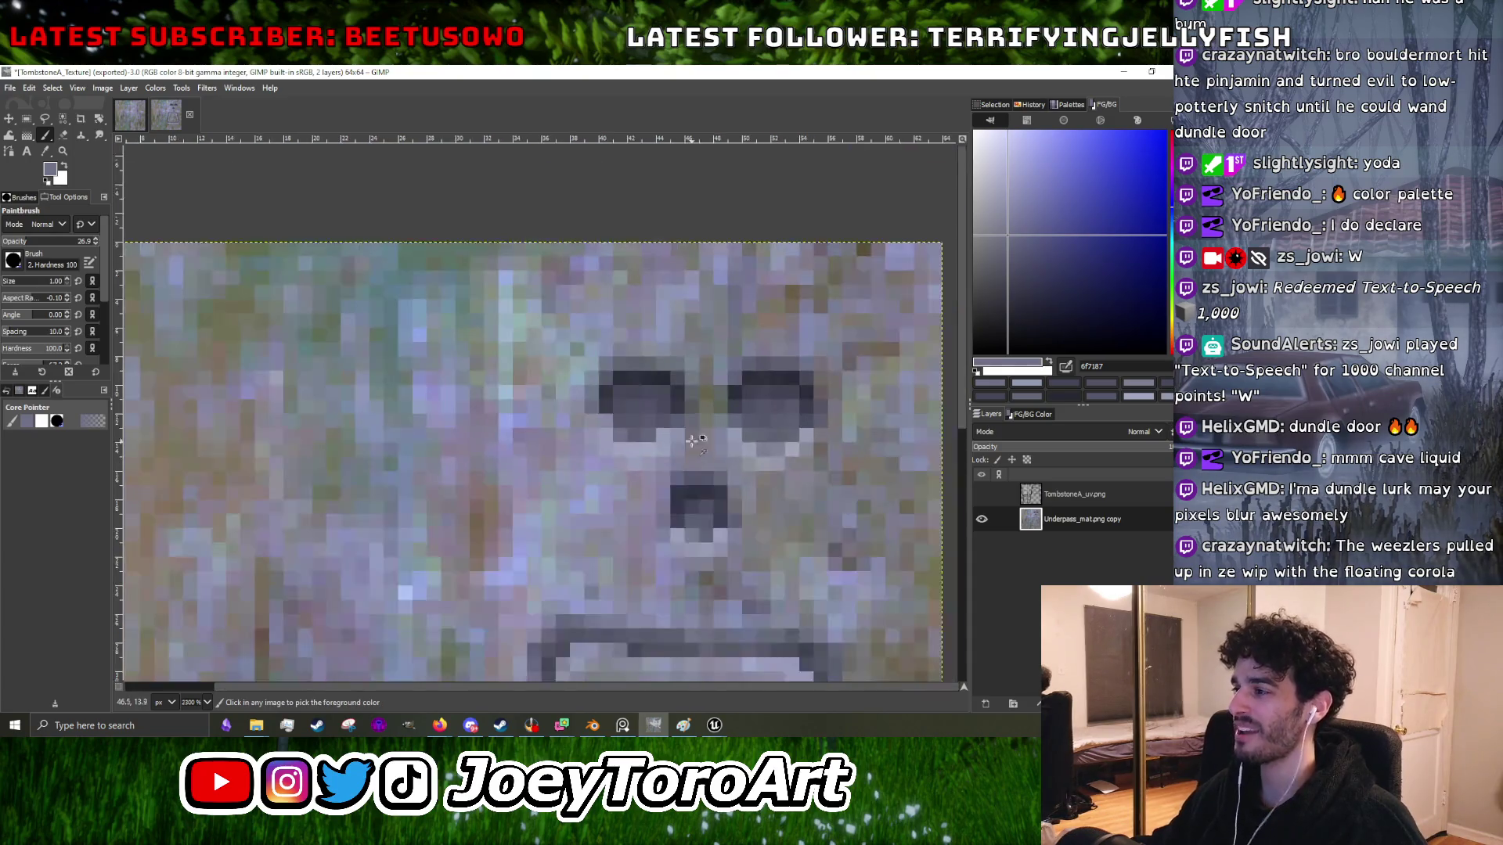
scroll(778, 426, up, 5)
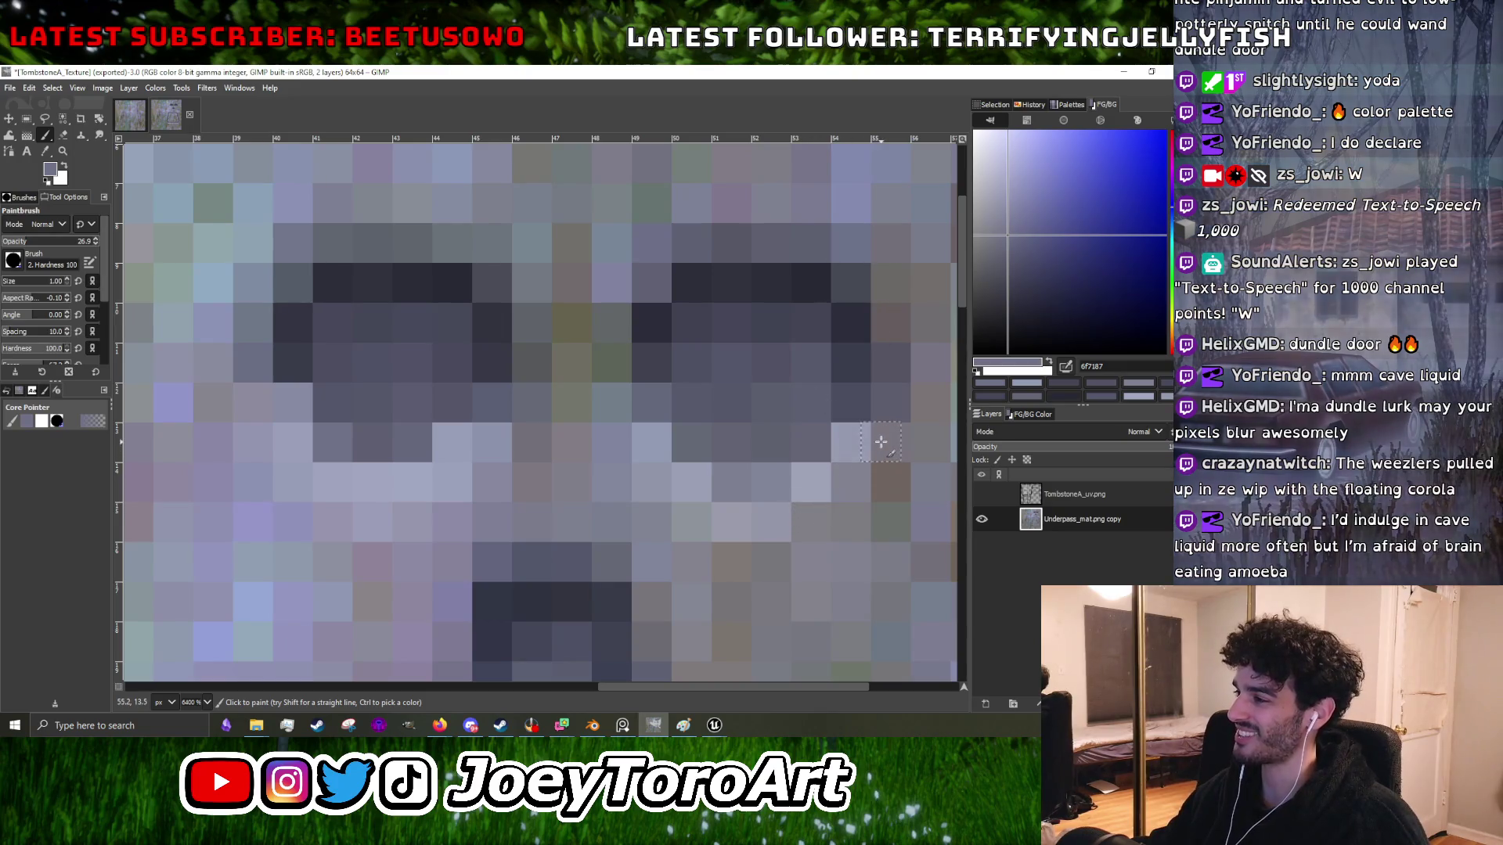
scroll(841, 474, down, 3)
scroll(829, 472, up, 3)
ctrl+click(819, 471)
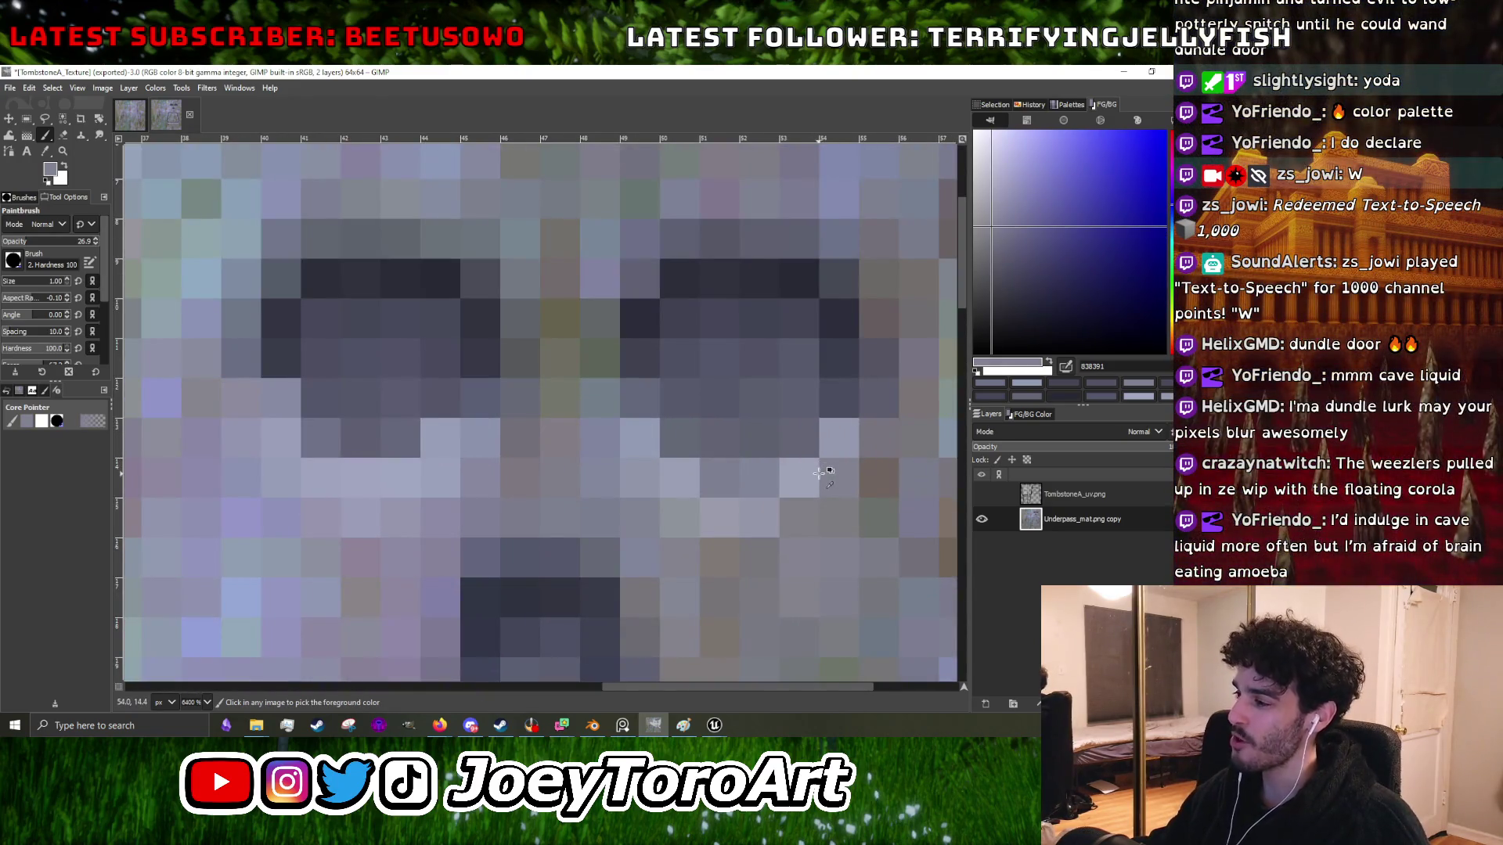
ctrl+click(798, 480)
click(829, 482)
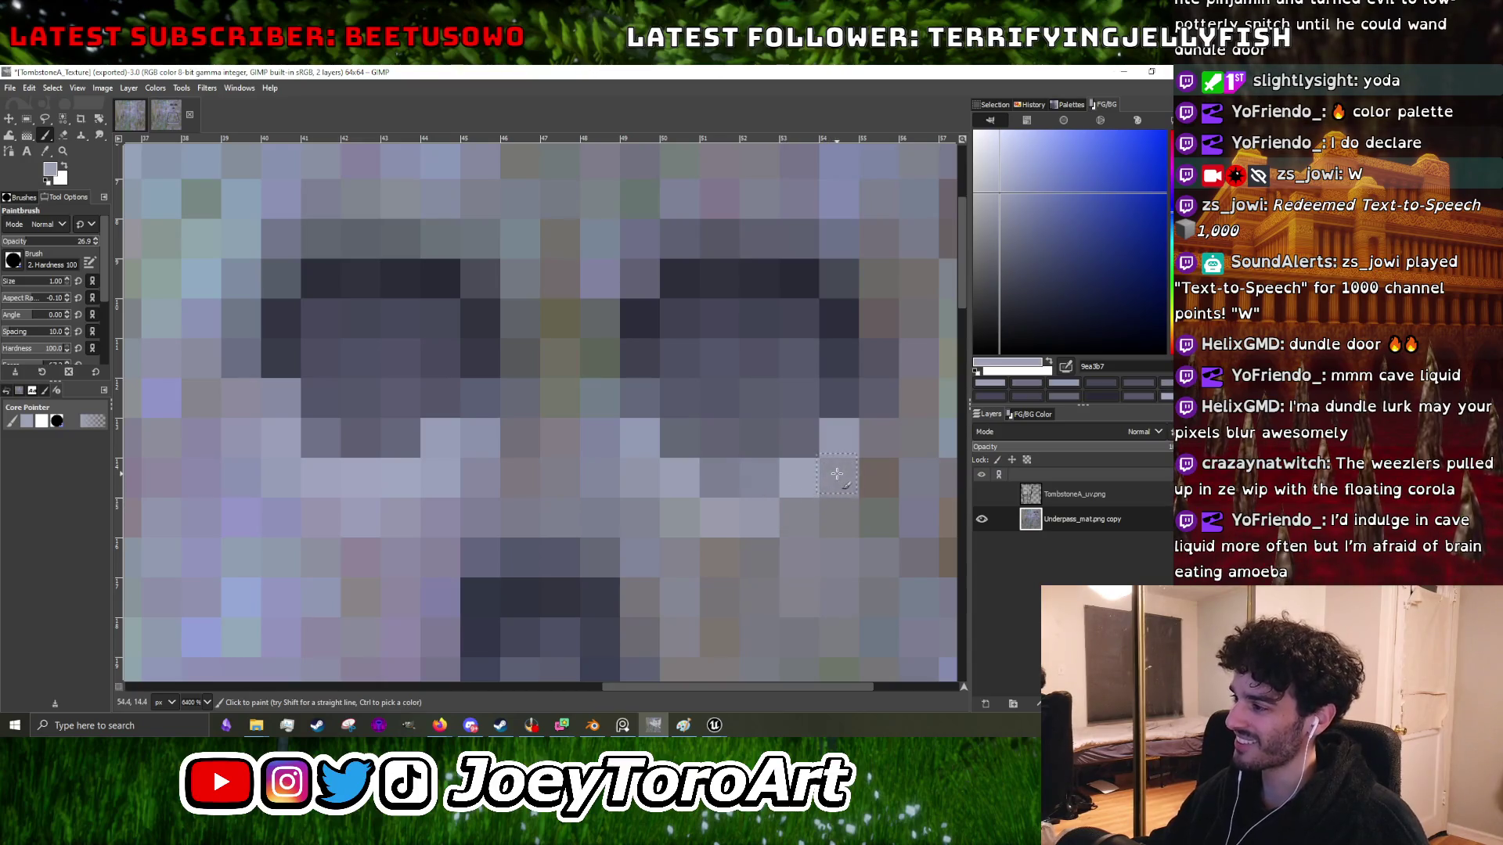
- Sample darker eye-socket shades and a lighter stone tone around the eyes
scroll(861, 445, down, 3)
scroll(745, 468, up, 4)
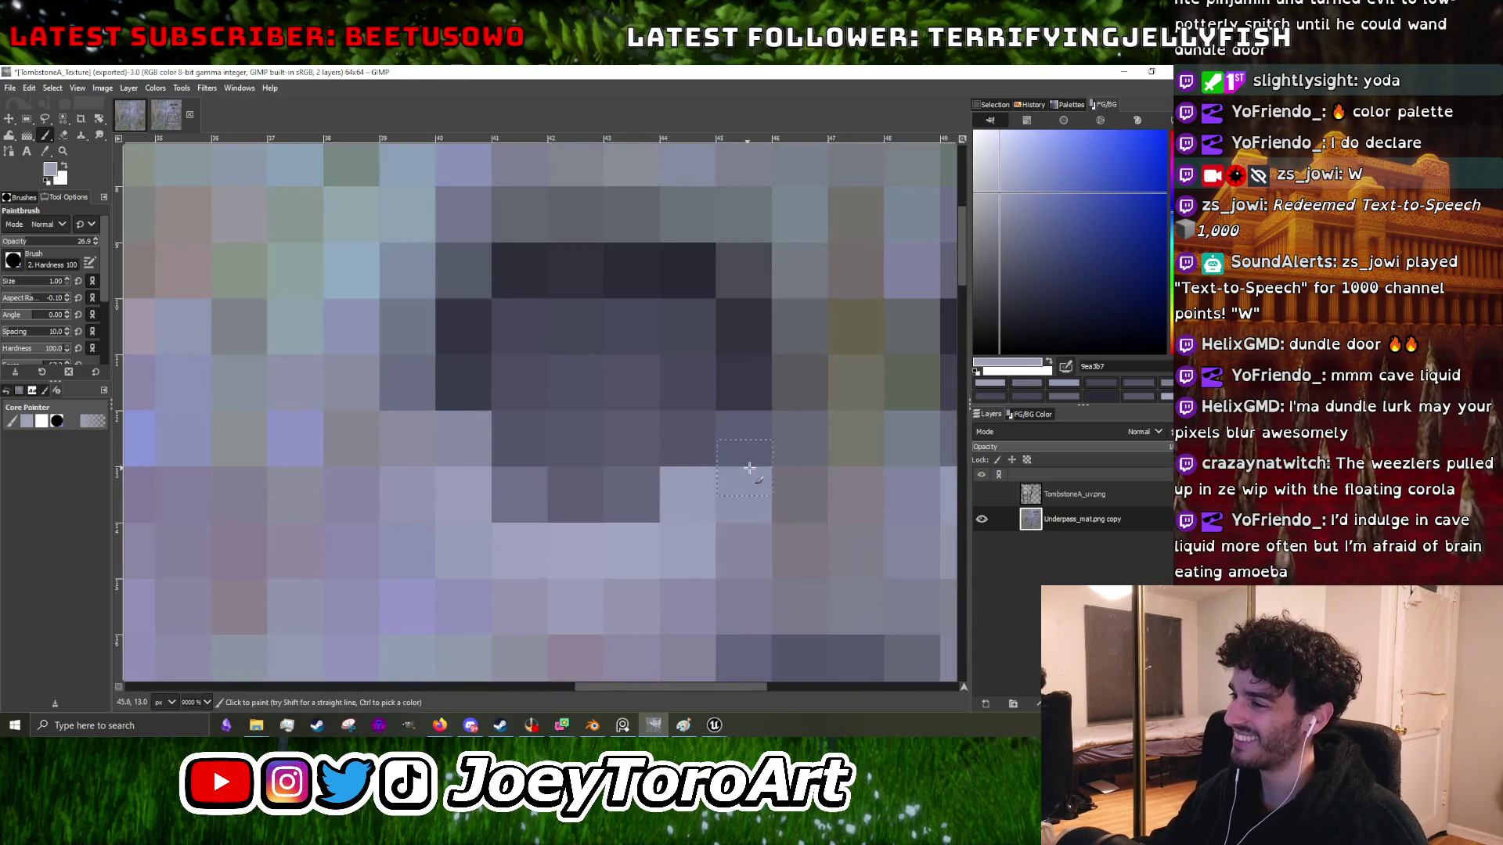
scroll(770, 468, down, 3)
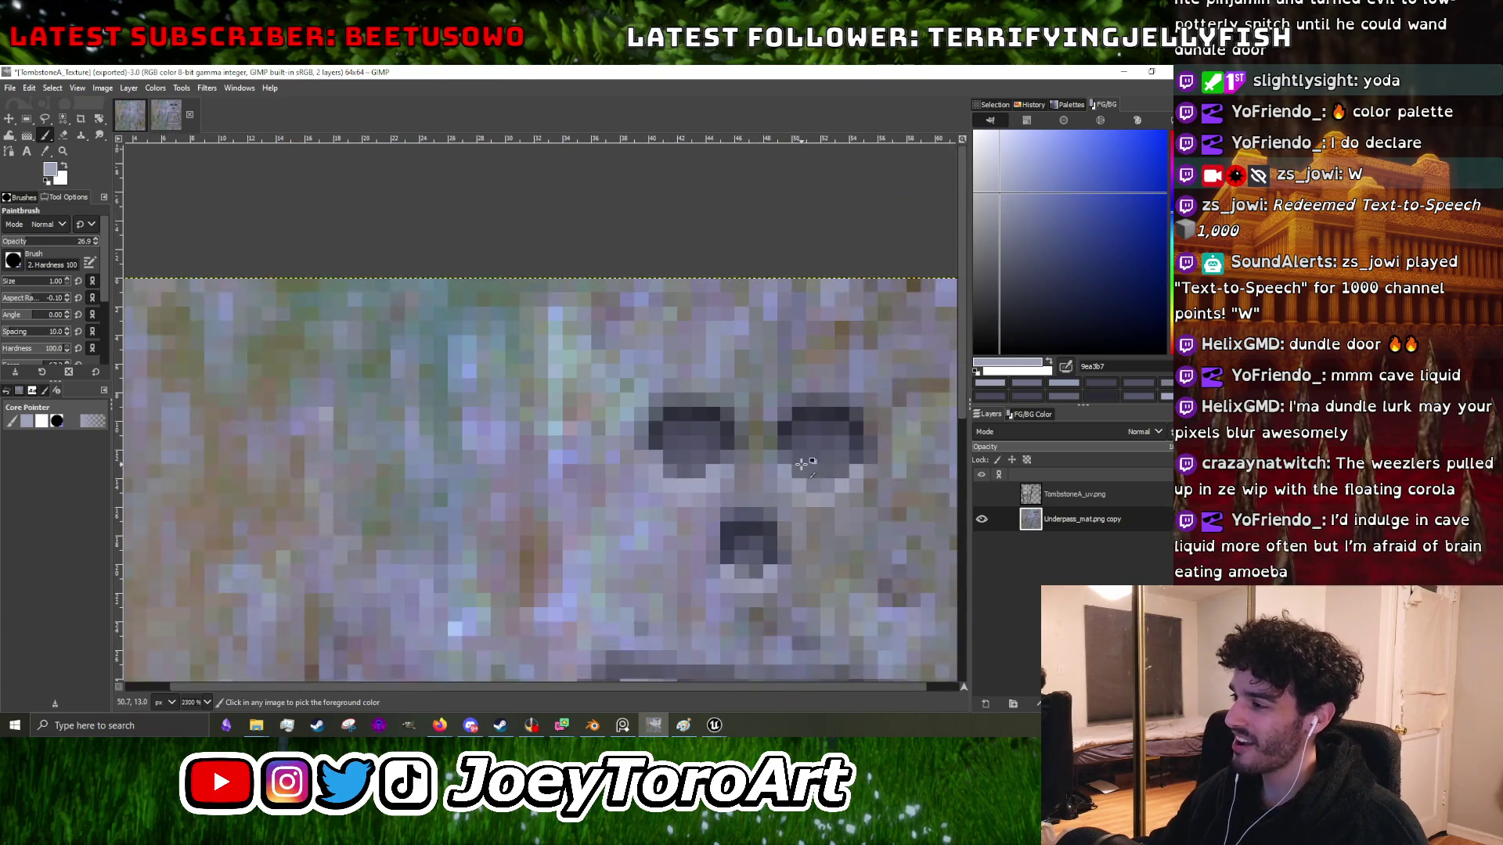
scroll(858, 472, up, 1)
scroll(858, 473, up, 3)
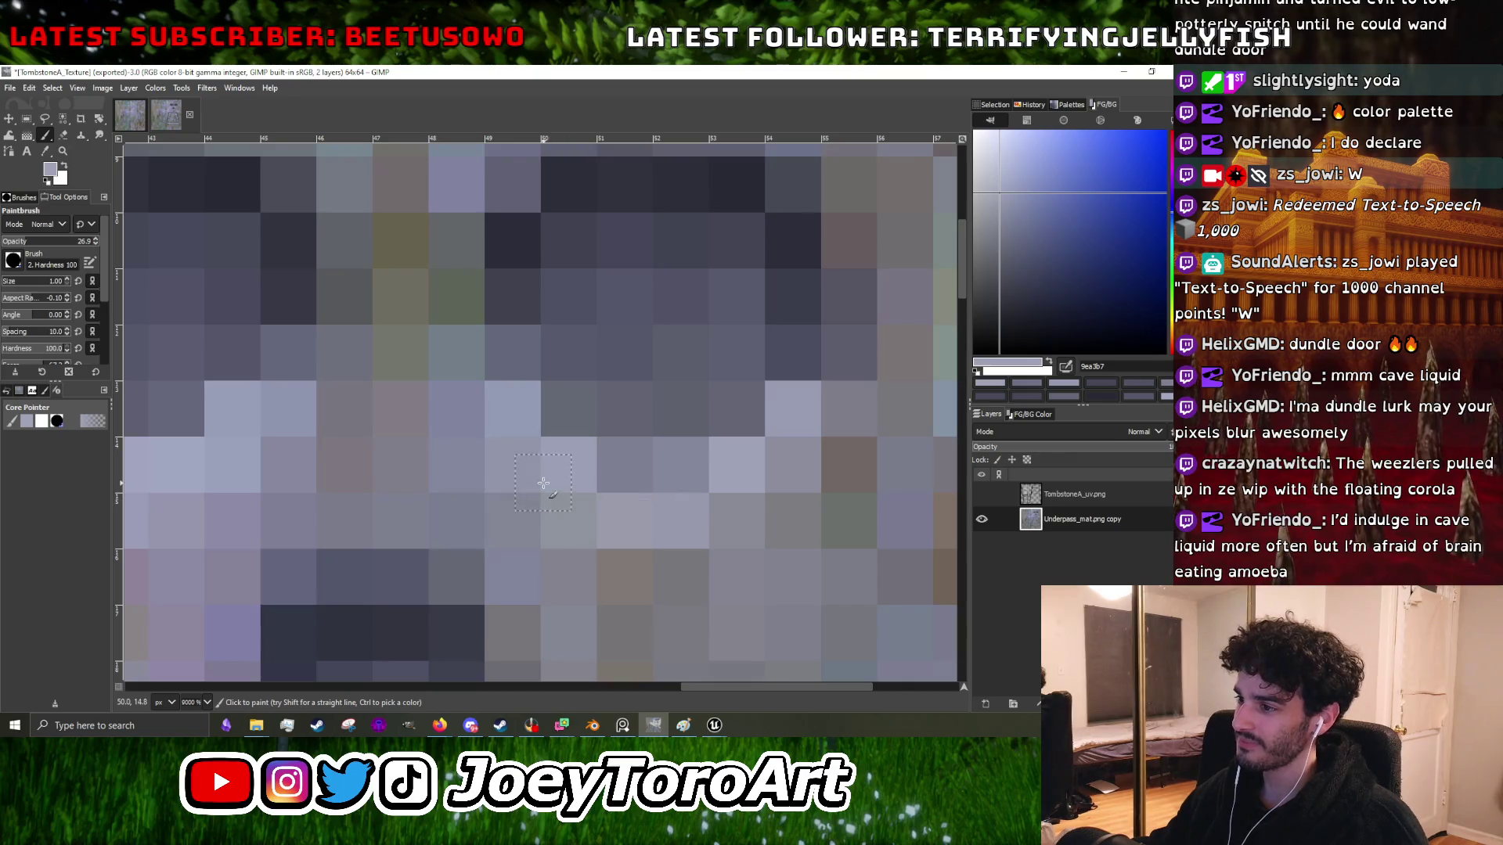
scroll(490, 422, down, 4)
scroll(425, 464, up, 3)
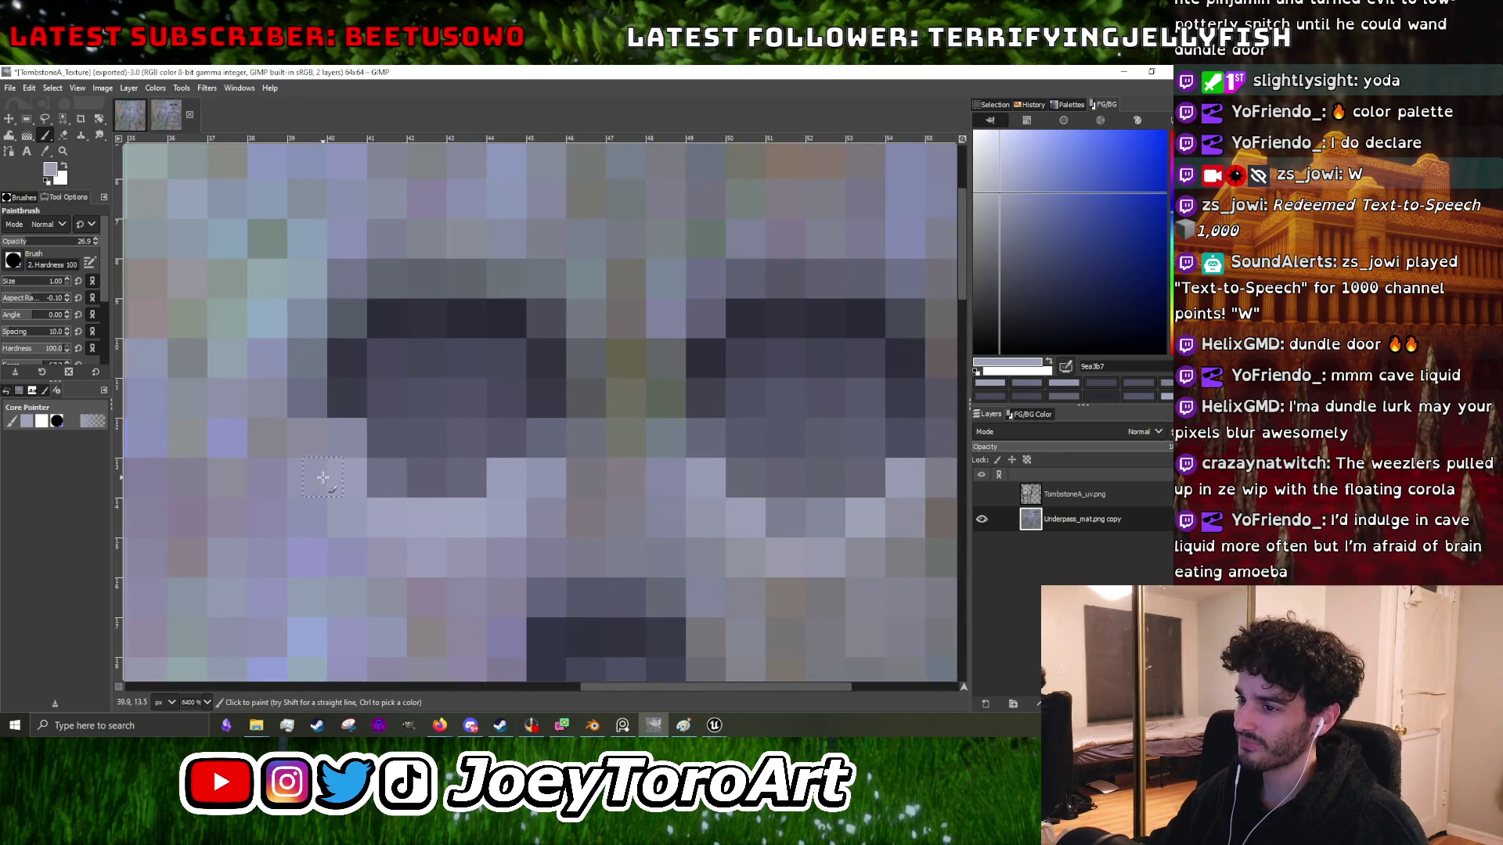
ctrl+click(380, 431)
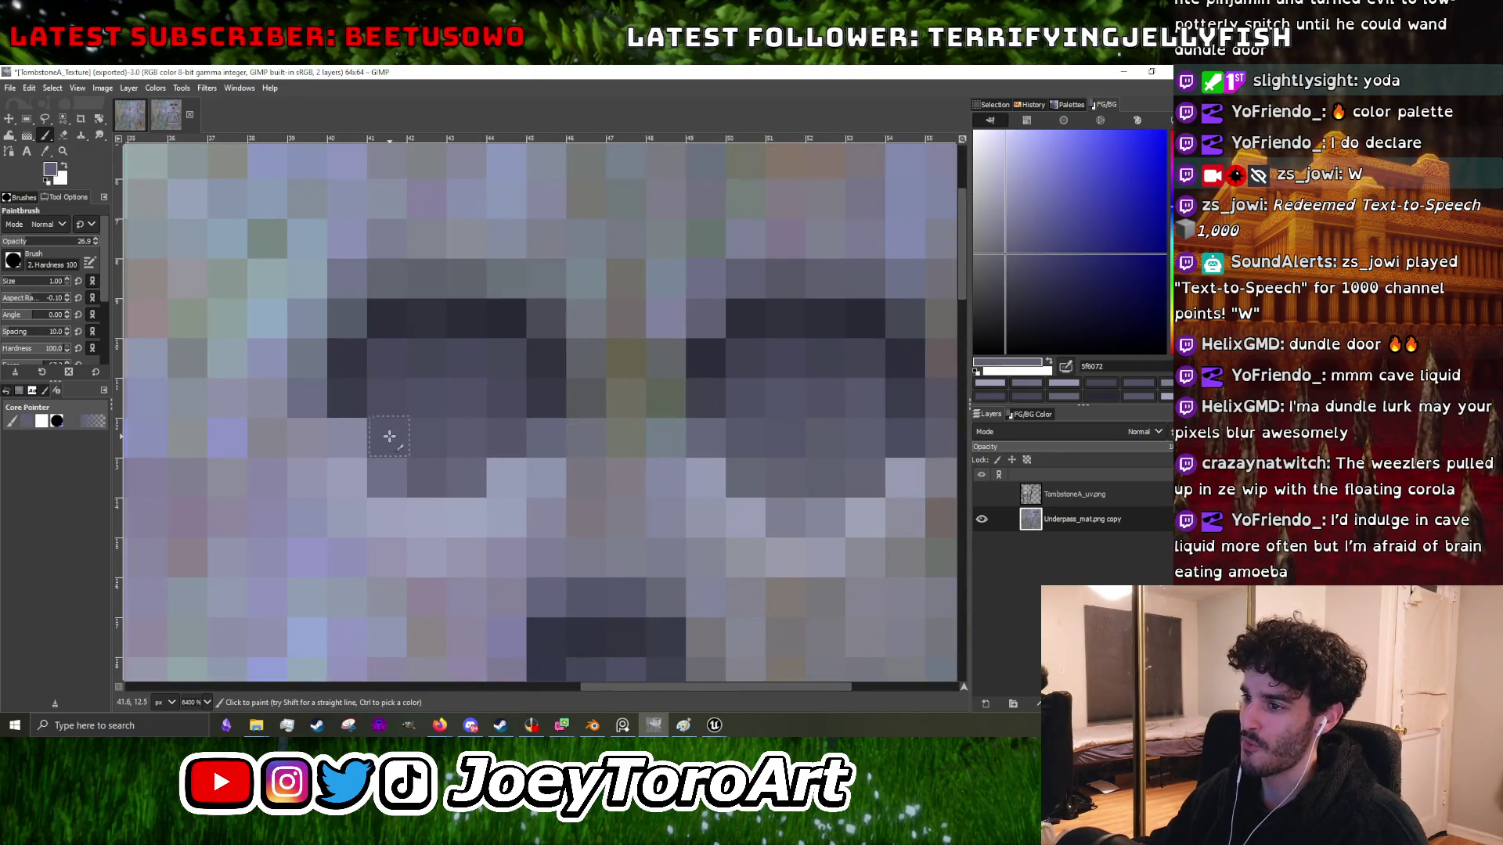
ctrl+click(483, 443)
scroll(509, 438, down, 3)
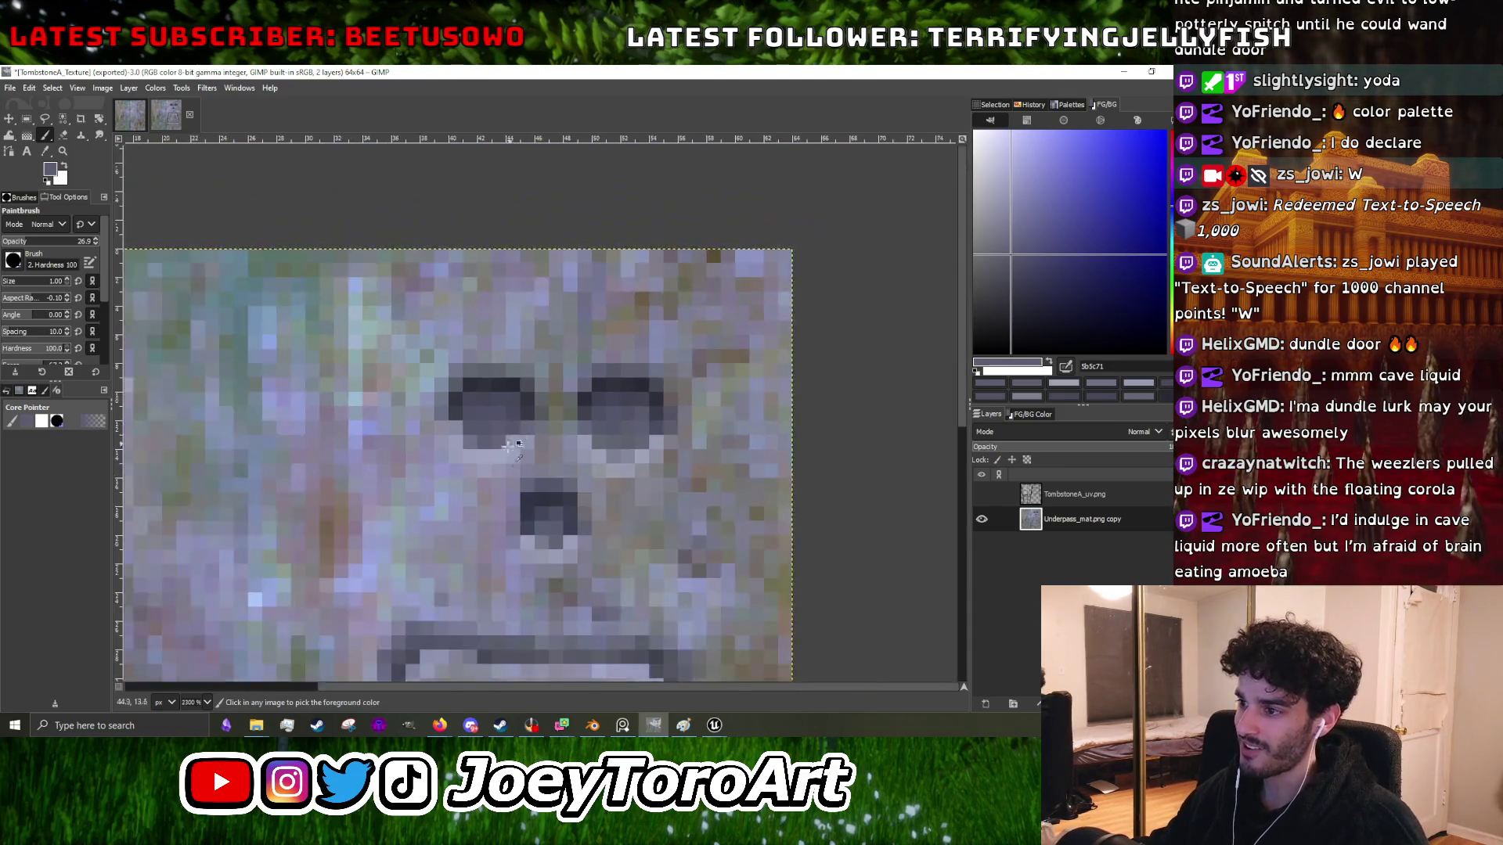
scroll(510, 440, up, 3)
ctrl+click(507, 450)
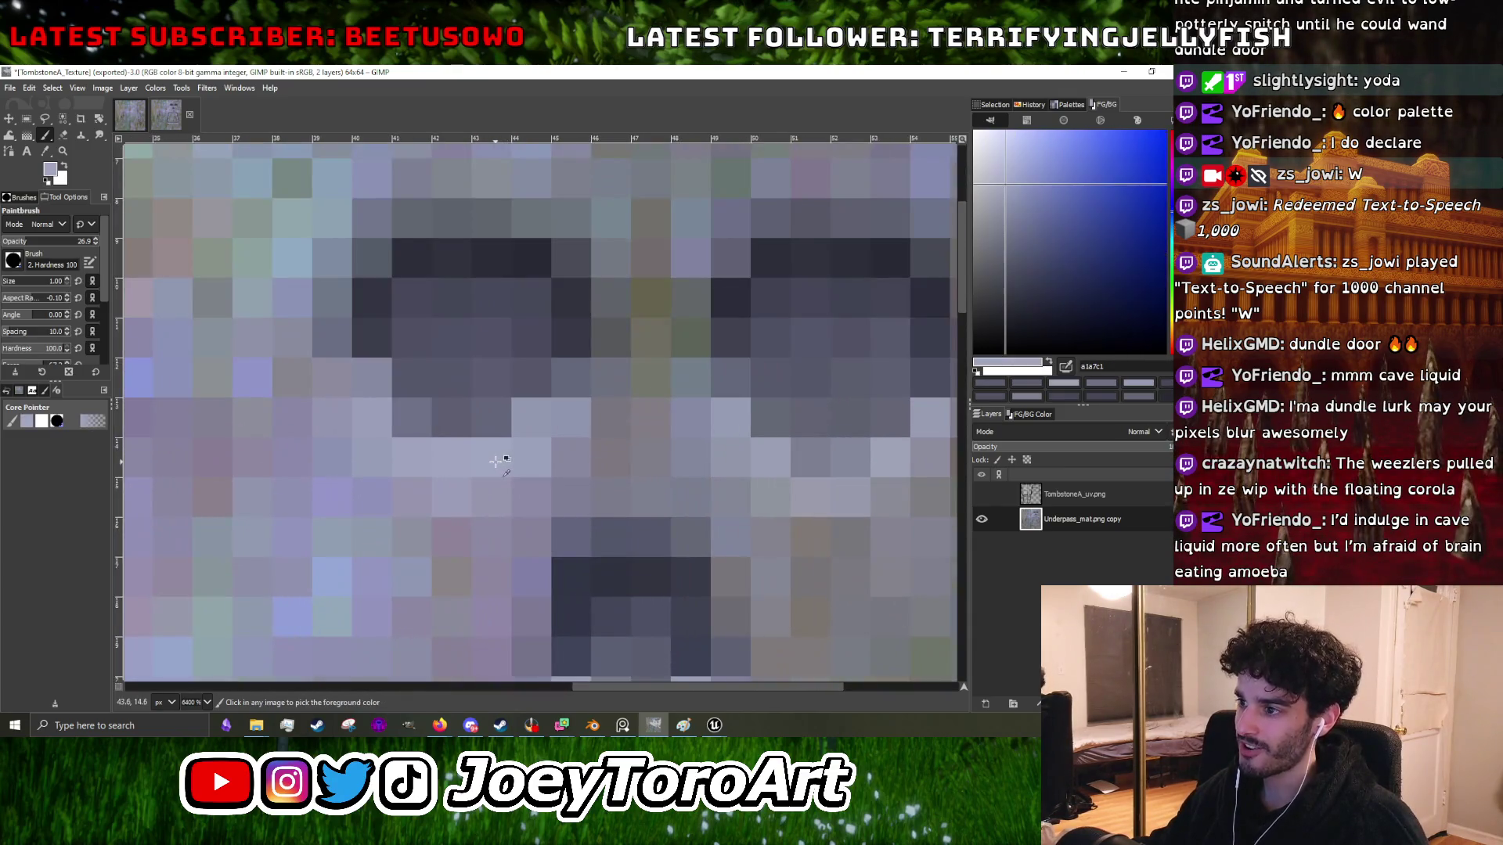
- Re-export the texture over TombstoneA_Texture.png, replacing the existing file
click(10, 88)
click(64, 294)
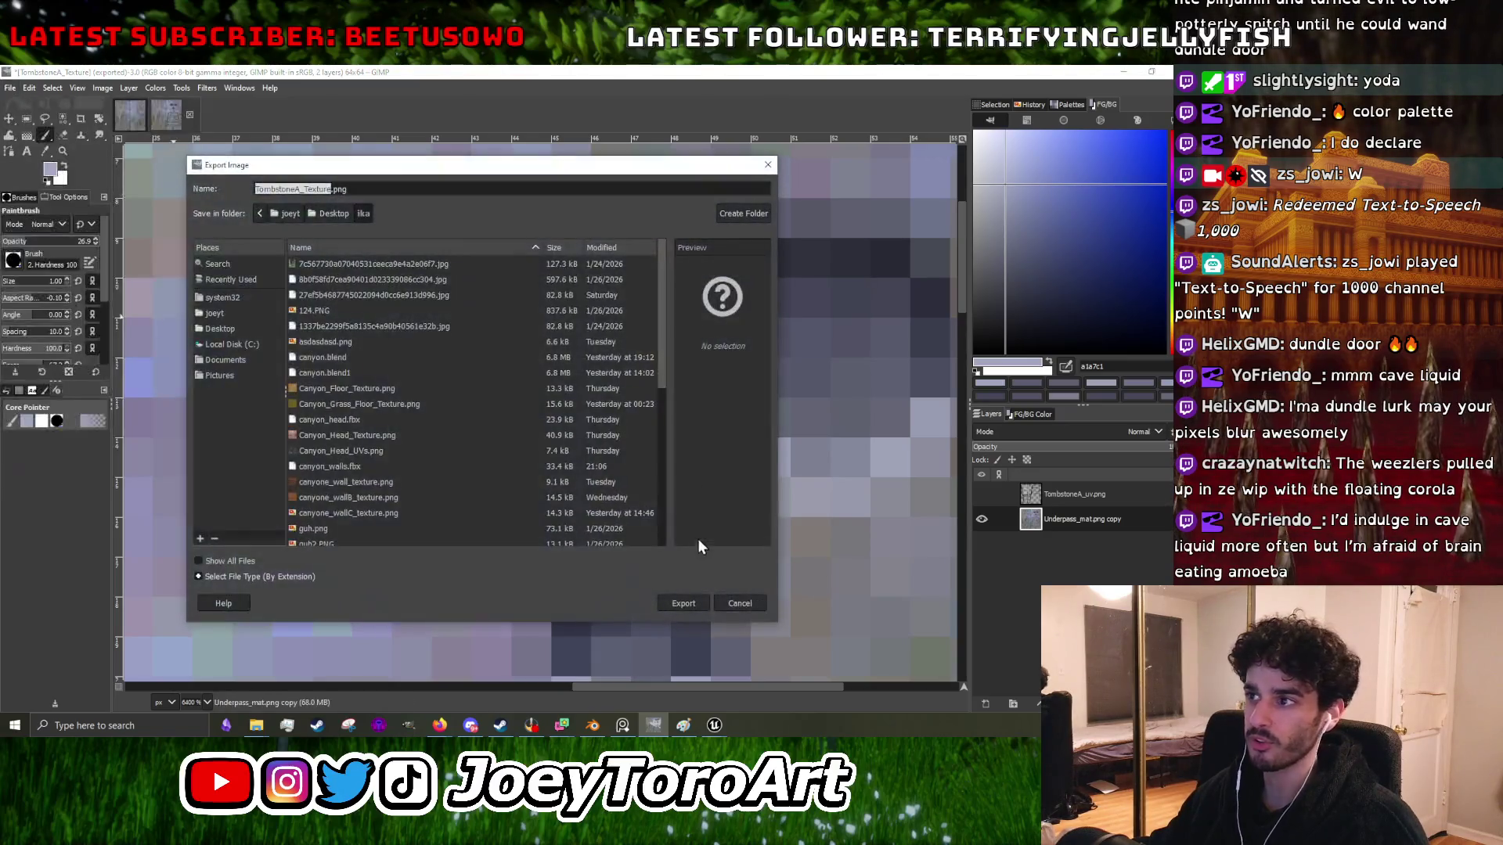
click(670, 603)
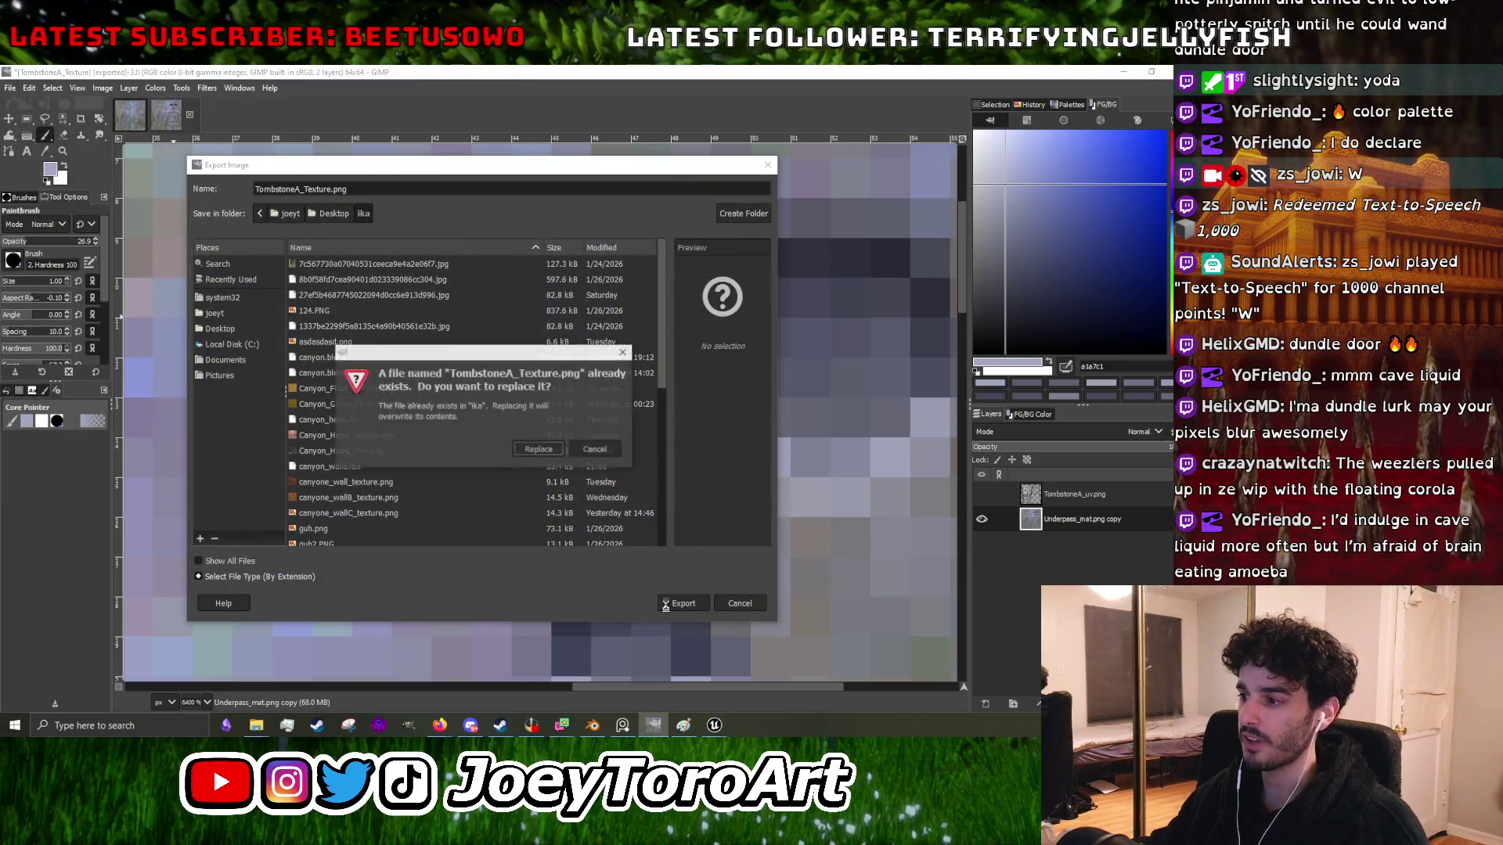
click(539, 453)
click(585, 547)
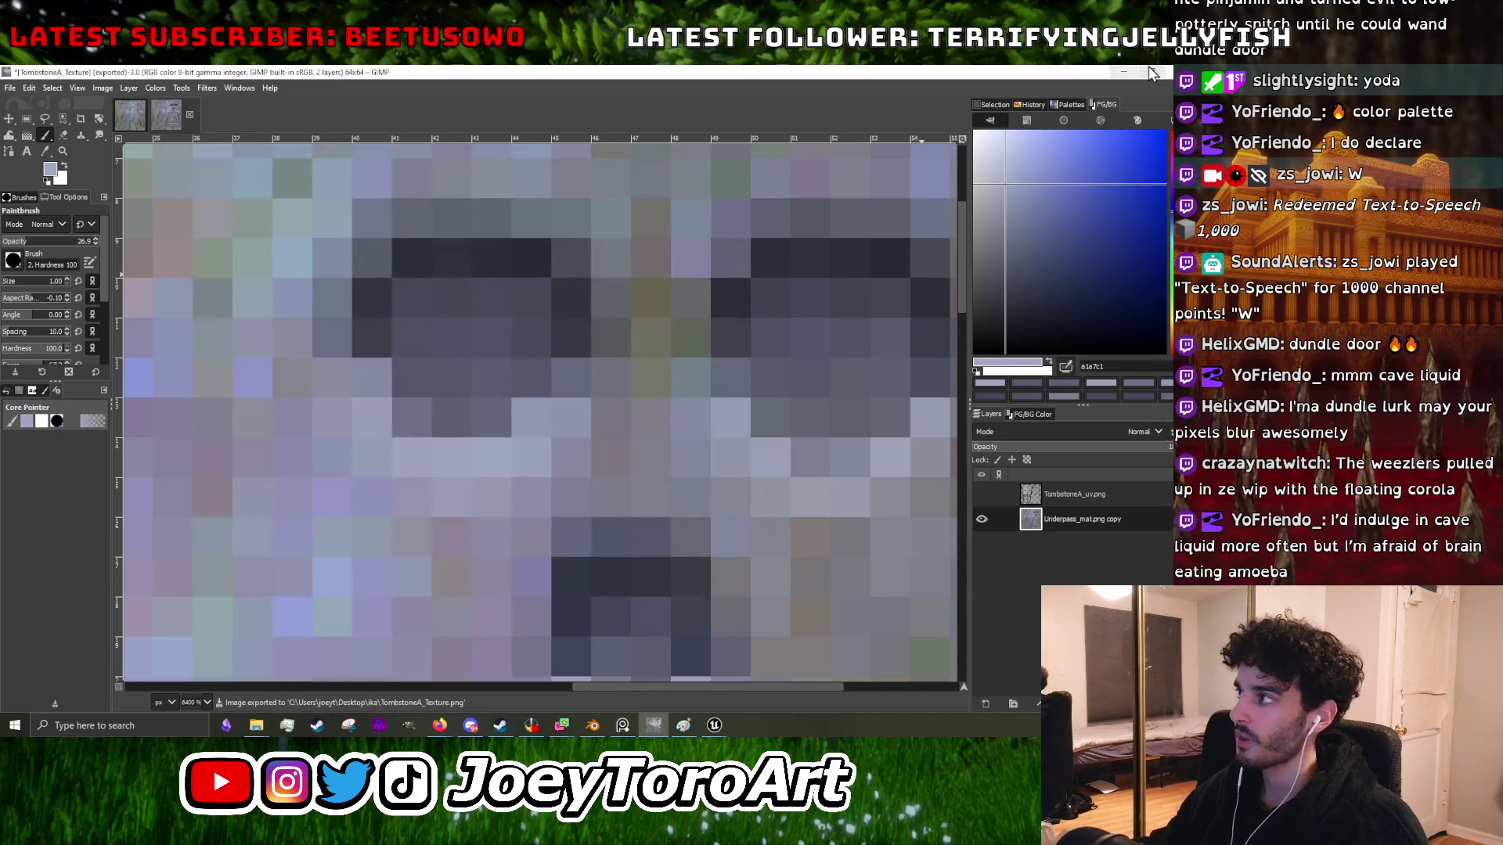
click(1124, 72)
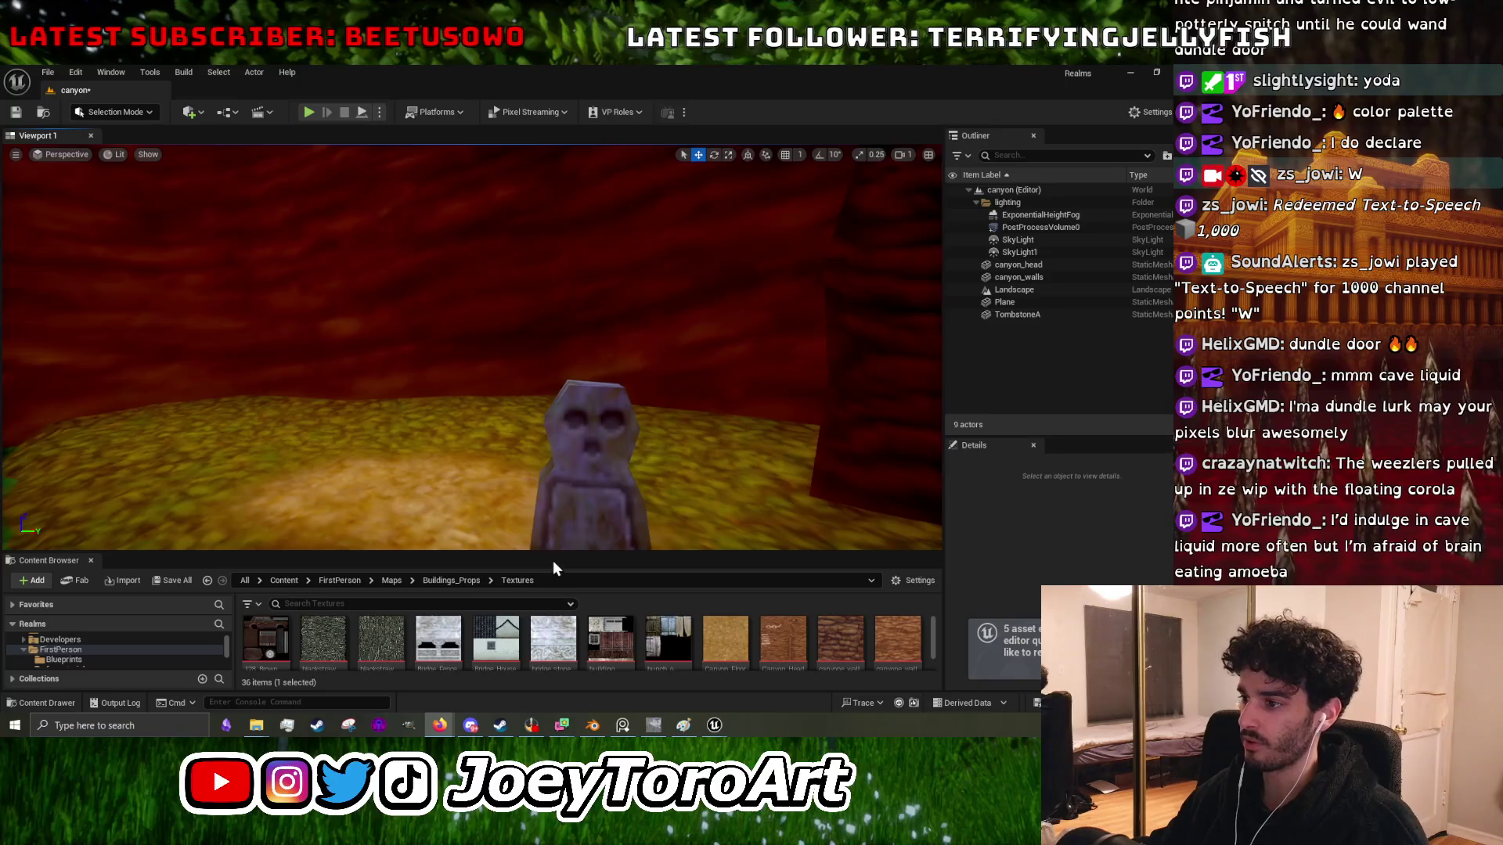
- Reimport the Tombstone texture and orbit the viewport to inspect it on the model
drag(554, 568, 553, 238)
right_click(638, 513)
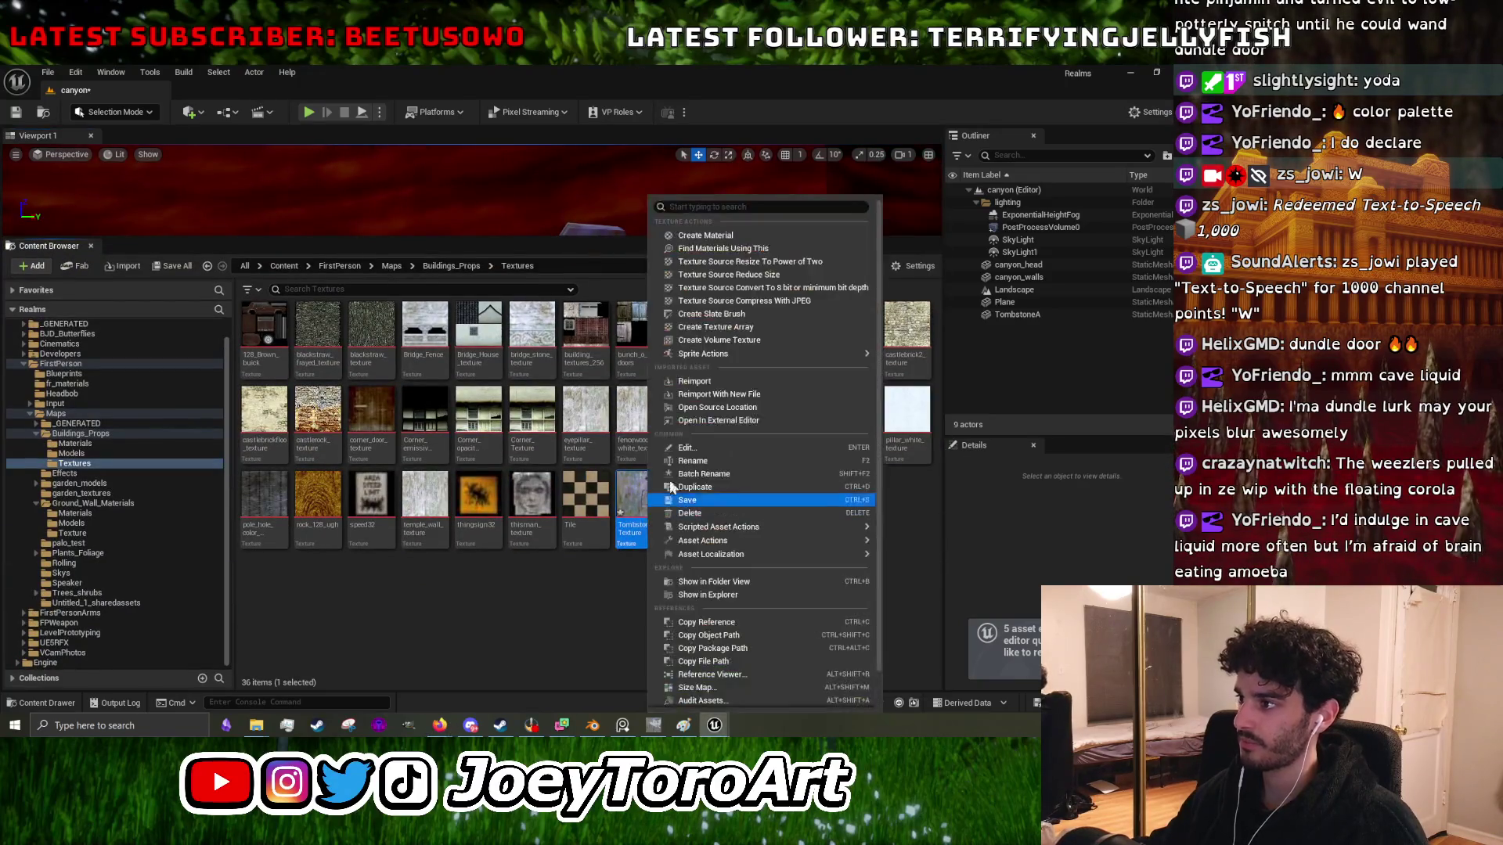
click(717, 380)
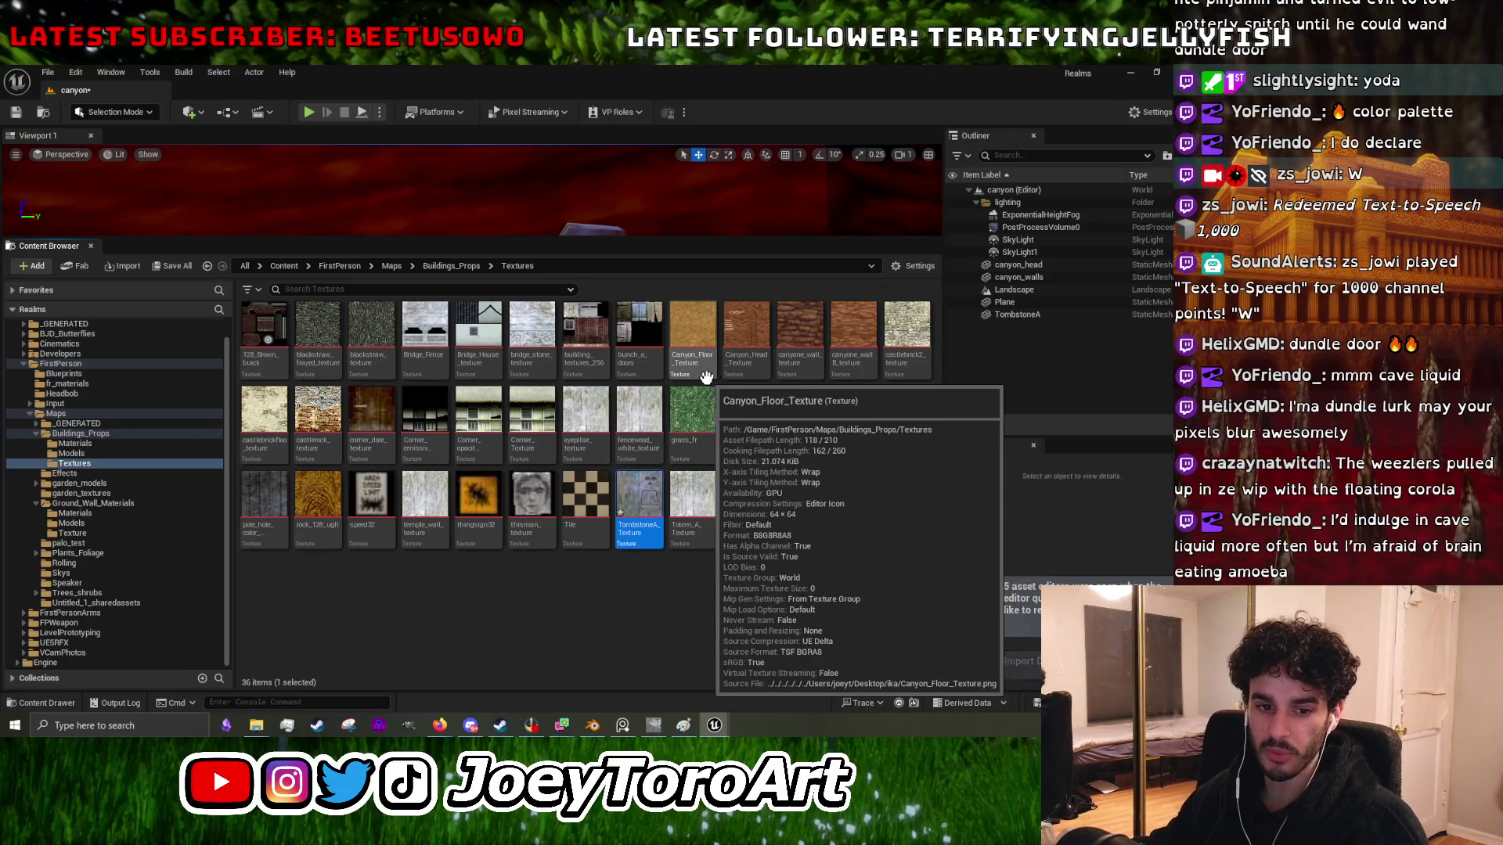
drag(744, 239, 748, 572)
mouse_move(470, 352)
mouse_down()
mouse_move(470, 313)
mouse_move(478, 360)
mouse_move(454, 376)
mouse_move(454, 345)
mouse_up()
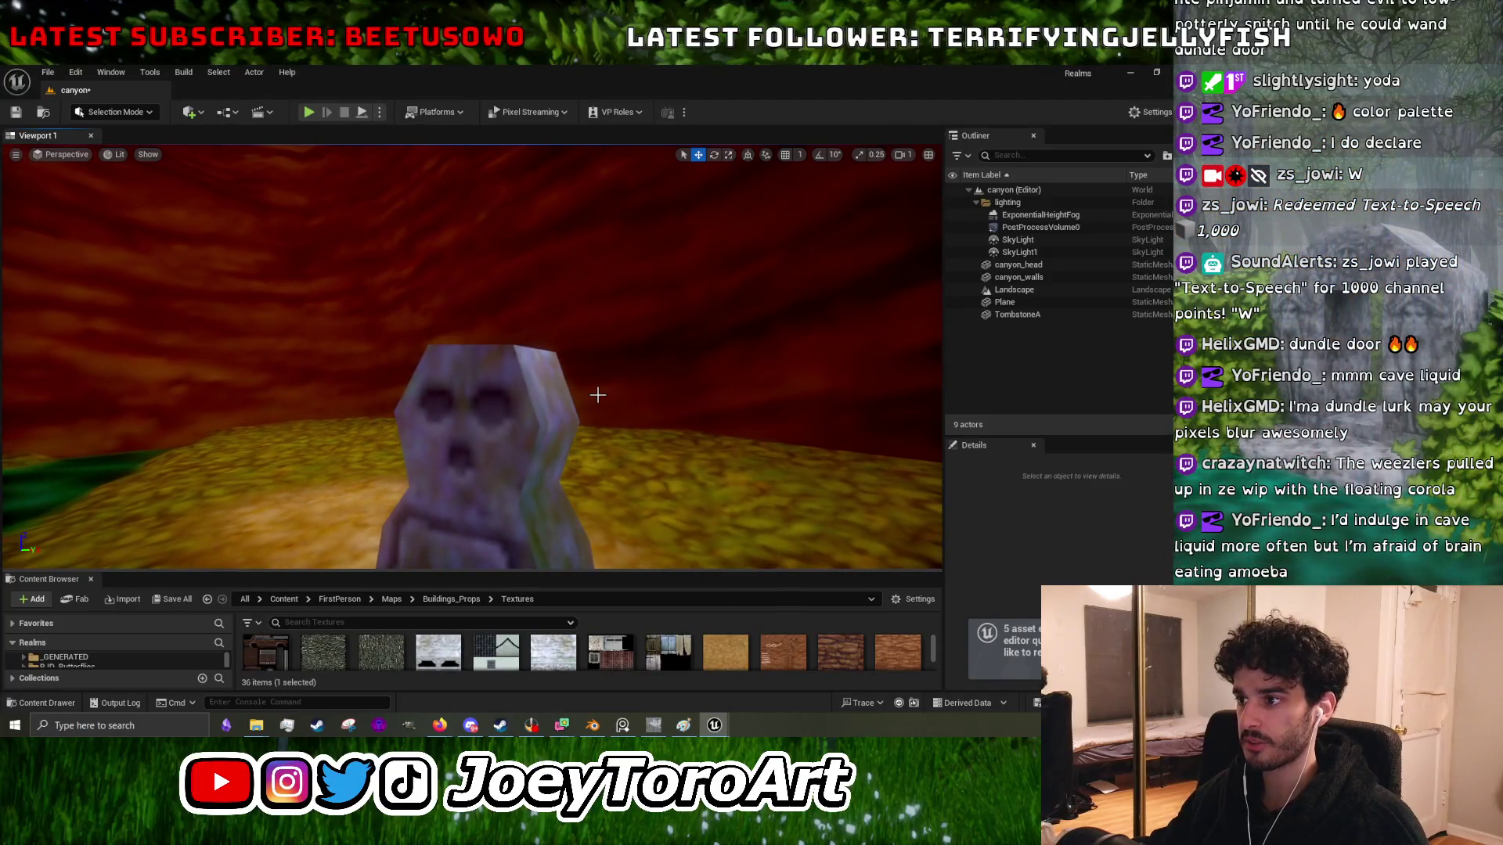
mouse_move(597, 395)
mouse_down()
mouse_move(598, 368)
mouse_move(598, 399)
mouse_up()
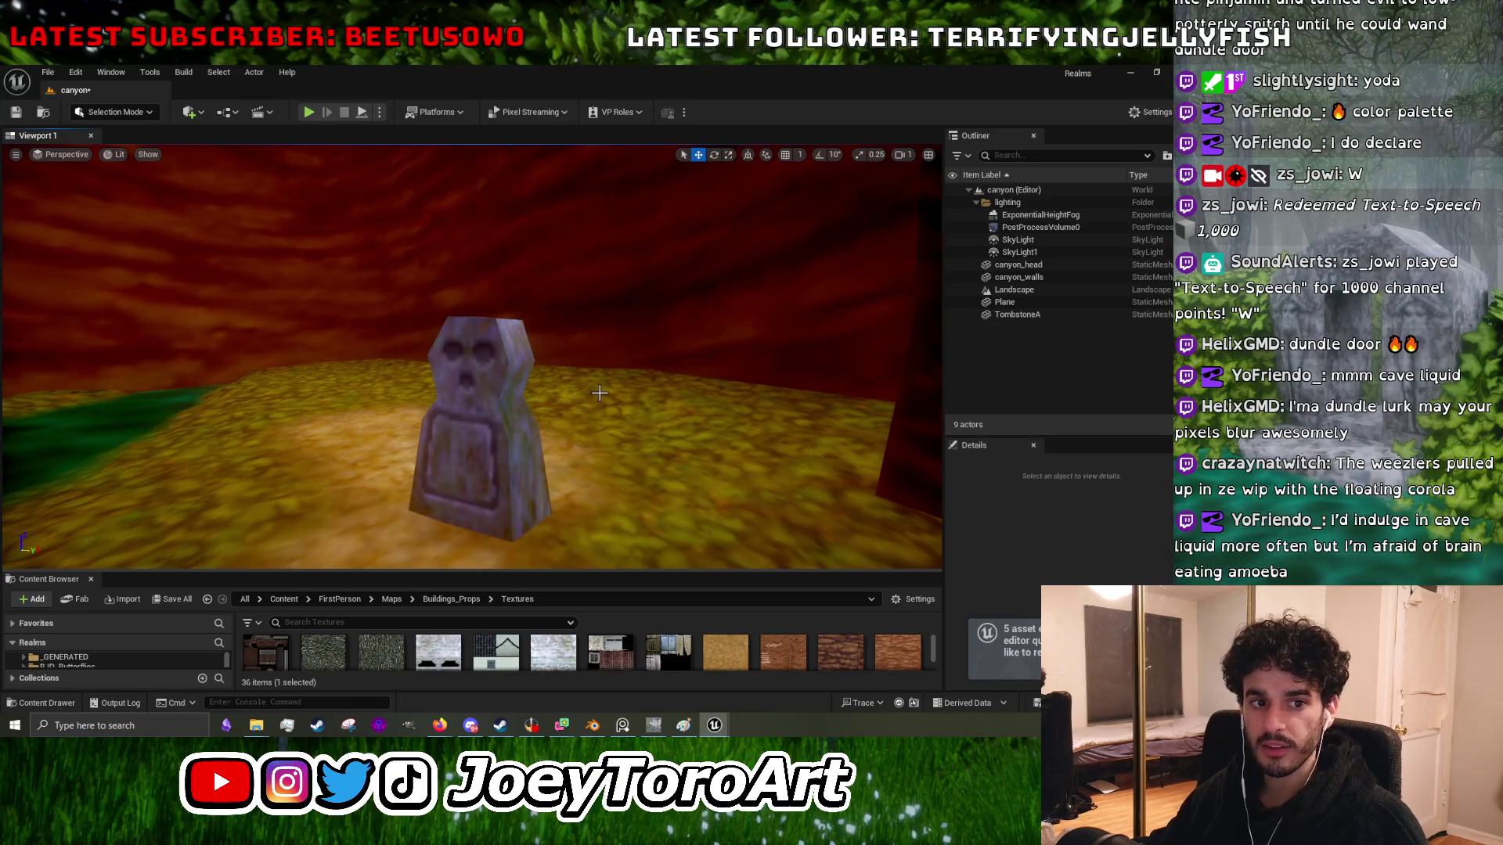
- Minimize Unreal Engine, return to GIMP and sample a stone colour above the eyes
click(1131, 75)
click(714, 725)
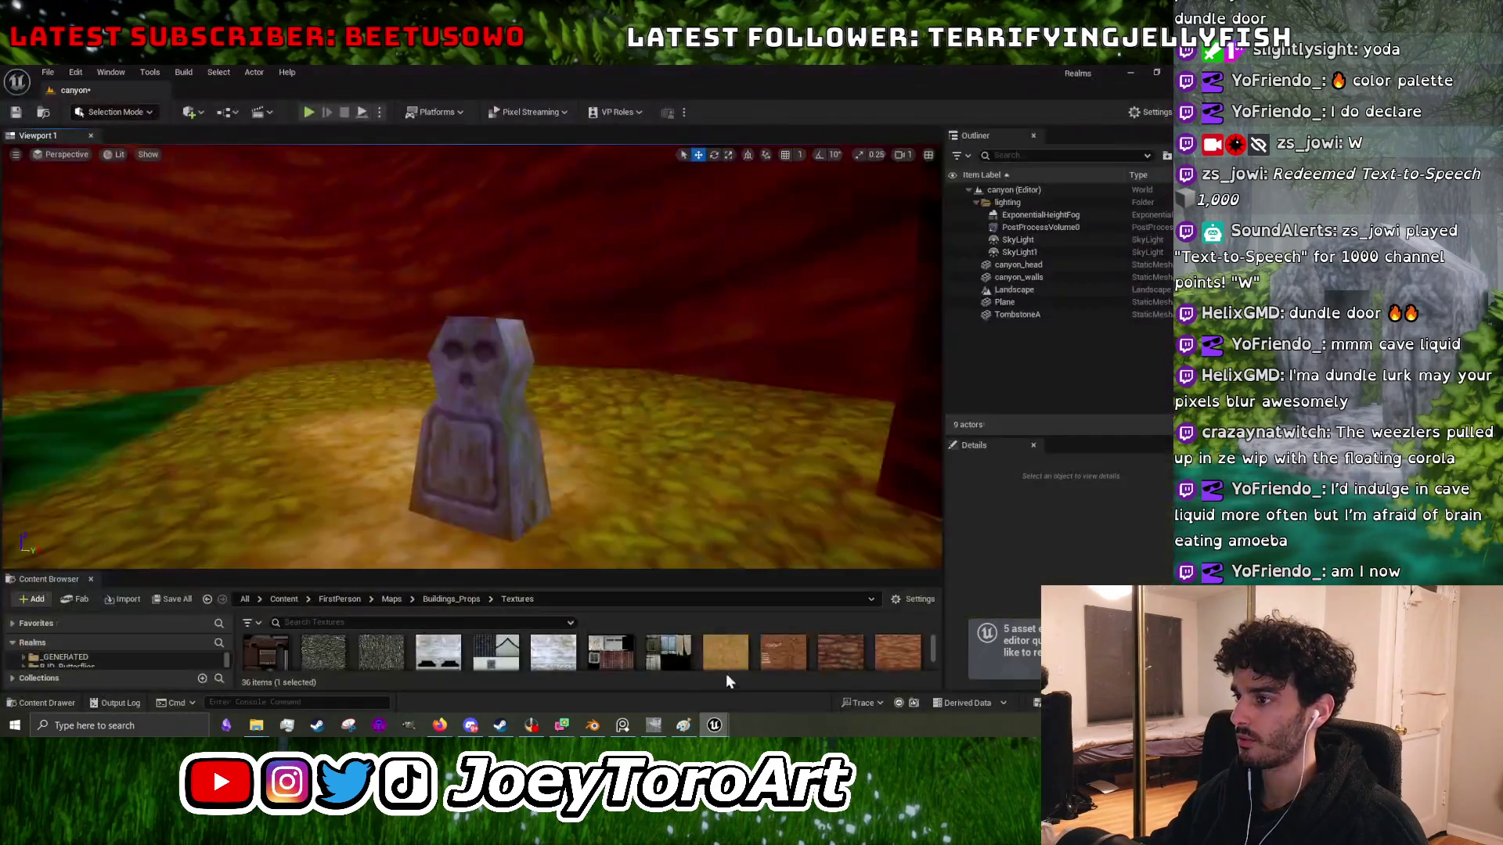
click(1130, 72)
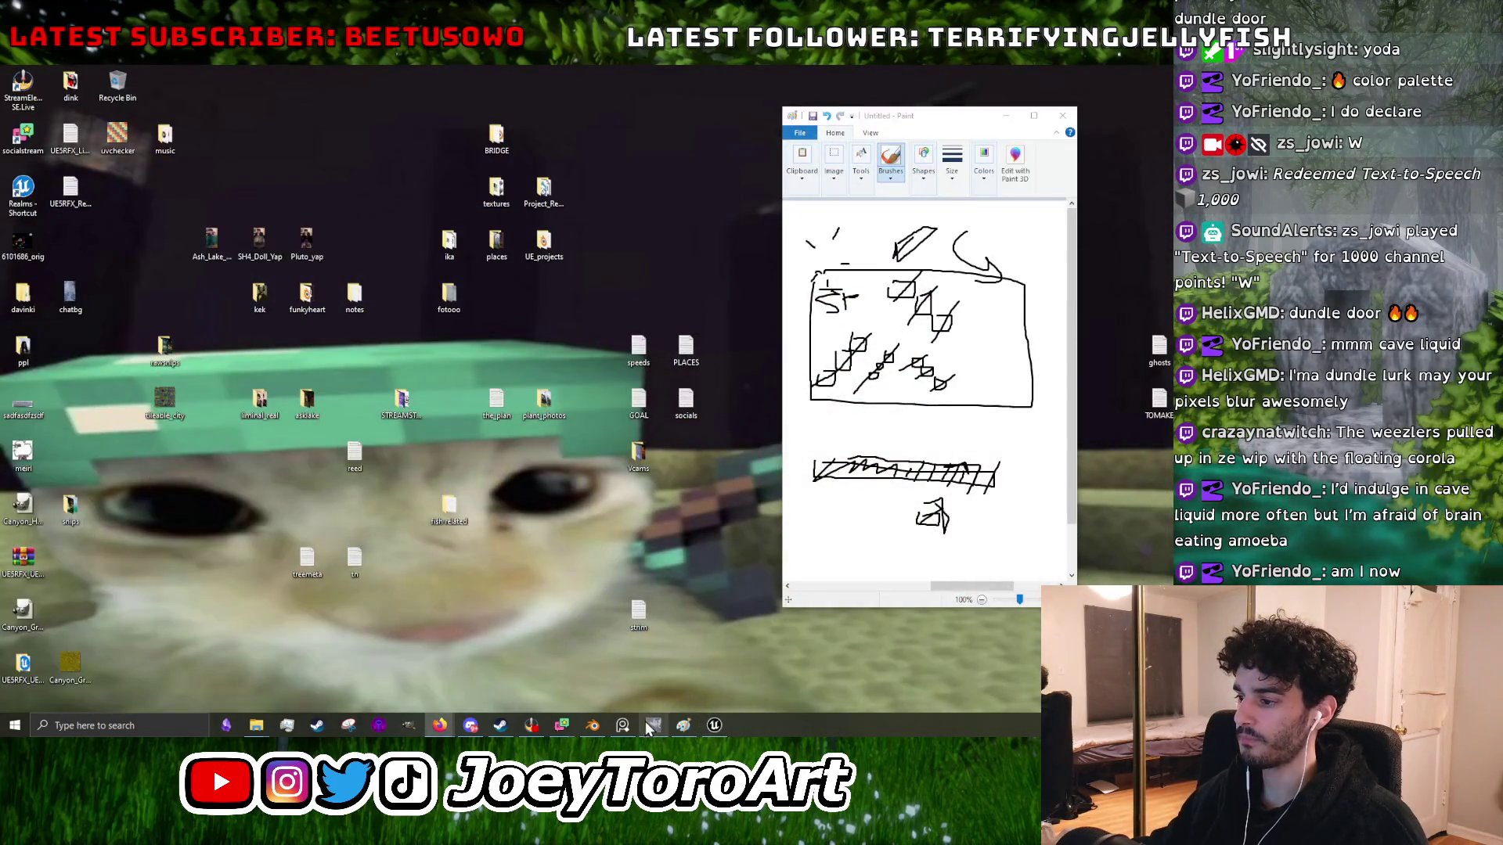
click(654, 725)
scroll(682, 526, down, 4)
scroll(623, 385, up, 3)
ctrl+click(600, 423)
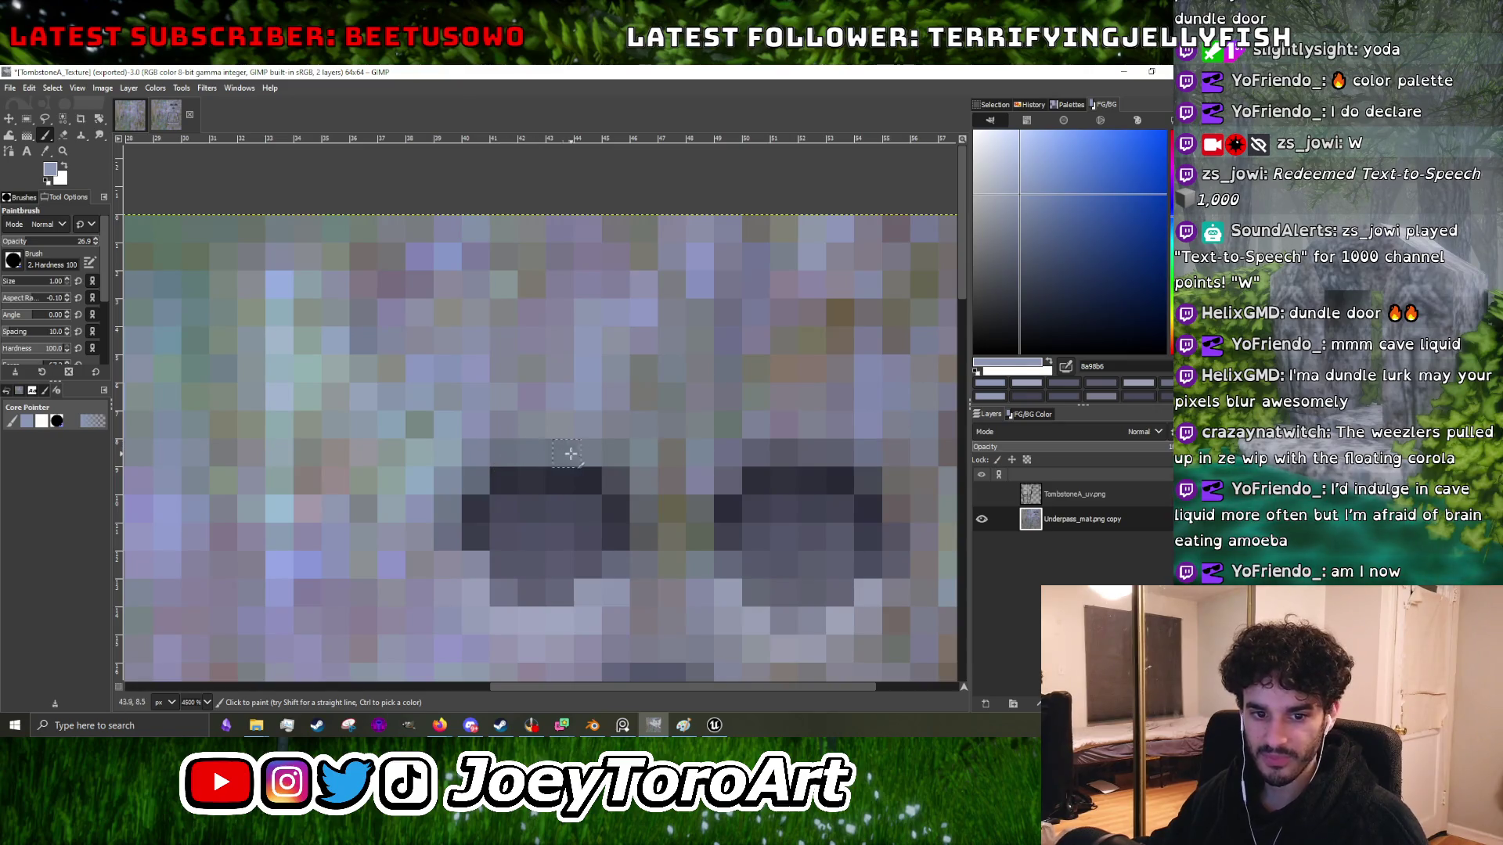
- Zoom in and sample stone colours from above the carved eyes
scroll(624, 401, down, 4)
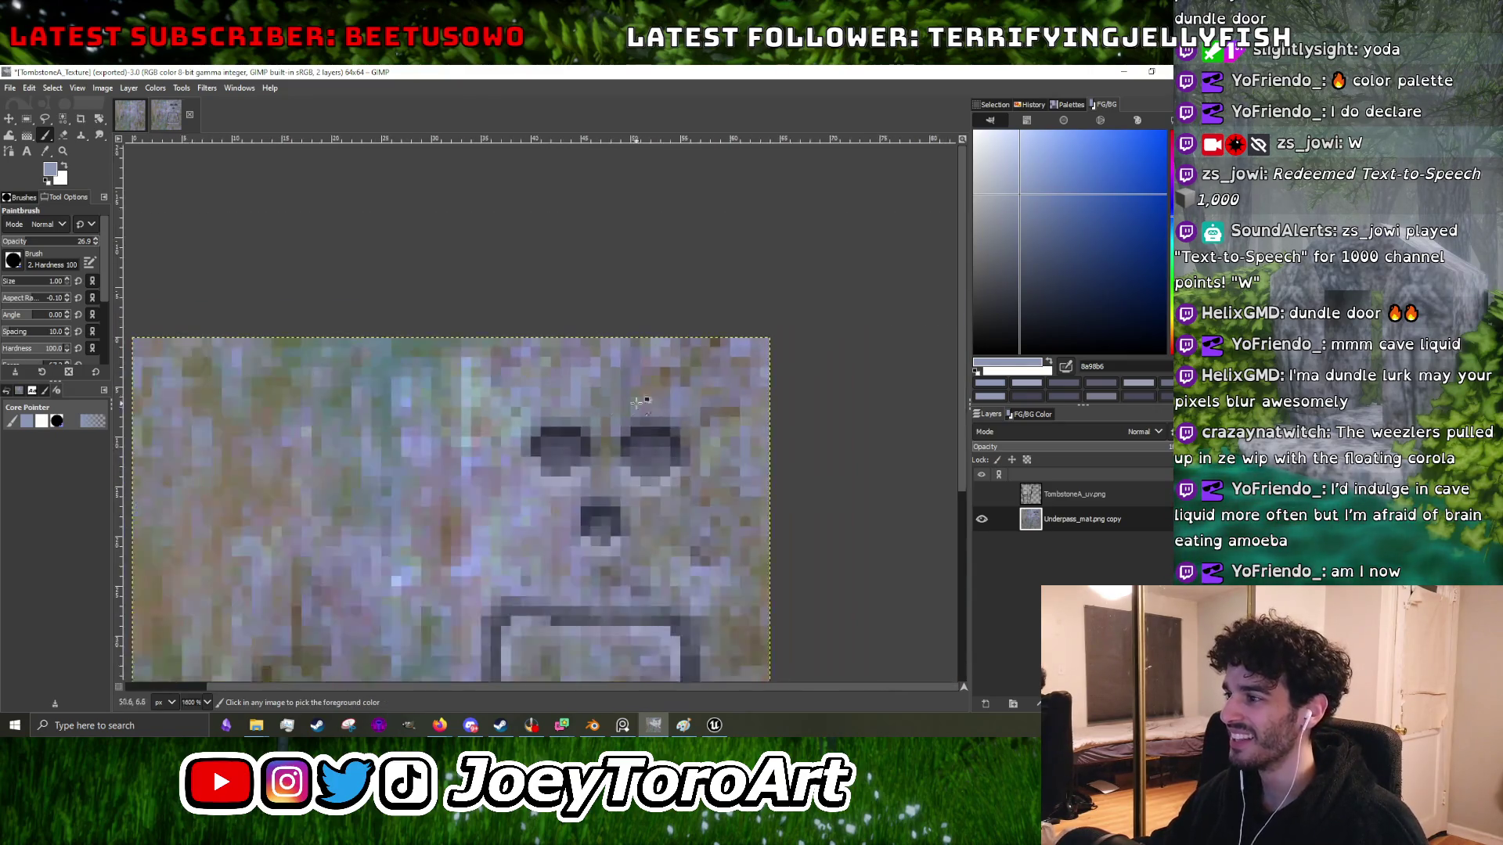
scroll(624, 401, up, 3)
ctrl+click(661, 436)
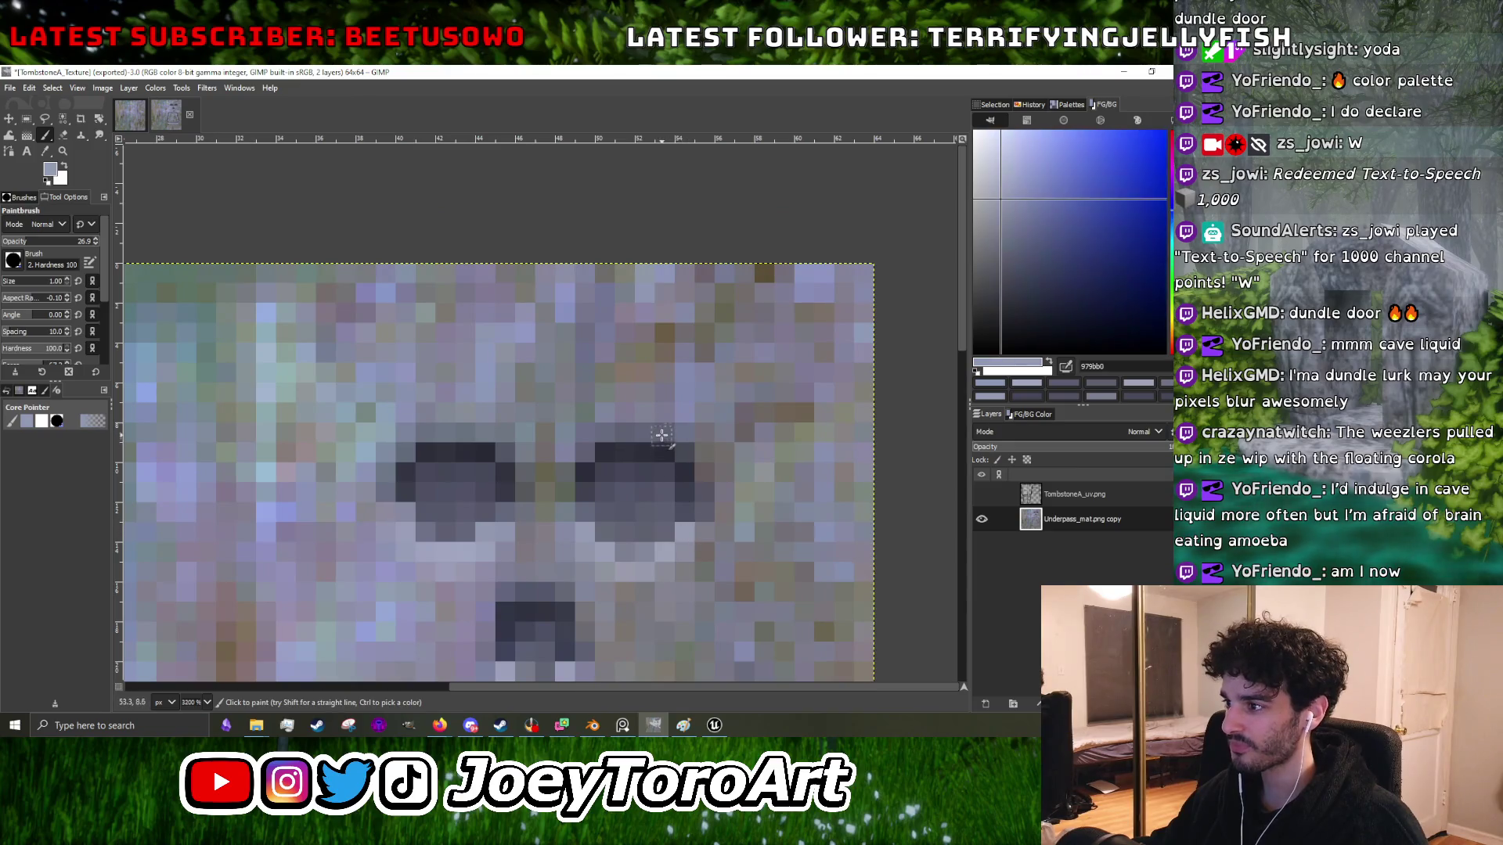
scroll(626, 432, up, 1)
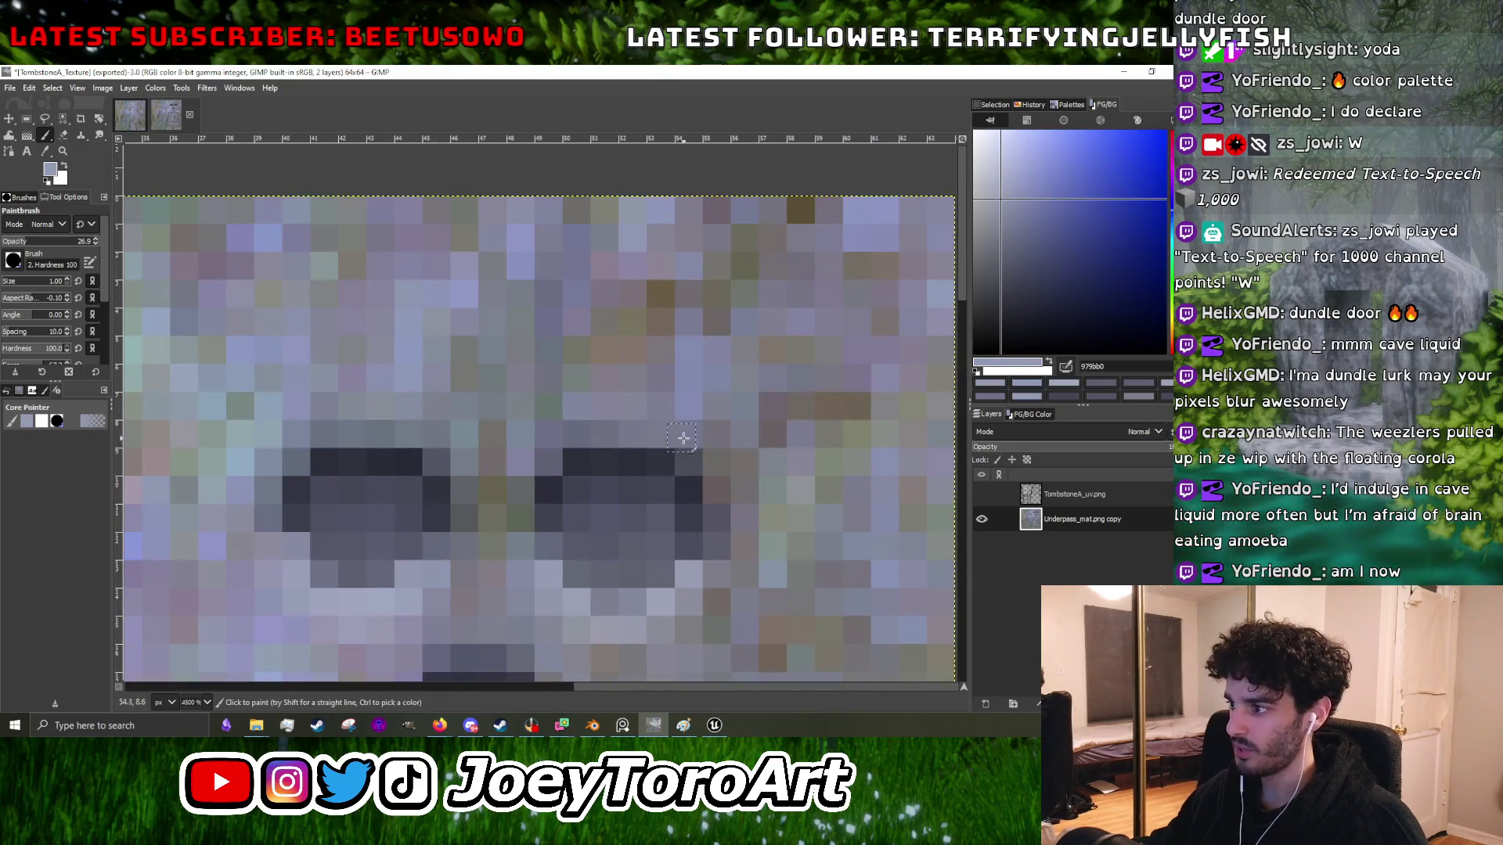
scroll(522, 428, down, 2)
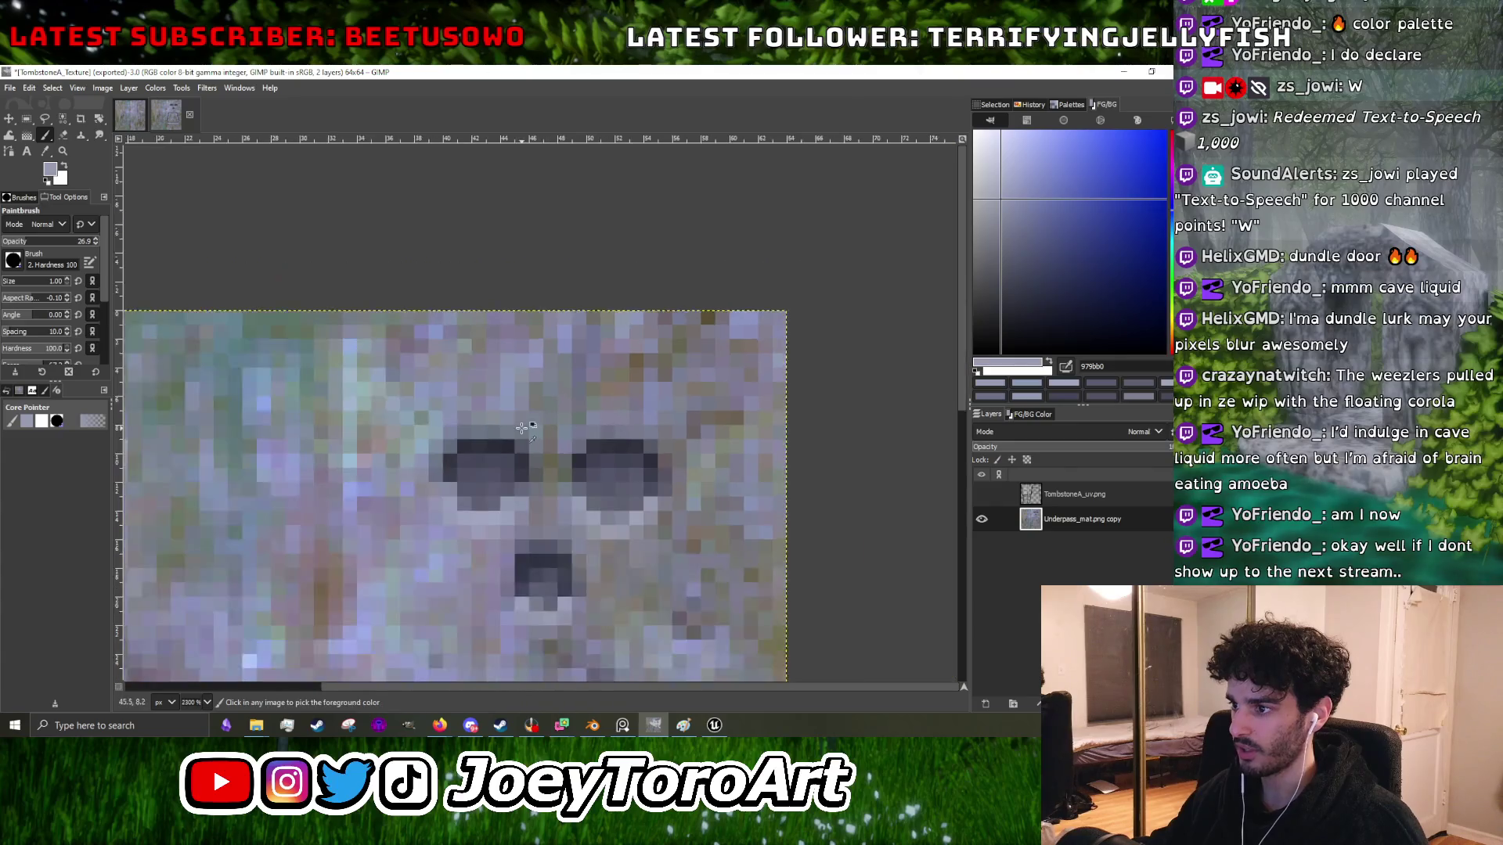
scroll(522, 428, up, 4)
ctrl+click(490, 339)
ctrl+click(476, 407)
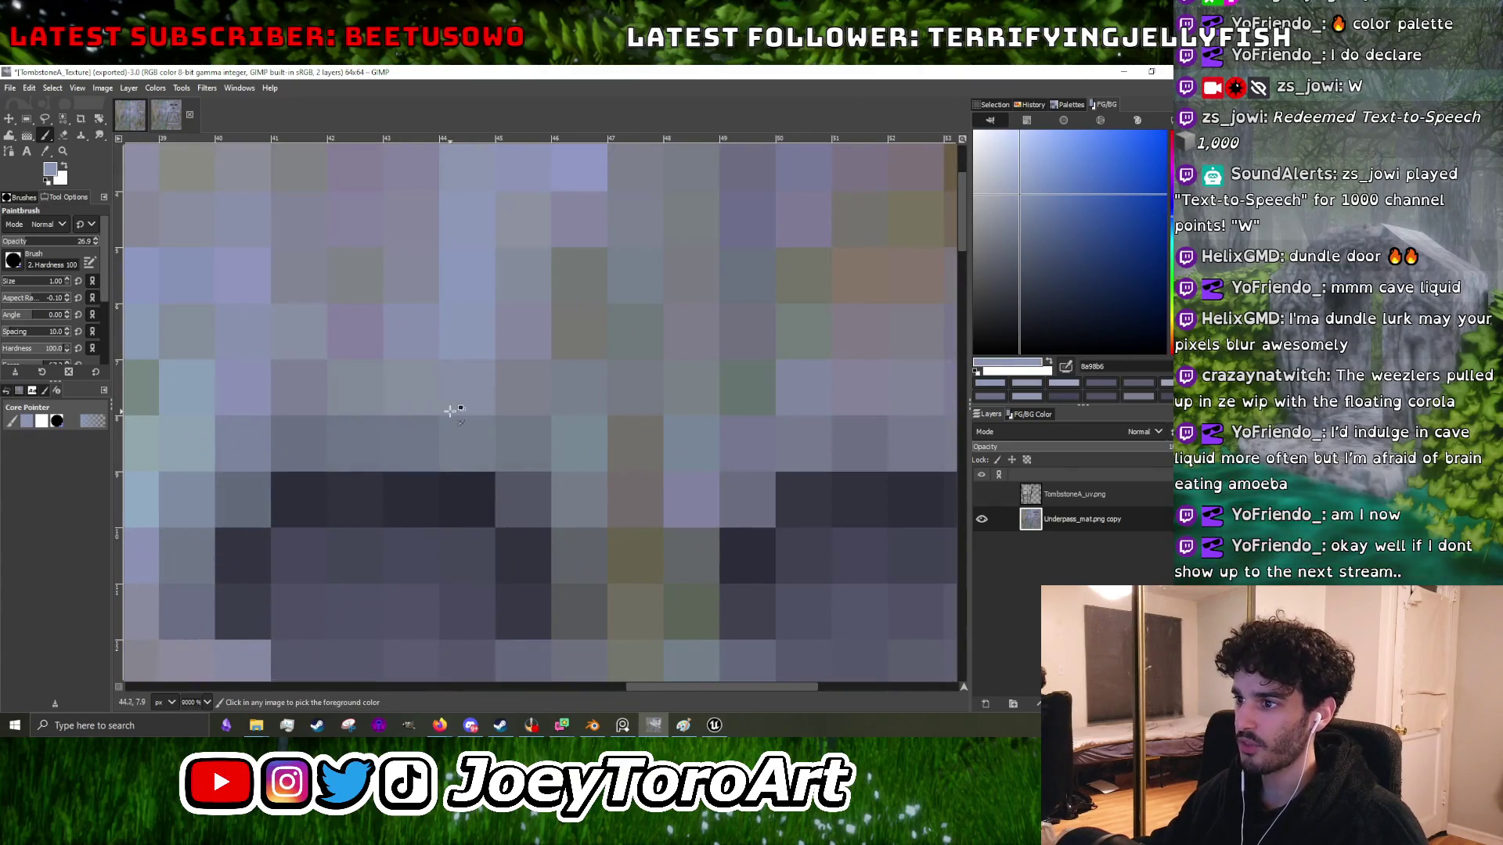
- Pick the light stone grey 9ba1bc beside the eyes as the foreground colour
scroll(436, 413, down, 2)
scroll(473, 592, down, 2)
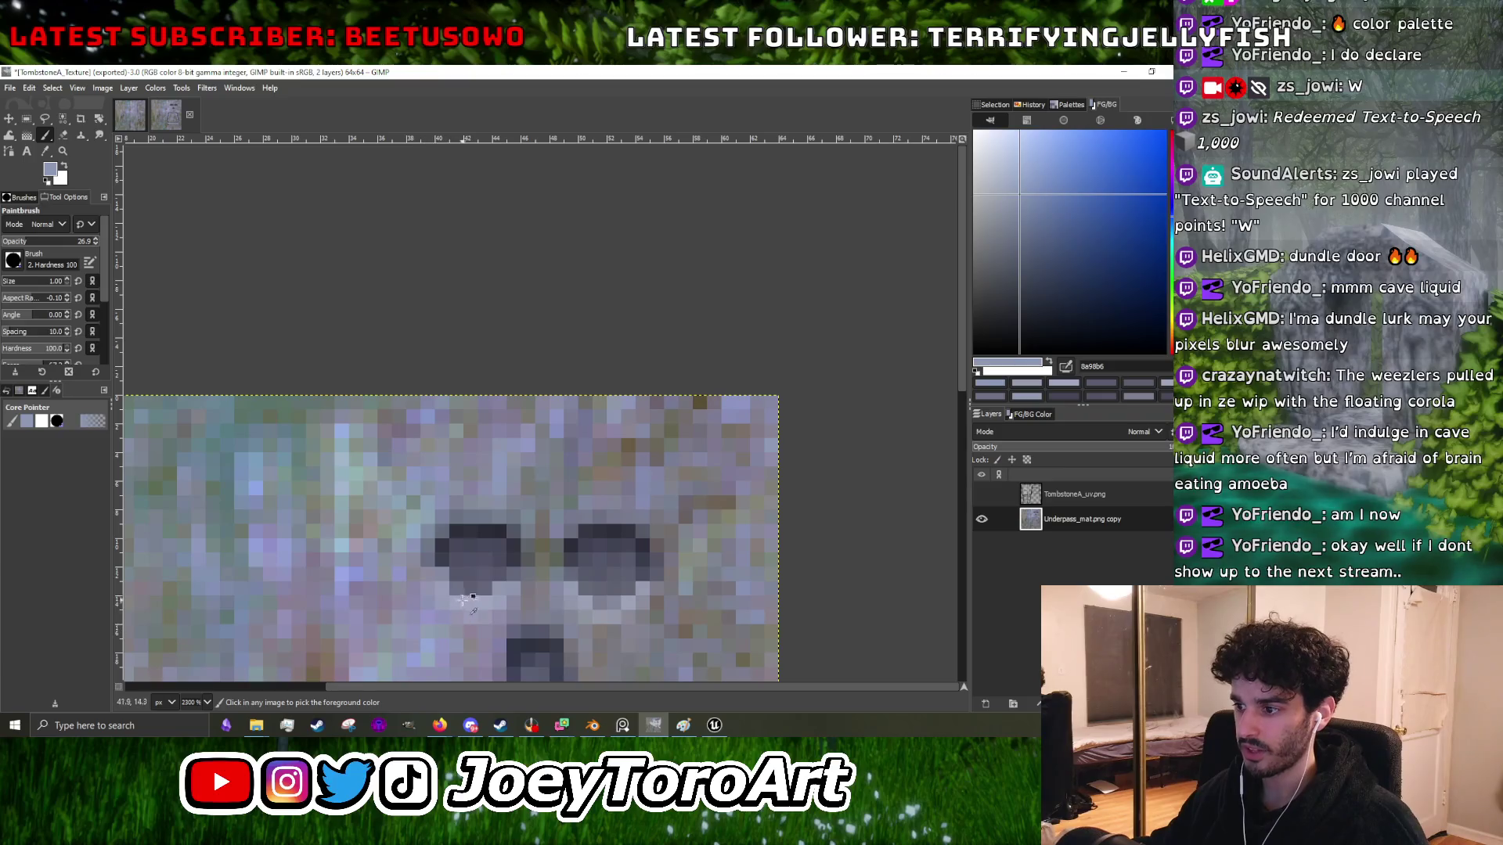
ctrl+click(461, 600)
scroll(469, 523, up, 2)
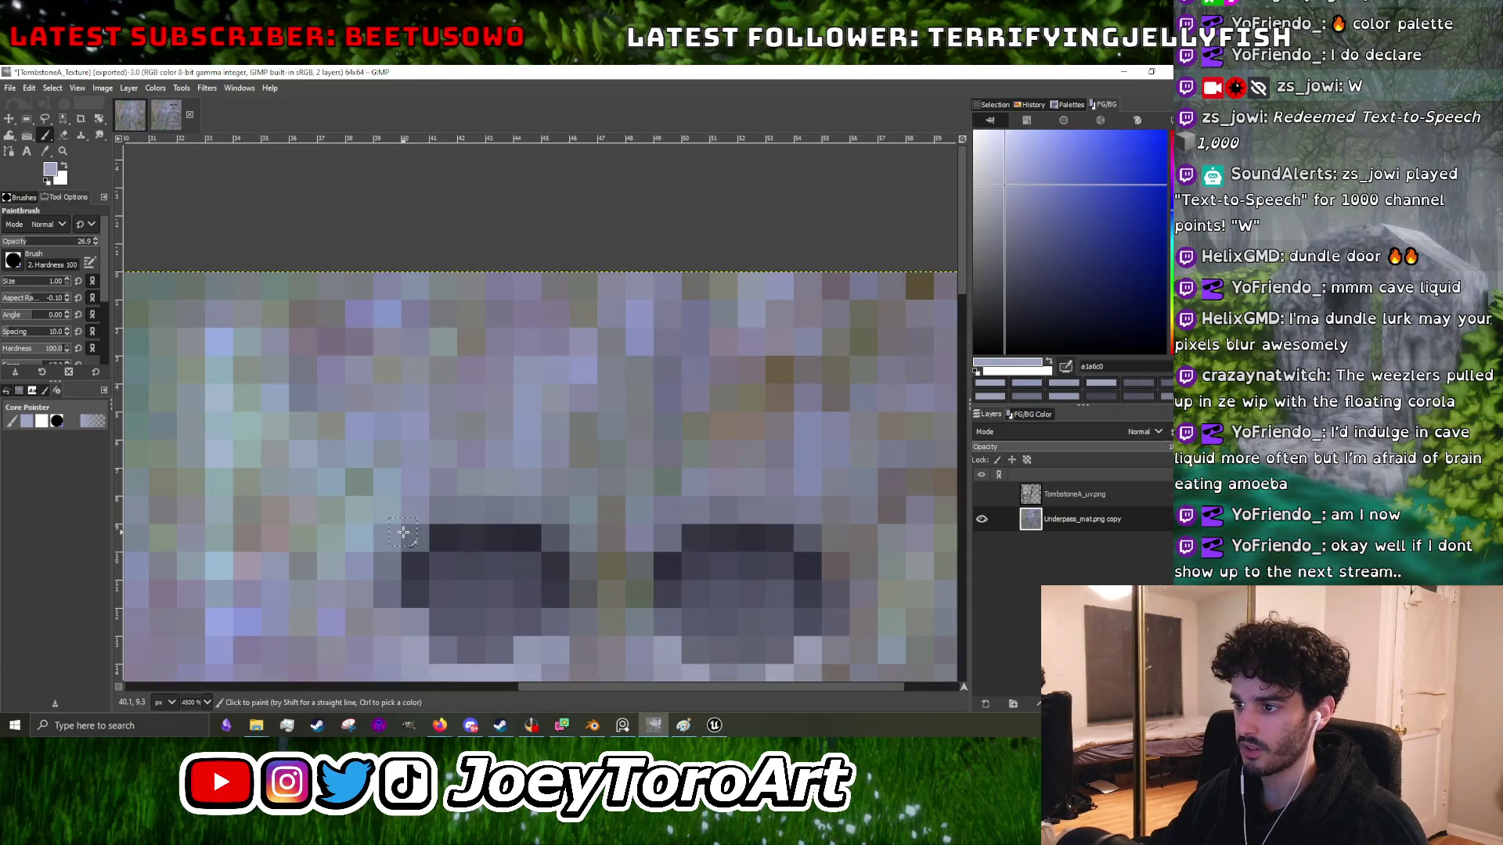
scroll(732, 509, up, 1)
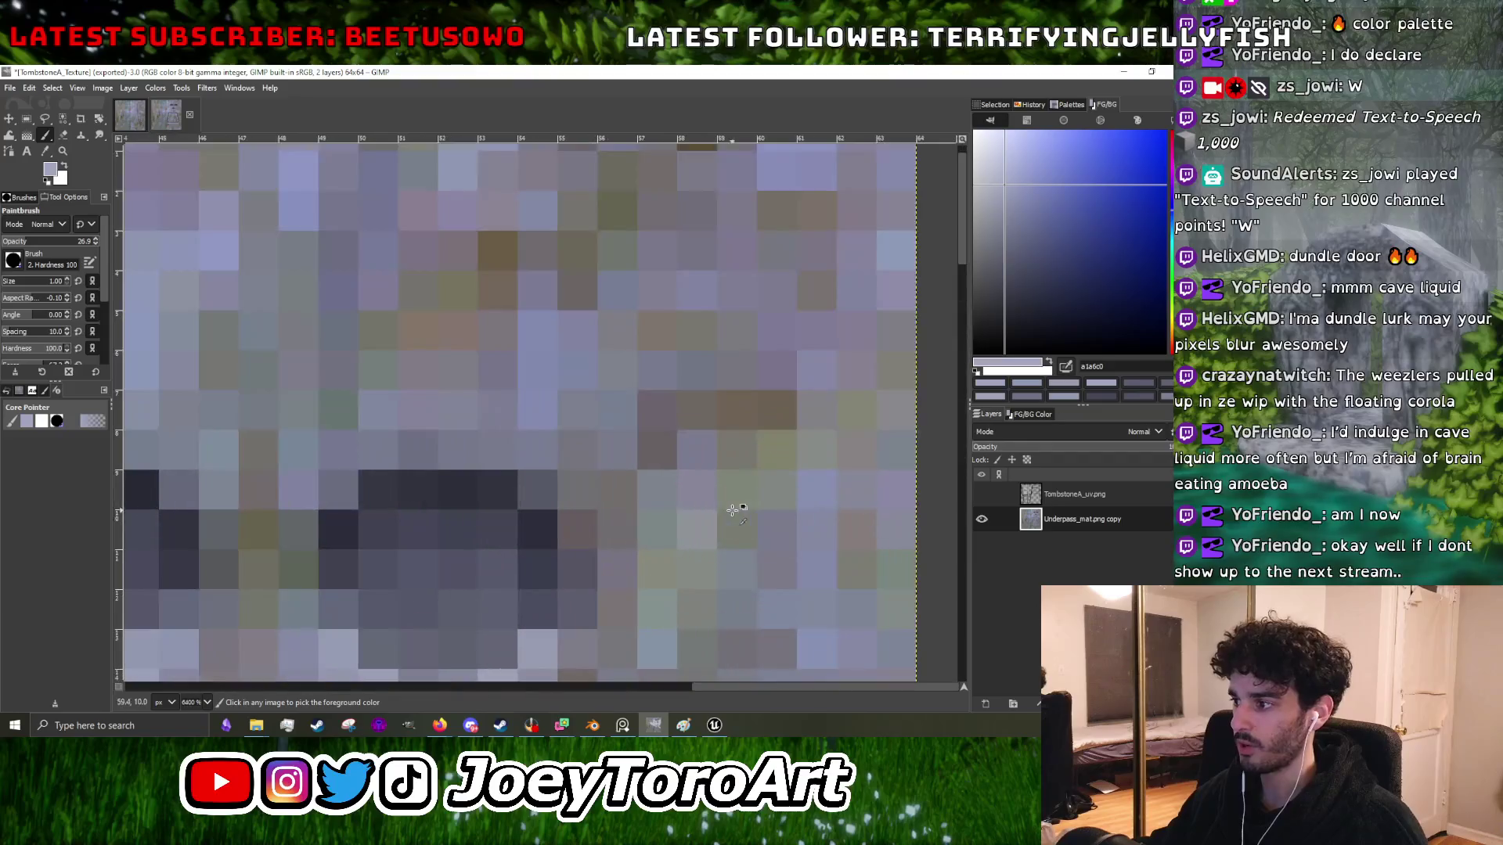
scroll(552, 468, down, 2)
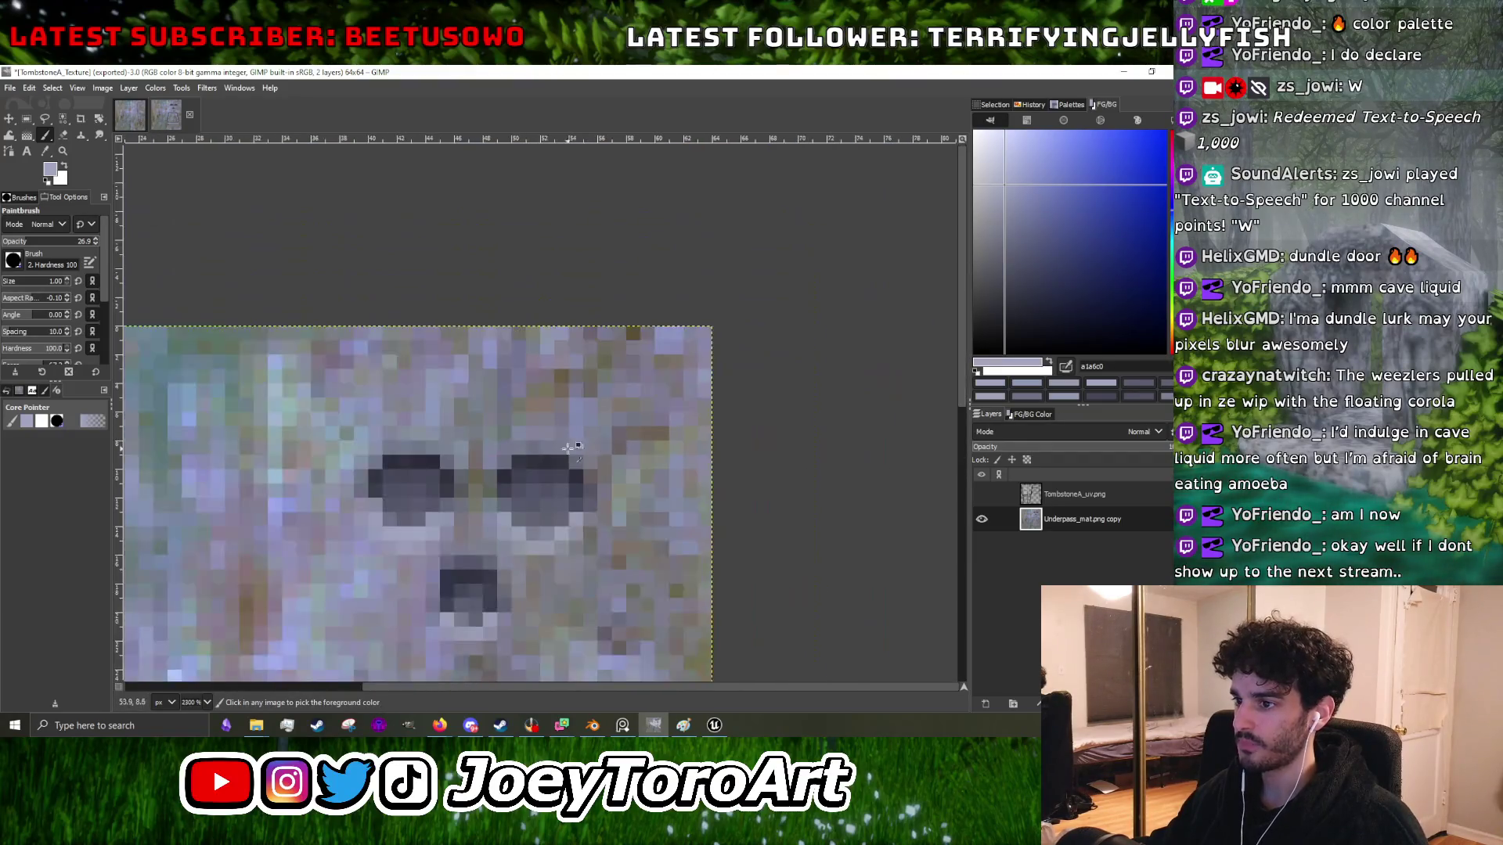
scroll(572, 551, up, 1)
scroll(587, 458, up, 1)
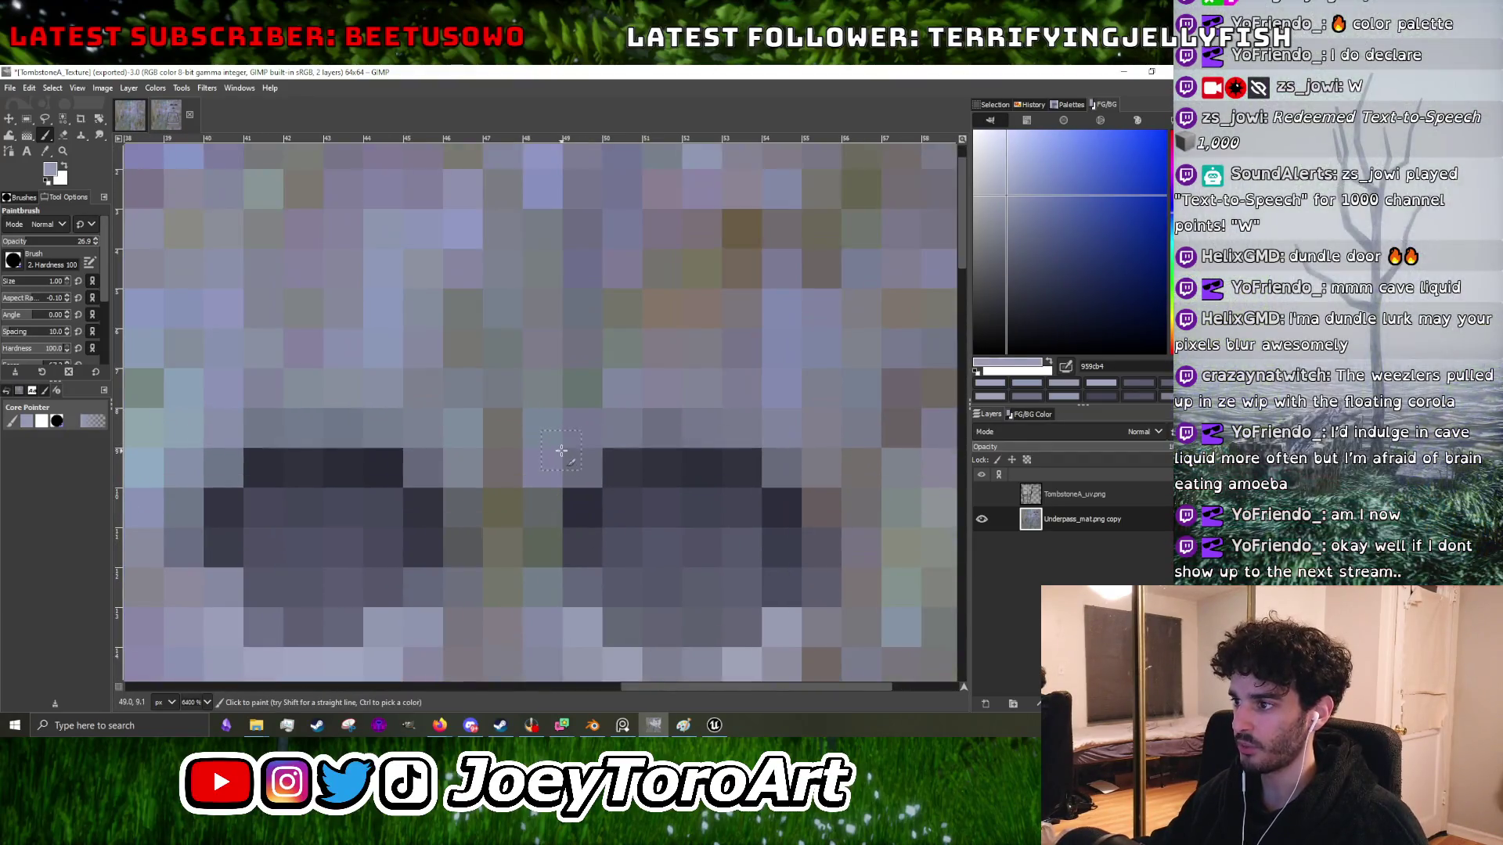
scroll(437, 436, down, 5)
scroll(702, 438, up, 4)
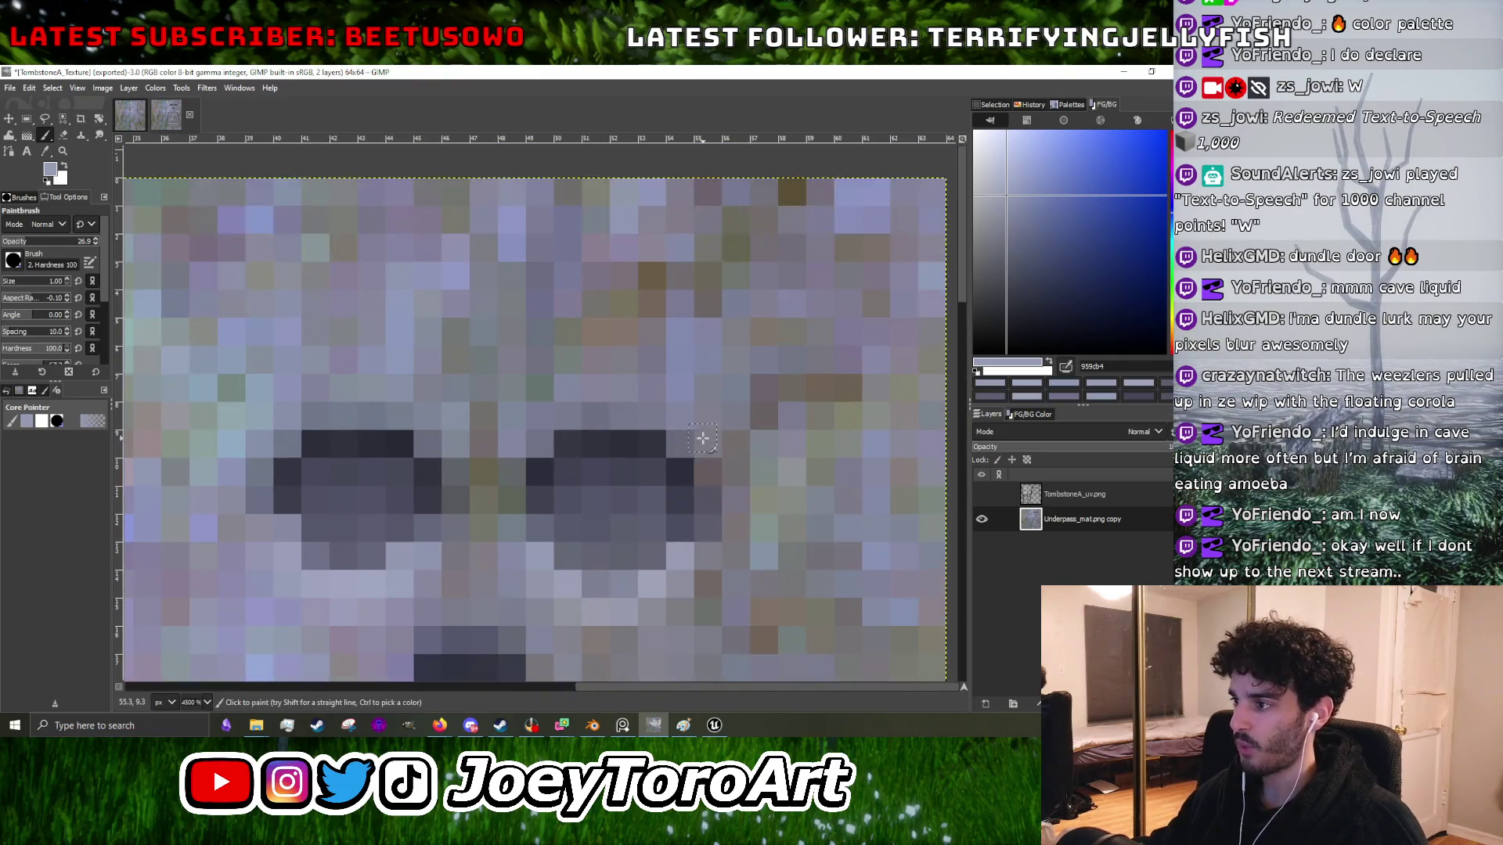
scroll(634, 466, down, 2)
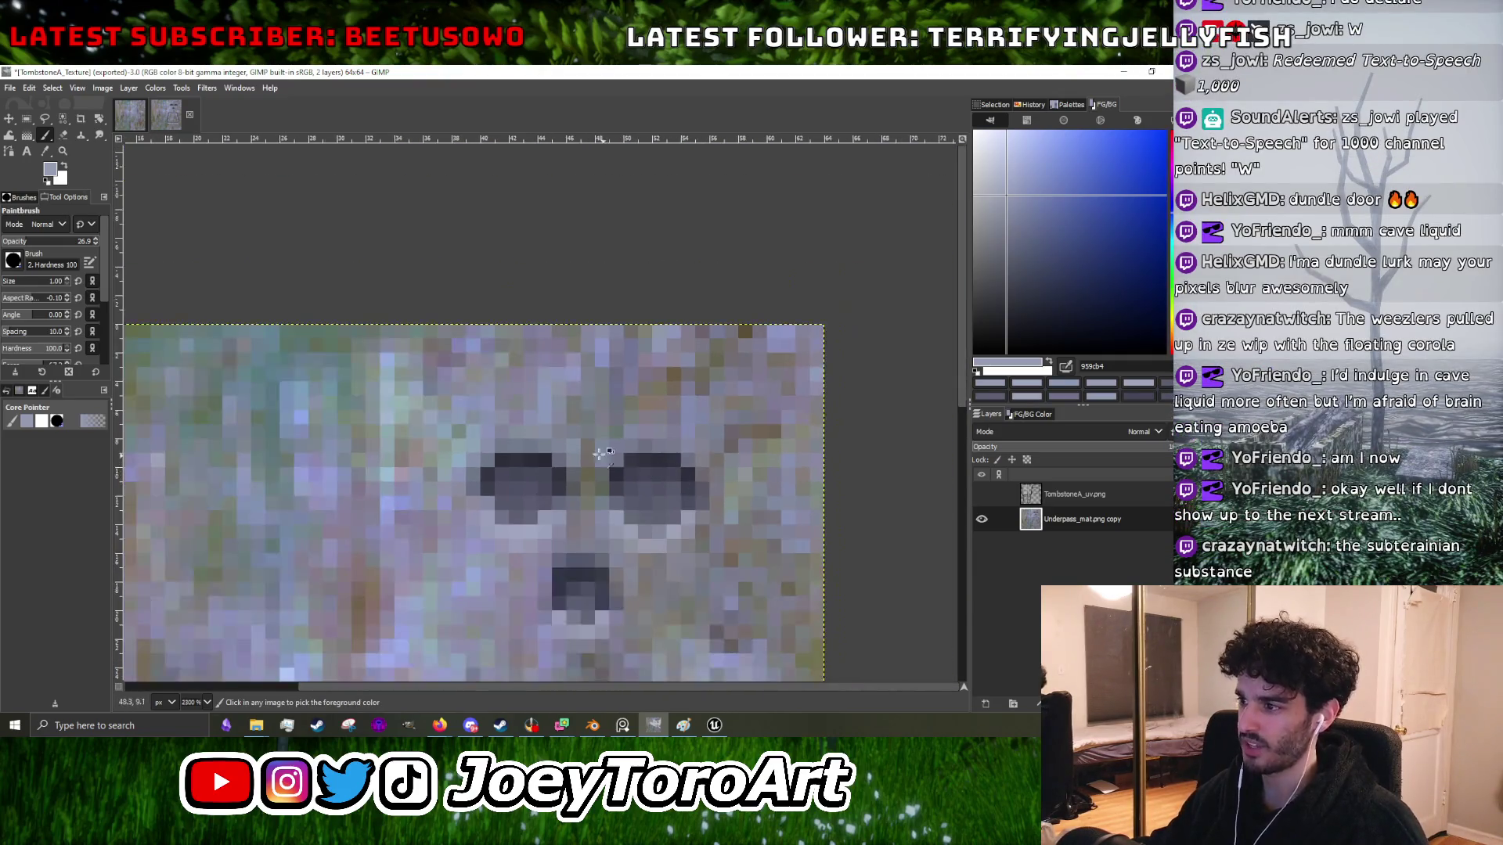
scroll(545, 448, up, 2)
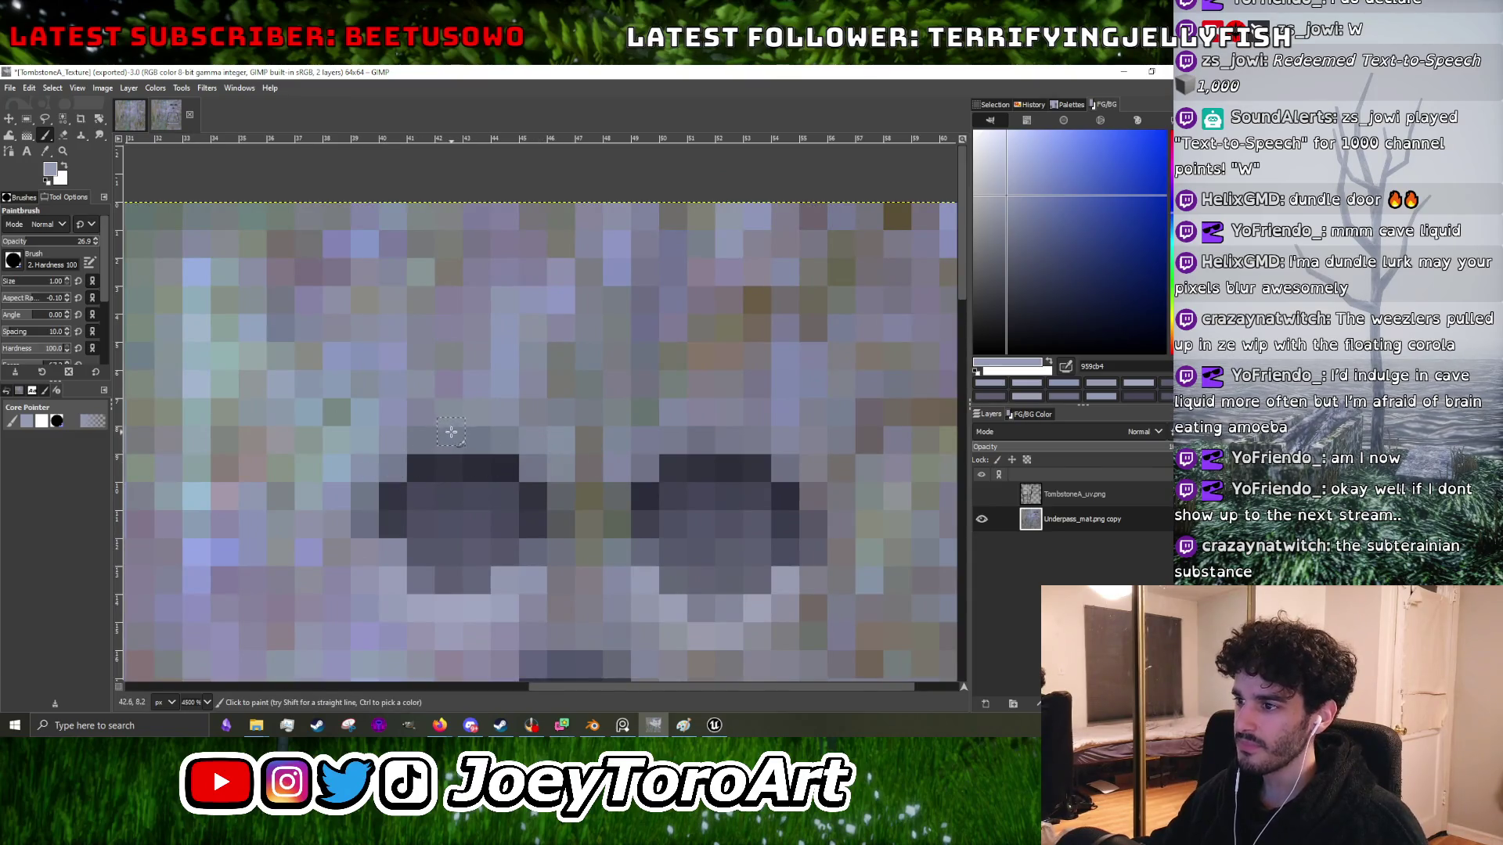
scroll(657, 404, down, 3)
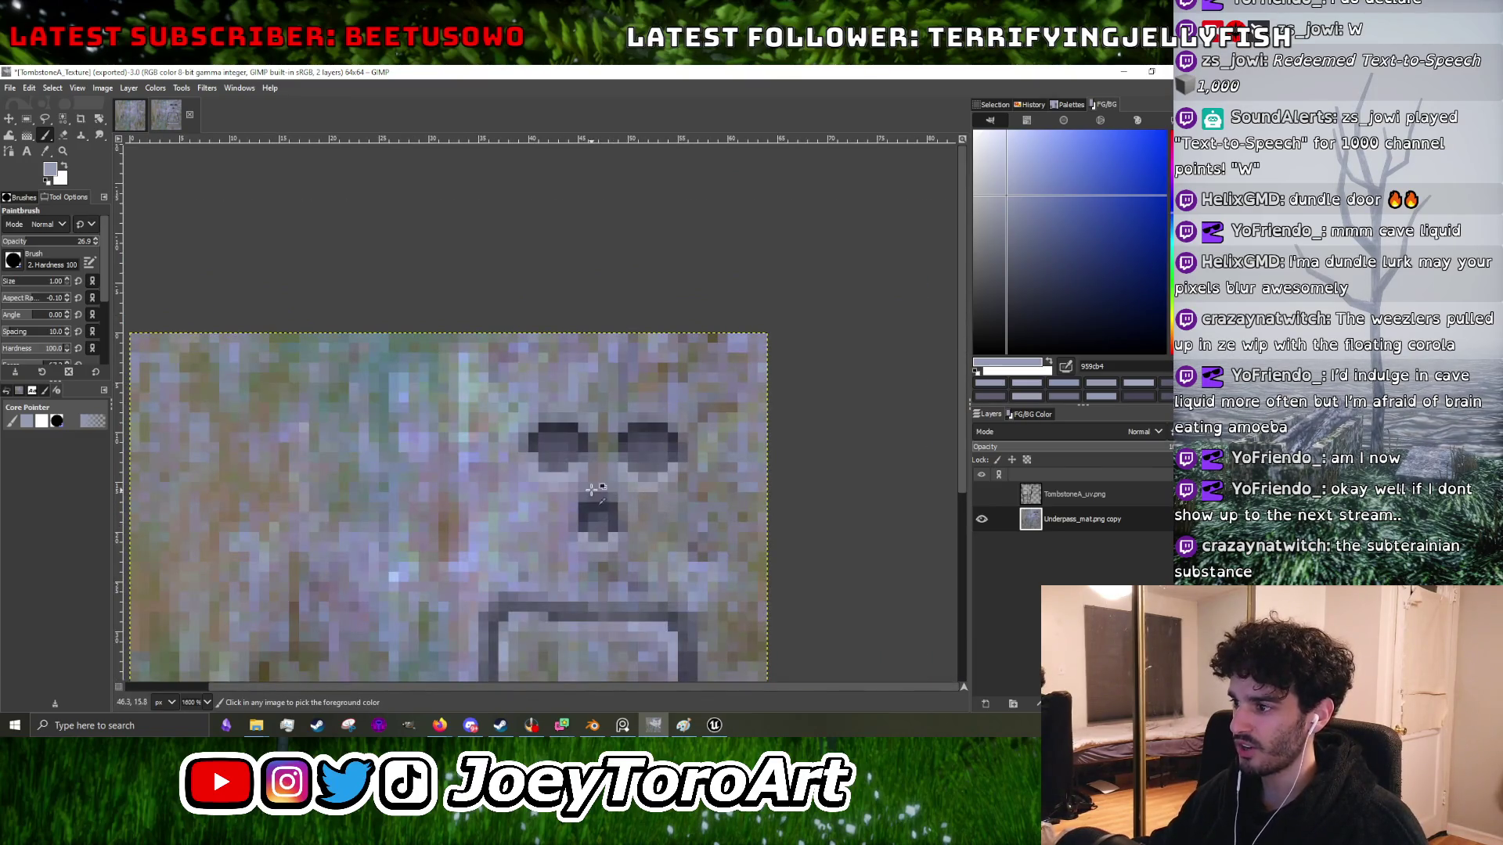
scroll(592, 489, up, 3)
ctrl+click(546, 456)
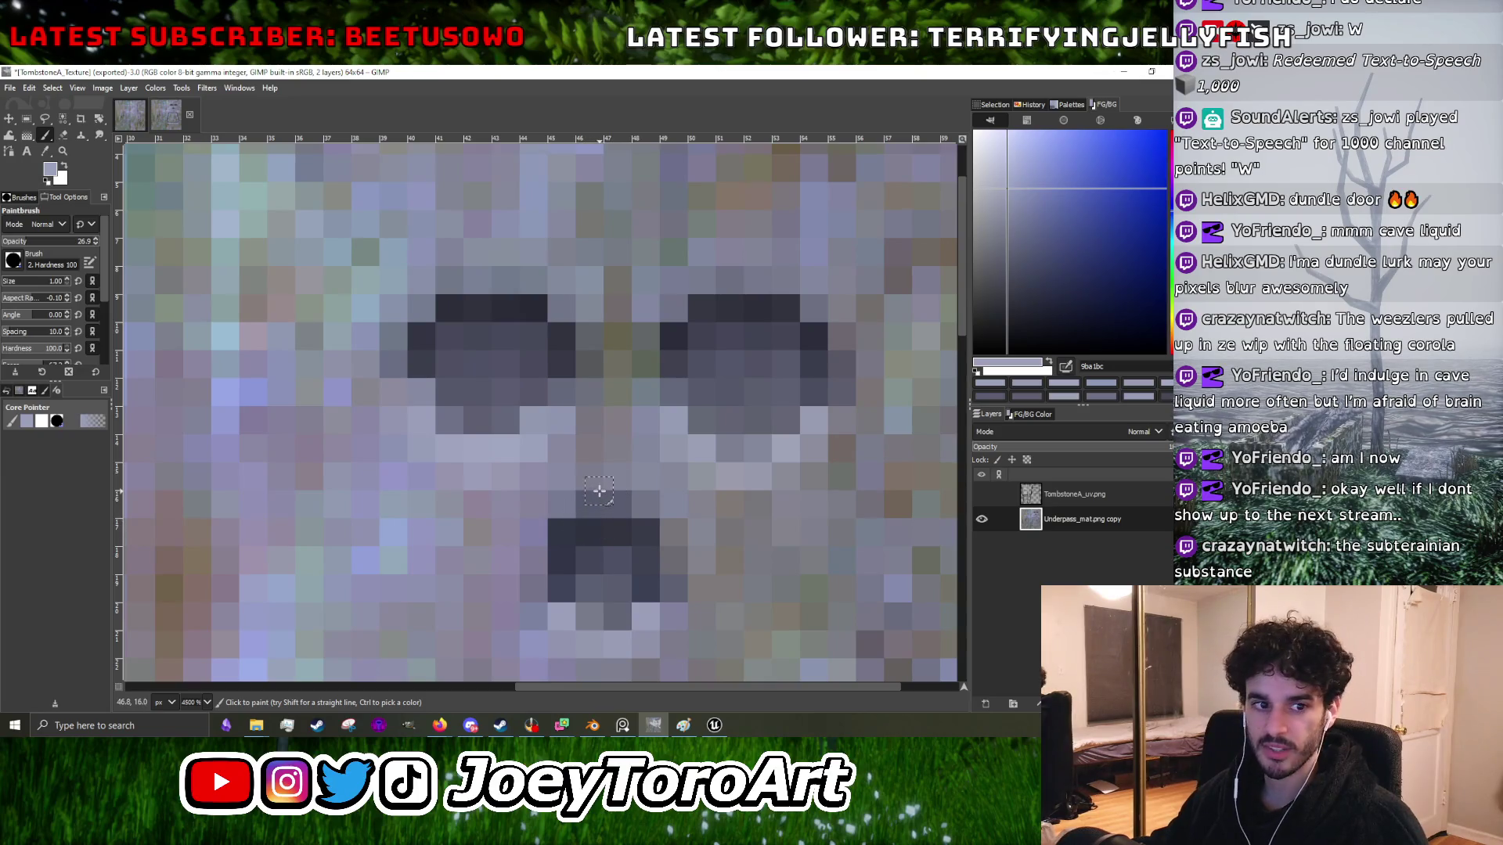
- Lighten the stray pixel above the nose with a sampled light grey
scroll(610, 477, down, 3)
scroll(615, 484, up, 4)
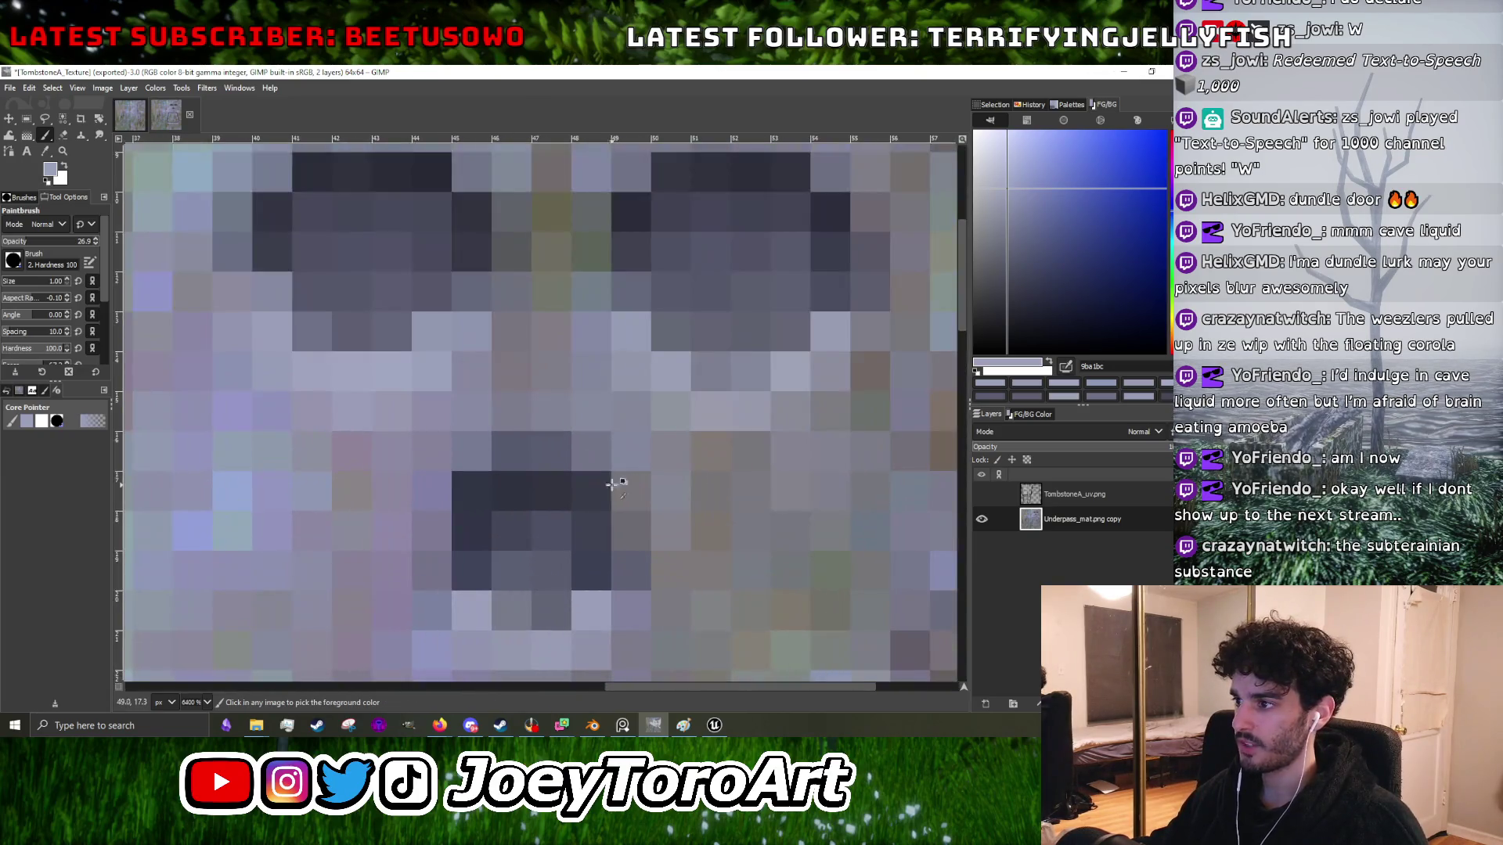
ctrl+click(676, 383)
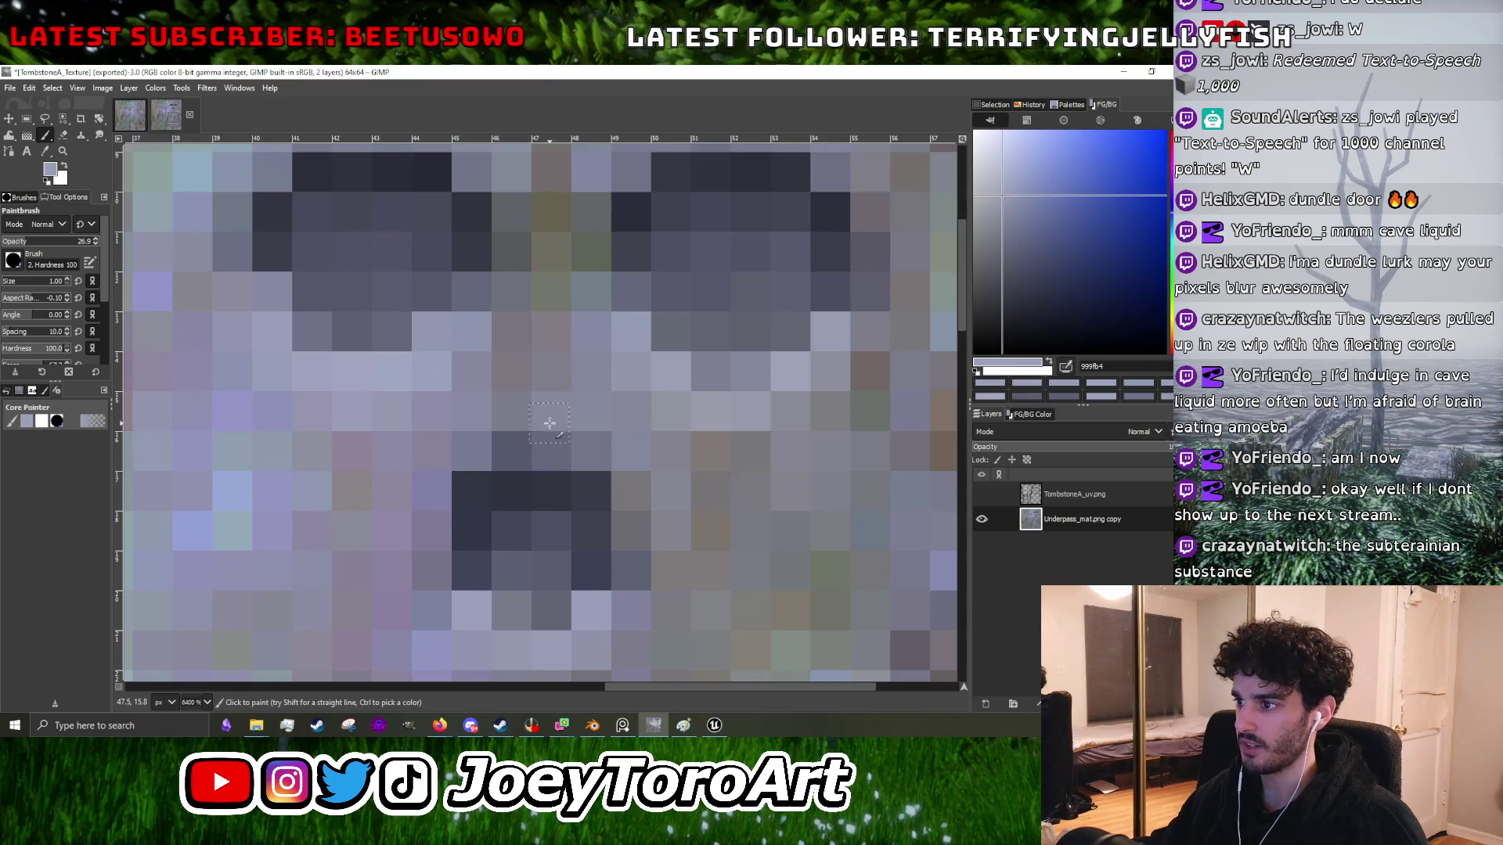
click(518, 415)
- Pick the dark 222432 and darken pixels along the right eye's top edge
ctrl+click(523, 489)
scroll(527, 496, down, 2)
scroll(520, 444, up, 2)
ctrl+click(546, 476)
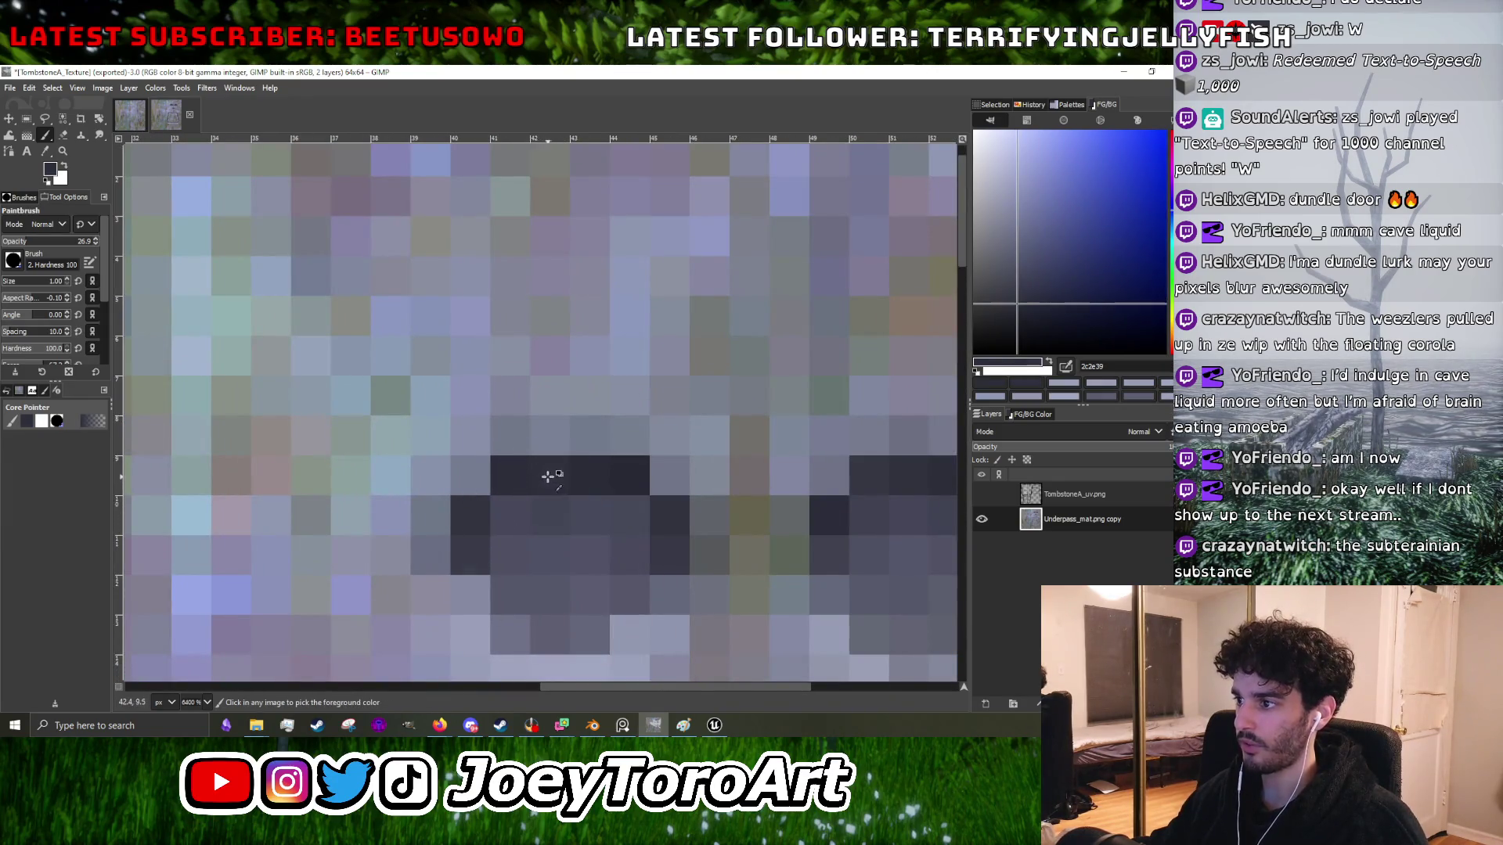
scroll(546, 476, down, 2)
scroll(638, 430, down, 1)
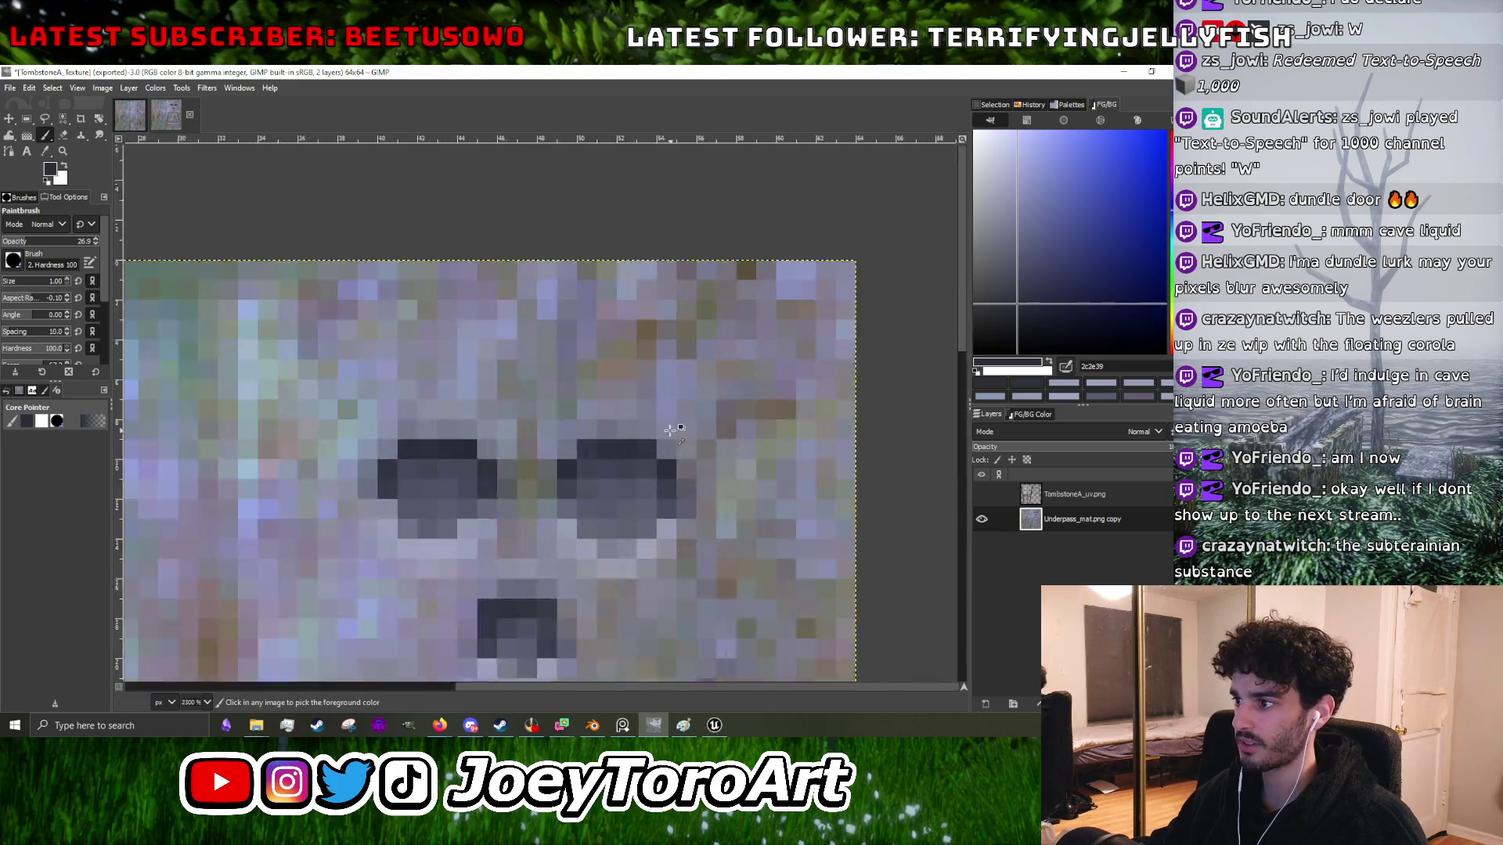
scroll(670, 430, up, 2)
click(592, 438)
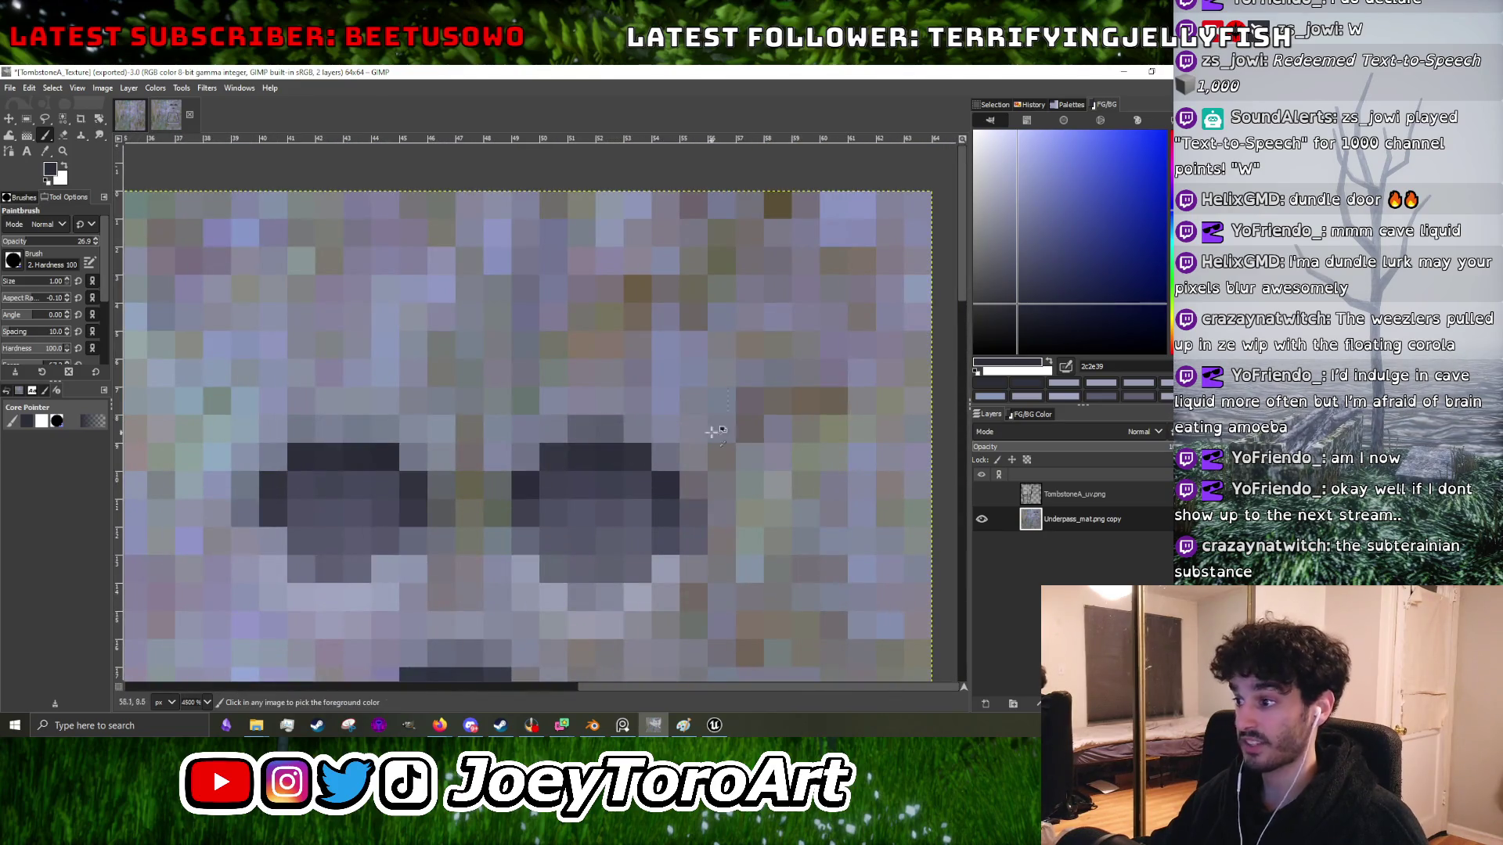
ctrl+click(635, 446)
click(592, 438)
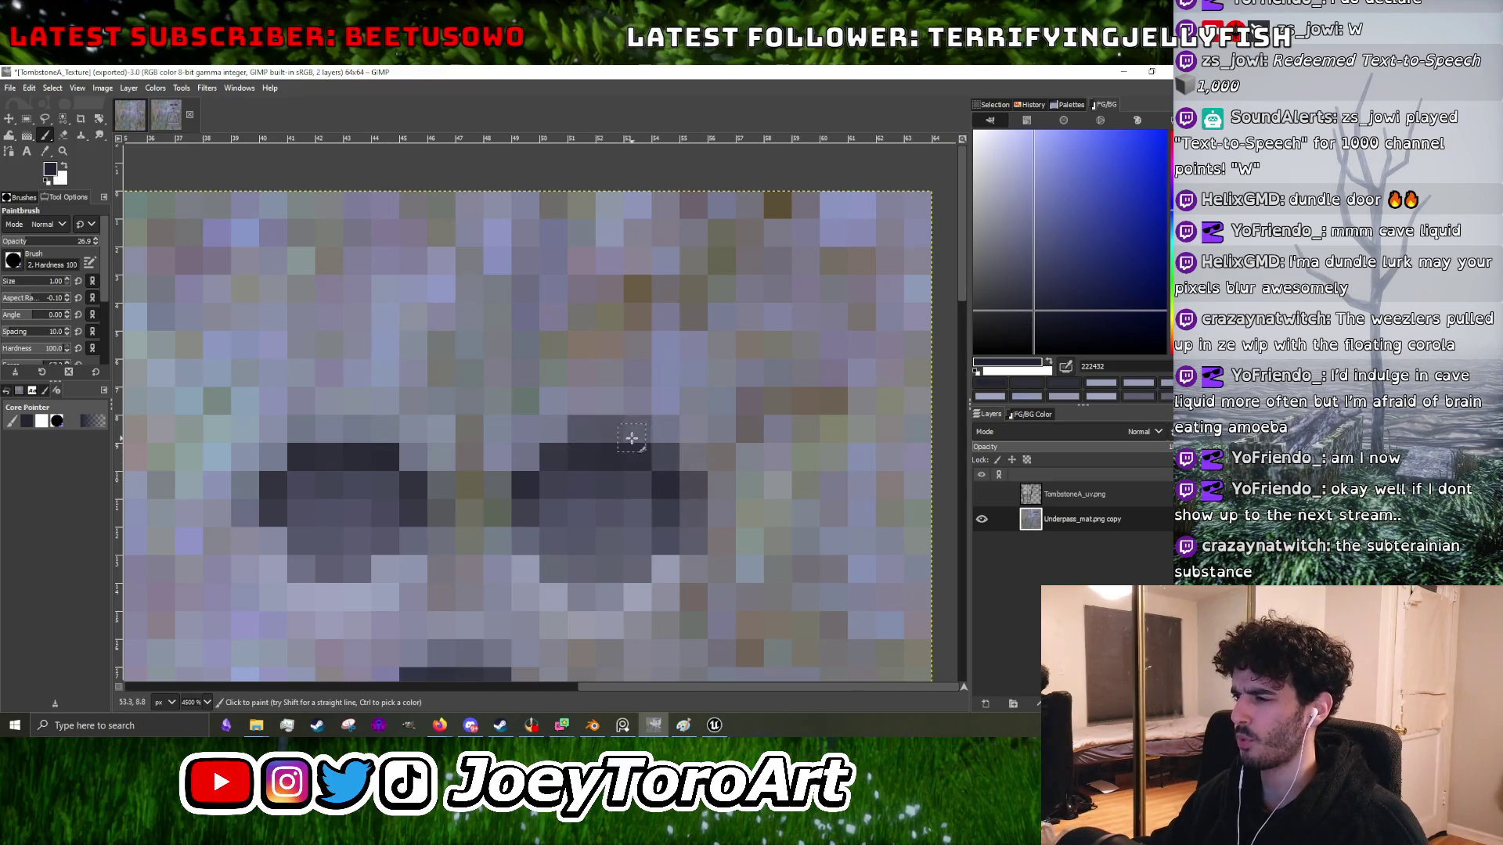
- Paint dark runs along the eye top and the light row above the right eye
drag(554, 432, 598, 429)
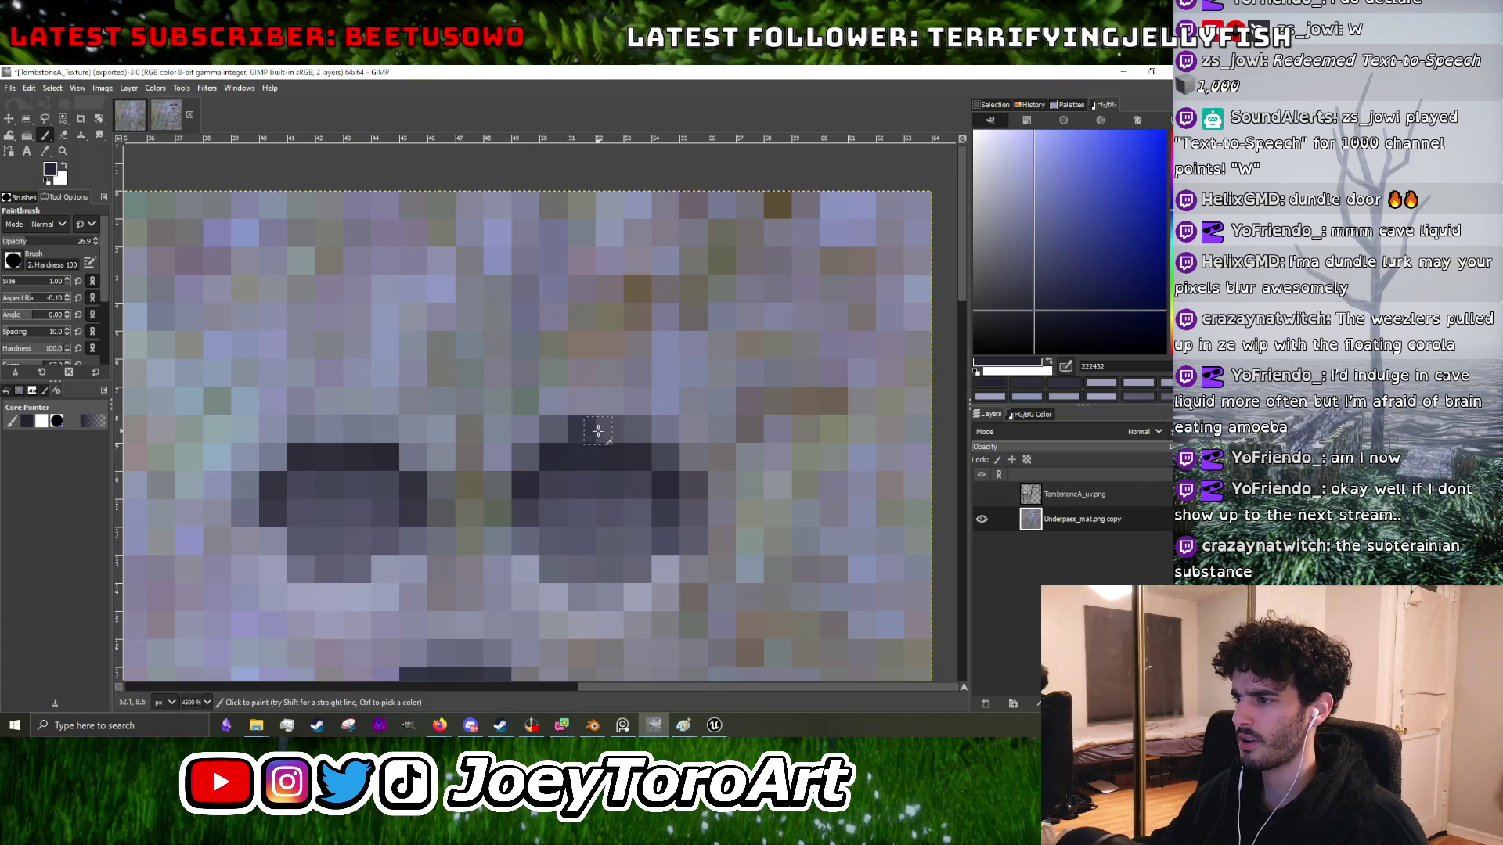
scroll(634, 439, down, 5)
scroll(599, 433, up, 4)
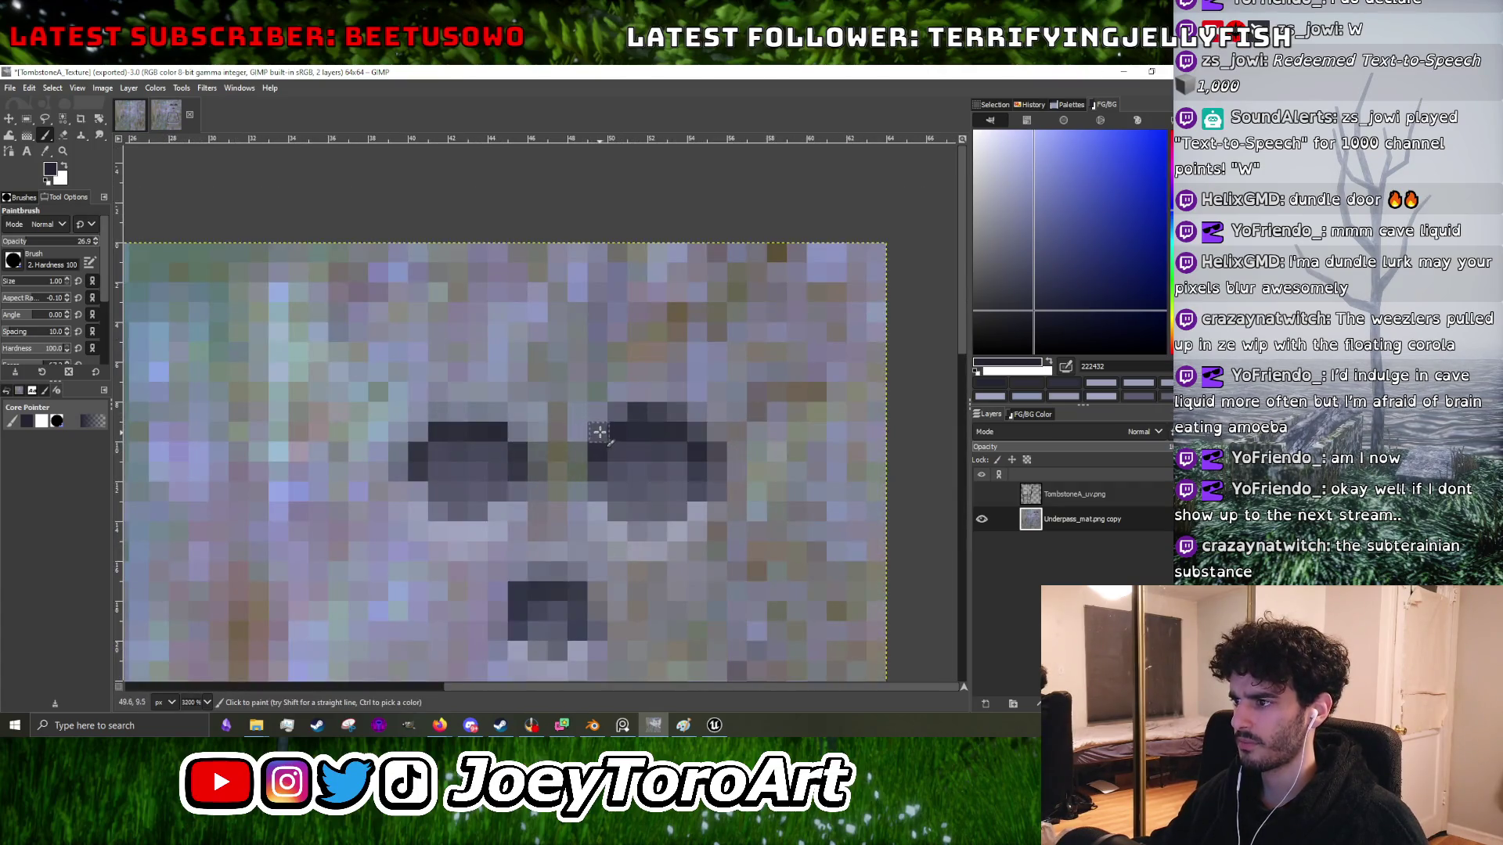
drag(632, 416, 693, 413)
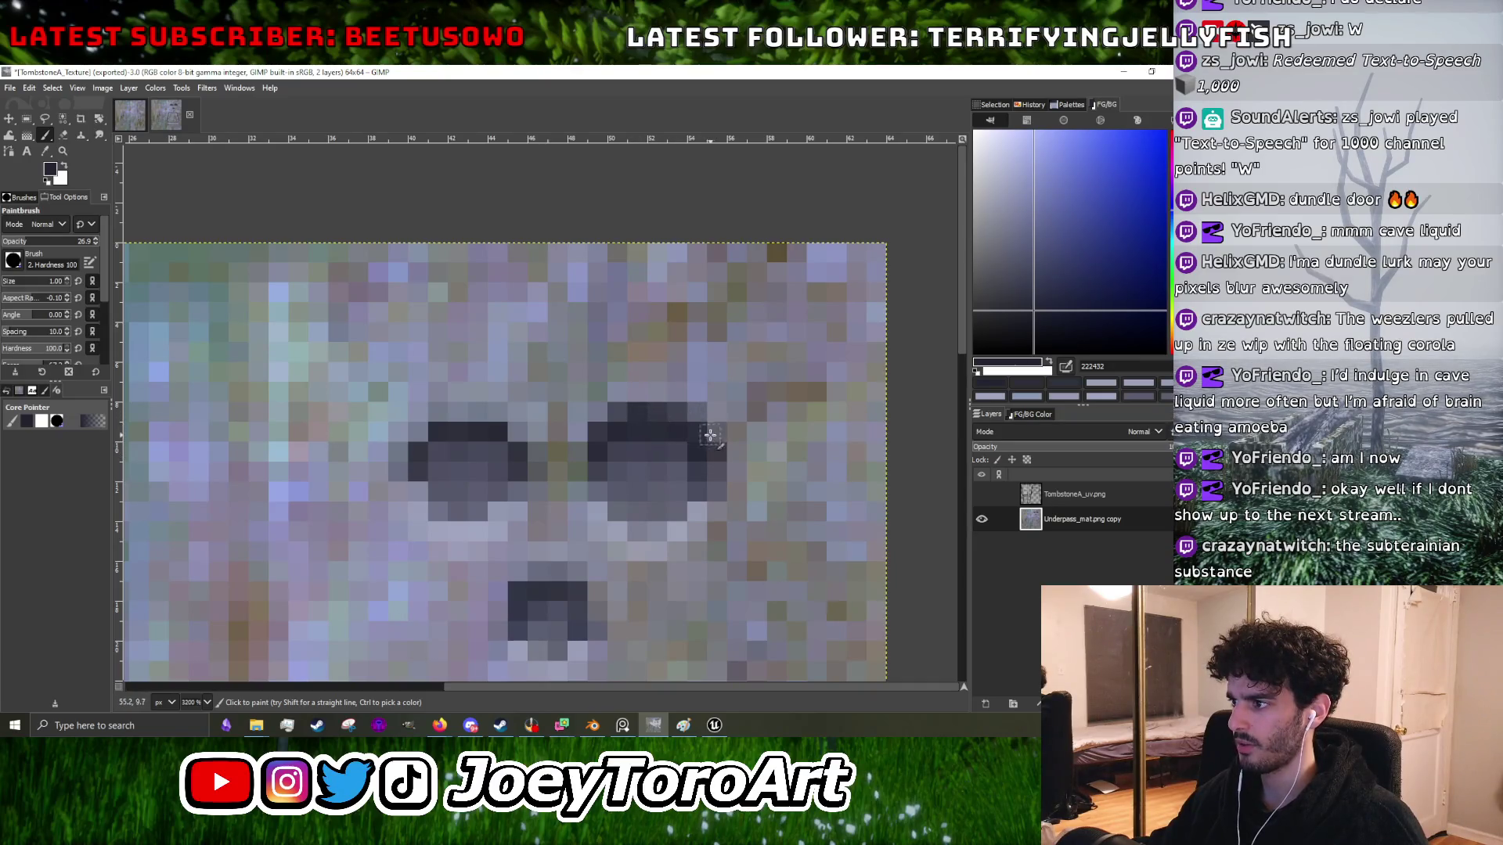
scroll(709, 430, down, 1)
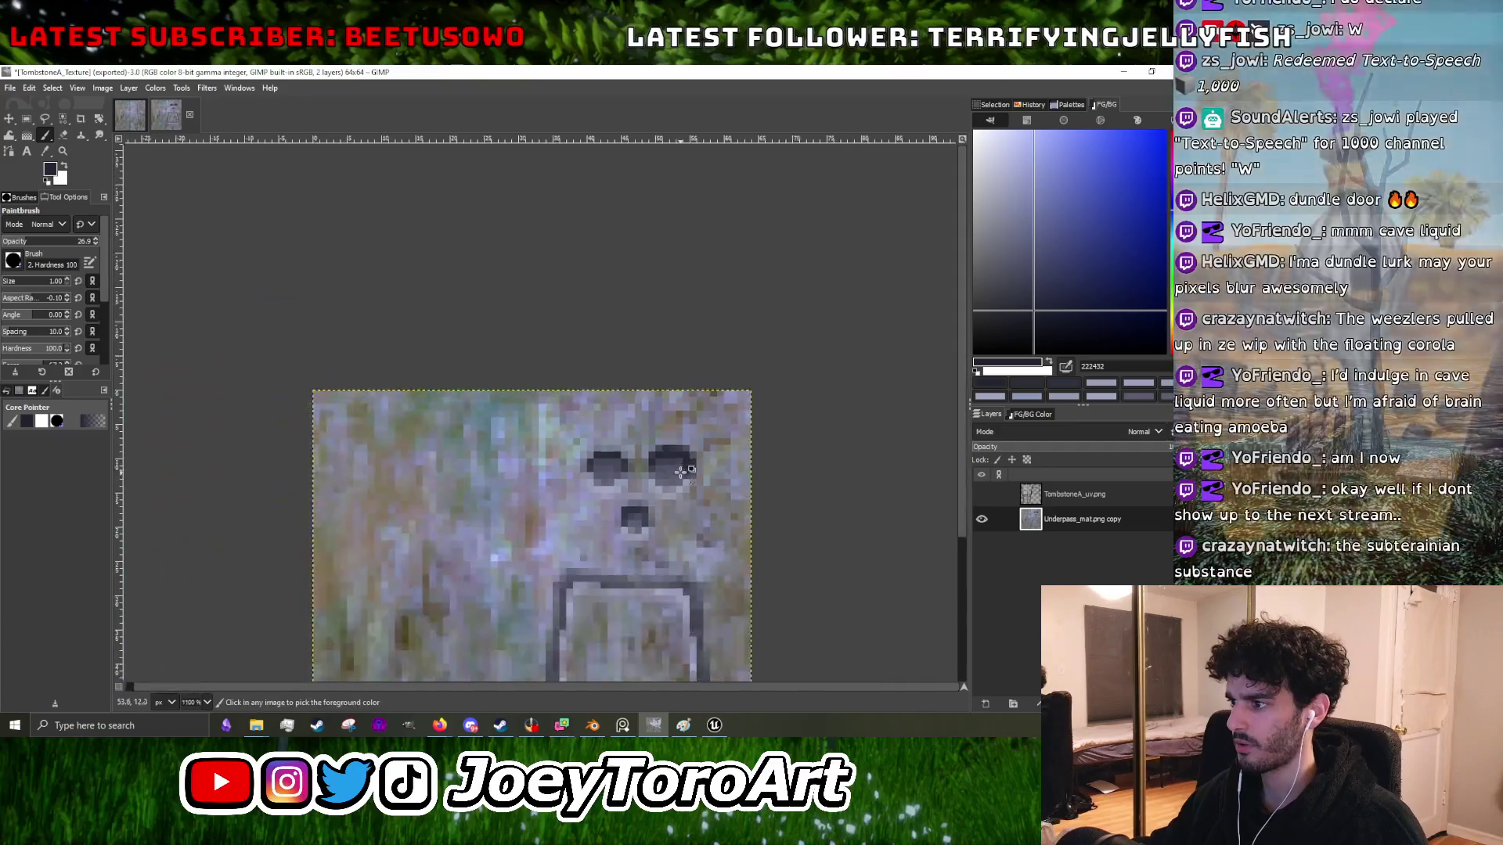
- Toggle the TombstoneA_uv layer on and off to check the eyes against the UV layout
ctrl+click(630, 520)
click(982, 495)
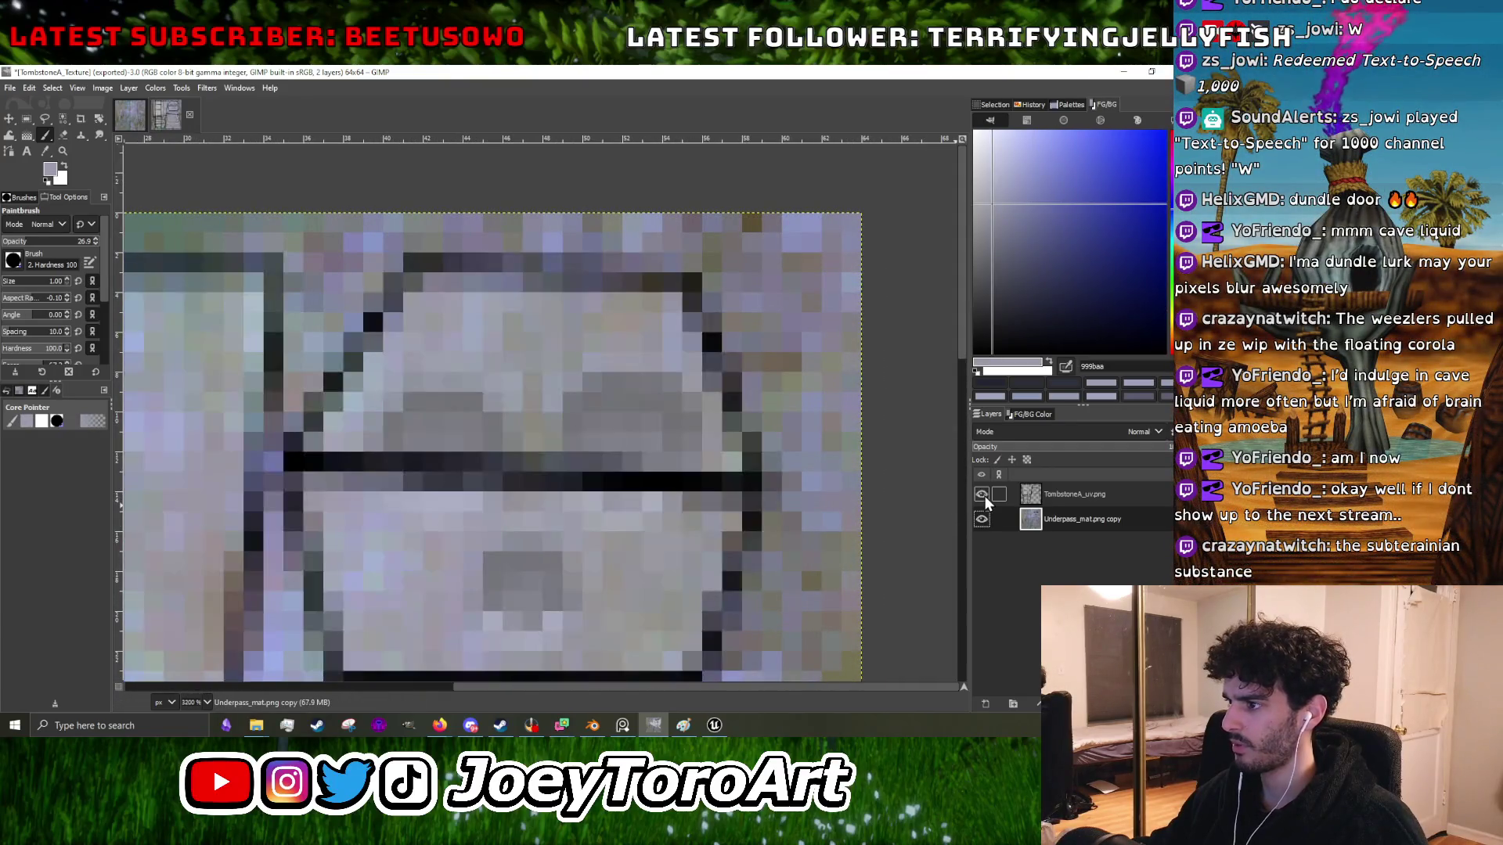
click(981, 494)
scroll(637, 525, up, 1)
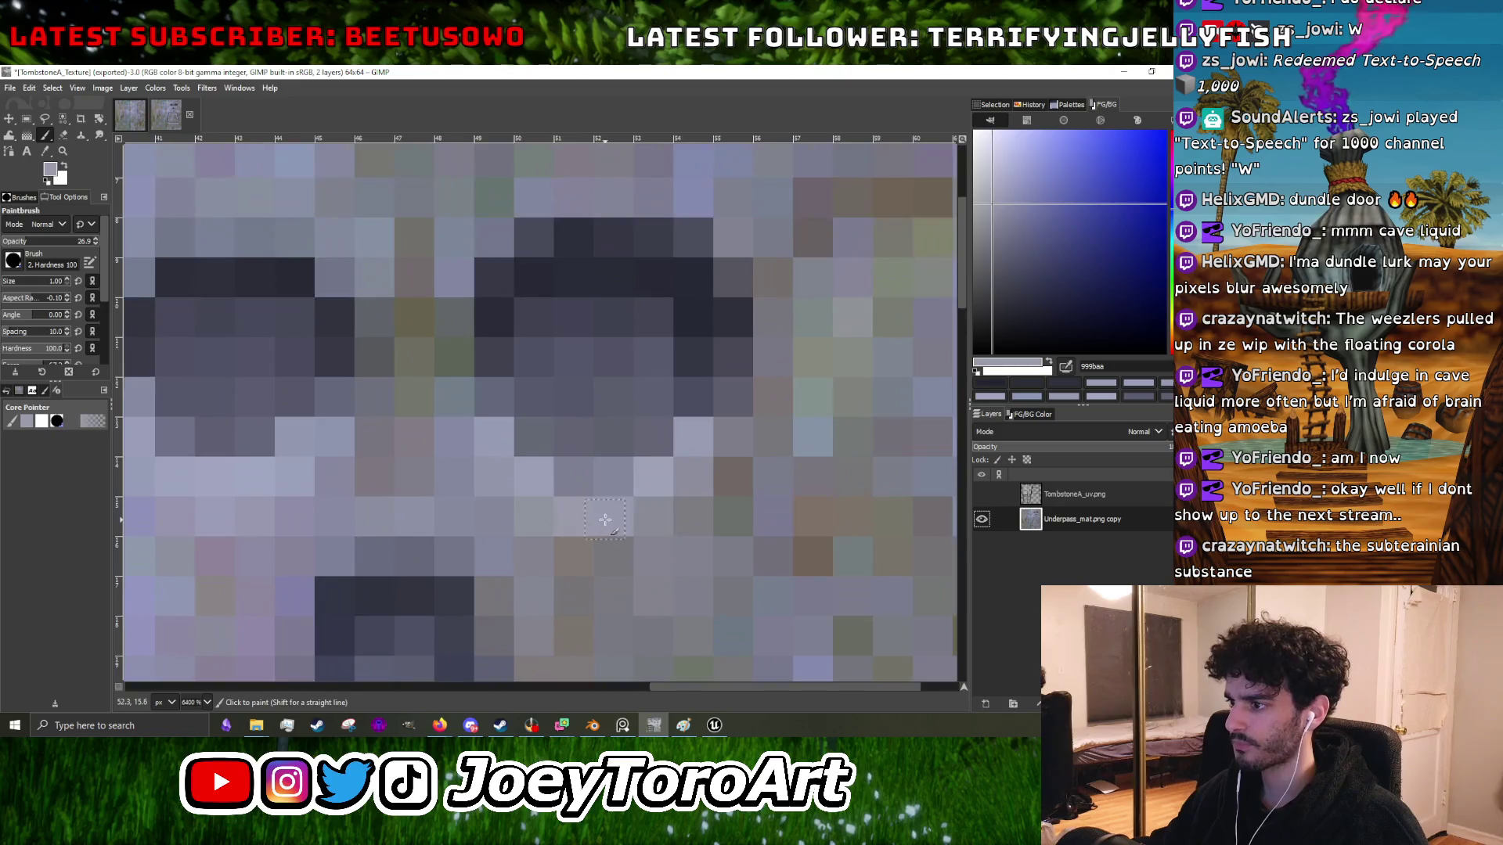
- Sample the dark eye colour and darken two pixels between the eyes
ctrl+click(636, 524)
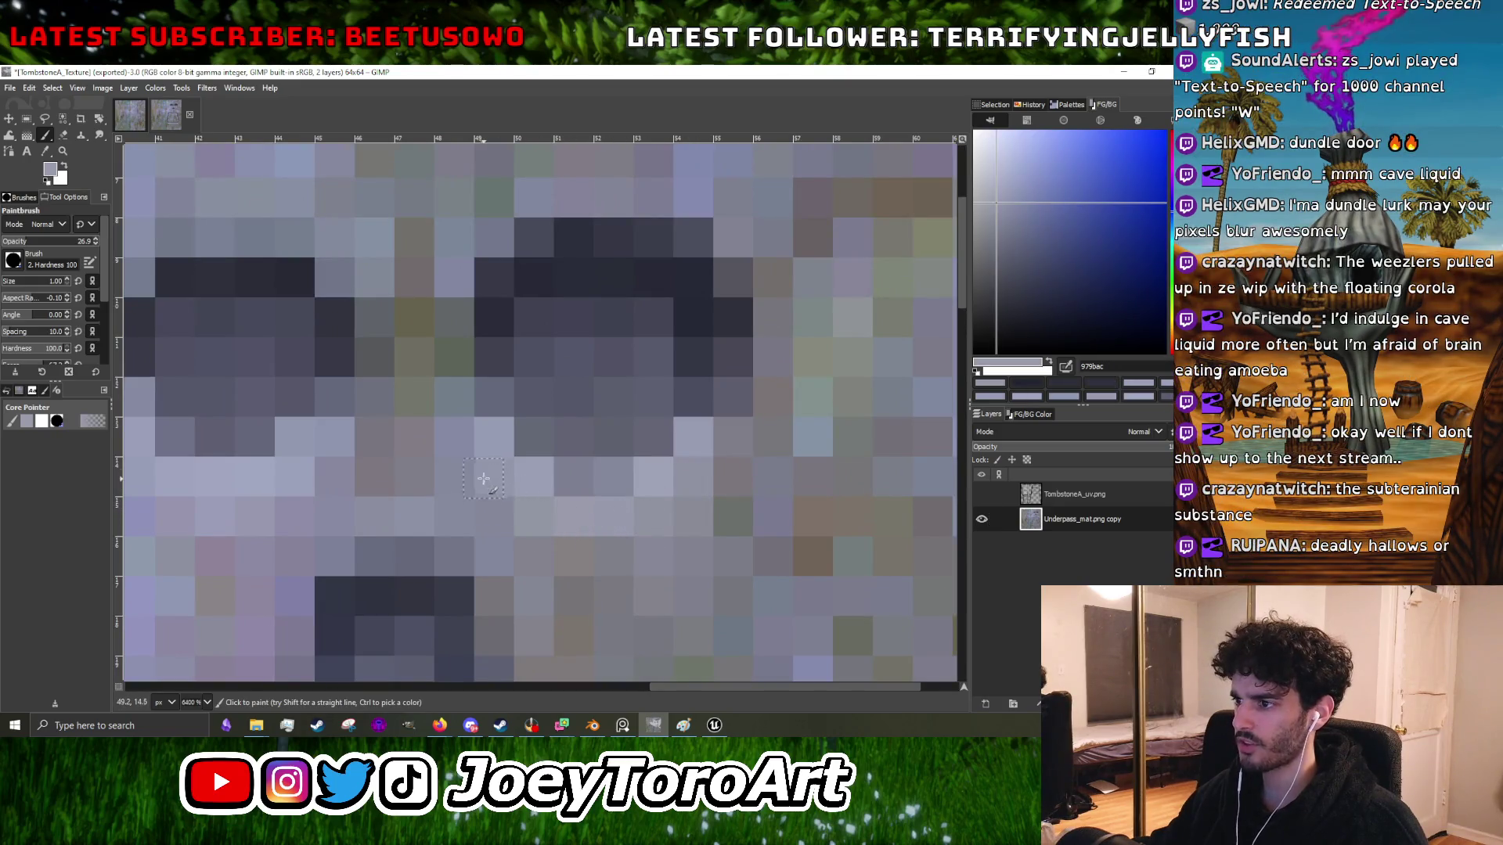
ctrl+click(647, 436)
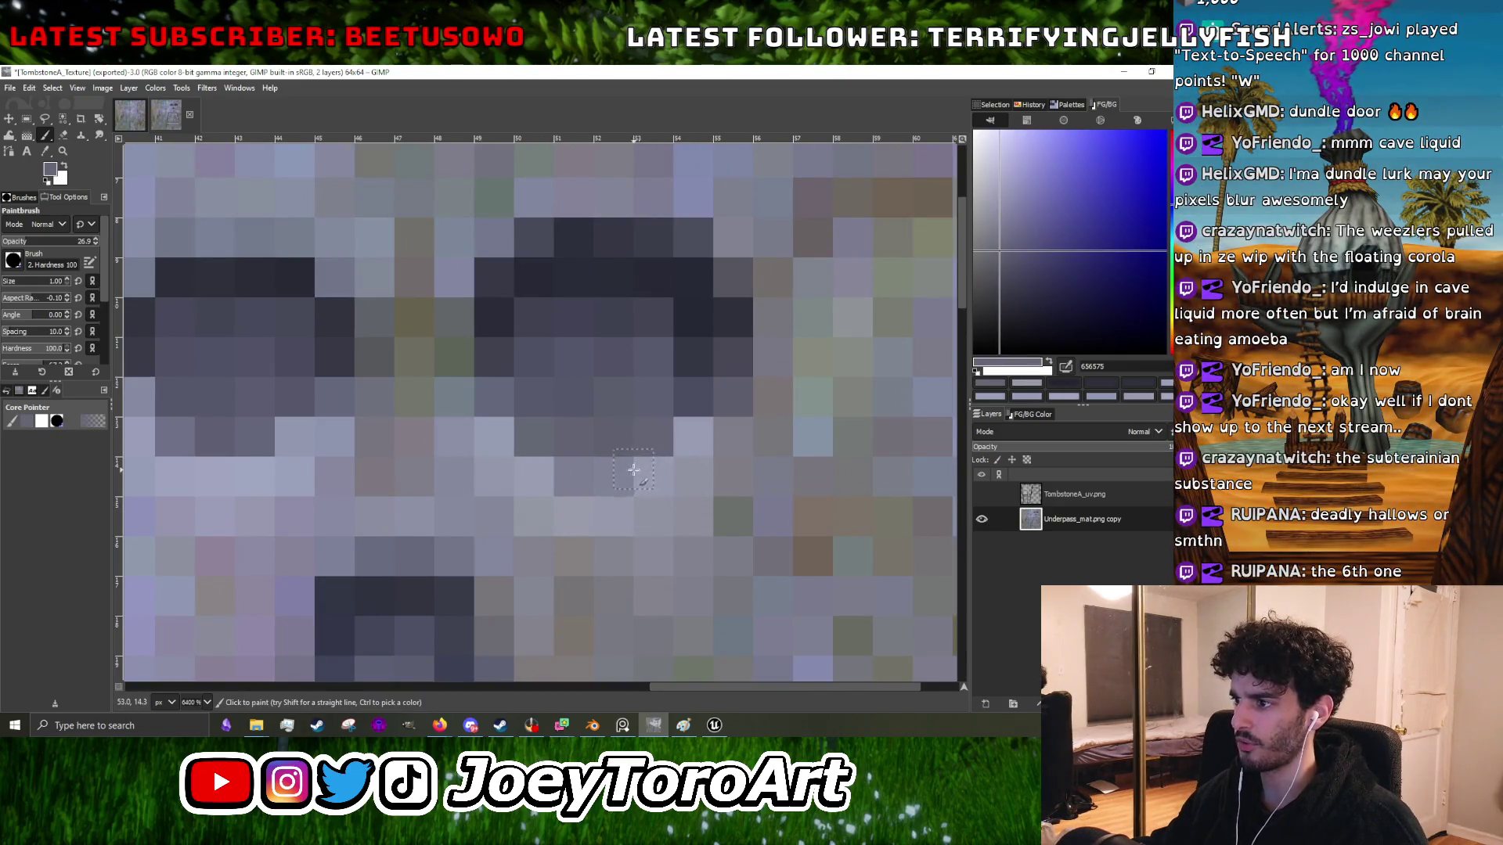
scroll(537, 426, down, 1)
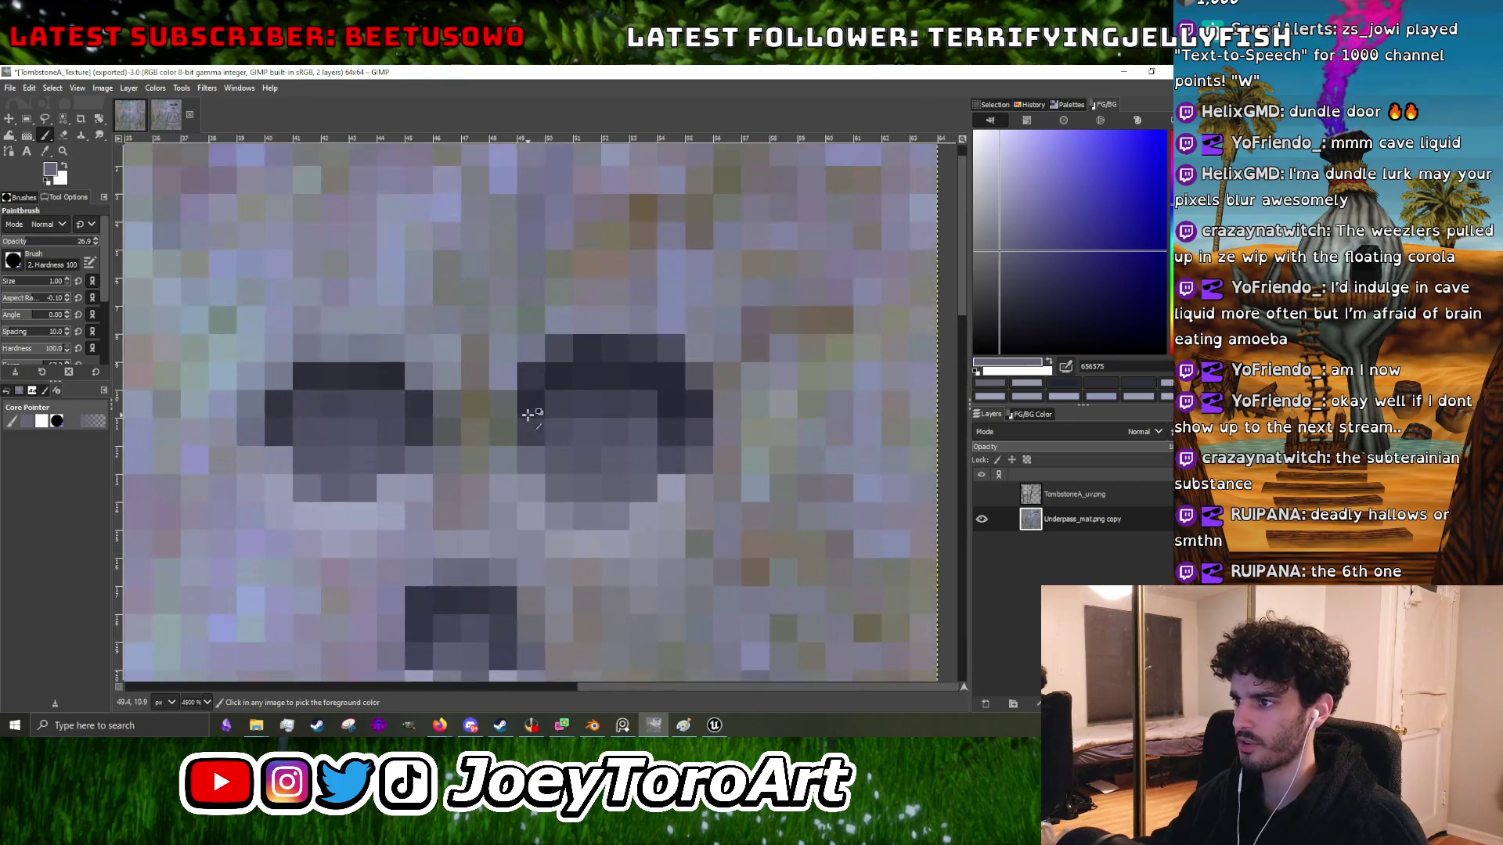
ctrl+click(529, 416)
click(502, 438)
click(503, 461)
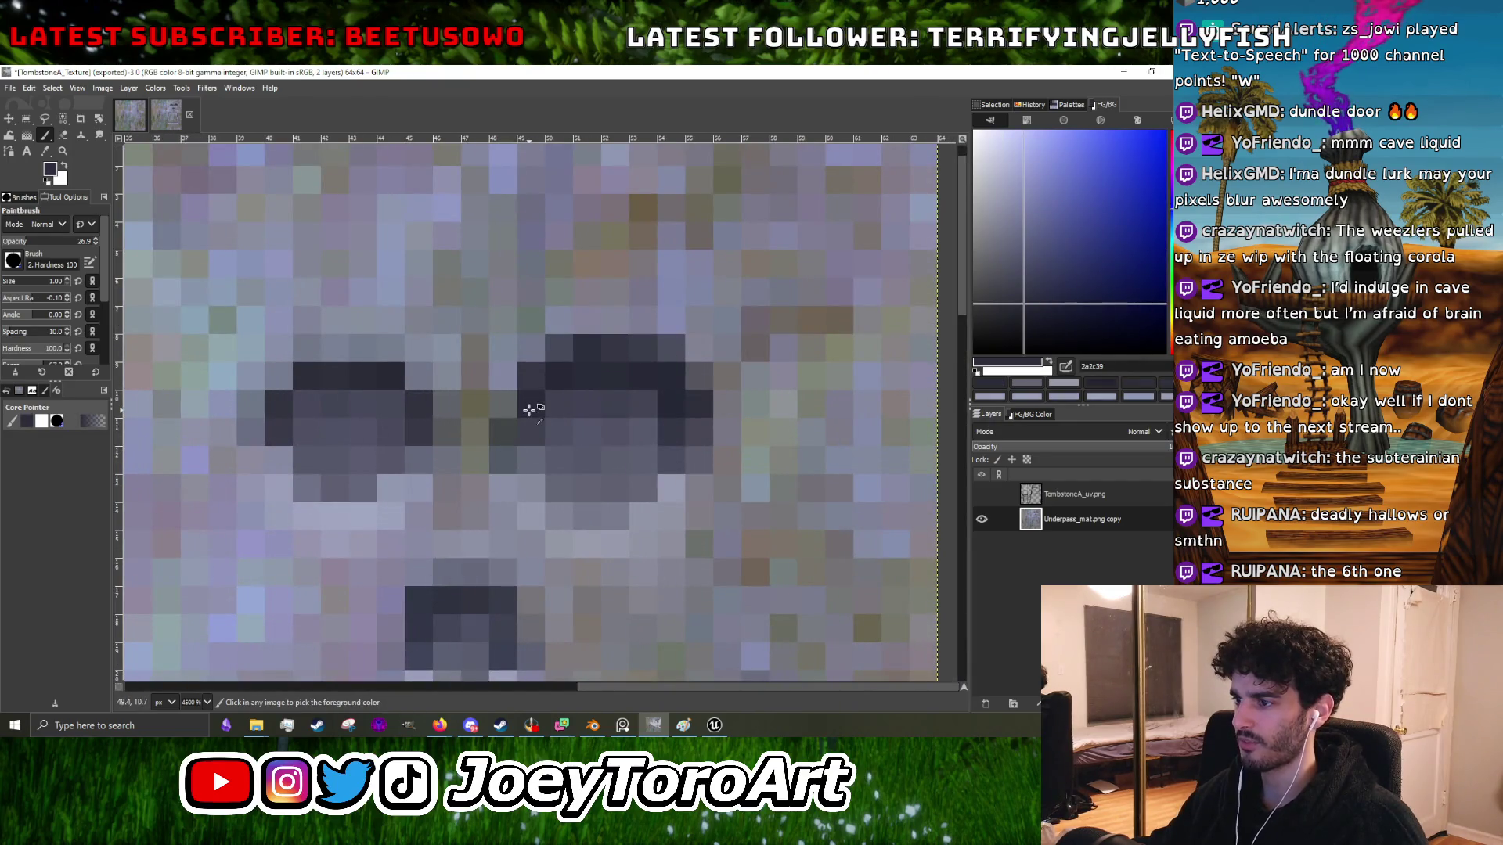
- Sample further dark and light shades from around the right eye
ctrl+click(533, 440)
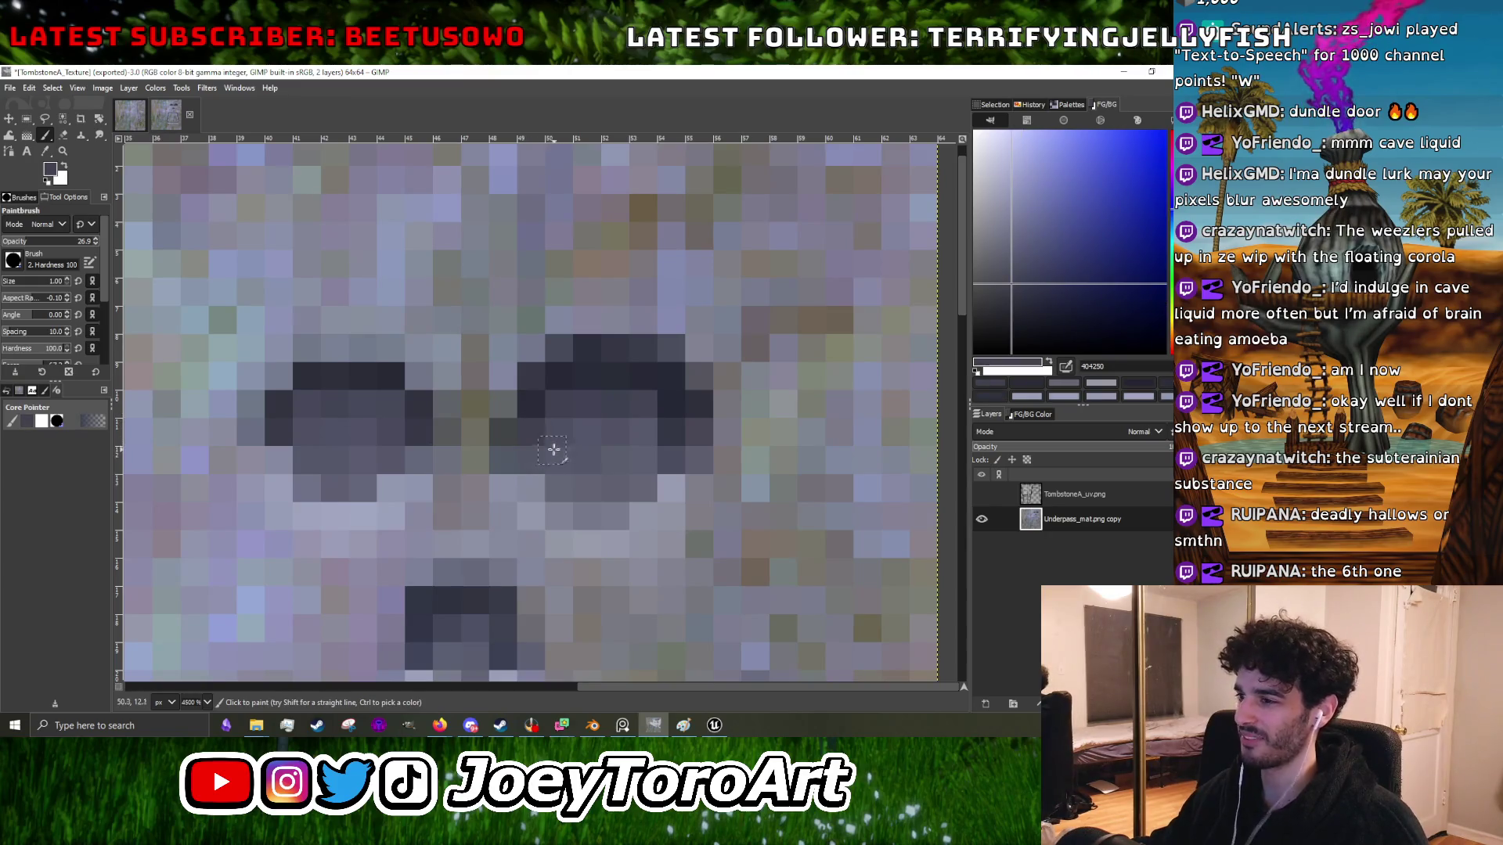
scroll(540, 447, down, 3)
scroll(548, 427, up, 3)
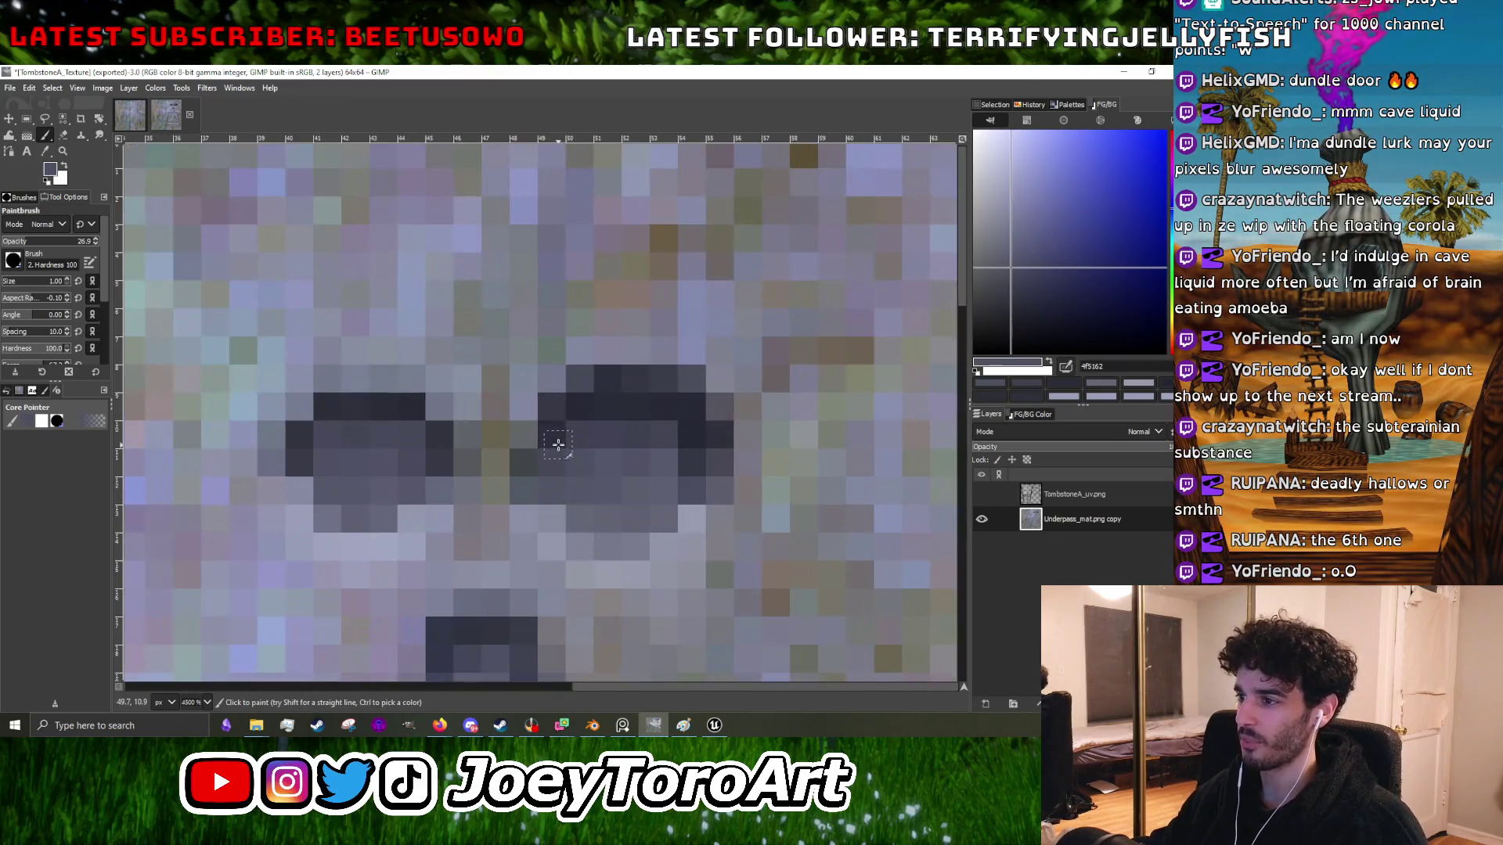
ctrl+click(555, 415)
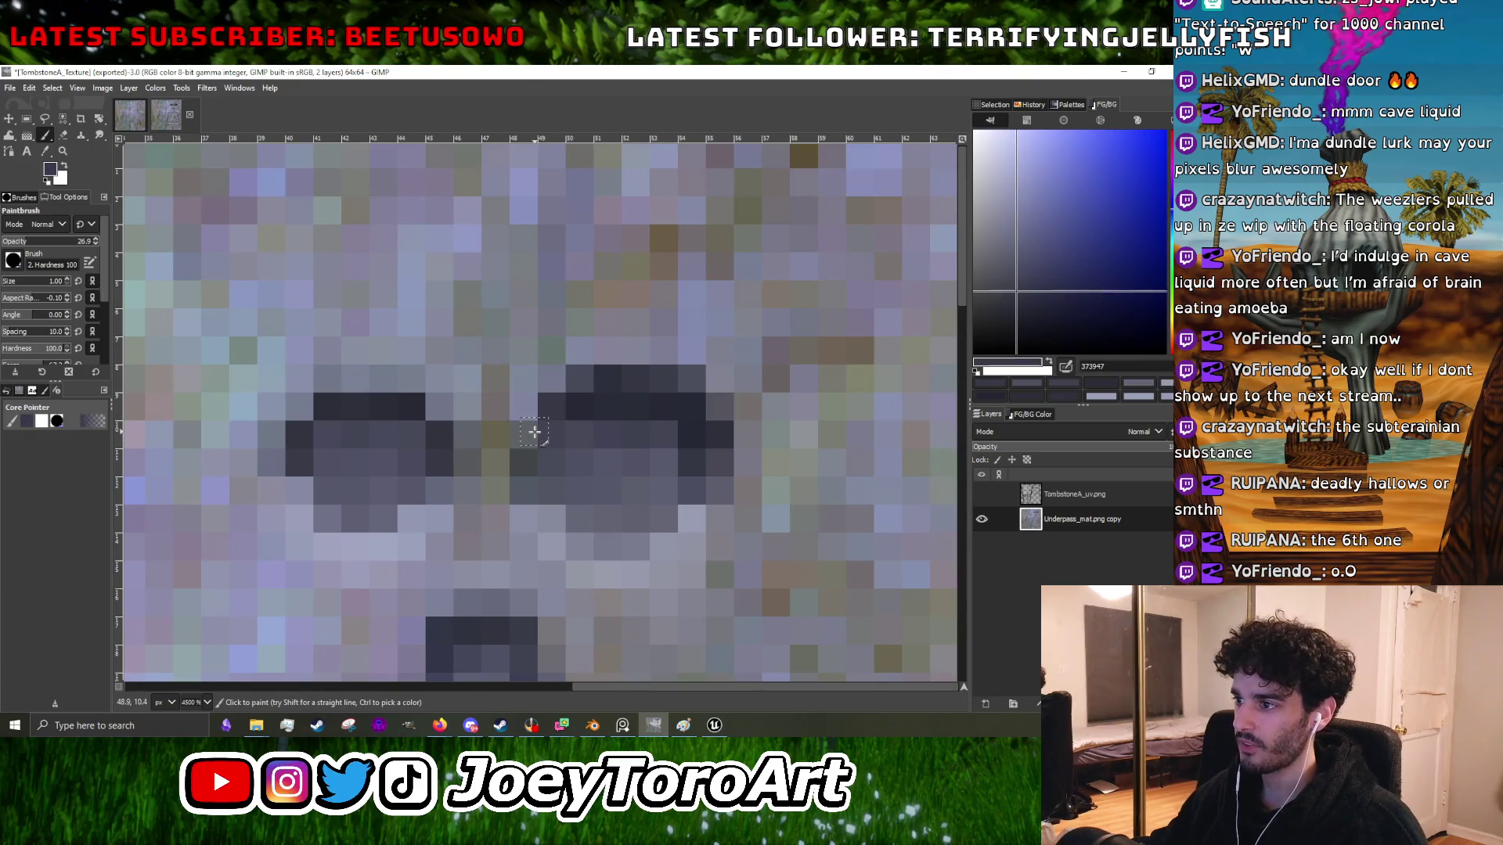
ctrl+click(508, 411)
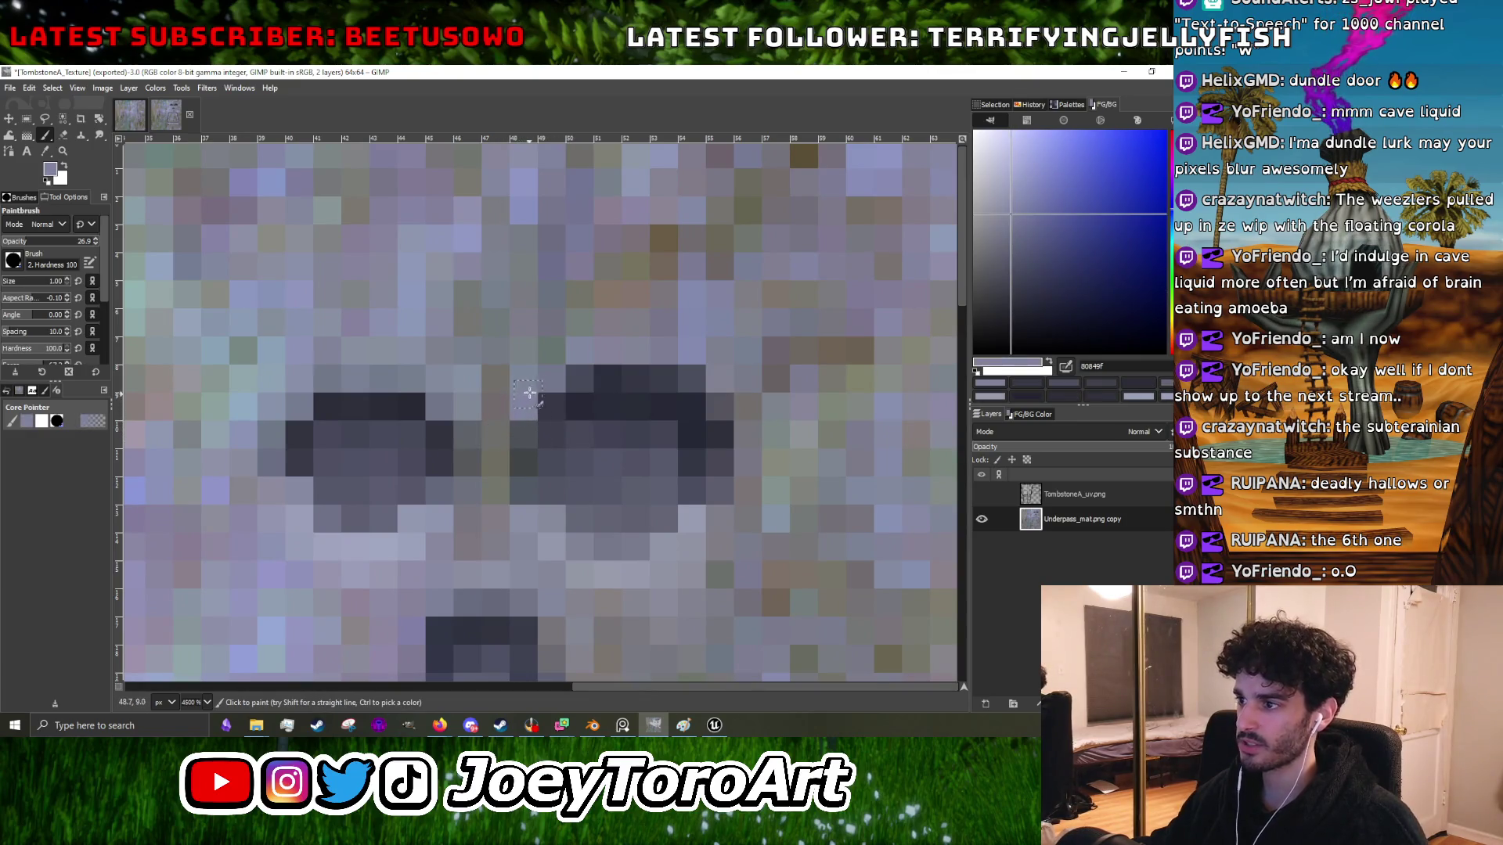
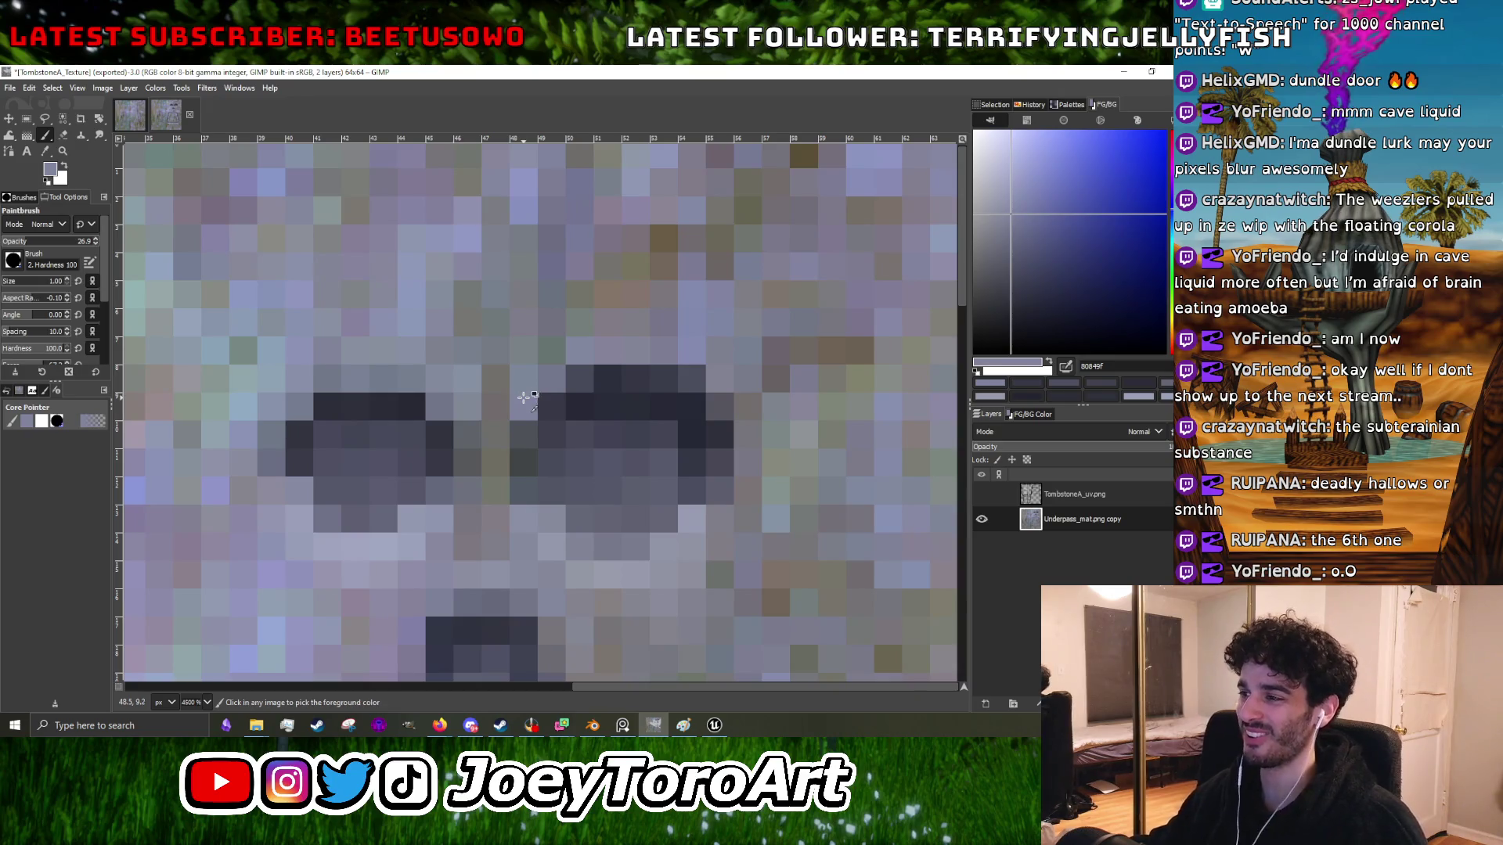
- Paint a pixel beside the eyes with the darker socket grey, sampling 606170
scroll(548, 396, down, 3)
scroll(626, 399, up, 3)
ctrl+click(513, 517)
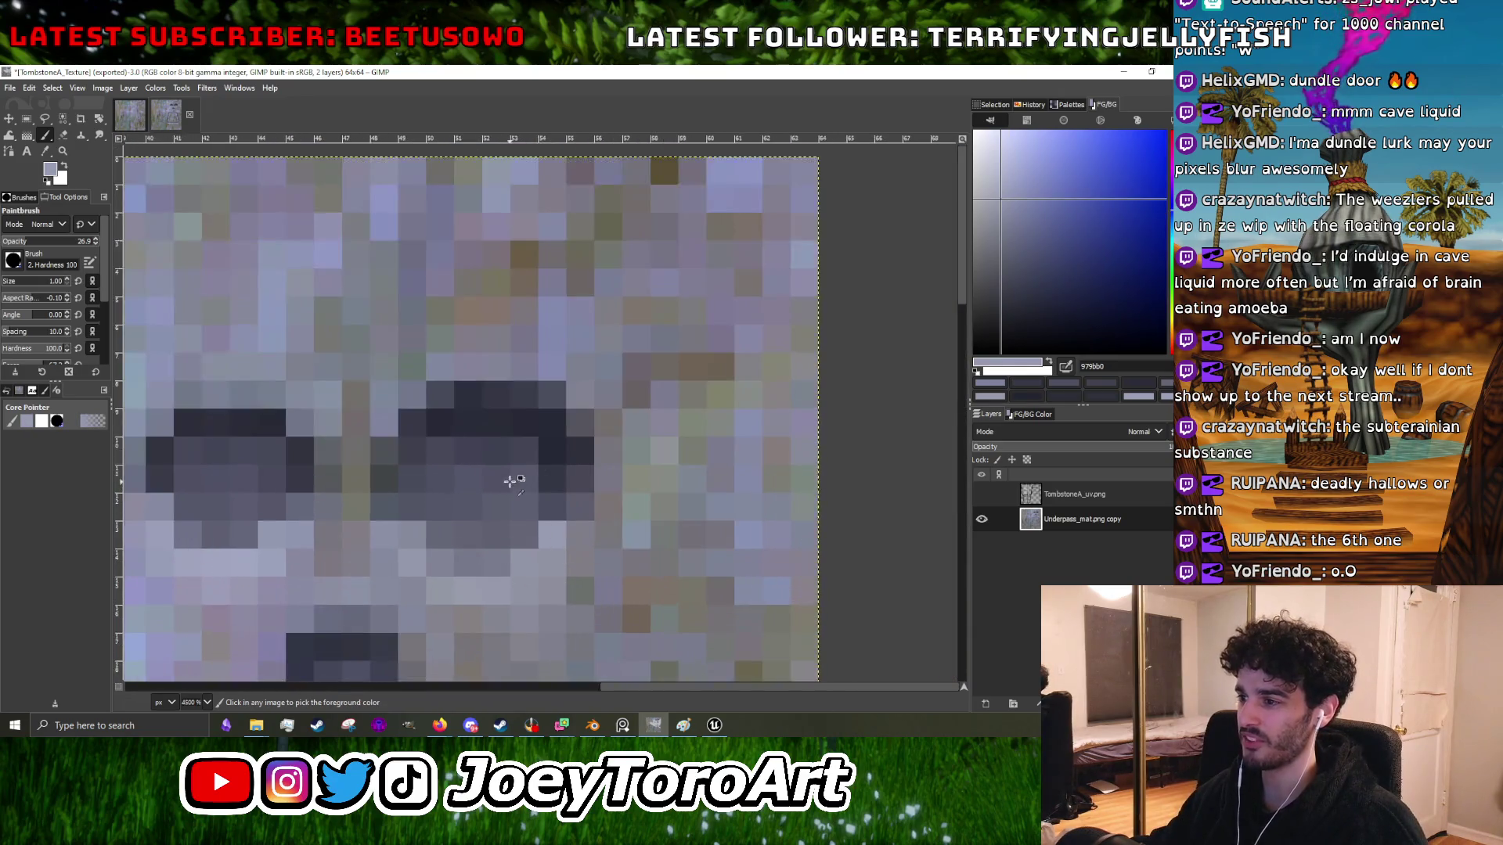
ctrl+click(504, 587)
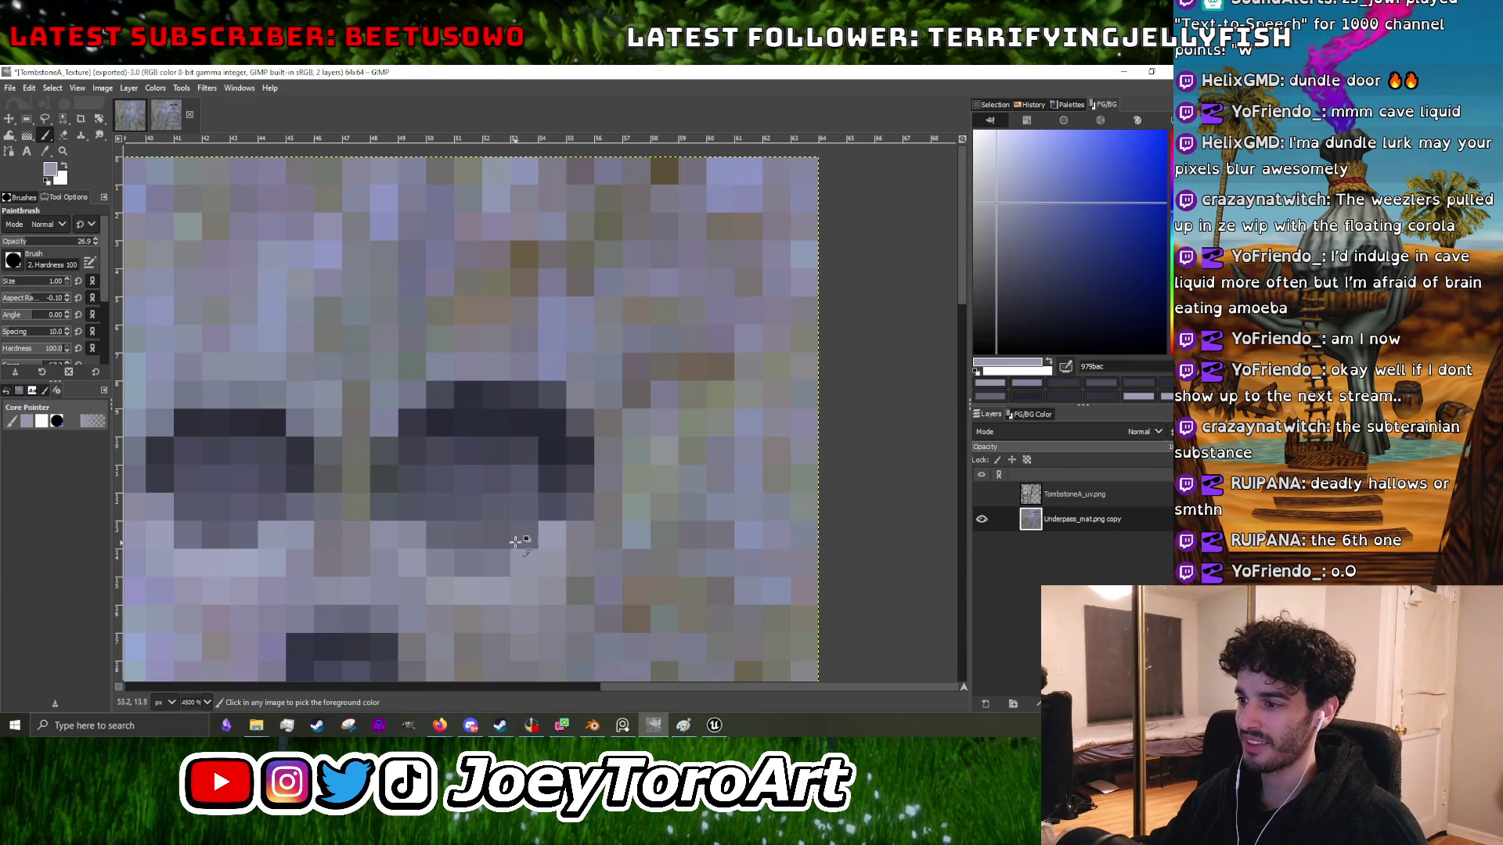
ctrl+click(513, 546)
ctrl+click(507, 553)
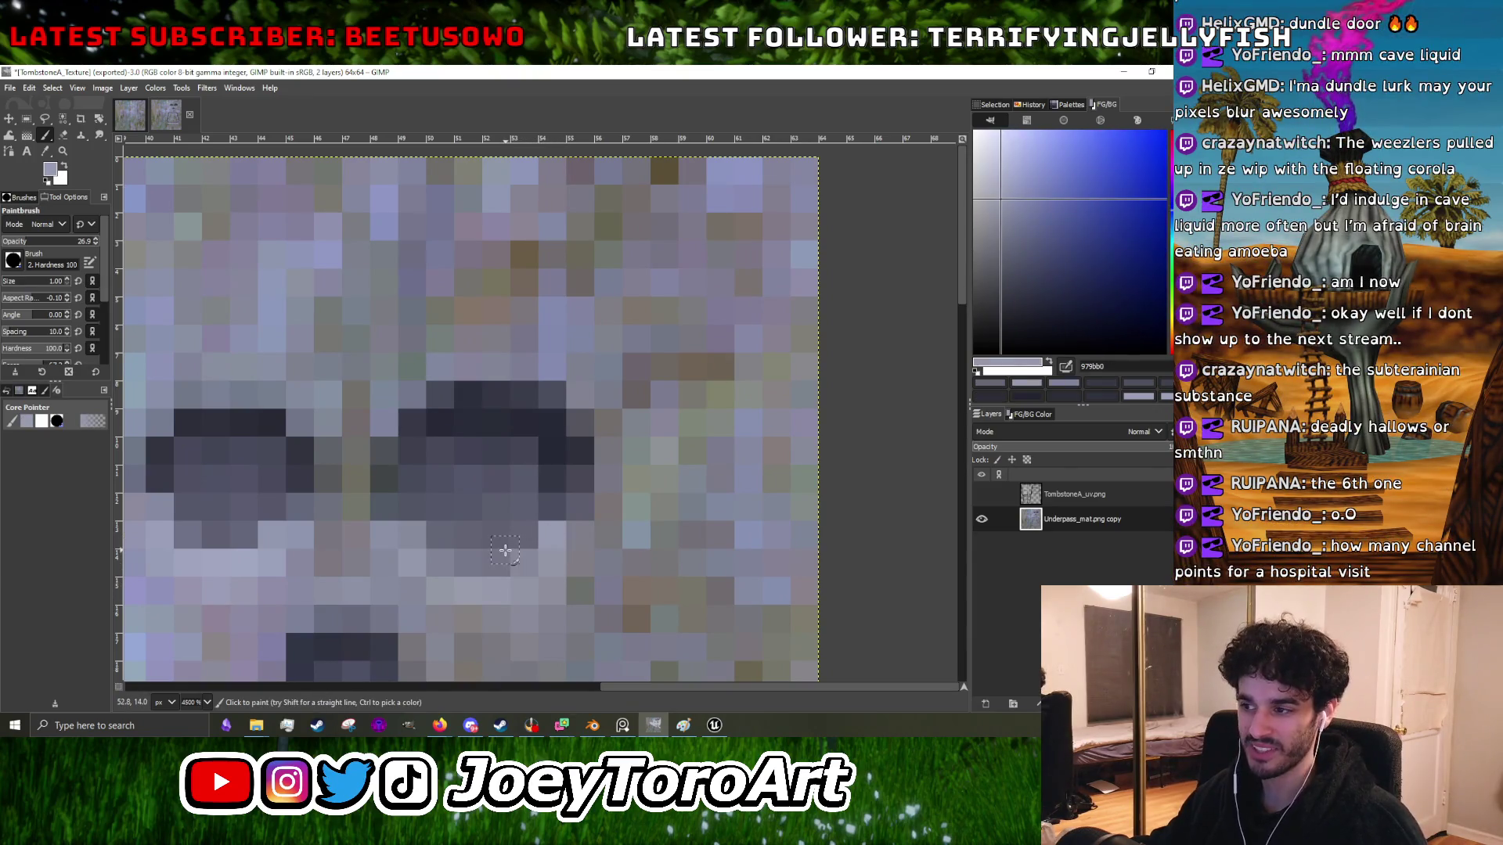
ctrl+click(499, 540)
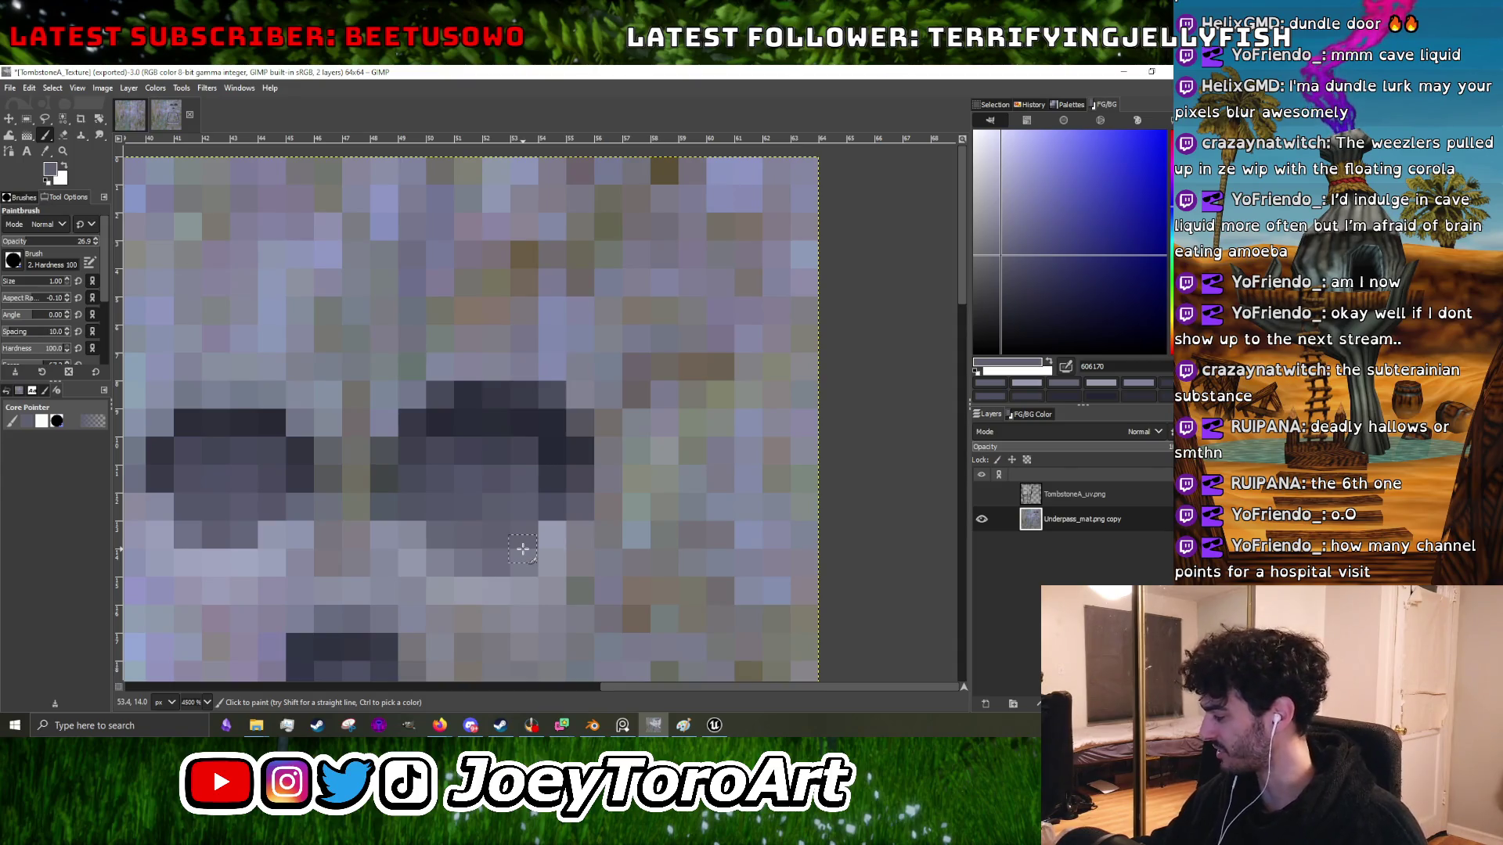
- Sample socket and stone greys 5e6072, 8a8ea5, 9396a6, 292c39 and 848aaf
scroll(525, 544, down, 3)
scroll(531, 527, up, 3)
ctrl+click(539, 534)
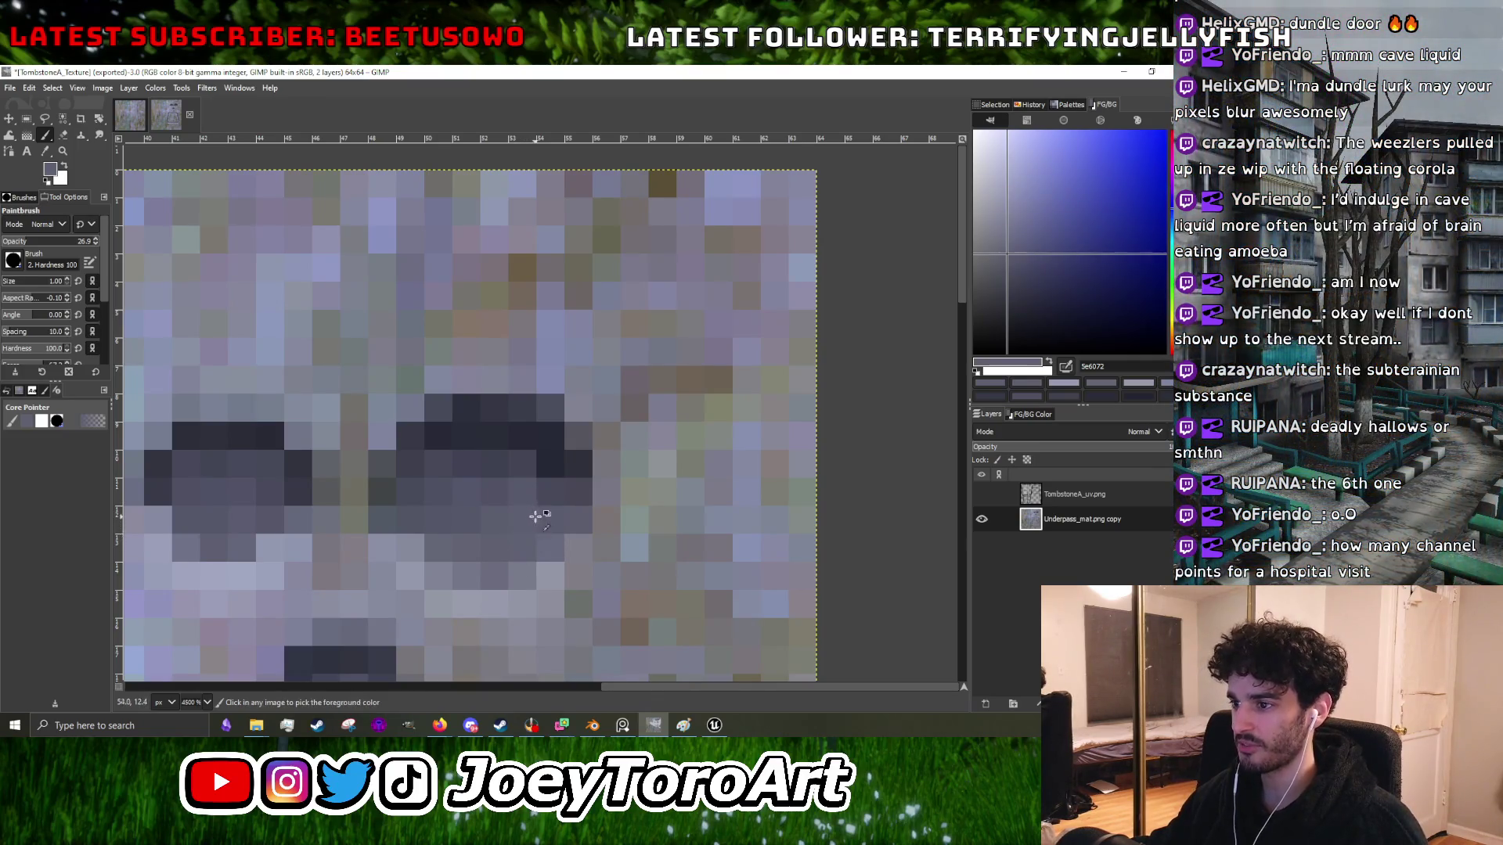
scroll(535, 513, down, 3)
scroll(503, 520, up, 3)
ctrl+click(445, 540)
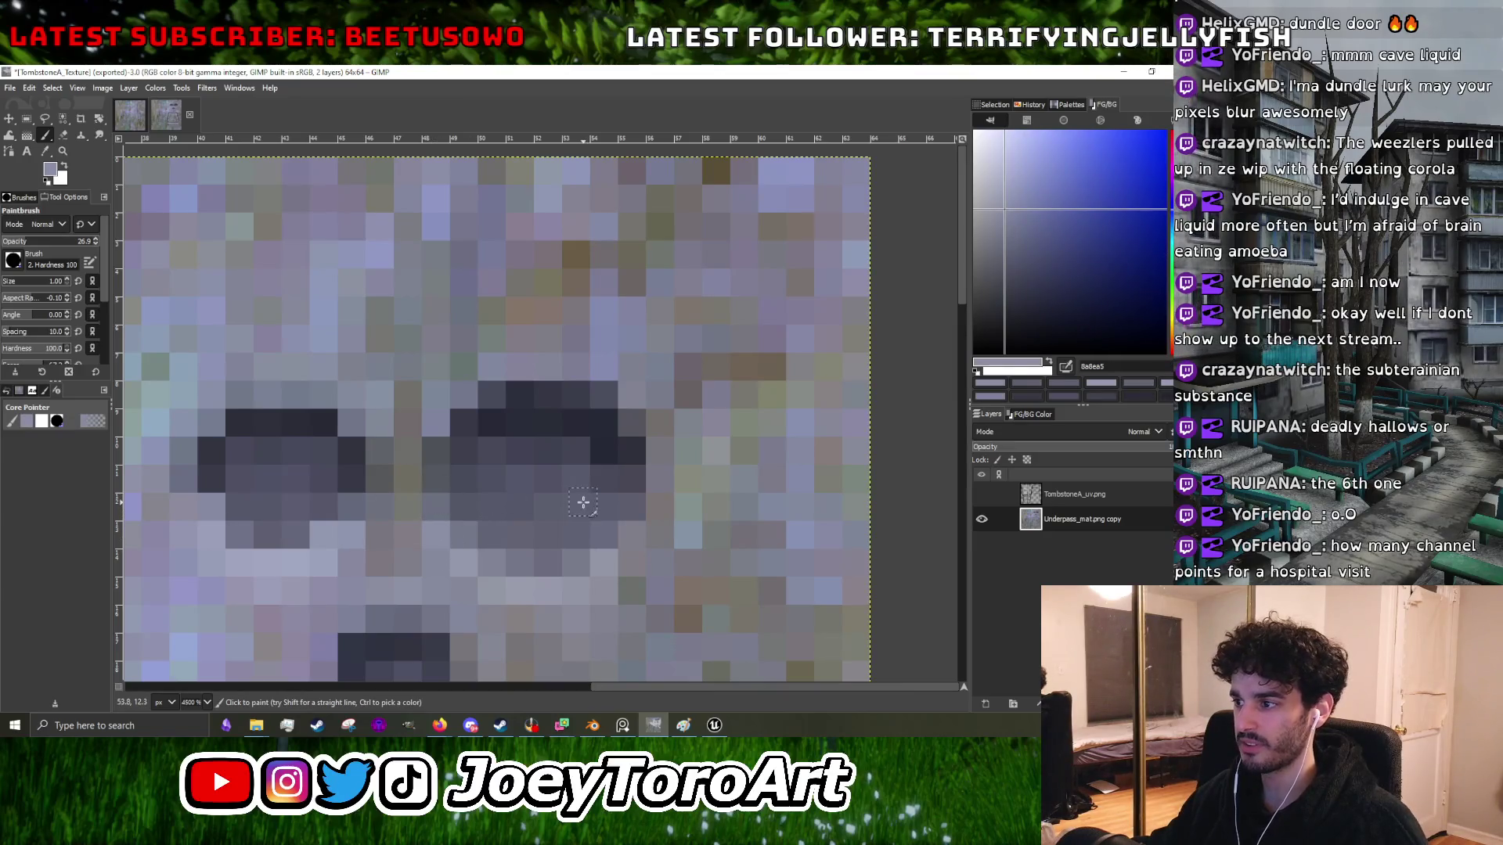
ctrl+click(625, 541)
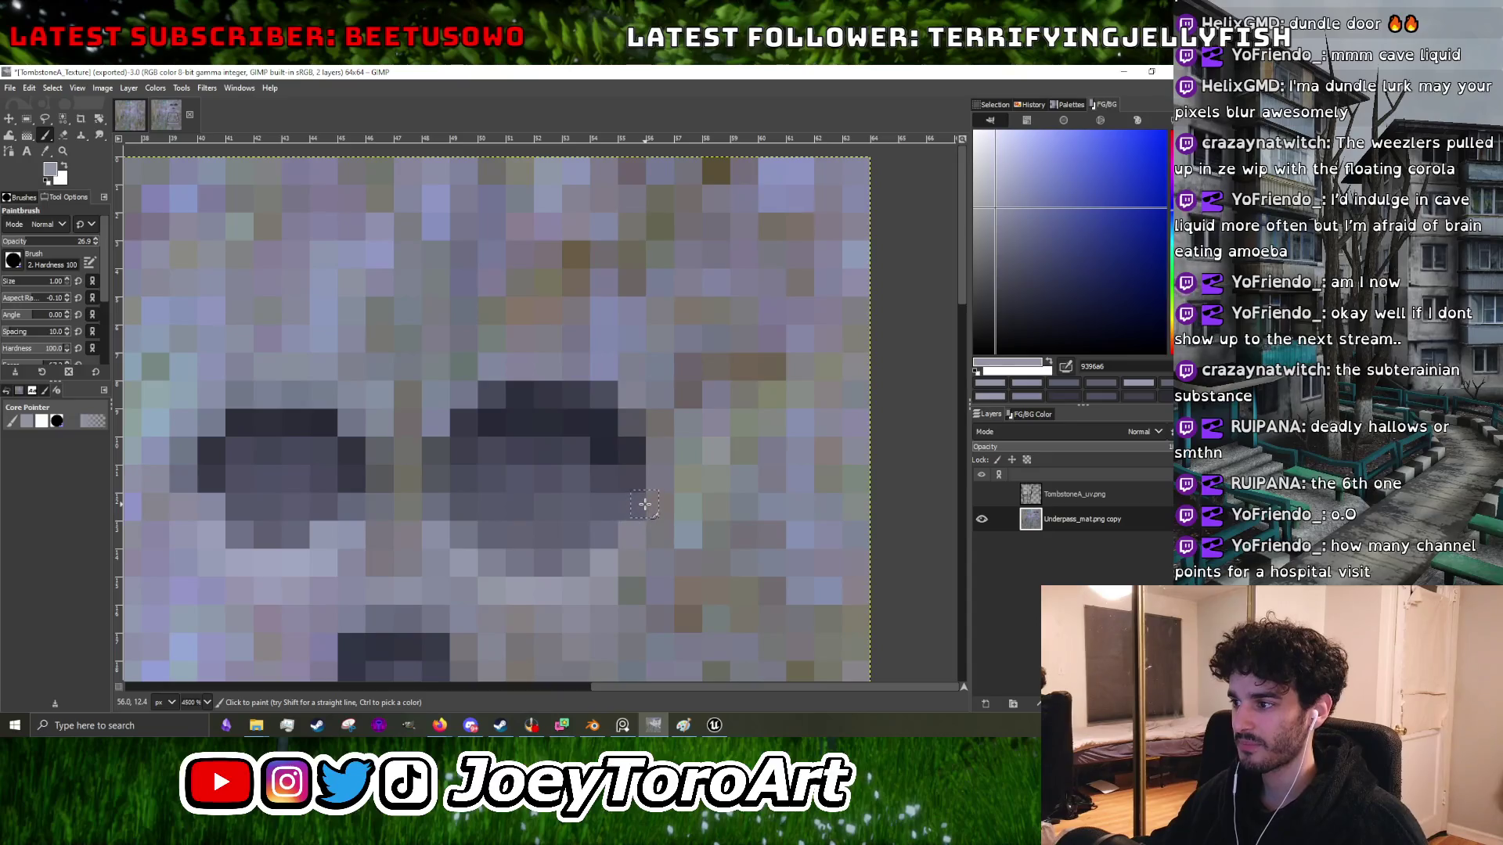
scroll(645, 503, down, 4)
scroll(563, 469, up, 4)
ctrl+click(549, 477)
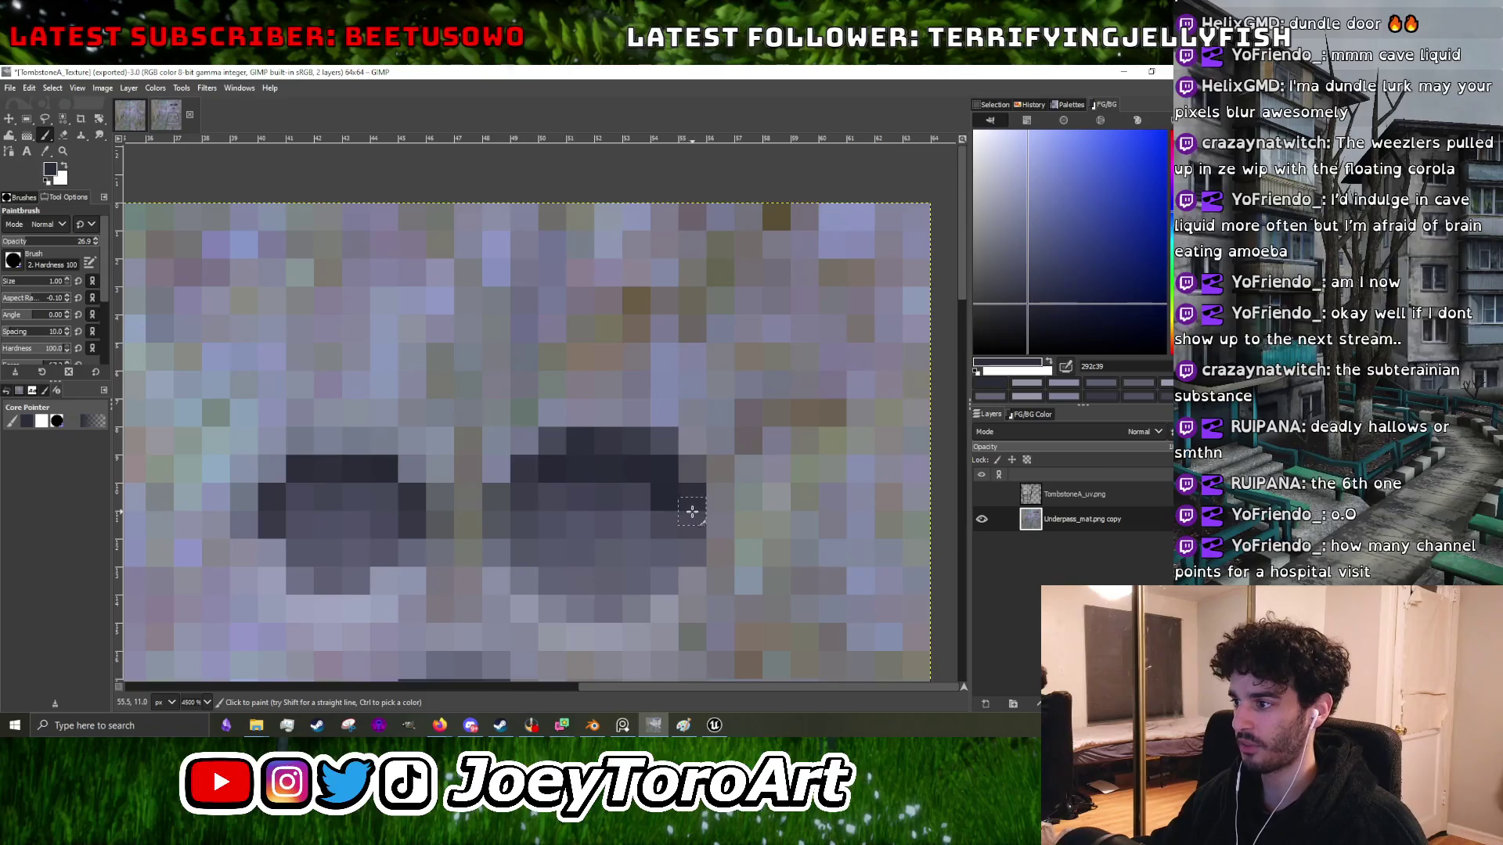
scroll(691, 511, down, 4)
scroll(706, 518, up, 3)
ctrl+click(655, 439)
scroll(666, 446, up, 1)
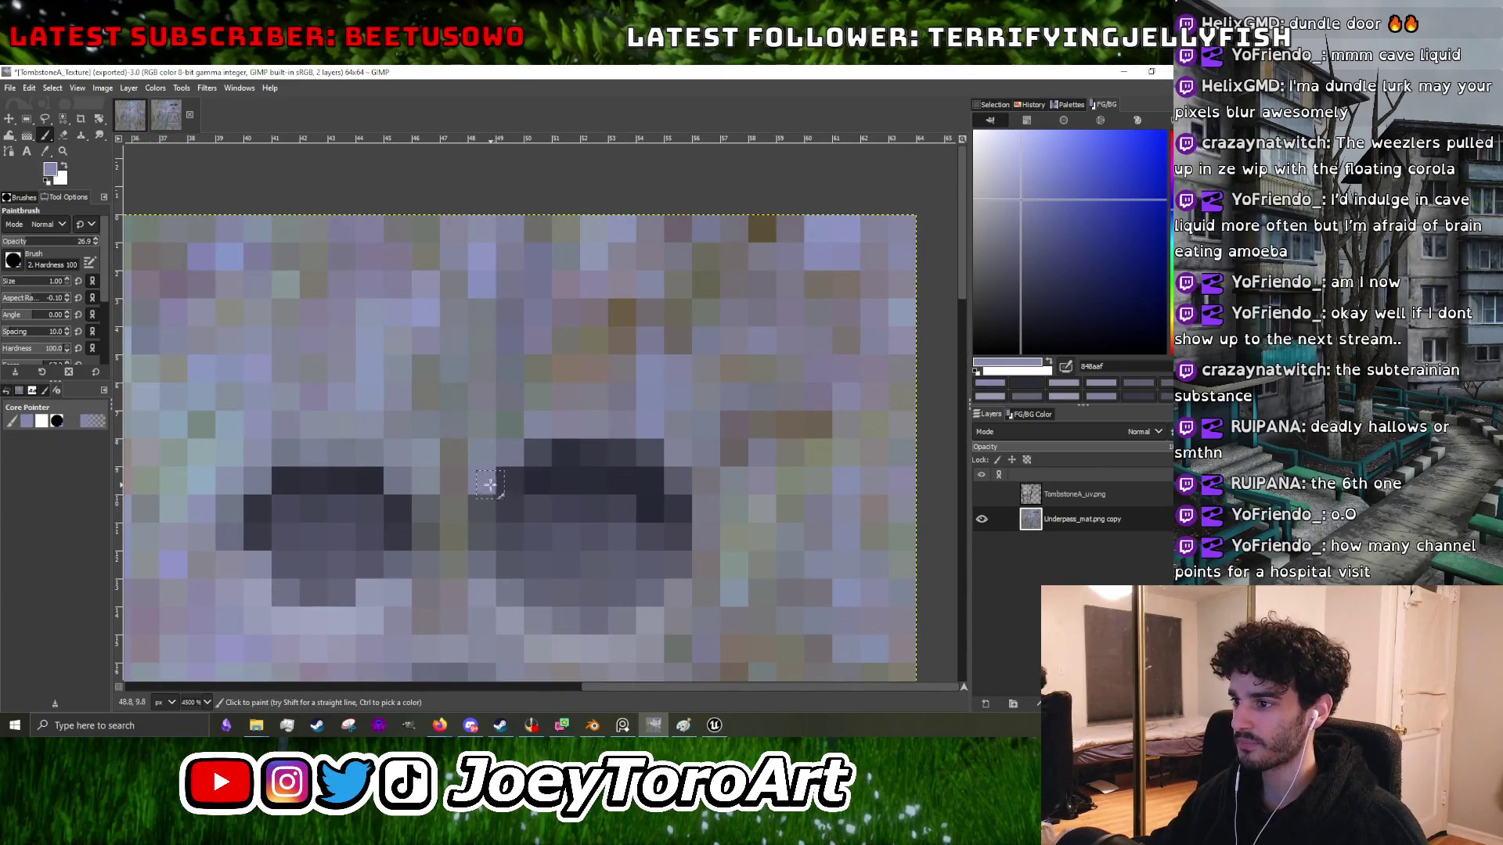
- Darken several eye-socket edge pixels with near-black, sampling light grey 81879e between
ctrl+click(531, 480)
click(510, 481)
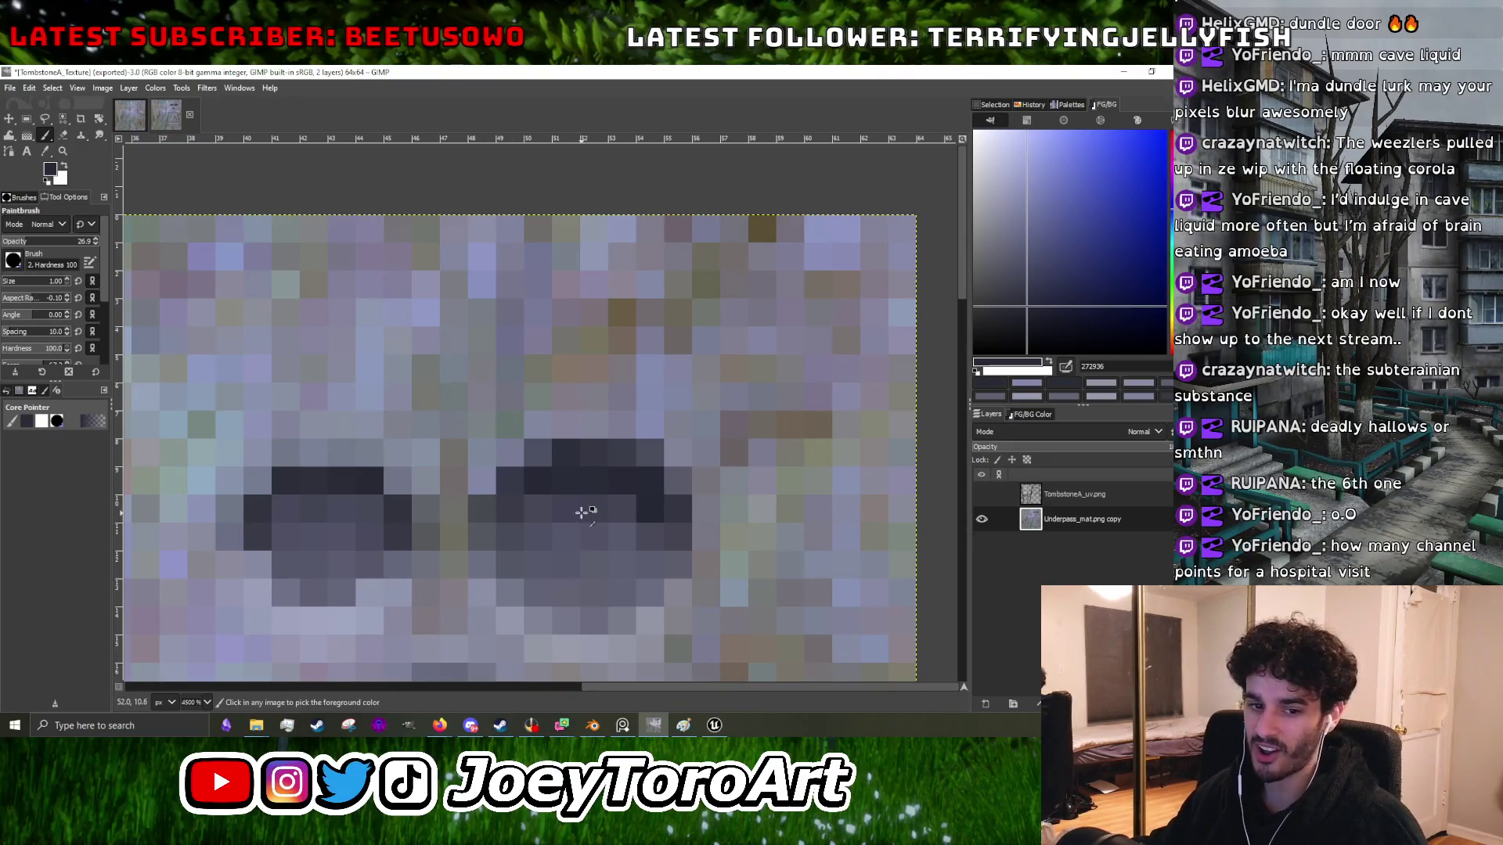
ctrl+scroll(548, 512, down, 1)
ctrl+scroll(559, 509, up, 1)
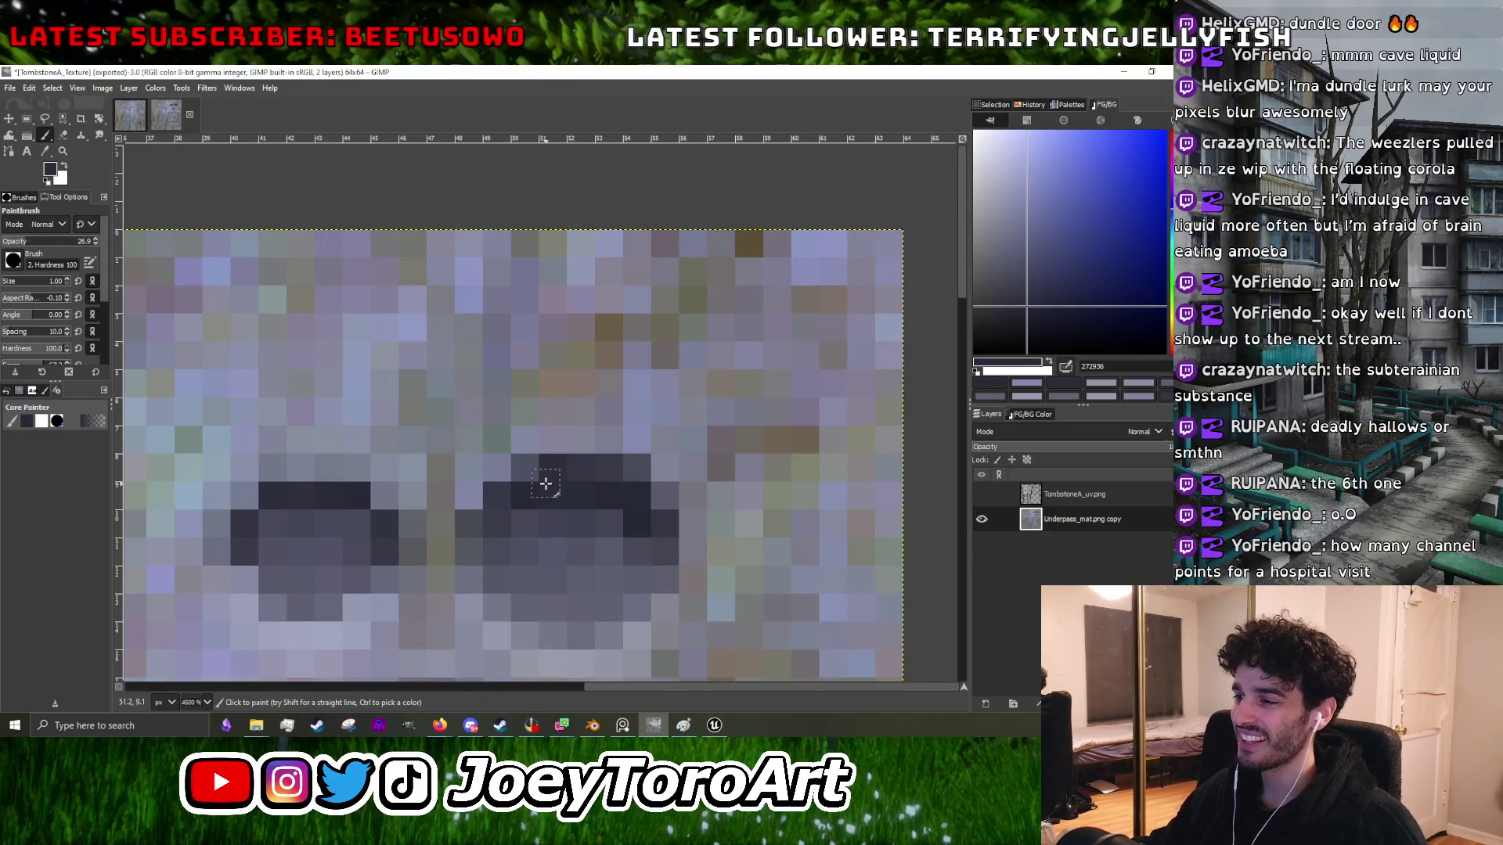
ctrl+scroll(544, 483, down, 5)
ctrl+scroll(575, 489, up, 6)
ctrl+click(459, 537)
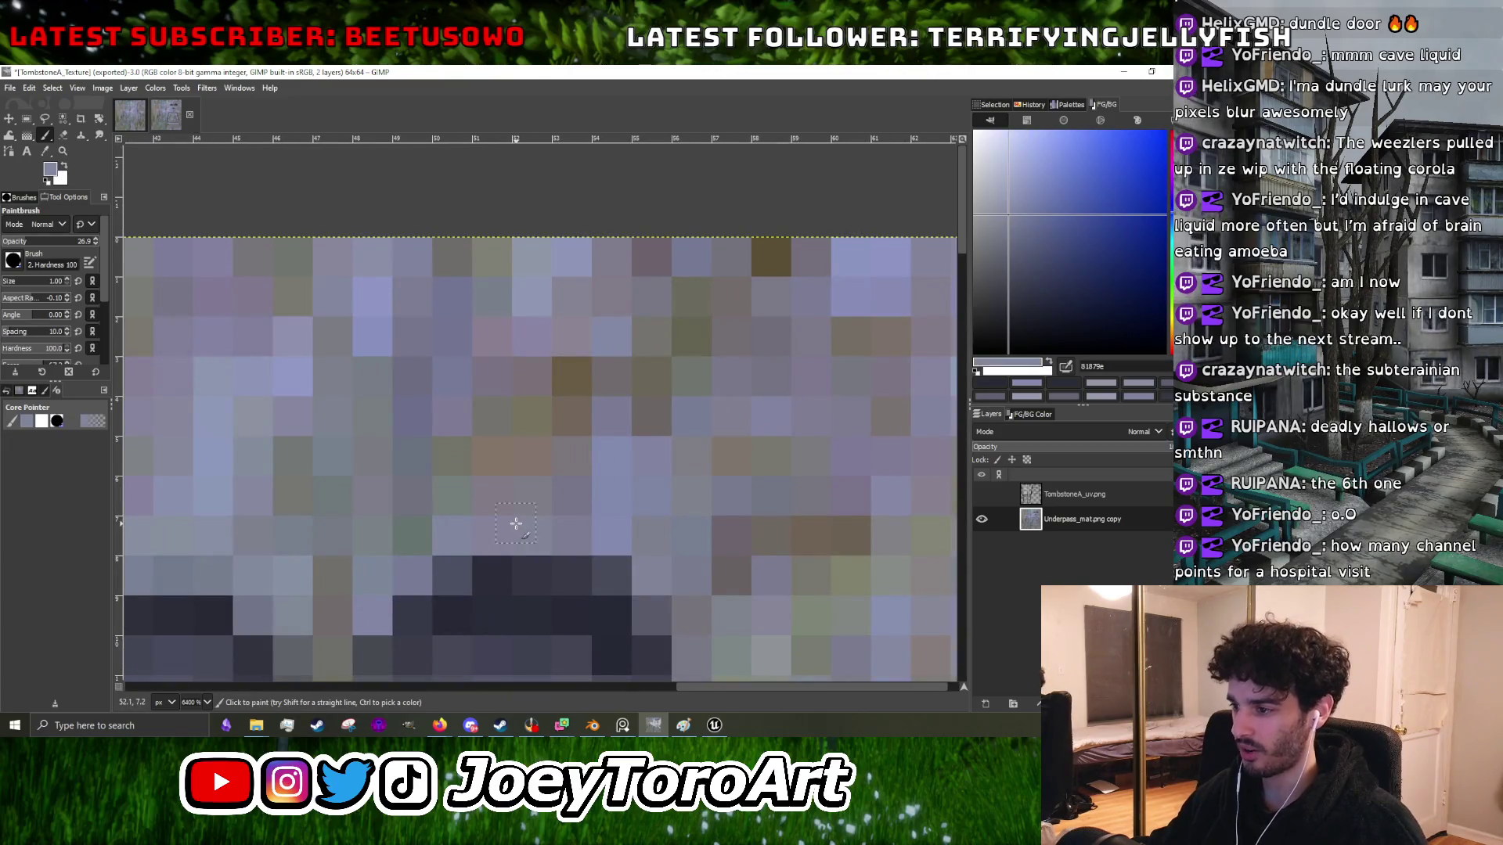
ctrl+scroll(540, 525, down, 2)
ctrl+scroll(543, 526, up, 2)
ctrl+click(544, 526)
click(553, 463)
- Sample eye greys 424354, 282b38, 707588 and 2c2e39 from both sockets
ctrl+scroll(645, 496, down, 4)
ctrl+scroll(644, 496, up, 4)
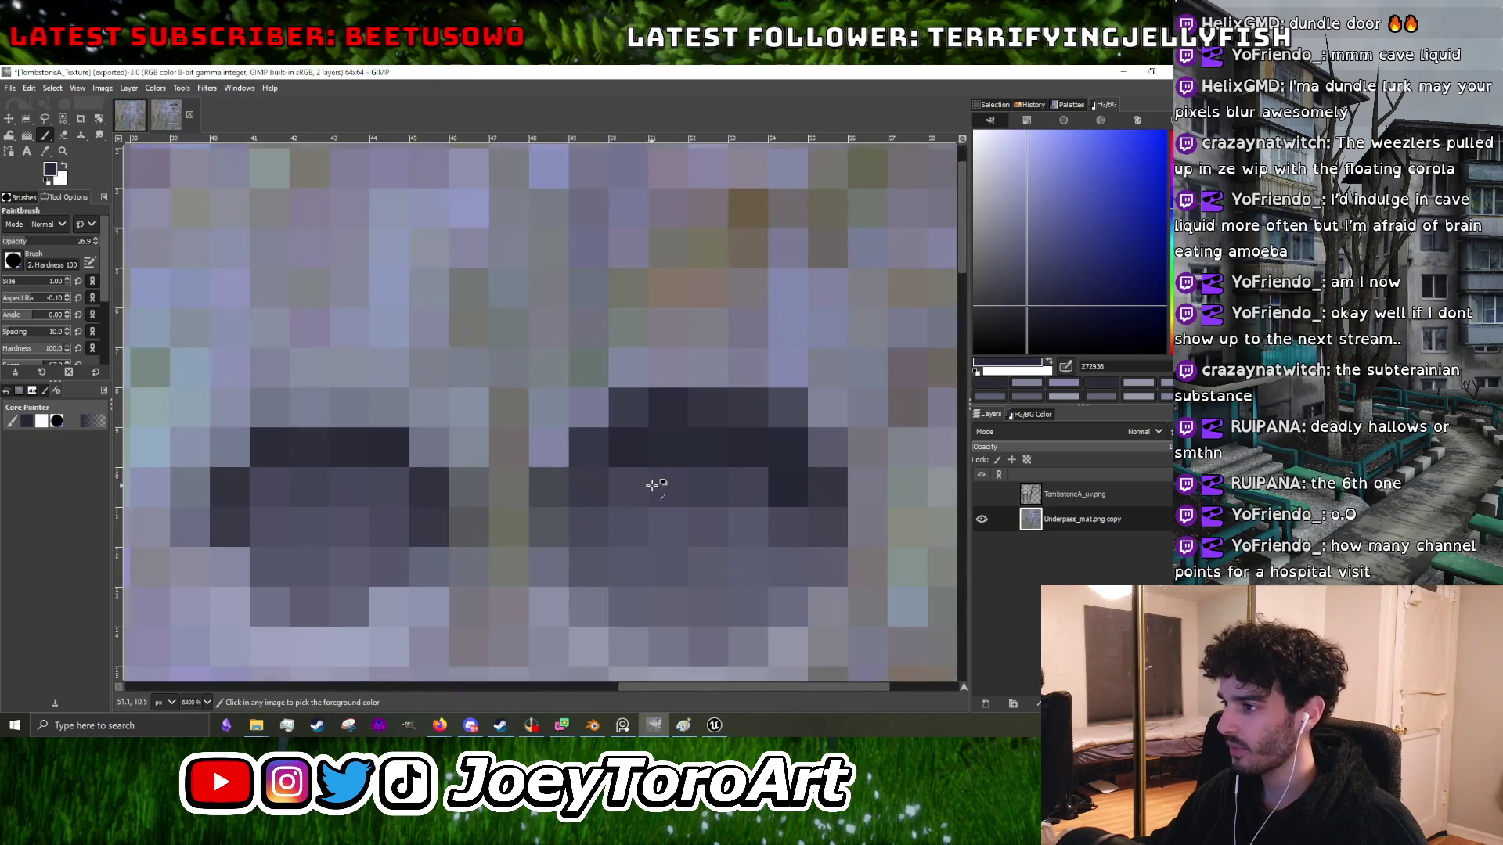
ctrl+click(651, 479)
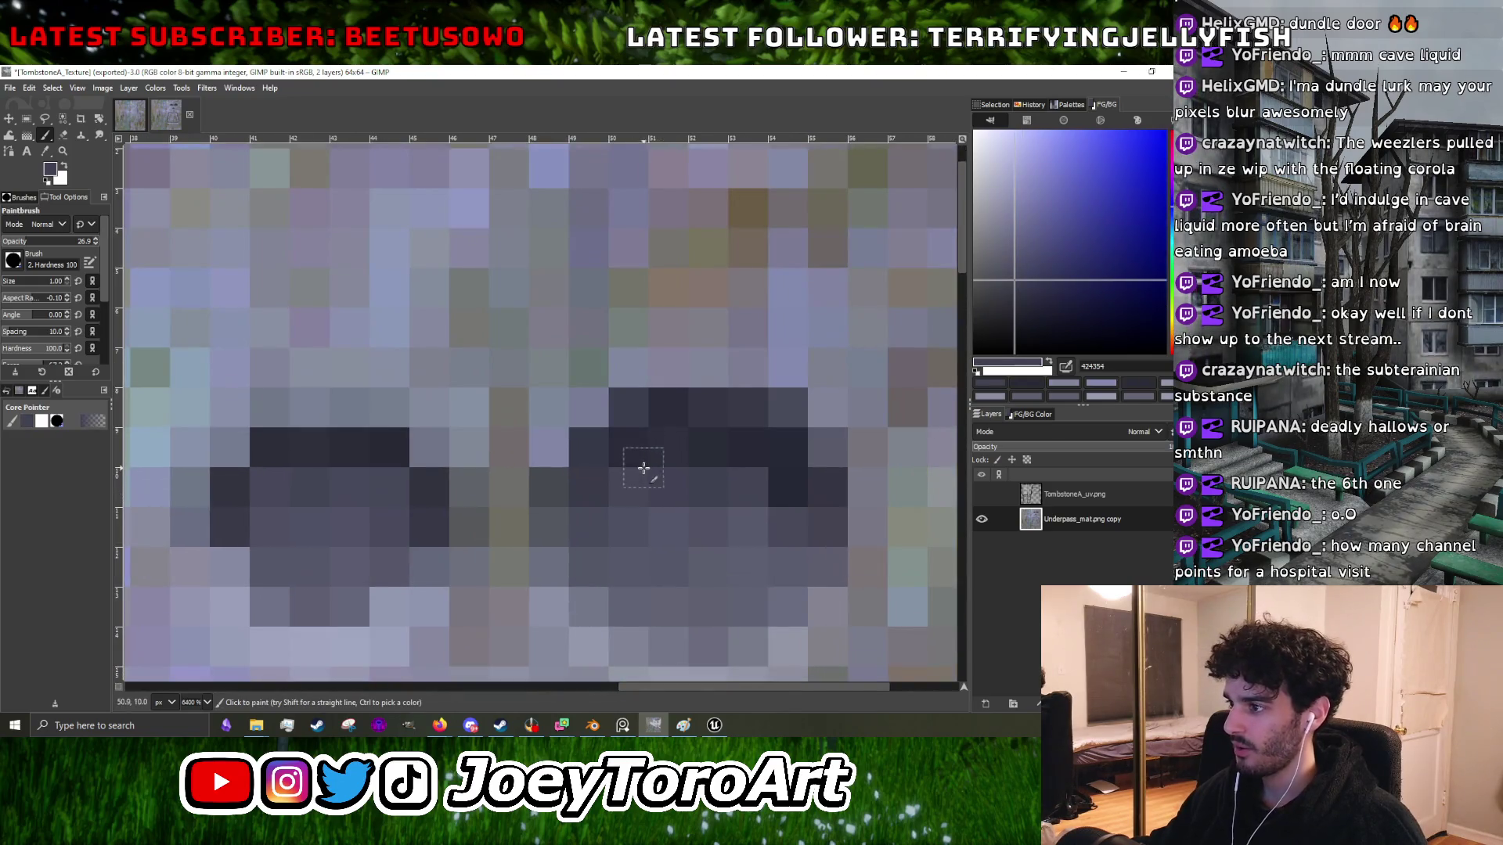
ctrl+click(775, 429)
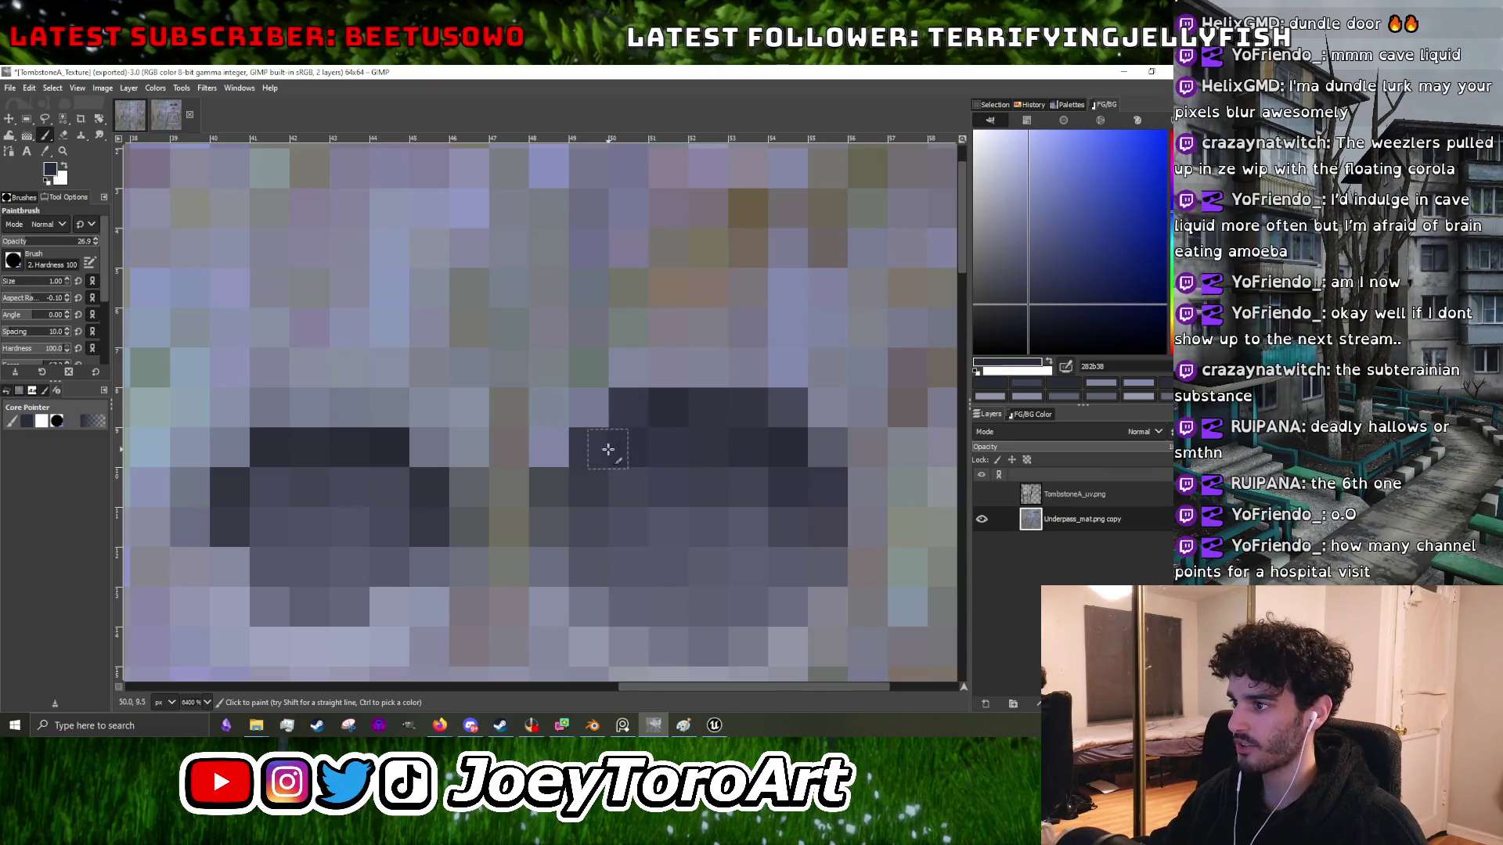
ctrl+scroll(602, 458, down, 5)
ctrl+scroll(645, 408, up, 4)
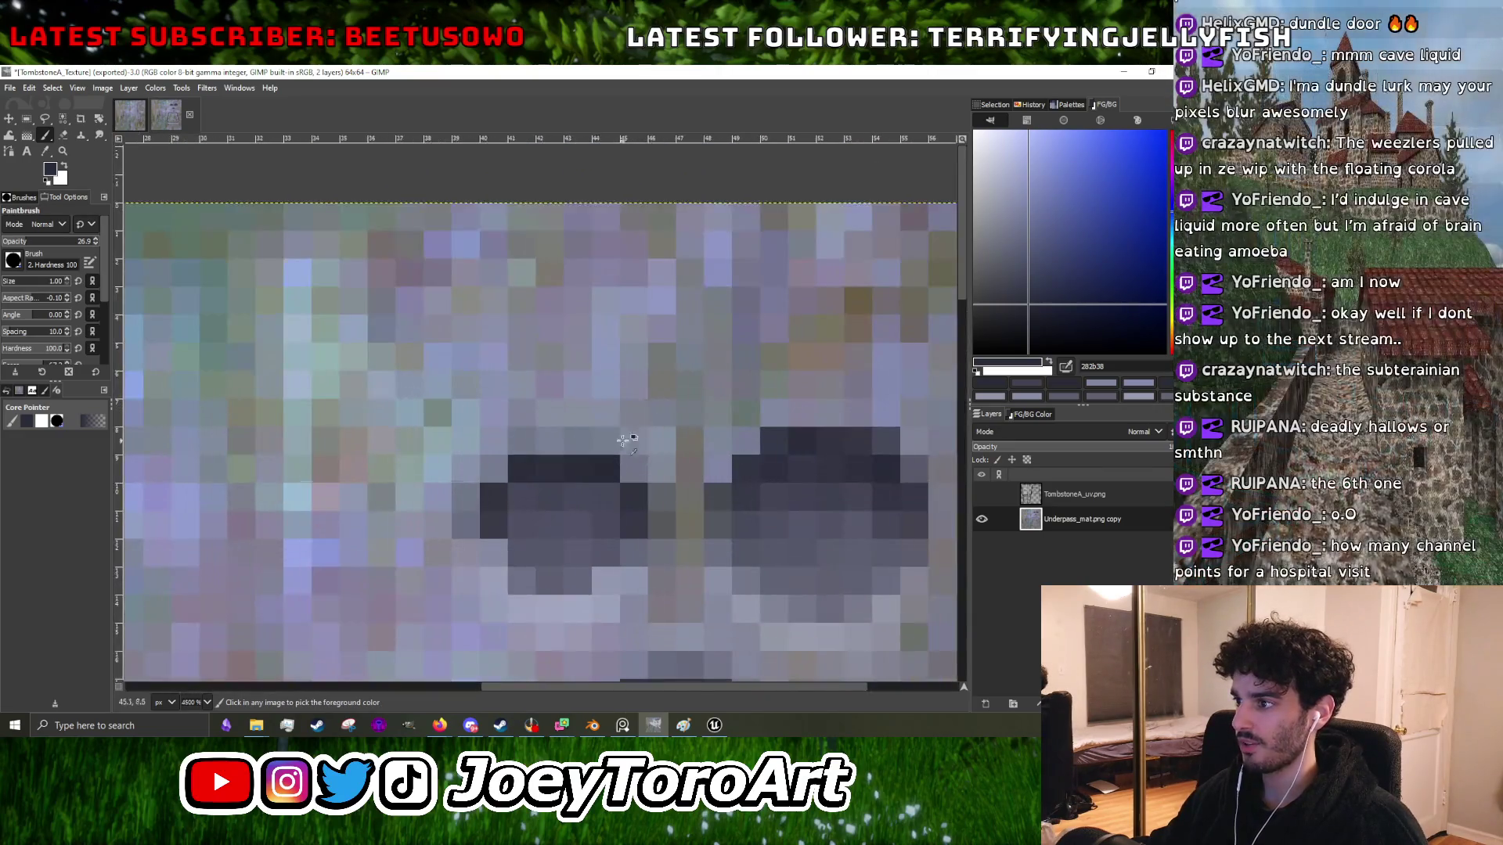
ctrl+click(626, 448)
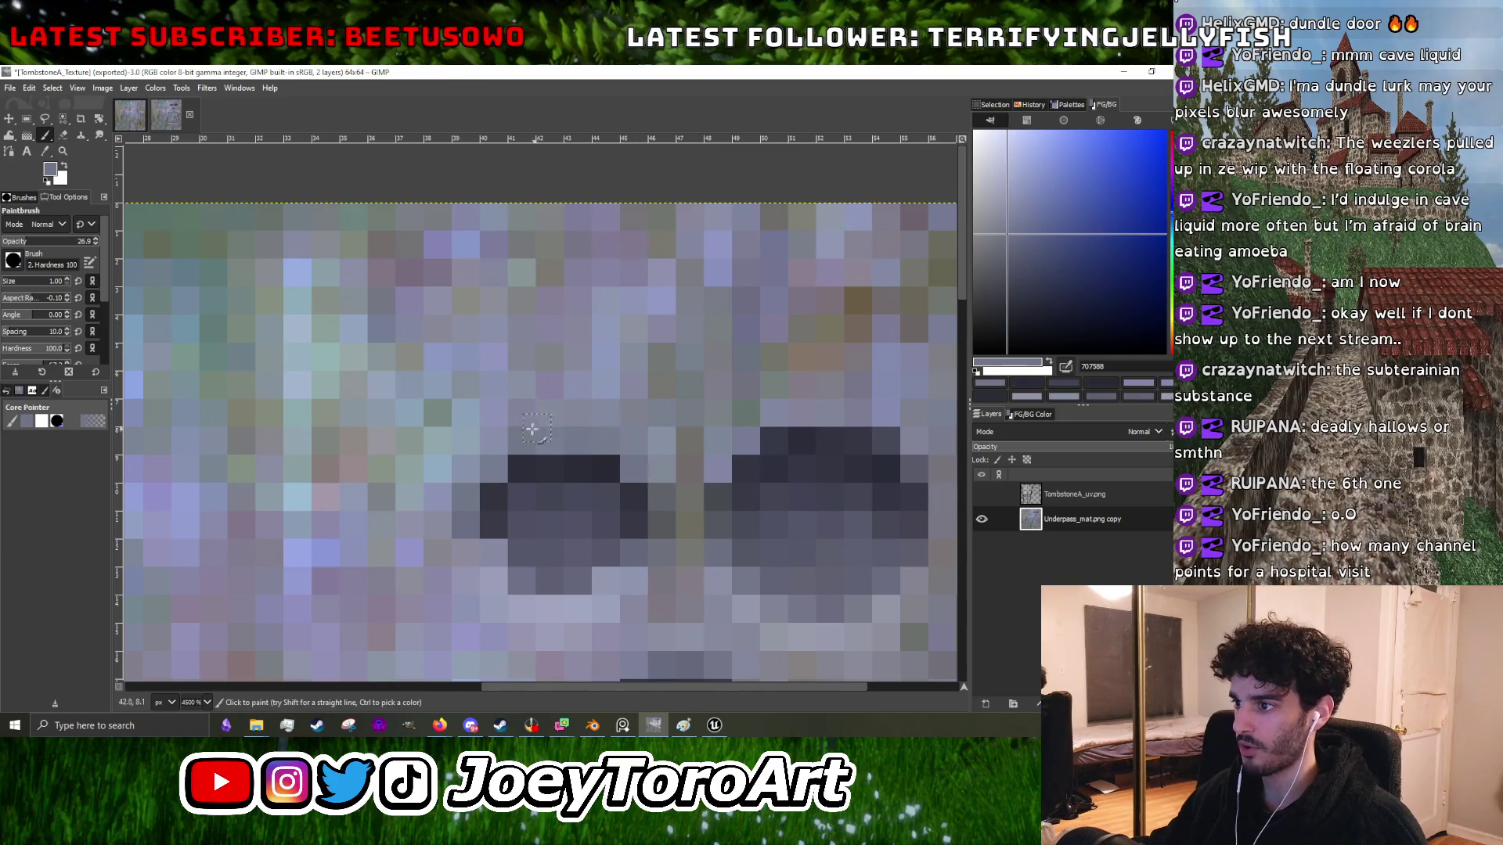
ctrl+click(538, 467)
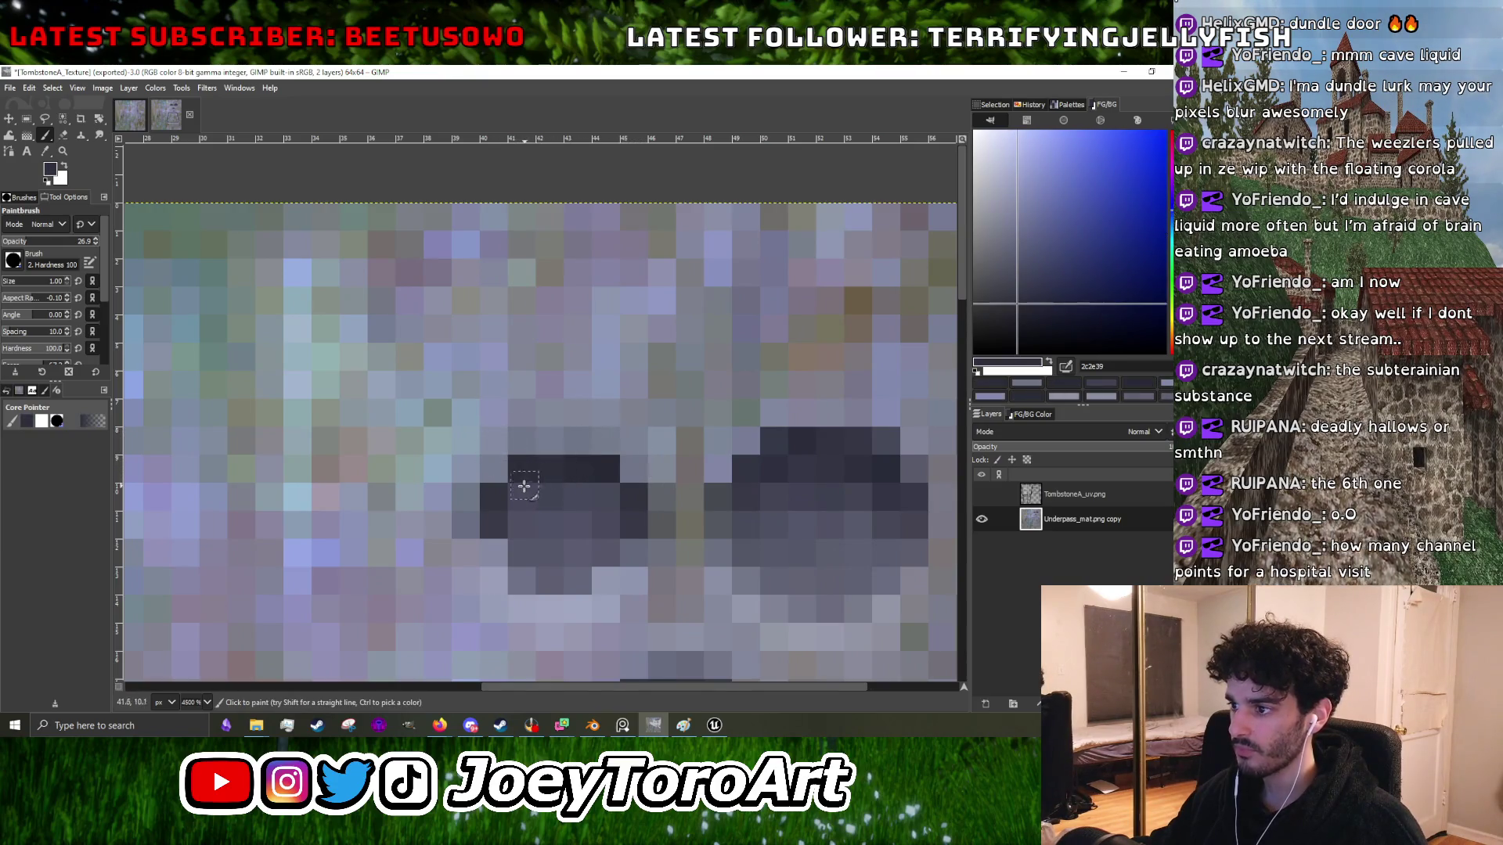
- Sample light stone greys 9298a5 and 8d8397 beside the eye sockets
scroll(588, 498, down, 5)
scroll(595, 493, up, 4)
ctrl+click(601, 489)
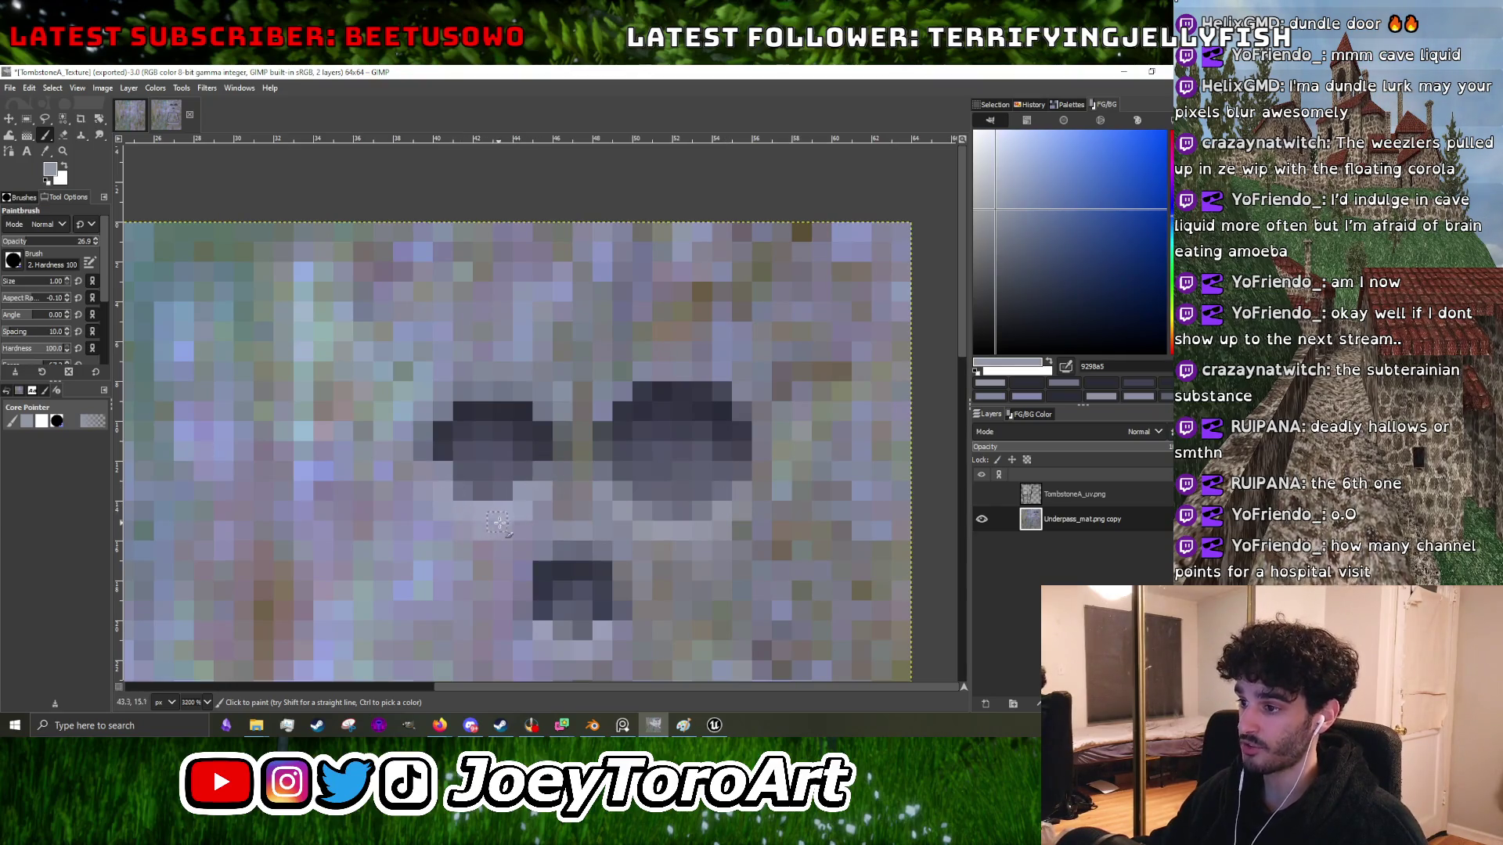
scroll(458, 527, down, 2)
scroll(508, 513, up, 2)
ctrl+click(528, 502)
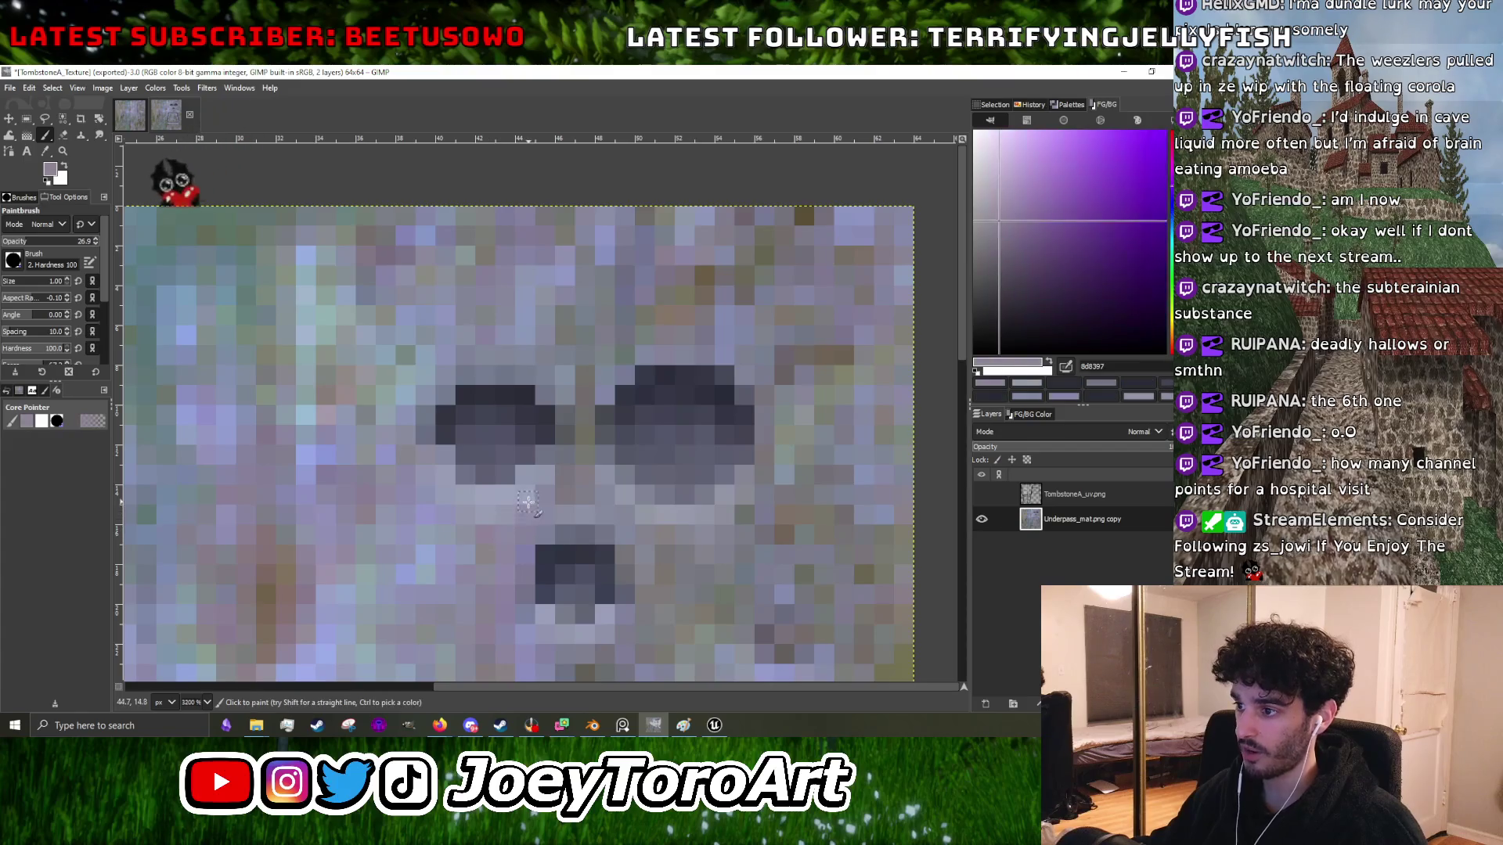
ctrl+click(583, 505)
scroll(583, 505, down, 1)
scroll(562, 518, up, 2)
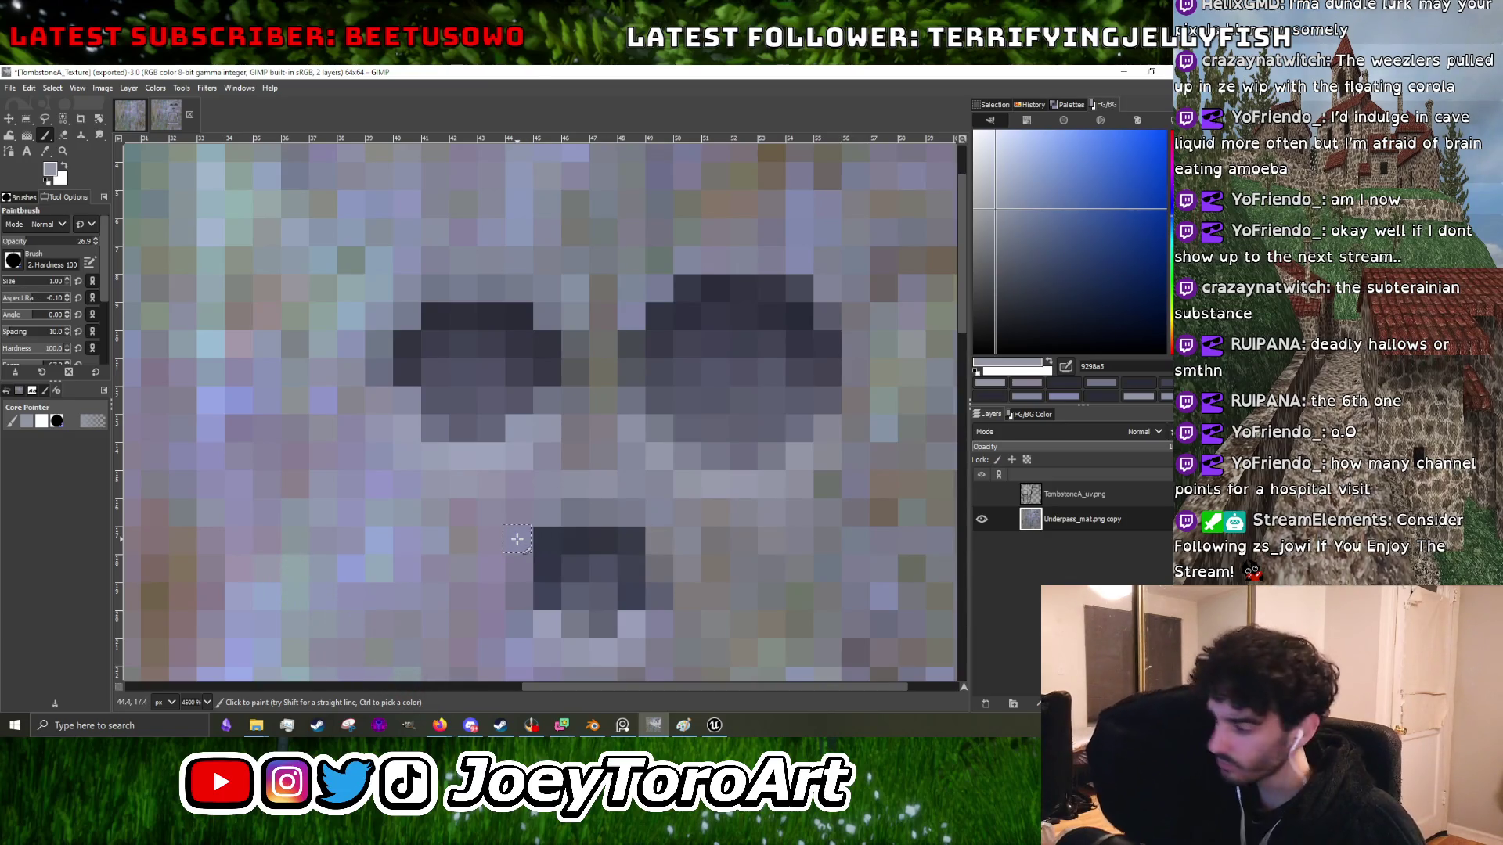
scroll(517, 539, down, 5)
- Sample stone grey 8f92ae near the frame and lighten the paint colour to 9c9fba
scroll(553, 590, up, 4)
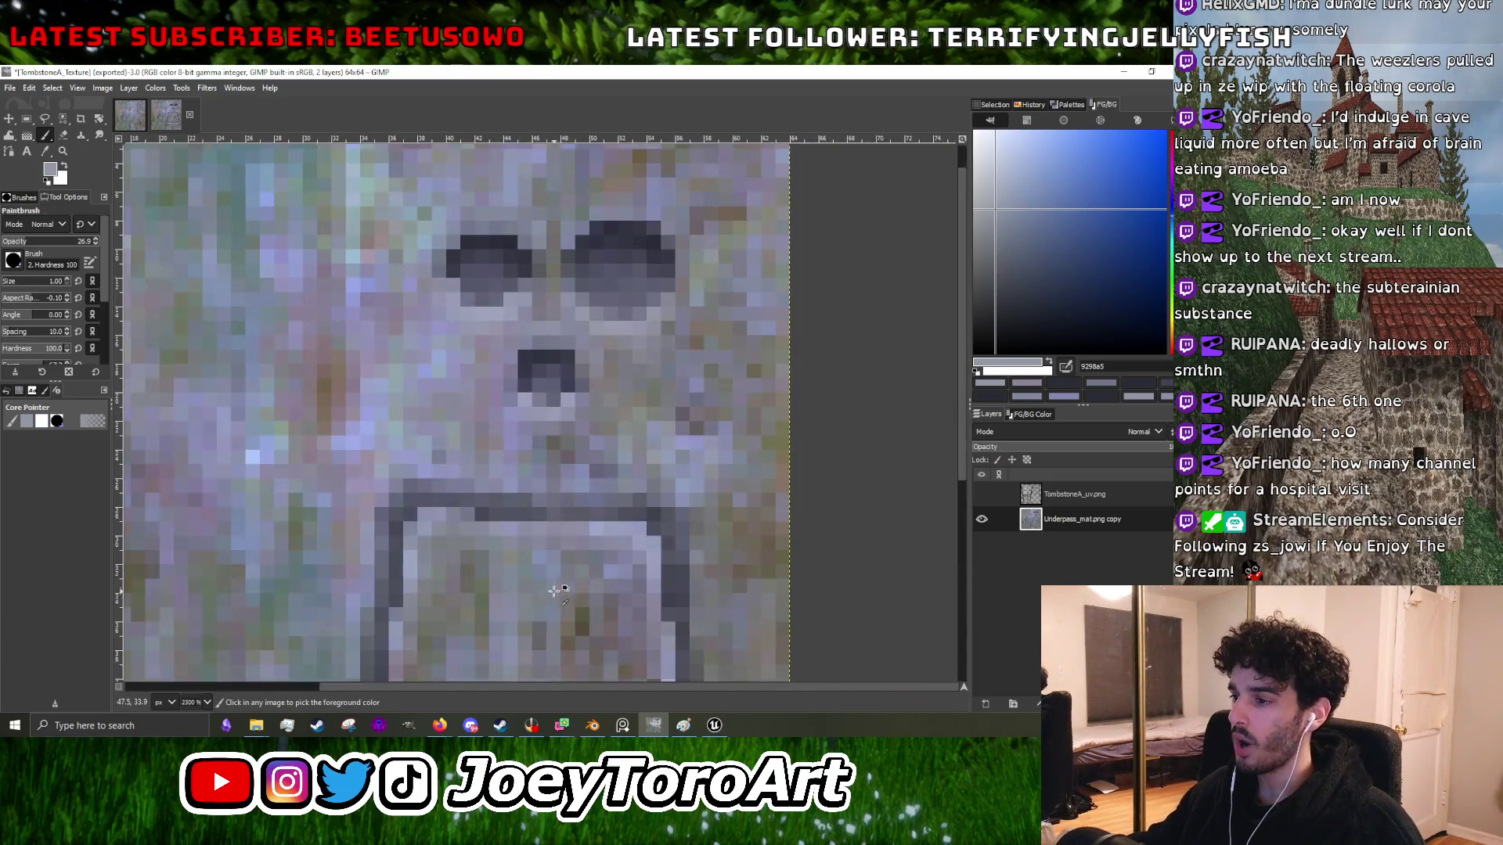
ctrl+click(469, 515)
scroll(462, 509, up, 2)
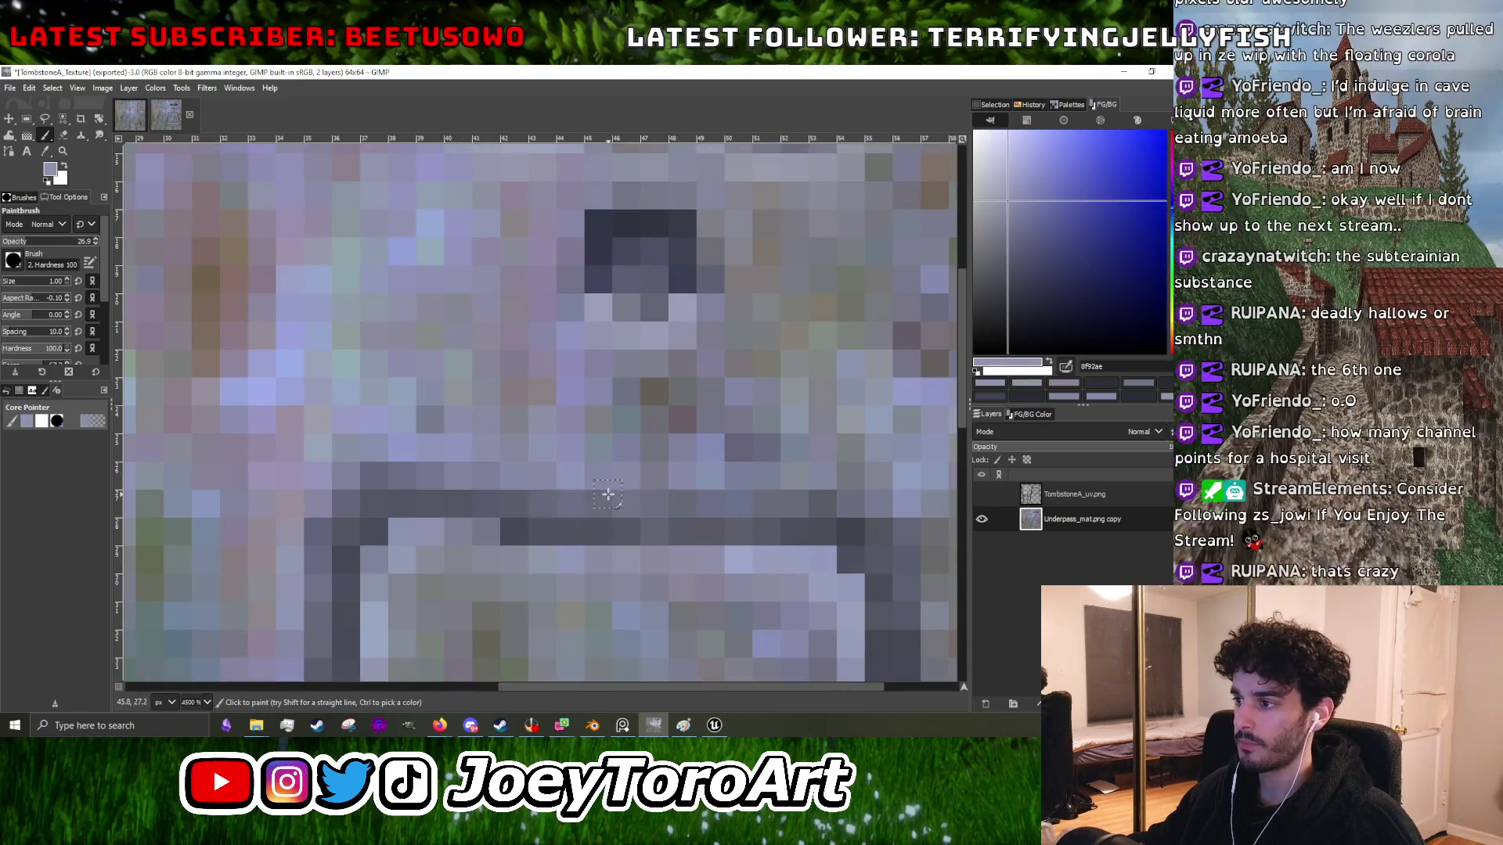
scroll(775, 497, down, 1)
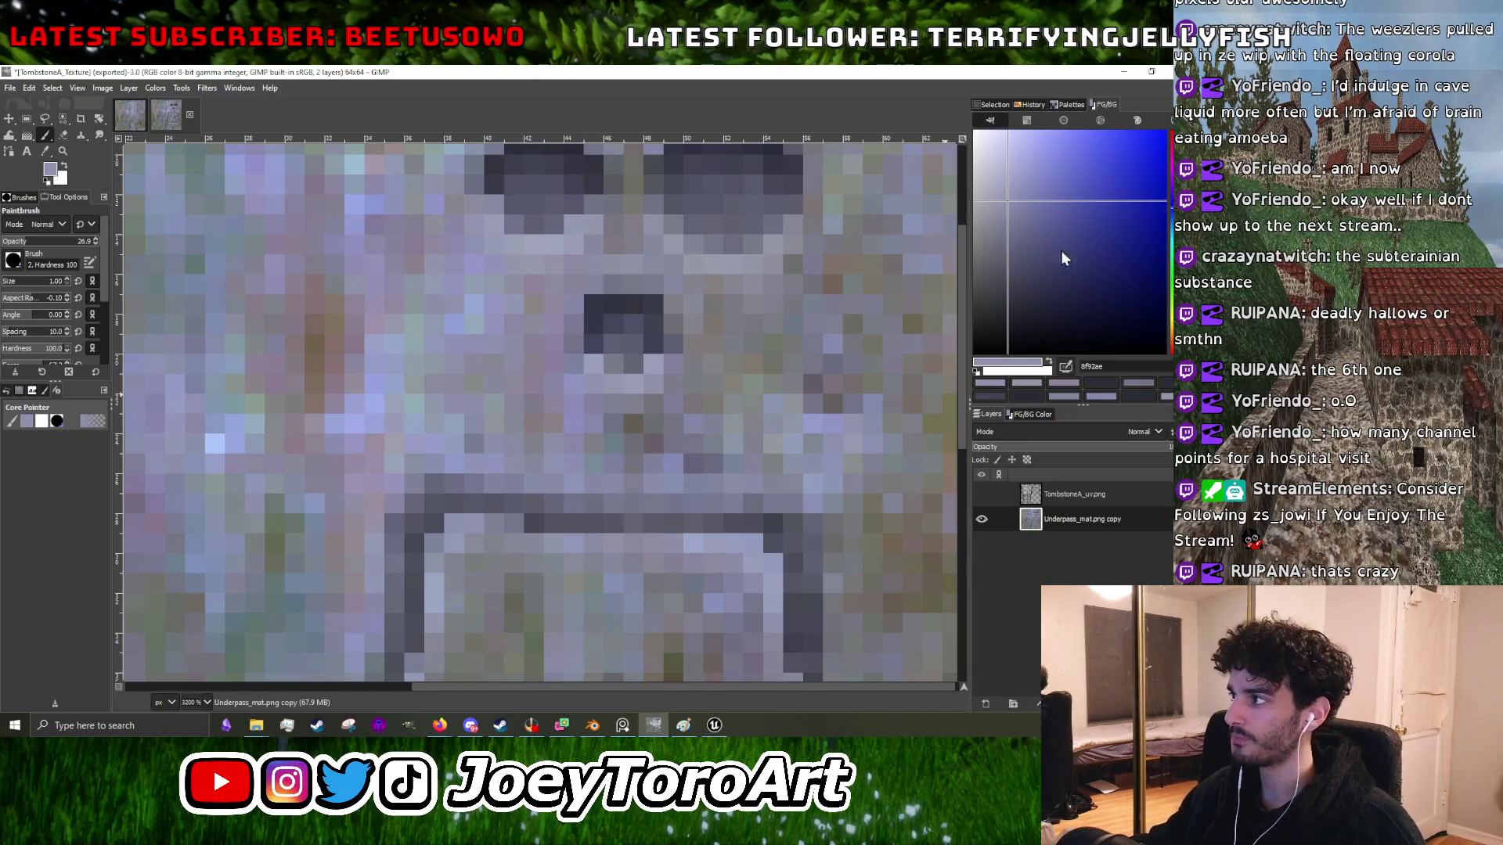
click(1005, 191)
scroll(627, 469, down, 1)
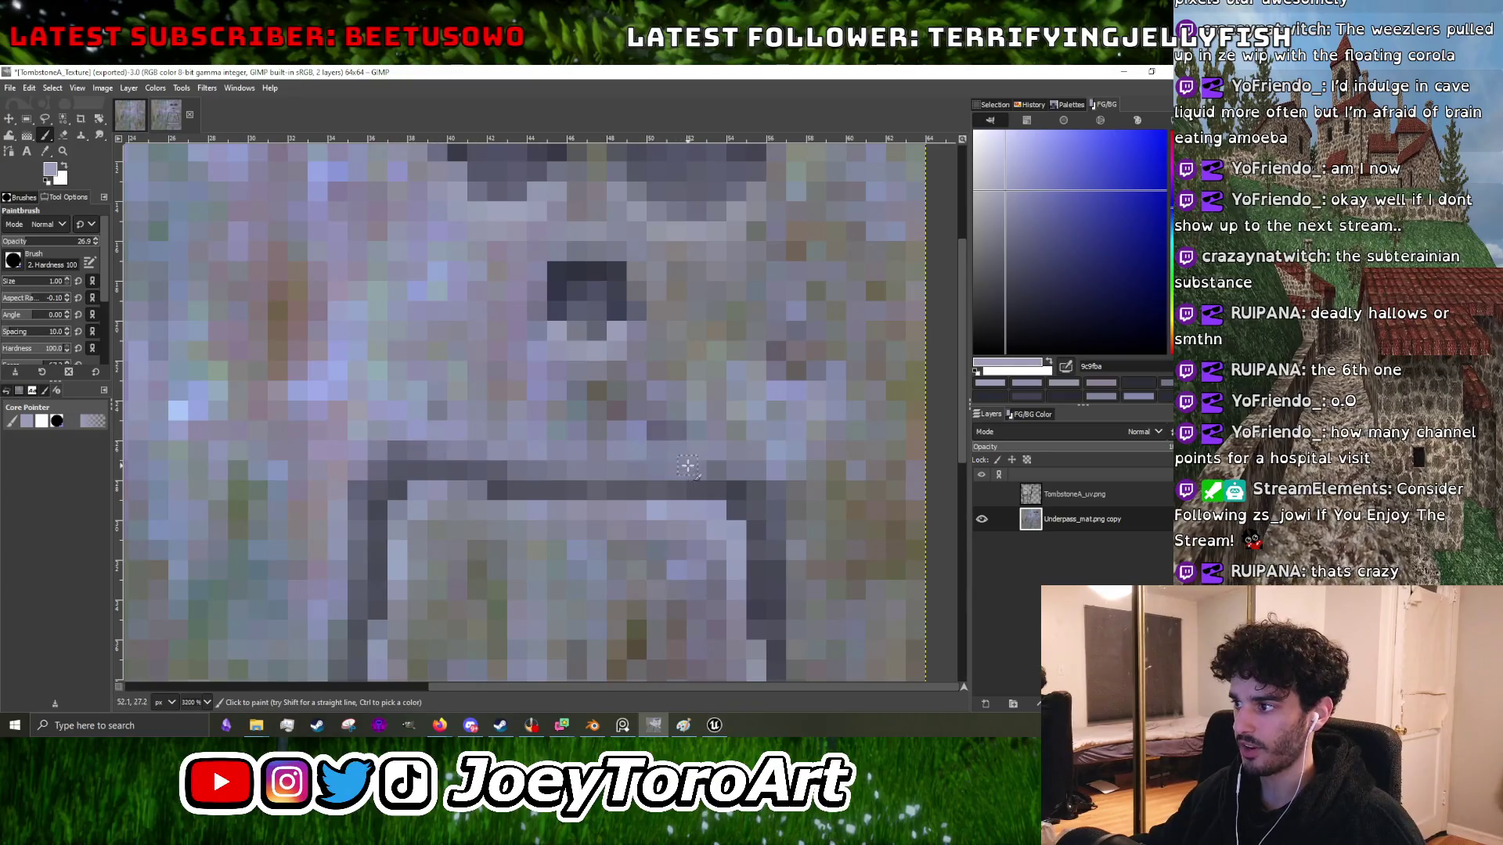
scroll(779, 466, down, 2)
scroll(728, 454, up, 3)
- Sample frame mid grey 676a7e and light blue-grey 9ba6c8 from the stone
ctrl+click(658, 431)
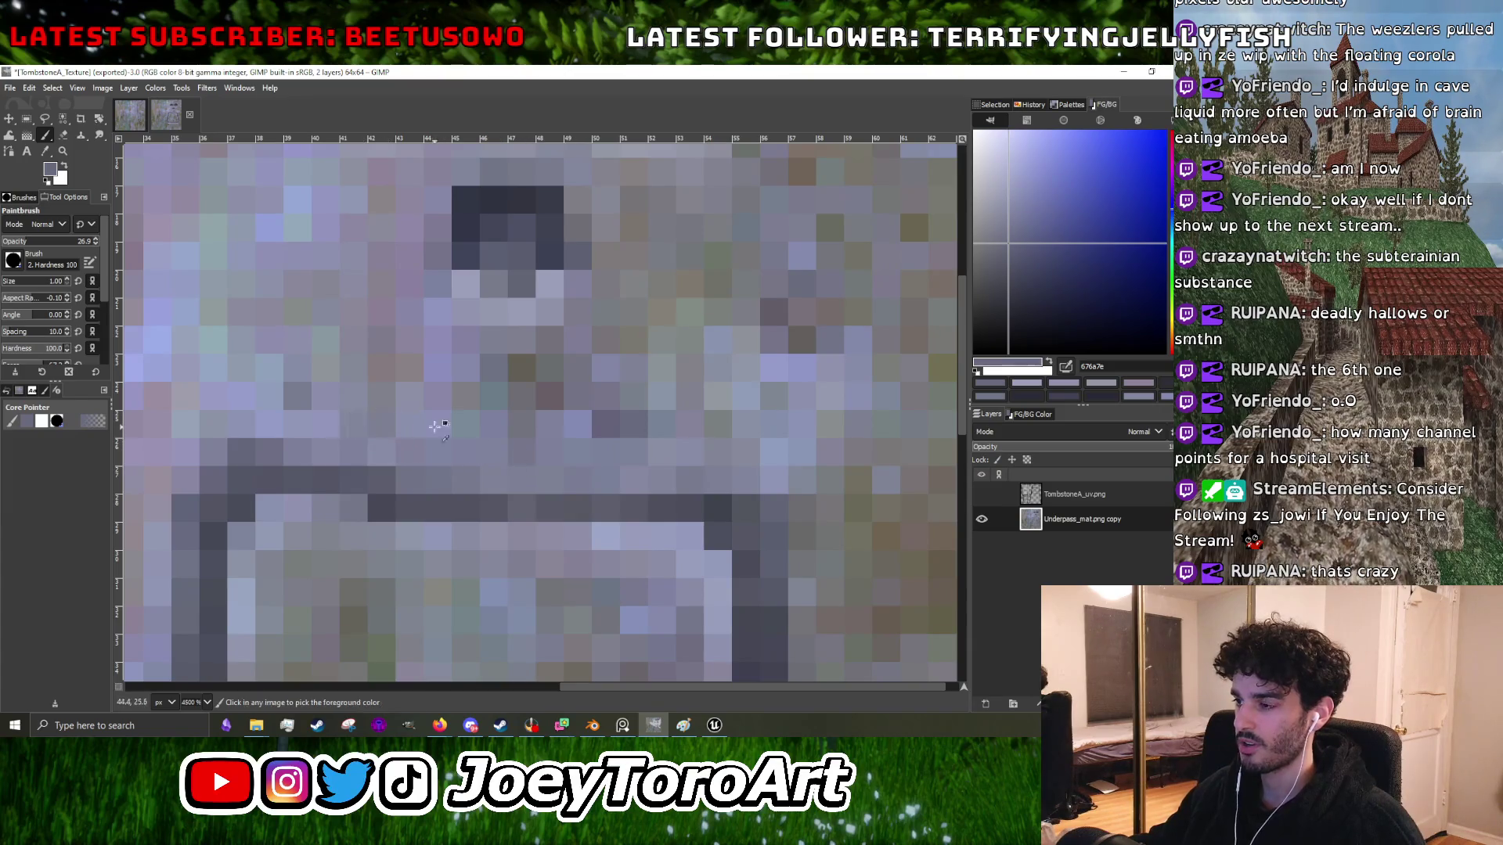
scroll(462, 454, down, 1)
ctrl+click(498, 470)
scroll(500, 425, up, 2)
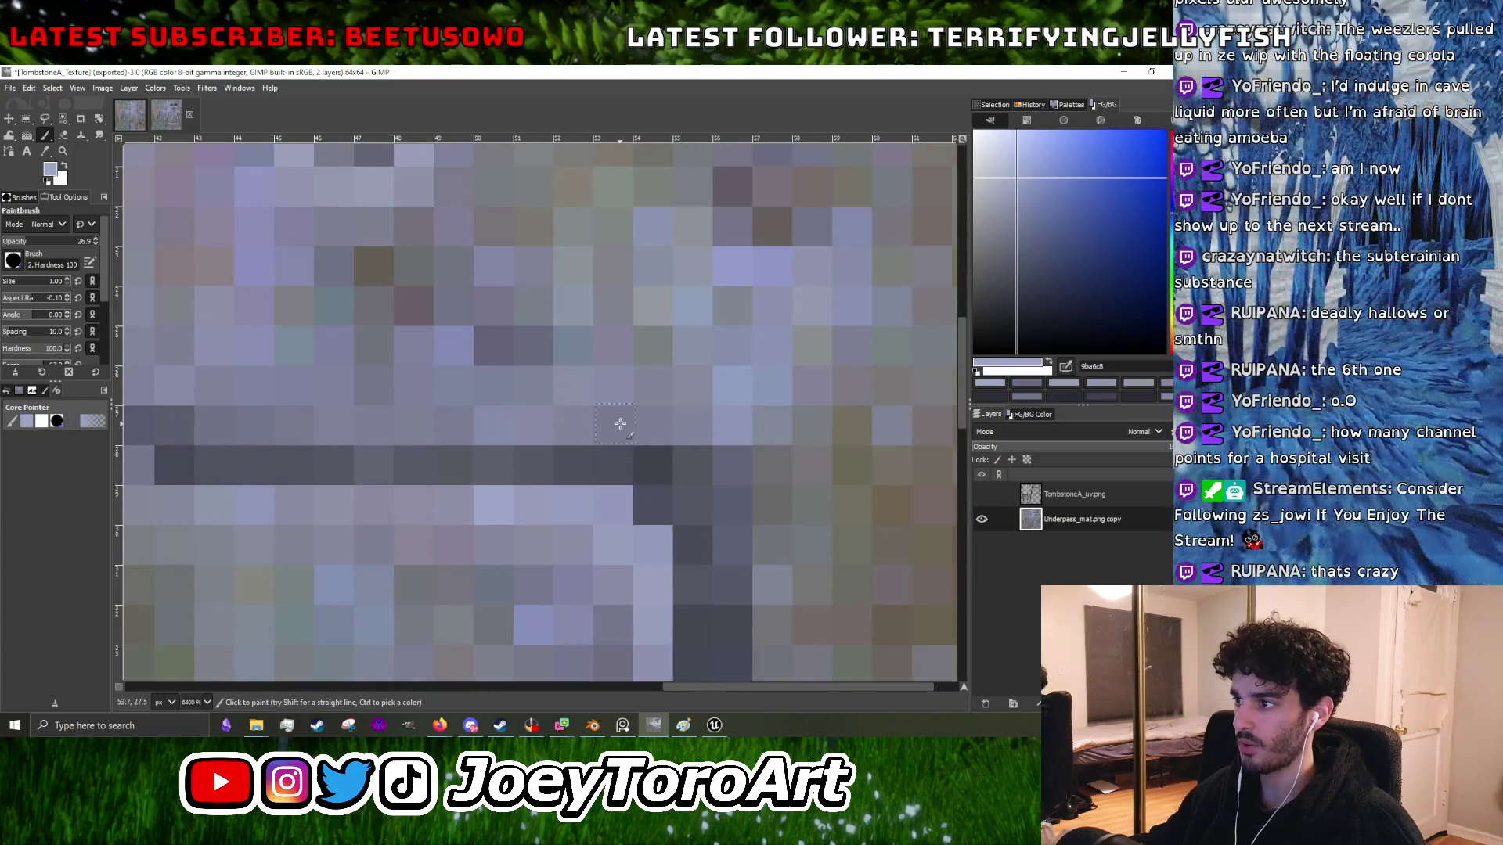
scroll(587, 420, down, 3)
scroll(582, 419, up, 2)
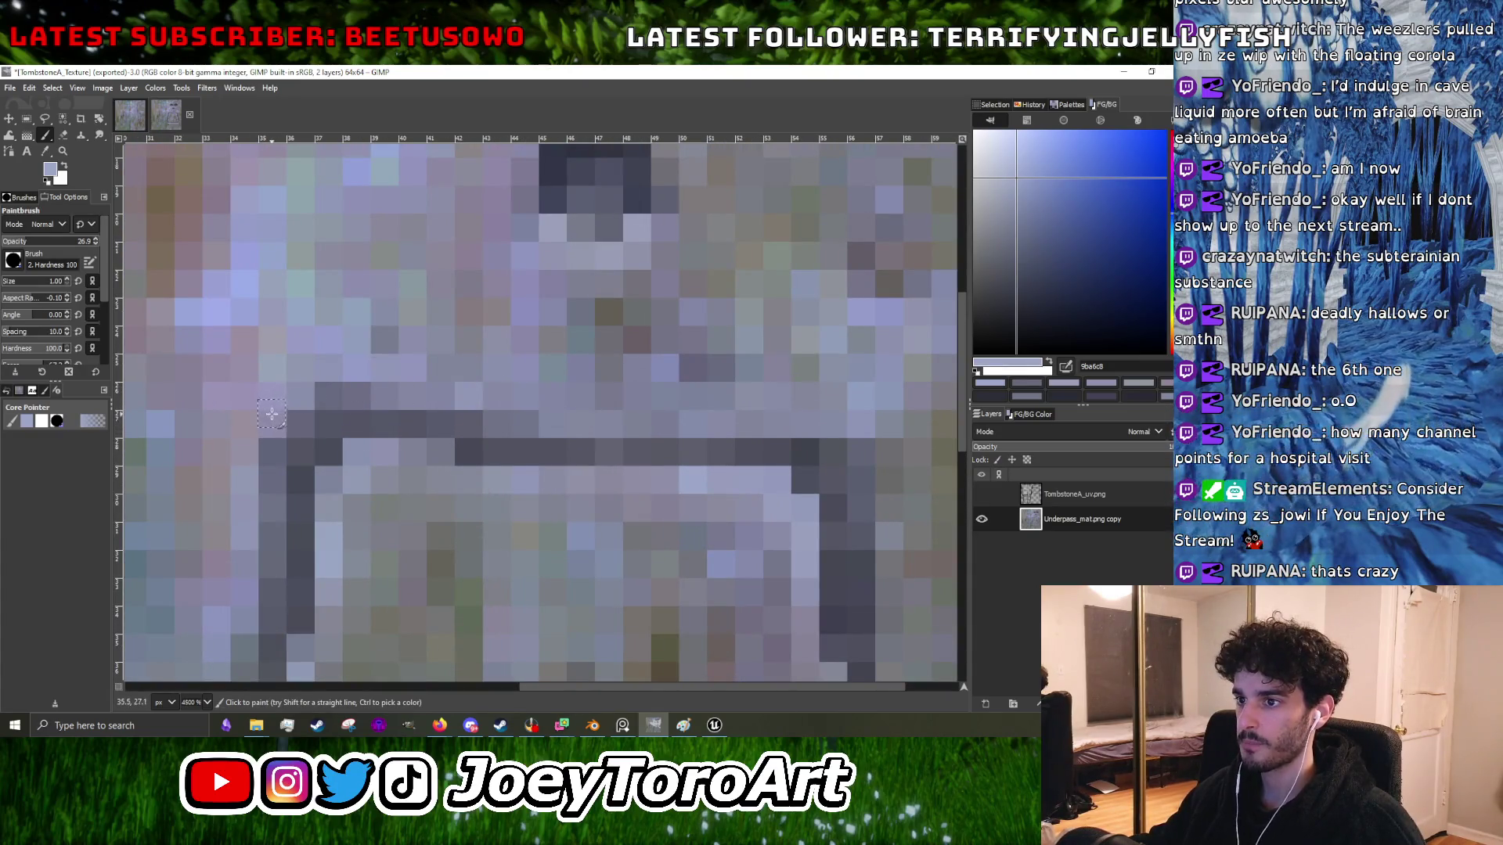
- Zoom in and out repeatedly to check the frame's left-edge pixels
scroll(618, 407, down, 3)
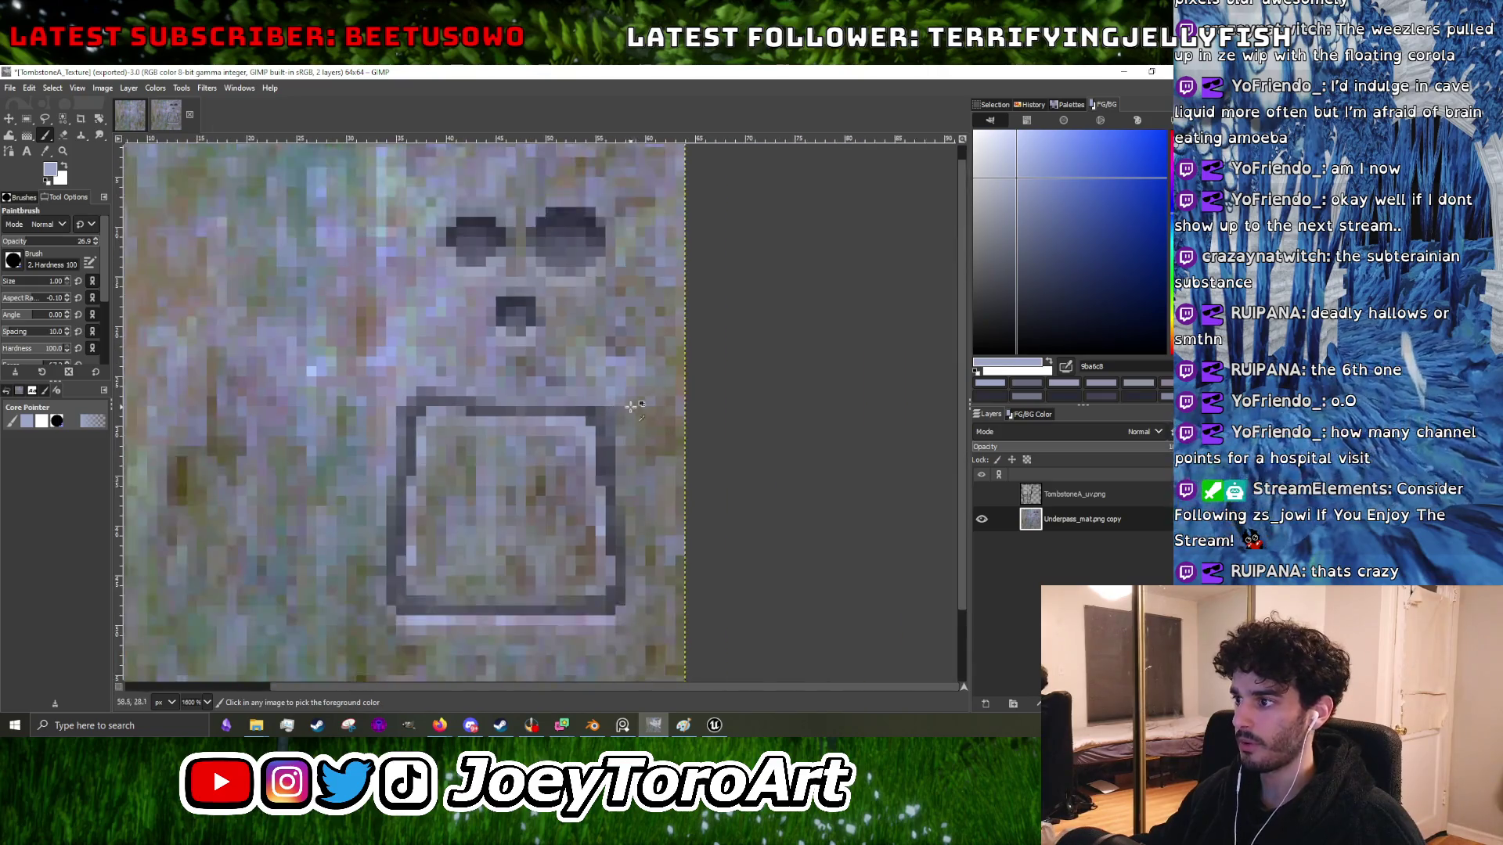
scroll(618, 423, up, 2)
scroll(607, 447, down, 1)
scroll(607, 450, up, 1)
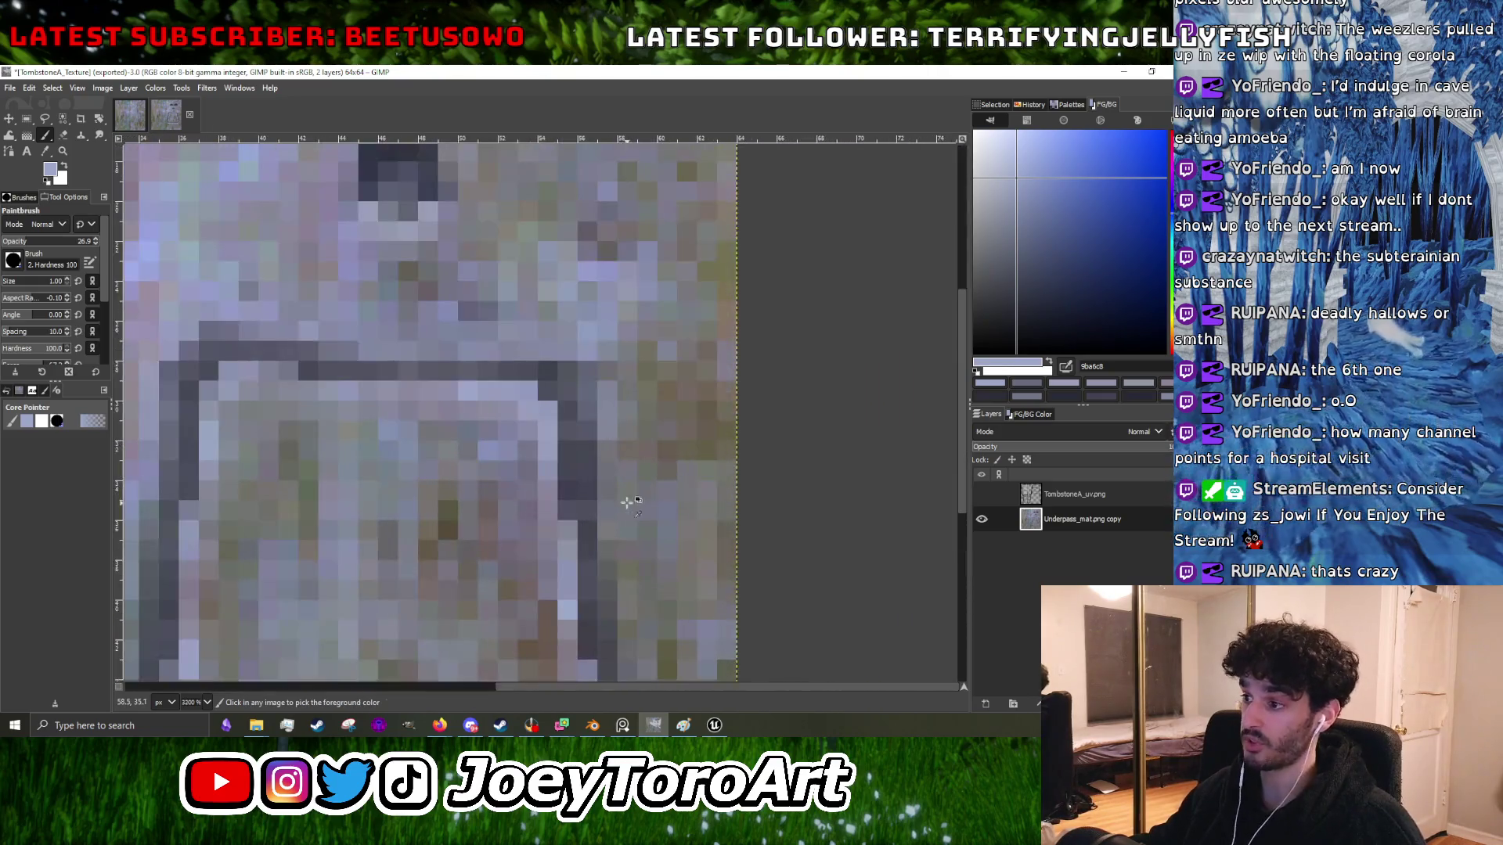
scroll(605, 458, down, 3)
scroll(611, 485, up, 3)
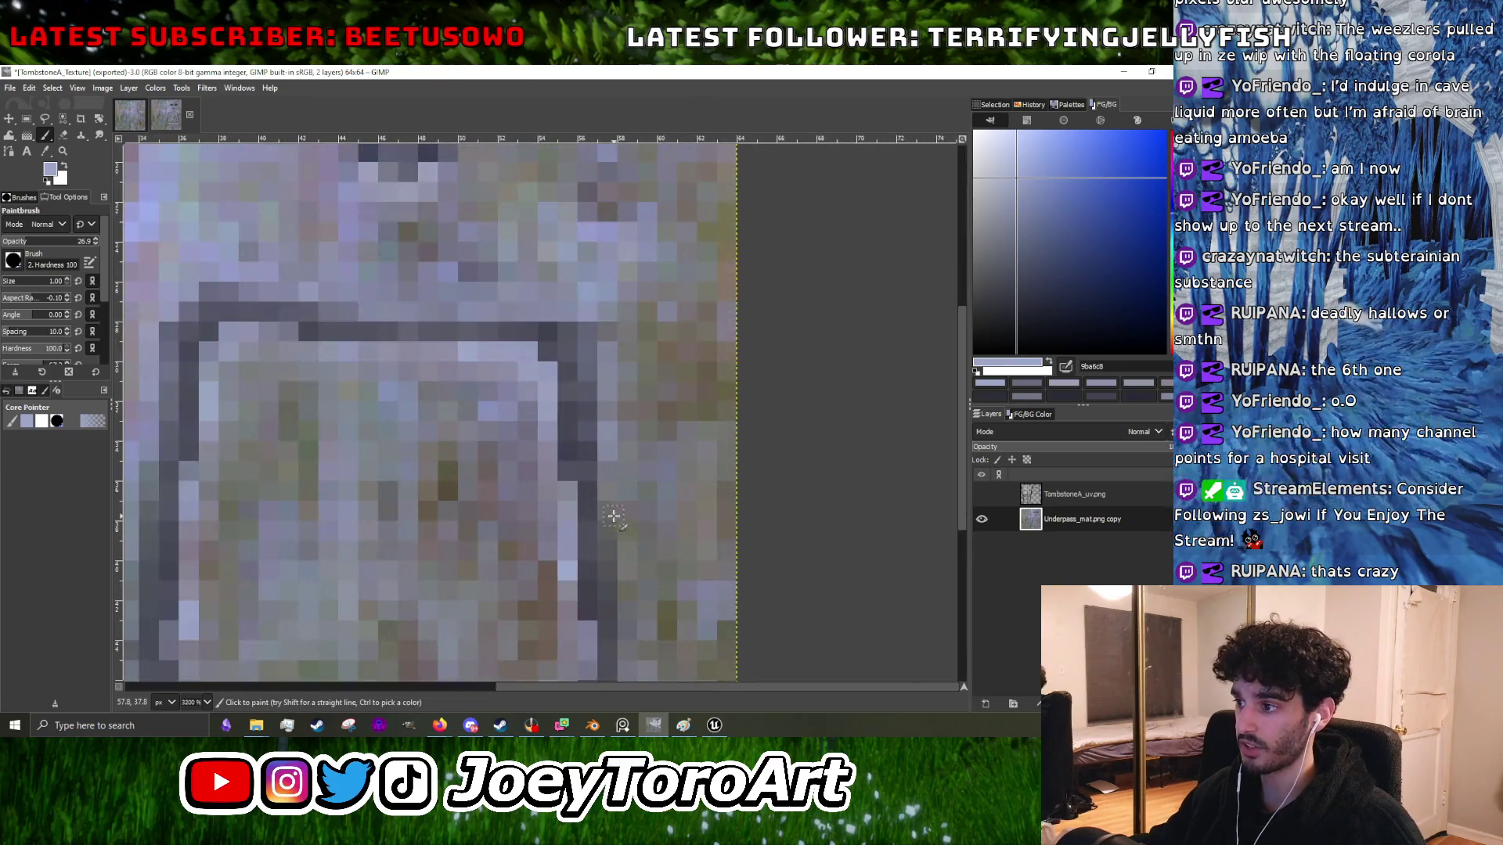
scroll(619, 509, down, 3)
scroll(620, 512, up, 3)
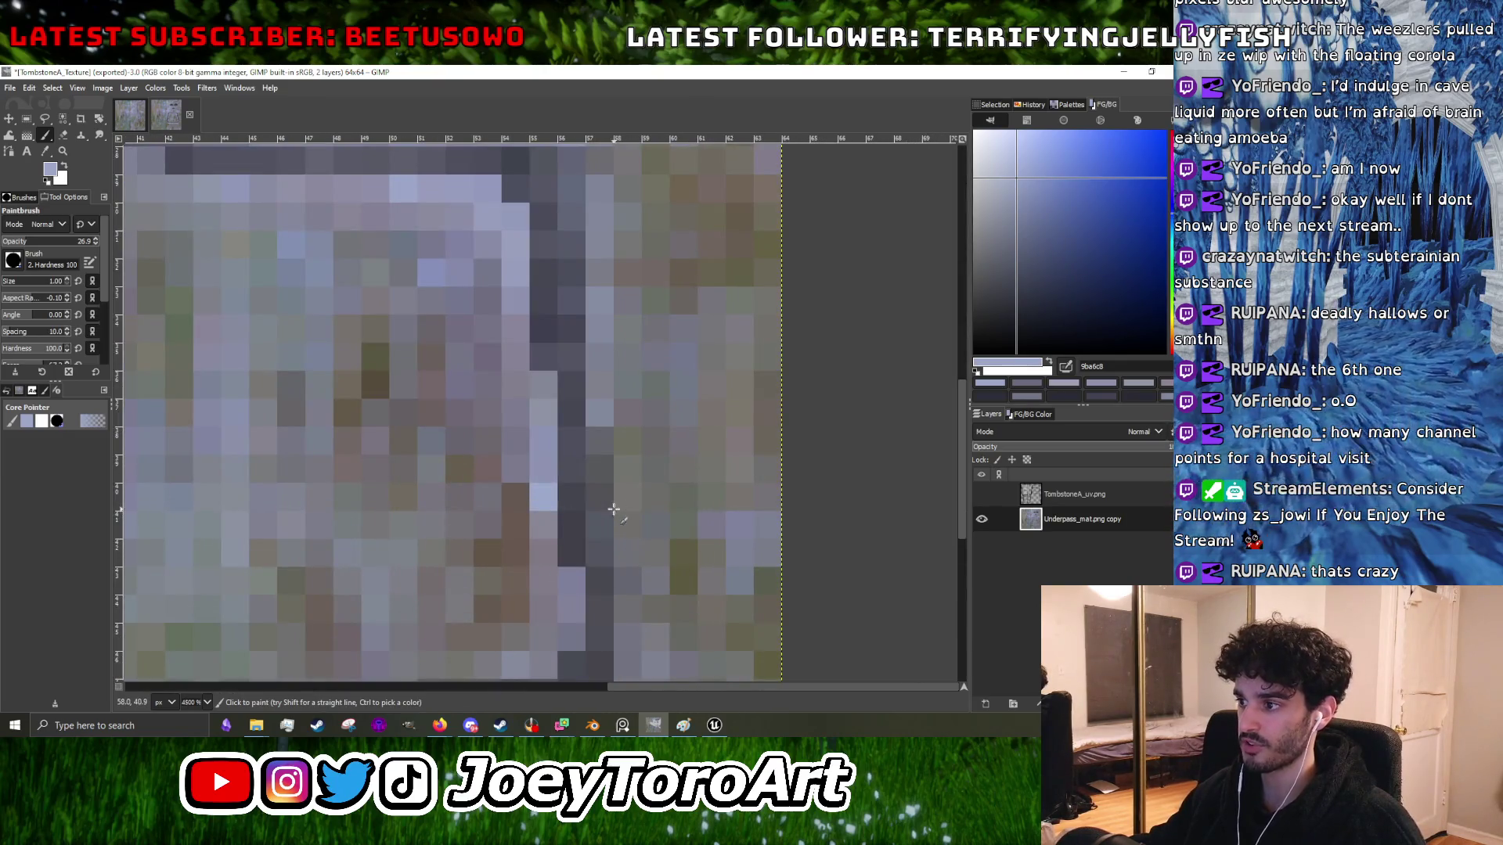
scroll(615, 501, down, 1)
scroll(636, 532, up, 1)
scroll(635, 533, up, 1)
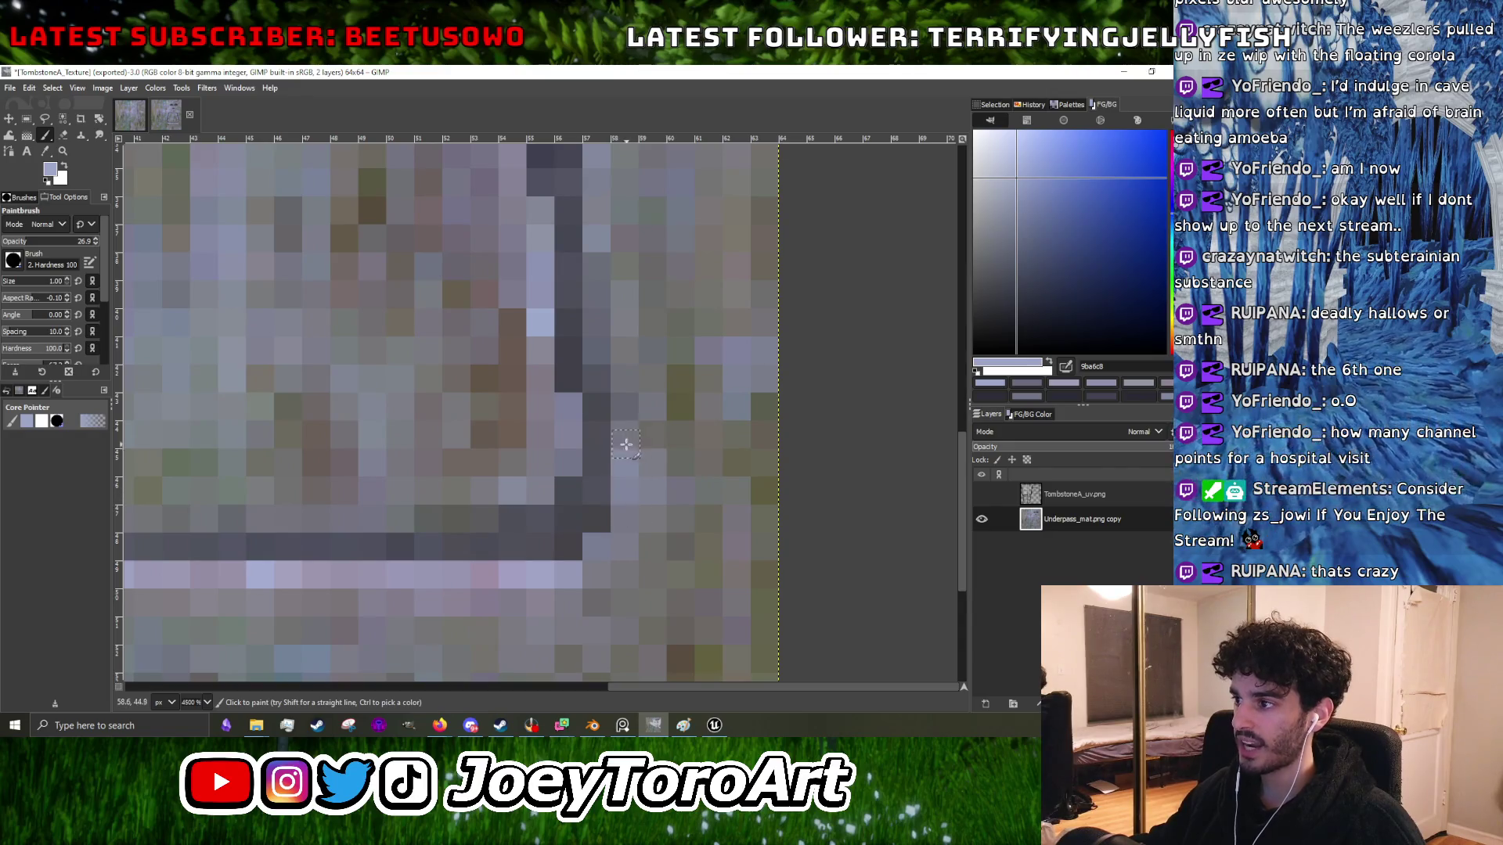
scroll(627, 431, down, 3)
scroll(465, 453, up, 4)
scroll(465, 453, down, 1)
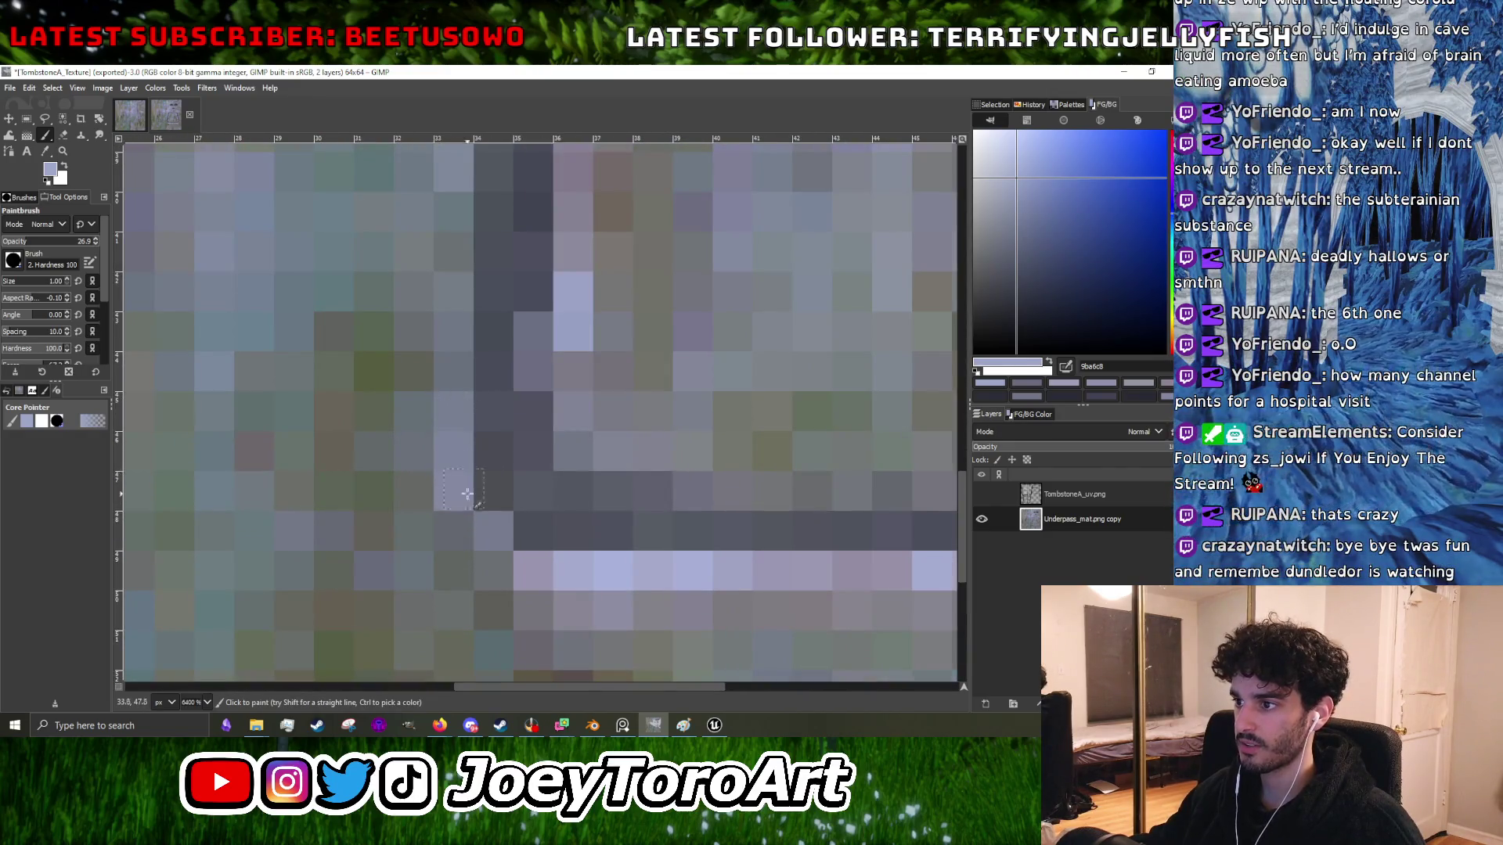
scroll(478, 470, up, 2)
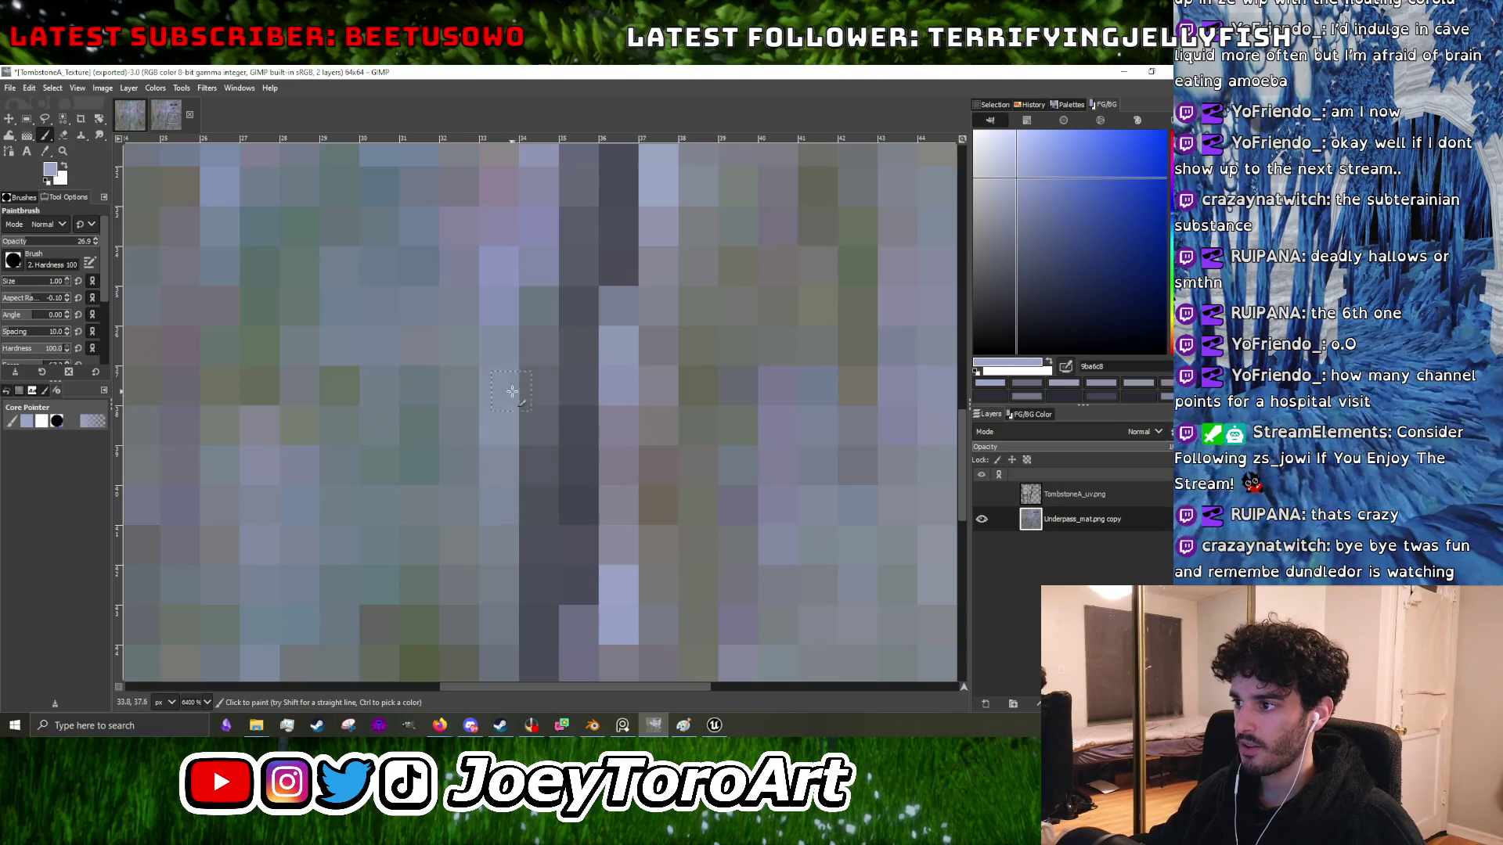
scroll(517, 400, down, 5)
scroll(545, 413, up, 4)
scroll(545, 413, up, 2)
scroll(555, 414, down, 2)
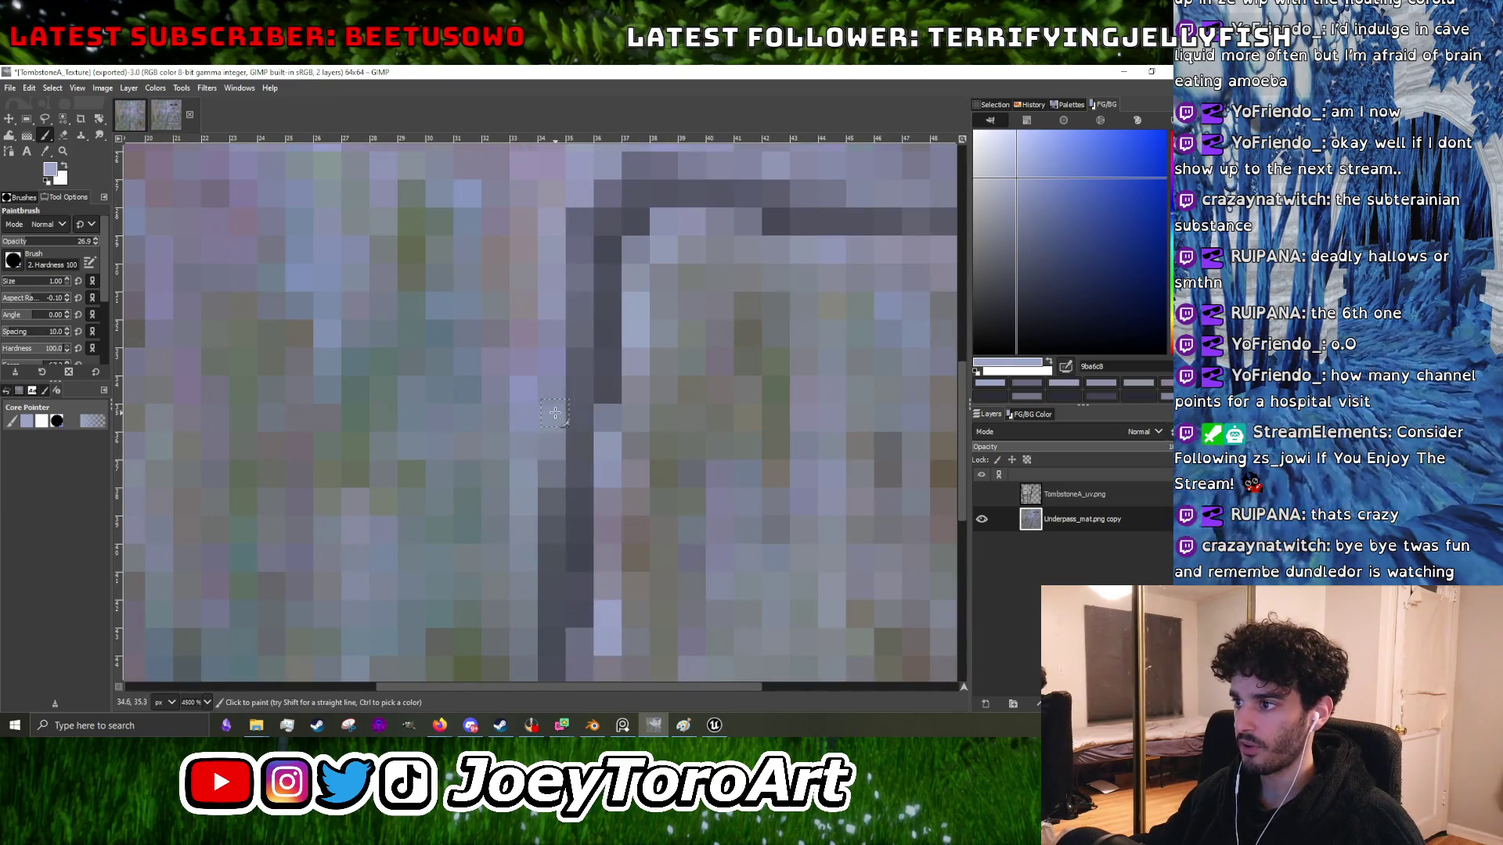
scroll(542, 468, up, 1)
scroll(540, 461, down, 1)
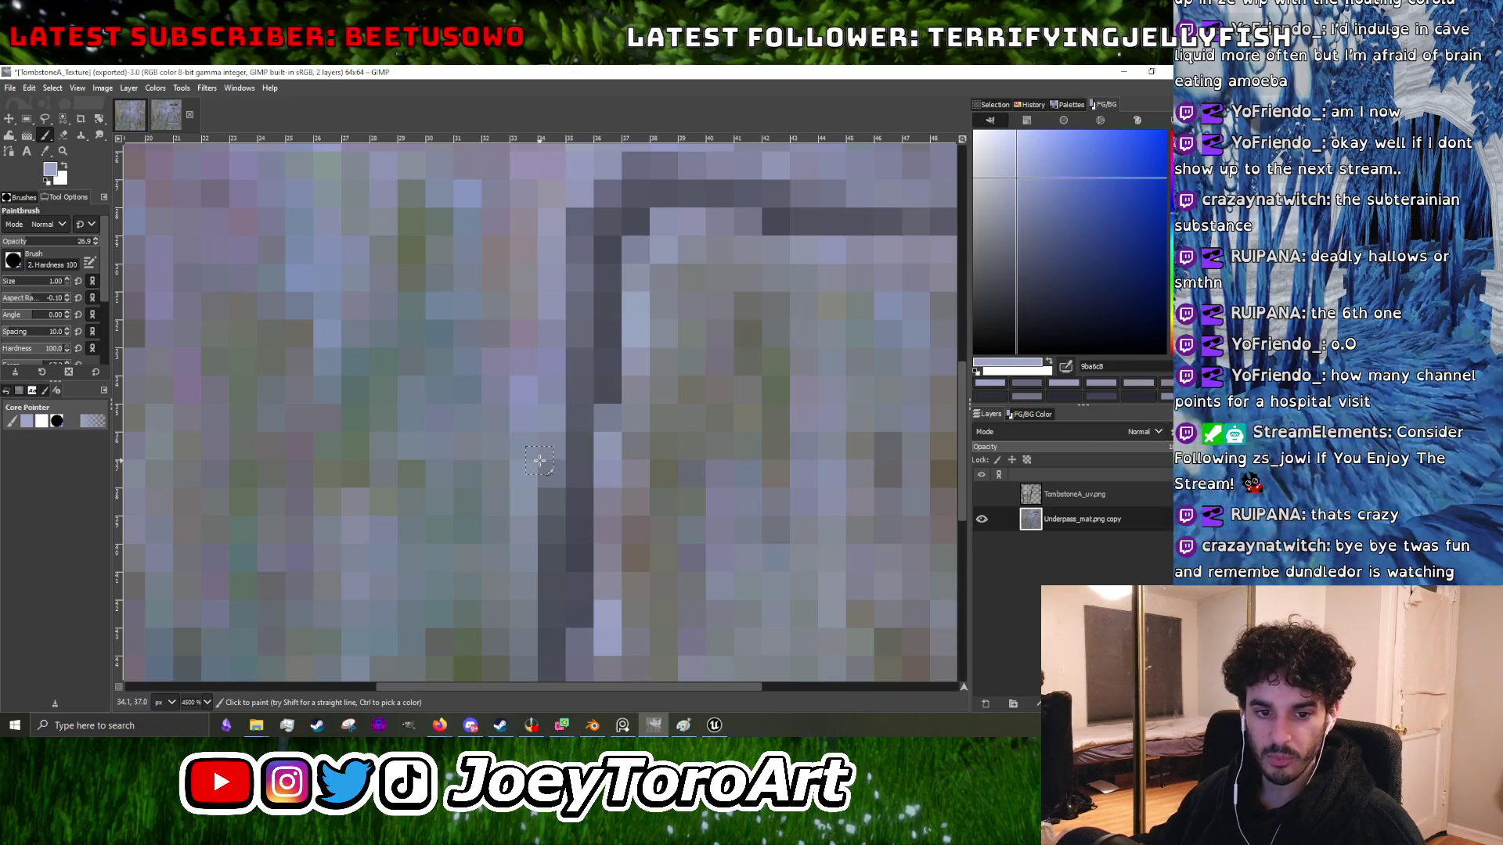
key(ctrl)
- Sample a mid grey, the frame's dark grey and a light bluish grey from the stone
scroll(540, 460, down, 2)
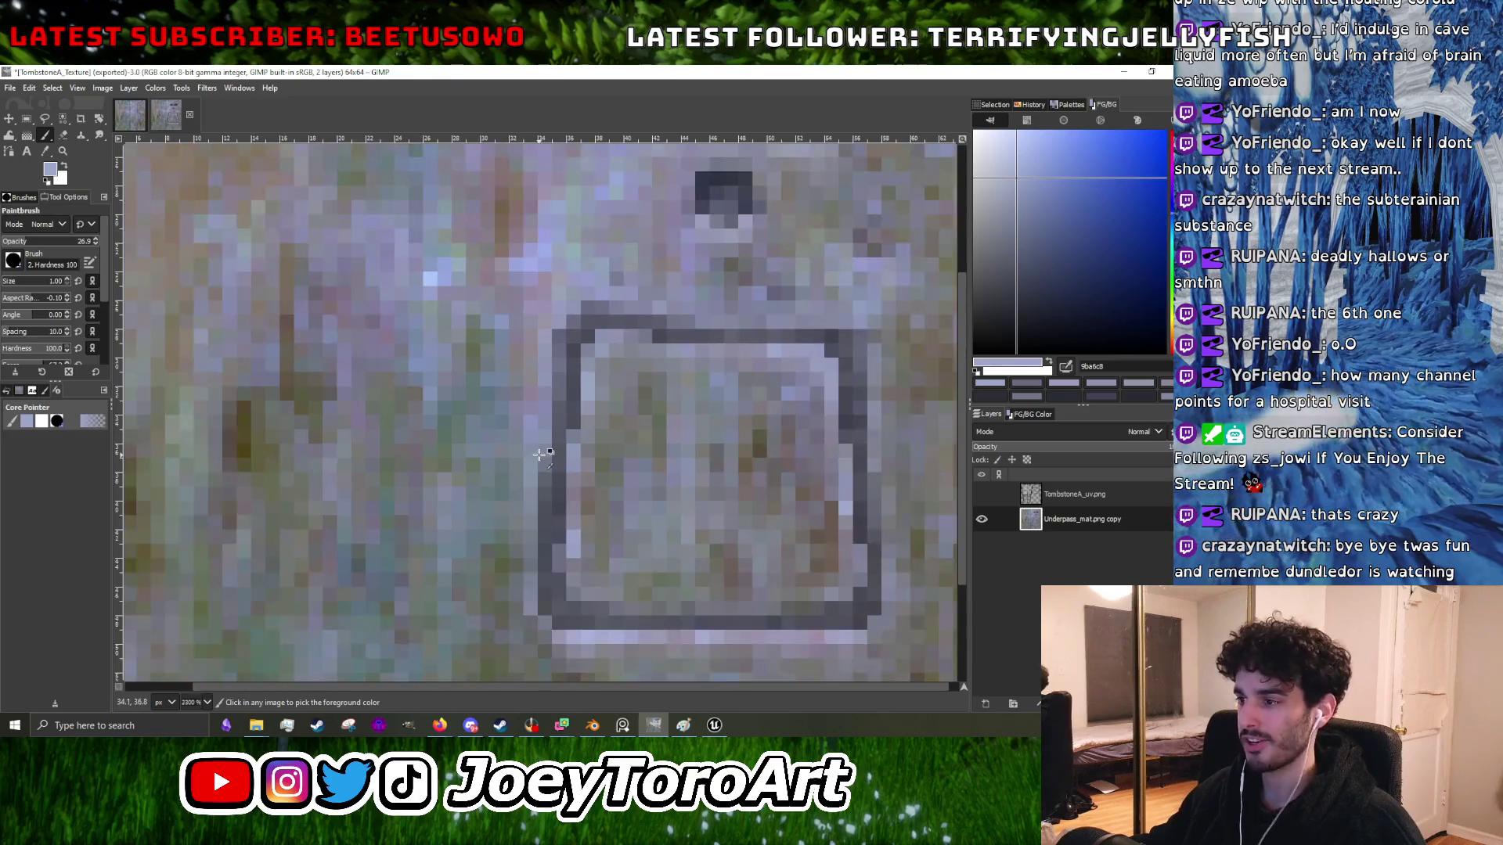
scroll(540, 451, up, 2)
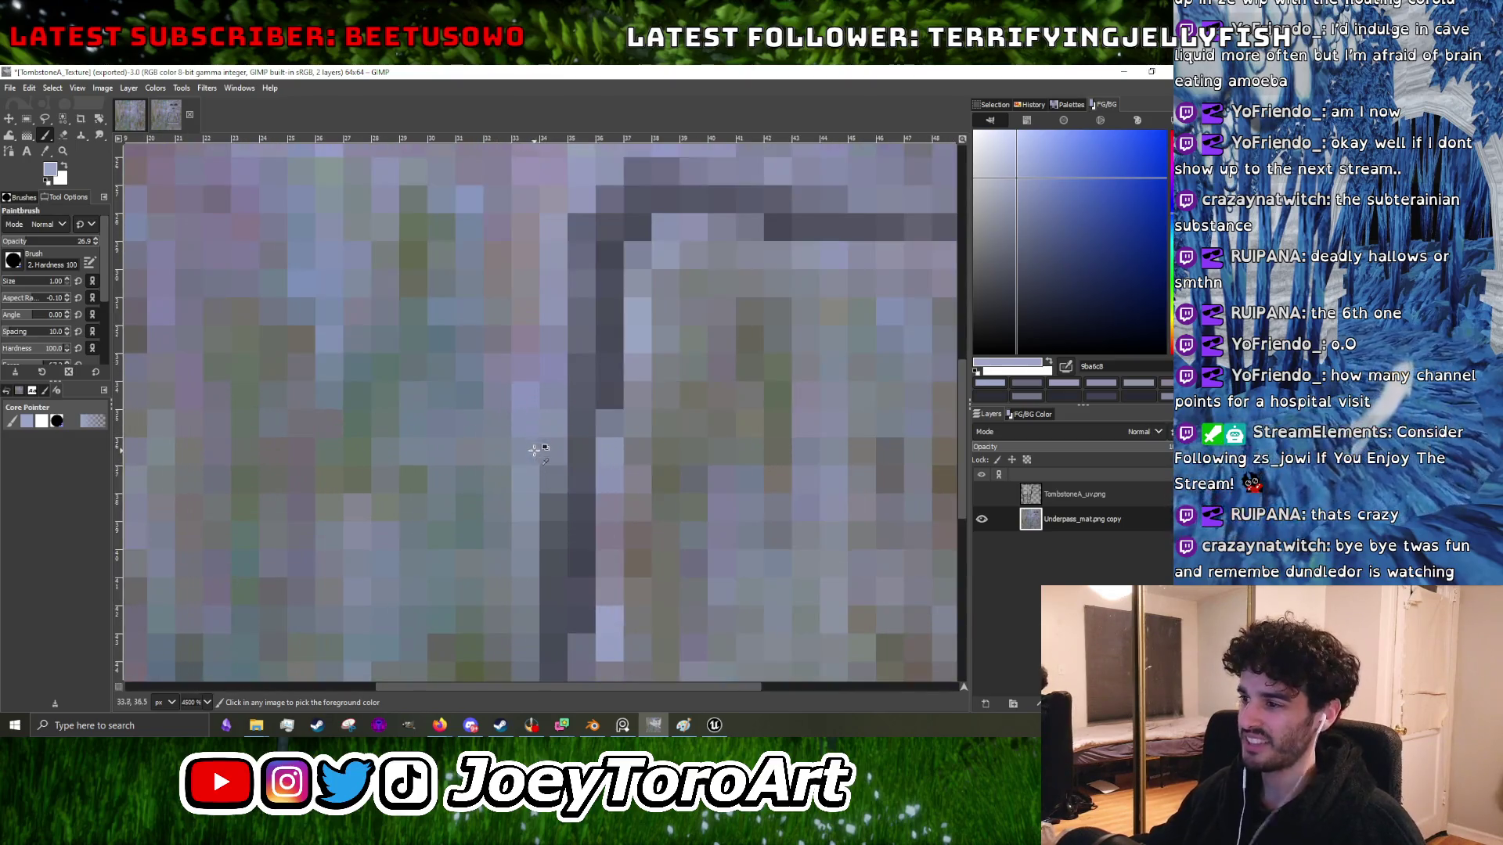
ctrl+click(535, 434)
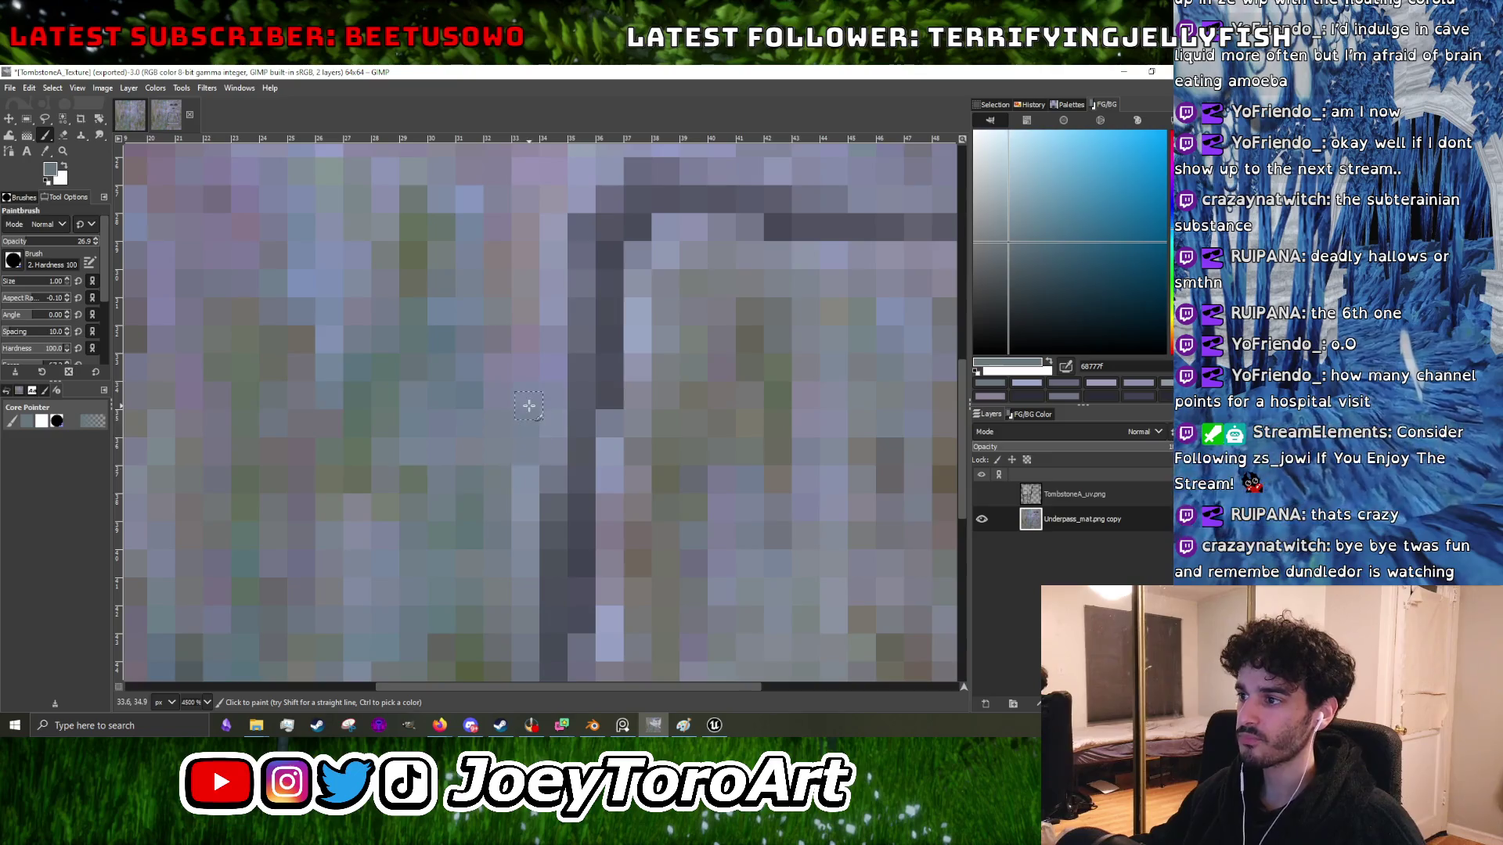
scroll(509, 378, down, 1)
scroll(511, 415, left, 2)
scroll(511, 416, down, 1)
ctrl+click(638, 374)
scroll(638, 374, down, 3)
scroll(681, 348, up, 3)
ctrl+click(491, 496)
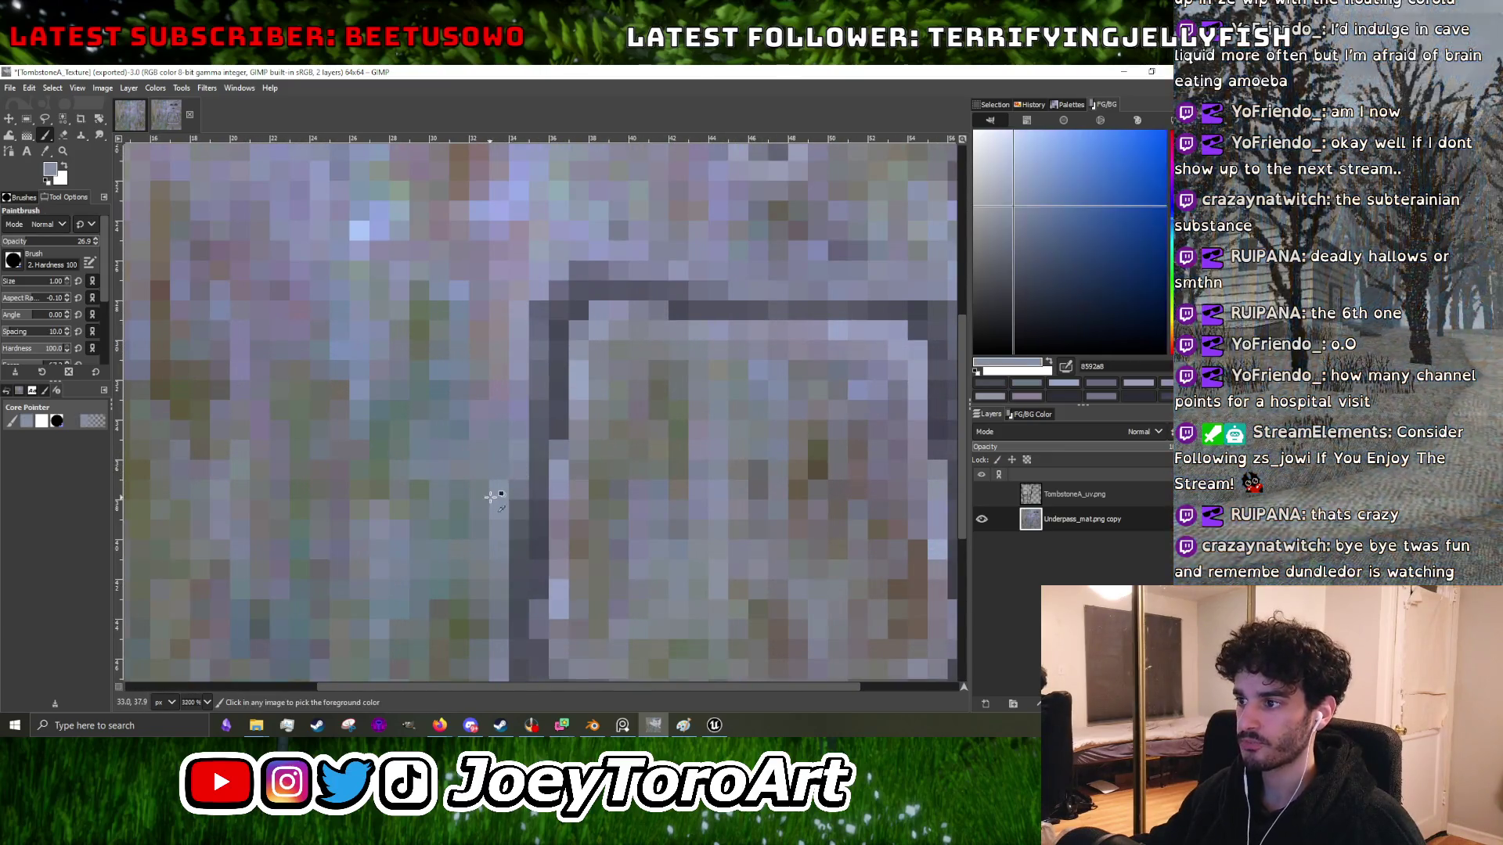
- Resample the frame's dark grey for the left-edge pixels
scroll(513, 477, down, 5)
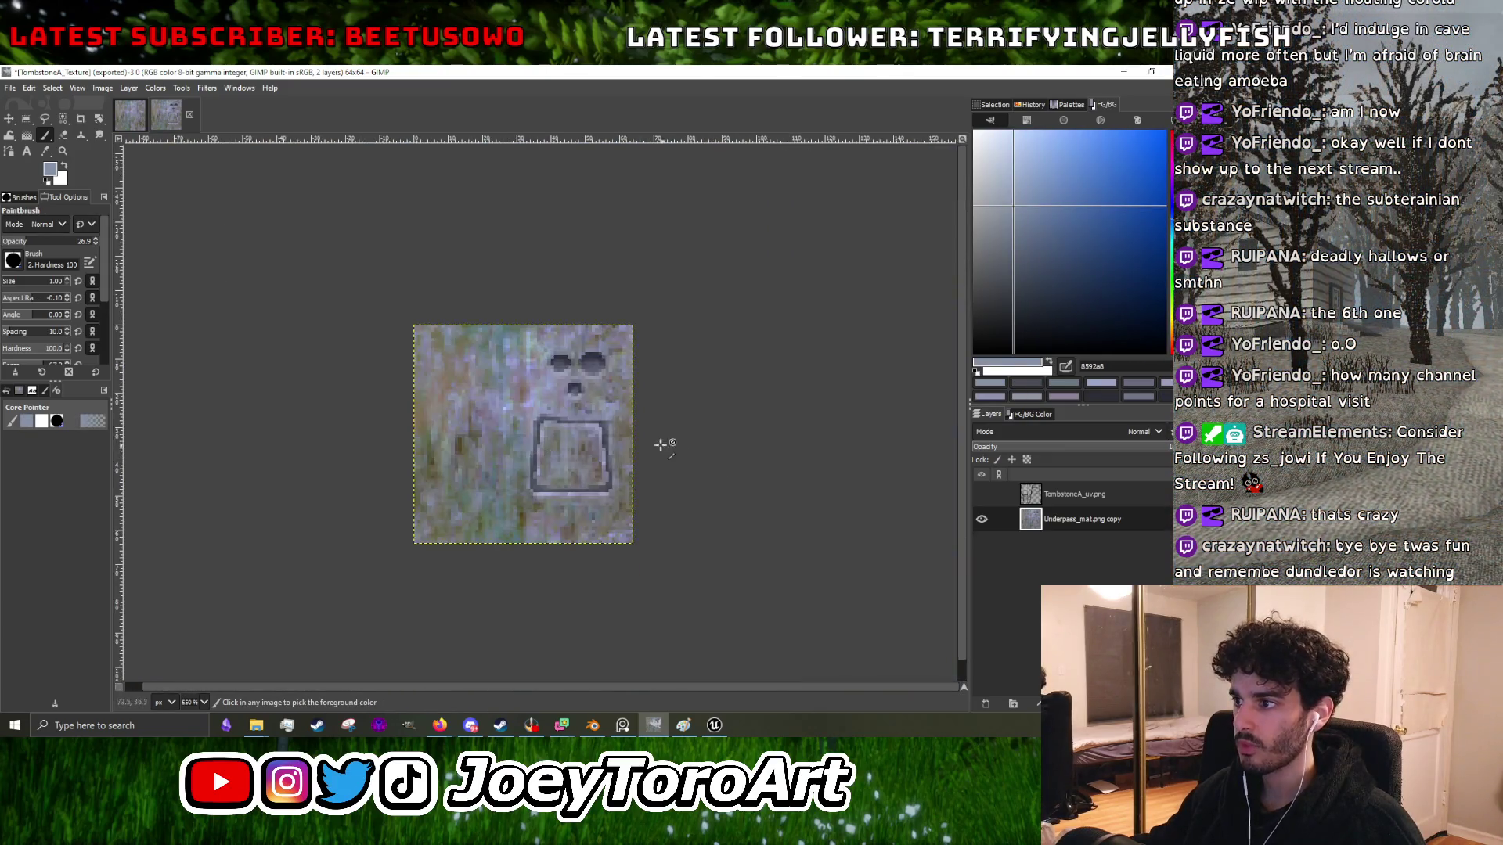
scroll(604, 429, up, 5)
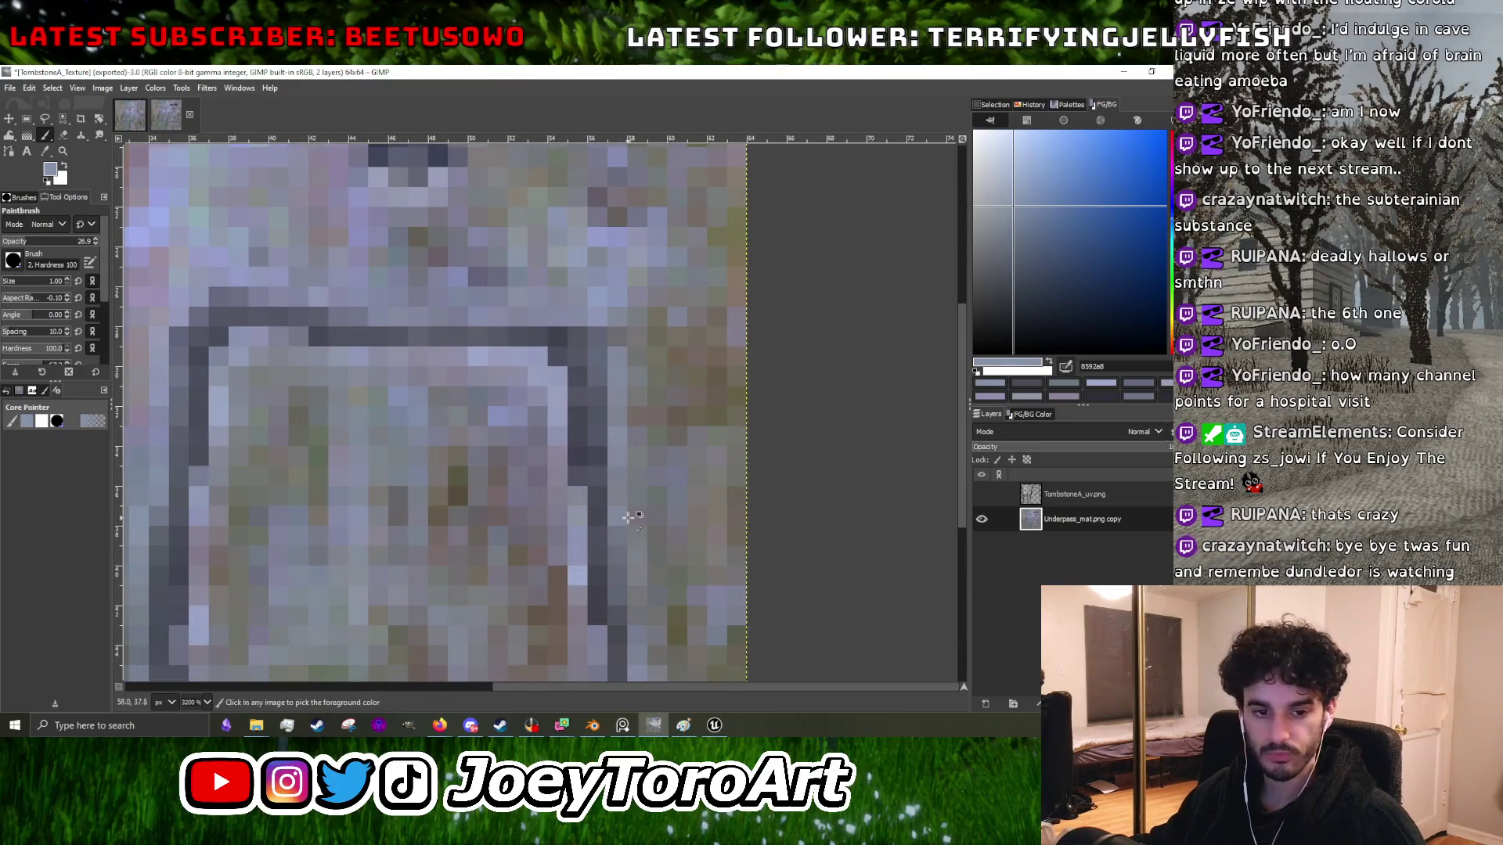
scroll(627, 530, down, 5)
scroll(615, 495, up, 5)
scroll(625, 458, down, 1)
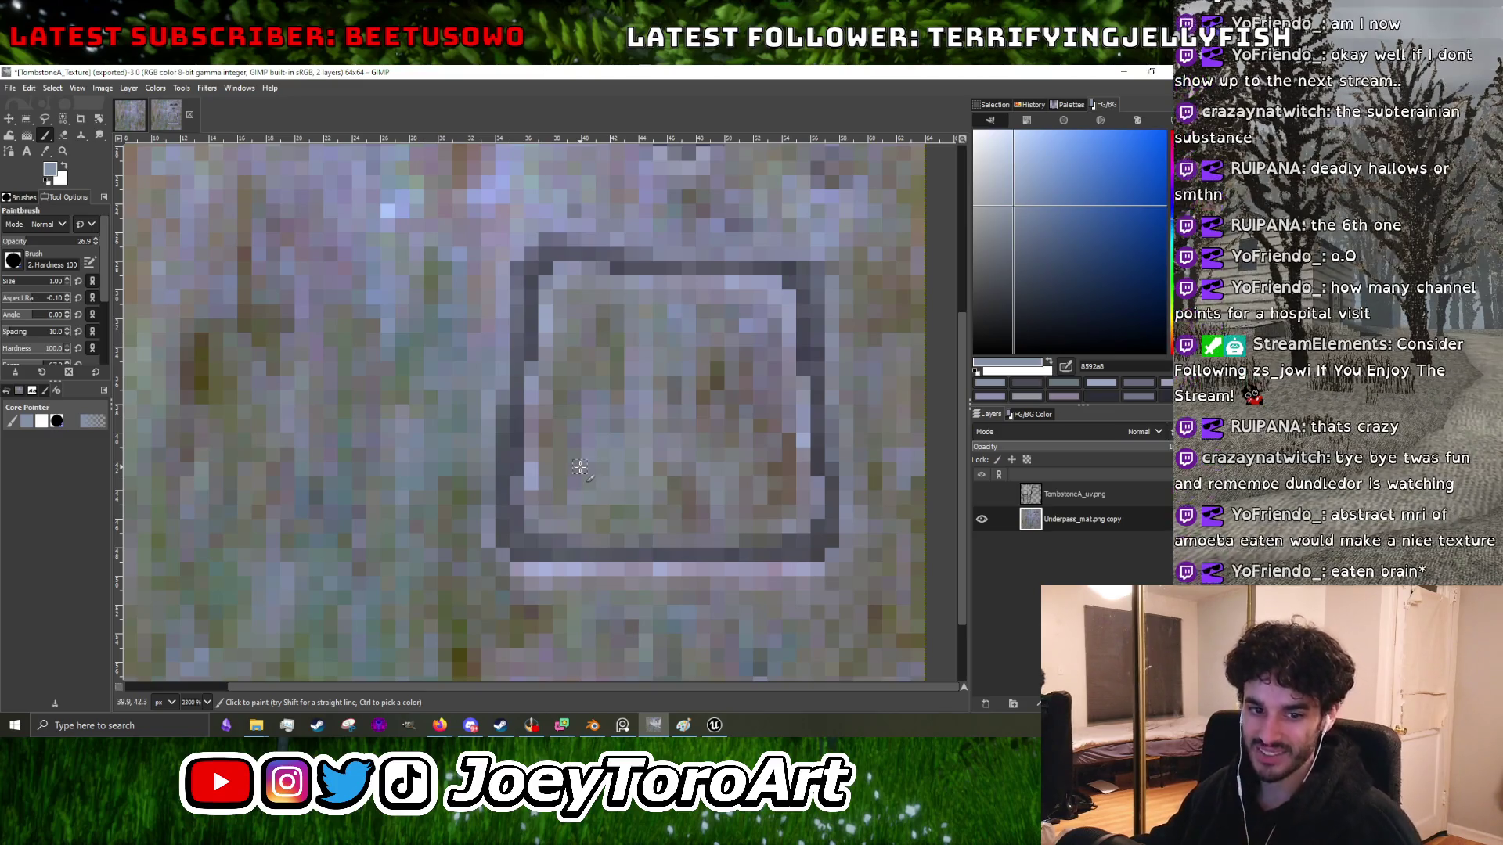
scroll(560, 473, down, 2)
scroll(544, 474, up, 3)
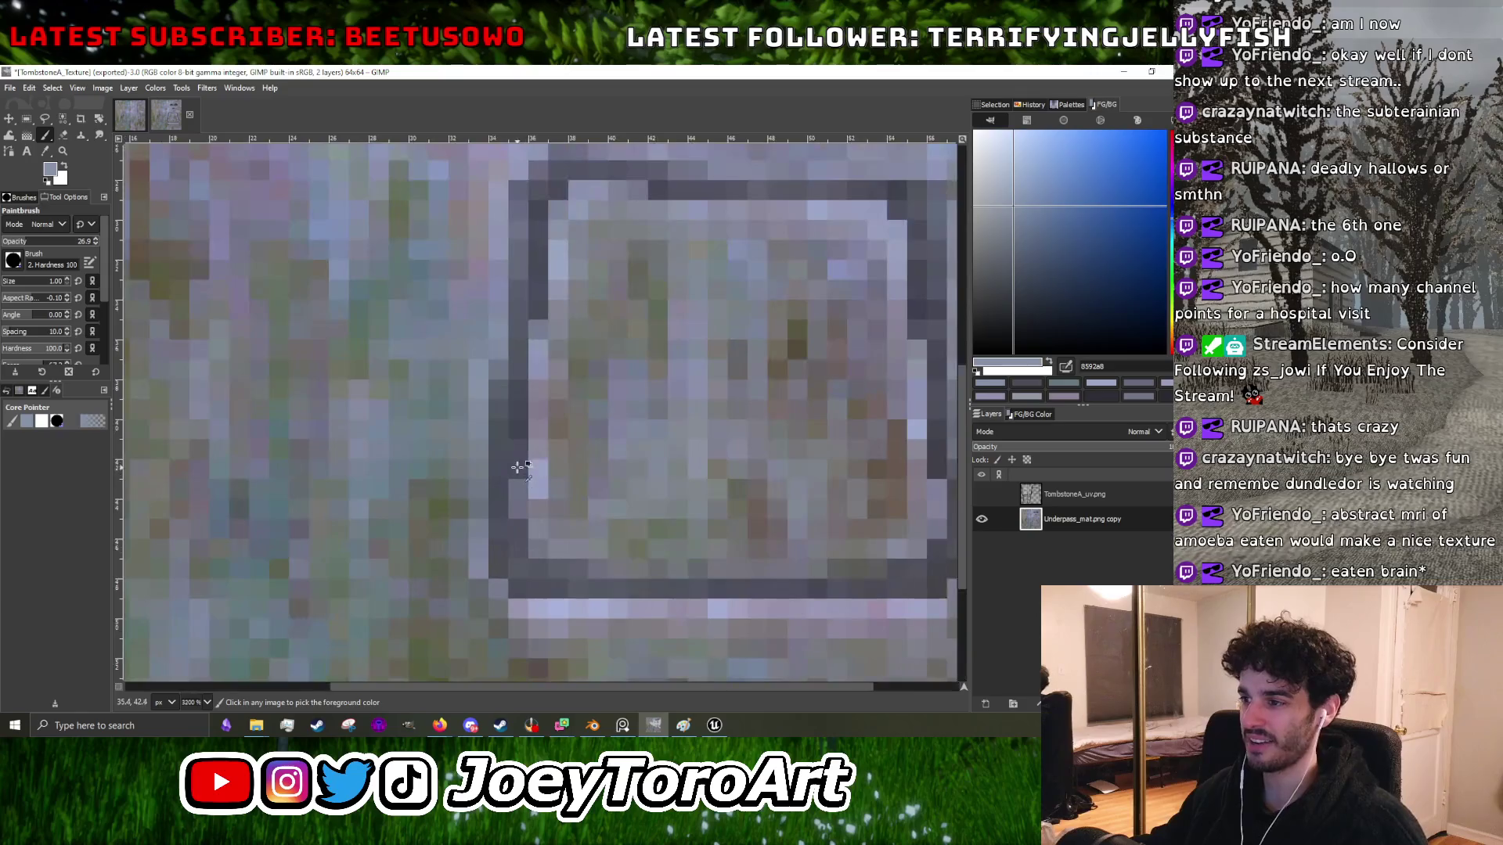
ctrl+click(511, 490)
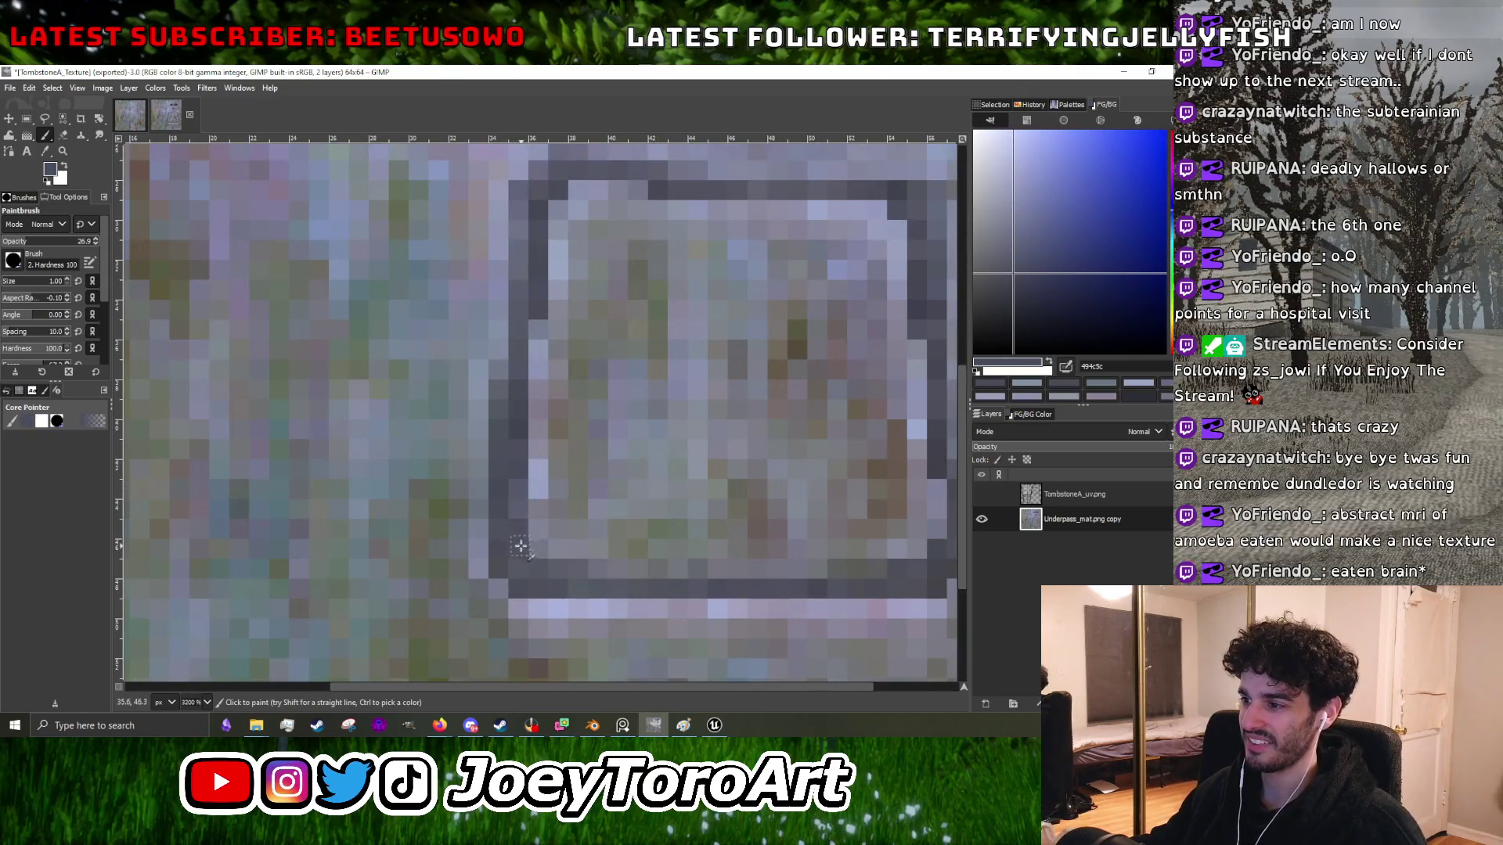
- Sample a lighter lavender grey from the stone for the frame's top edge
scroll(587, 579, down, 1)
scroll(583, 575, up, 1)
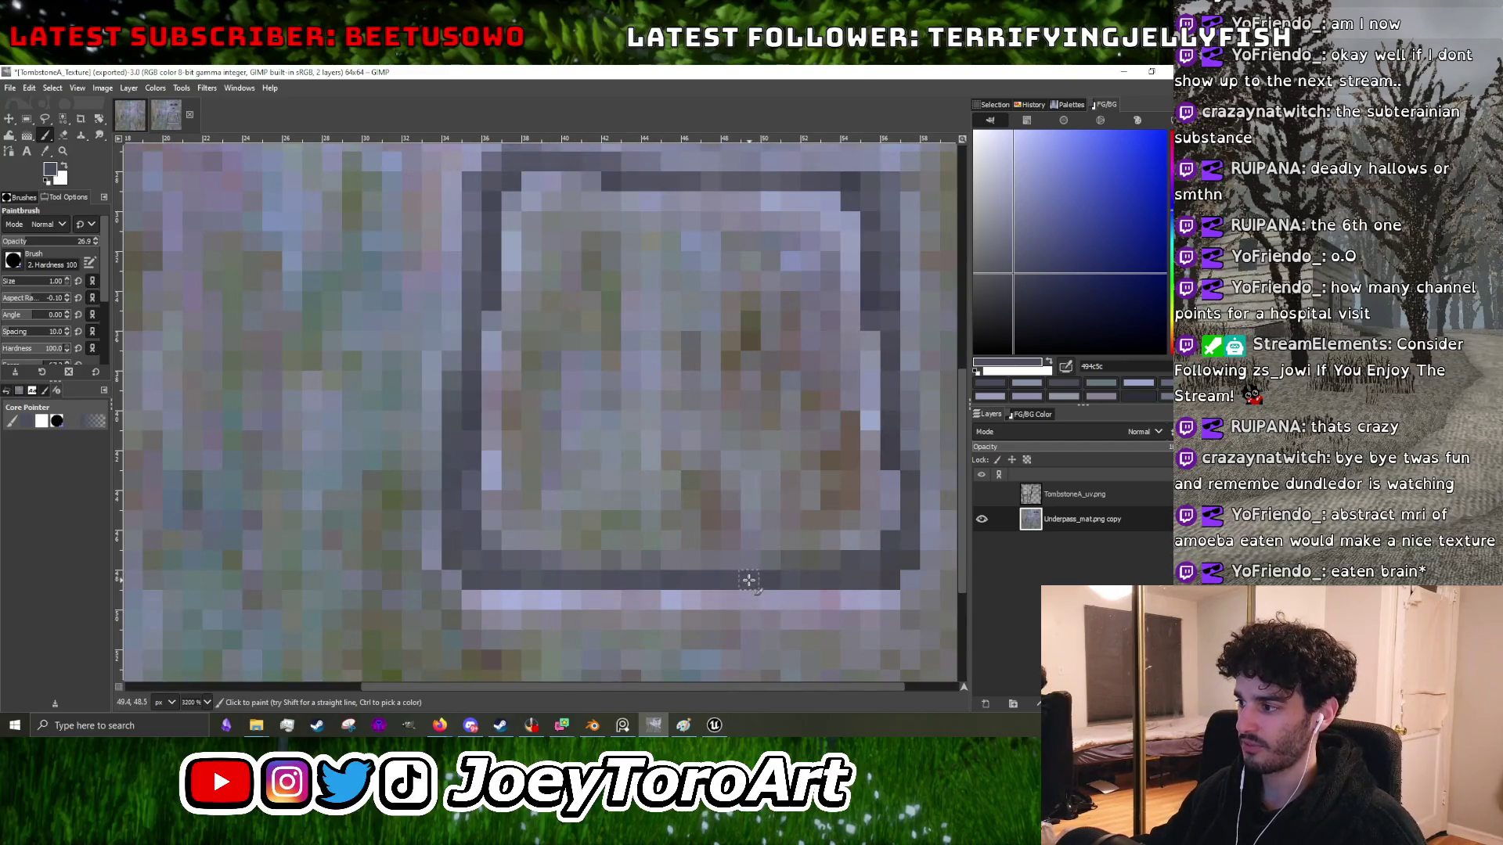
scroll(781, 568, down, 1)
scroll(787, 560, up, 1)
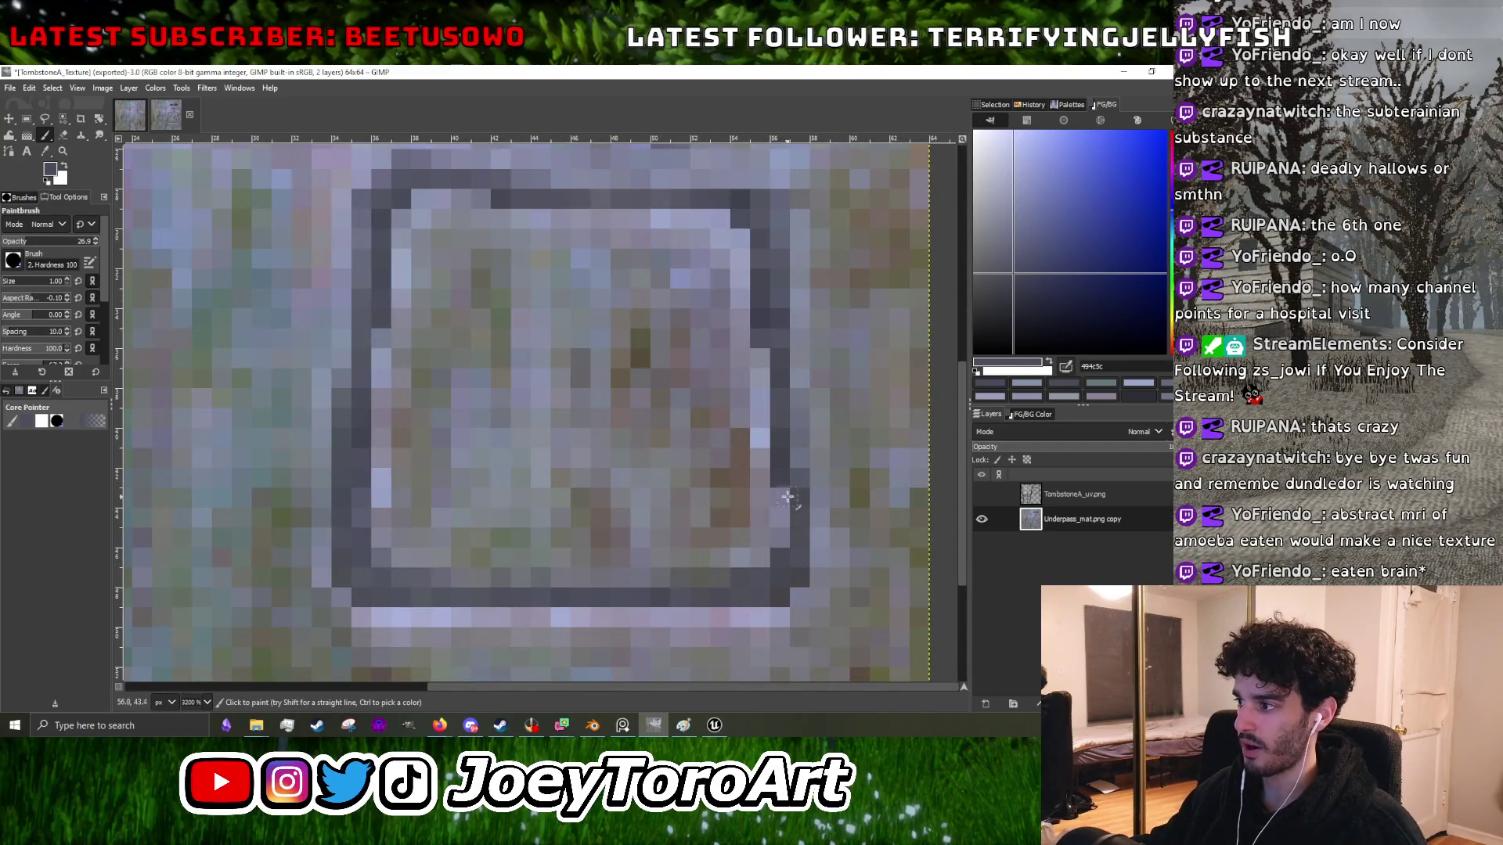
scroll(792, 543, down, 1)
scroll(786, 545, up, 1)
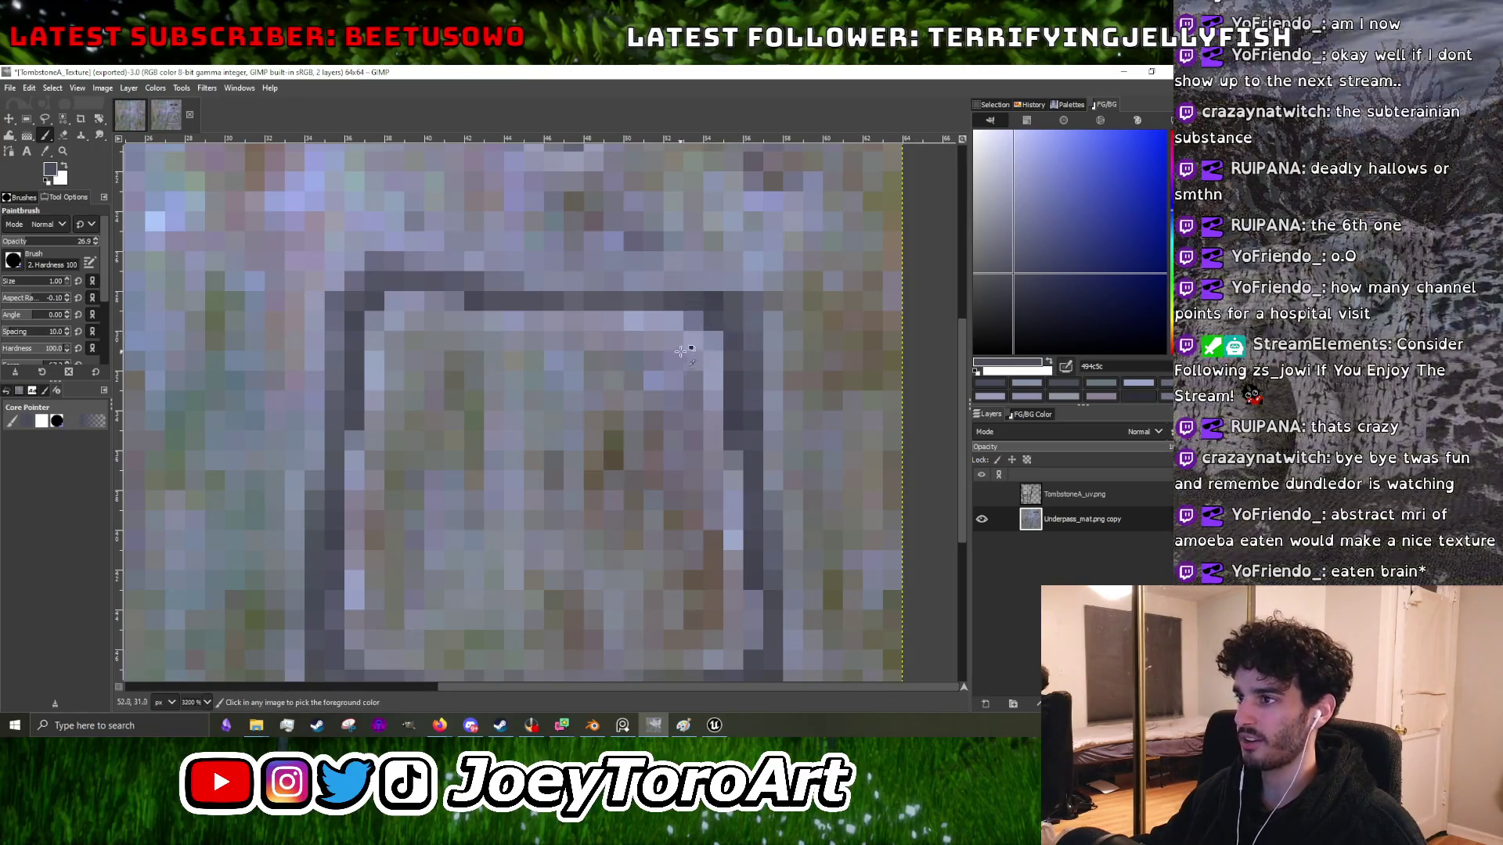
ctrl+scroll(600, 321, up, 1)
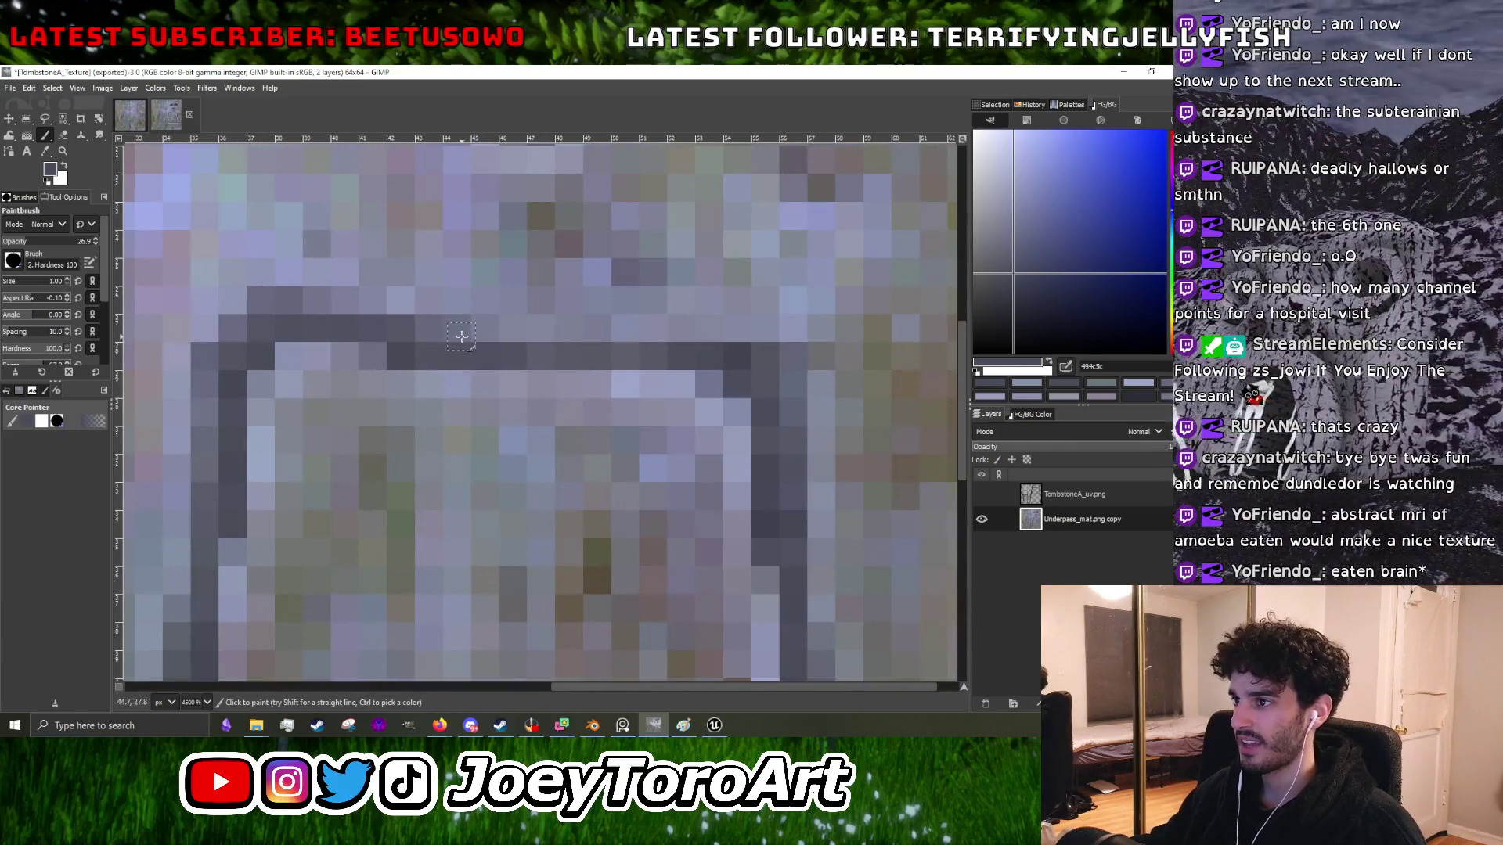
ctrl+click(785, 393)
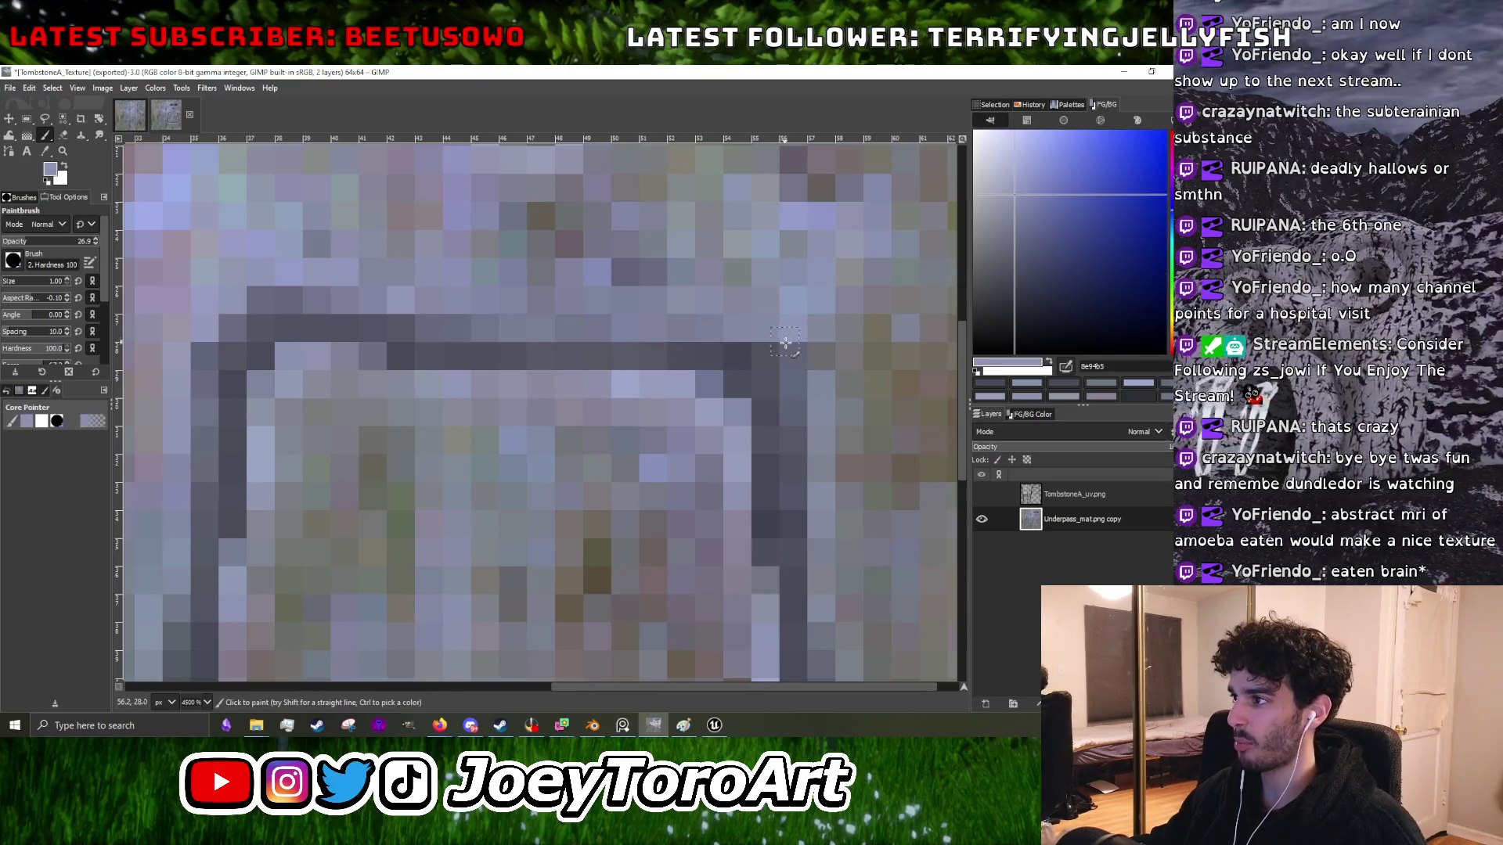
scroll(792, 358, down, 3)
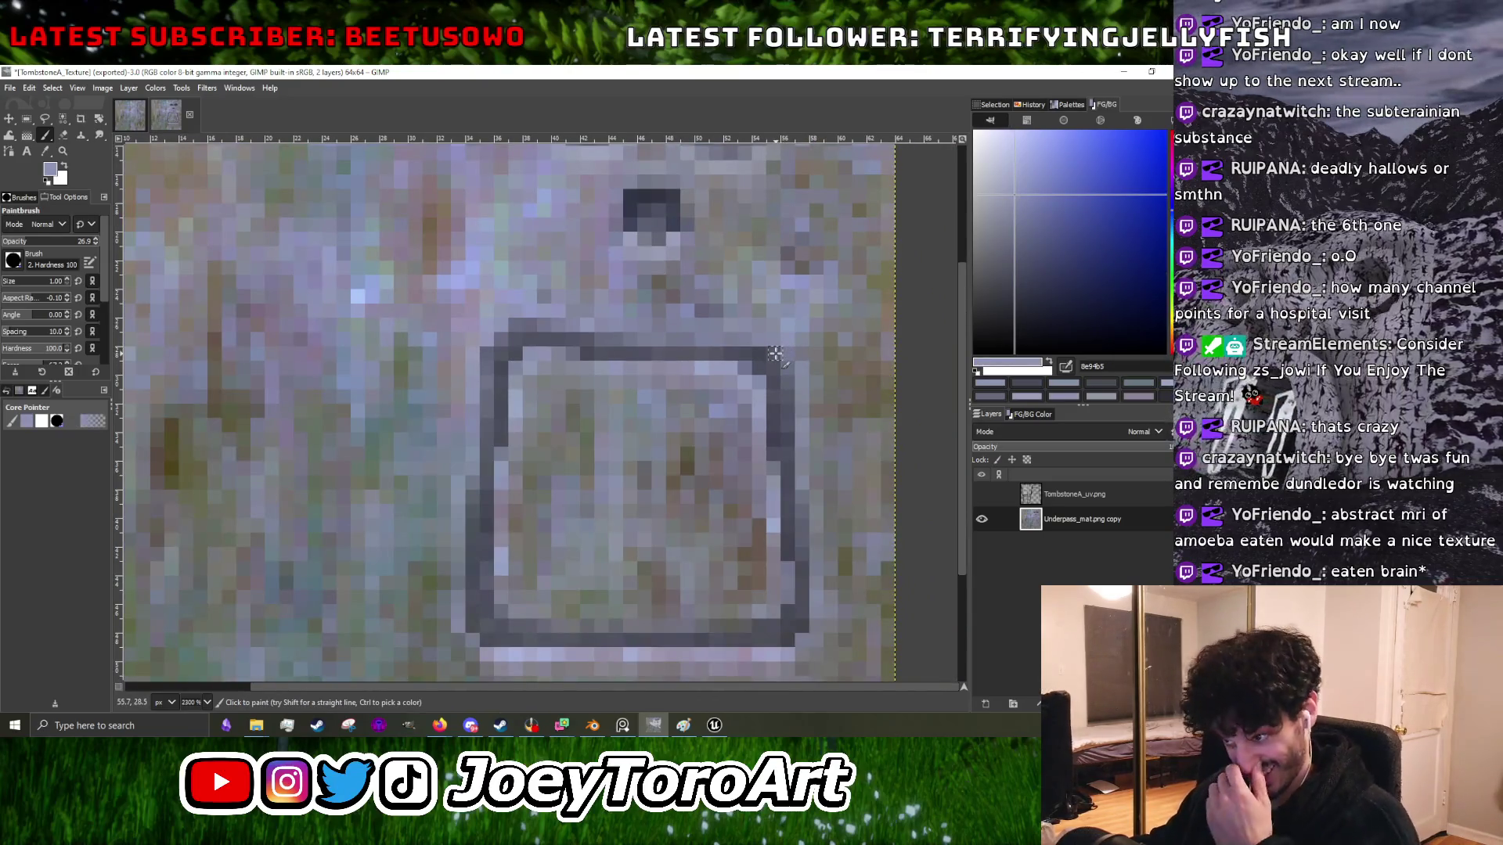
- Sample a neutral grey, a purple-grey and a light bluish grey near the frame
scroll(737, 371, down, 3)
scroll(739, 364, up, 5)
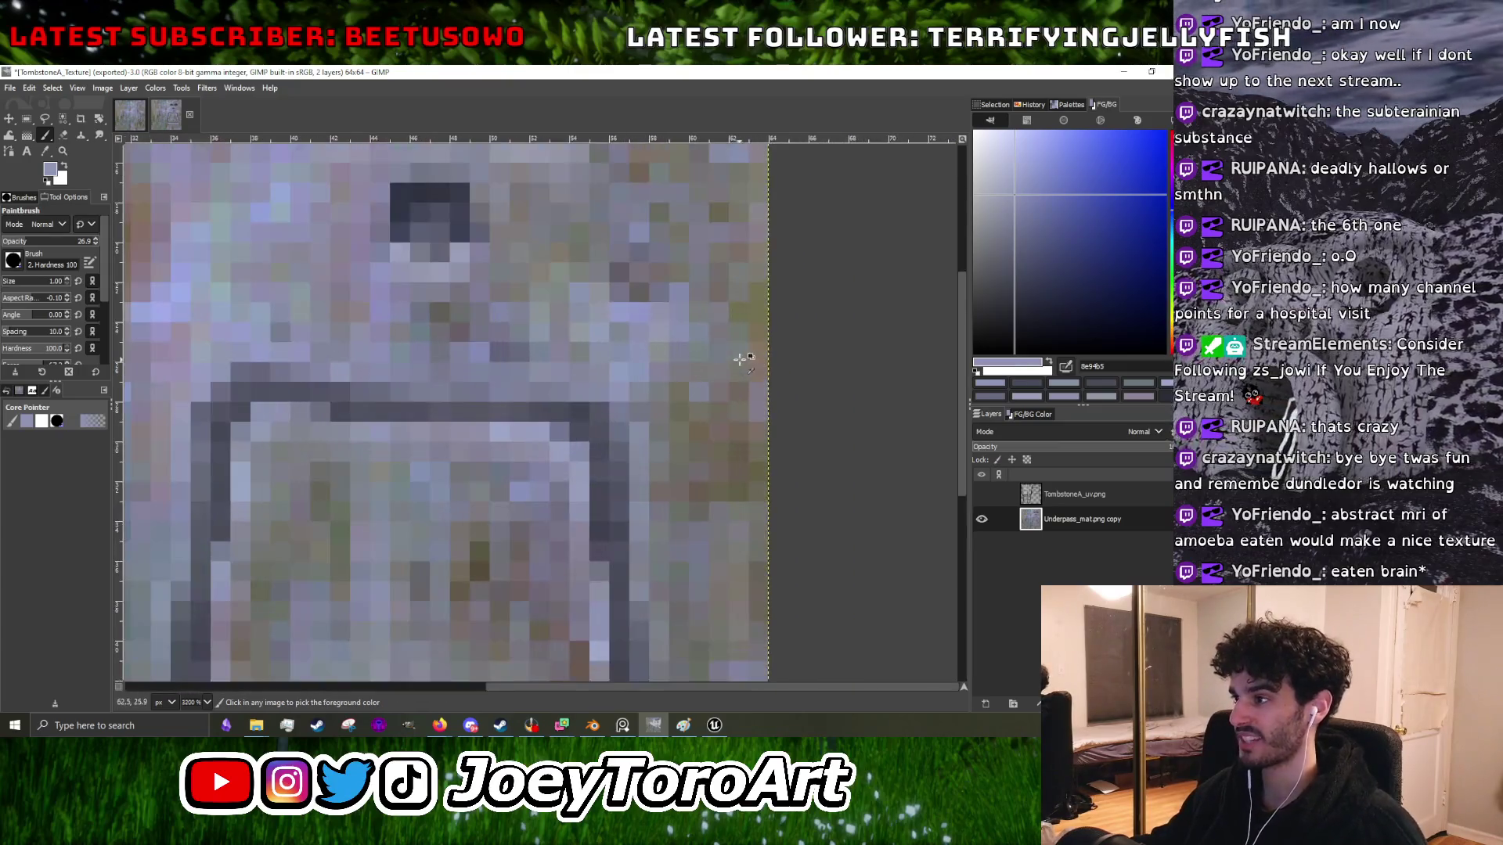
ctrl+click(653, 421)
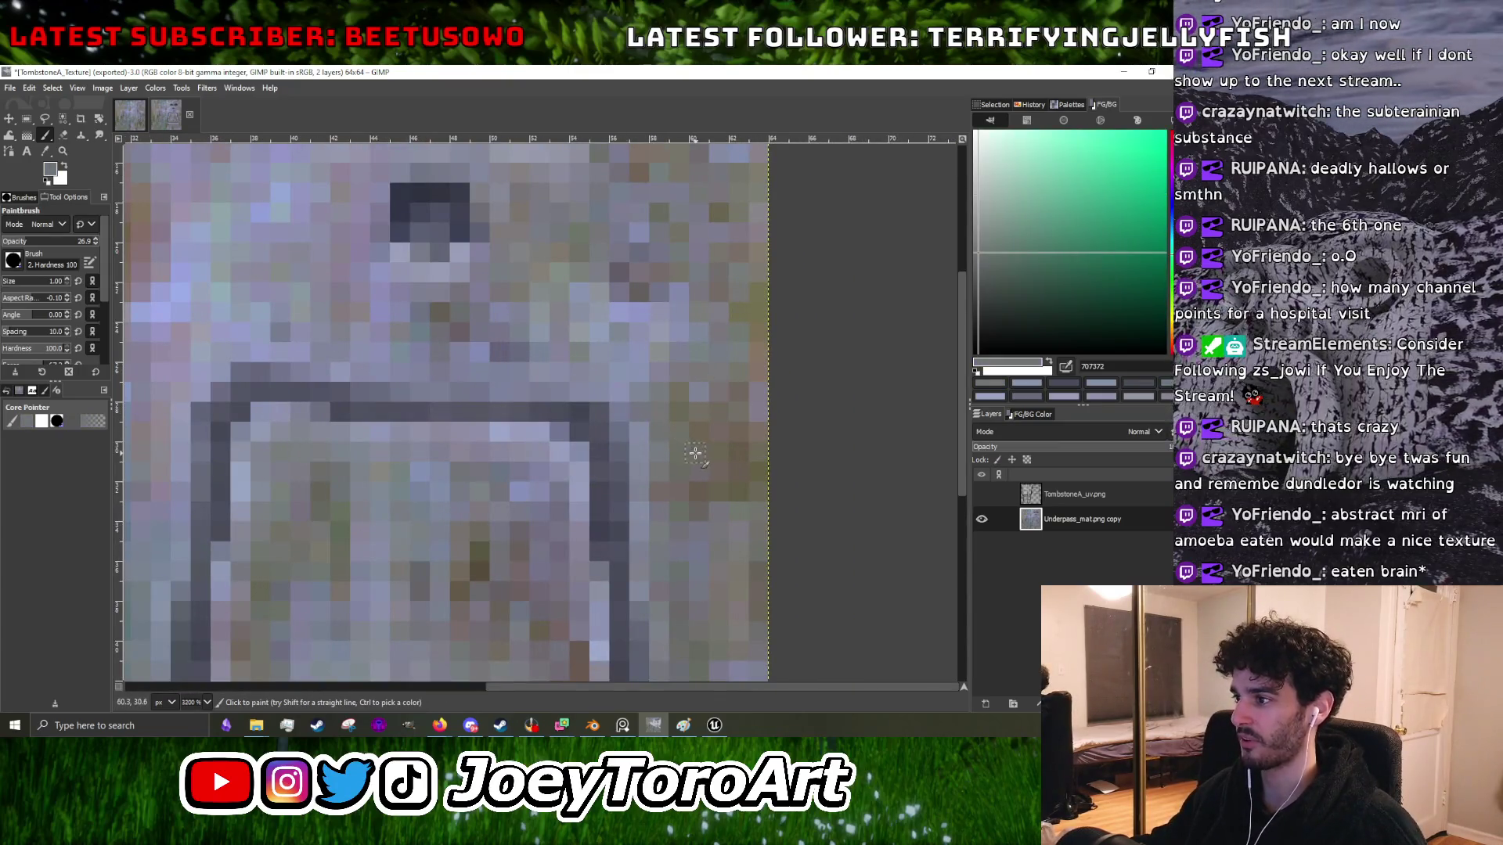
ctrl+click(704, 520)
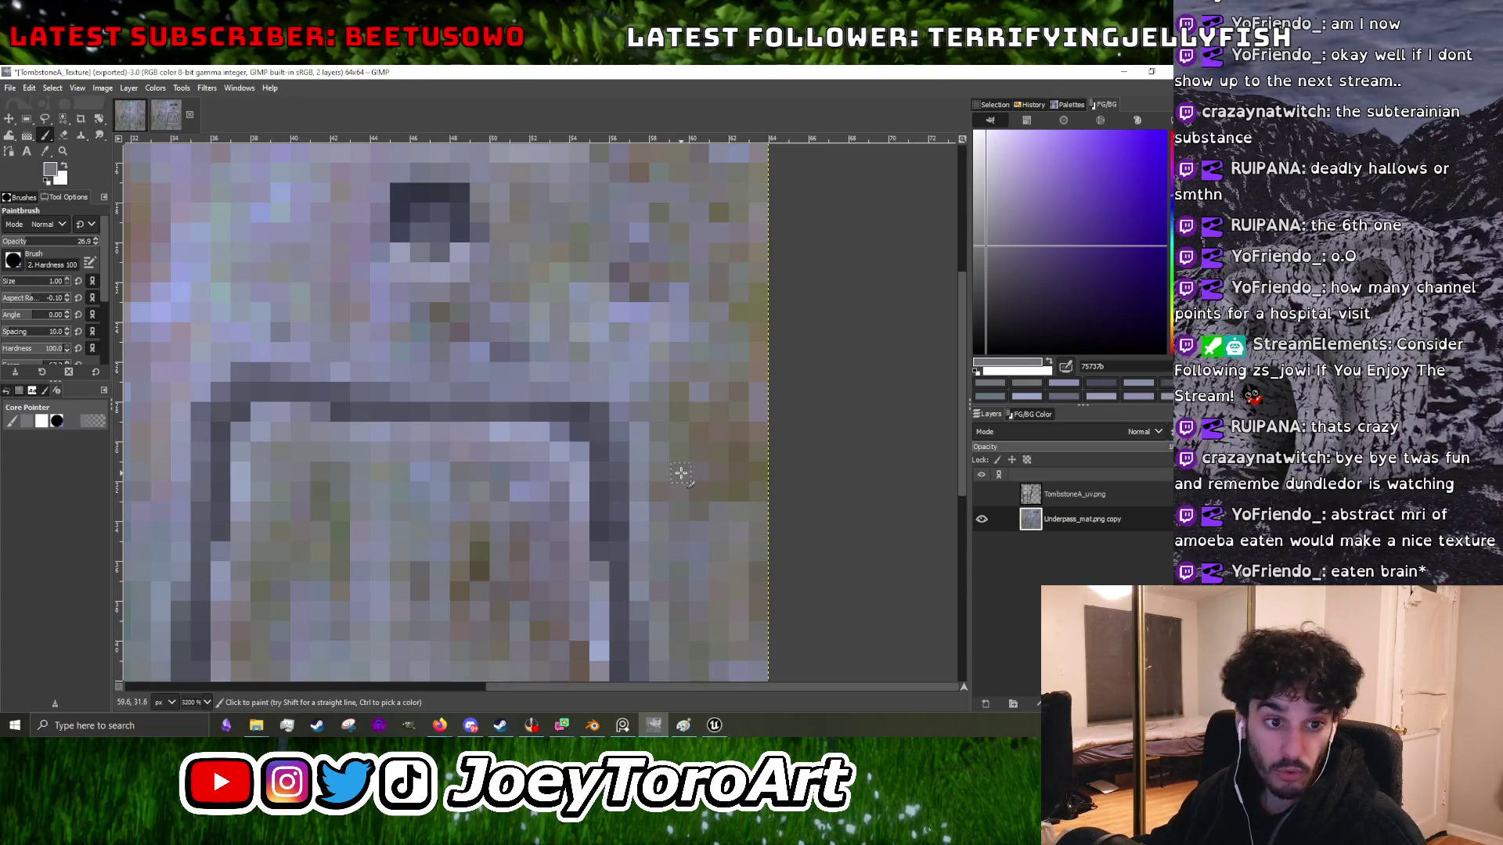
scroll(456, 269, down, 3)
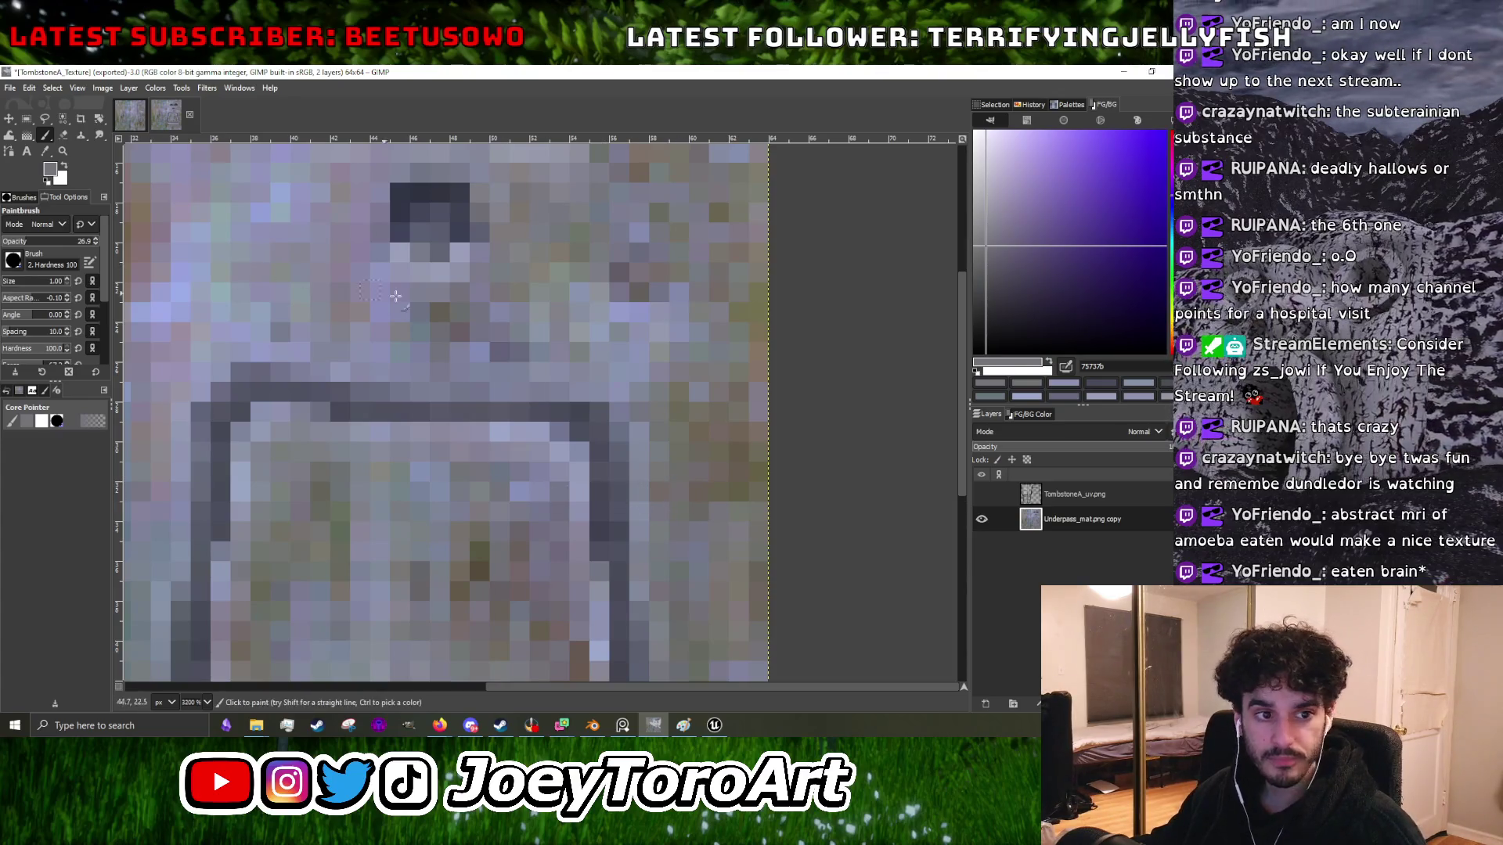
scroll(456, 270, up, 3)
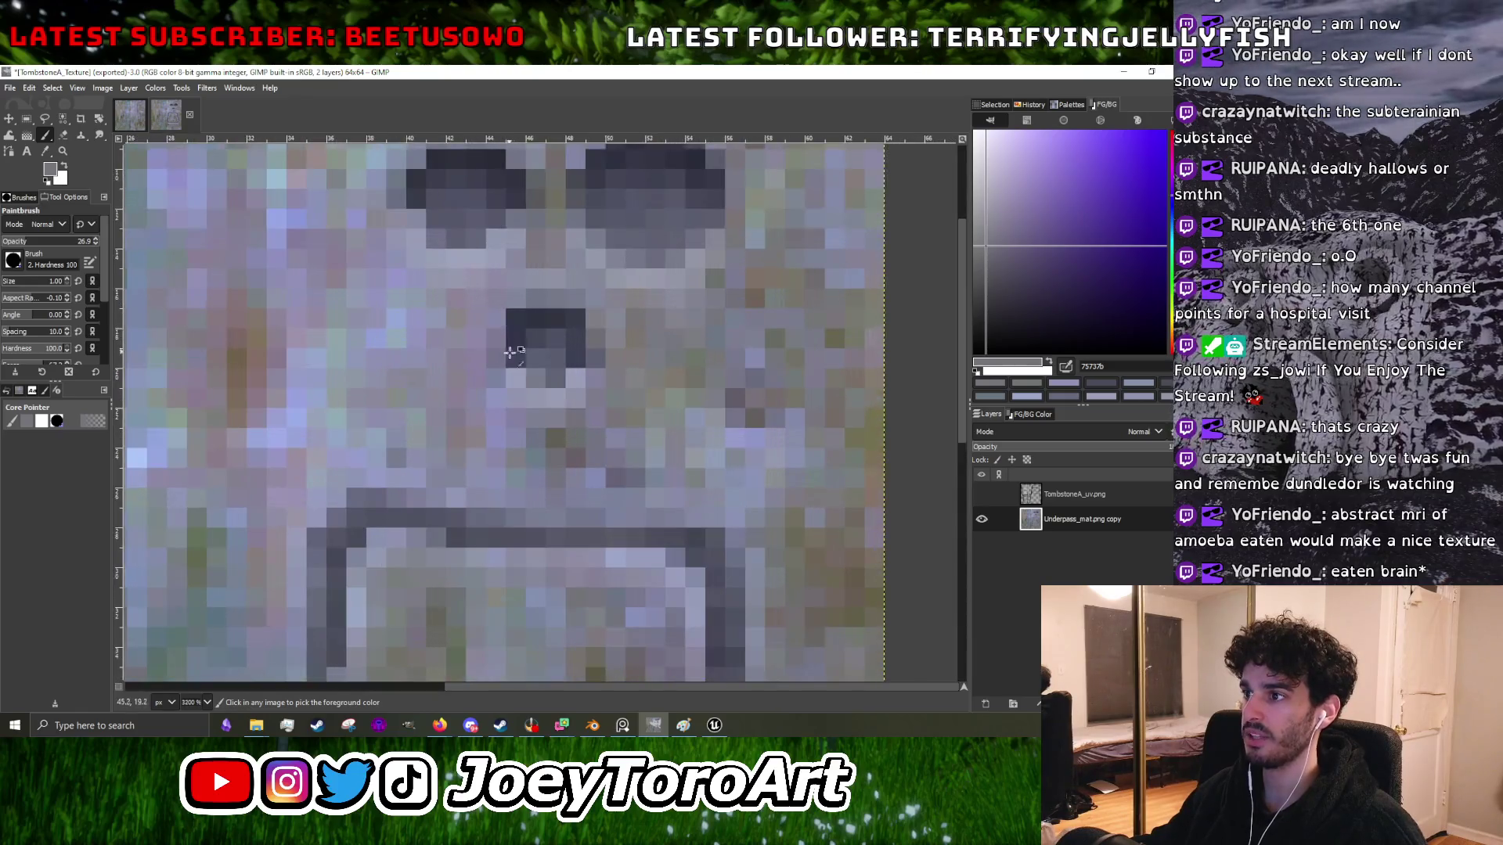
ctrl+click(516, 385)
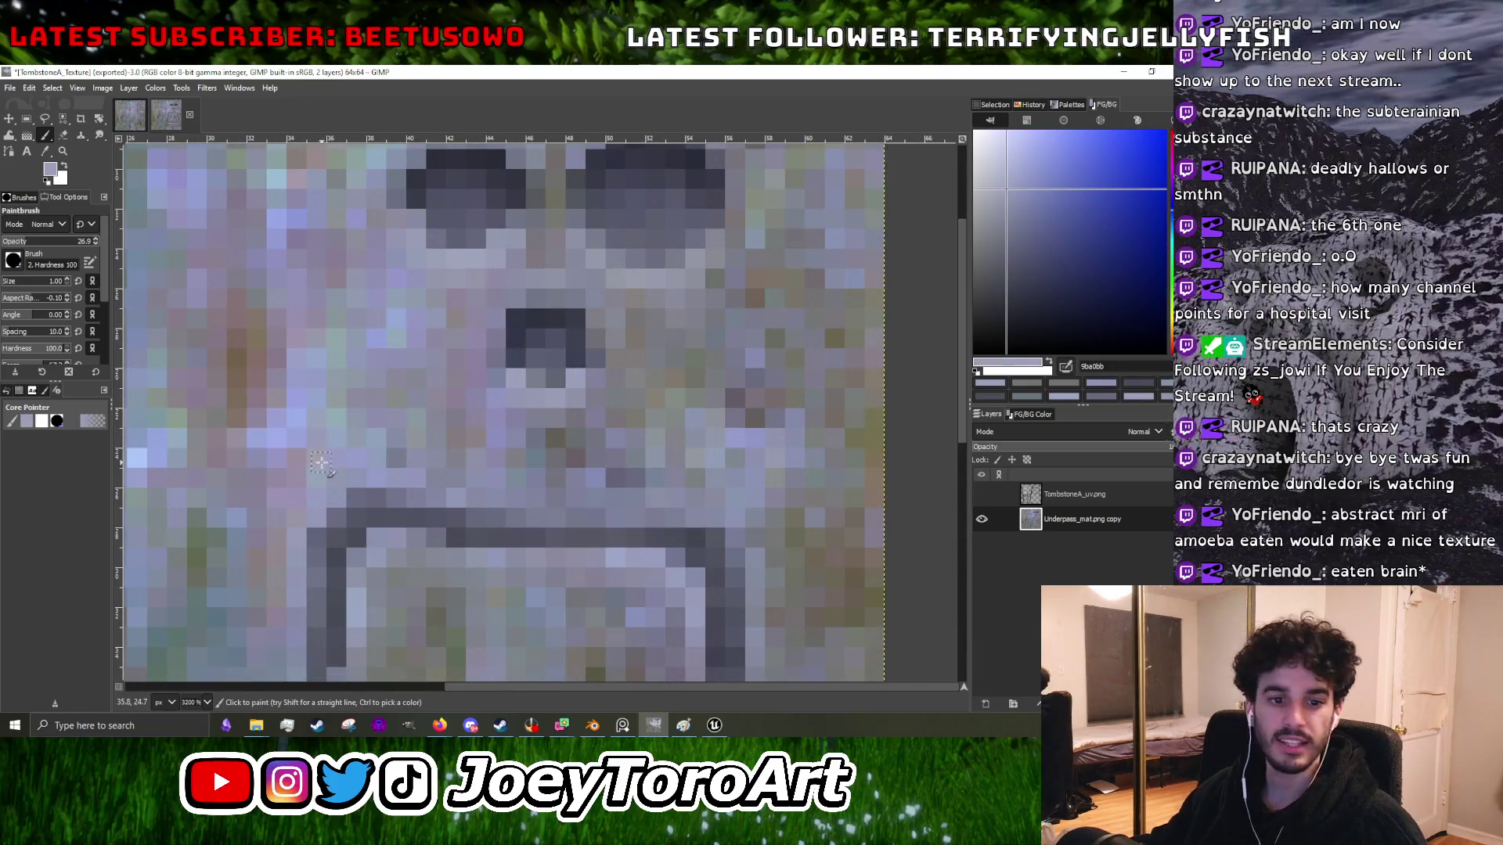
- Pick the frame line's dark grey and paint the first inscription pixel inside the frame
scroll(493, 513, down, 2)
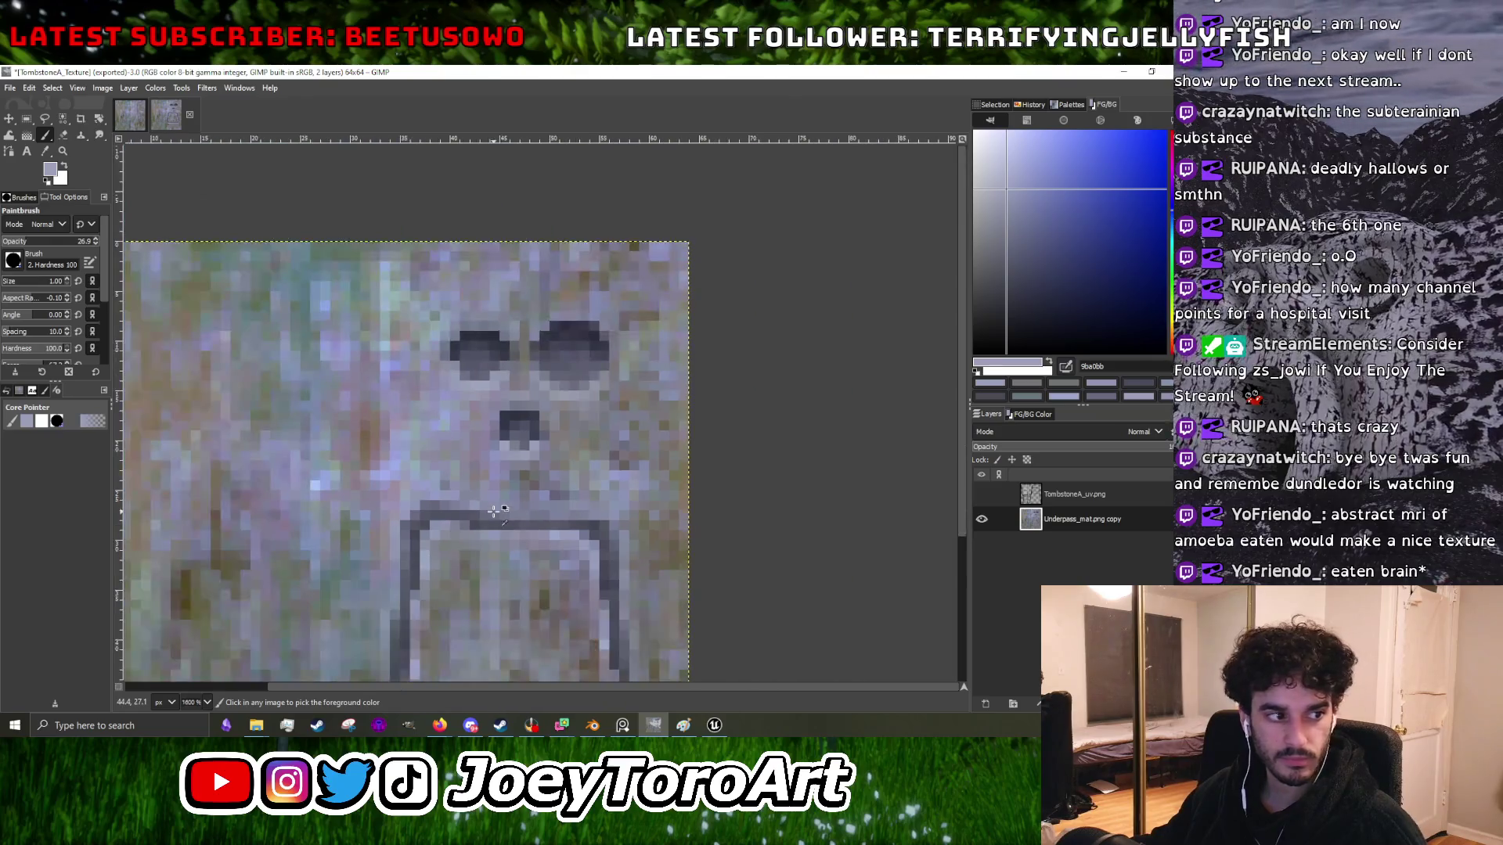
scroll(499, 511, down, 2)
scroll(534, 456, up, 4)
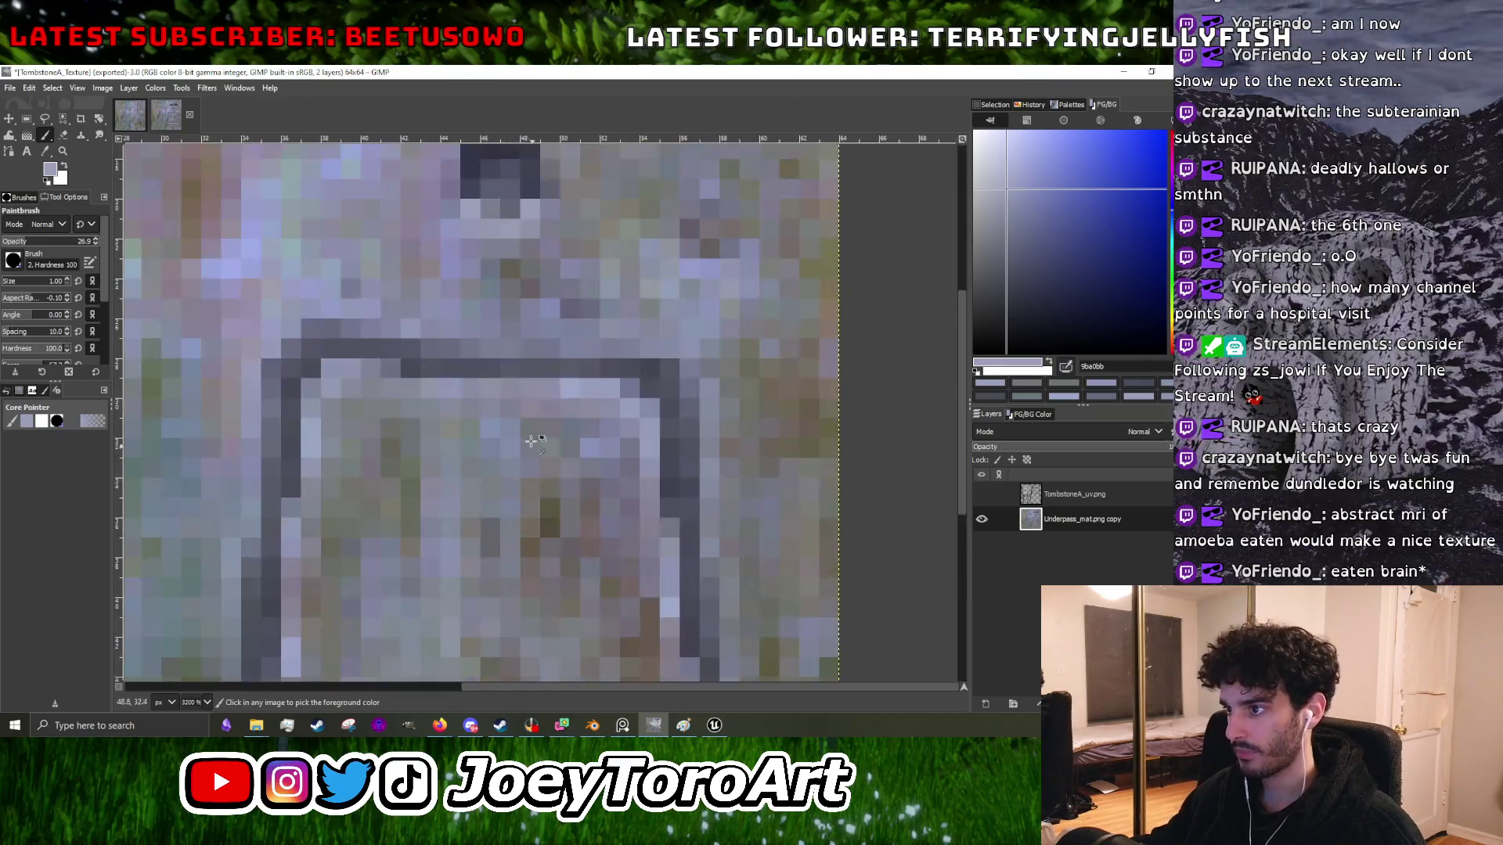
ctrl+click(411, 364)
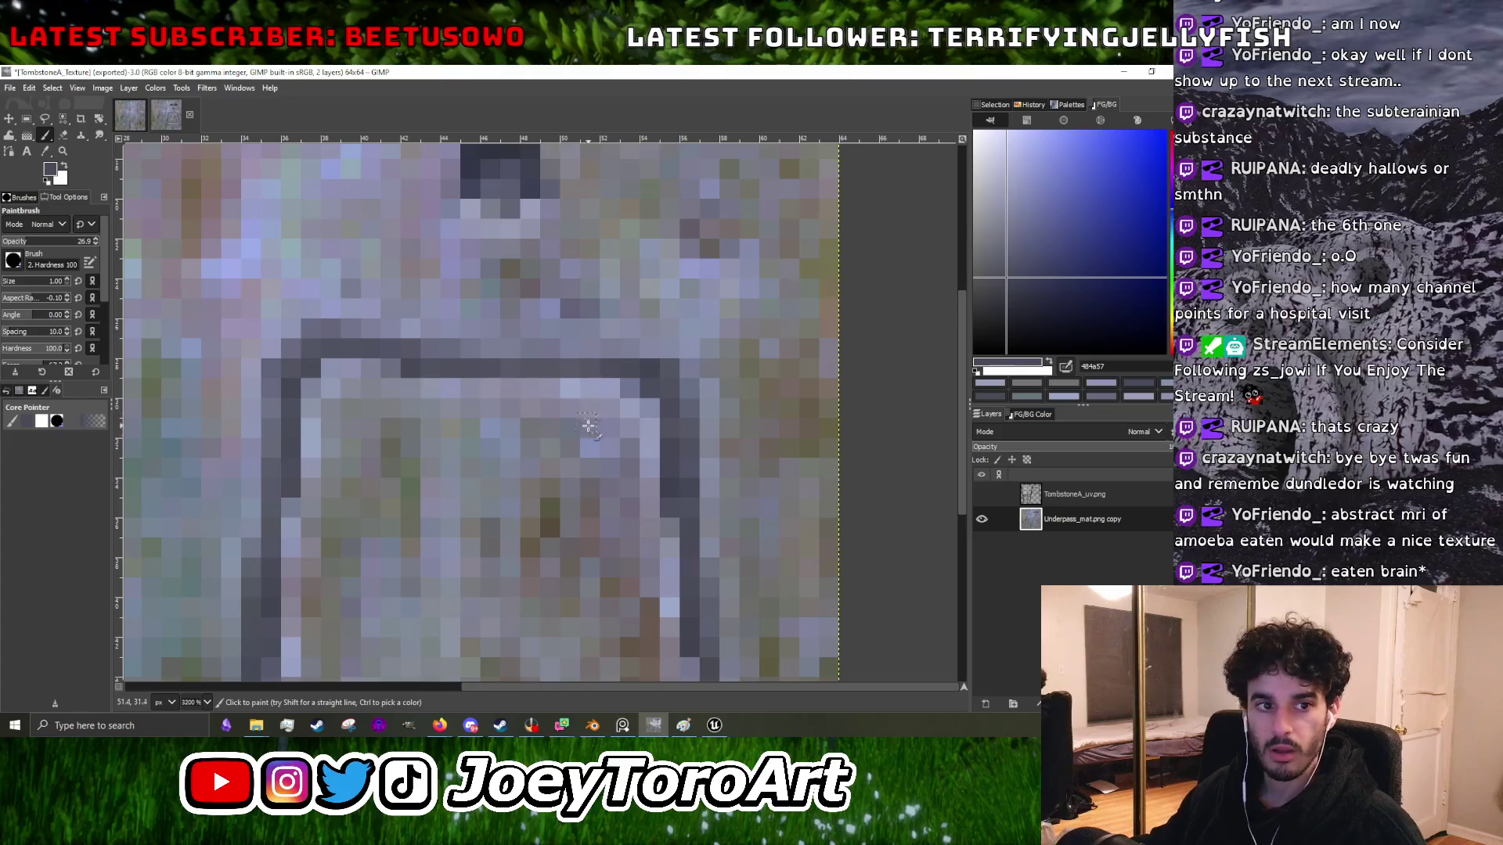
scroll(595, 432, down, 2)
scroll(517, 442, up, 2)
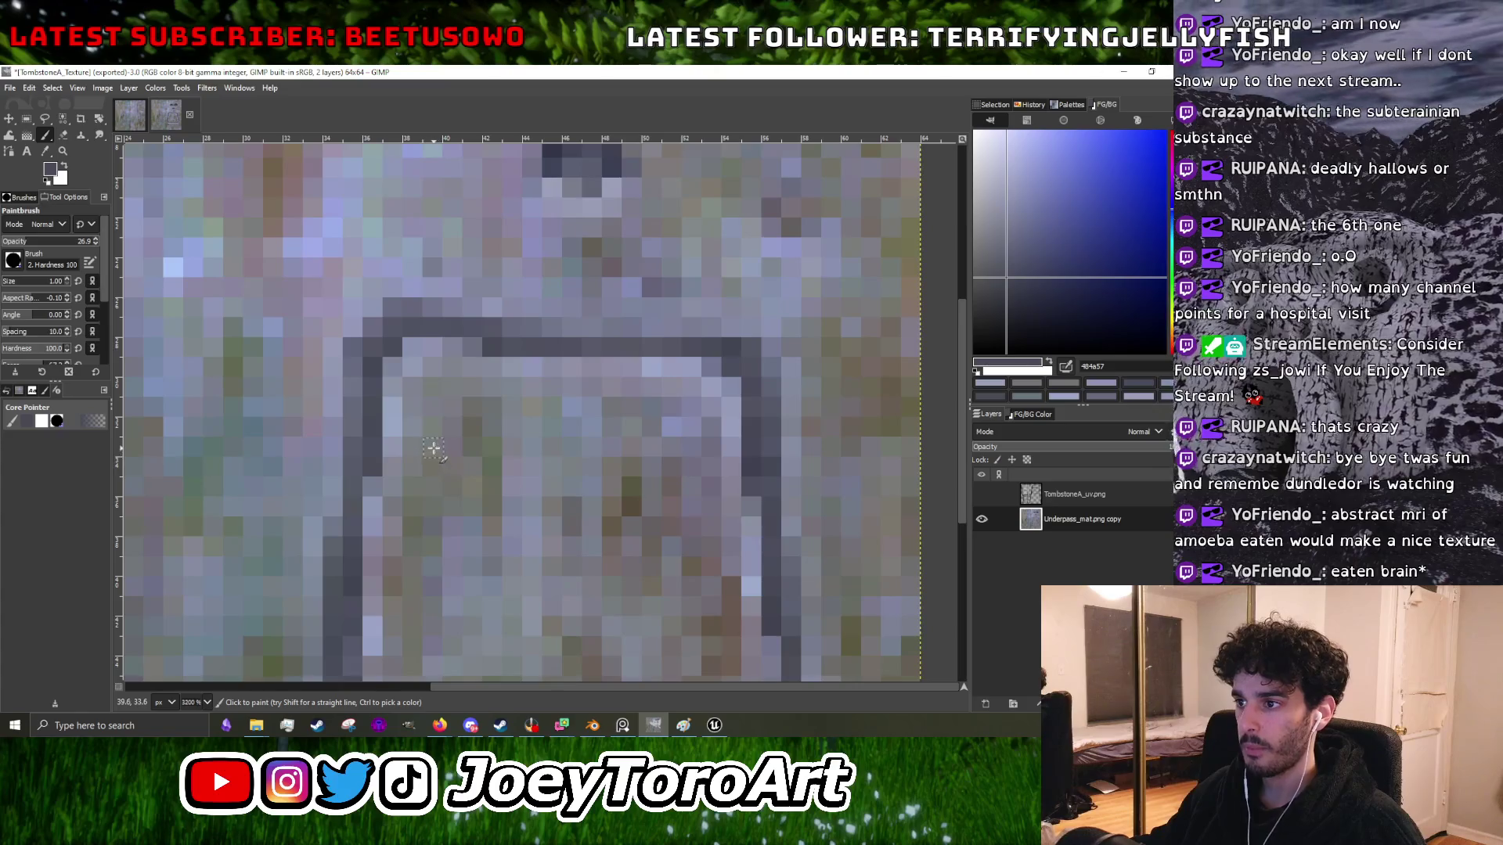
click(433, 448)
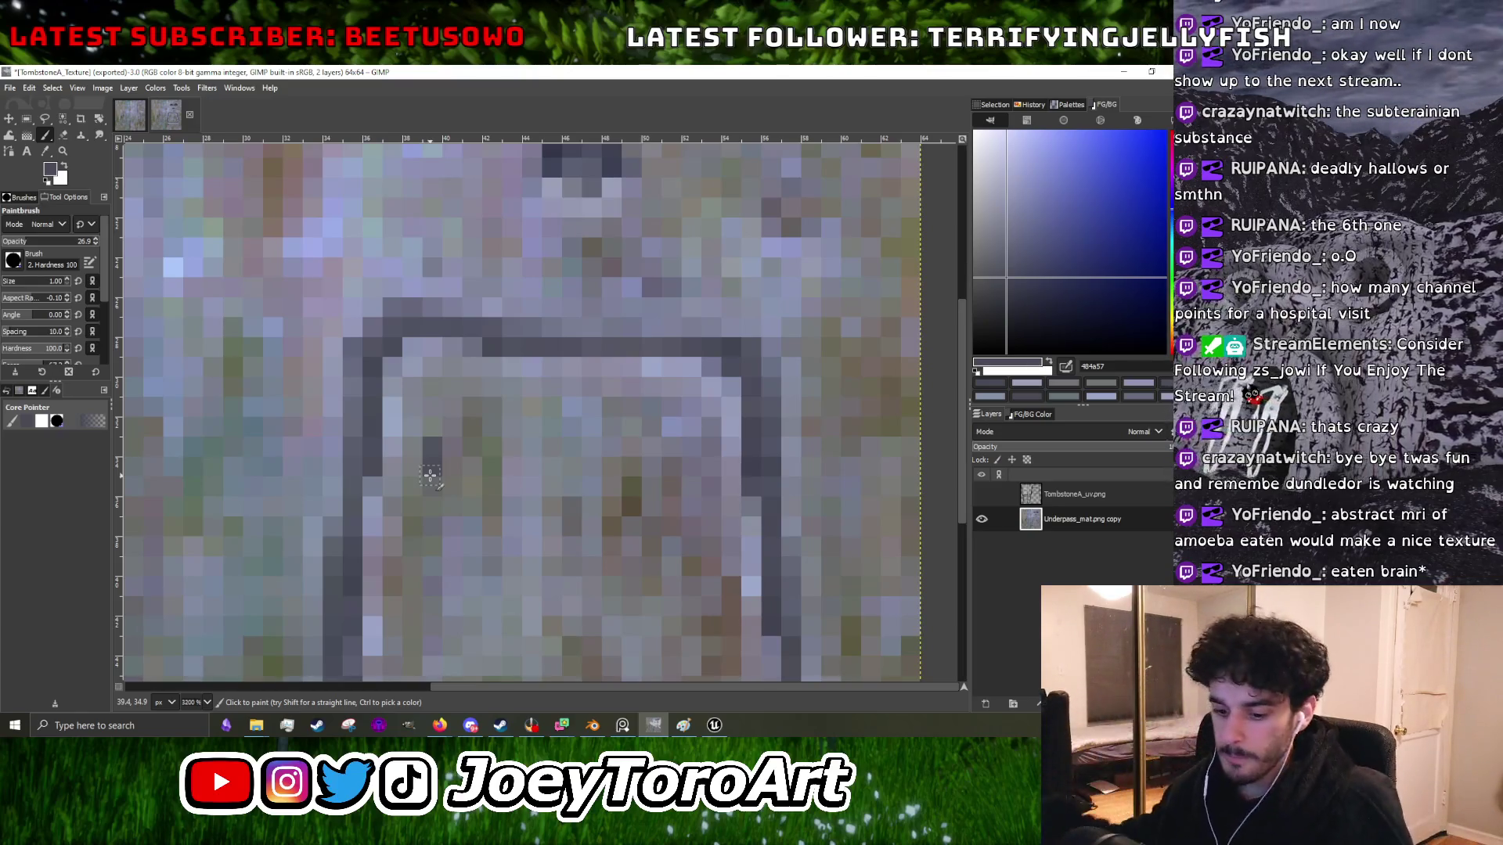
scroll(453, 446, down, 4)
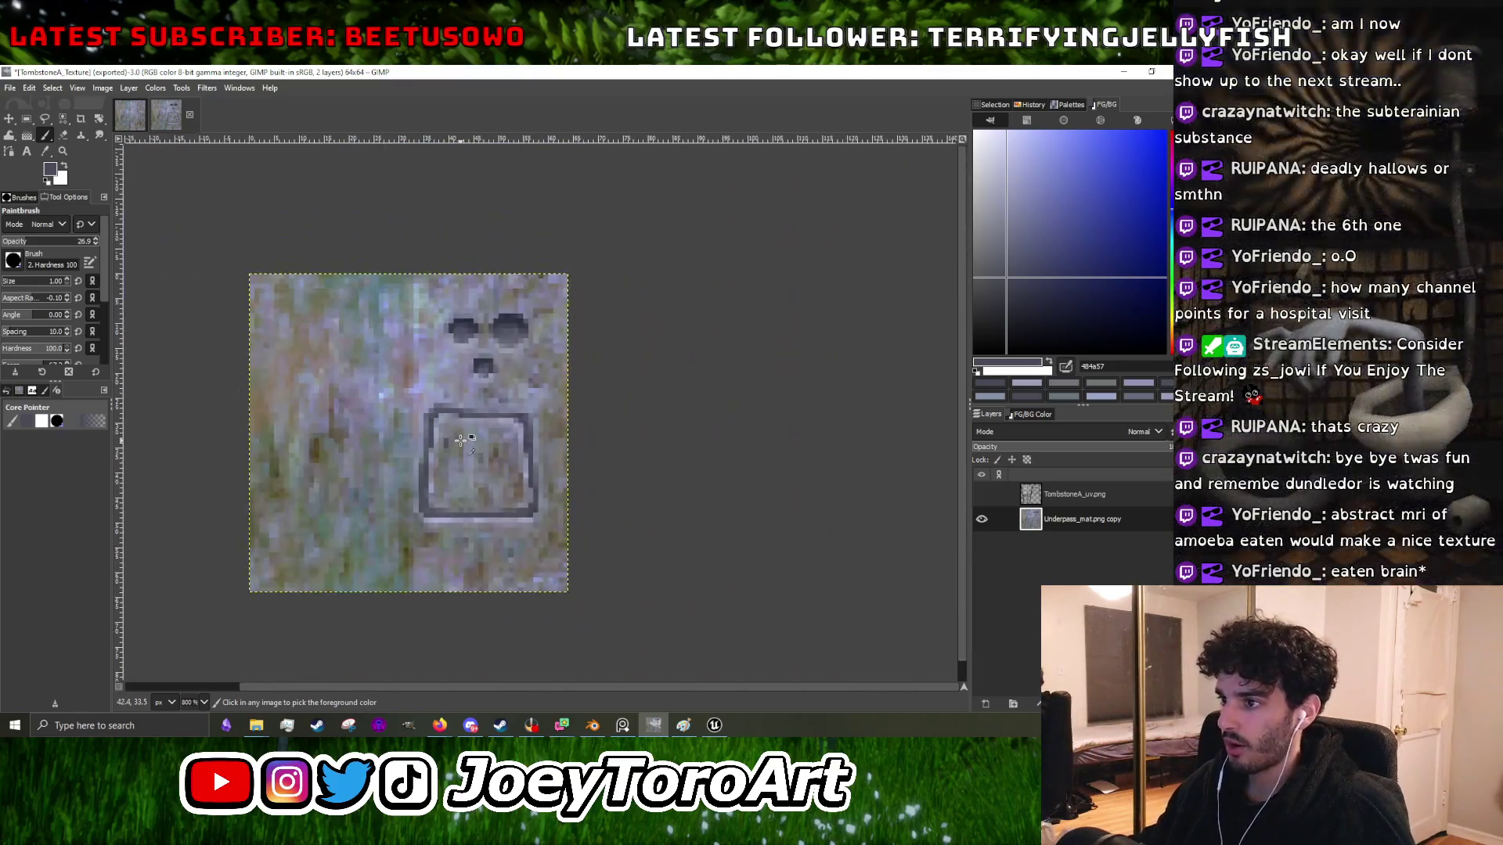
- Darken several inscription pixels inside the tombstone frame with short paintbrush strokes
scroll(461, 441, up, 4)
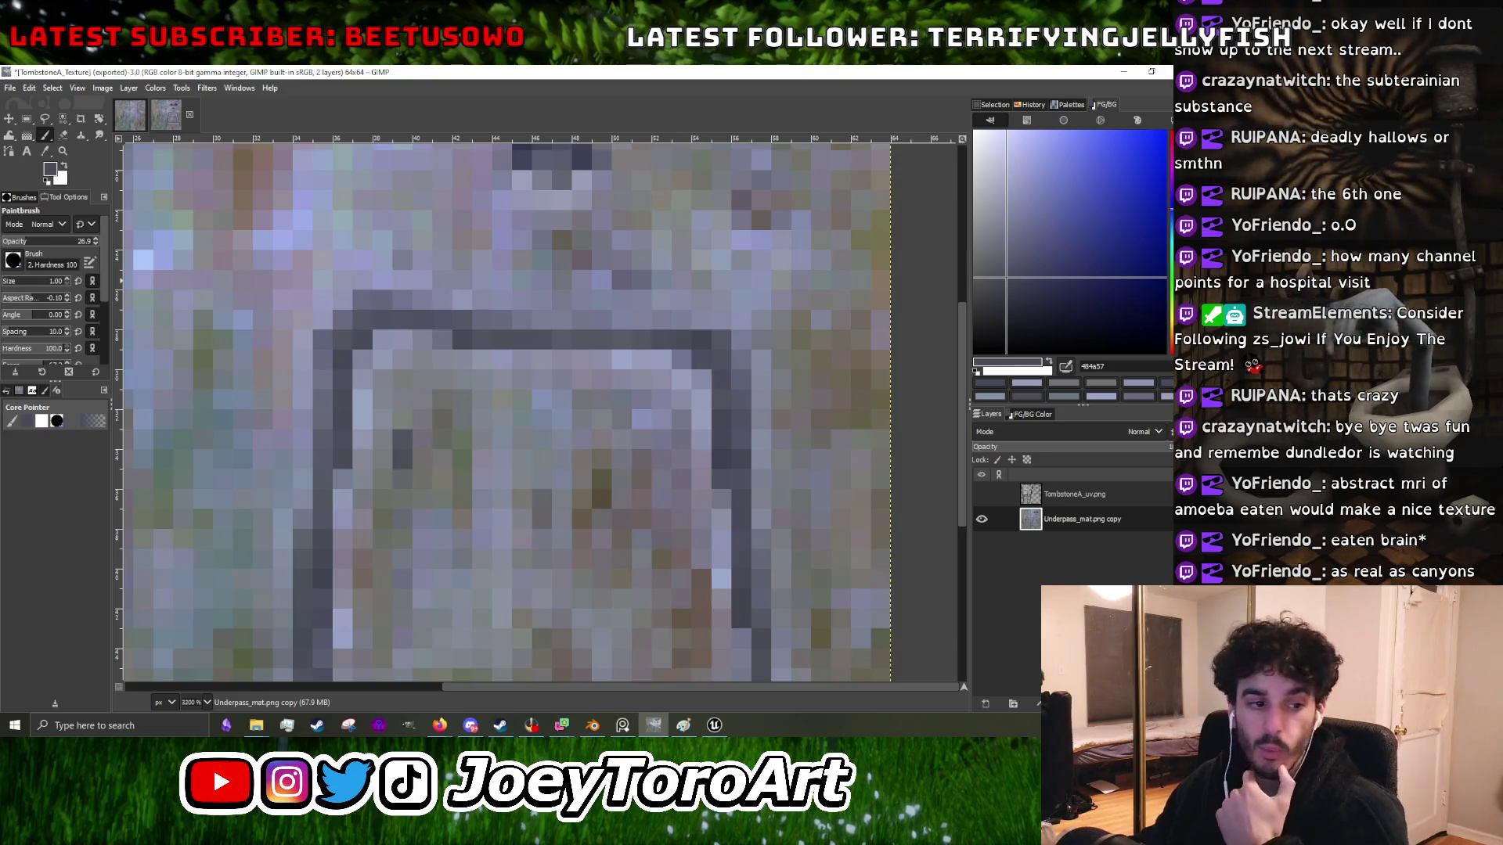
key(alt+Tab)
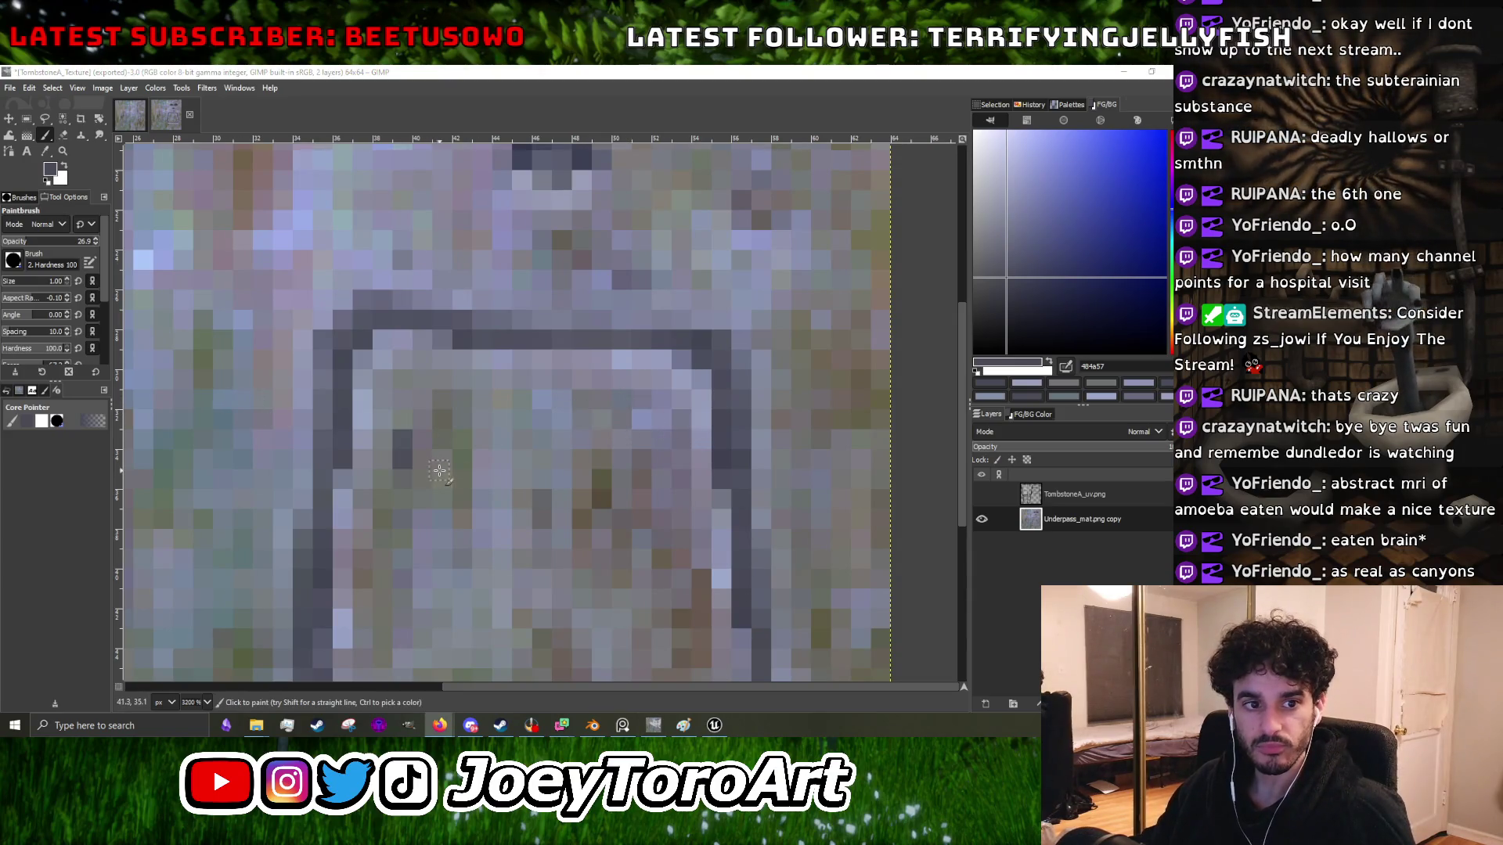
scroll(439, 470, down, 2)
scroll(437, 477, up, 1)
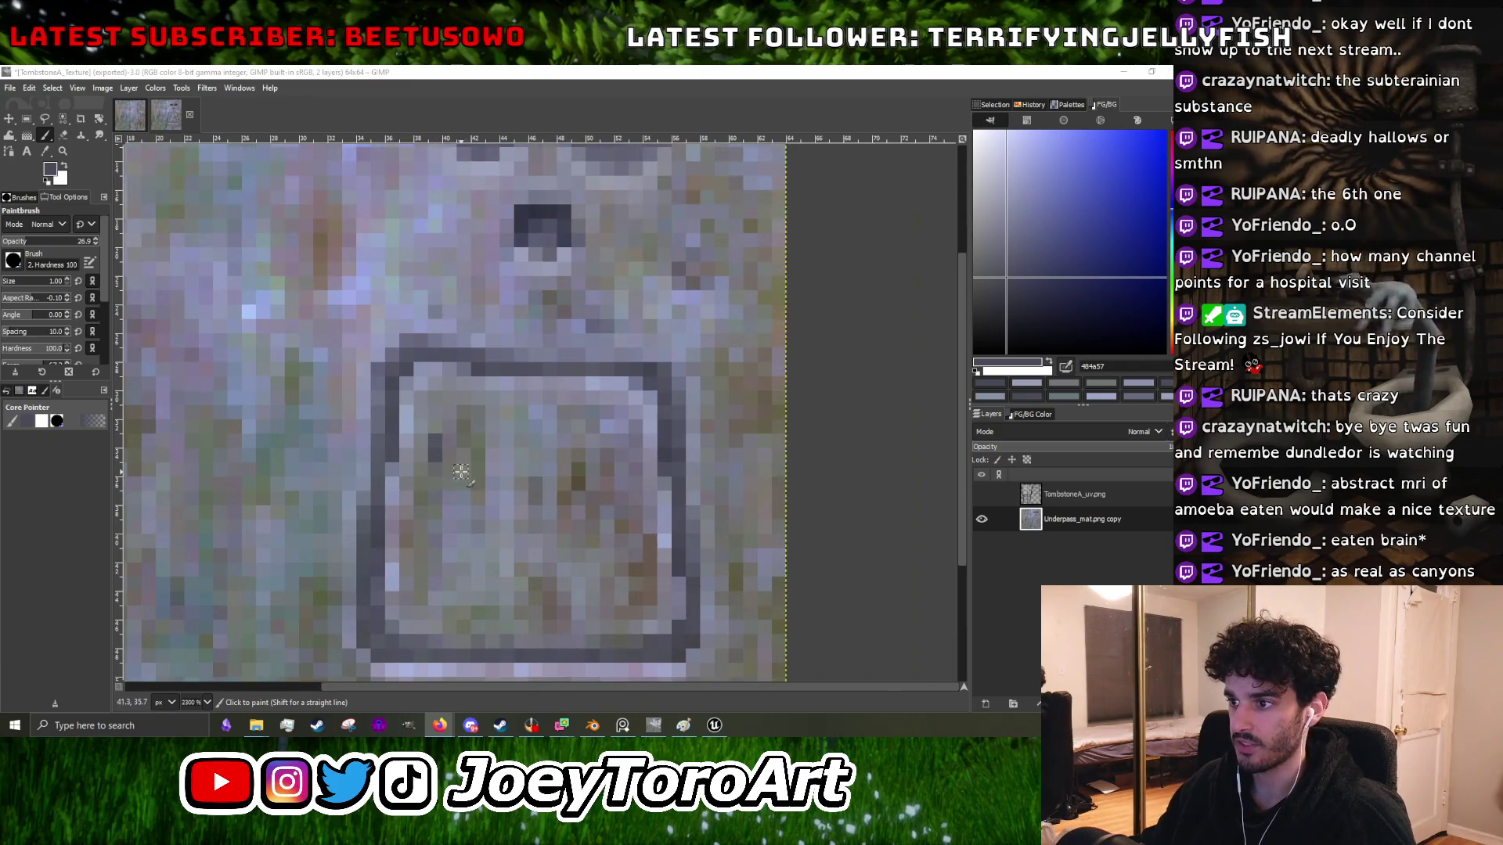
scroll(460, 472, up, 2)
drag(441, 467, 468, 440)
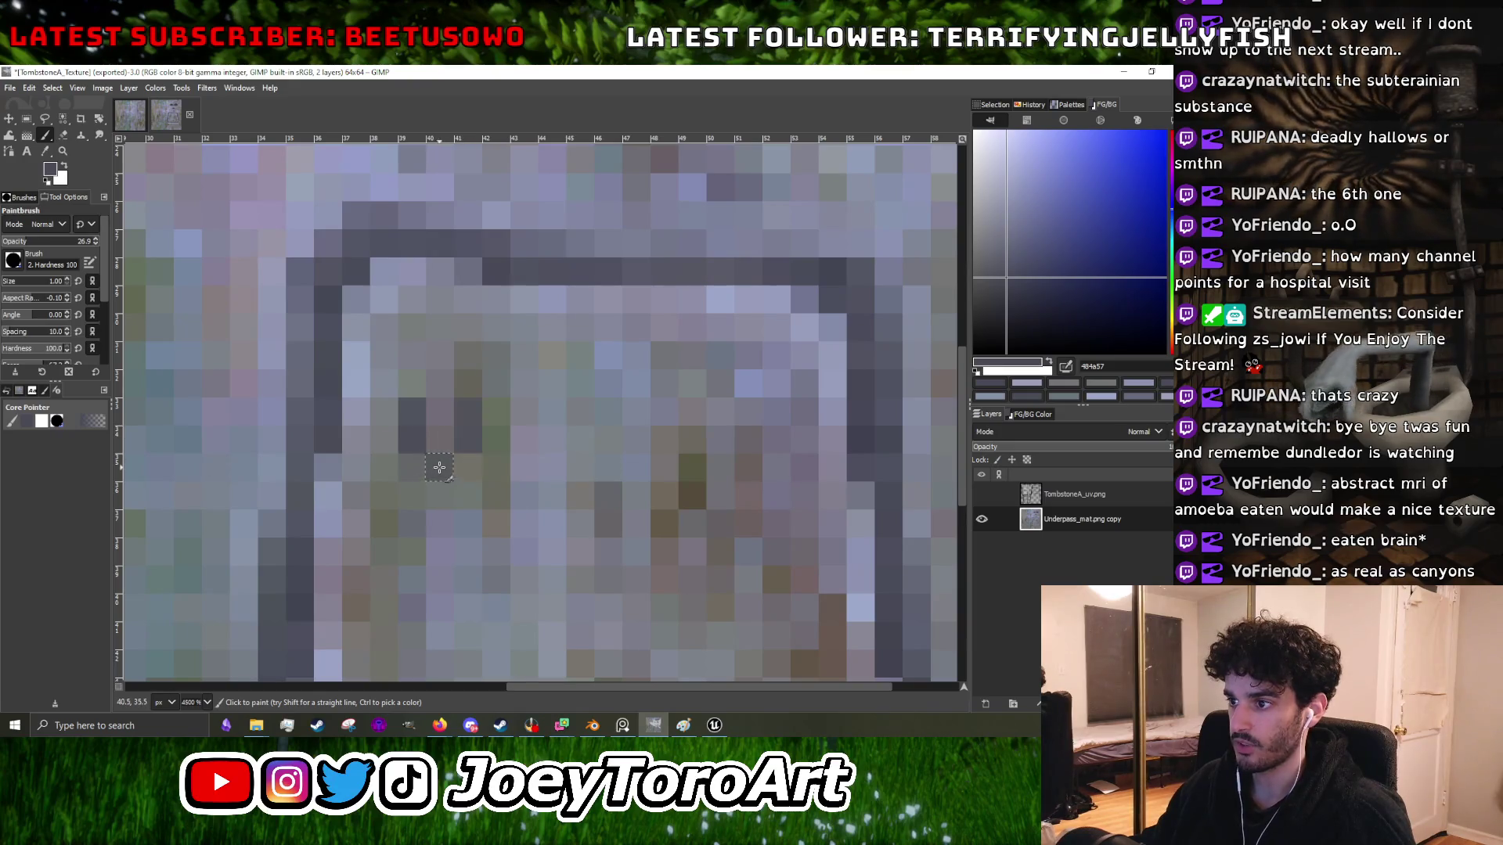
scroll(439, 467, down, 3)
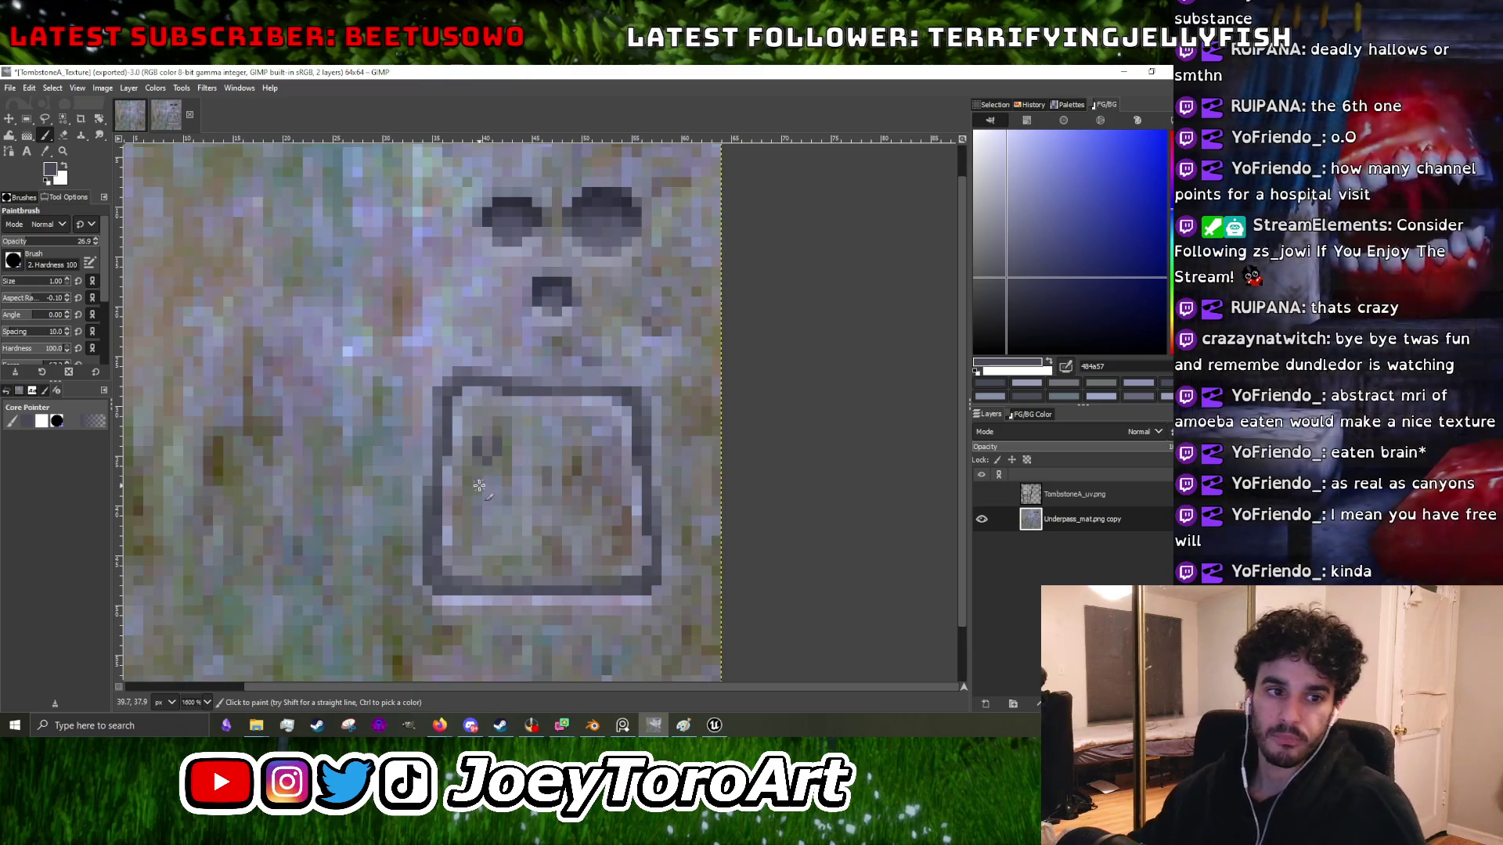
scroll(501, 470, up, 4)
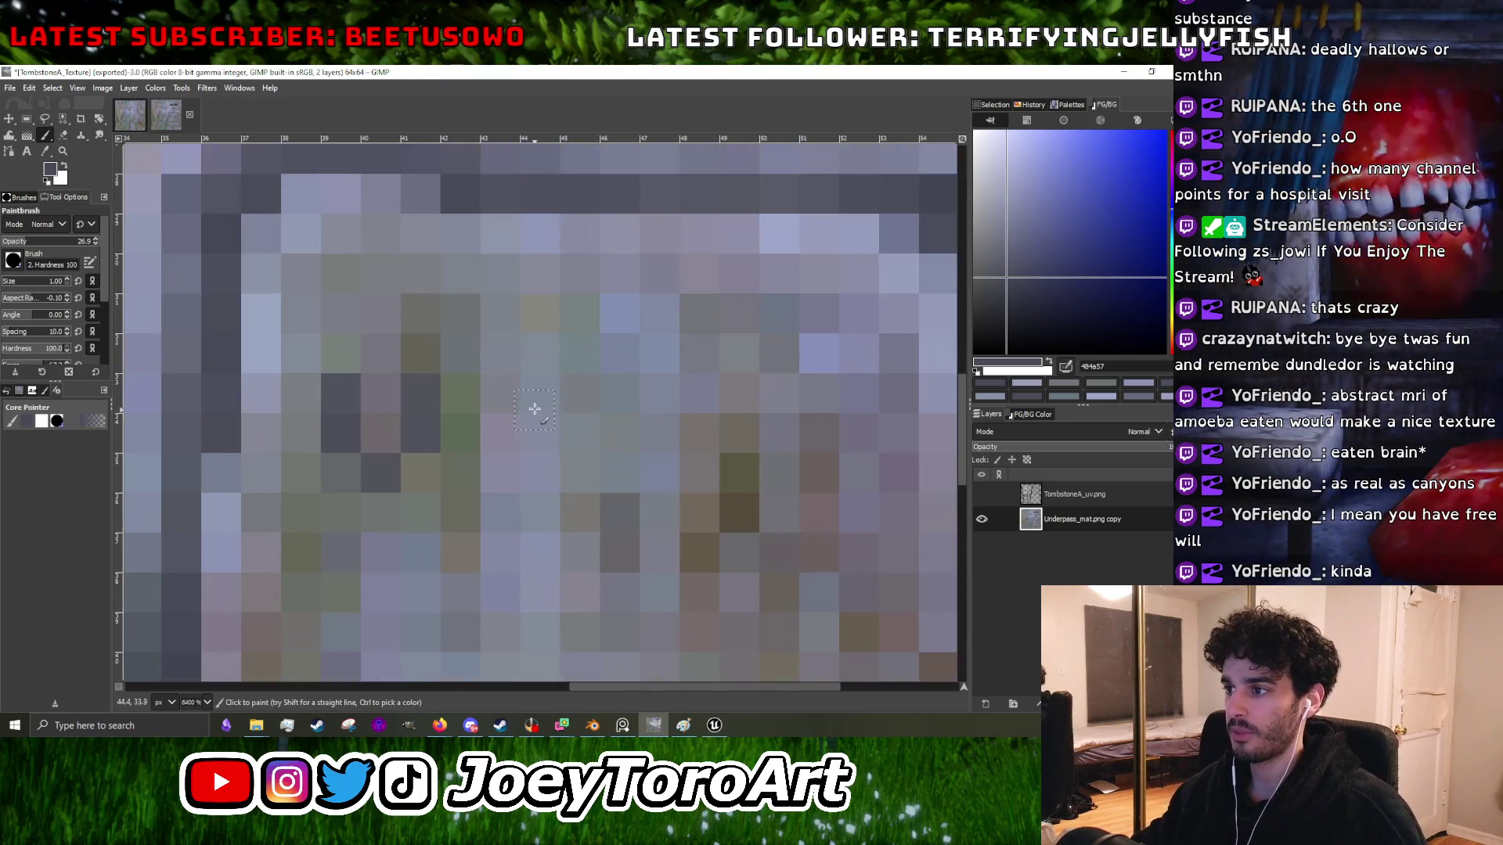
drag(539, 423, 542, 469)
drag(540, 396, 547, 469)
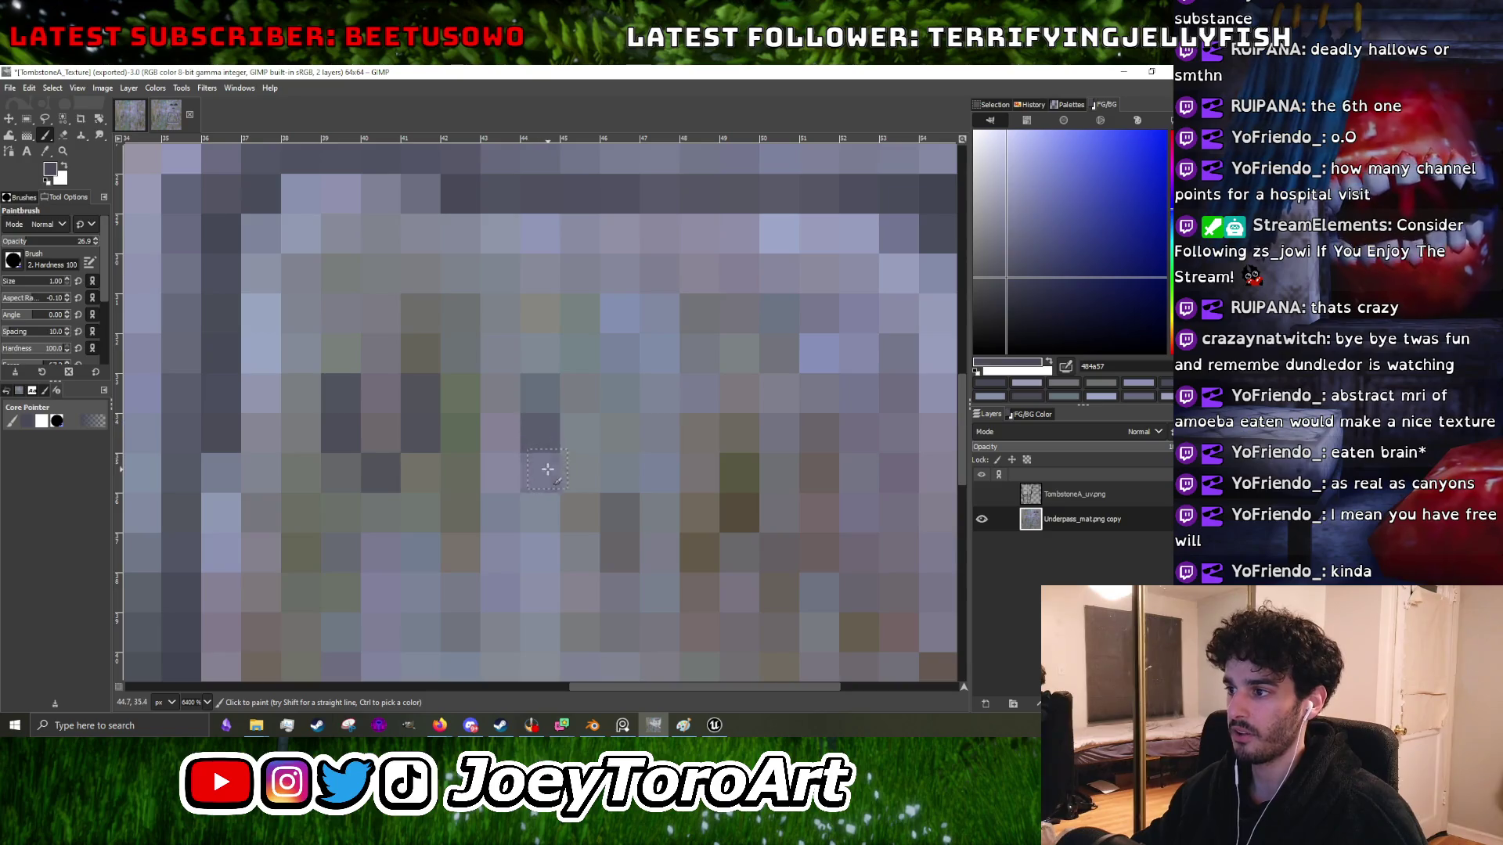
scroll(587, 465, down, 1)
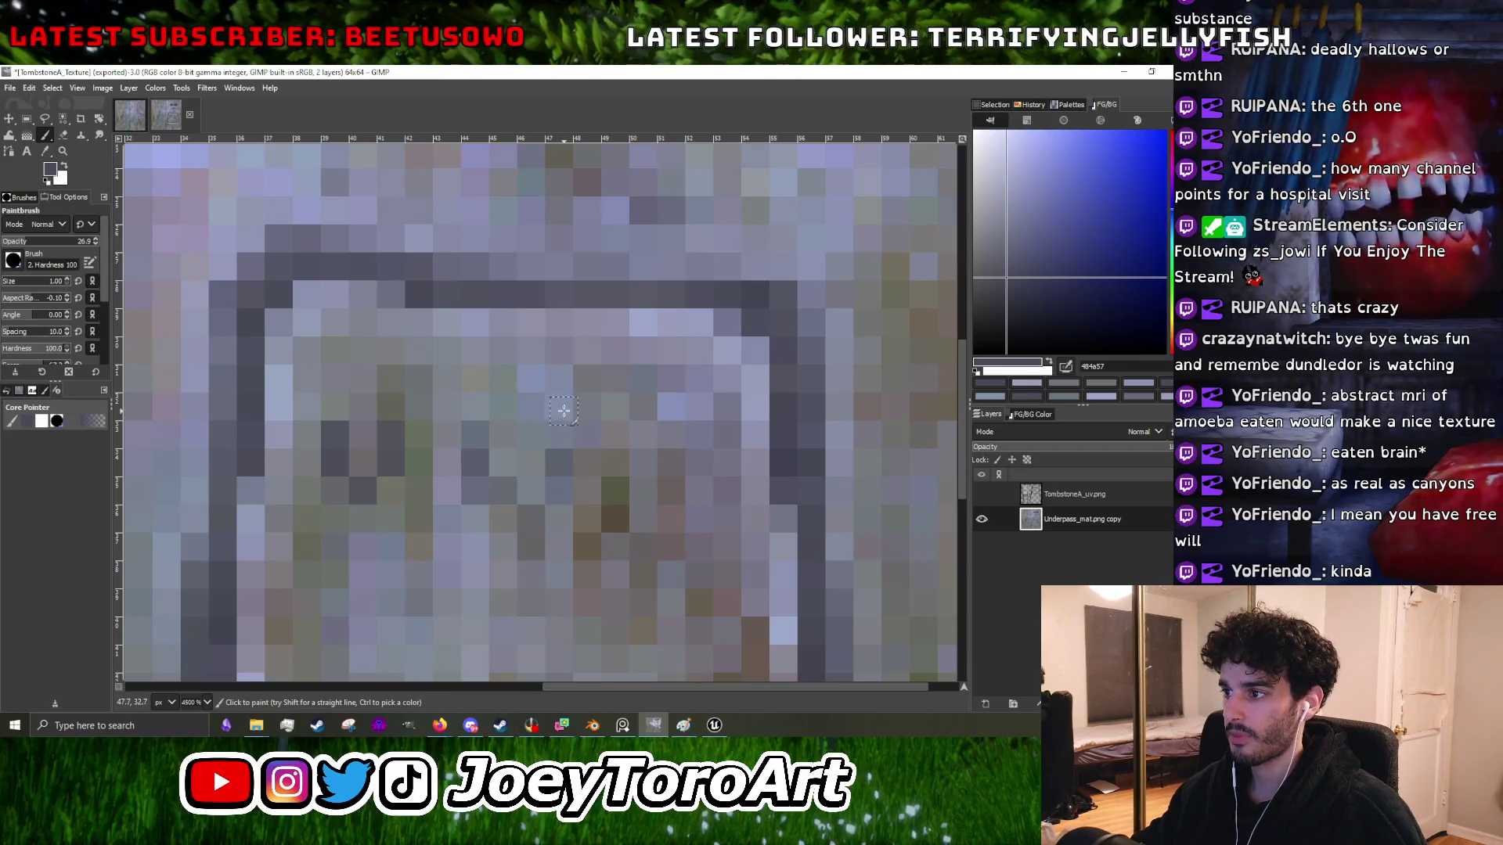
scroll(565, 418, down, 3)
scroll(565, 418, up, 3)
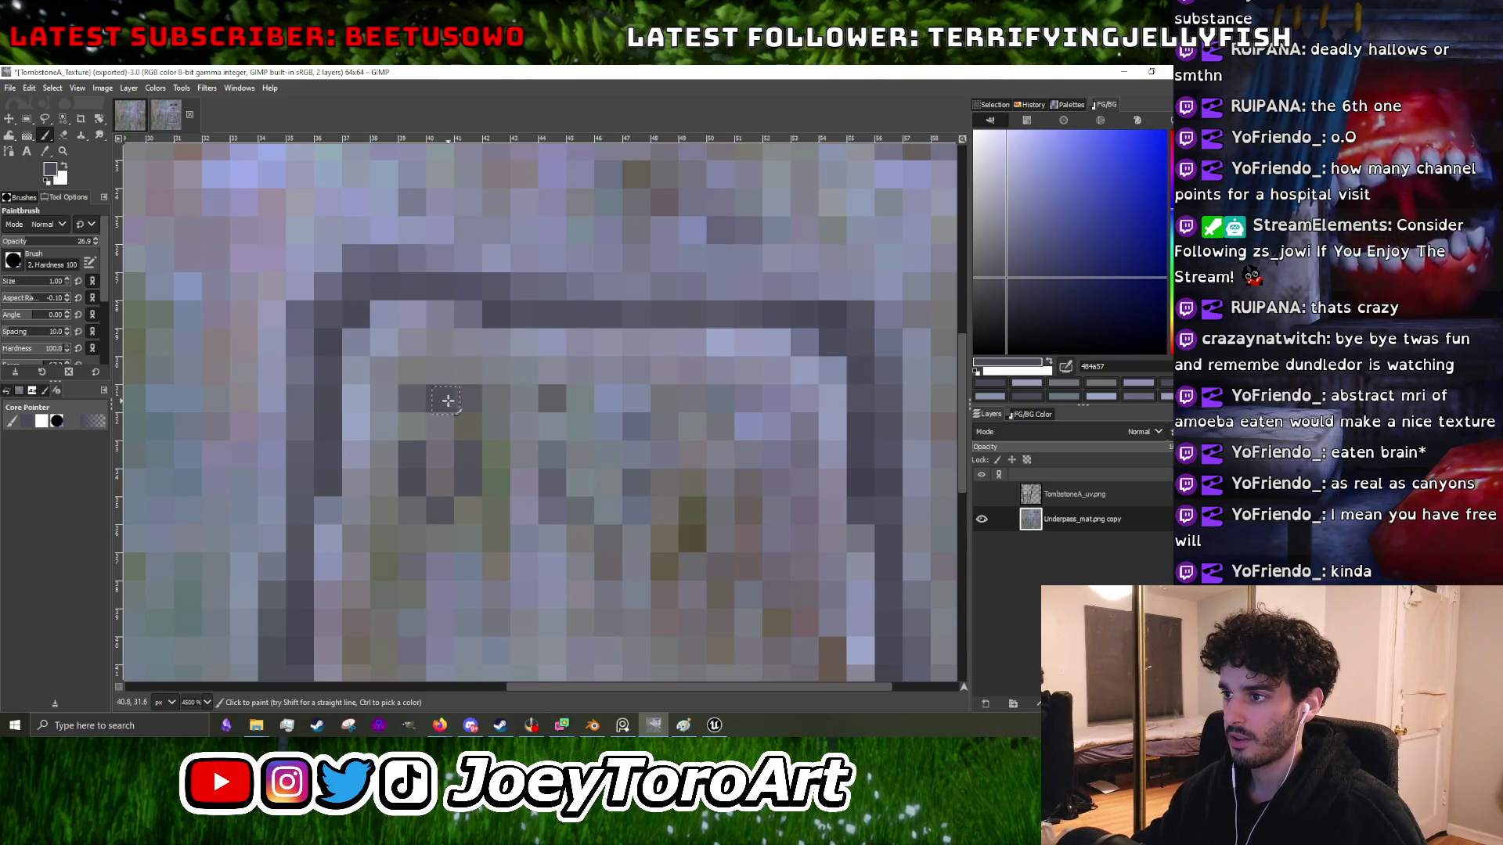
scroll(470, 398, down, 3)
scroll(603, 415, up, 2)
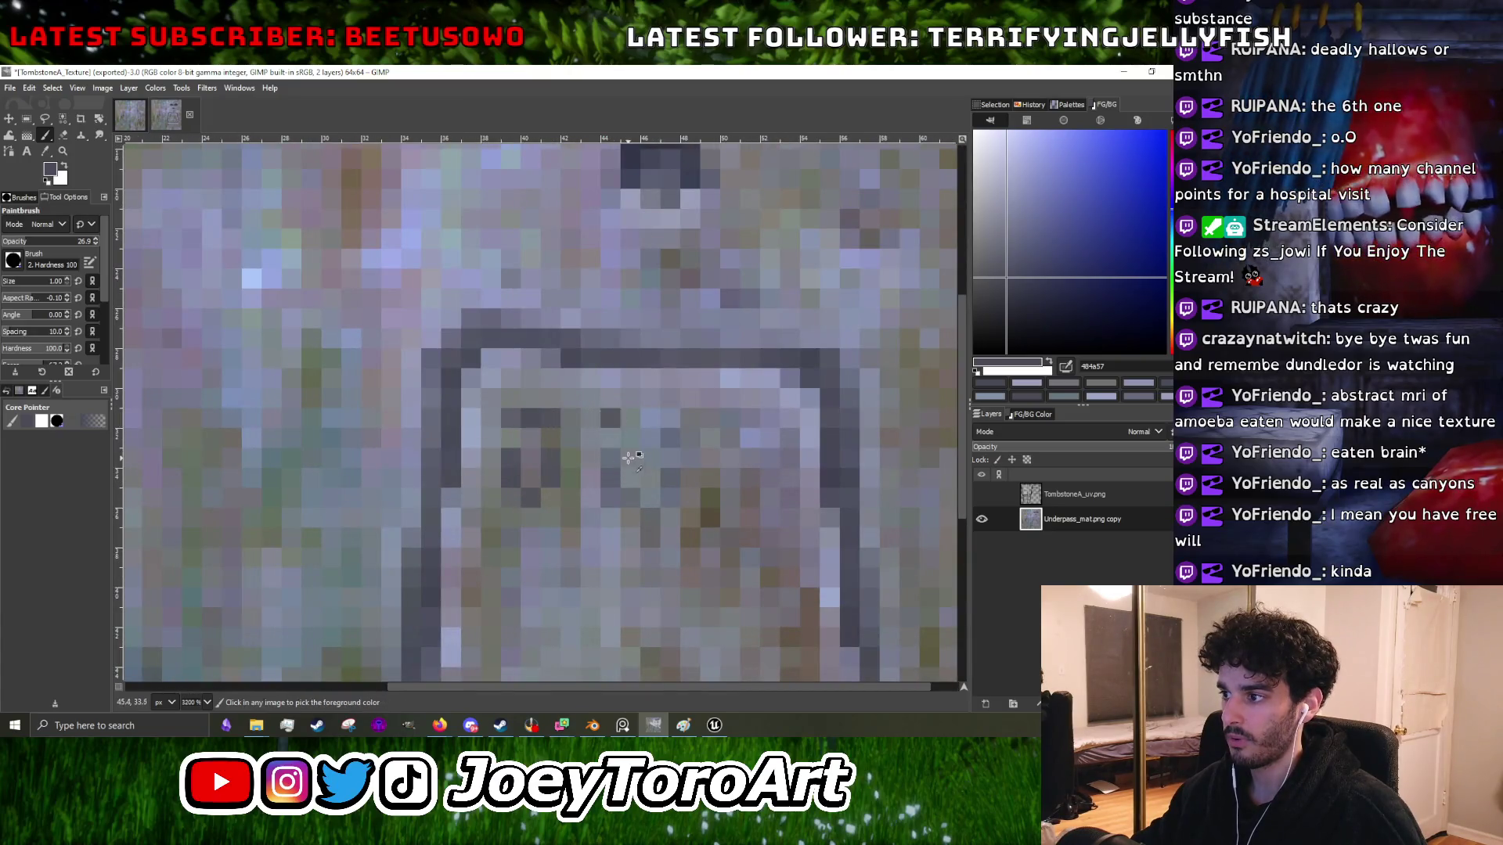
scroll(629, 455, up, 1)
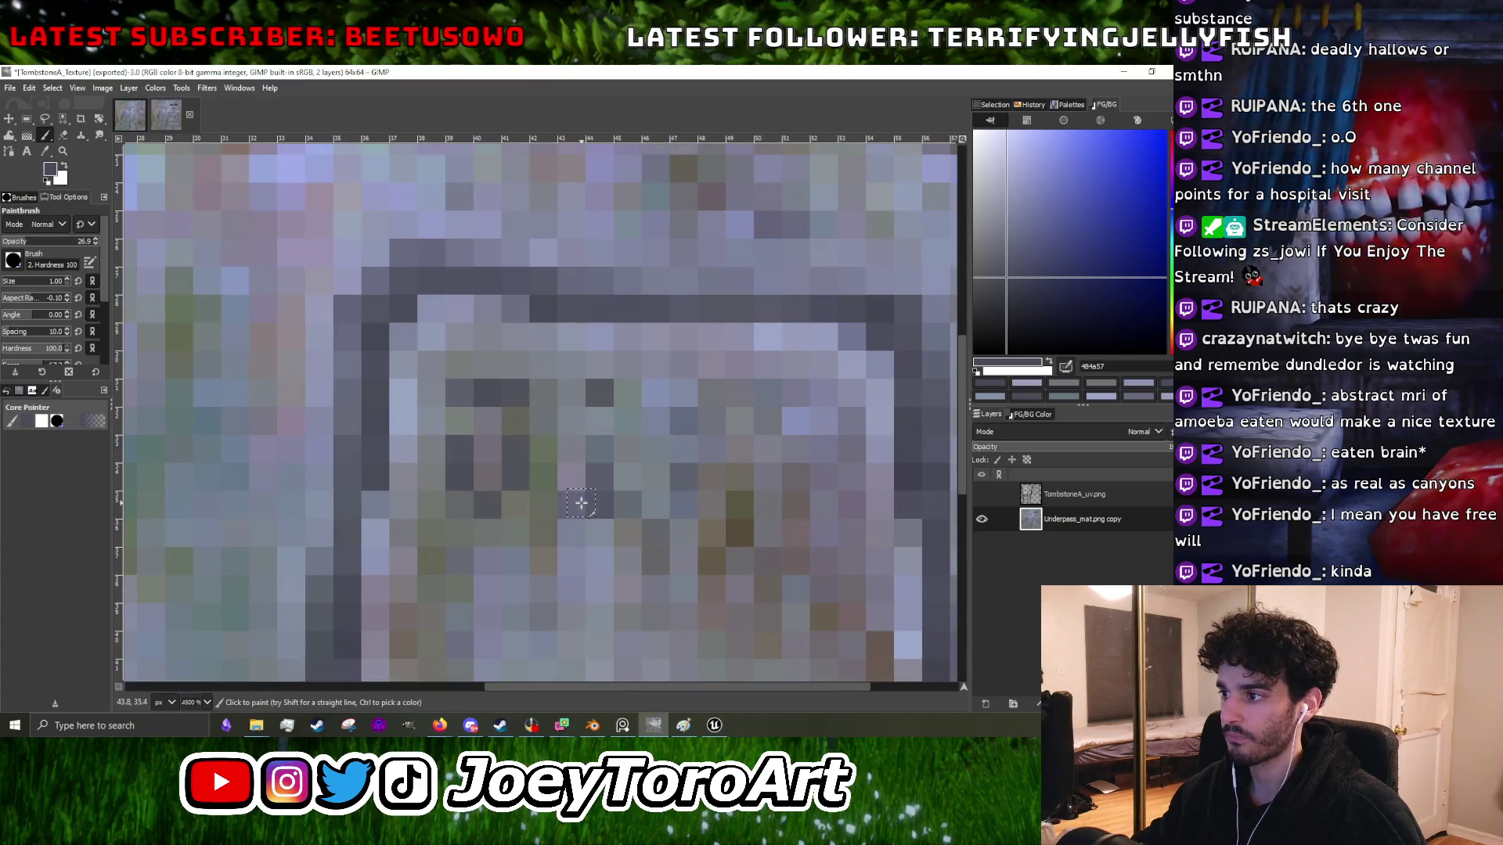
scroll(600, 486, down, 1)
scroll(626, 493, up, 2)
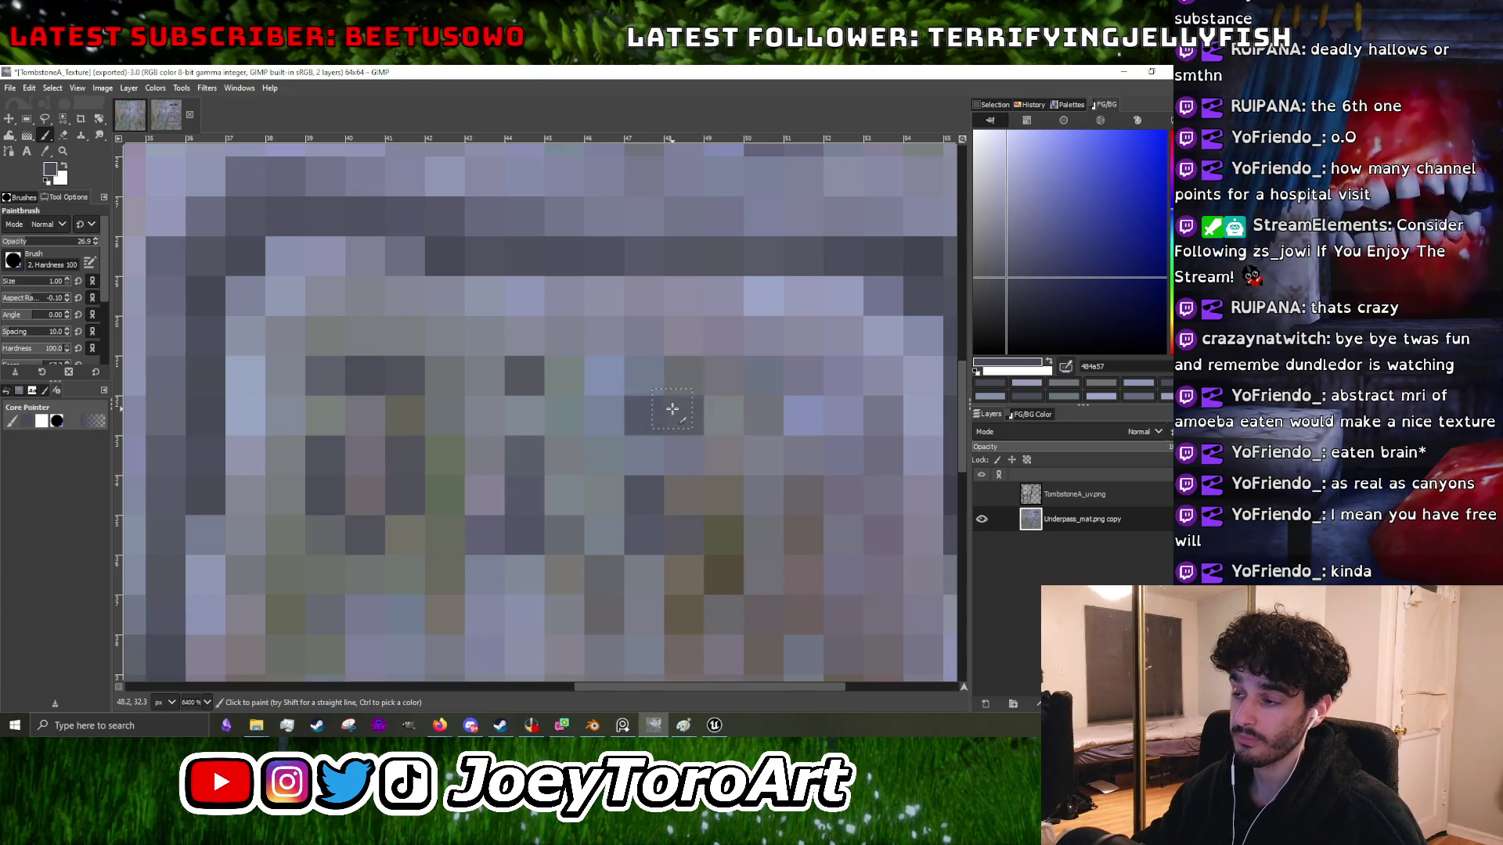
scroll(673, 422, down, 3)
scroll(673, 422, up, 2)
- Switch to the darker blue-grey 252837 and paint another dark inscription pixel
drag(1017, 300, 1033, 306)
click(318, 293)
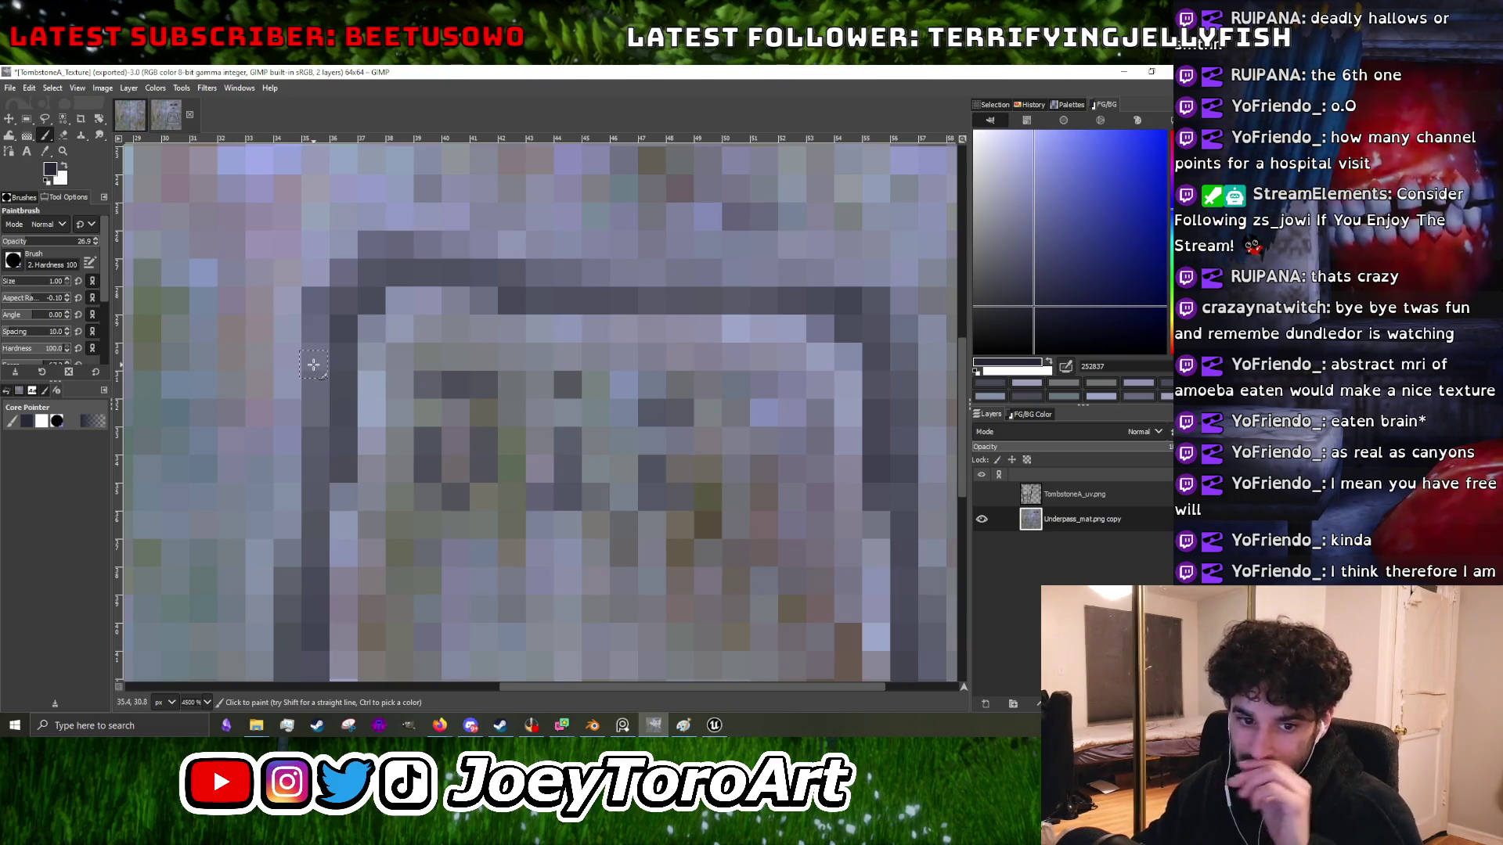
scroll(501, 474, down, 2)
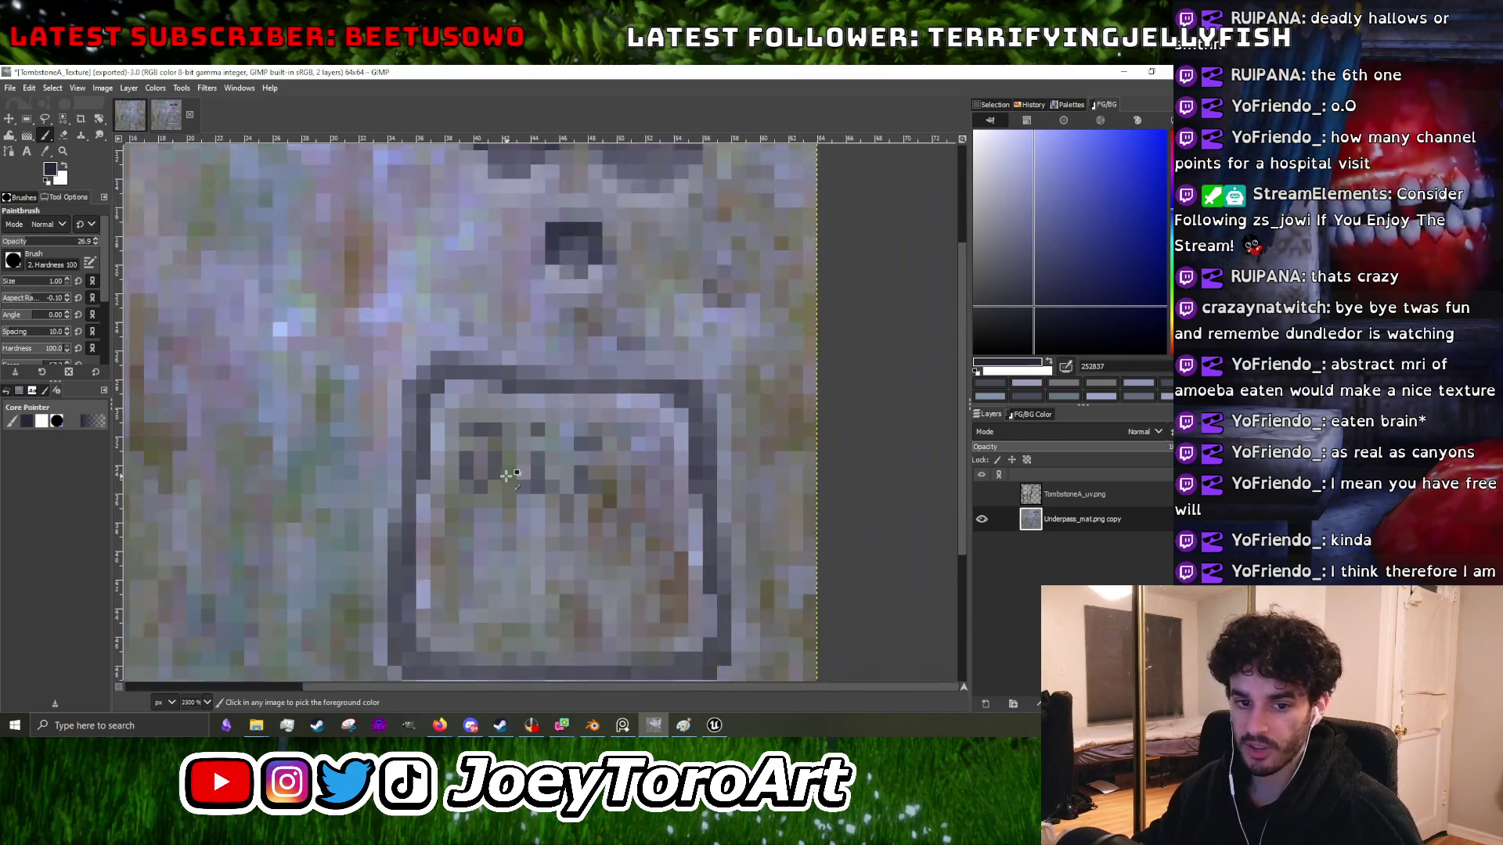
scroll(551, 489, up, 2)
- In hard-edged mode, repaint an inscription pixel in sampled mid grey and add a dark grey pixel
key(n)
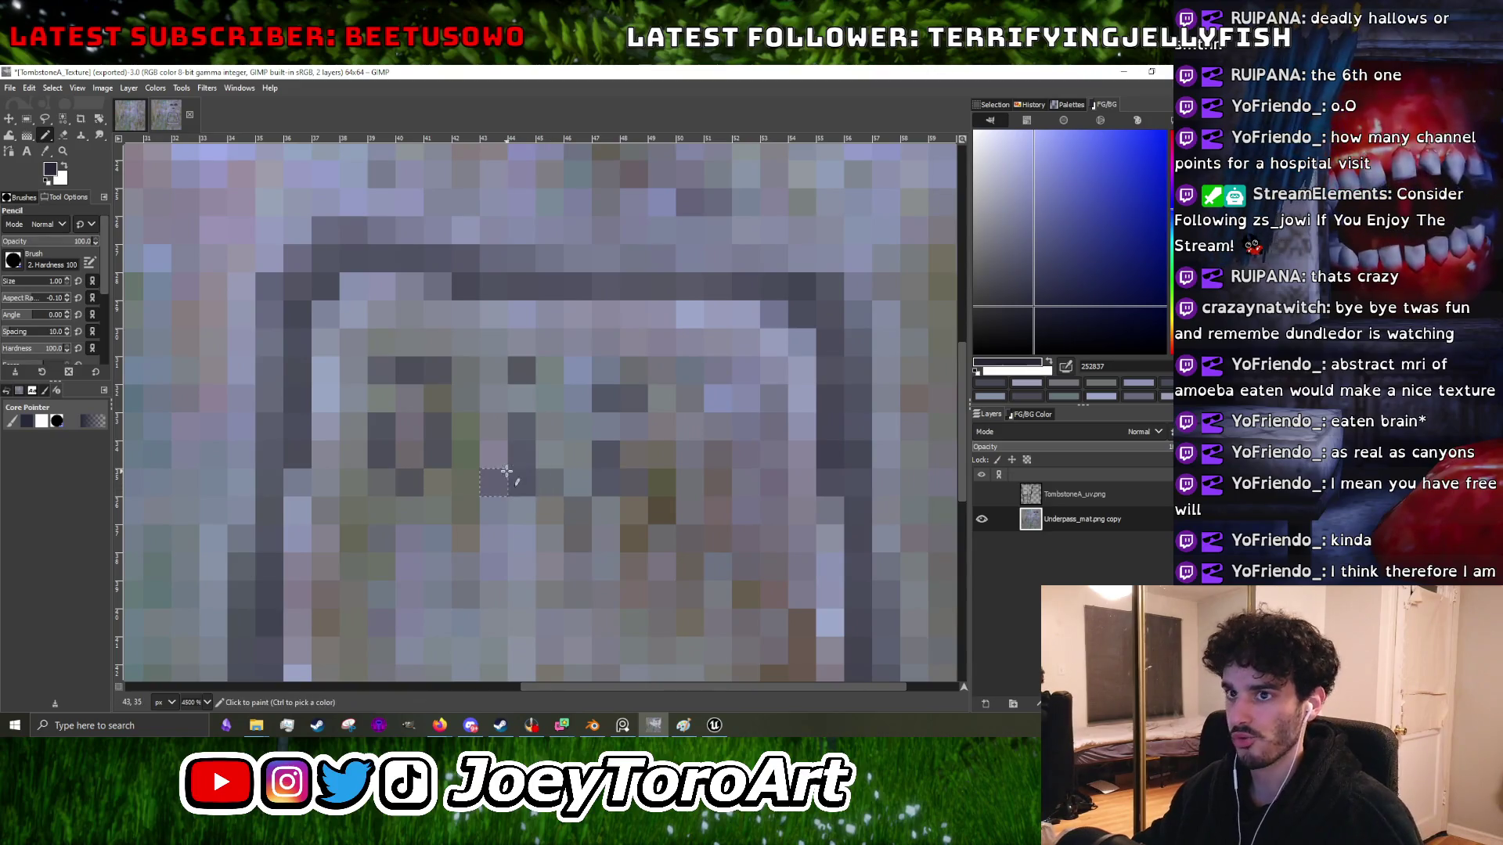
click(496, 481)
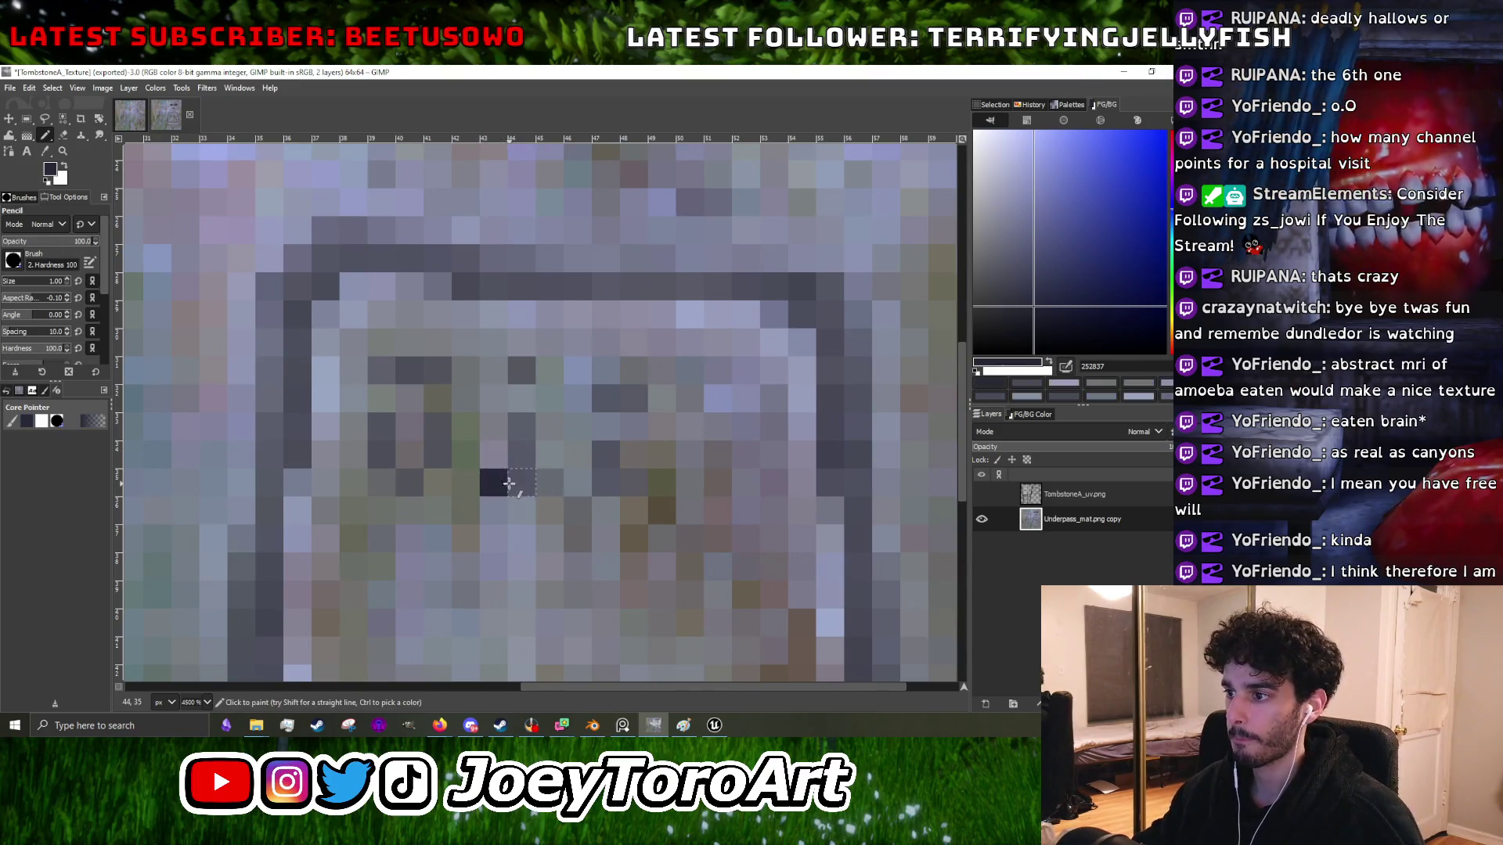
key(ctrl+z)
ctrl+click(513, 479)
click(493, 482)
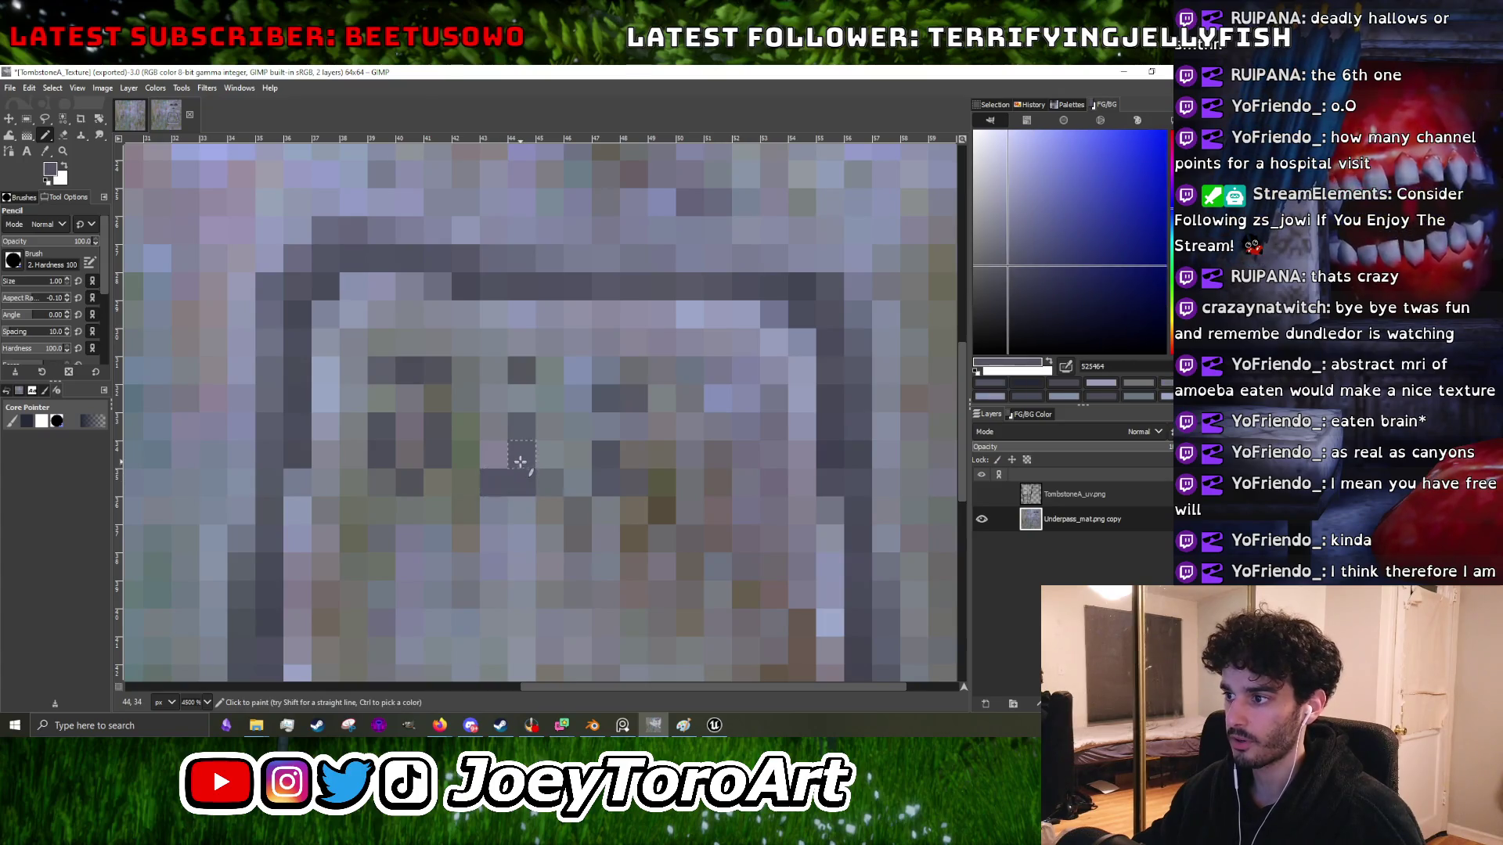
click(415, 476)
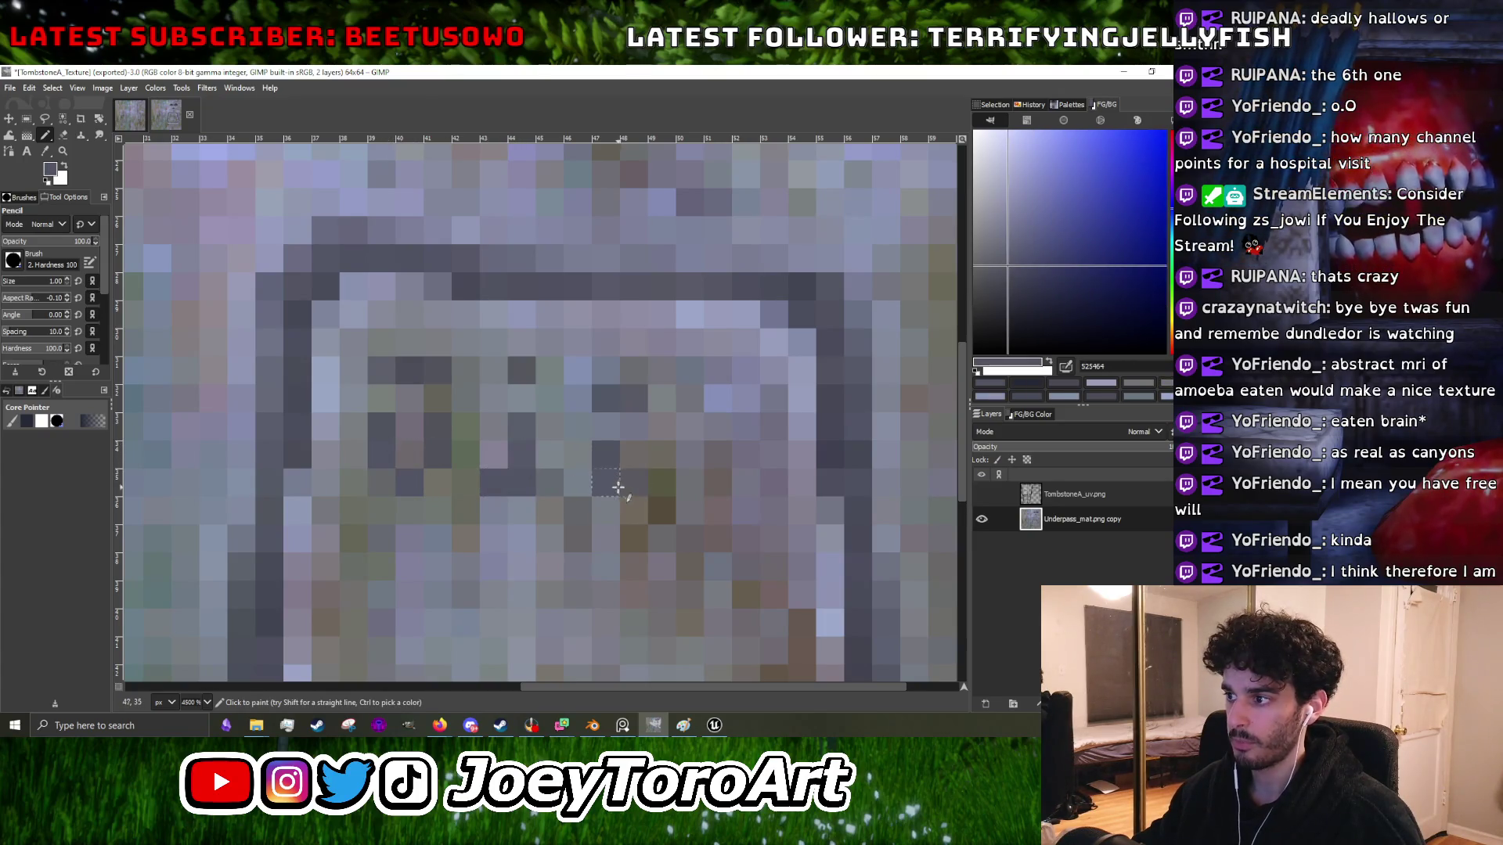
ctrl+scroll(645, 423, down, 3)
ctrl+scroll(646, 423, up, 2)
ctrl+scroll(658, 434, down, 3)
ctrl+scroll(669, 446, up, 4)
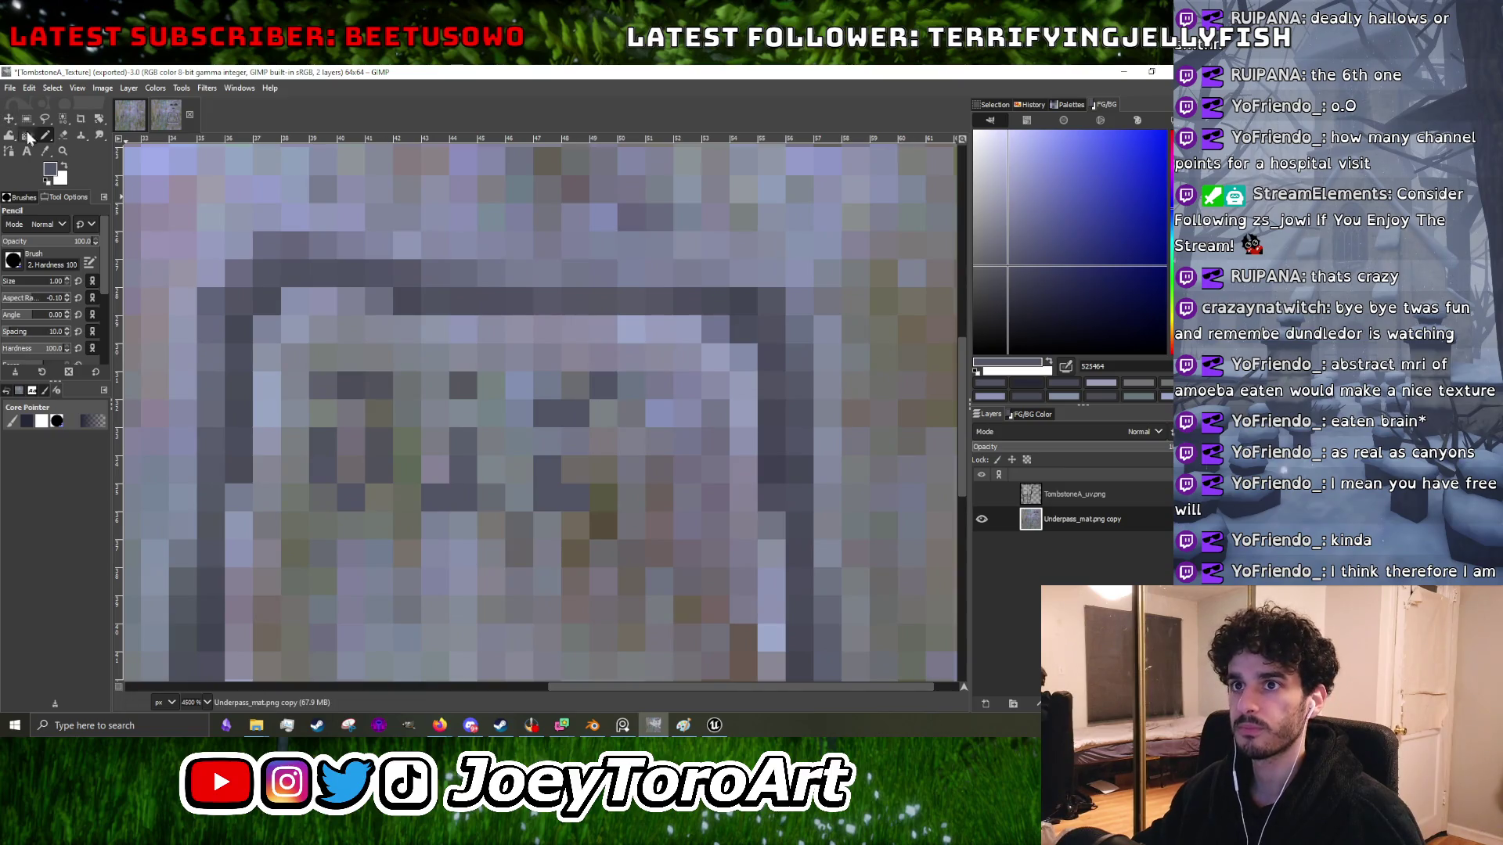
- Add soft dark navy inscription pixels, then view the Kakariko reference texture magnified in Firefox
key(p)
click(1088, 310)
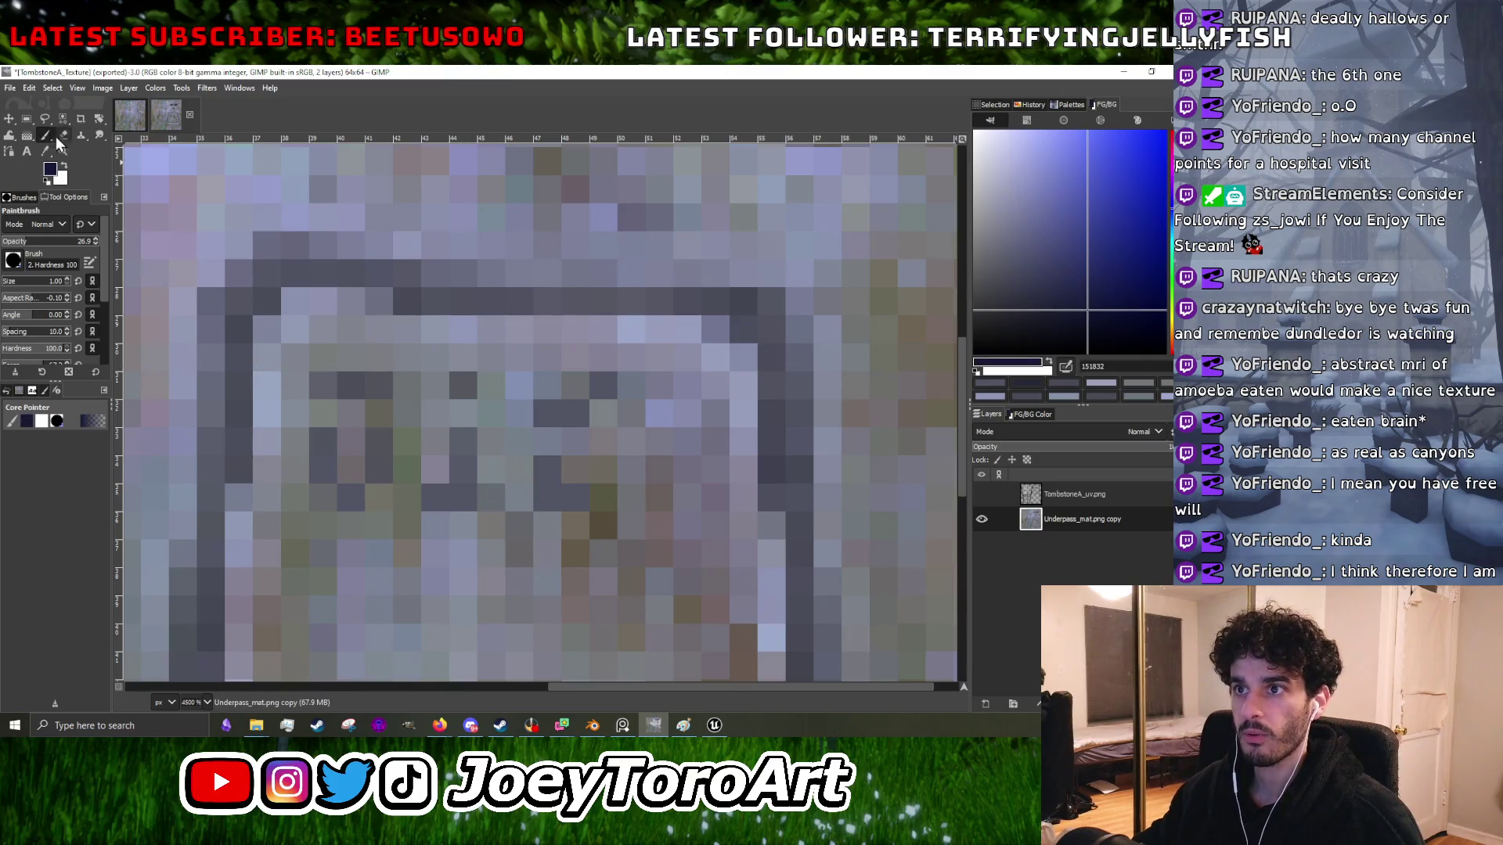
click(547, 470)
click(562, 495)
click(441, 497)
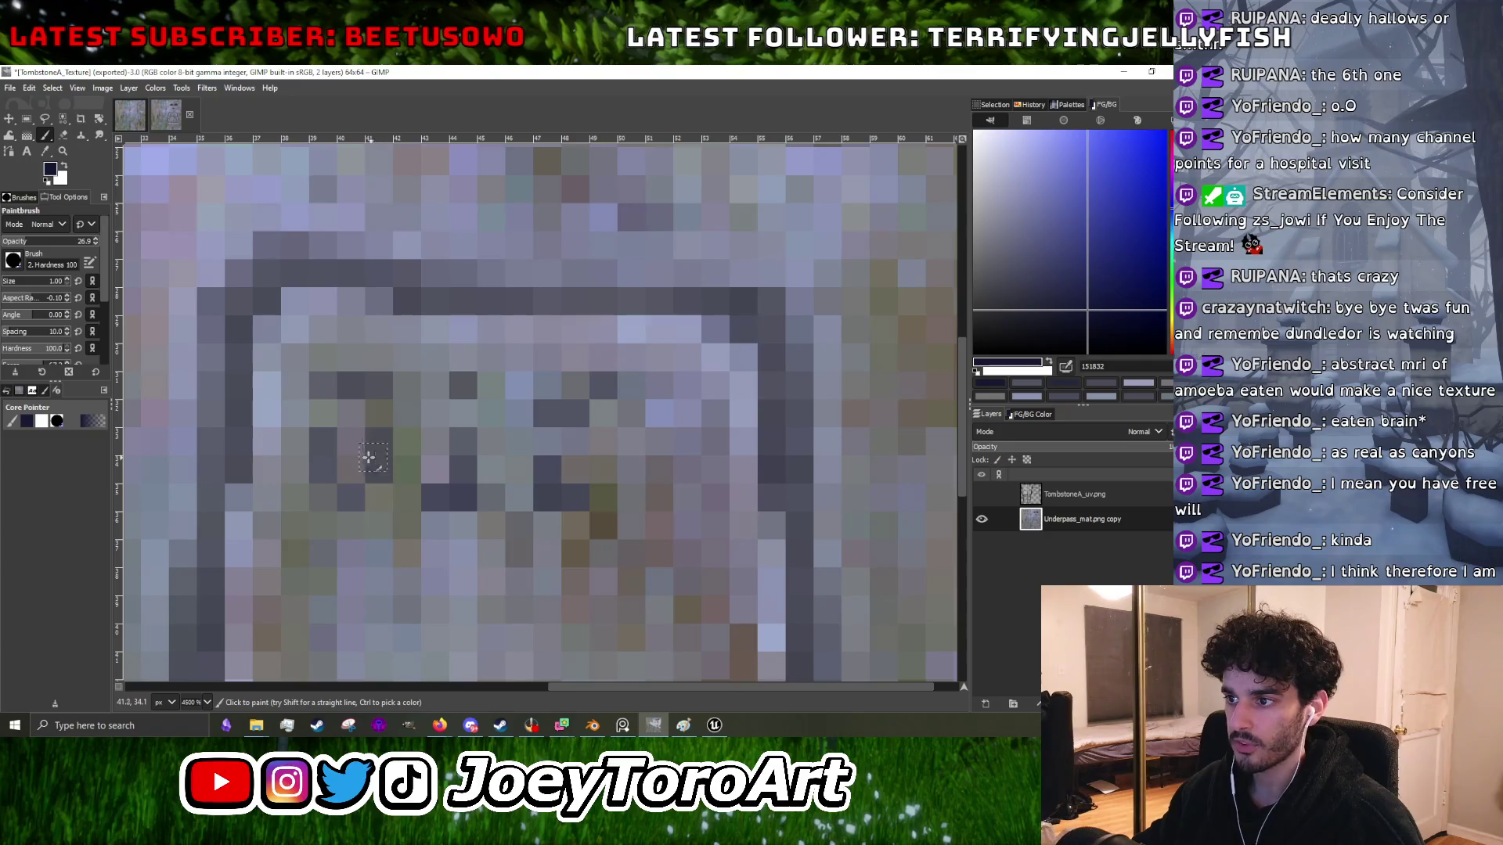
click(321, 461)
click(357, 498)
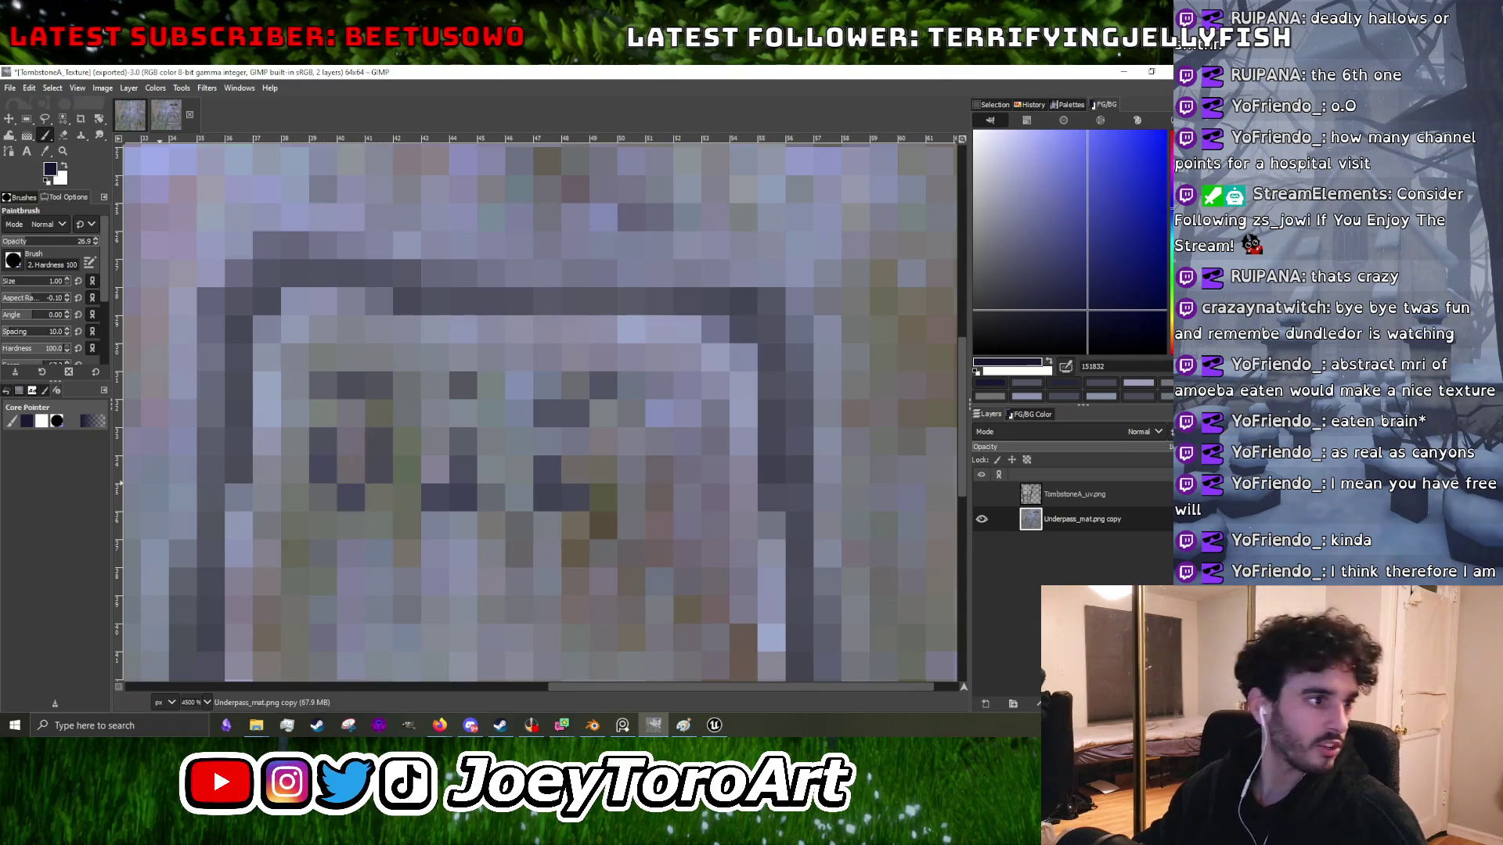
click(440, 725)
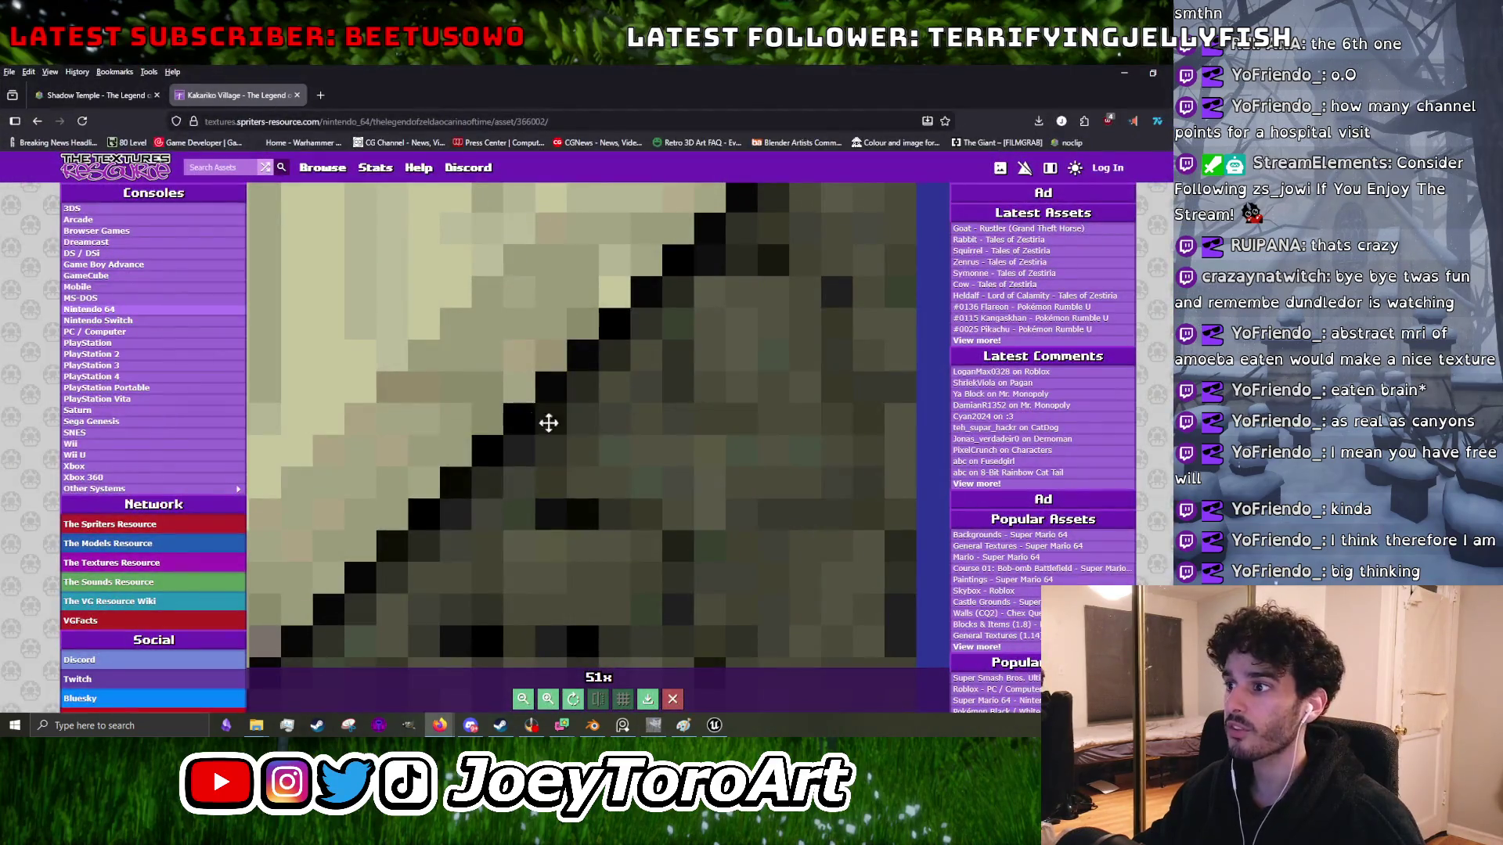
scroll(548, 418, down, 1)
- Fly the noclip camera over the Shadow Temple's cobbled floor and pit edge, pause, then return to GIMP
click(78, 95)
click(597, 674)
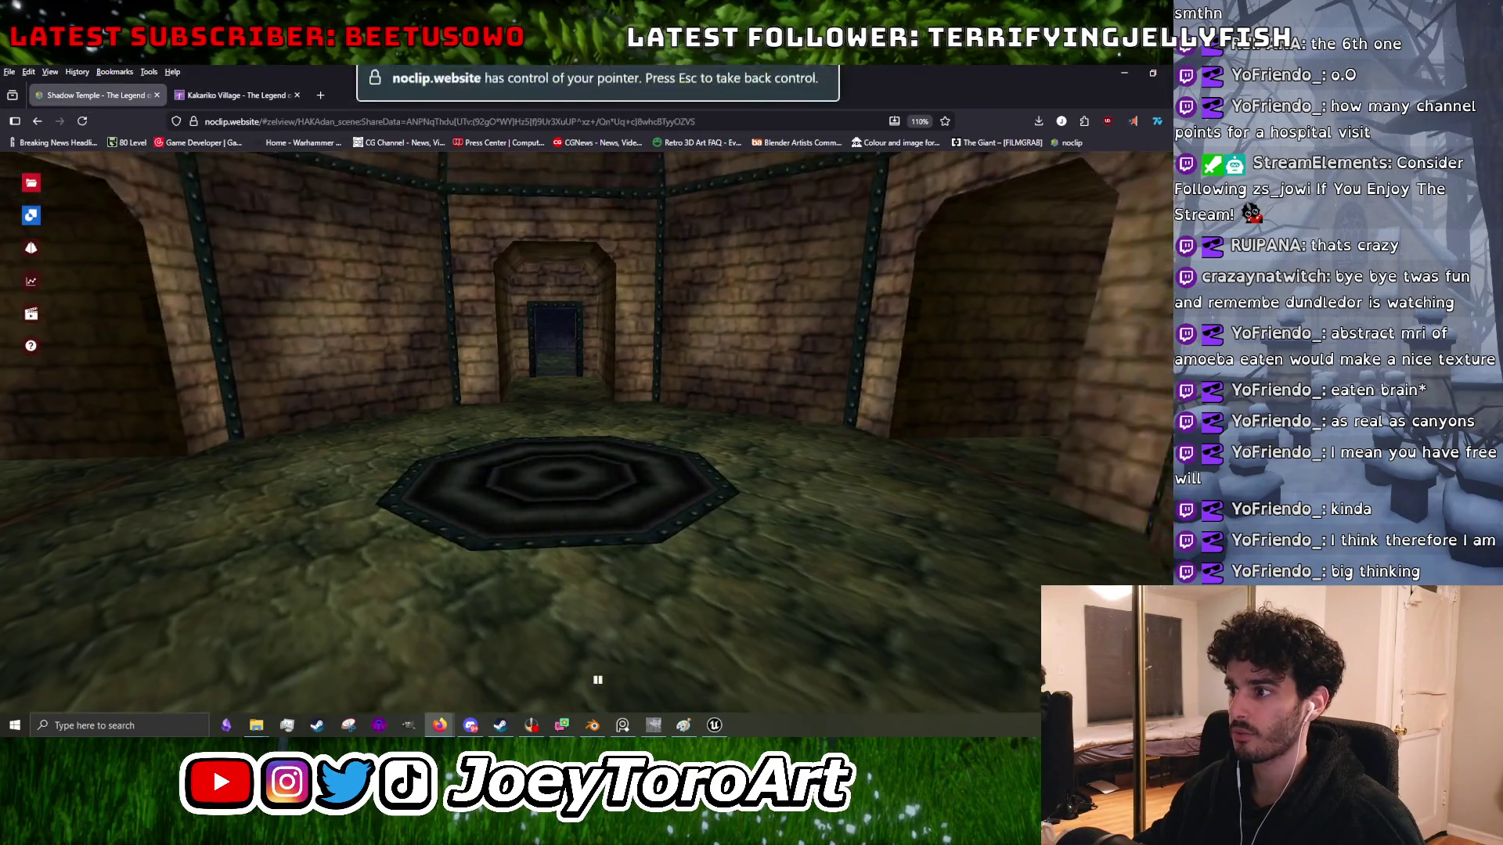
key(w)
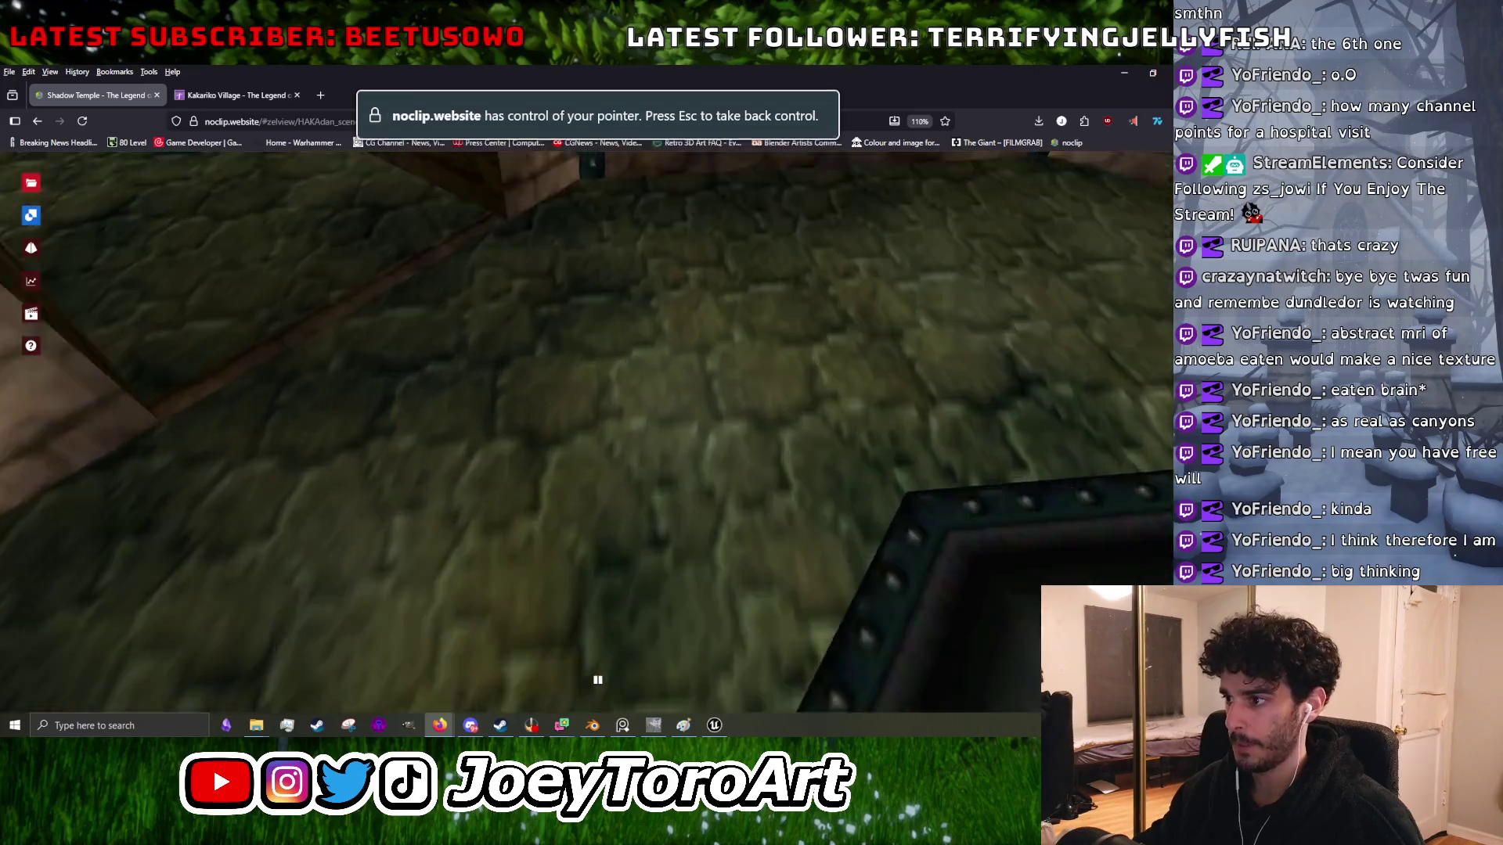
drag(591, 358, 592, 359)
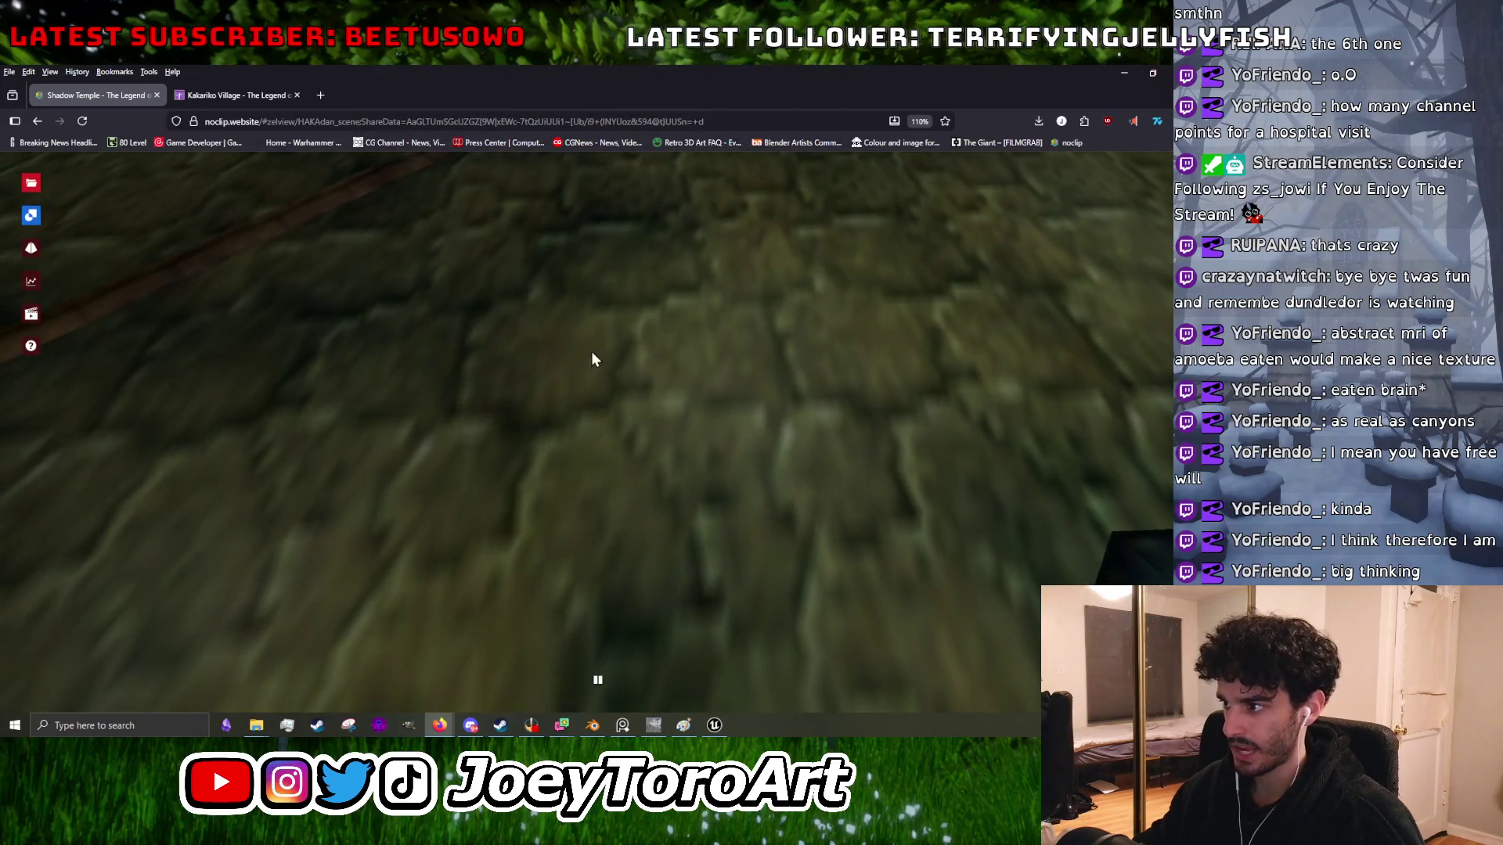
drag(738, 554, 739, 554)
drag(487, 212, 487, 211)
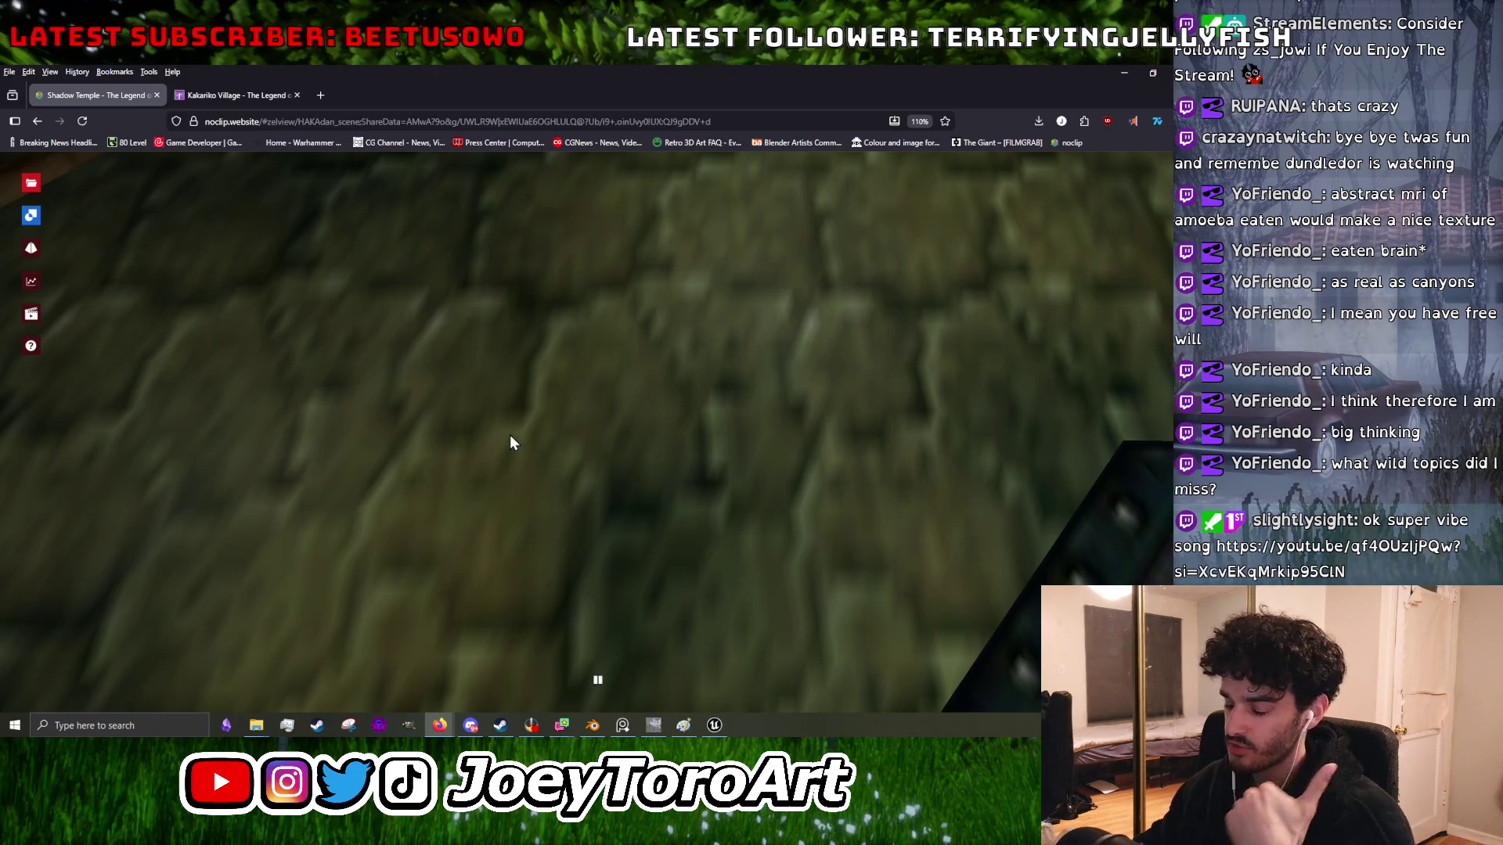
key(period)
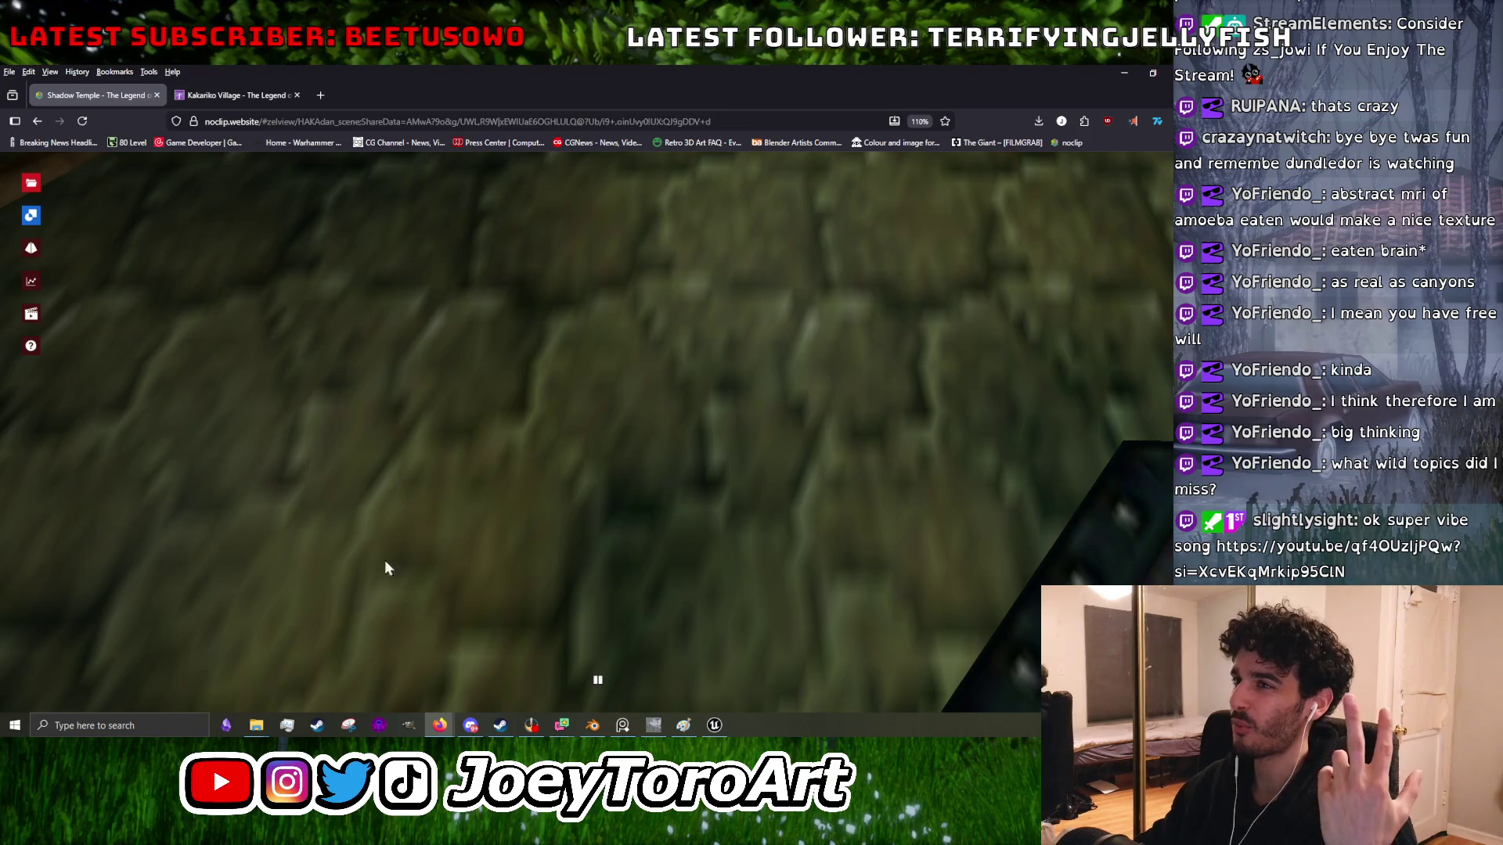
drag(615, 435, 615, 435)
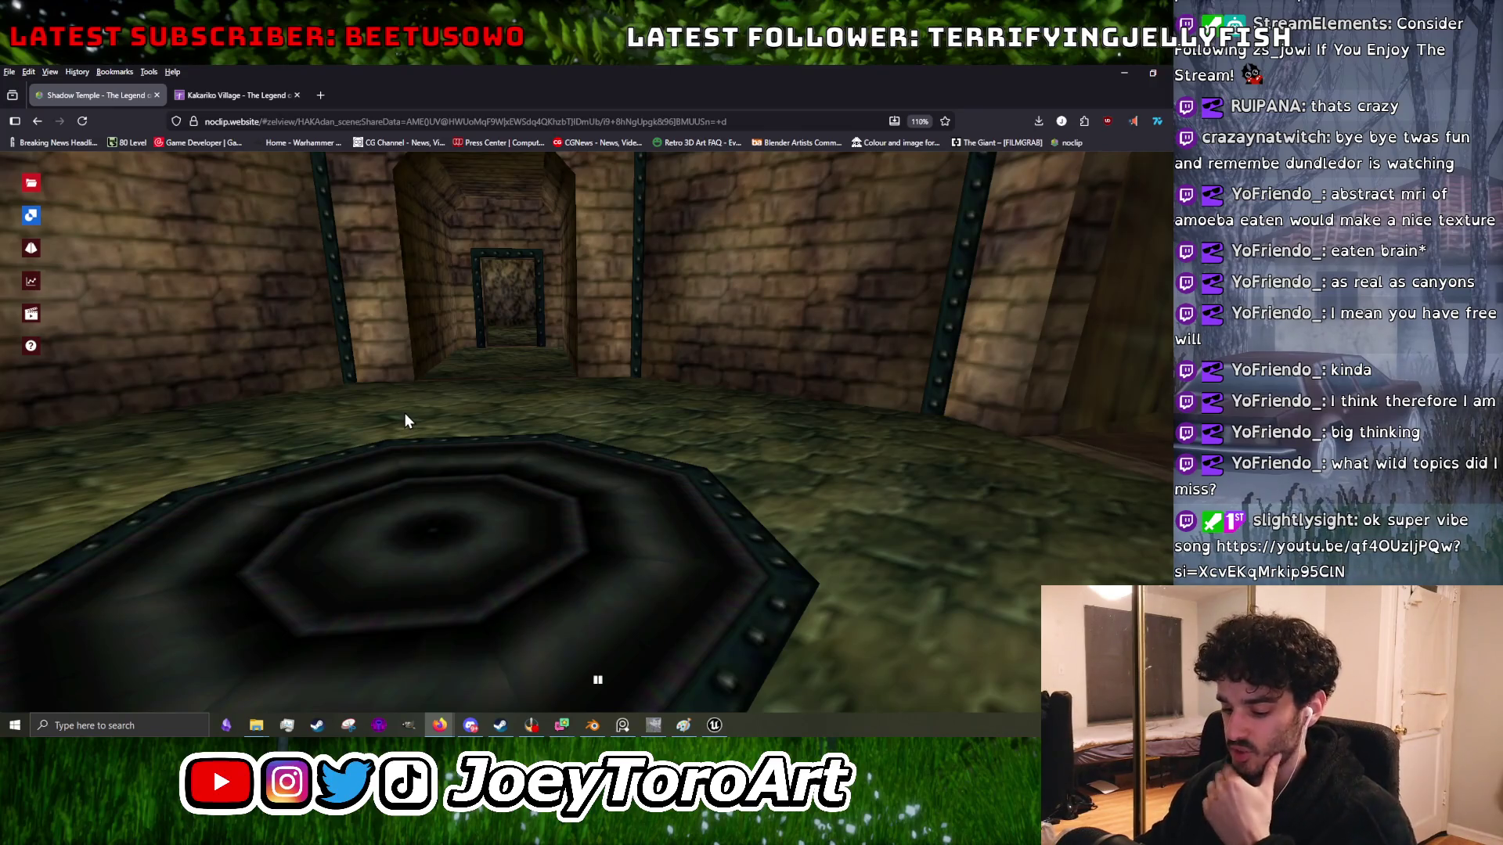
key(alt+Tab)
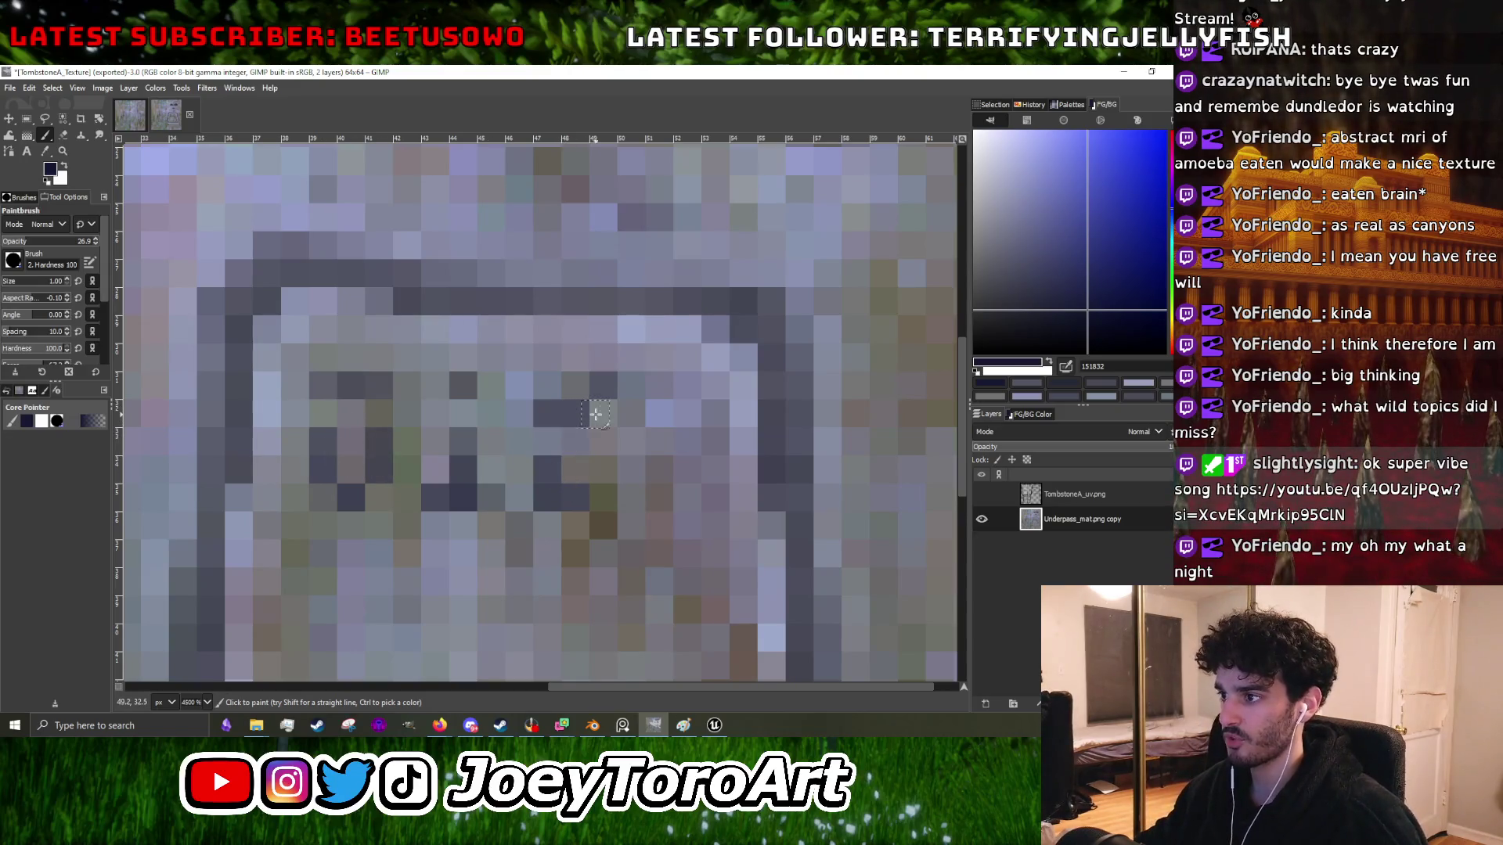
- Paint three more dark pixels into the framed inscription
scroll(595, 414, down, 1)
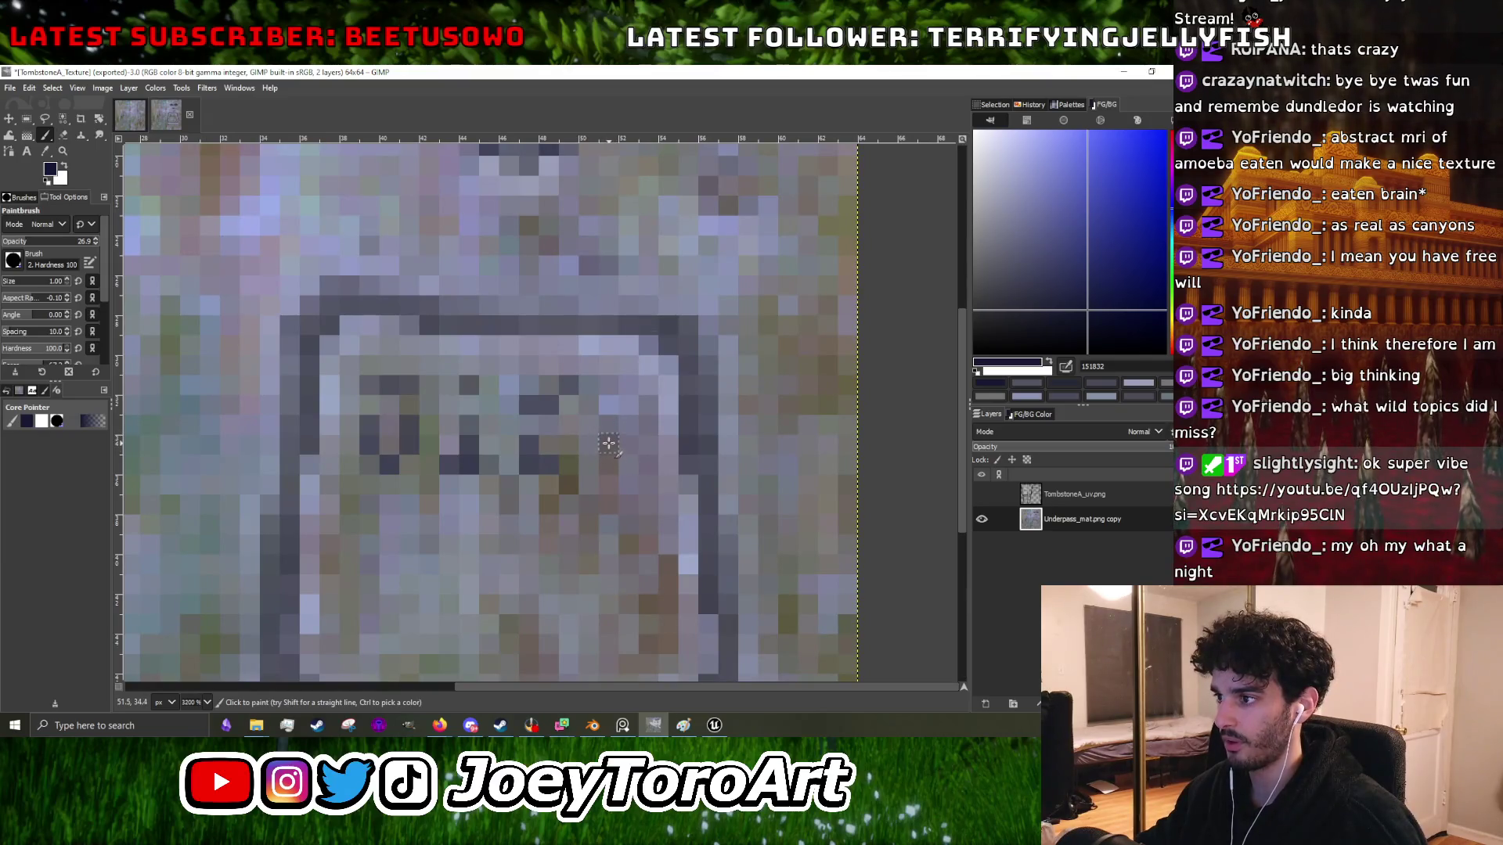
click(607, 443)
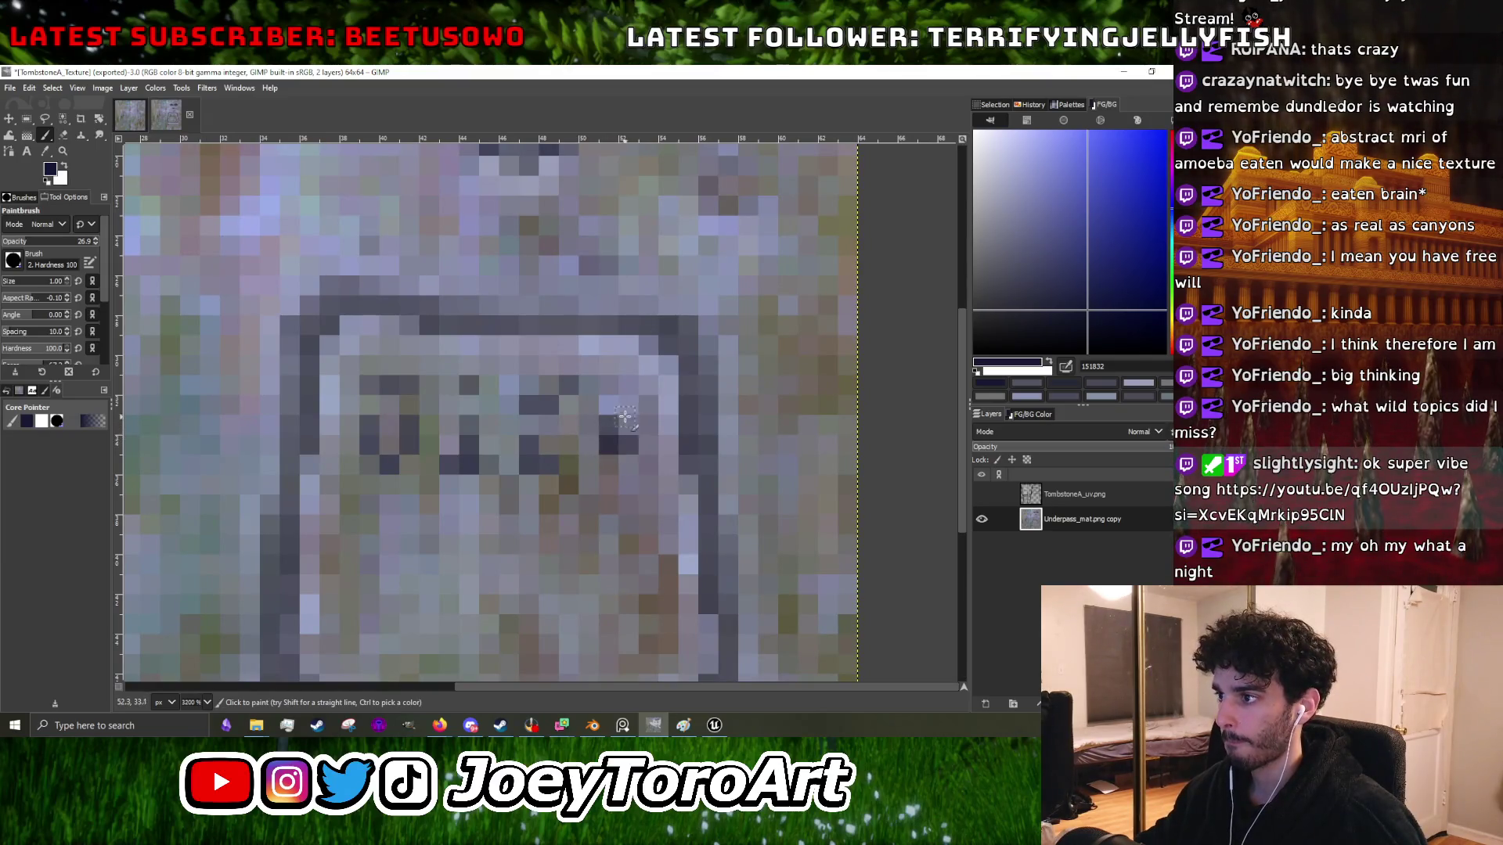
click(628, 405)
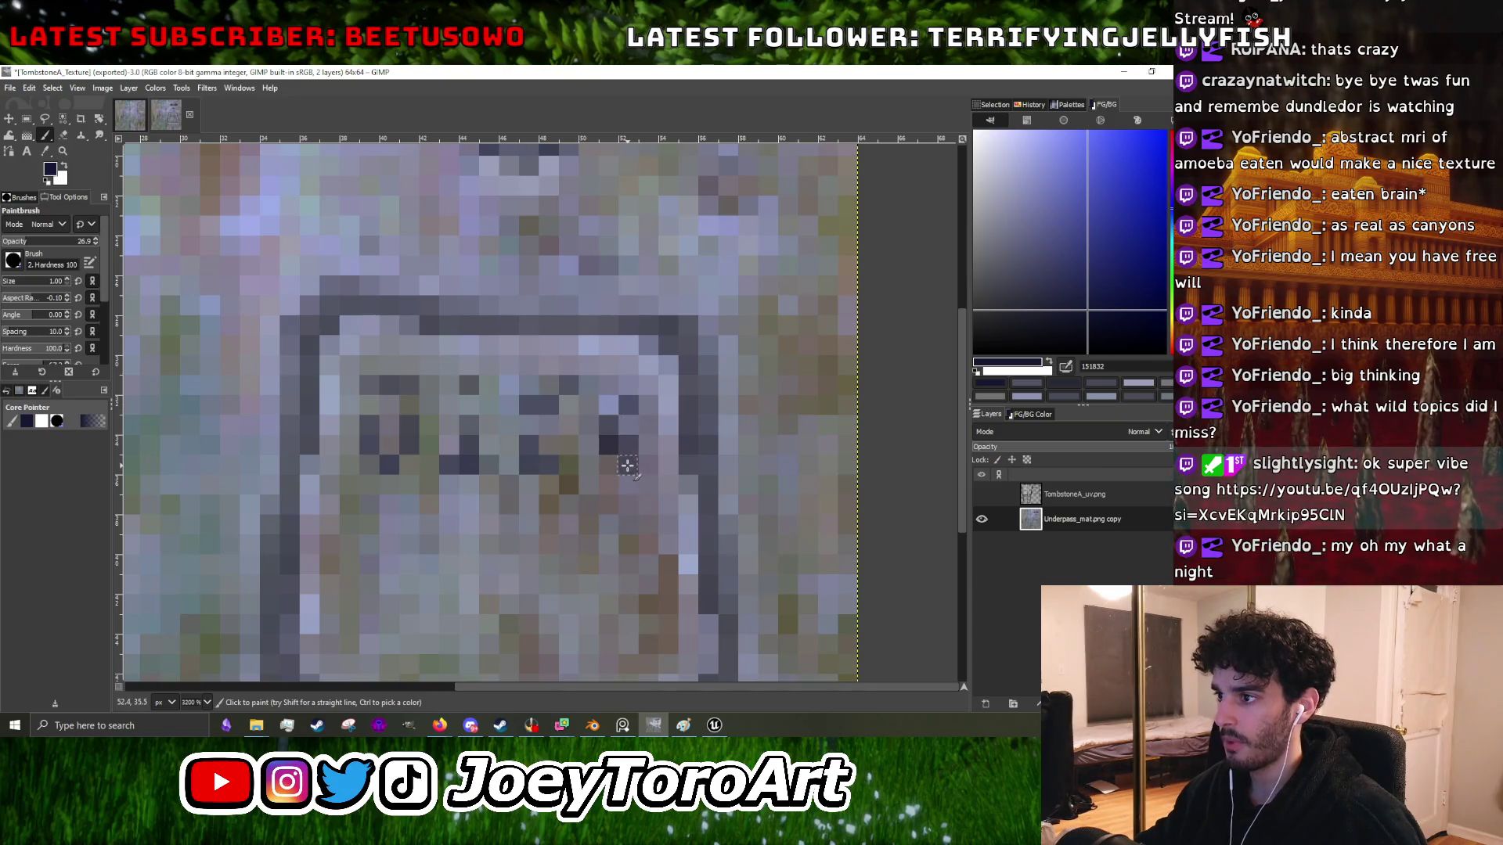
scroll(628, 465, down, 5)
scroll(638, 489, up, 5)
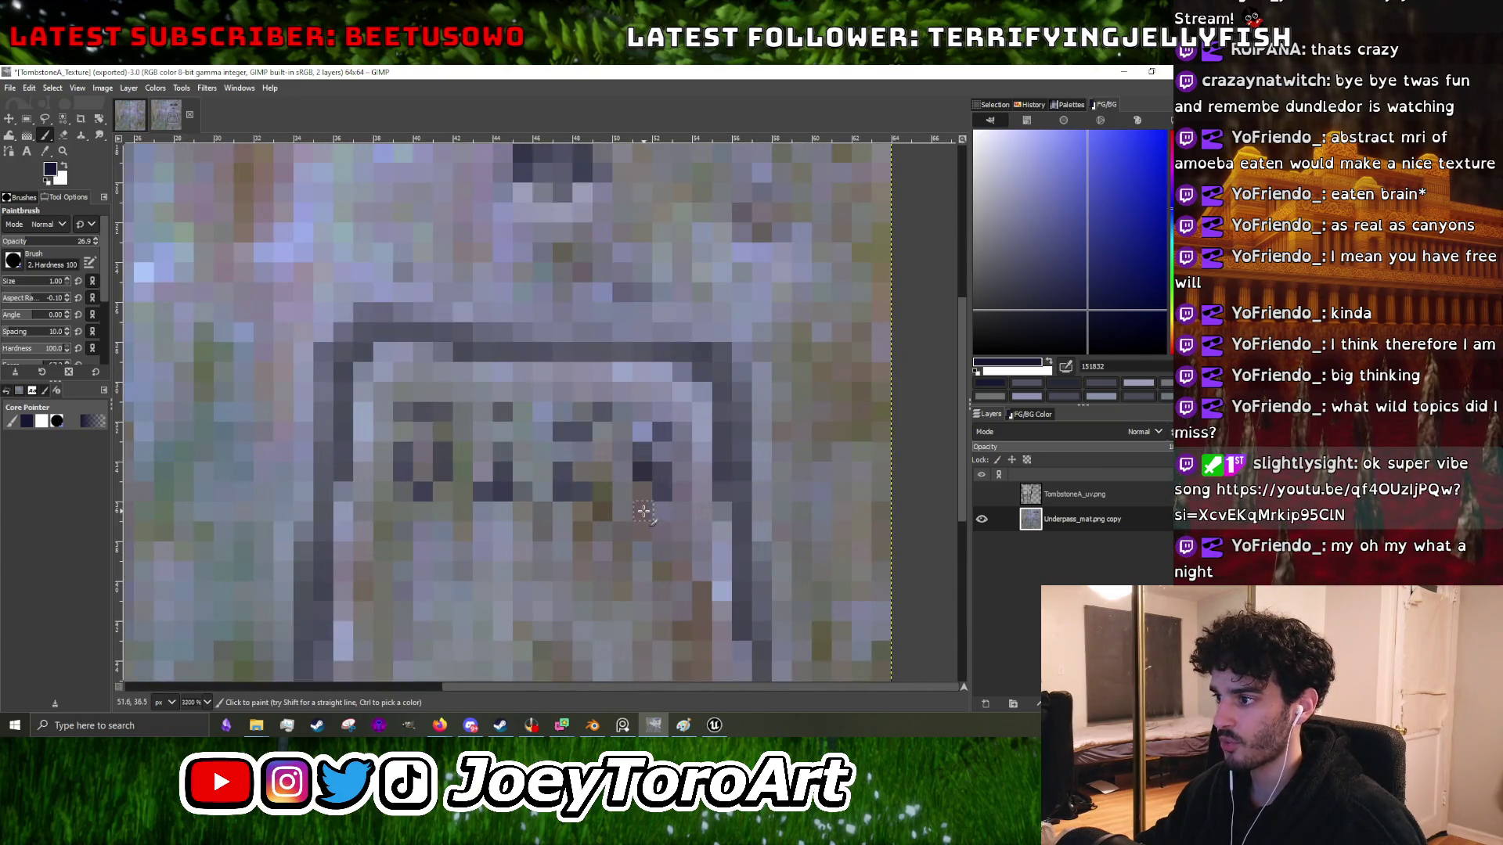
click(644, 511)
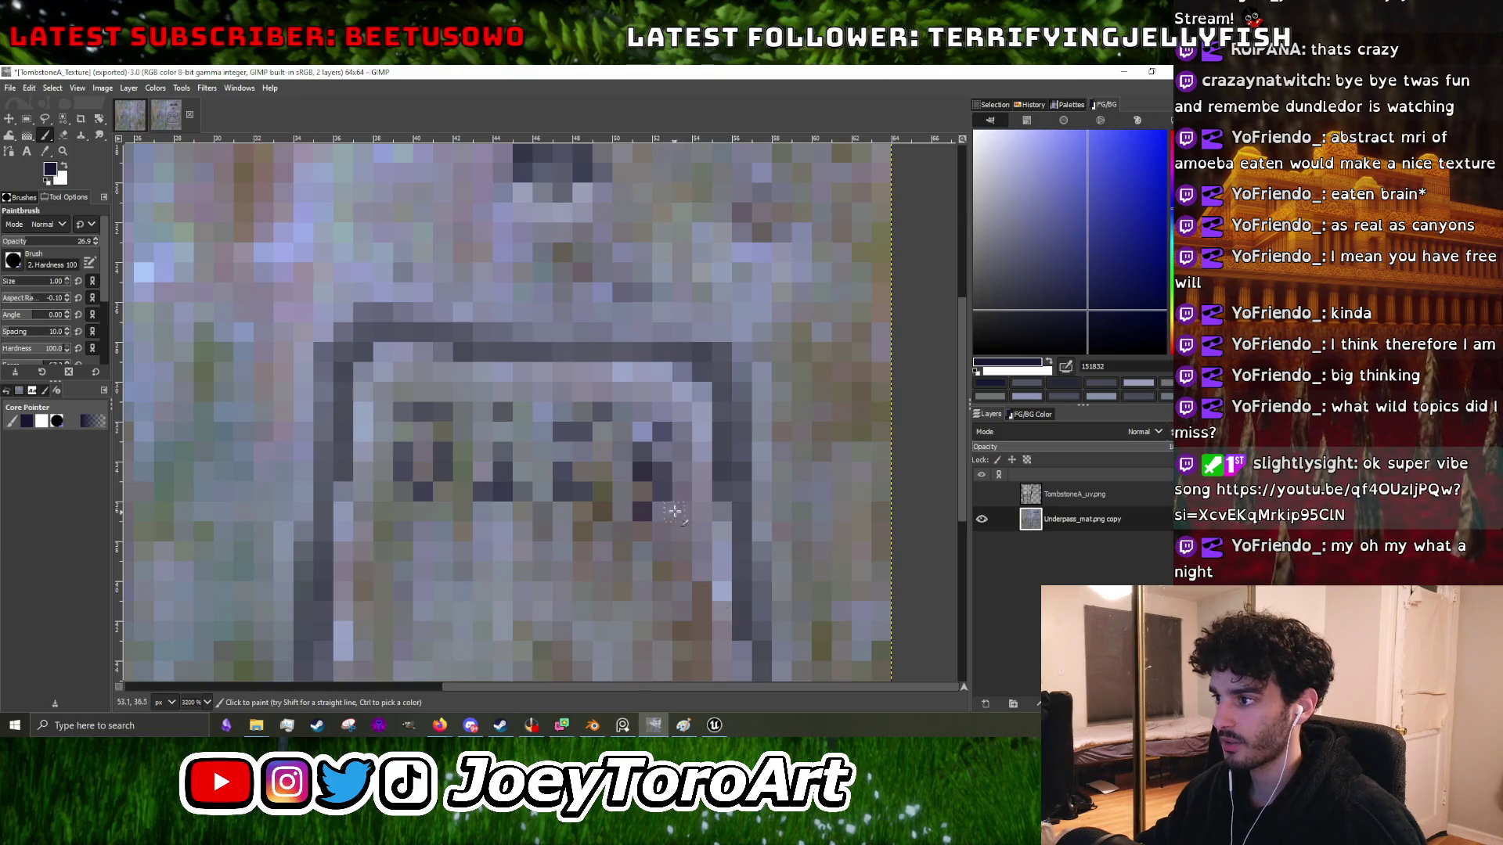
- Sample the pale lavender stone colour, paint one inscription pixel with it, then switch to Unreal
ctrl+click(659, 491)
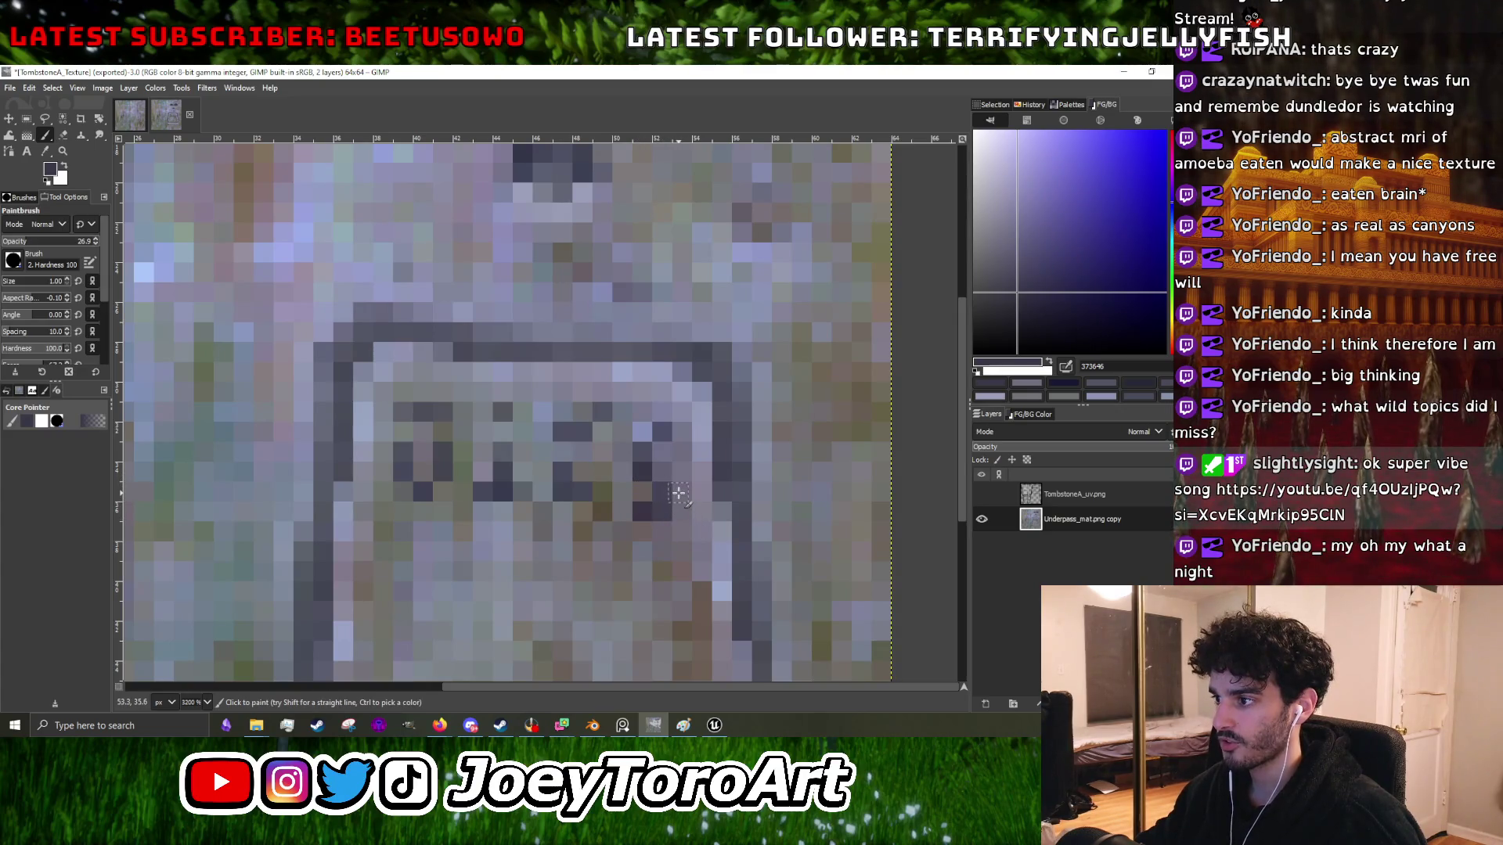
ctrl+scroll(665, 544, up, 1)
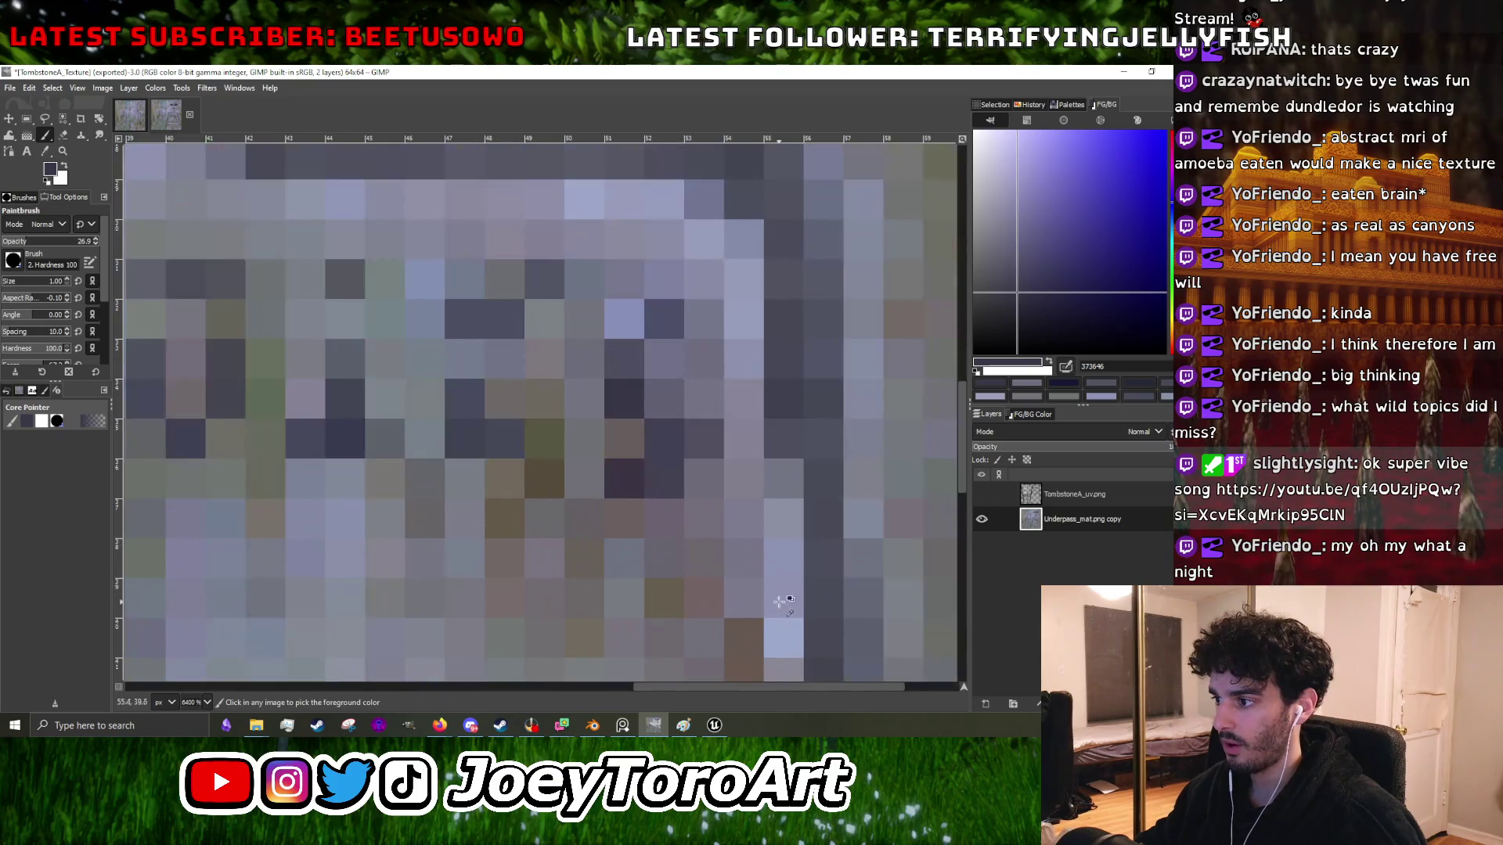
ctrl+click(774, 593)
click(702, 480)
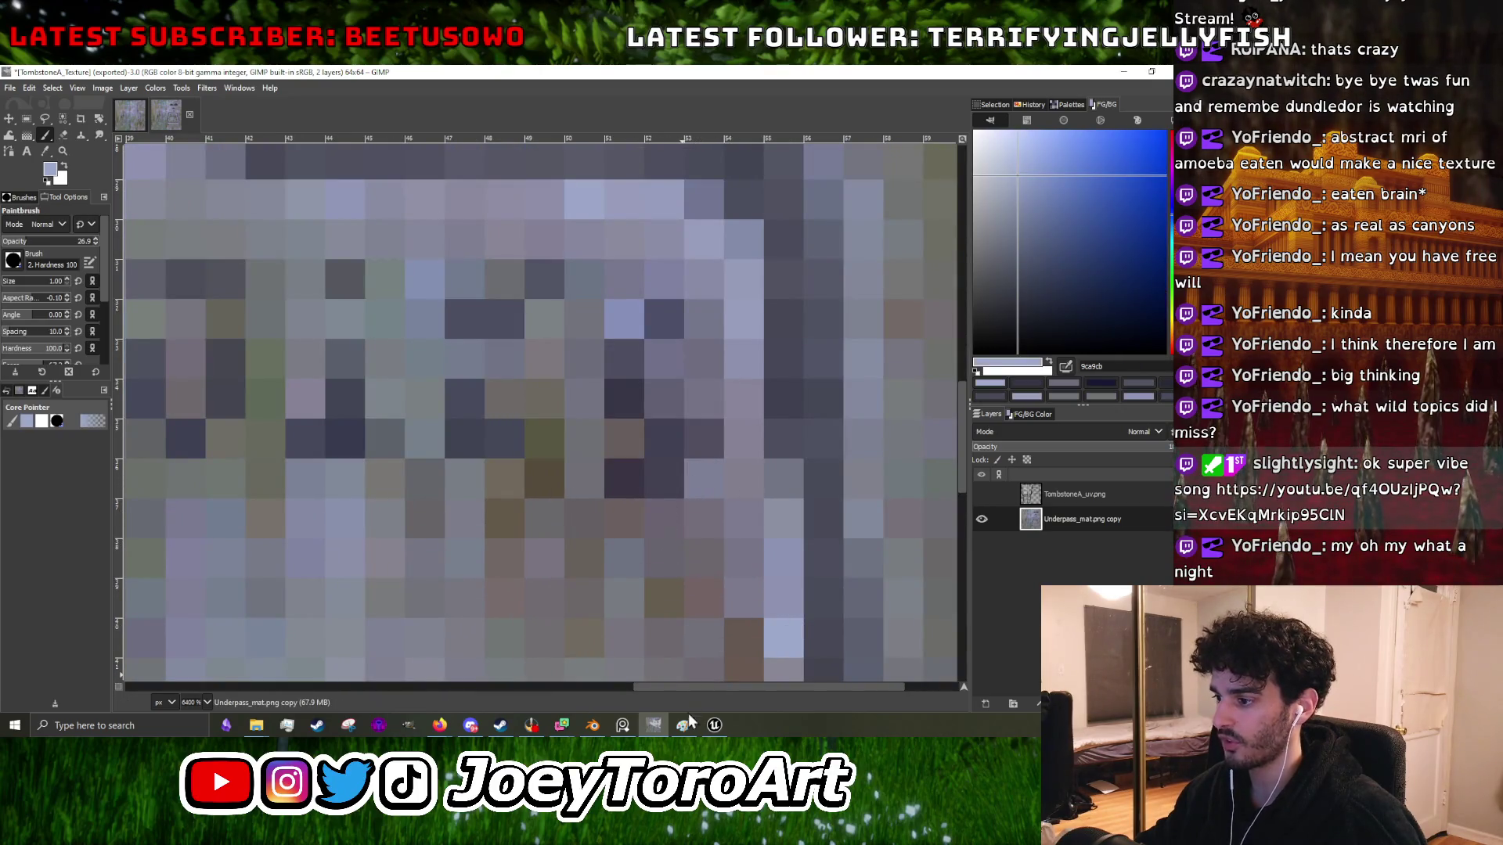
click(713, 725)
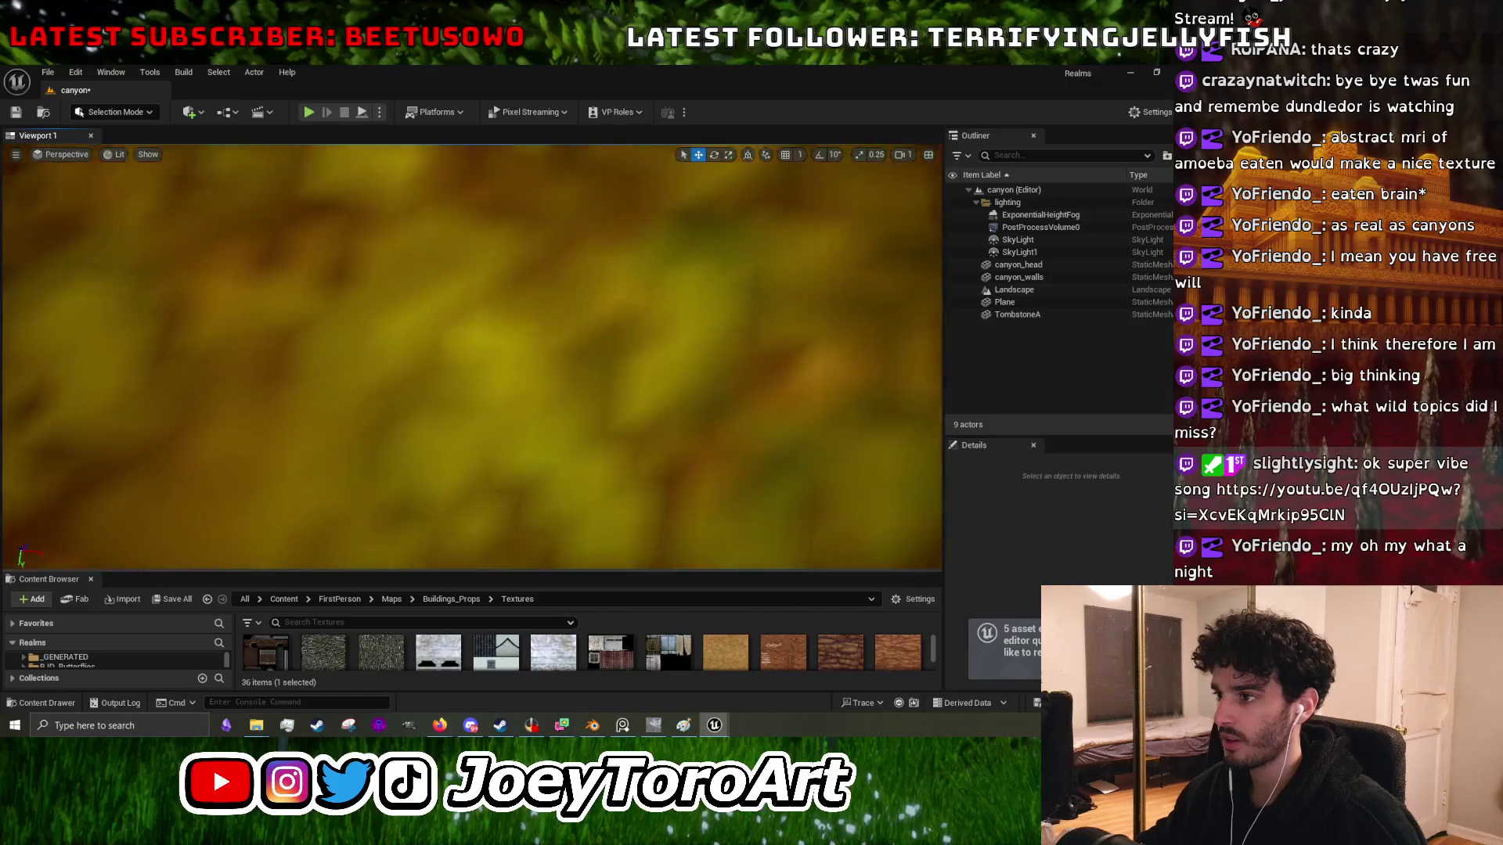
- Fly the Unreal viewport across the yellow ground, arch, stream and carved wall to the tombstone
drag(627, 249, 627, 249)
drag(346, 498, 347, 498)
drag(361, 300, 361, 300)
drag(287, 451, 287, 451)
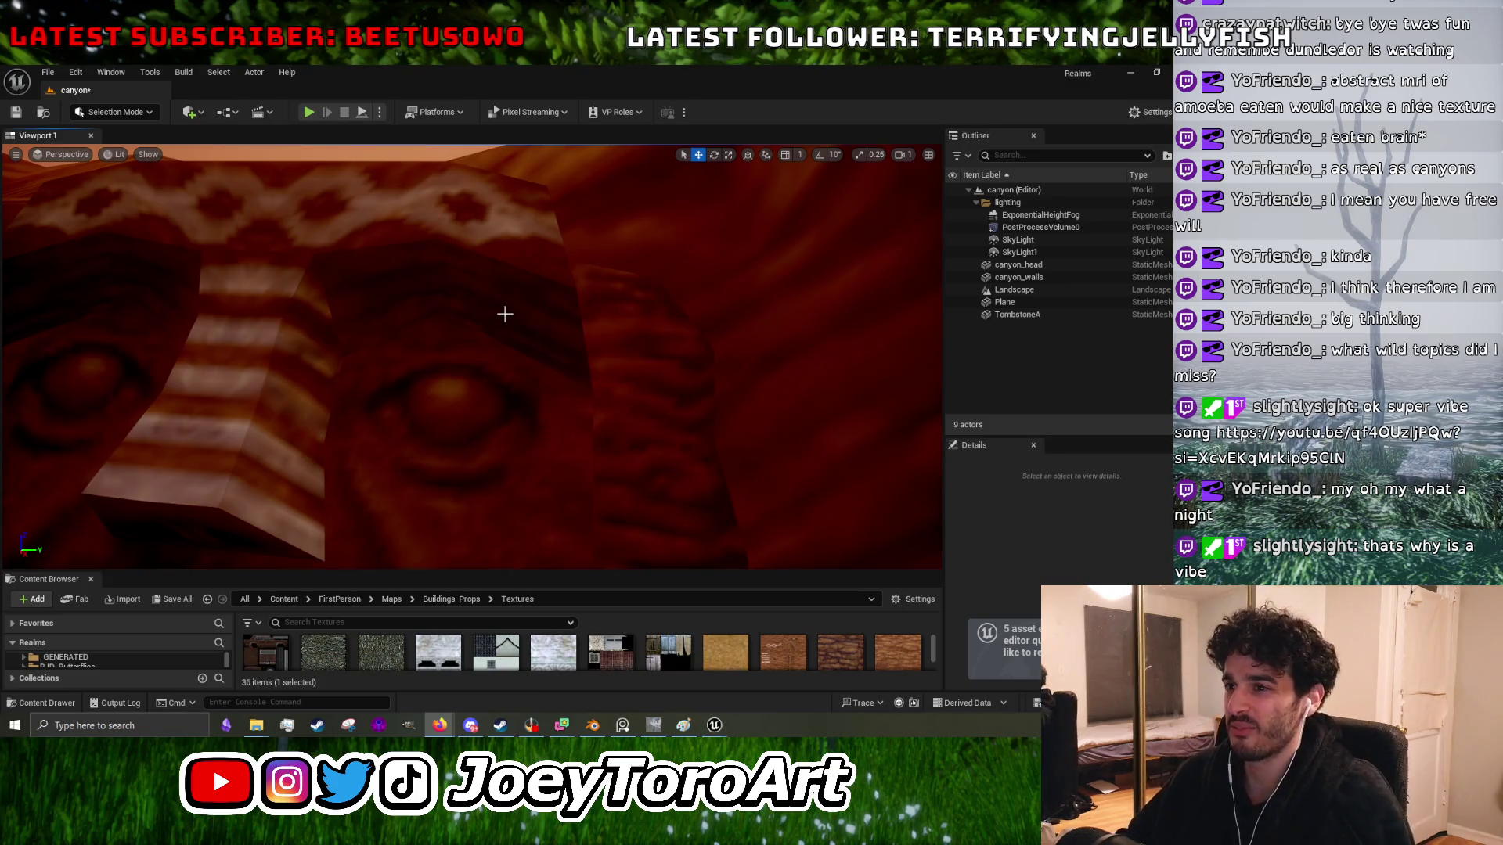
drag(510, 319, 388, 313)
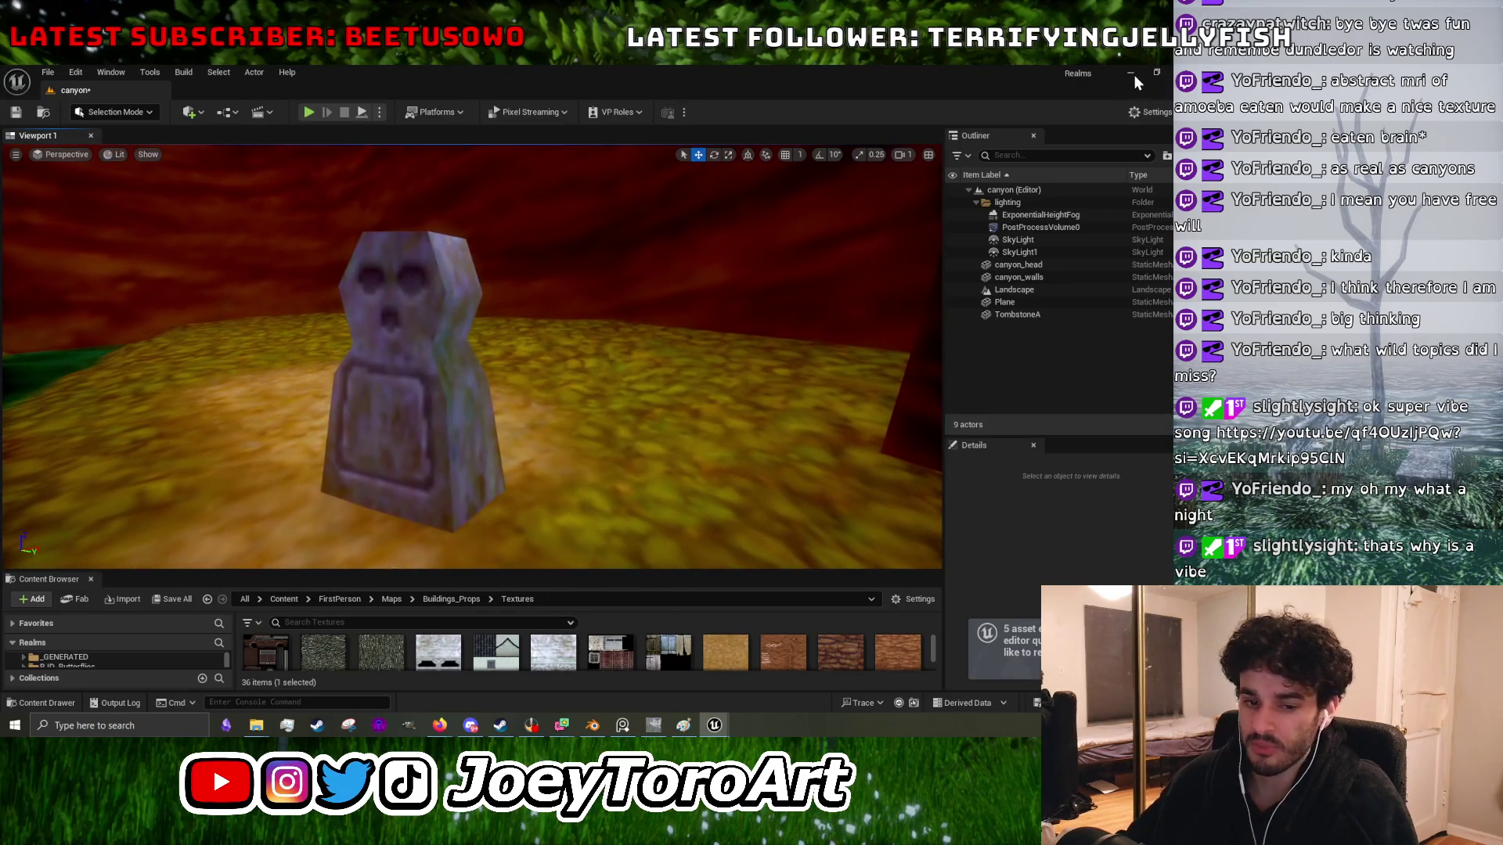
- Back in GIMP, zoom around the plaque and sample the dark purple inscription colour
click(1132, 73)
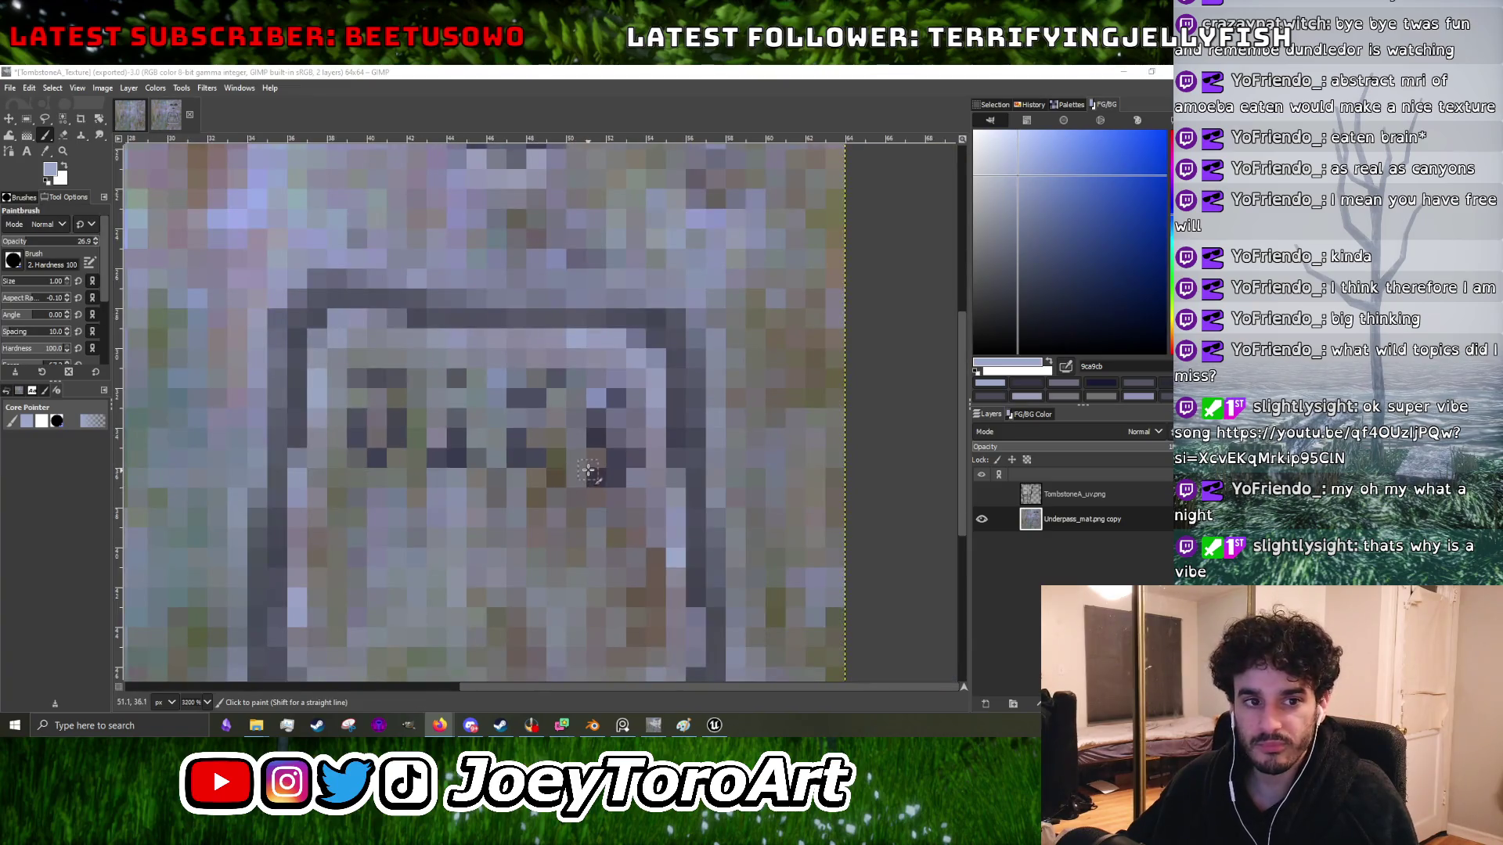
scroll(588, 470, up, 2)
ctrl+click(577, 473)
scroll(595, 466, down, 3)
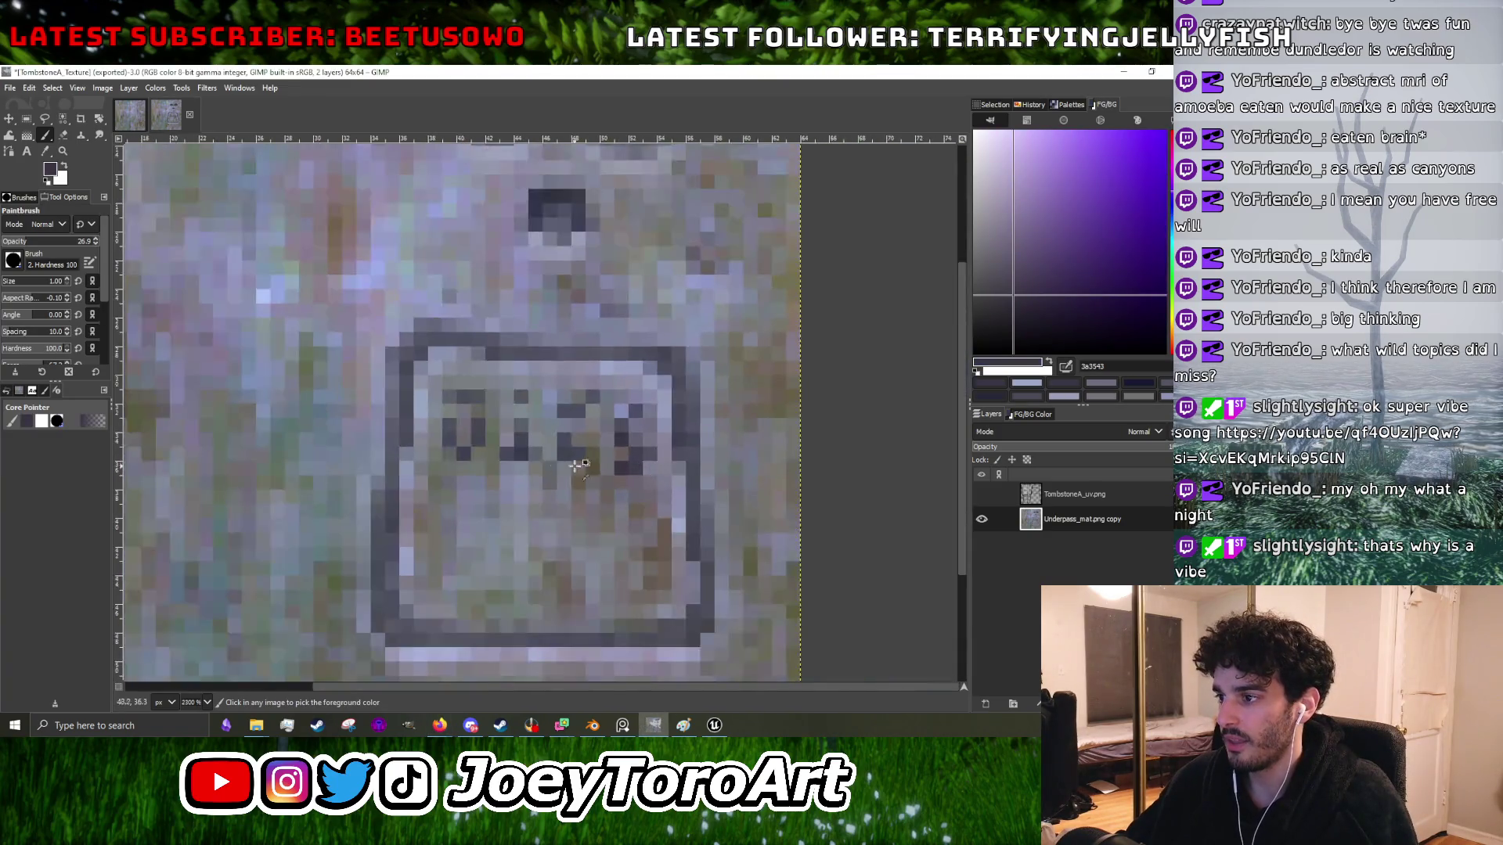
scroll(438, 478, up, 2)
scroll(446, 474, down, 2)
scroll(470, 462, up, 1)
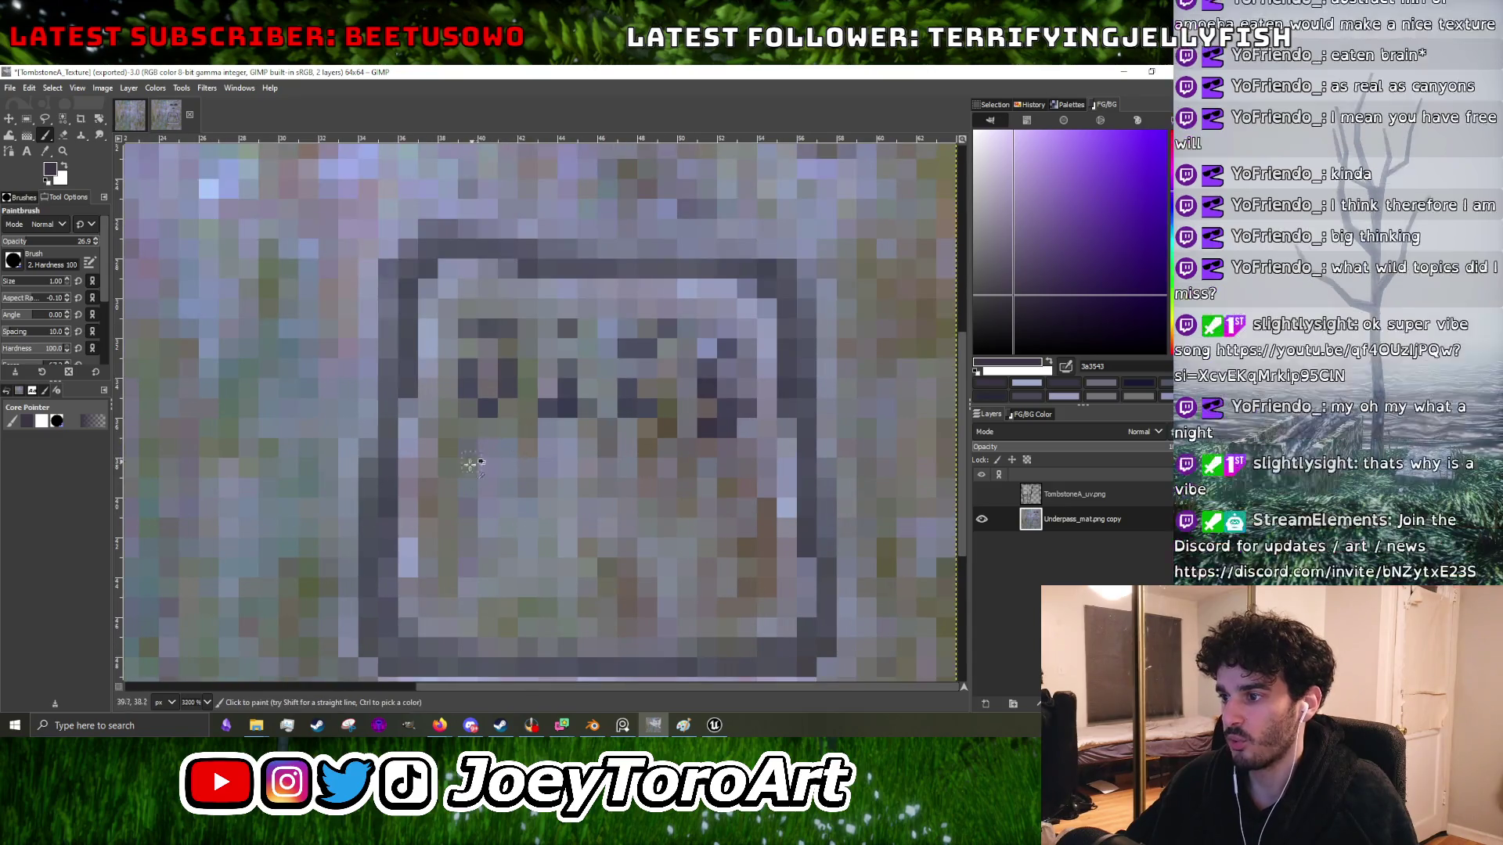
scroll(473, 459, up, 2)
scroll(479, 454, down, 3)
scroll(479, 458, up, 2)
scroll(480, 478, down, 2)
scroll(483, 501, up, 3)
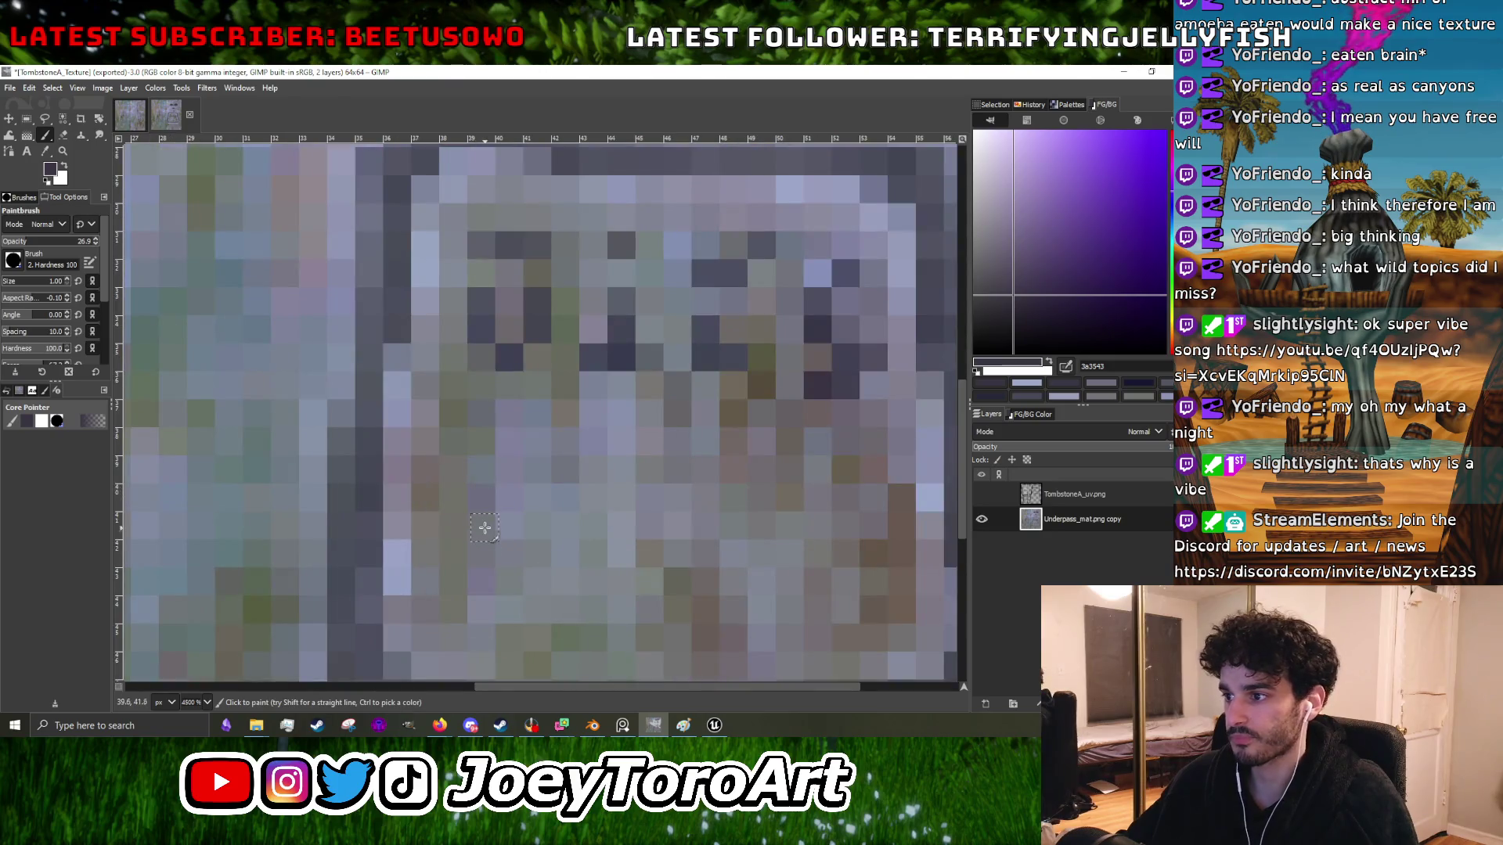
scroll(489, 462, down, 3)
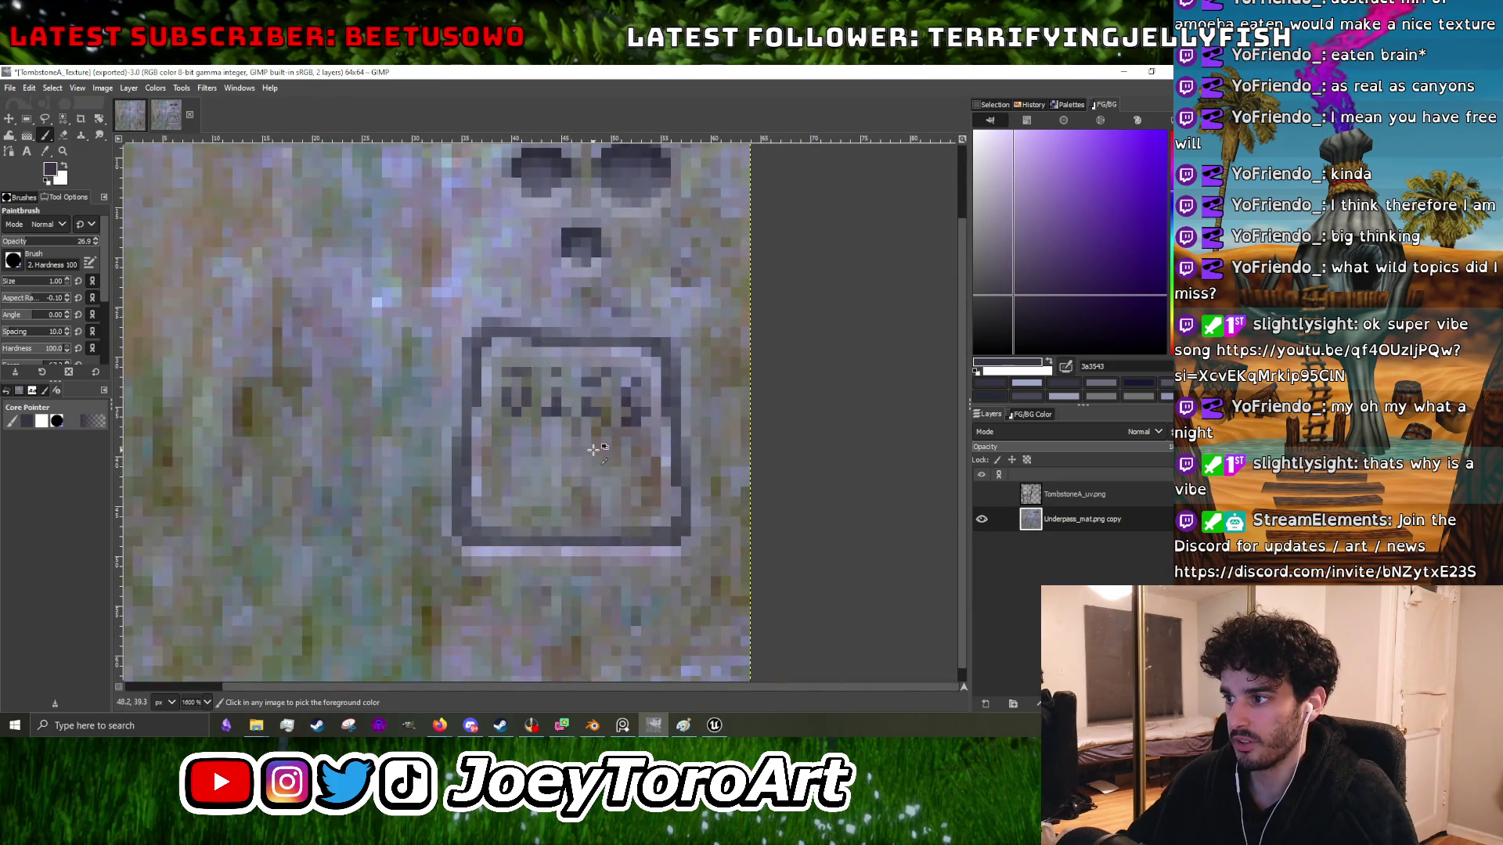
scroll(594, 449, up, 3)
scroll(489, 439, down, 3)
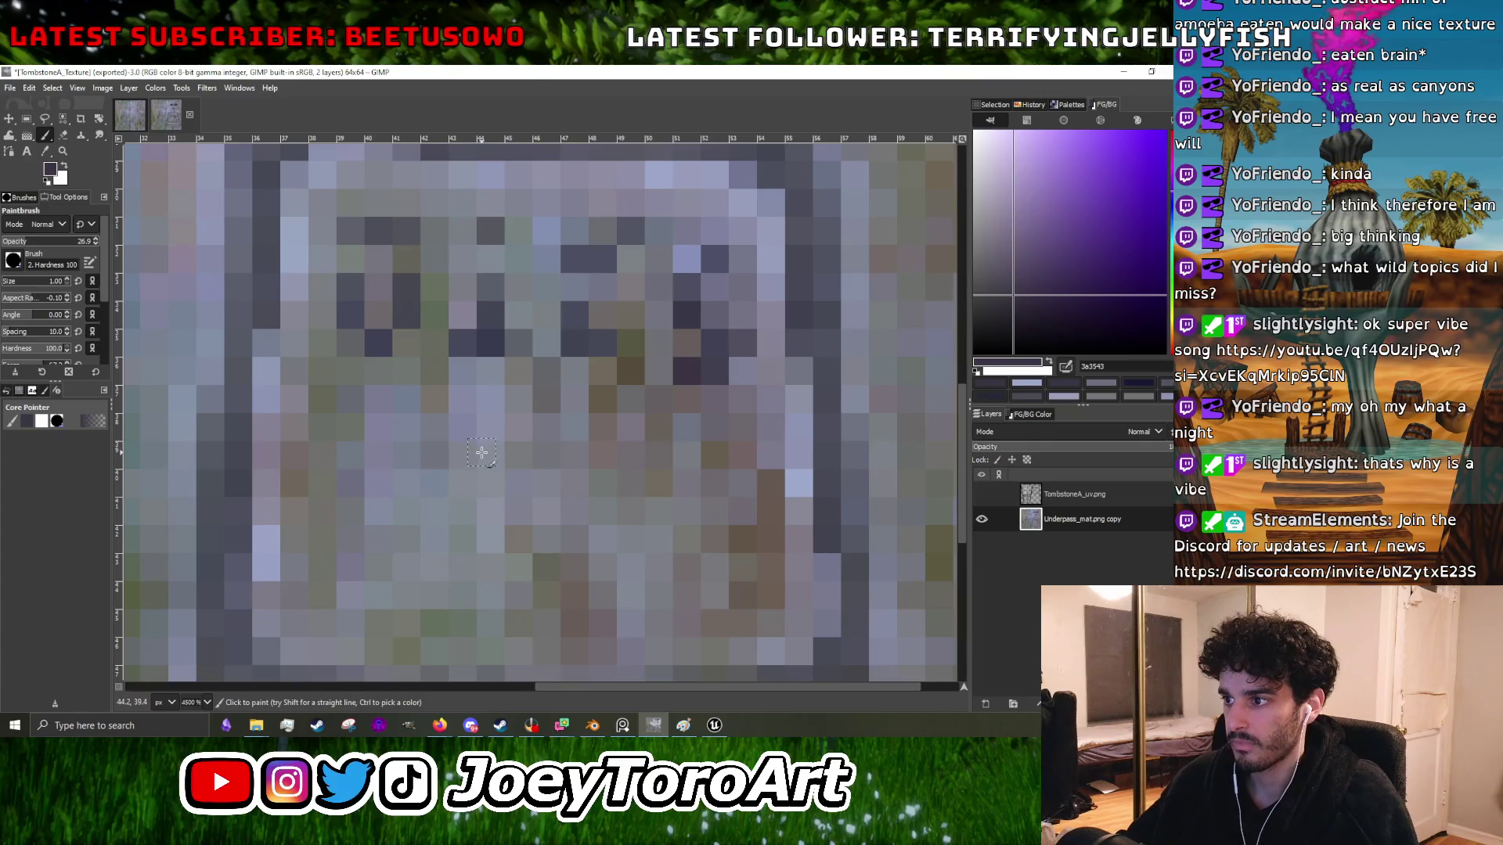
scroll(506, 411, up, 3)
scroll(506, 411, down, 3)
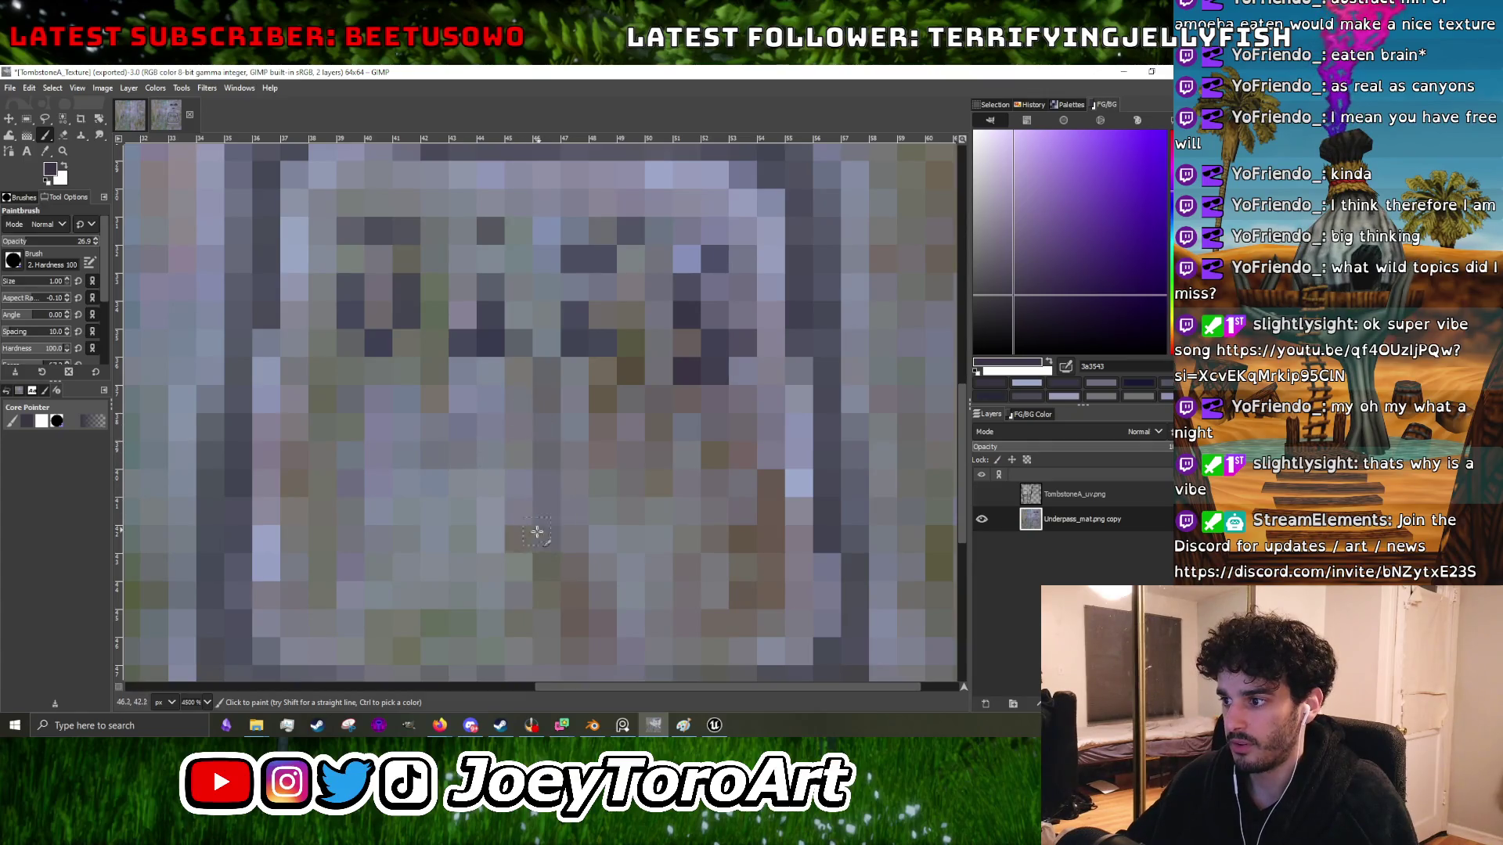
scroll(508, 420, up, 3)
scroll(507, 421, down, 3)
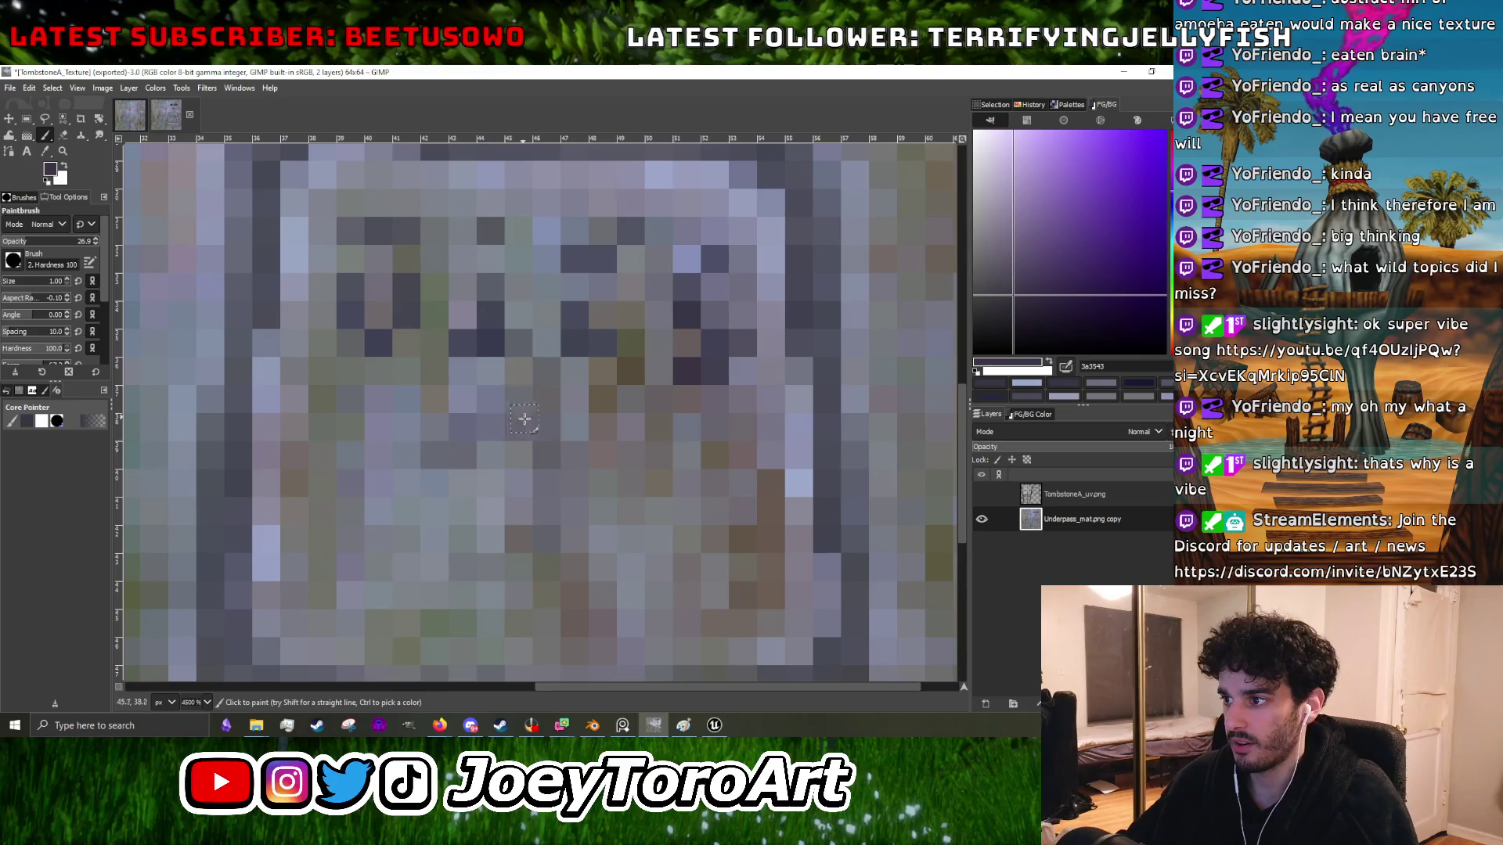
scroll(538, 526, up, 3)
- Paint dark purple strokes beneath the inscription letters
drag(538, 526, 518, 539)
scroll(500, 540, down, 3)
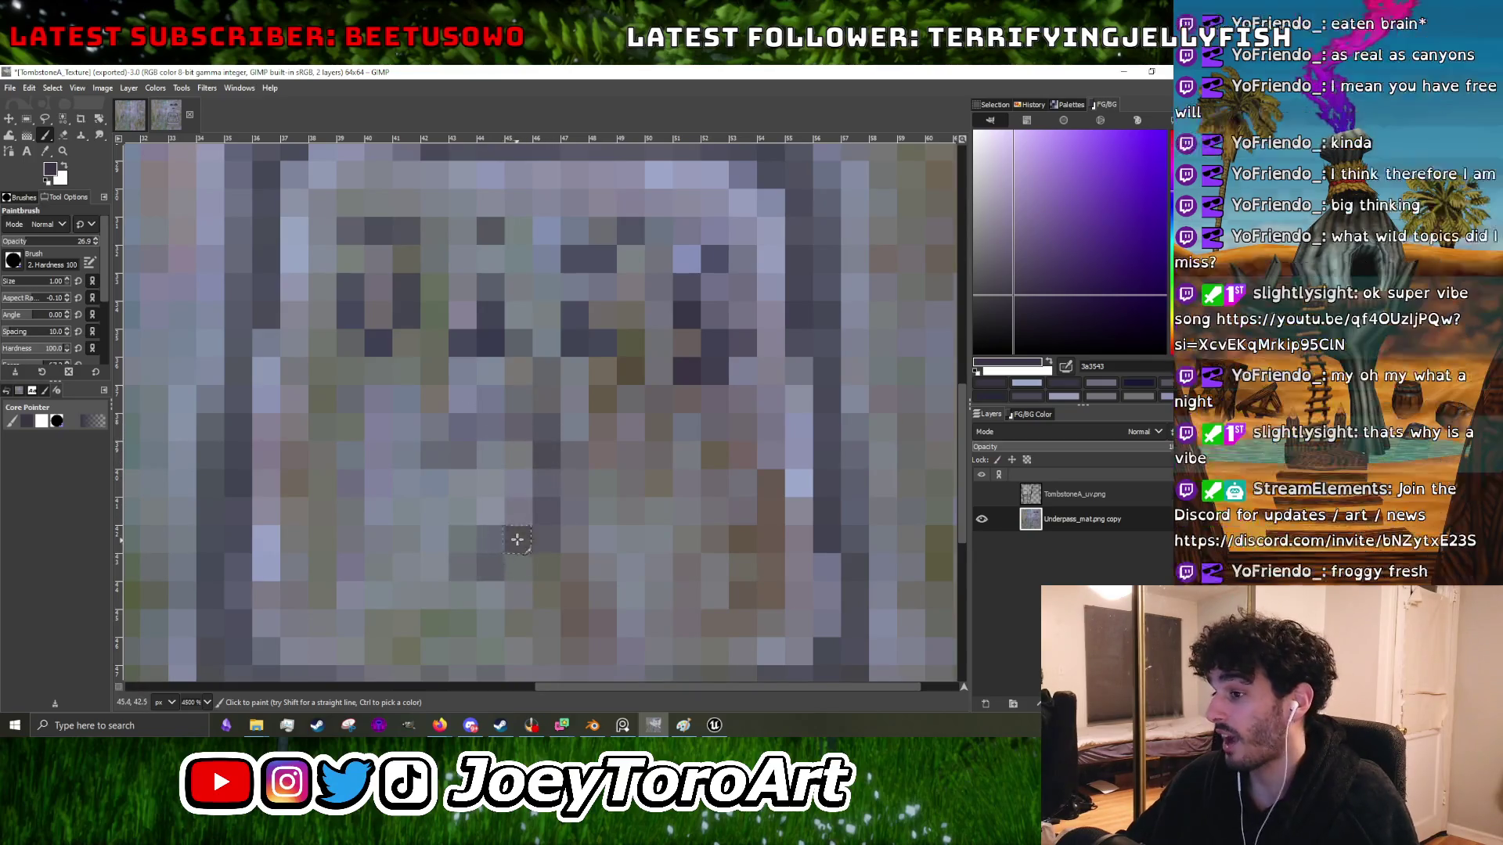
scroll(549, 446, up, 3)
mouse_move(549, 446)
mouse_down()
mouse_move(501, 423)
mouse_move(470, 439)
mouse_move(462, 485)
mouse_up()
mouse_move(488, 545)
mouse_down()
mouse_move(470, 537)
mouse_move(574, 527)
mouse_up()
- Zoom on the plaque and sample the light blue-grey stone colour beside the lettering
scroll(598, 521, down, 1)
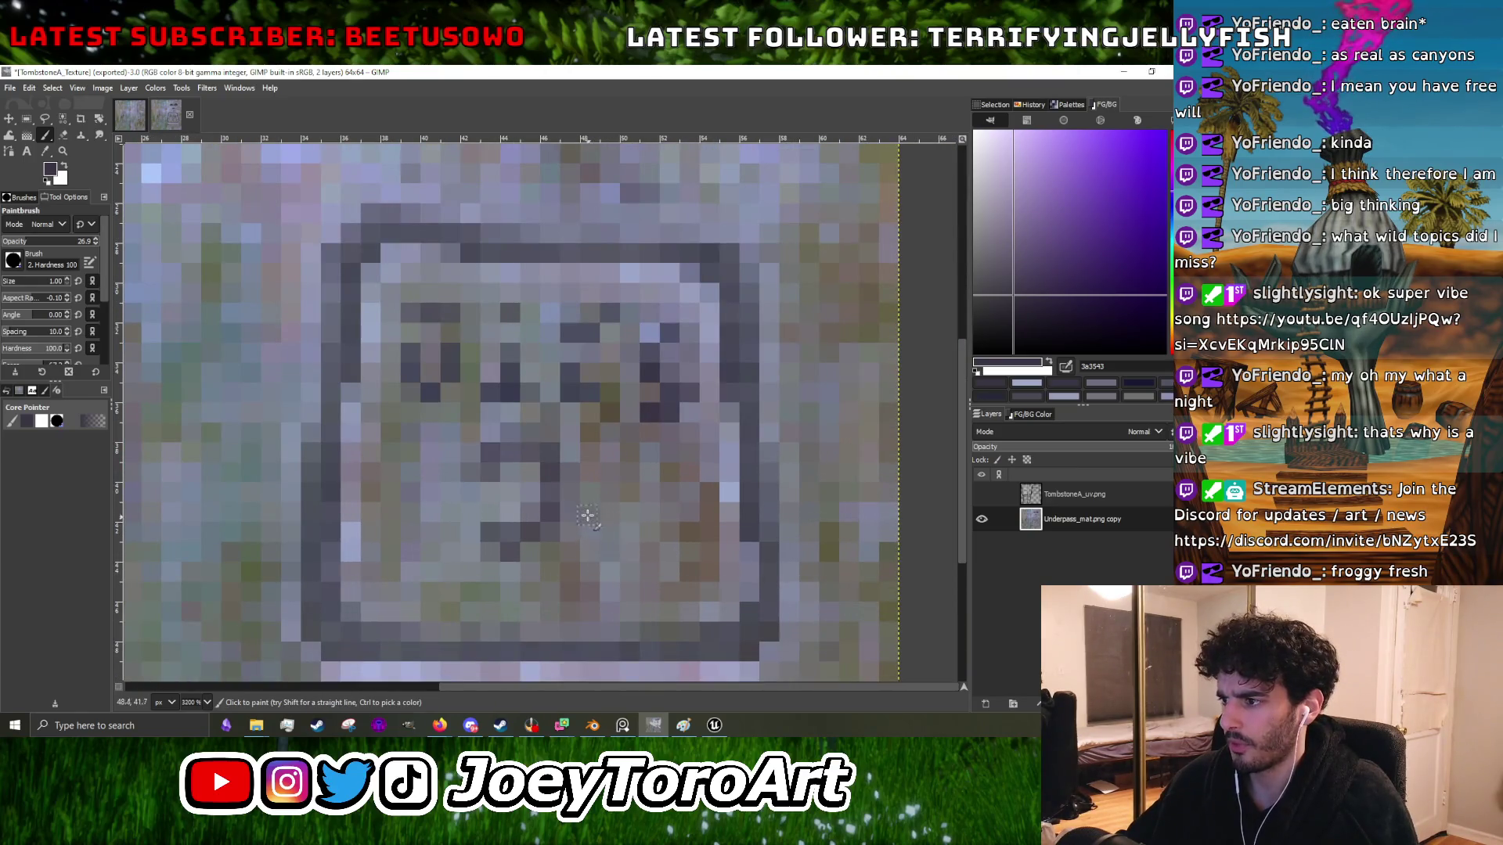
scroll(559, 459, down, 2)
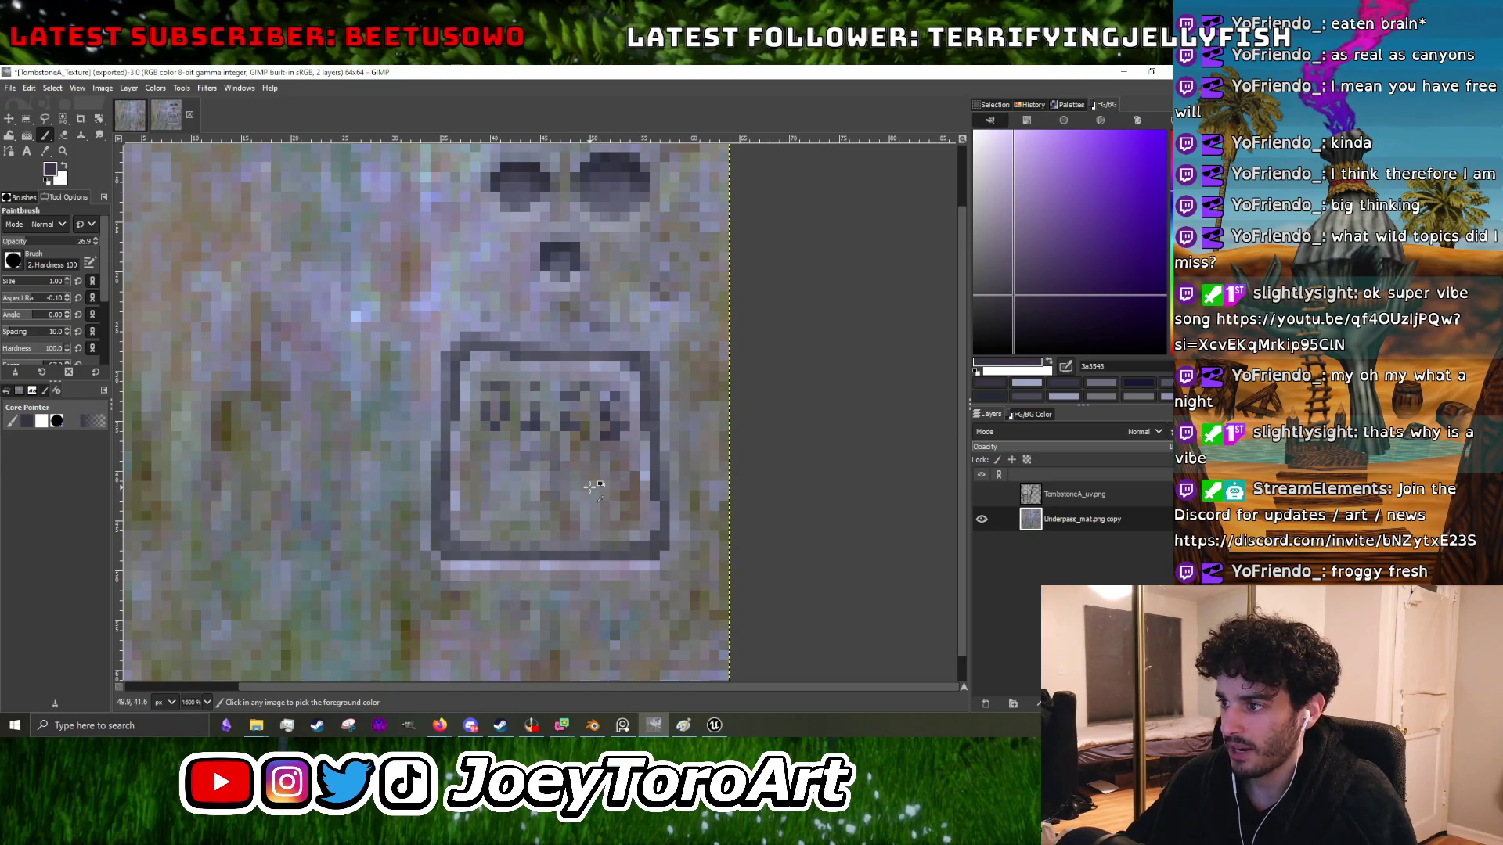
scroll(540, 466, up, 3)
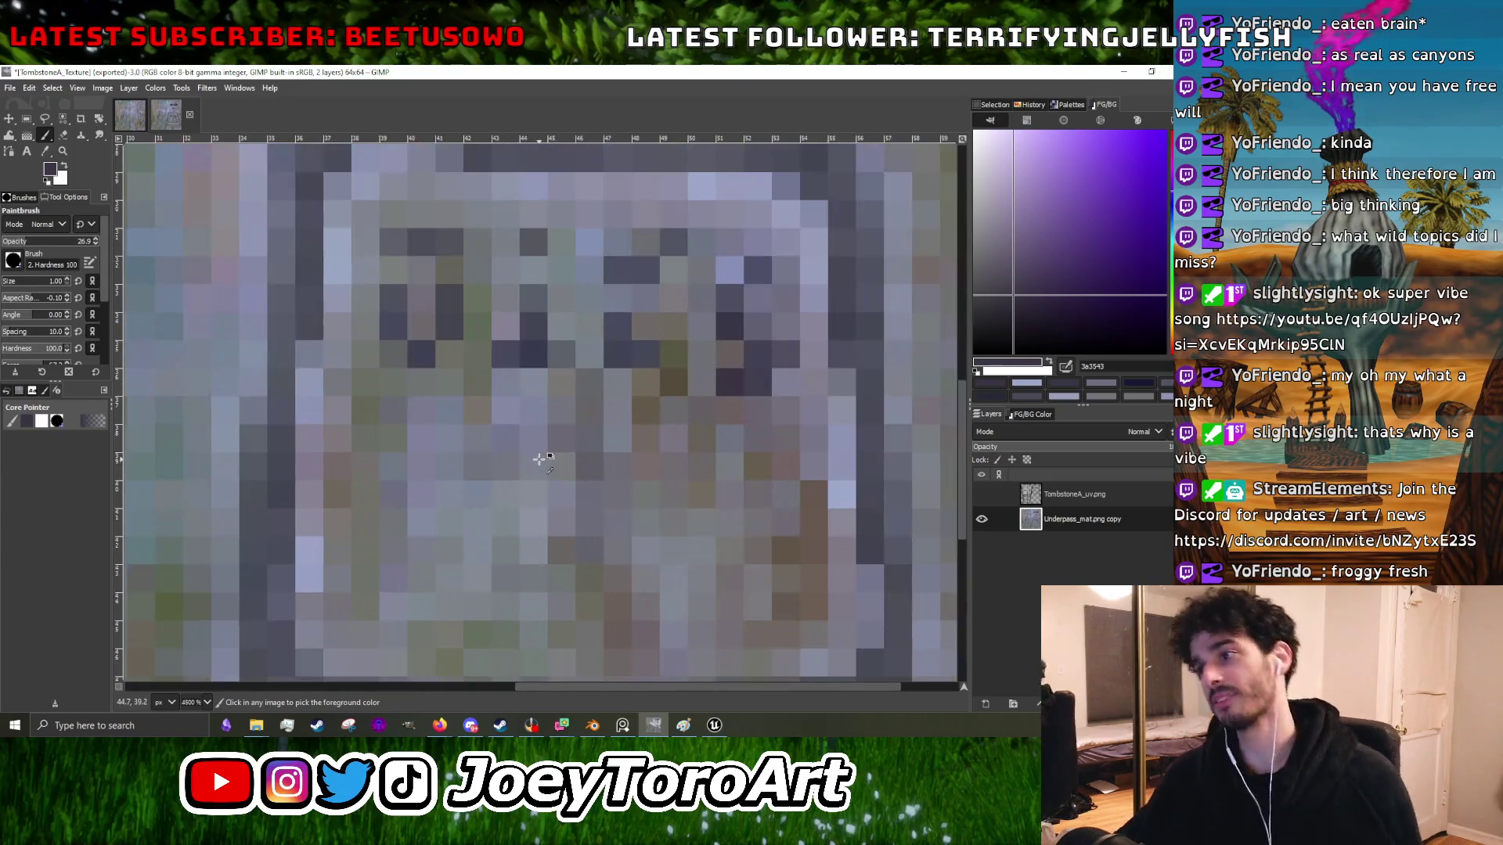
scroll(329, 390, down, 3)
ctrl+click(329, 390)
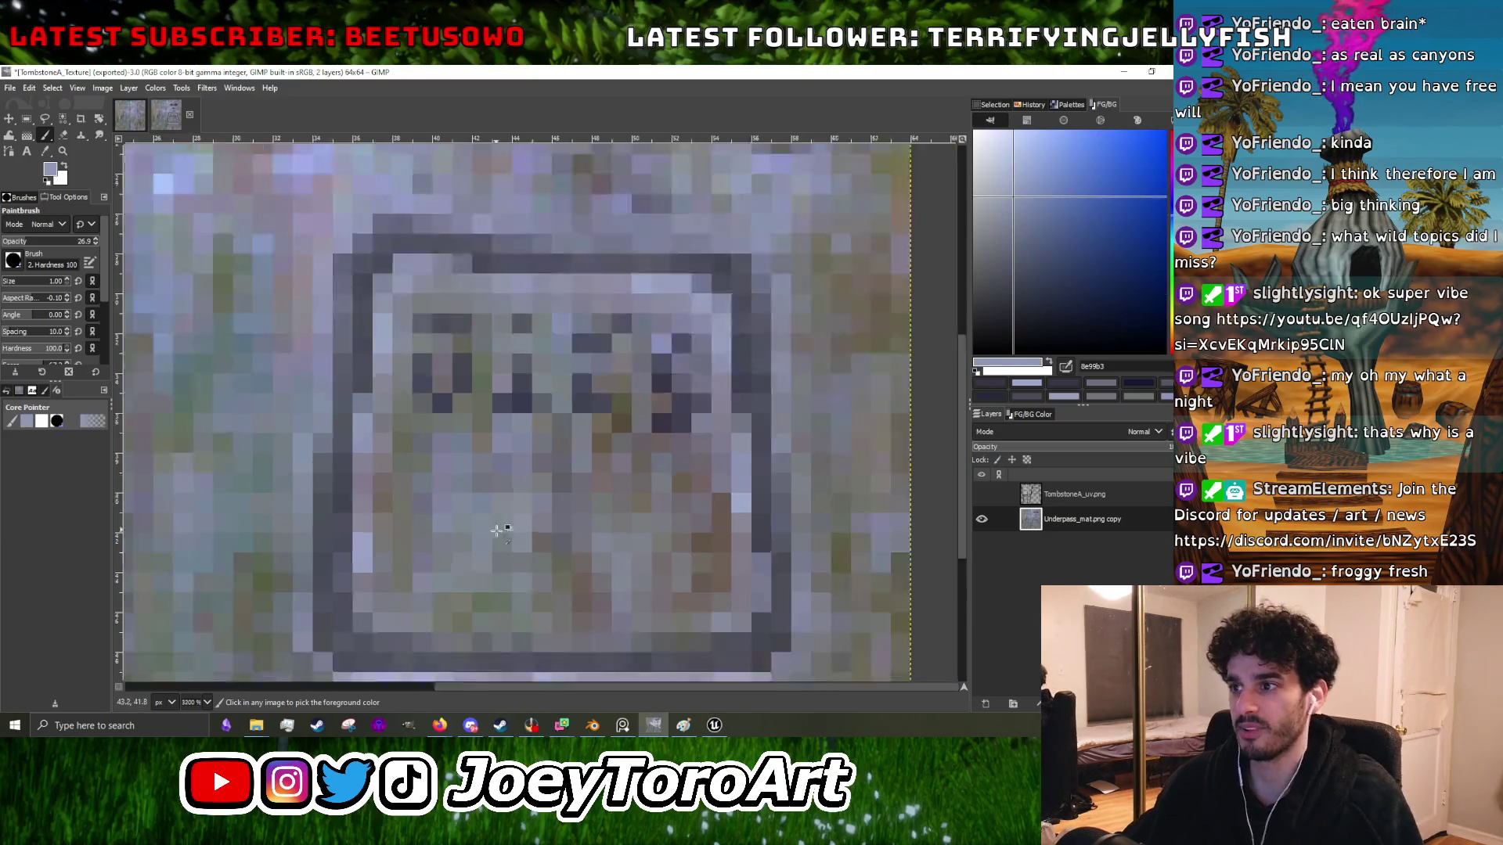
- Lighten dark pixels in the inscription and stray dark pixels beside the letters
scroll(370, 513, up, 5)
click(370, 512)
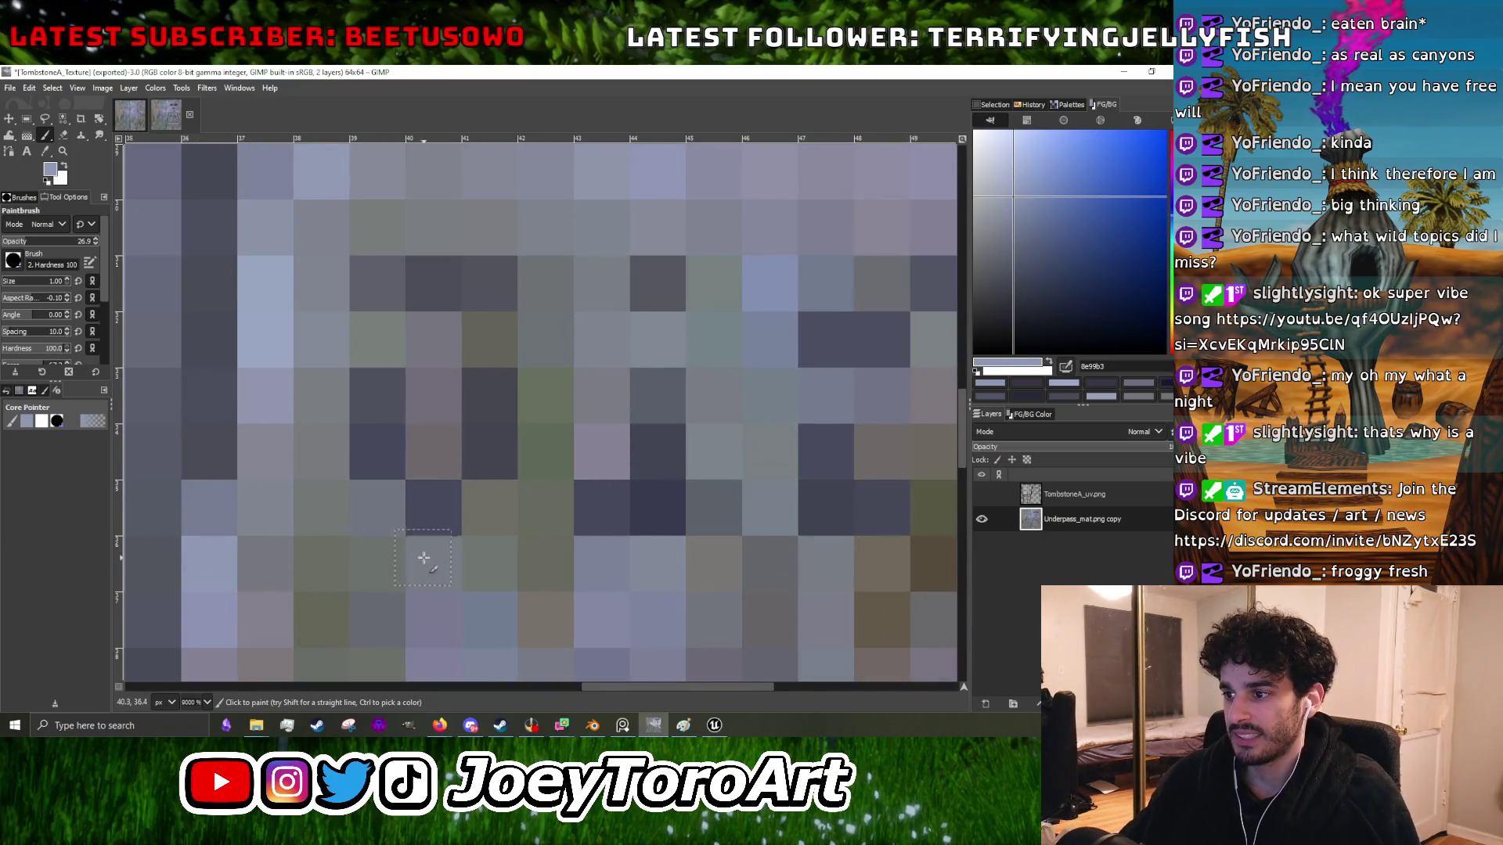
click(369, 518)
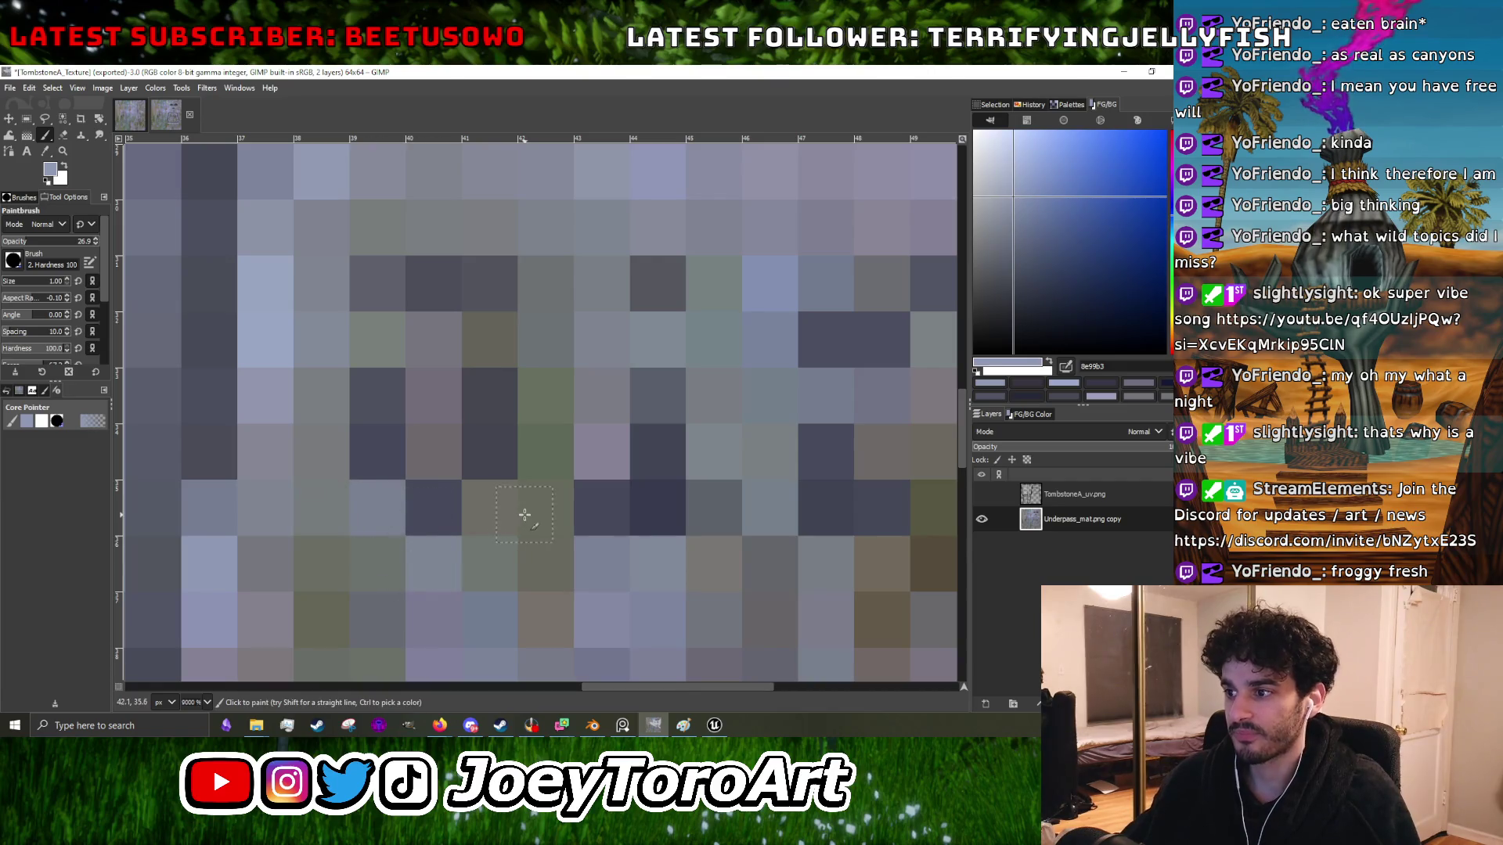
scroll(512, 509, down, 5)
scroll(512, 509, up, 4)
click(491, 505)
click(446, 385)
click(481, 383)
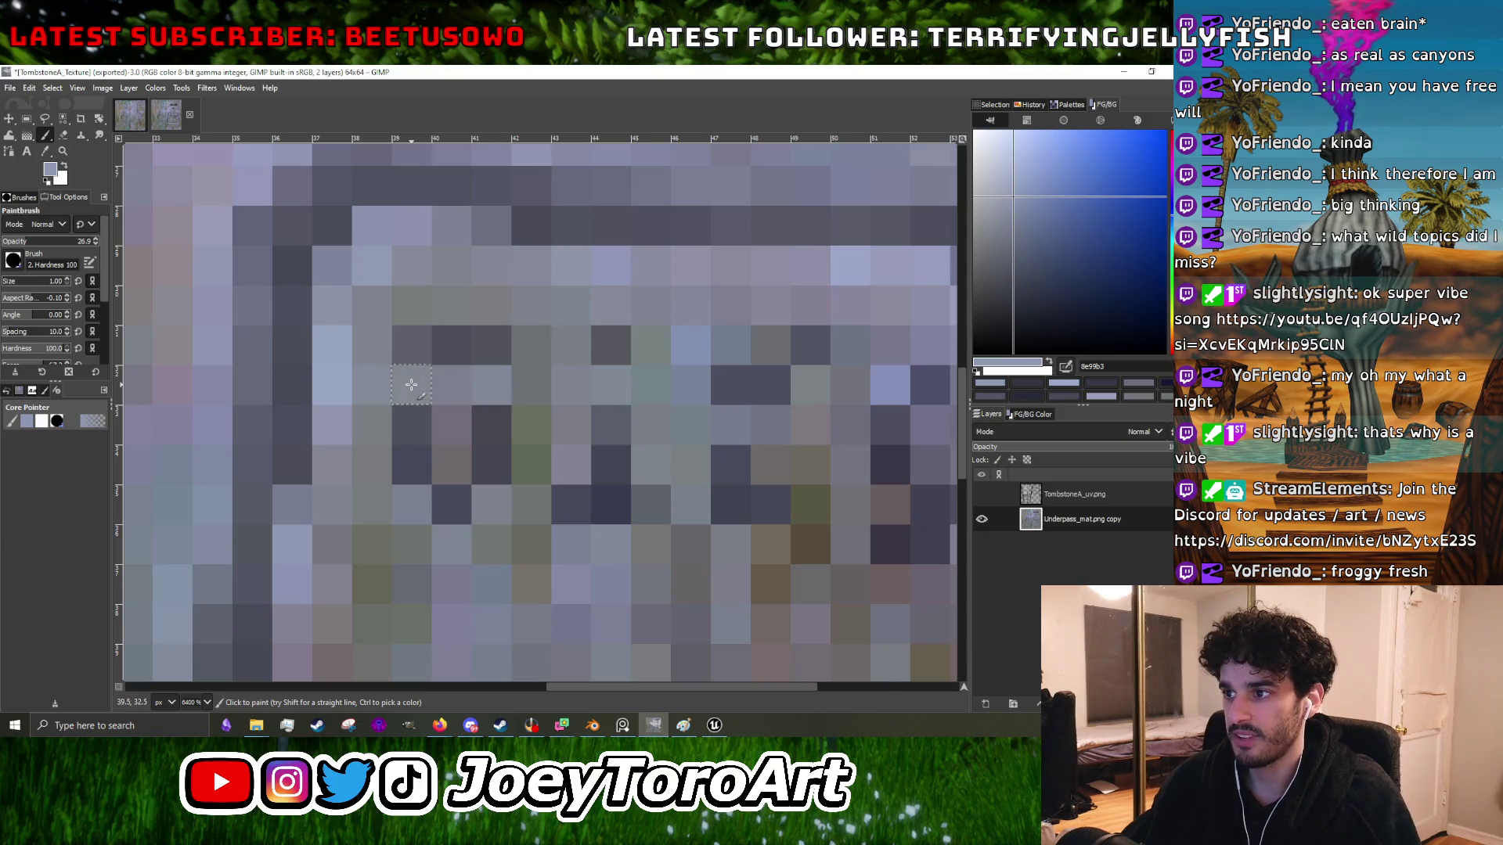
- Sample bluer and pale lavender stone tones, then softly lighten pixels around the inscription
scroll(590, 526, down, 1)
scroll(590, 527, right, 1)
ctrl+click(882, 352)
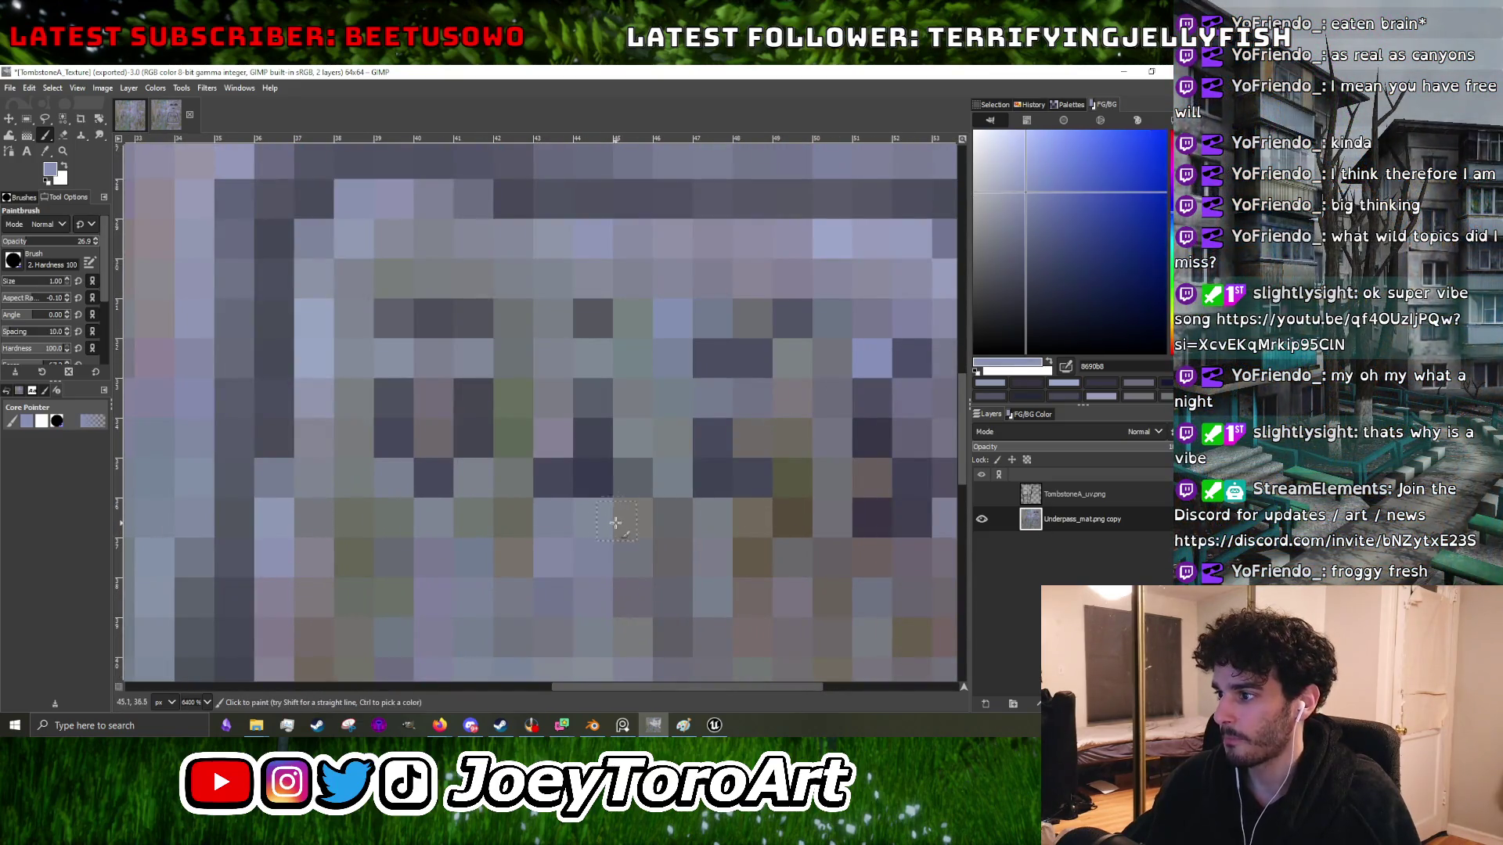
scroll(619, 527, down, 3)
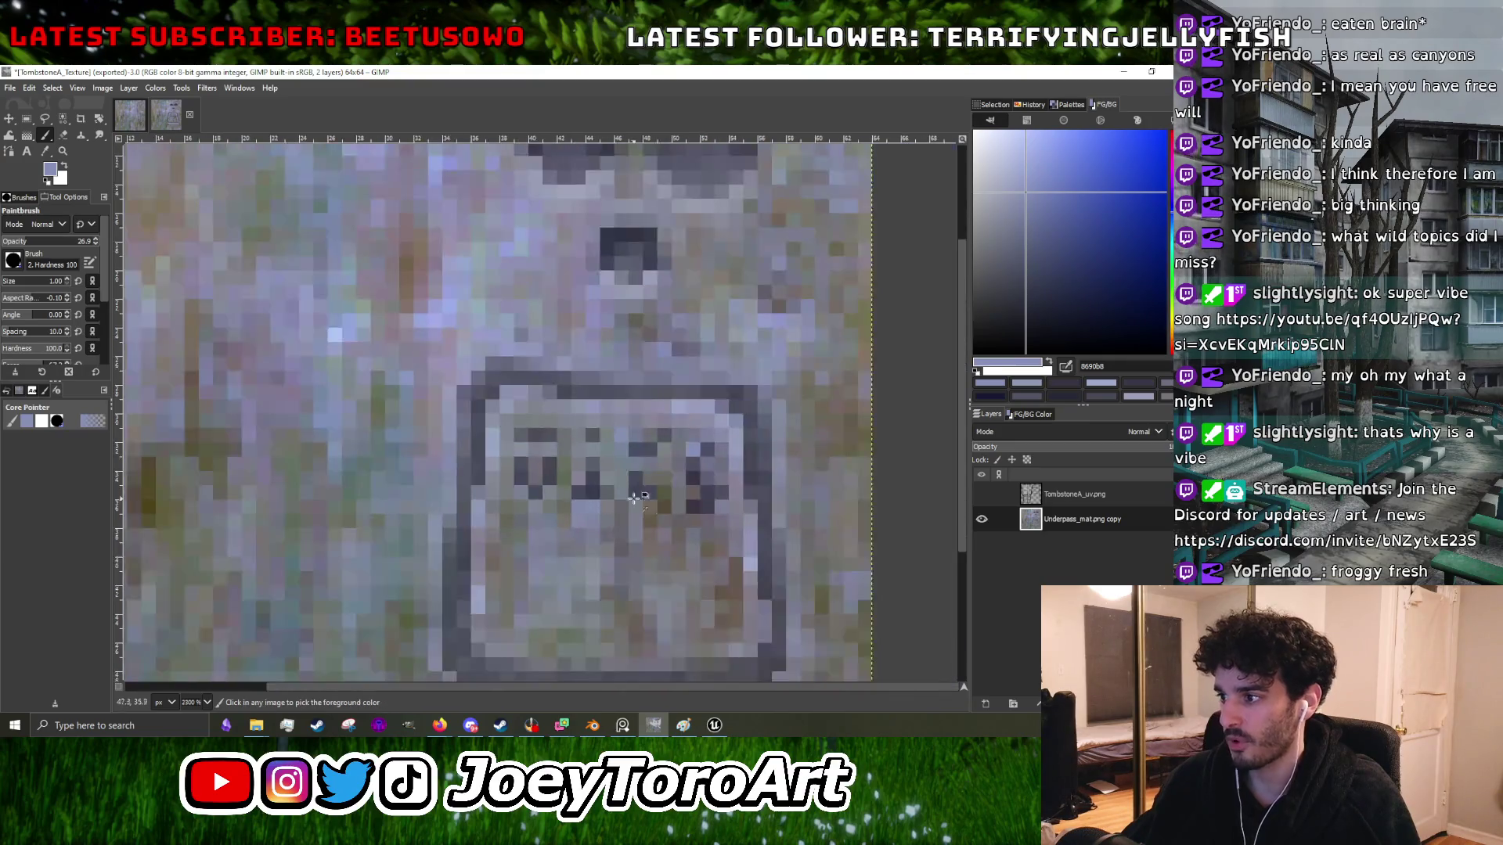
ctrl+click(481, 596)
scroll(705, 485, up, 3)
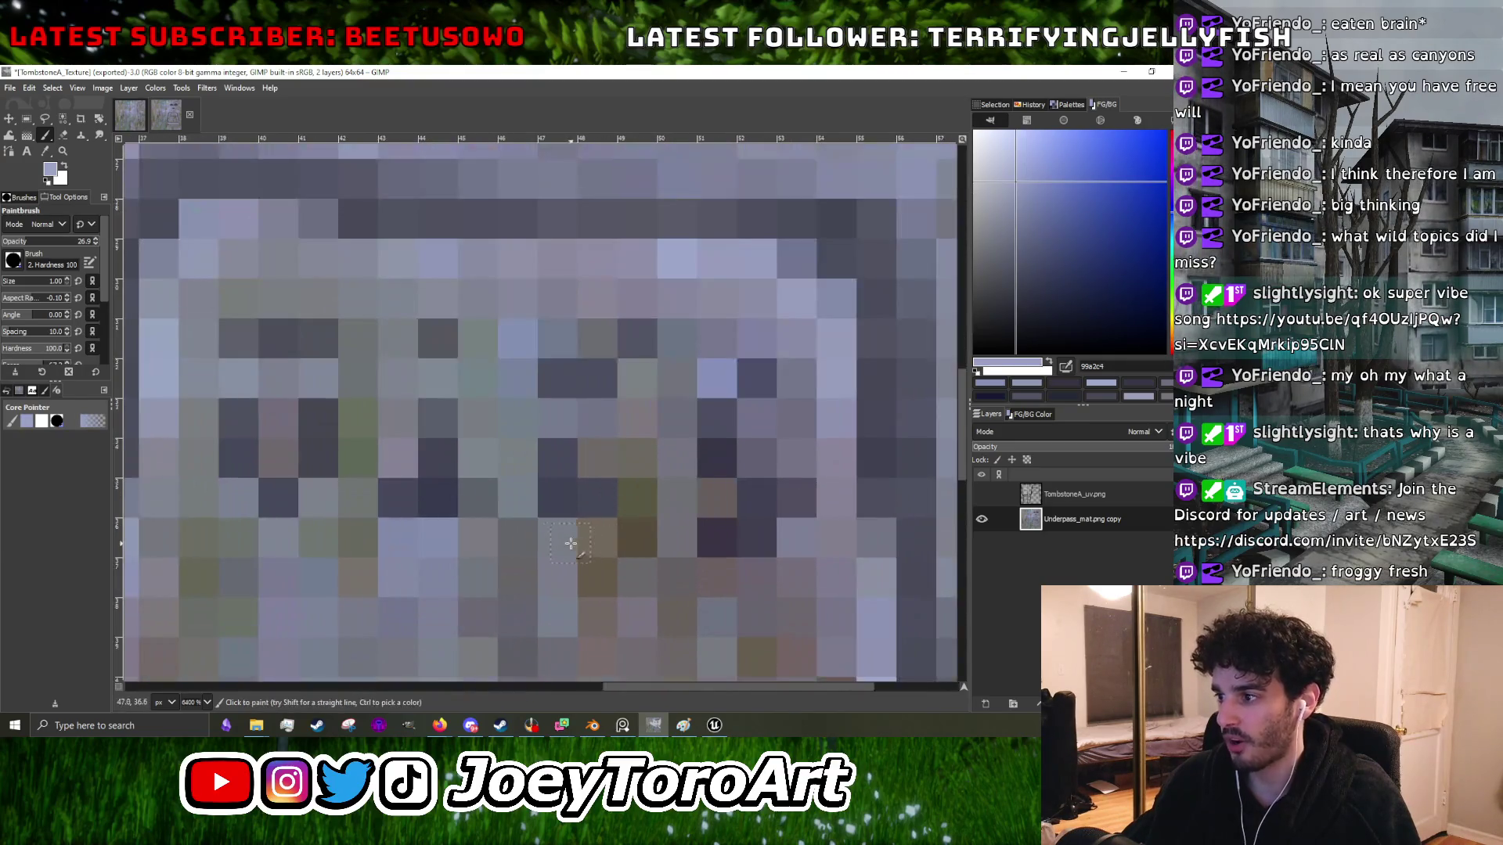
scroll(689, 526, down, 4)
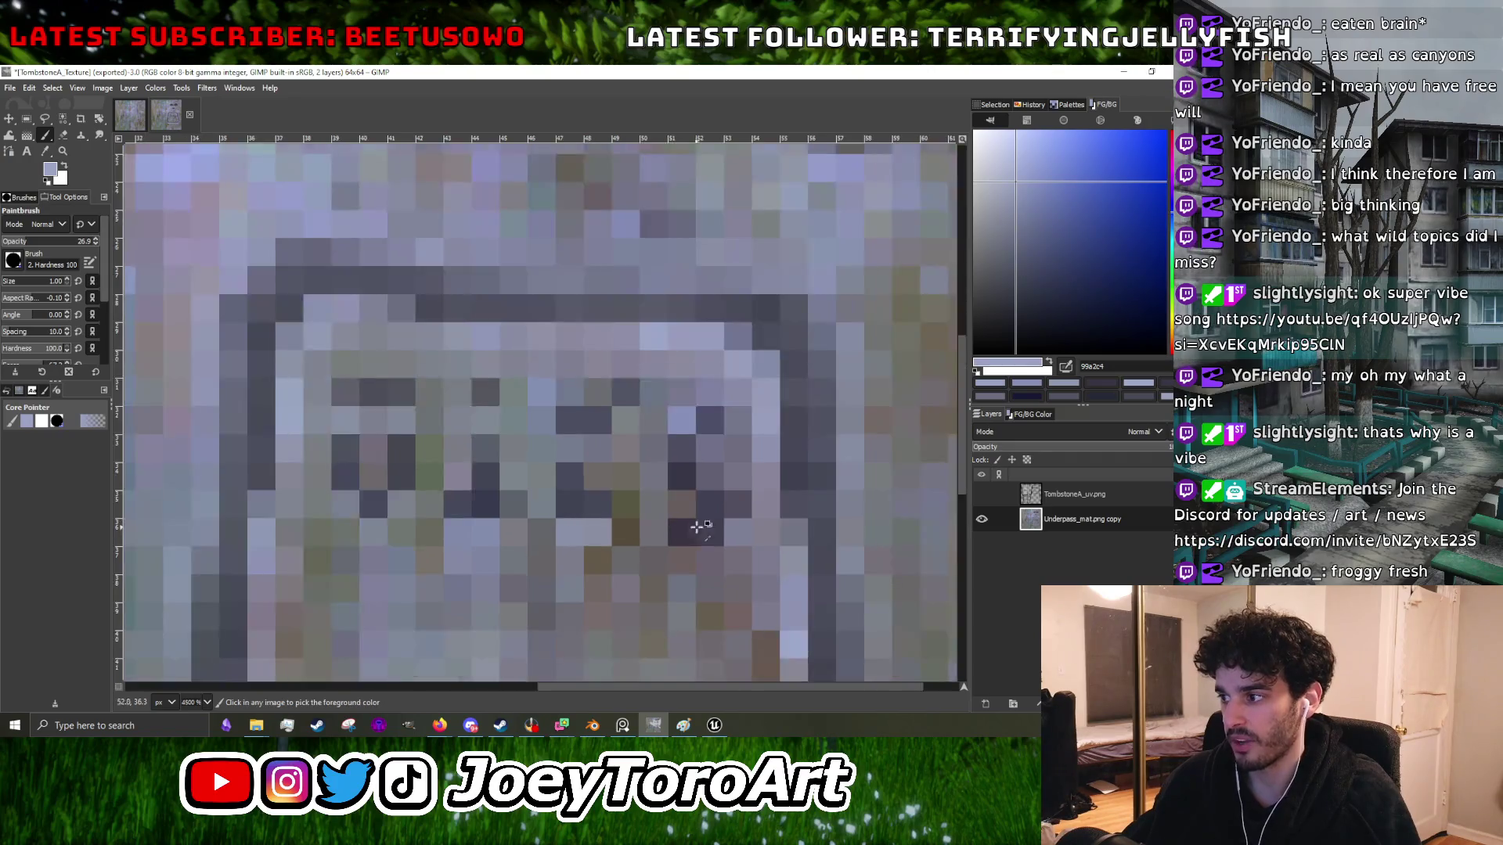
scroll(662, 556, up, 4)
click(662, 556)
click(640, 554)
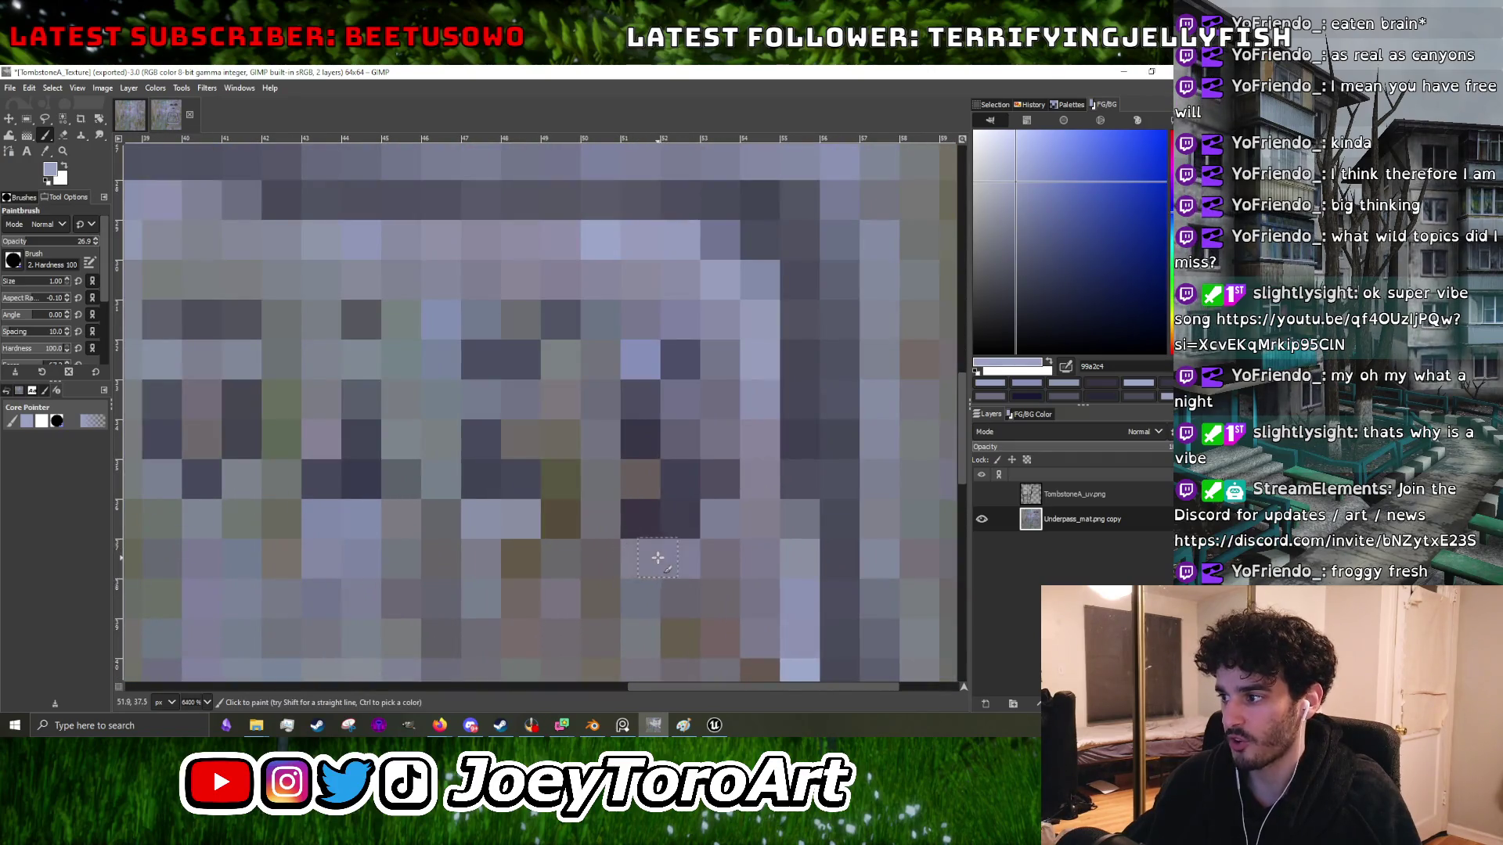
click(720, 518)
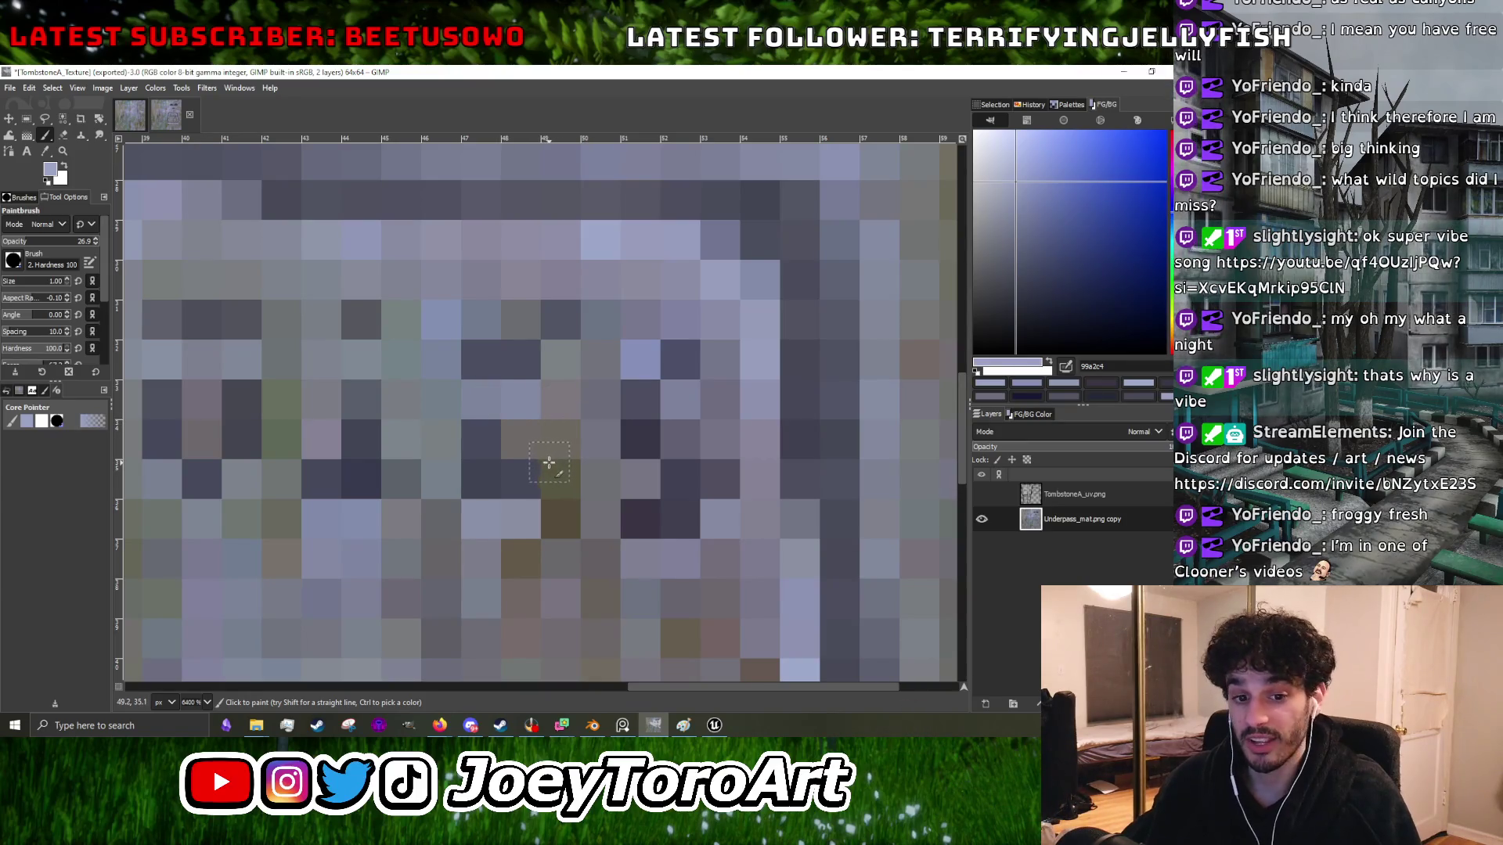
- Paint two lettering pixels a lighter lavender
scroll(532, 470, down, 2)
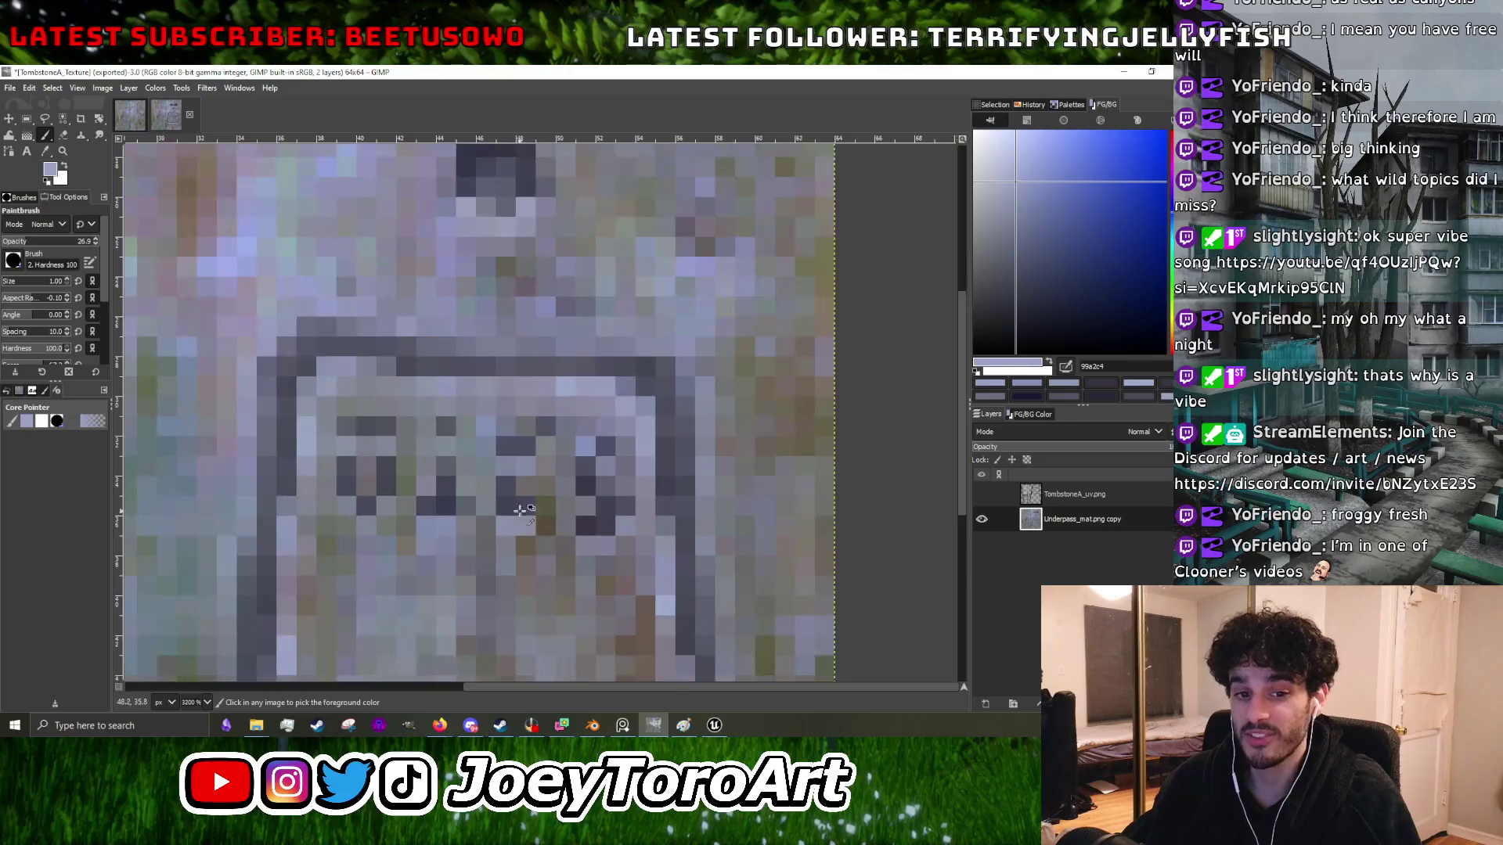
scroll(485, 462, up, 2)
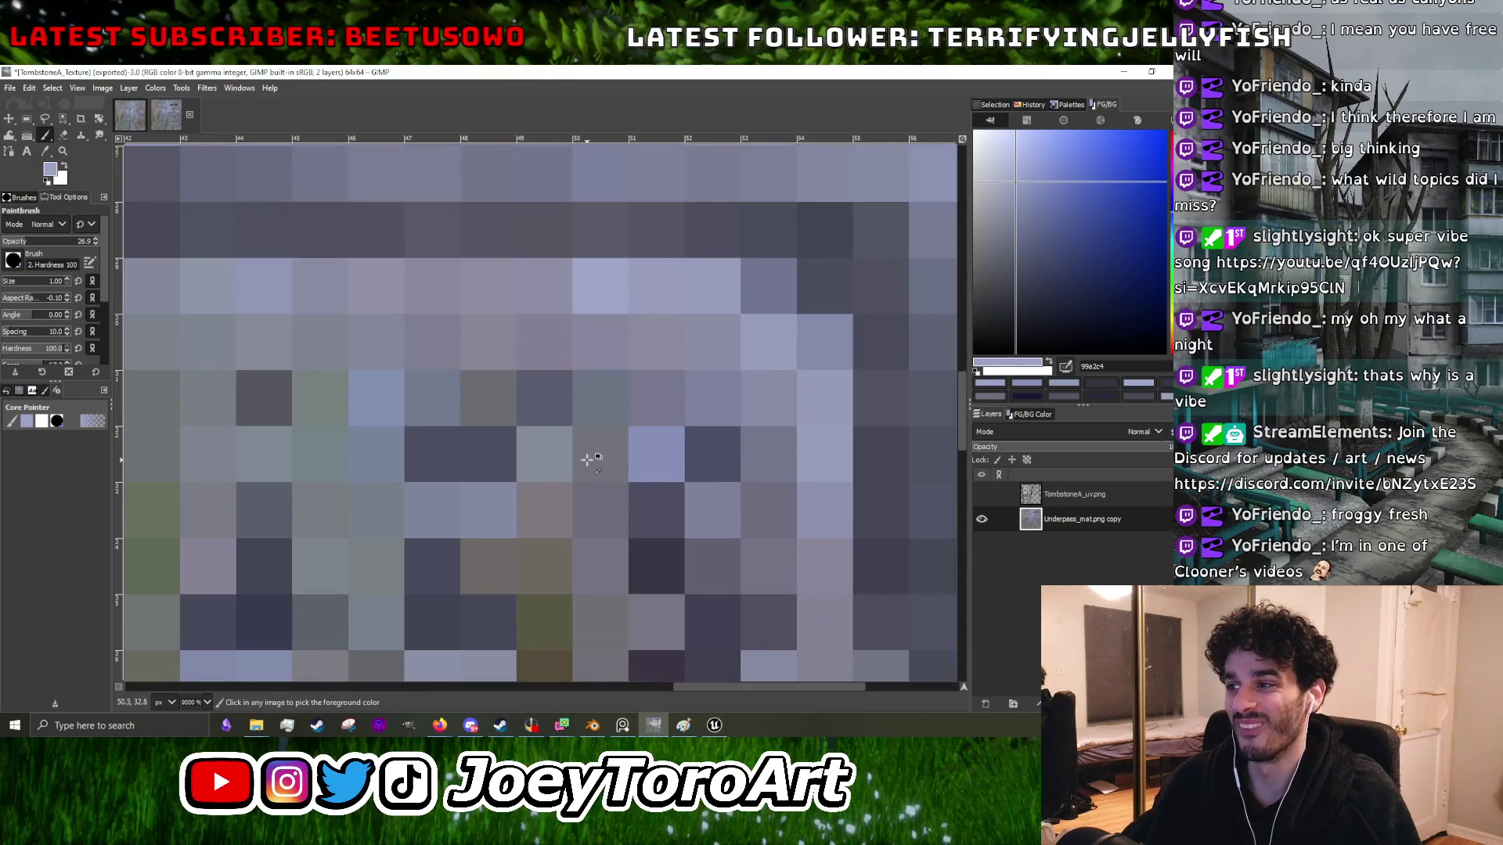
scroll(562, 458, down, 4)
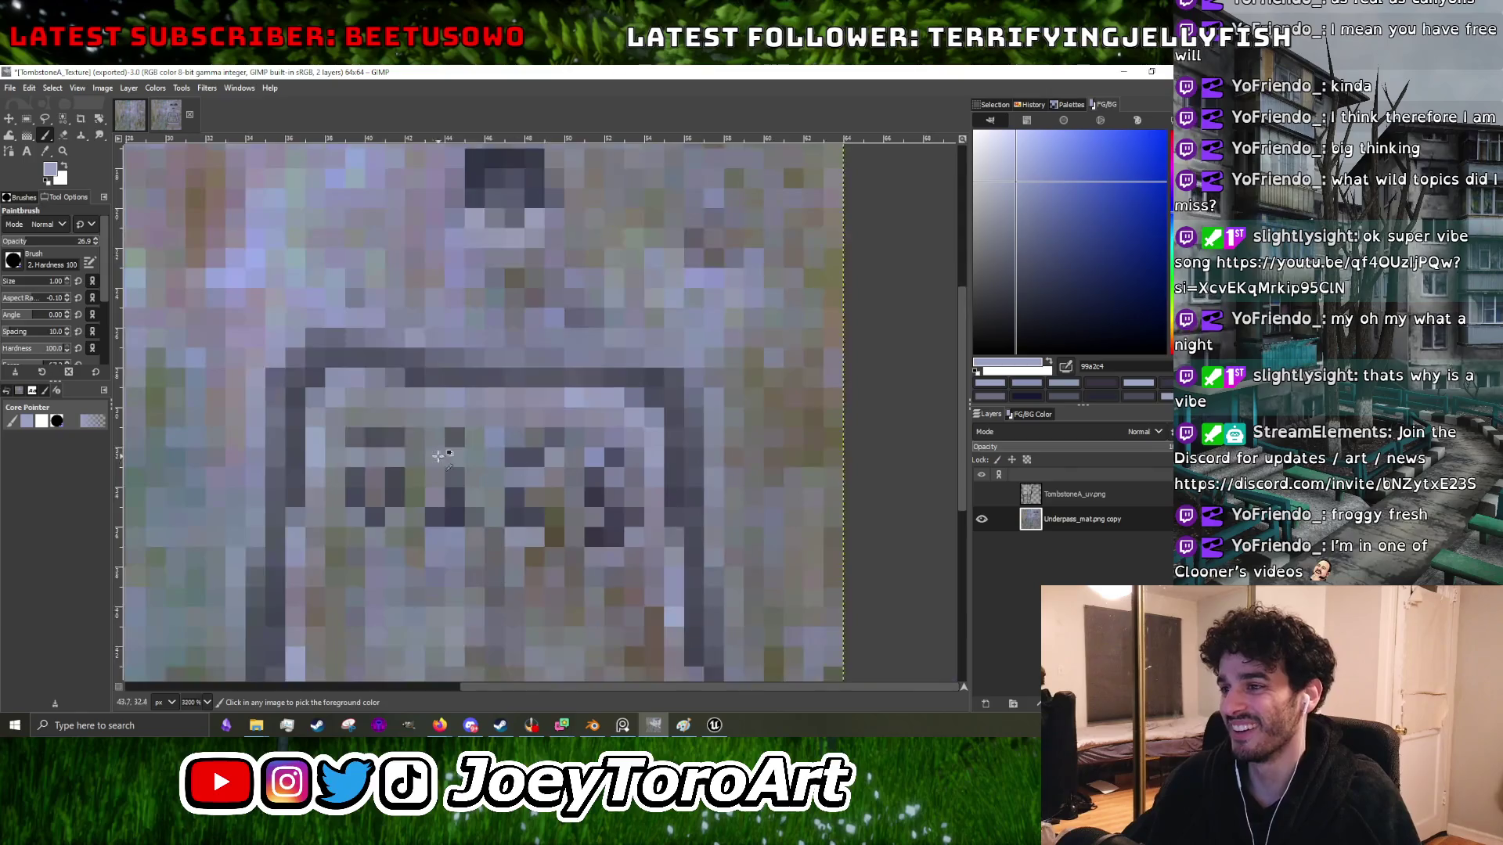
scroll(478, 473, up, 3)
drag(356, 464, 305, 457)
scroll(291, 457, down, 3)
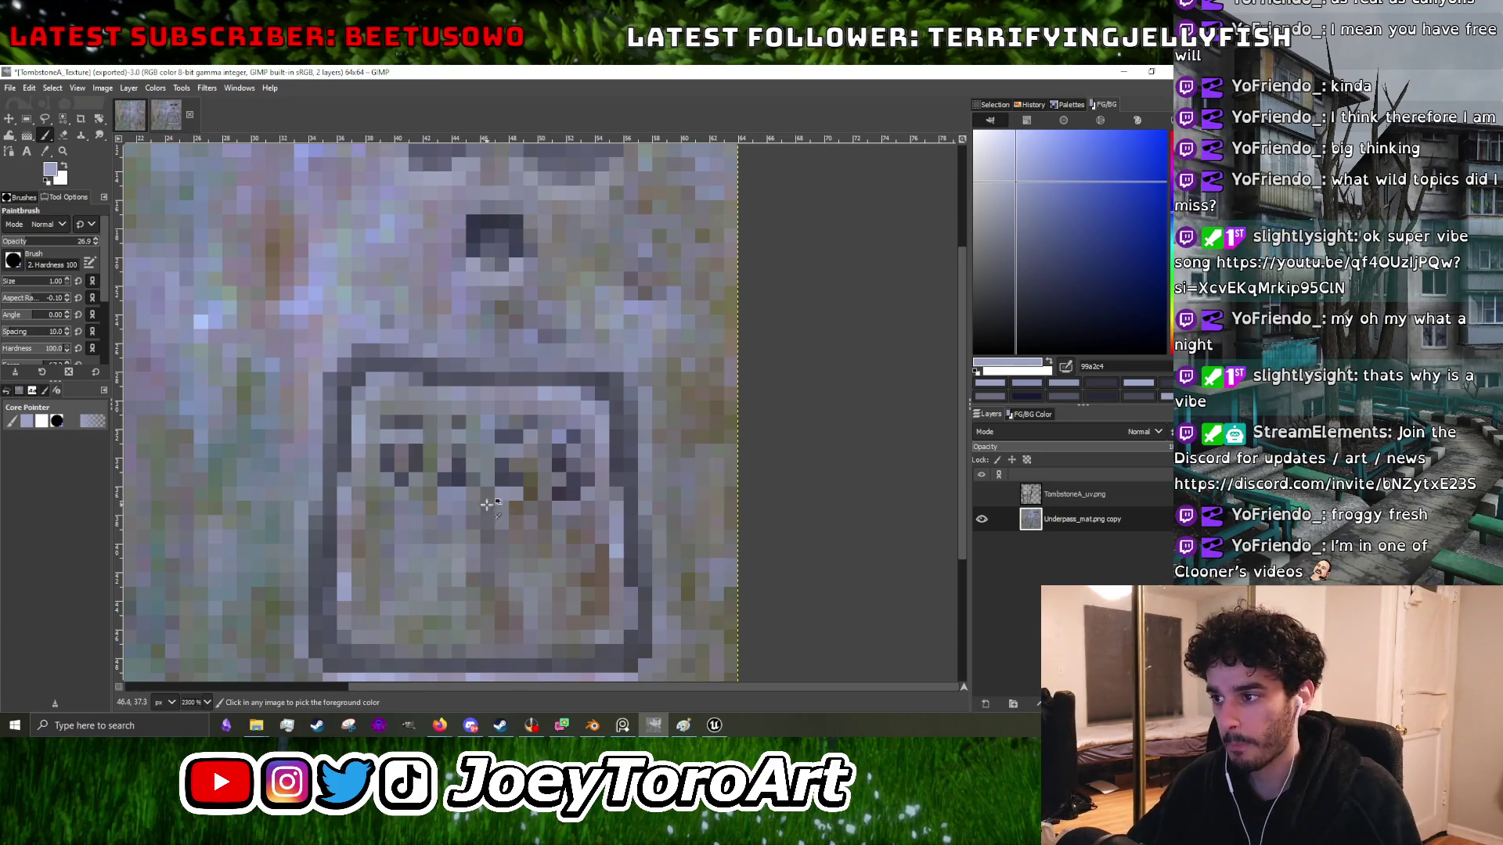
- Lighten pixels in column 42 below the letters and the pixel beside the lettering
scroll(470, 503, up, 3)
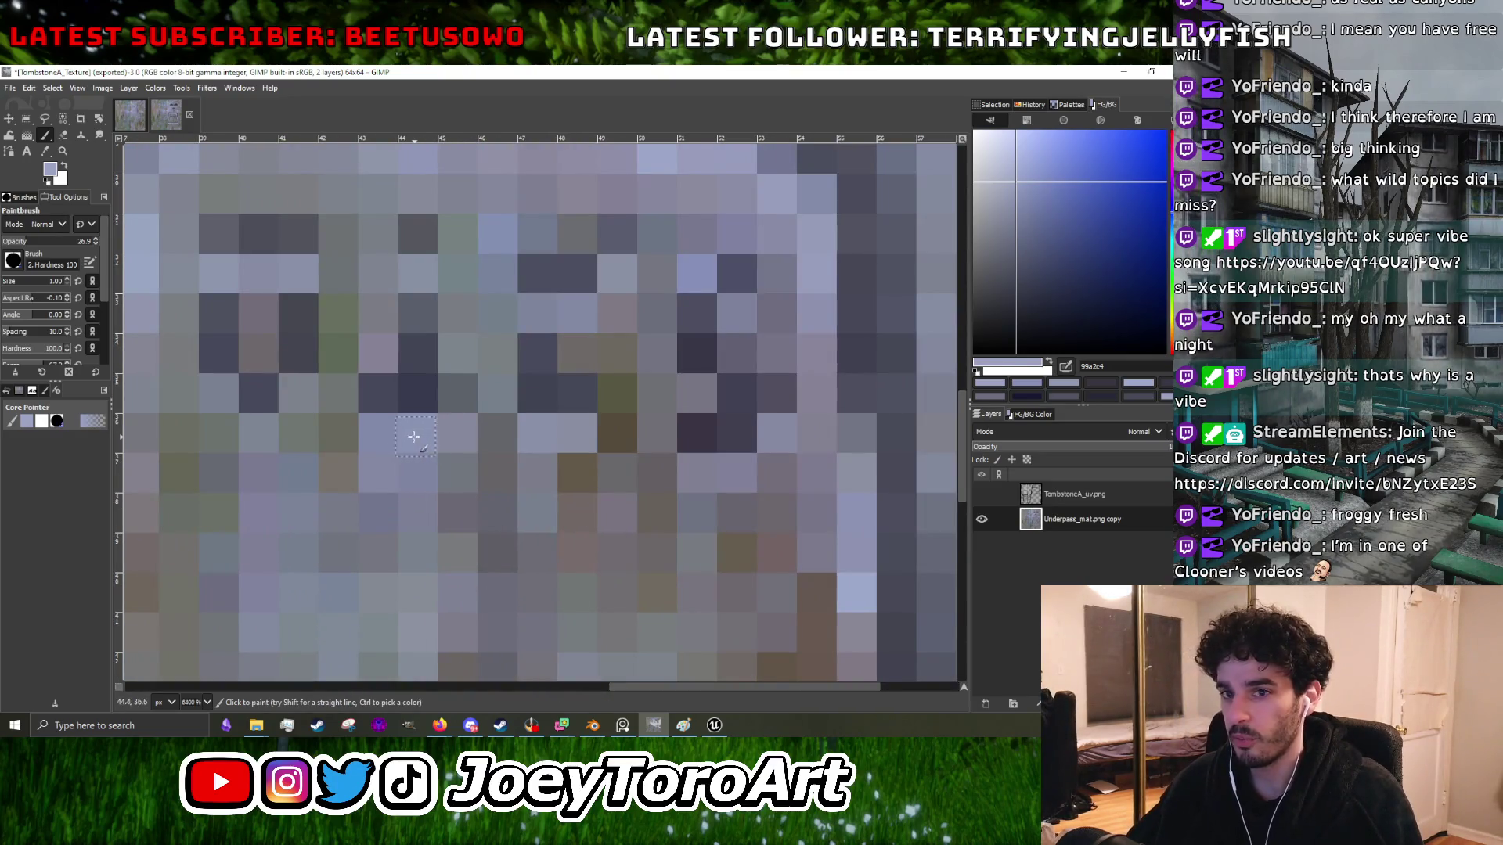
scroll(423, 446, down, 2)
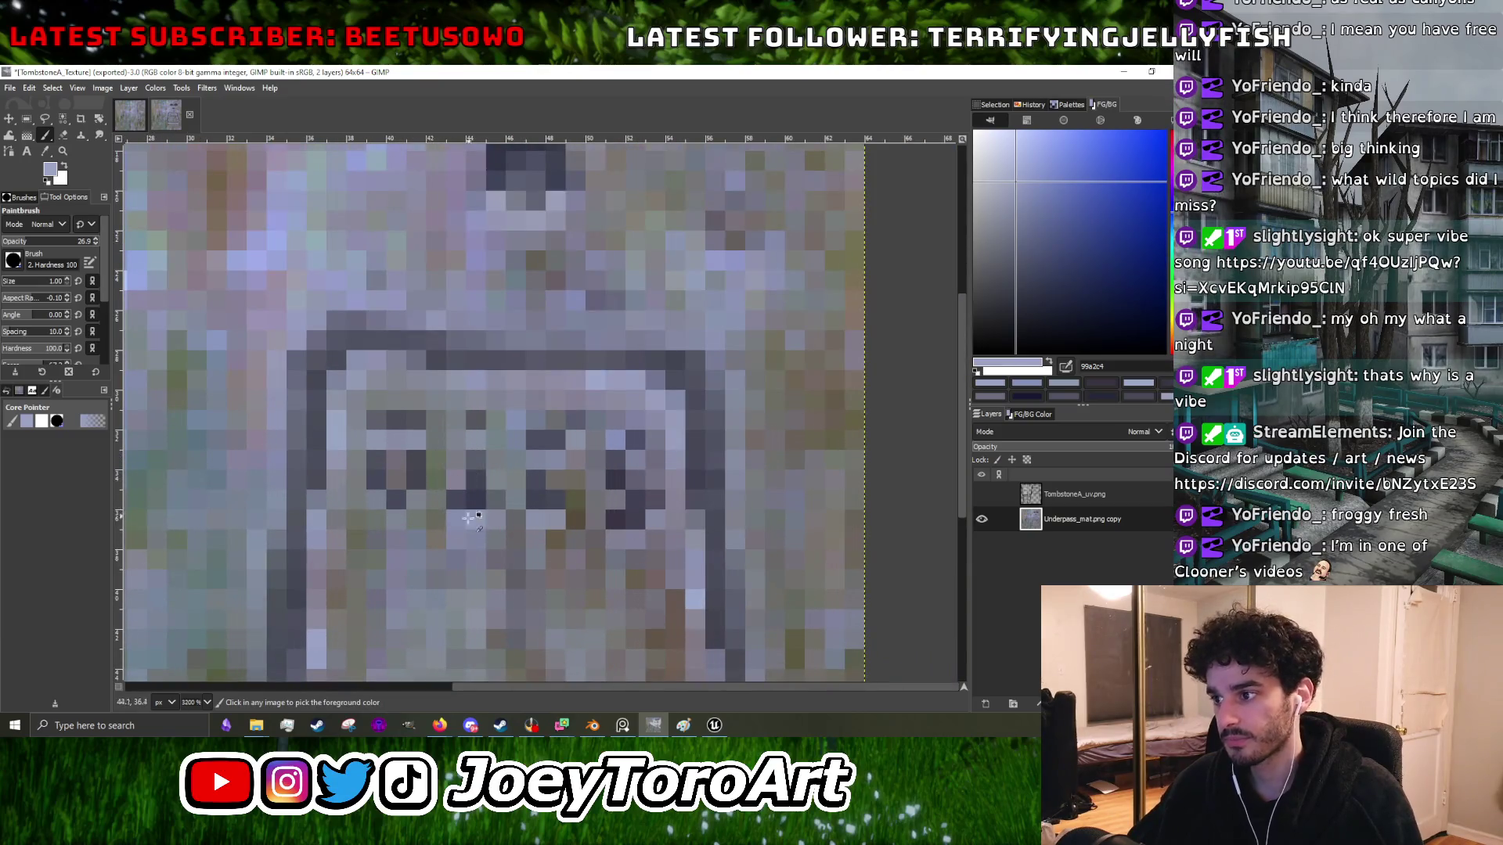
scroll(470, 514, down, 5)
scroll(525, 518, up, 7)
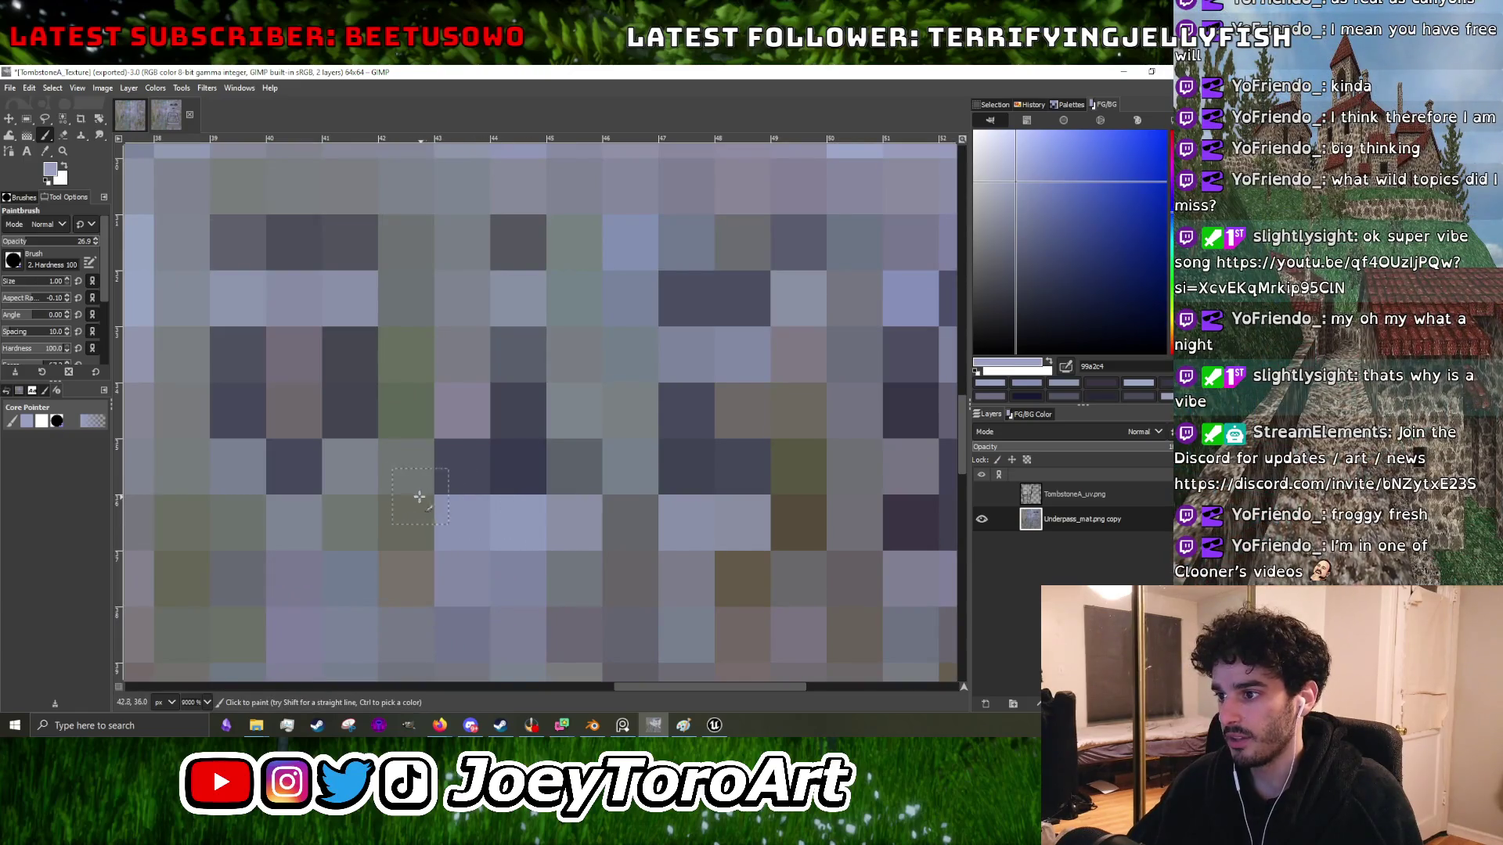
click(403, 498)
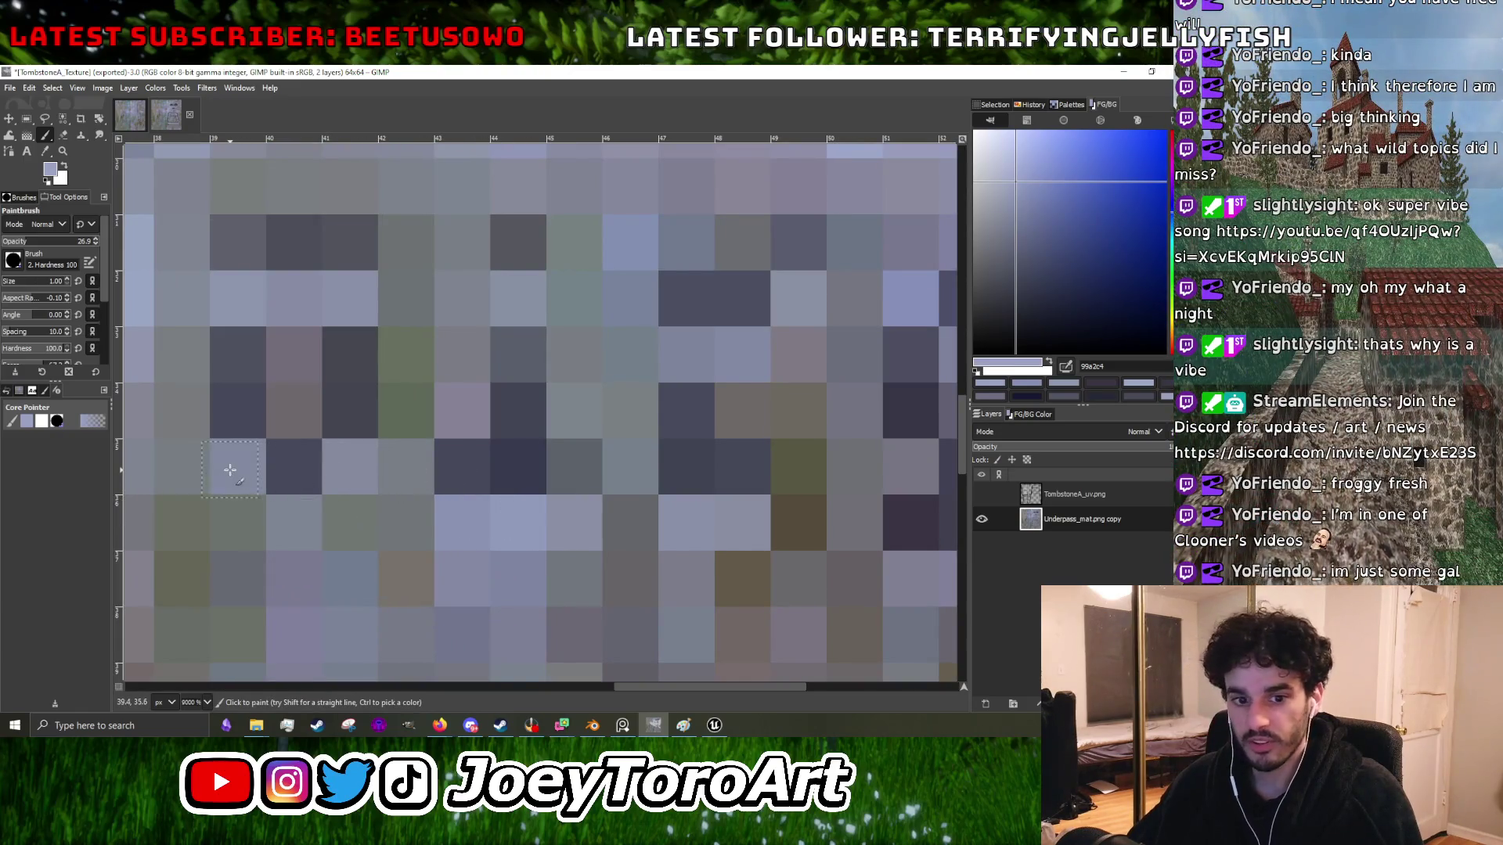
scroll(249, 471, down, 2)
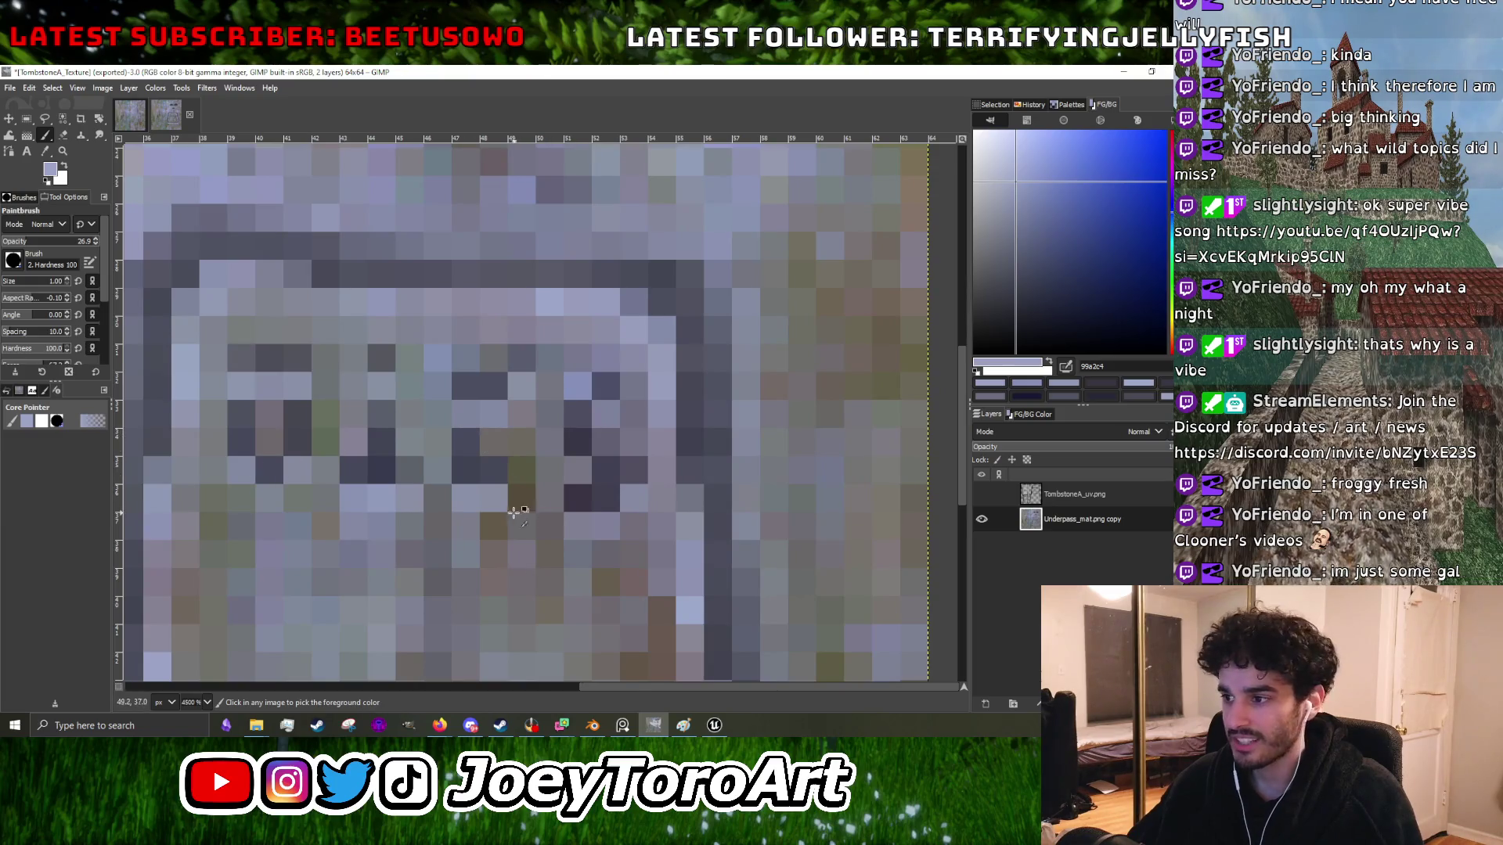
scroll(516, 512, up, 1)
scroll(524, 467, down, 1)
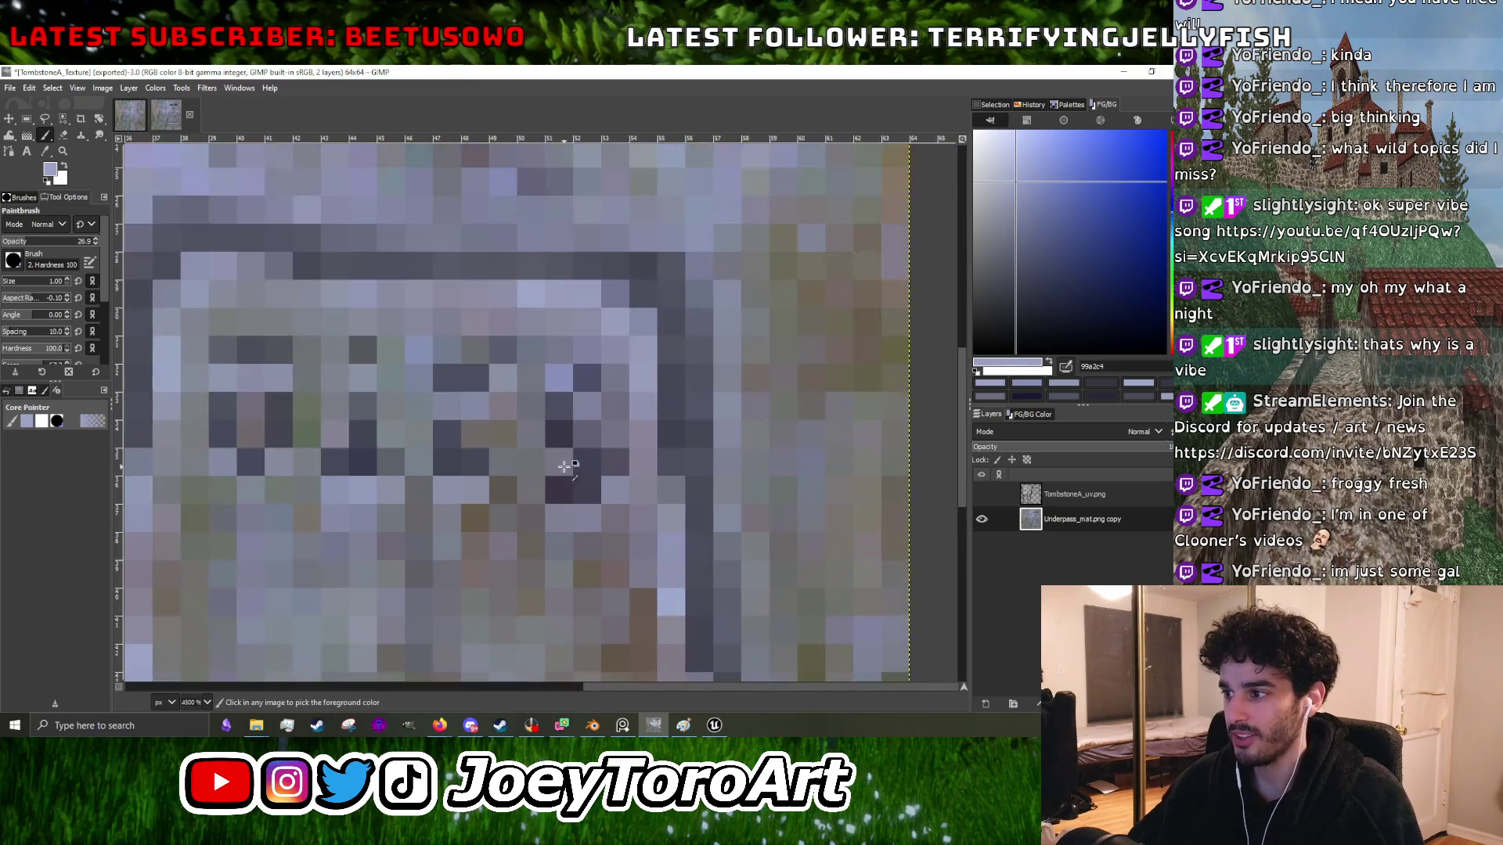
scroll(575, 470, down, 1)
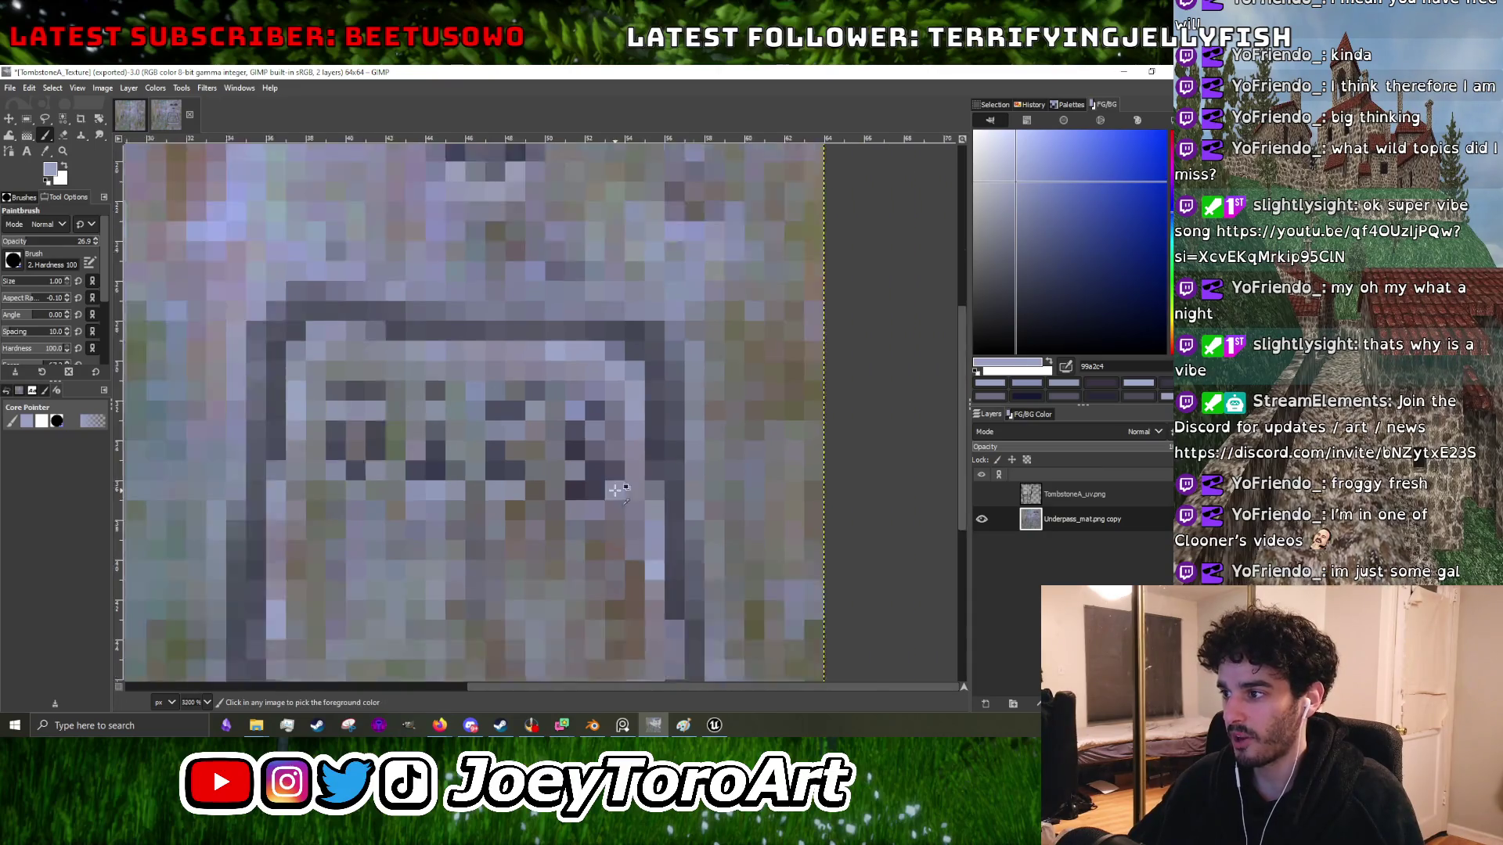
scroll(571, 462, up, 2)
click(571, 457)
- Sample dark grey-blue, near-black, mid and lighter tones from the letters and plaque
scroll(571, 457, down, 1)
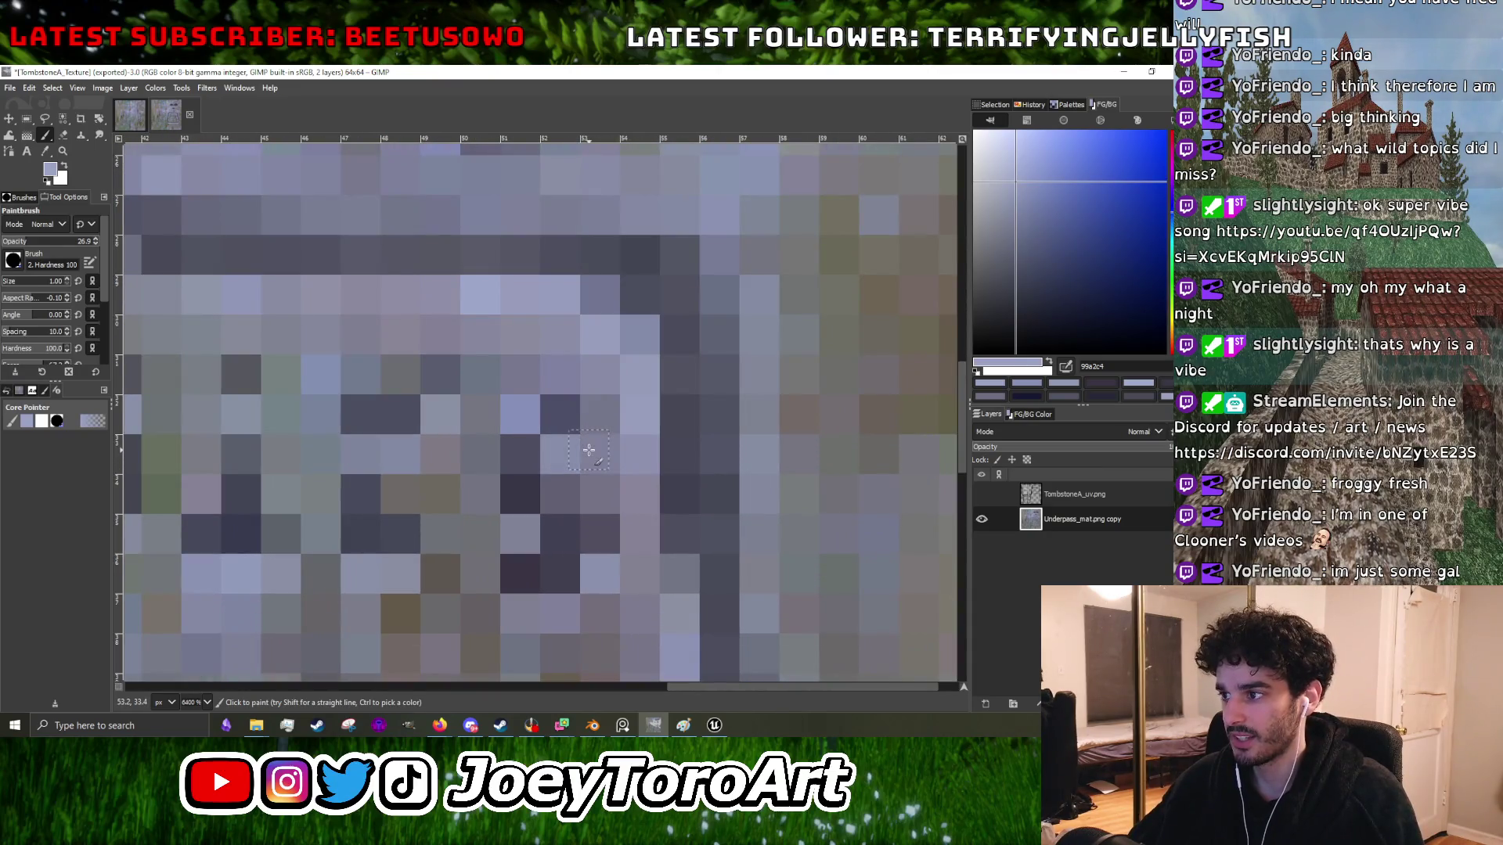
scroll(560, 431, up, 1)
ctrl+click(559, 415)
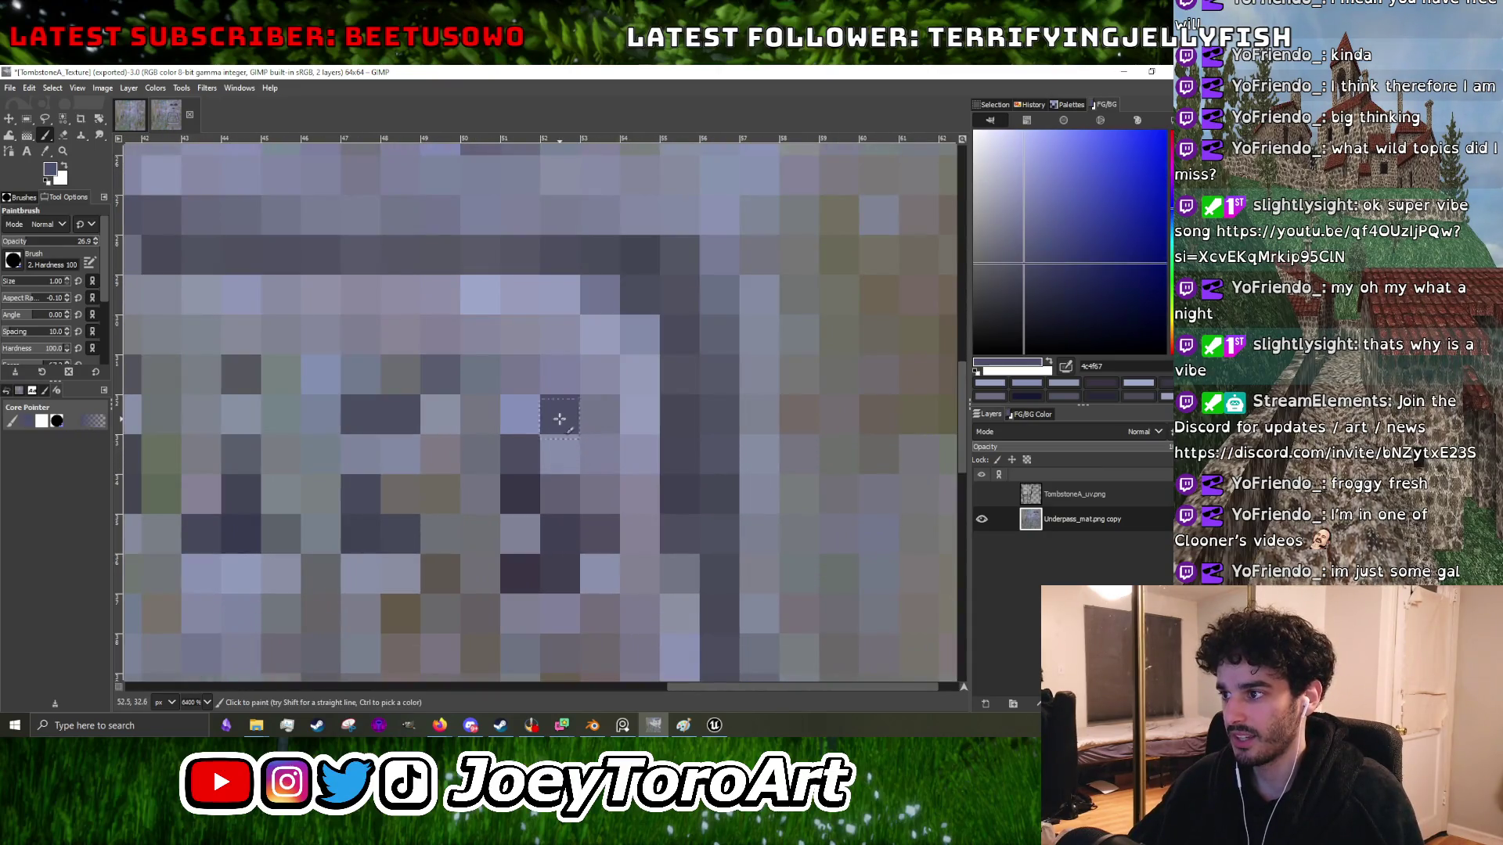
ctrl+click(520, 495)
scroll(525, 465, down, 3)
scroll(525, 465, up, 3)
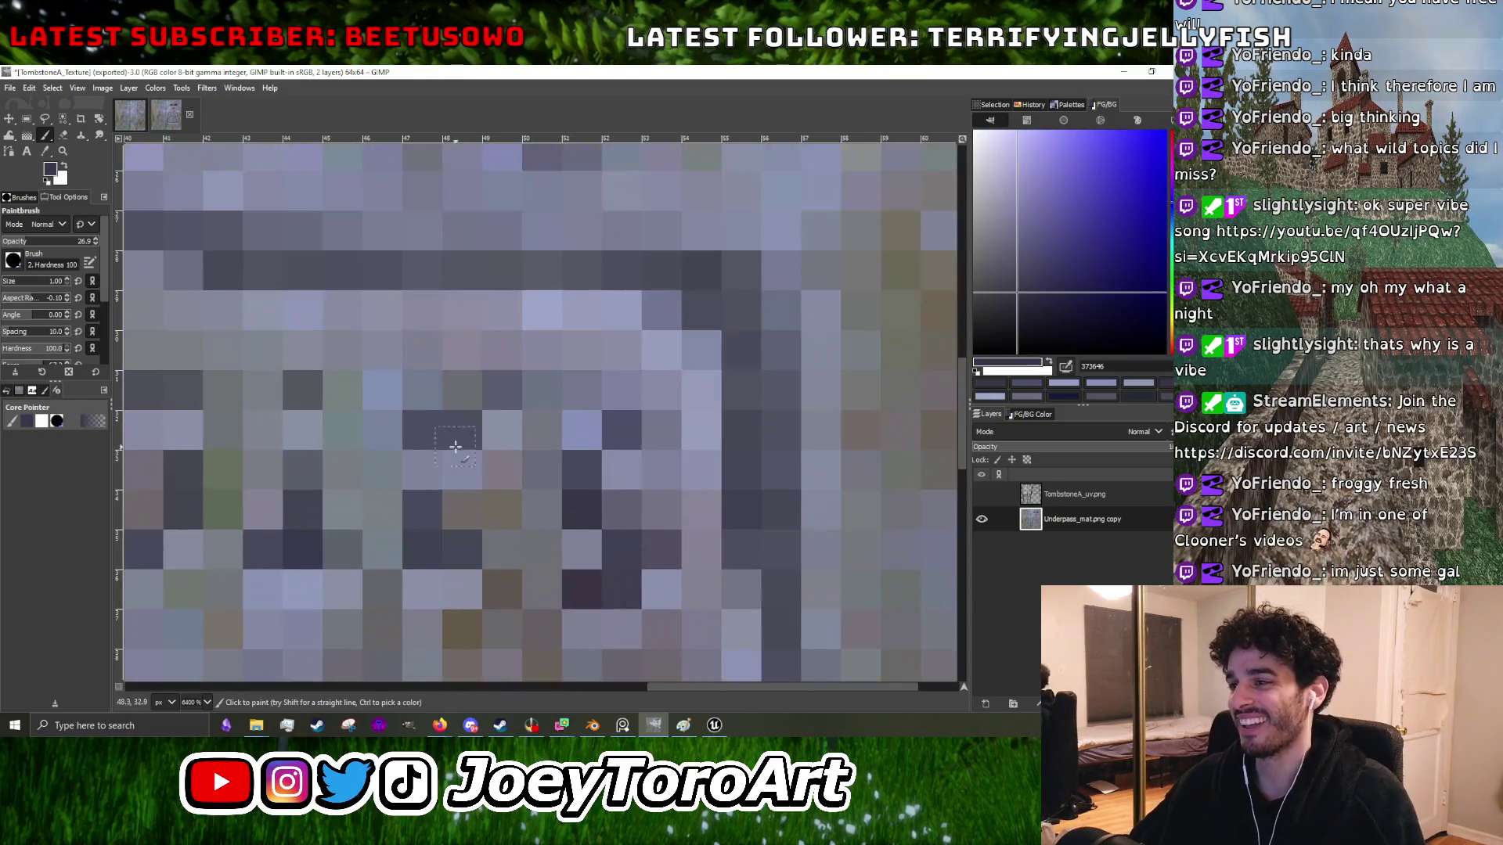
ctrl+click(446, 460)
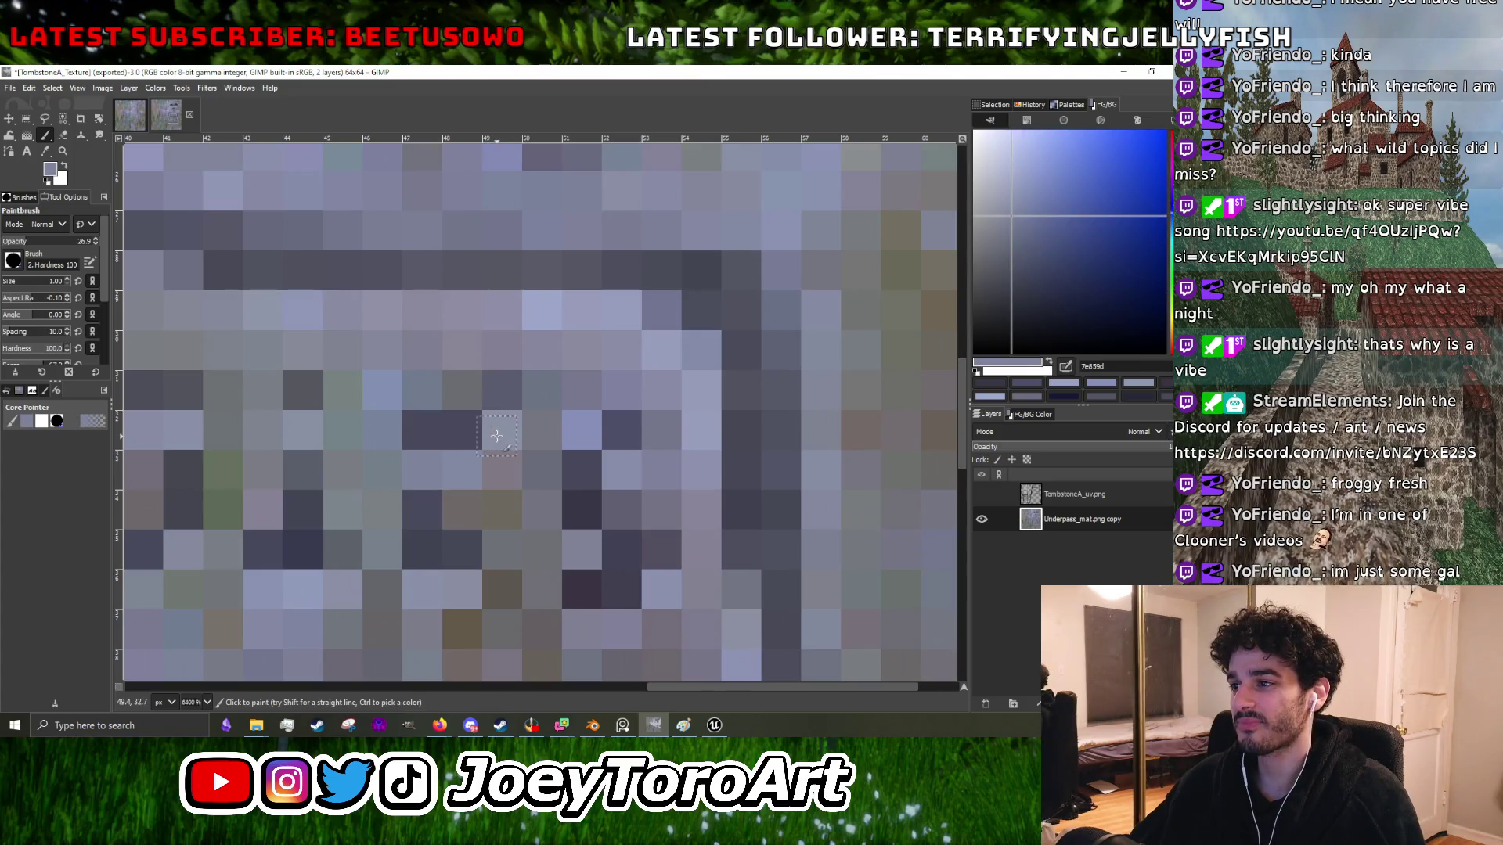
scroll(442, 450, down, 3)
scroll(436, 433, up, 3)
ctrl+click(435, 433)
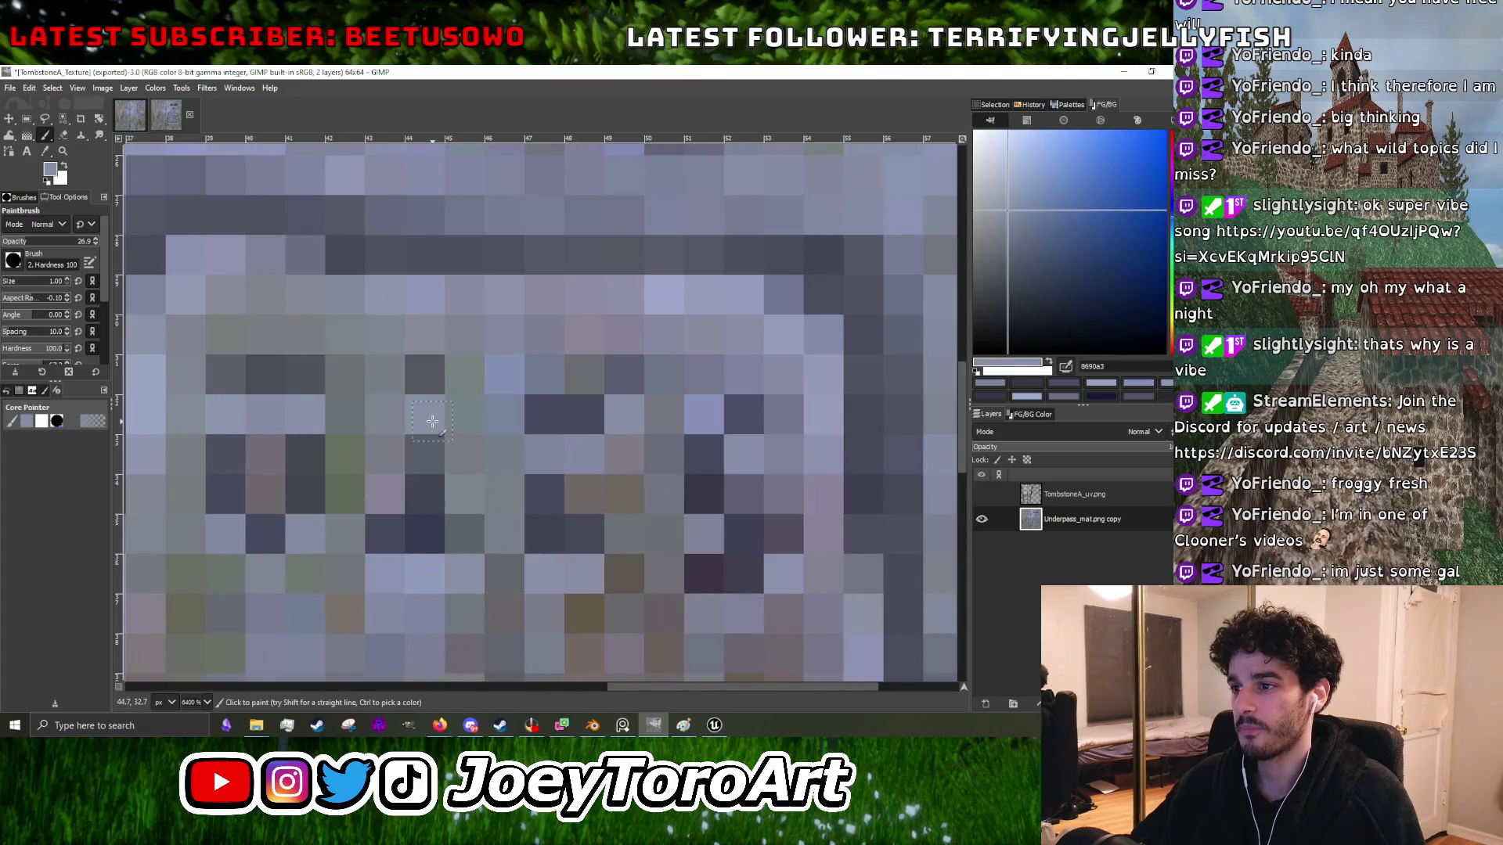
ctrl+click(429, 469)
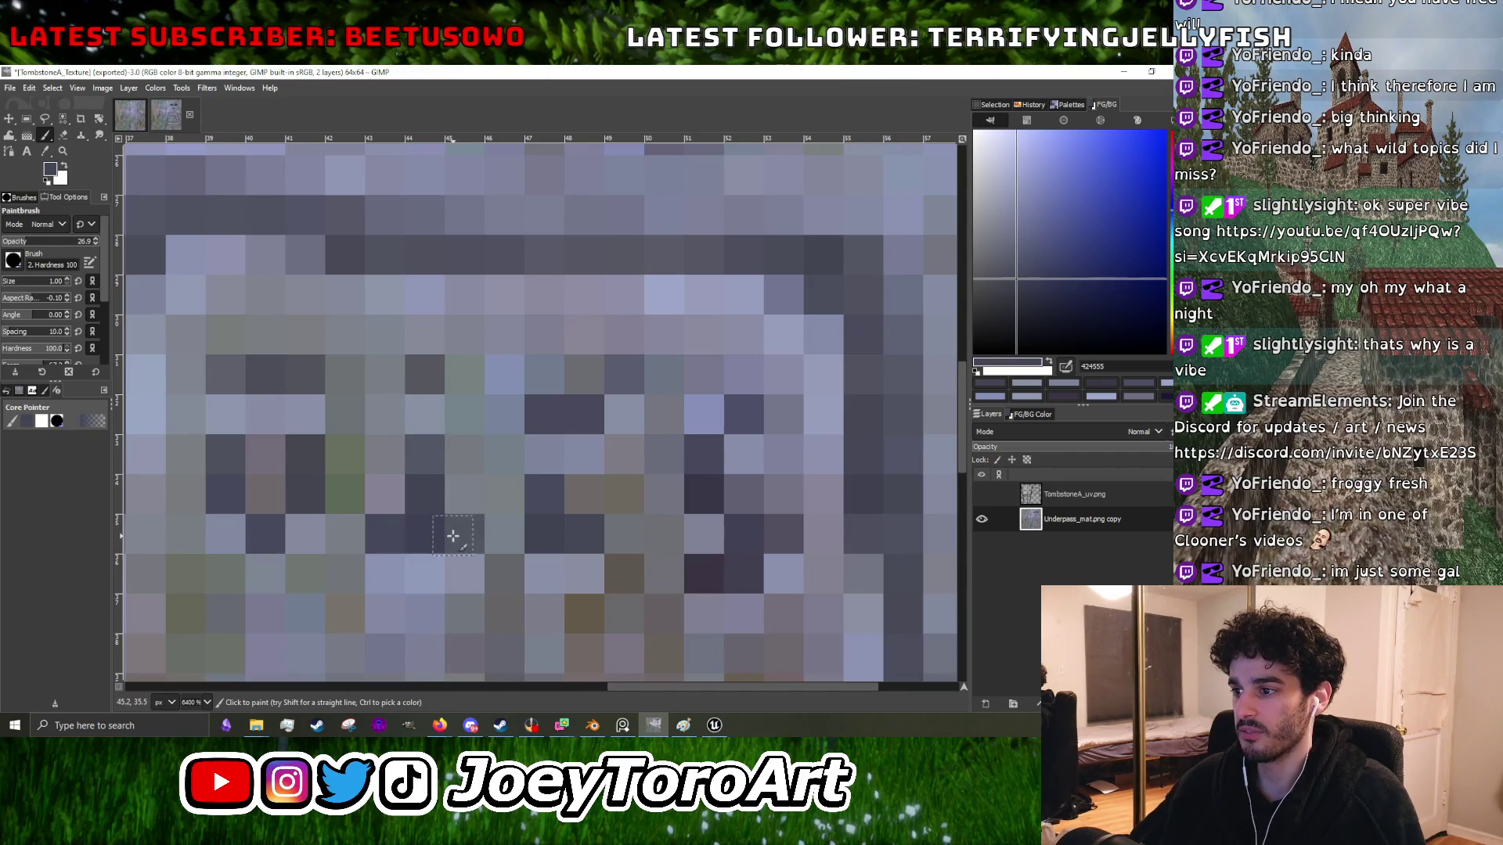
- Sample stone and lighter grey tones, ending on the dark inscription colour
scroll(423, 536, down, 3)
scroll(419, 519, up, 3)
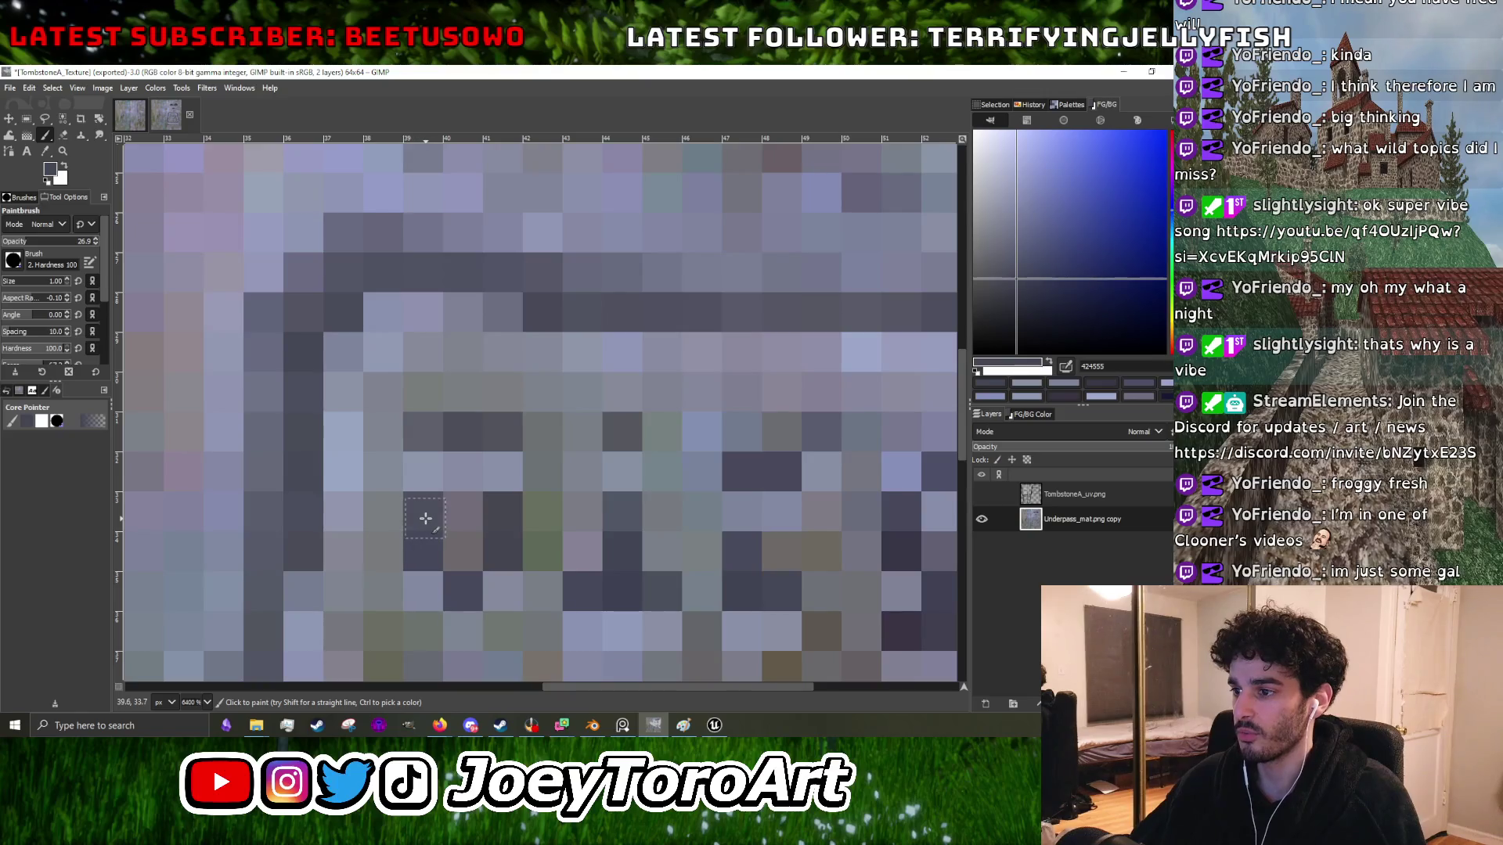
scroll(470, 439, down, 2)
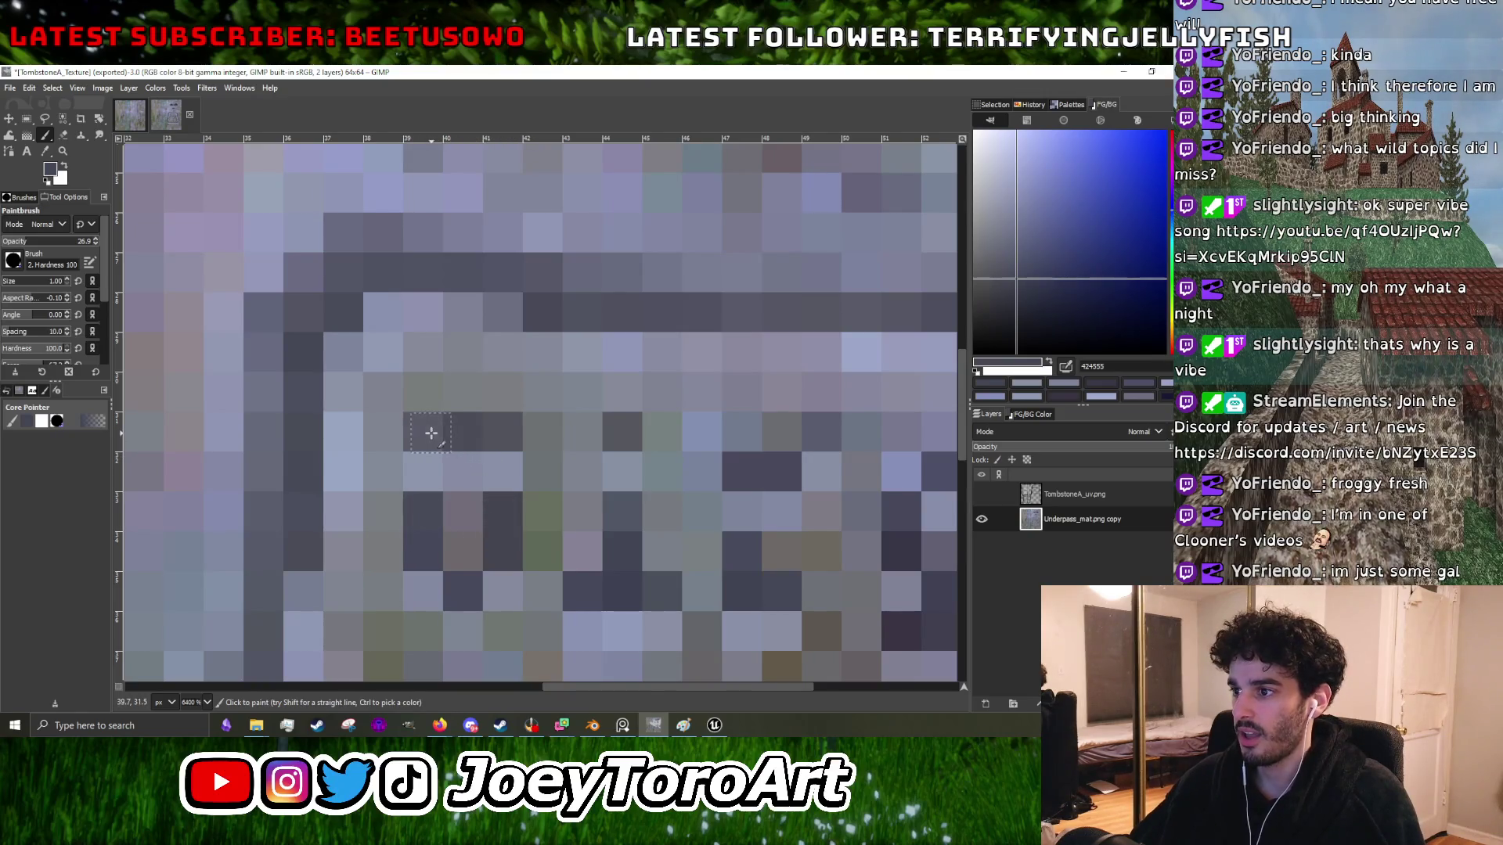
scroll(548, 434, down, 1)
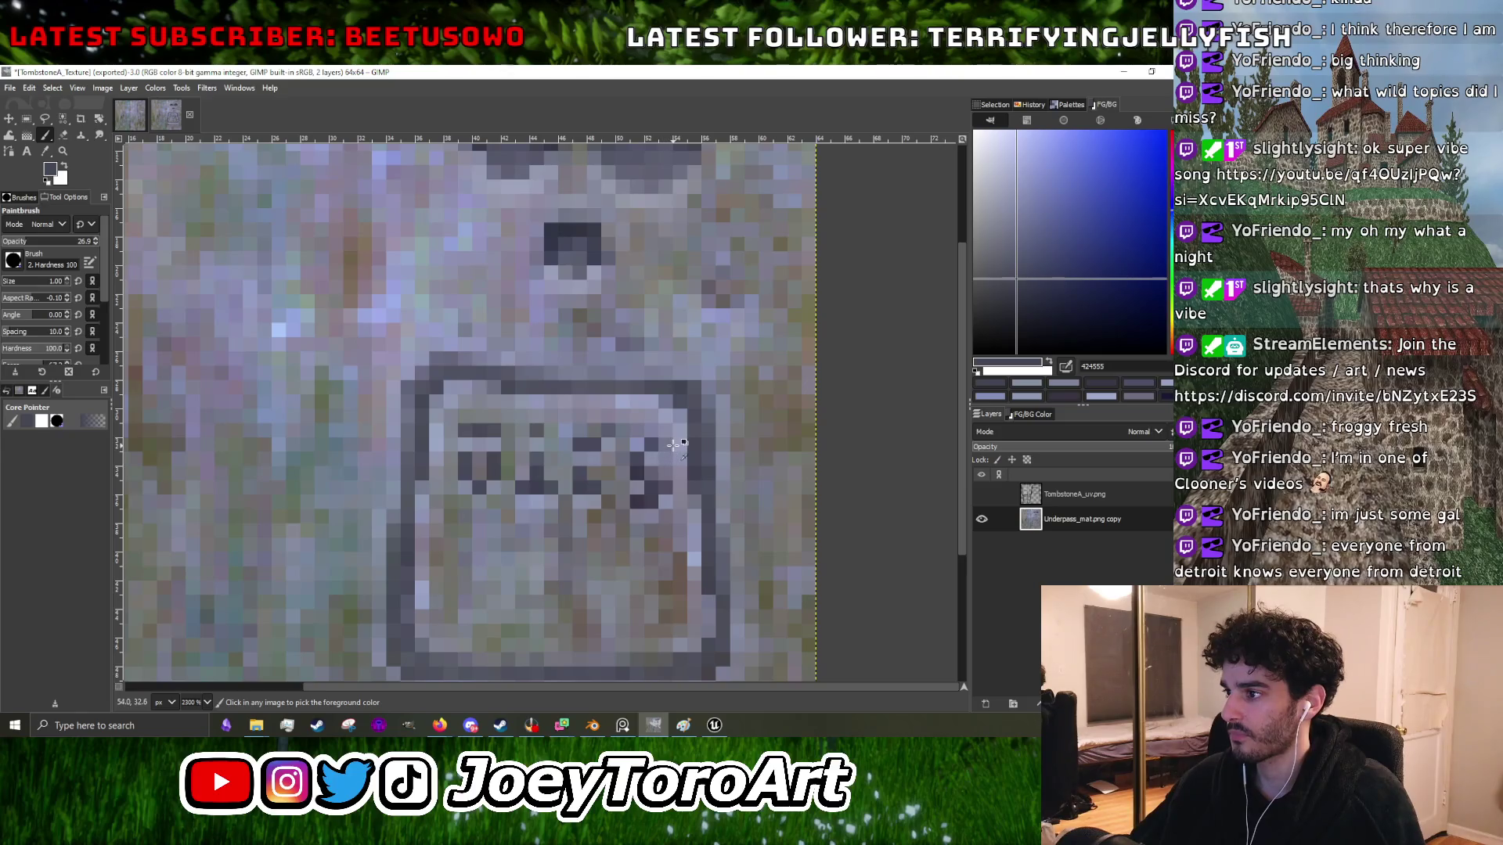
scroll(662, 490, up, 2)
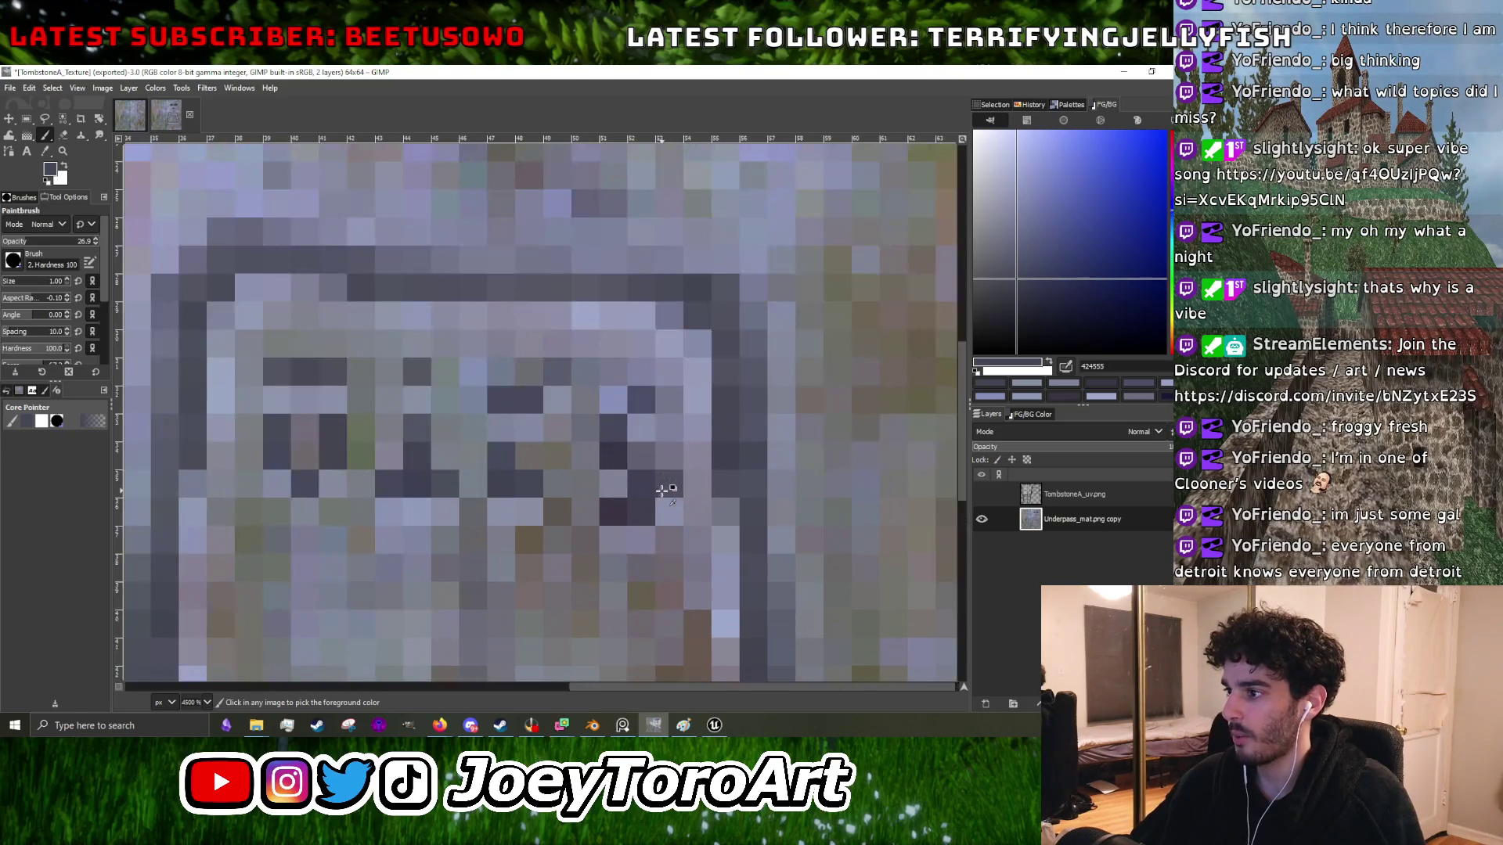
ctrl+click(661, 493)
scroll(580, 469, up, 2)
ctrl+click(619, 416)
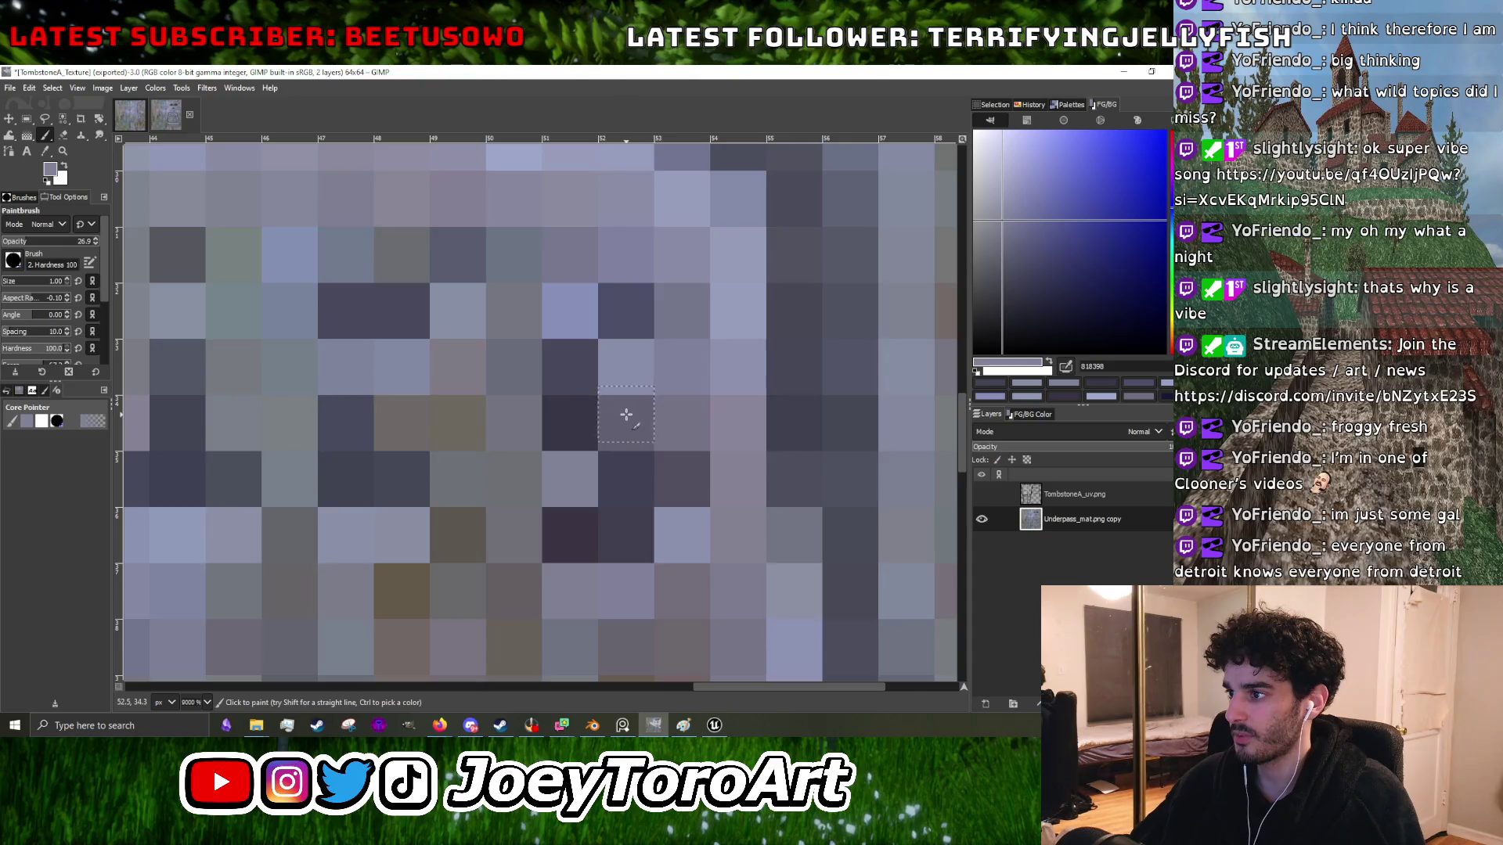
scroll(622, 419, down, 2)
ctrl+click(608, 498)
scroll(647, 412, down, 2)
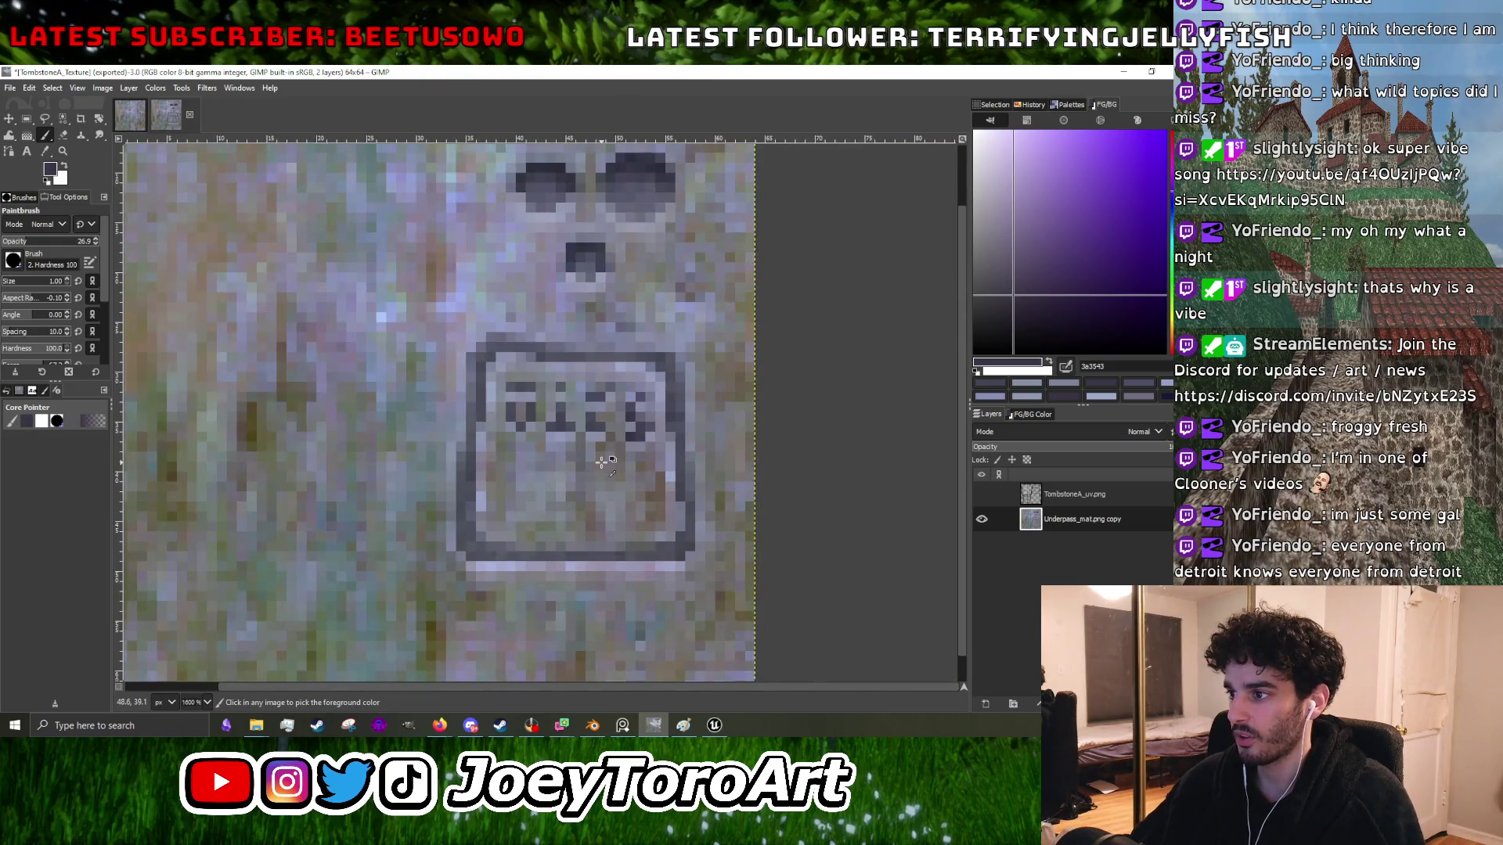
scroll(600, 462, up, 2)
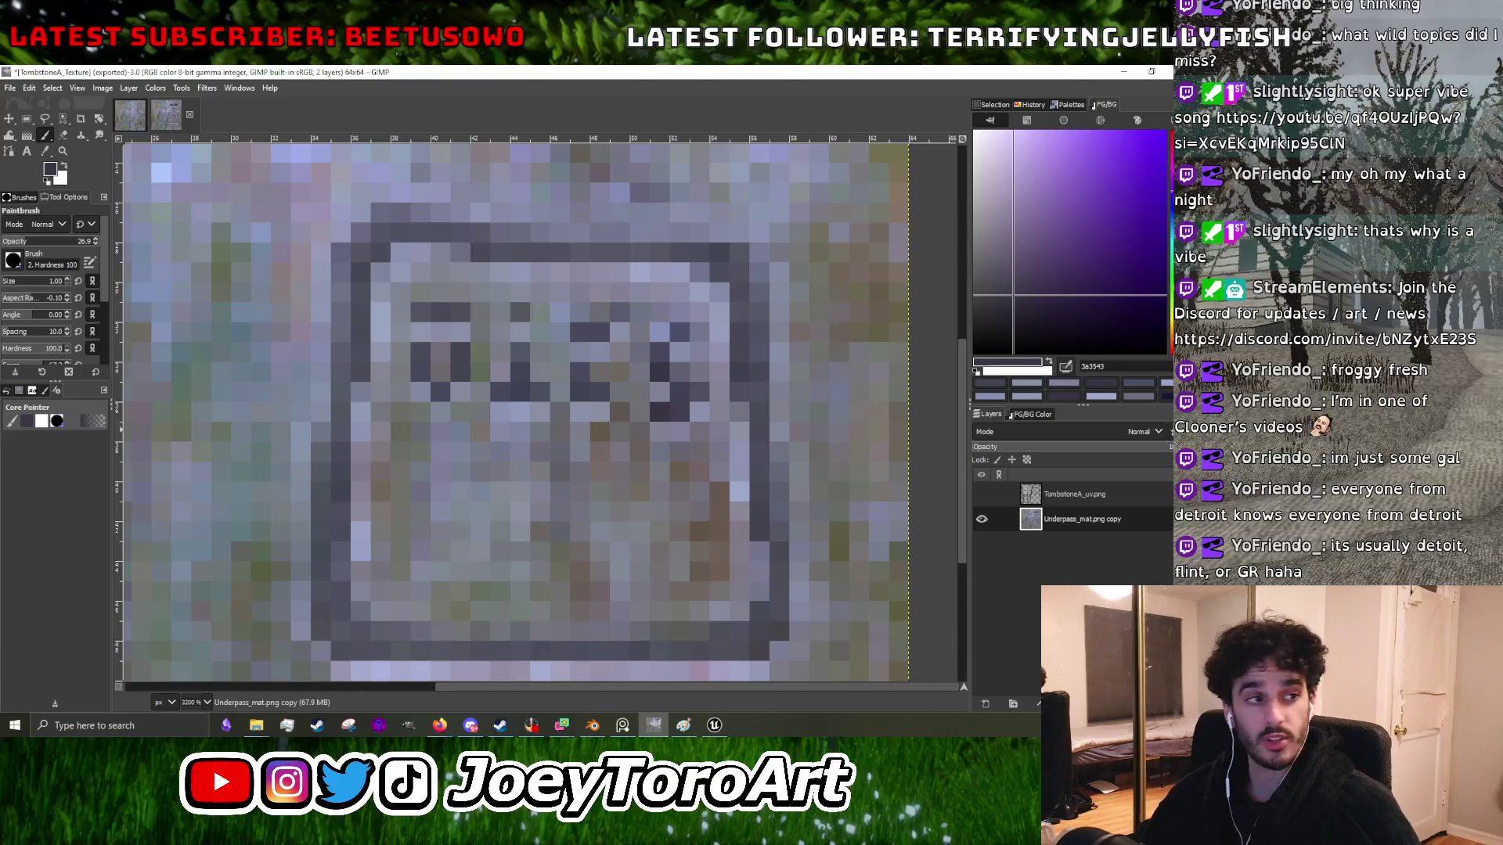
scroll(459, 536, down, 4)
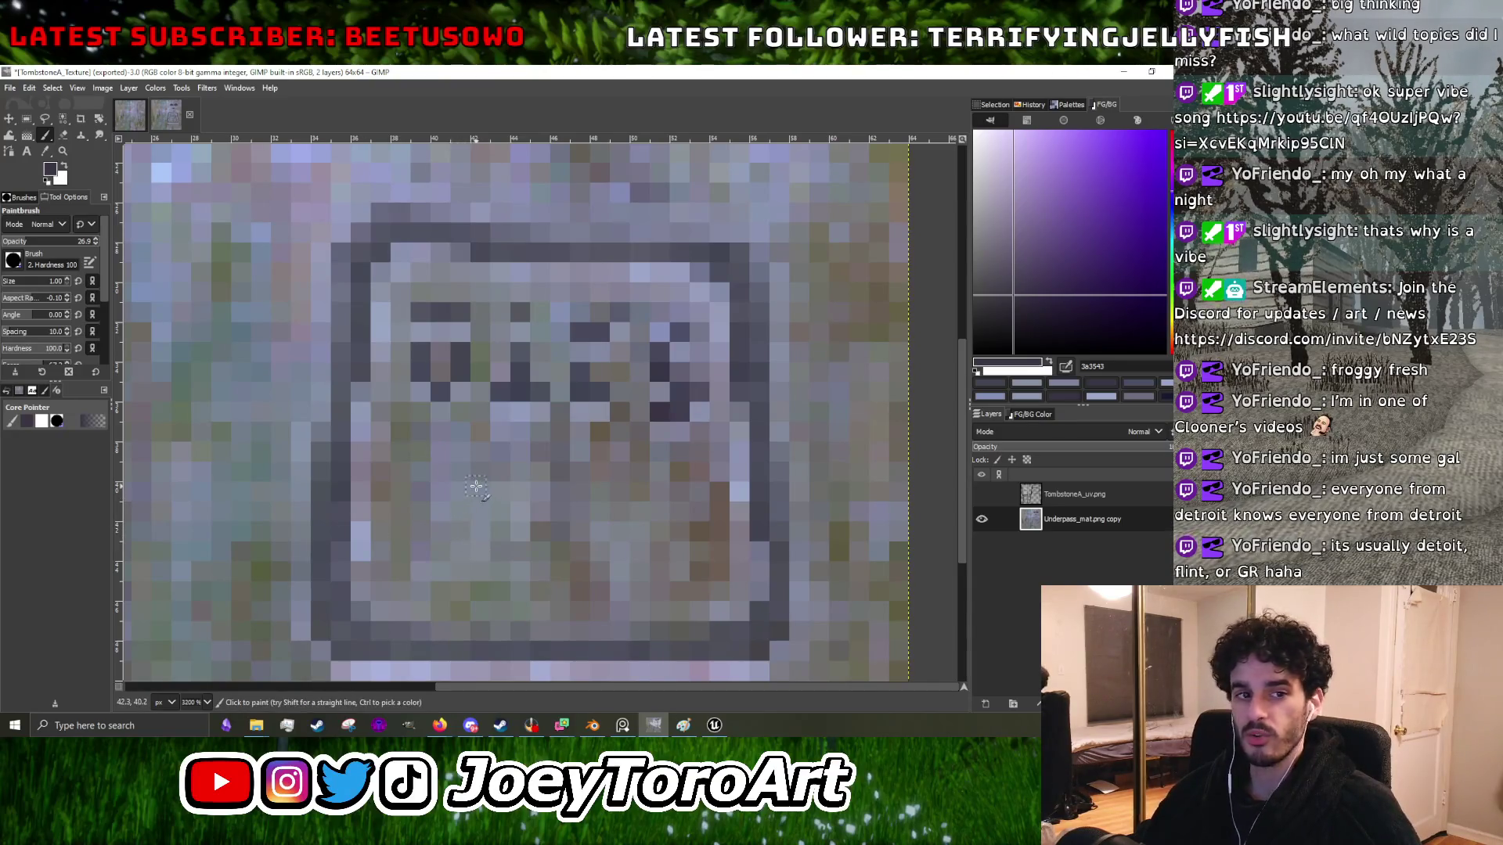
scroll(608, 422, up, 5)
click(1092, 315)
scroll(512, 523, down, 4)
scroll(512, 523, up, 4)
scroll(511, 523, down, 4)
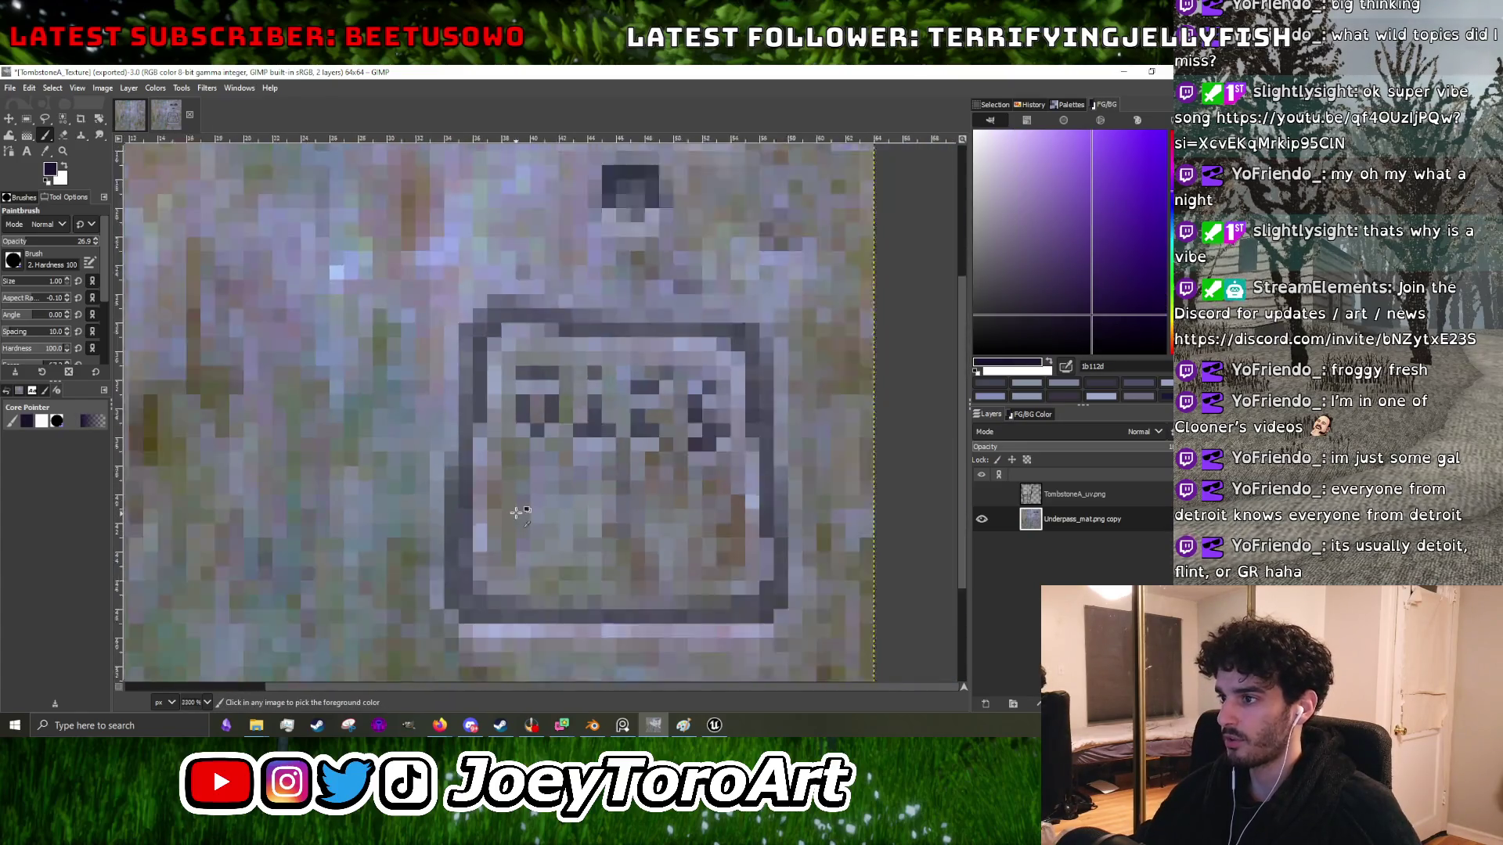
scroll(501, 477, up, 4)
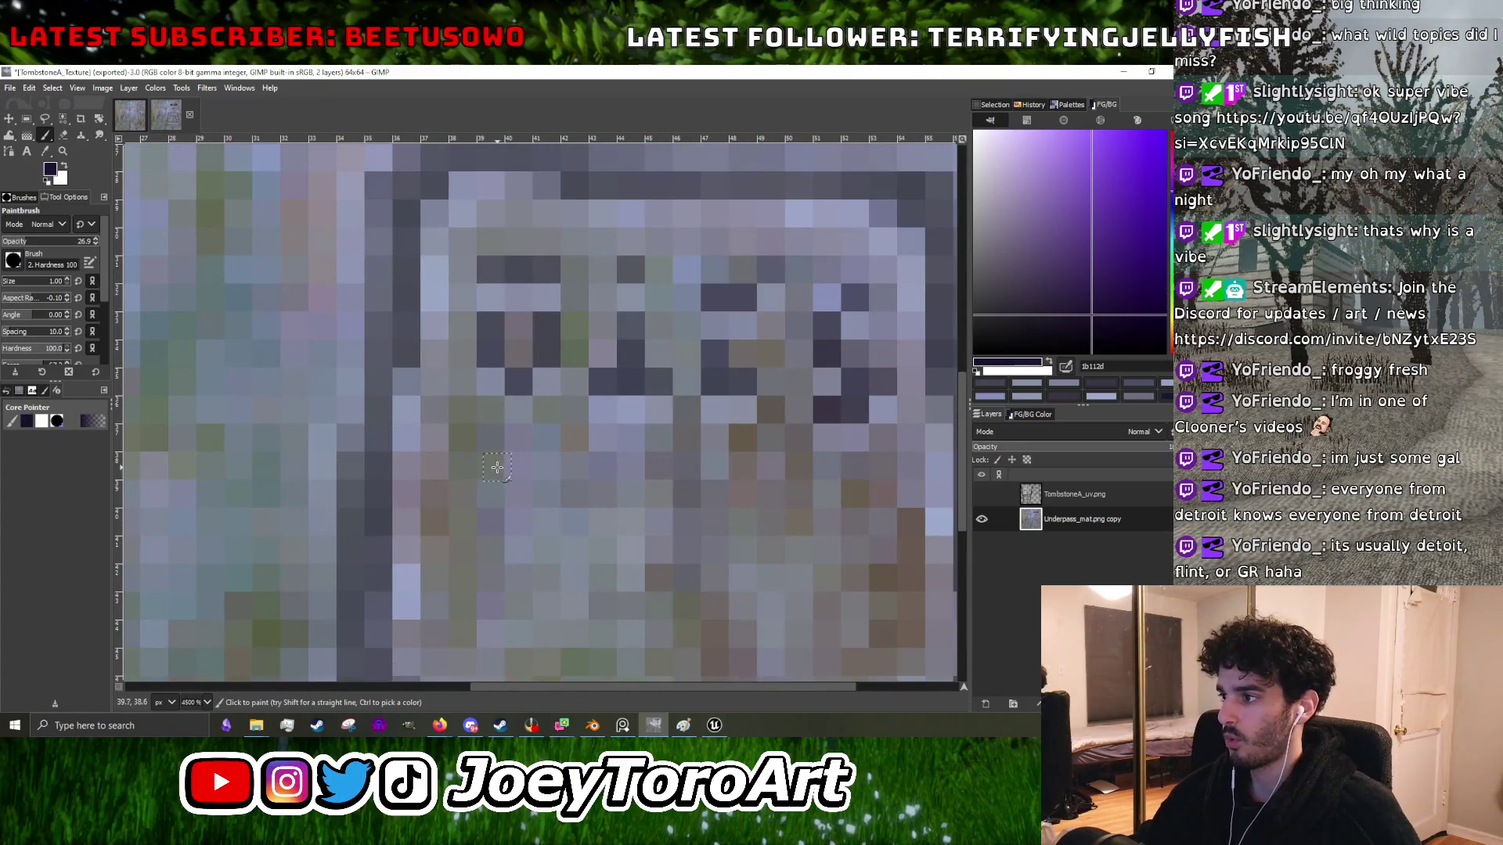
scroll(498, 467, down, 4)
scroll(523, 477, up, 4)
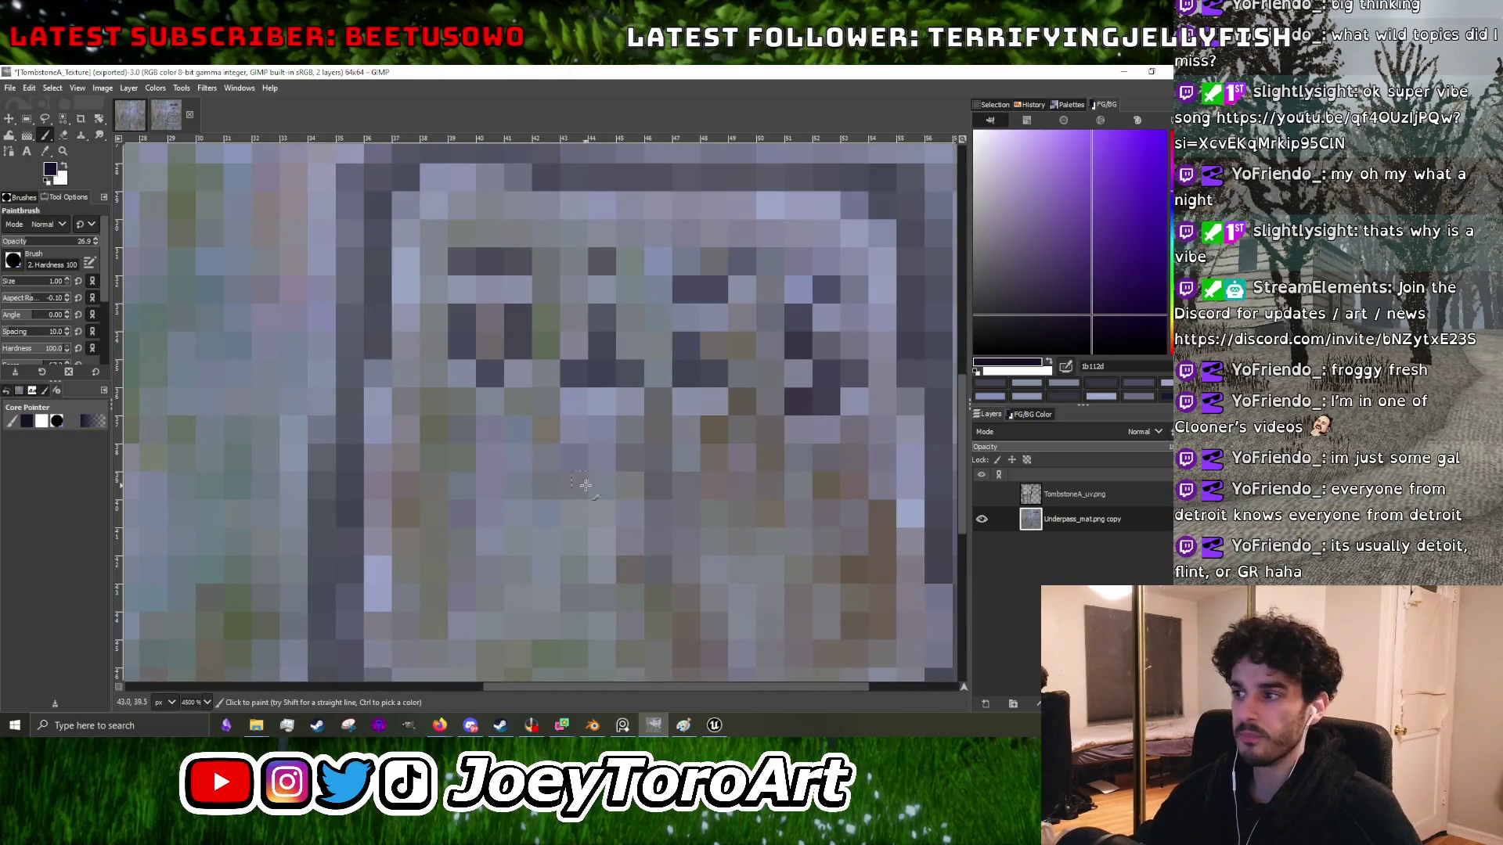
scroll(578, 447, down, 4)
scroll(594, 447, up, 5)
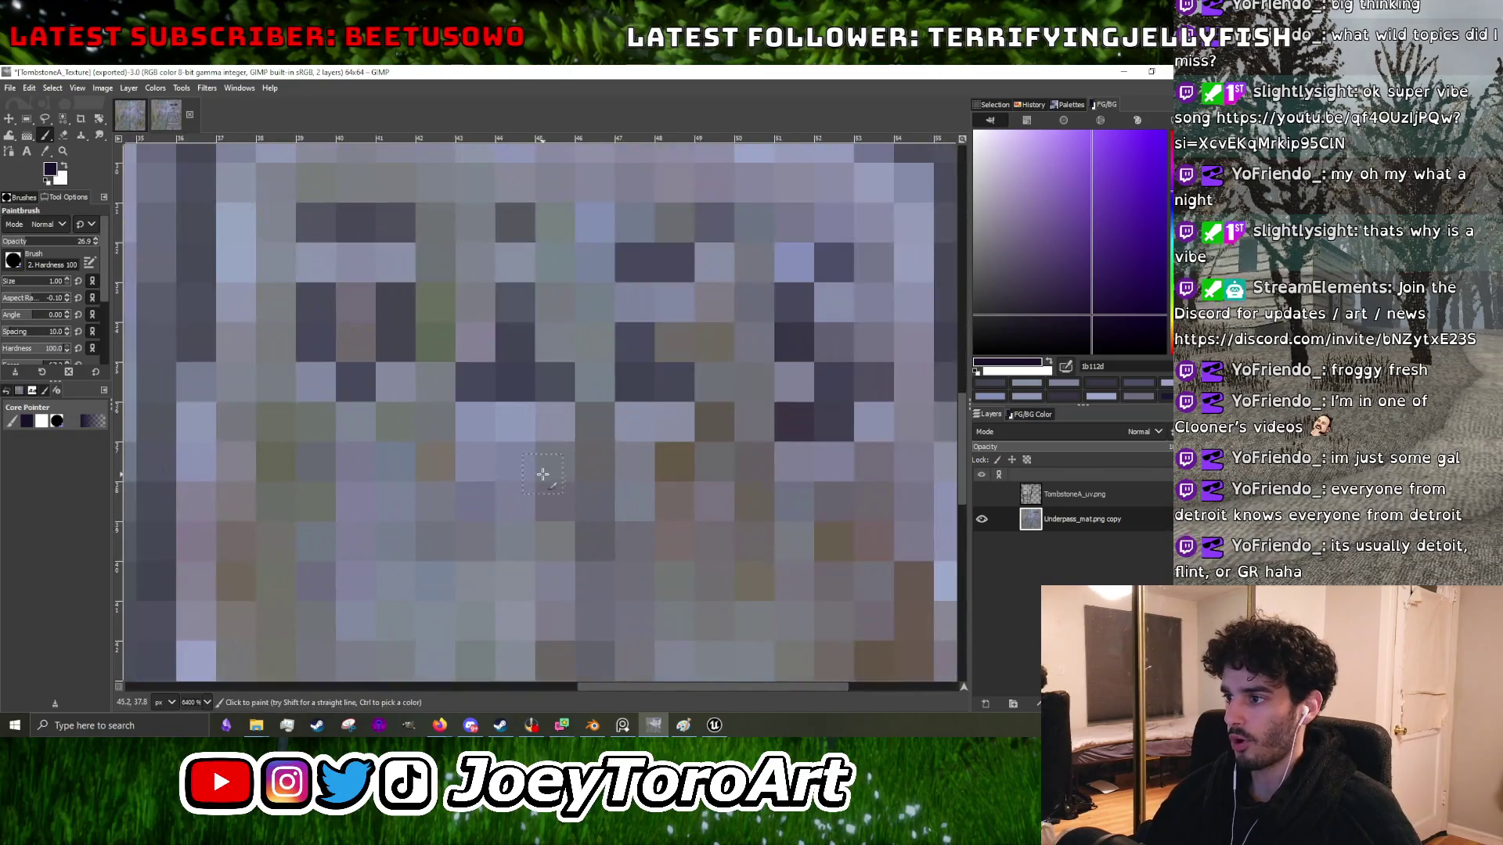
click(522, 501)
click(552, 500)
click(551, 501)
mouse_move(551, 501)
mouse_down()
mouse_move(520, 496)
mouse_move(597, 514)
mouse_move(580, 509)
mouse_up()
scroll(645, 502, down, 3)
scroll(645, 502, up, 3)
scroll(596, 465, down, 4)
scroll(535, 486, up, 6)
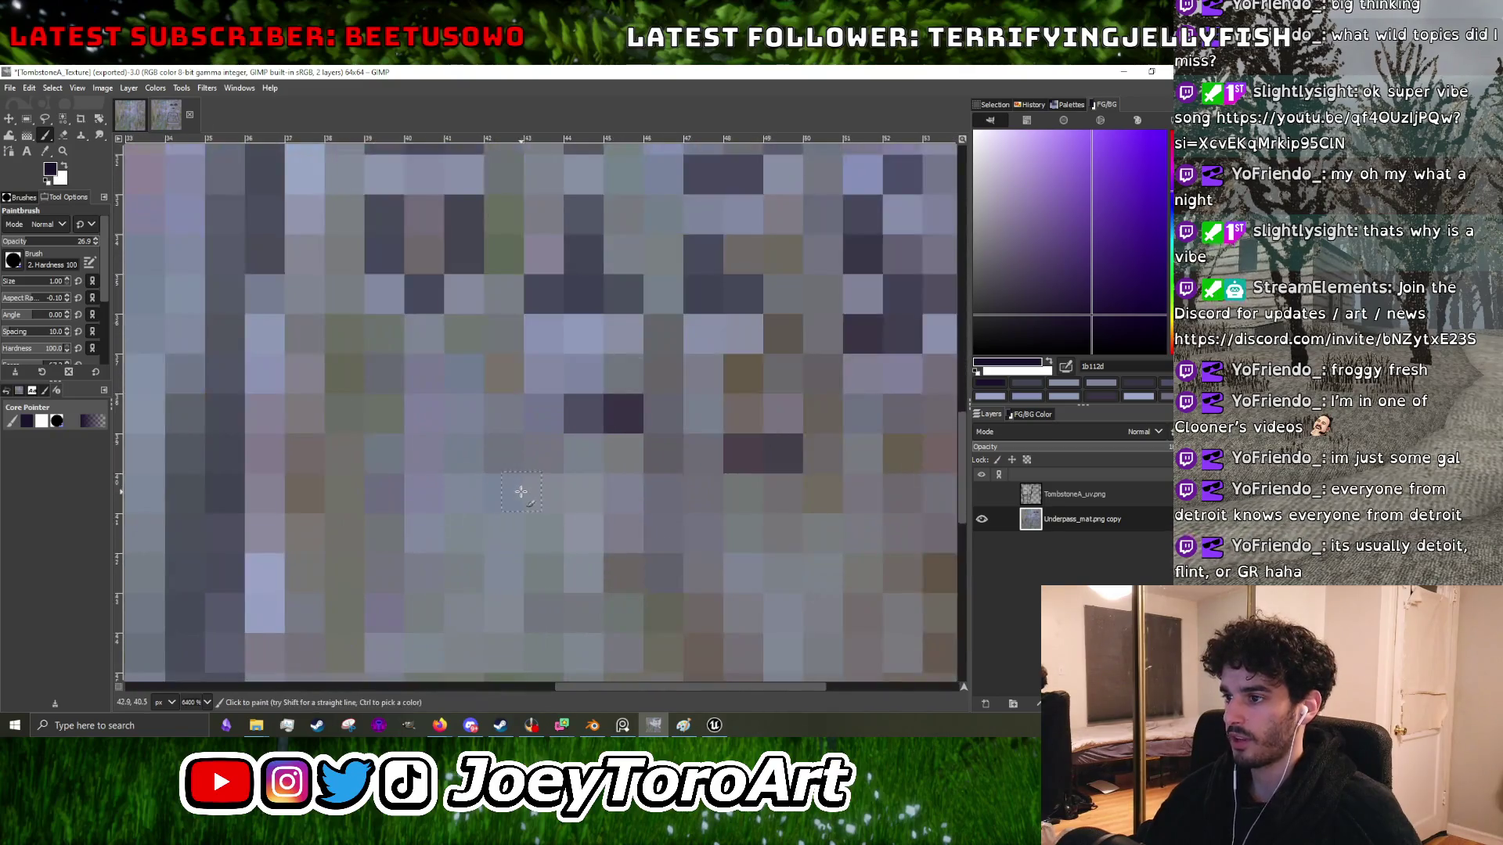
scroll(548, 485, down, 6)
scroll(614, 477, up, 3)
ctrl+click(615, 477)
mouse_move(626, 461)
mouse_down()
mouse_move(661, 449)
mouse_move(665, 461)
mouse_move(571, 454)
mouse_up()
scroll(657, 461, down, 3)
scroll(586, 486, up, 3)
ctrl+click(587, 487)
scroll(587, 487, down, 3)
scroll(657, 468, up, 3)
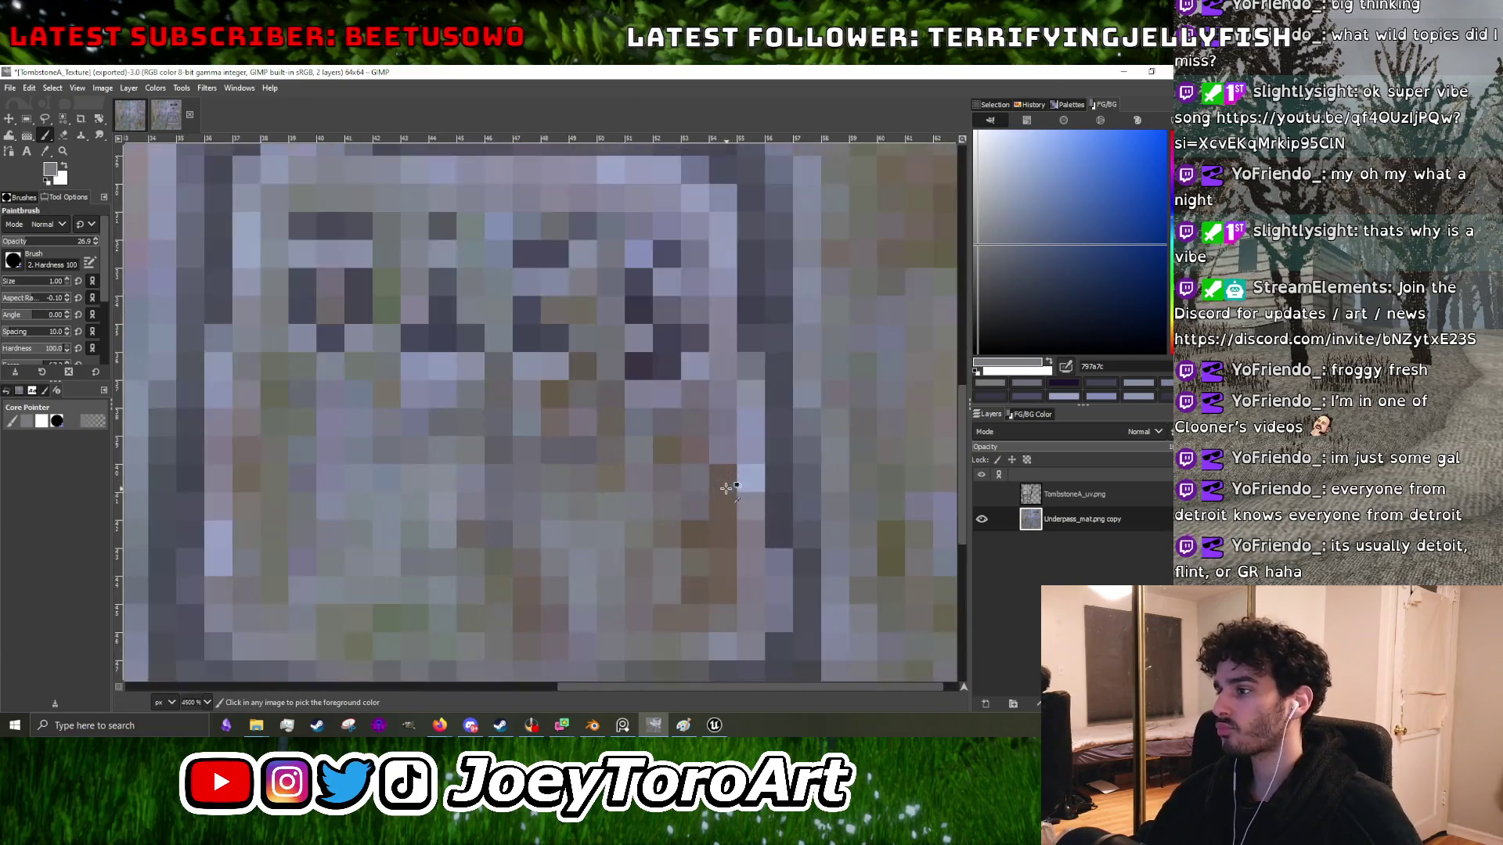
ctrl+click(692, 485)
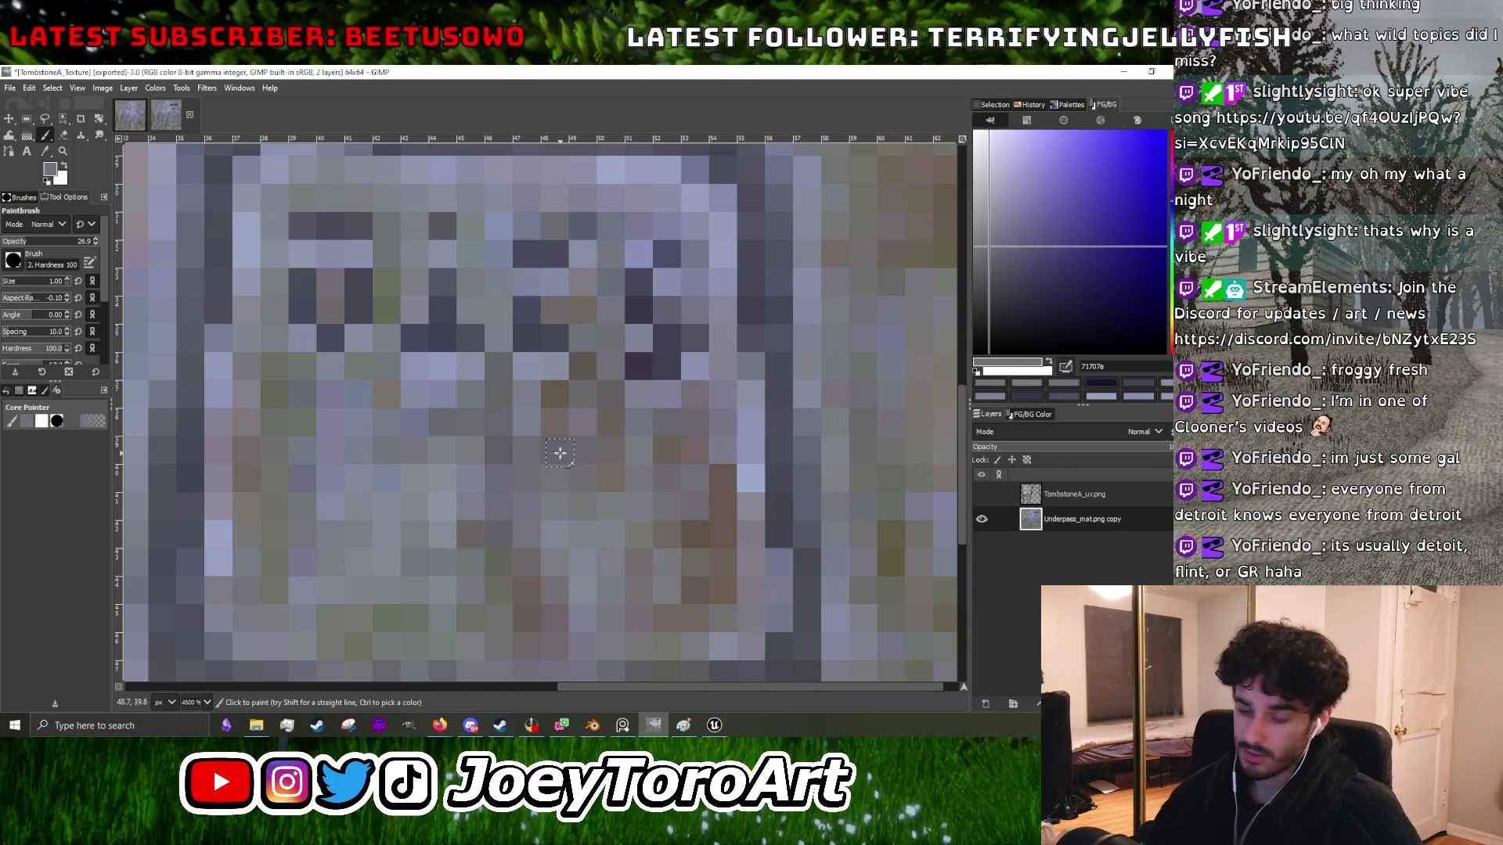
ctrl+click(505, 505)
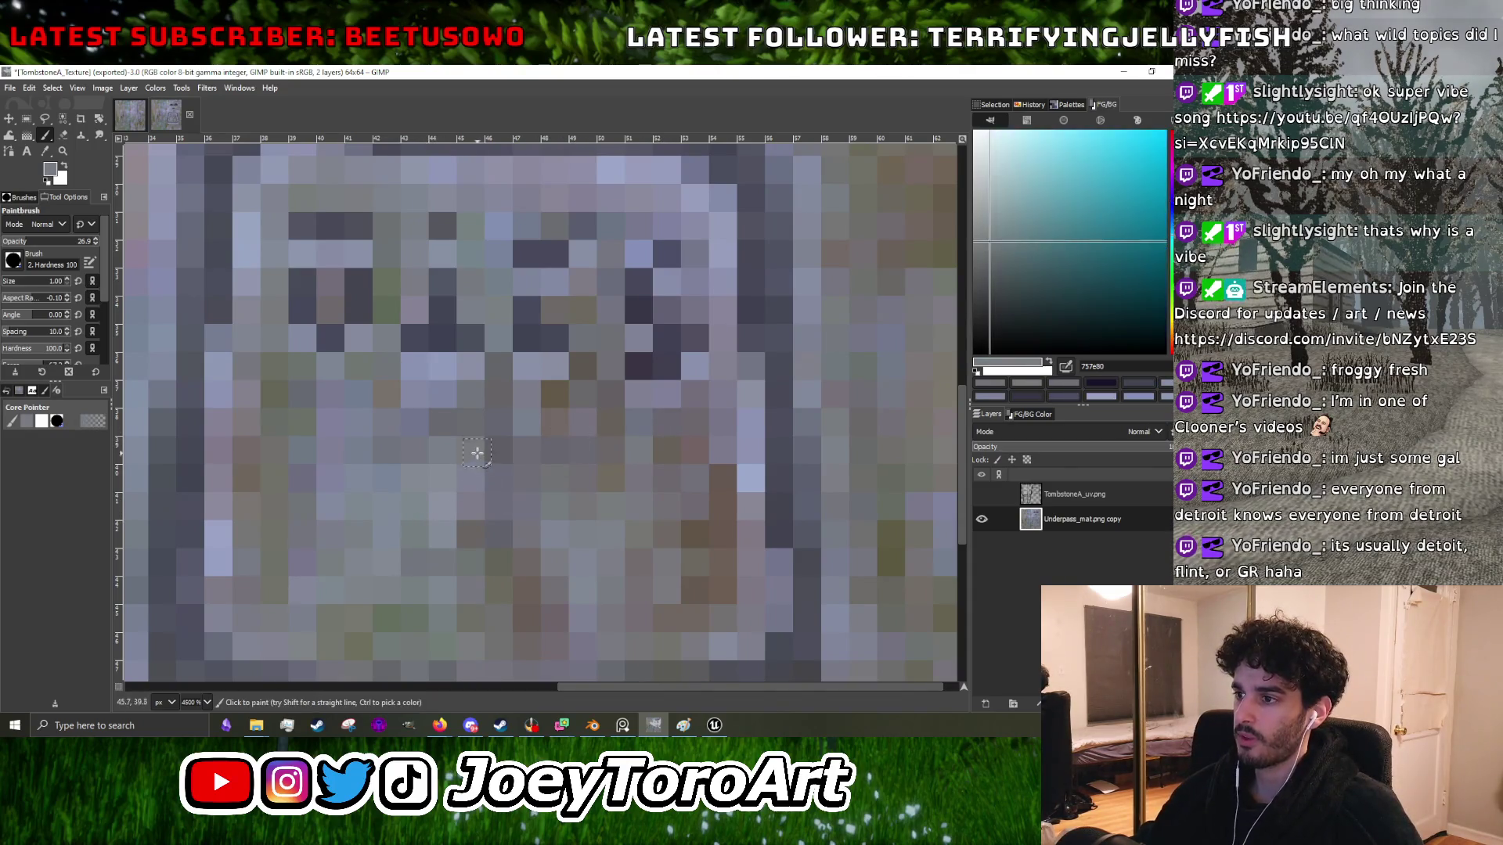
scroll(454, 415, down, 2)
scroll(439, 404, up, 1)
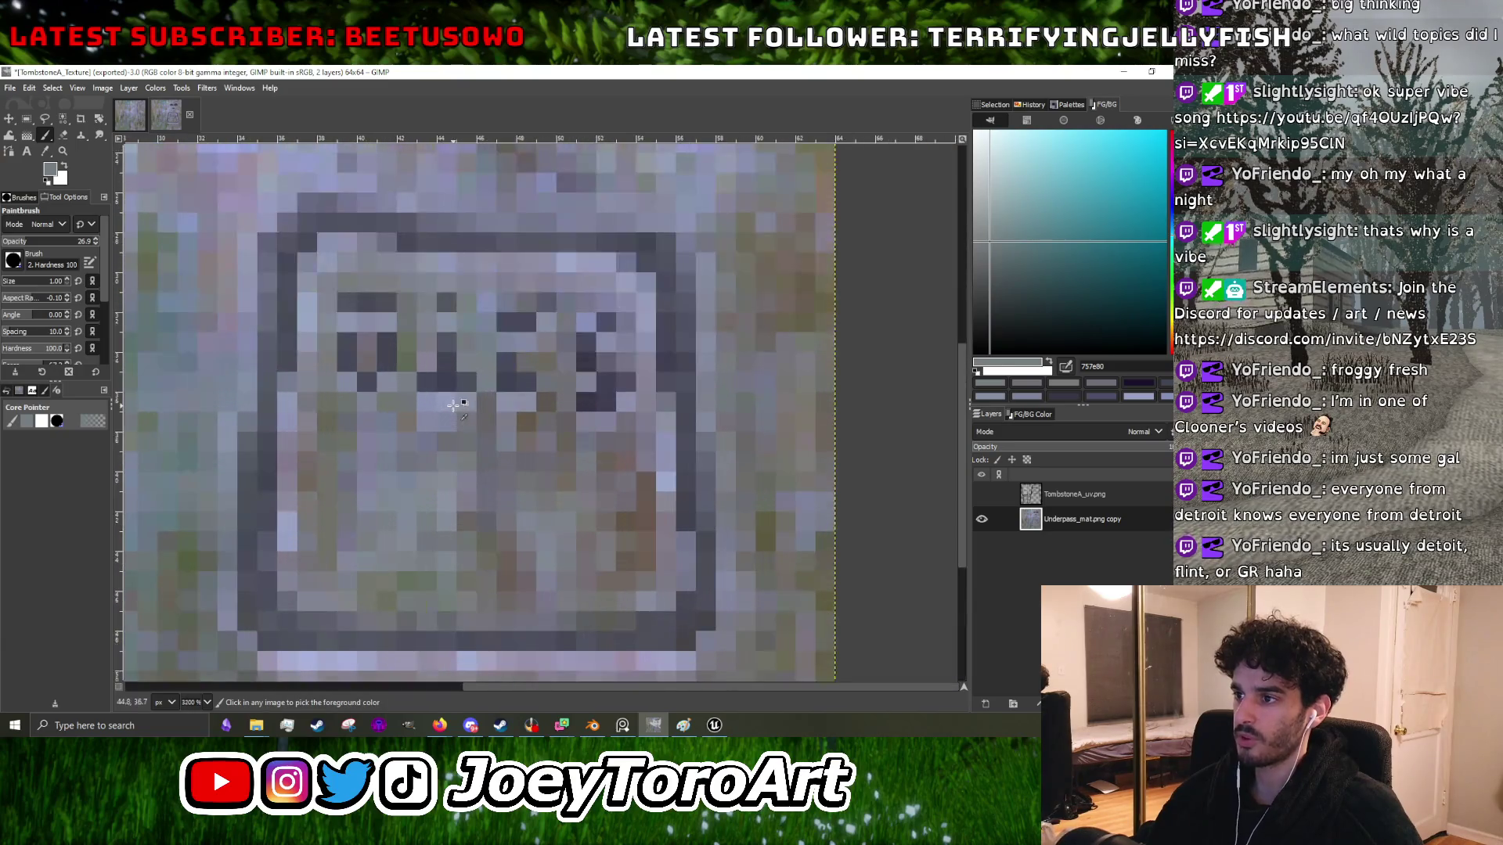
ctrl+click(438, 404)
scroll(438, 404, down, 2)
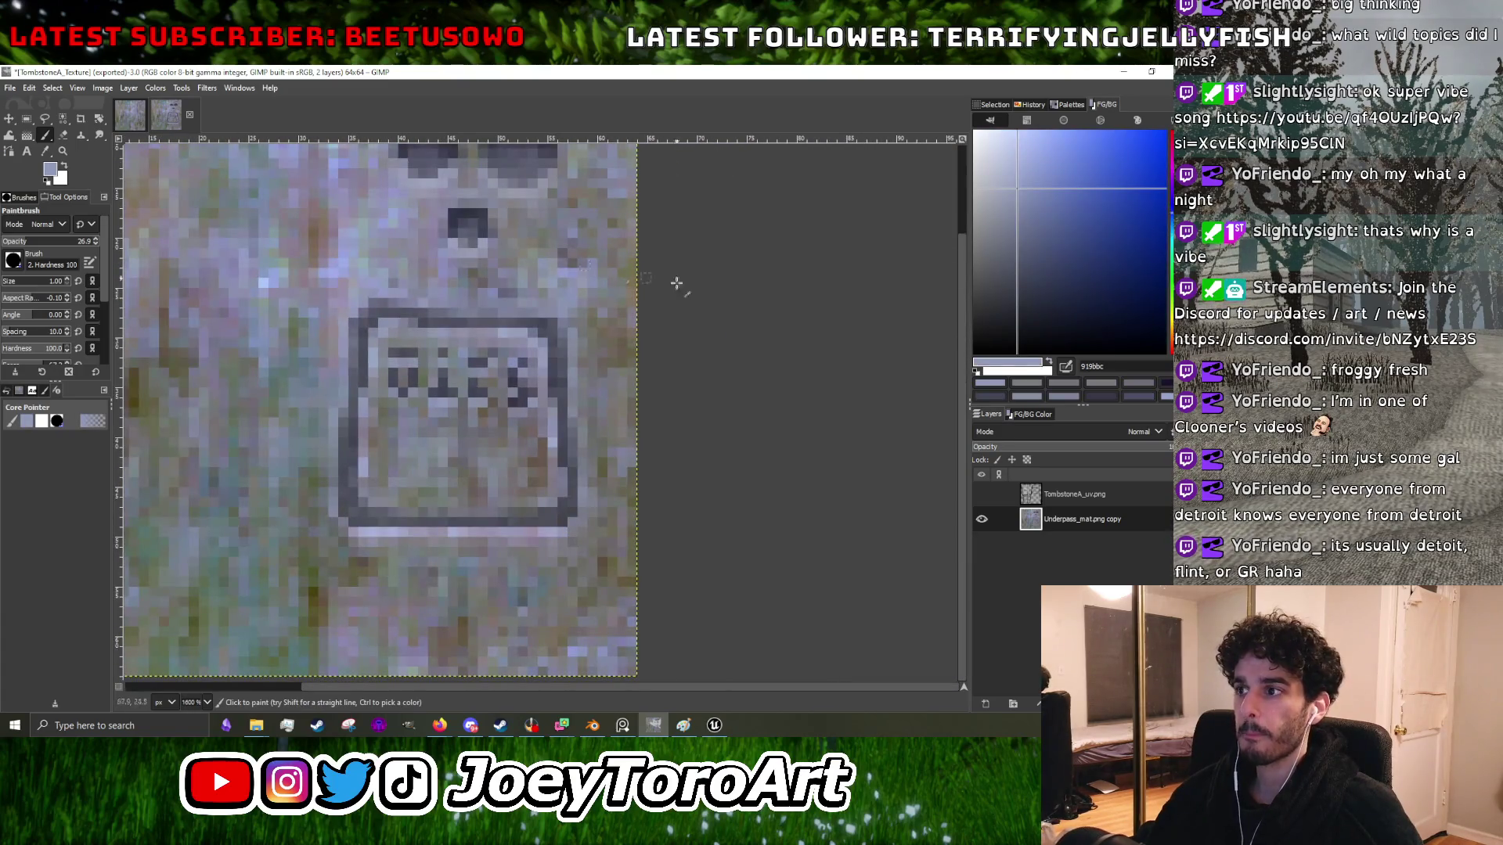
scroll(356, 350, up, 3)
ctrl+click(659, 423)
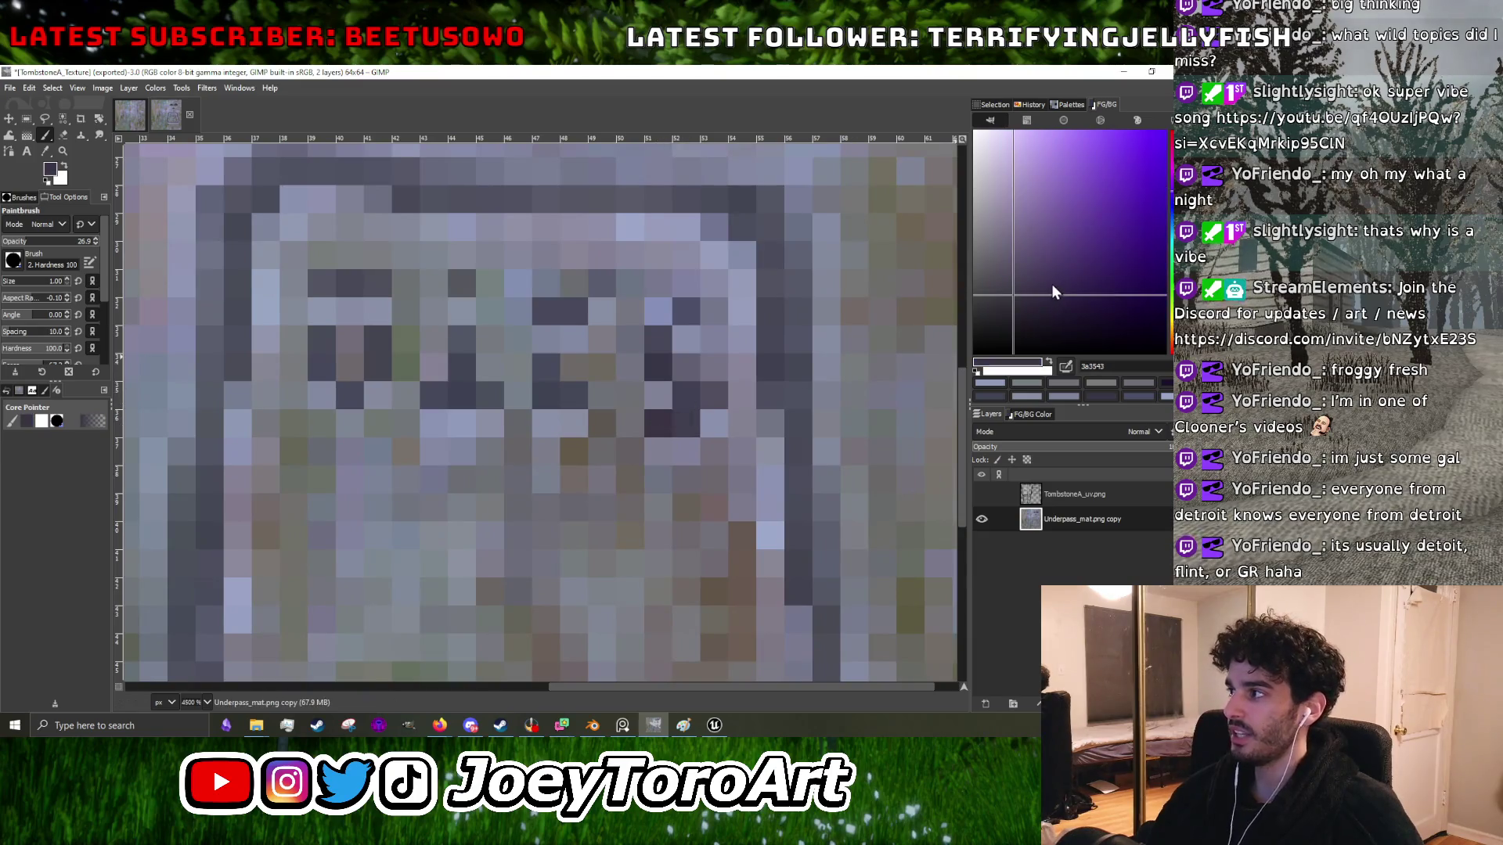
drag(1085, 298, 1092, 324)
scroll(688, 396, up, 2)
scroll(614, 460, down, 3)
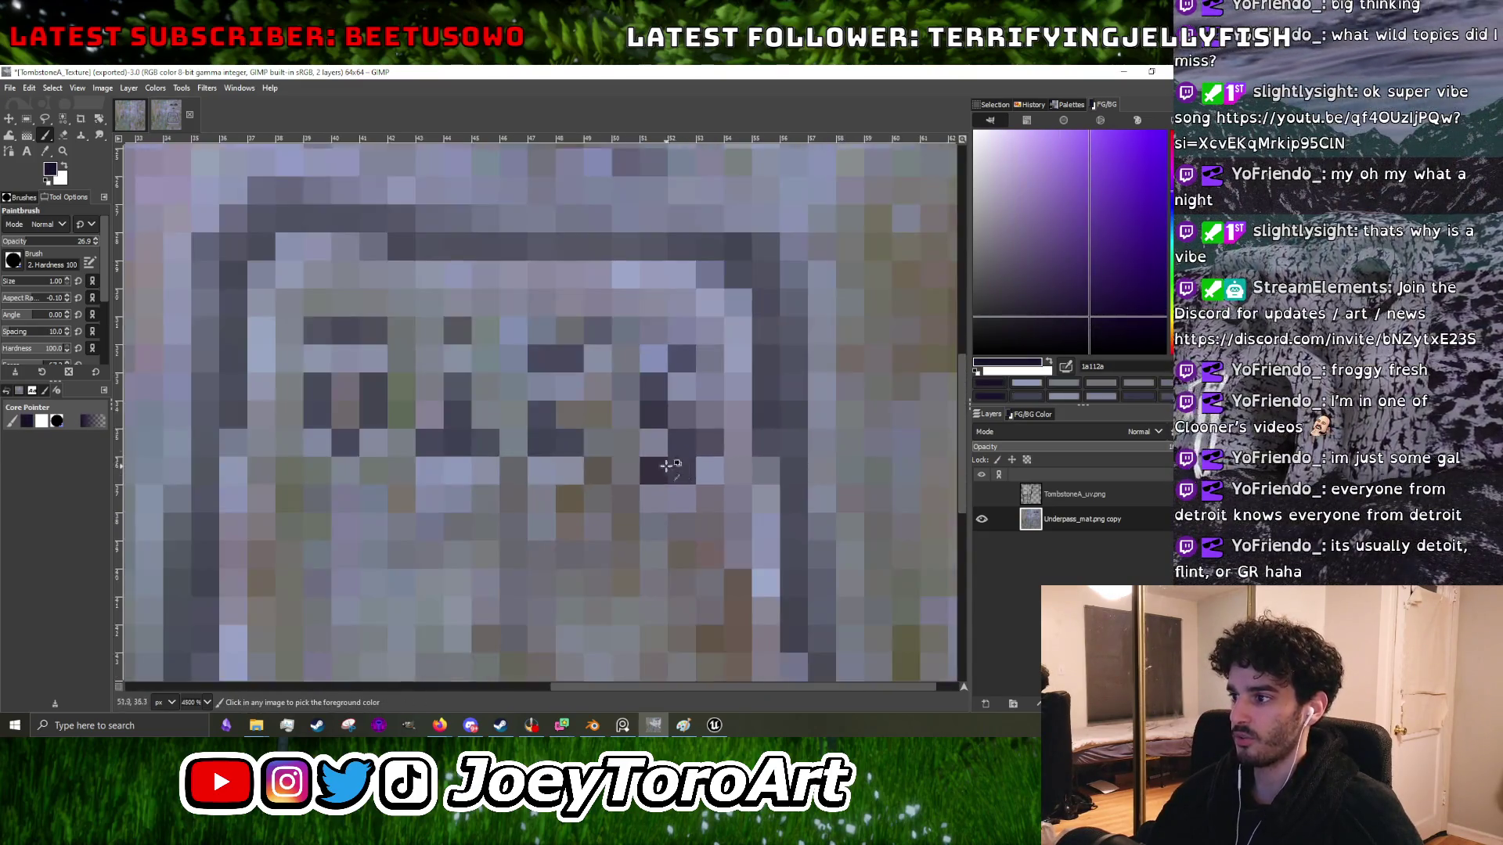
scroll(533, 440, up, 3)
scroll(548, 453, down, 1)
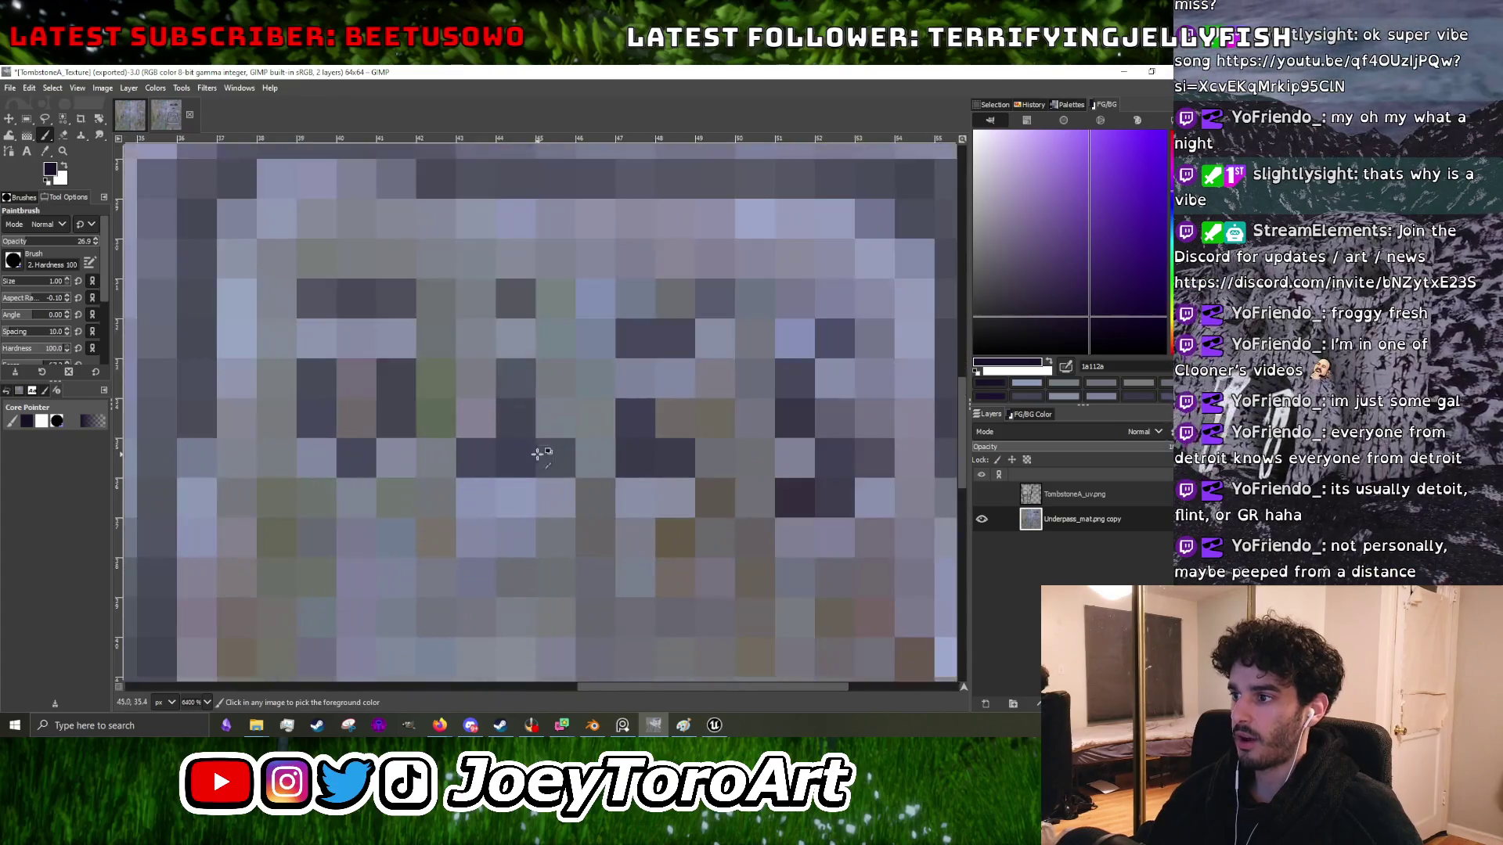
scroll(509, 454, down, 3)
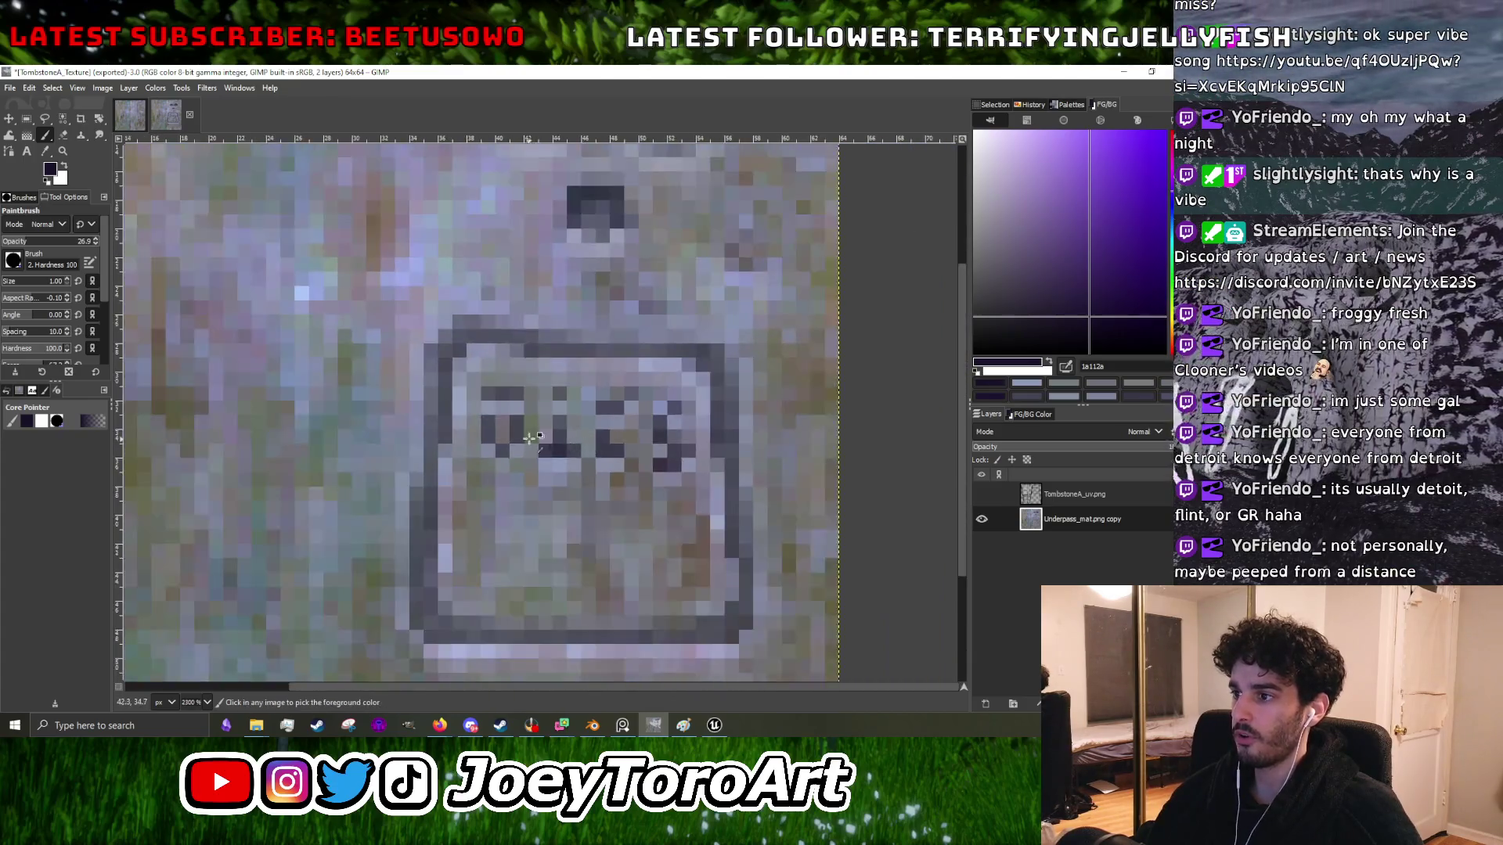
scroll(464, 460, up, 3)
click(465, 459)
click(507, 431)
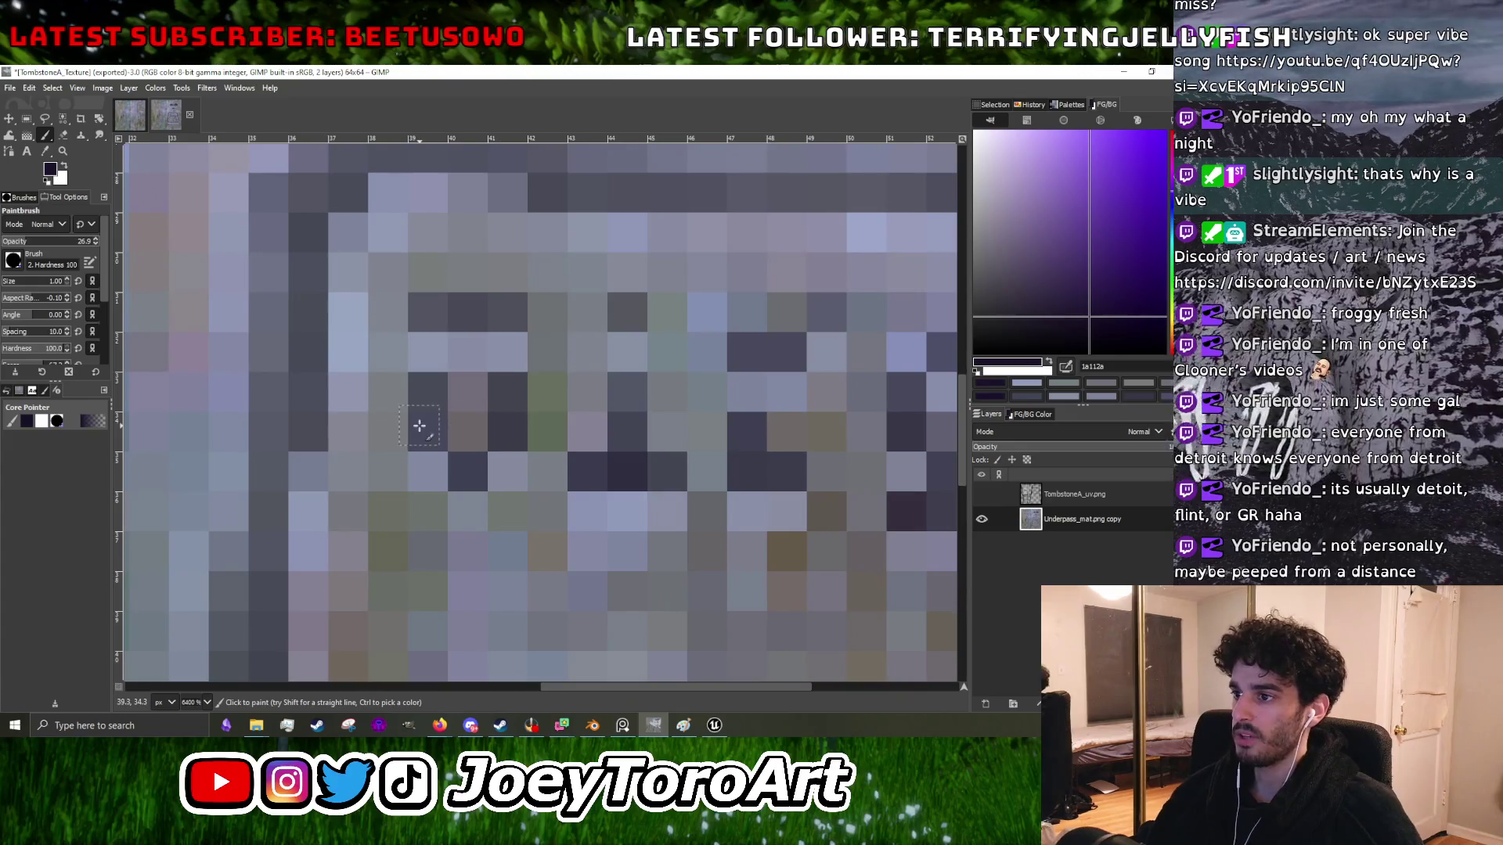
click(425, 426)
click(469, 317)
scroll(508, 329, down, 3)
scroll(581, 381, up, 3)
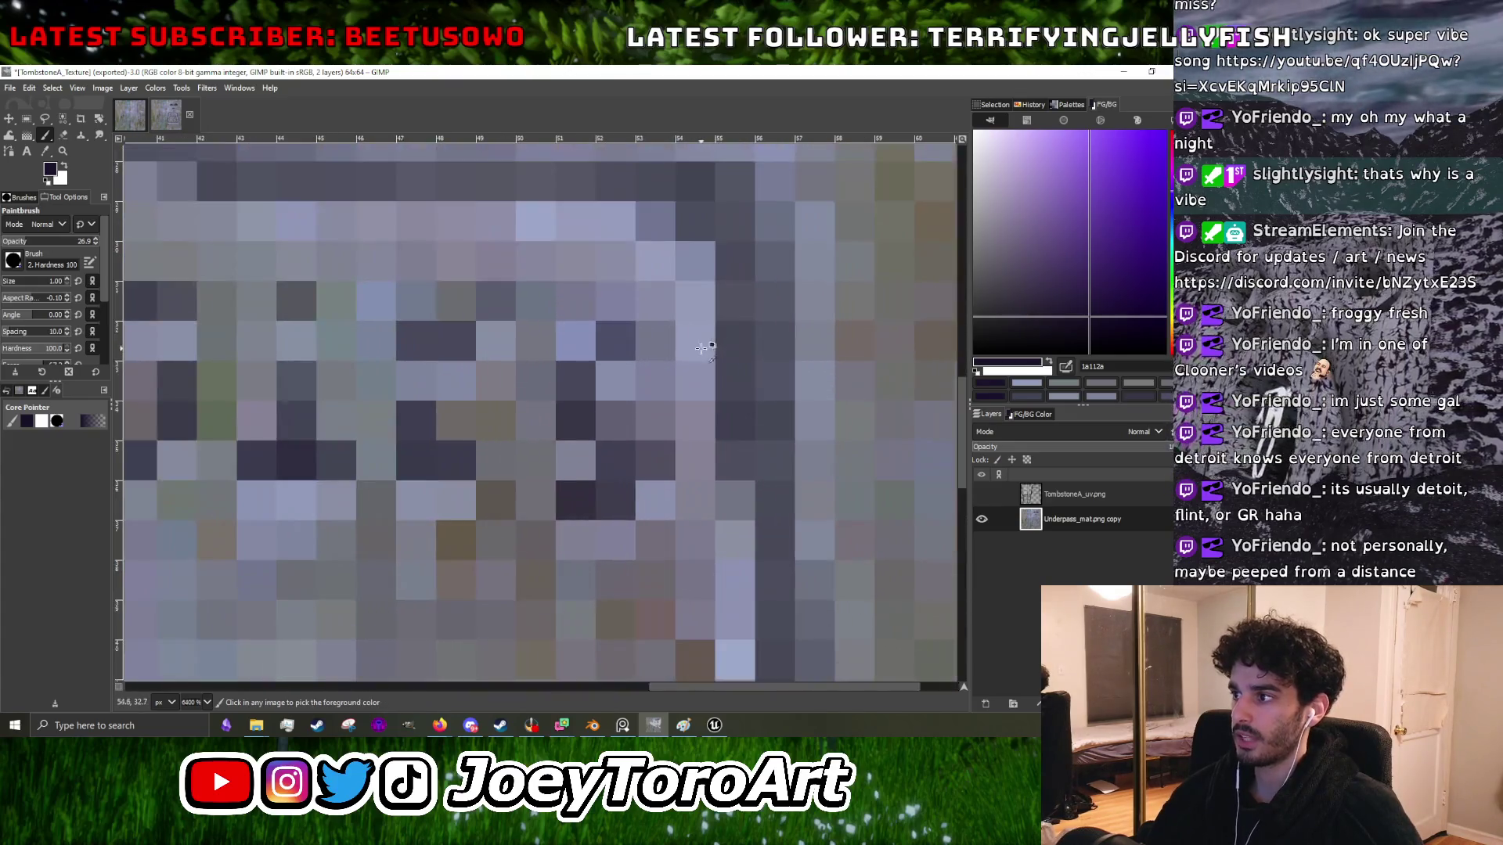
click(580, 381)
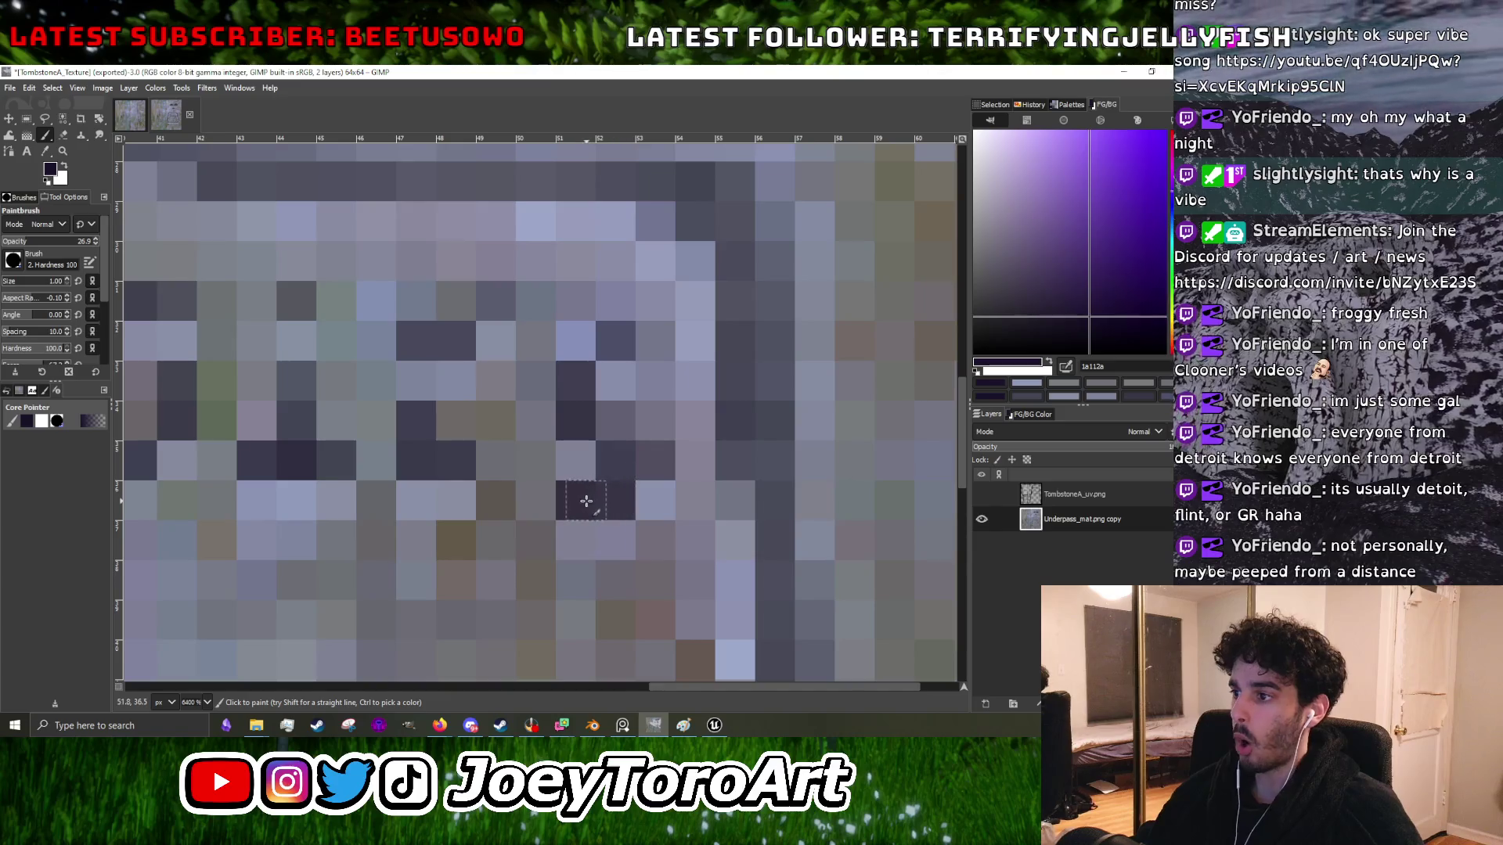
scroll(460, 457, down, 3)
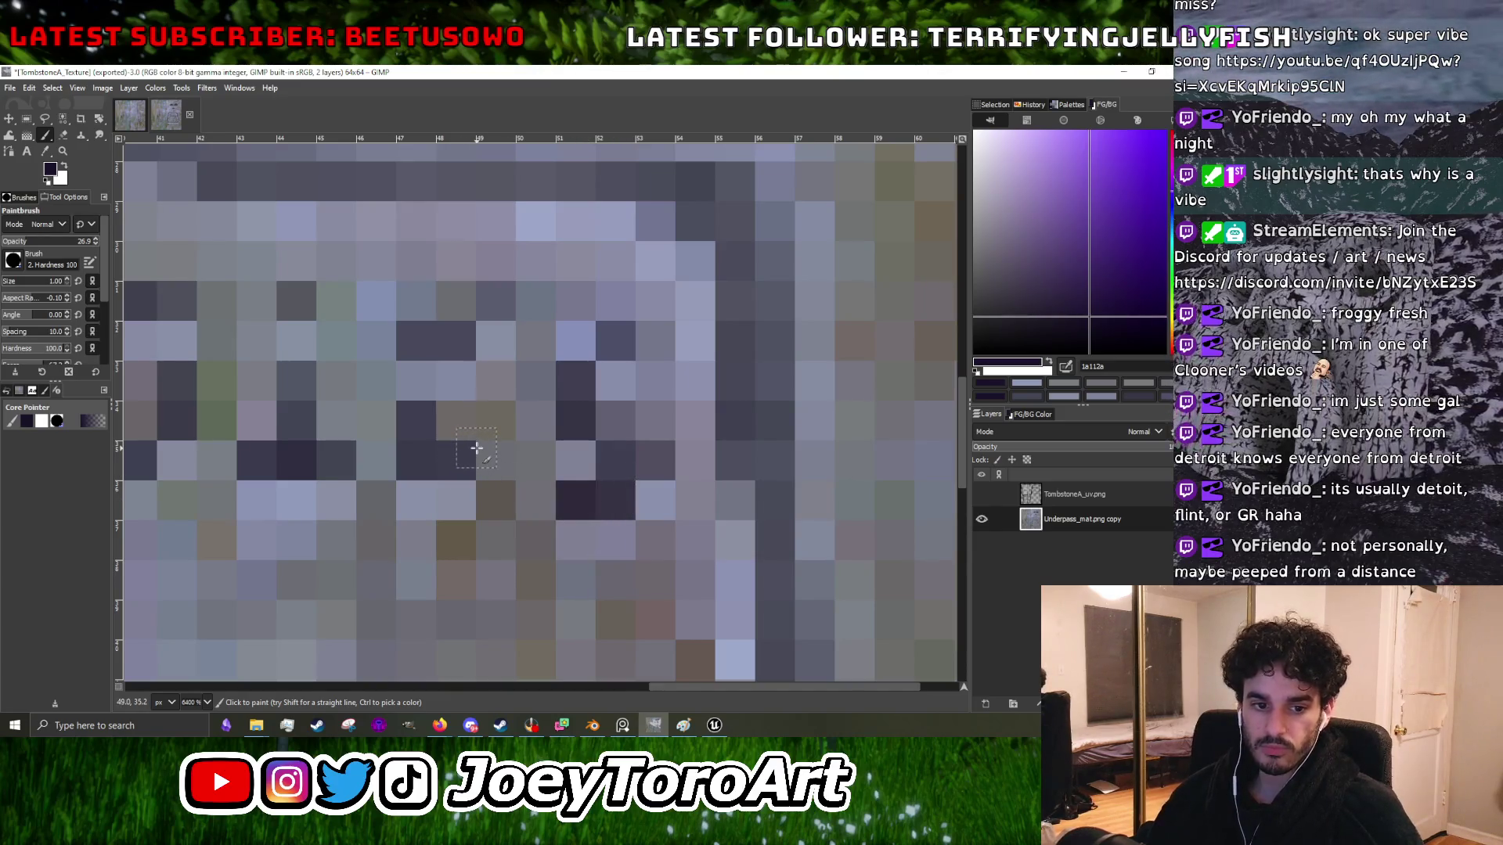
scroll(477, 448, up, 3)
scroll(477, 448, down, 2)
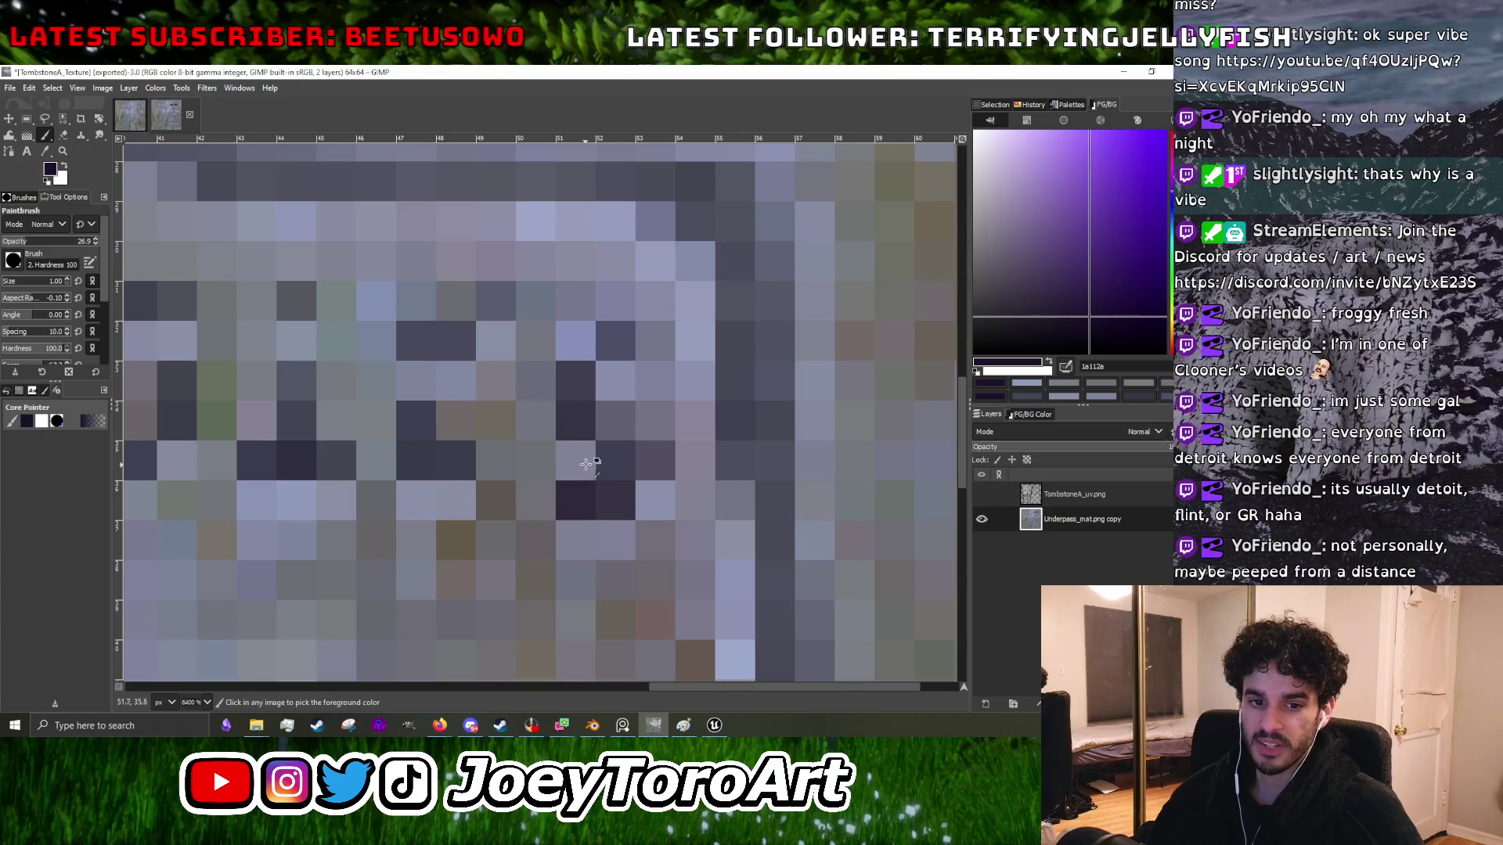
scroll(586, 464, up, 1)
scroll(477, 462, down, 2)
scroll(469, 470, up, 2)
ctrl+click(462, 492)
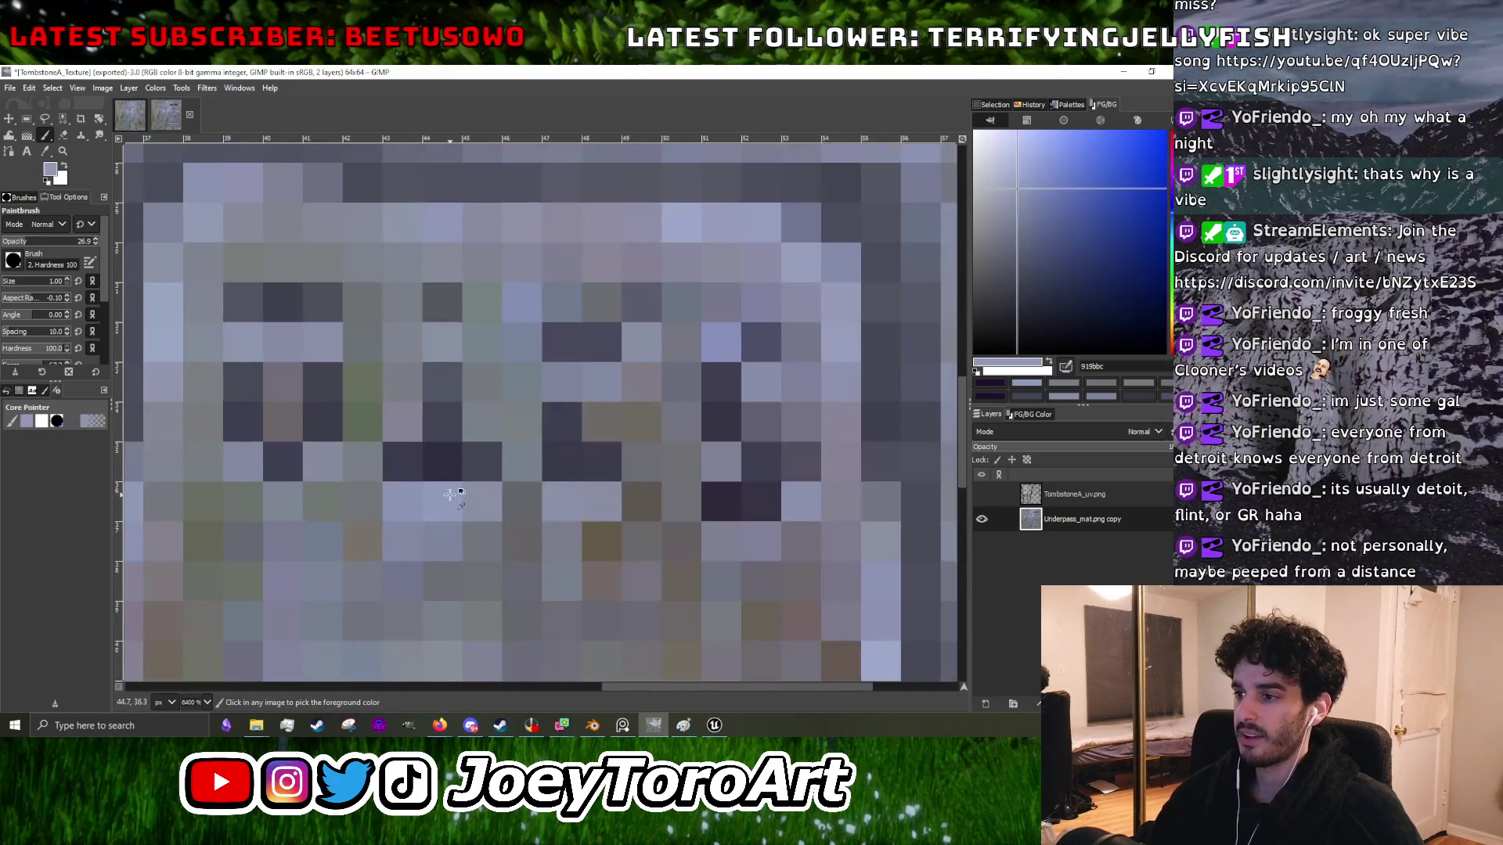
scroll(595, 475, down, 1)
scroll(594, 475, up, 2)
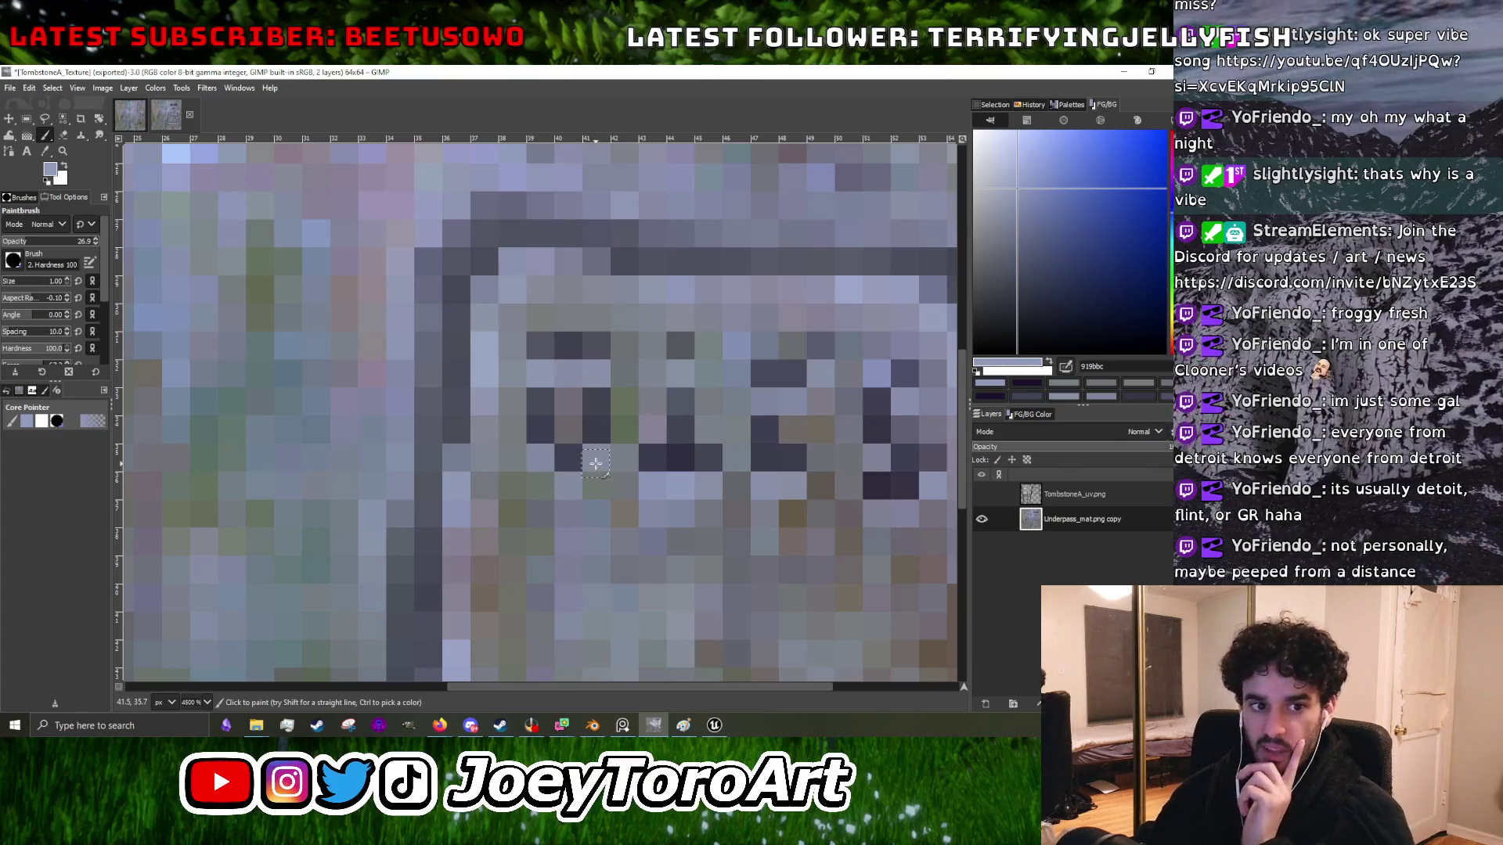
scroll(490, 467, down, 5)
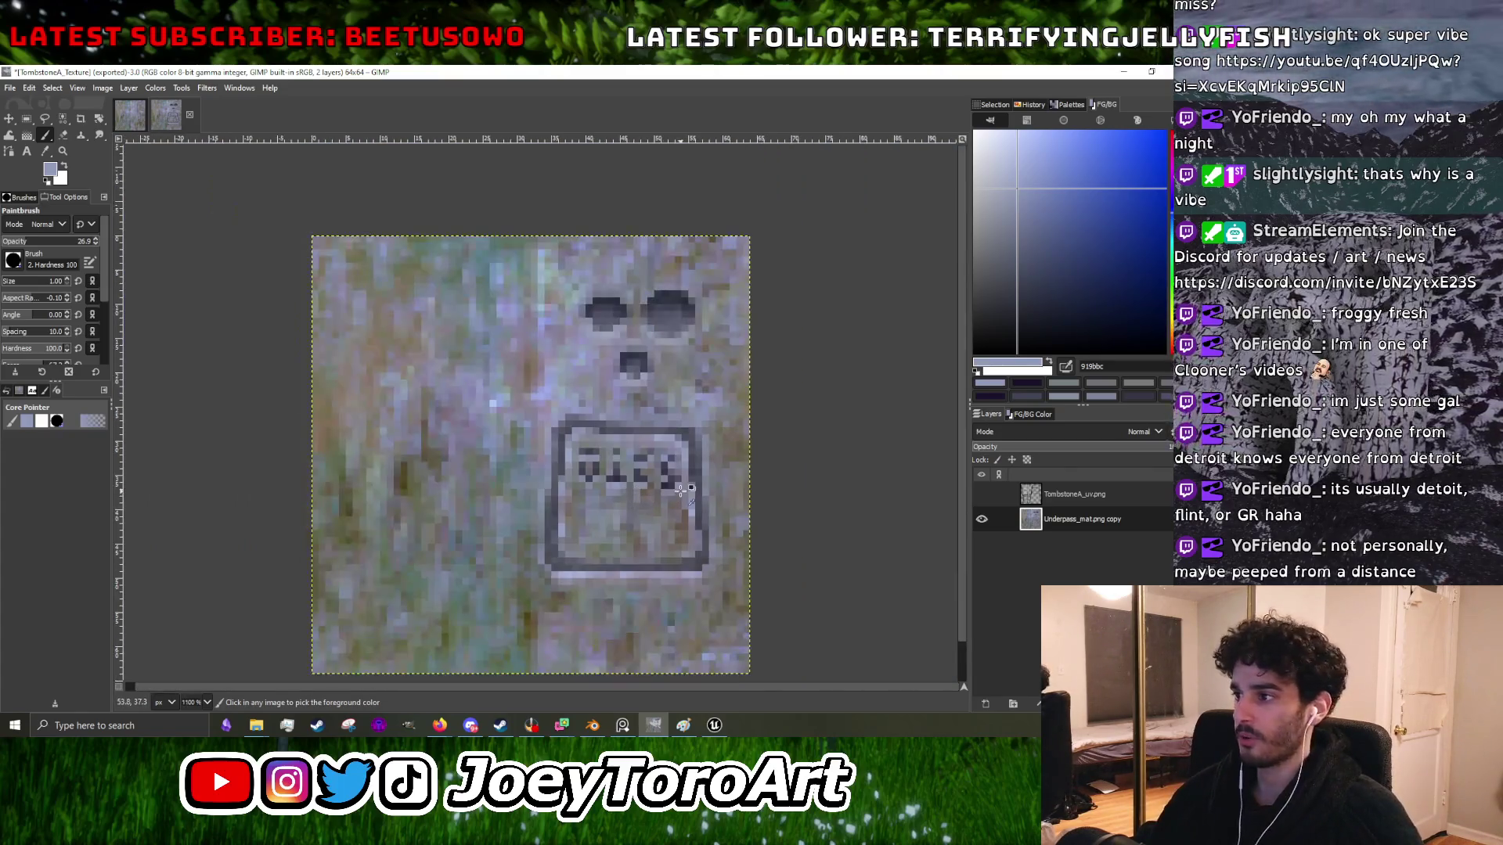
scroll(679, 327, up, 3)
scroll(679, 327, down, 4)
scroll(587, 470, up, 3)
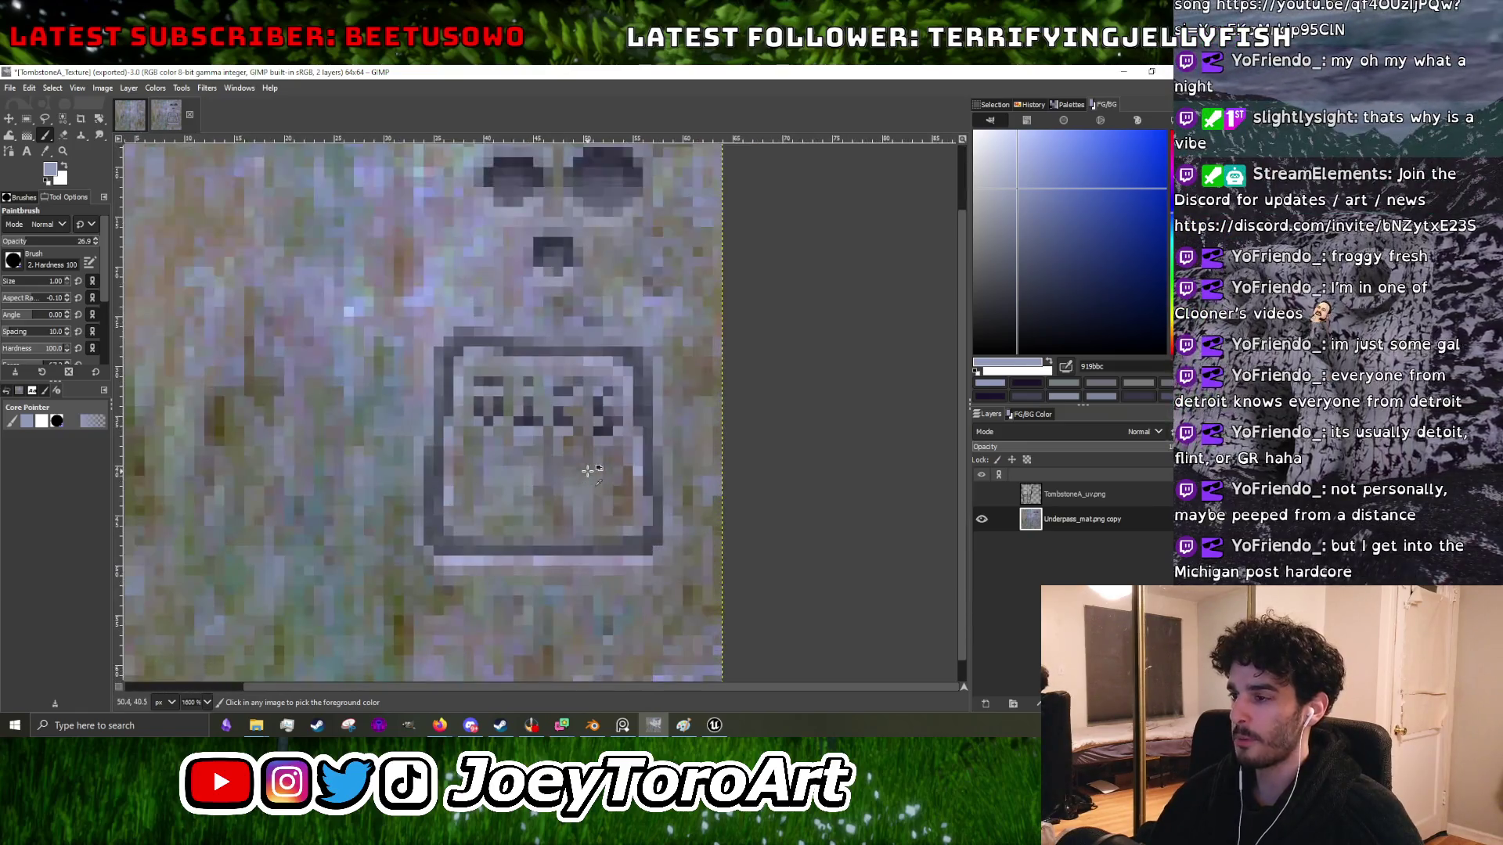
scroll(579, 472, up, 2)
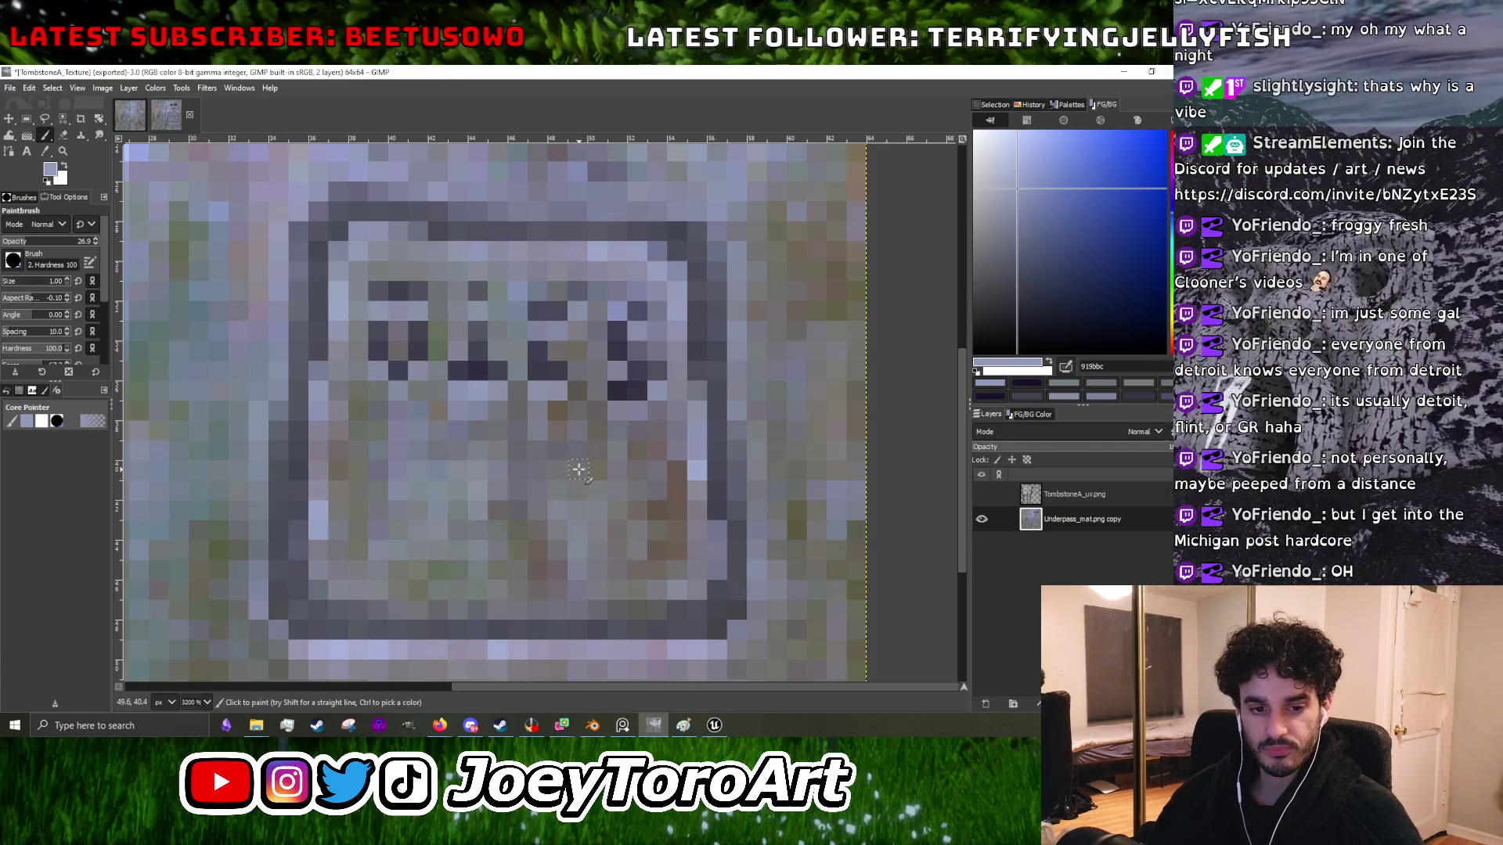
key(minus)
key(plus)
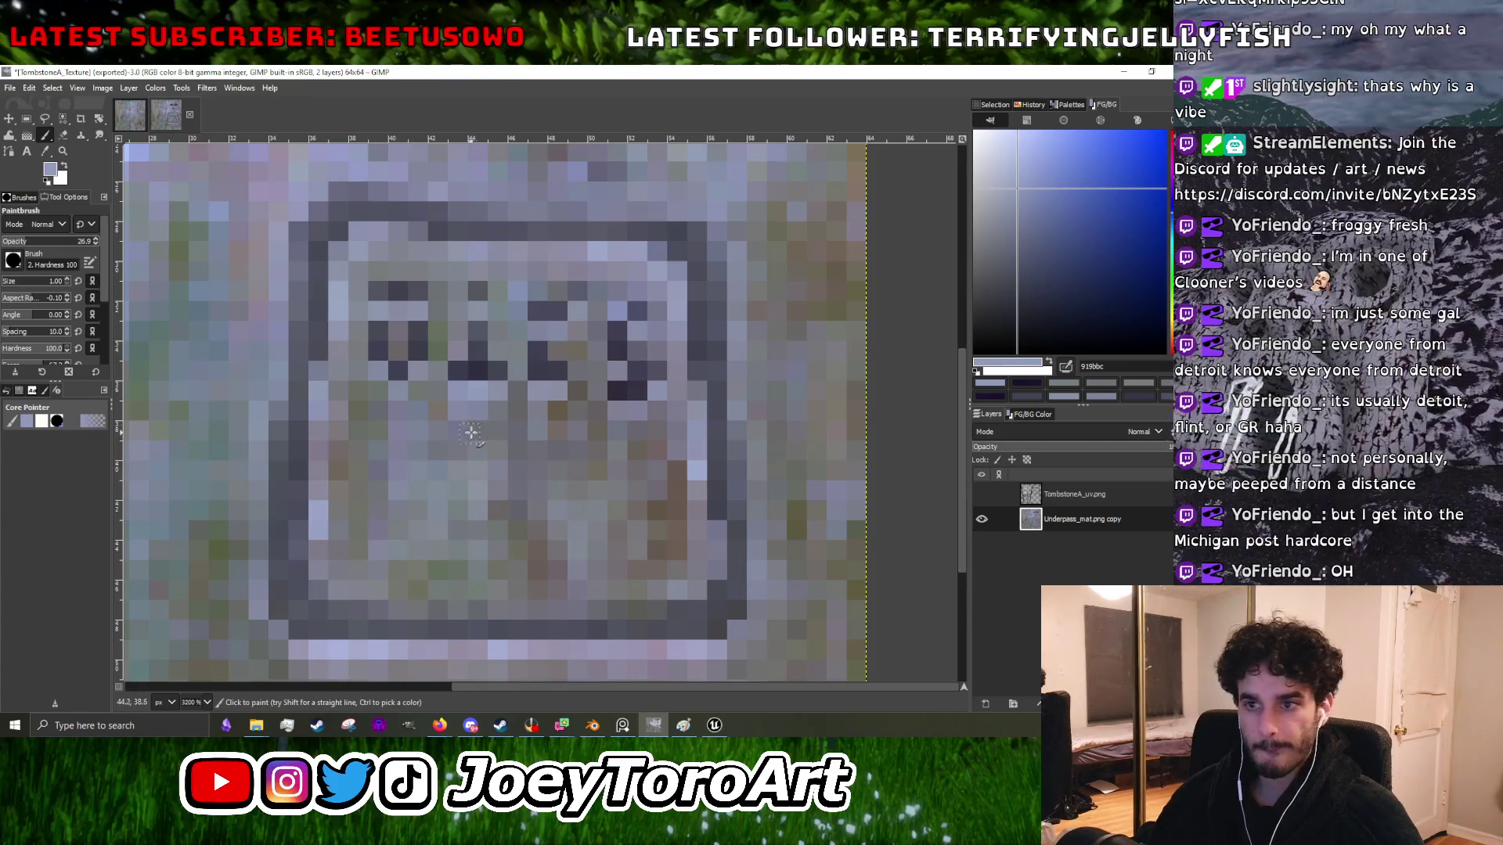
key(4)
key(grave)
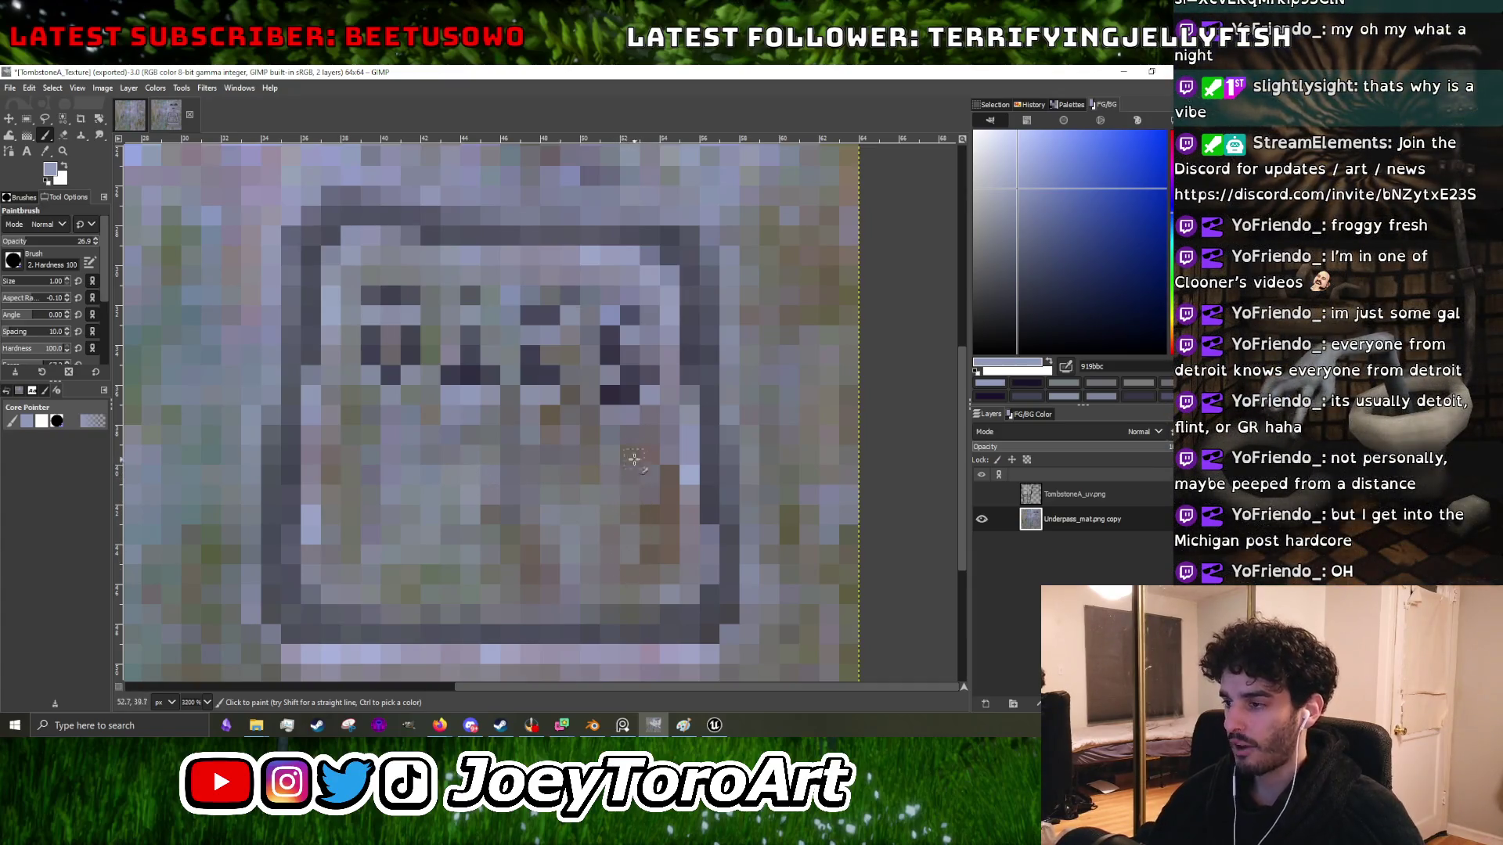
key(4)
key(grave)
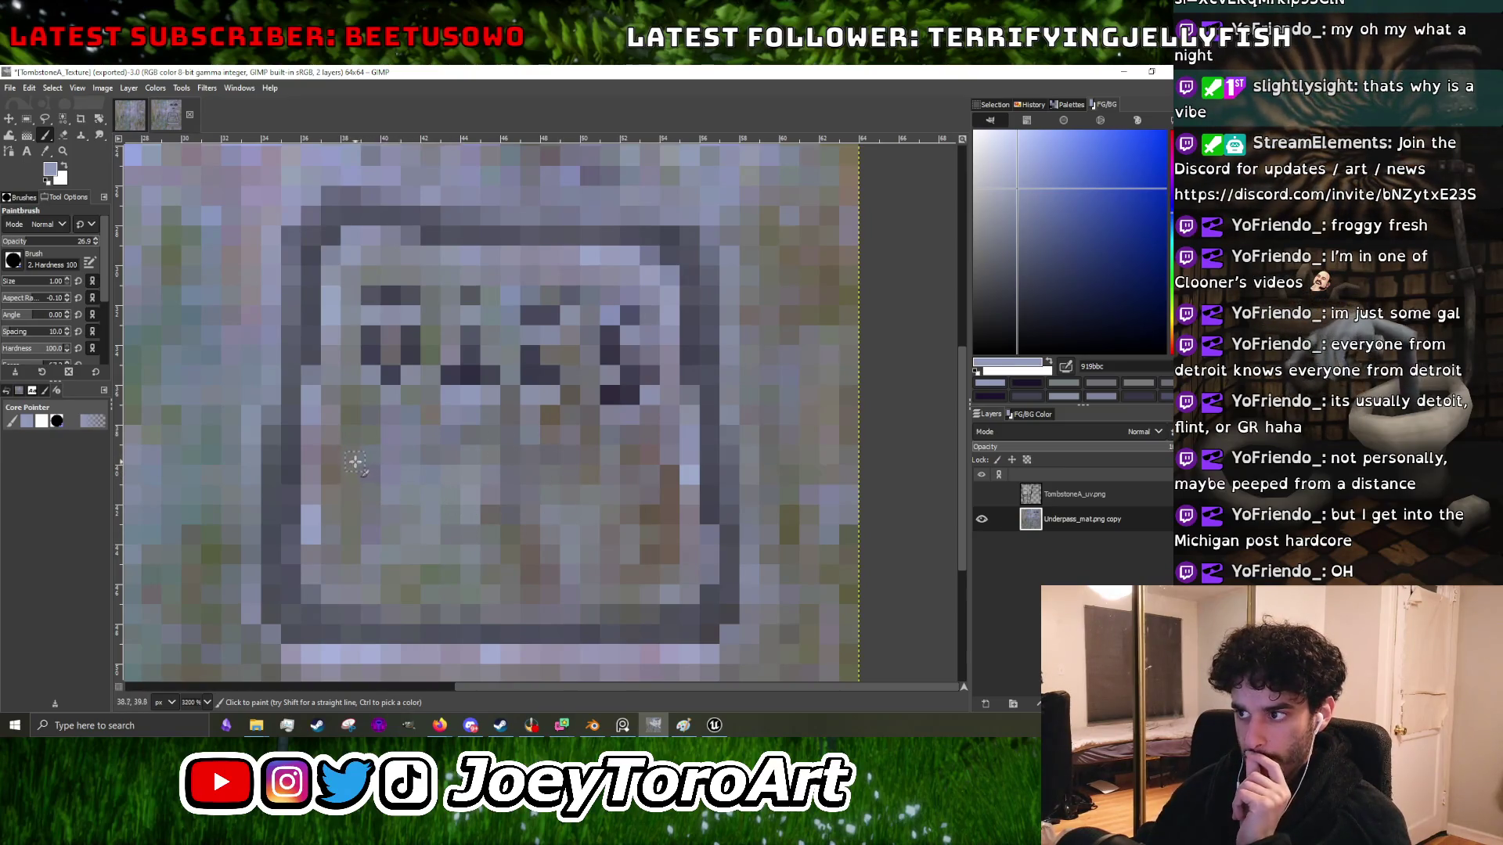
key(5)
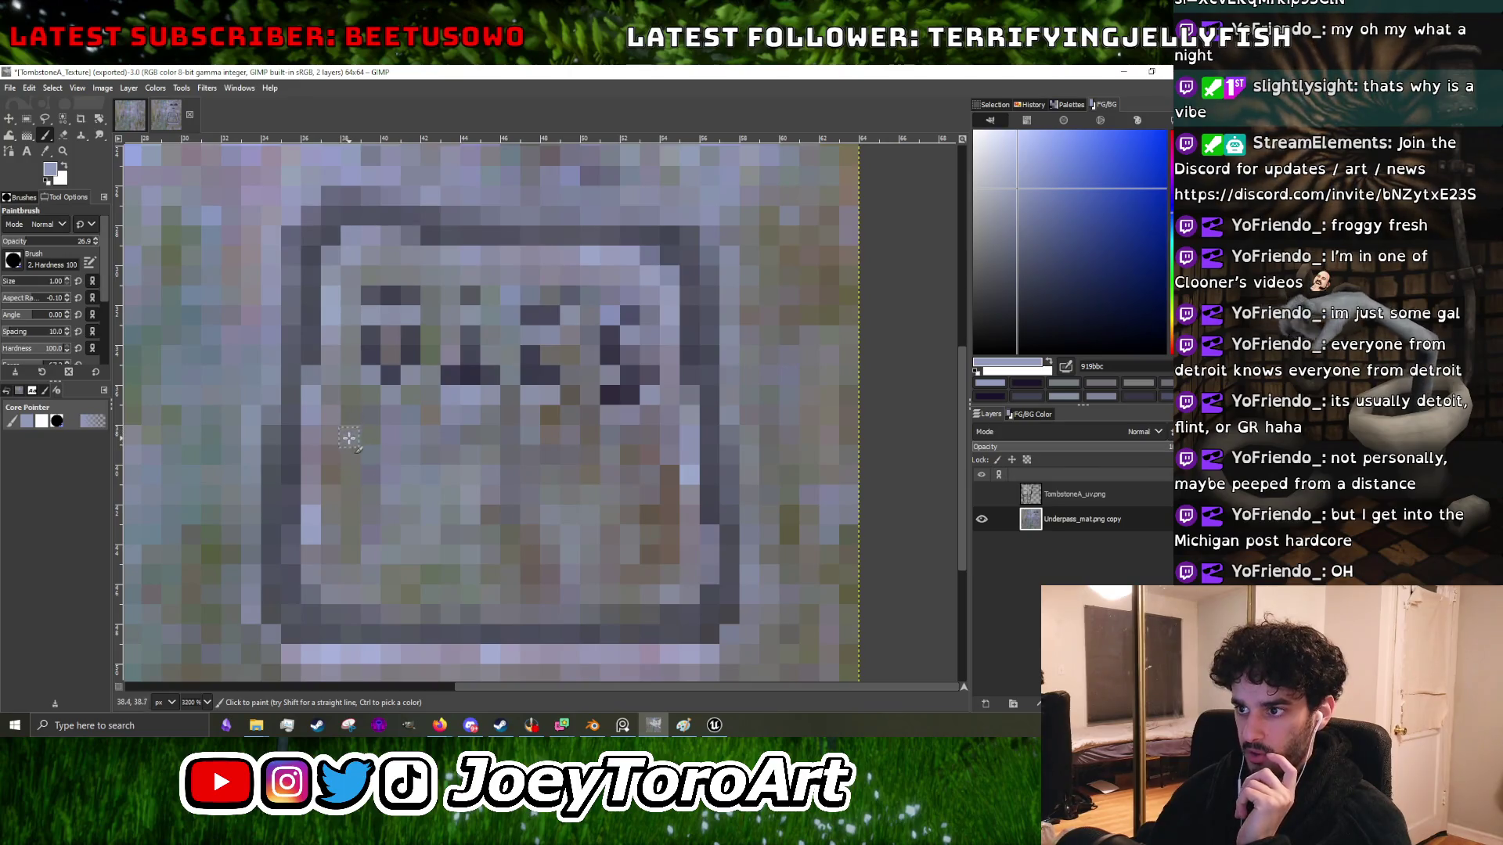
key(grave)
ctrl+click(393, 377)
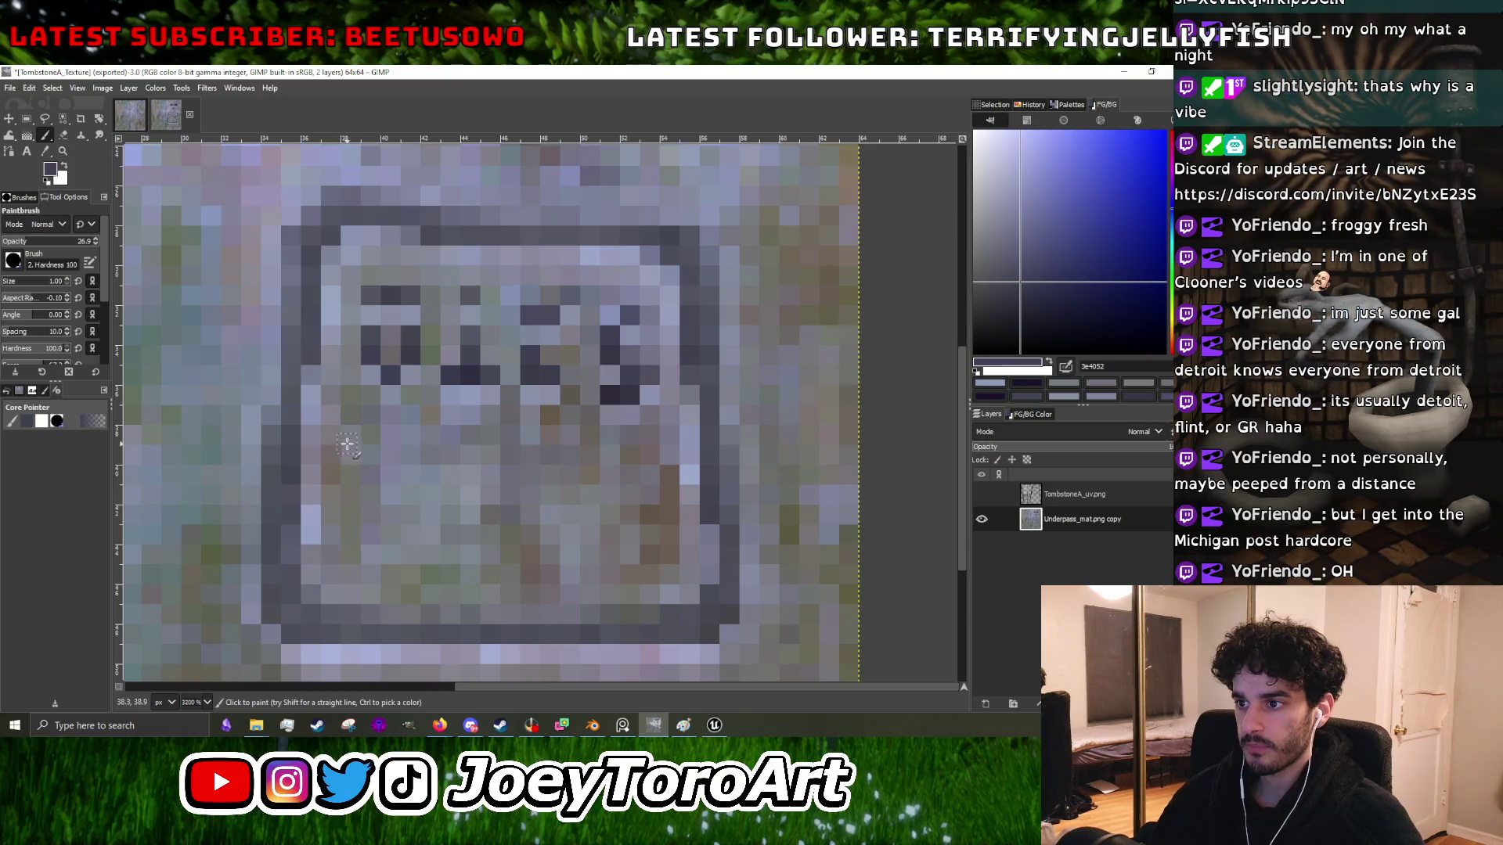
key(5)
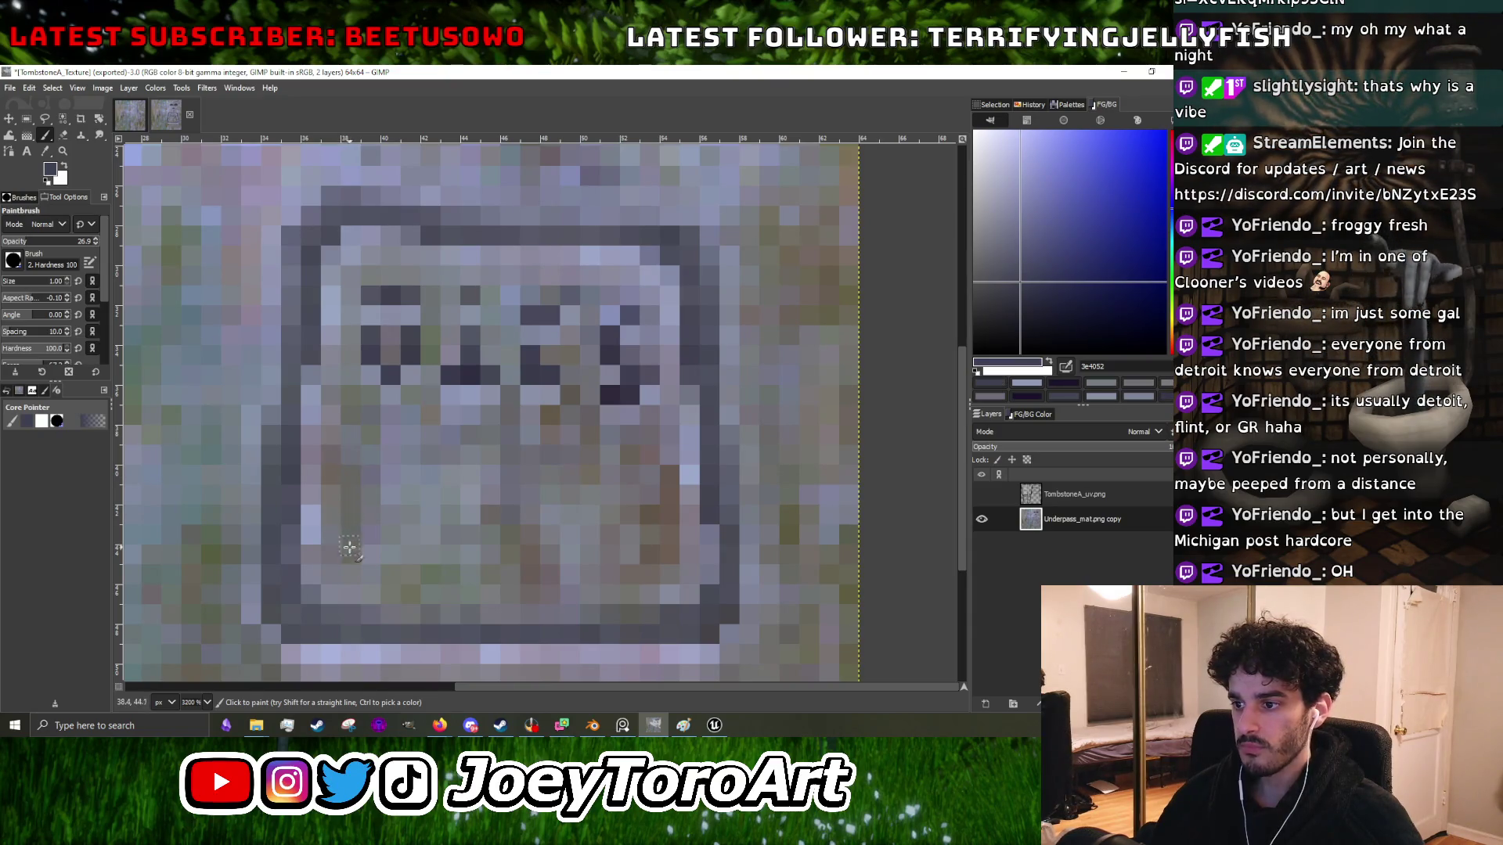
key(grave)
key(5)
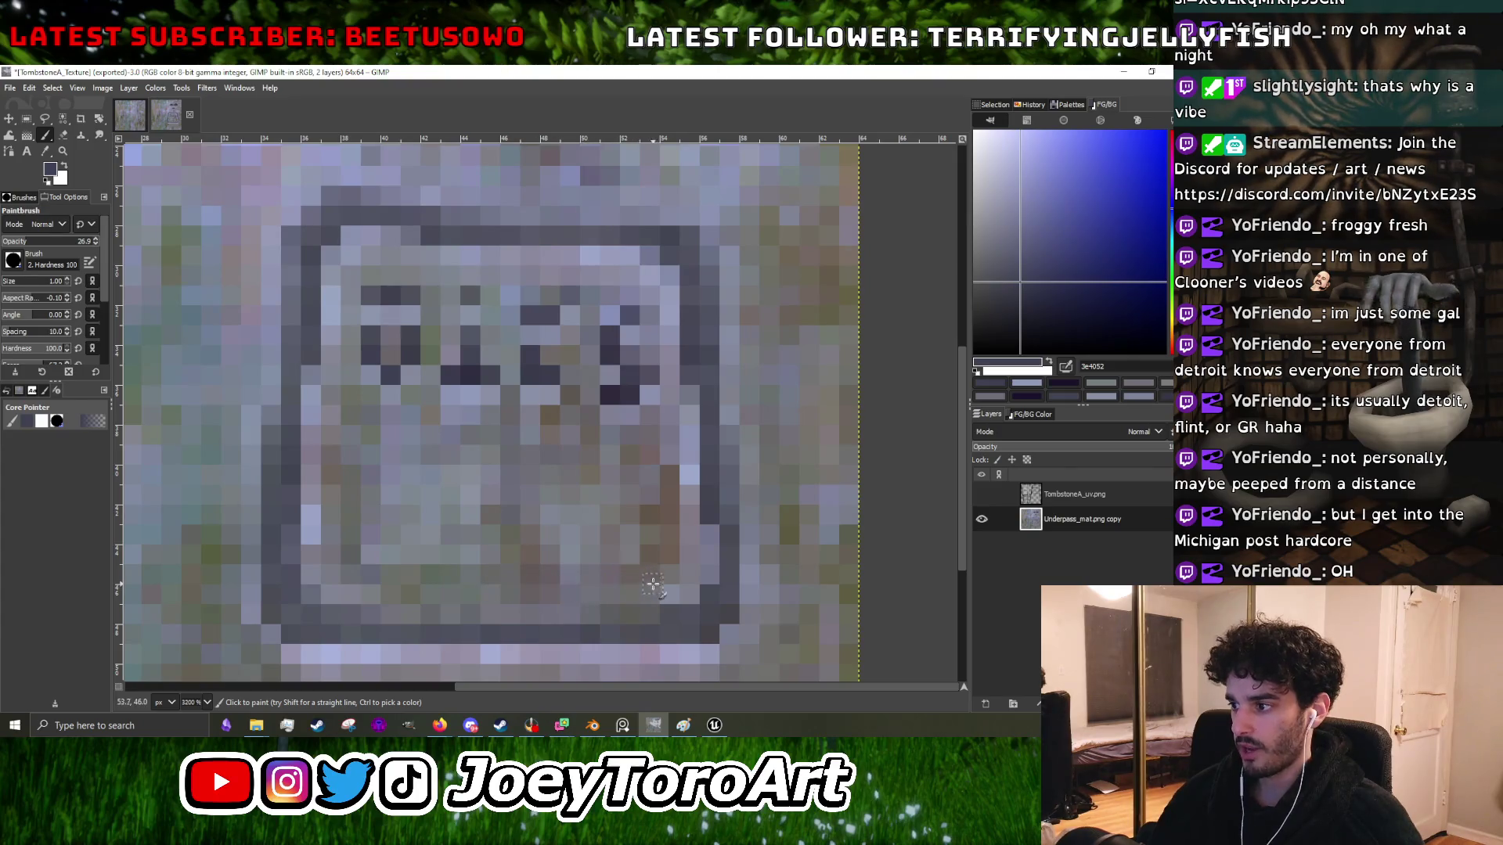
key(grave)
ctrl+scroll(657, 508, down, 4)
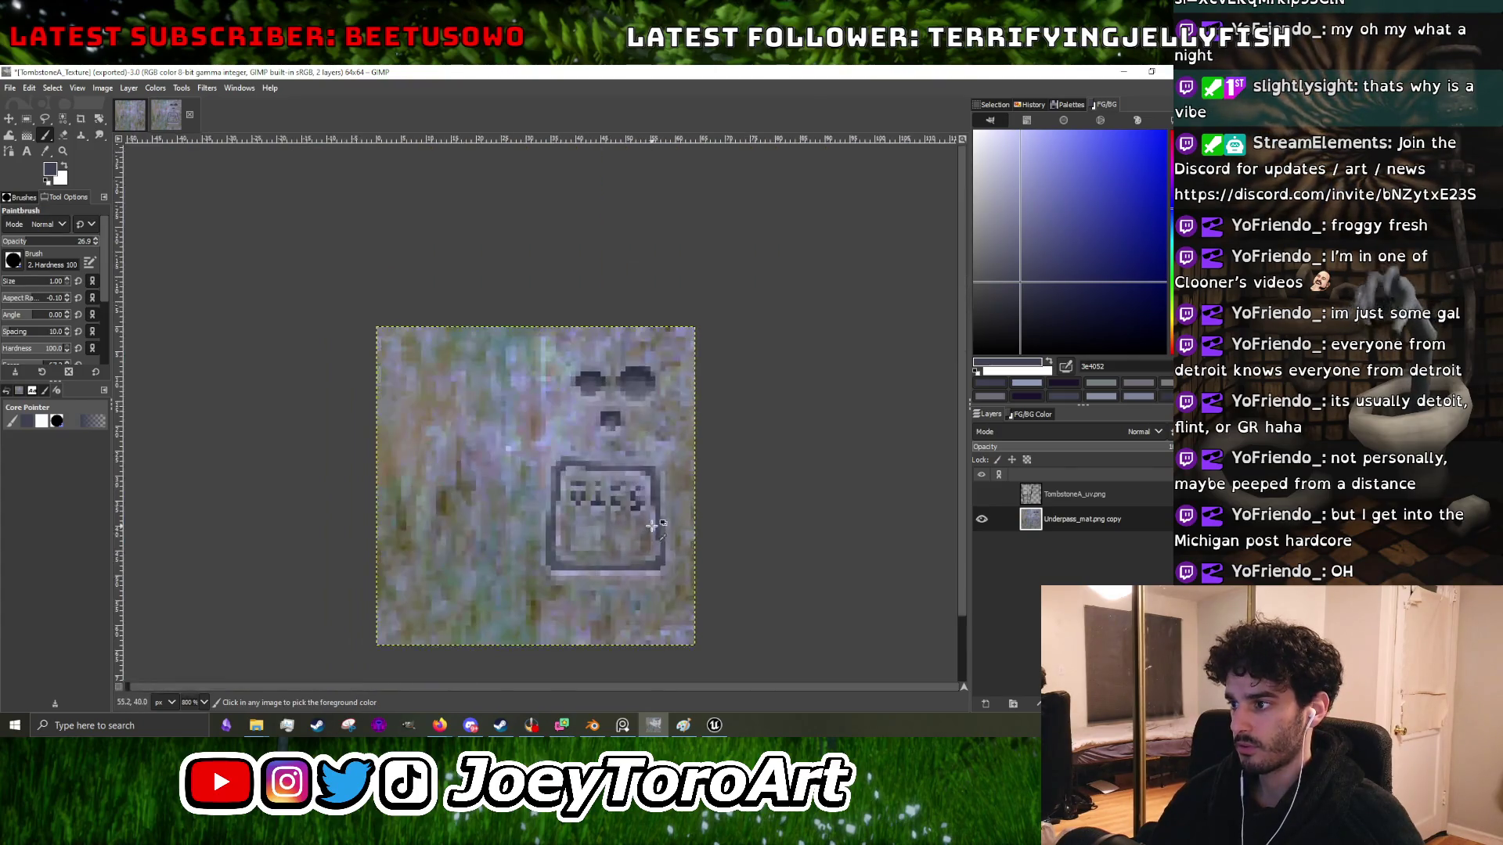
scroll(631, 527, up, 4)
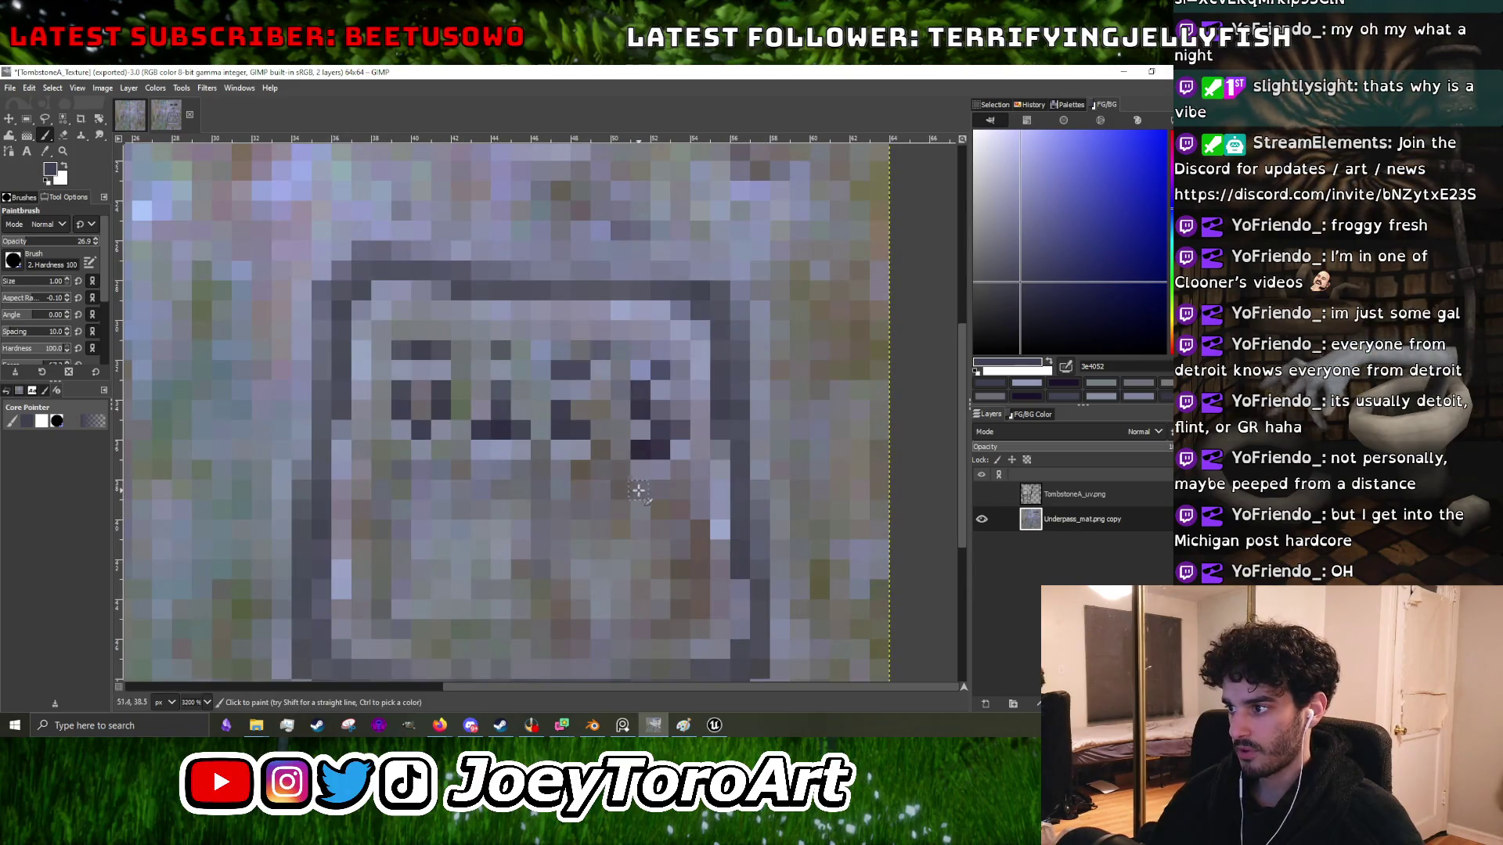
ctrl+scroll(448, 480, down, 4)
ctrl+scroll(448, 480, up, 4)
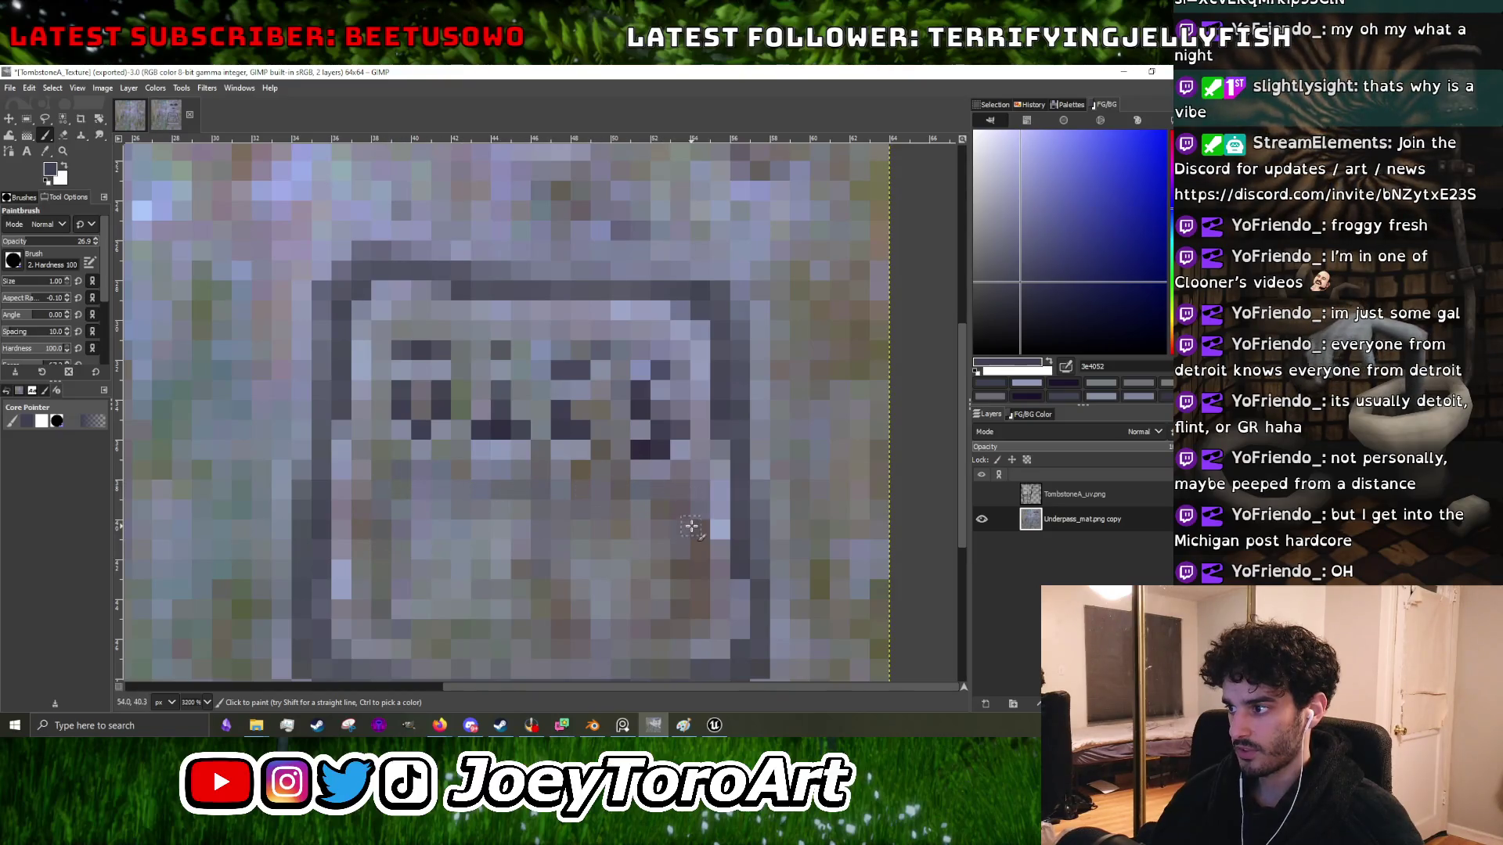
click(1073, 313)
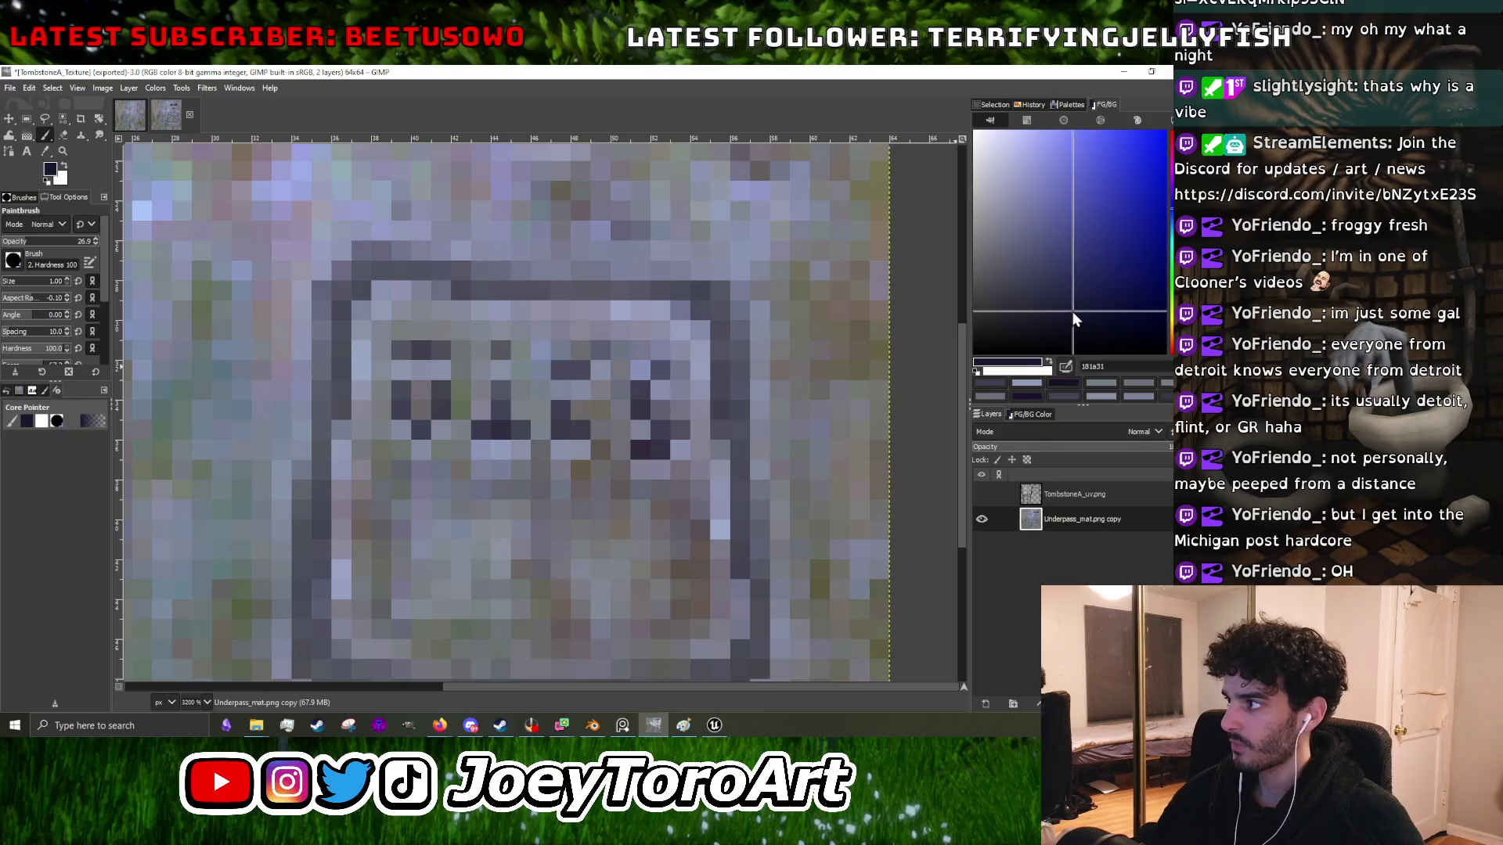
mouse_move(400, 485)
mouse_down()
mouse_move(639, 496)
mouse_move(697, 525)
mouse_move(700, 593)
mouse_move(614, 612)
mouse_up()
scroll(700, 593, down, 3)
scroll(701, 587, up, 5)
scroll(583, 619, down, 1)
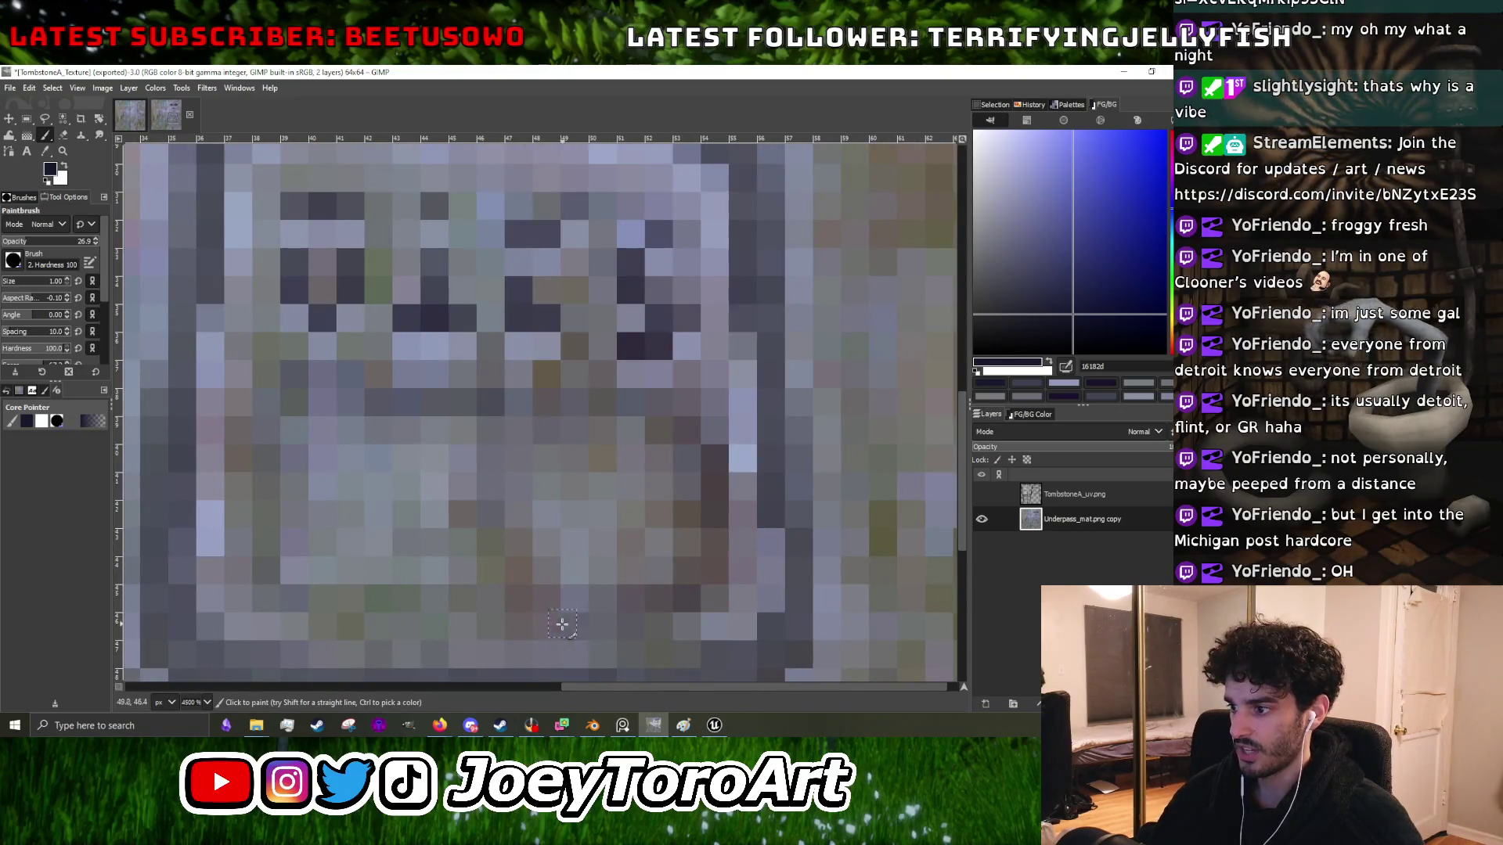
scroll(464, 598, down, 1)
scroll(464, 598, up, 3)
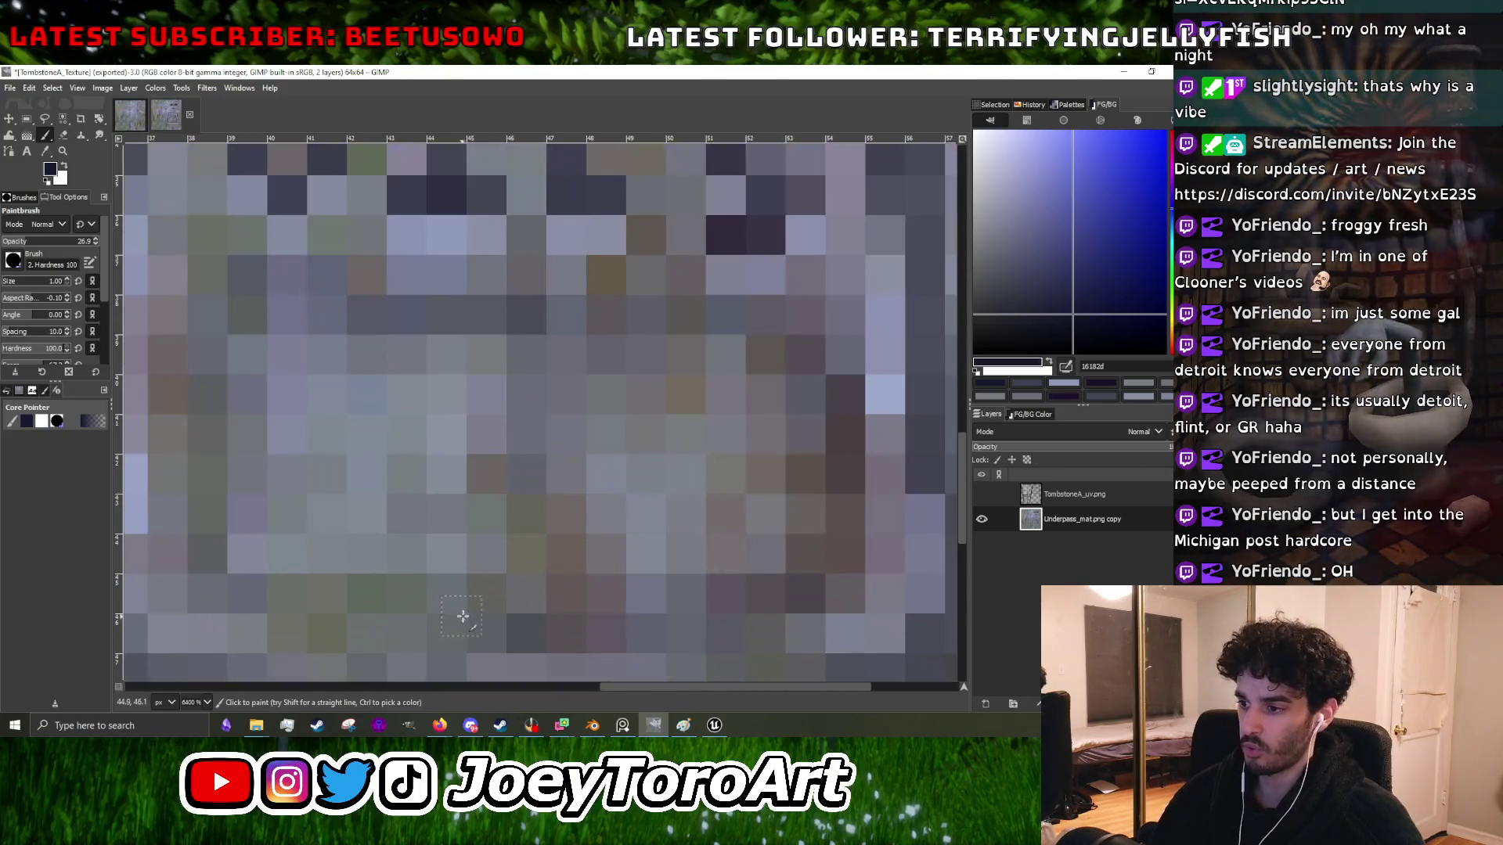
scroll(291, 575, down, 1)
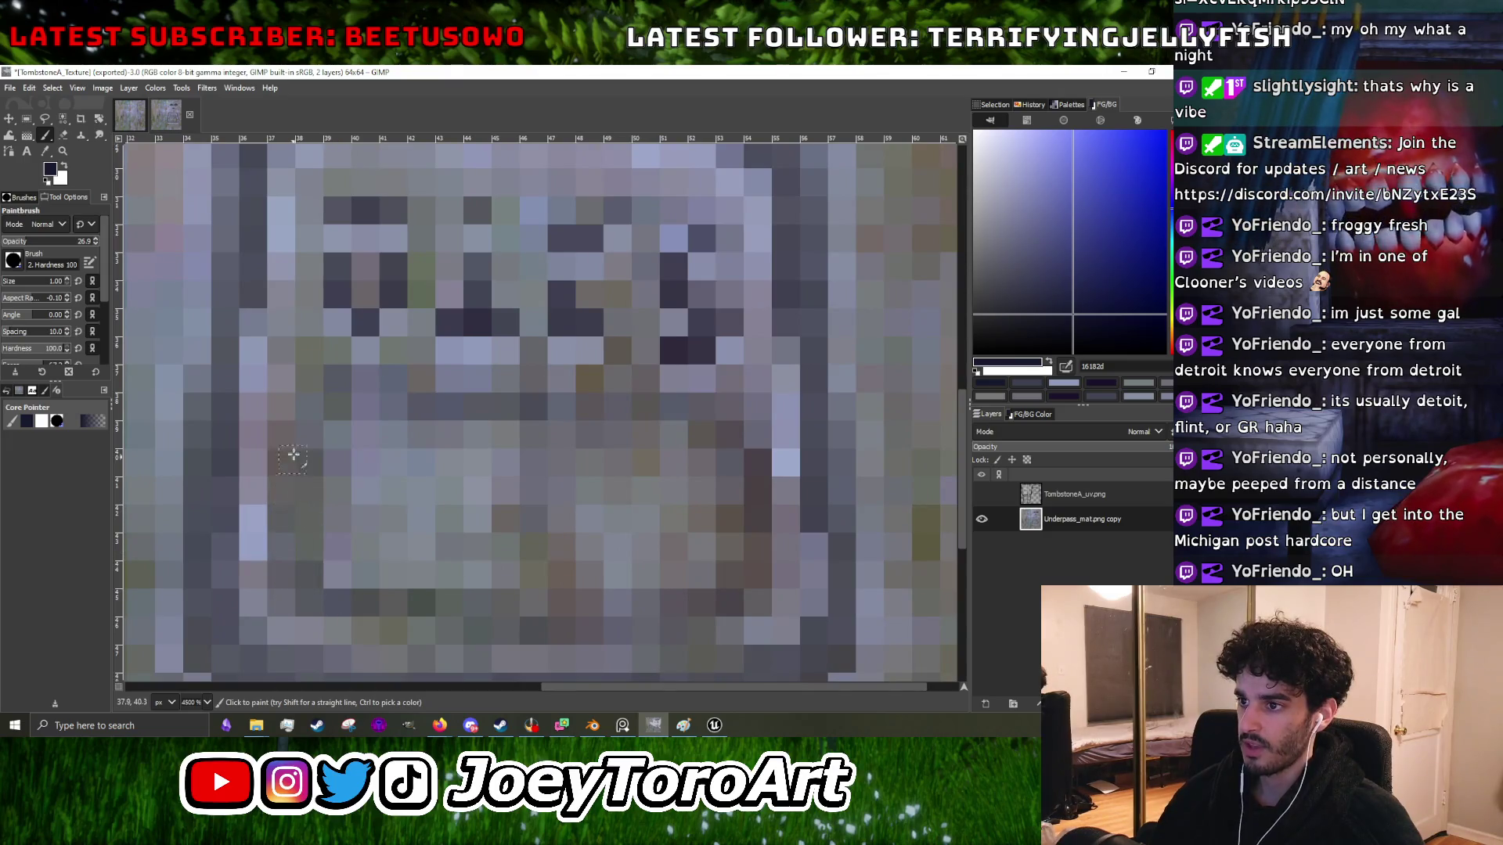
mouse_move(418, 402)
mouse_down()
mouse_move(657, 407)
mouse_move(755, 444)
mouse_move(705, 434)
mouse_move(742, 456)
mouse_up()
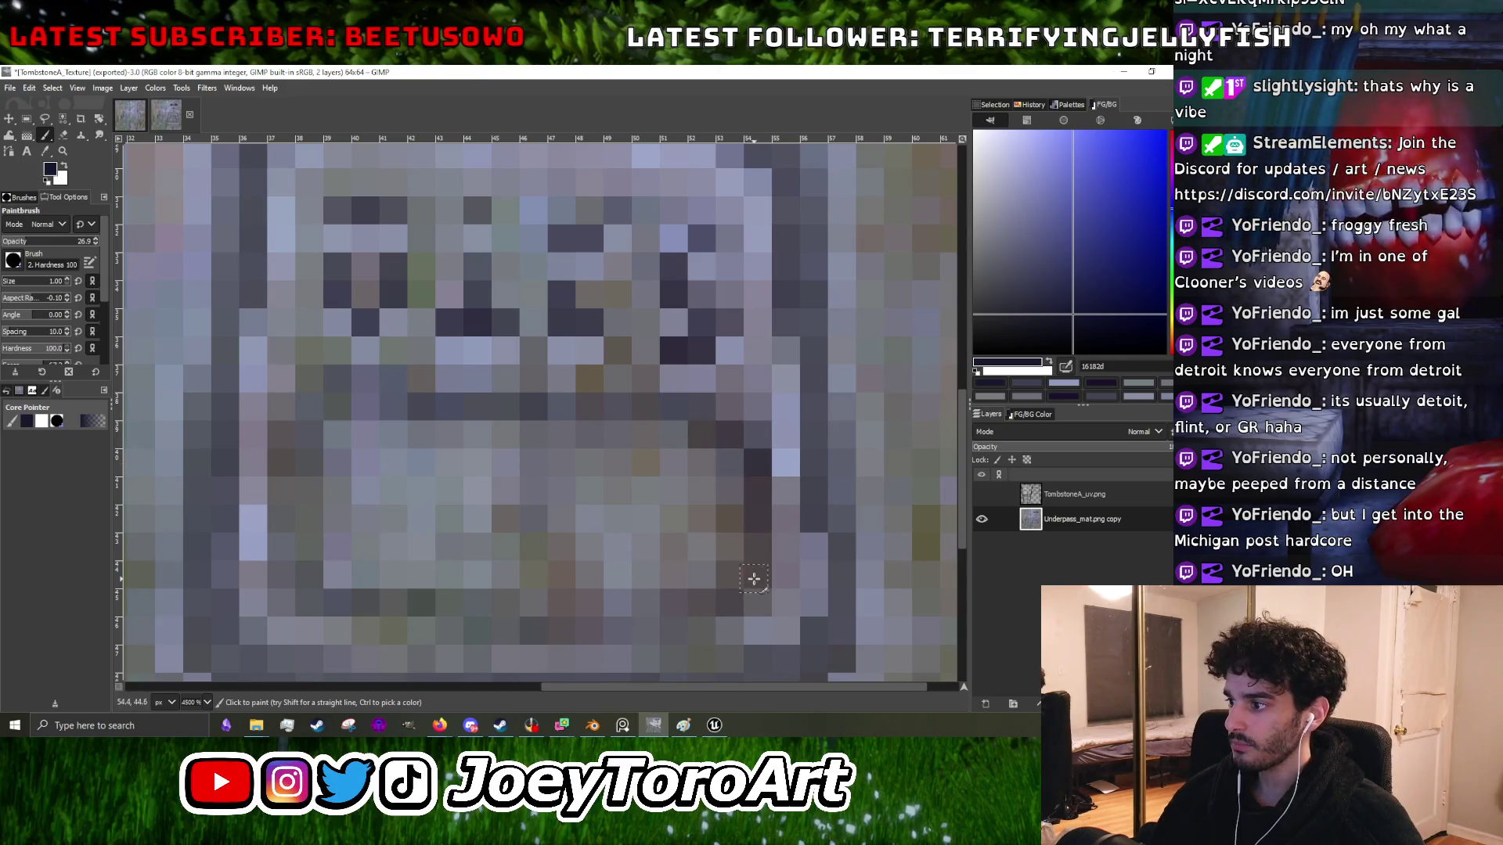
scroll(713, 618, down, 1)
mouse_move(708, 585)
mouse_down()
mouse_move(298, 574)
mouse_move(268, 562)
mouse_move(266, 528)
mouse_up()
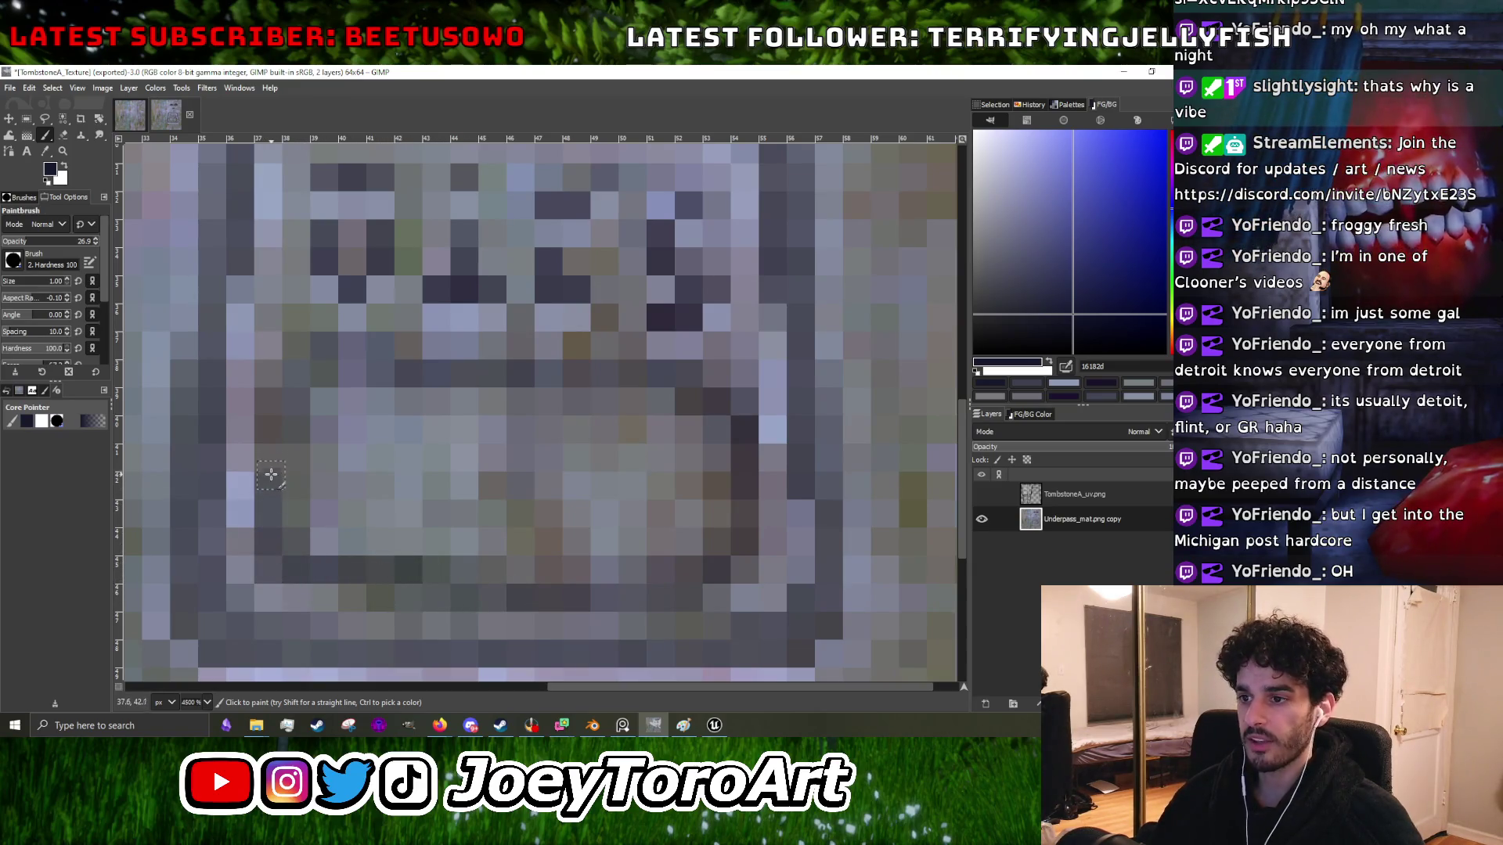
mouse_move(278, 391)
mouse_down()
mouse_move(297, 364)
mouse_move(403, 377)
mouse_up()
drag(499, 376, 569, 384)
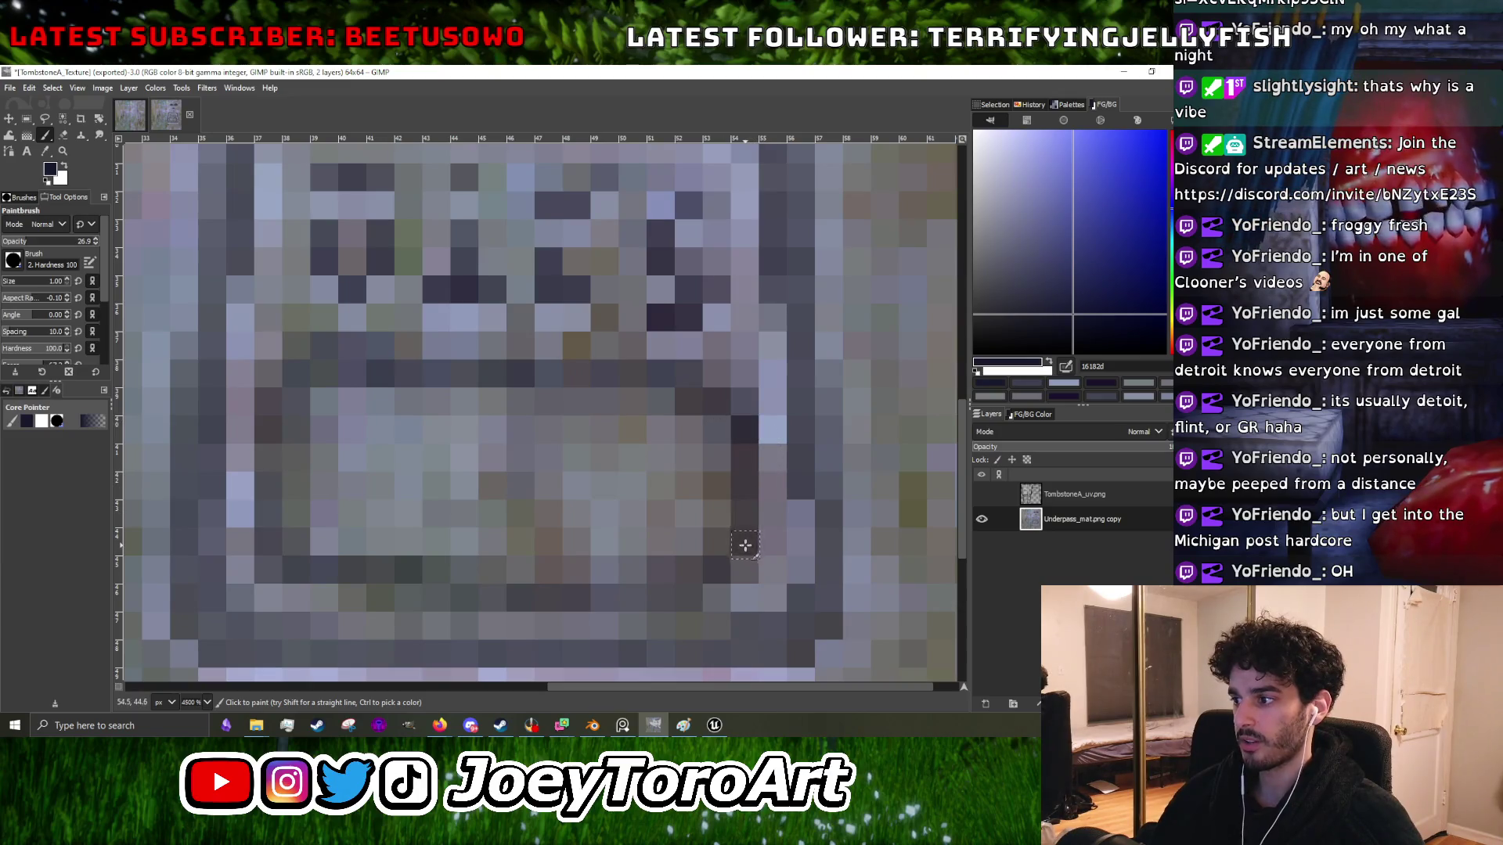
drag(695, 584, 440, 595)
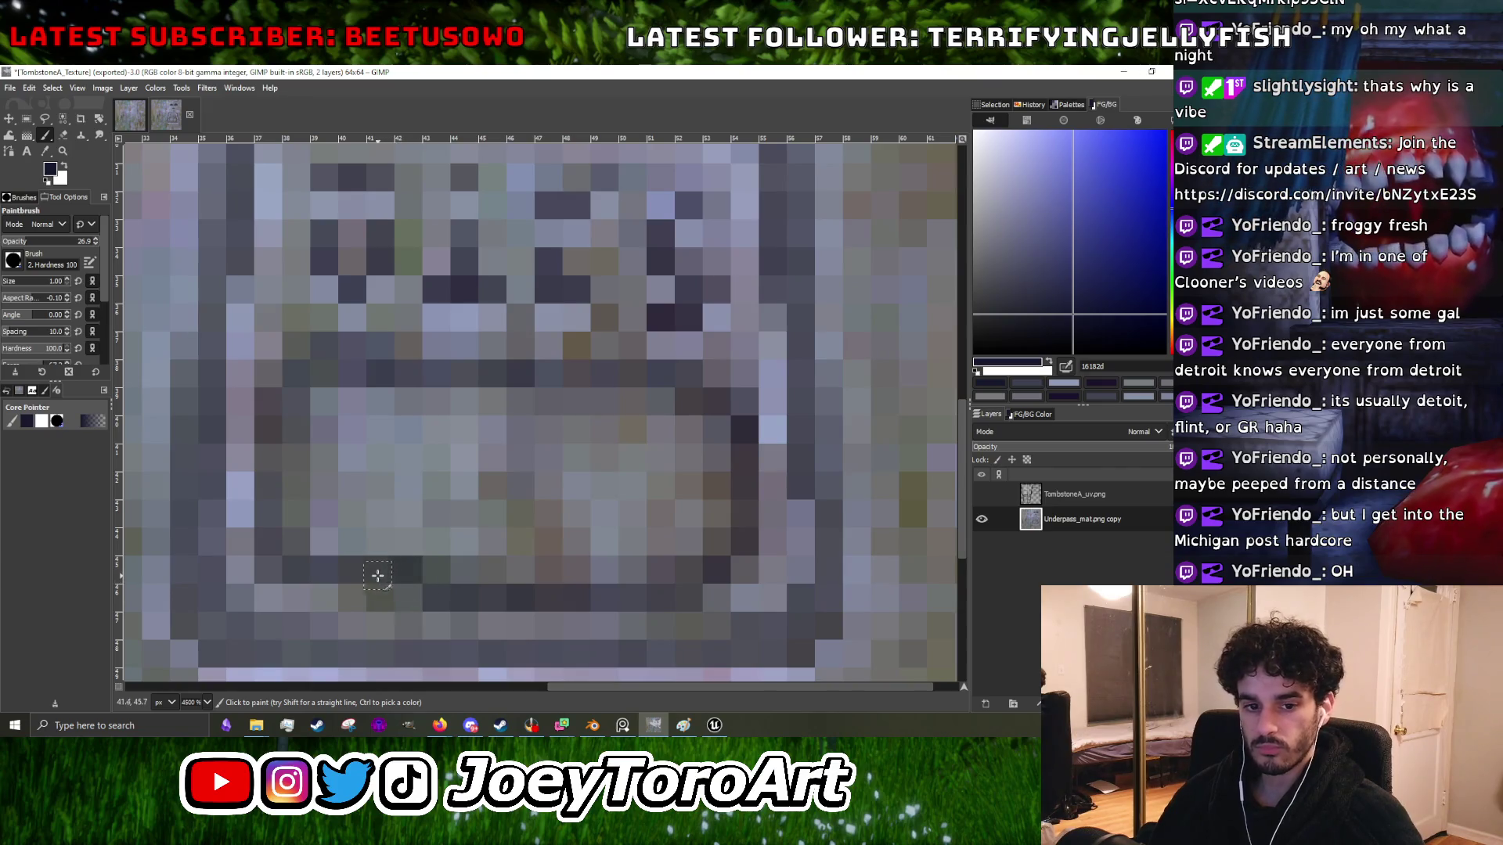
ctrl+scroll(448, 547, down, 3)
ctrl+scroll(575, 531, down, 3)
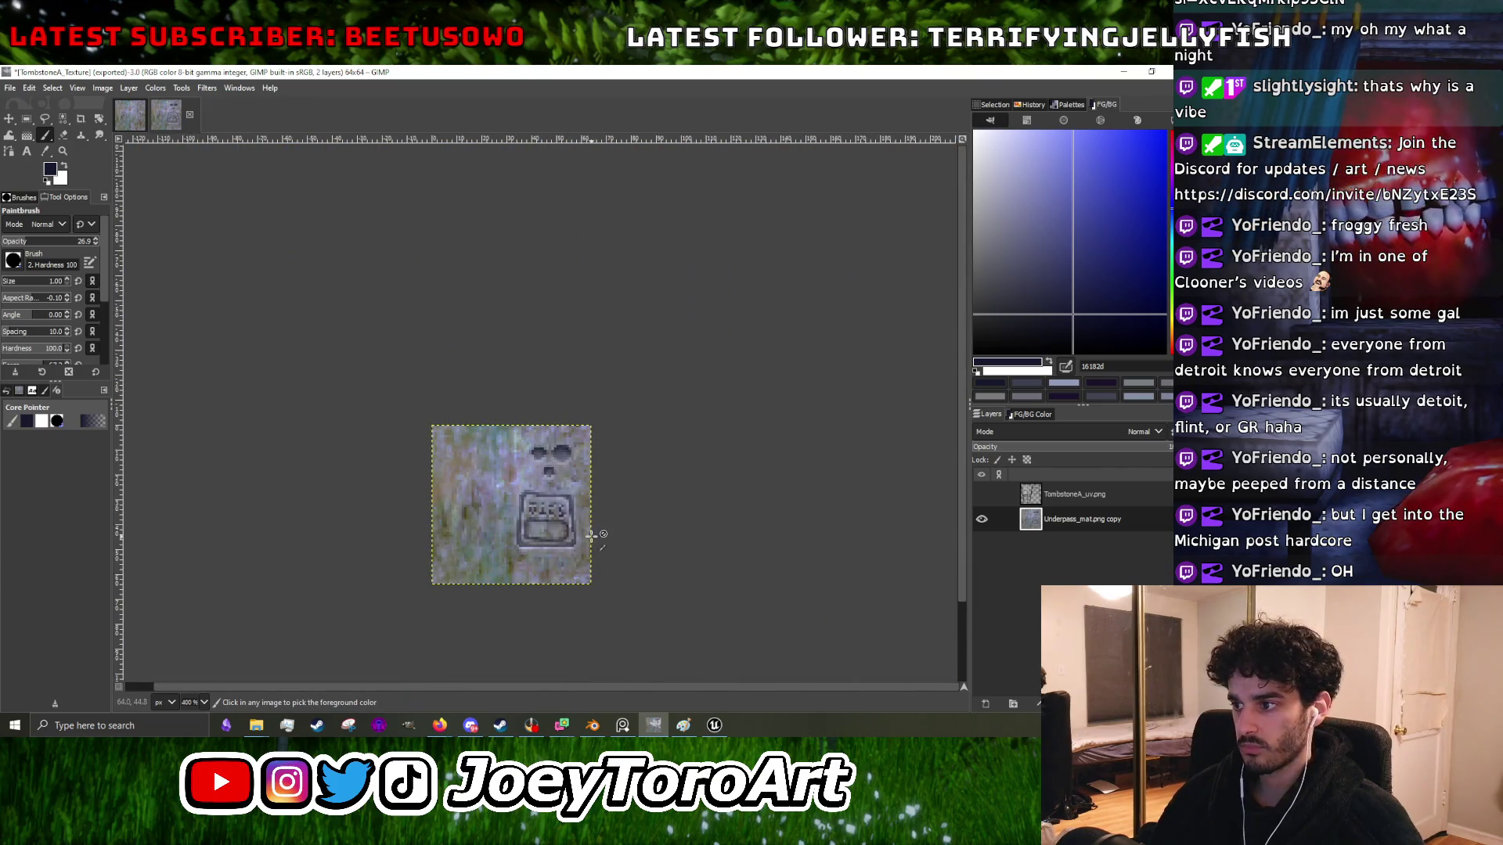
ctrl+scroll(582, 541, up, 4)
ctrl+scroll(582, 541, up, 4)
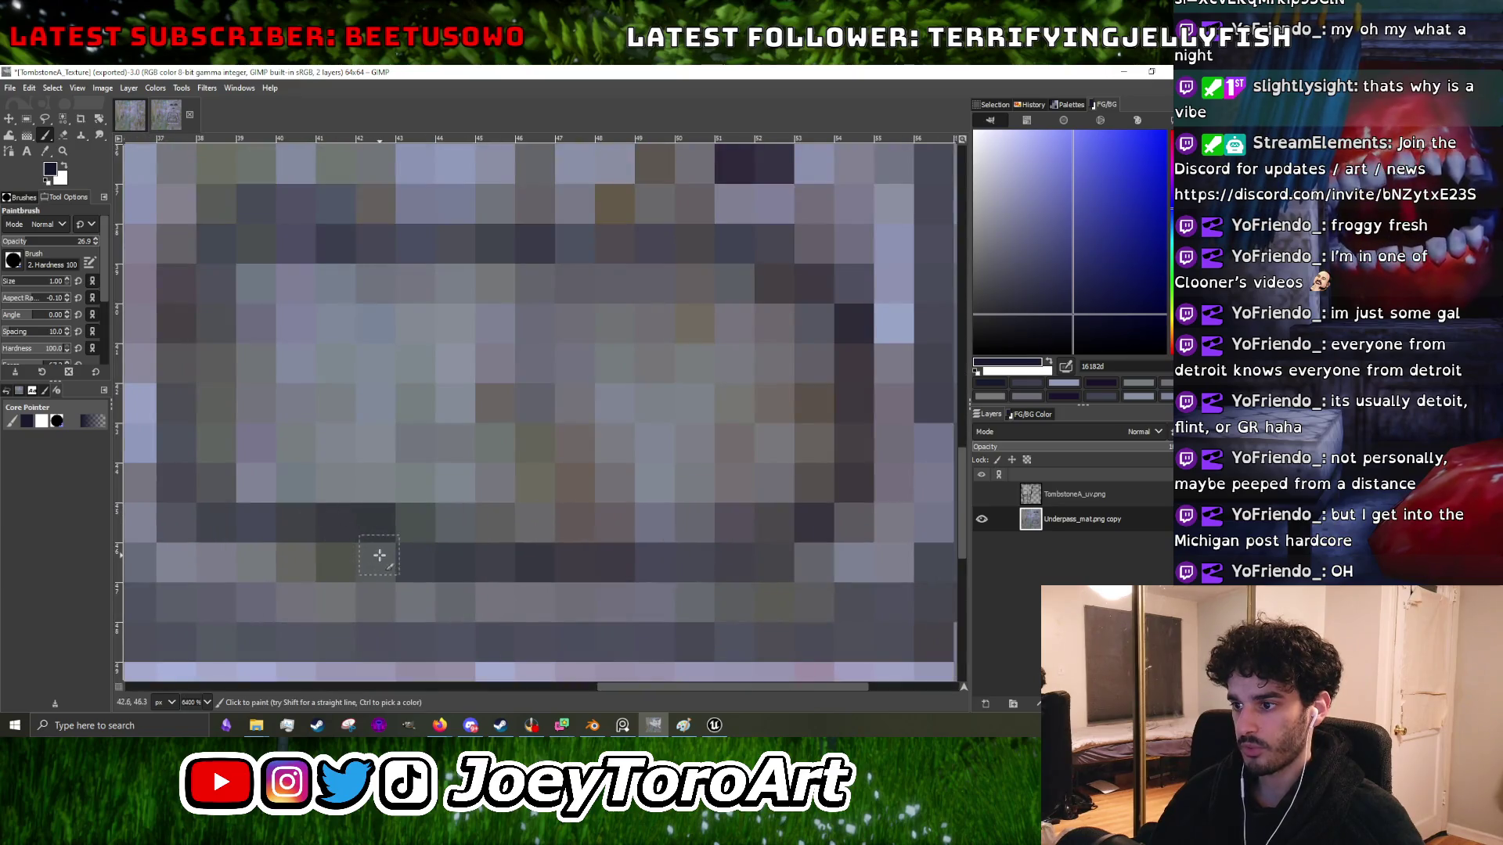
ctrl+scroll(377, 548, down, 3)
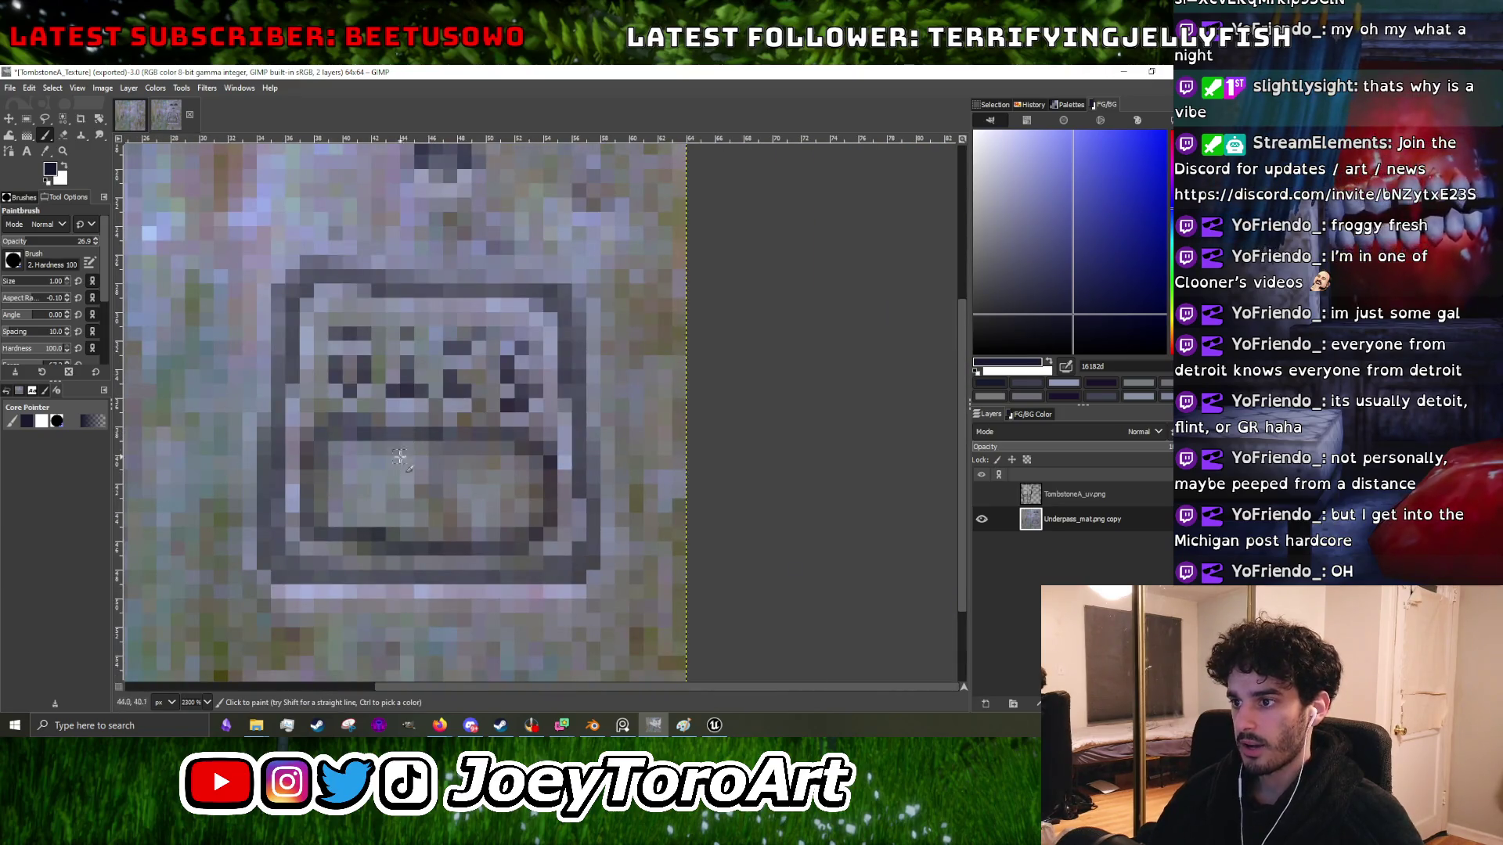
- Sample colours from four points on the carved frame and panel
click(537, 447)
shift+click(541, 548)
shift+click(314, 529)
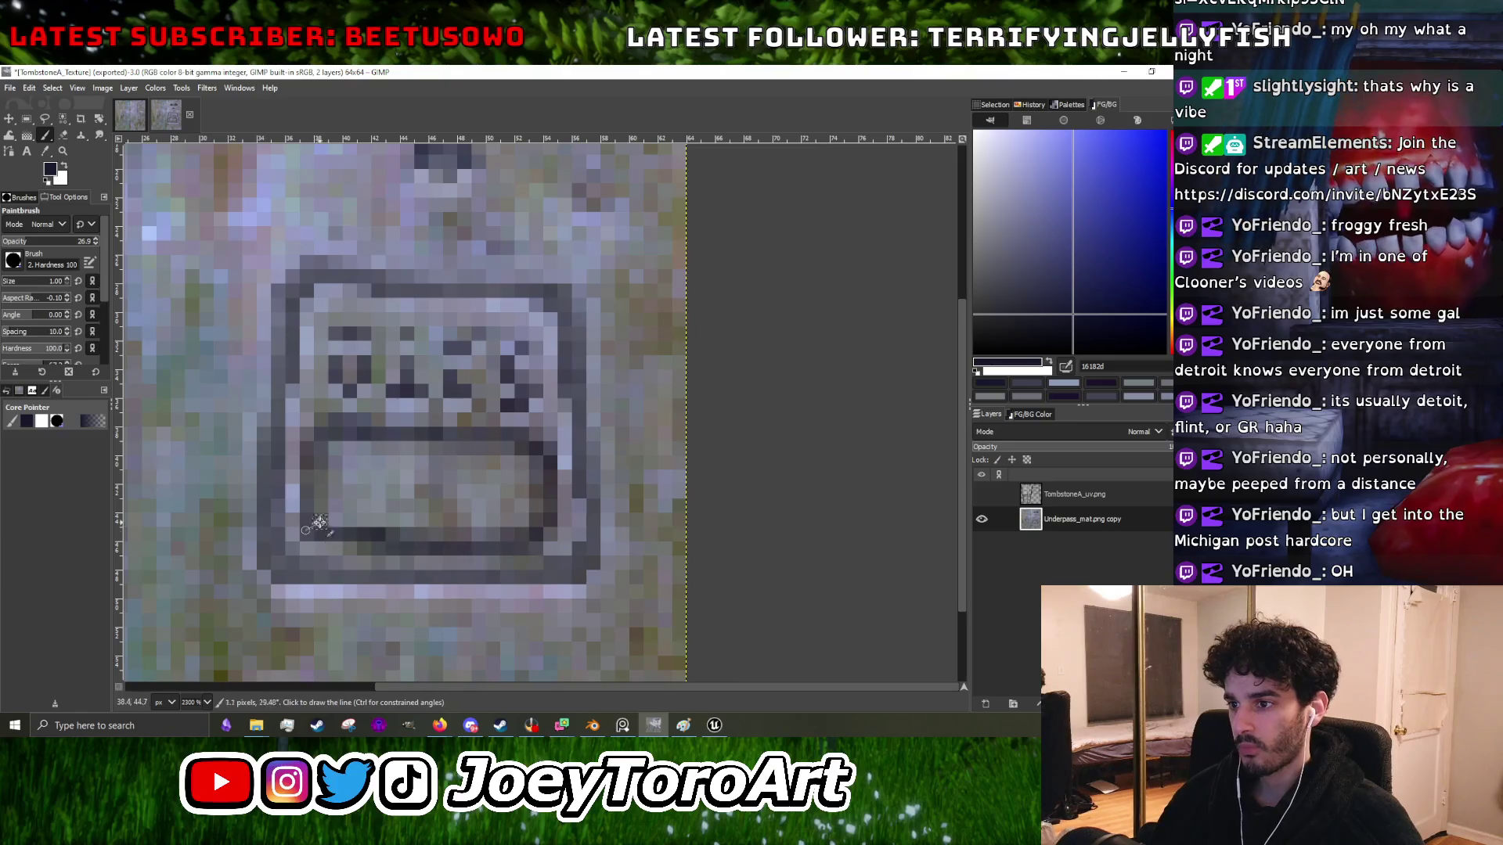
ctrl+click(294, 500)
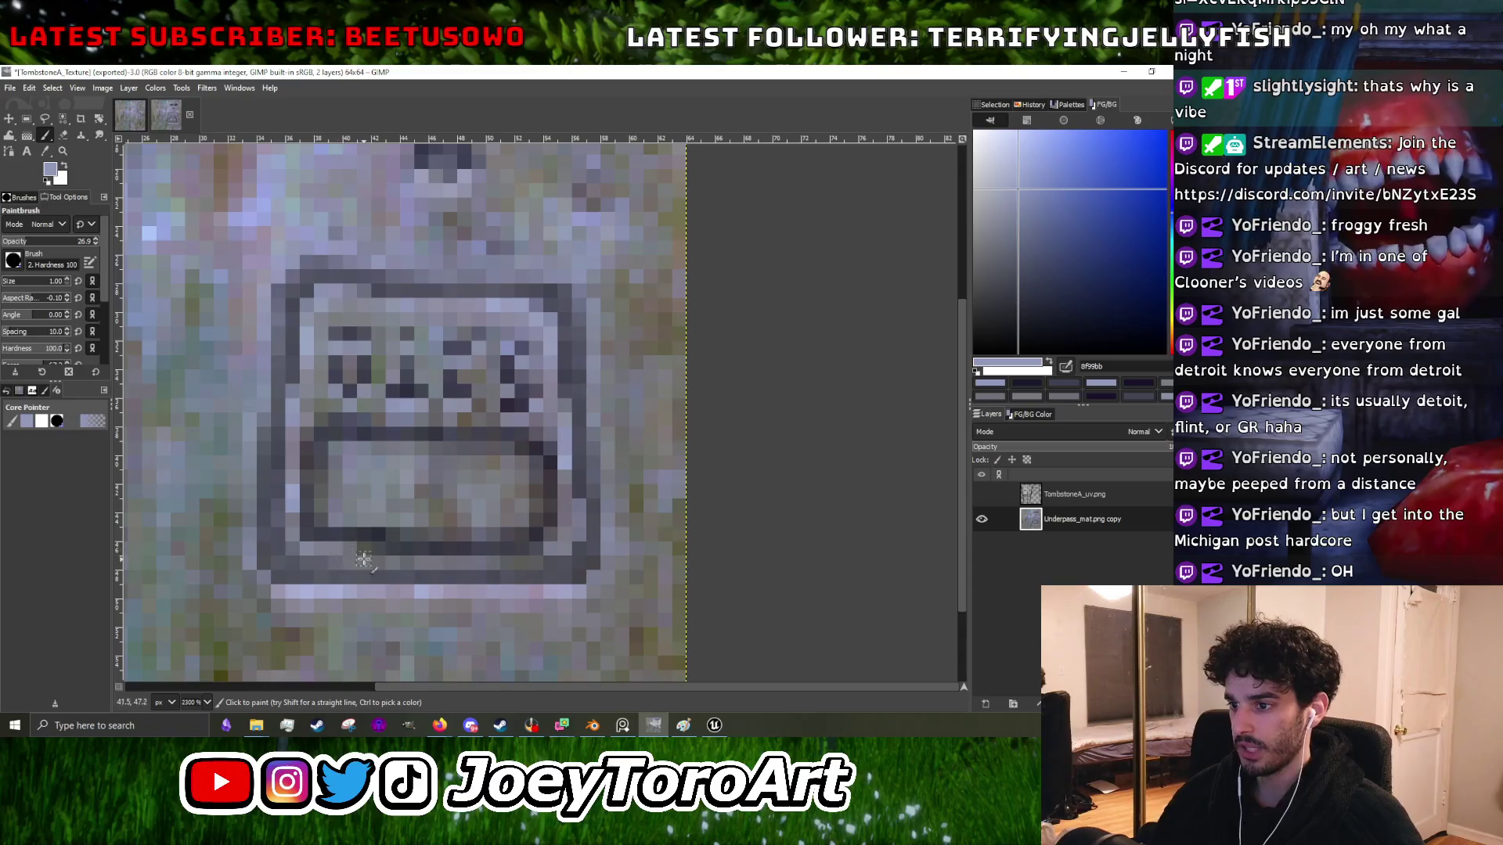
scroll(360, 557, up, 2)
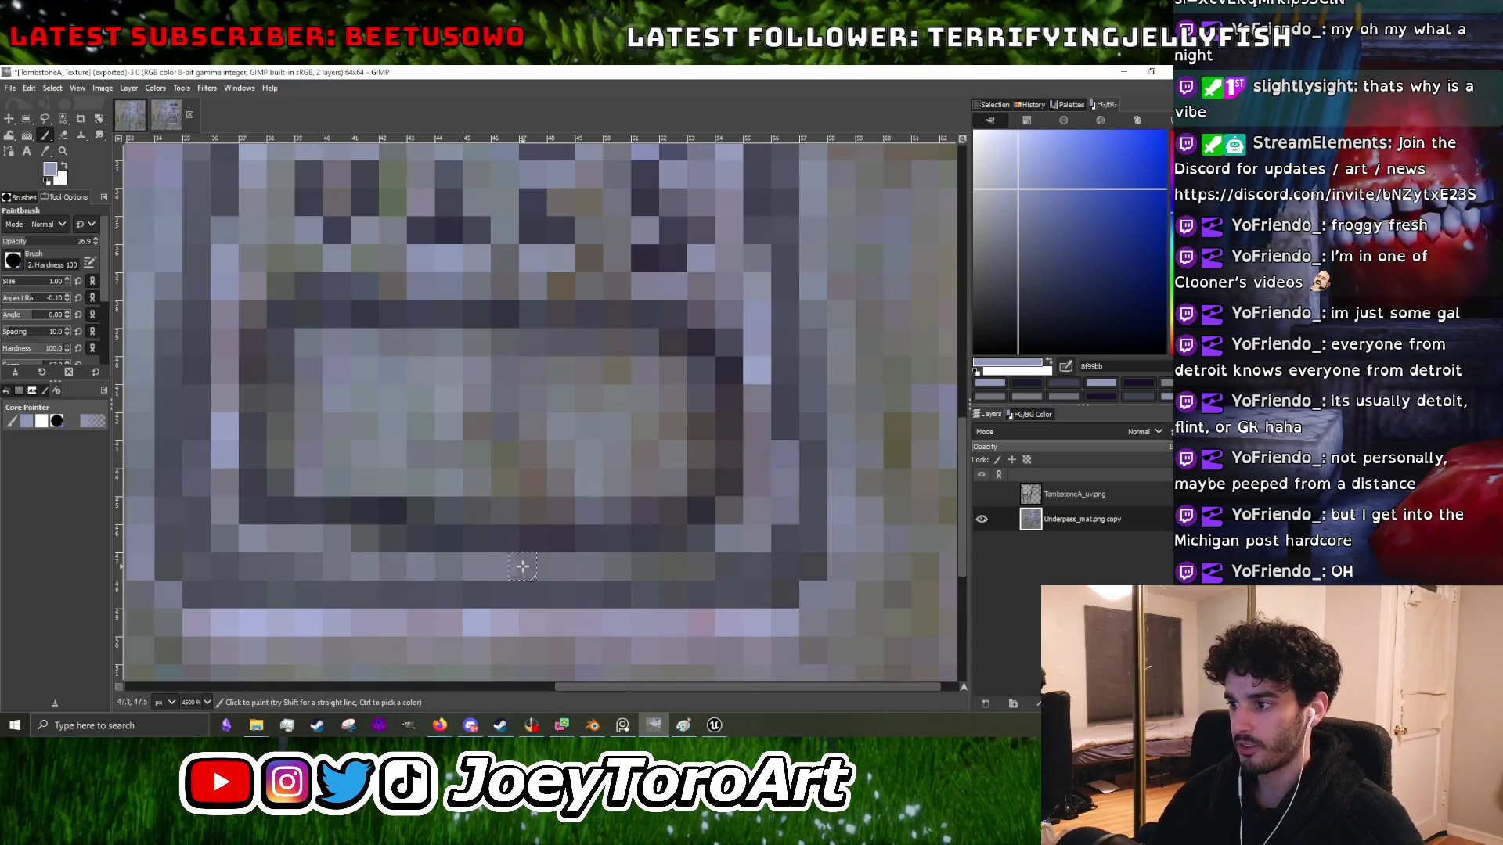
scroll(713, 550, down, 2)
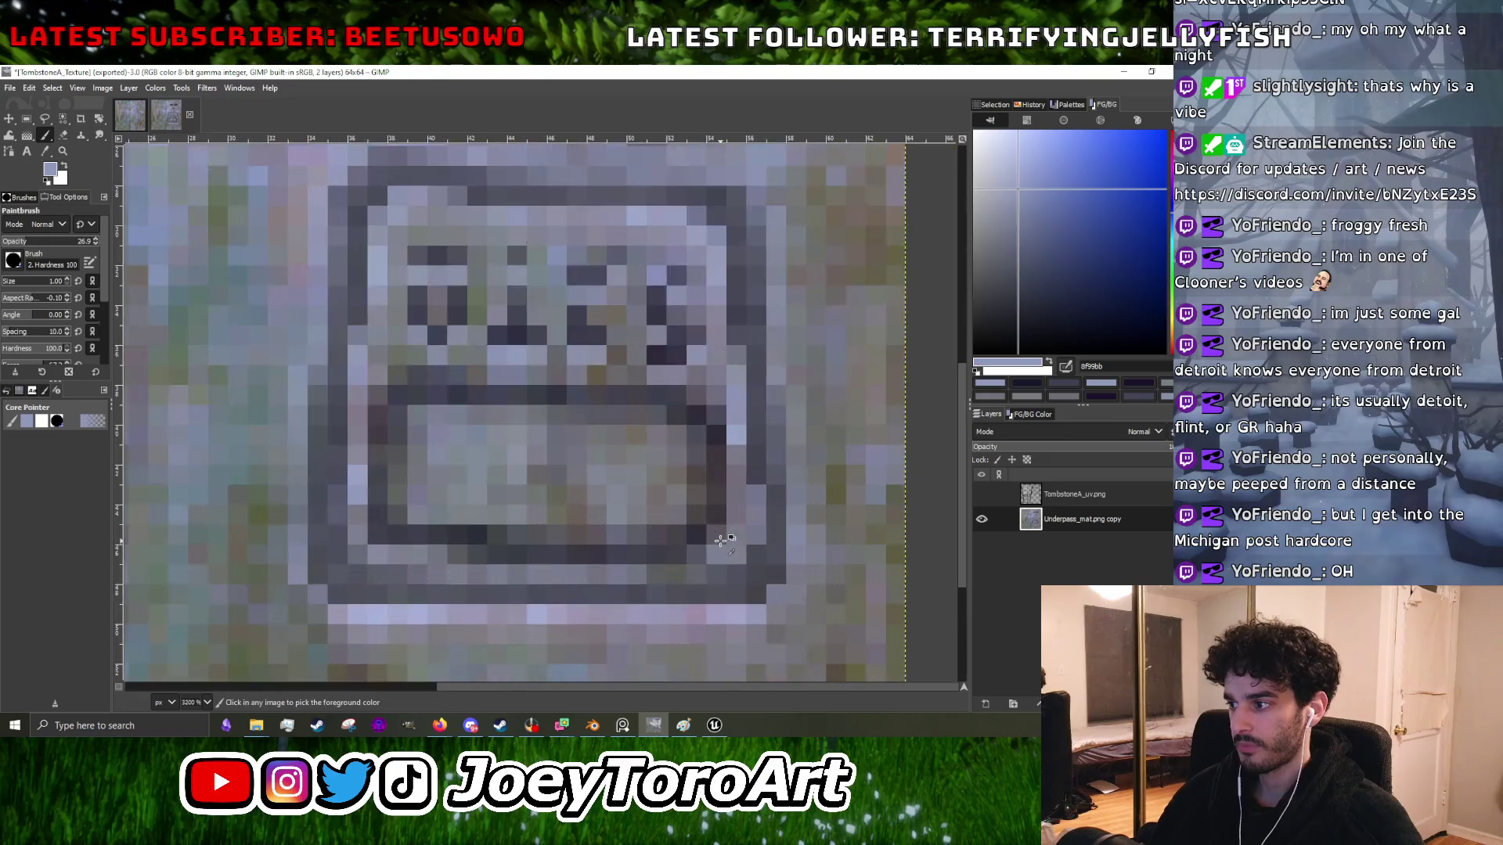
scroll(728, 532, down, 1)
scroll(740, 508, up, 2)
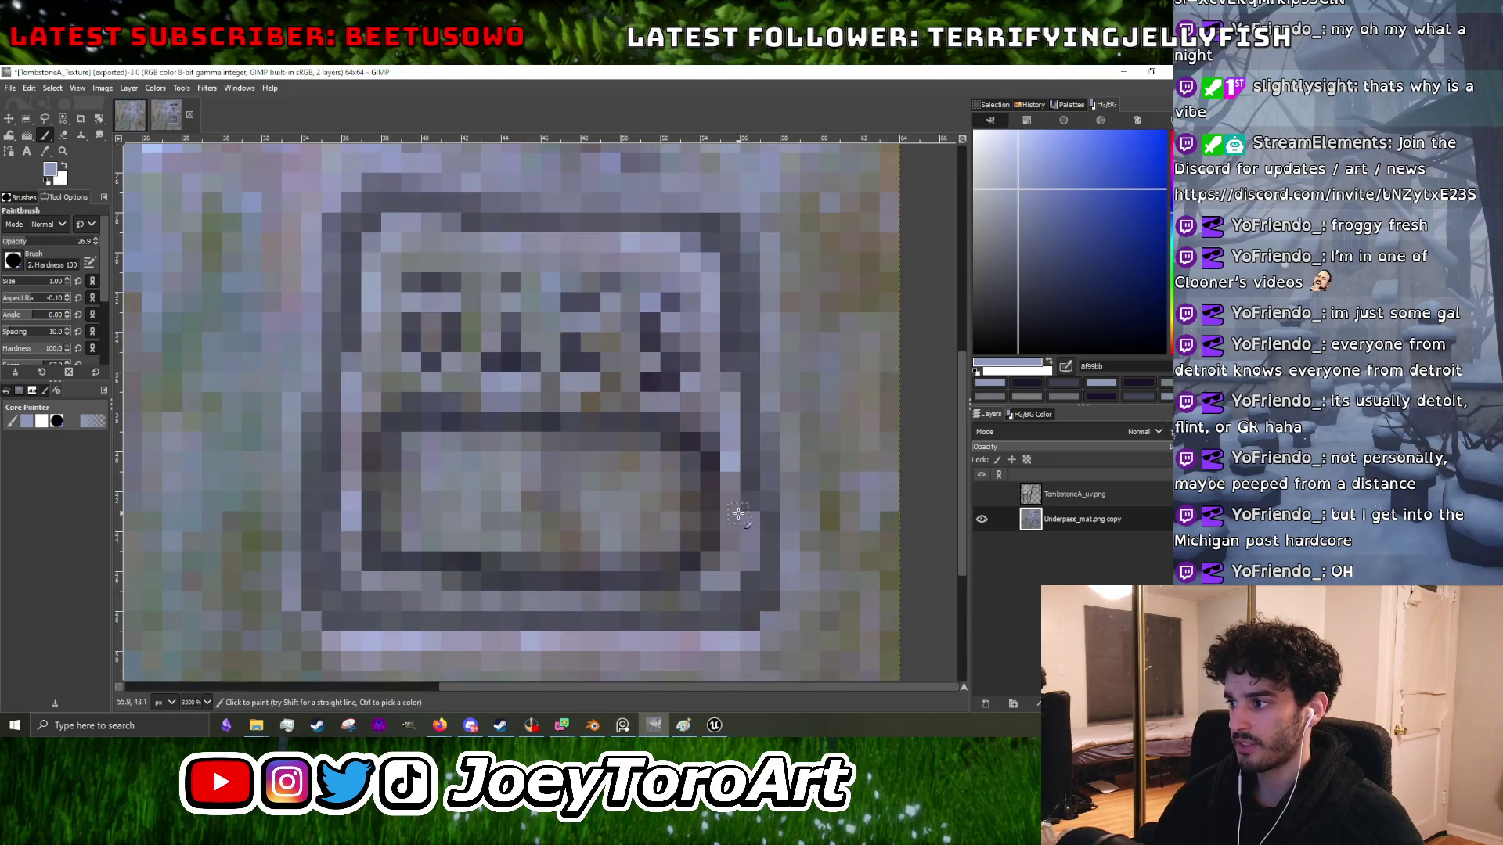
- Pick a dark grey from the carving as paint colour, then switch to the browser
ctrl+click(753, 476)
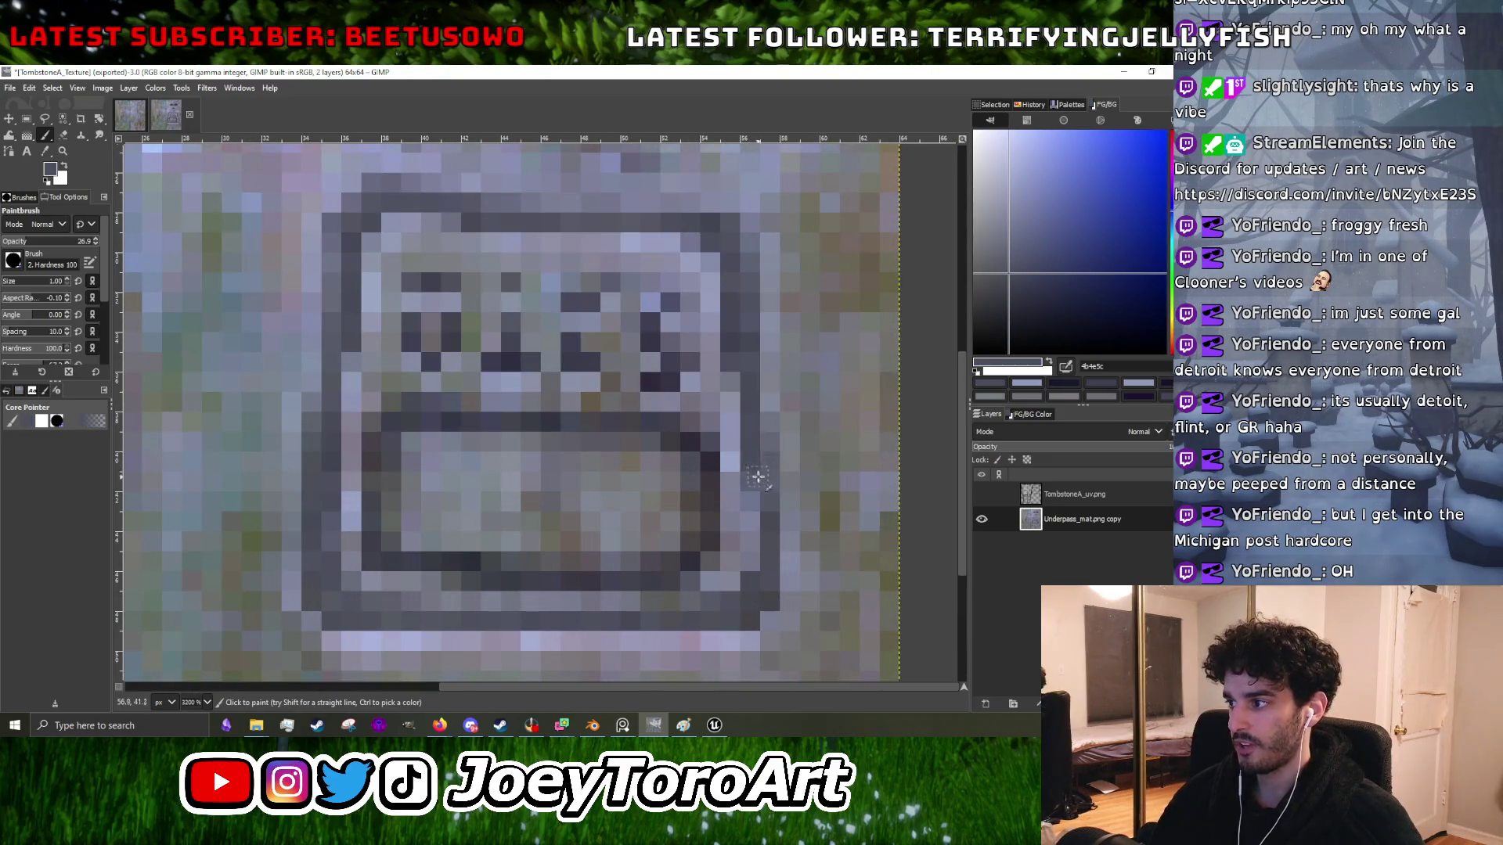
ctrl+click(764, 512)
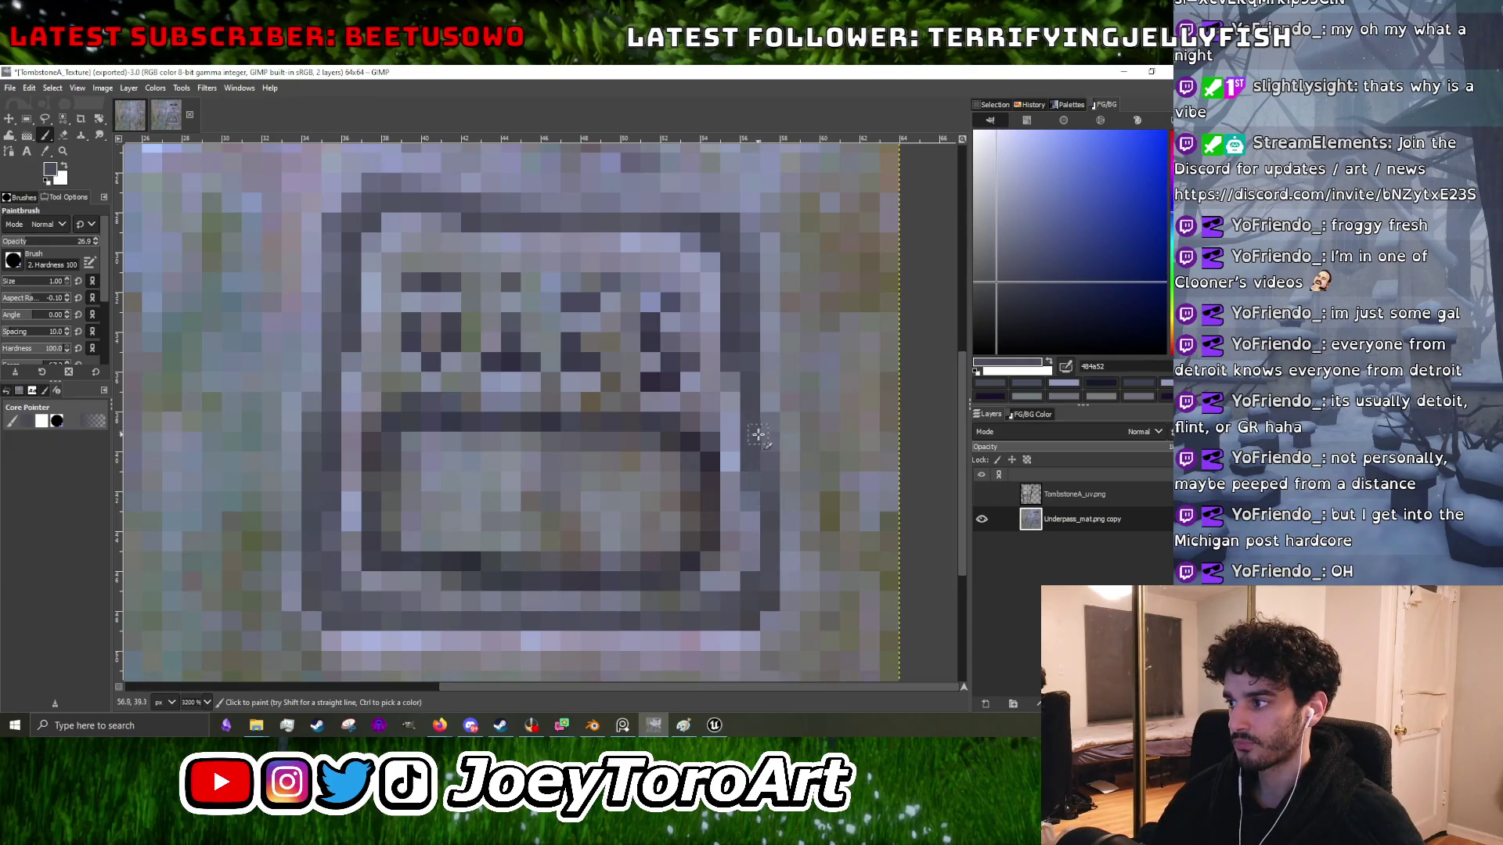
scroll(757, 430, down, 3)
scroll(743, 476, up, 4)
ctrl+click(673, 327)
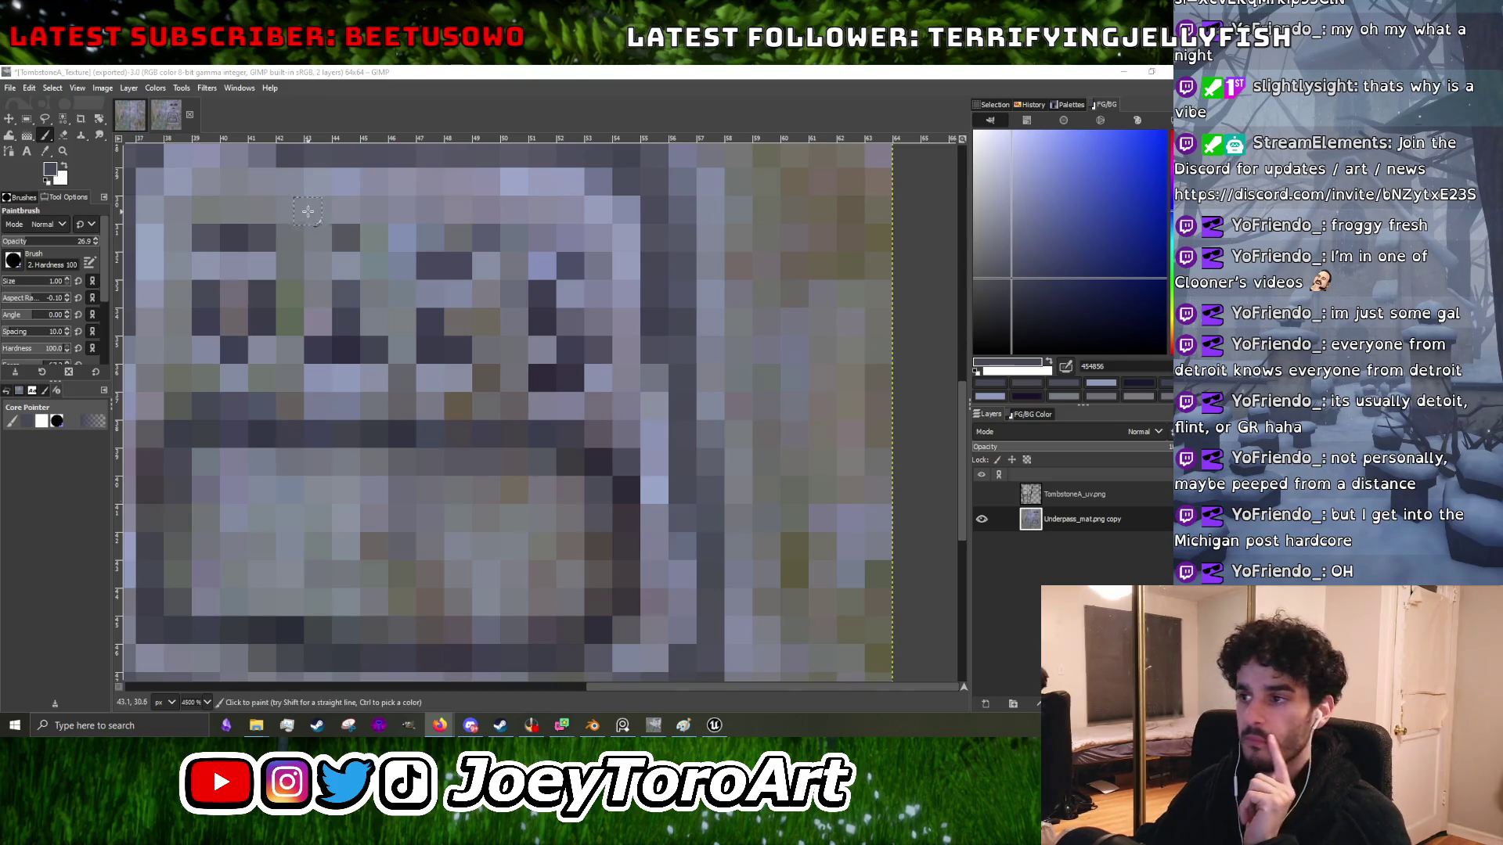
key(alt+Tab)
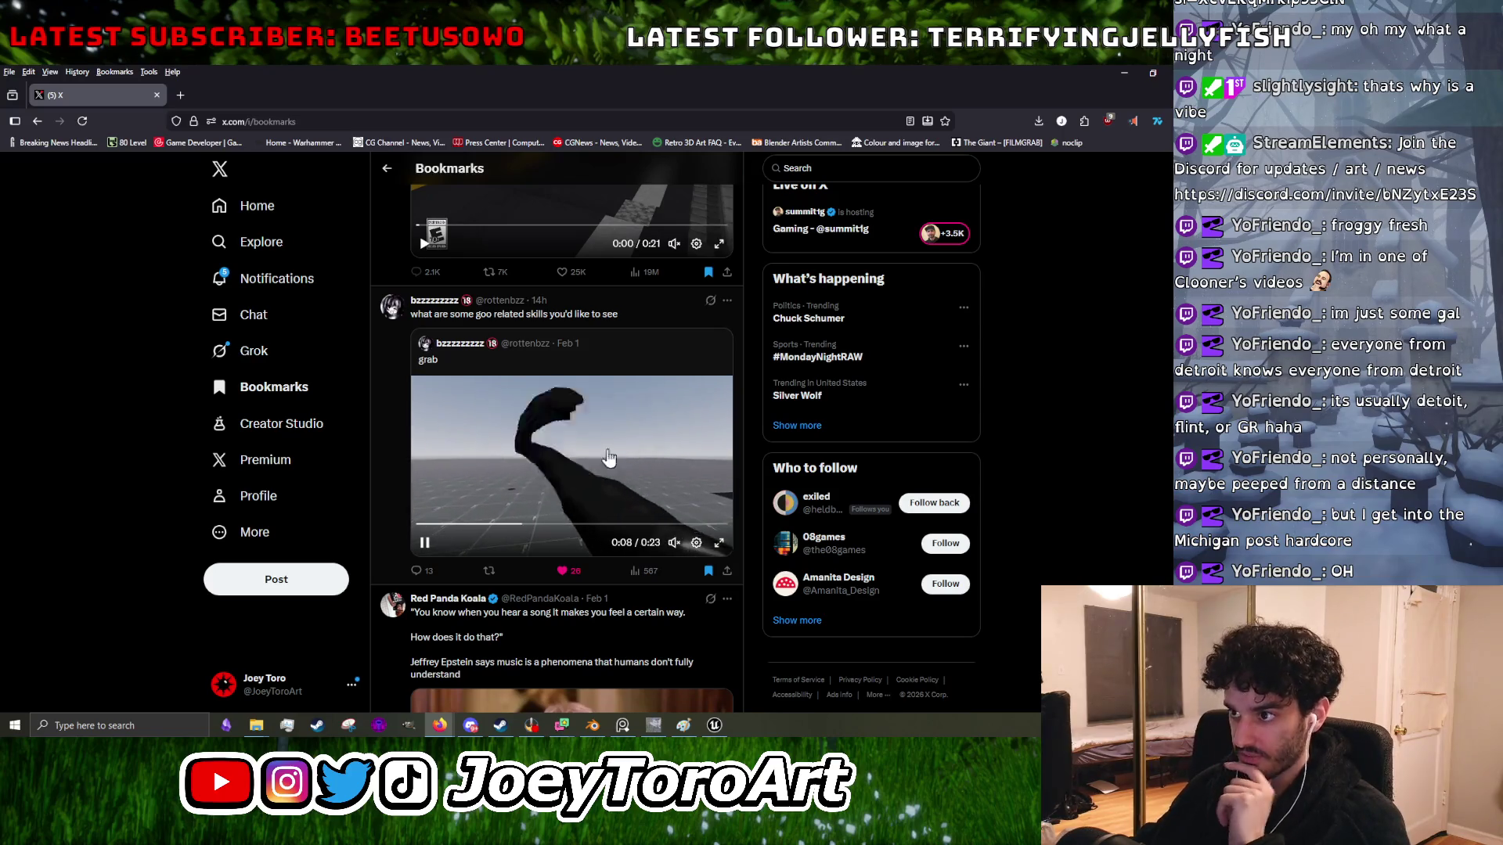
- View the quoted 'grab' post on its own page, then return to Bookmarks
click(653, 350)
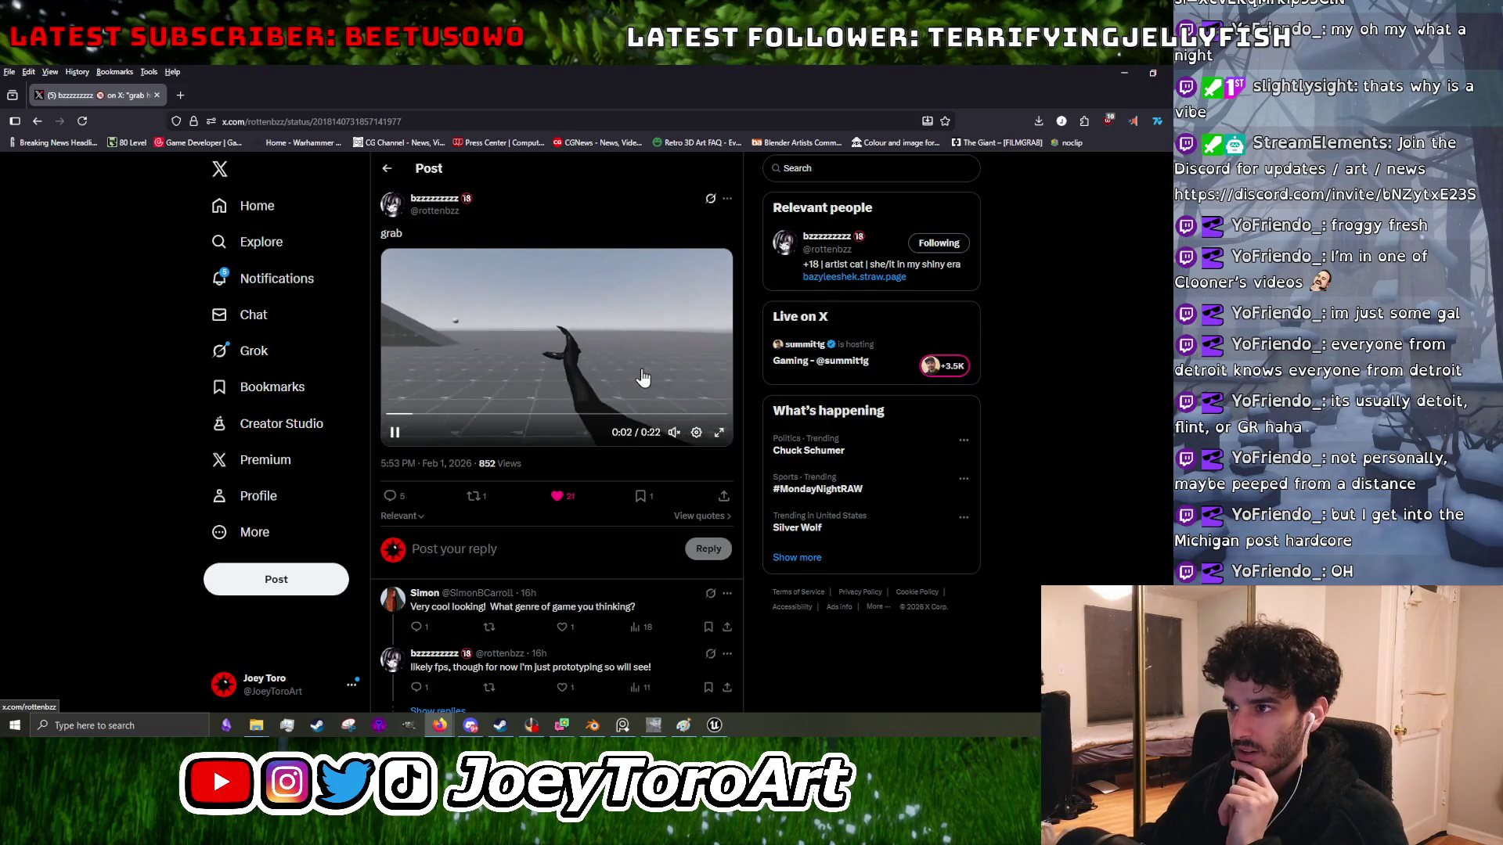
scroll(628, 542, down, 3)
scroll(629, 542, up, 3)
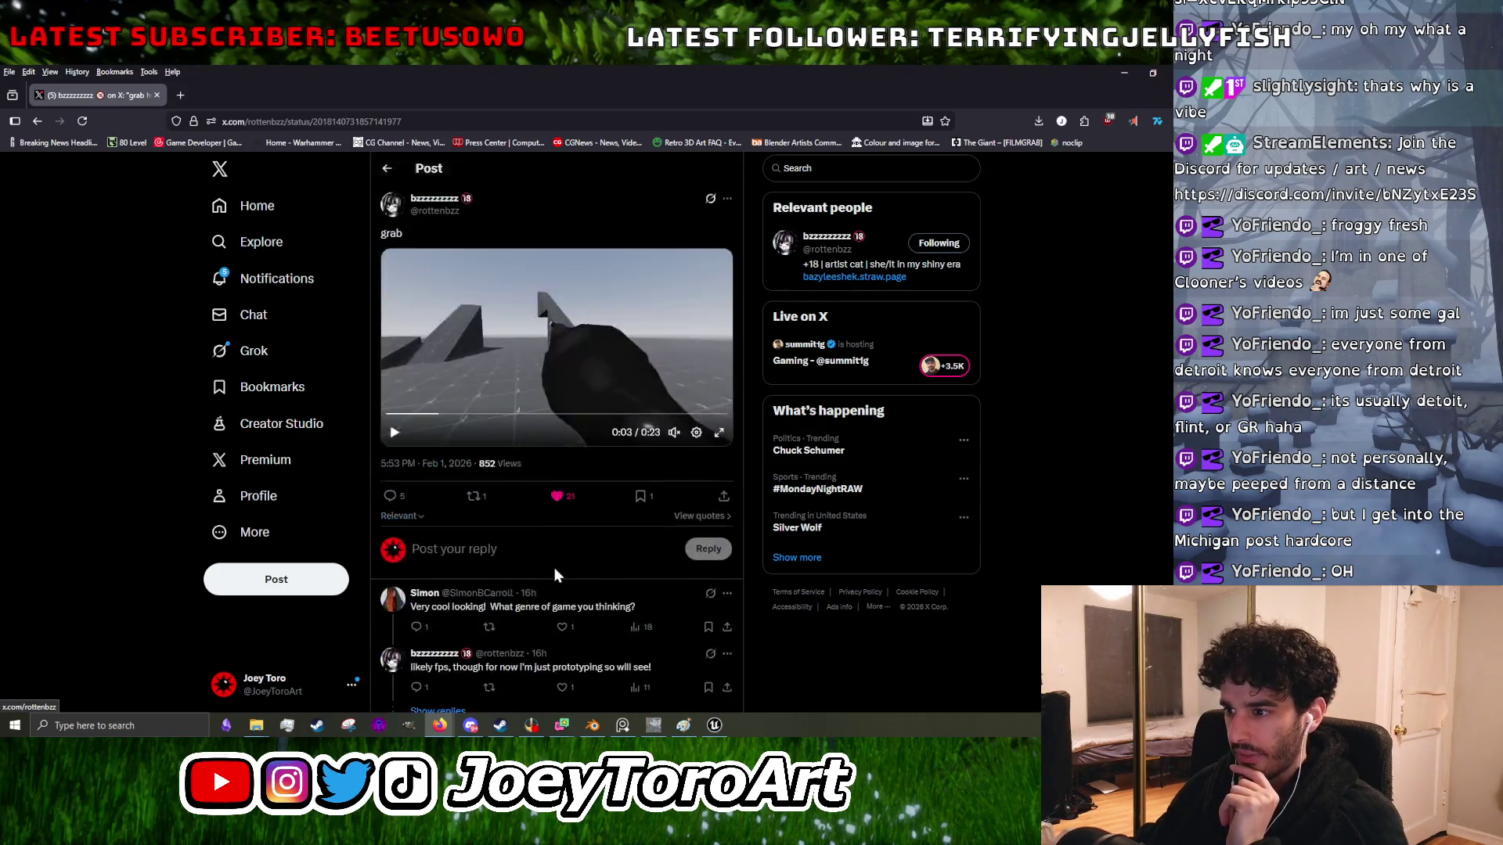
click(42, 127)
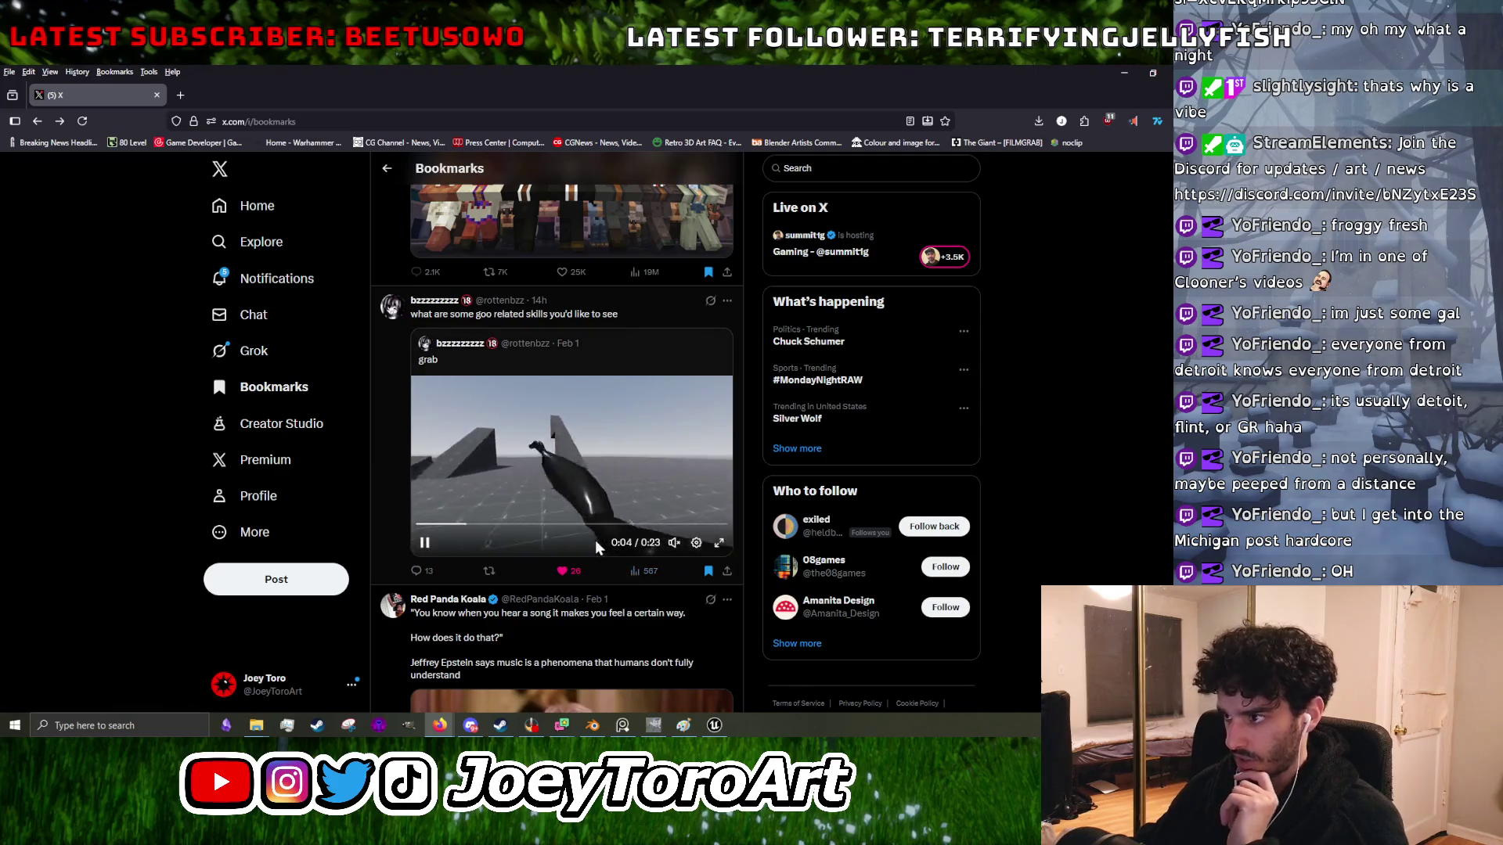
- Scroll the bookmarks feed and pause the bookmarked video
scroll(593, 540, down, 2)
scroll(588, 537, up, 3)
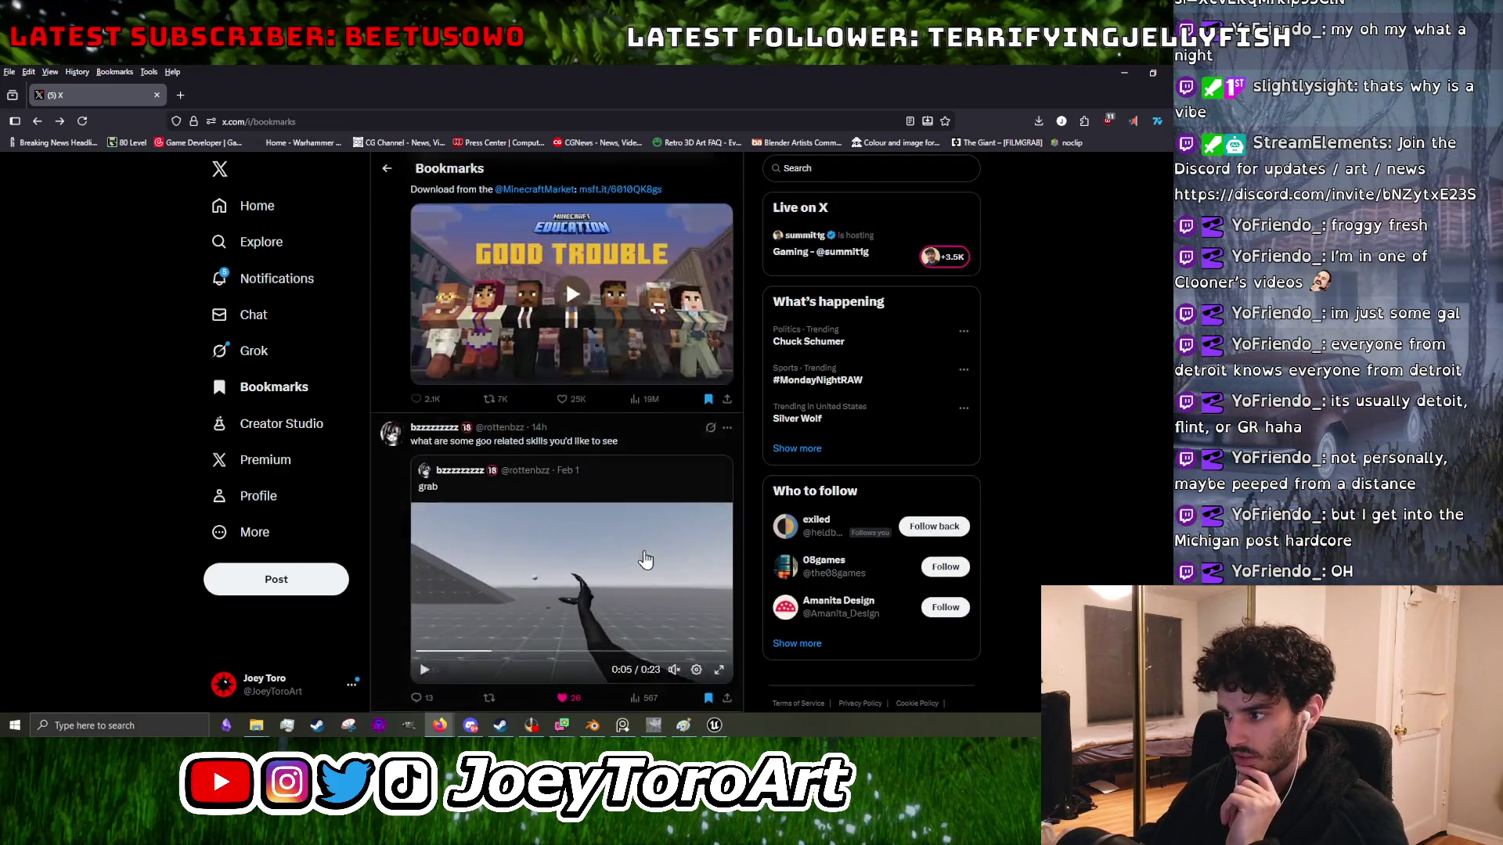
scroll(633, 554, down, 2)
scroll(633, 554, up, 1)
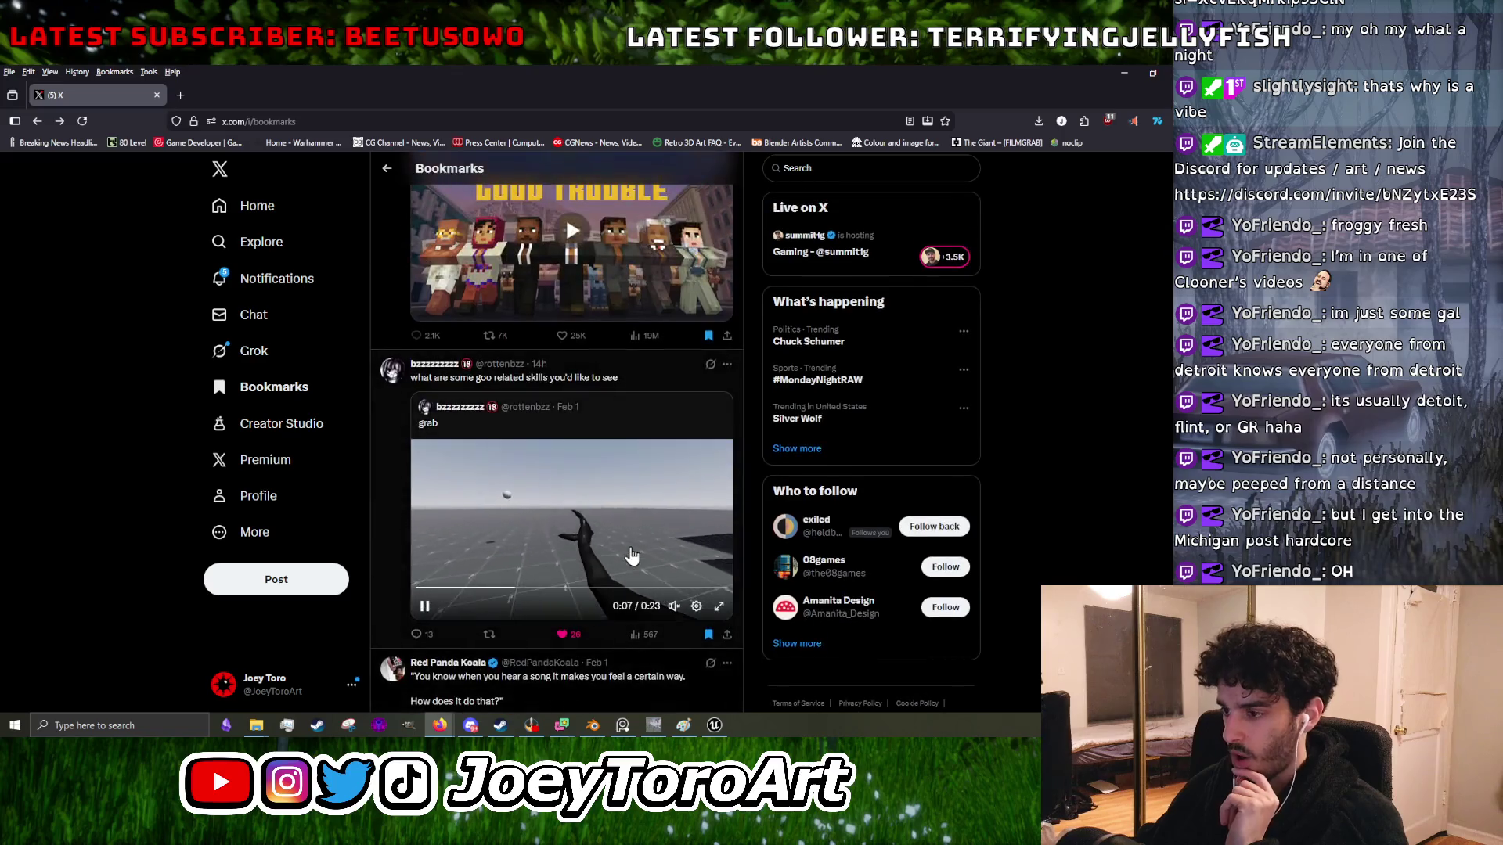
scroll(638, 557, down, 4)
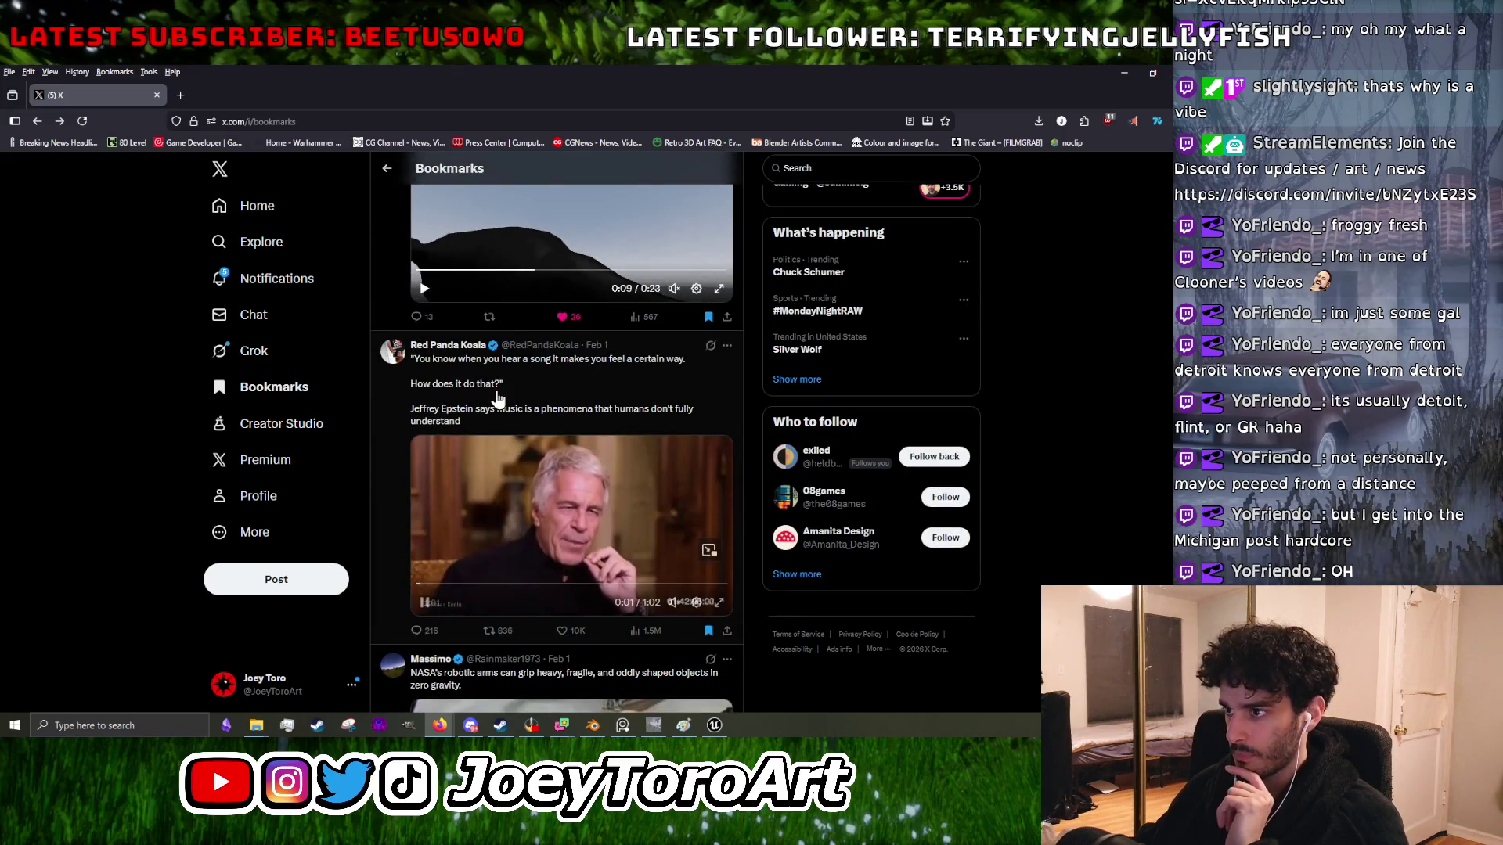
click(430, 605)
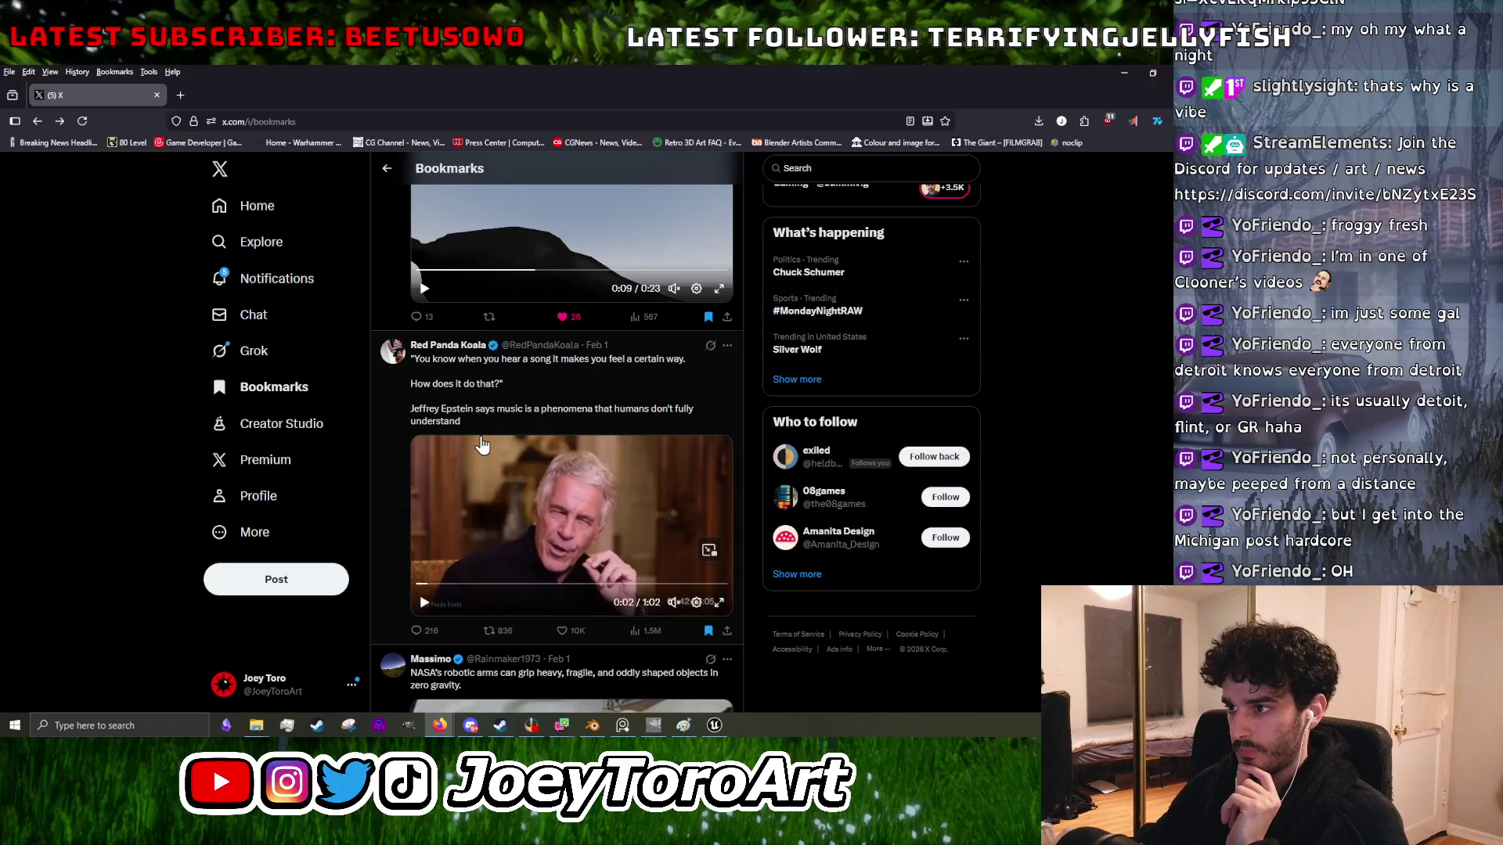
- Scroll further through the bookmarks, then minimize Firefox to reveal GIMP
scroll(482, 445, down, 2)
scroll(486, 446, up, 2)
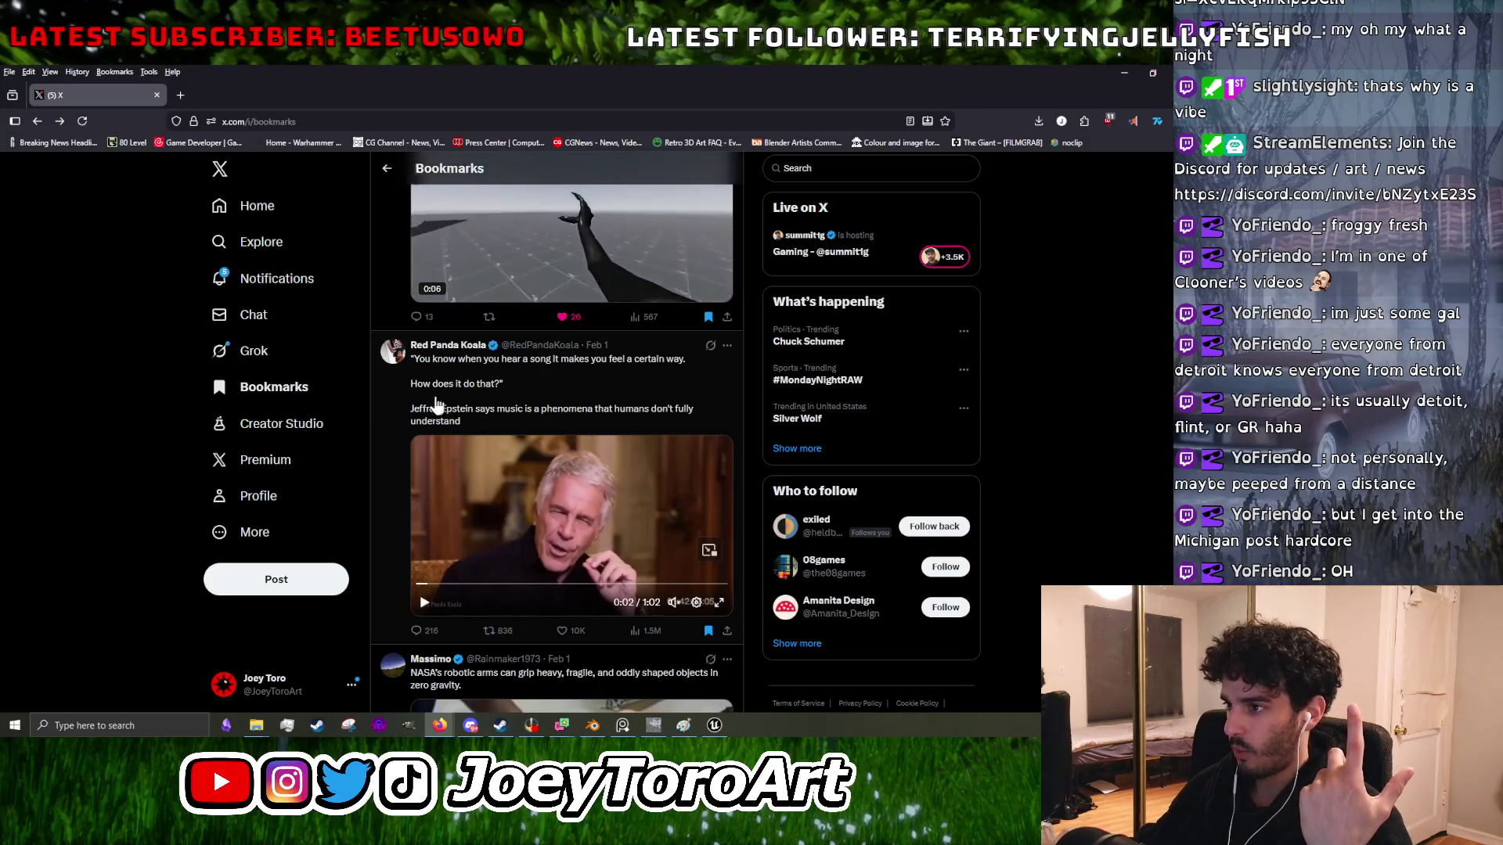
scroll(572, 522, down, 3)
scroll(573, 522, down, 5)
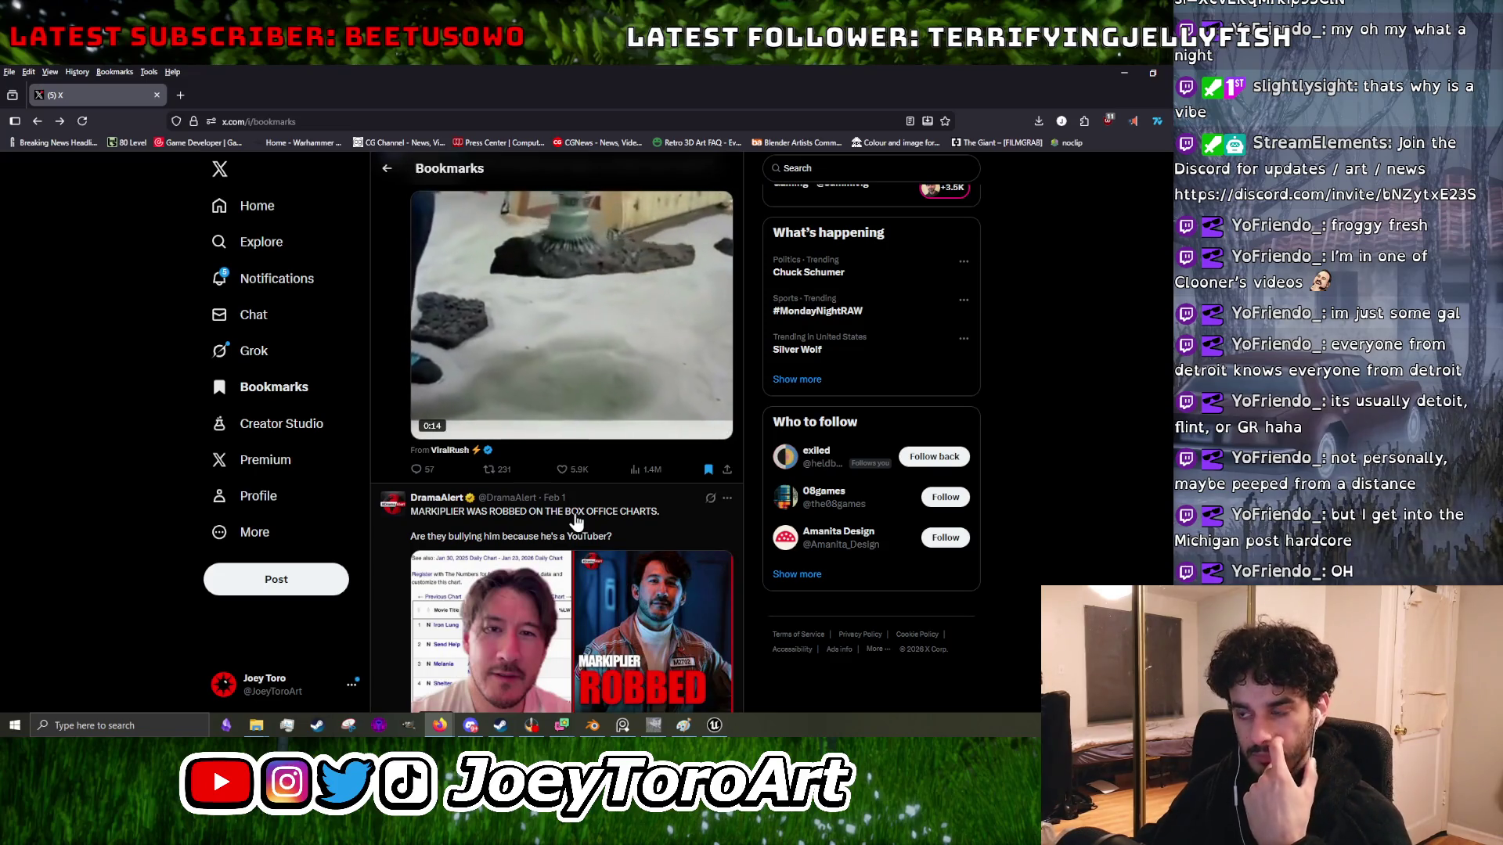
scroll(575, 522, down, 4)
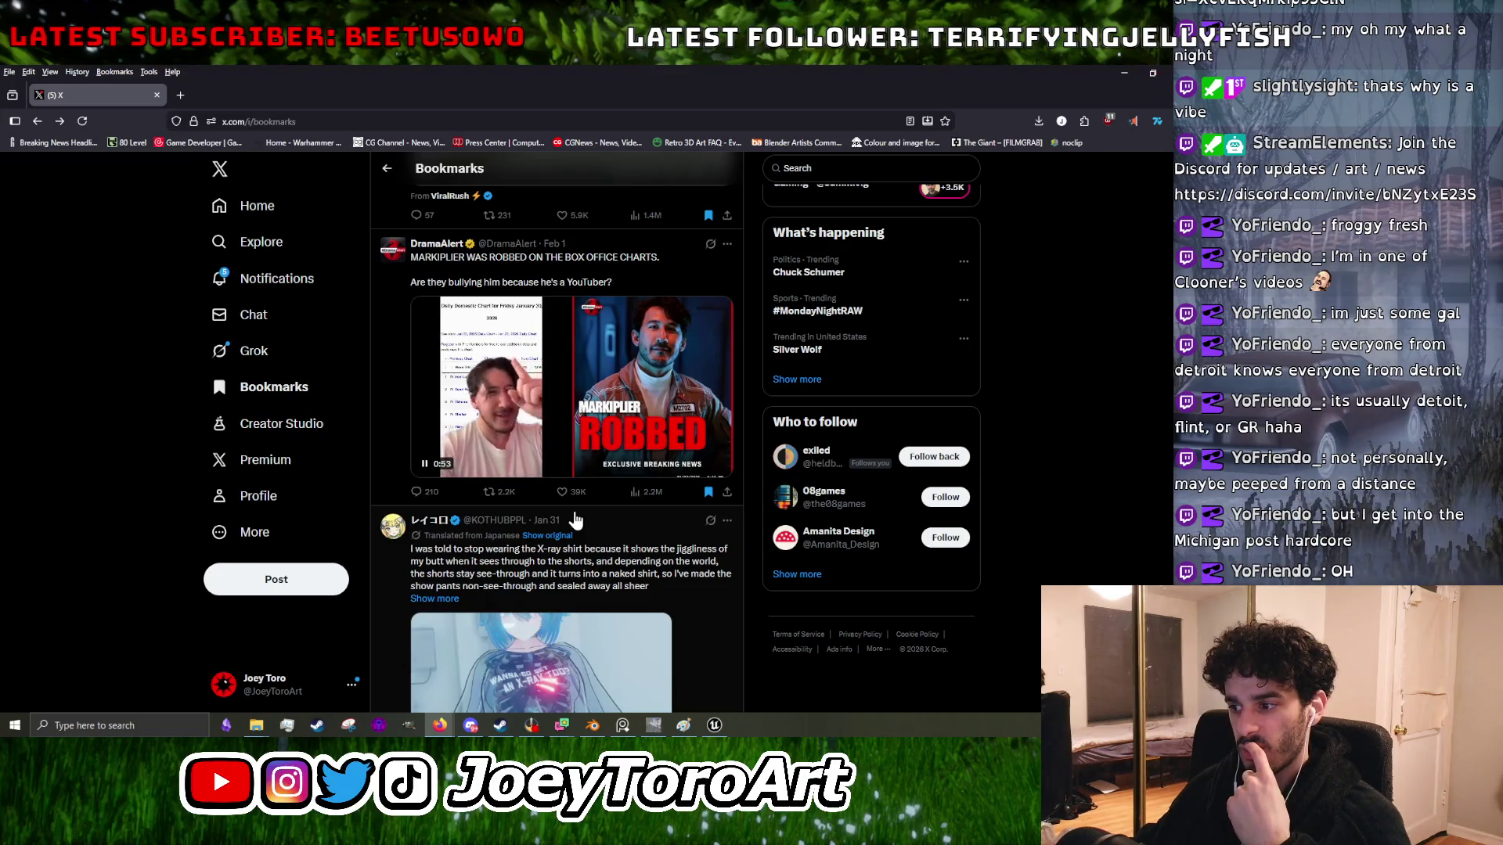
scroll(575, 521, up, 5)
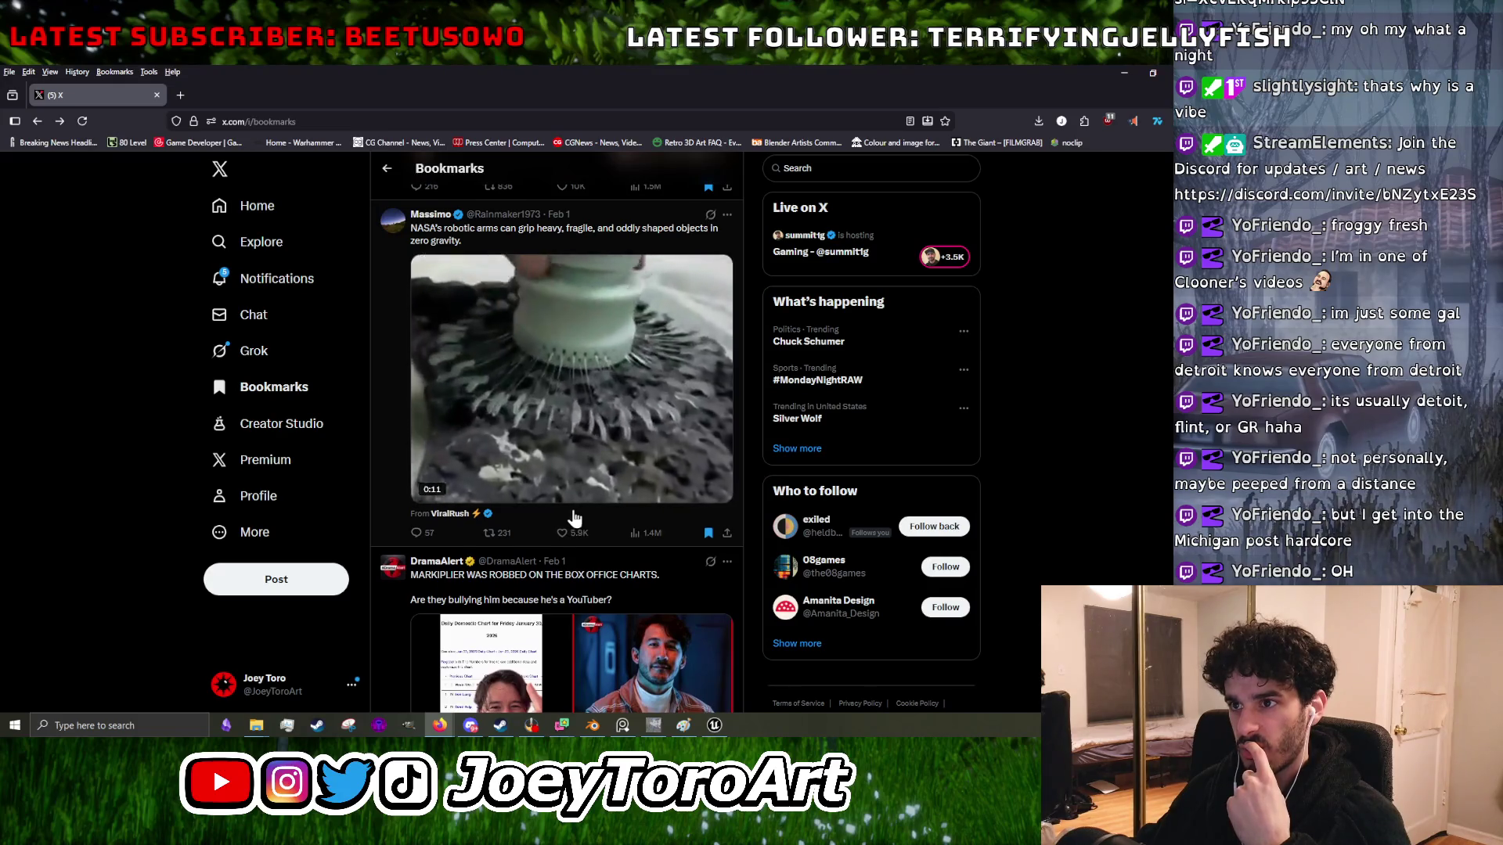
scroll(575, 520, up, 6)
click(1124, 72)
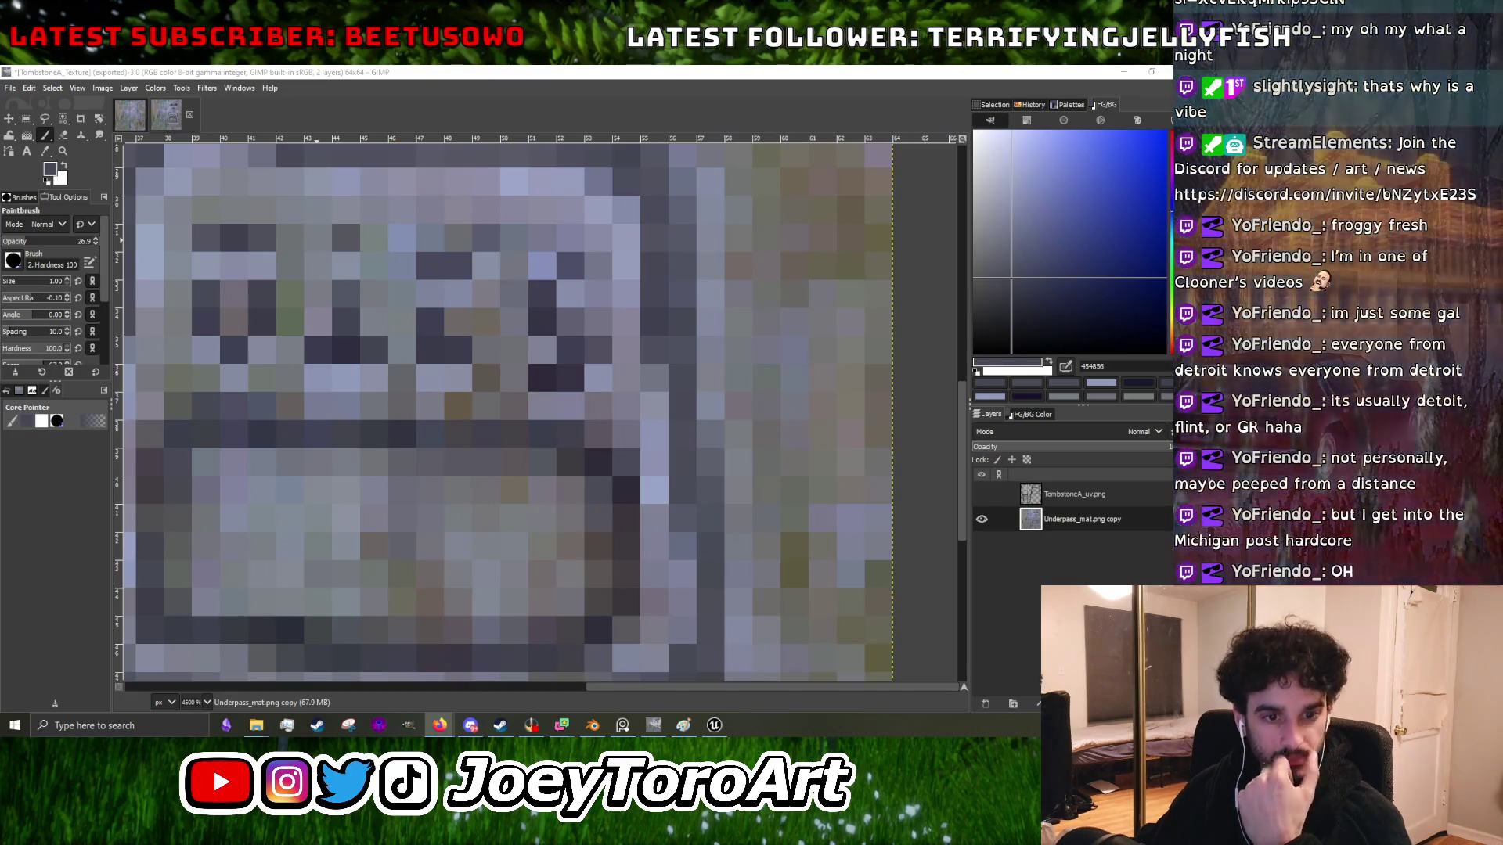
- Pick a light grey-blue from the tombstone face as paint colour, then bring Firefox forward
scroll(501, 415, down, 2)
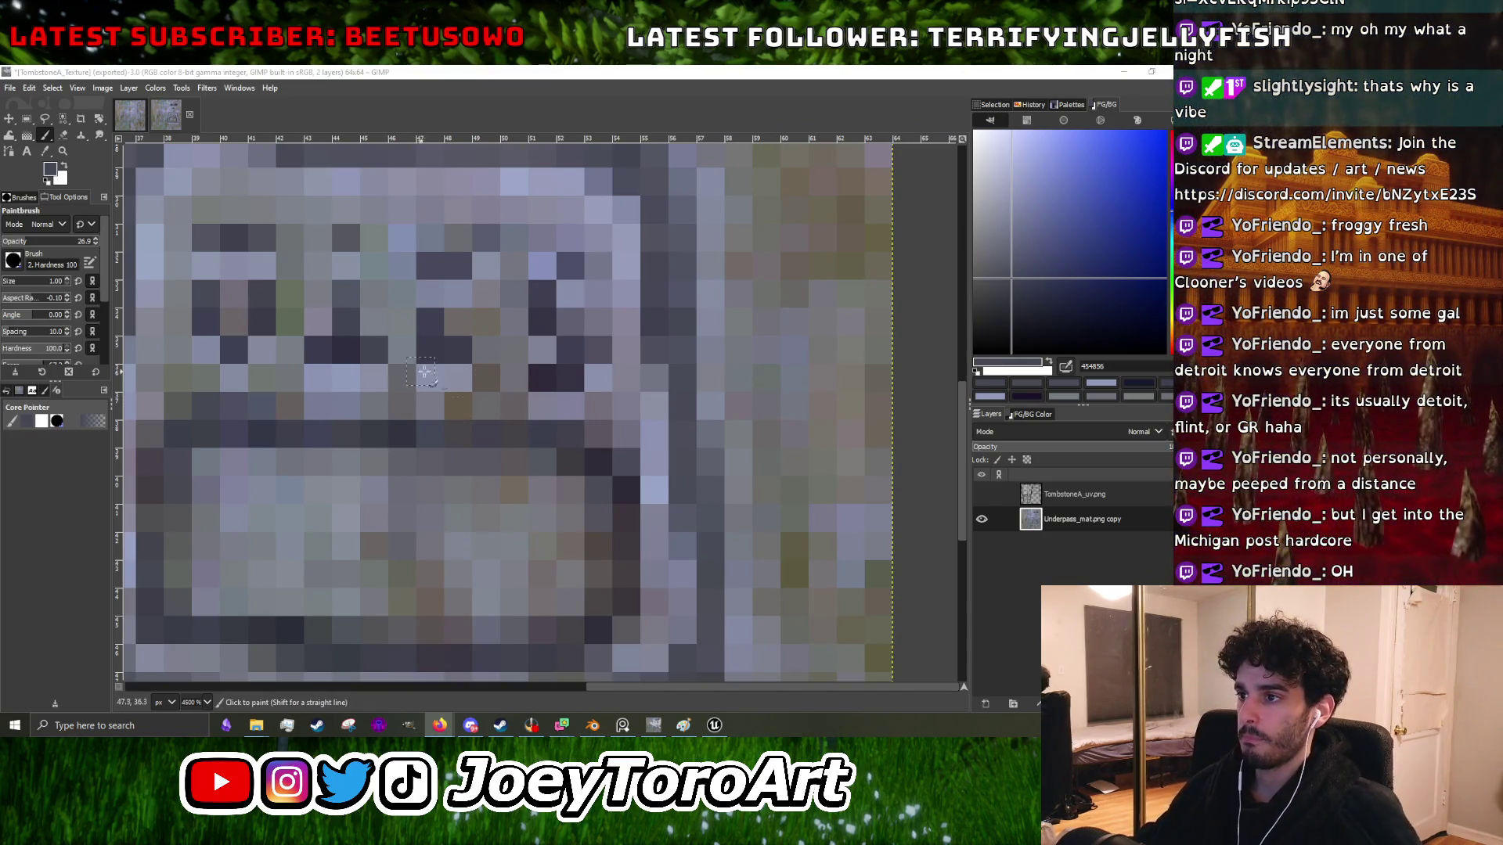
scroll(438, 430, up, 3)
scroll(407, 443, down, 2)
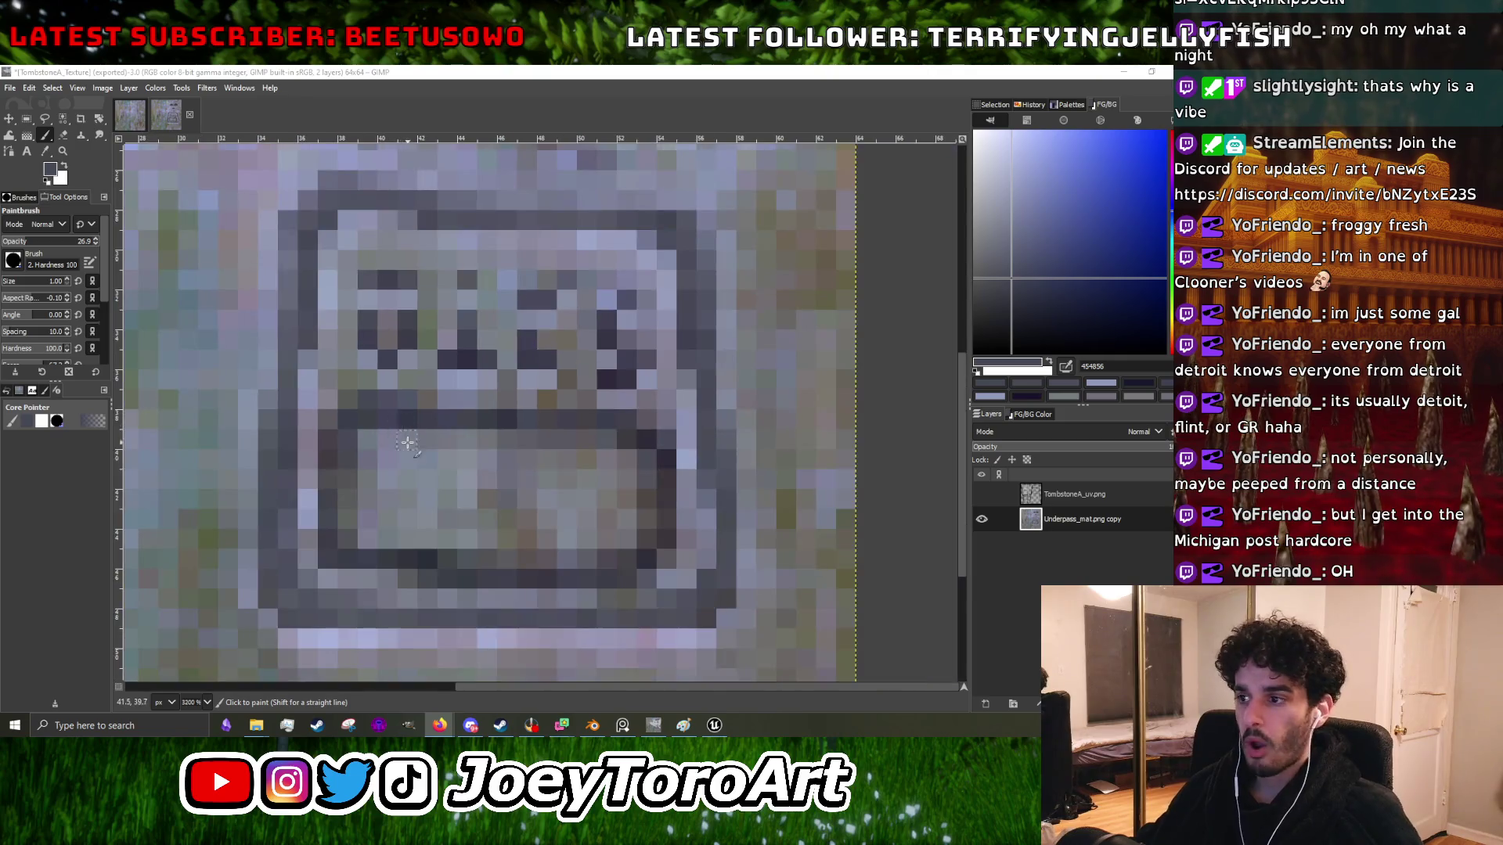
ctrl+click(309, 518)
scroll(368, 439, up, 1)
scroll(437, 438, down, 3)
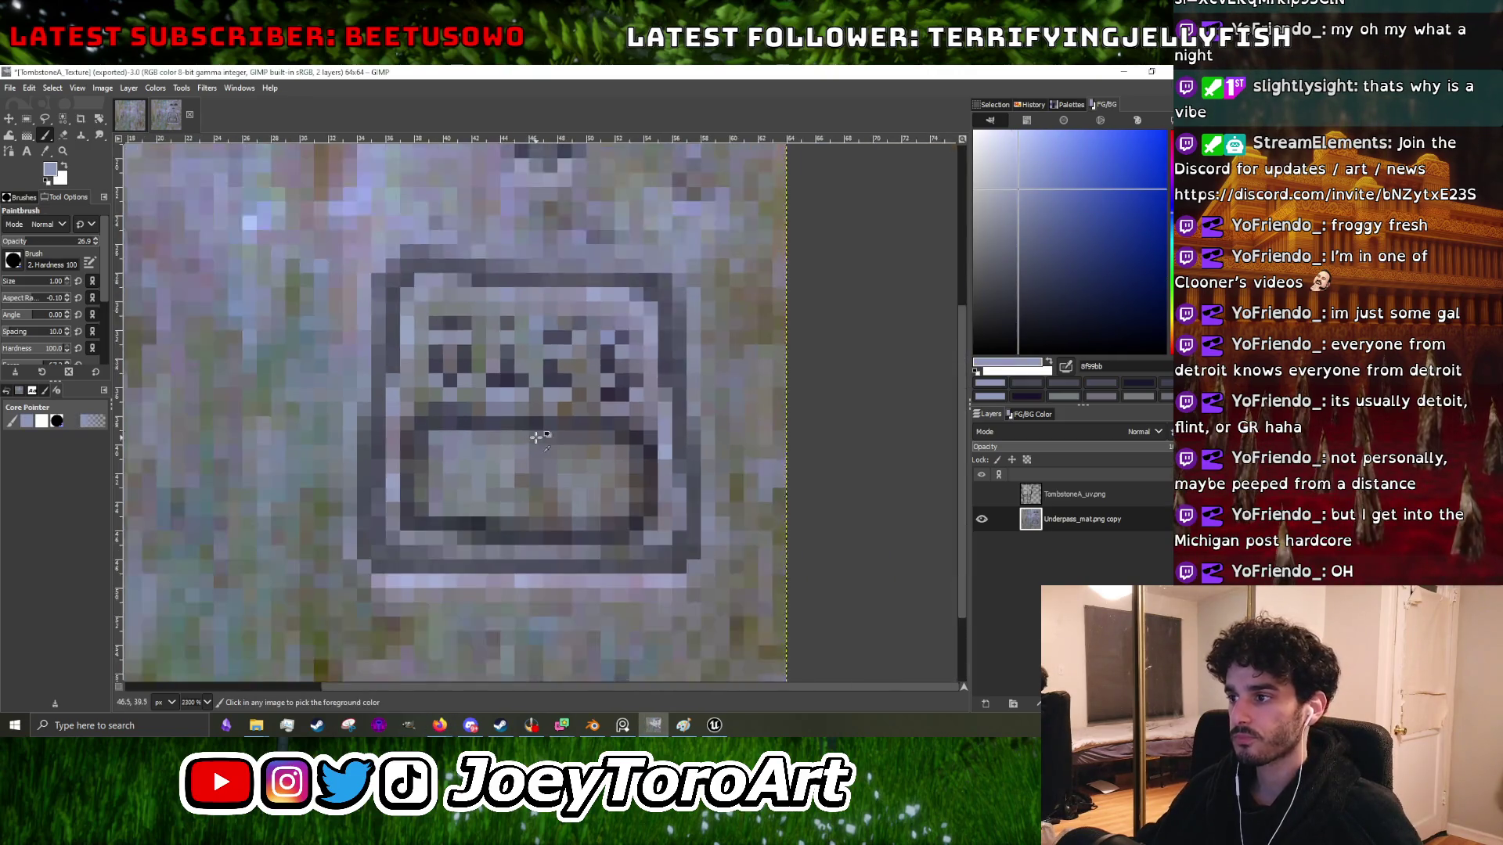
scroll(436, 439, up, 3)
scroll(560, 467, down, 3)
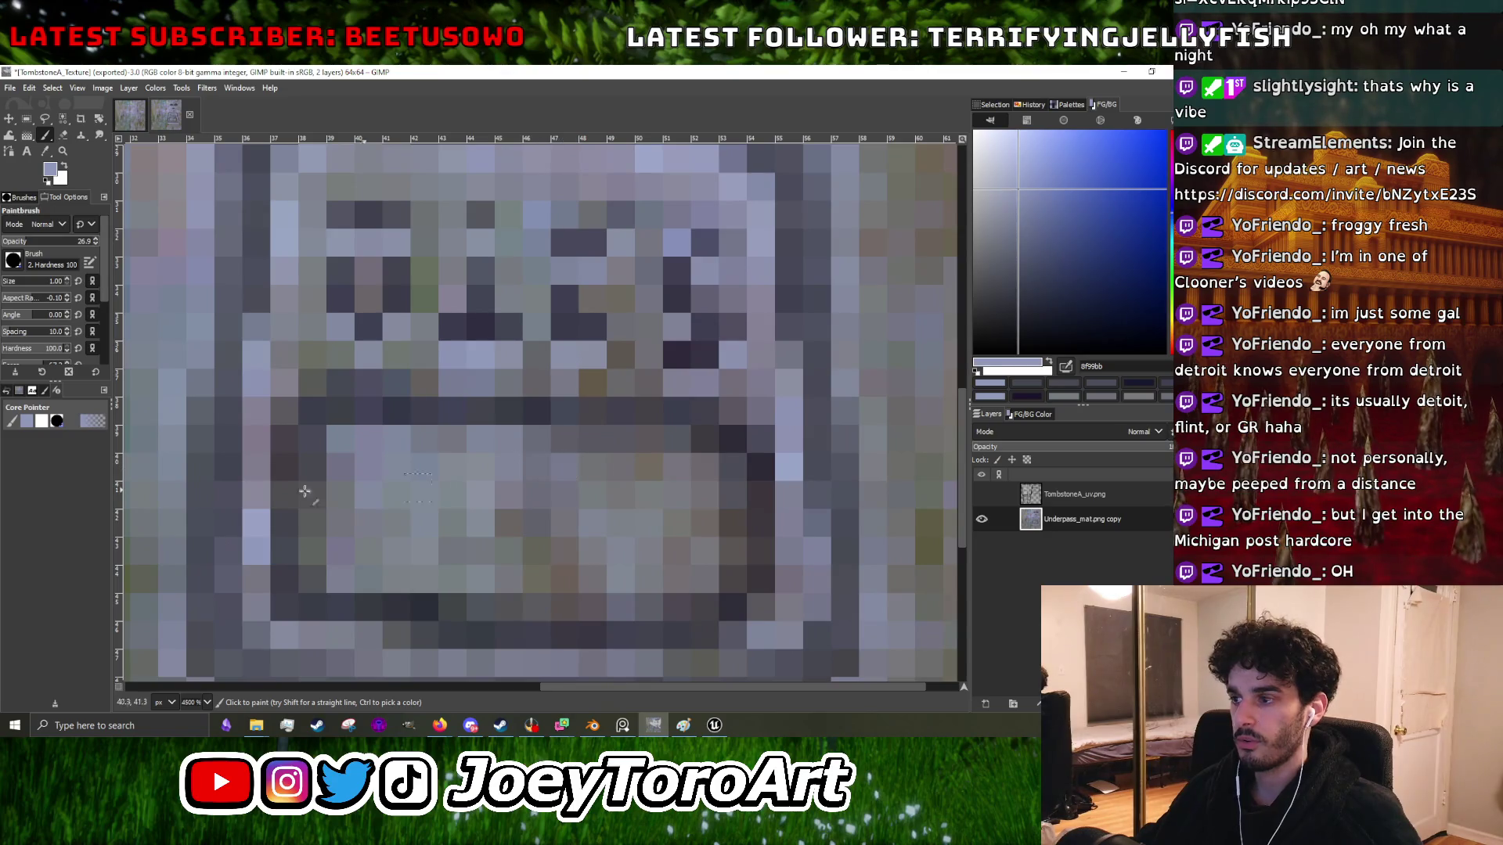
scroll(560, 468, up, 3)
key(alt+Tab)
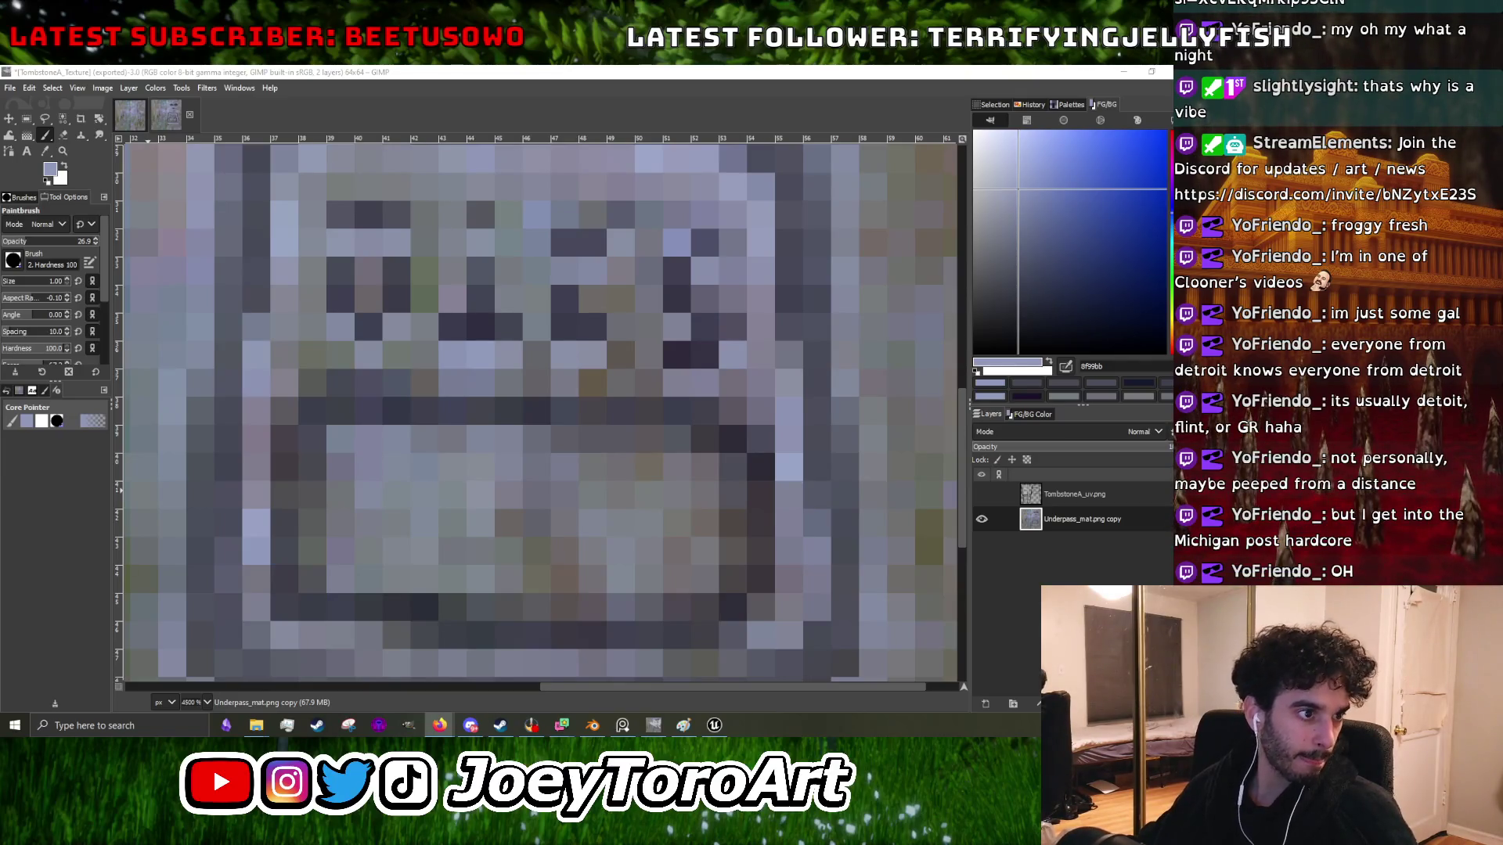
key(alt+Tab)
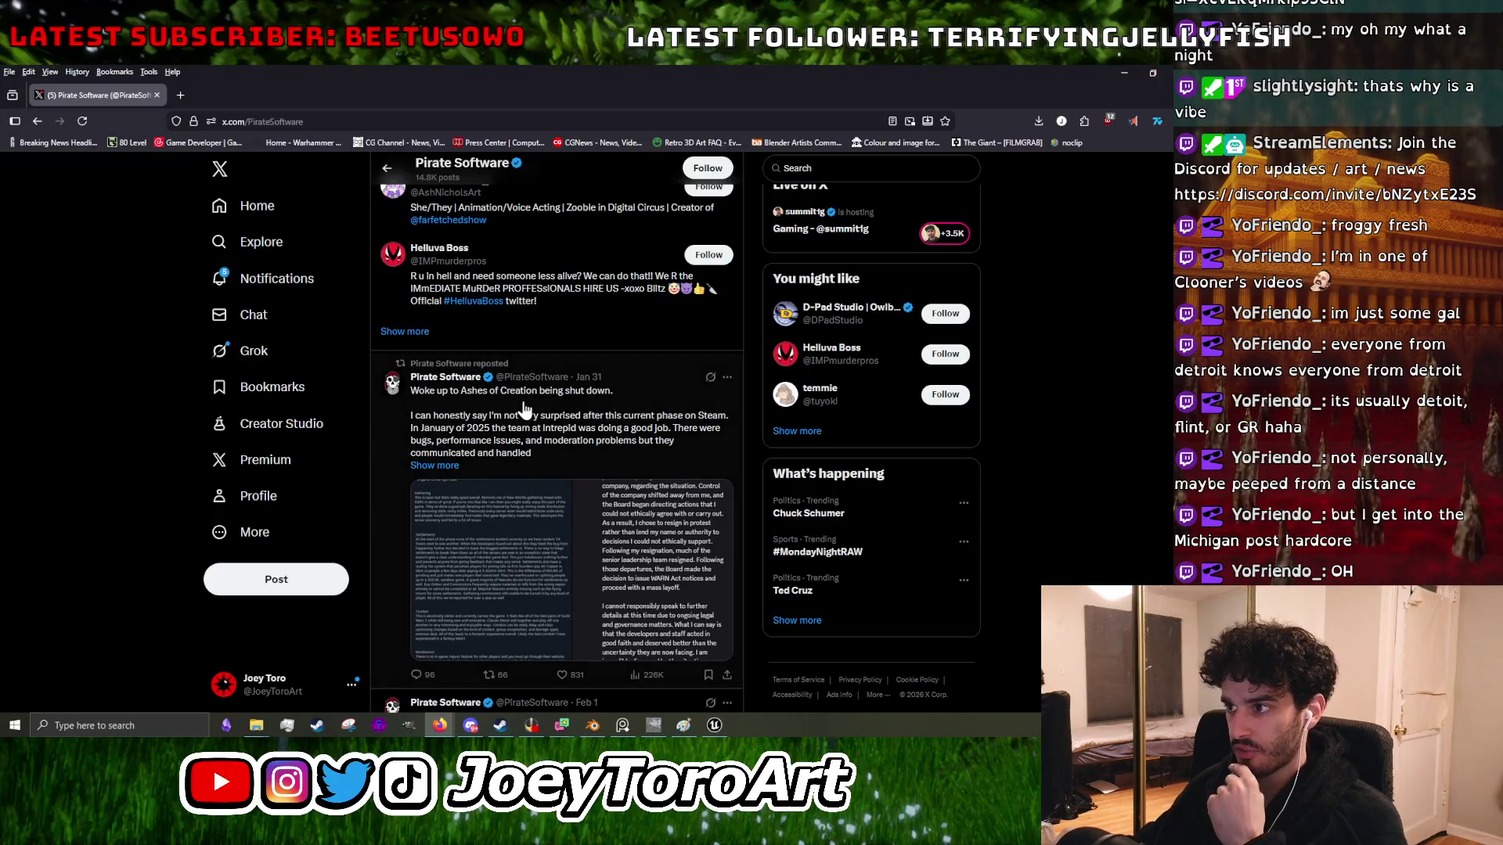
- Expand the Ashes of Creation repost with 'Show more' and scroll the feed
click(434, 465)
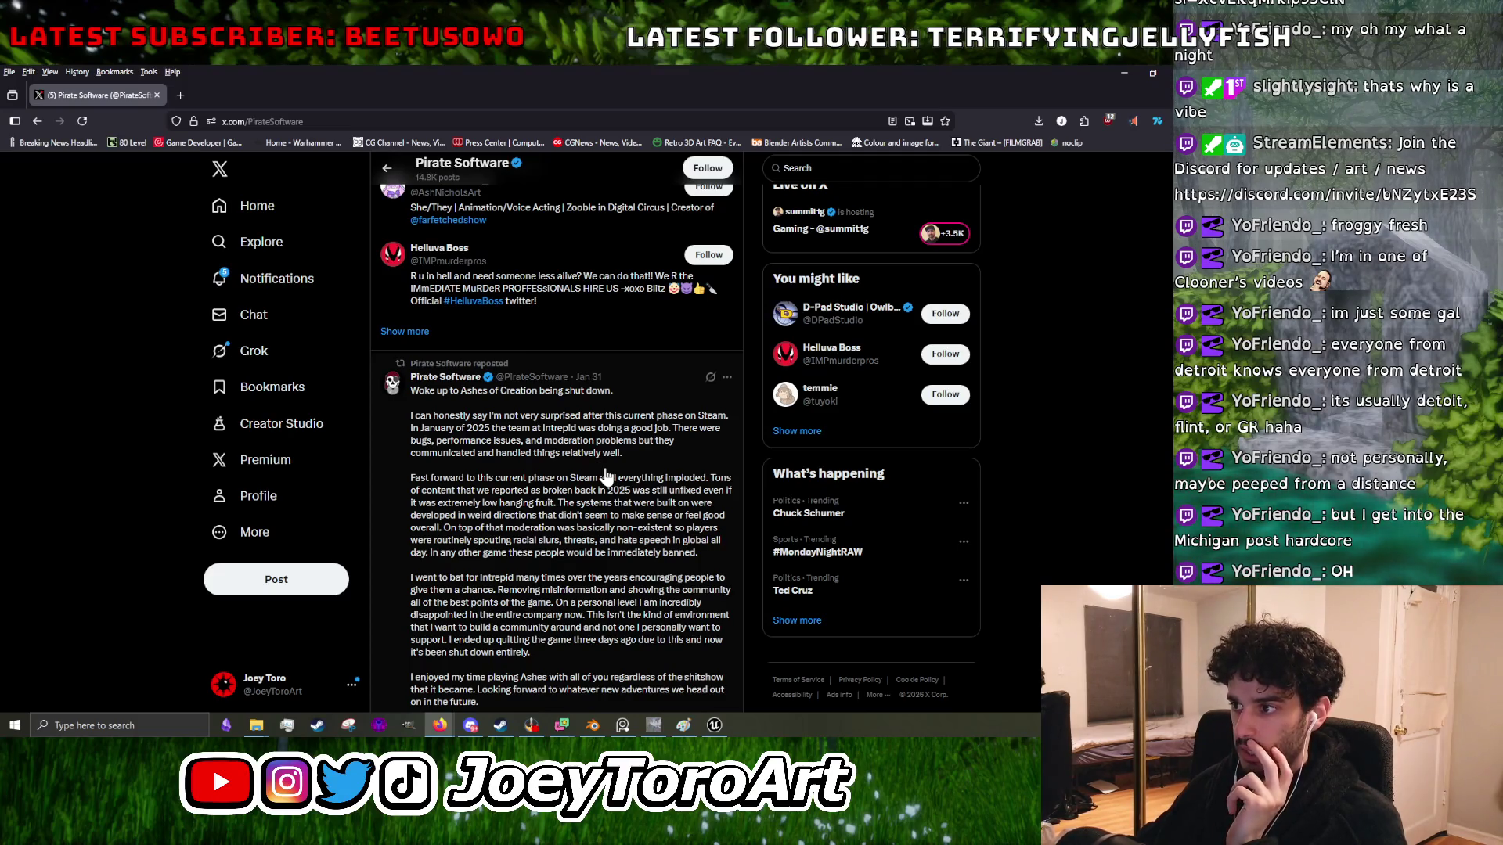
scroll(602, 472, down, 3)
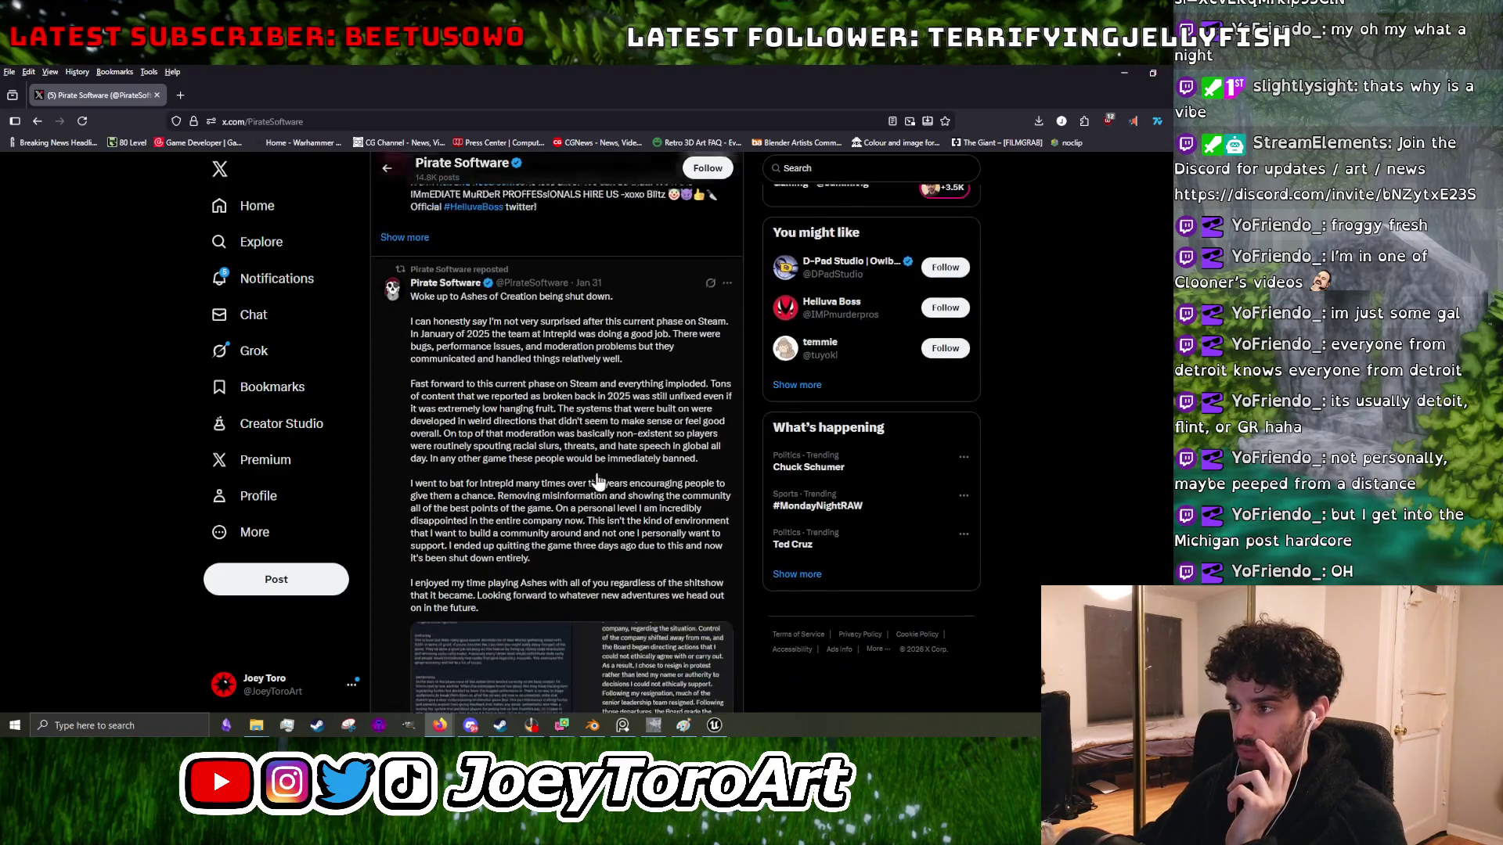
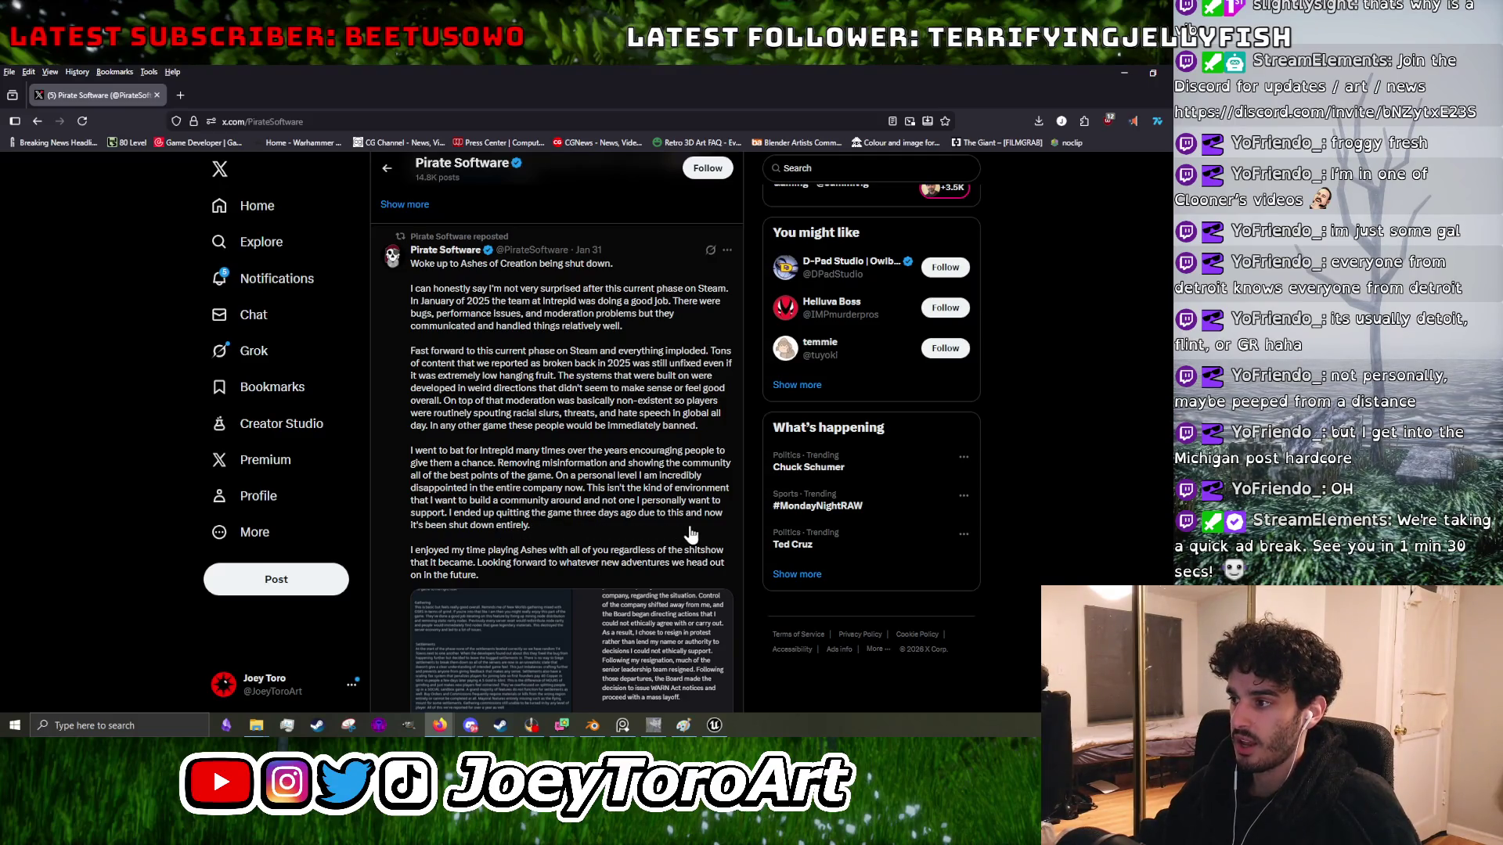
- Scroll the profile feed and open the Ashes of Creation shutdown repost on its own post page
scroll(523, 523, down, 2)
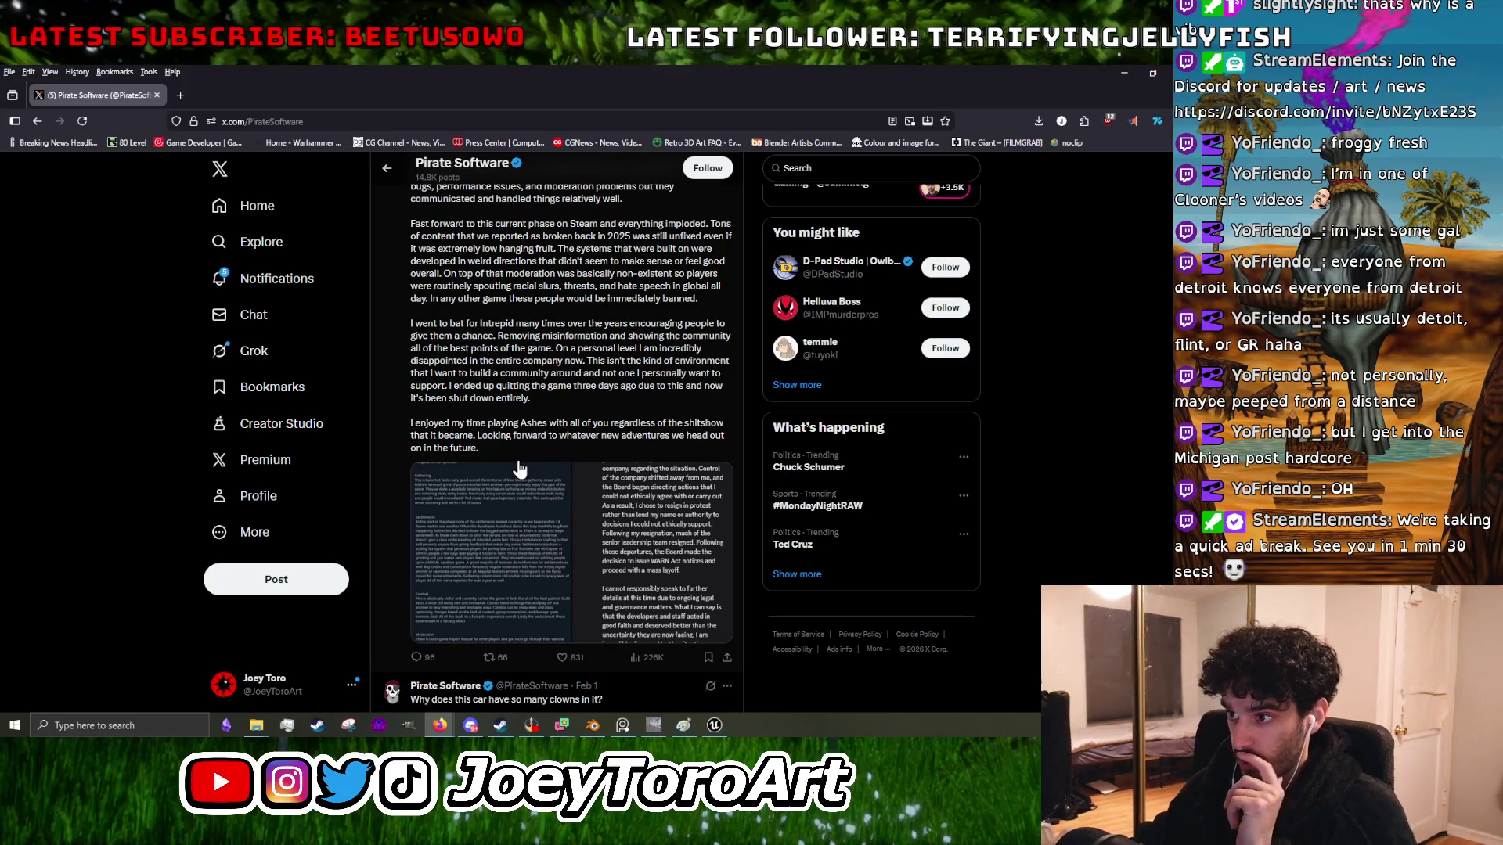
click(523, 435)
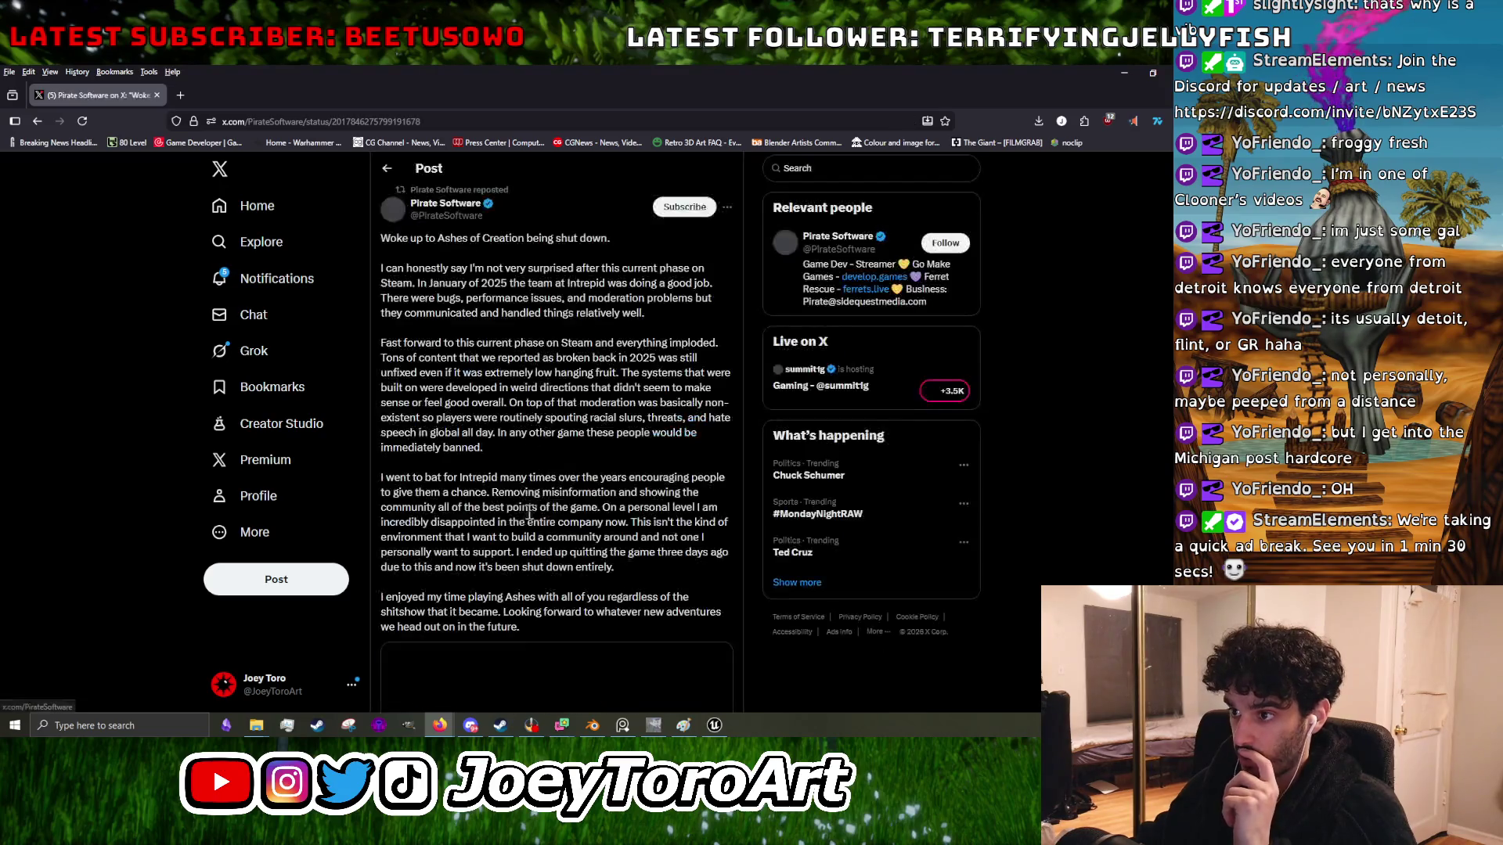
scroll(517, 521, down, 1)
scroll(516, 520, down, 2)
scroll(515, 532, up, 2)
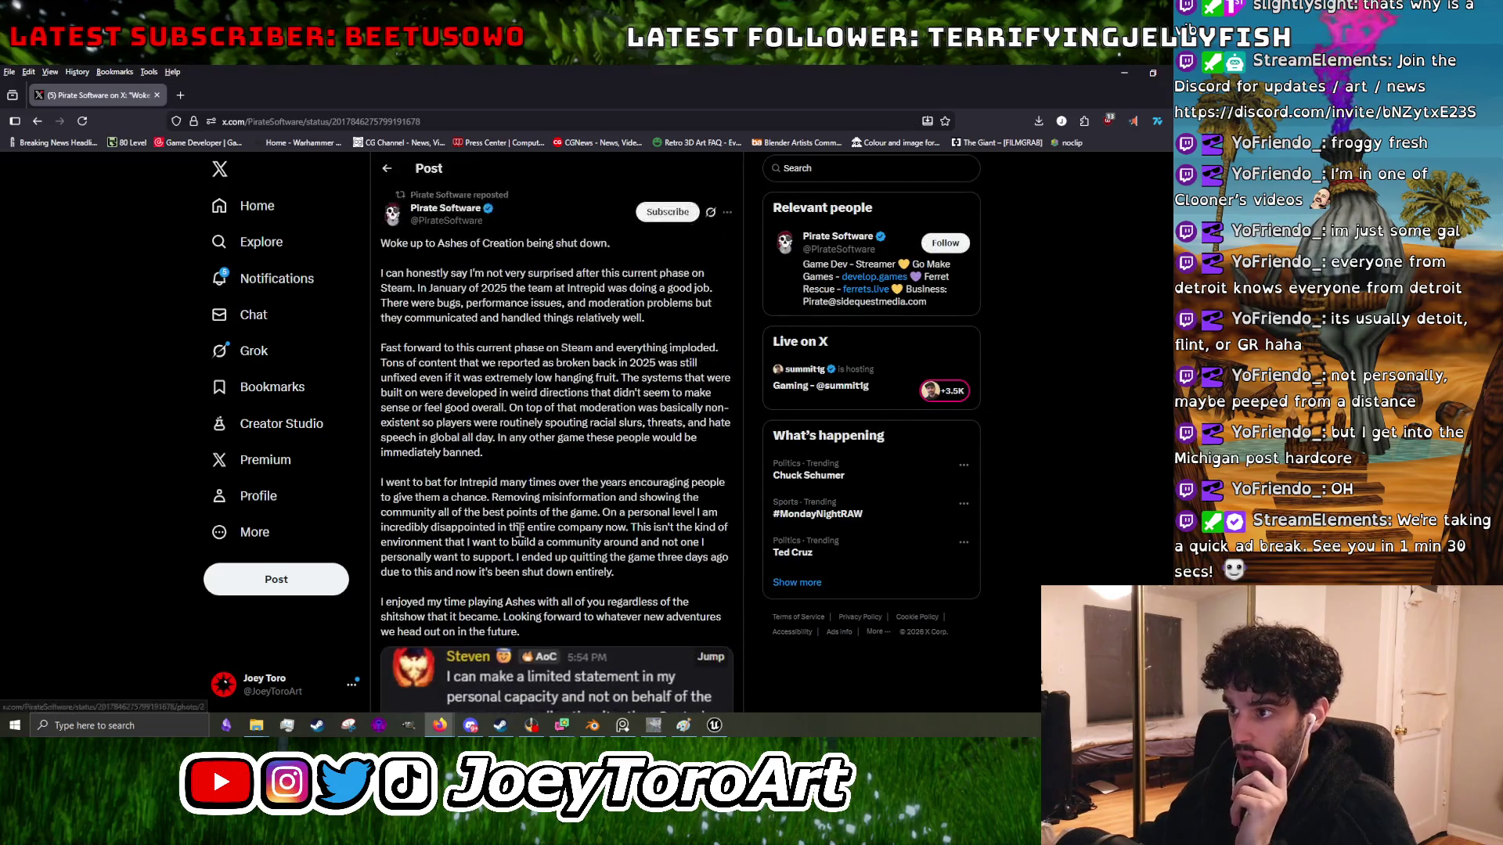
scroll(514, 540, down, 6)
scroll(513, 536, down, 5)
scroll(508, 544, up, 10)
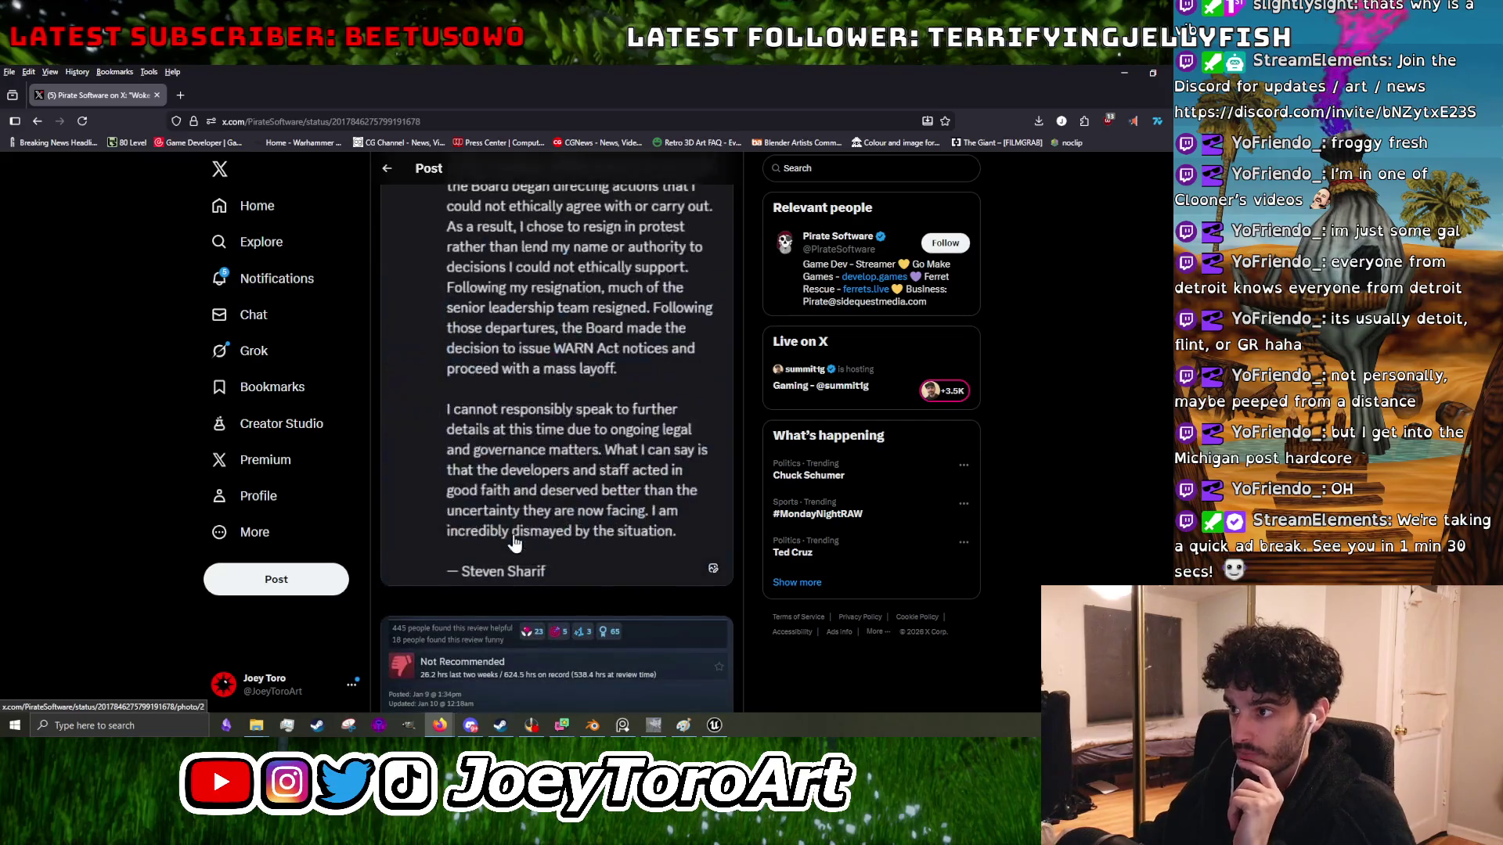
scroll(497, 554, down, 12)
scroll(493, 562, down, 12)
scroll(493, 562, up, 2)
scroll(491, 562, down, 4)
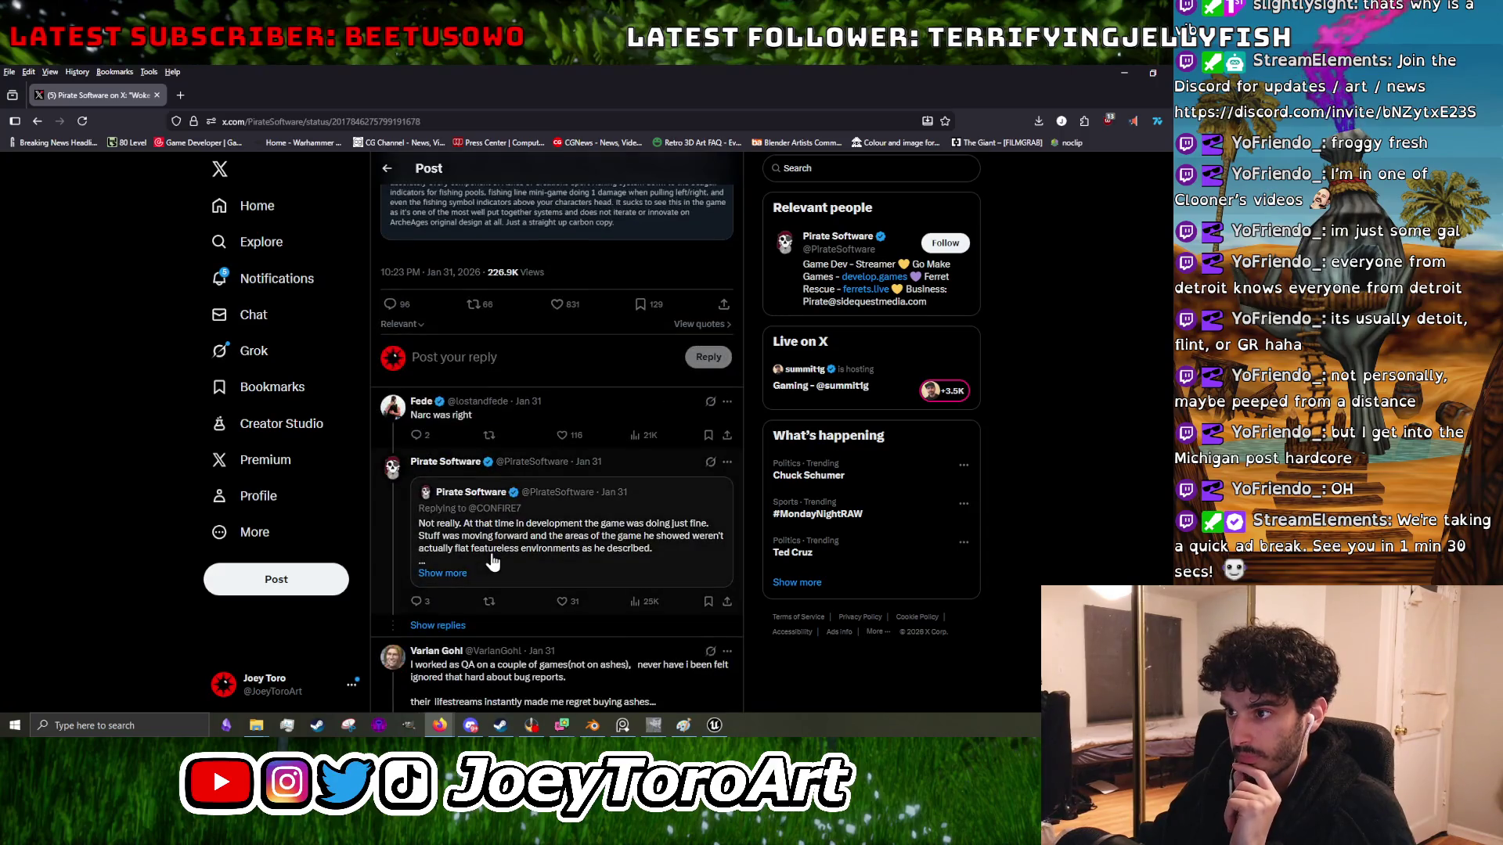
scroll(492, 562, down, 3)
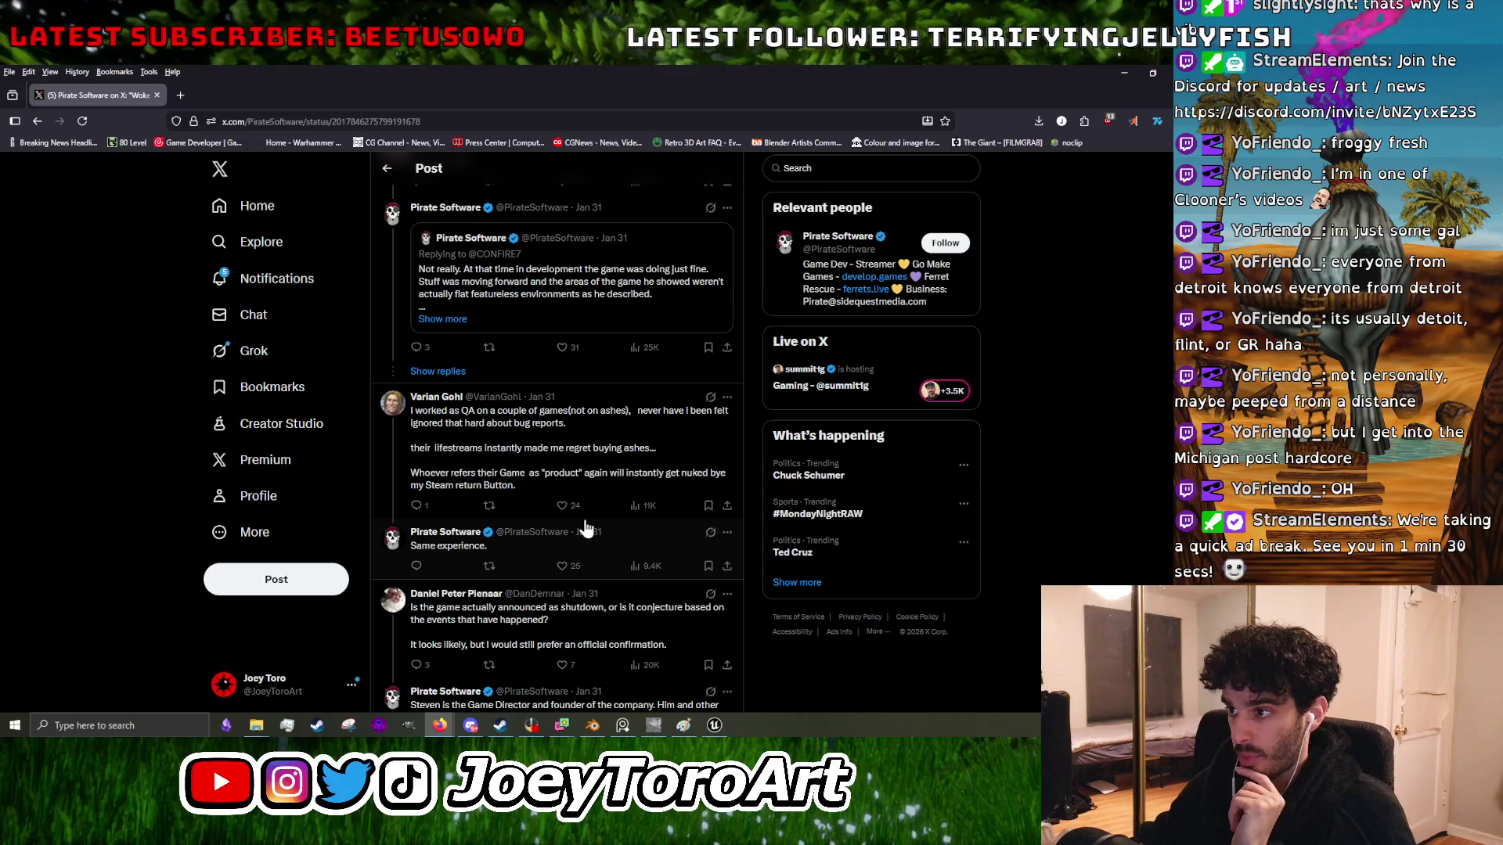
scroll(562, 531, down, 2)
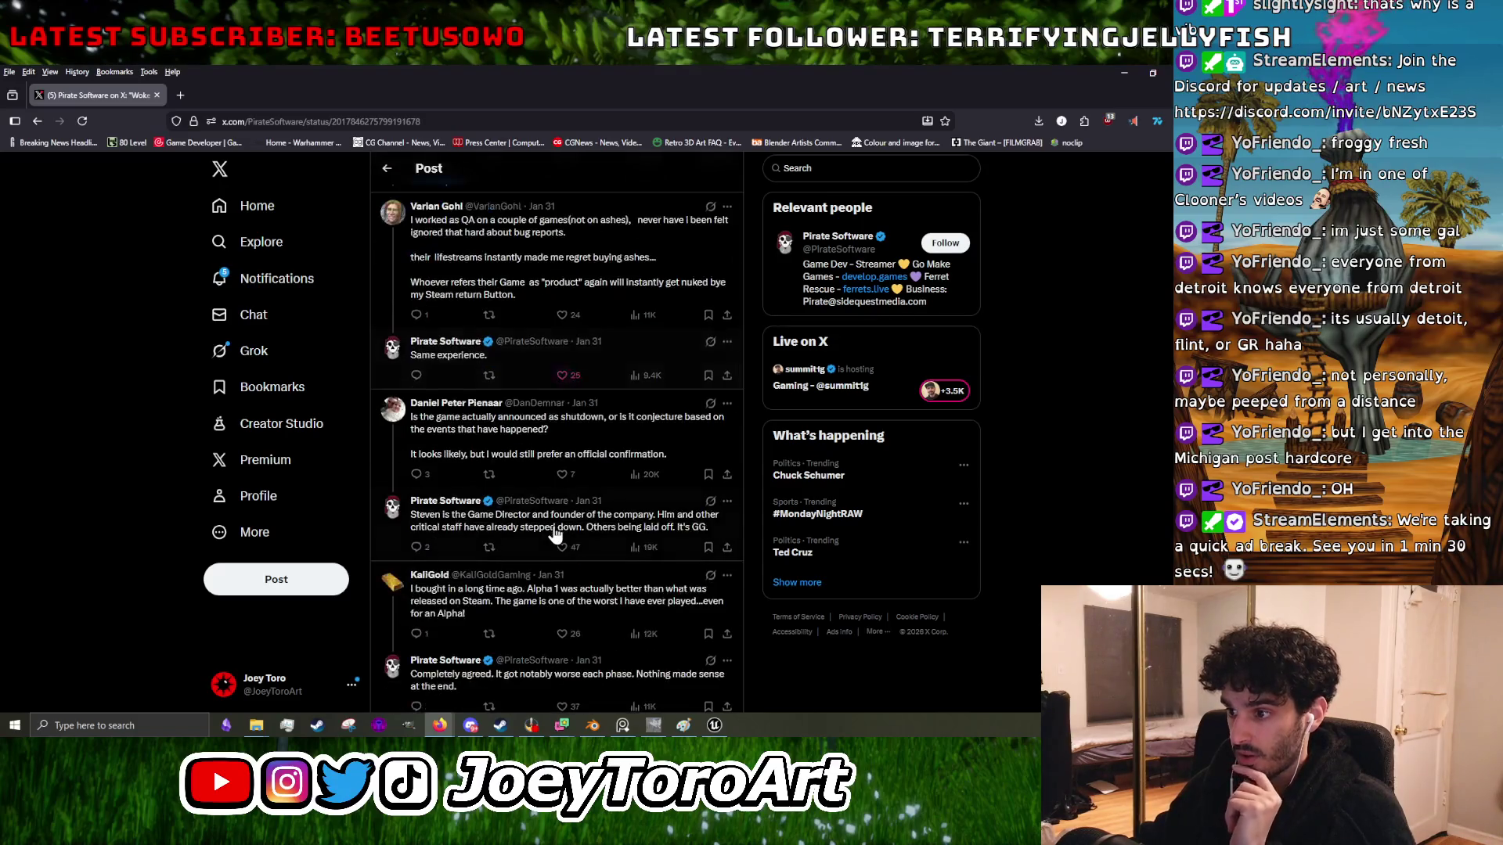
scroll(554, 534, down, 3)
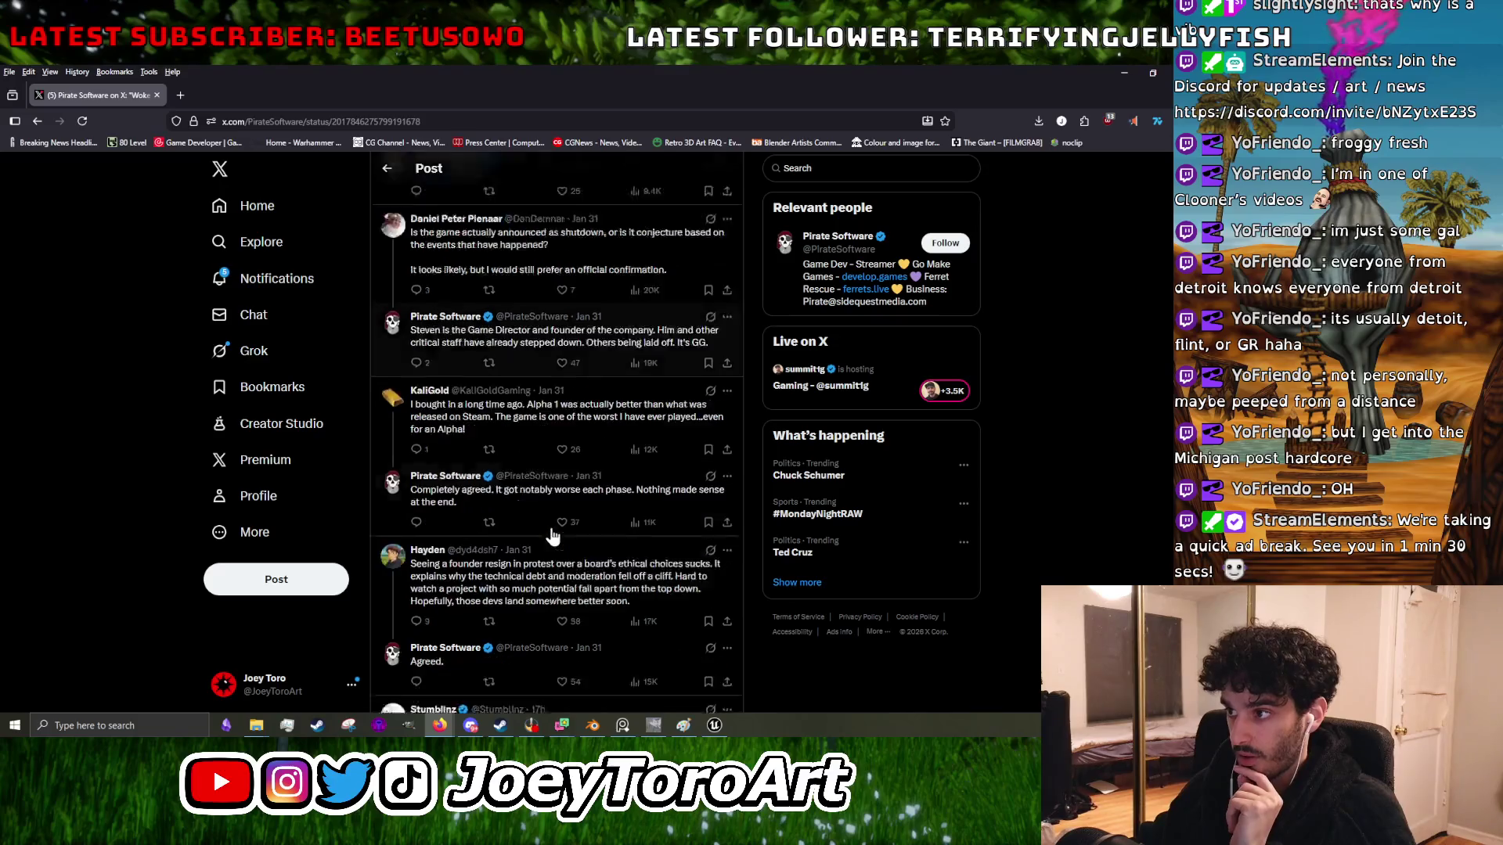
scroll(550, 539, down, 2)
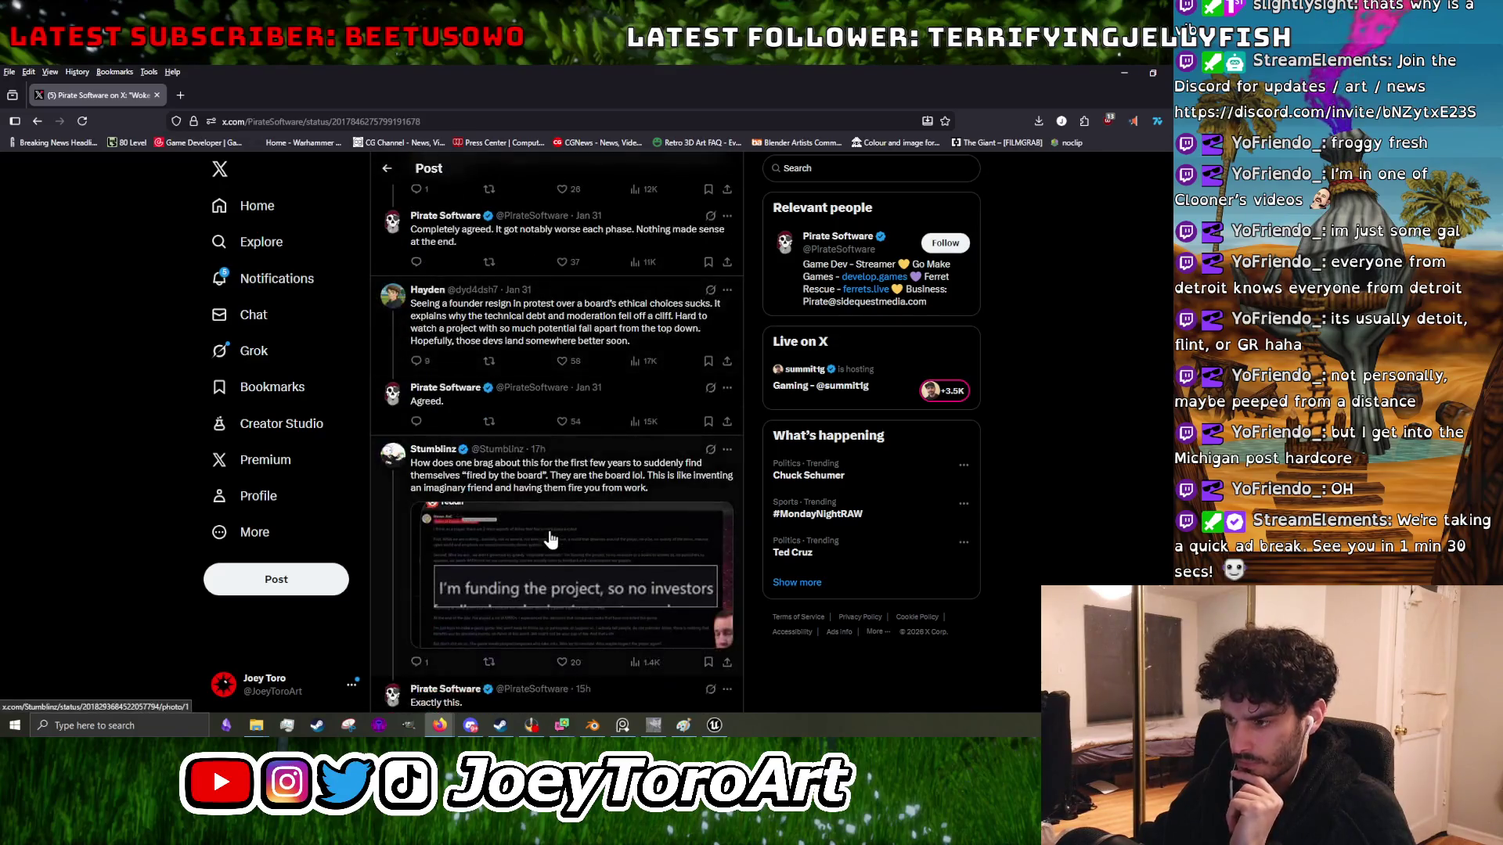
scroll(550, 539, down, 3)
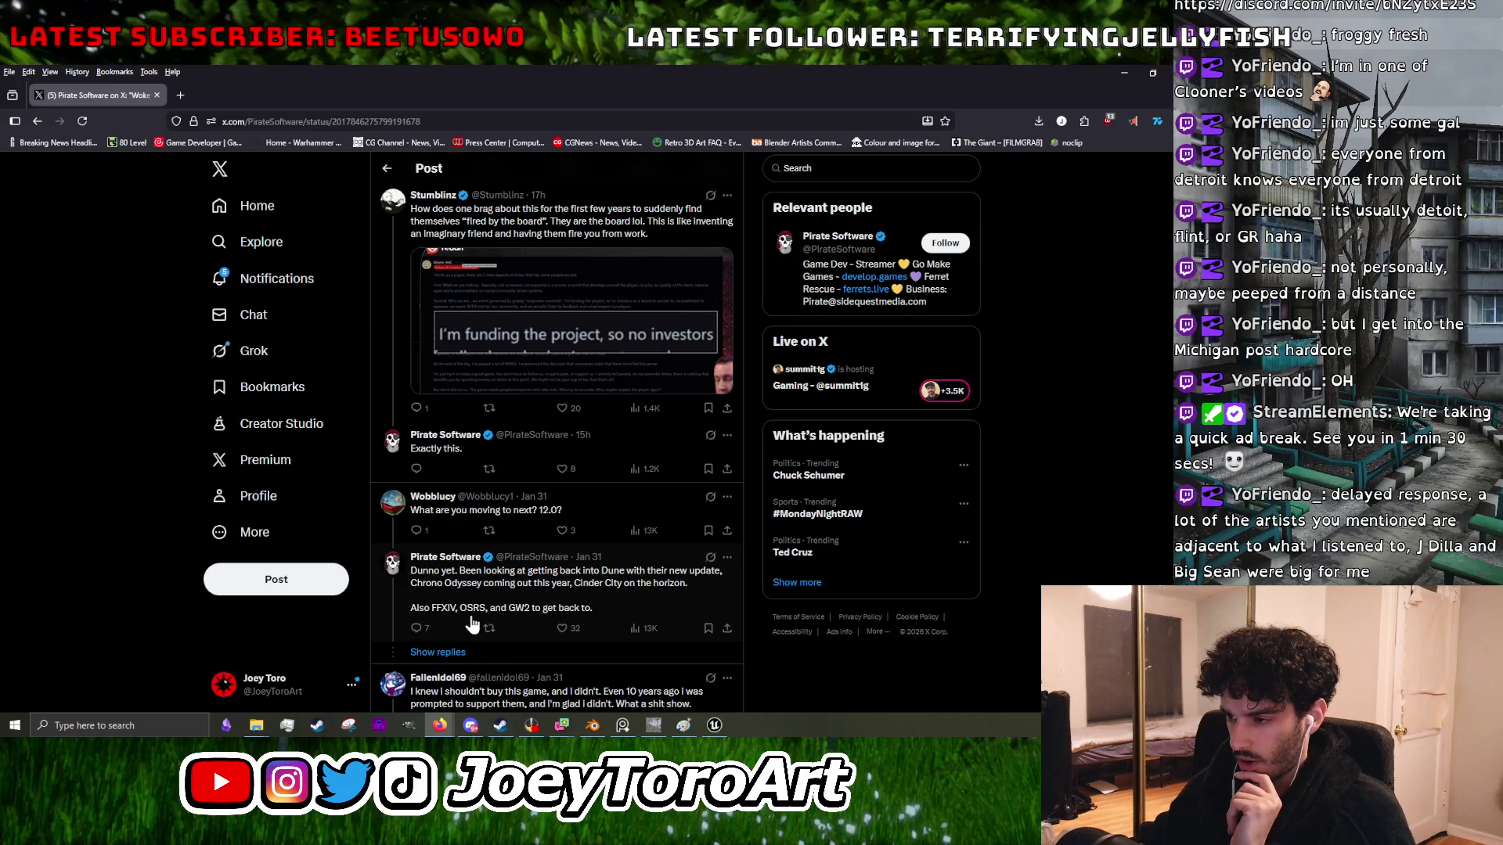
scroll(530, 622, down, 4)
scroll(530, 623, up, 2)
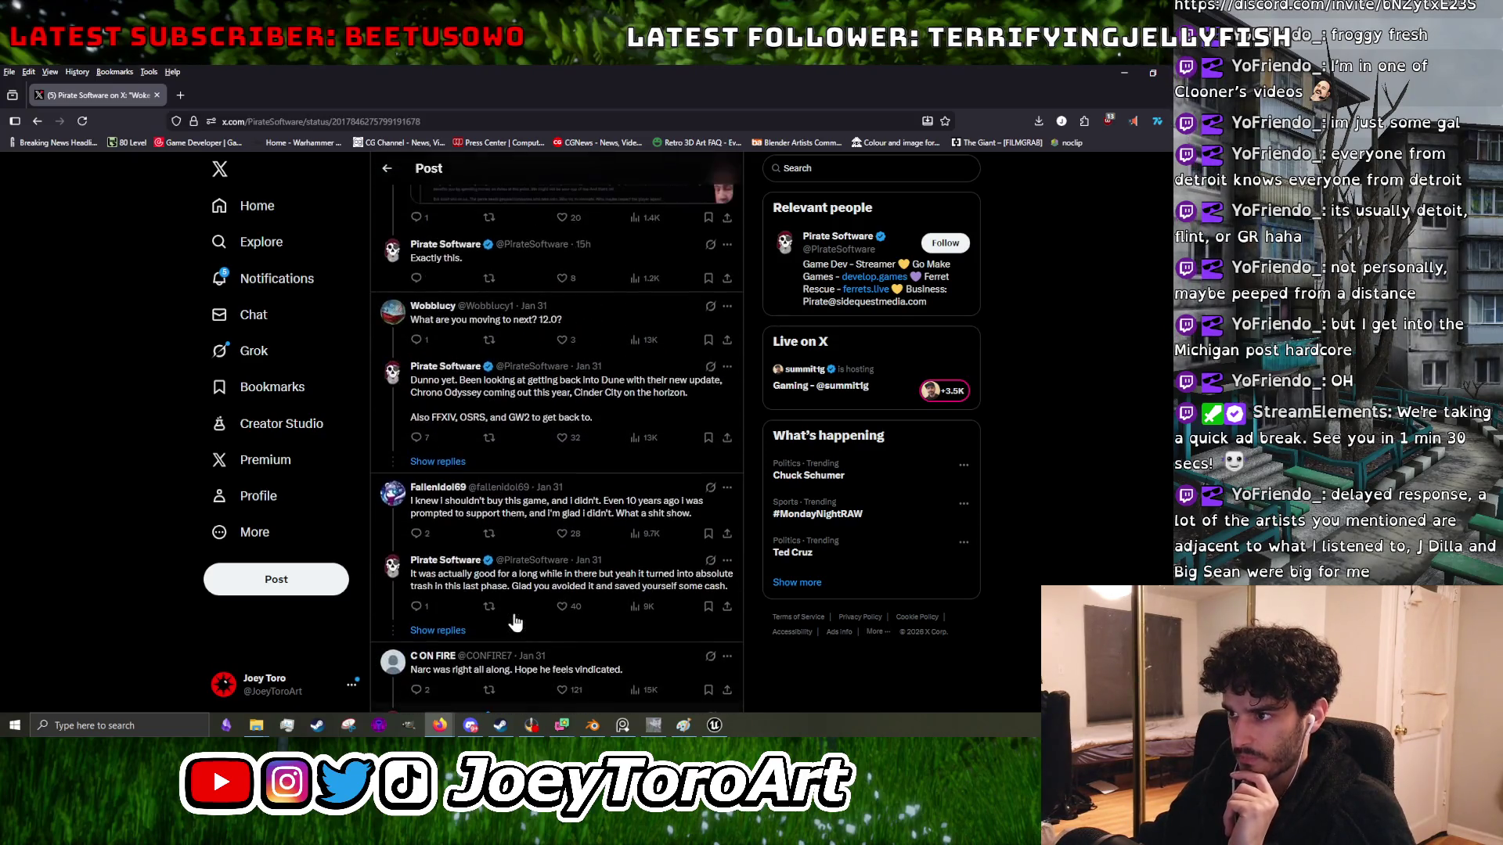
drag(462, 419, 486, 426)
right_click(473, 420)
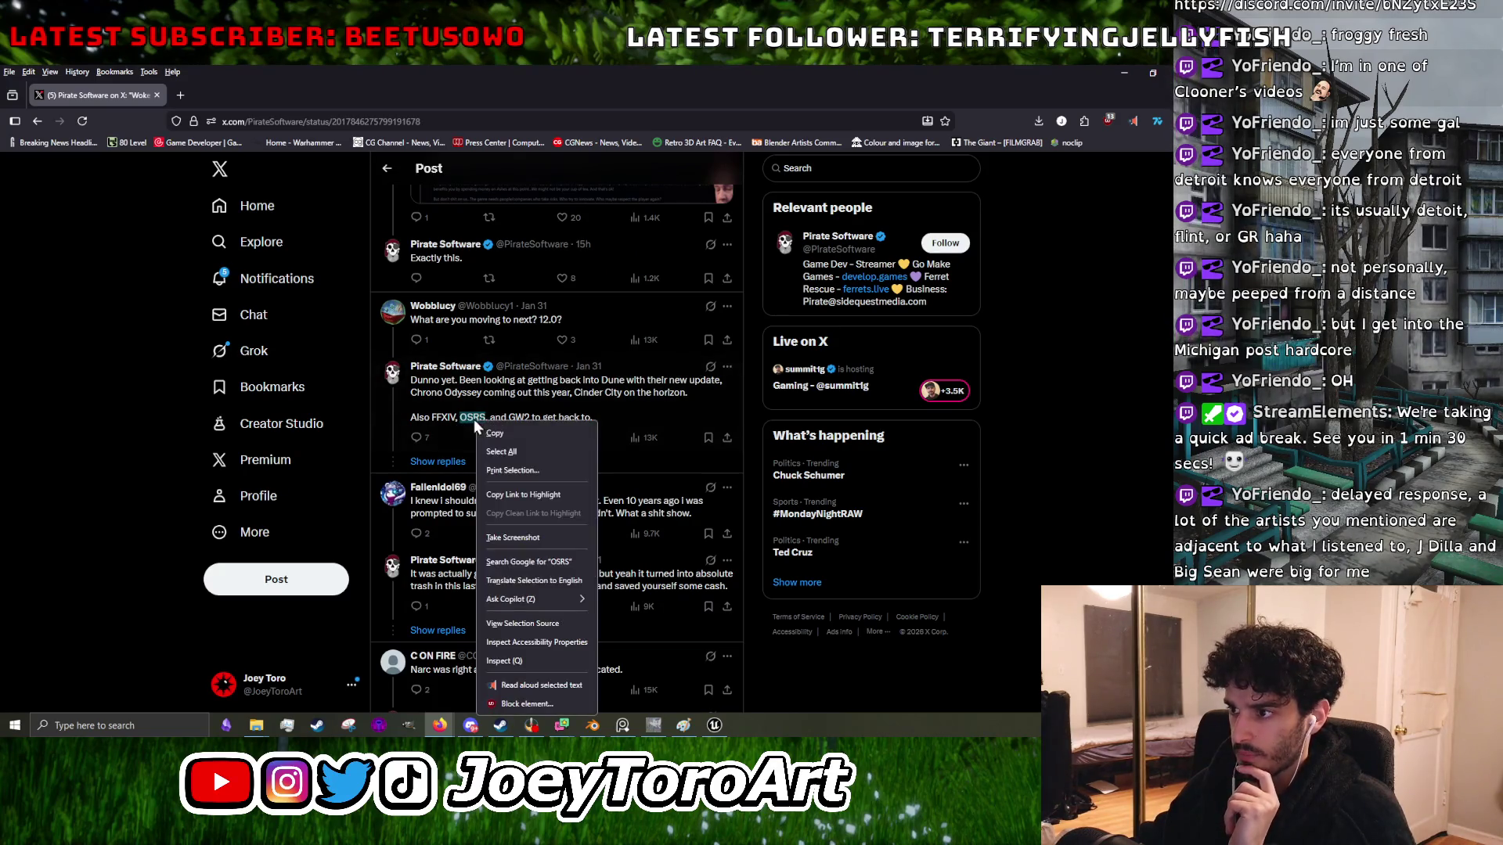
click(543, 565)
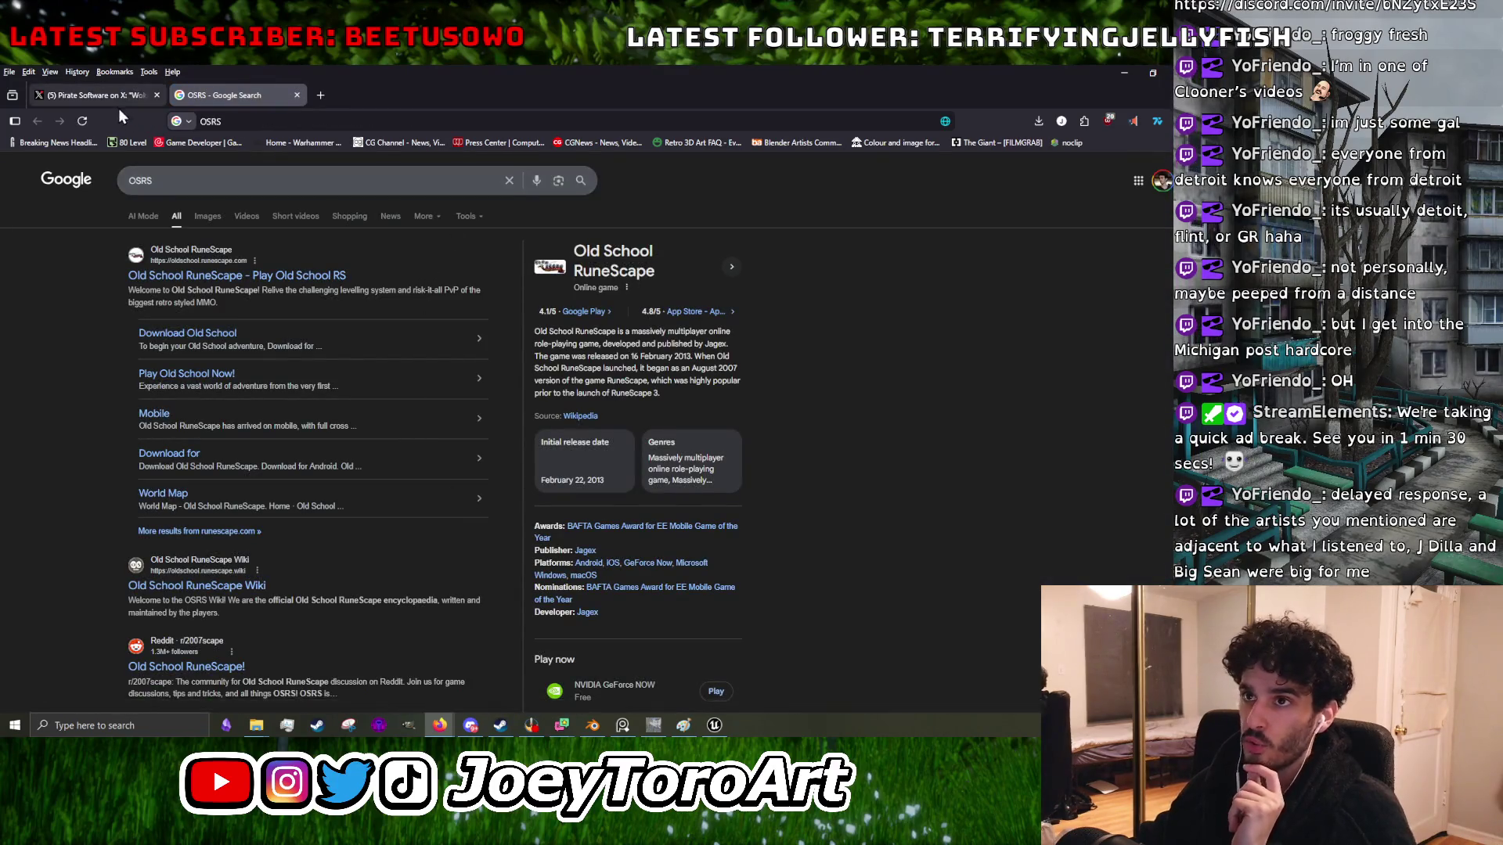
key(ctrl+w)
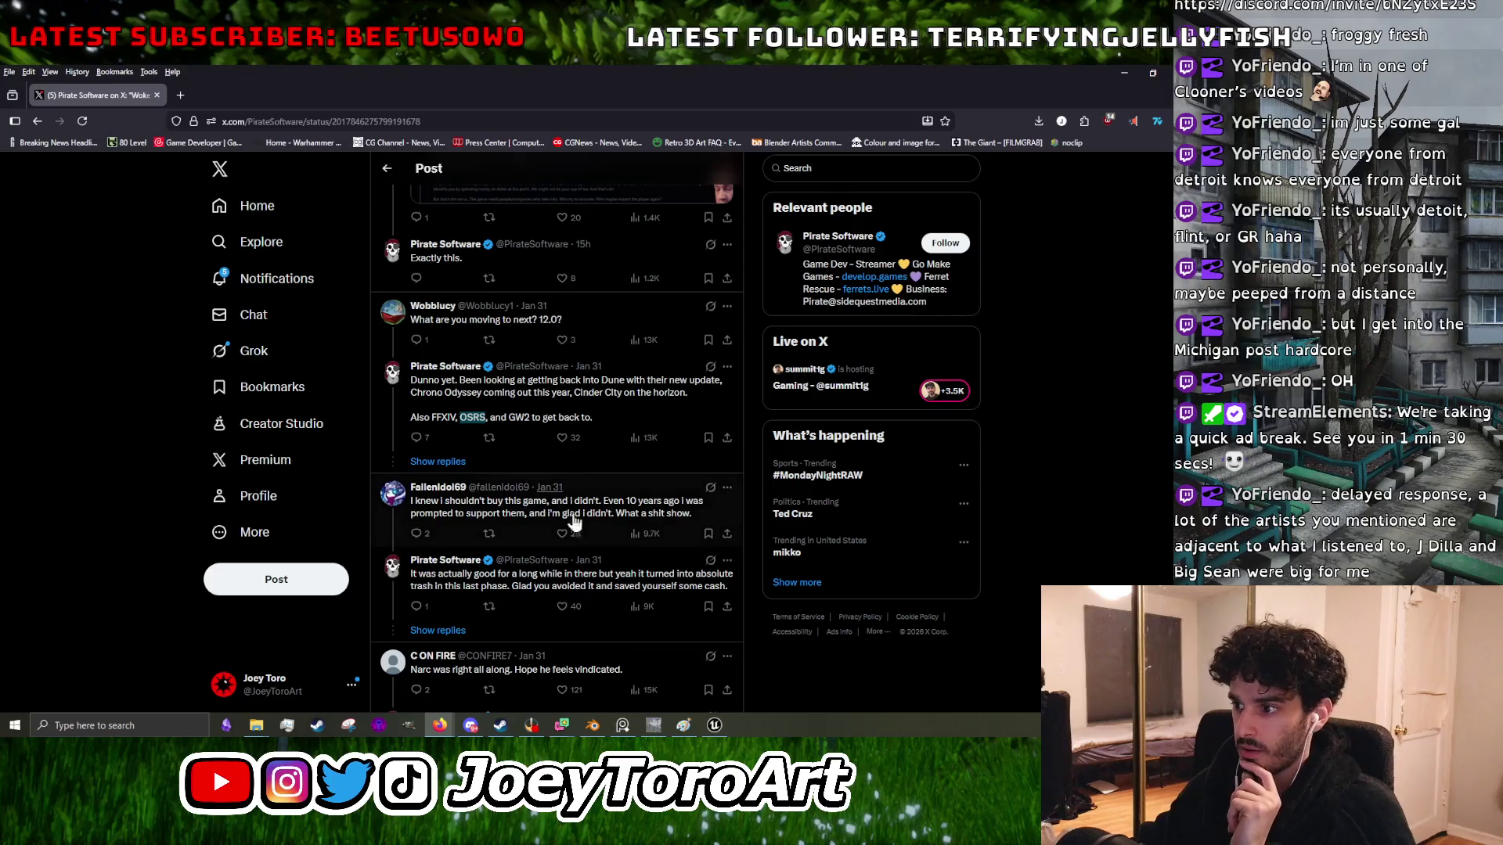
scroll(596, 608, down, 2)
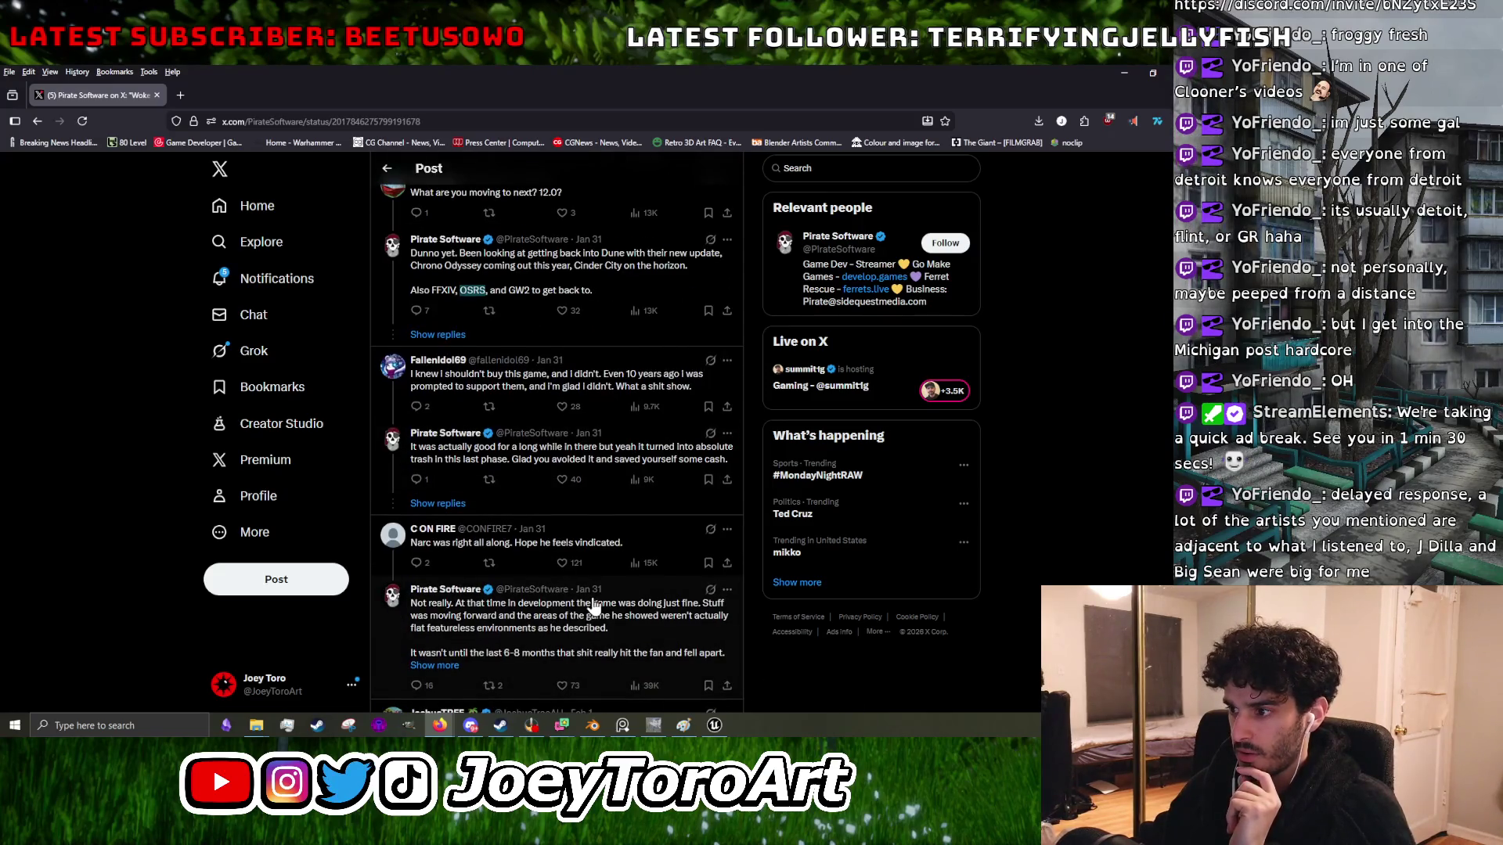
- Read further down the Ashes of Creation reply thread, then bring the GIMP tombstone texture forward
scroll(532, 579, down, 2)
scroll(480, 556, down, 2)
scroll(473, 469, down, 2)
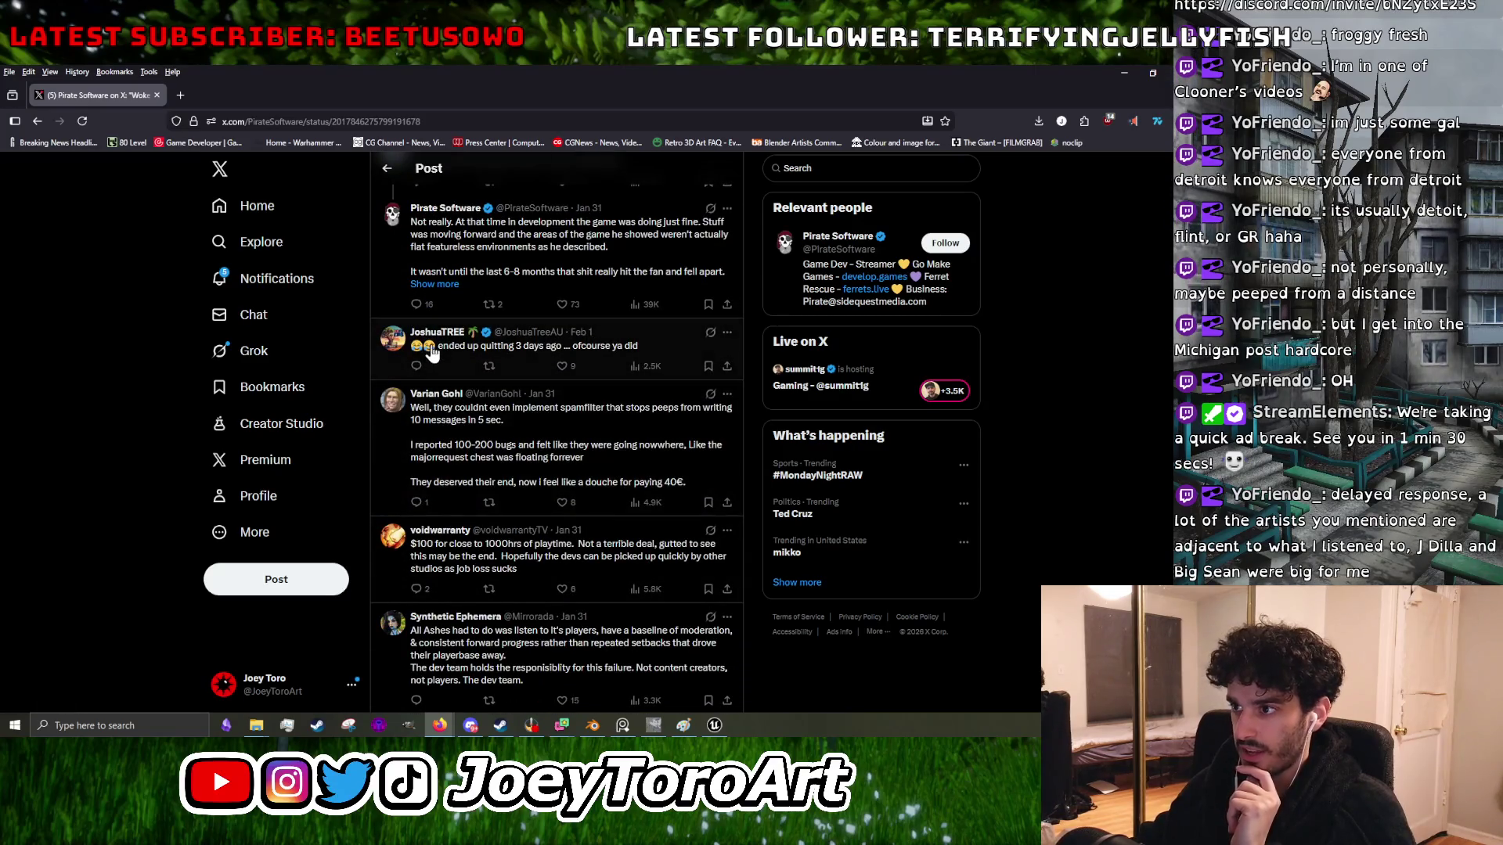
scroll(509, 426, down, 6)
scroll(509, 426, down, 6)
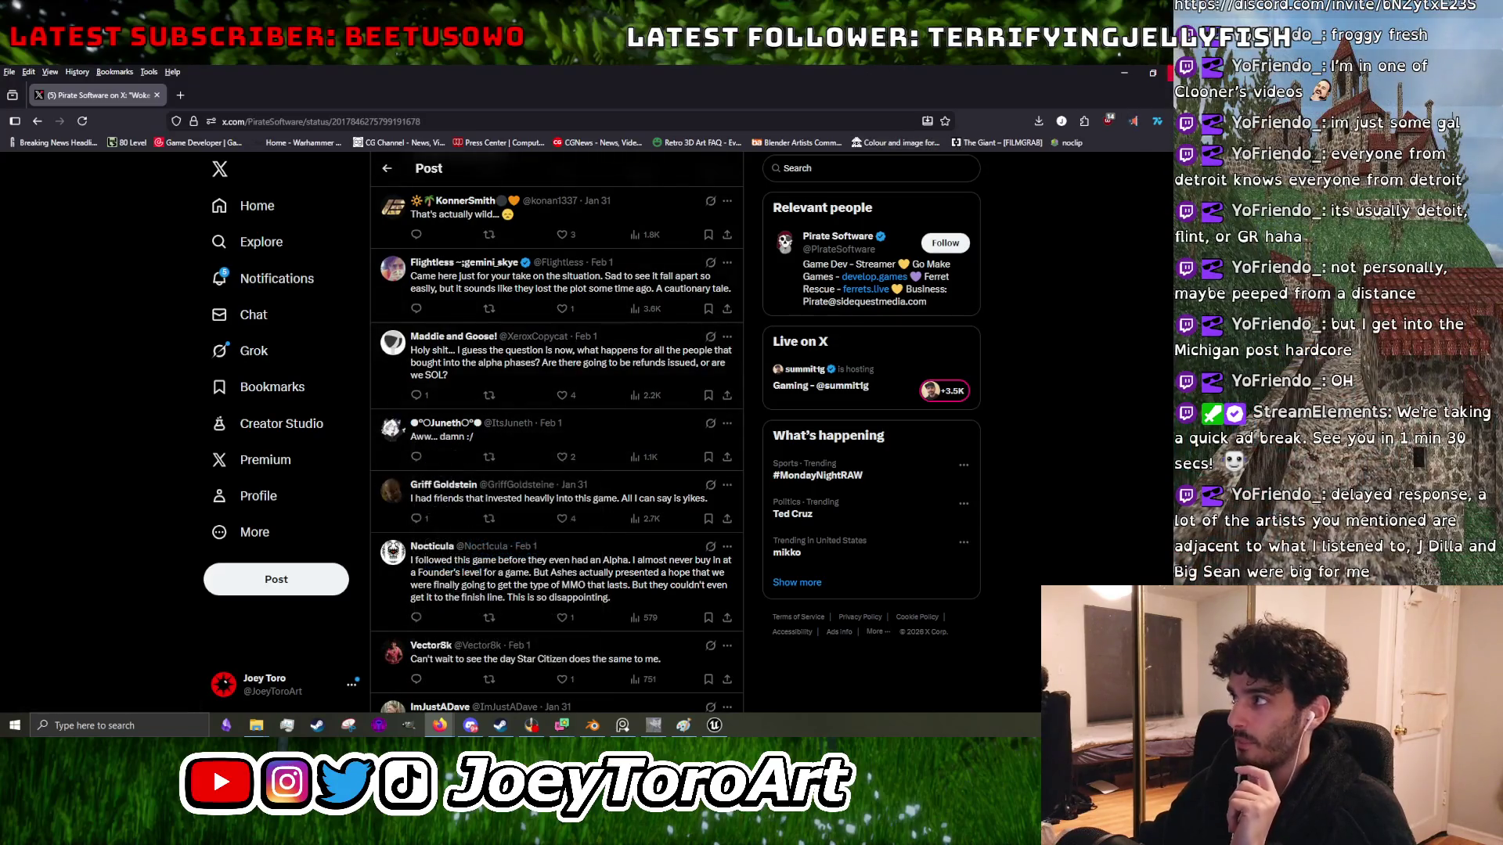
key(alt+Tab)
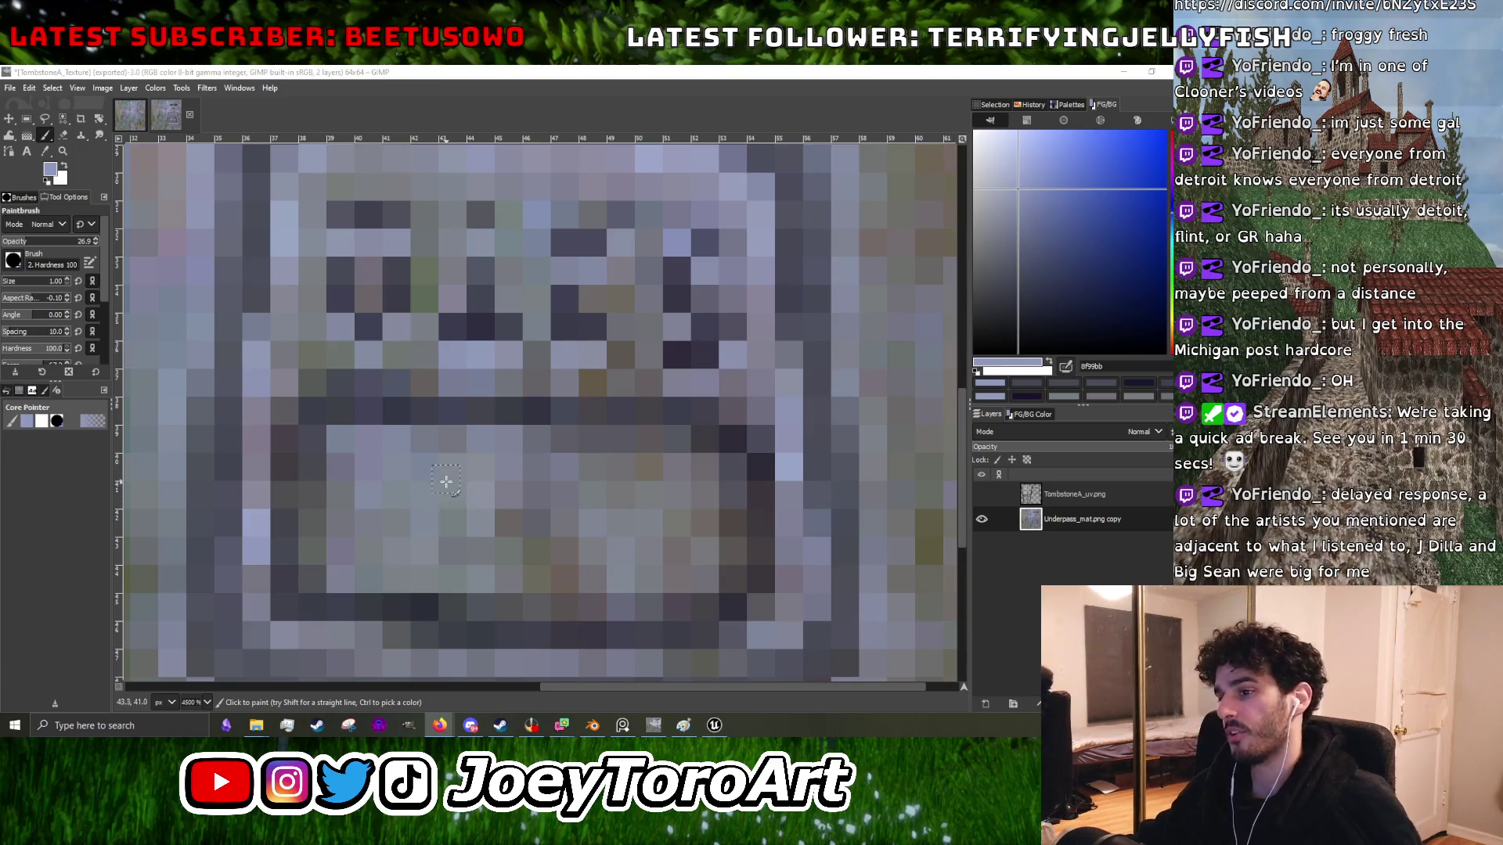
- Sample the dark grey 423e47 and darken a pixel on the plaque's left border
scroll(448, 489, down, 3)
scroll(447, 556, up, 3)
ctrl+click(447, 556)
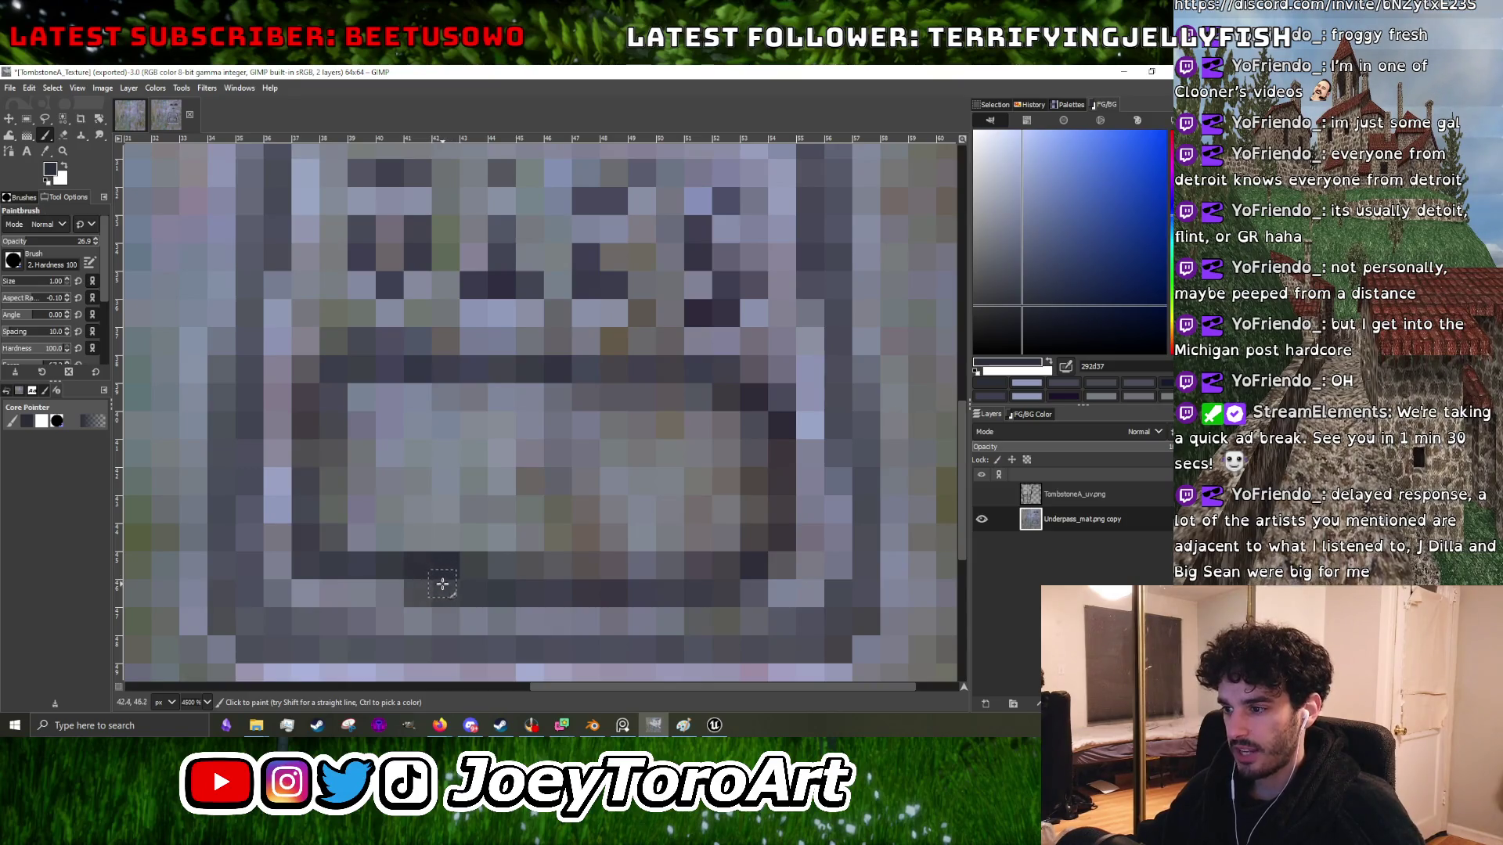
scroll(517, 560, up, 2)
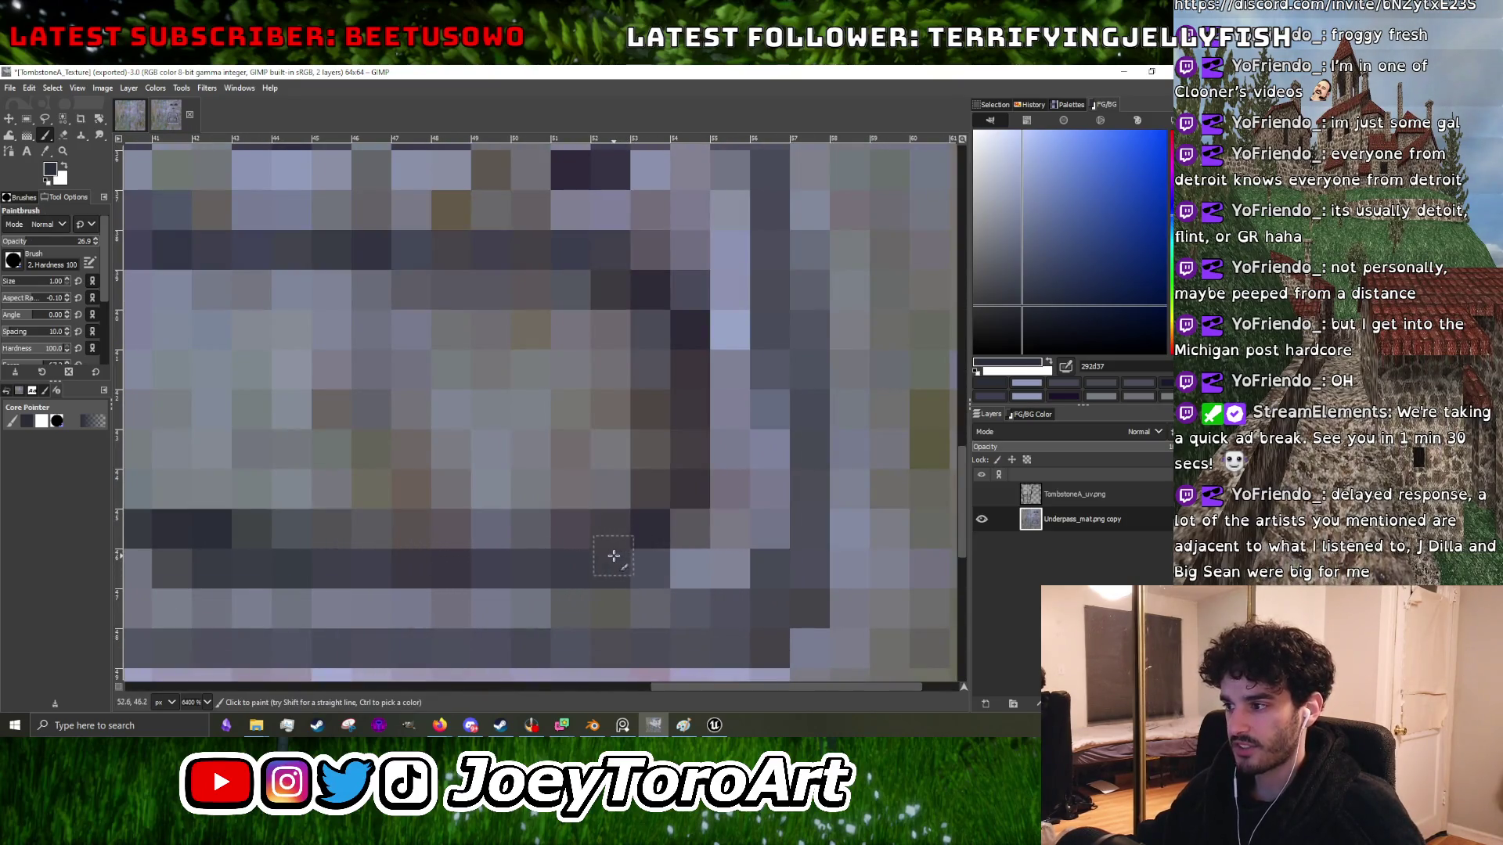
scroll(681, 454, down, 3)
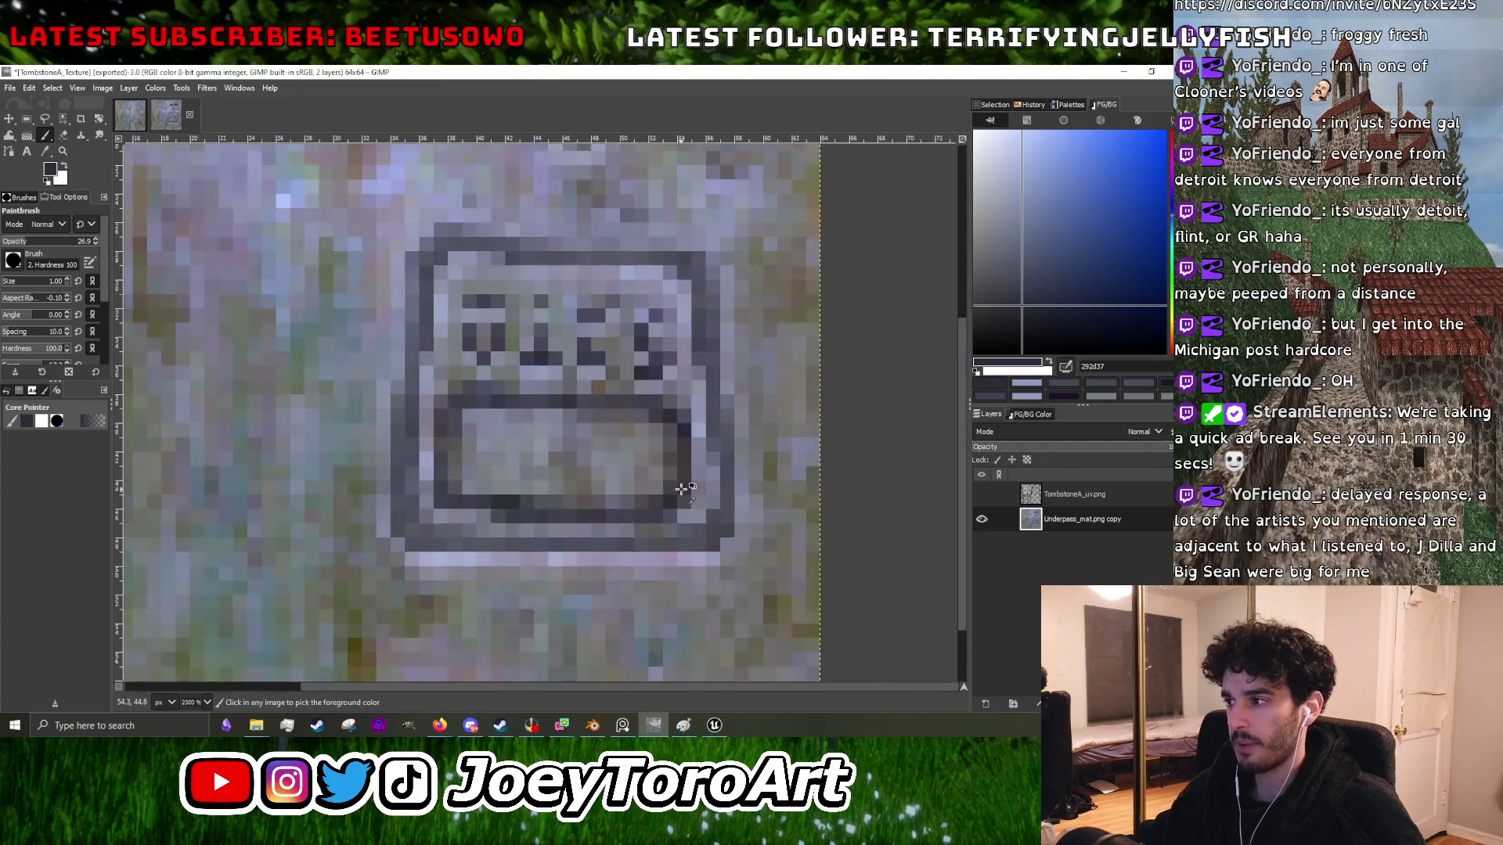
scroll(664, 412, up, 2)
scroll(626, 438, down, 2)
scroll(387, 496, up, 2)
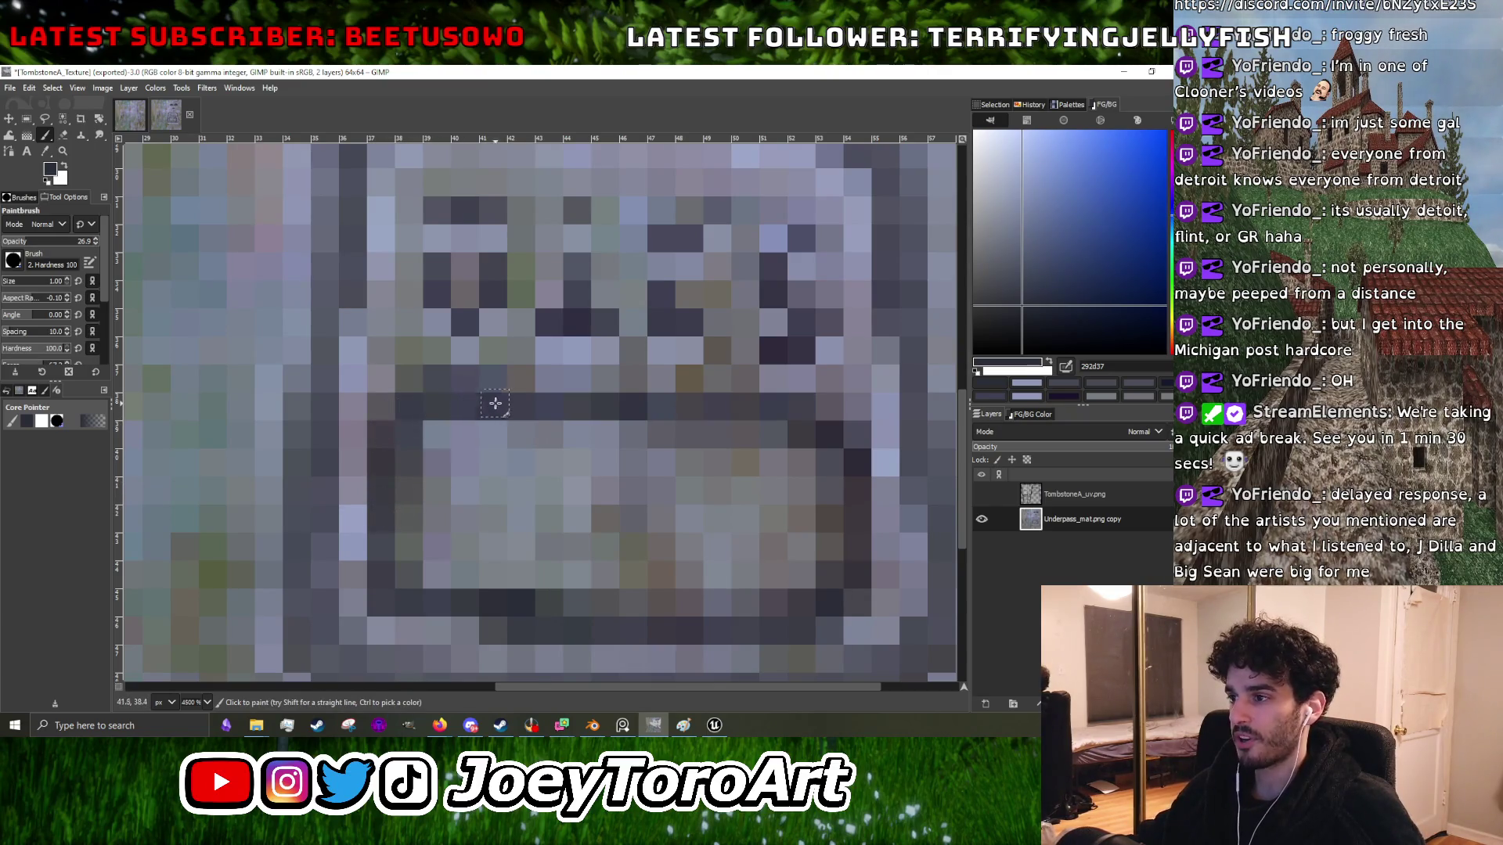
scroll(489, 403, down, 4)
scroll(563, 399, up, 3)
ctrl+click(683, 424)
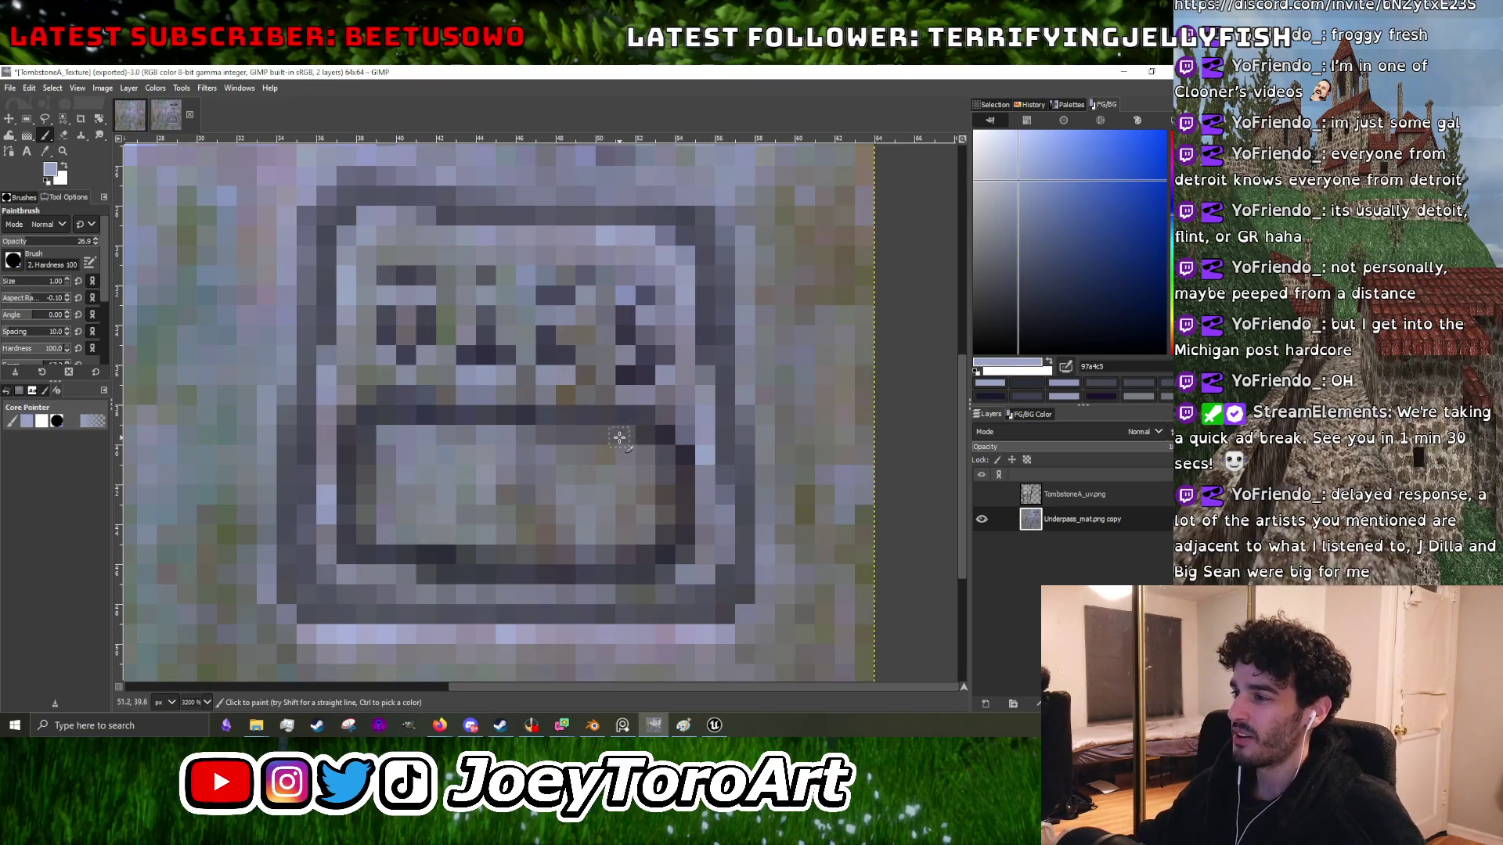
scroll(532, 442, up, 1)
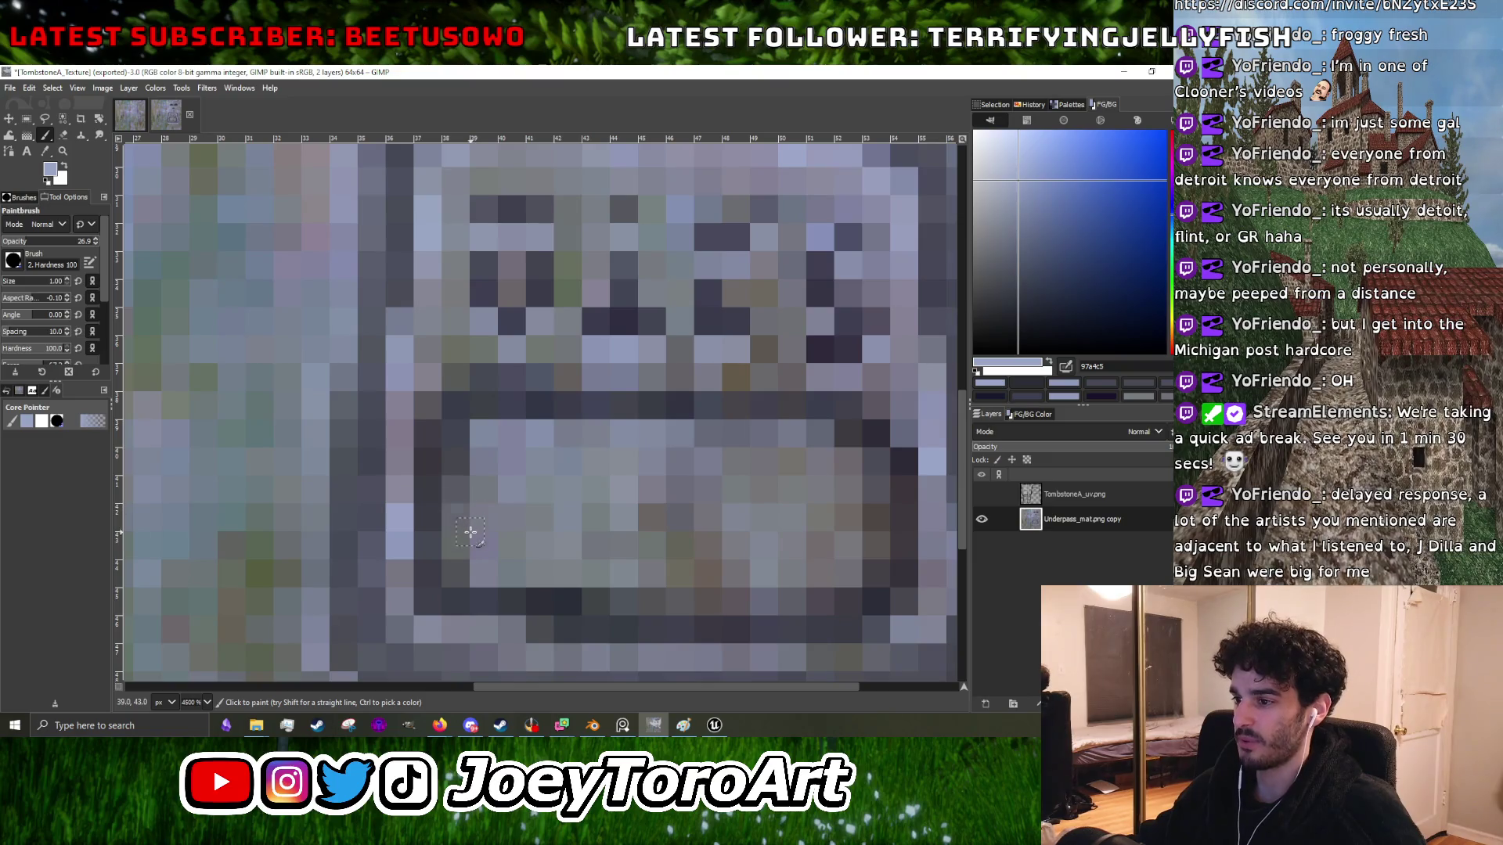
scroll(469, 457, down, 2)
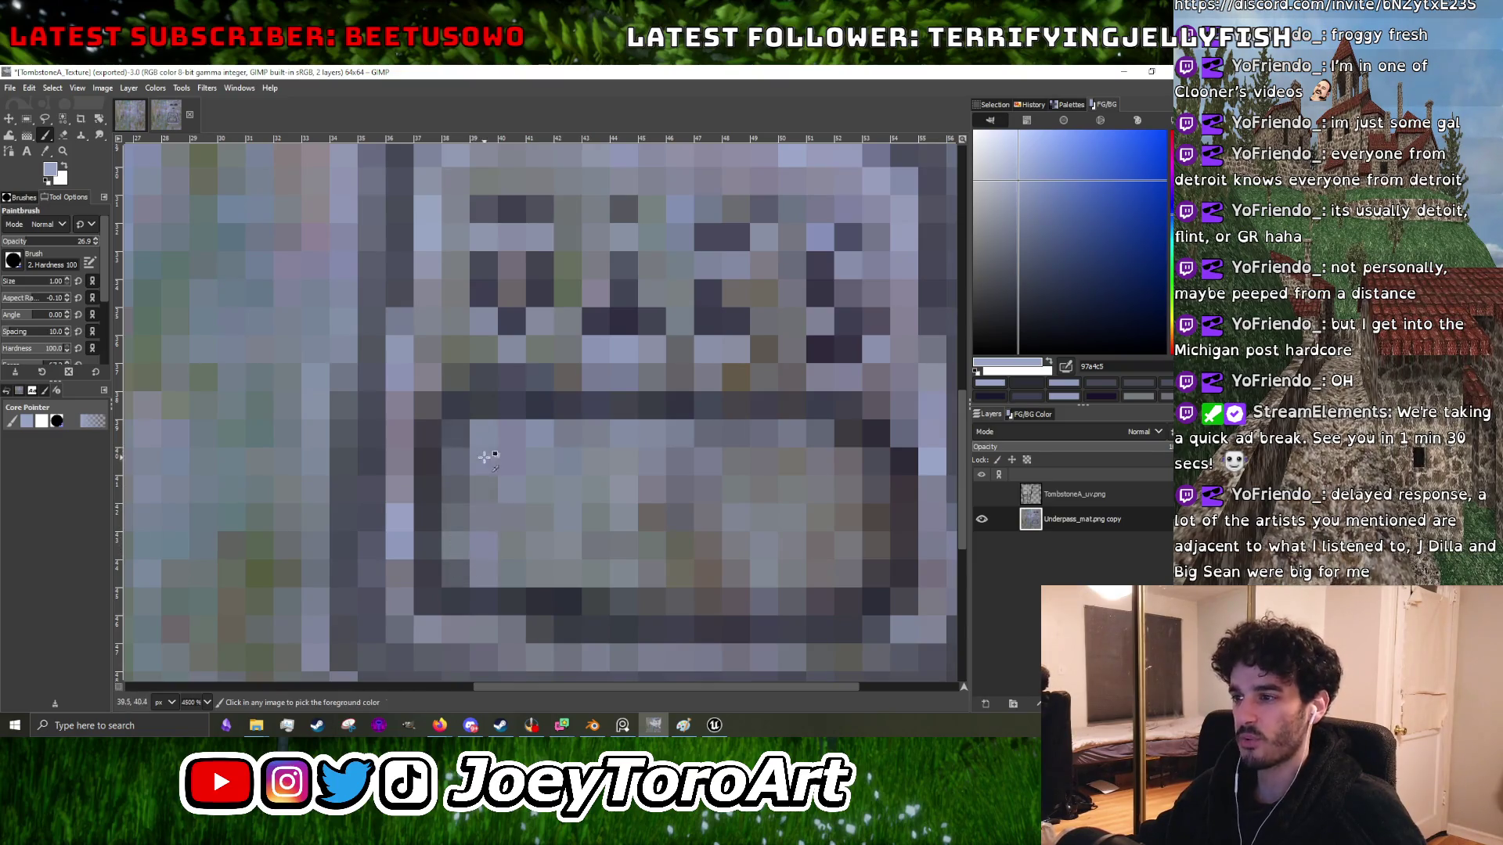
scroll(458, 452, up, 2)
ctrl+click(452, 451)
click(462, 448)
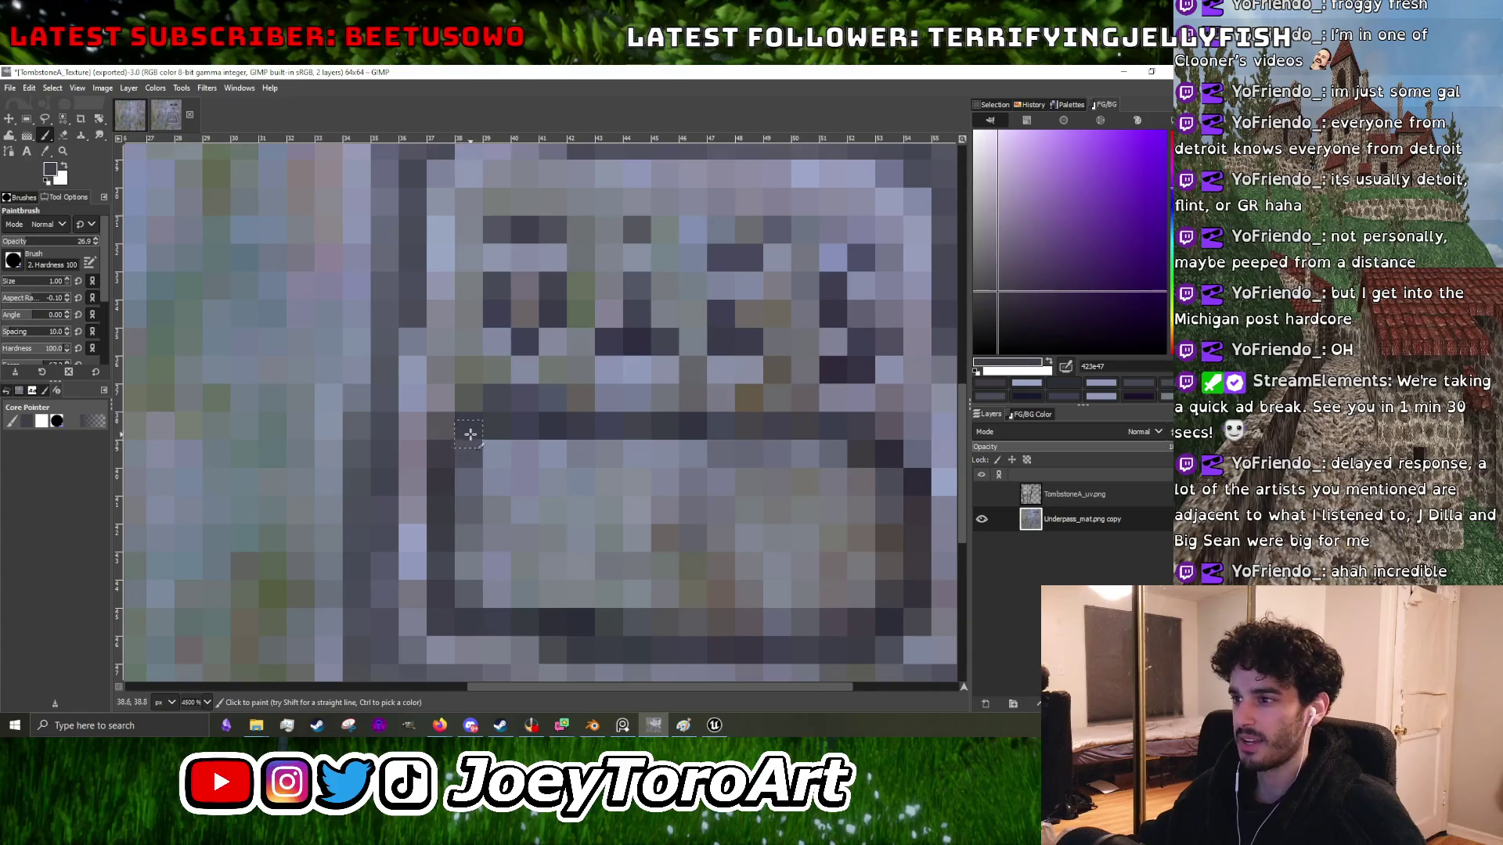
- Sample the plaque greys 645f5f, 8d93b4, 6c6e64, 8590aa and 423e47 from the texture
scroll(462, 442, down, 4)
scroll(486, 434, up, 3)
ctrl+click(519, 415)
scroll(434, 403, up, 1)
ctrl+click(408, 410)
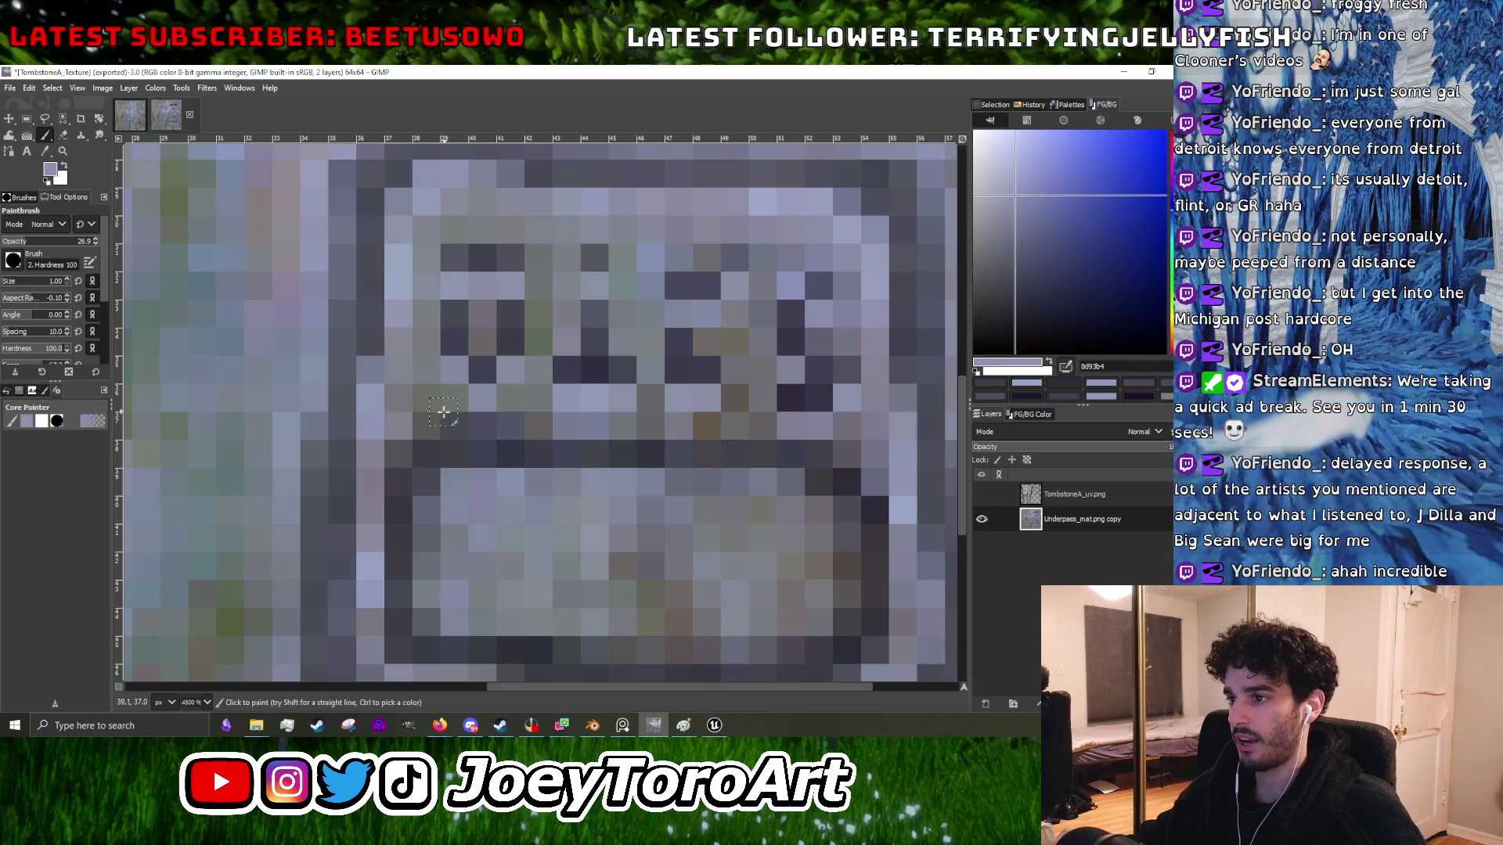
ctrl+click(426, 409)
scroll(464, 421, down, 3)
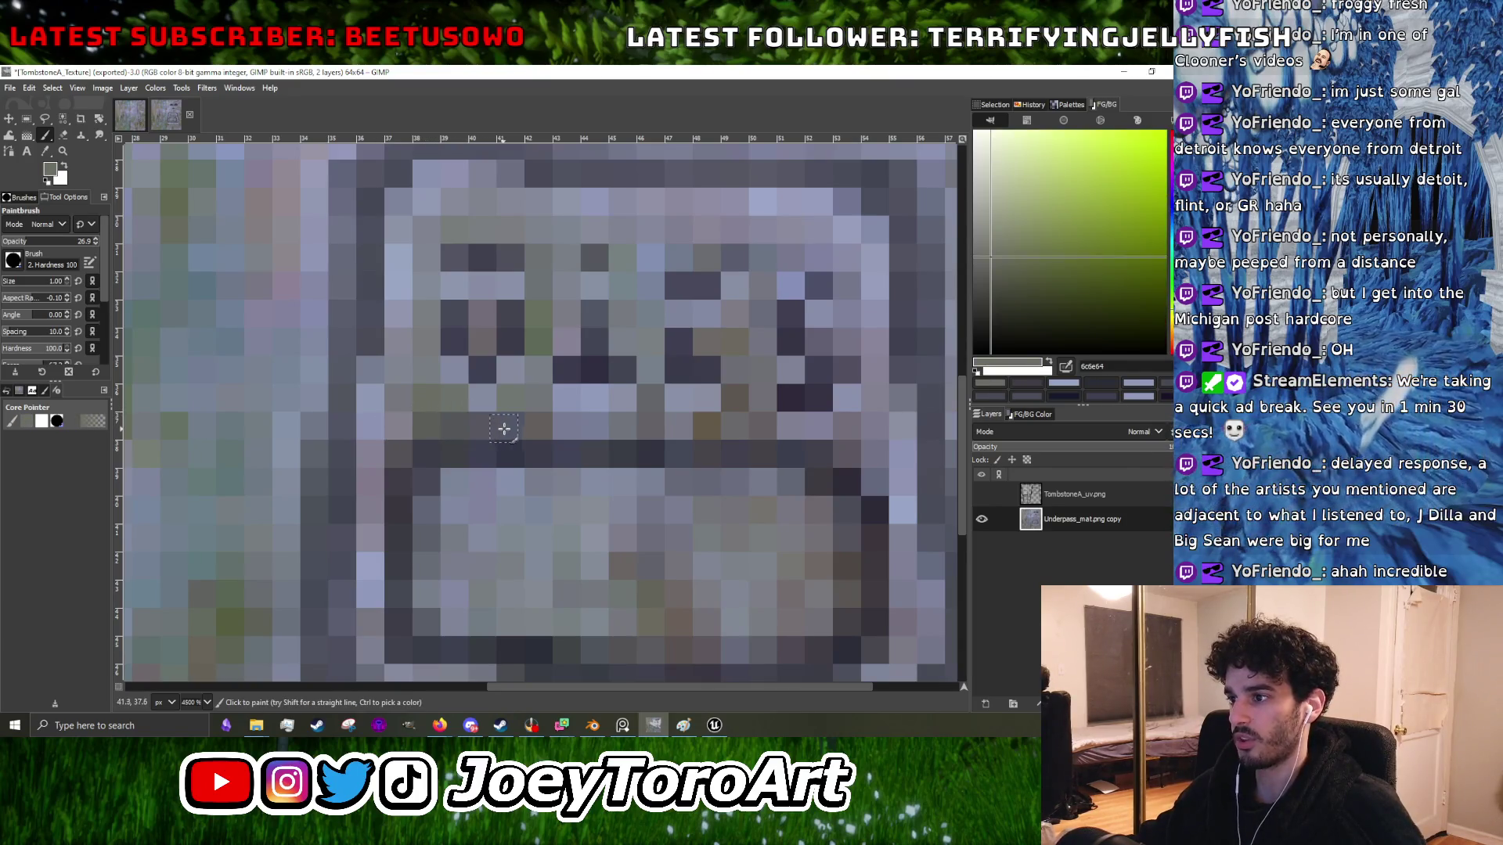
scroll(450, 420, up, 2)
ctrl+click(439, 420)
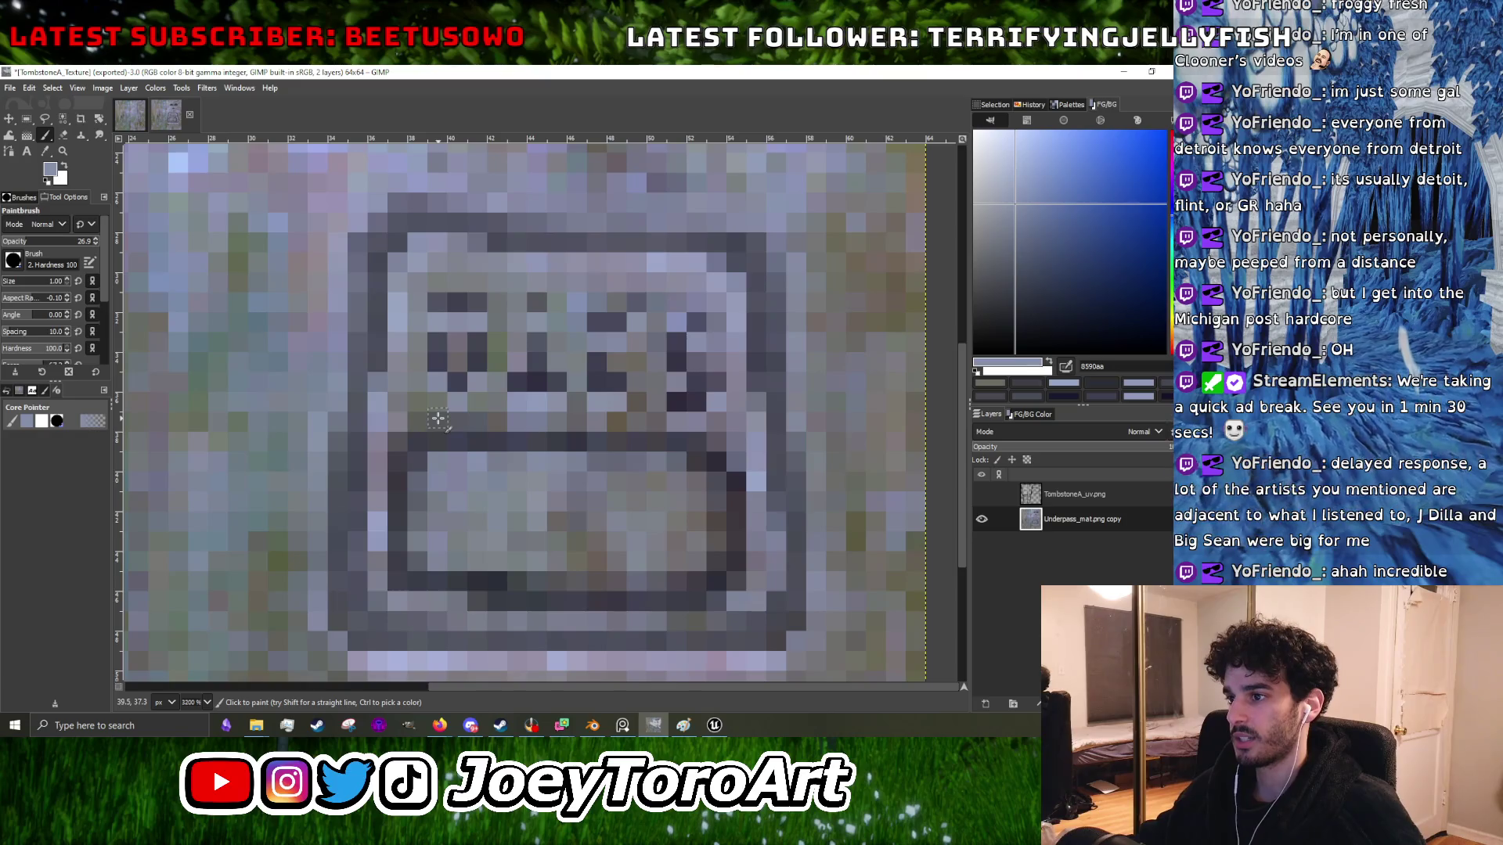
scroll(438, 419, down, 1)
scroll(410, 423, up, 1)
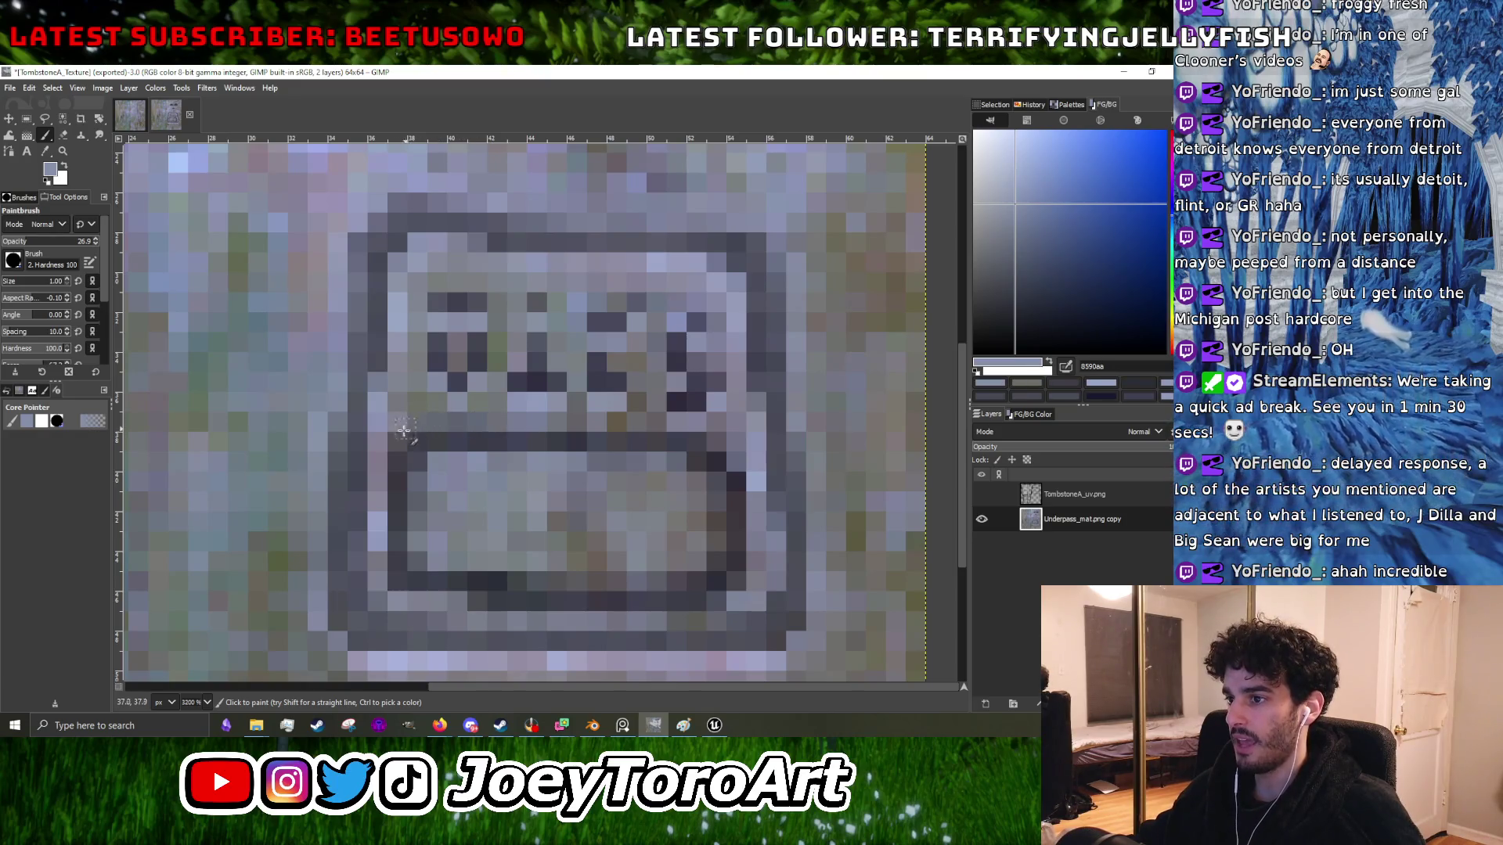
scroll(407, 427, down, 2)
scroll(430, 479, up, 3)
ctrl+click(416, 497)
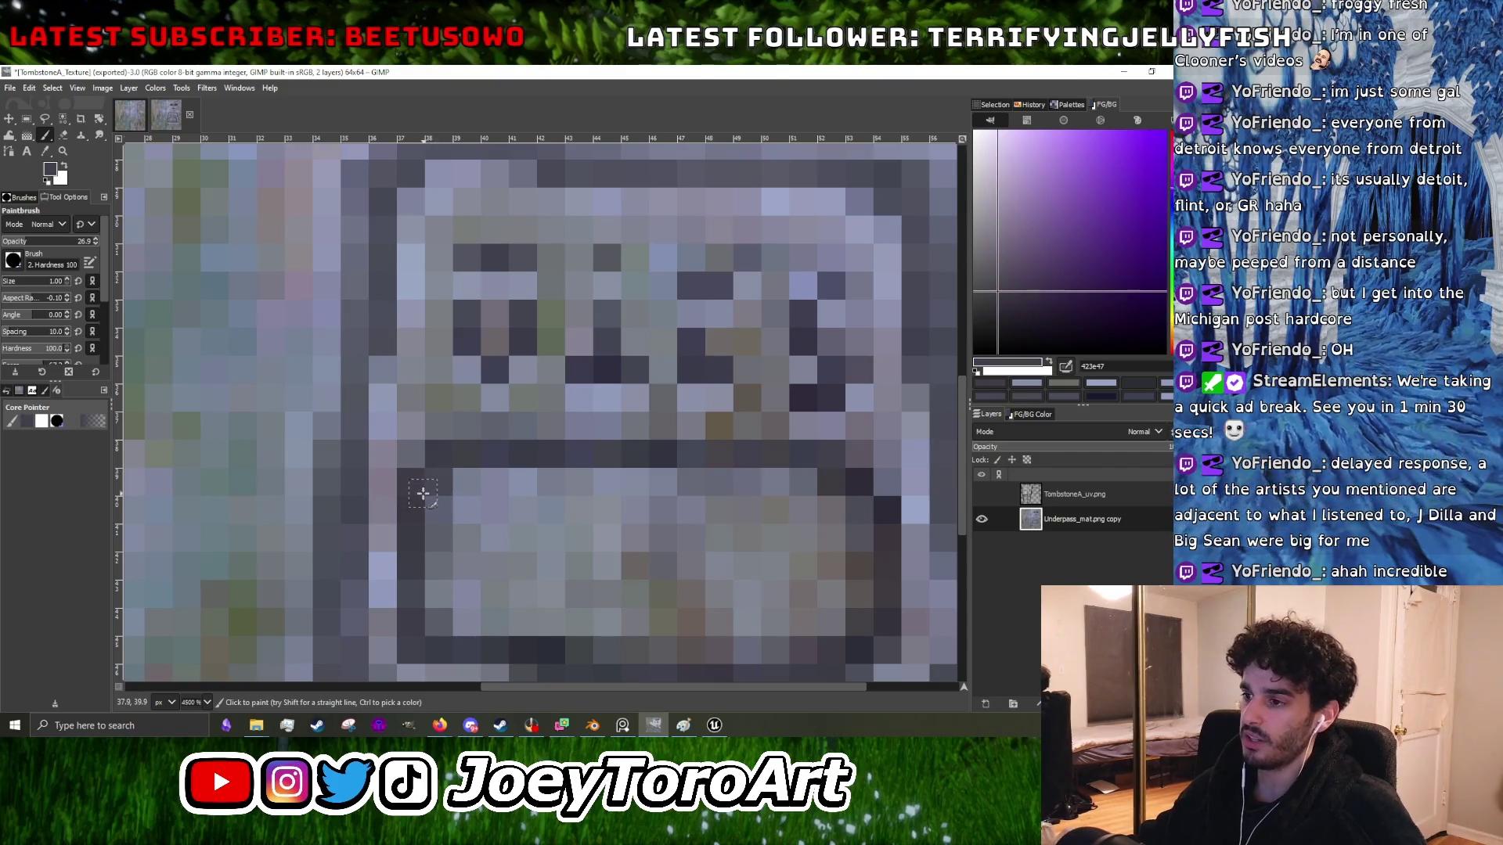
scroll(422, 494, down, 2)
scroll(469, 485, up, 2)
scroll(548, 485, down, 2)
scroll(599, 482, up, 1)
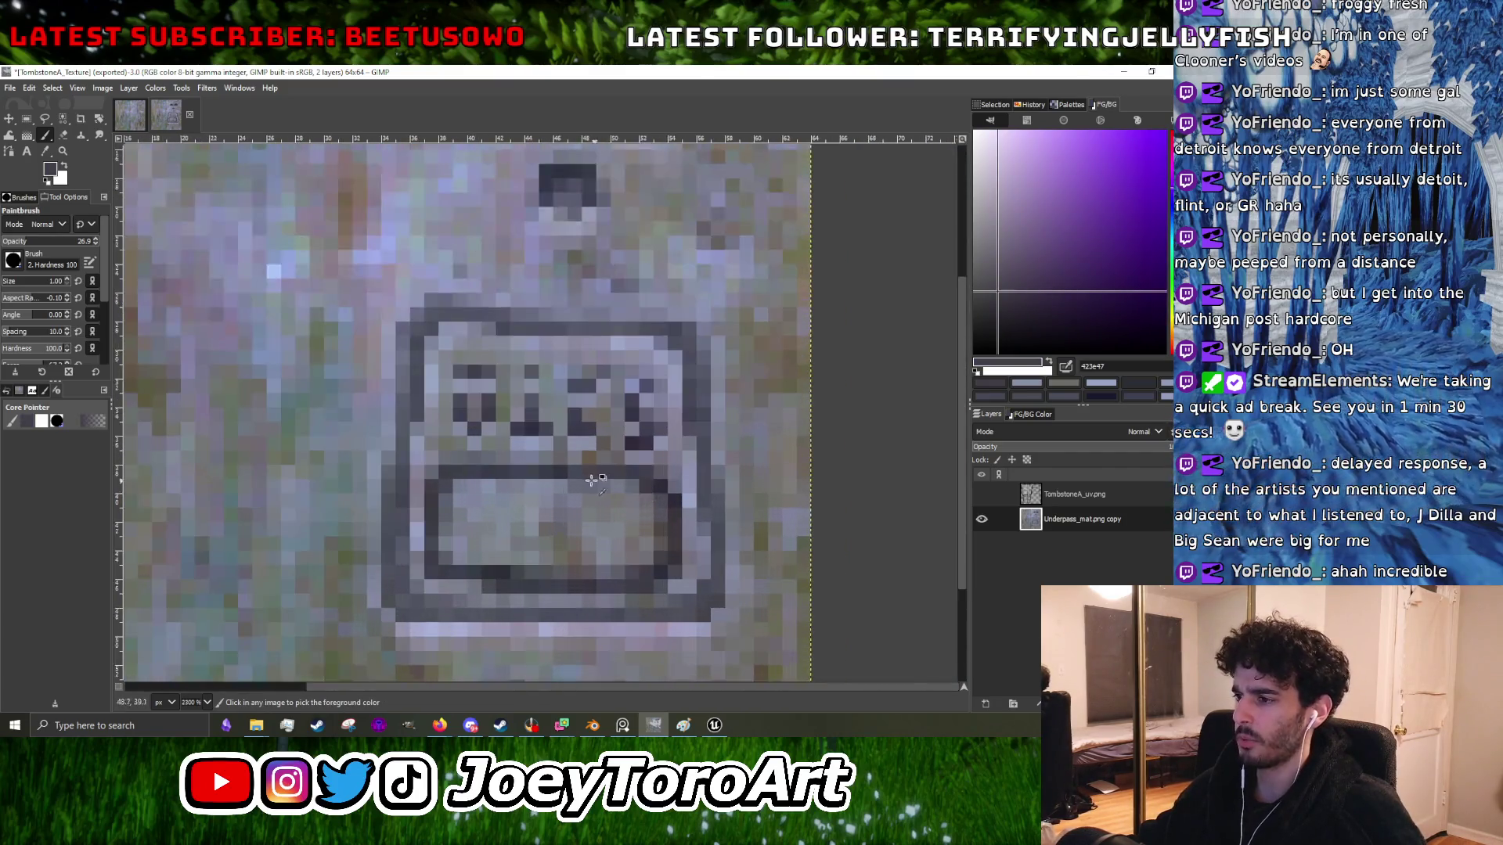
scroll(599, 483, down, 2)
scroll(602, 486, up, 3)
- Pick the dark outline and light stone greys around the plaque's lower edge
ctrl+click(606, 487)
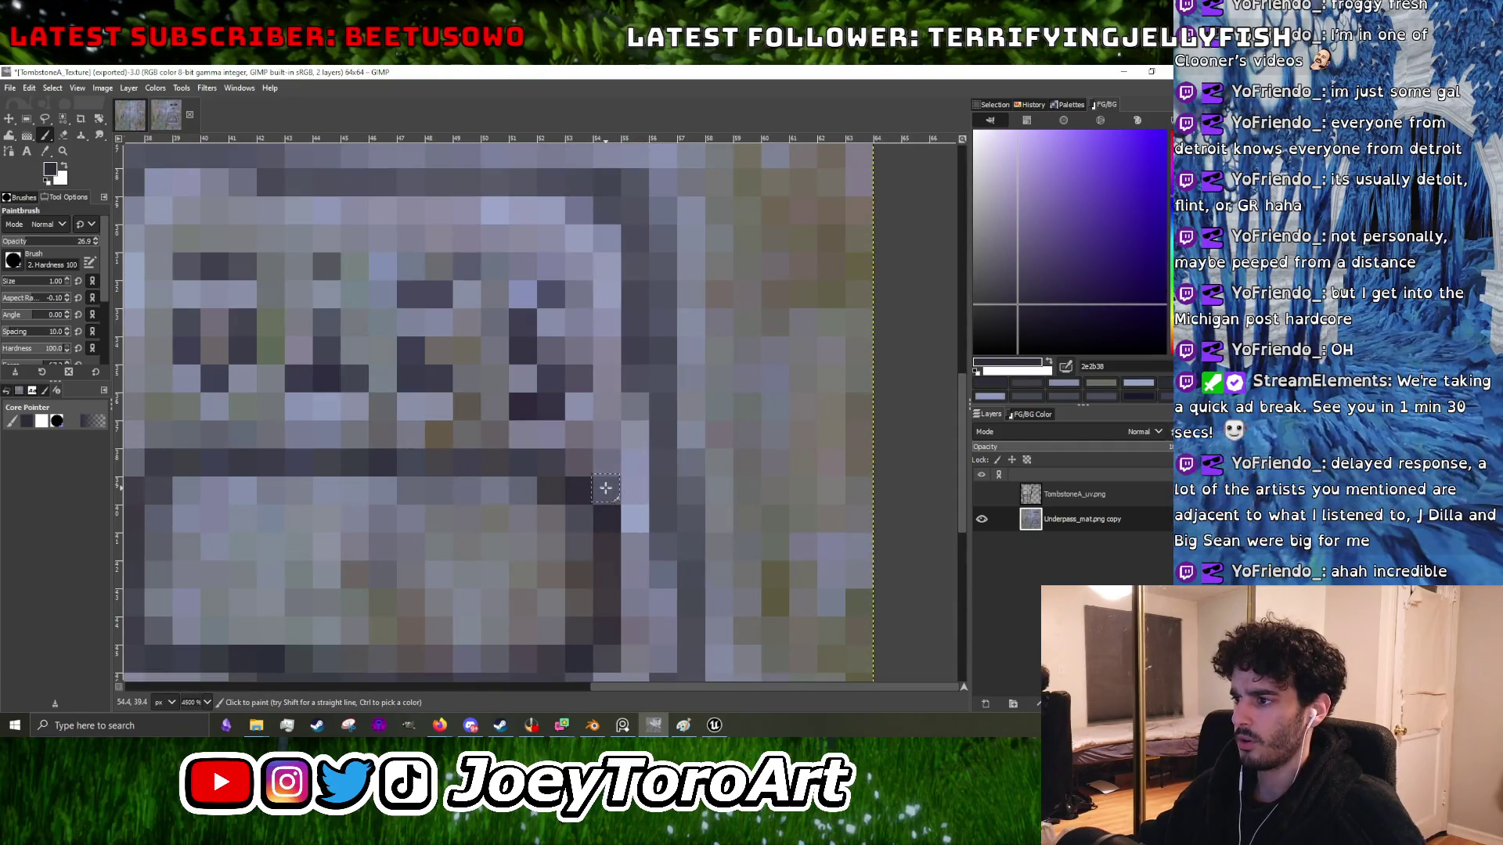
scroll(603, 485, down, 2)
ctrl+click(579, 493)
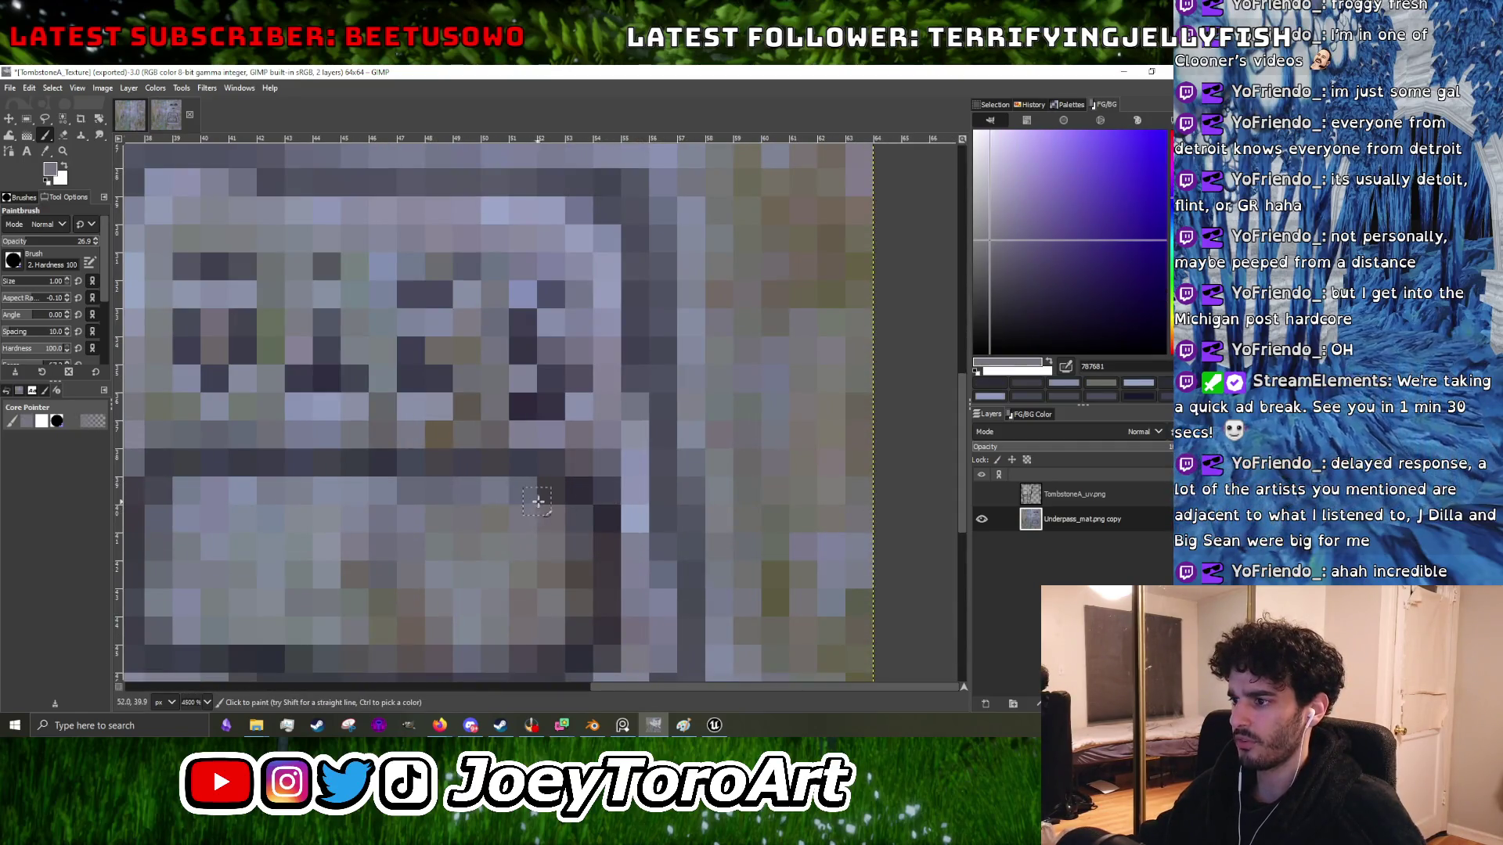
scroll(562, 513, up, 2)
ctrl+click(602, 512)
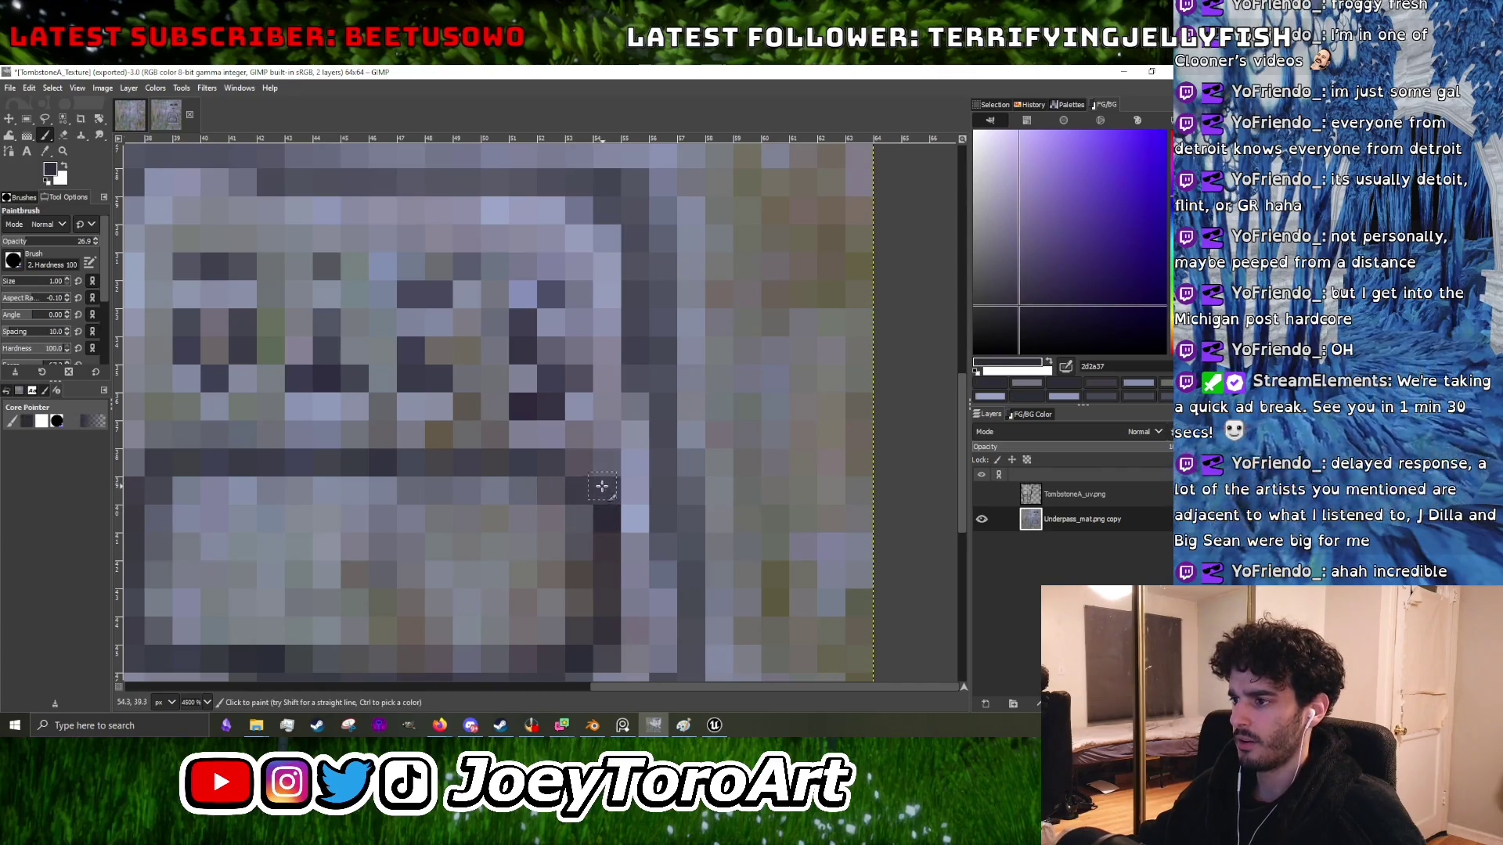
scroll(577, 473, down, 3)
scroll(560, 462, up, 2)
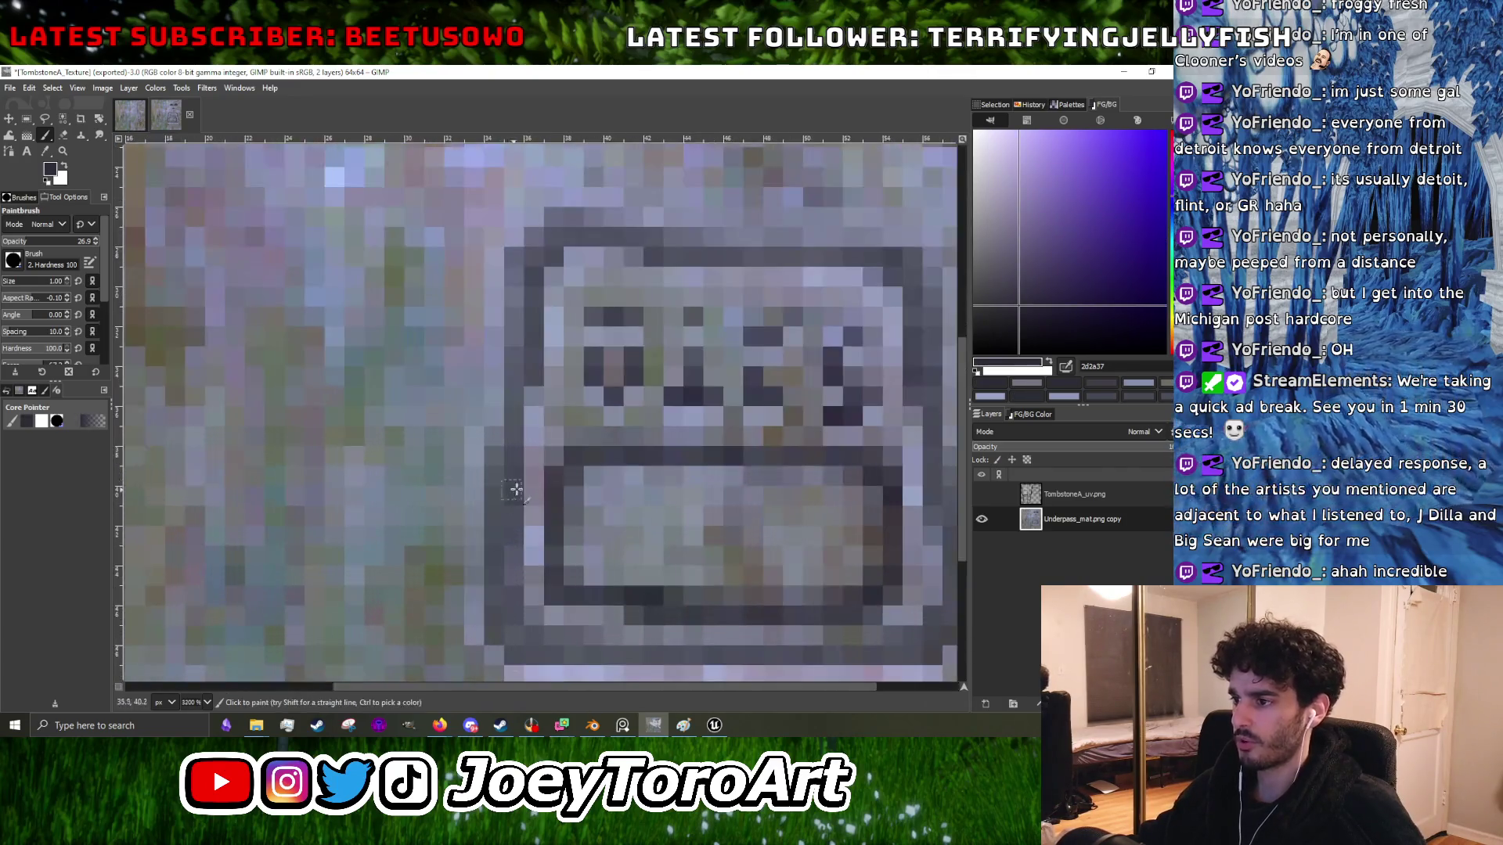
scroll(552, 494, down, 3)
scroll(630, 479, up, 3)
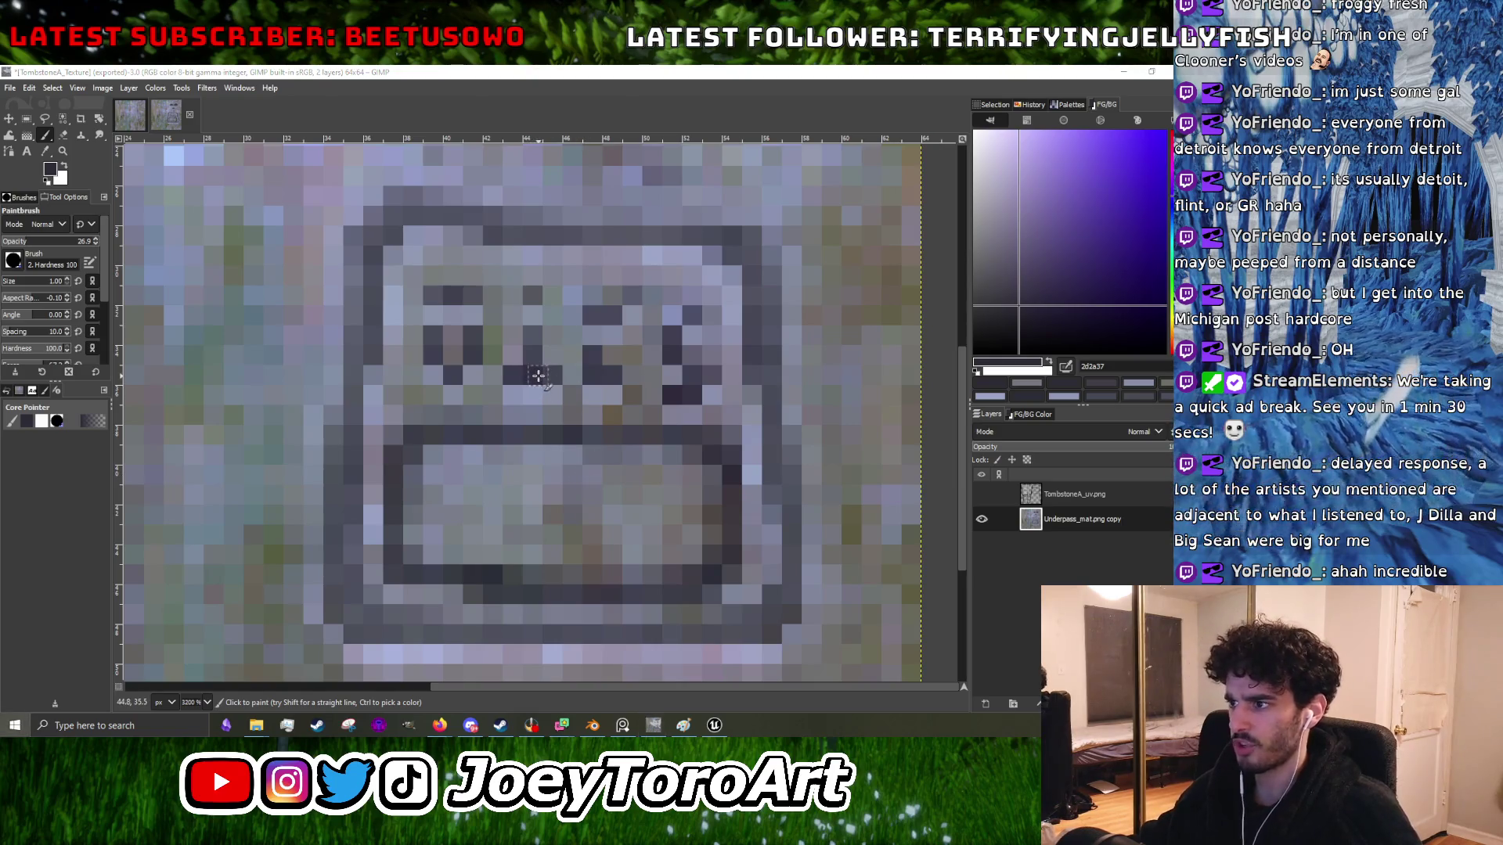
ctrl+click(536, 374)
scroll(504, 505, down, 3)
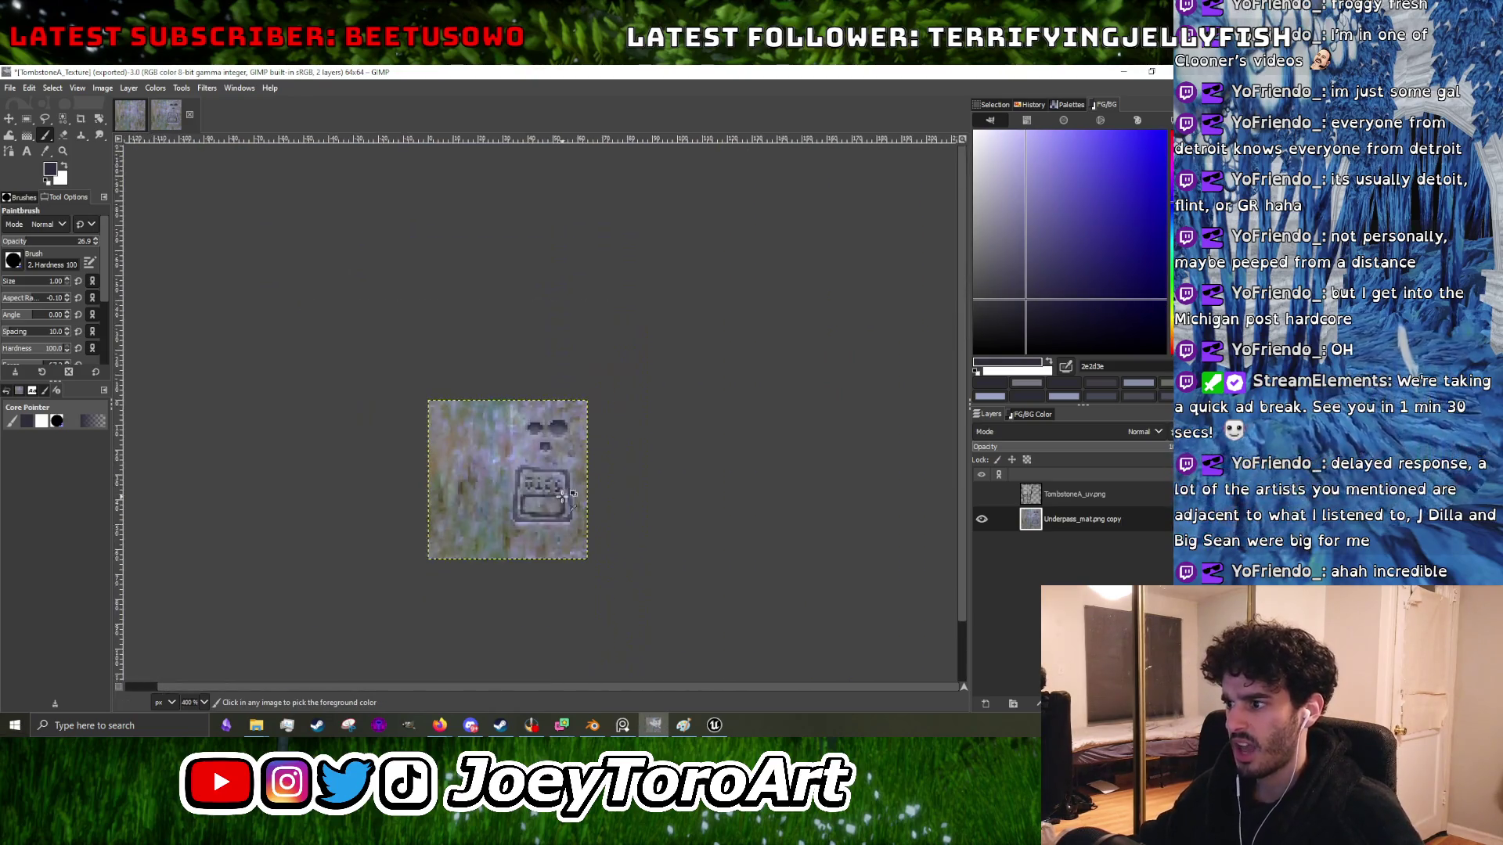
scroll(566, 523, up, 3)
scroll(537, 503, down, 1)
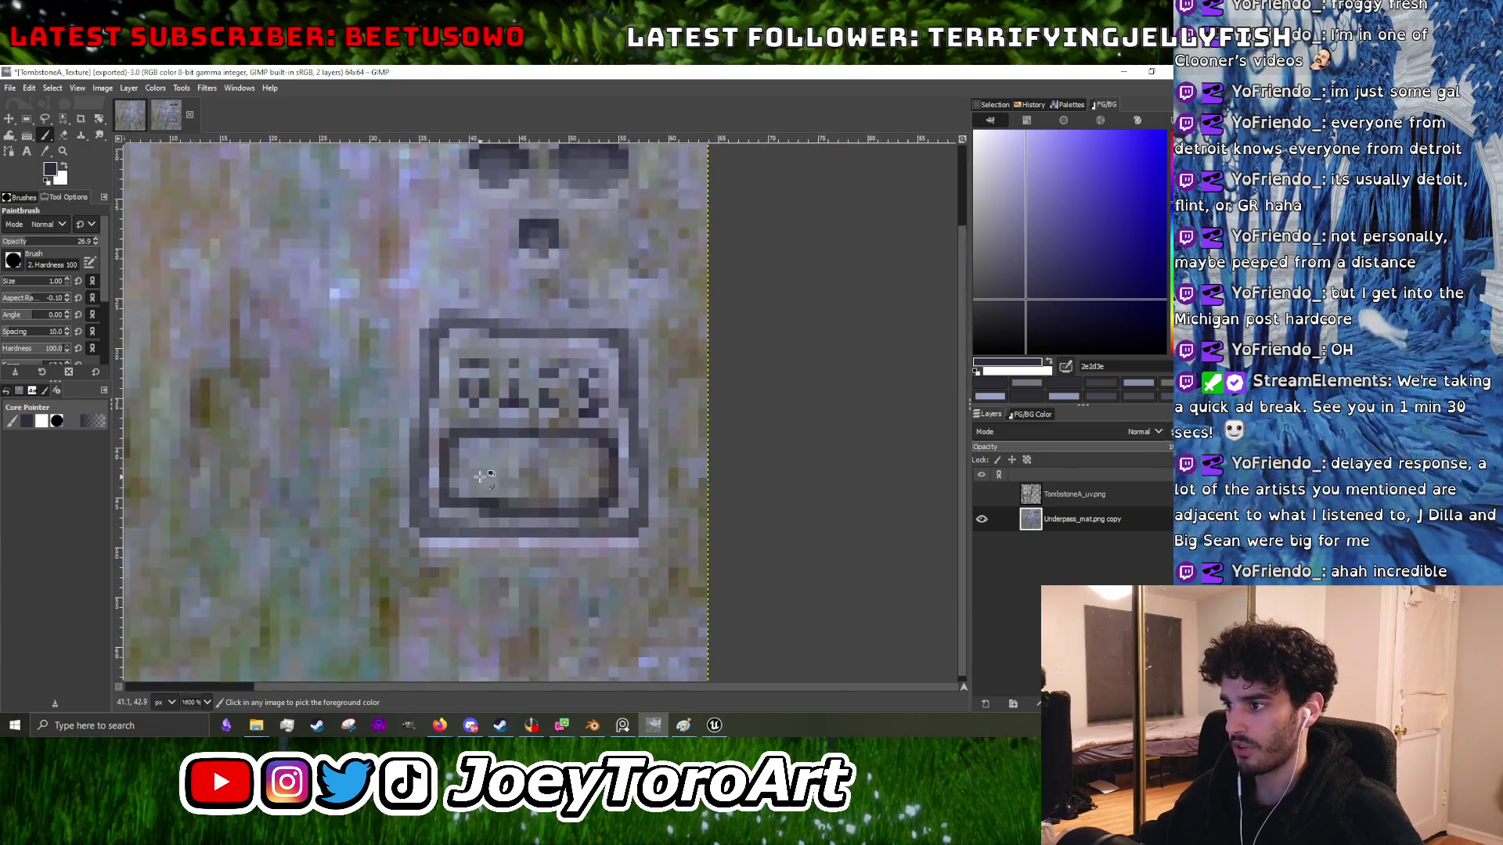
scroll(480, 478, up, 1)
scroll(493, 520, up, 1)
- Fill the light gap in the plaque's bottom border dark and brighten the row beneath it
ctrl+click(517, 537)
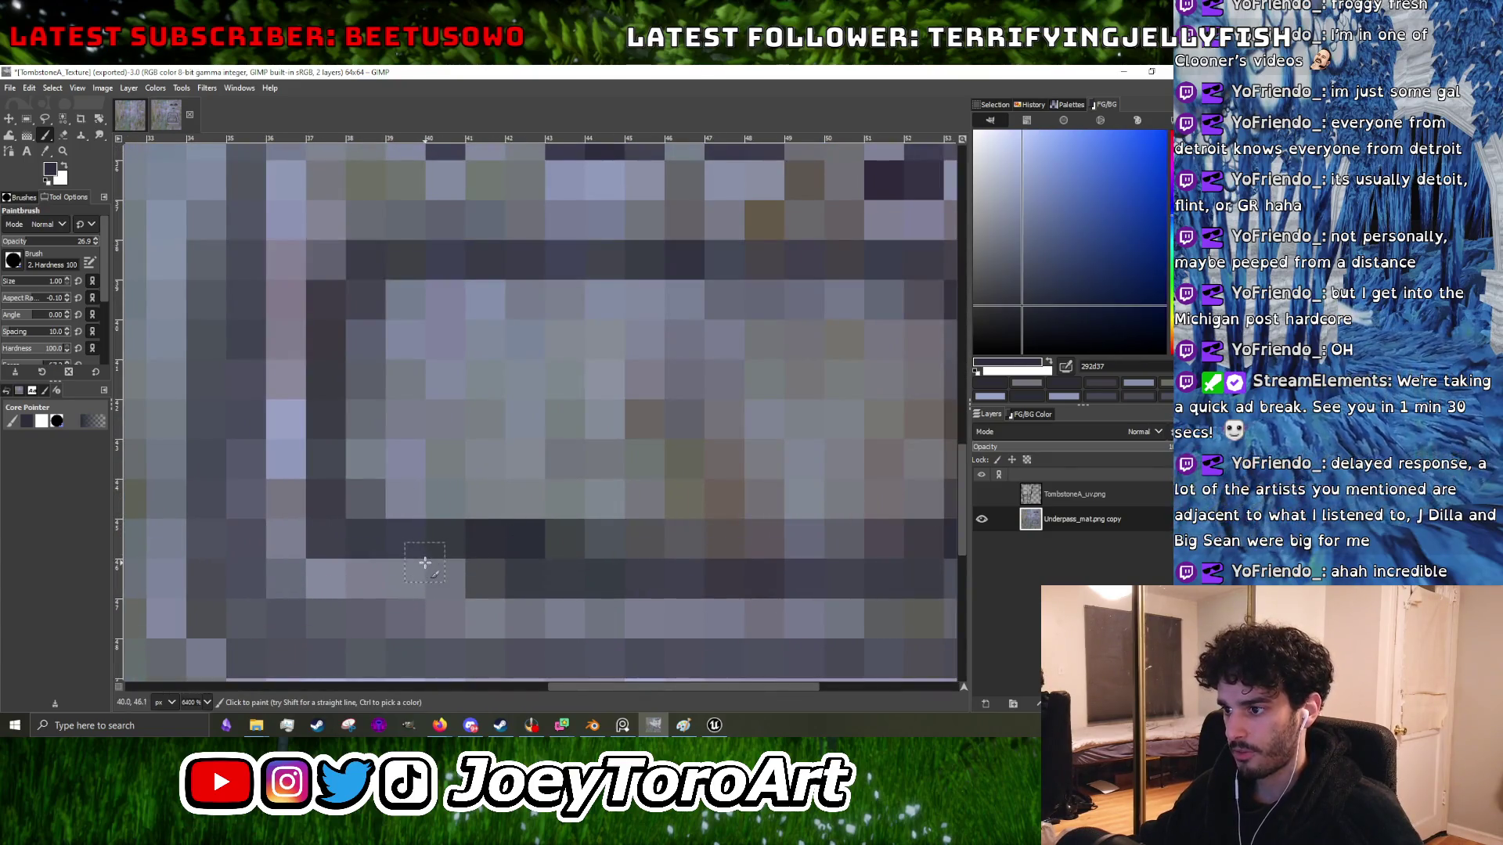
click(402, 577)
drag(402, 577, 488, 571)
scroll(487, 570, down, 3)
scroll(560, 538, up, 3)
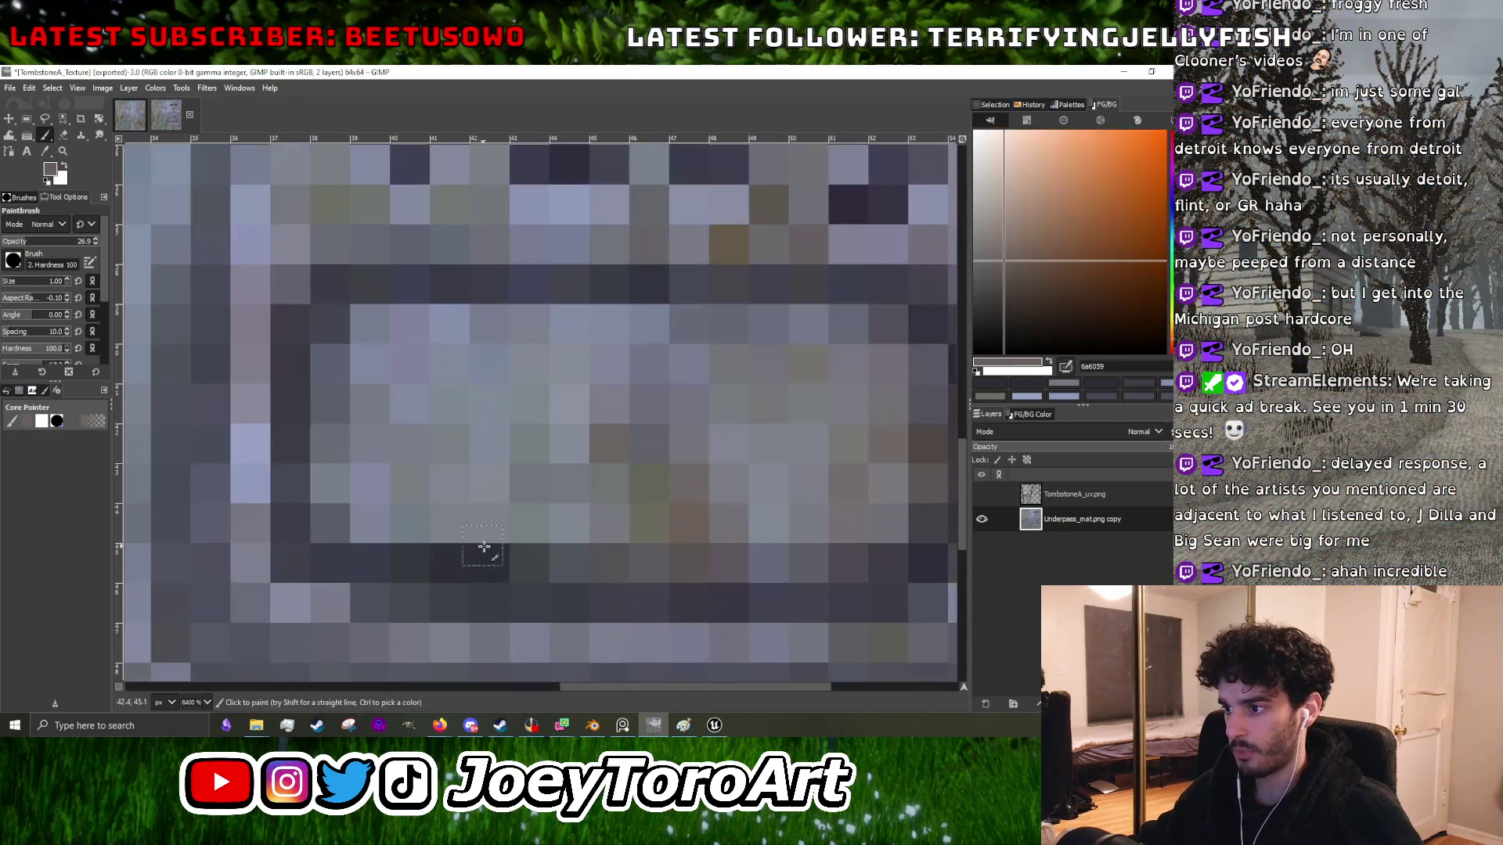
ctrl+click(479, 532)
mouse_move(477, 562)
mouse_down()
mouse_move(367, 562)
mouse_move(536, 549)
mouse_up()
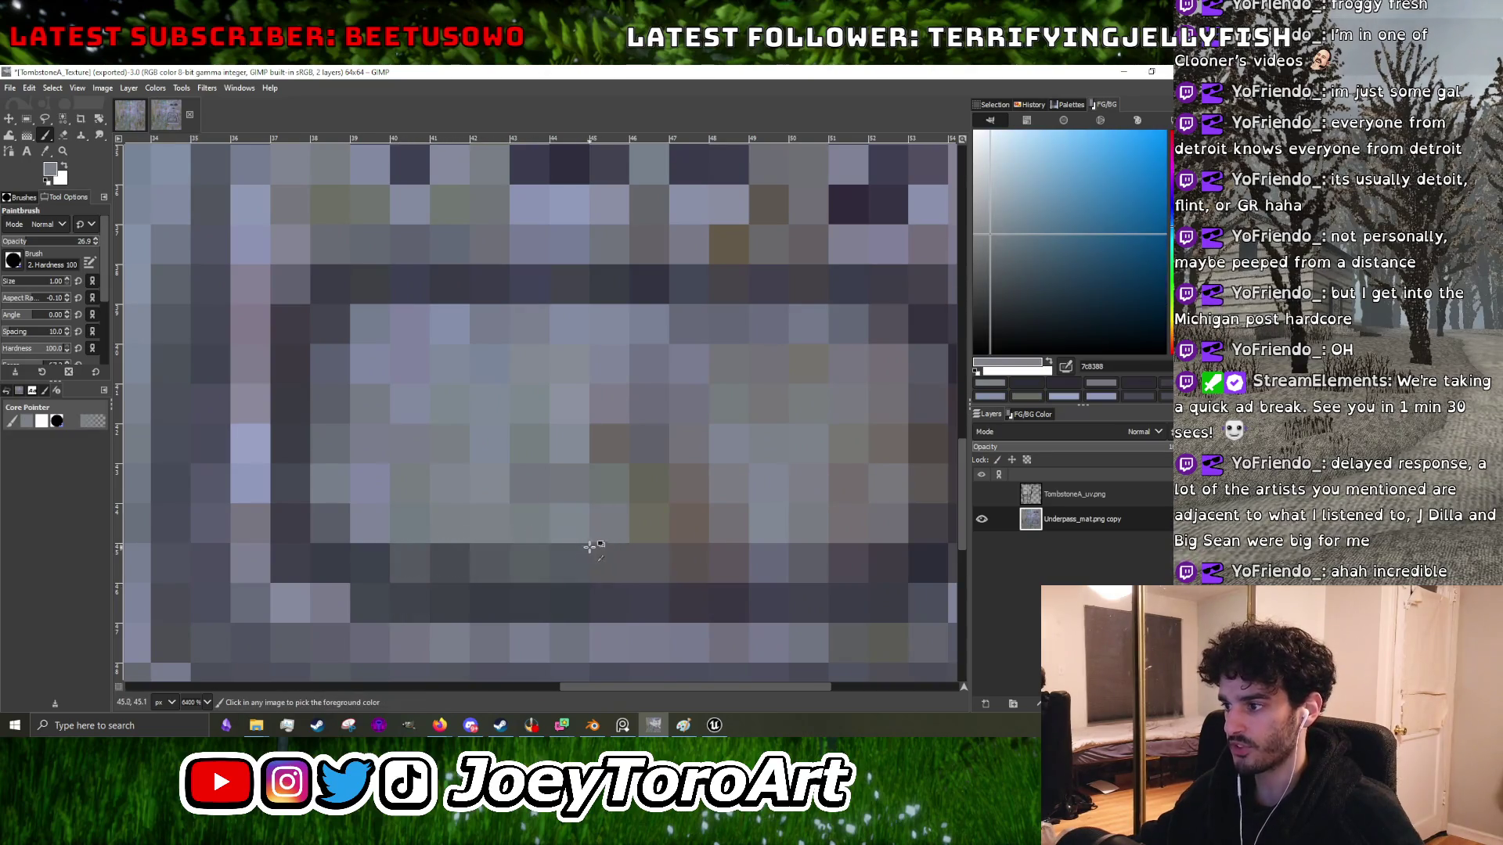
- Sample warm, bluish, mid and dark greys from the plaque face and outline
scroll(596, 554, down, 1)
ctrl+click(596, 554)
ctrl+click(665, 555)
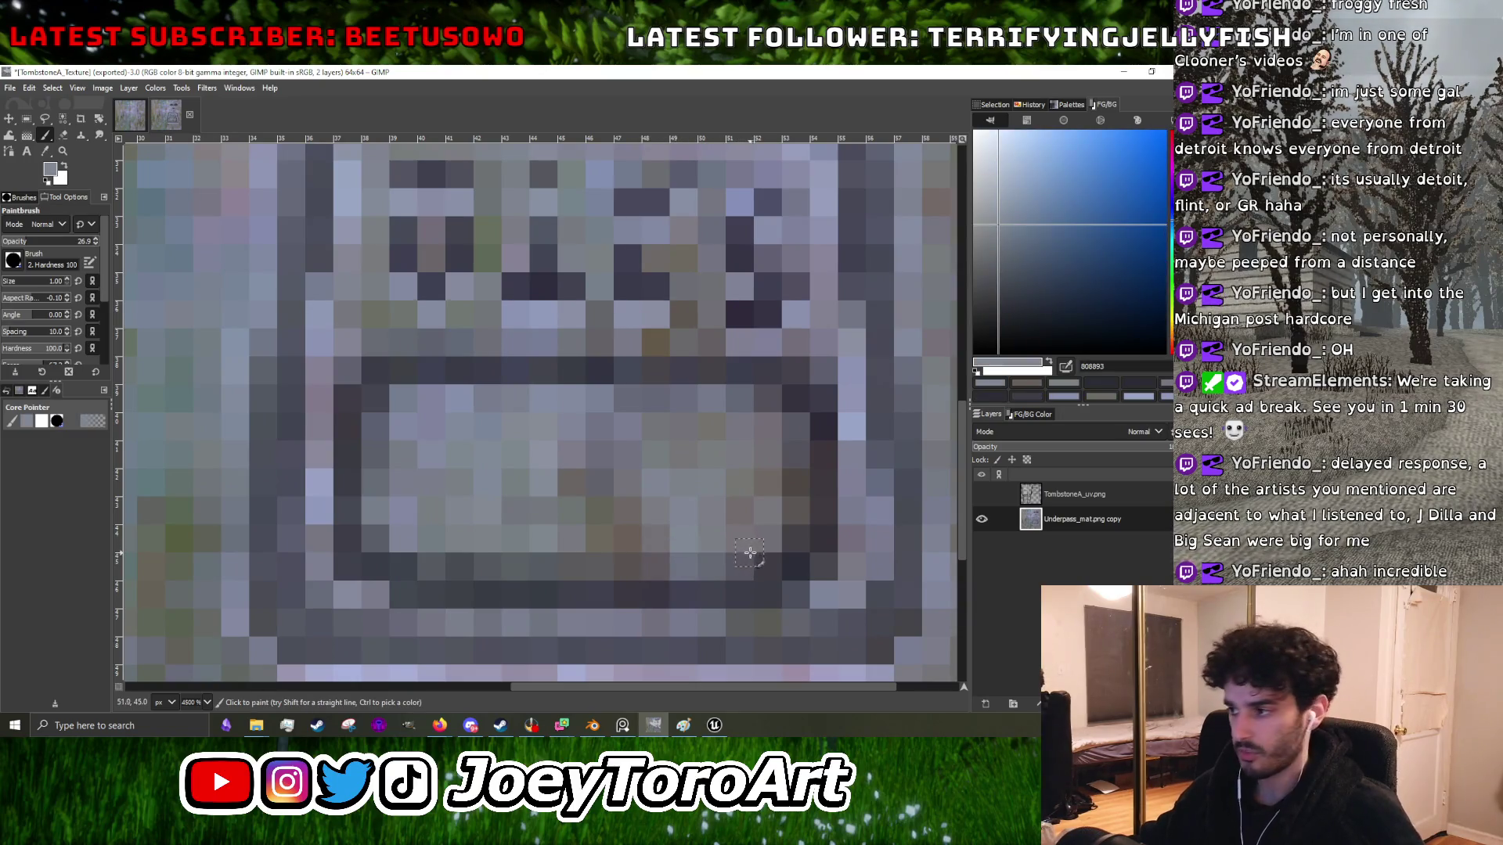
scroll(672, 557, down, 2)
scroll(681, 563, up, 2)
ctrl+click(697, 573)
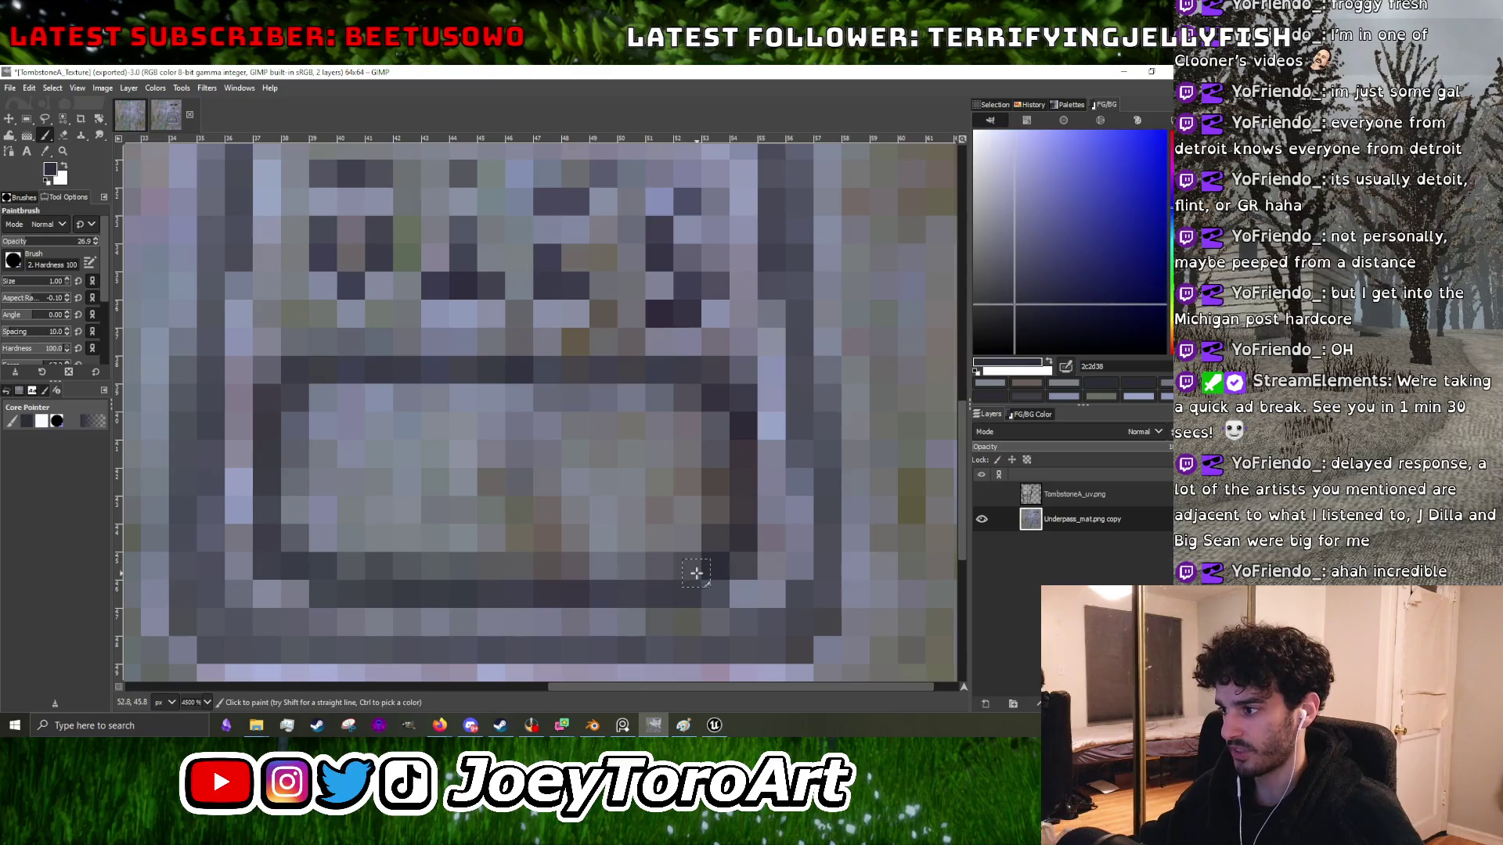
ctrl+click(631, 551)
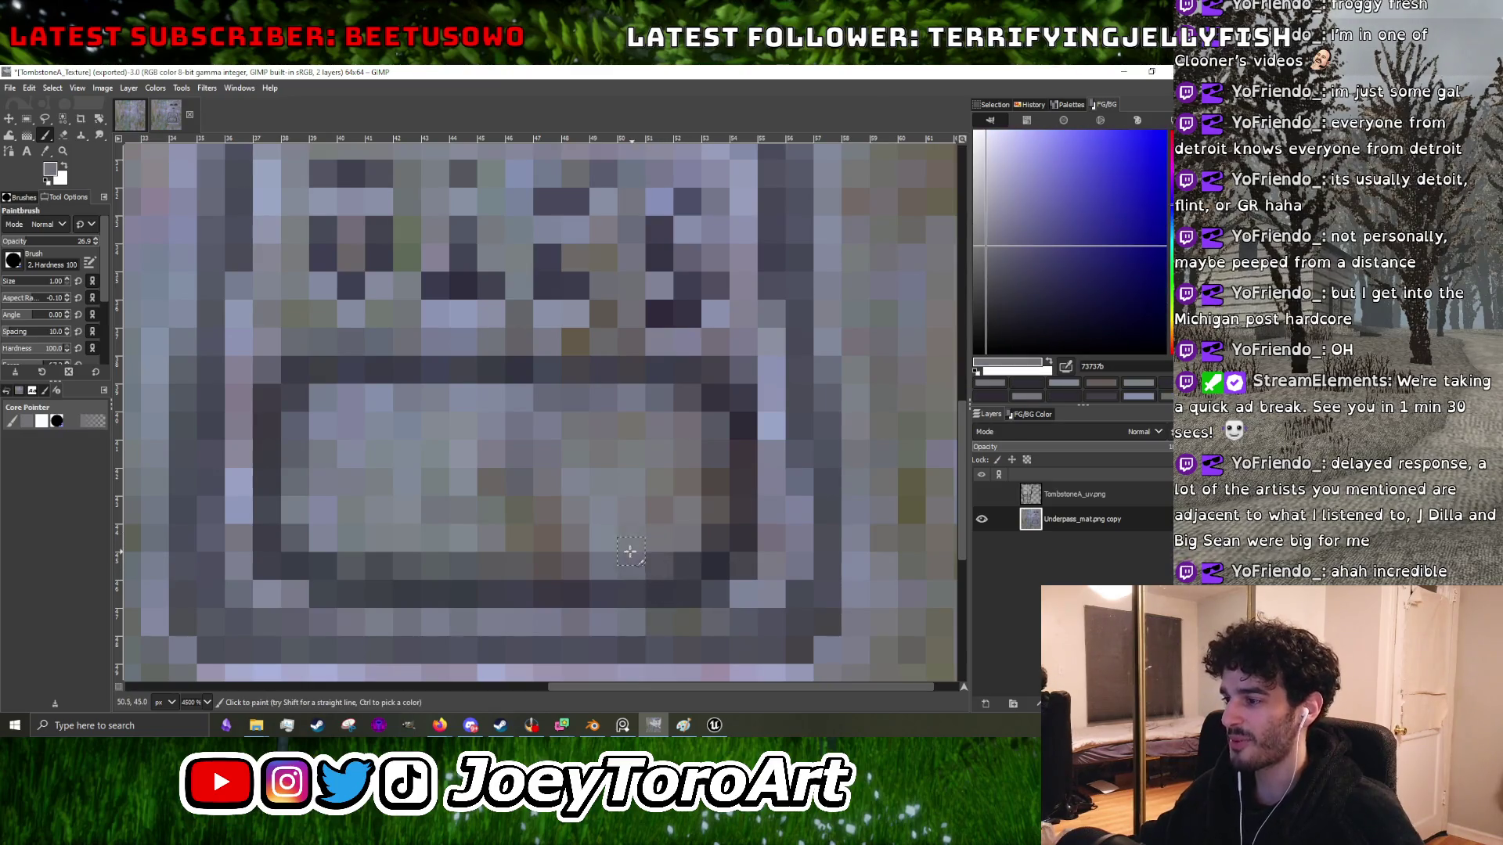
ctrl+click(398, 554)
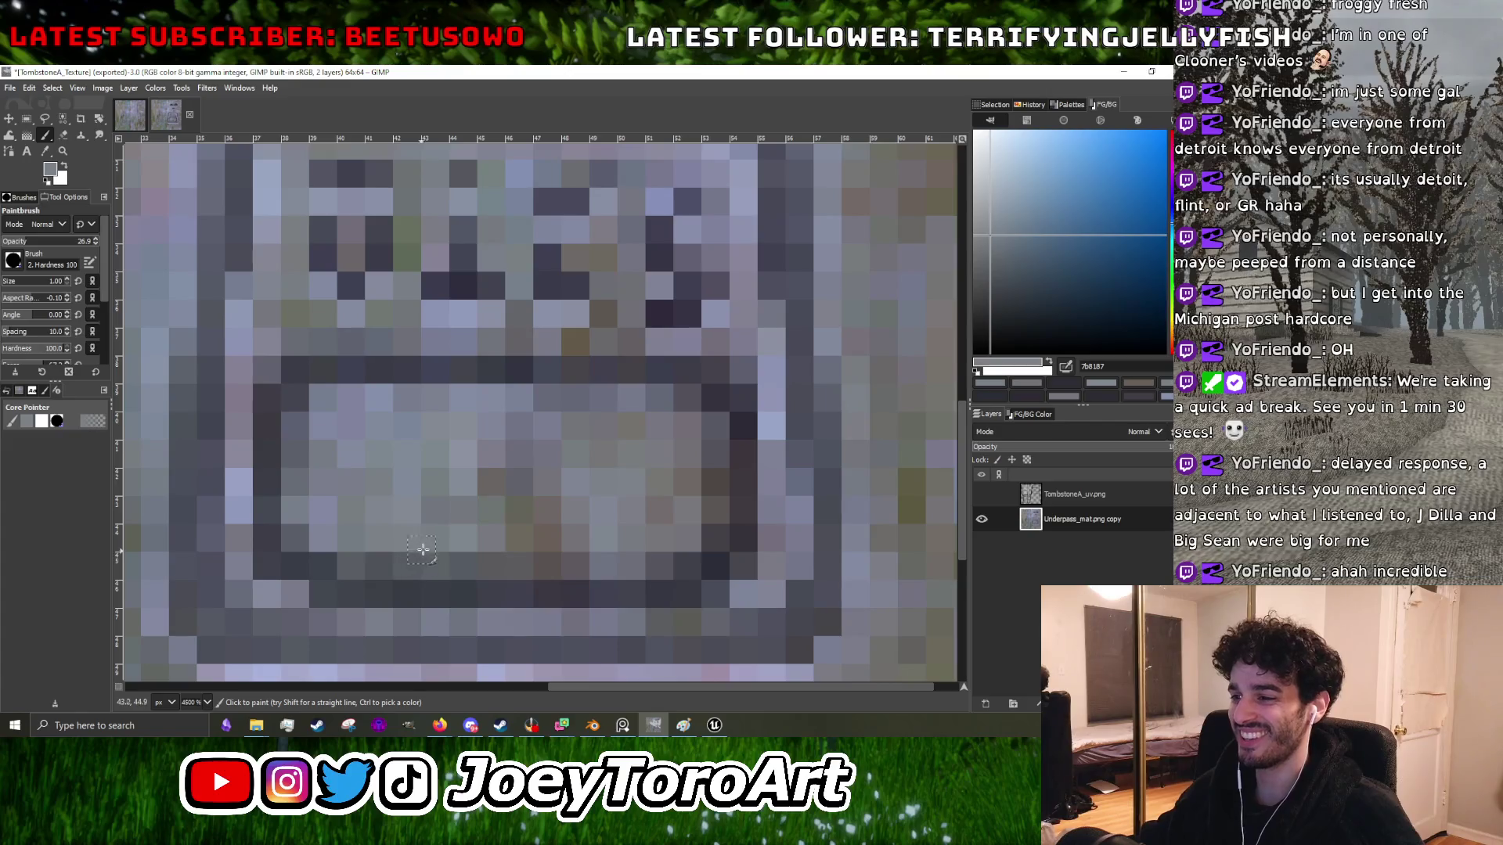
scroll(469, 552, down, 5)
scroll(583, 558, up, 2)
scroll(583, 557, up, 4)
- Check alignment against the TombstoneA_uv layout, then sample light and warm stone greys
click(982, 494)
click(981, 494)
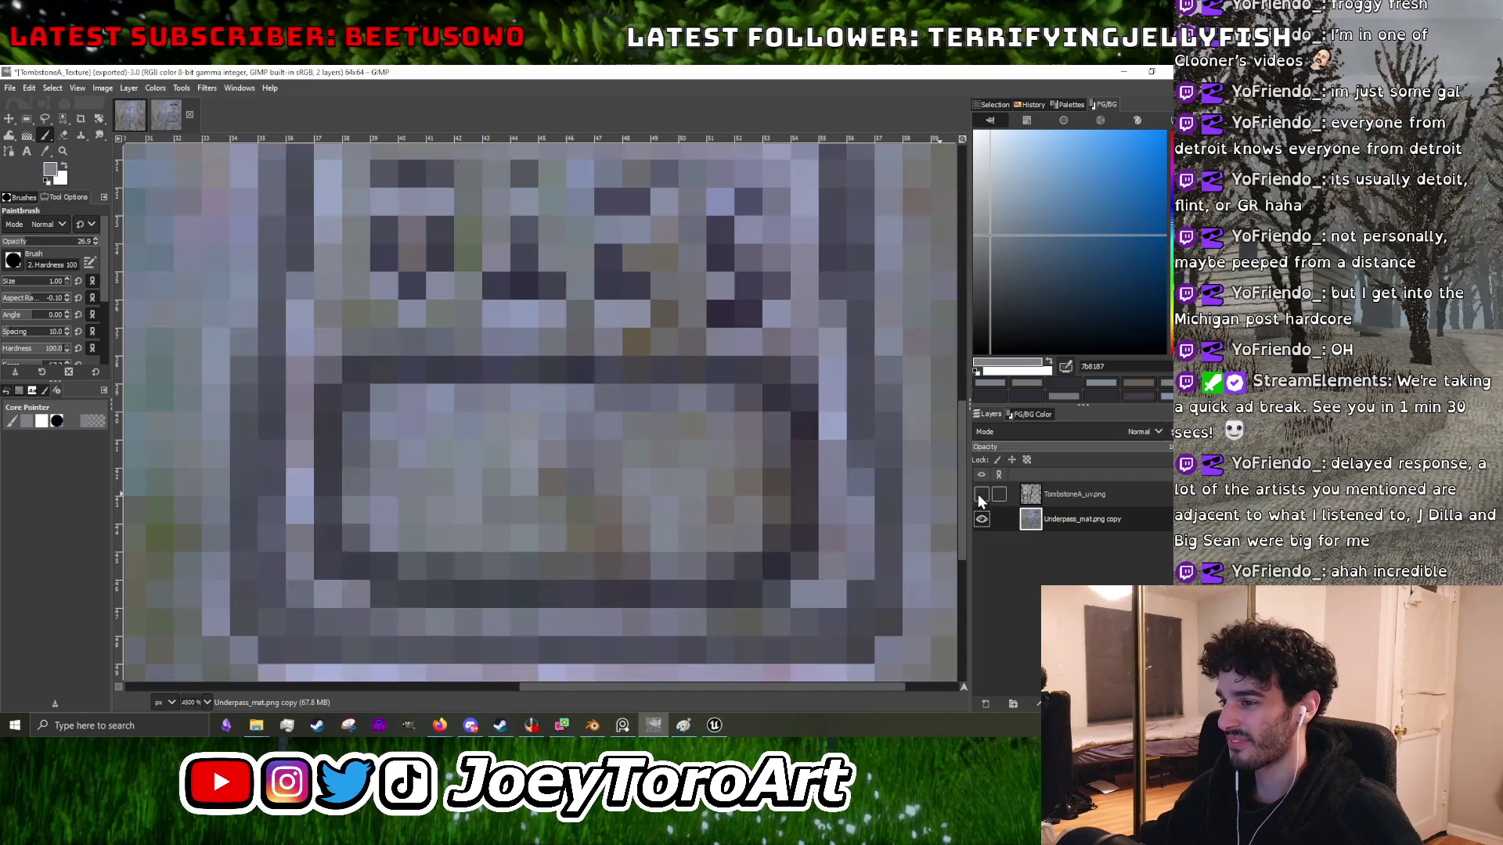
scroll(627, 495, down, 3)
scroll(627, 495, up, 3)
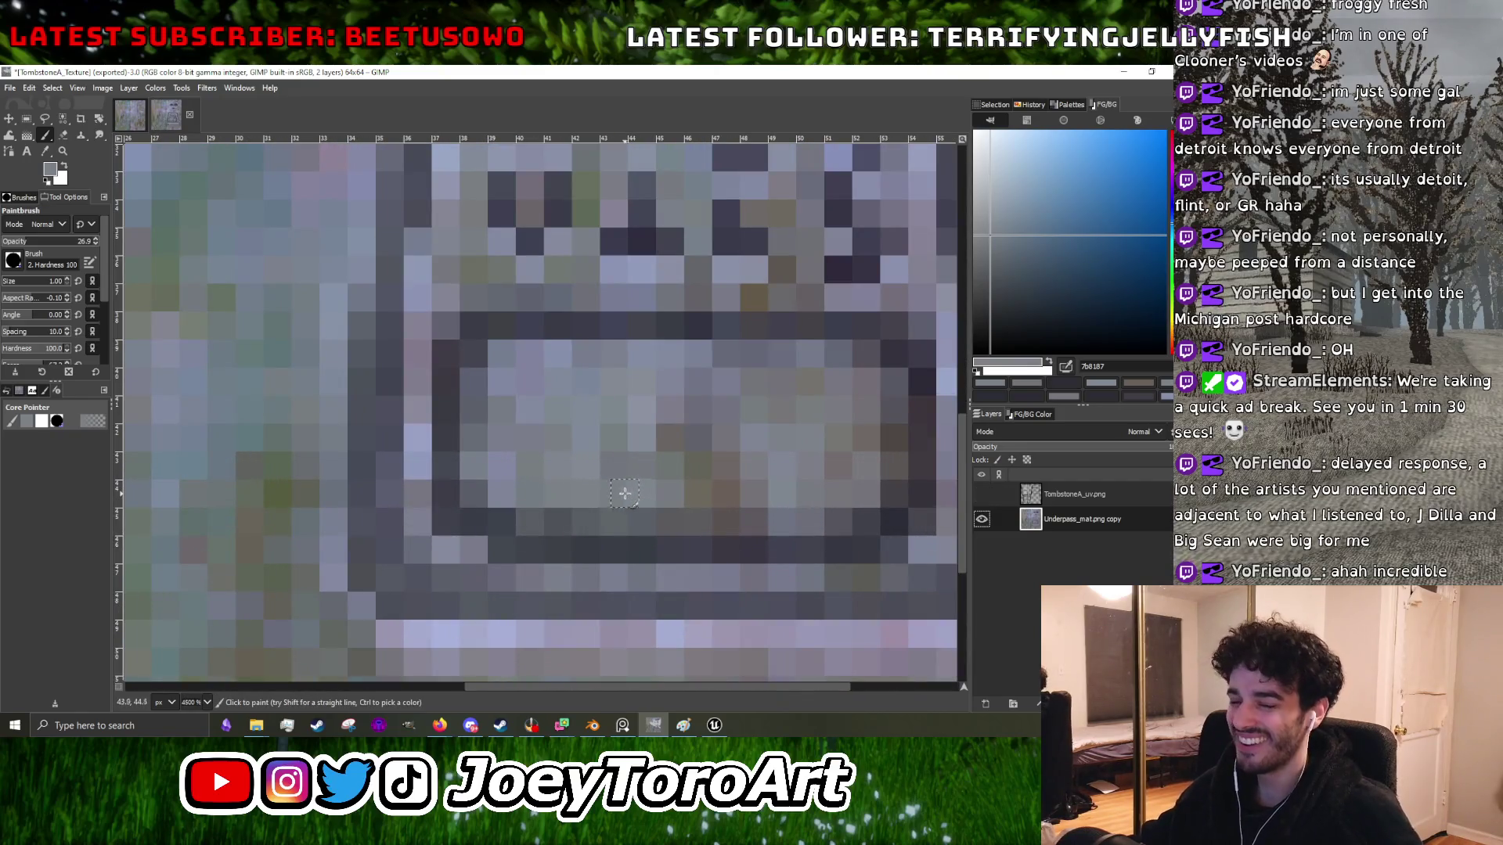
ctrl+click(577, 492)
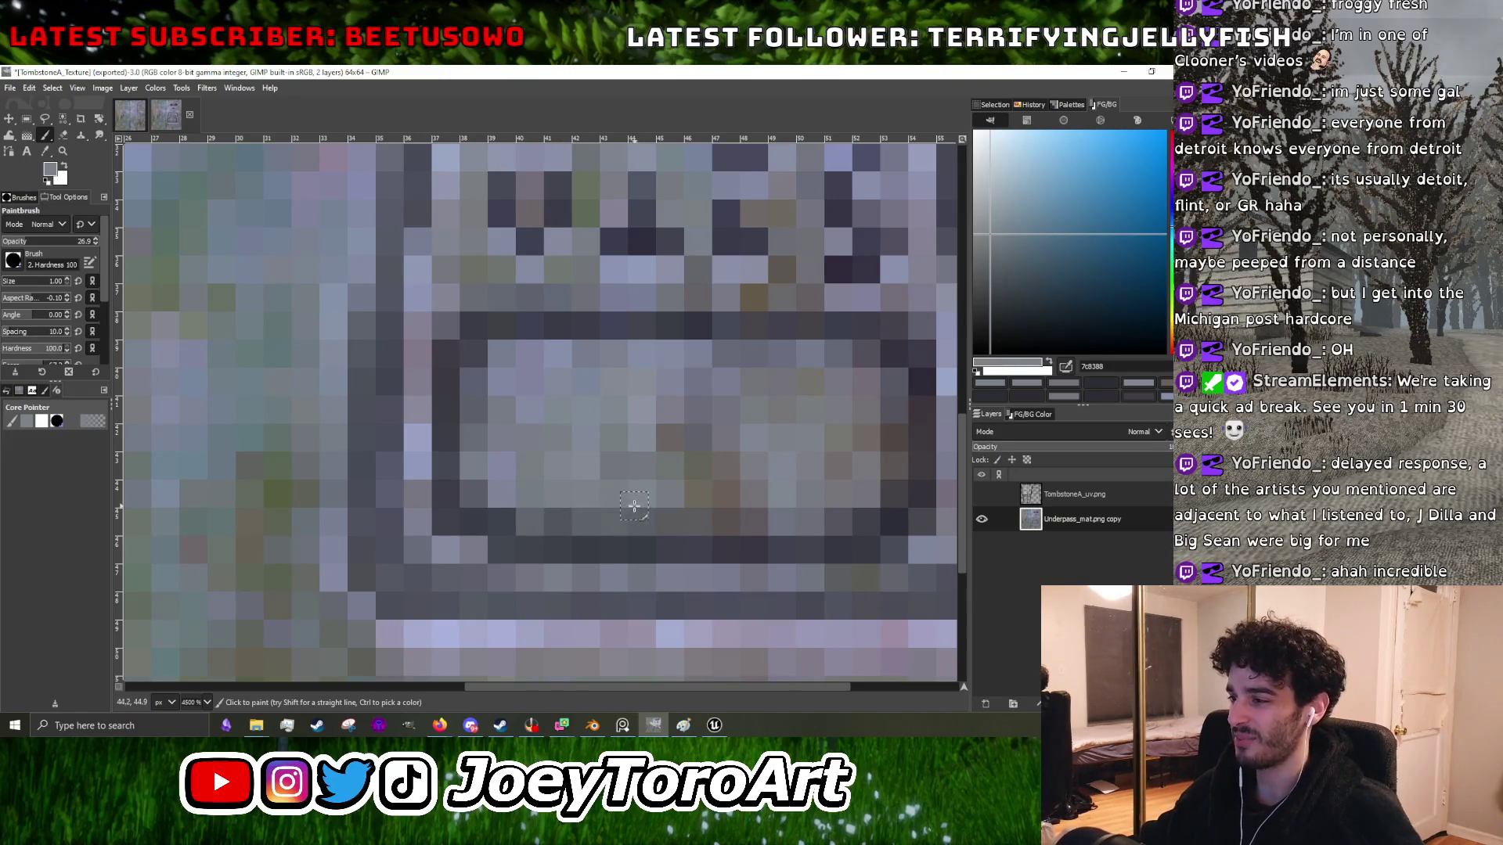
scroll(695, 499, up, 1)
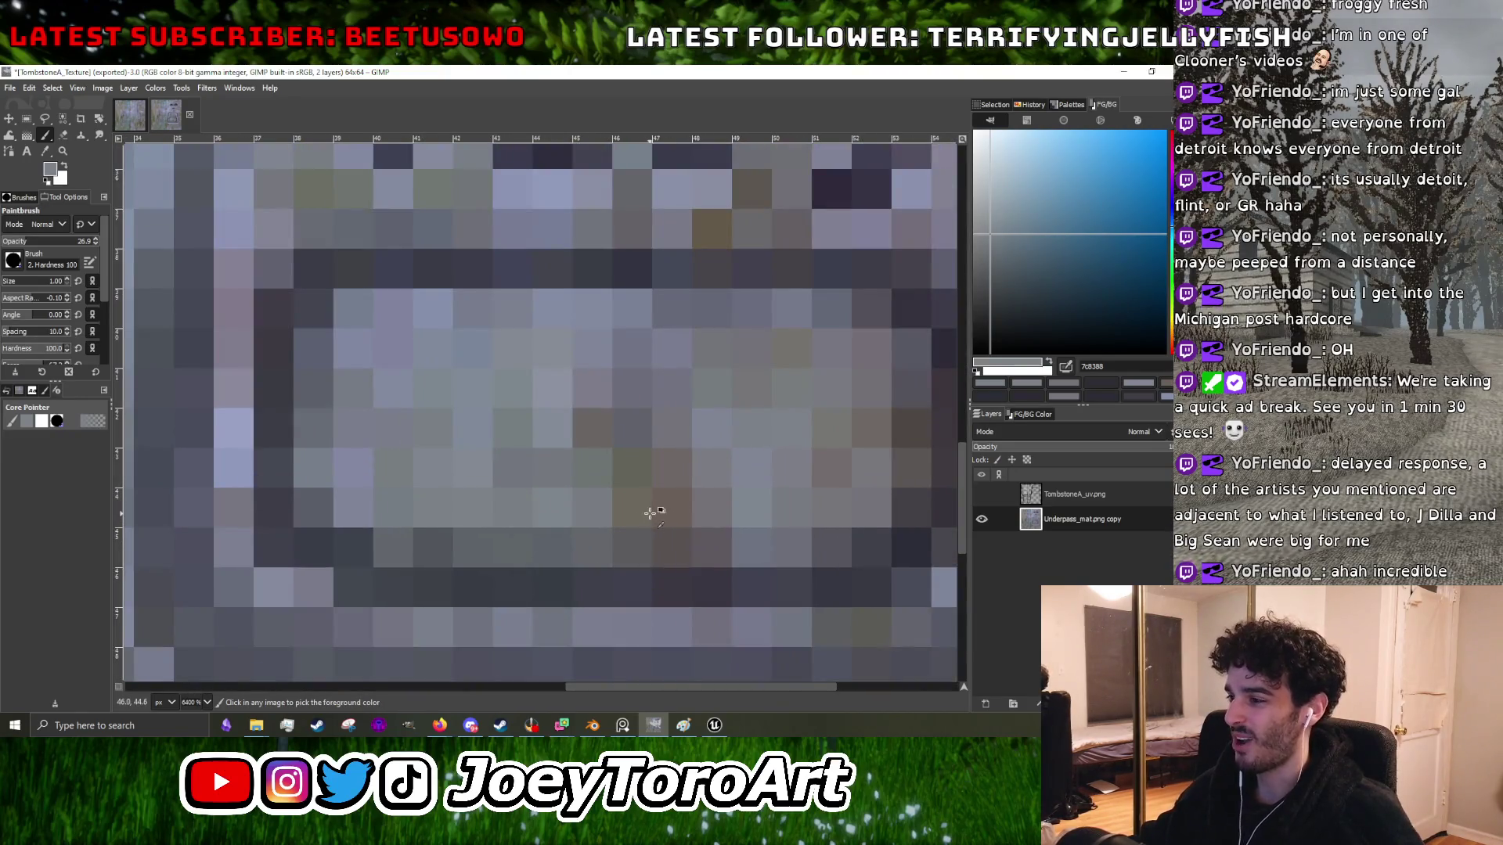
ctrl+click(650, 513)
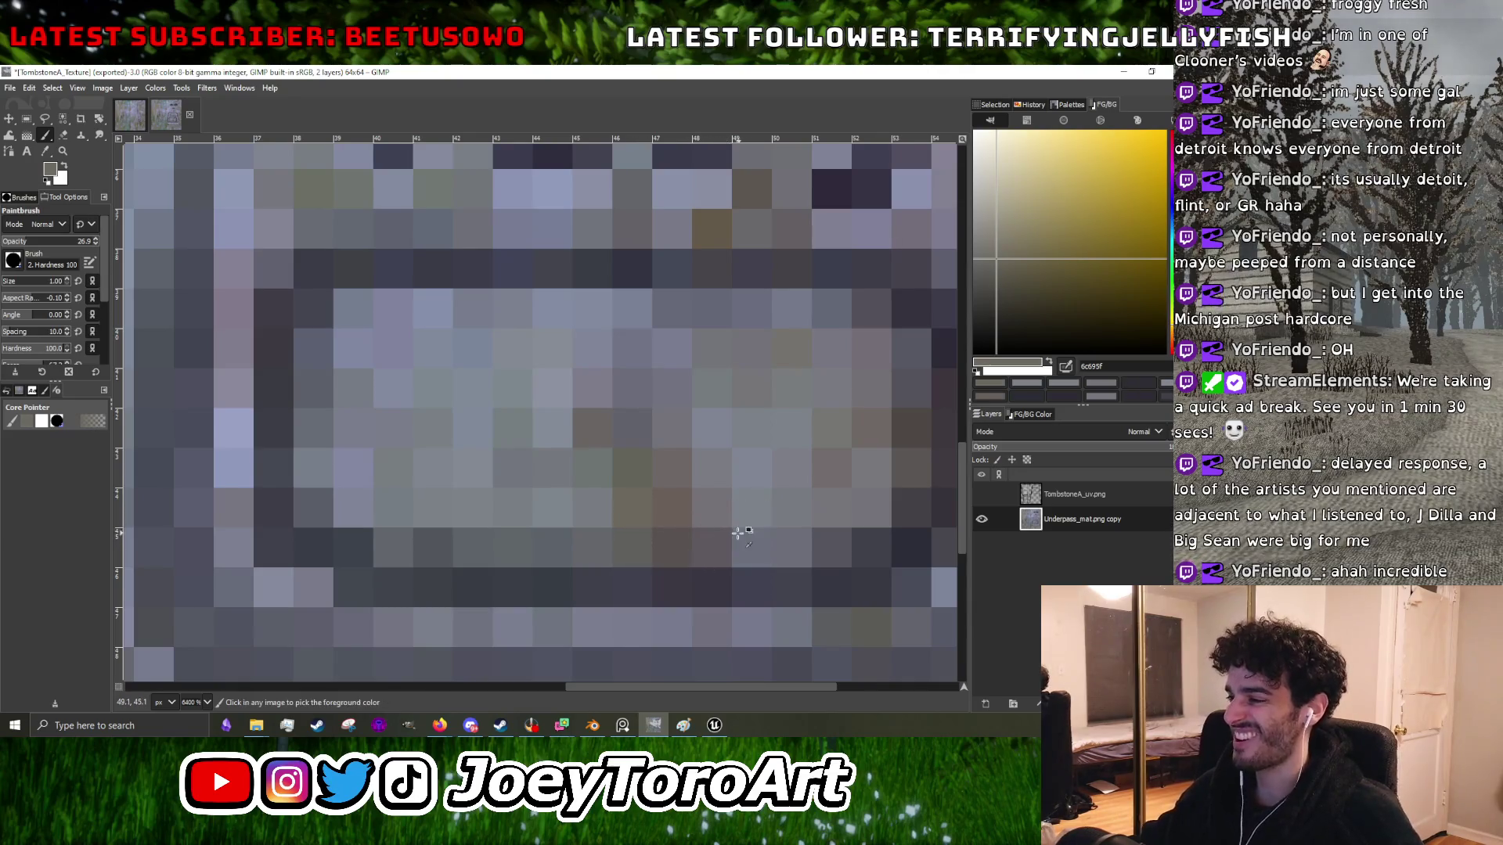
scroll(738, 533, down, 4)
scroll(740, 526, up, 4)
ctrl+click(744, 523)
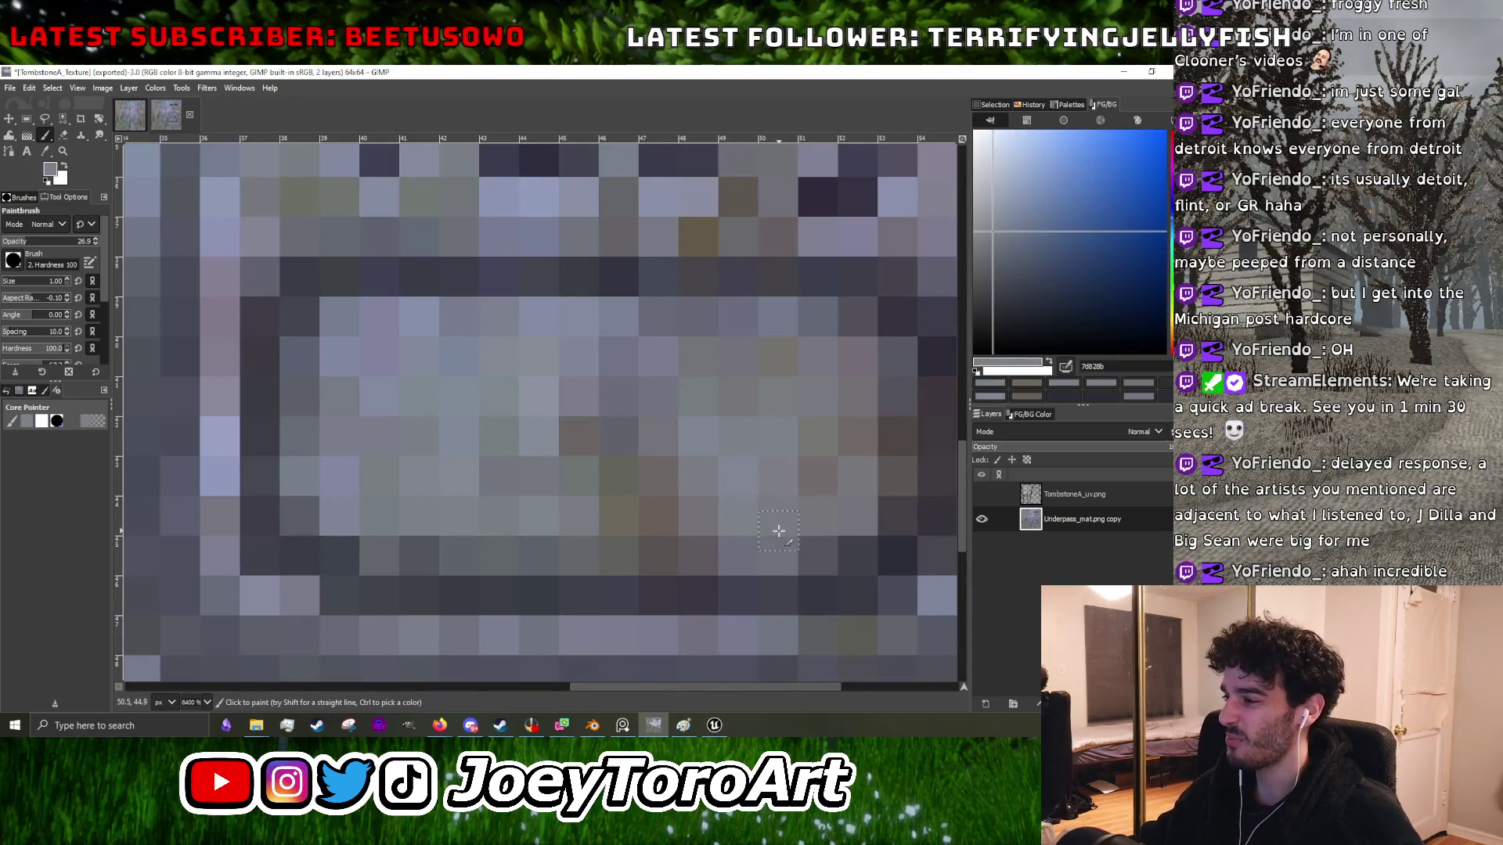
- Sample a bluish stone grey and a dark grey from the plaque outline
scroll(698, 523, down, 4)
scroll(548, 462, up, 3)
scroll(547, 460, down, 1)
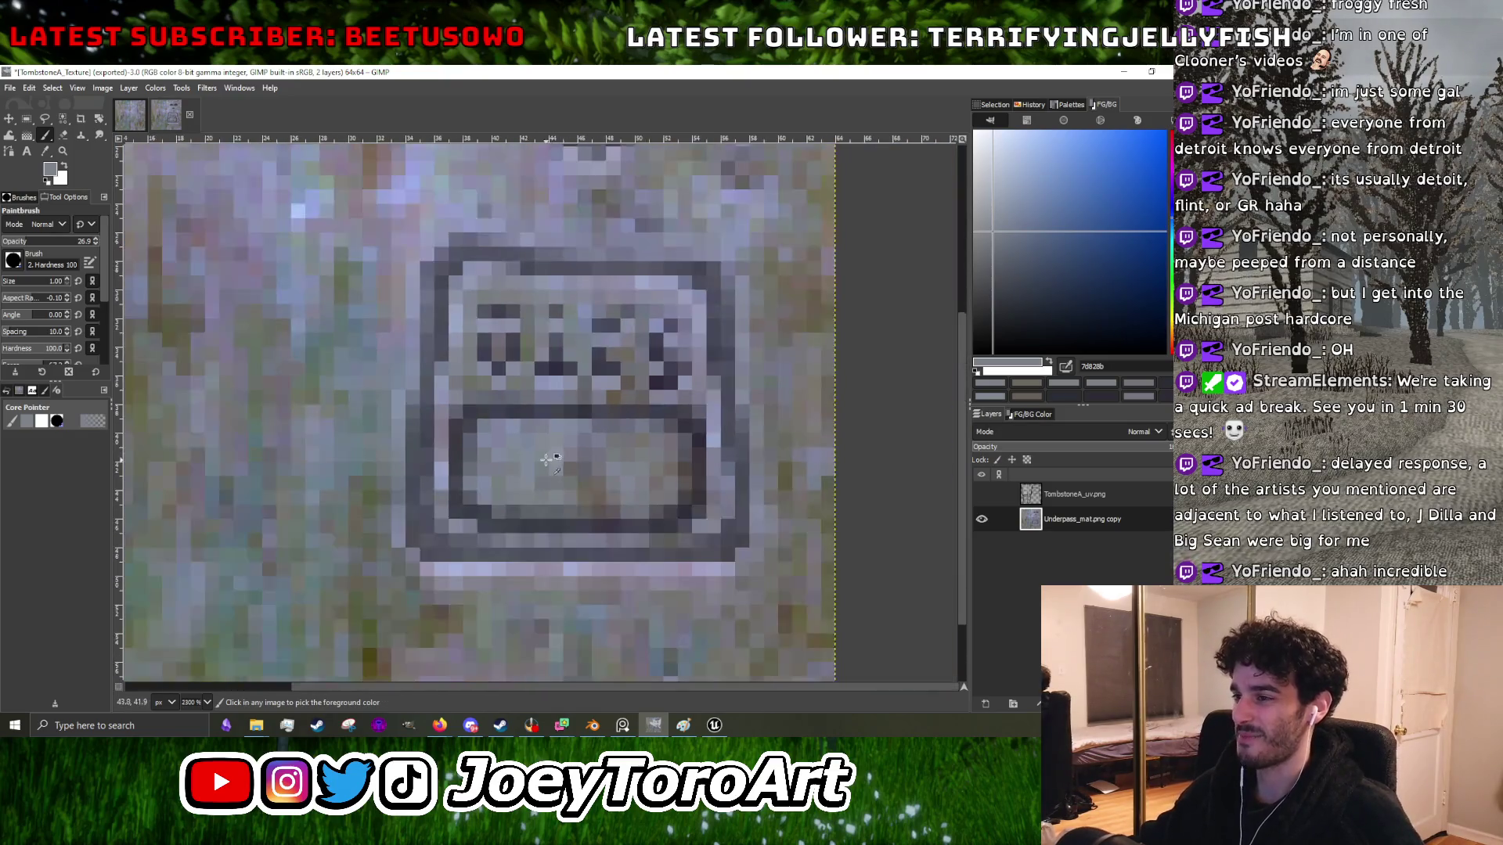
scroll(670, 487, up, 2)
ctrl+click(697, 608)
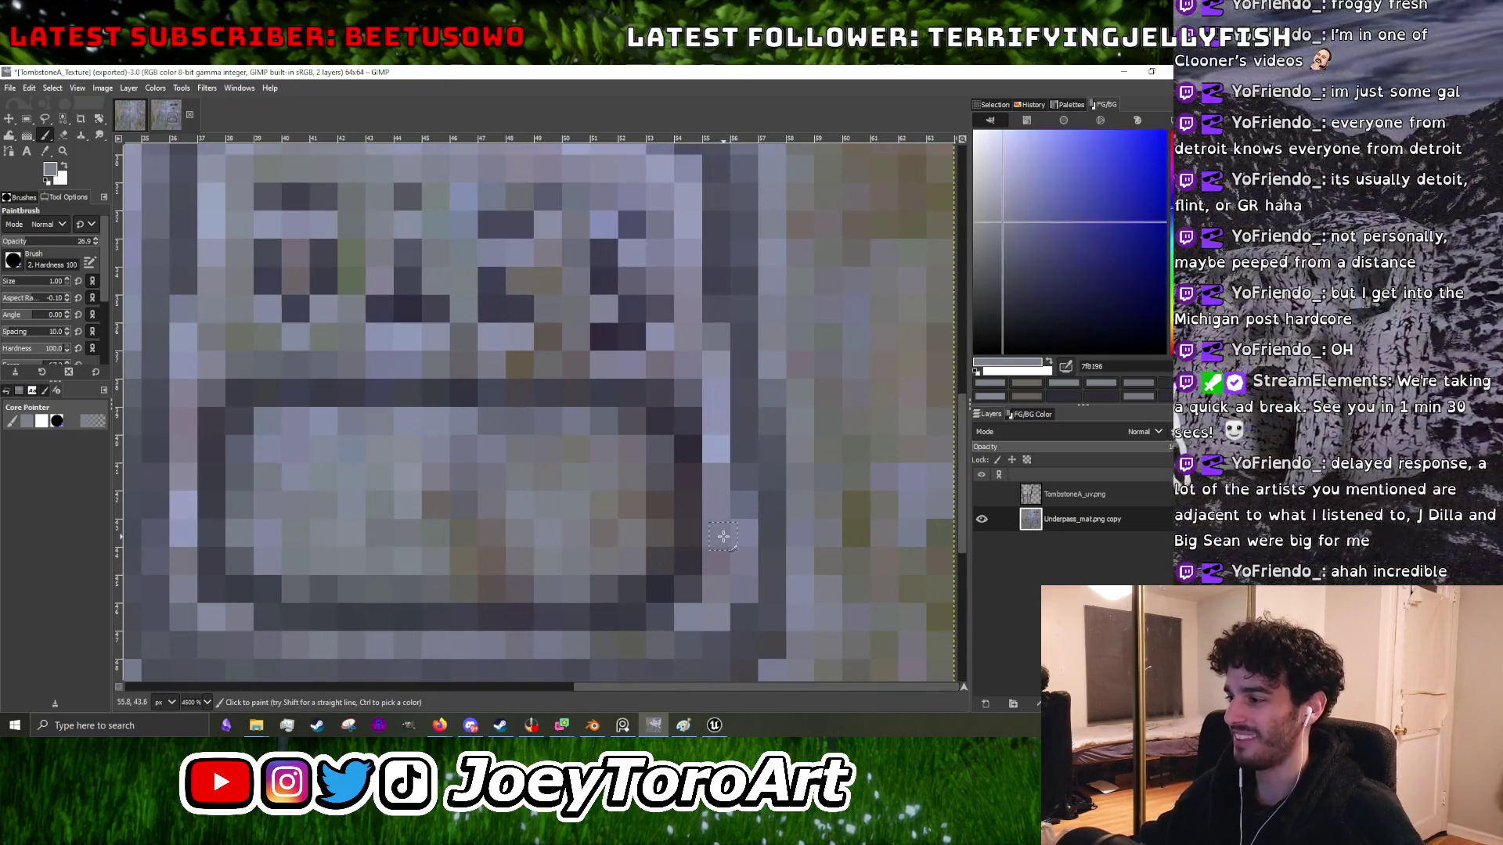
scroll(698, 608, down, 4)
scroll(389, 621, up, 4)
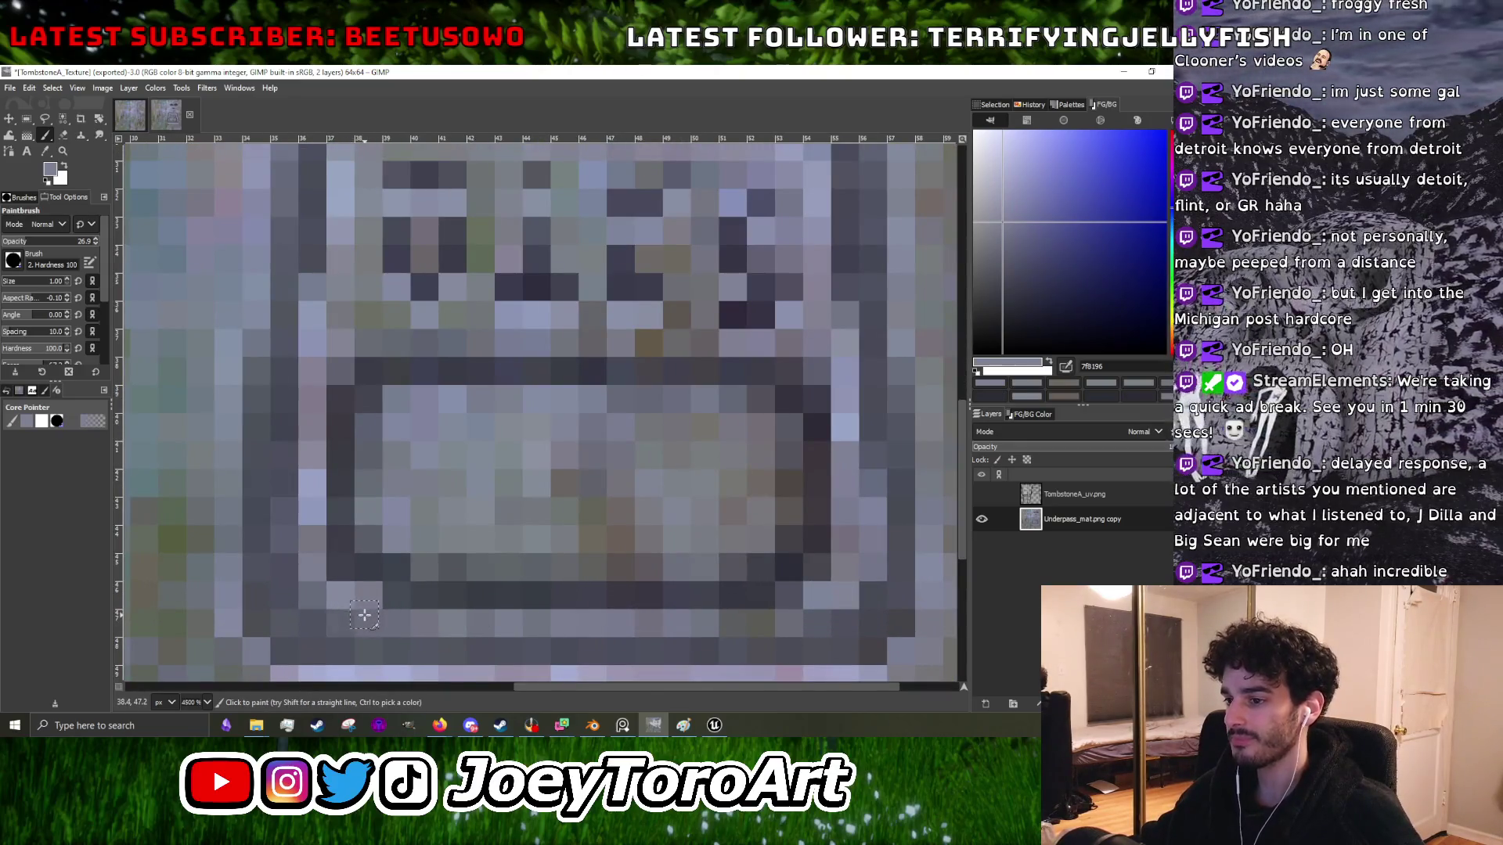
scroll(440, 545, down, 3)
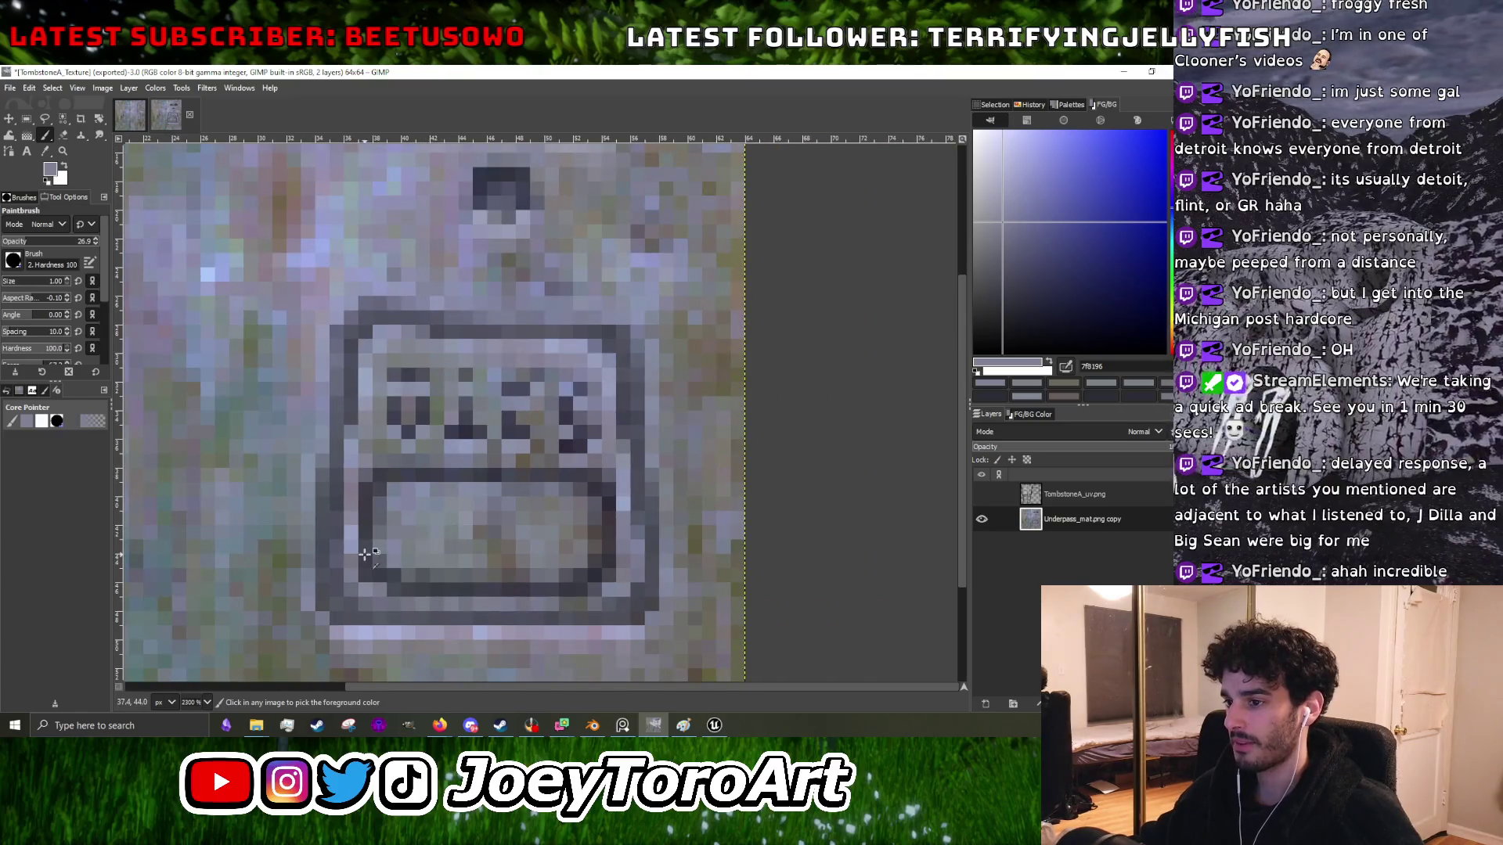
ctrl+click(365, 554)
scroll(372, 547, up, 3)
scroll(414, 533, down, 2)
scroll(426, 530, up, 3)
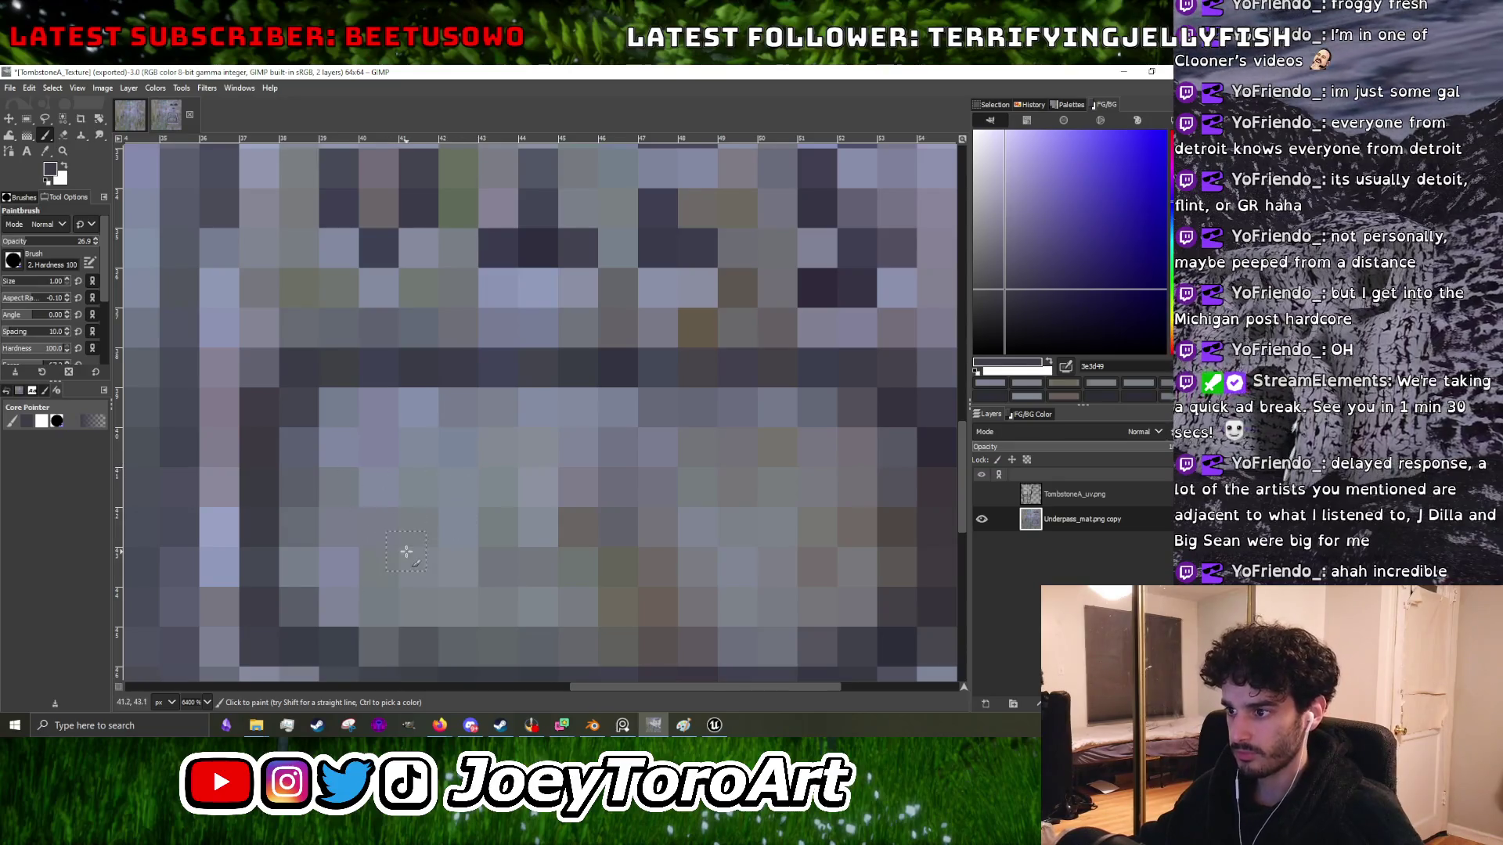
- Paint dark pixels along the plaque's edge and darken a short three-pixel vertical run in dark grey
scroll(406, 552, down, 4)
scroll(507, 443, up, 5)
mouse_move(378, 537)
mouse_down()
mouse_move(379, 460)
mouse_move(379, 496)
mouse_move(335, 564)
mouse_move(358, 565)
mouse_up()
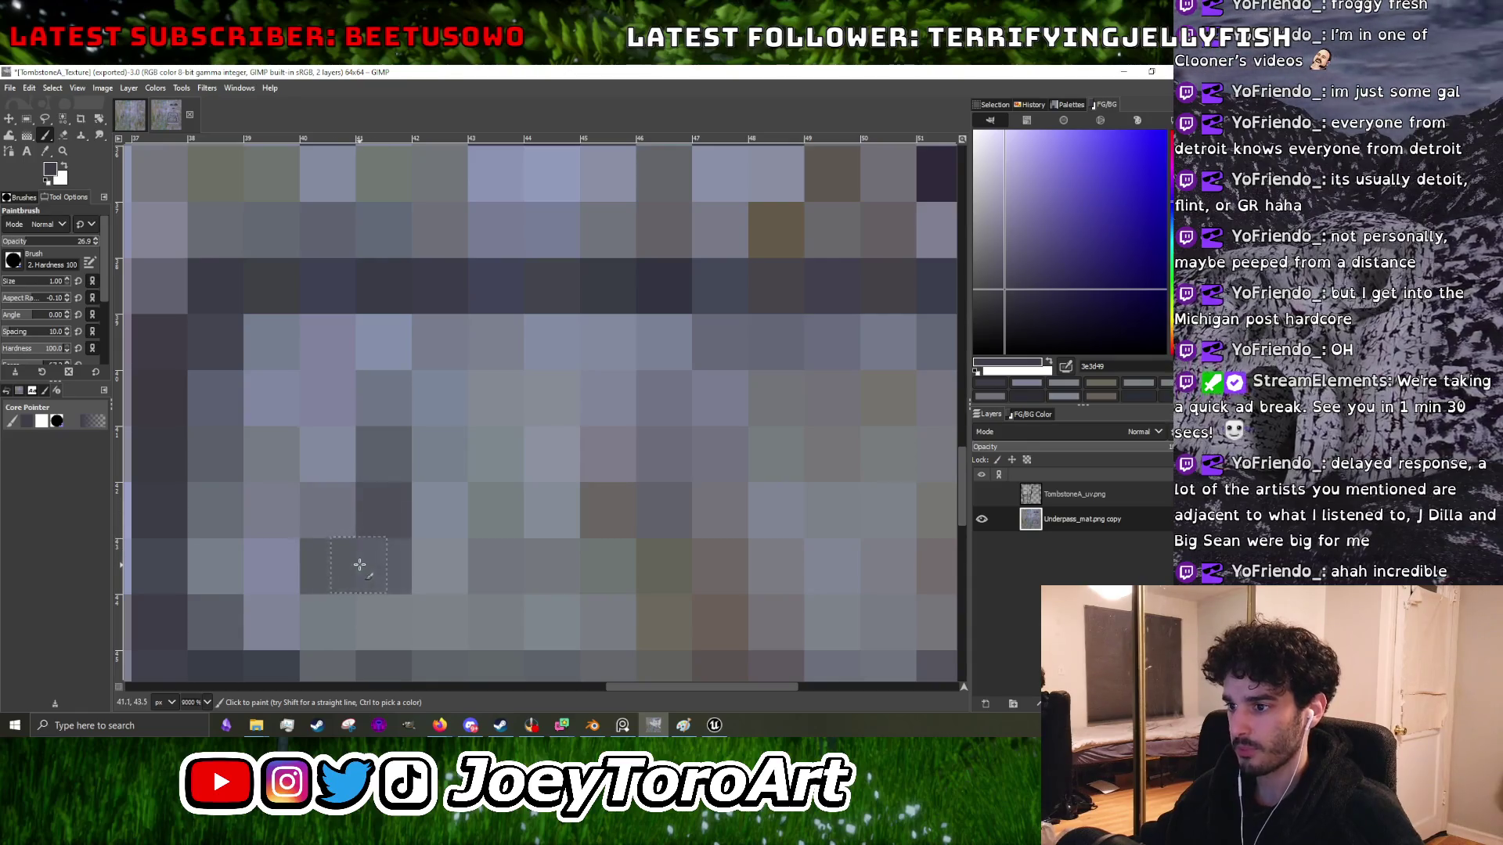
scroll(389, 528, down, 1)
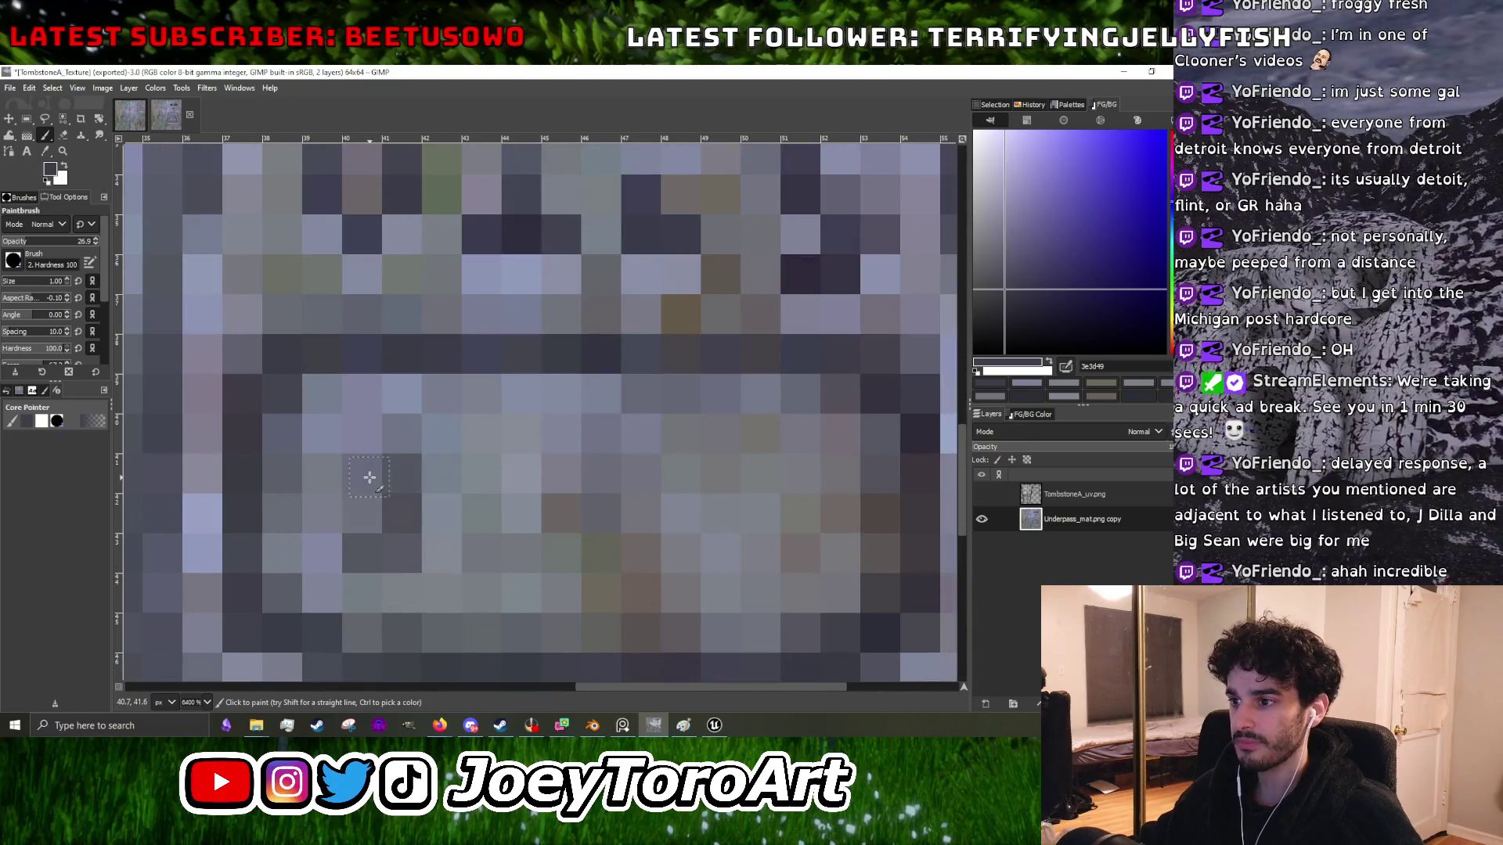
ctrl+click(315, 559)
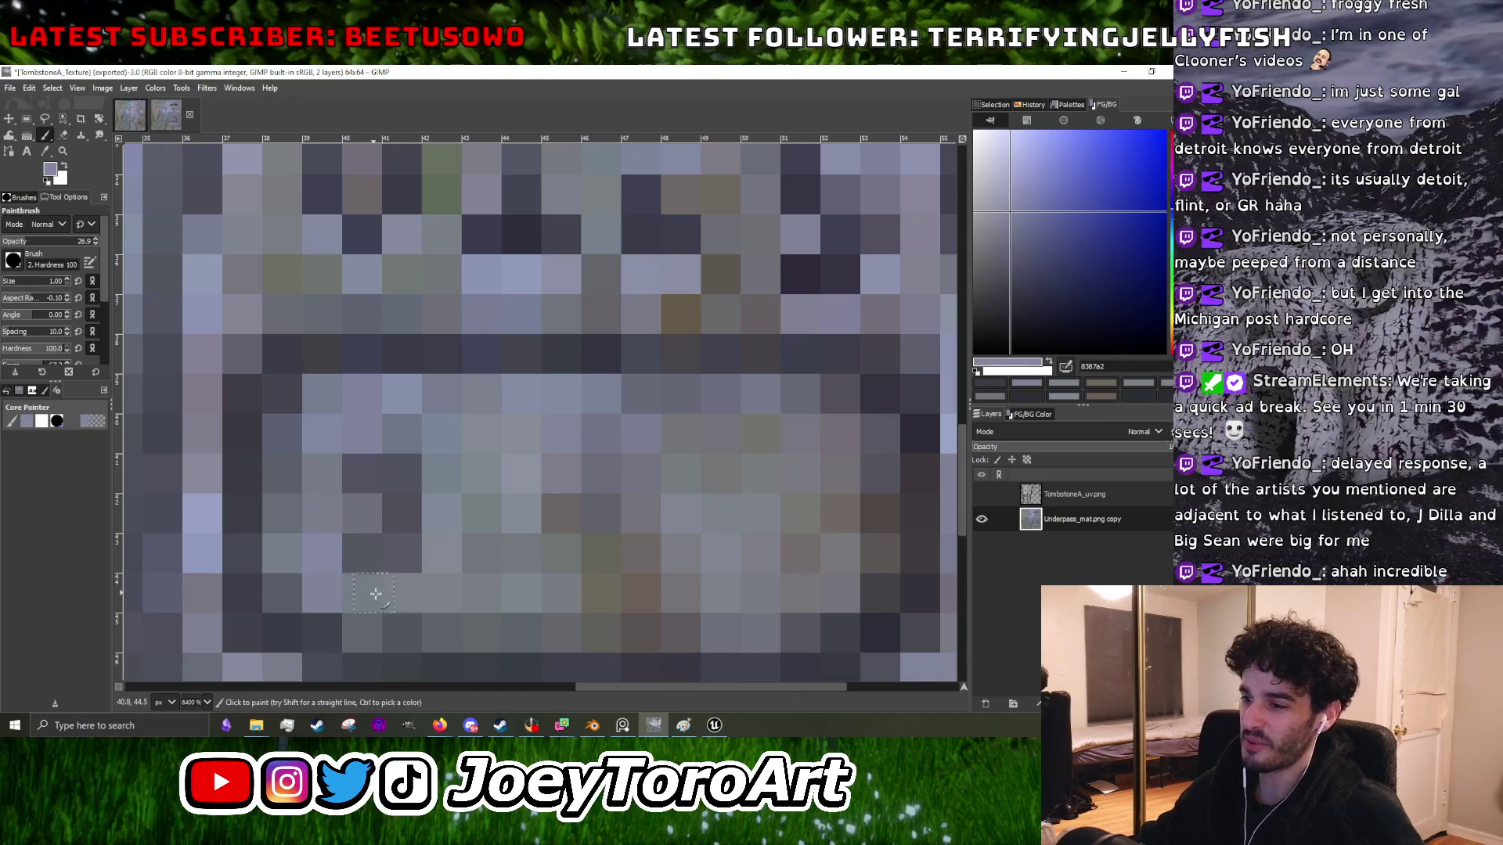
scroll(382, 592, down, 5)
scroll(409, 533, up, 6)
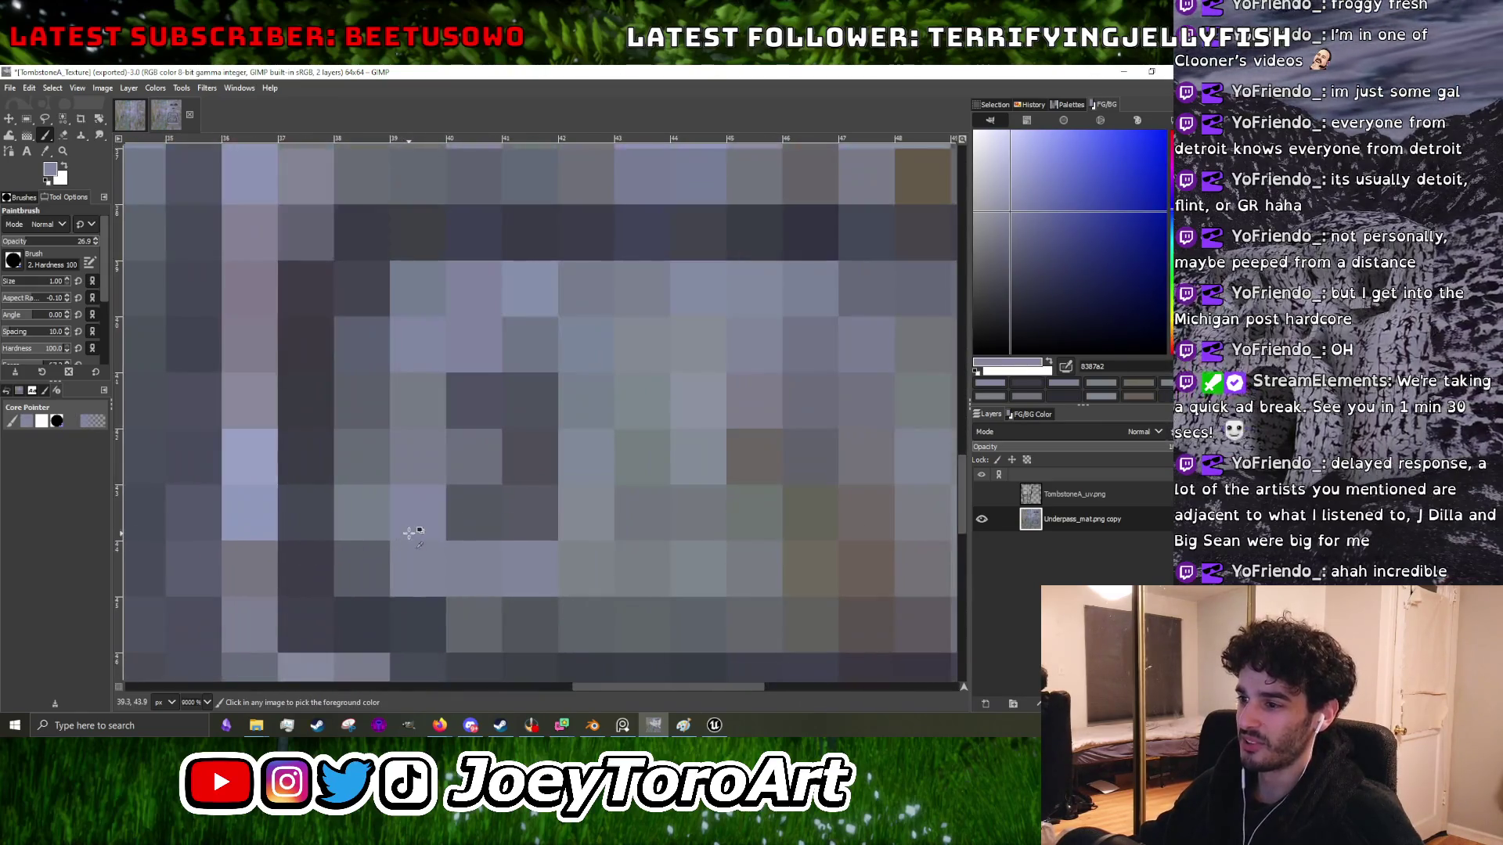
ctrl+click(273, 483)
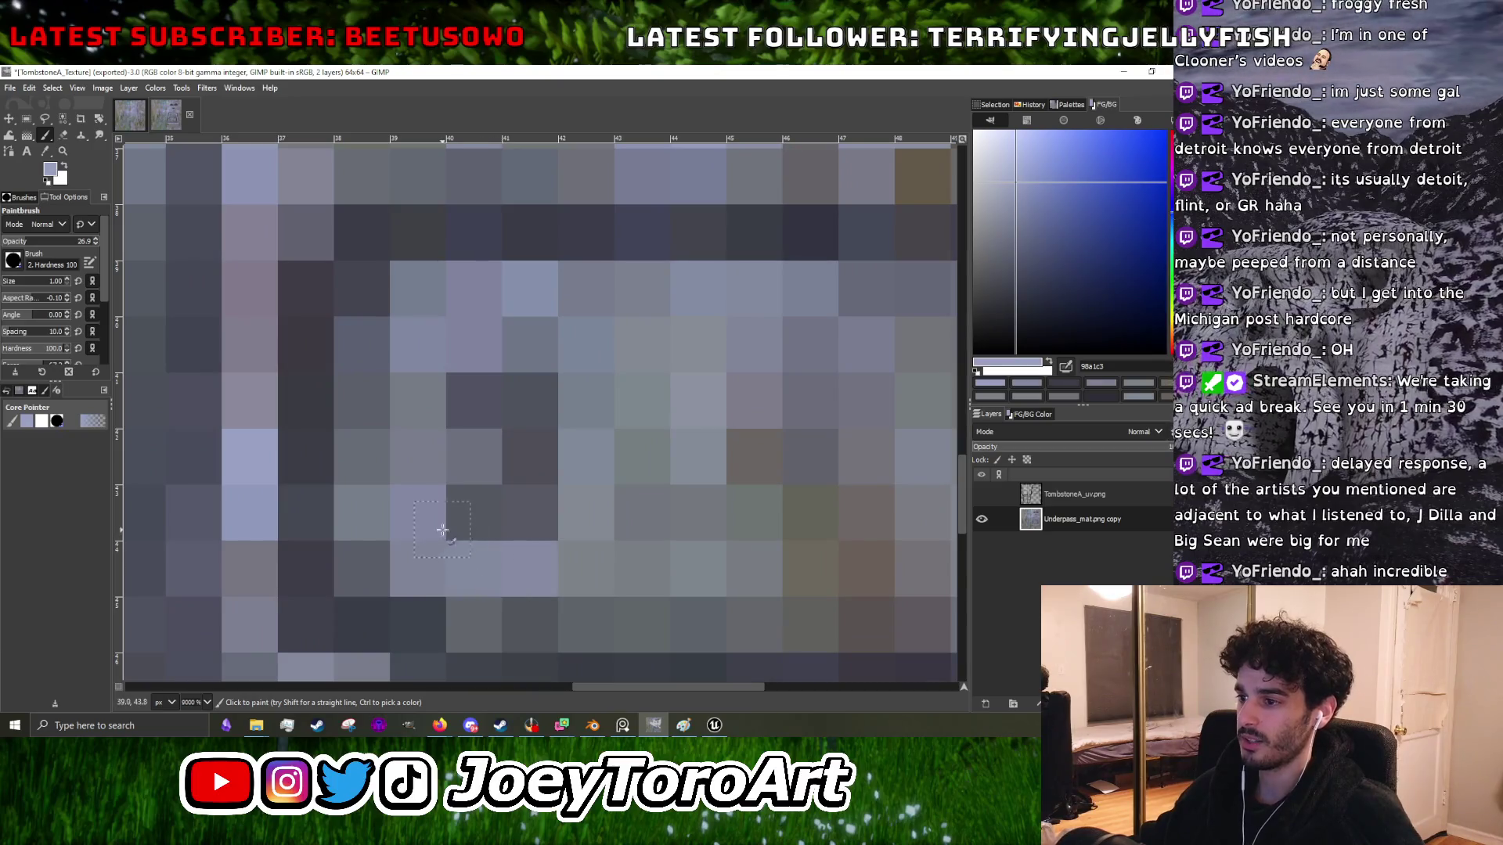
scroll(443, 533, down, 5)
scroll(496, 517, up, 5)
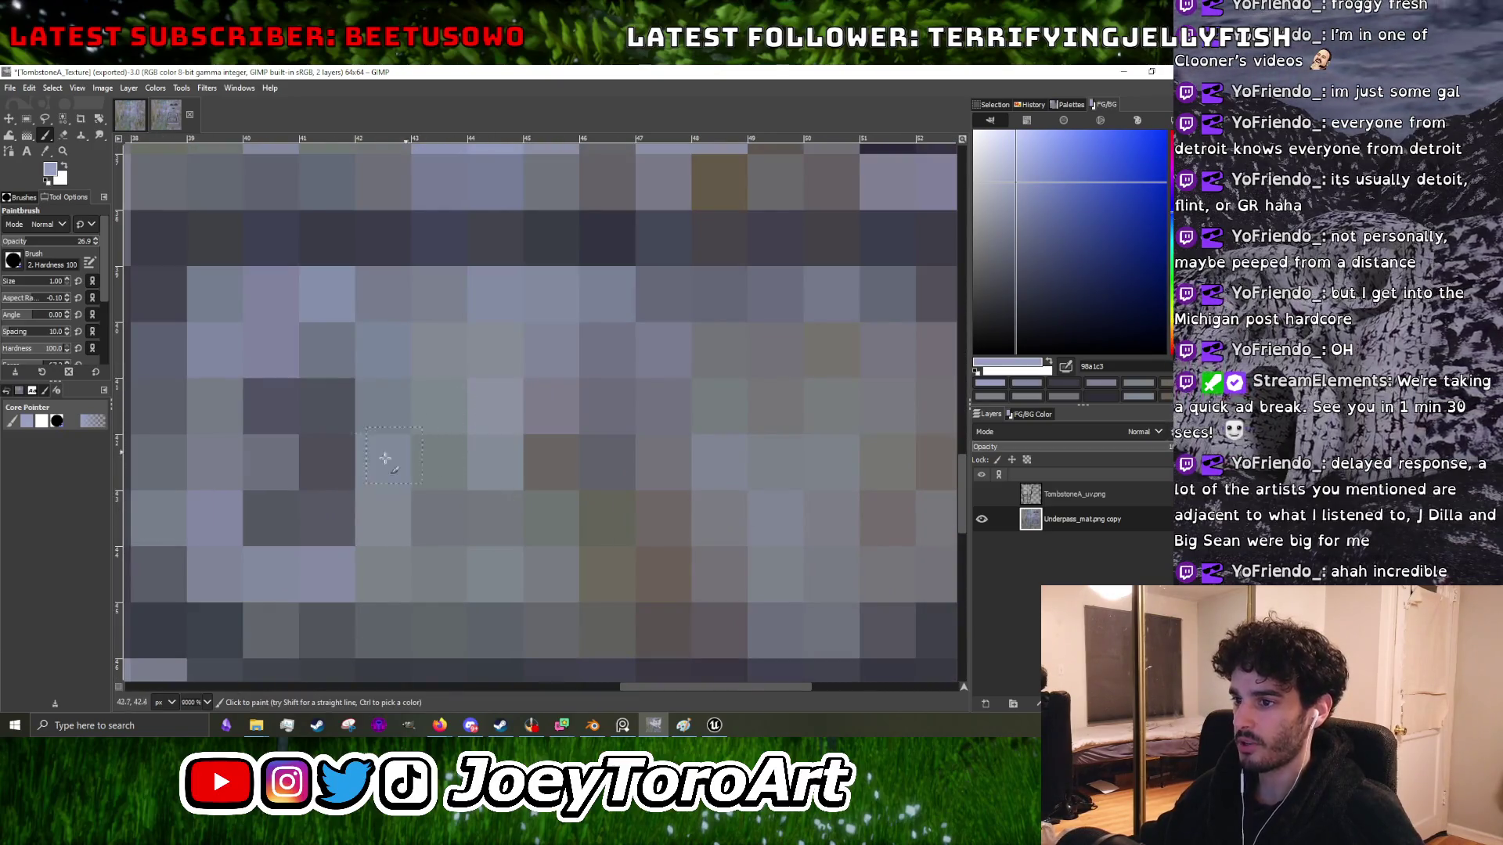
ctrl+click(330, 460)
drag(450, 407, 457, 510)
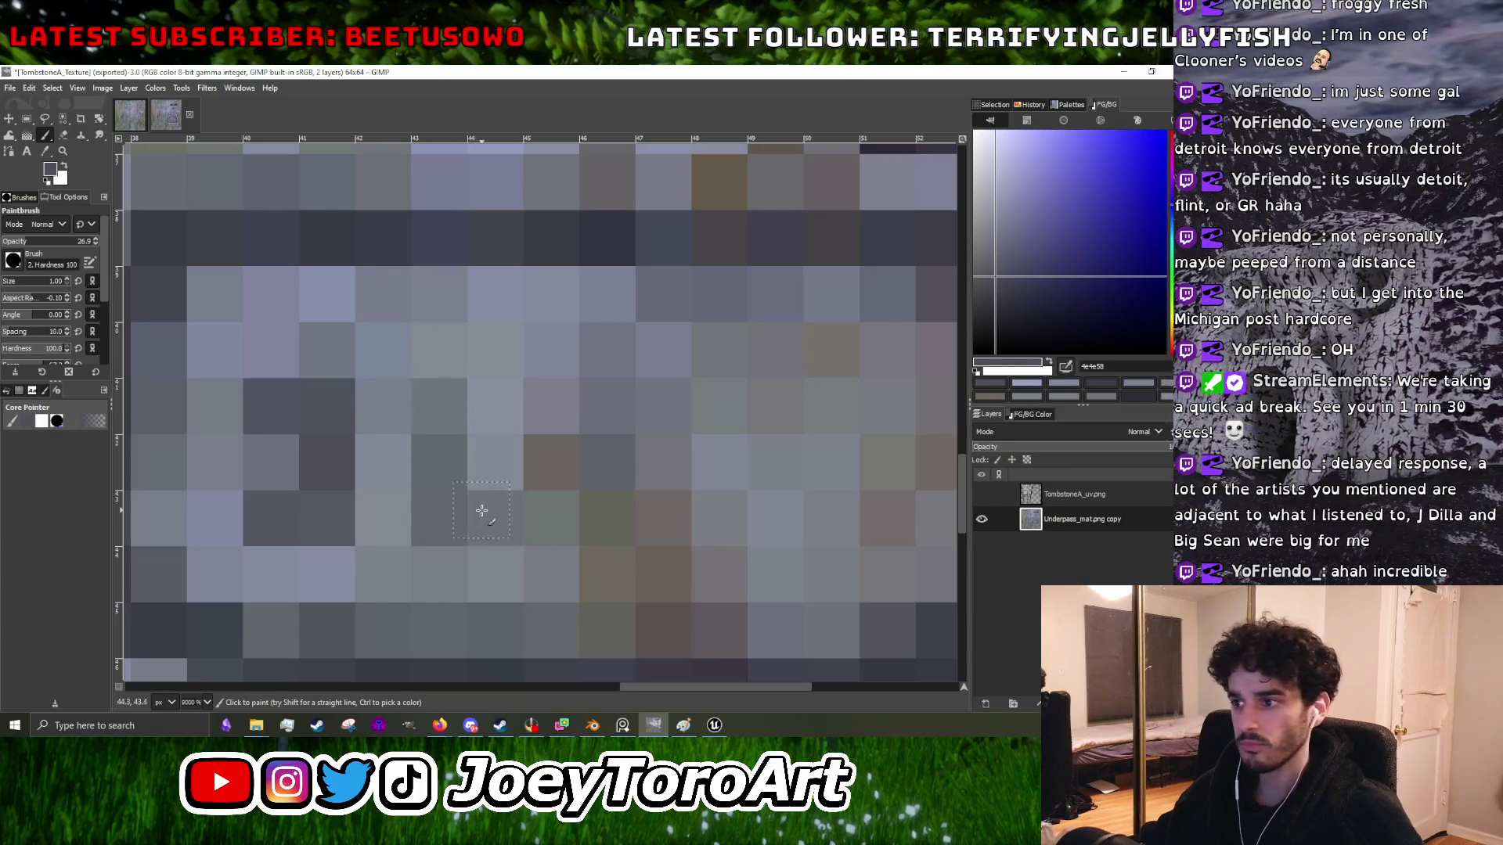
- Sample a dark colour from the plaque lettering and darken one of its pixels
scroll(558, 491, down, 5)
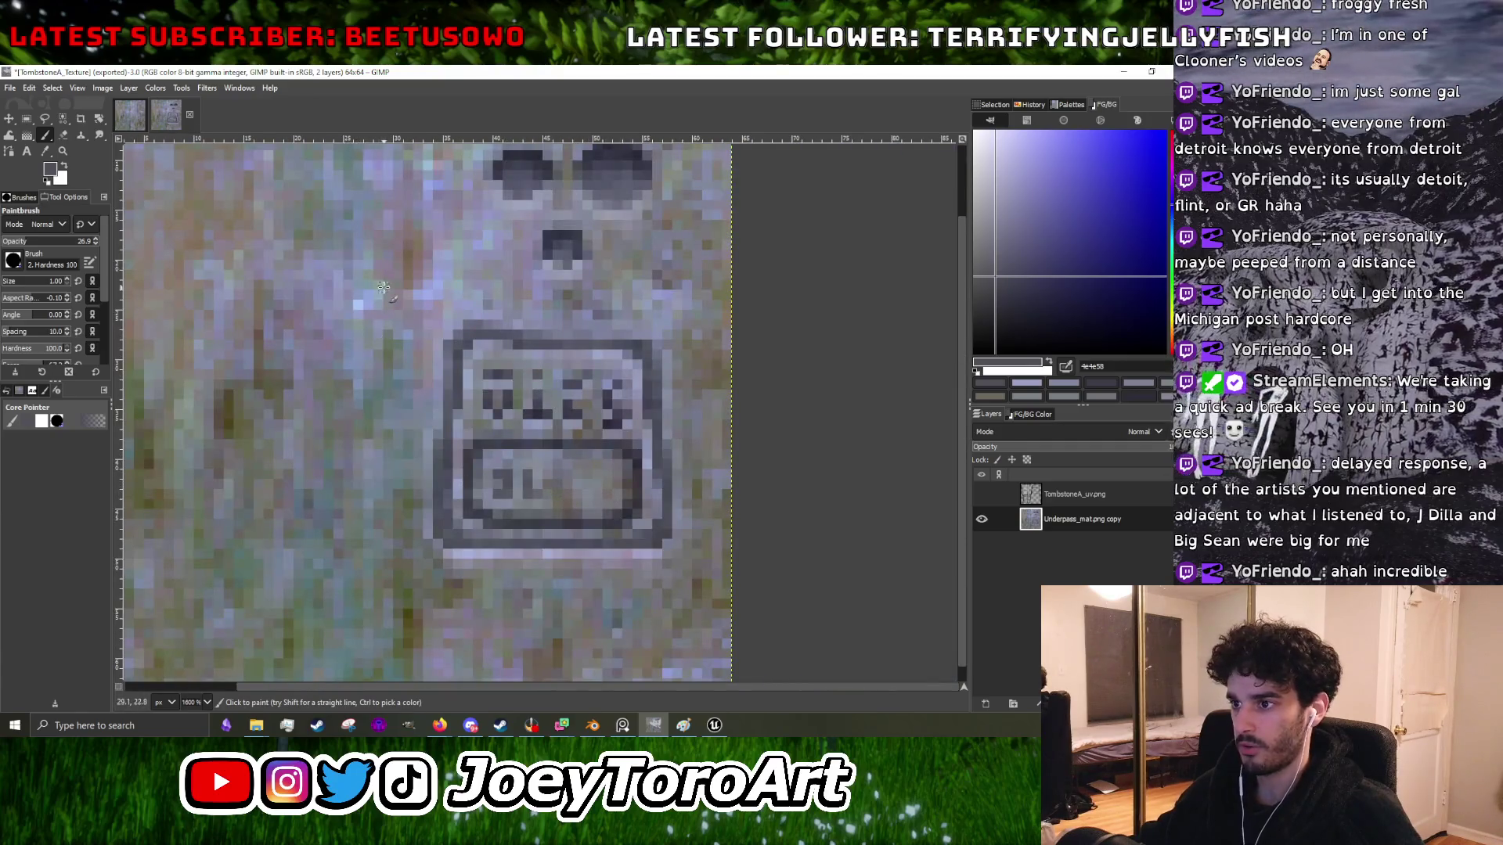
scroll(522, 481, up, 4)
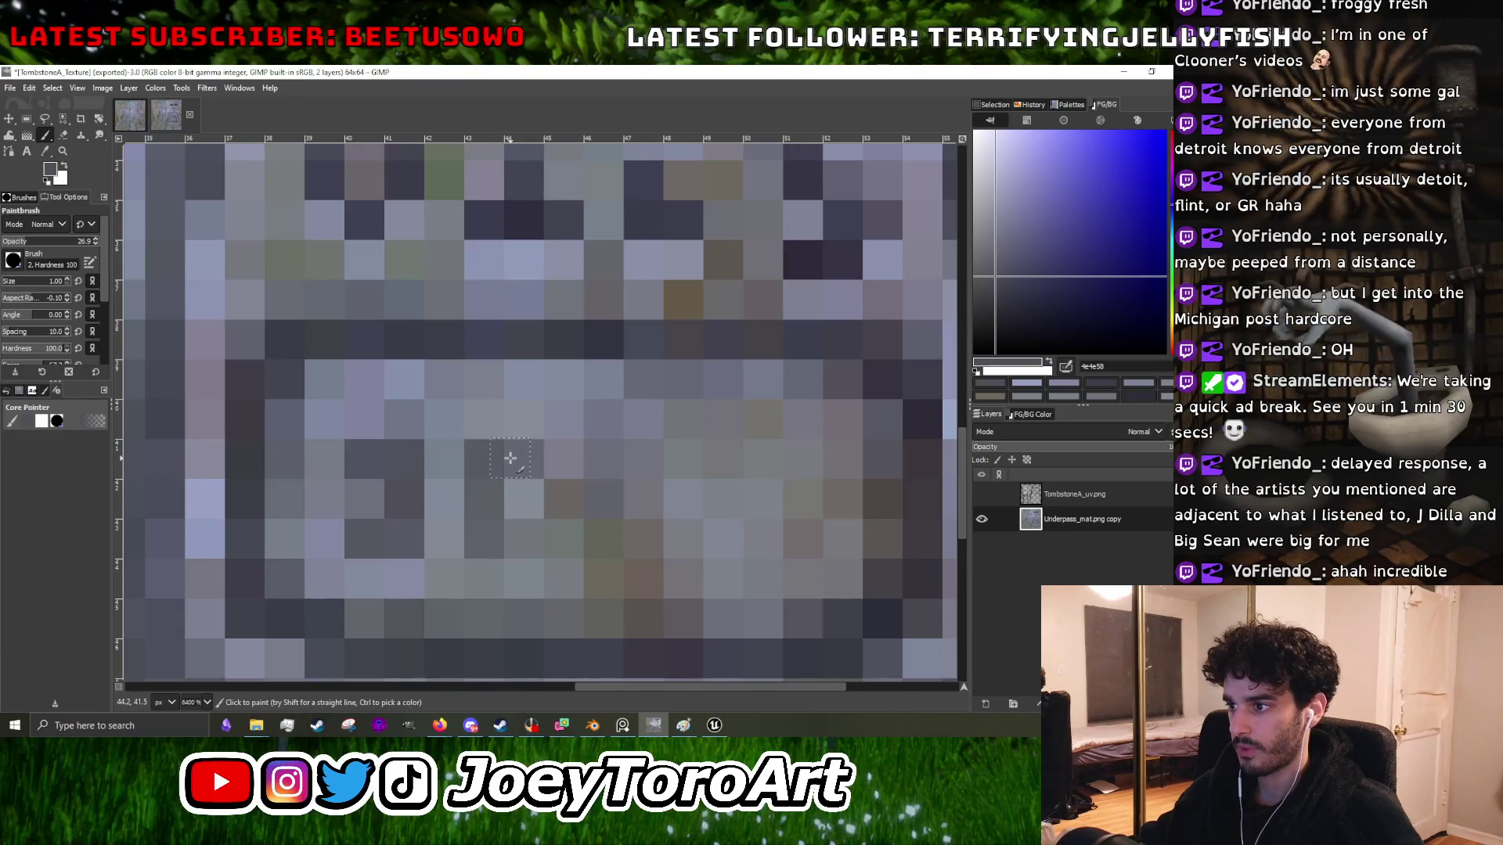
scroll(510, 458, down, 4)
scroll(655, 555, up, 4)
scroll(526, 493, down, 4)
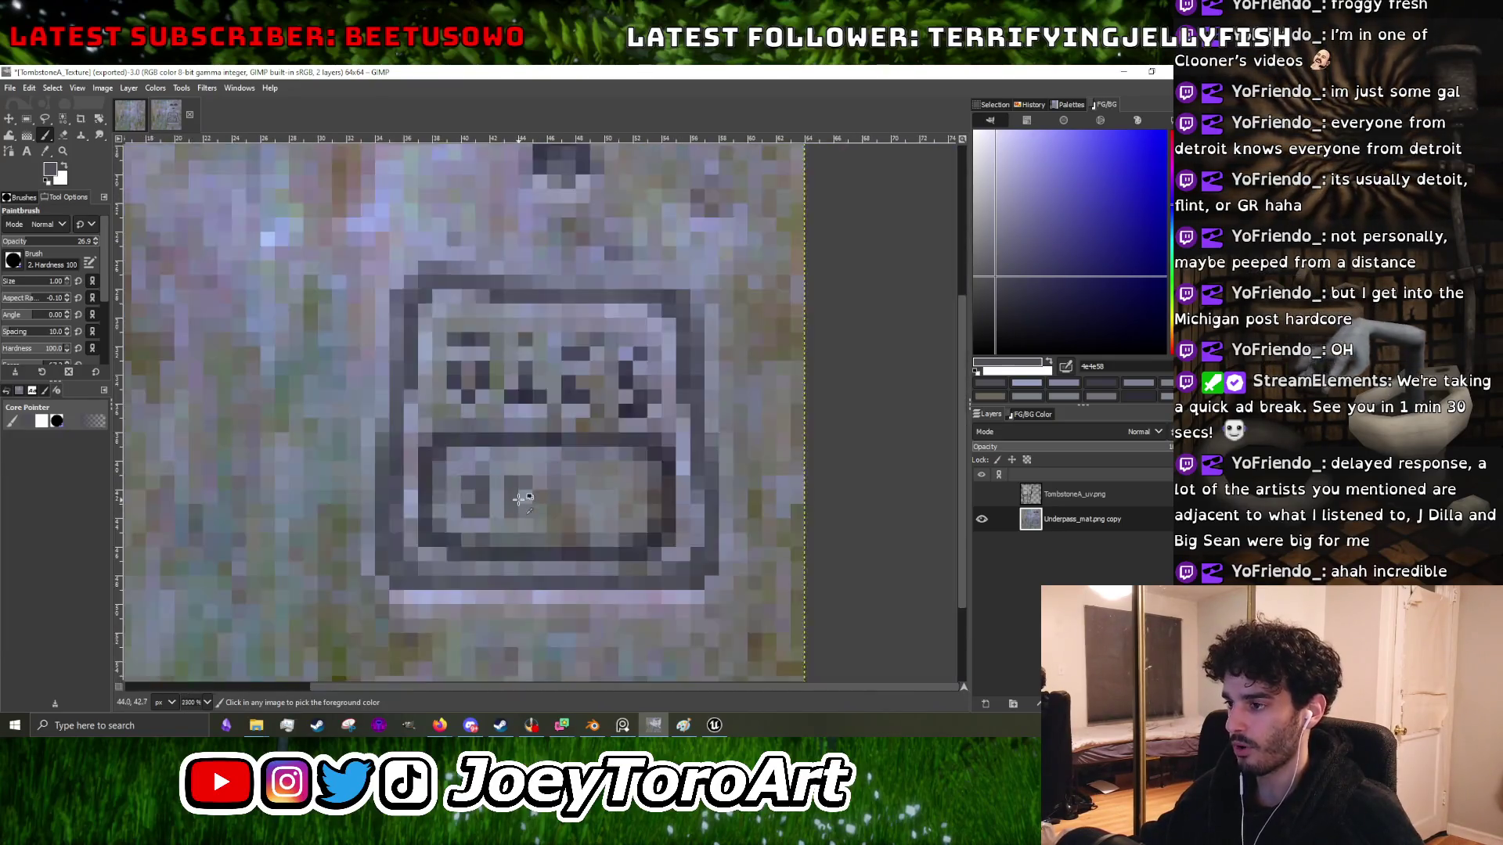
scroll(580, 521, up, 4)
scroll(548, 519, down, 4)
scroll(538, 518, up, 4)
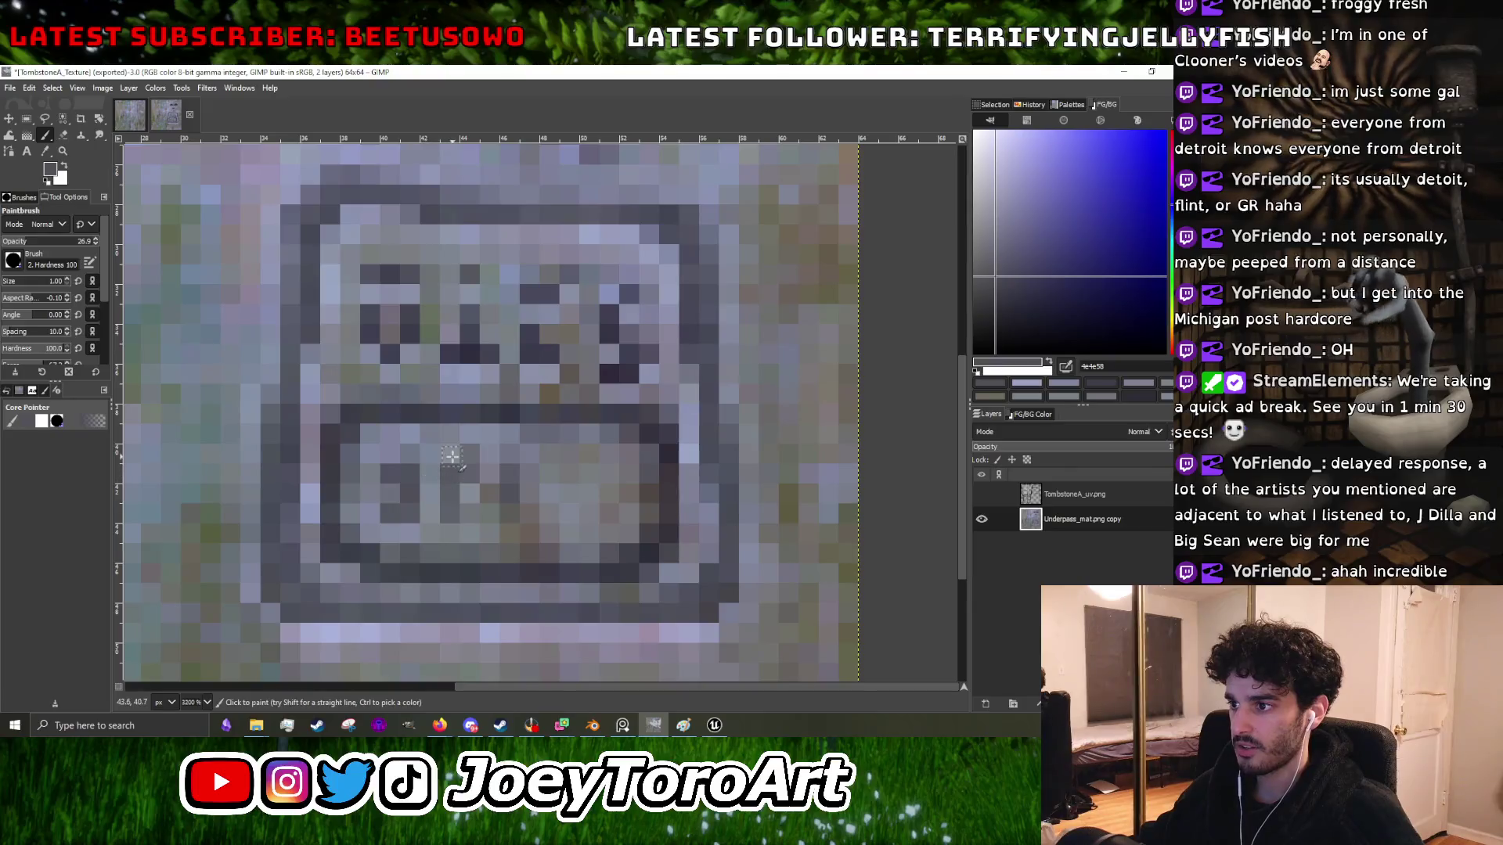
scroll(508, 528, down, 2)
scroll(483, 537, up, 2)
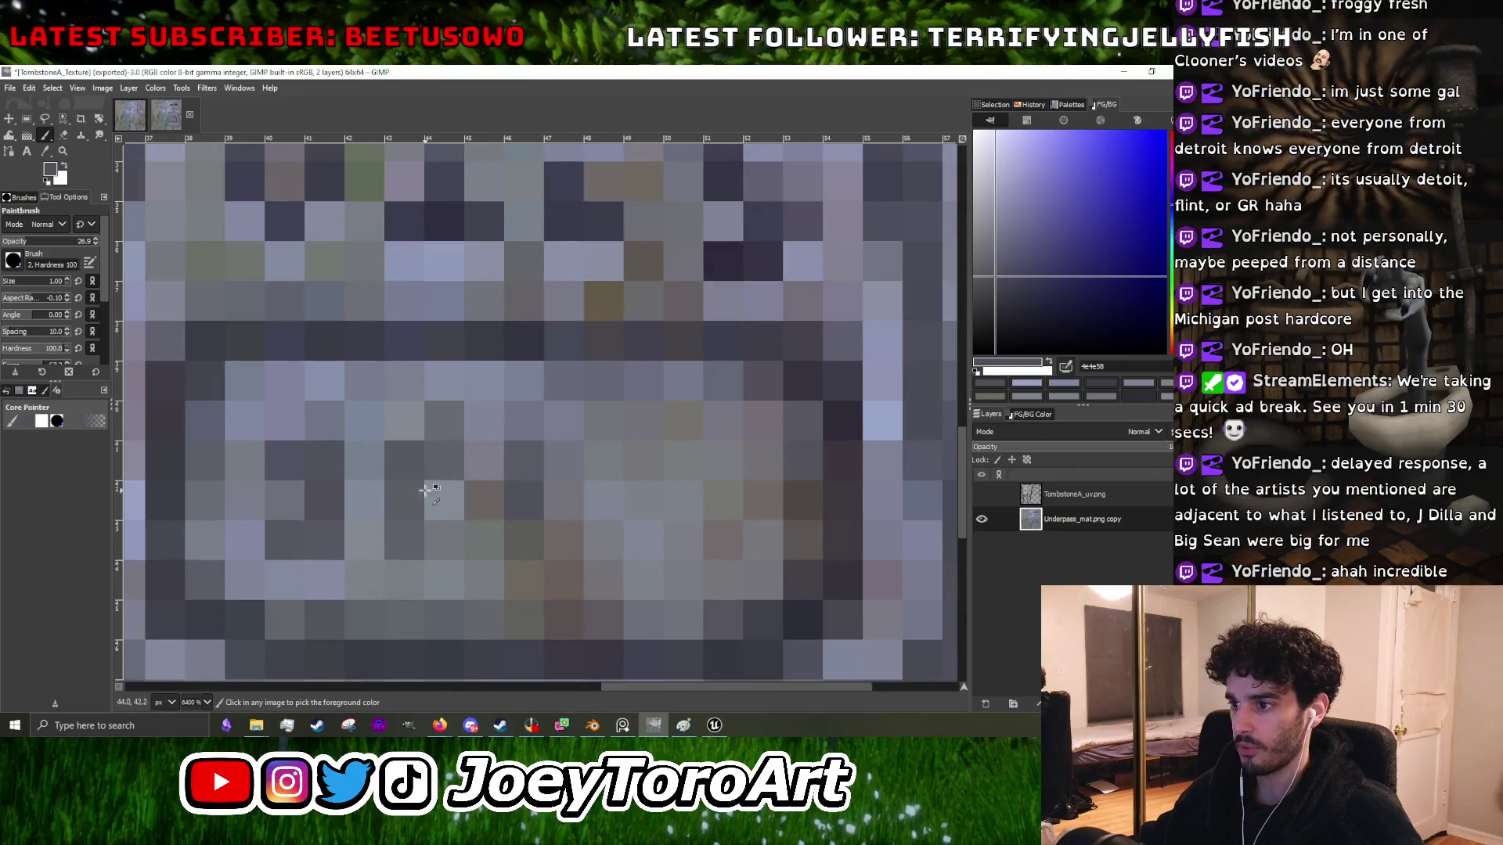
ctrl+click(426, 234)
click(395, 467)
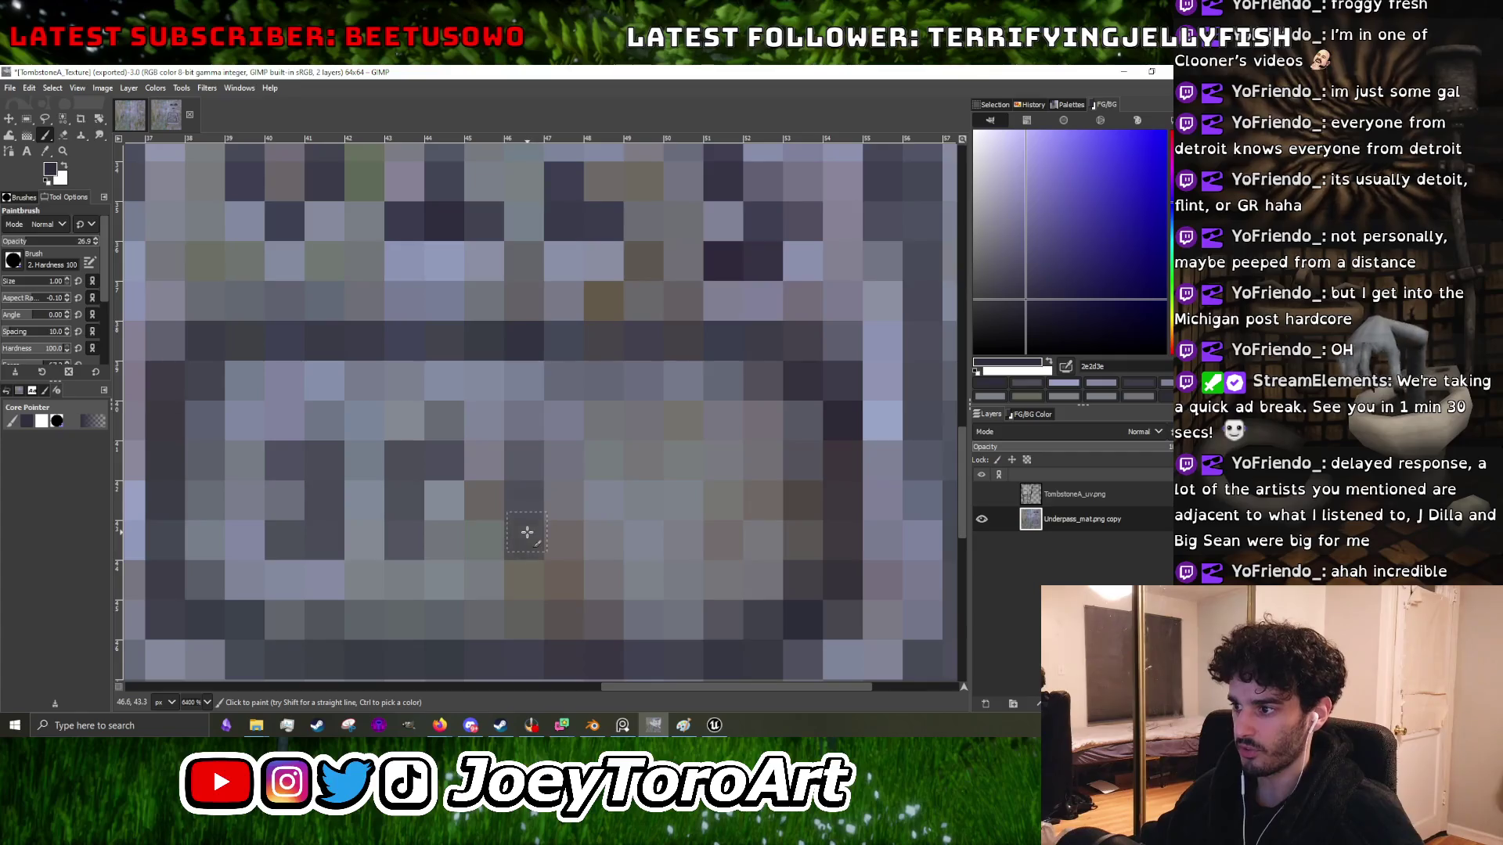
scroll(530, 476, down, 3)
scroll(540, 474, up, 3)
- Sample grey and dark purple-grey stone tones, darken a lower-plaque lettering pixel, then return to Unreal
ctrl+click(542, 472)
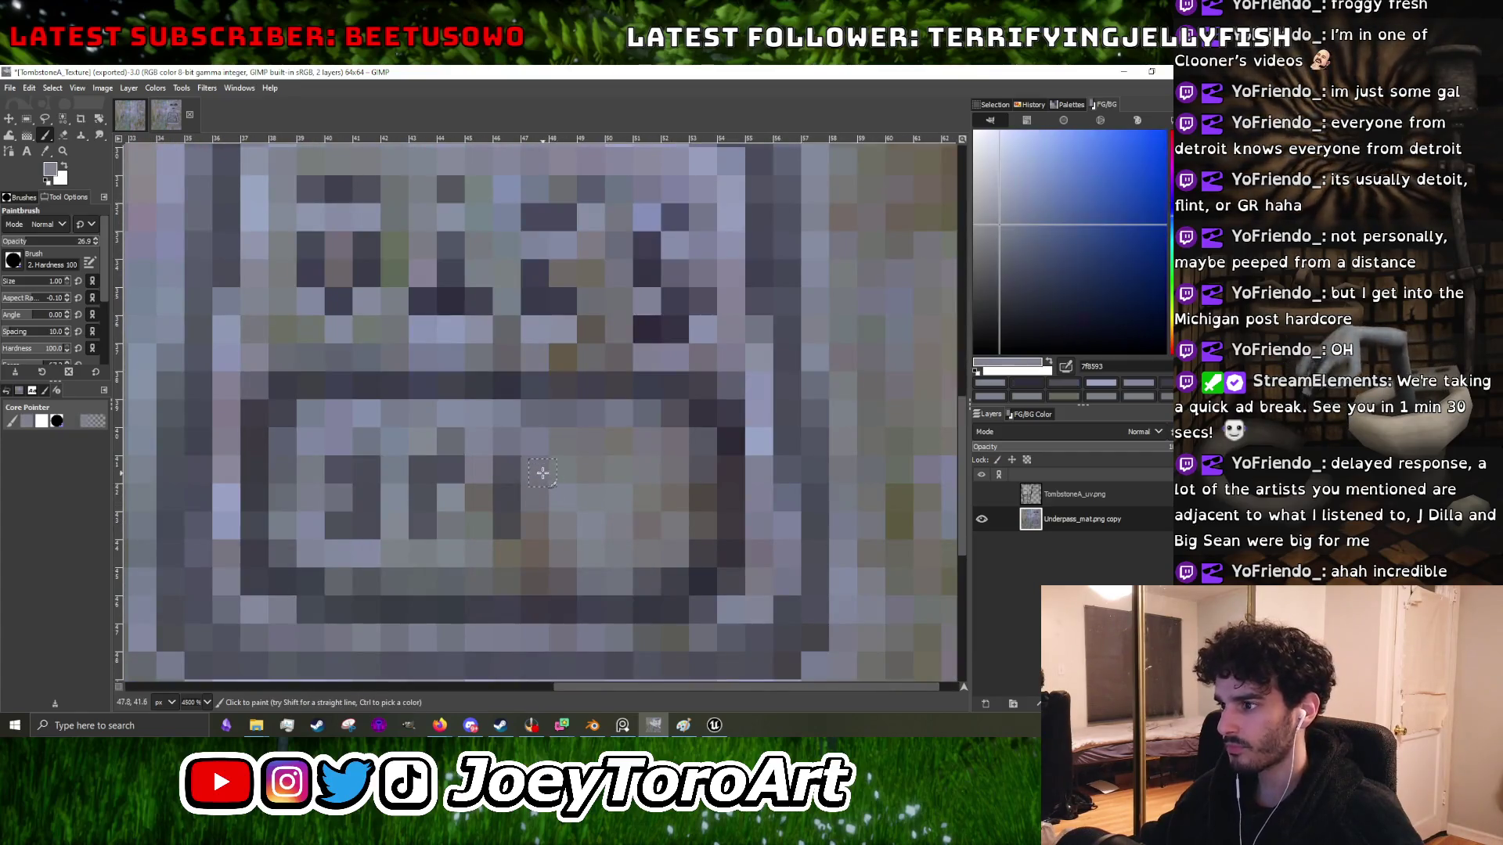
scroll(561, 530, down, 4)
scroll(615, 493, up, 2)
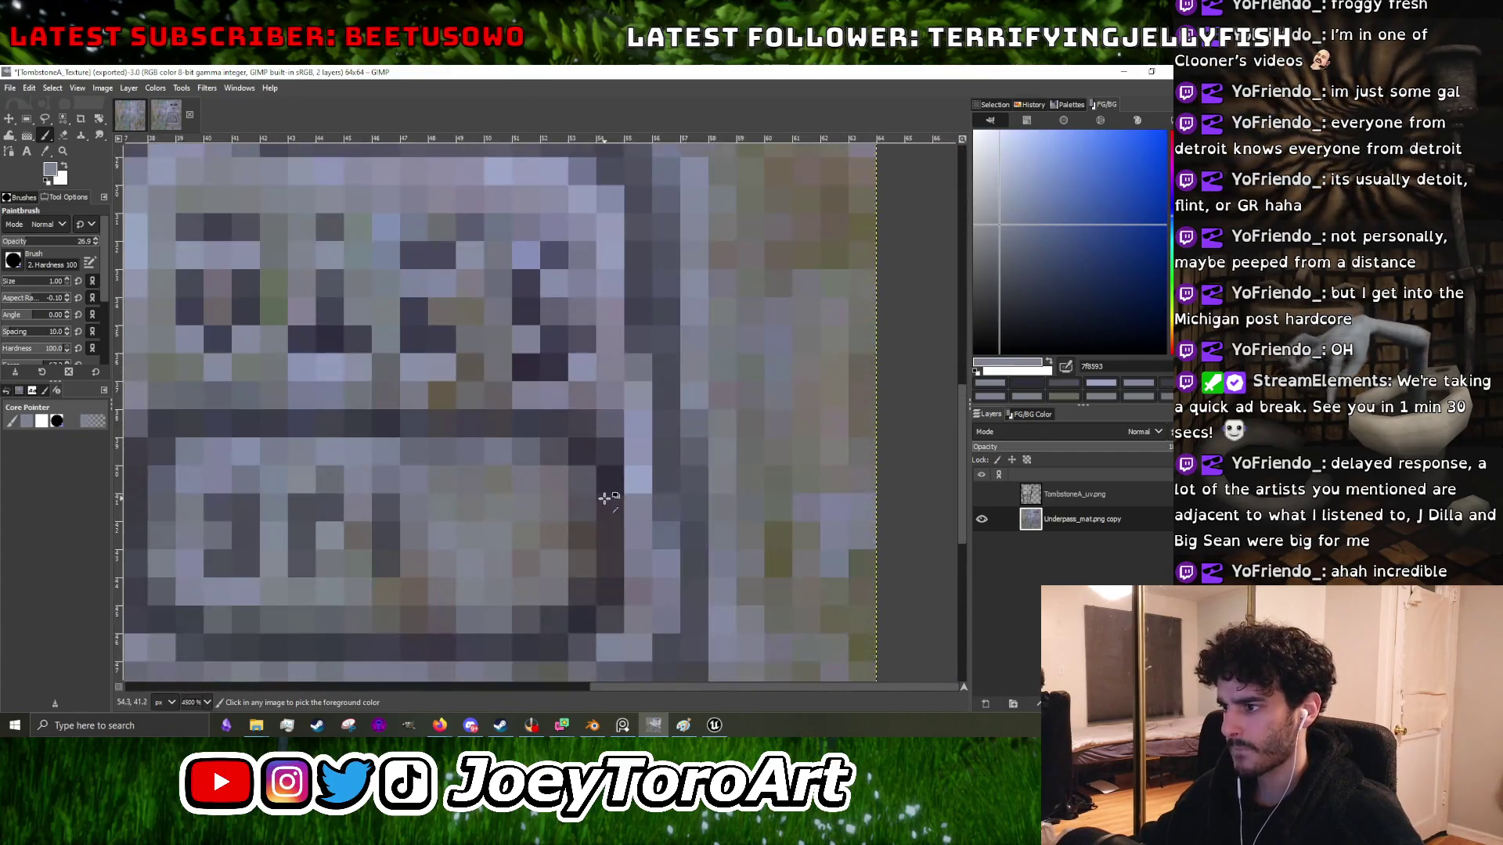
ctrl+click(603, 496)
scroll(493, 509, up, 2)
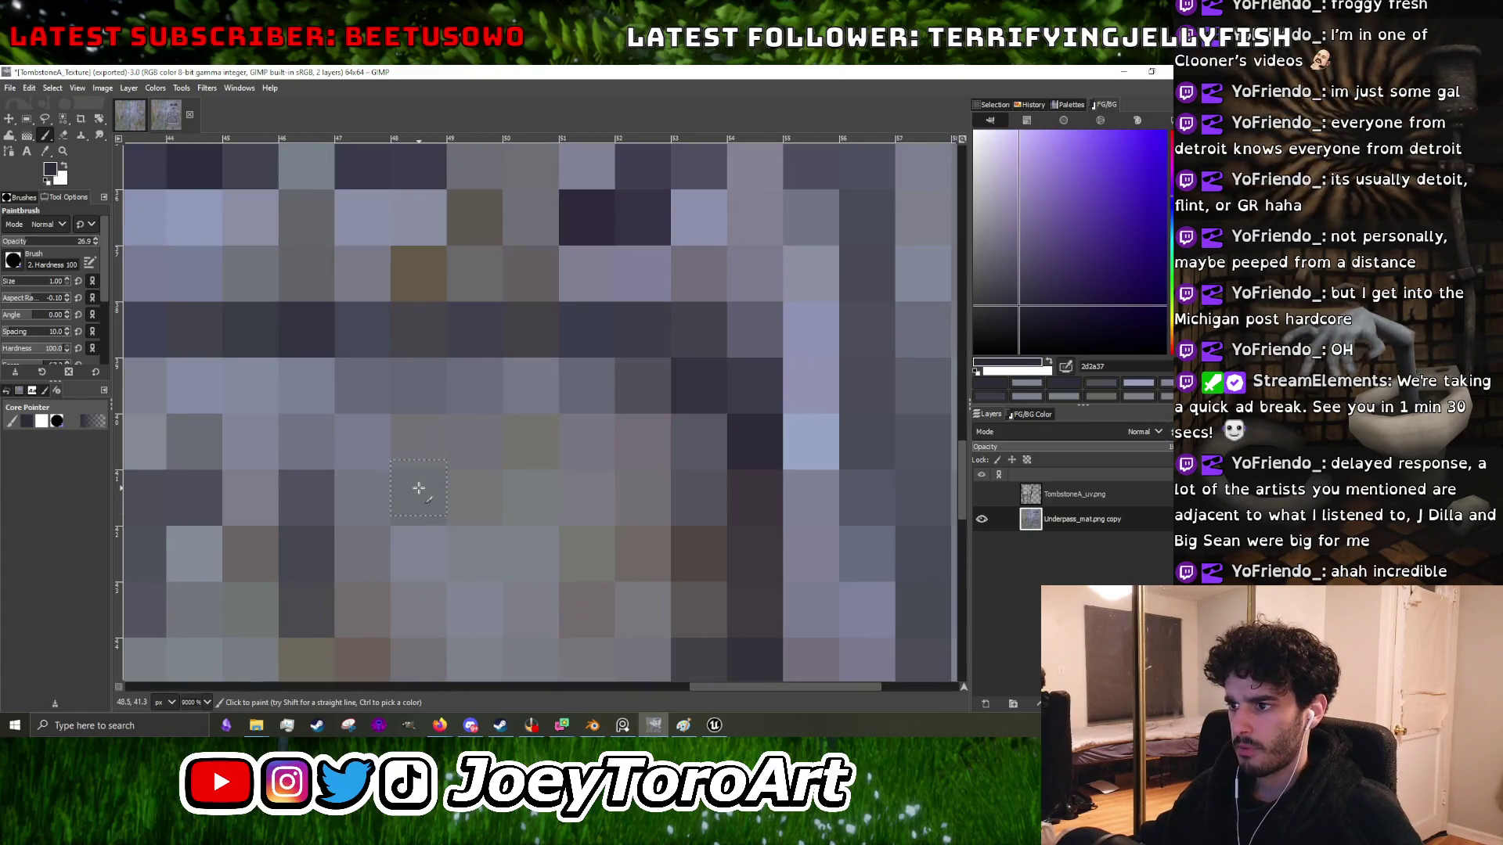
scroll(496, 493, down, 1)
scroll(498, 497, down, 4)
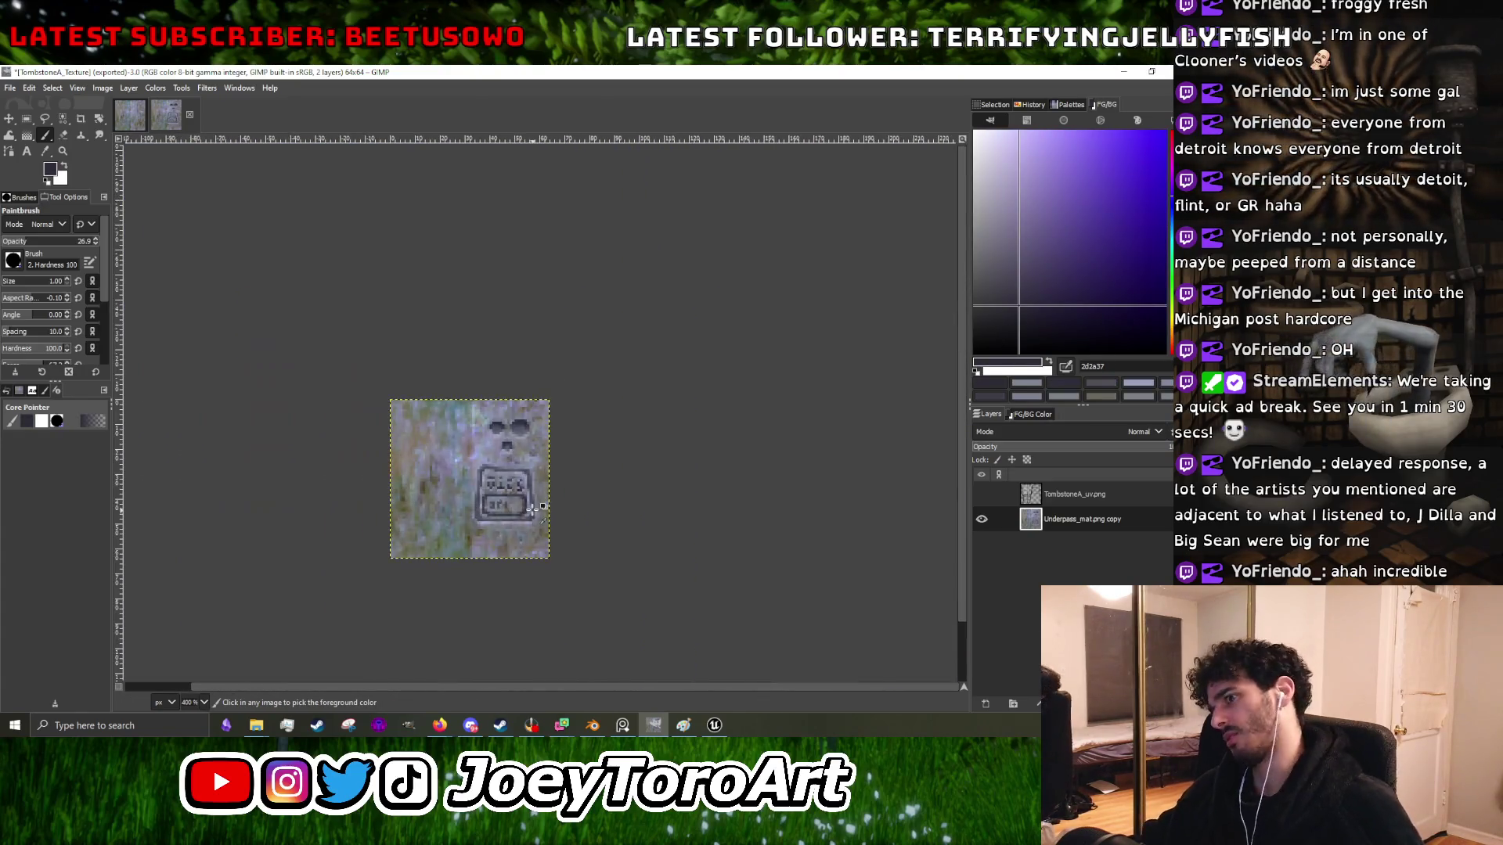
scroll(523, 510, up, 8)
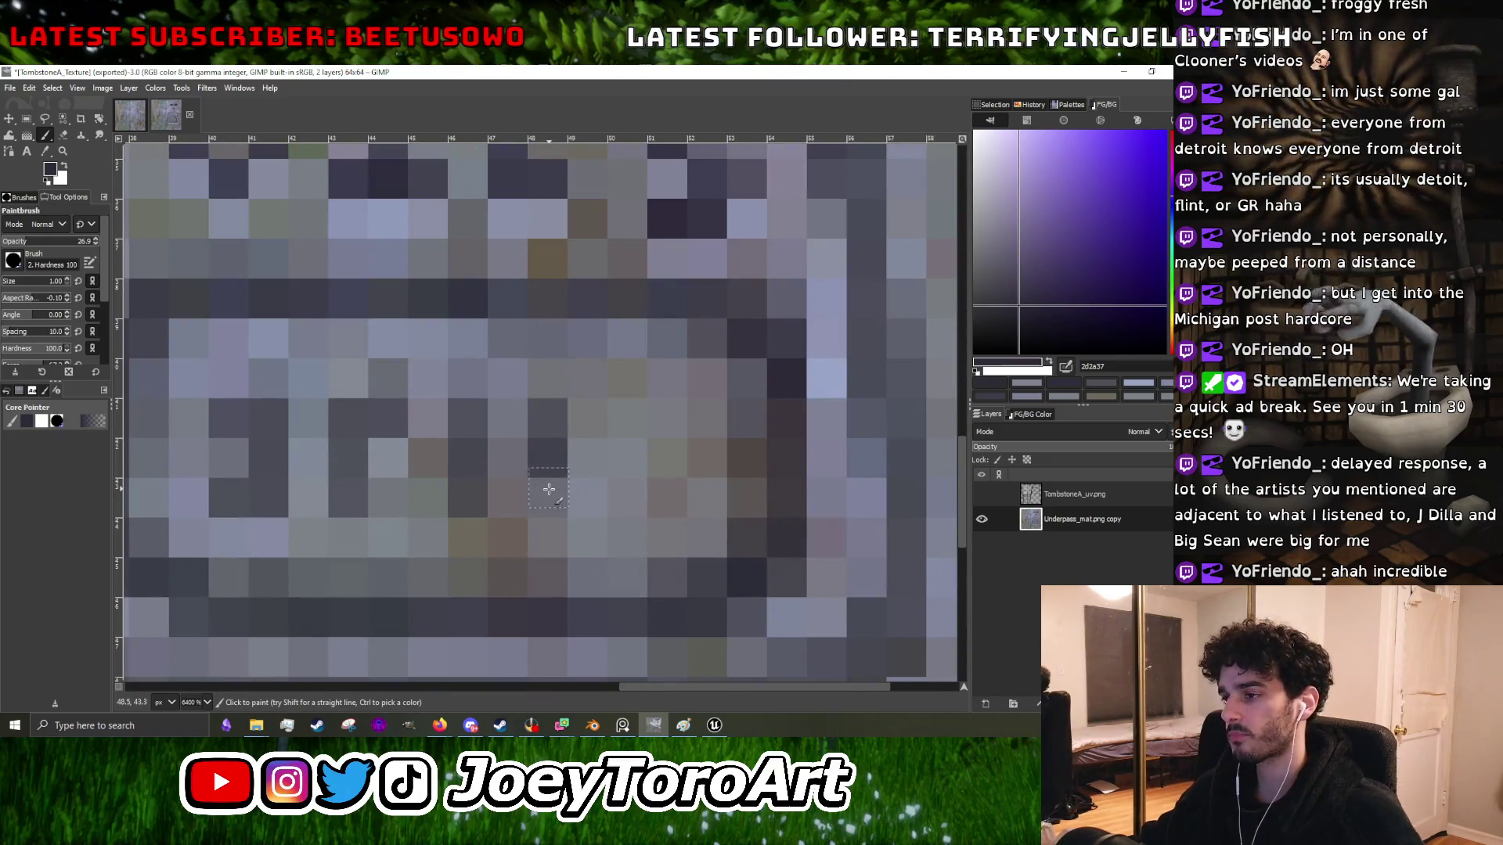
scroll(573, 496, down, 5)
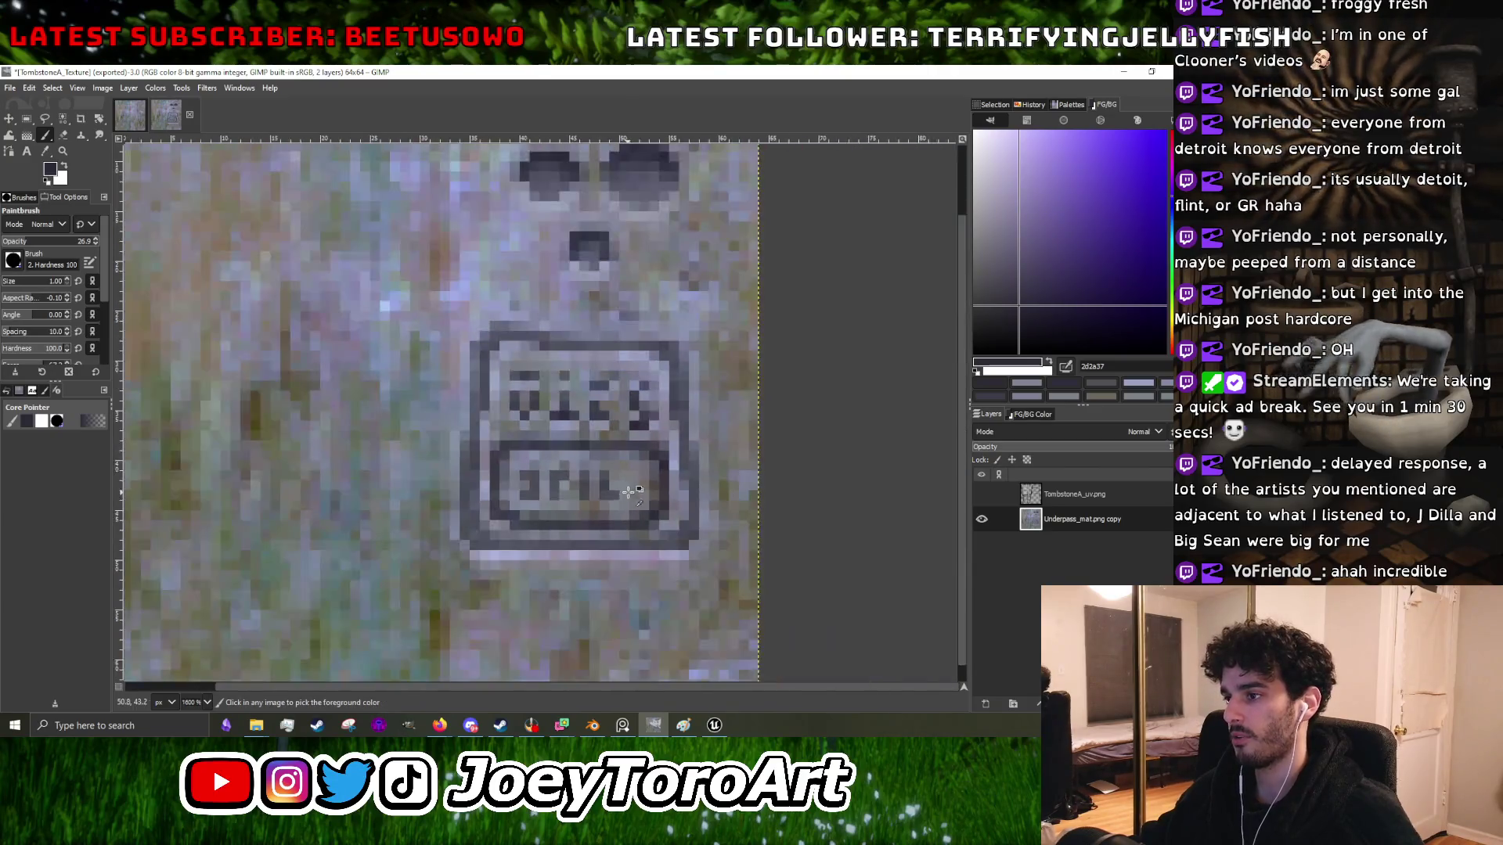
scroll(622, 478, up, 5)
click(626, 490)
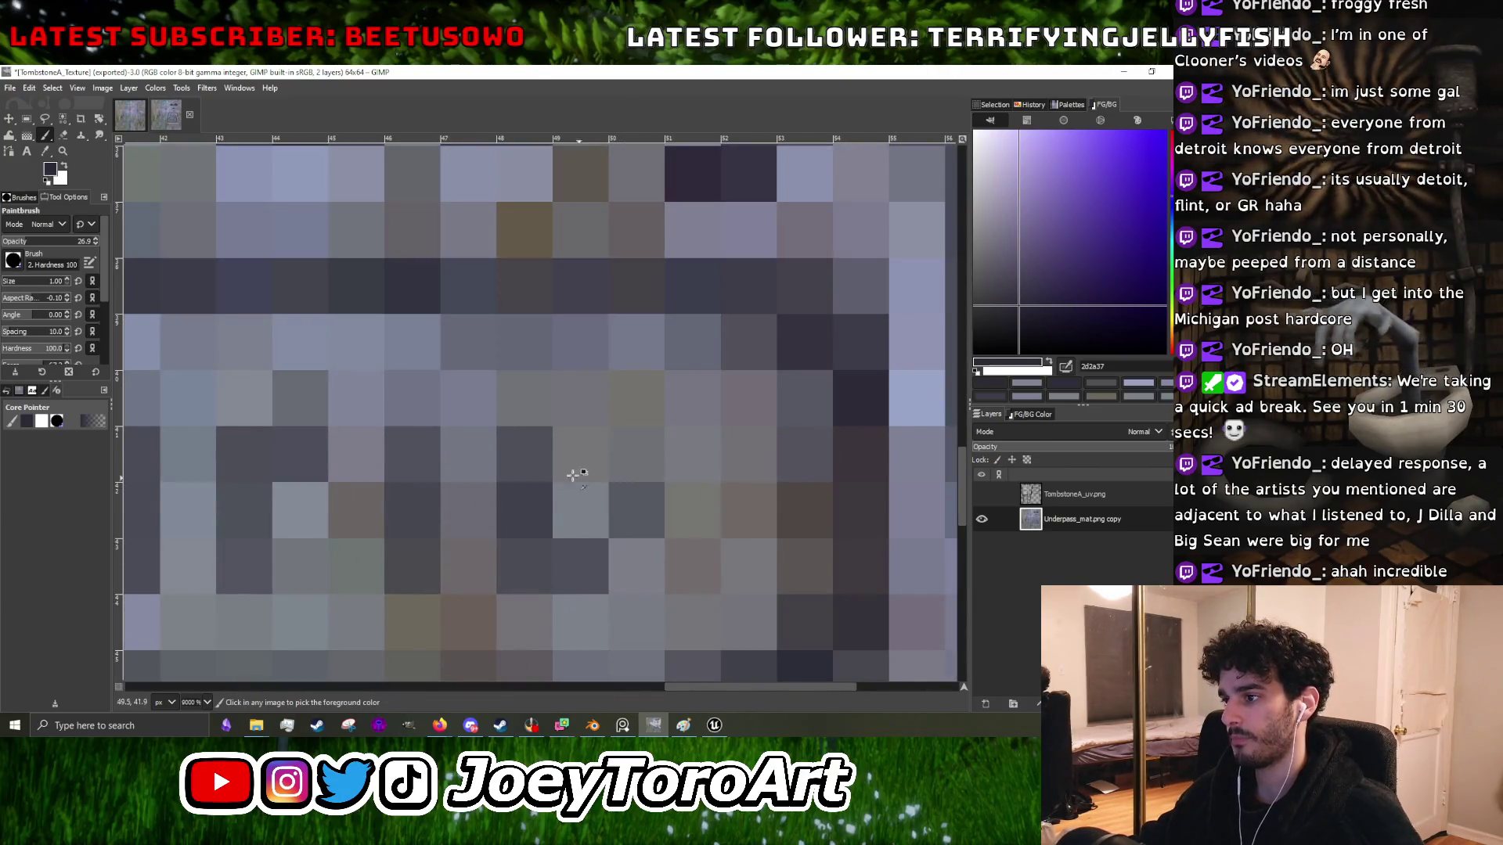
scroll(641, 490, down, 2)
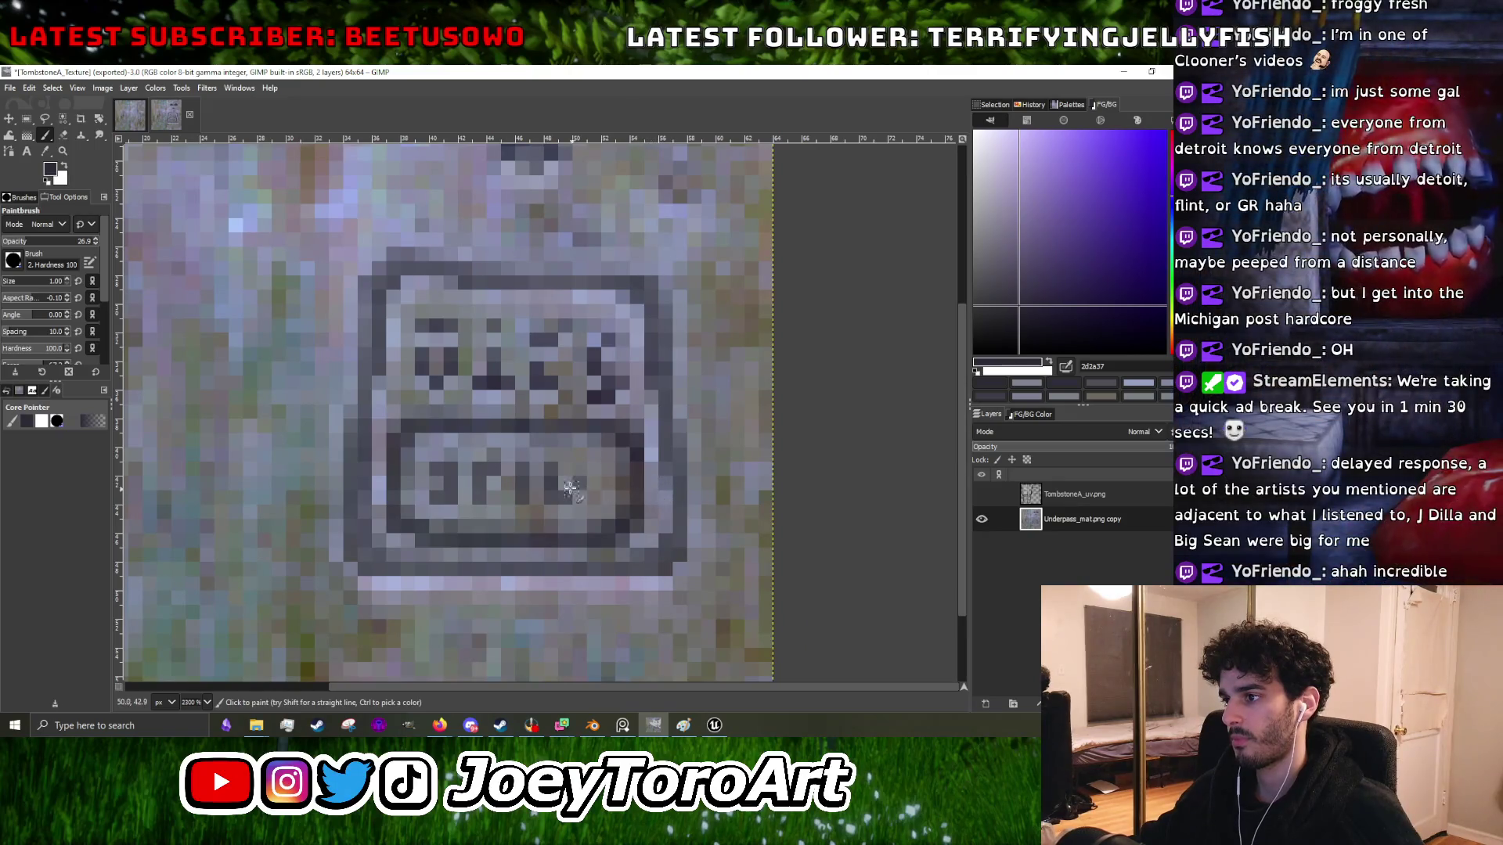
scroll(576, 491, up, 3)
scroll(577, 491, down, 5)
scroll(565, 490, up, 5)
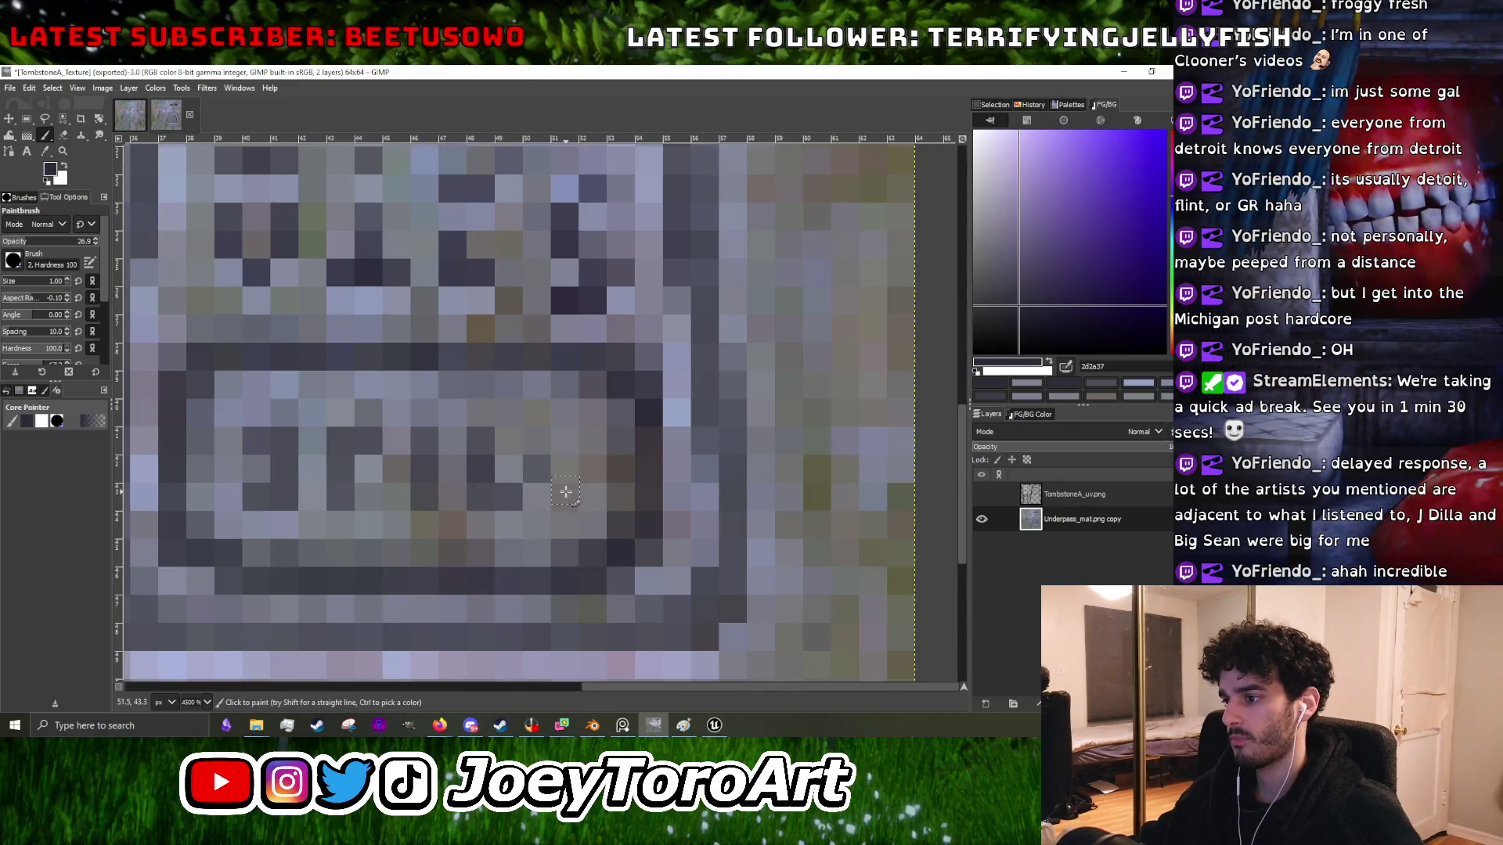
click(714, 725)
mouse_move(518, 500)
mouse_down()
mouse_move(518, 470)
mouse_move(524, 501)
mouse_move(548, 493)
mouse_move(526, 483)
mouse_up()
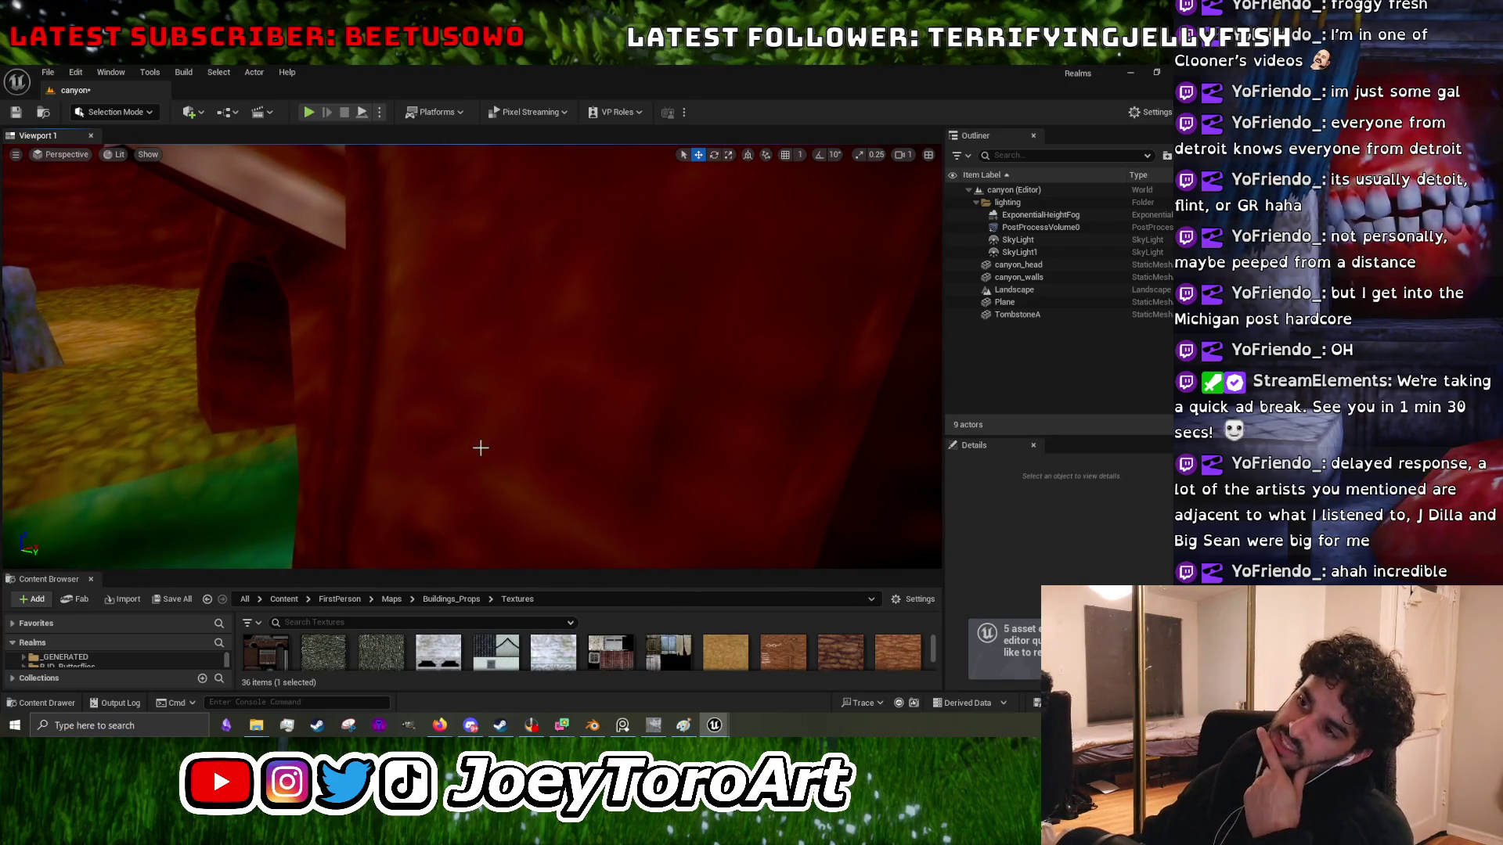
- Enlarge the Content Browser, browse the Buildings_Props models, and open its Materials folder
drag(429, 570, 428, 279)
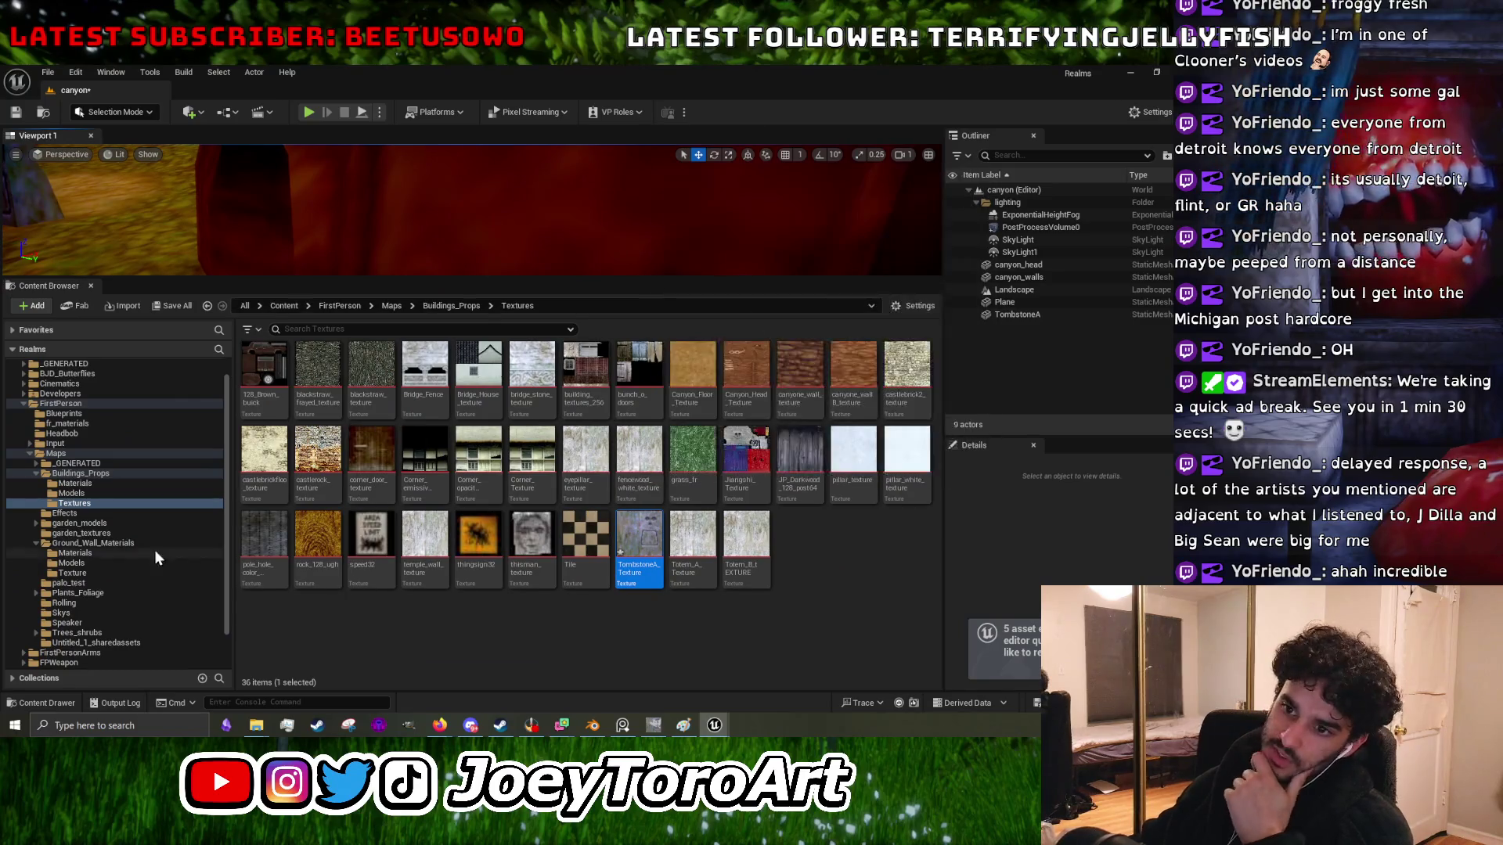
click(71, 493)
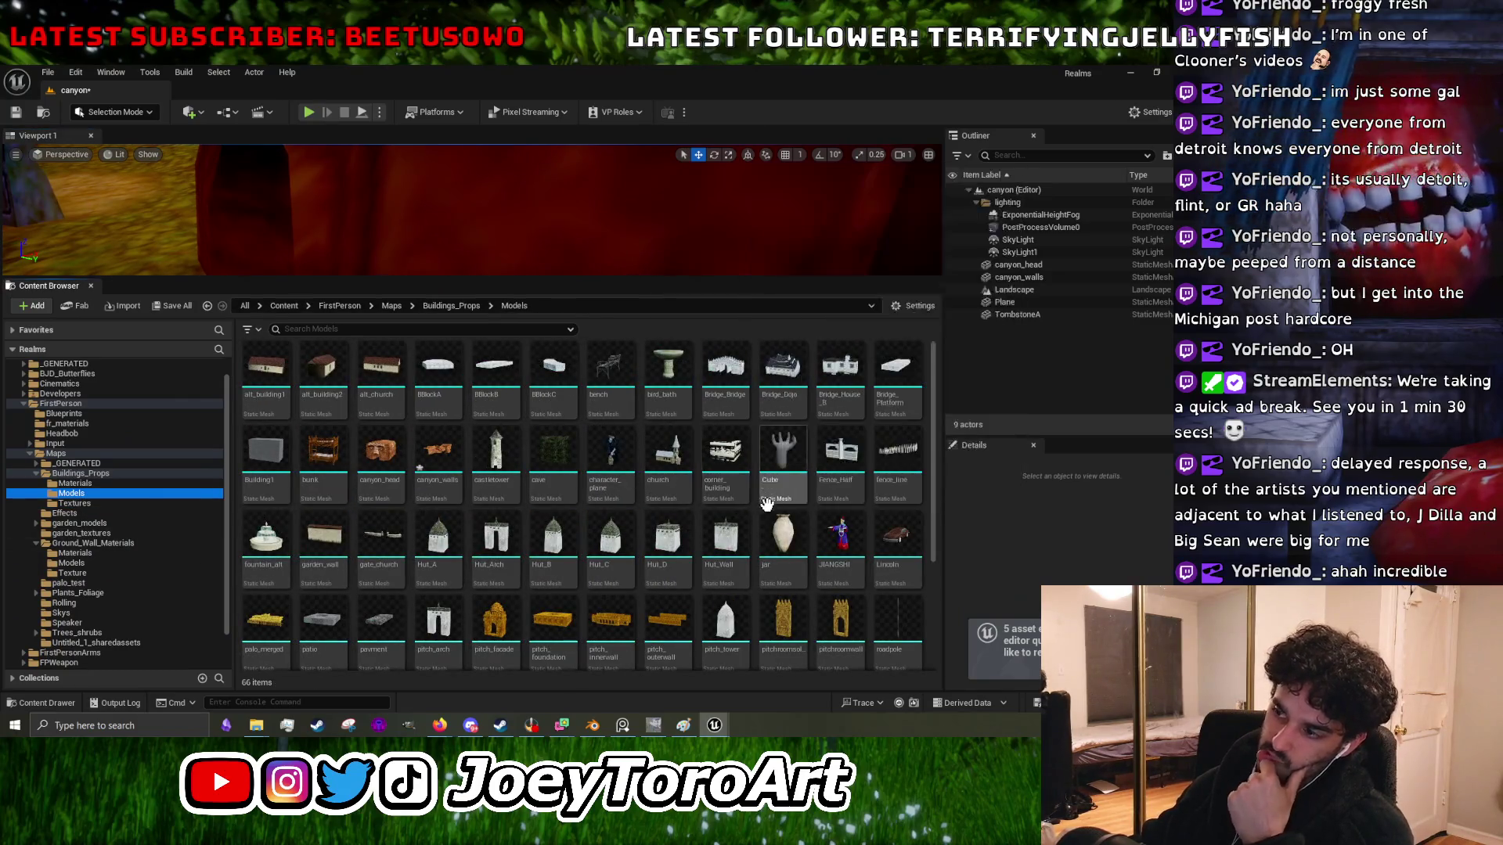
click(399, 462)
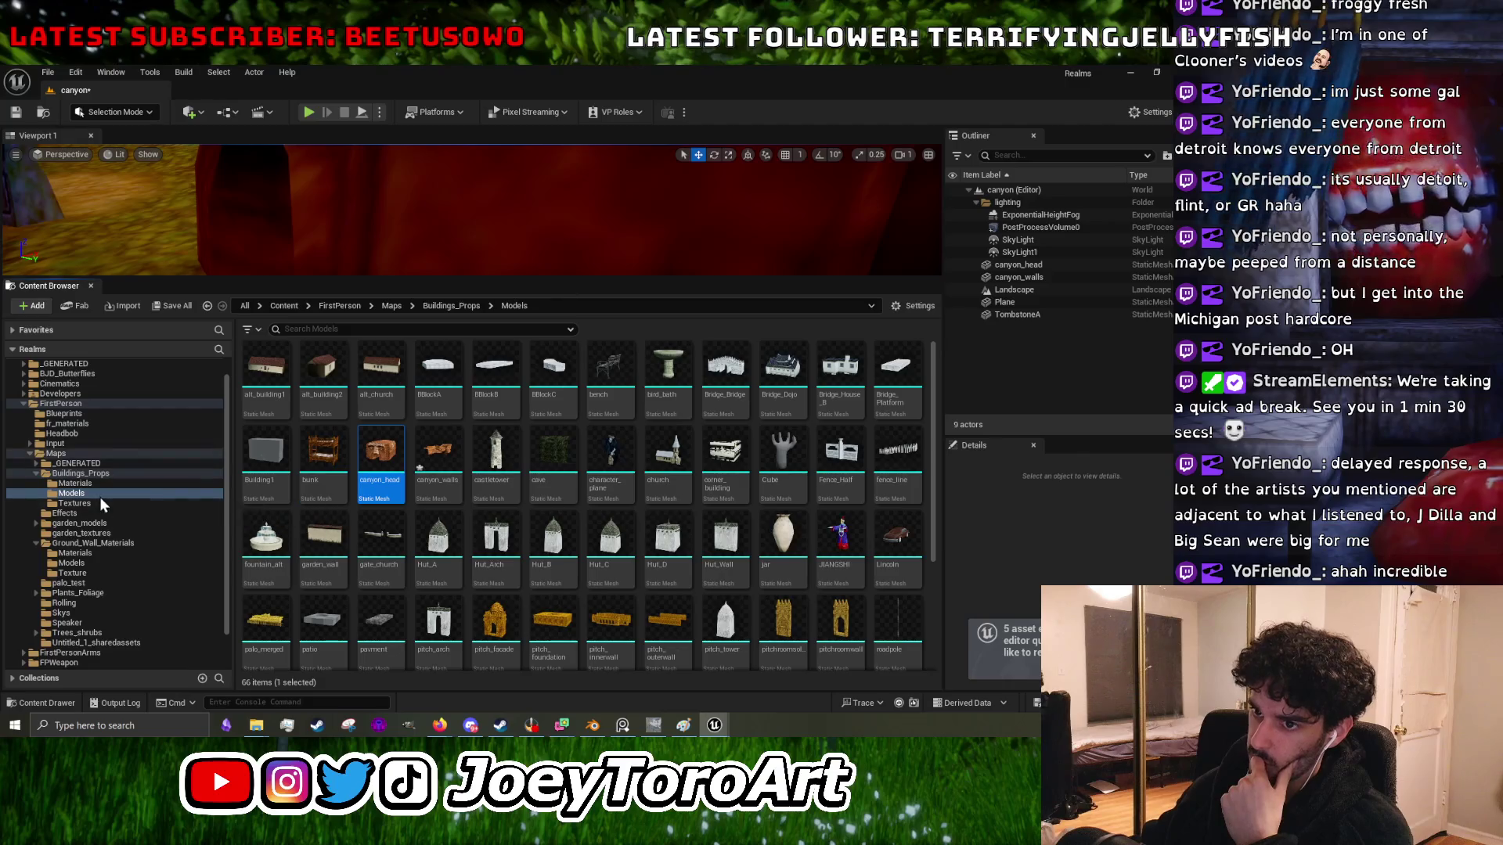
click(83, 483)
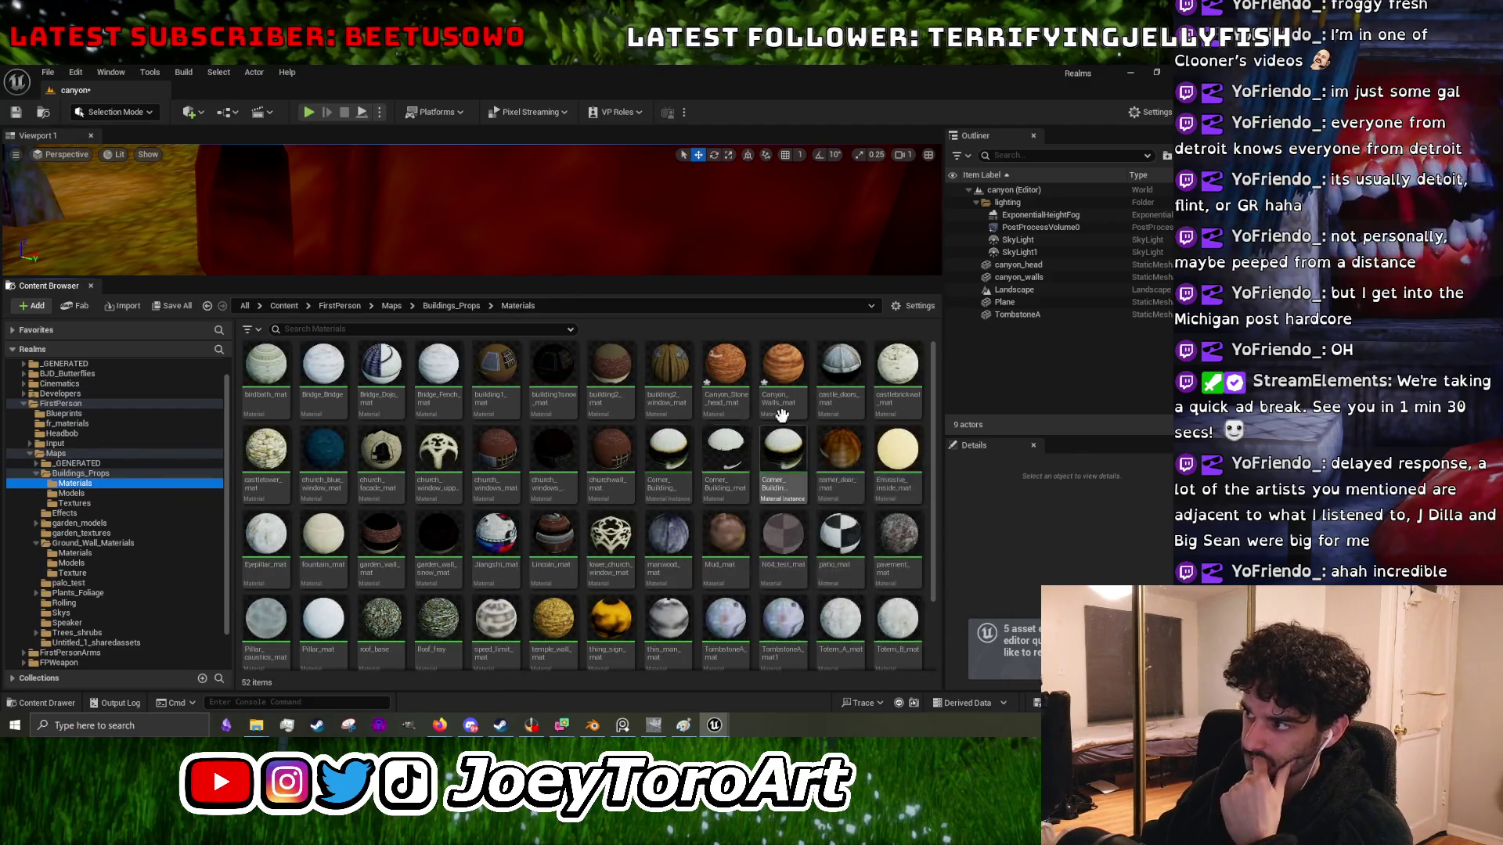
- Open Canyon_Stone_head_mat in a maximized material editor
double_click(726, 368)
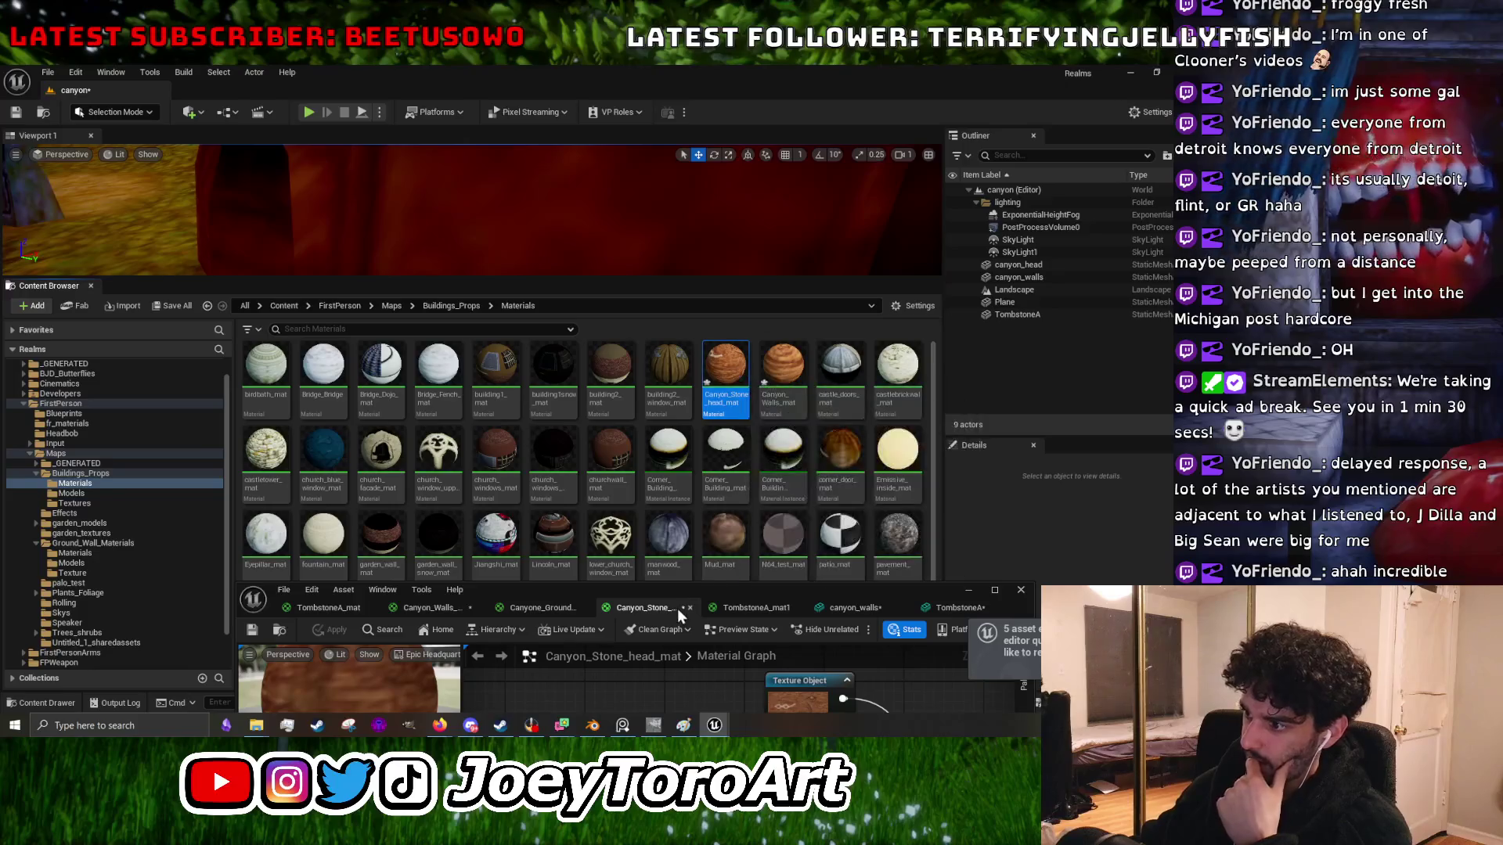
drag(754, 592, 684, 268)
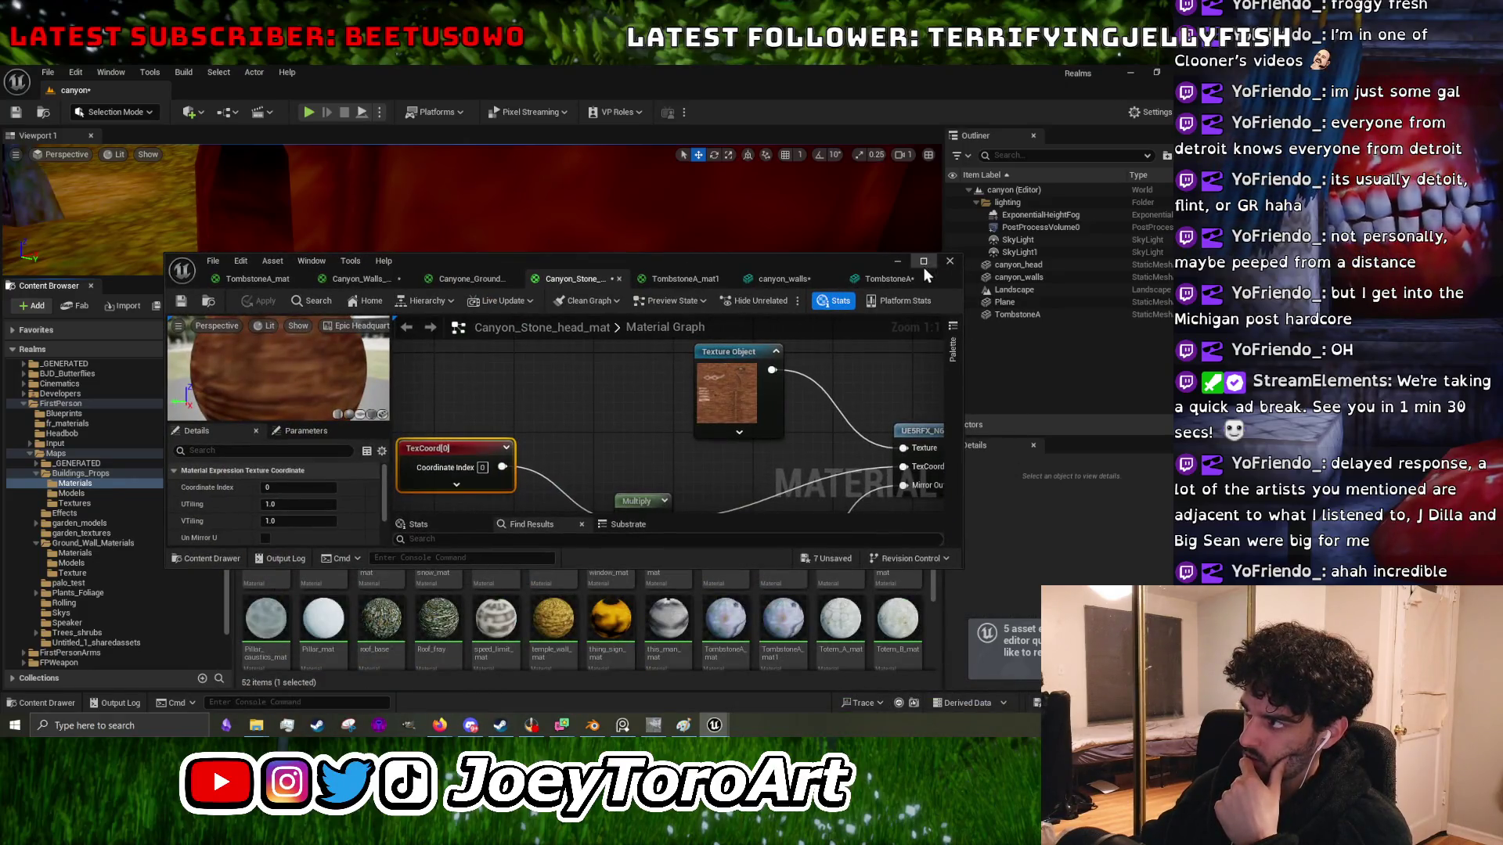
click(923, 266)
scroll(691, 499, down, 6)
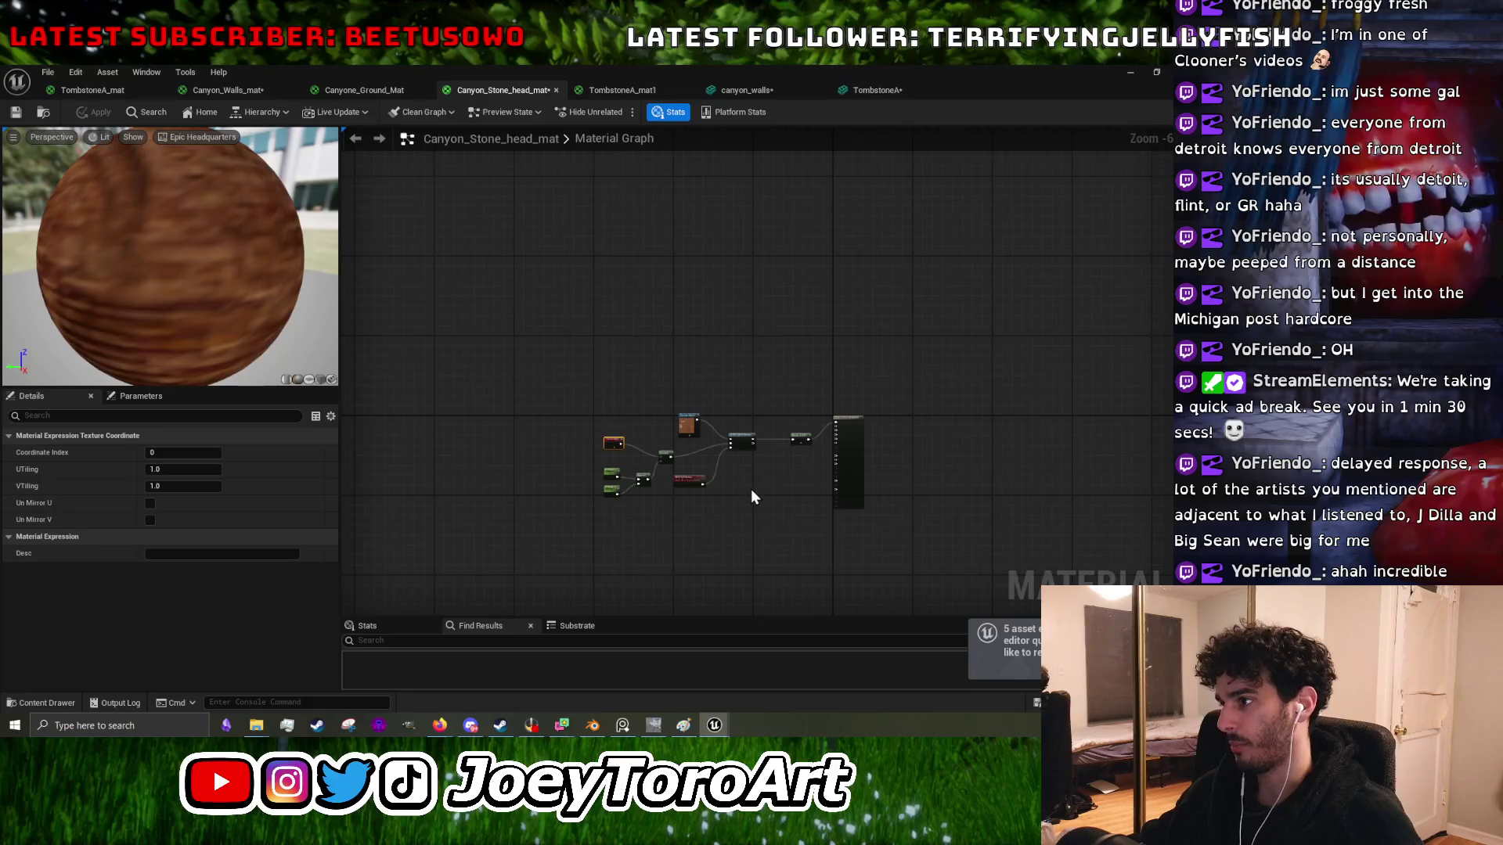
scroll(749, 497, up, 2)
drag(644, 351, 899, 368)
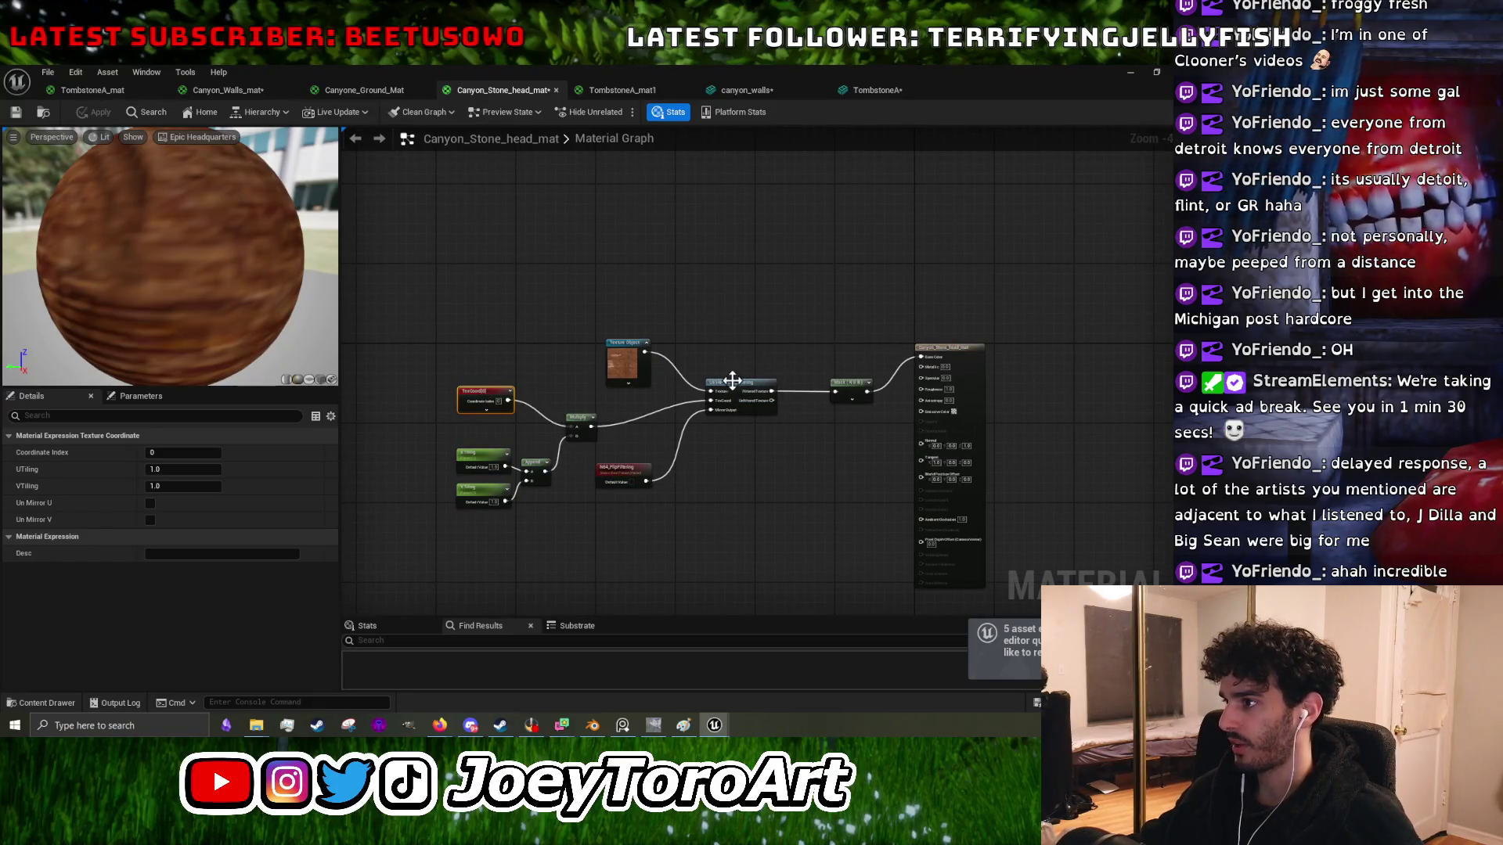
scroll(667, 334, up, 3)
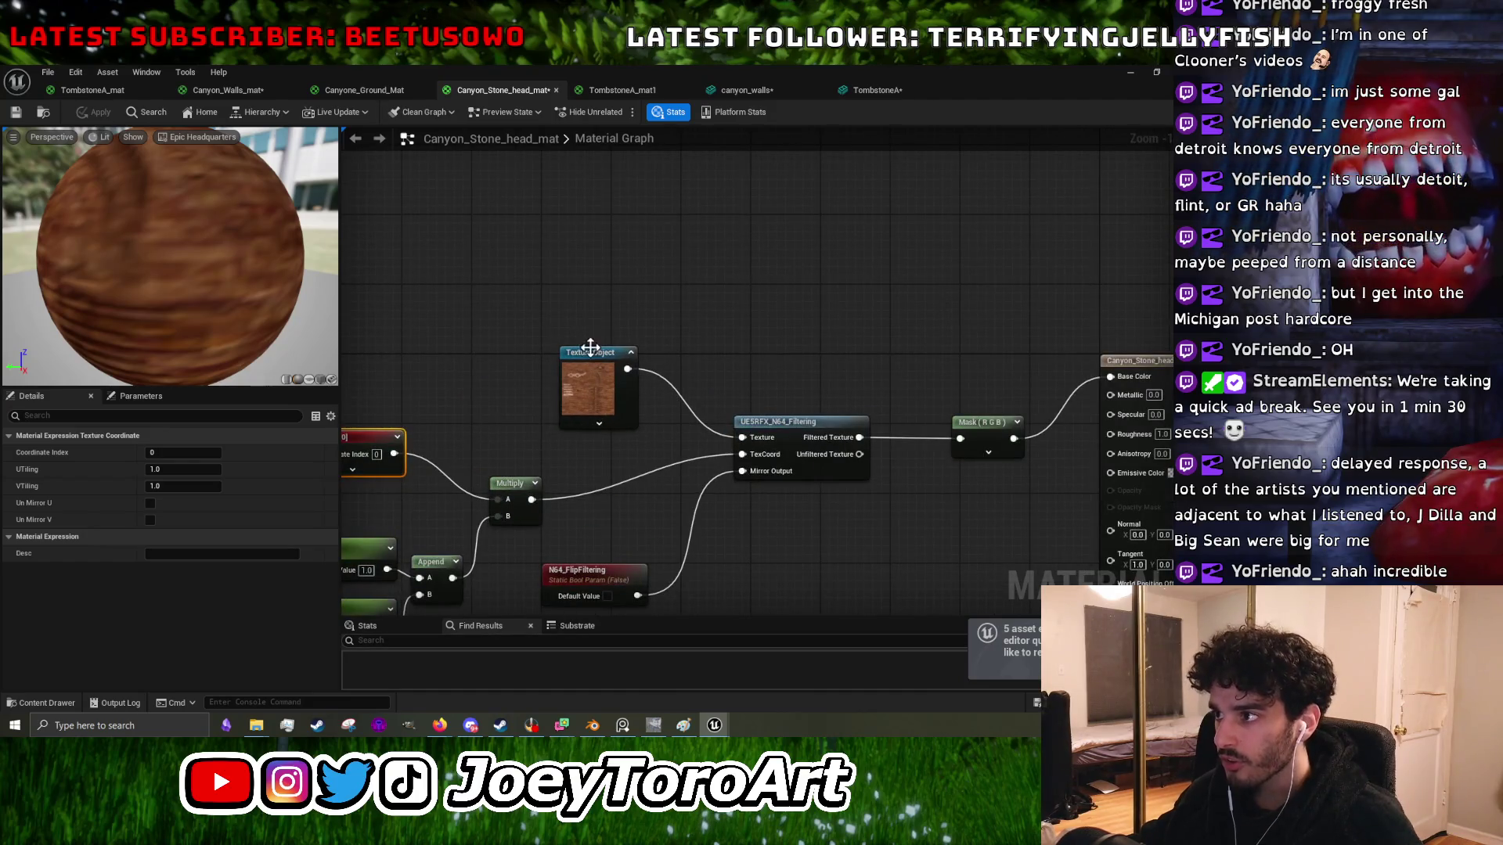
- Convert the Texture Object to a Texture Sample, delete it, and break the Base Color link
right_click(591, 349)
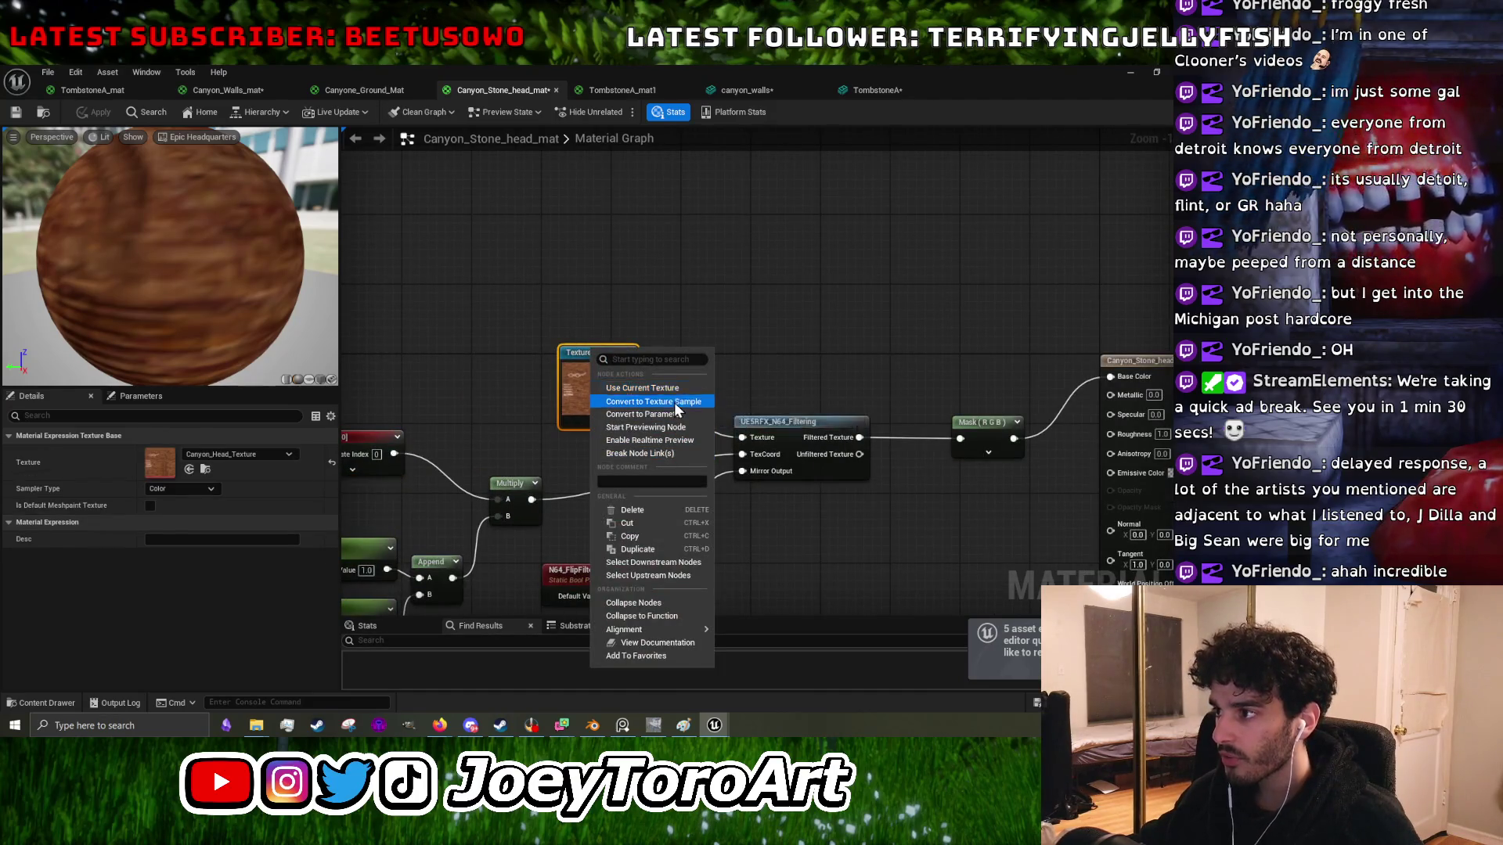
click(674, 403)
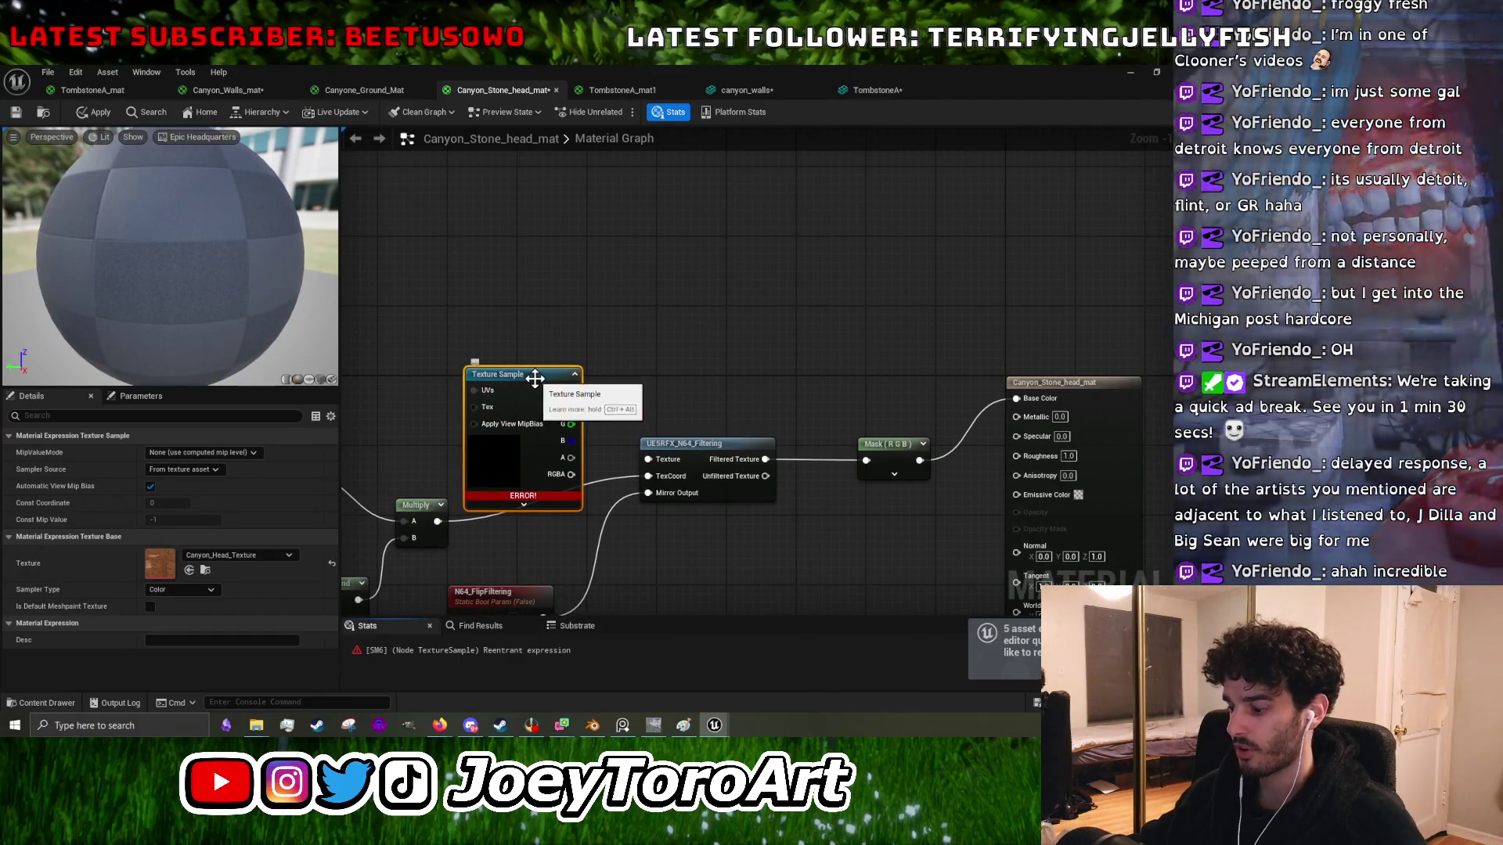
key(Delete)
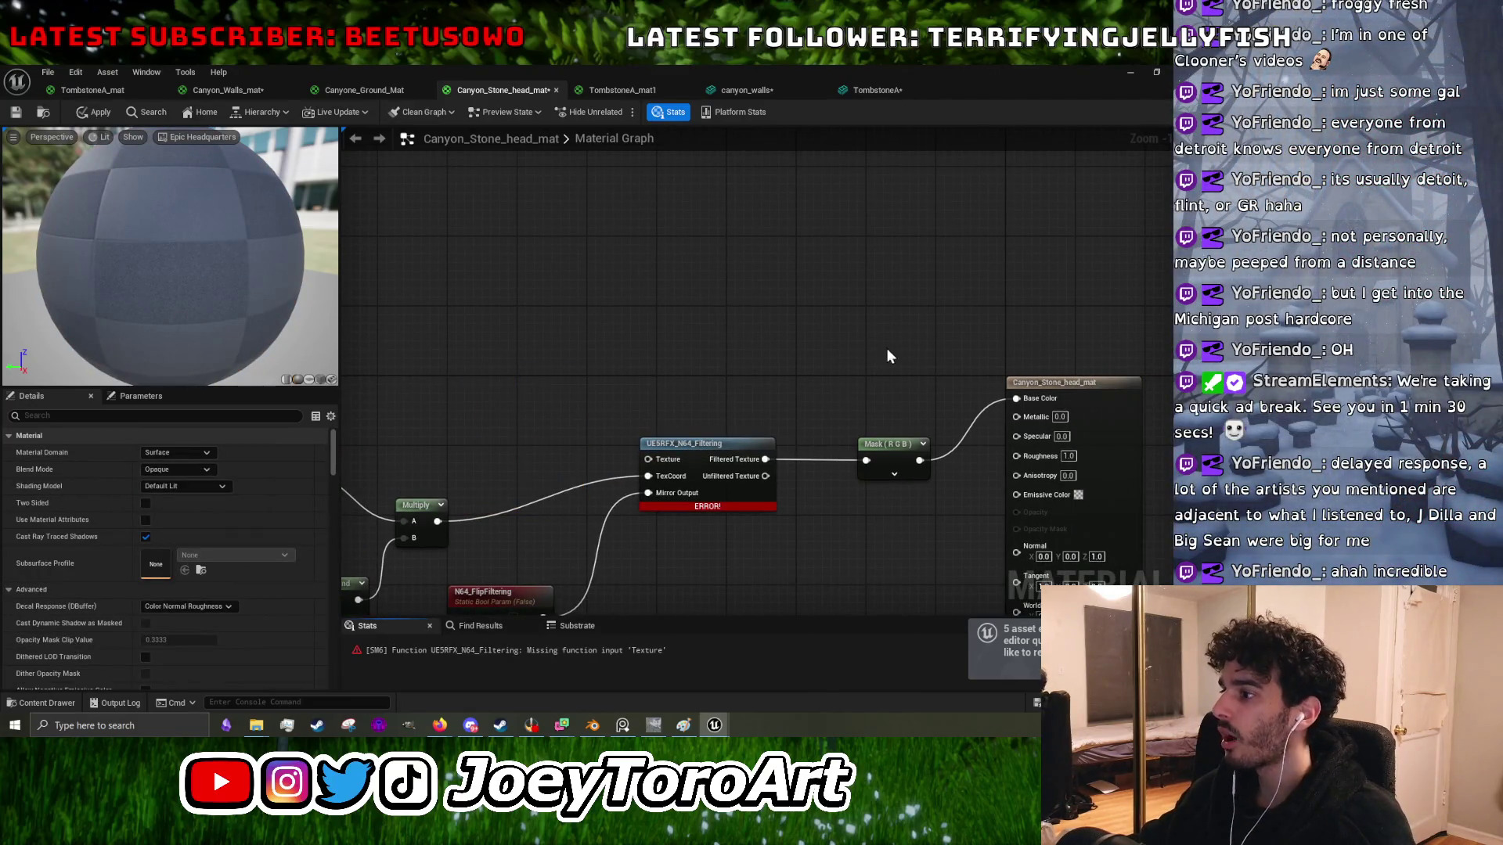
alt+click(961, 440)
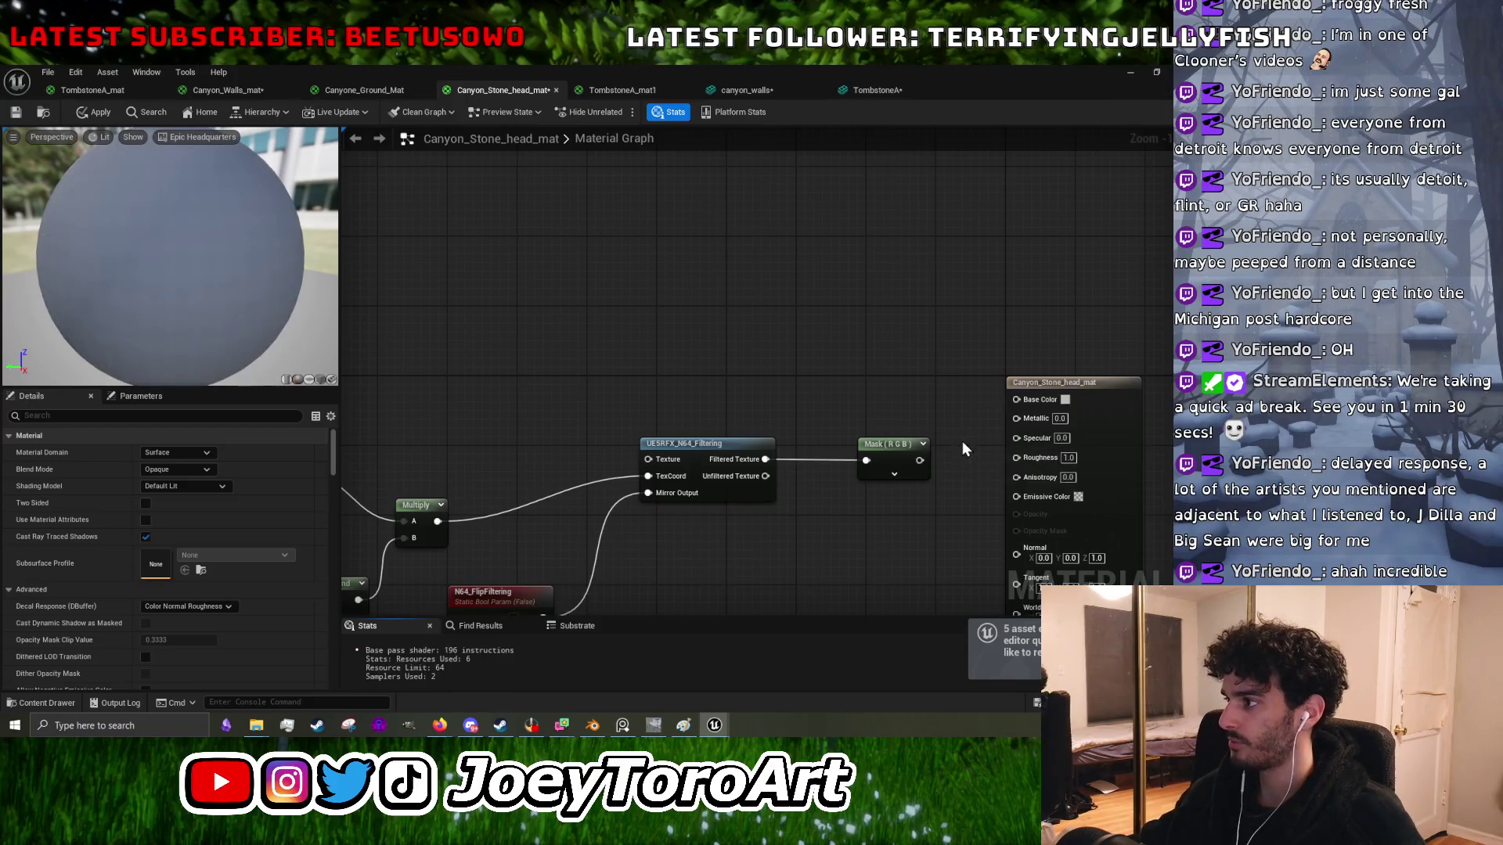
mouse_move(862, 74)
mouse_down()
mouse_move(859, 100)
mouse_move(723, 107)
mouse_up()
click(110, 504)
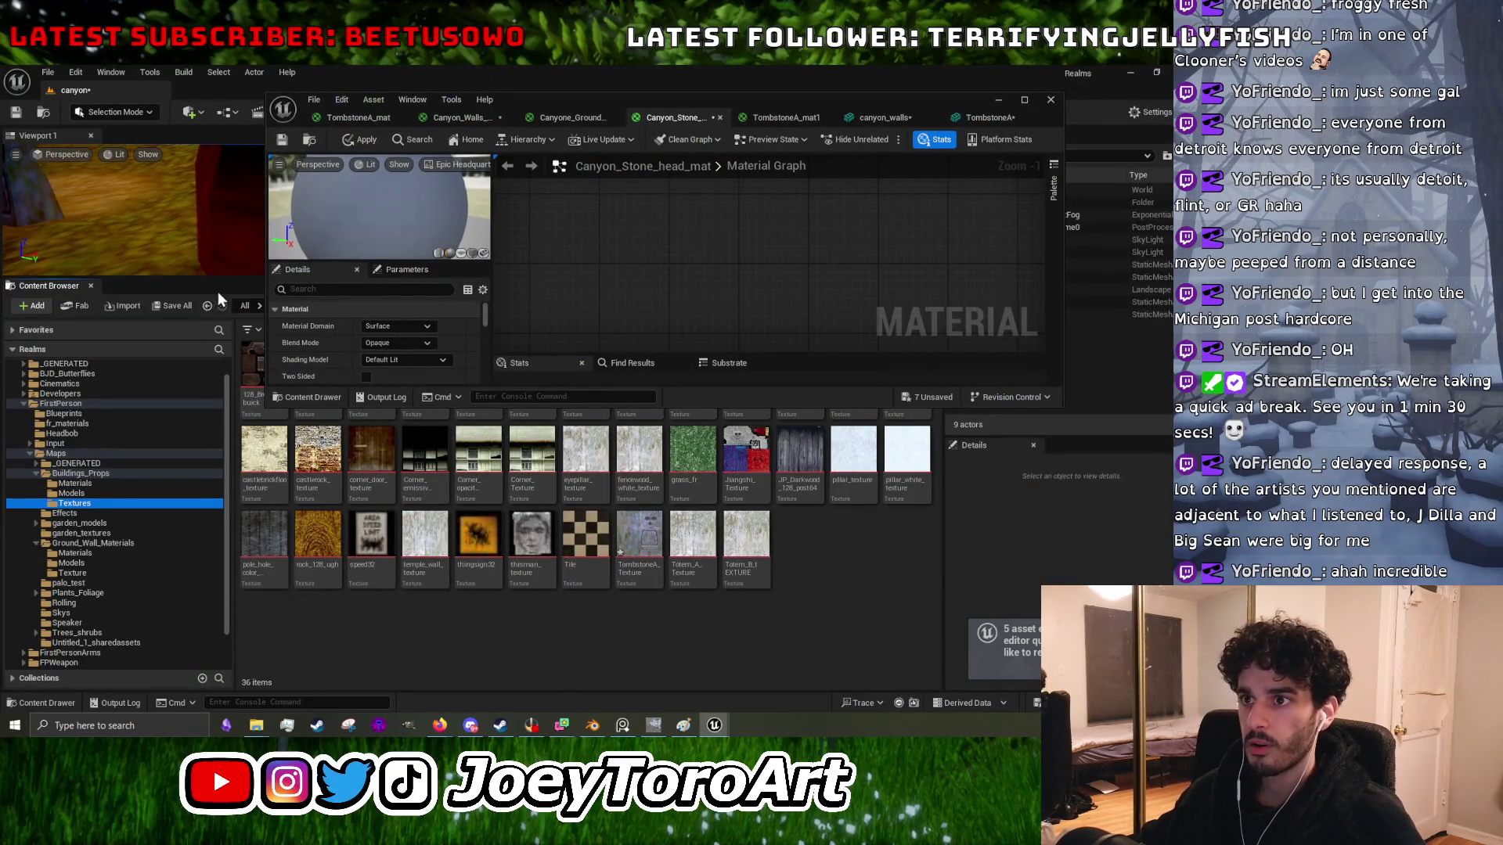
- Add Canyon_Head_Texture as a Texture Sample, wire its RGB into Base Color, and view the head
mouse_move(228, 277)
mouse_down()
mouse_move(228, 443)
mouse_move(229, 421)
mouse_up()
drag(782, 518, 705, 298)
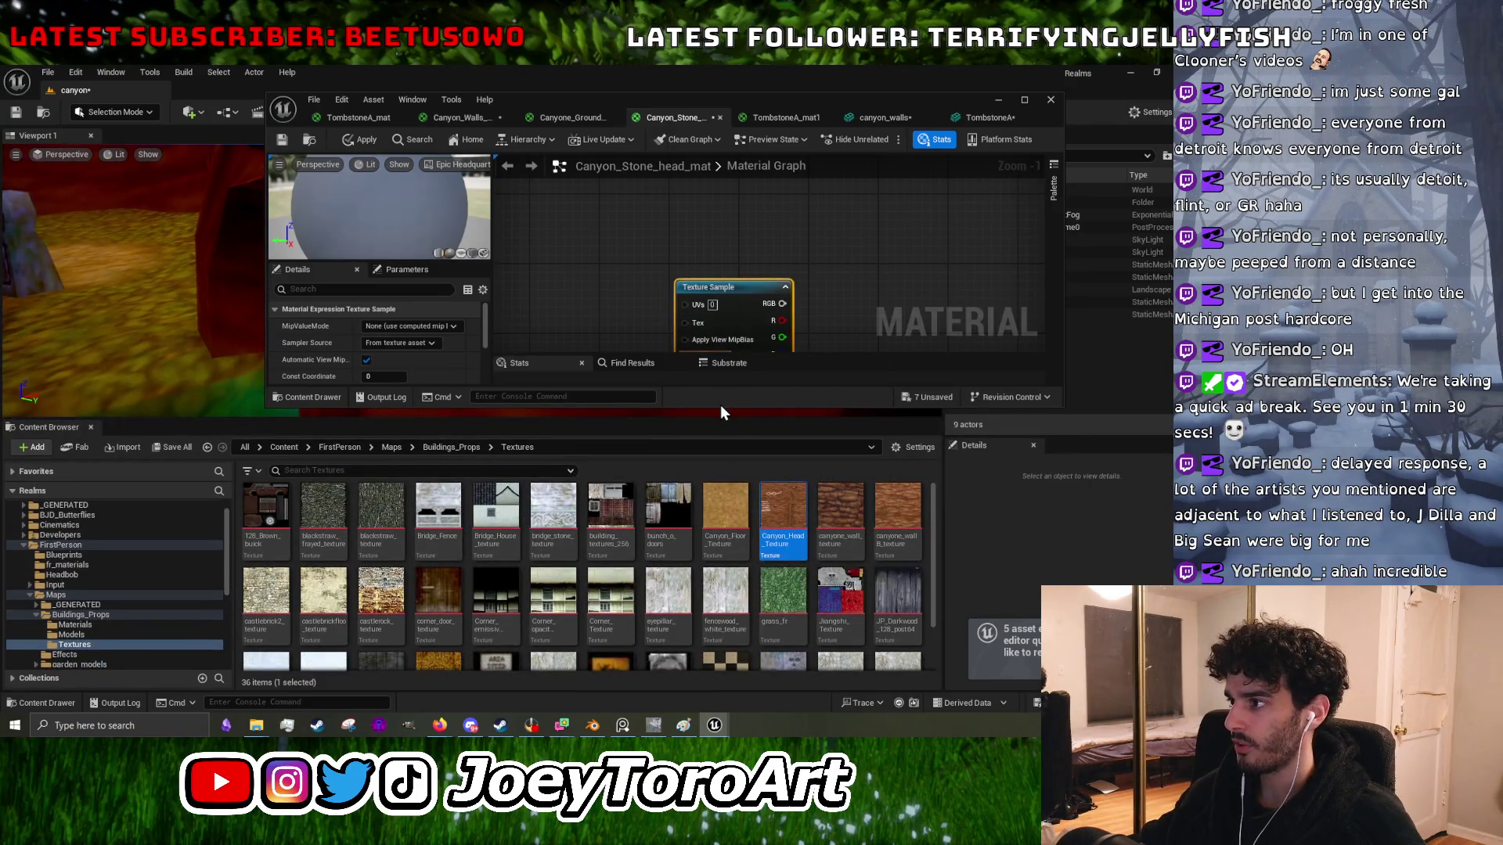
mouse_move(721, 406)
mouse_down()
mouse_move(683, 524)
mouse_move(685, 659)
mouse_up()
mouse_move(757, 289)
mouse_down()
mouse_move(591, 332)
mouse_move(670, 260)
mouse_move(855, 228)
mouse_up()
drag(916, 287, 701, 343)
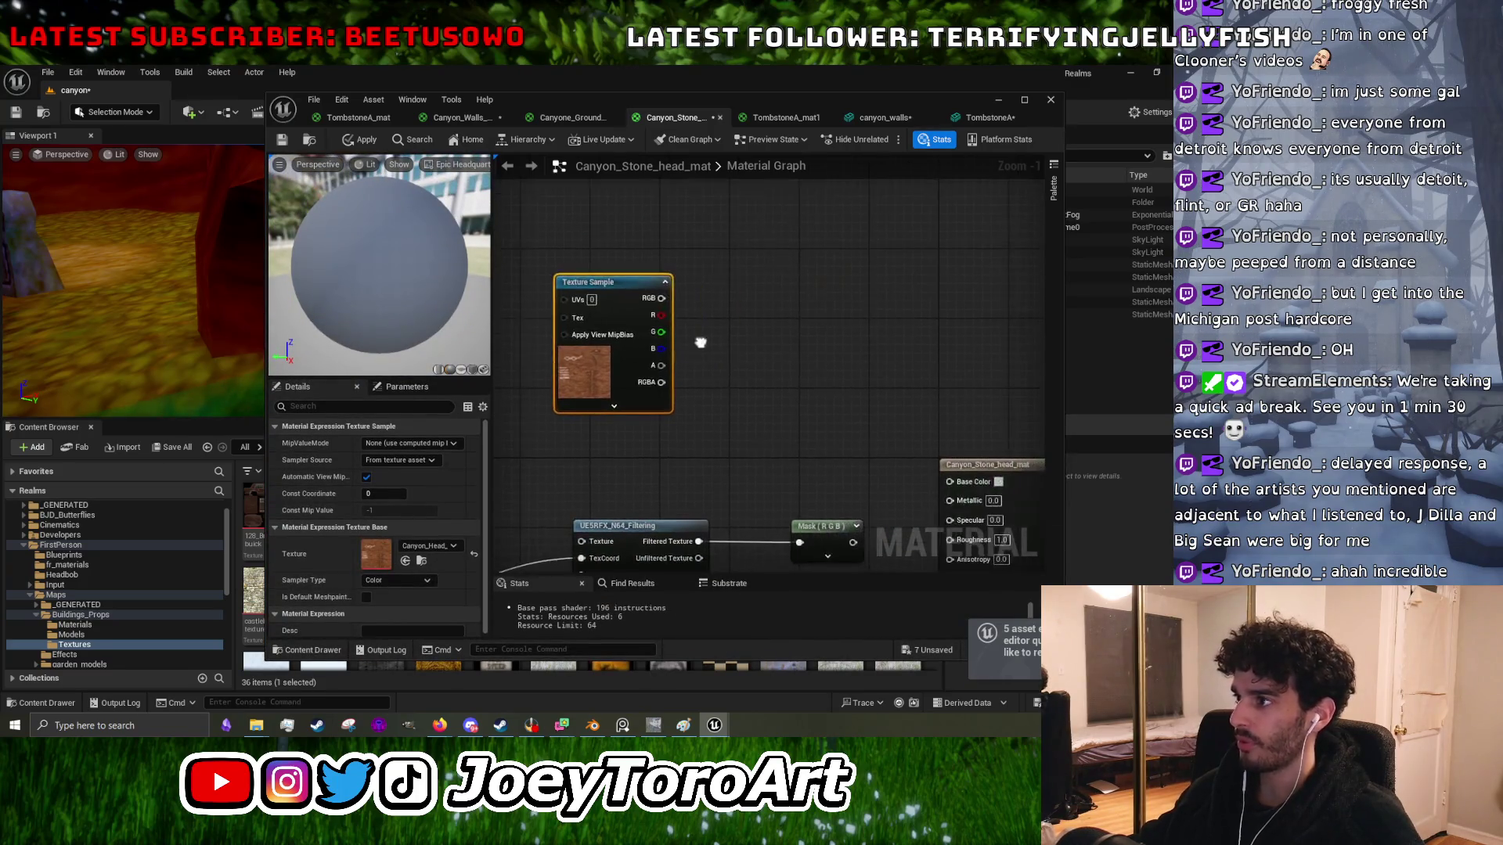
mouse_move(631, 280)
mouse_down()
mouse_move(689, 359)
mouse_move(961, 486)
mouse_up()
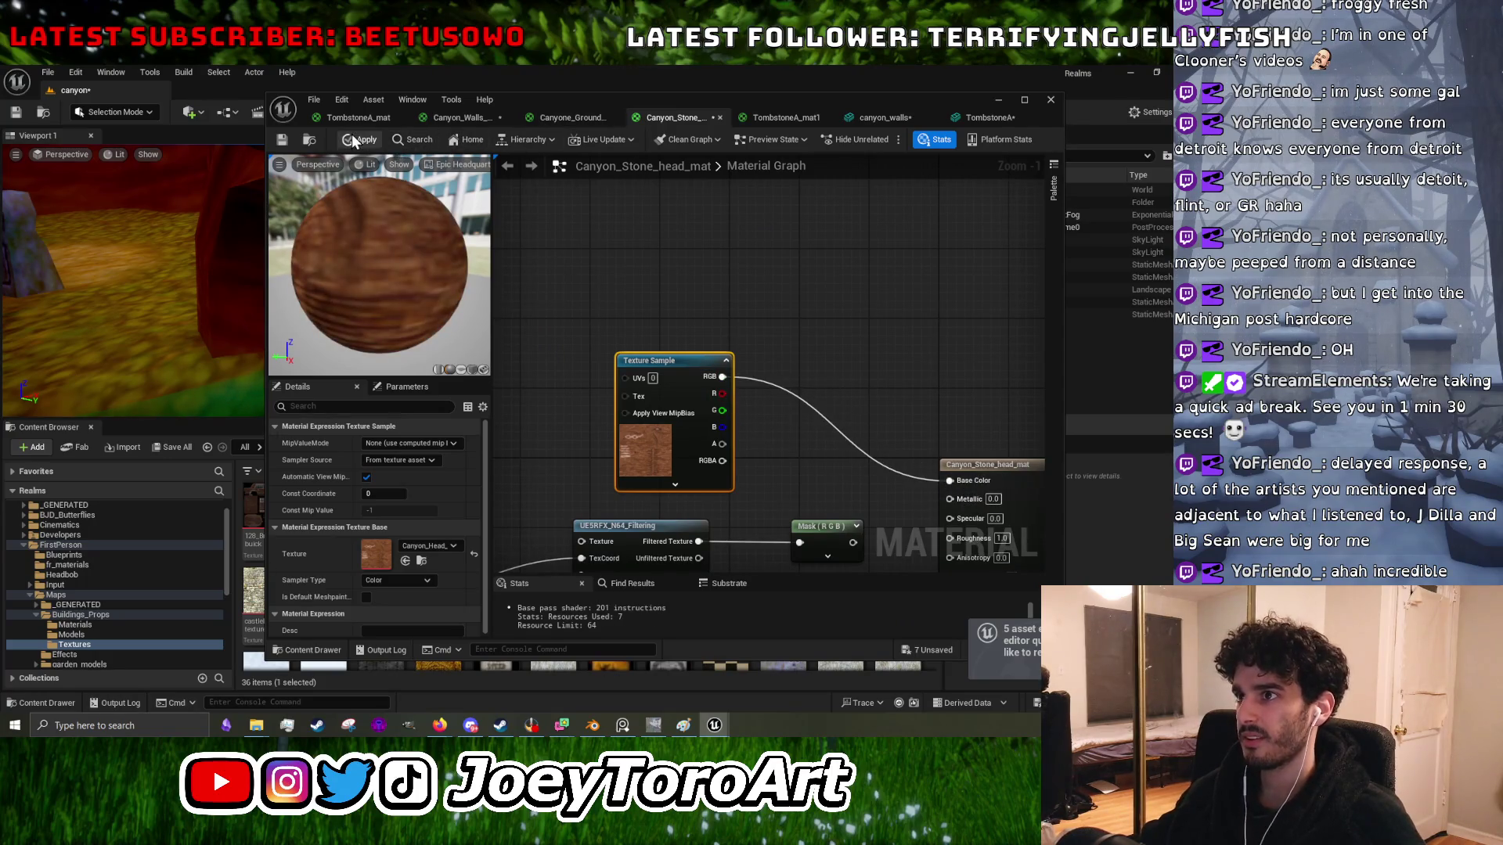
click(998, 100)
mouse_move(509, 282)
mouse_down()
mouse_move(321, 282)
mouse_move(588, 425)
mouse_up()
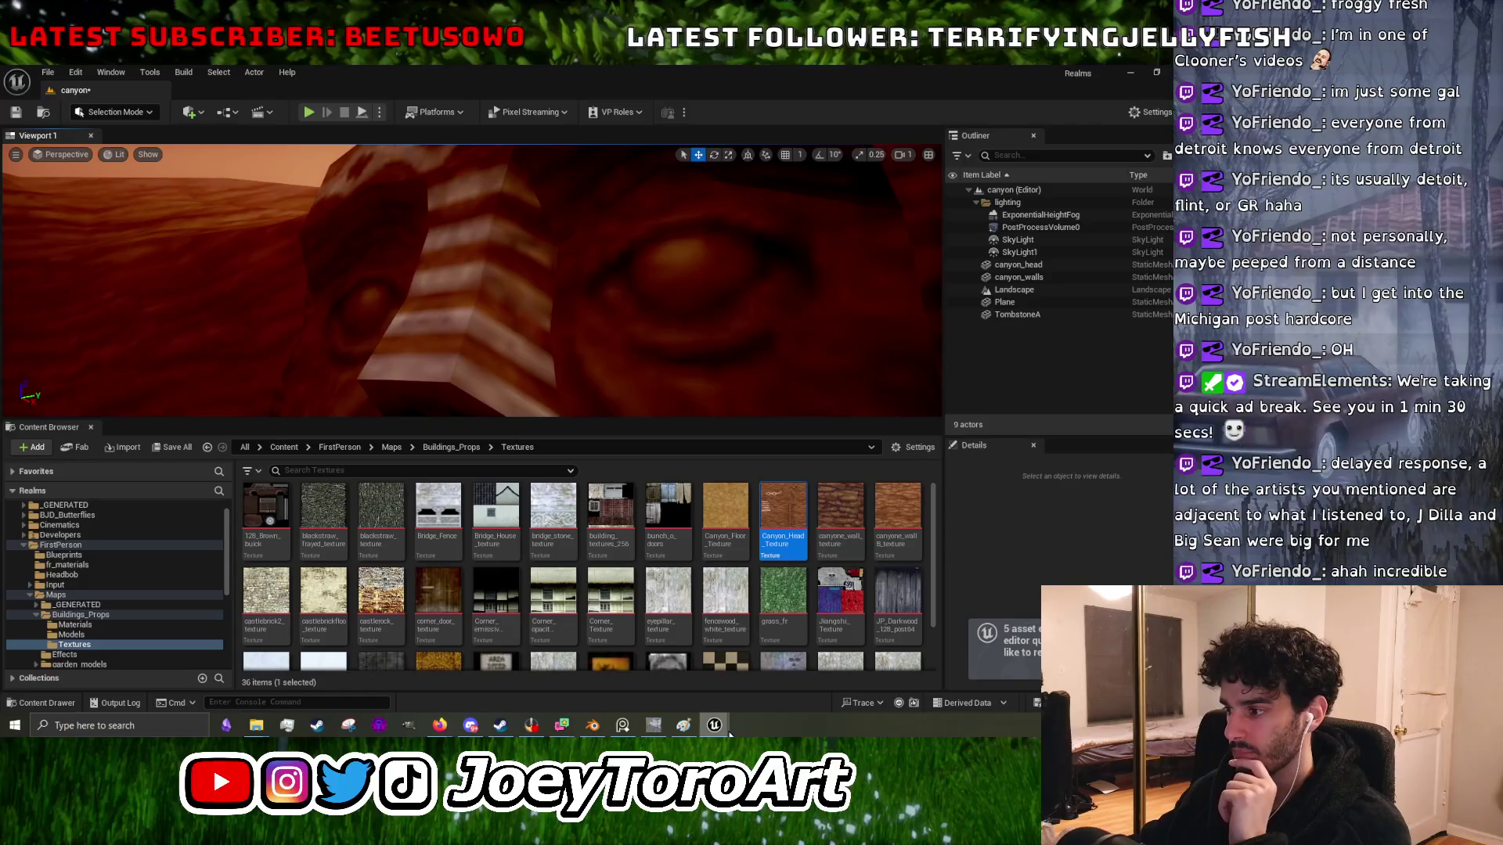
- Reopen the head material editor, resize the viewport, and duplicate the texture node
mouse_move(725, 734)
click(775, 679)
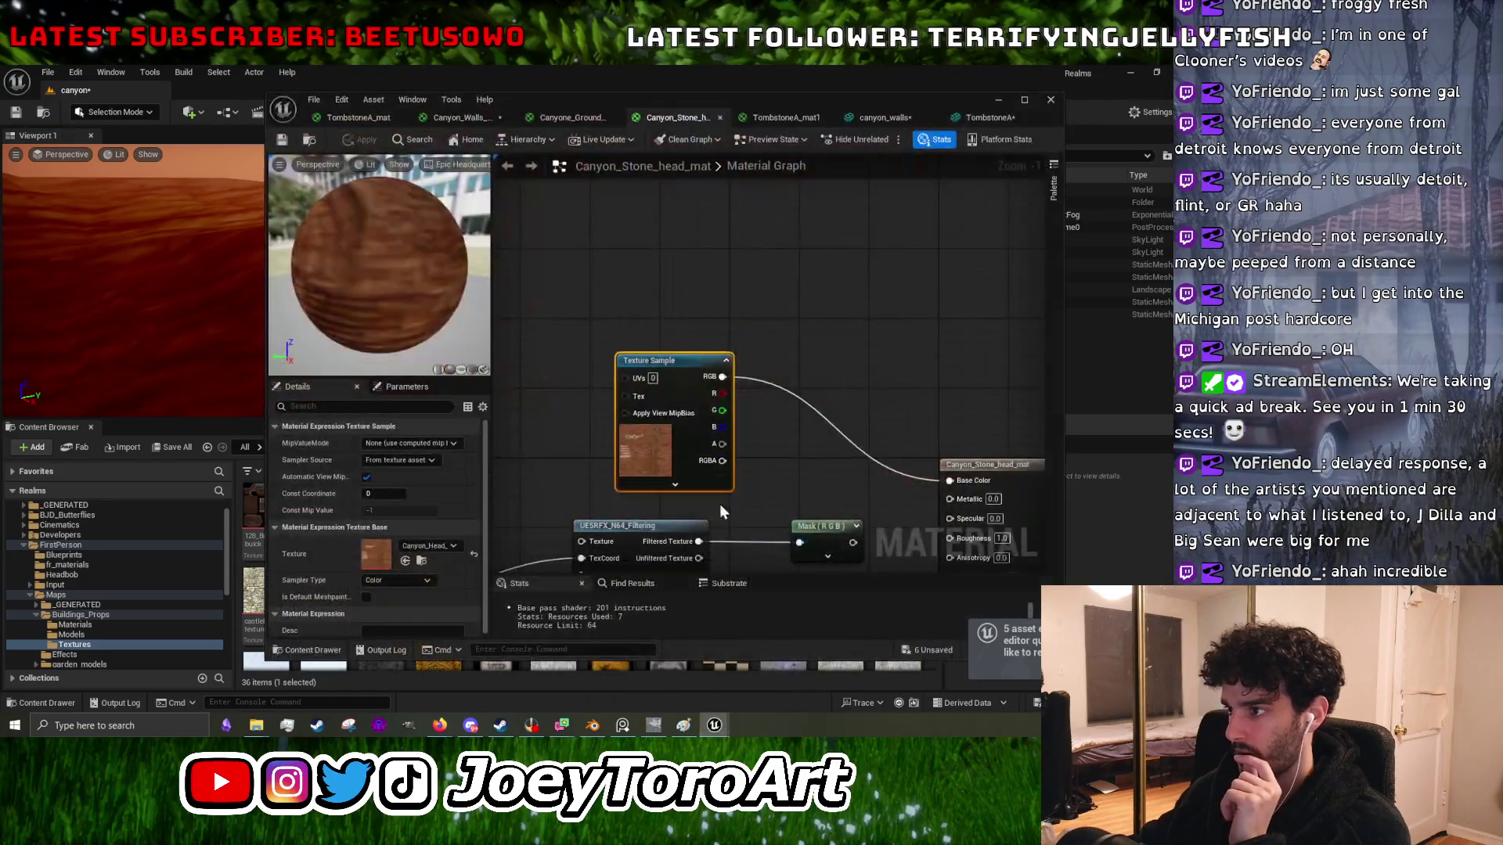
drag(251, 417, 251, 596)
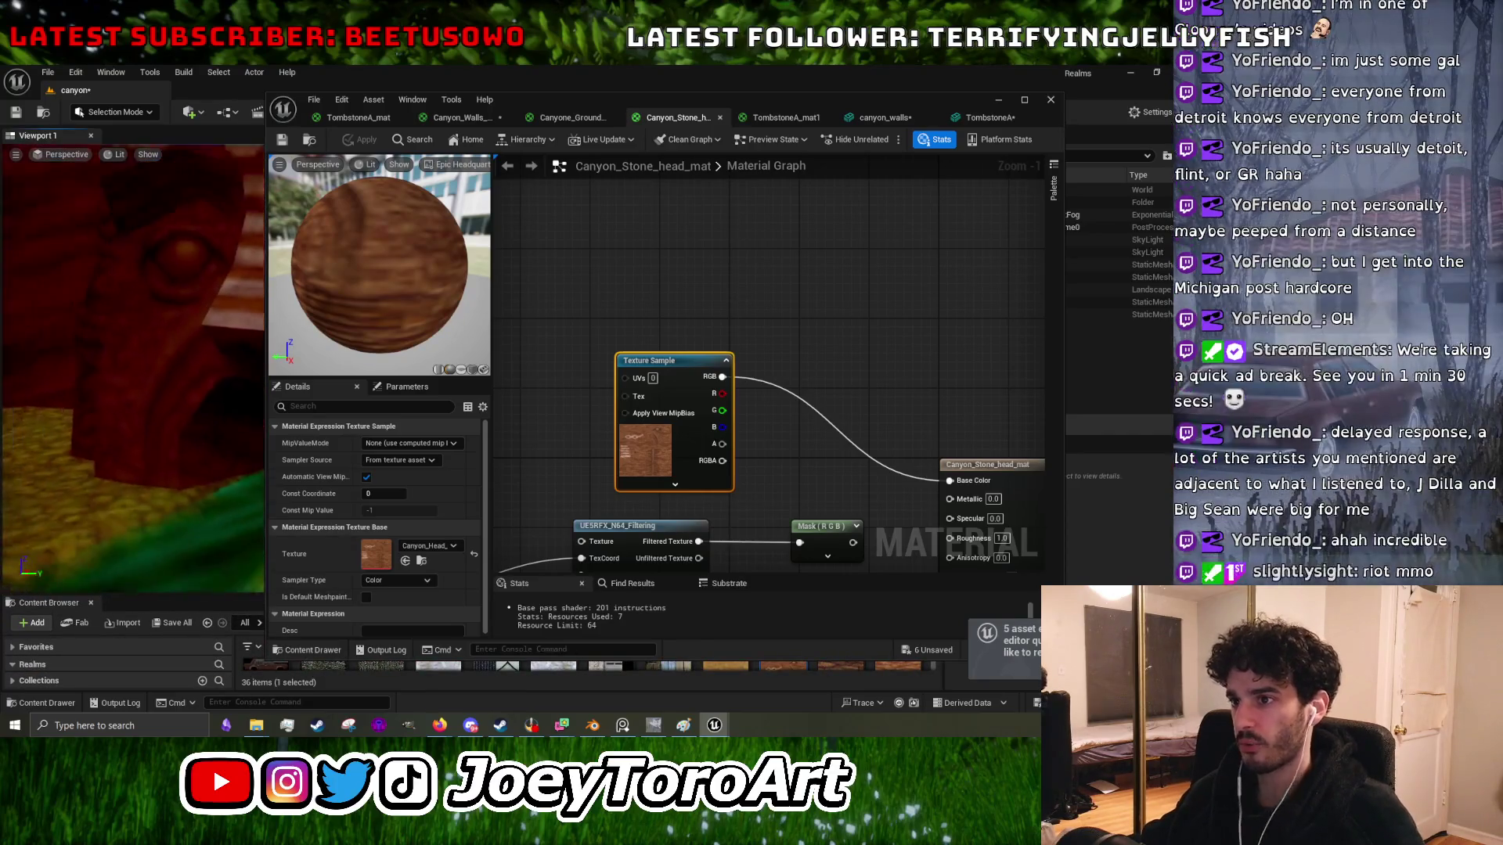
mouse_move(267, 373)
mouse_down()
mouse_move(524, 374)
mouse_move(511, 373)
mouse_up()
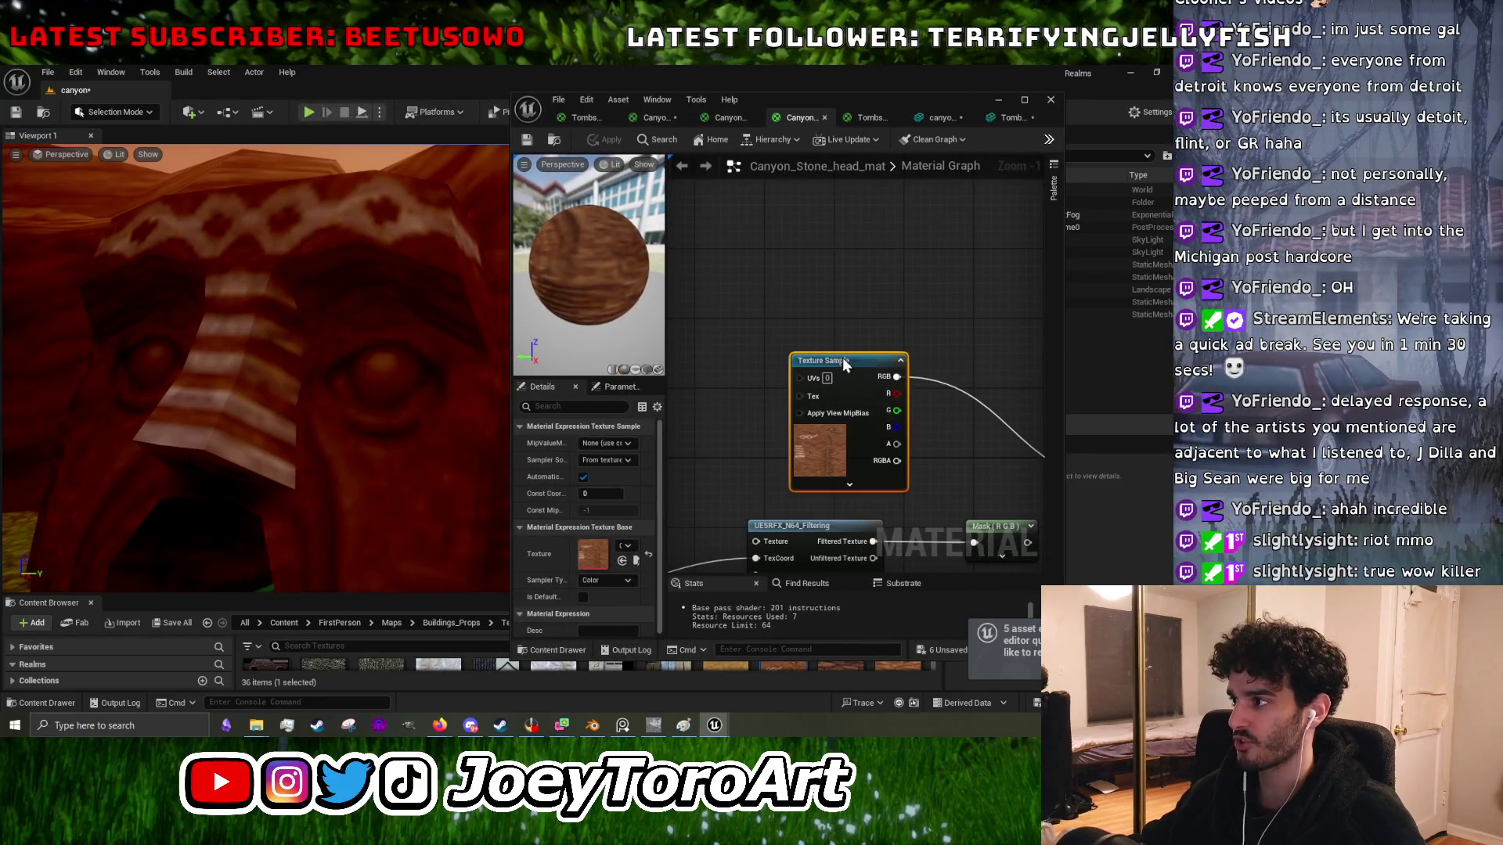
key(ctrl+c)
key(ctrl+v)
drag(772, 273, 807, 220)
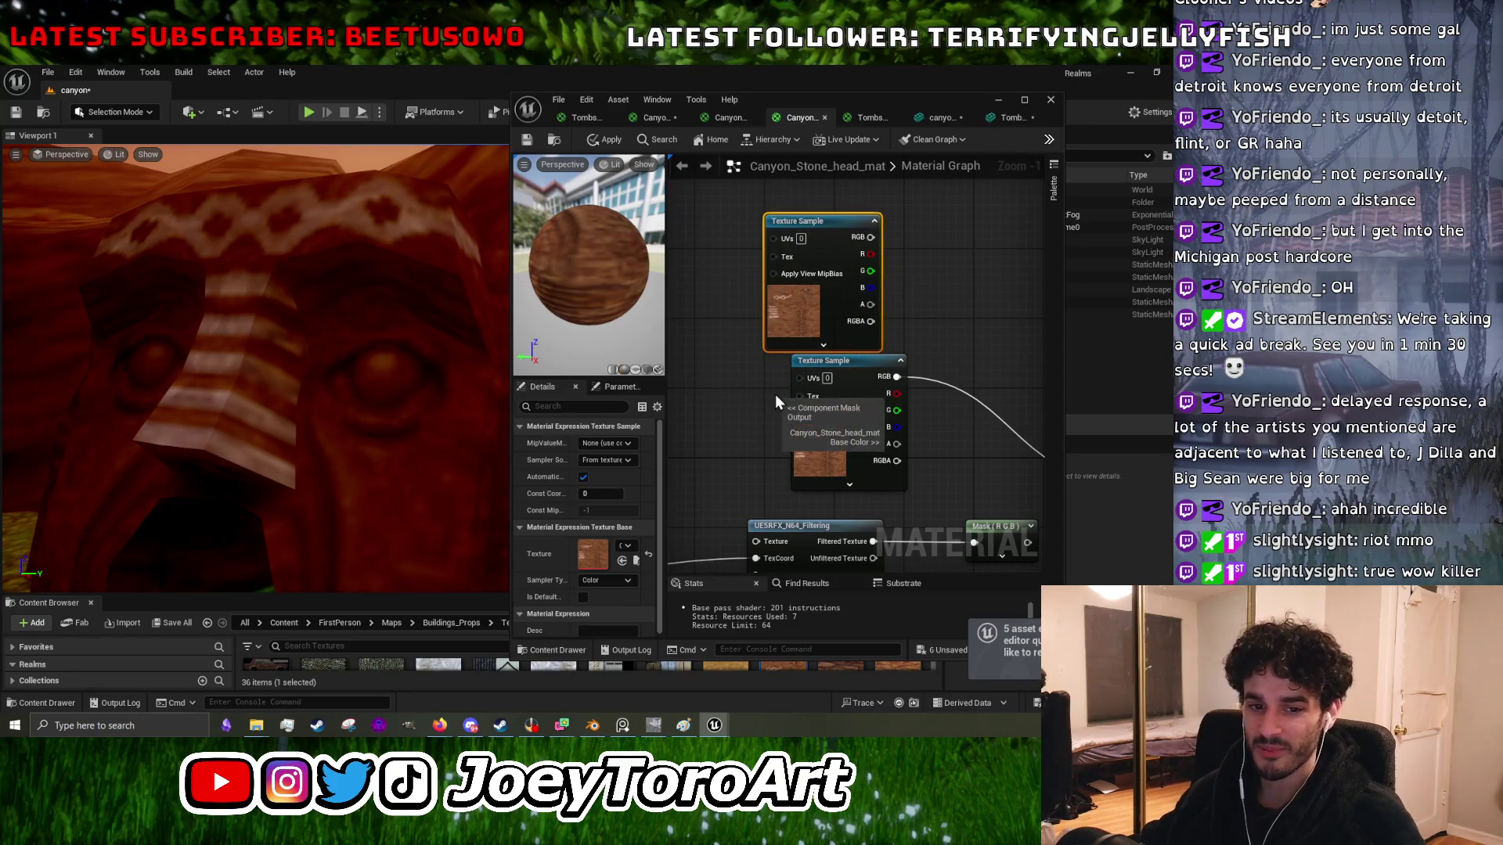
- Convert the duplicate to a Texture Object, rewire RGB into Base Color, and apply the material
right_click(836, 221)
click(890, 284)
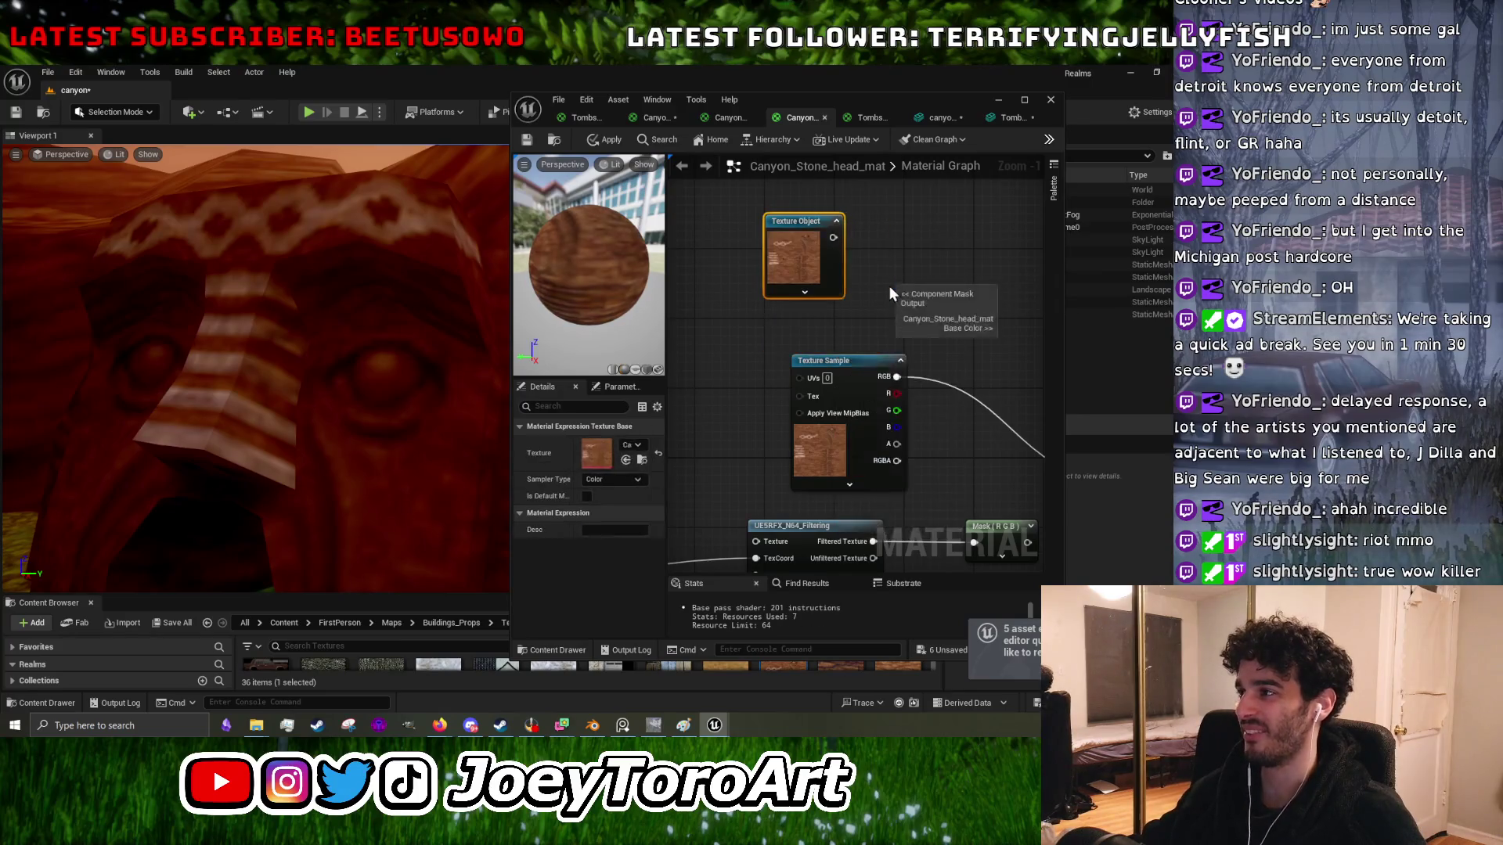
scroll(861, 286, down, 2)
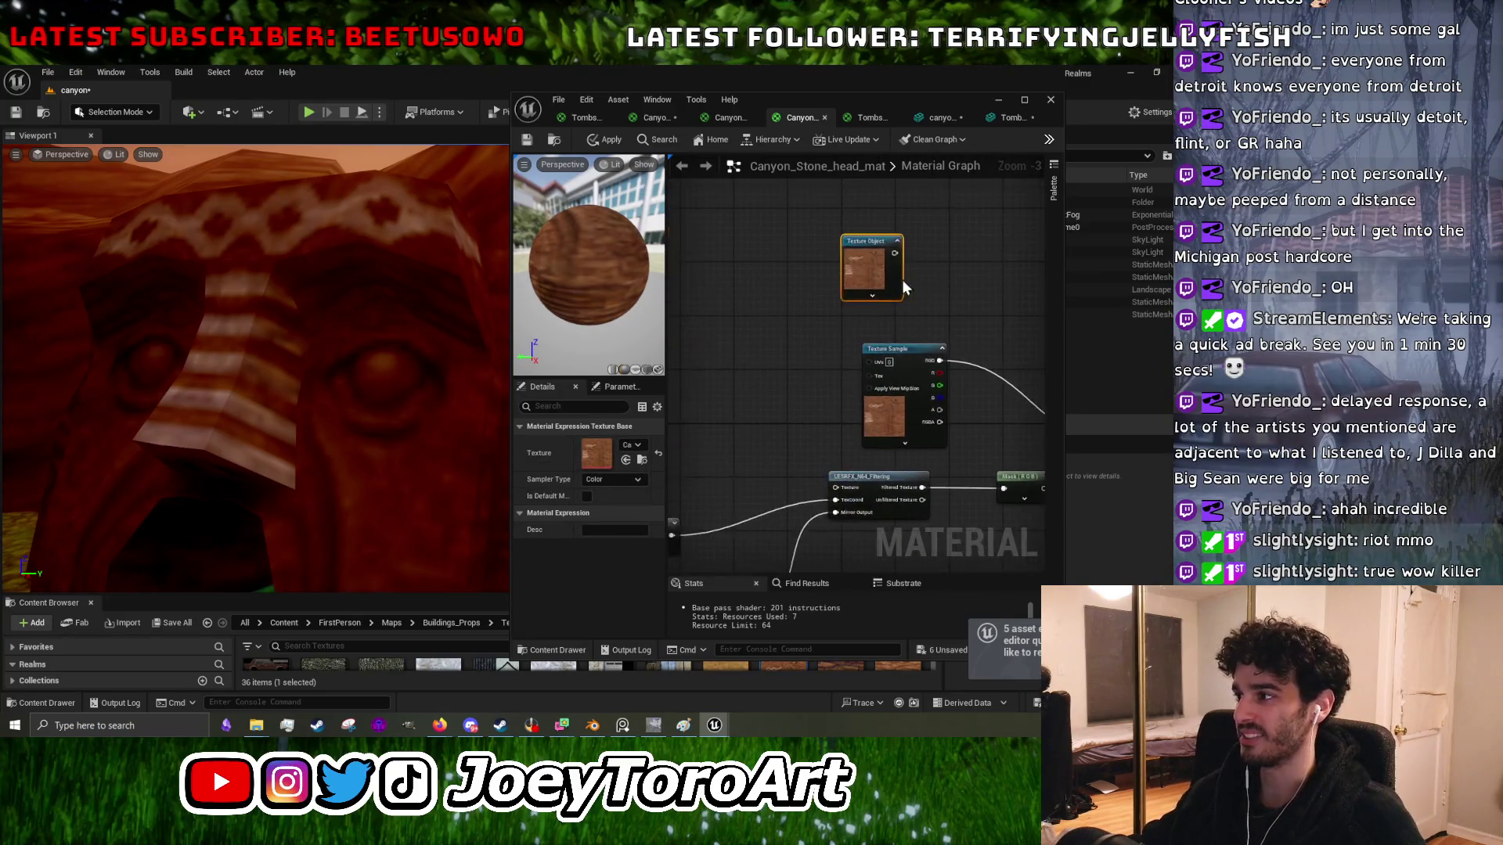
mouse_move(861, 241)
mouse_down()
mouse_move(837, 344)
mouse_move(878, 424)
mouse_move(973, 493)
mouse_move(963, 434)
mouse_move(993, 405)
mouse_up()
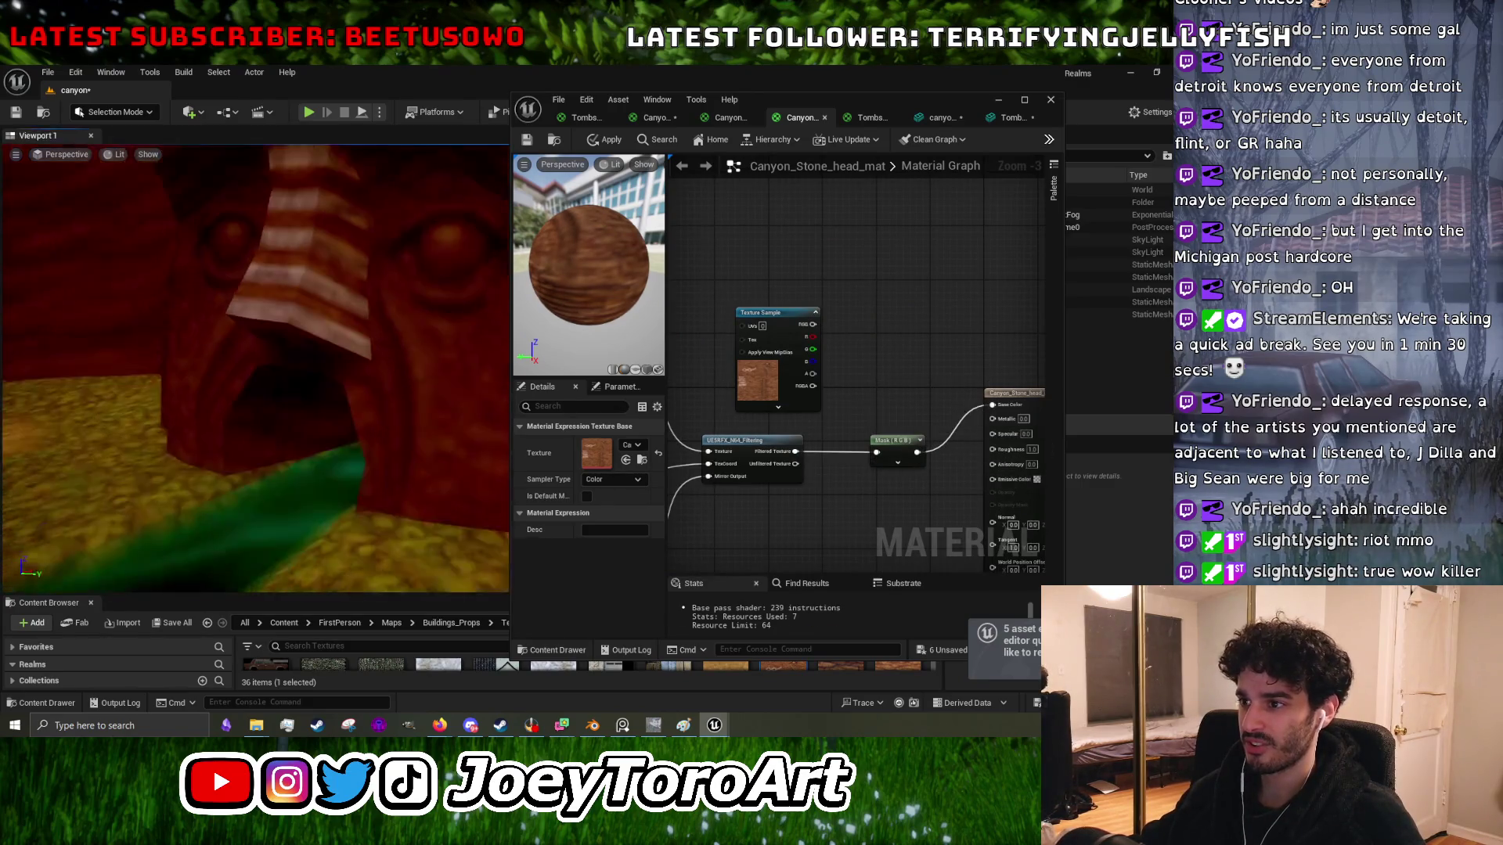
click(606, 139)
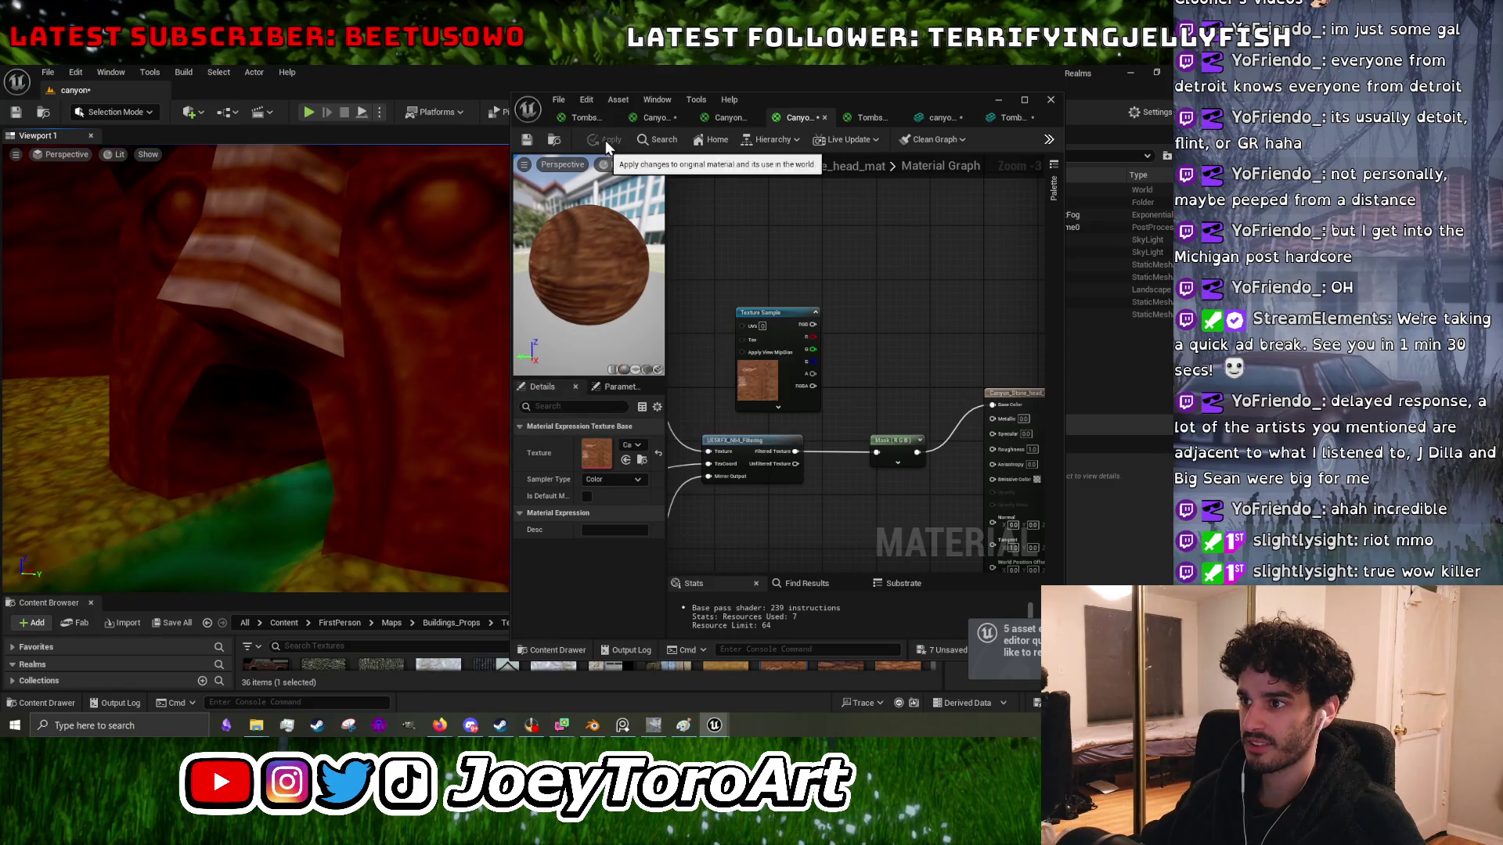
drag(456, 322, 457, 298)
drag(813, 324, 993, 407)
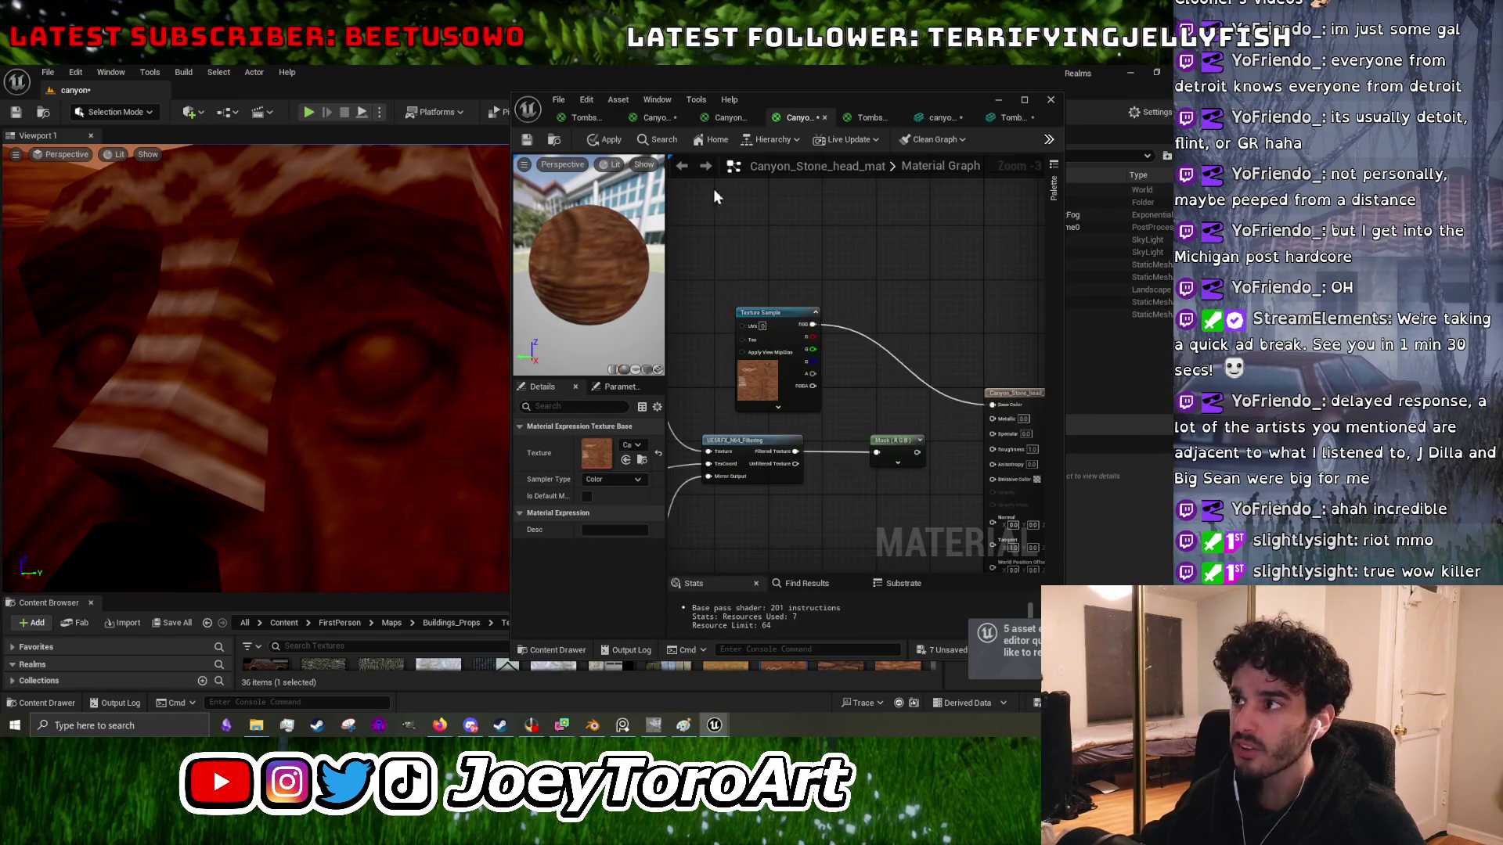
click(604, 143)
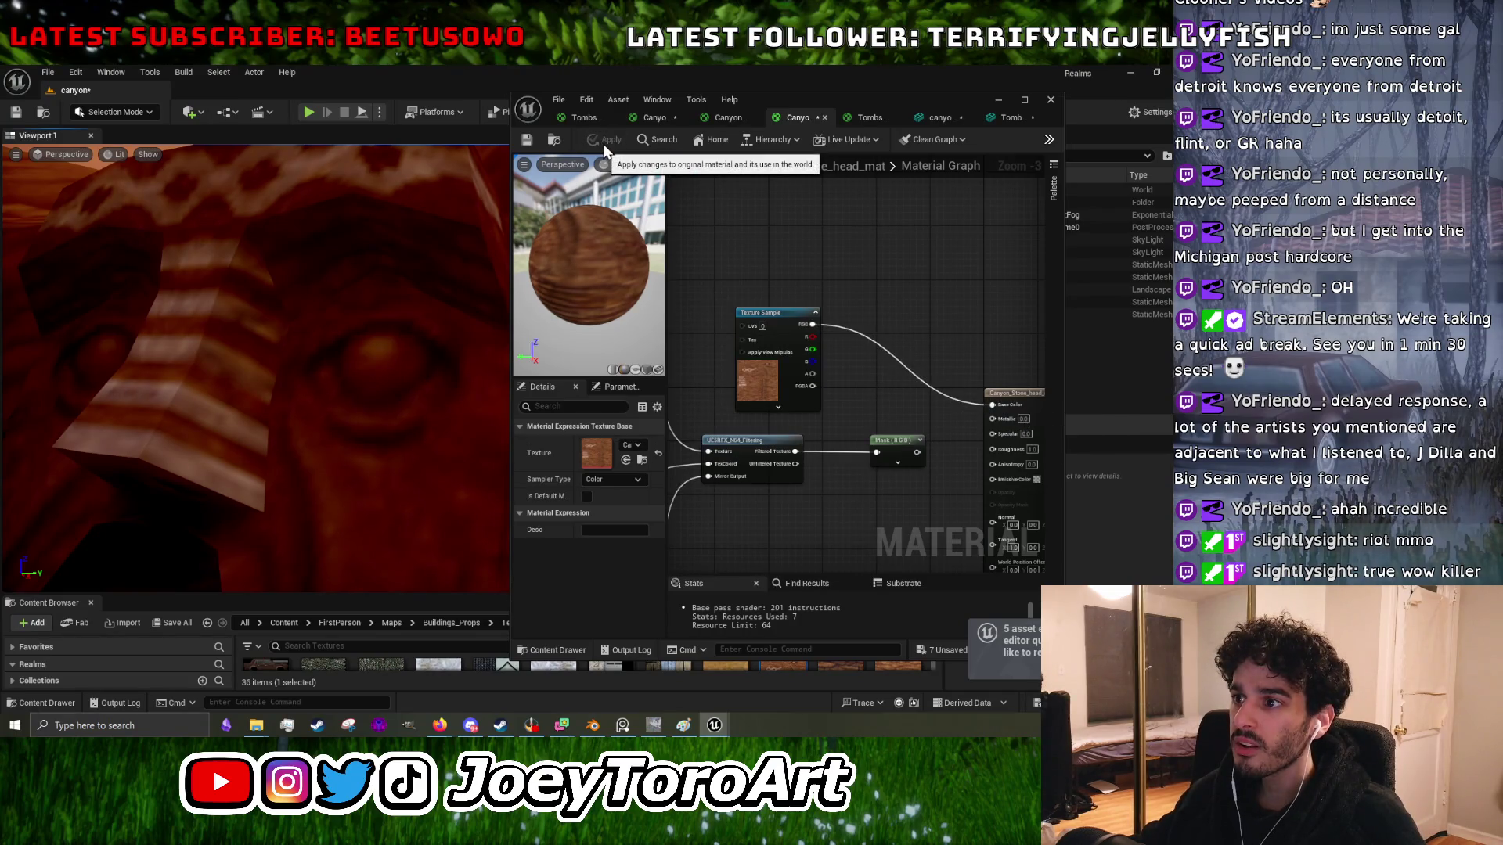
- Hide the material editor, face the tombstone, and bring up the TombstoneA texture in GIMP
scroll(334, 288, down, 3)
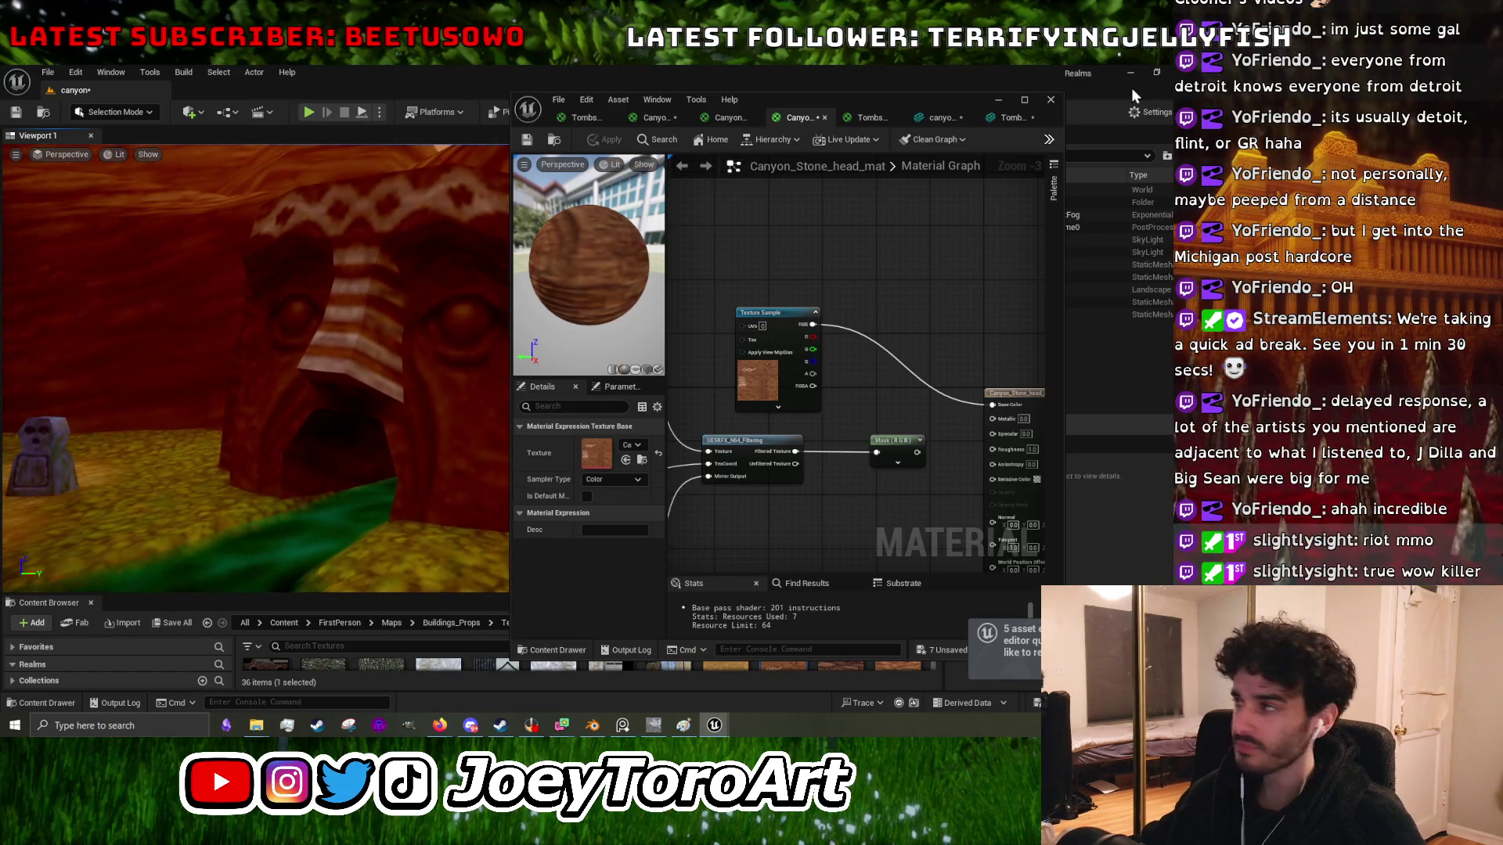
click(1007, 108)
mouse_move(649, 372)
mouse_down()
mouse_move(379, 225)
mouse_move(469, 297)
mouse_move(653, 360)
mouse_up()
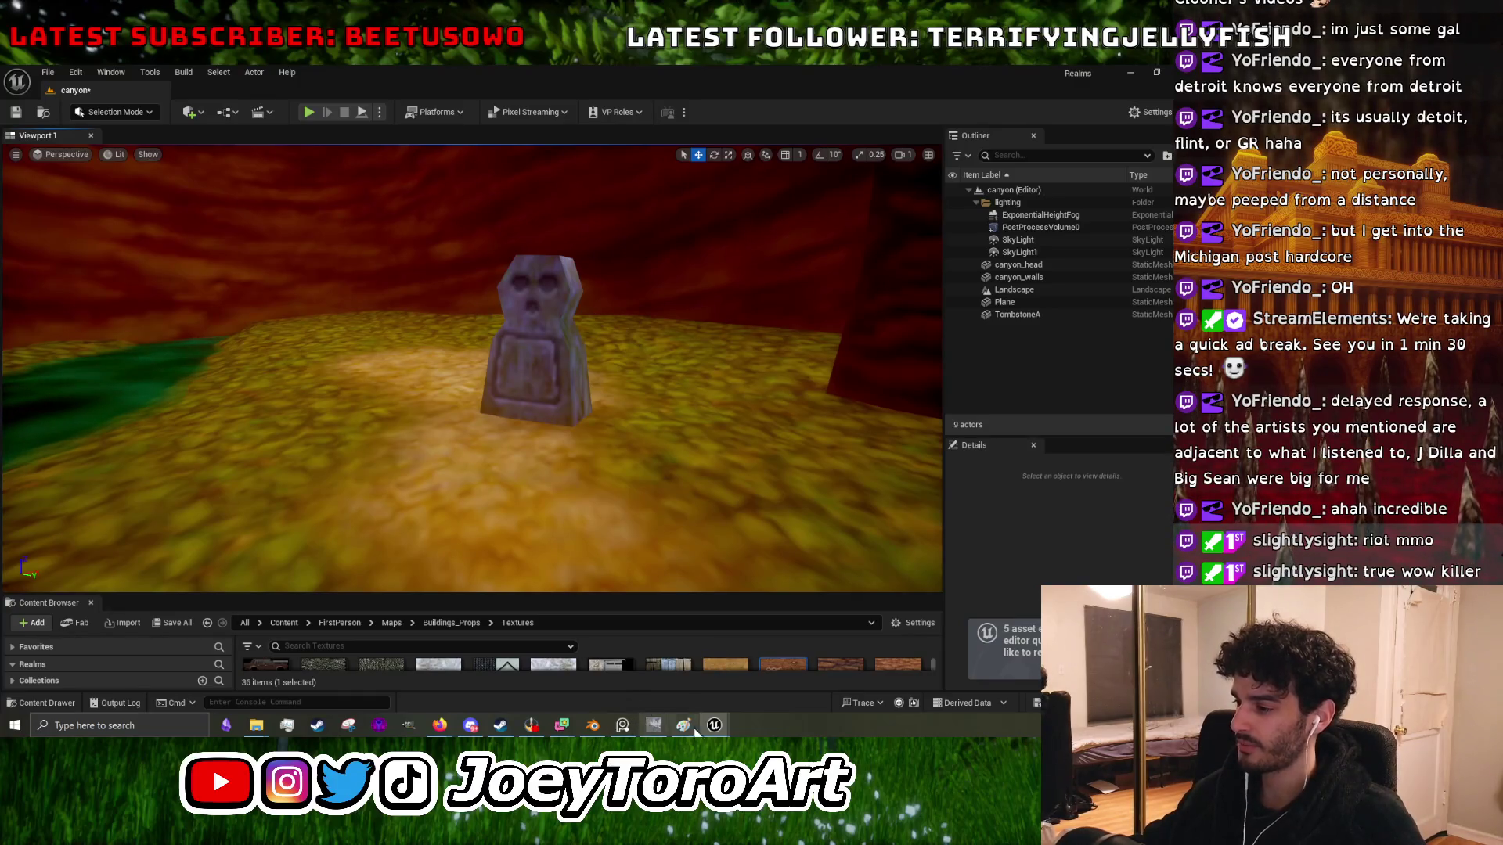
mouse_move(714, 725)
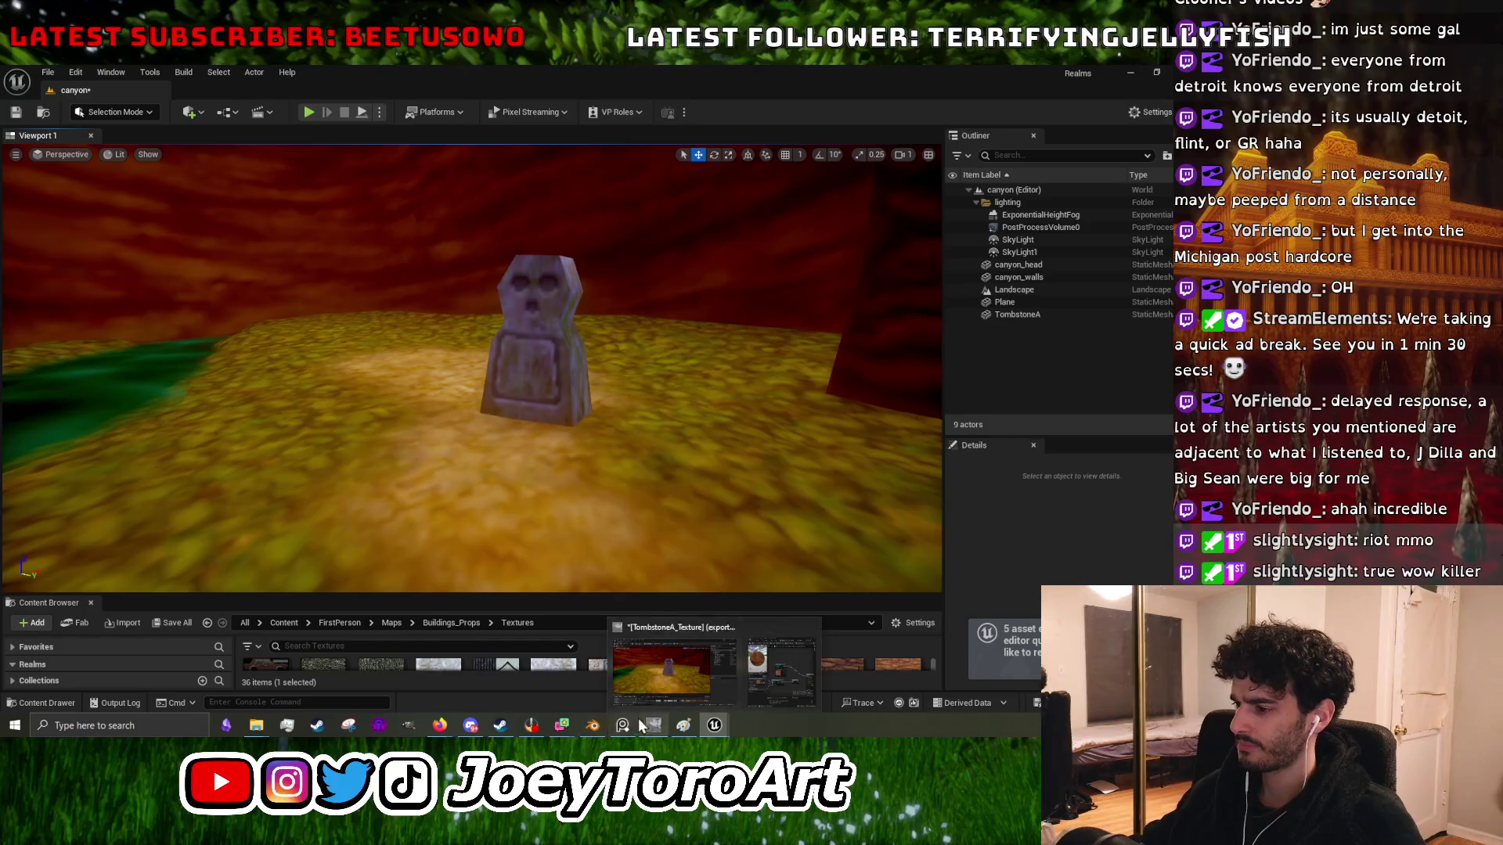
click(654, 725)
ctrl+scroll(491, 410, up, 3)
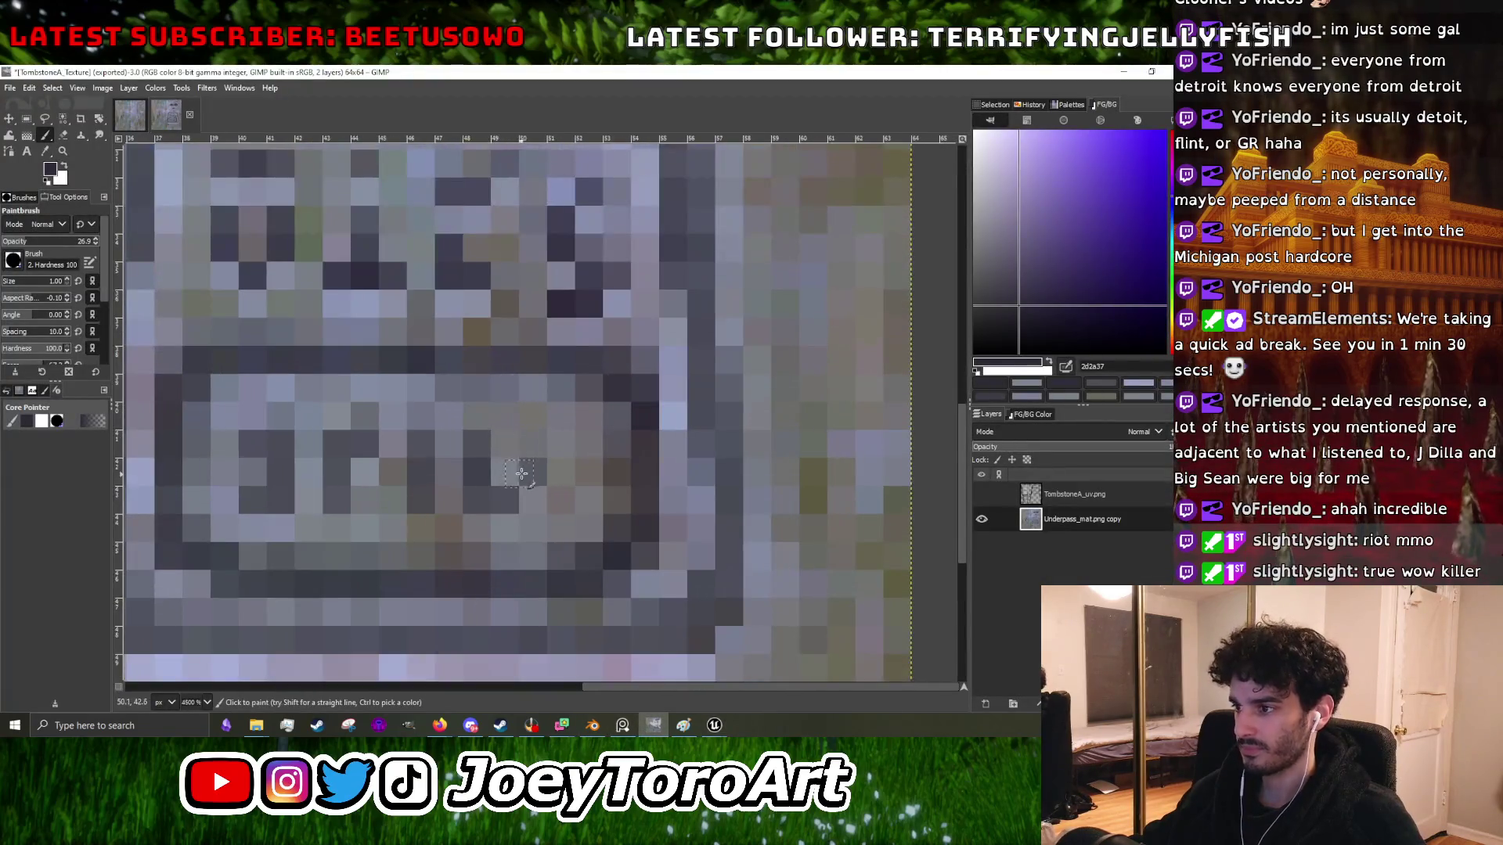
- Darken one plaque lettering pixel, zoom out, and Alt+Tab over to Firefox
click(533, 470)
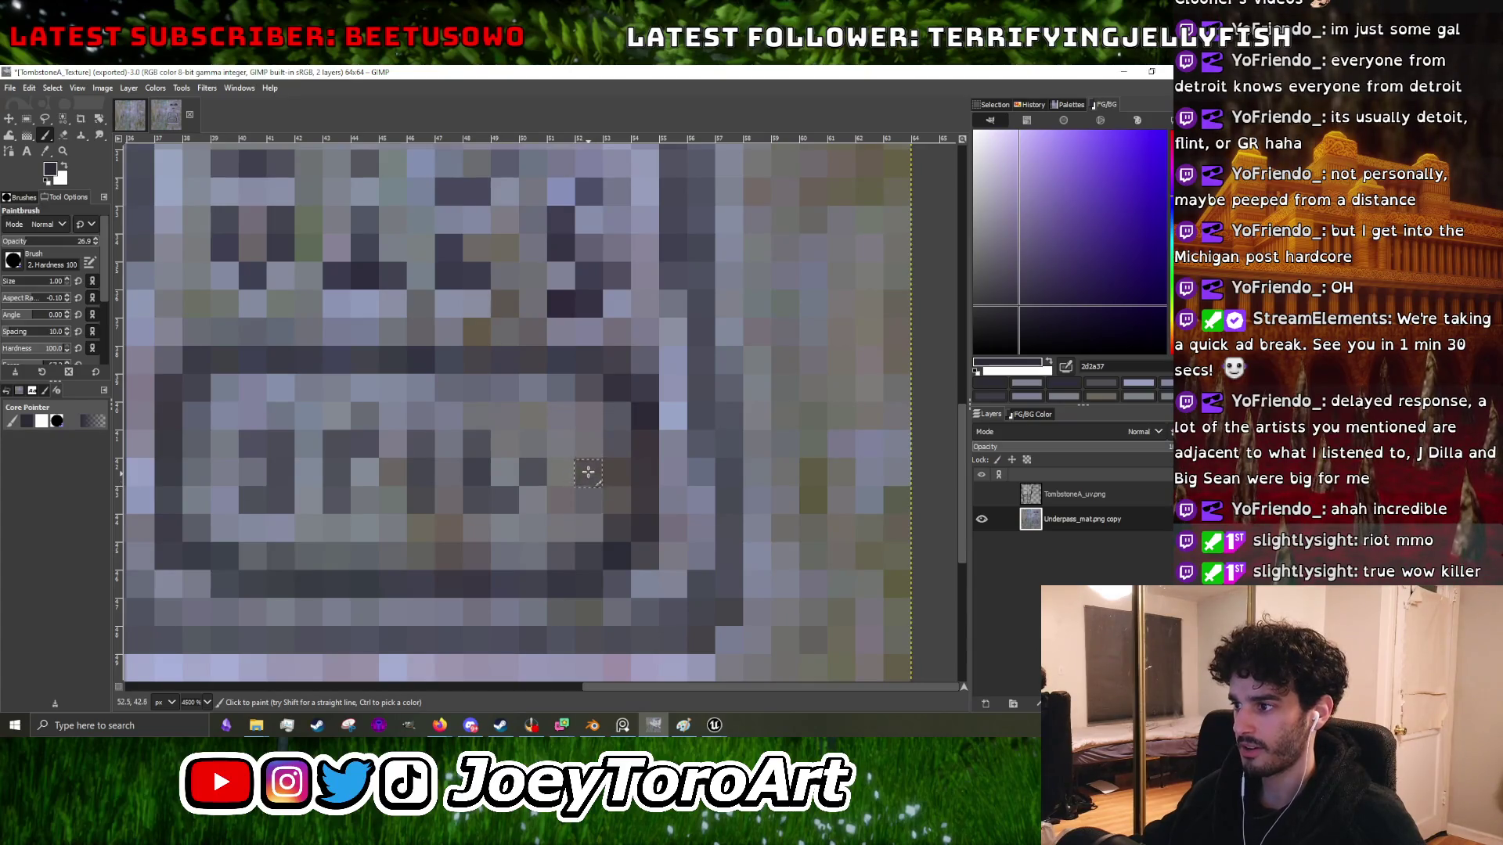
ctrl+scroll(590, 489, down, 4)
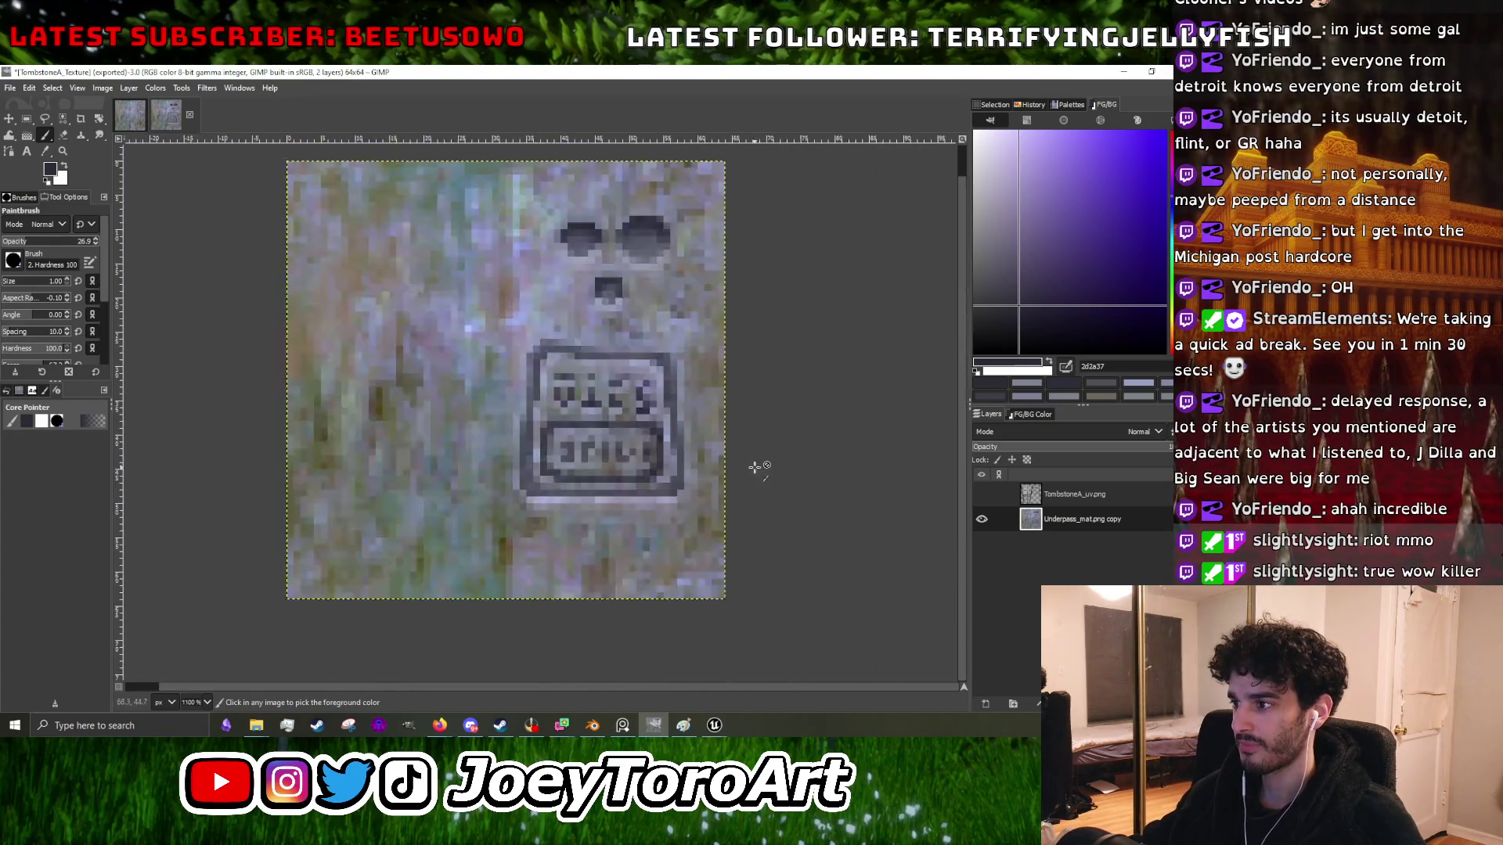
key(alt+Tab)
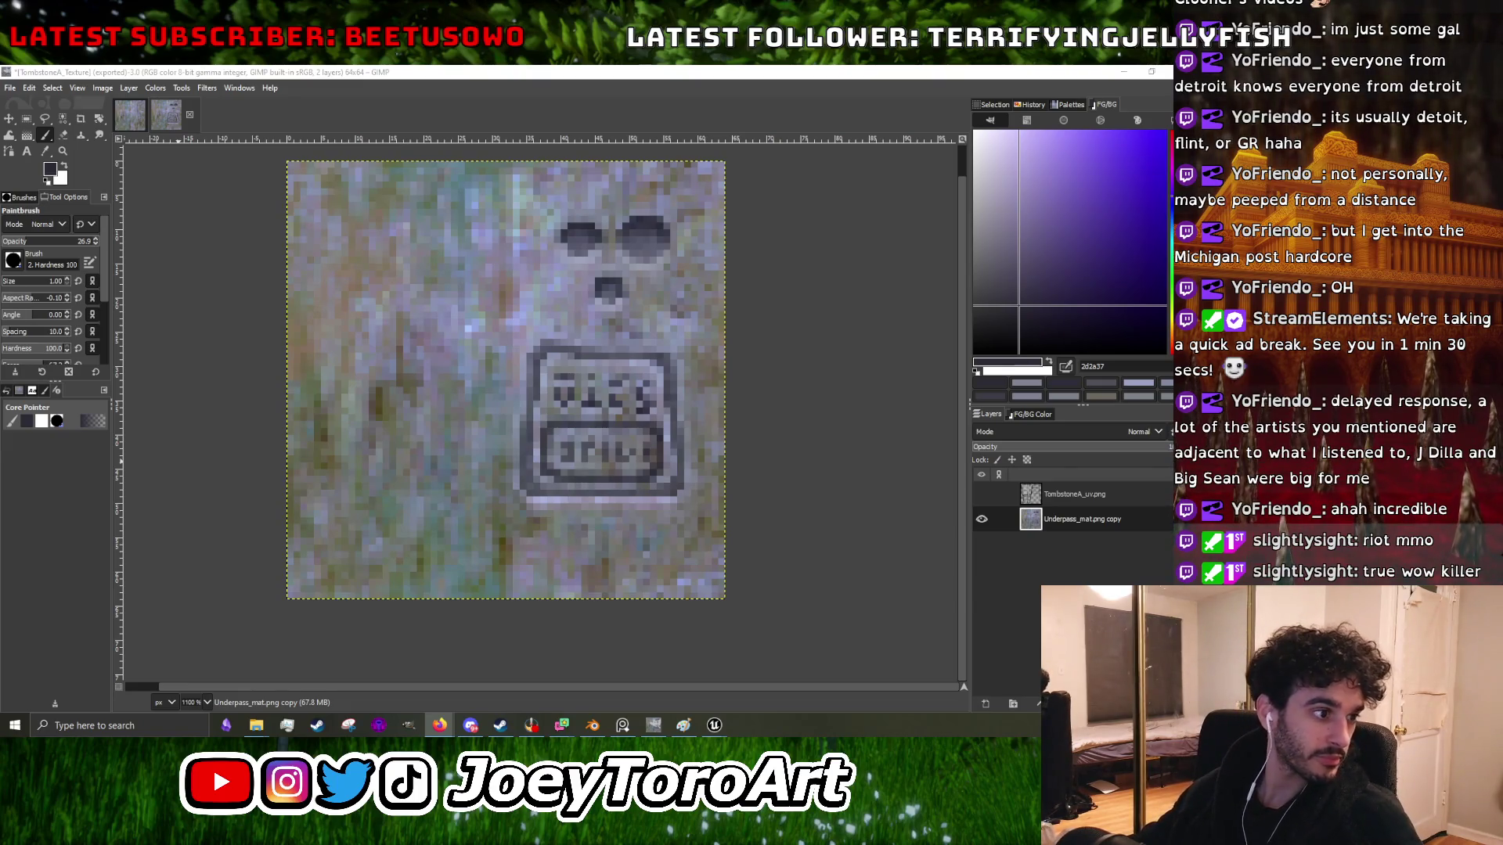
key(alt+Tab)
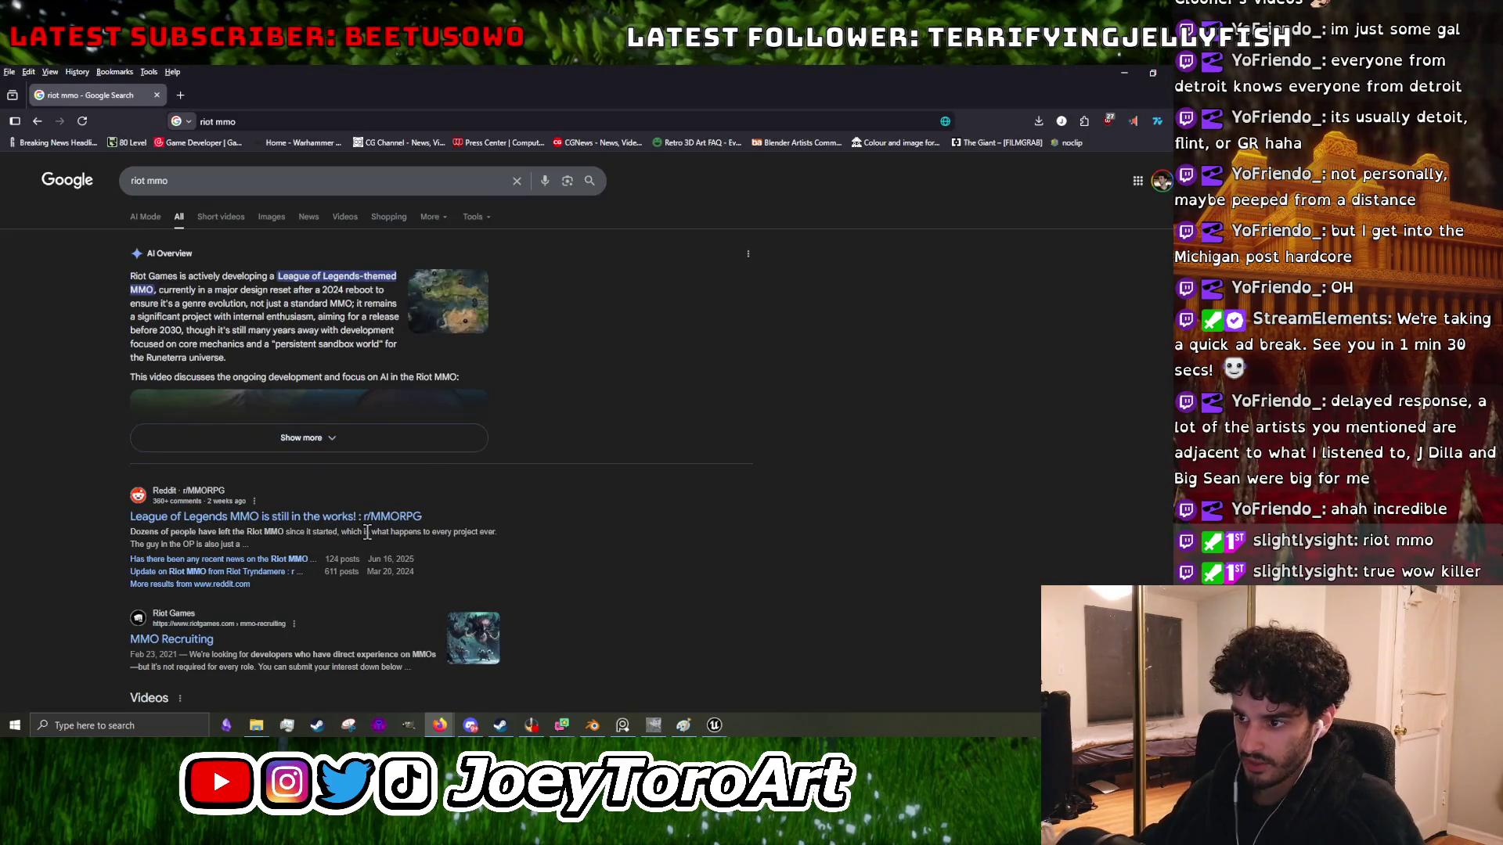
- Open the League of Legends MMO Reddit post and highlight, then clear, a line of text
click(345, 518)
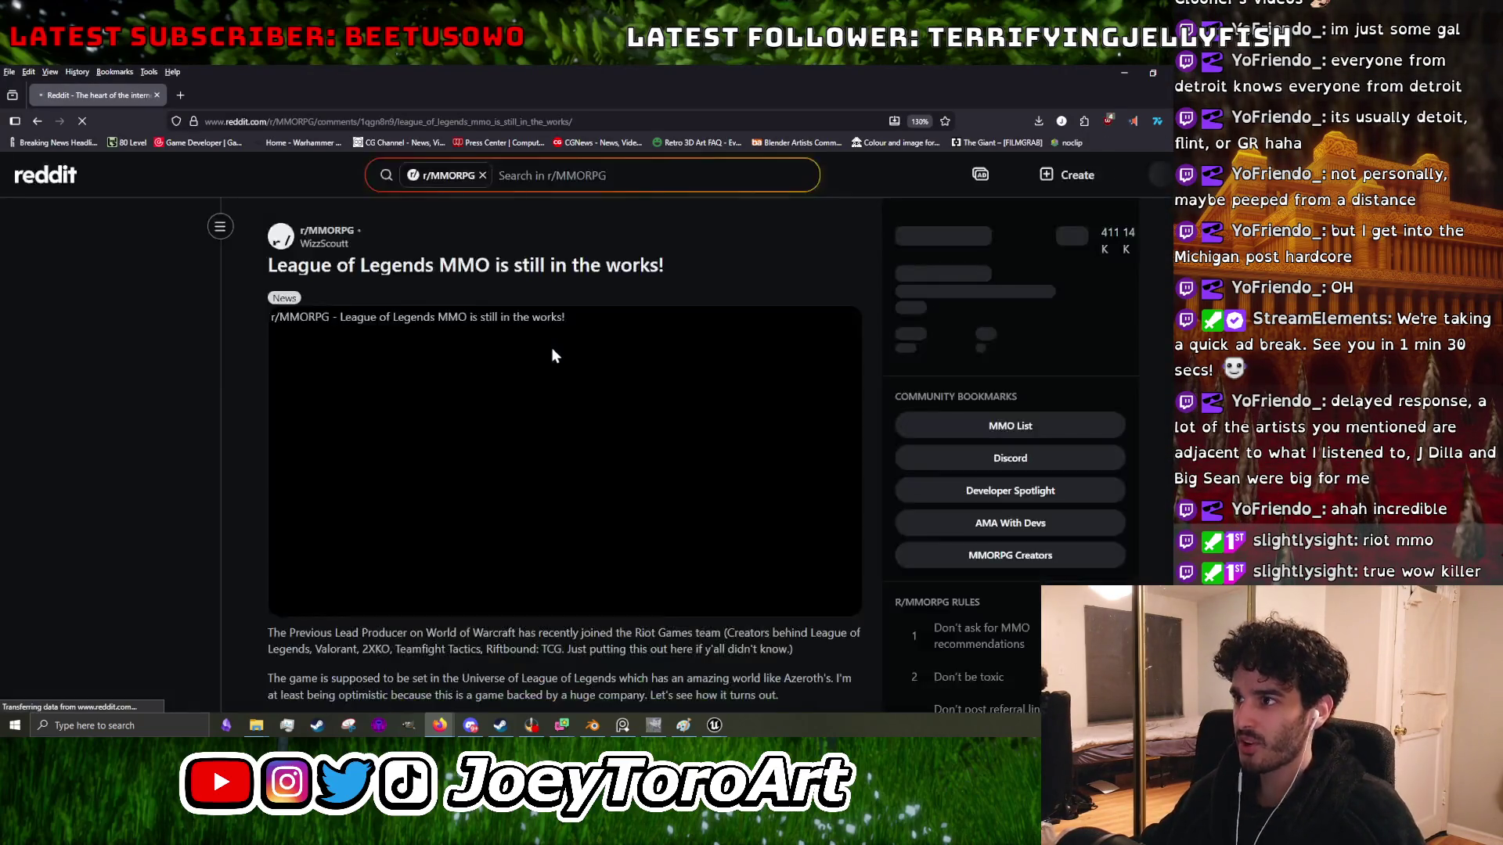
scroll(552, 358, down, 3)
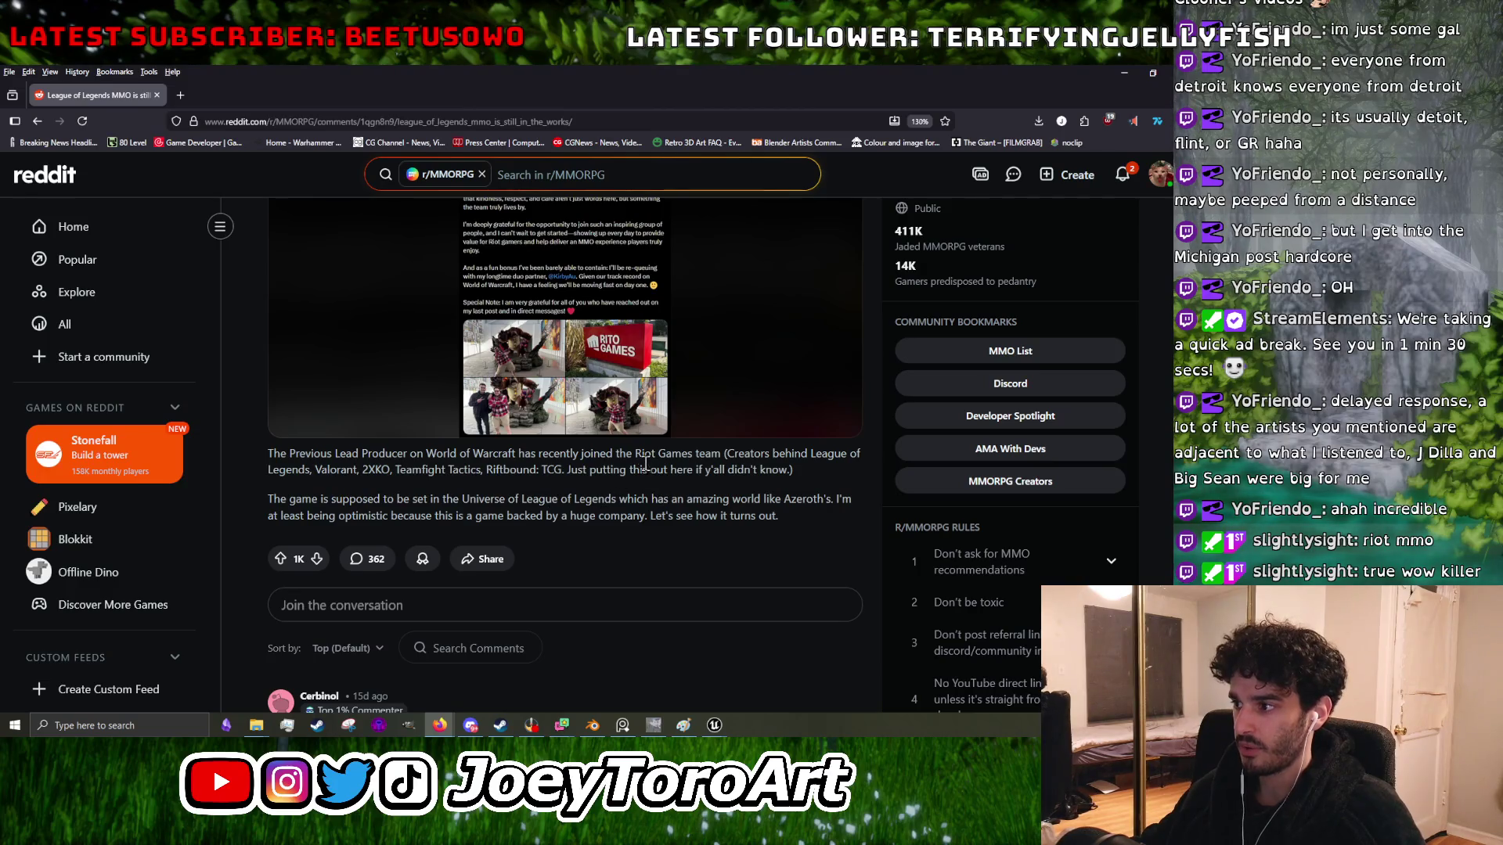
drag(547, 473, 660, 501)
click(431, 465)
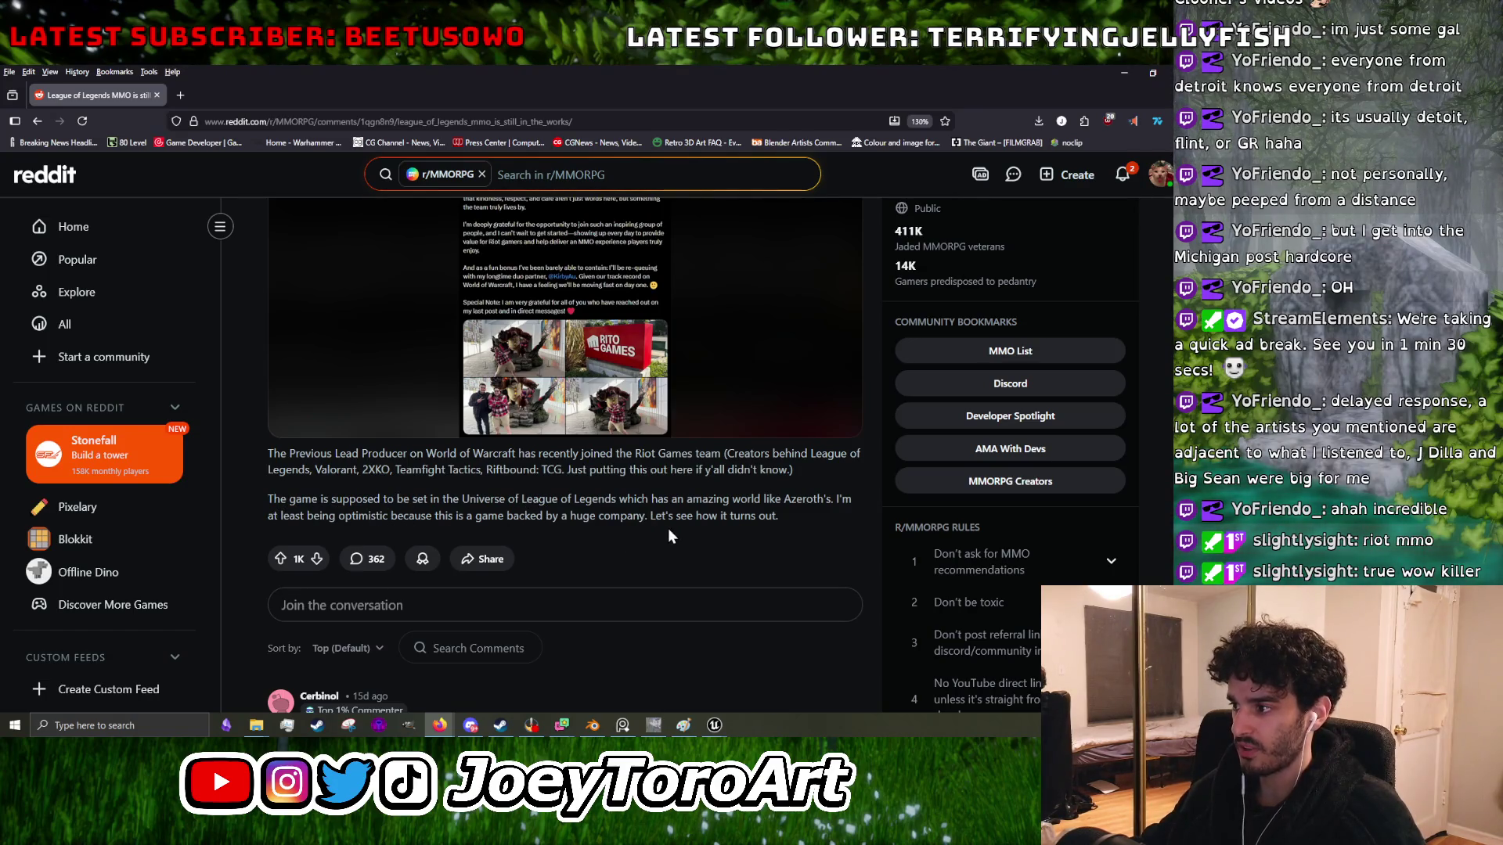
click(767, 558)
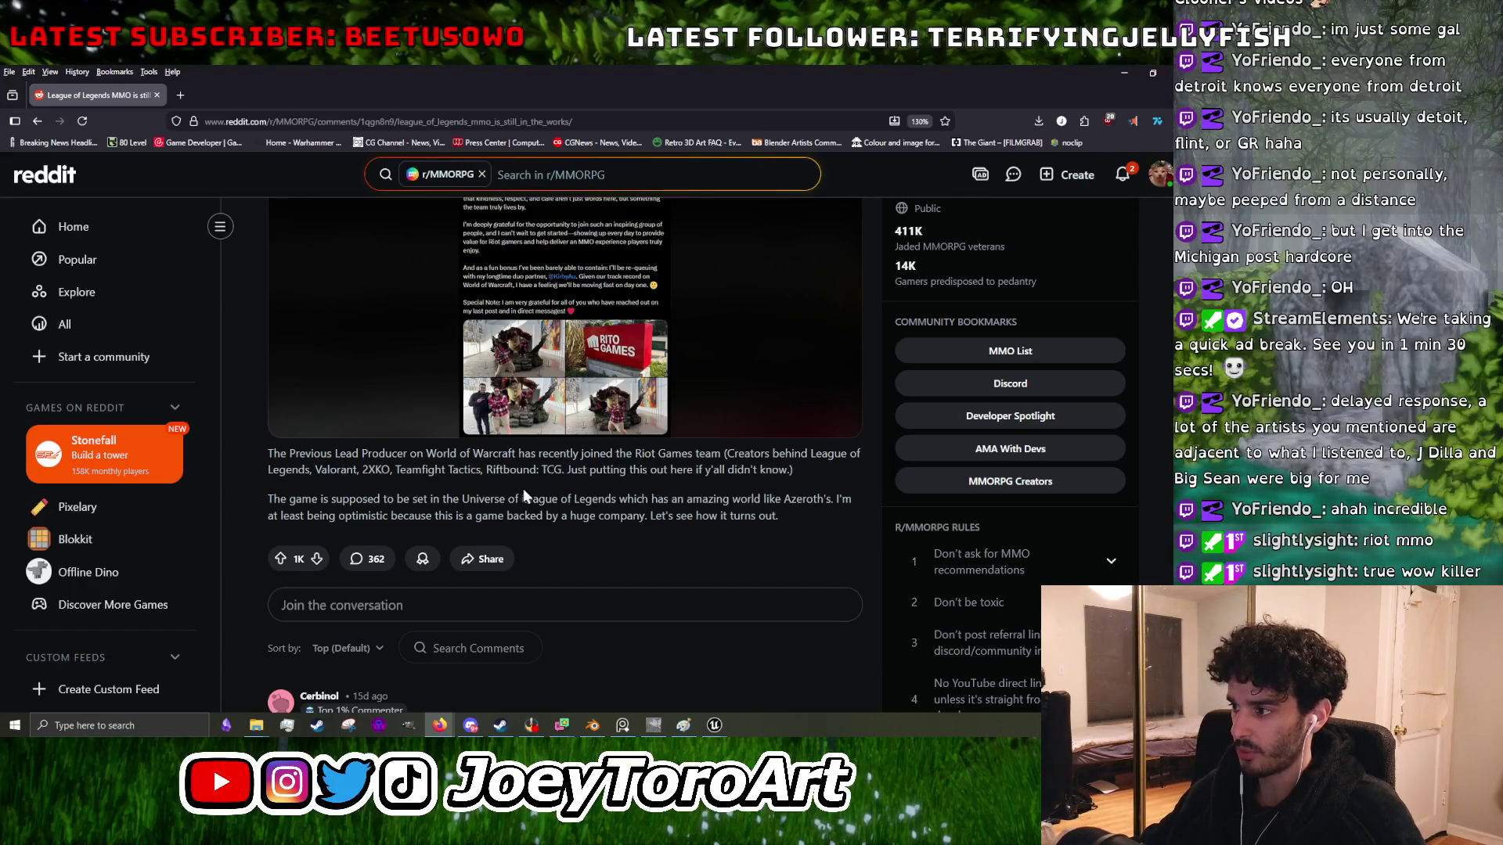
- Scroll the comments, collapse two top-level threads, and Alt+Tab back to GIMP
scroll(518, 485, down, 4)
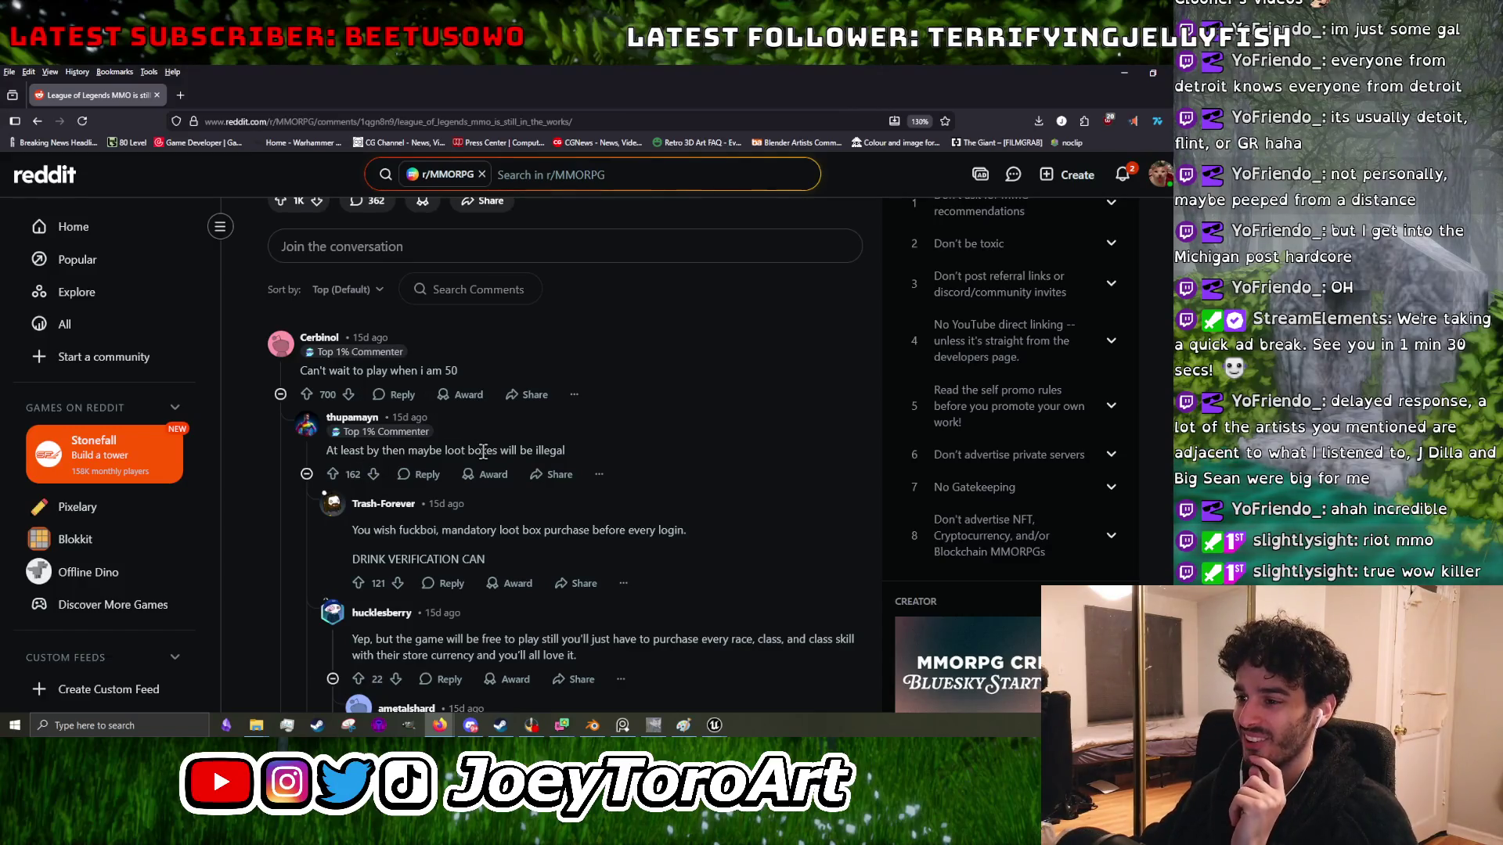
scroll(483, 451, down, 3)
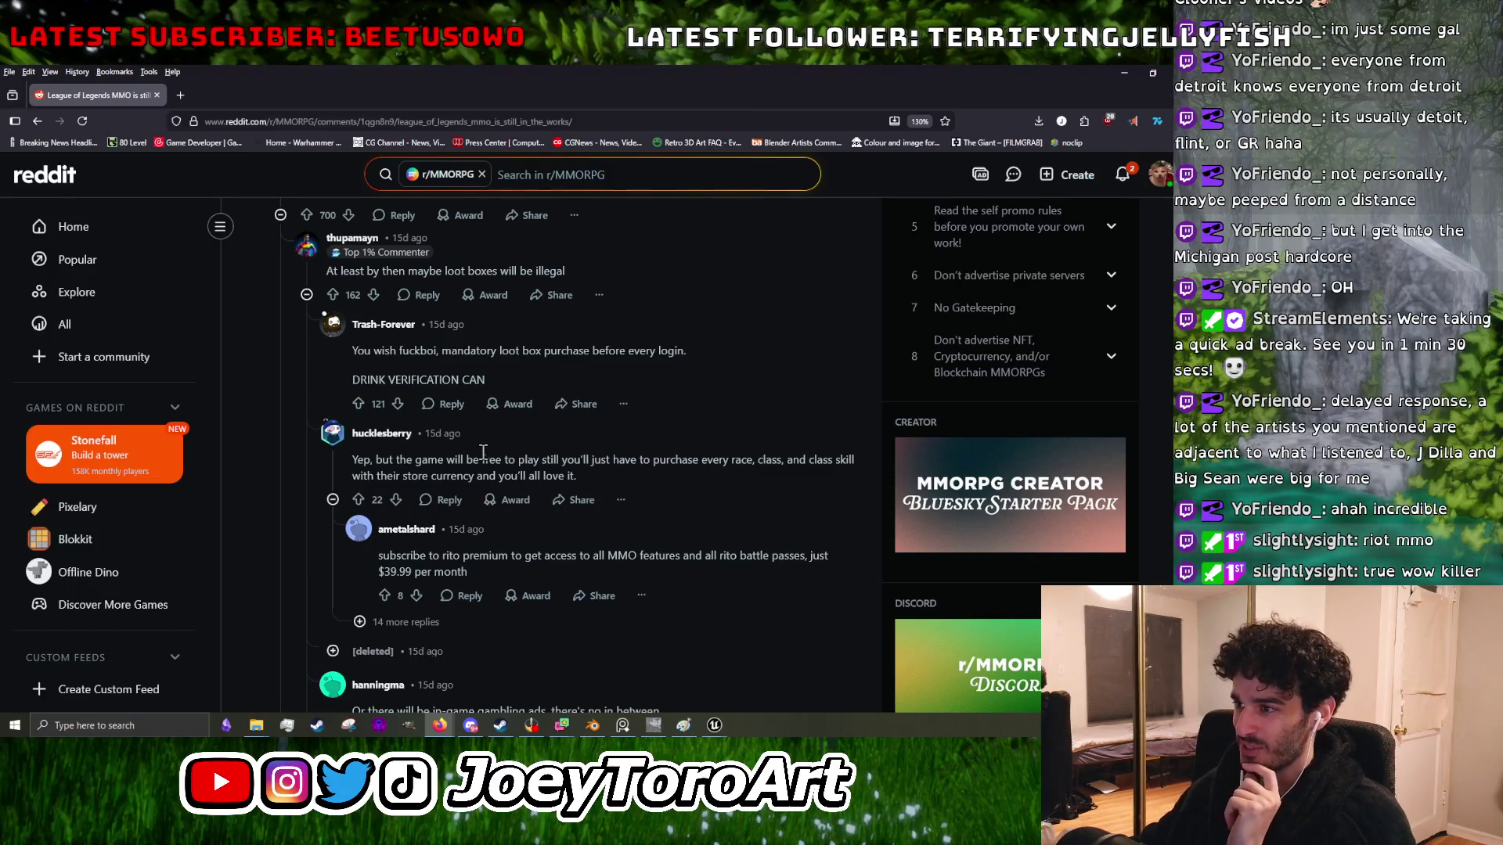
scroll(481, 452, up, 2)
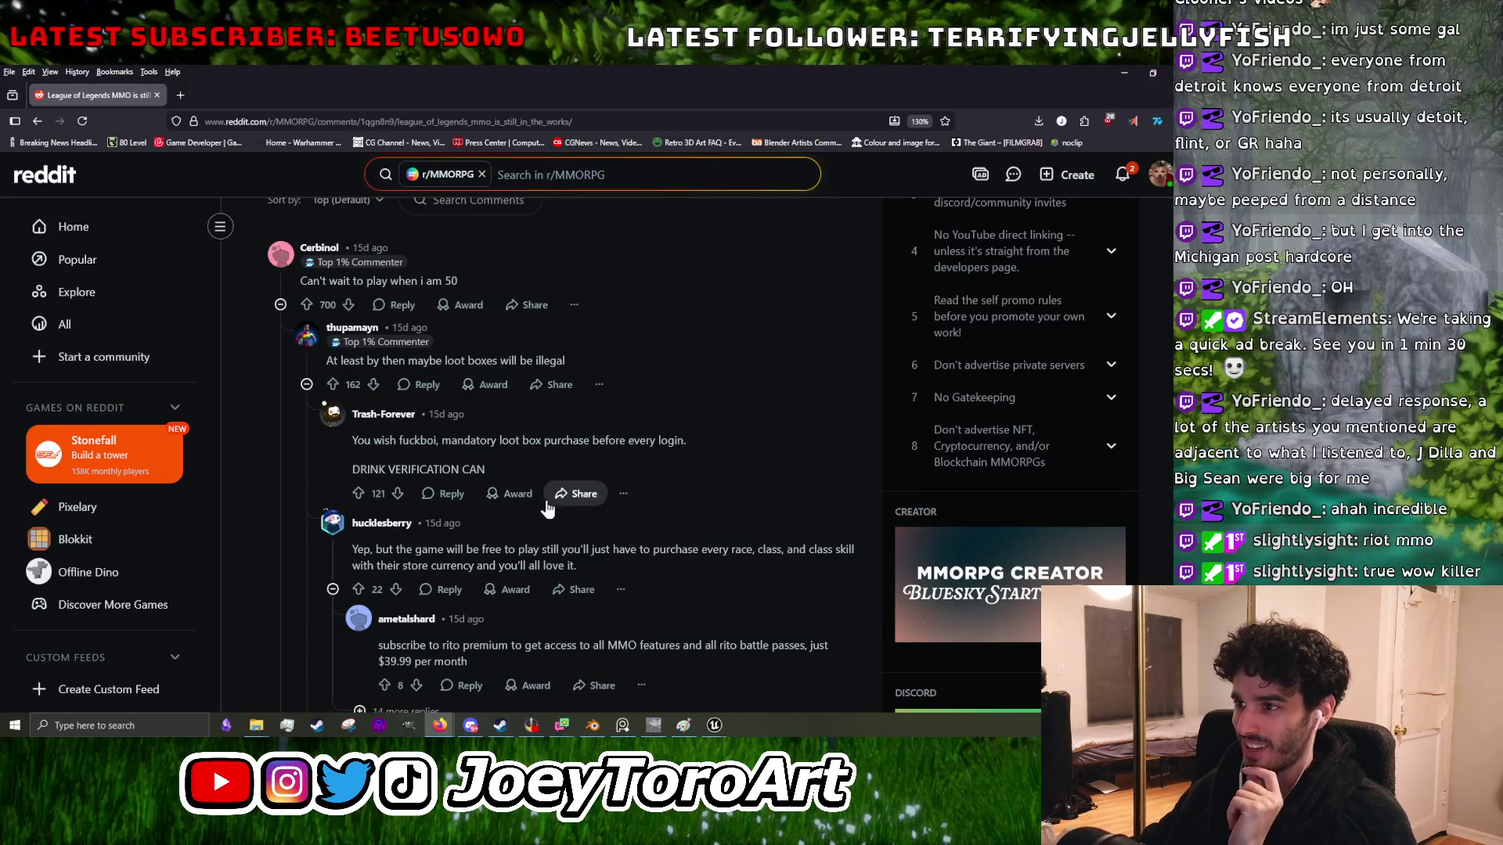
scroll(546, 505, up, 2)
scroll(548, 497, down, 5)
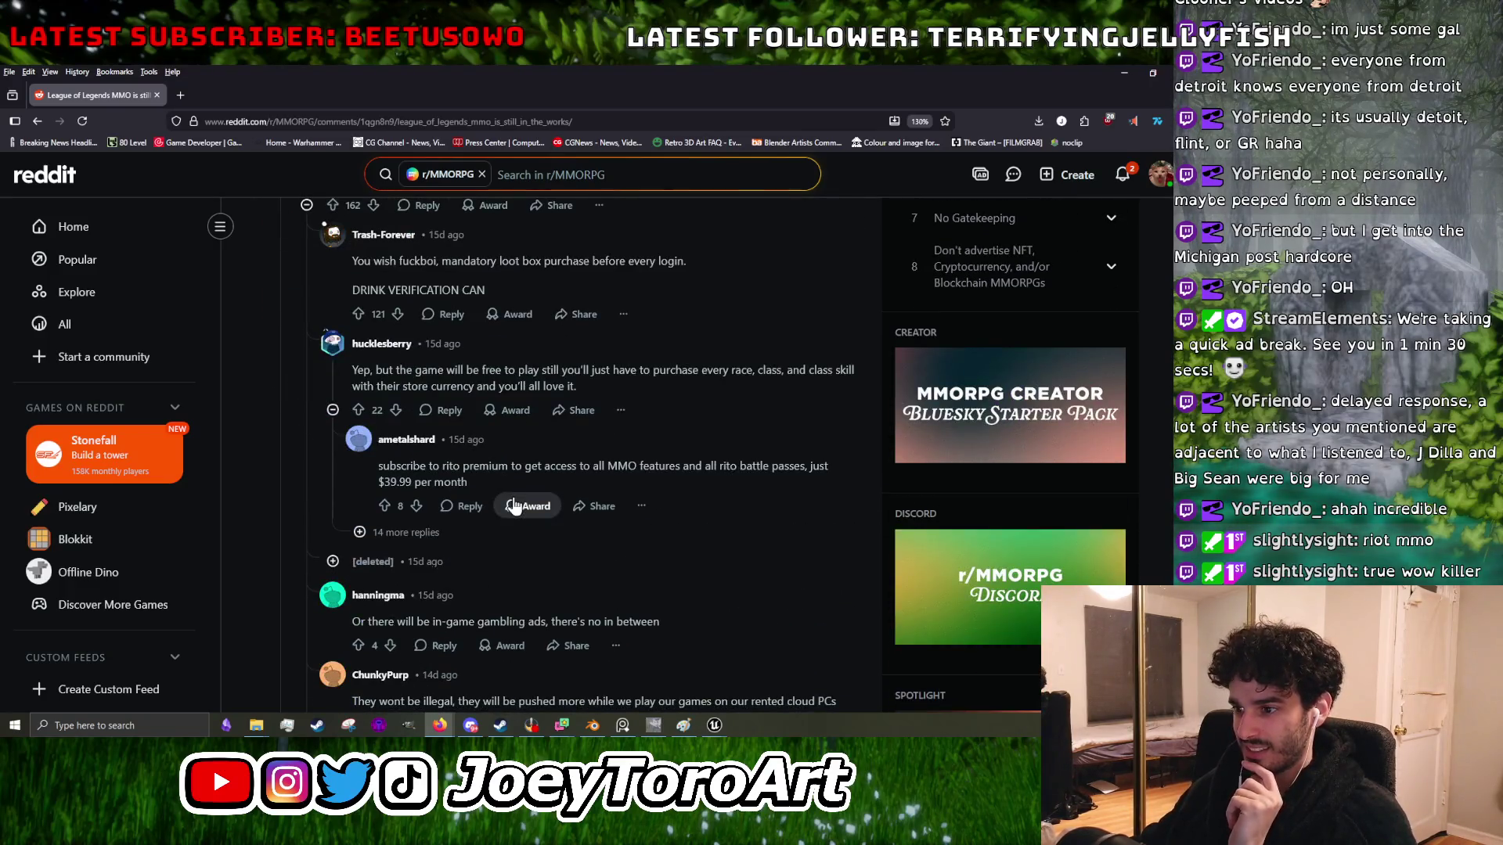
scroll(513, 505, down, 5)
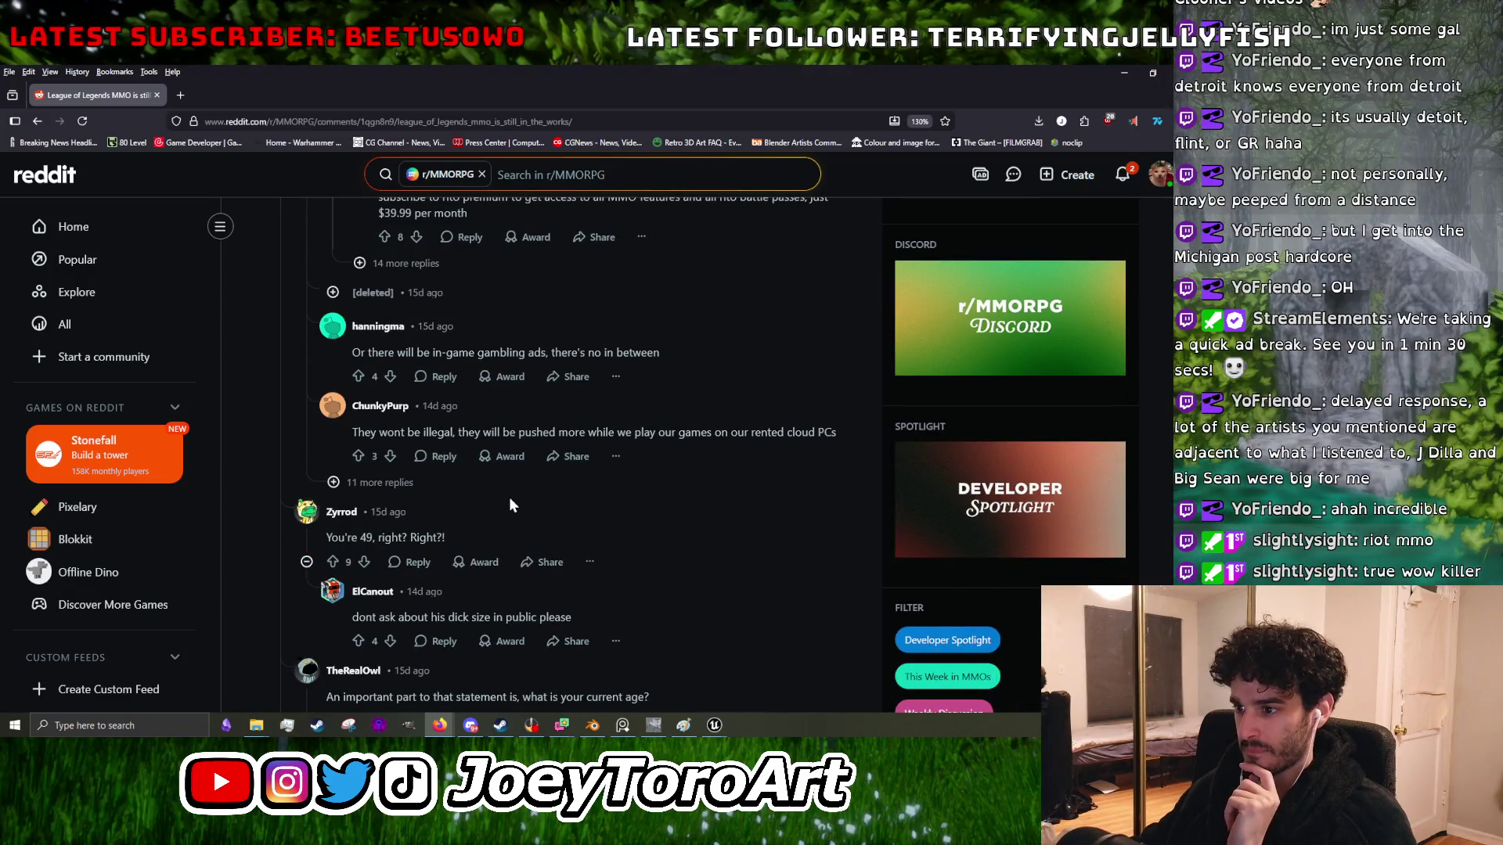
scroll(509, 496, up, 10)
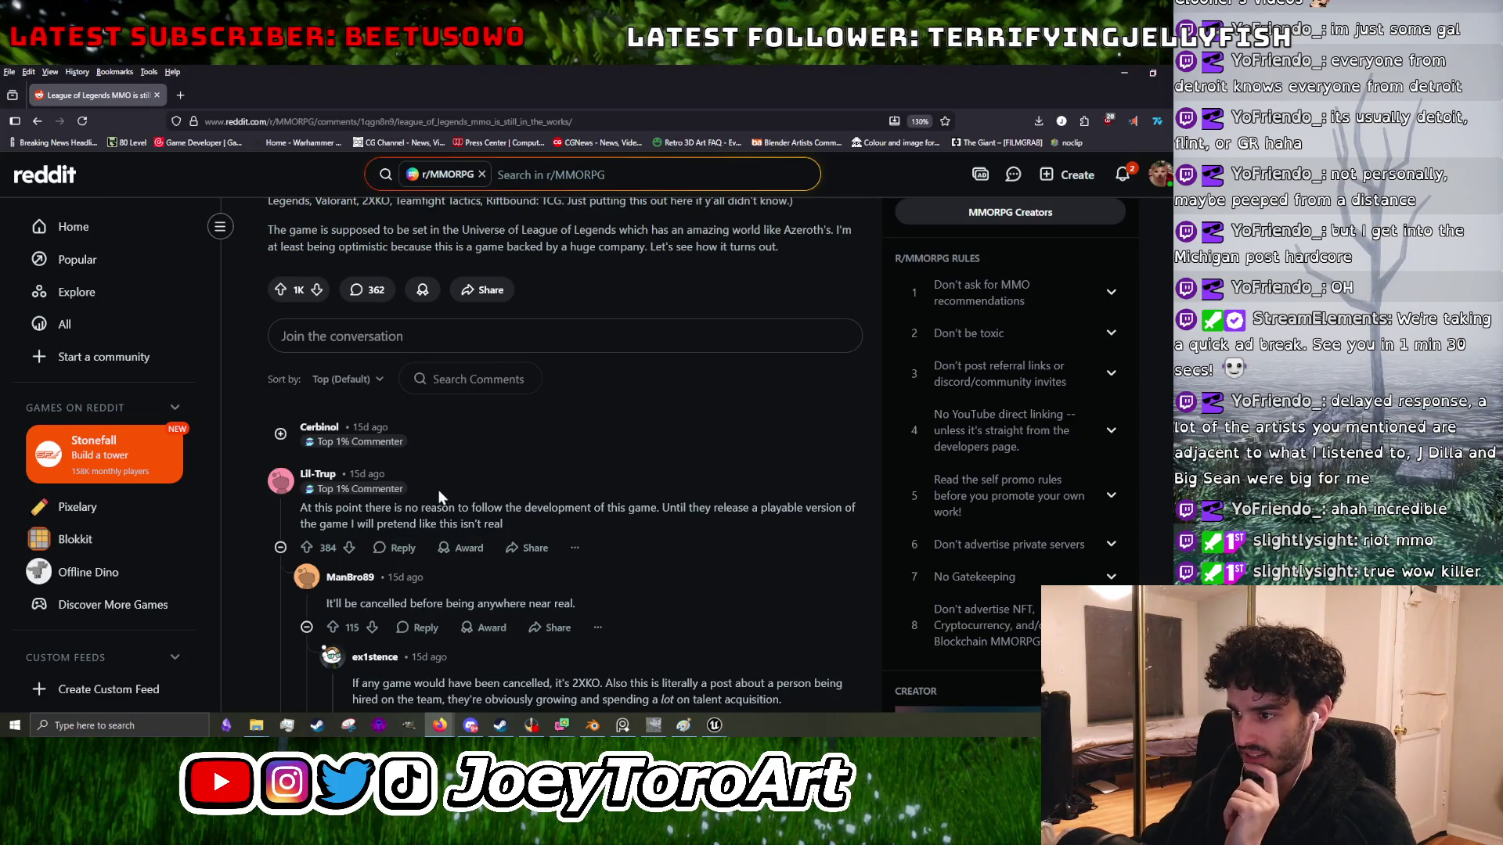
click(461, 490)
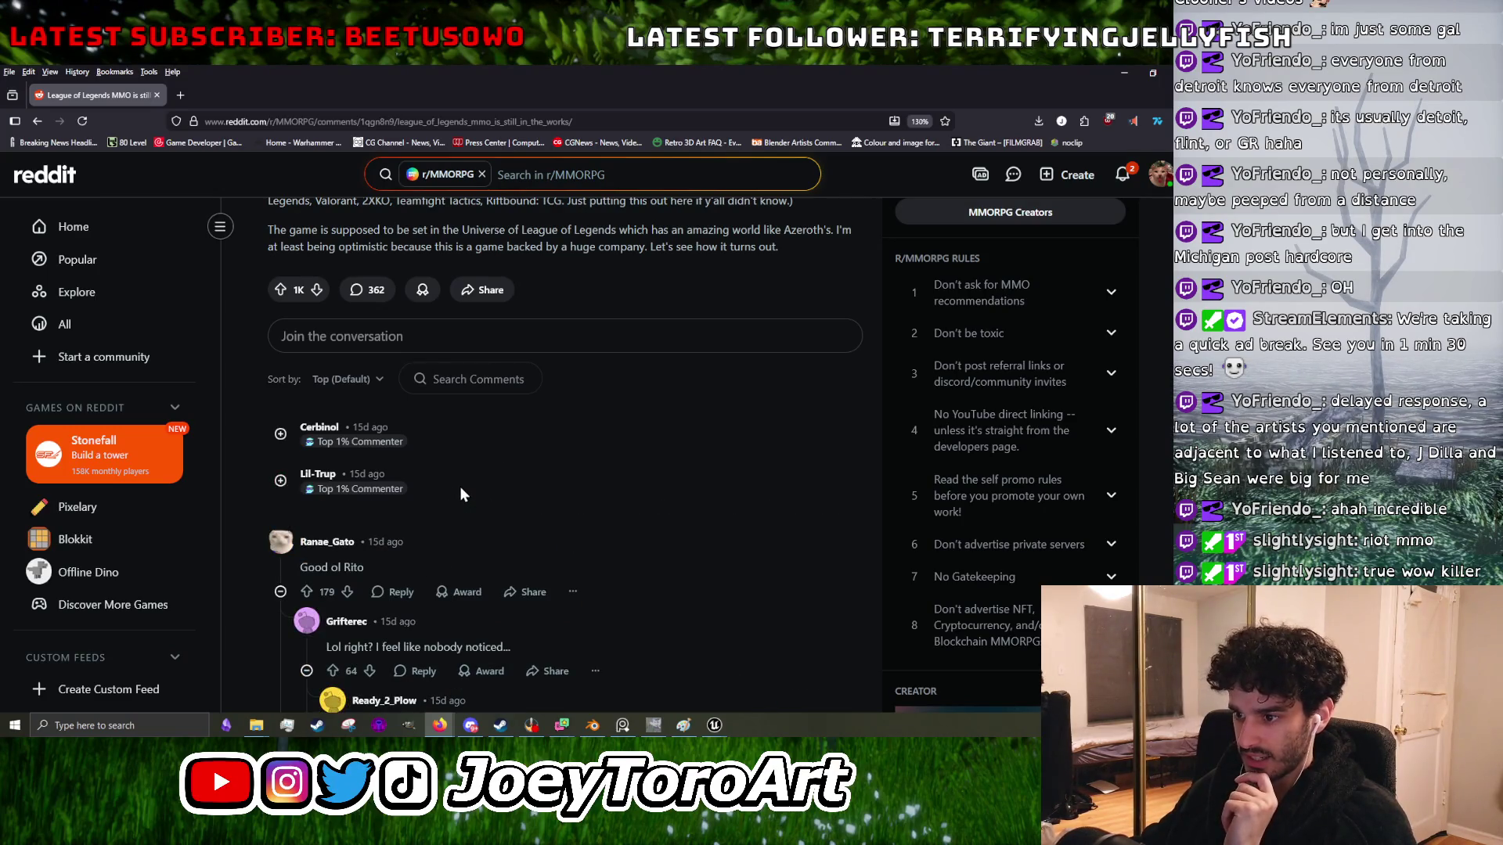
scroll(461, 491, down, 1)
click(479, 470)
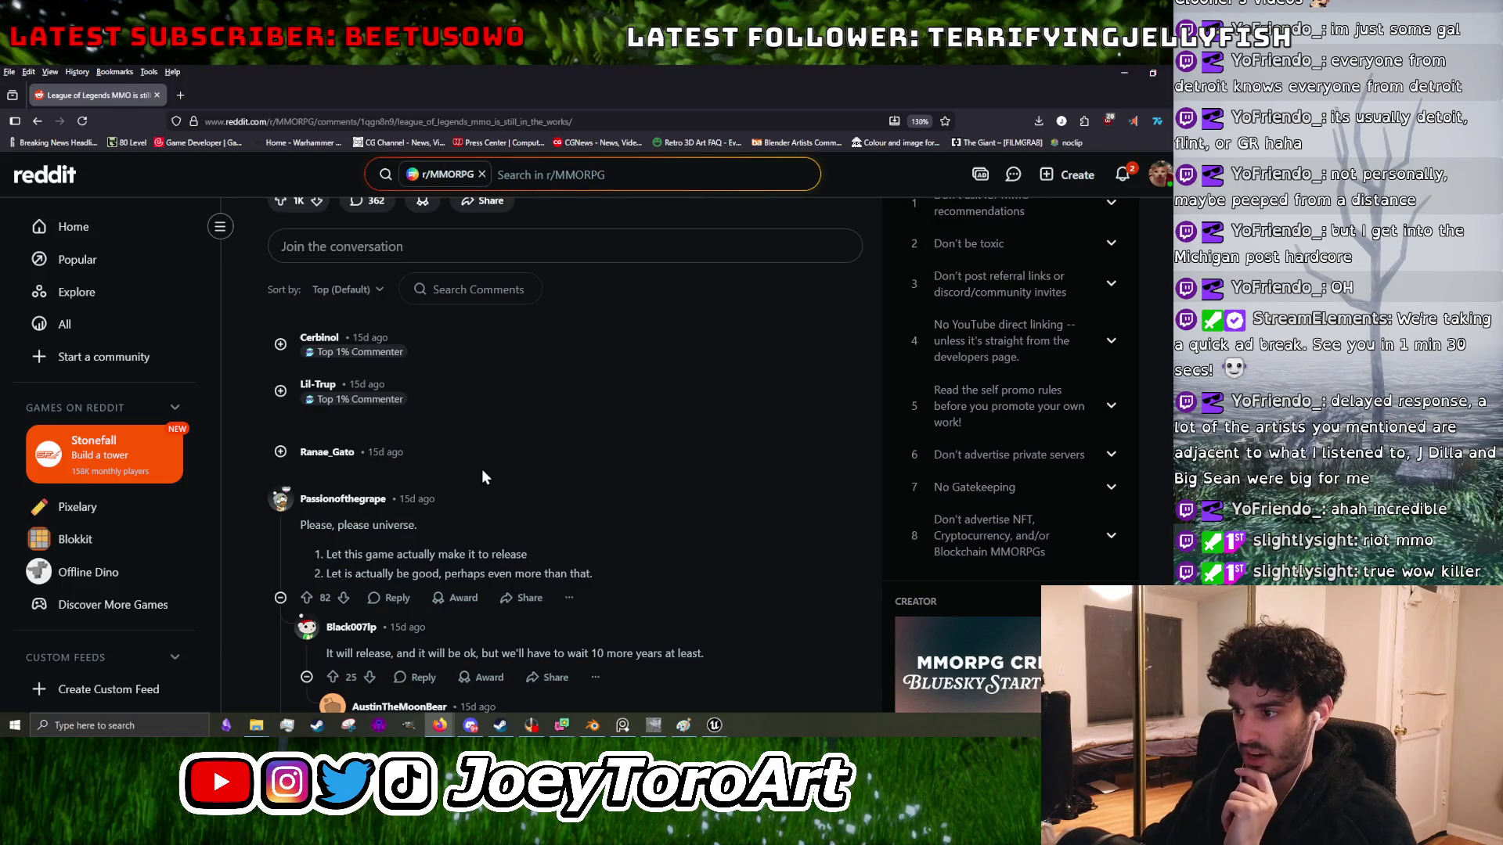
key(alt+Tab)
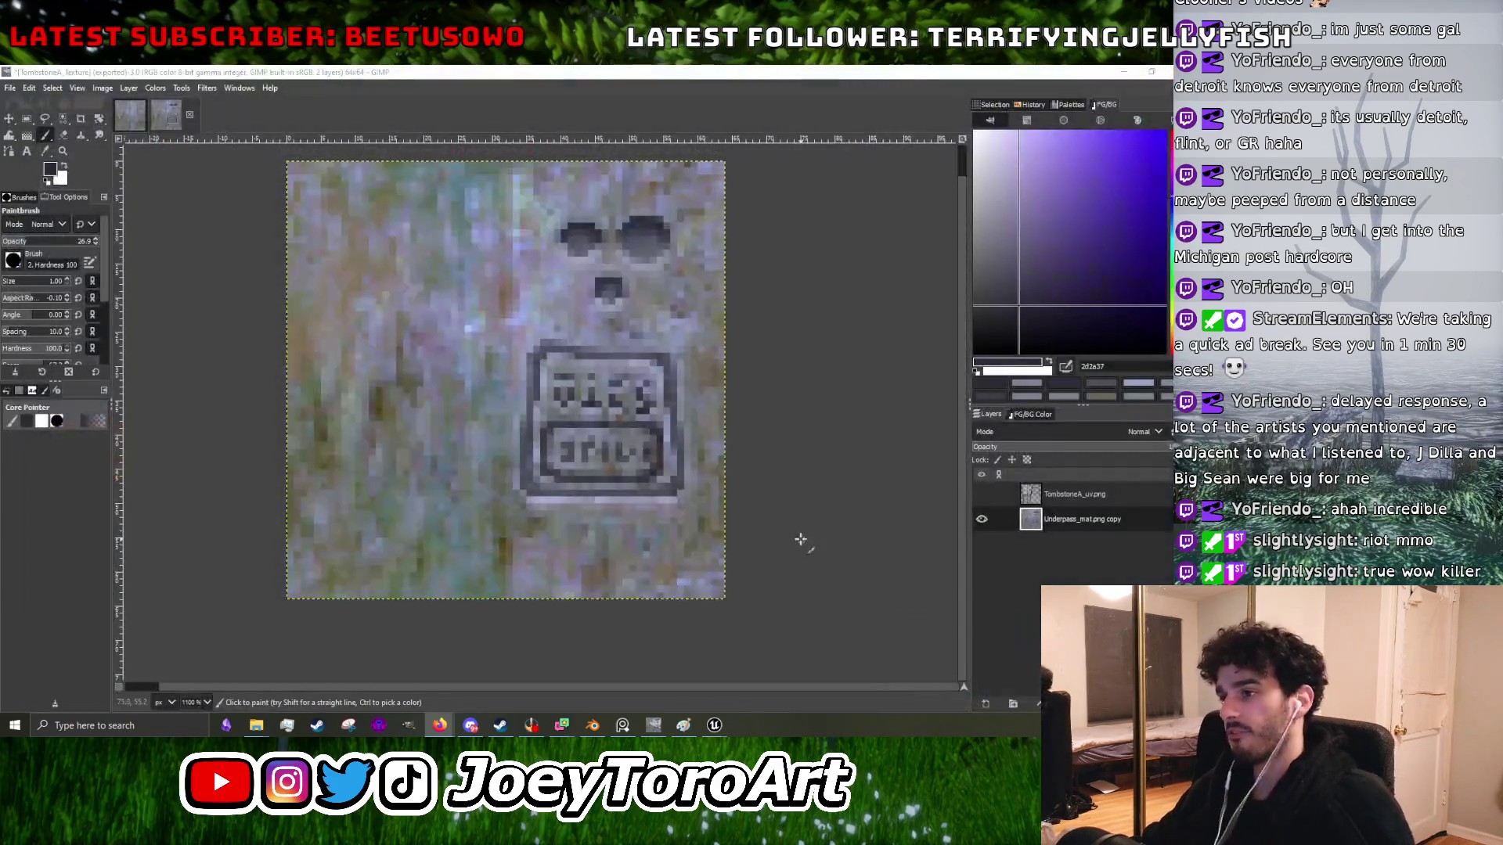
- Sample plaque colours 838ca3 and 2e2d3e, then darken stray pixels in the plaque lettering
scroll(601, 433, up, 5)
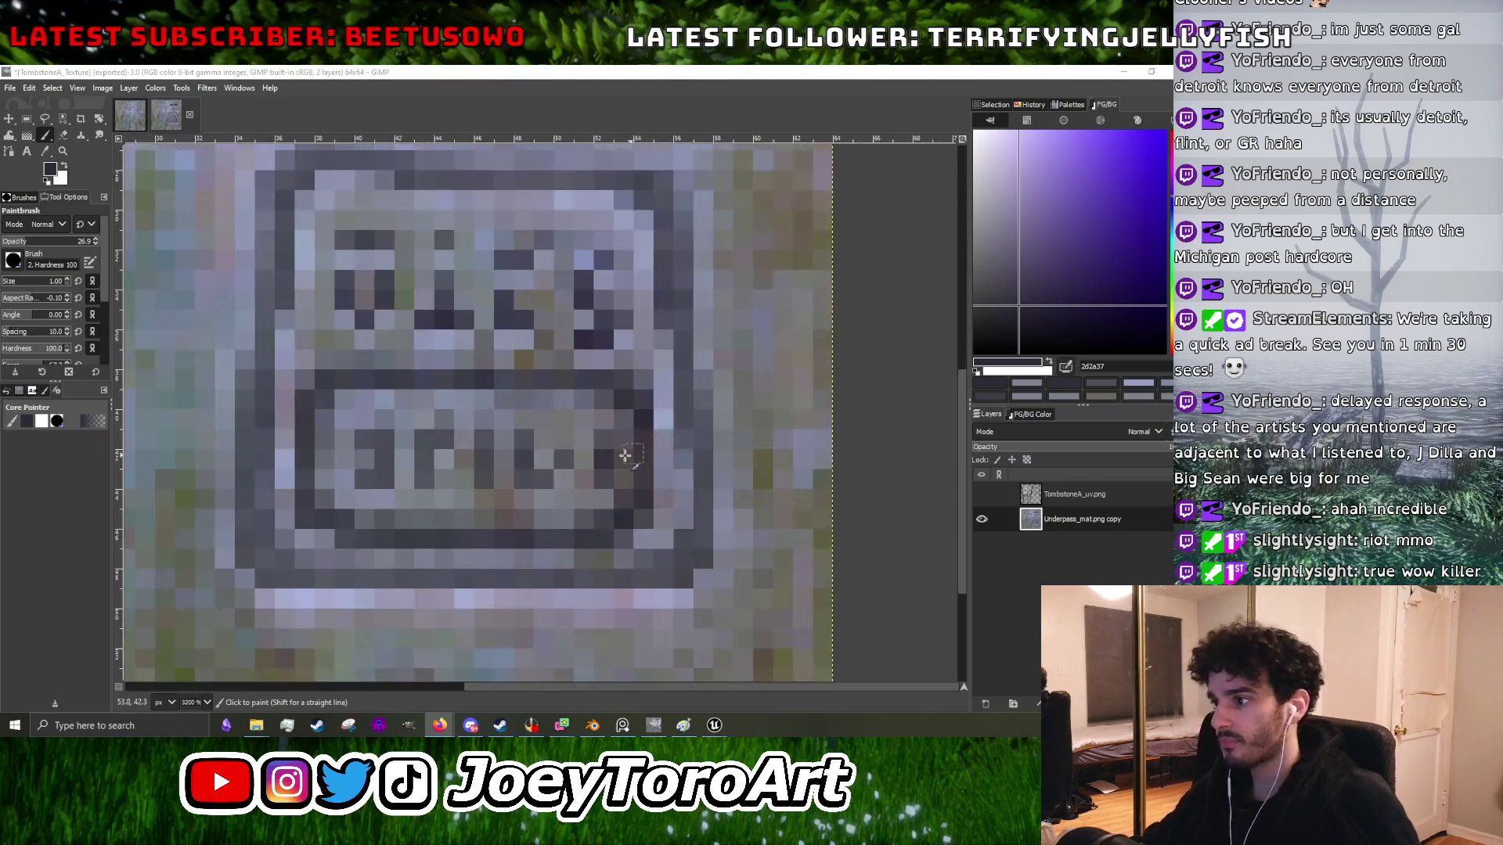
scroll(336, 423, down, 4)
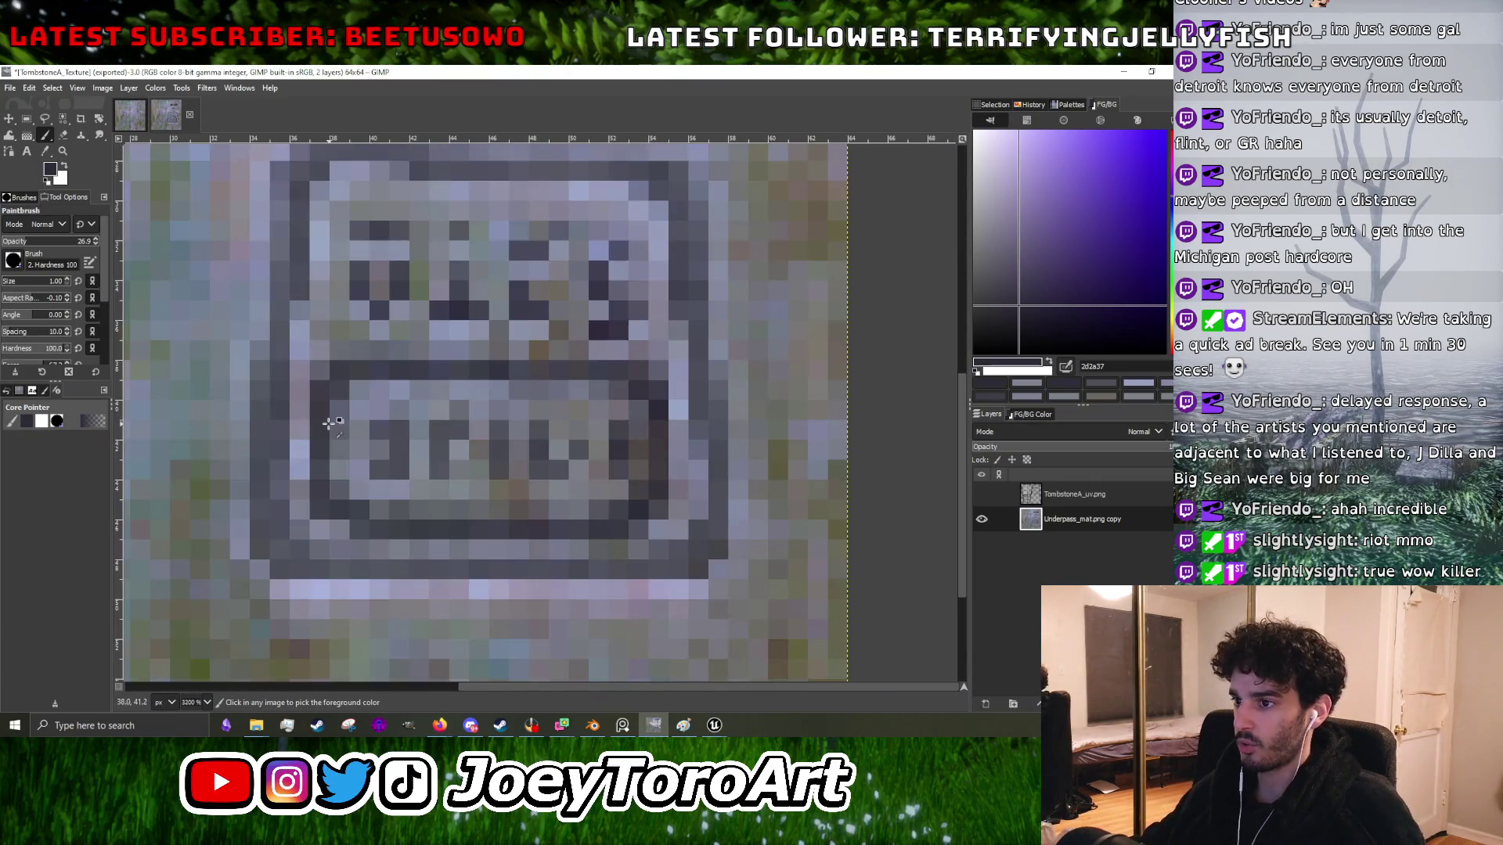
scroll(345, 430, up, 3)
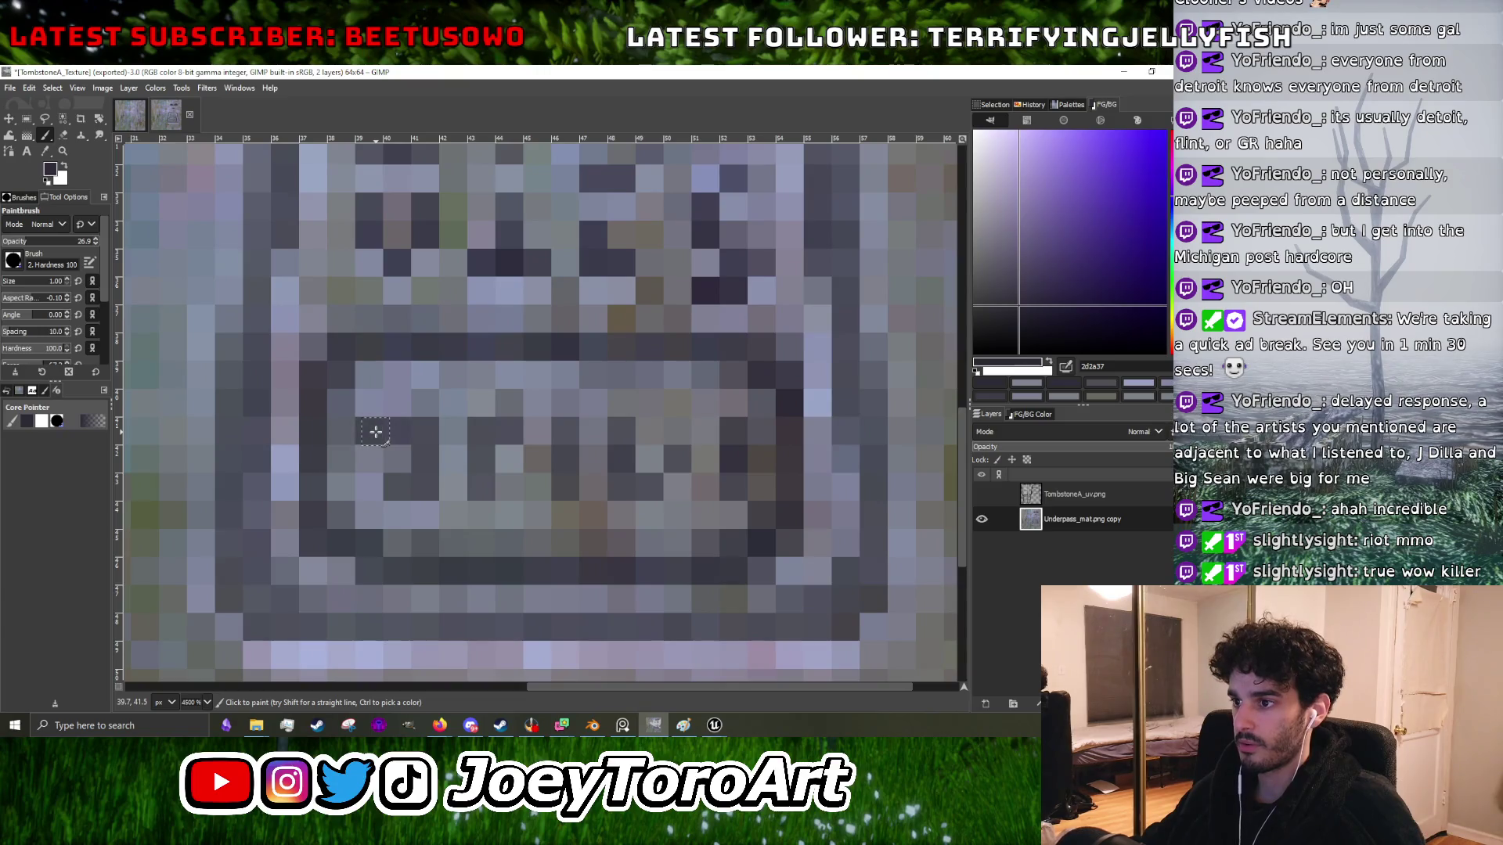
ctrl+click(364, 455)
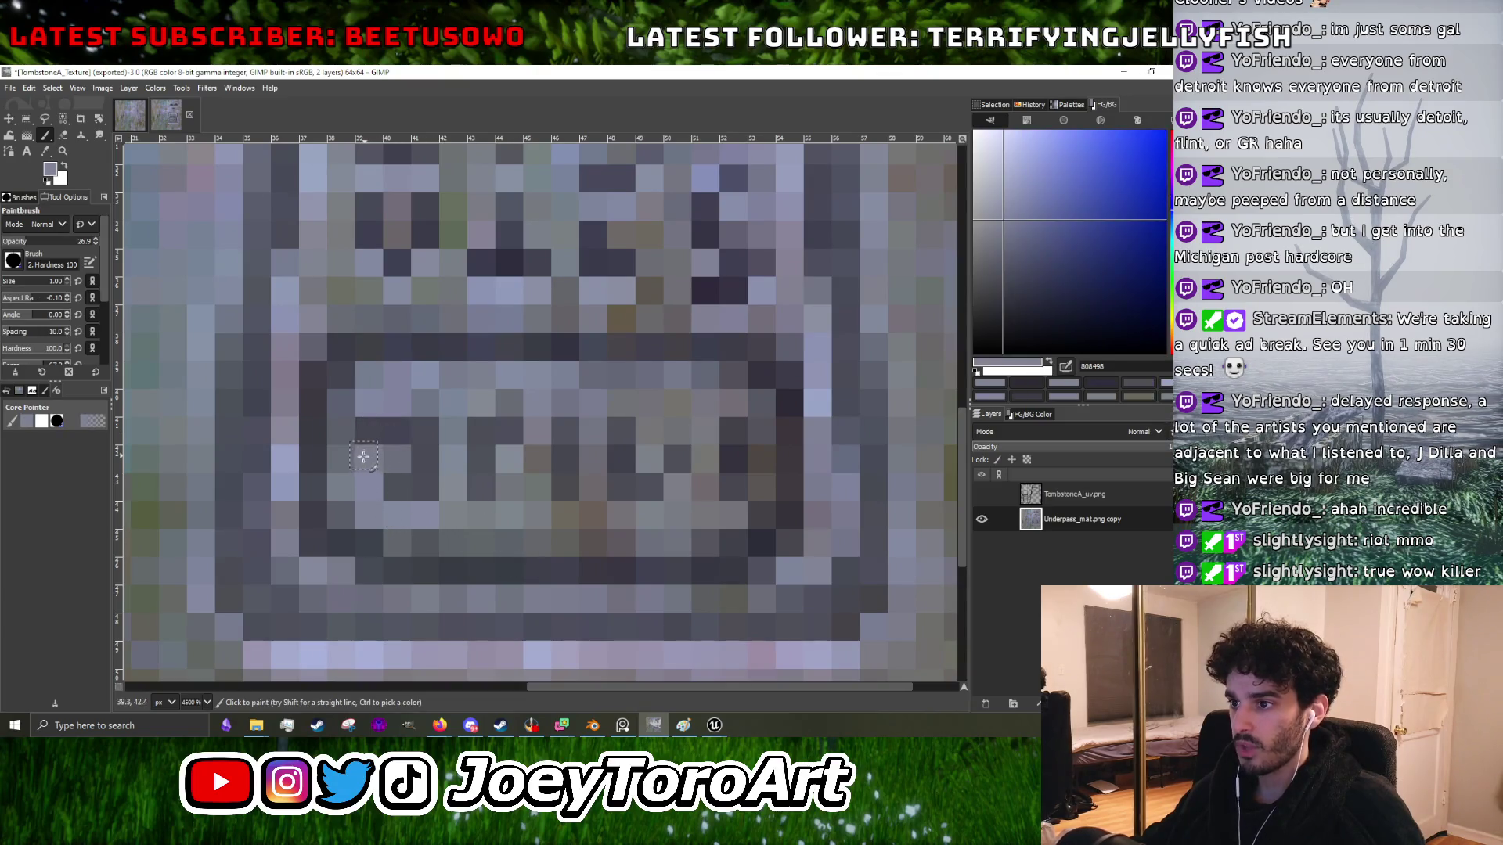
ctrl+click(367, 430)
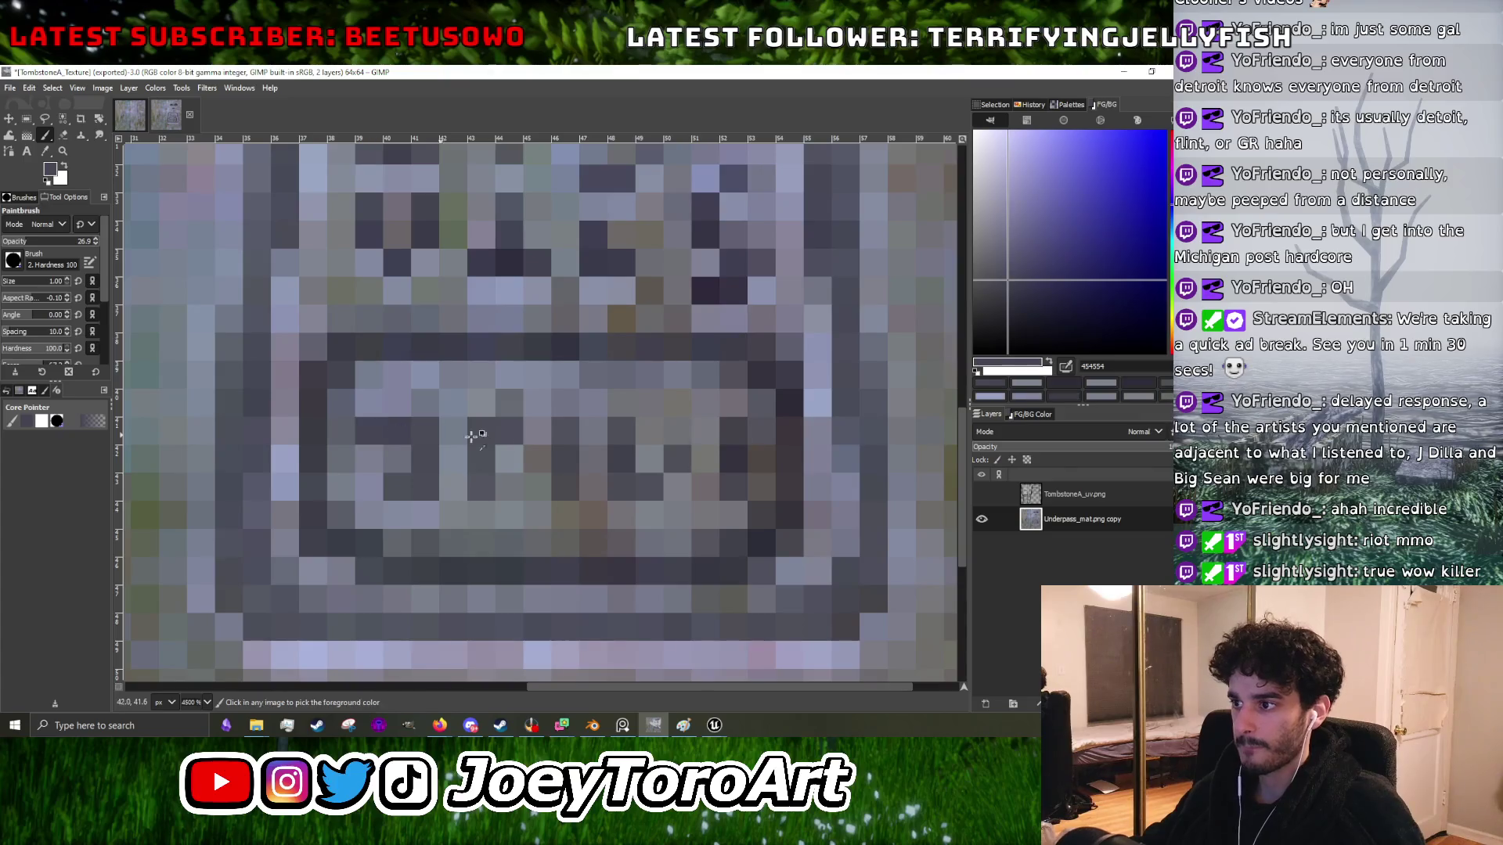
scroll(516, 431, down, 2)
scroll(593, 431, up, 2)
scroll(408, 427, up, 1)
scroll(400, 426, down, 4)
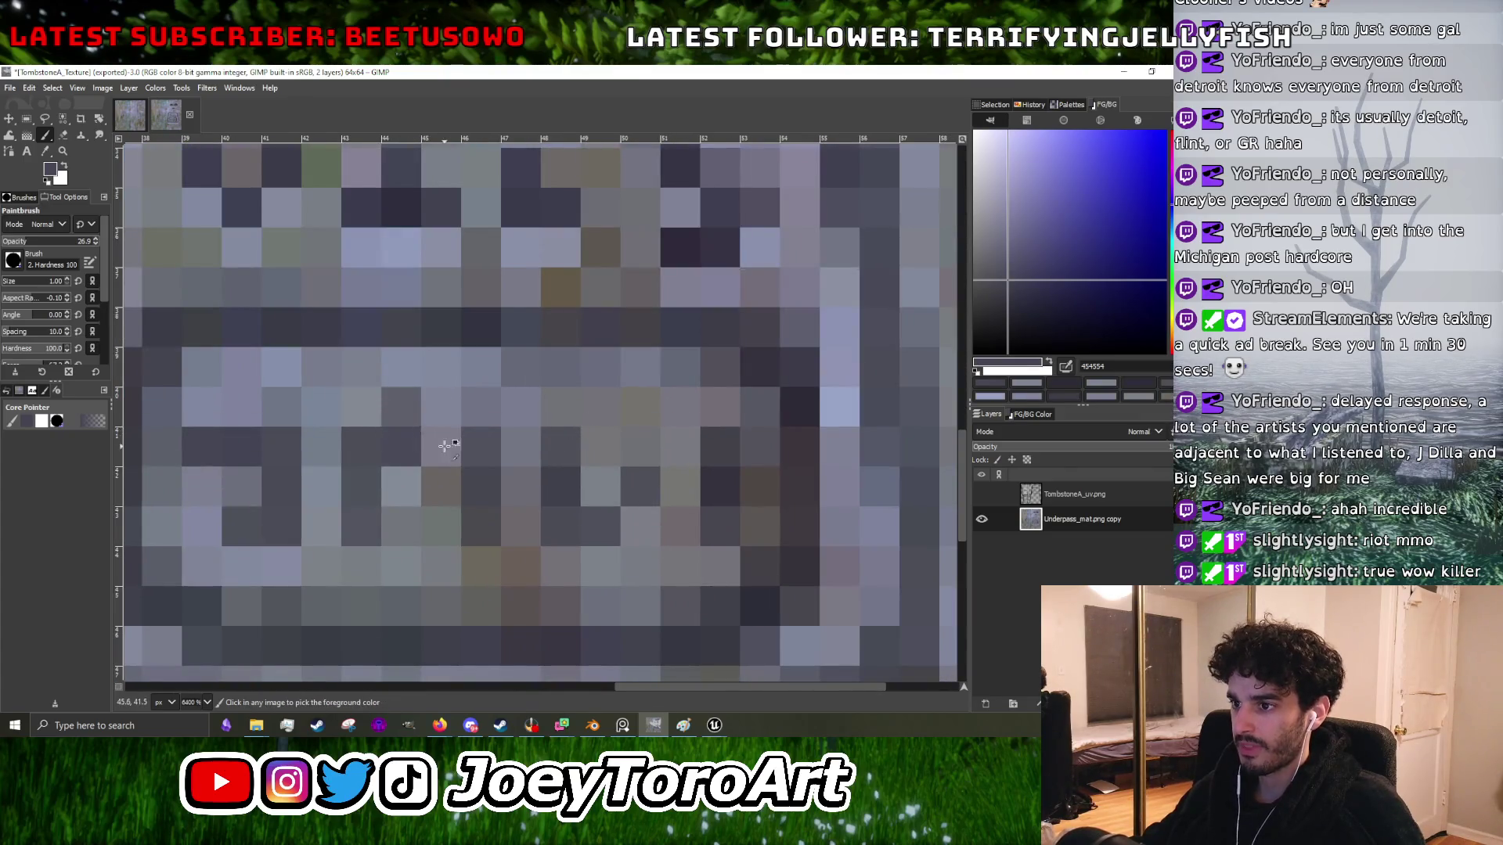
scroll(565, 458, up, 3)
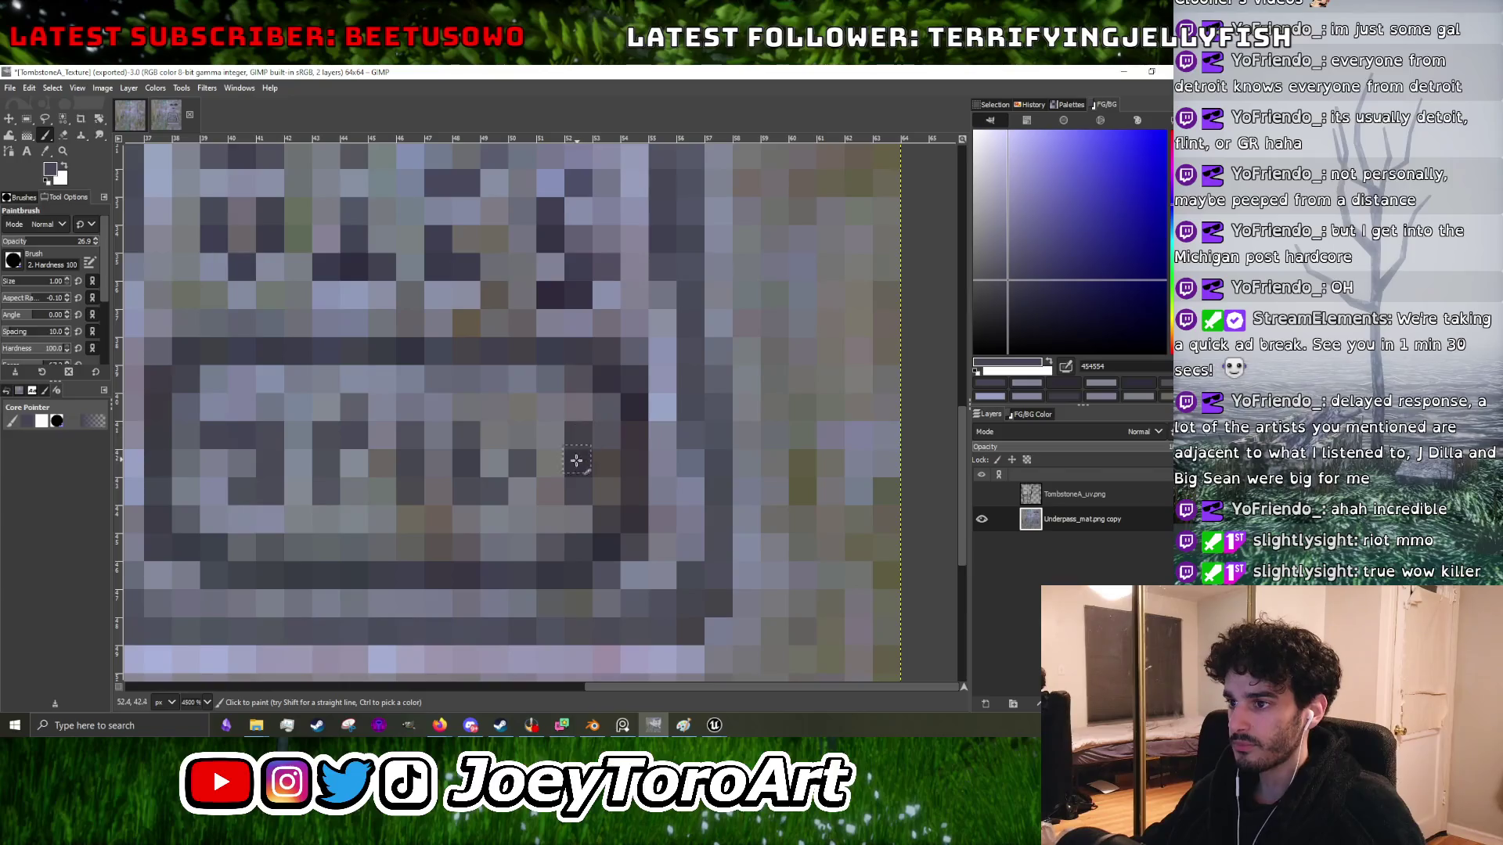
scroll(512, 521, down, 3)
scroll(412, 449, up, 3)
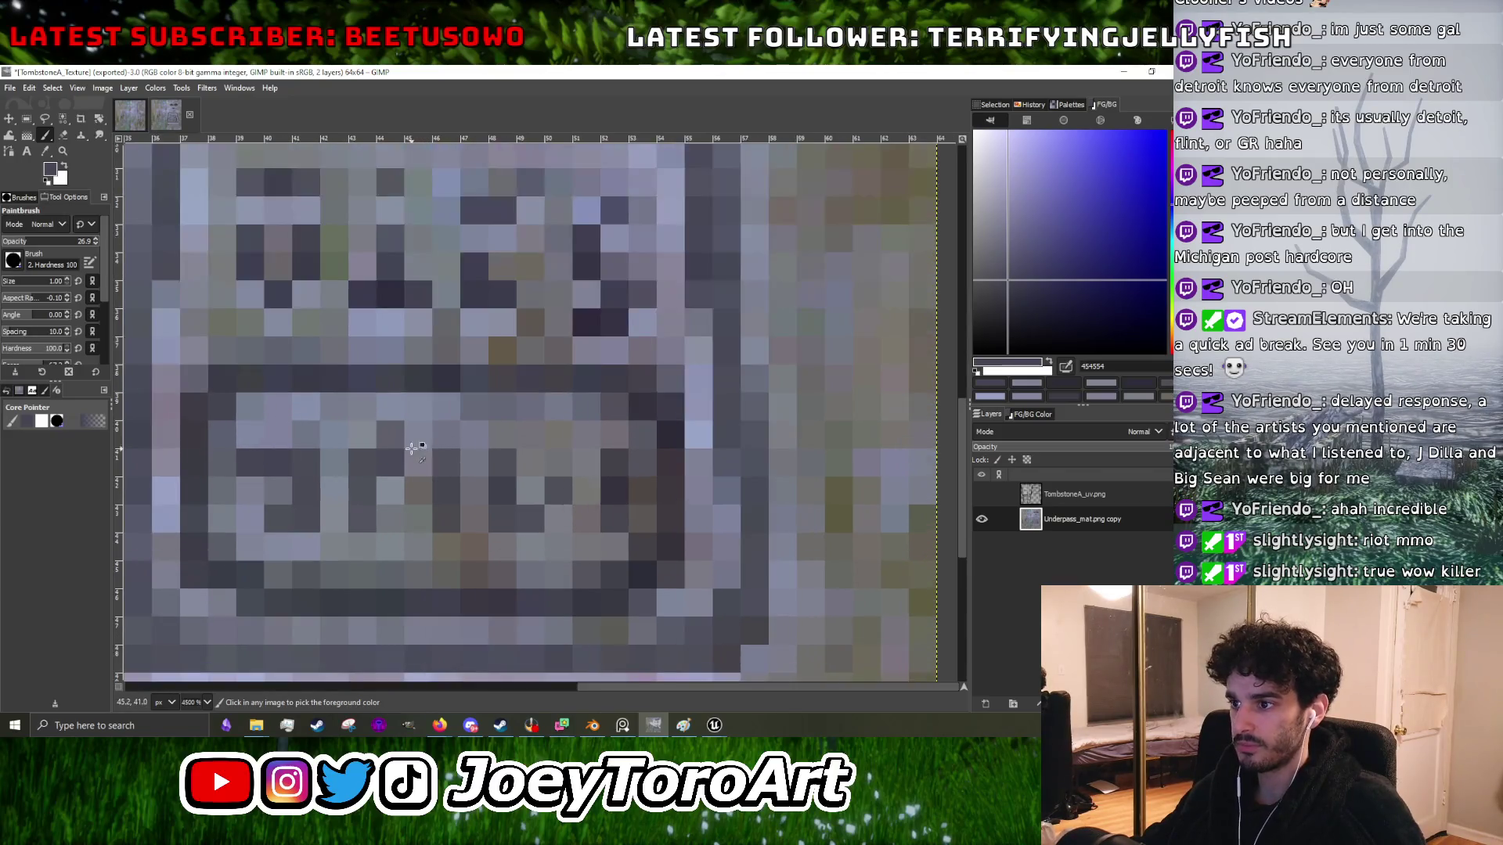
ctrl+click(392, 413)
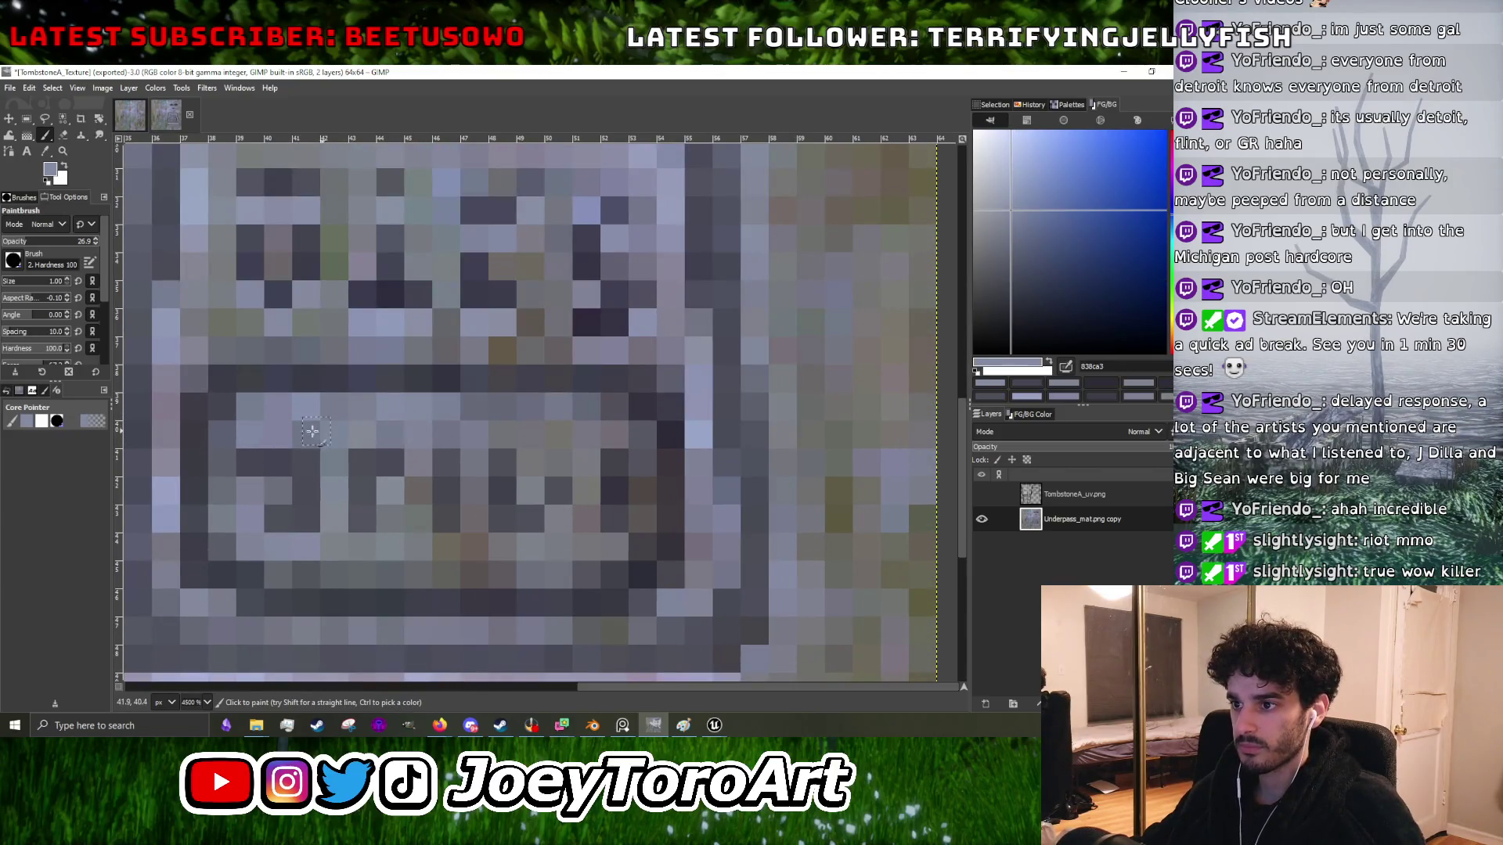
scroll(306, 431, down, 3)
scroll(468, 443, up, 4)
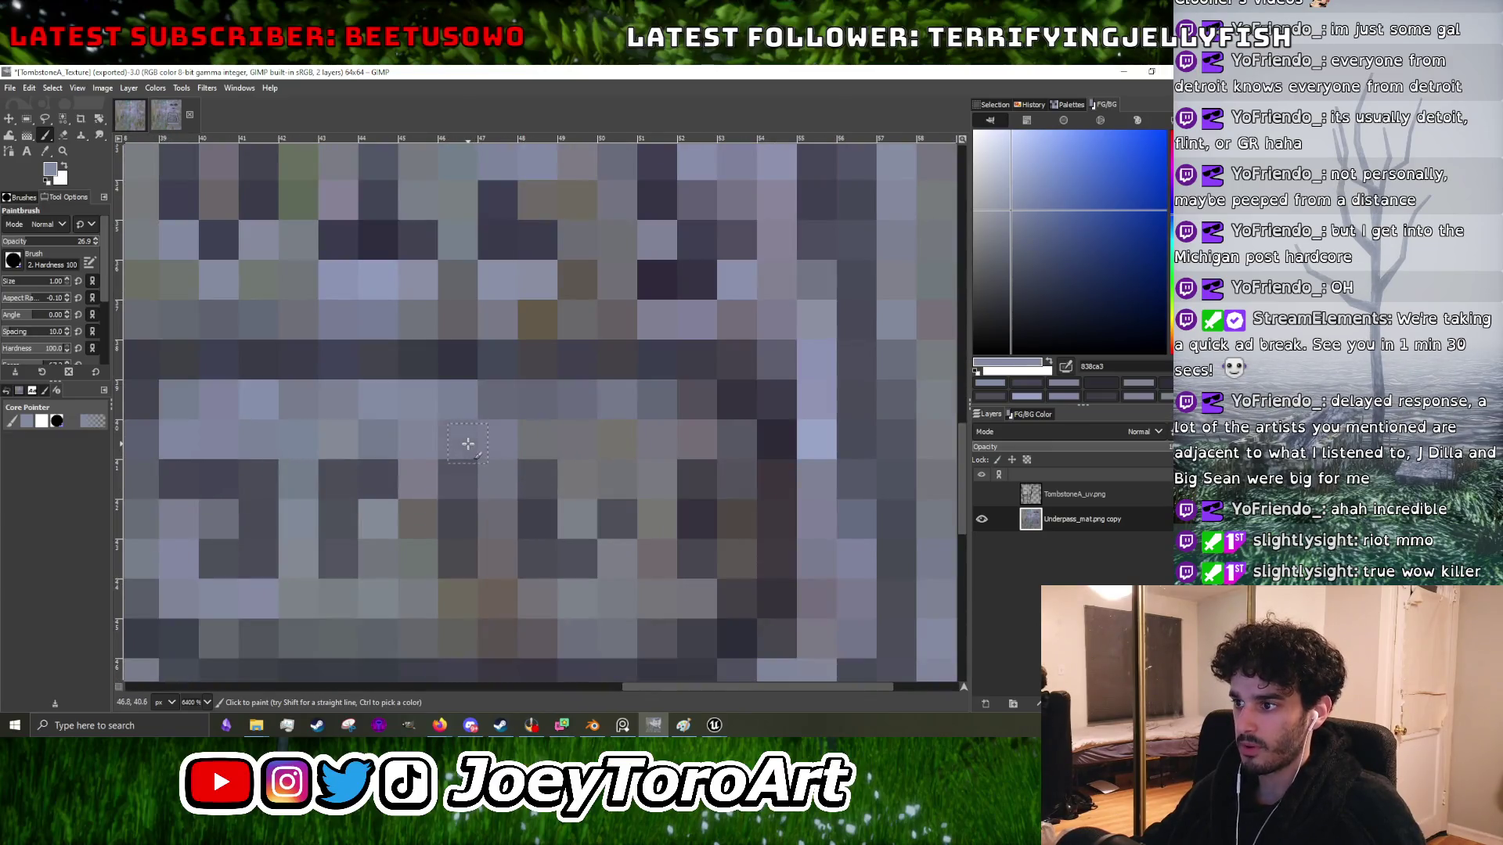
ctrl+click(468, 502)
scroll(468, 490, down, 3)
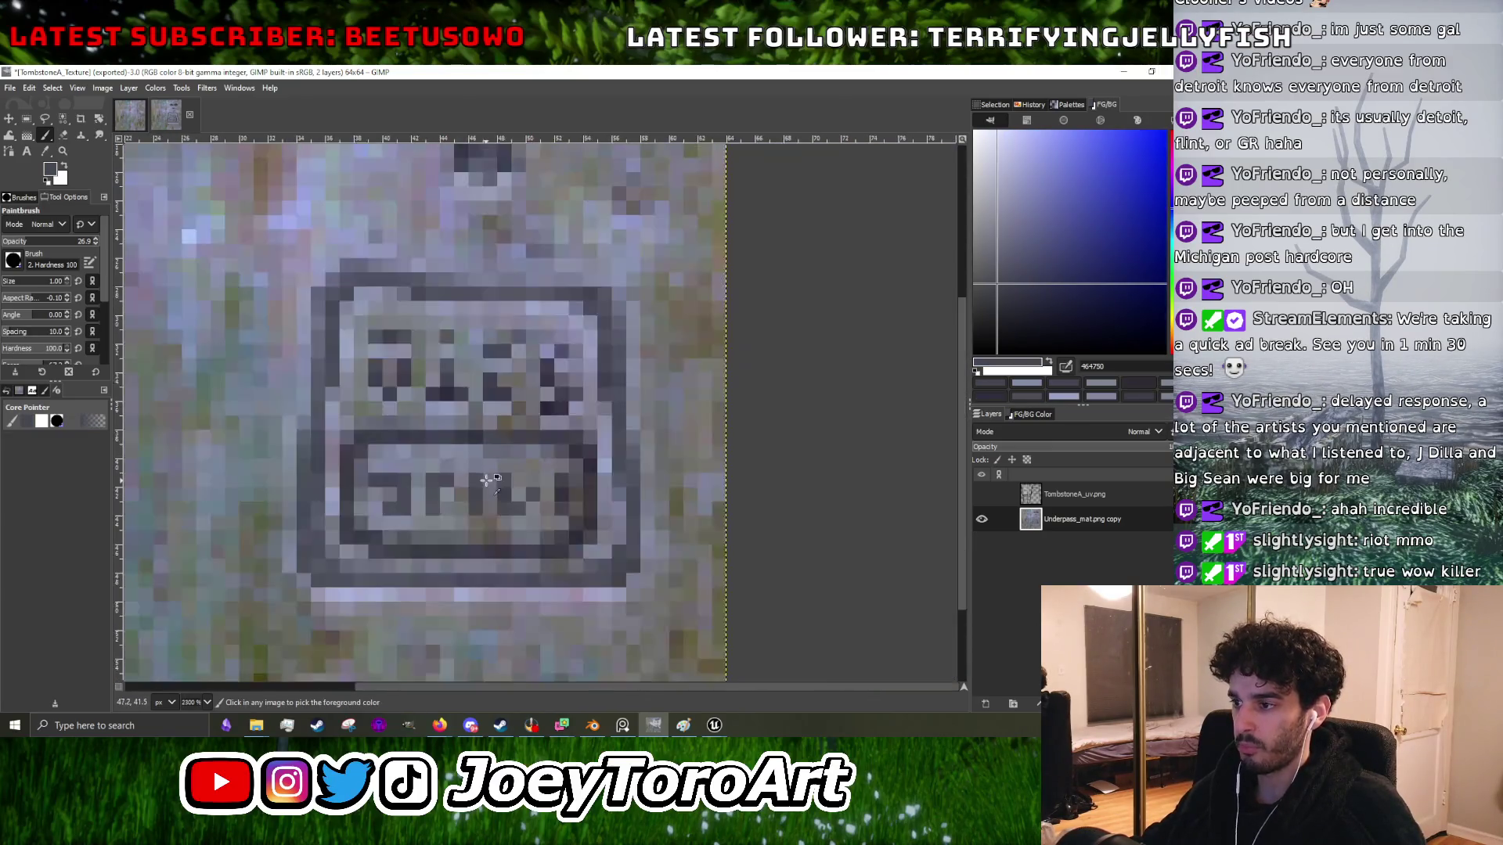
scroll(470, 481, up, 3)
scroll(482, 485, down, 3)
ctrl+click(485, 548)
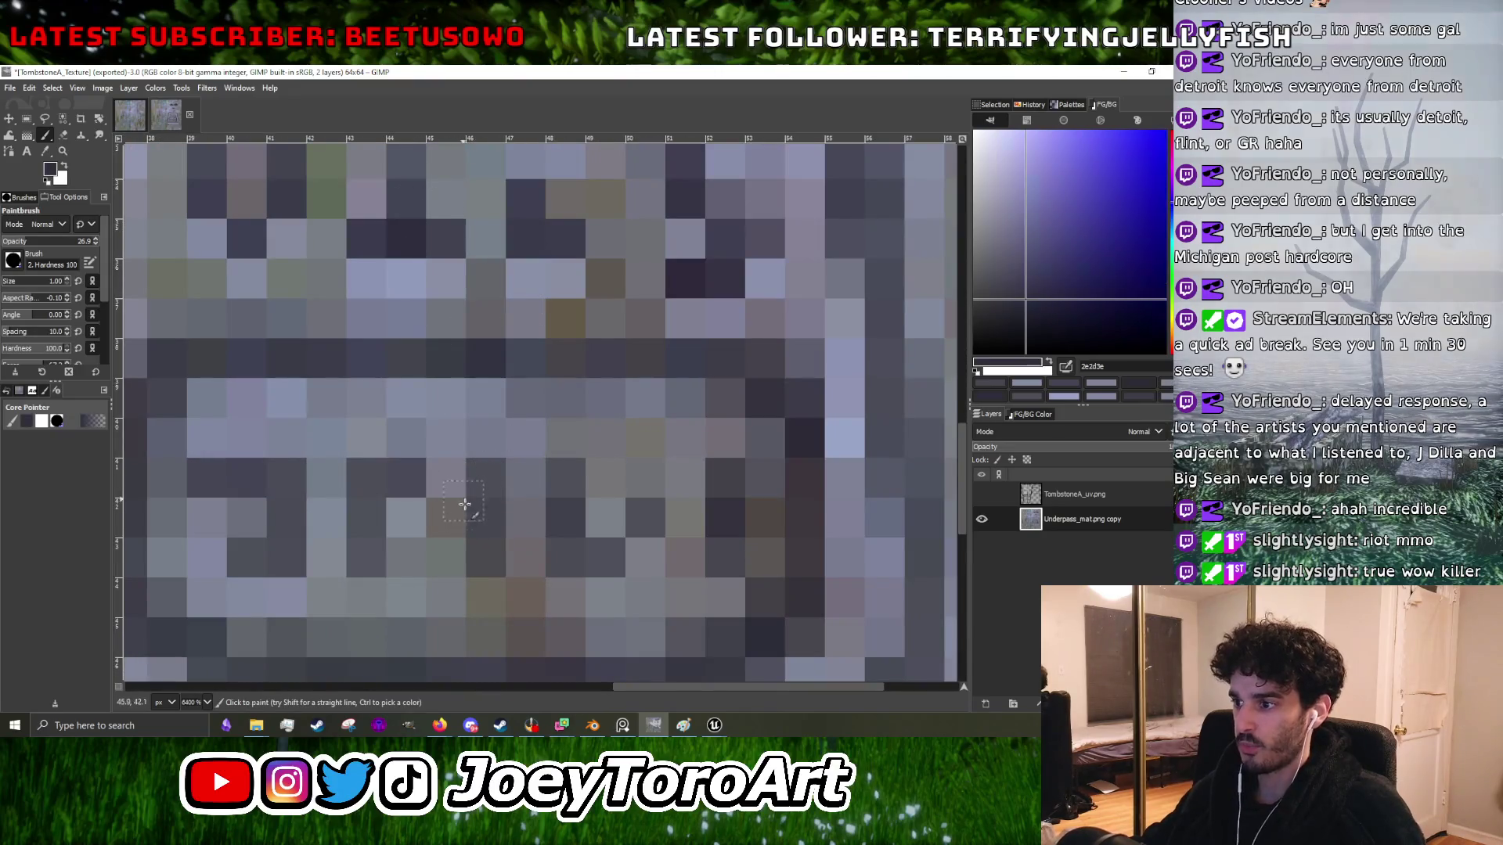
scroll(484, 556, up, 3)
scroll(461, 532, up, 1)
click(462, 530)
click(462, 529)
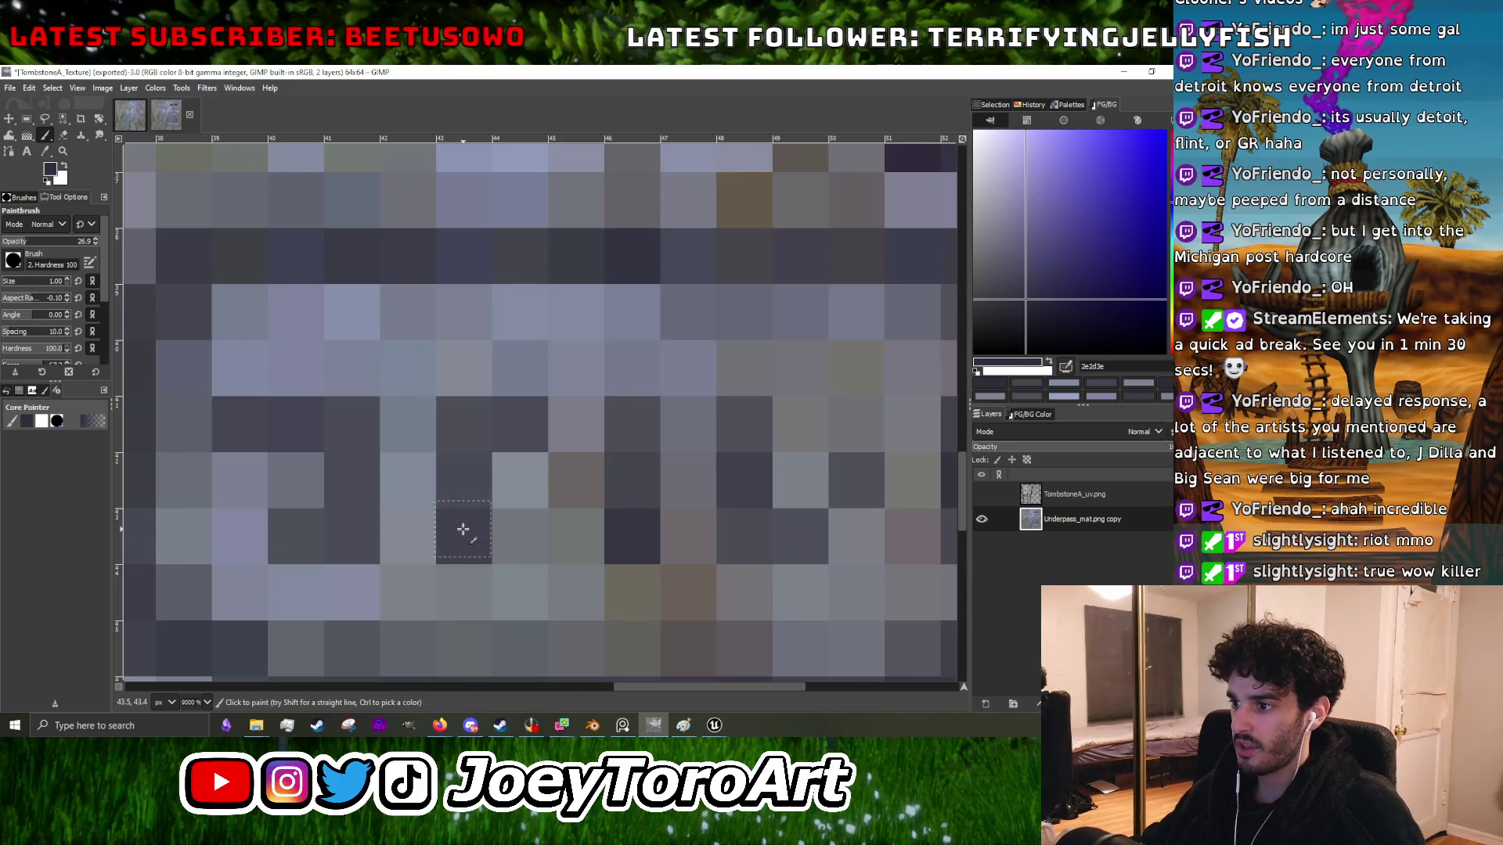
click(352, 533)
scroll(314, 536, down, 3)
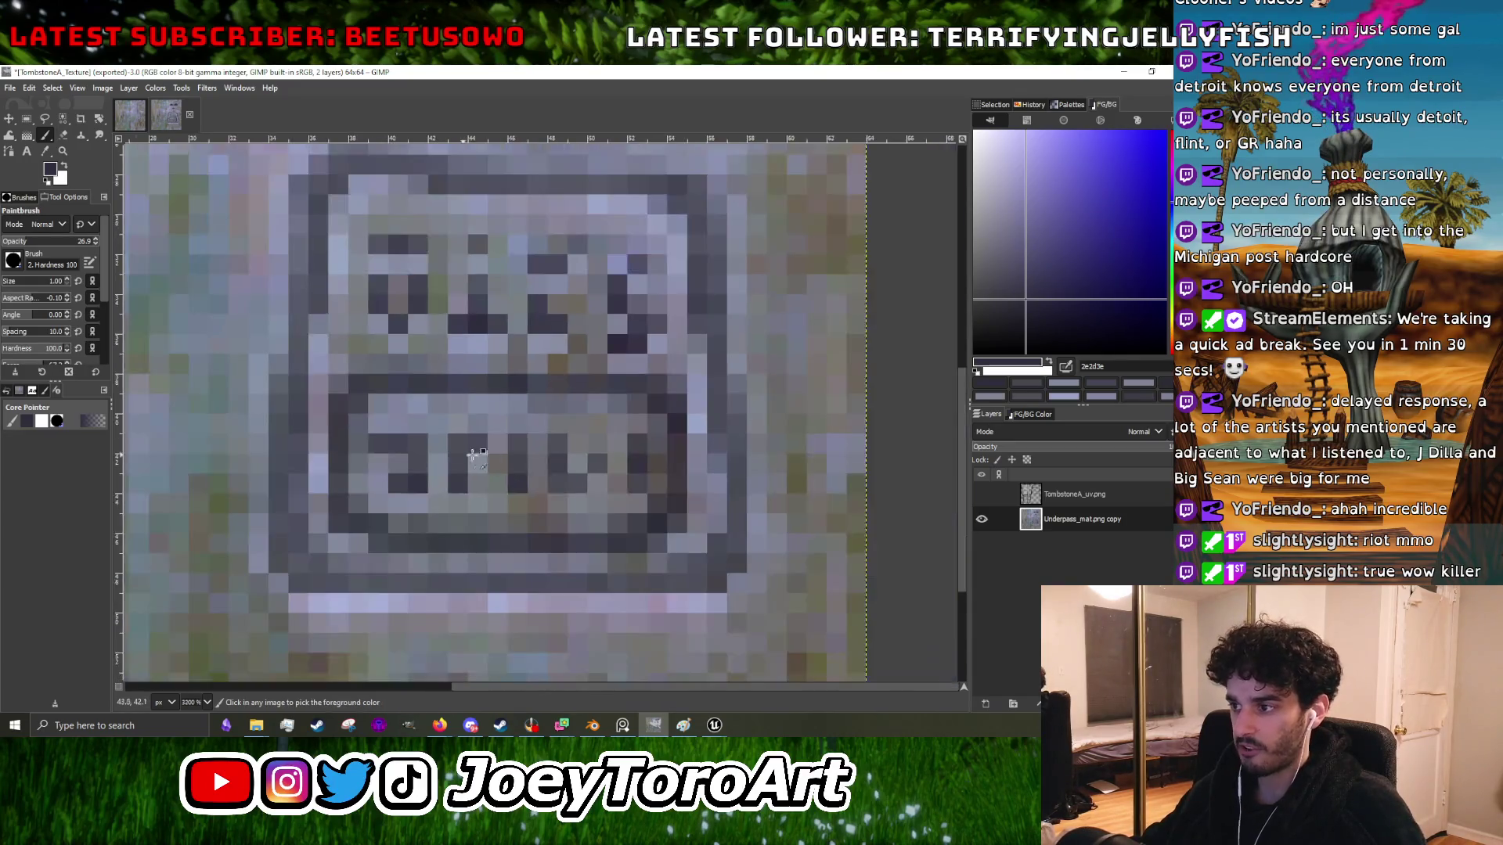
scroll(566, 470, up, 3)
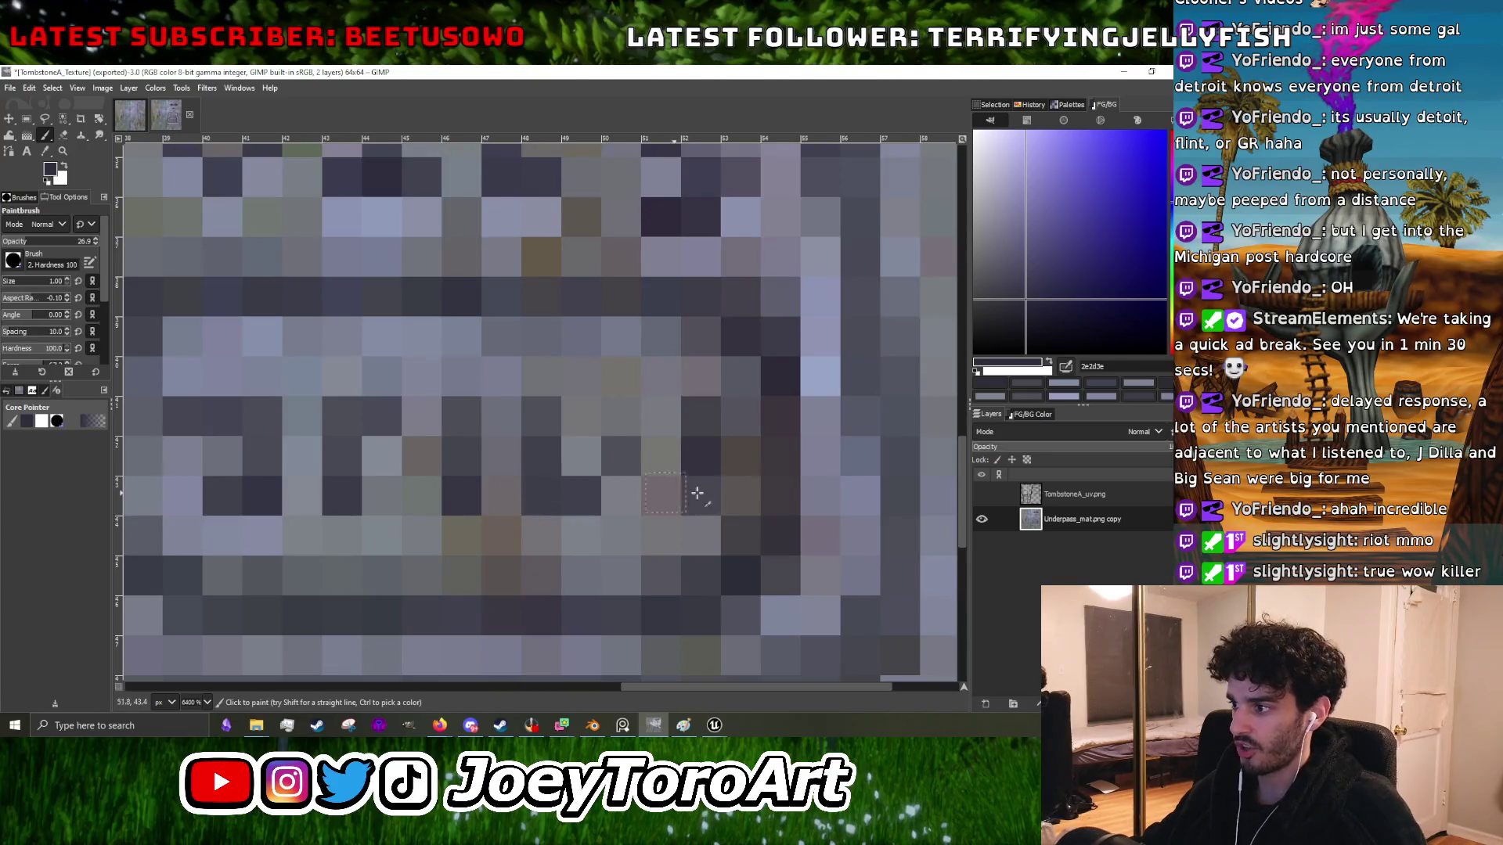
click(631, 464)
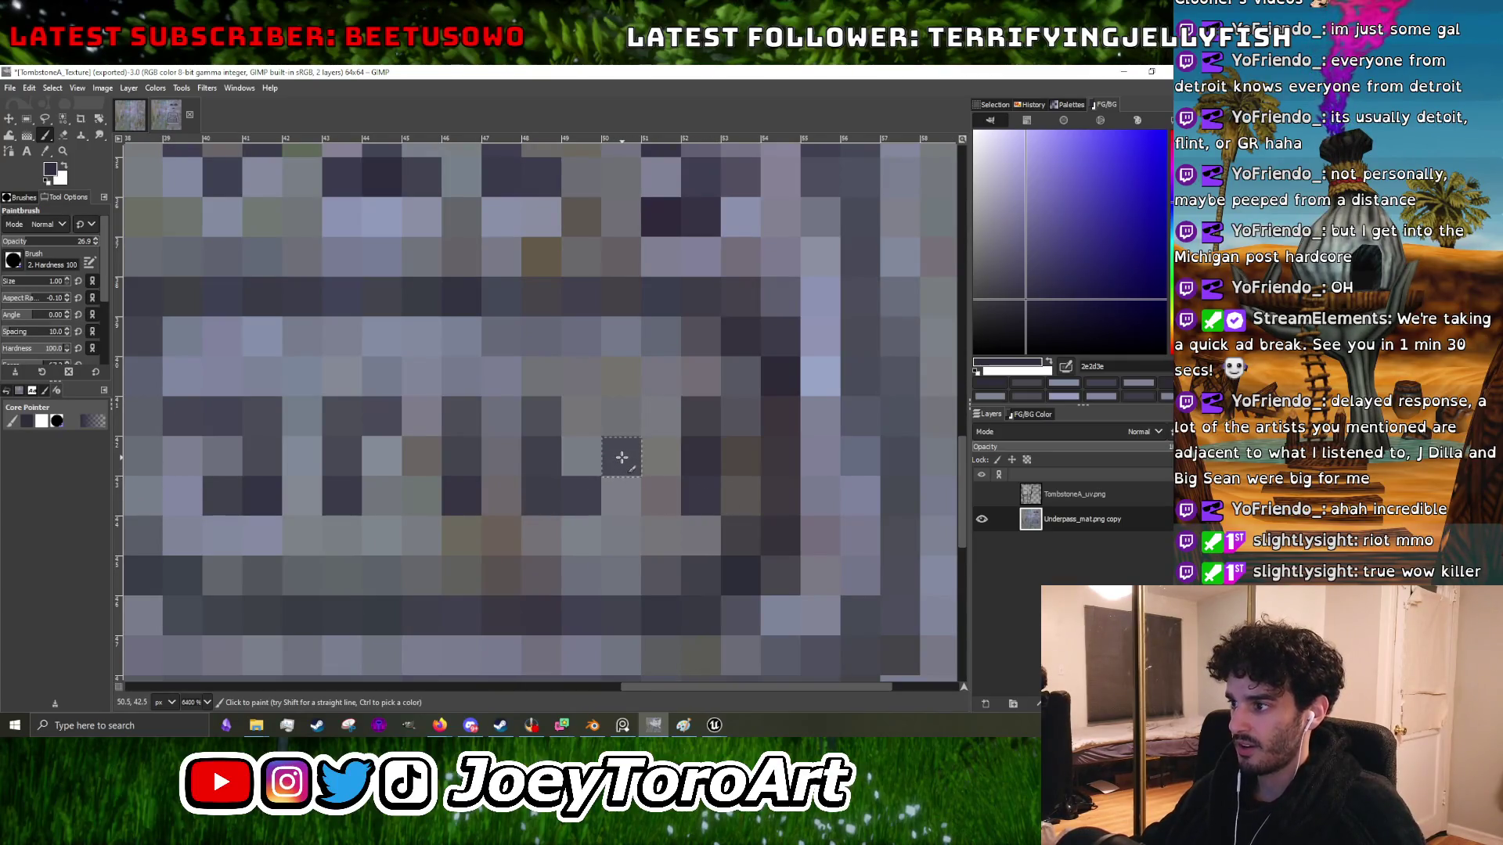
- Lighten several lettering pixels with plaque colour 8990a7, then pick the dark colour 343443
ctrl+click(516, 223)
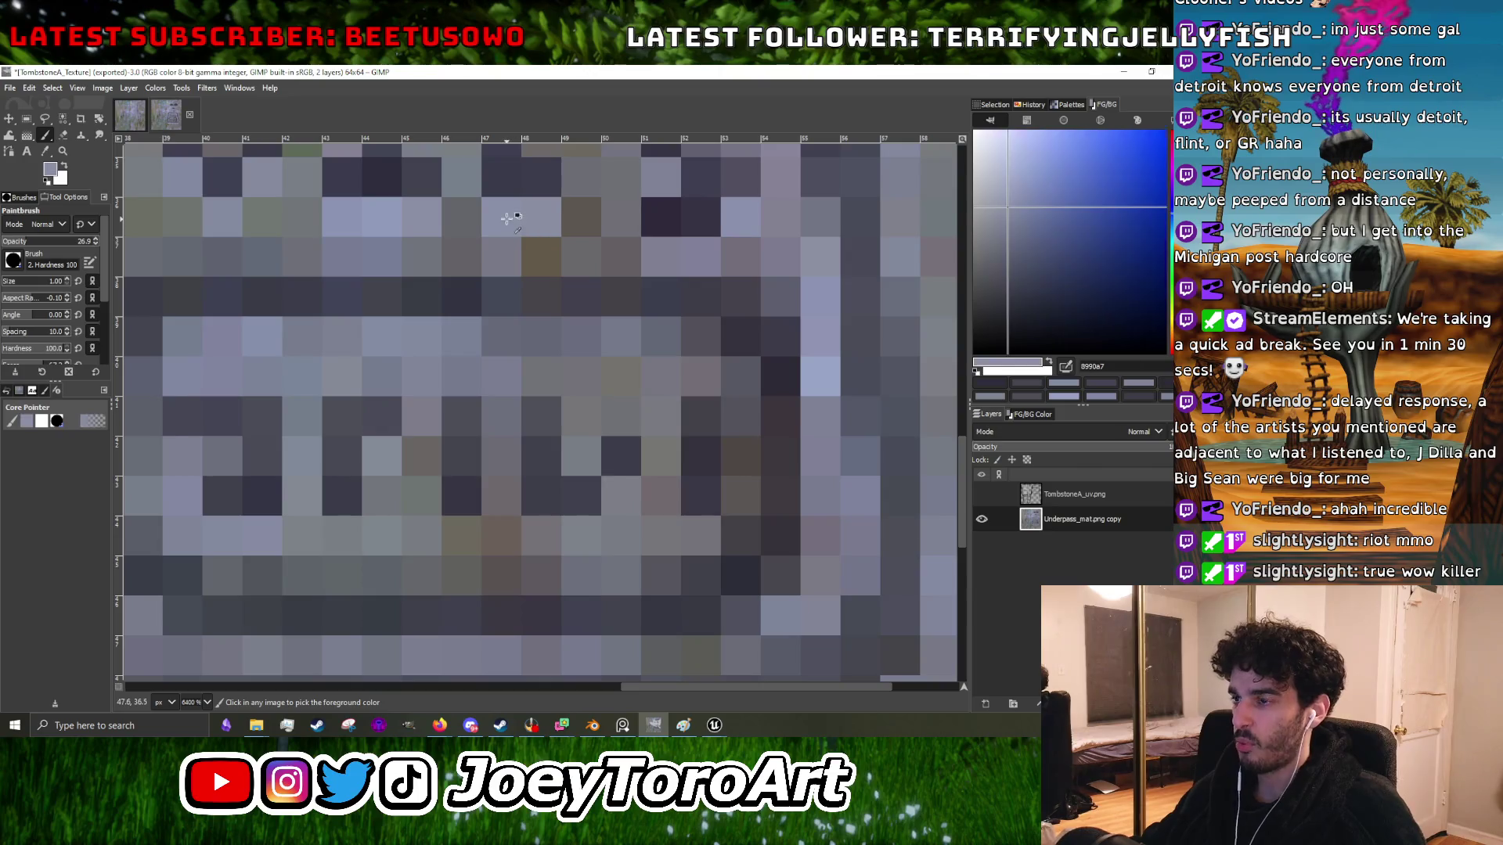
click(621, 501)
scroll(447, 536, down, 3)
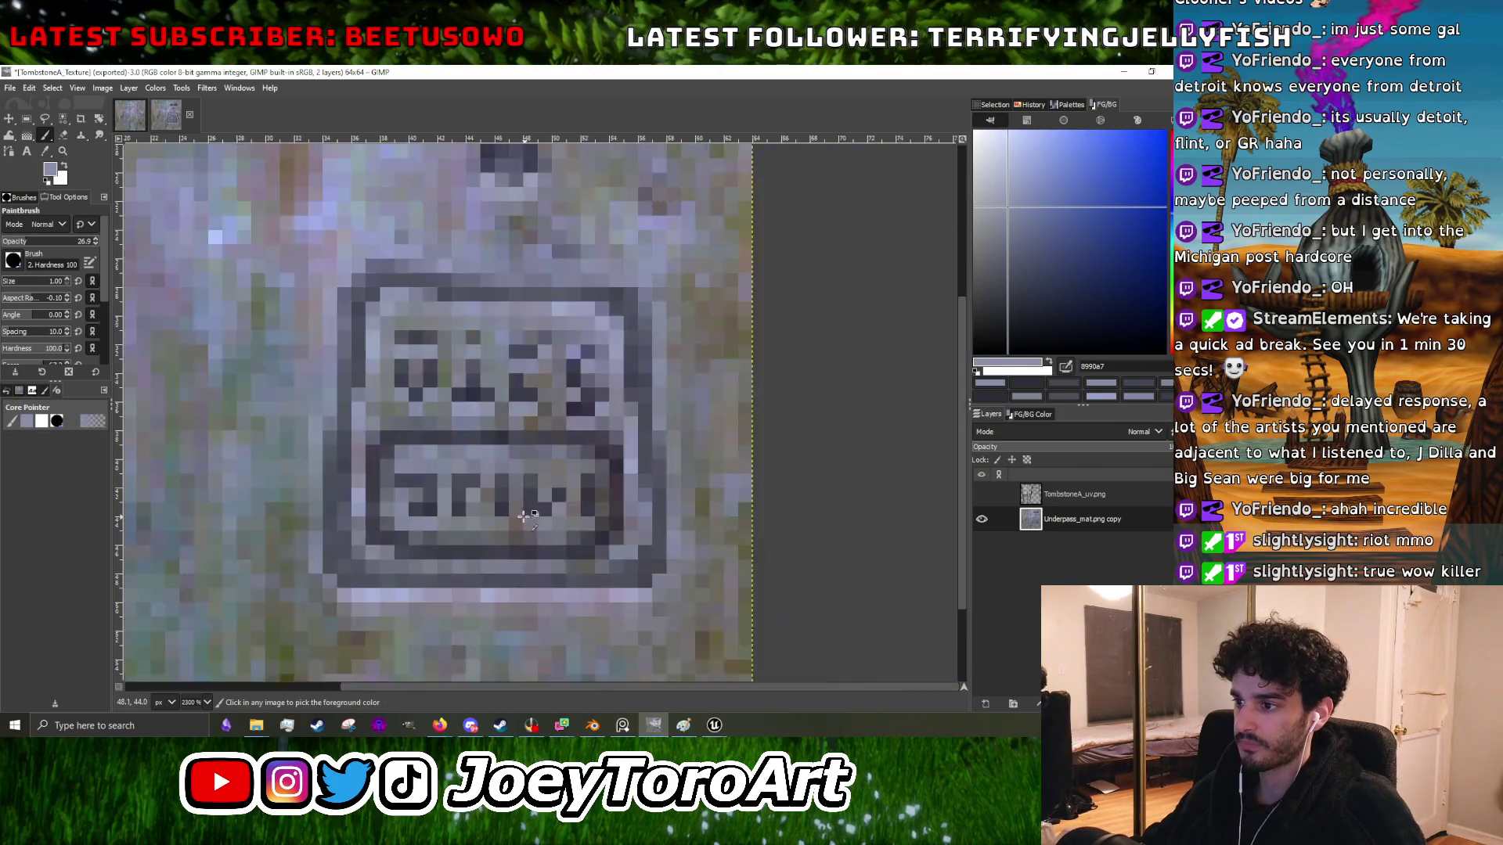
scroll(448, 536, up, 3)
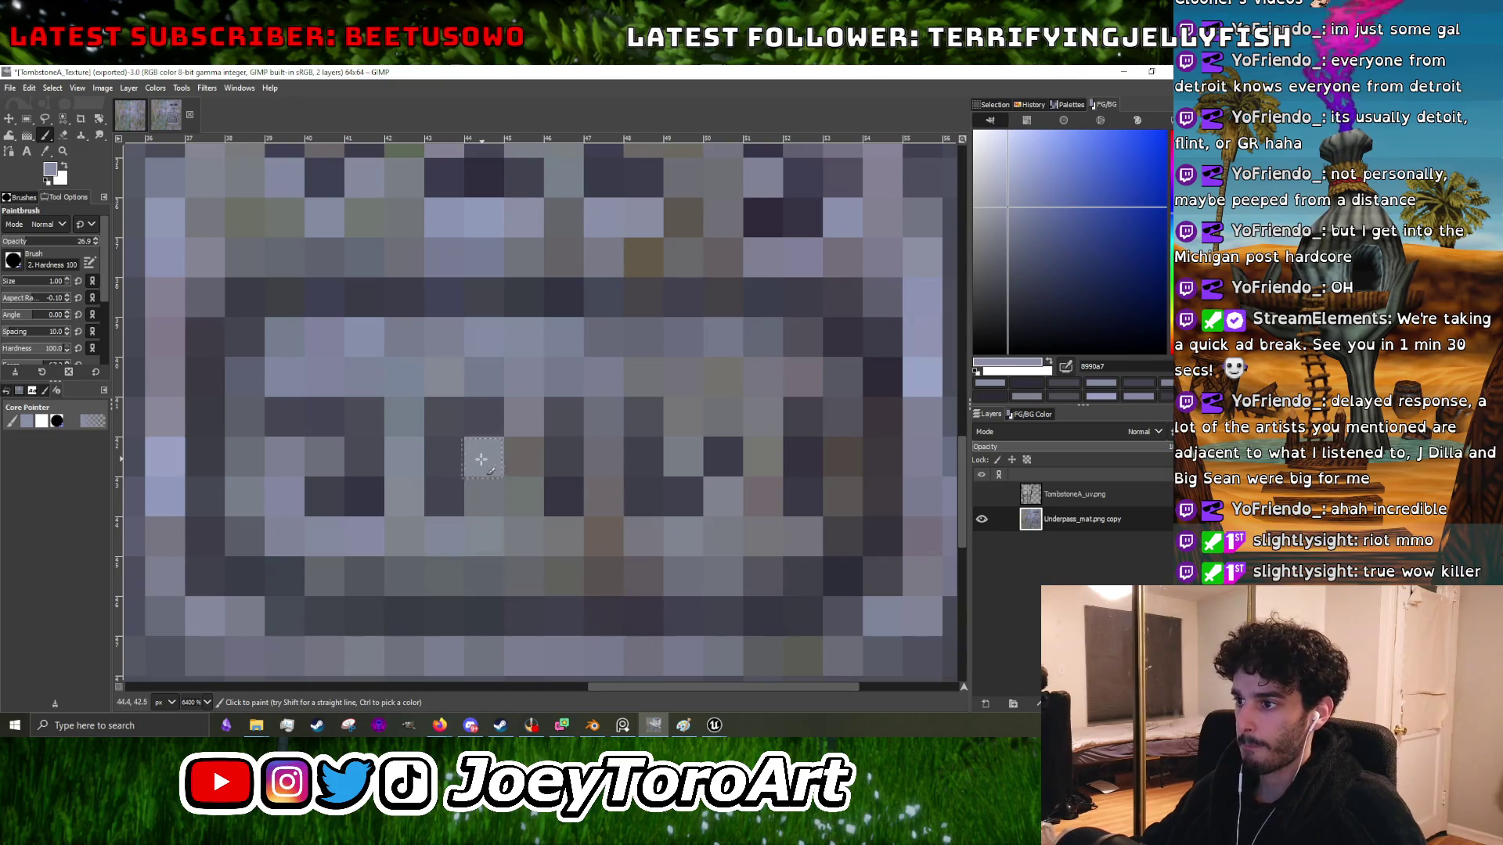
scroll(493, 463, down, 4)
scroll(567, 493, up, 5)
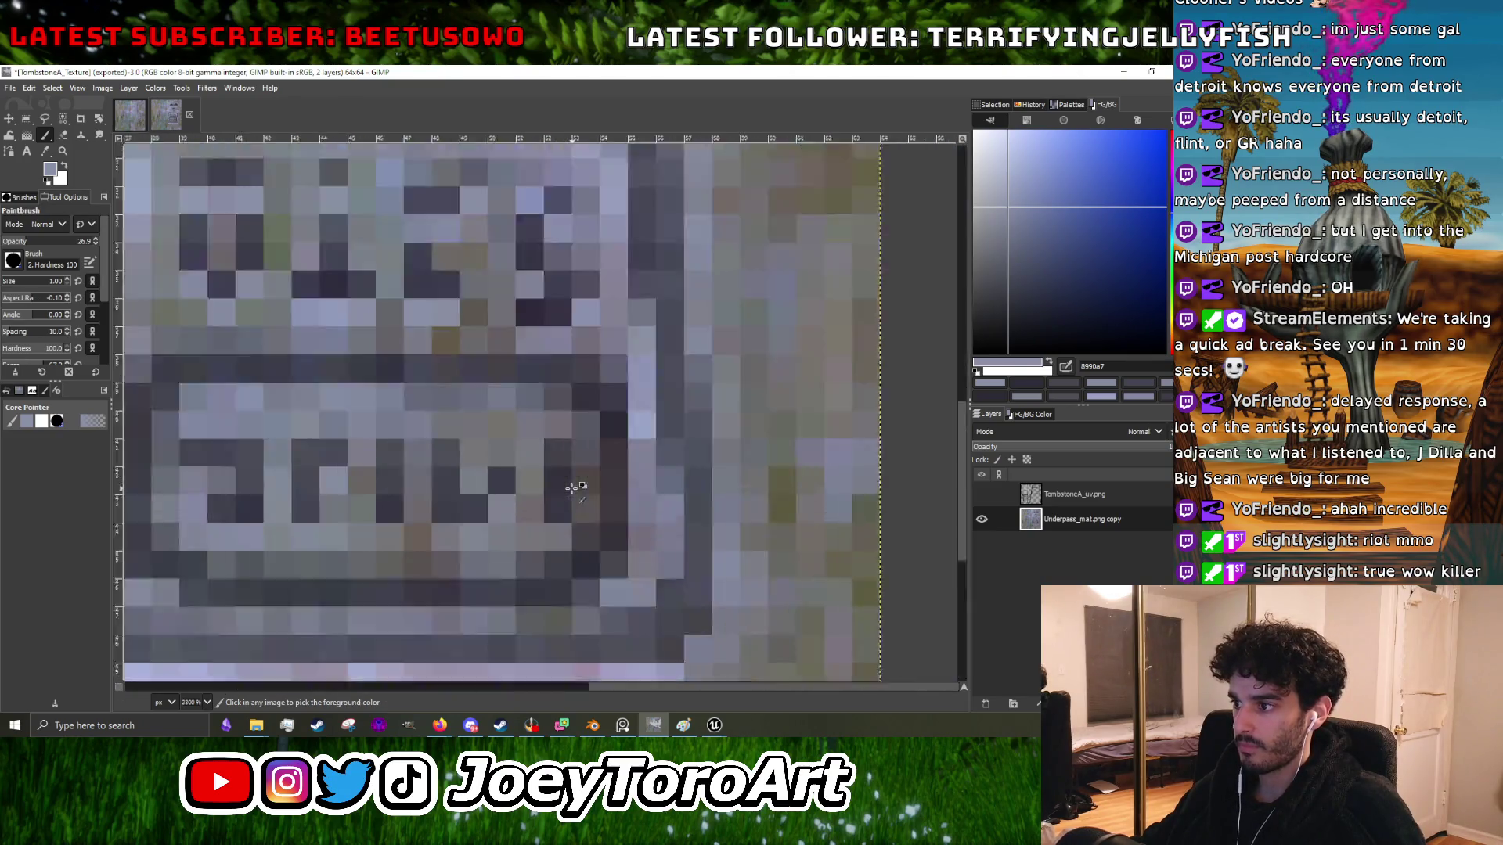
click(546, 594)
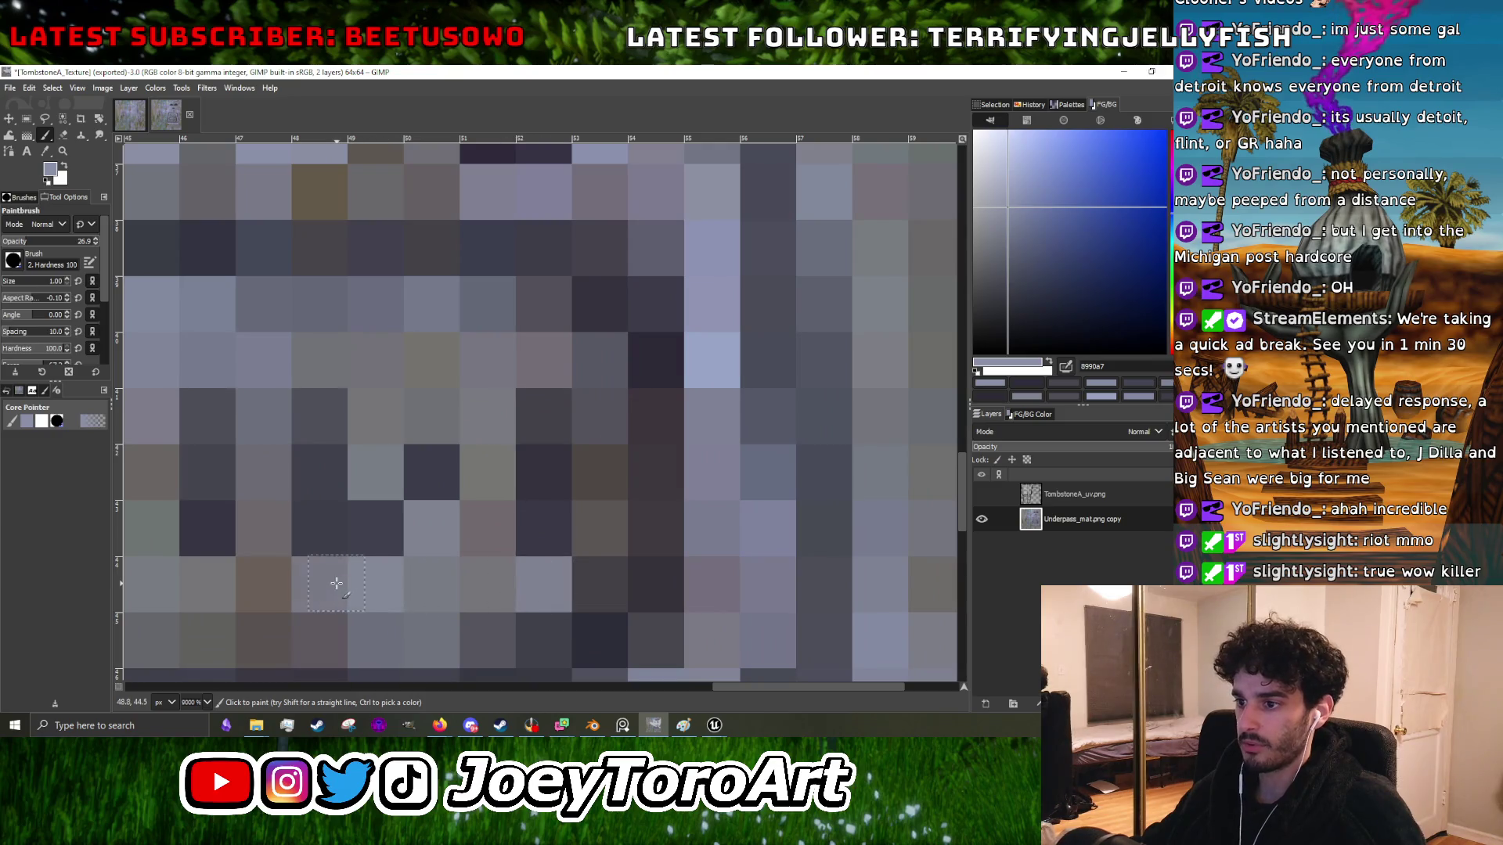
scroll(336, 584, down, 4)
scroll(320, 525, up, 4)
click(330, 513)
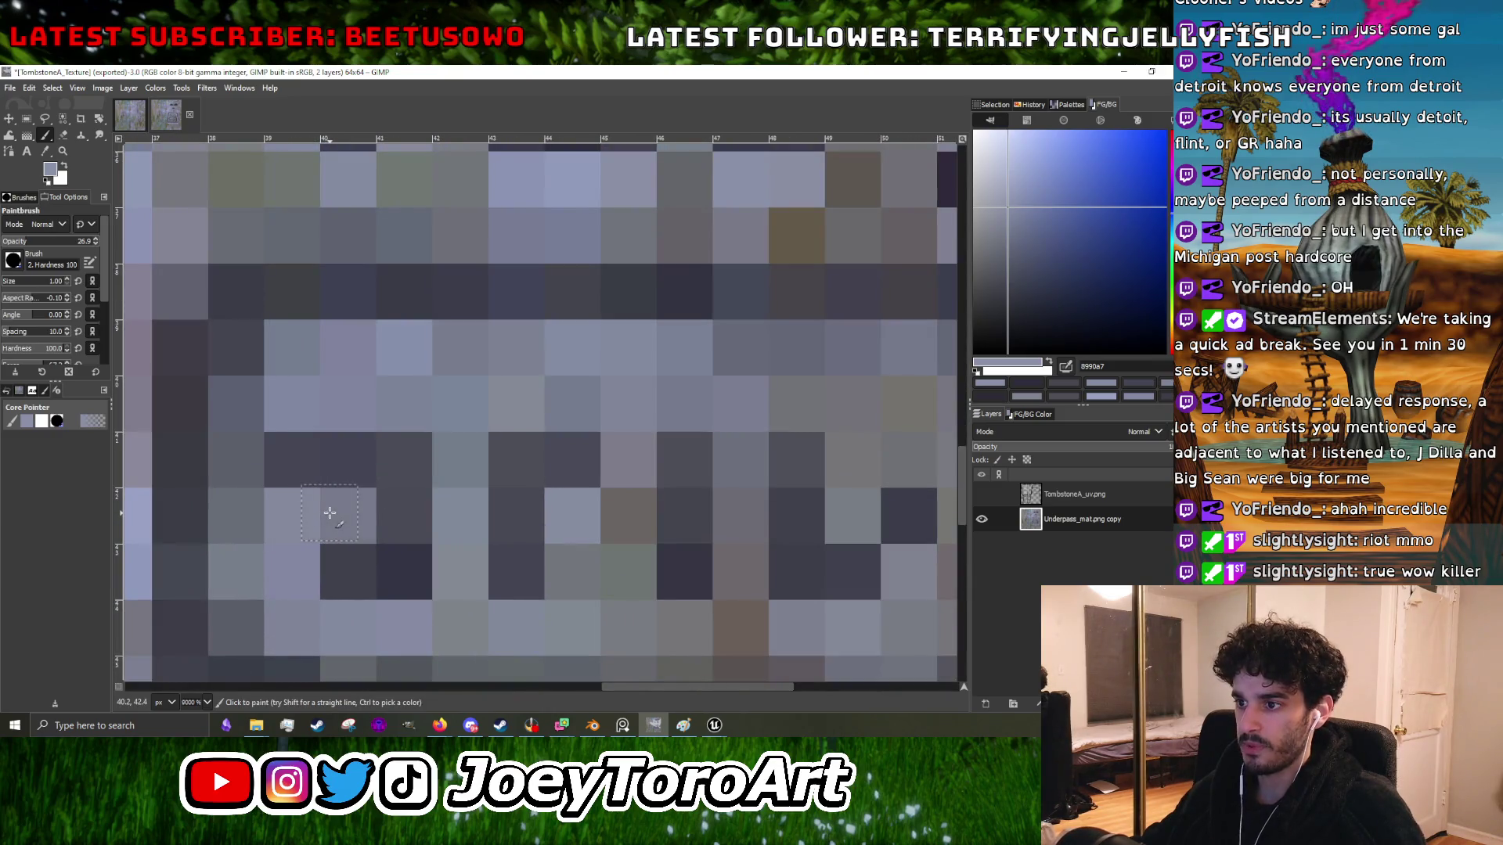
ctrl+click(365, 467)
ctrl+click(410, 541)
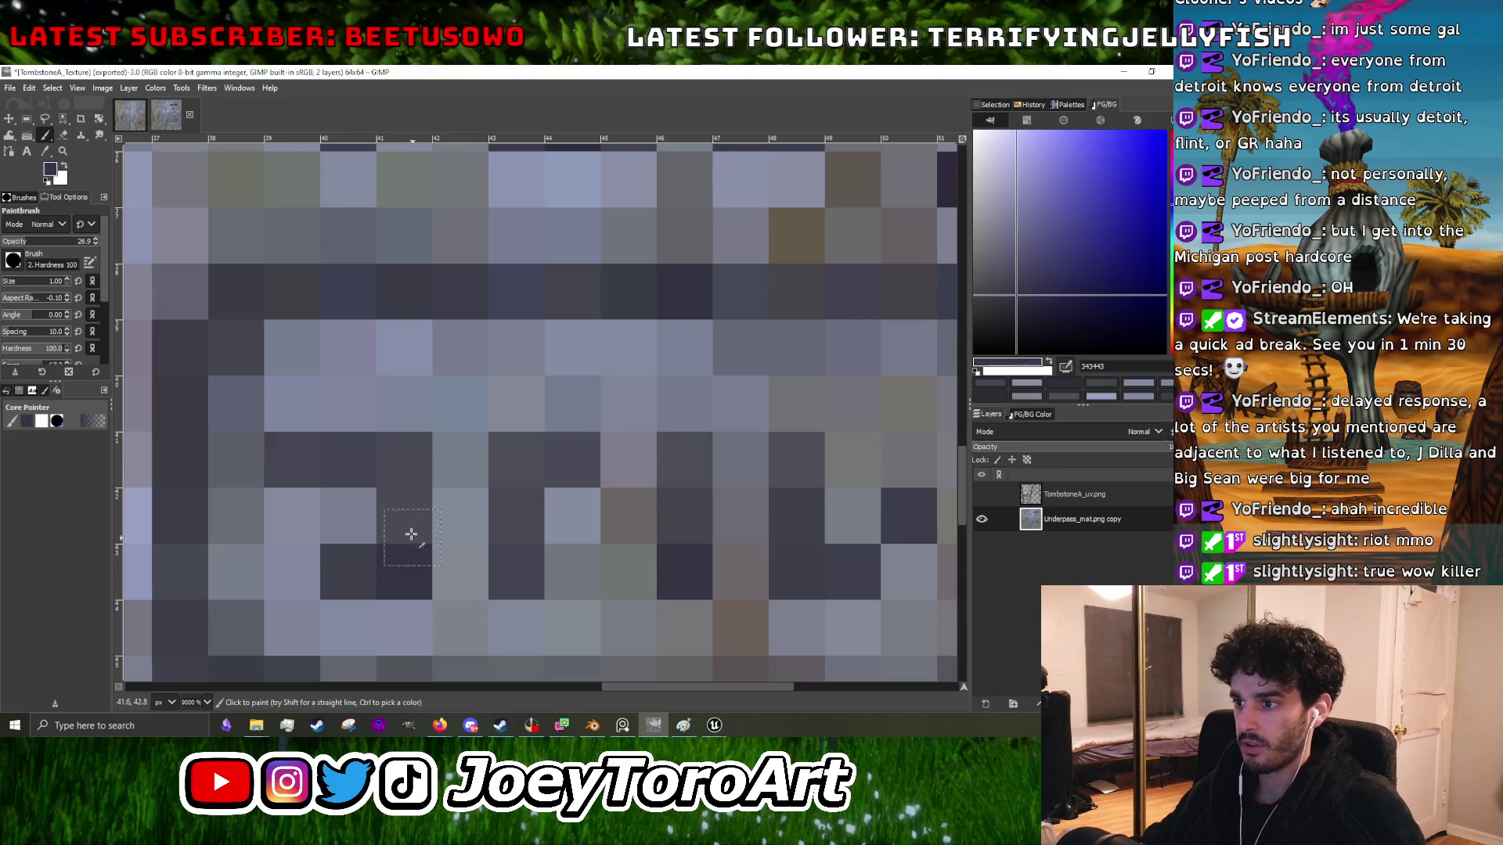
scroll(406, 484, down, 3)
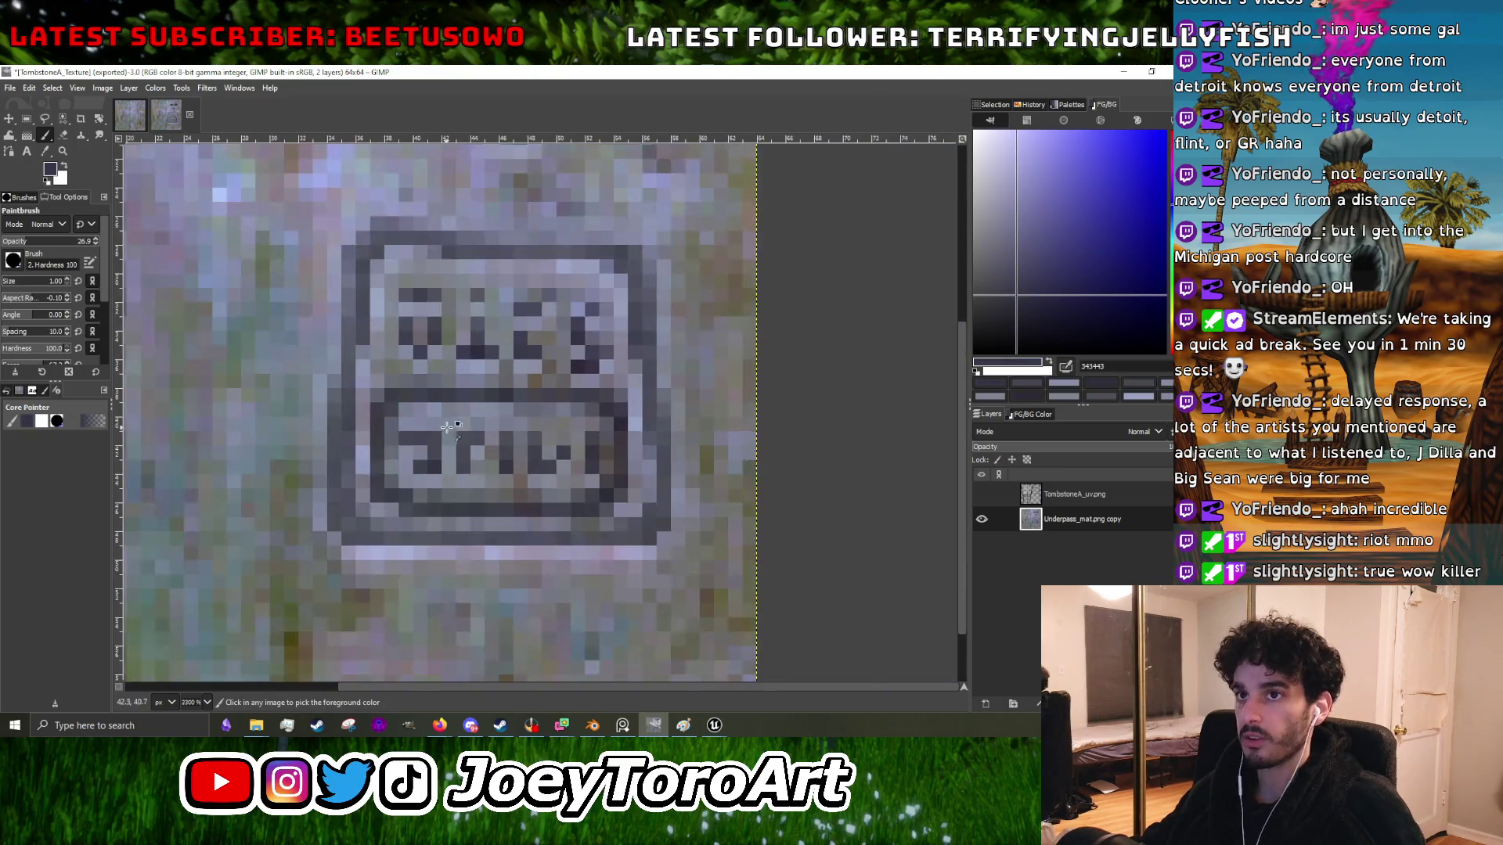
- Re-export the texture over TombstoneA_Texture.png, replacing the existing PNG, and minimize GIMP
click(12, 87)
click(91, 299)
click(684, 604)
click(526, 450)
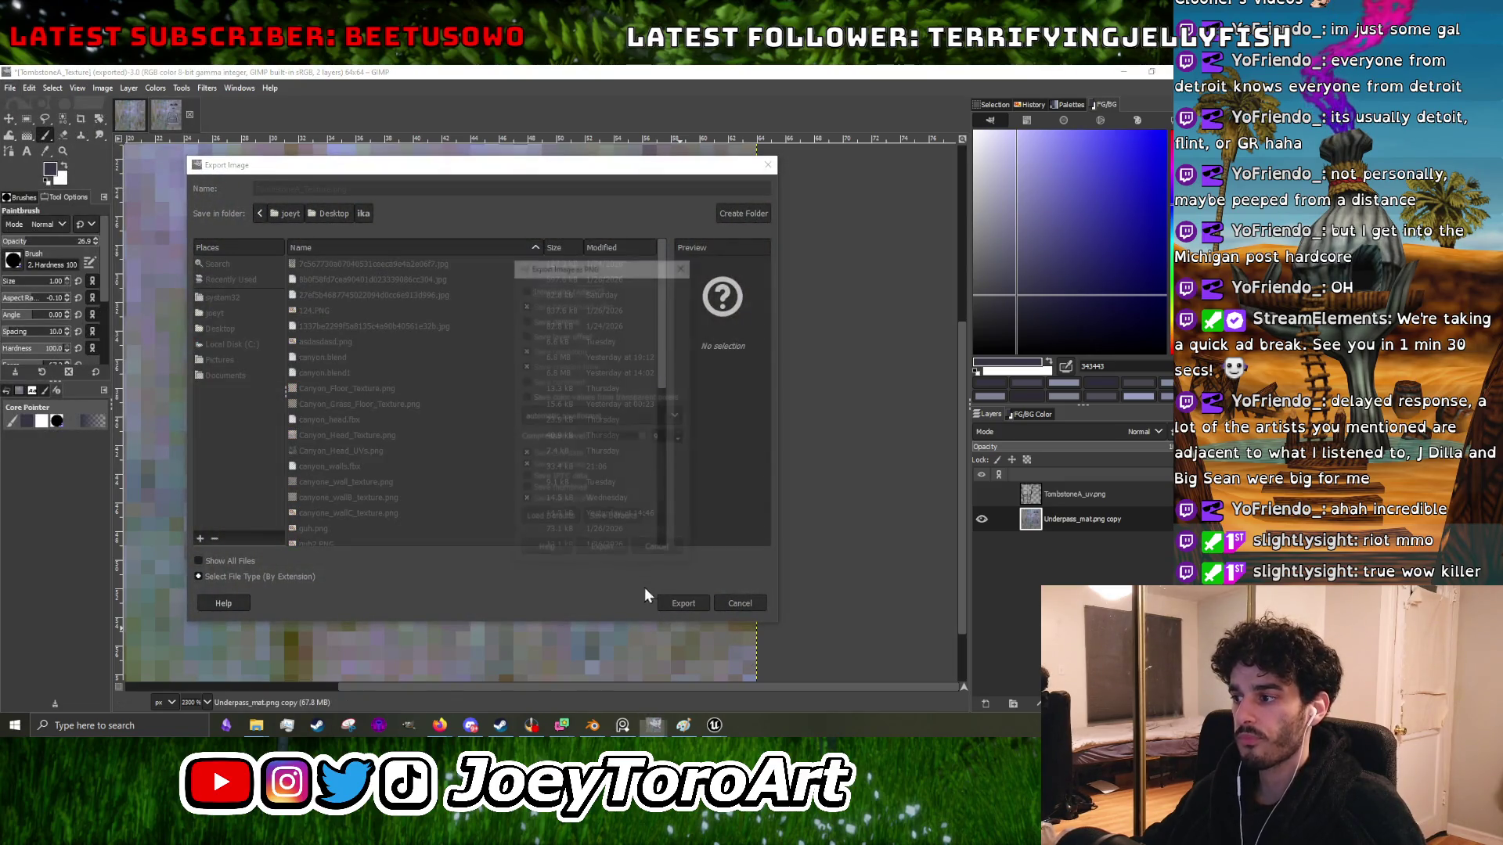
click(612, 554)
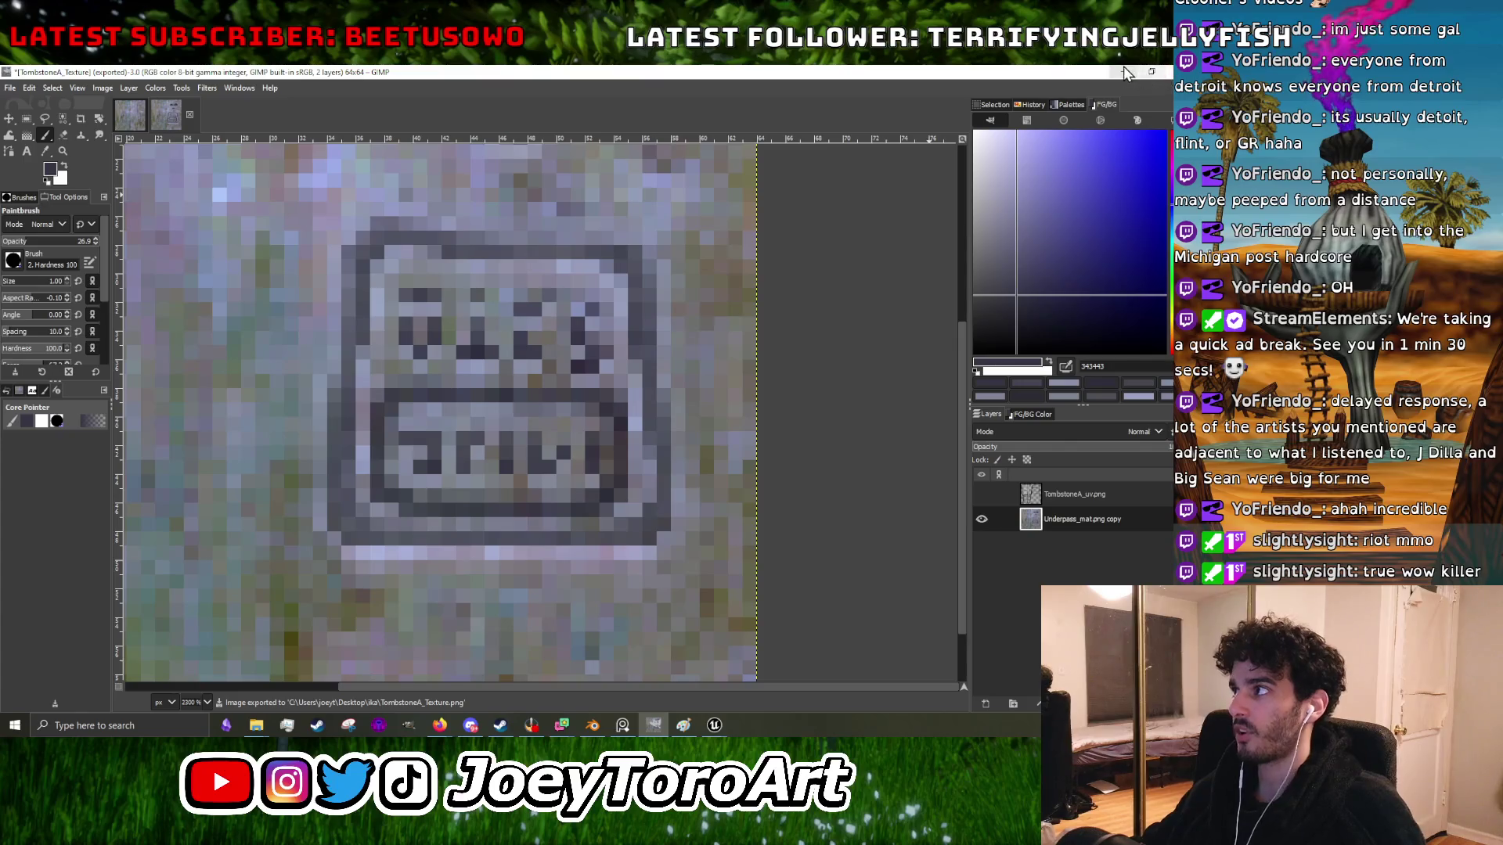
click(1126, 72)
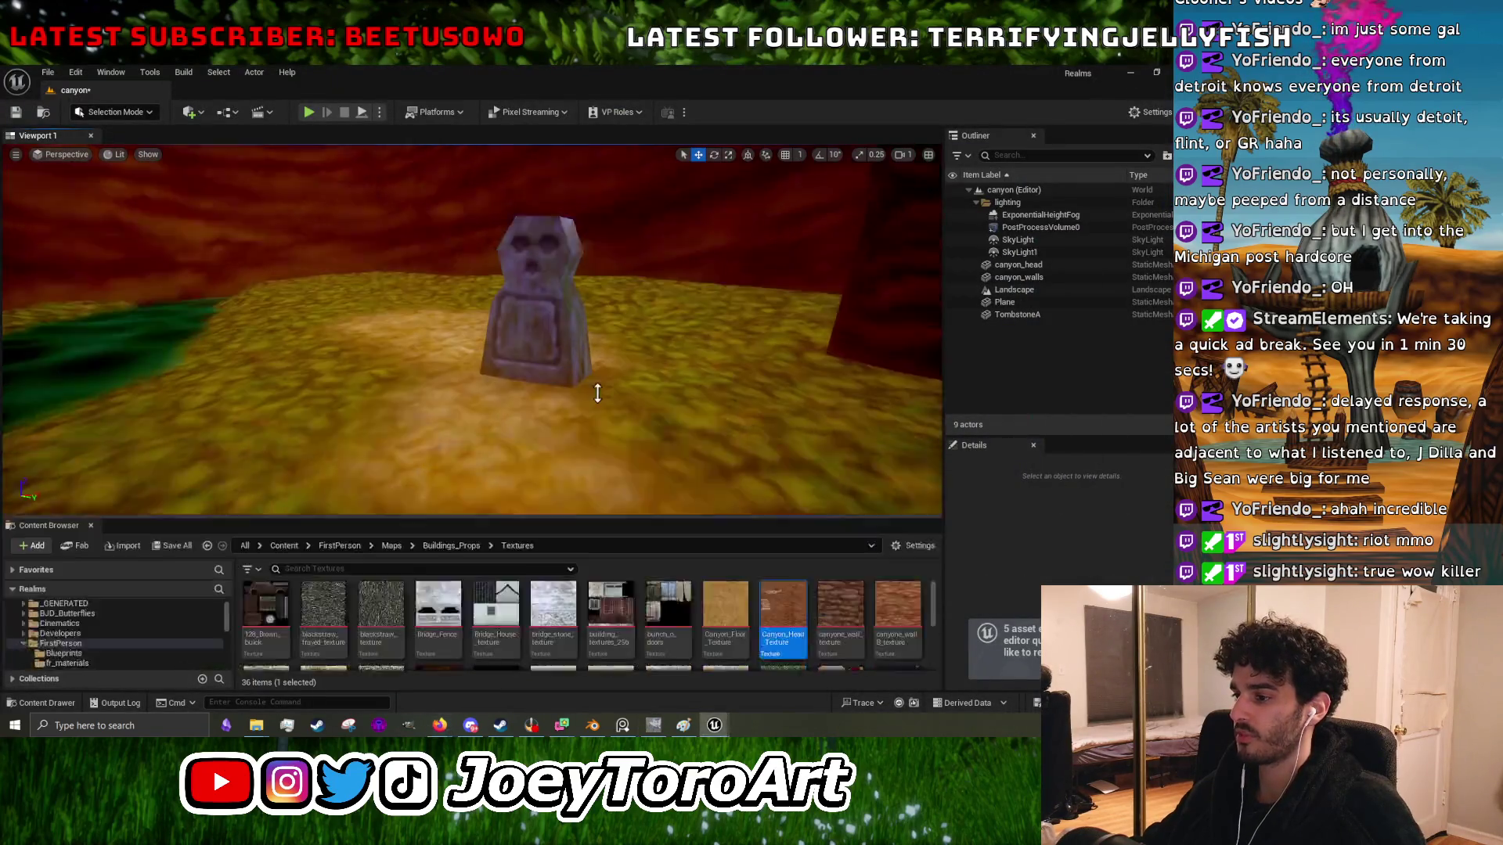
- Collapse the content browser to enlarge the viewport and fly the camera up to the tombstone
drag(597, 401, 597, 379)
scroll(587, 587, down, 1)
right_click(783, 618)
mouse_move(873, 251)
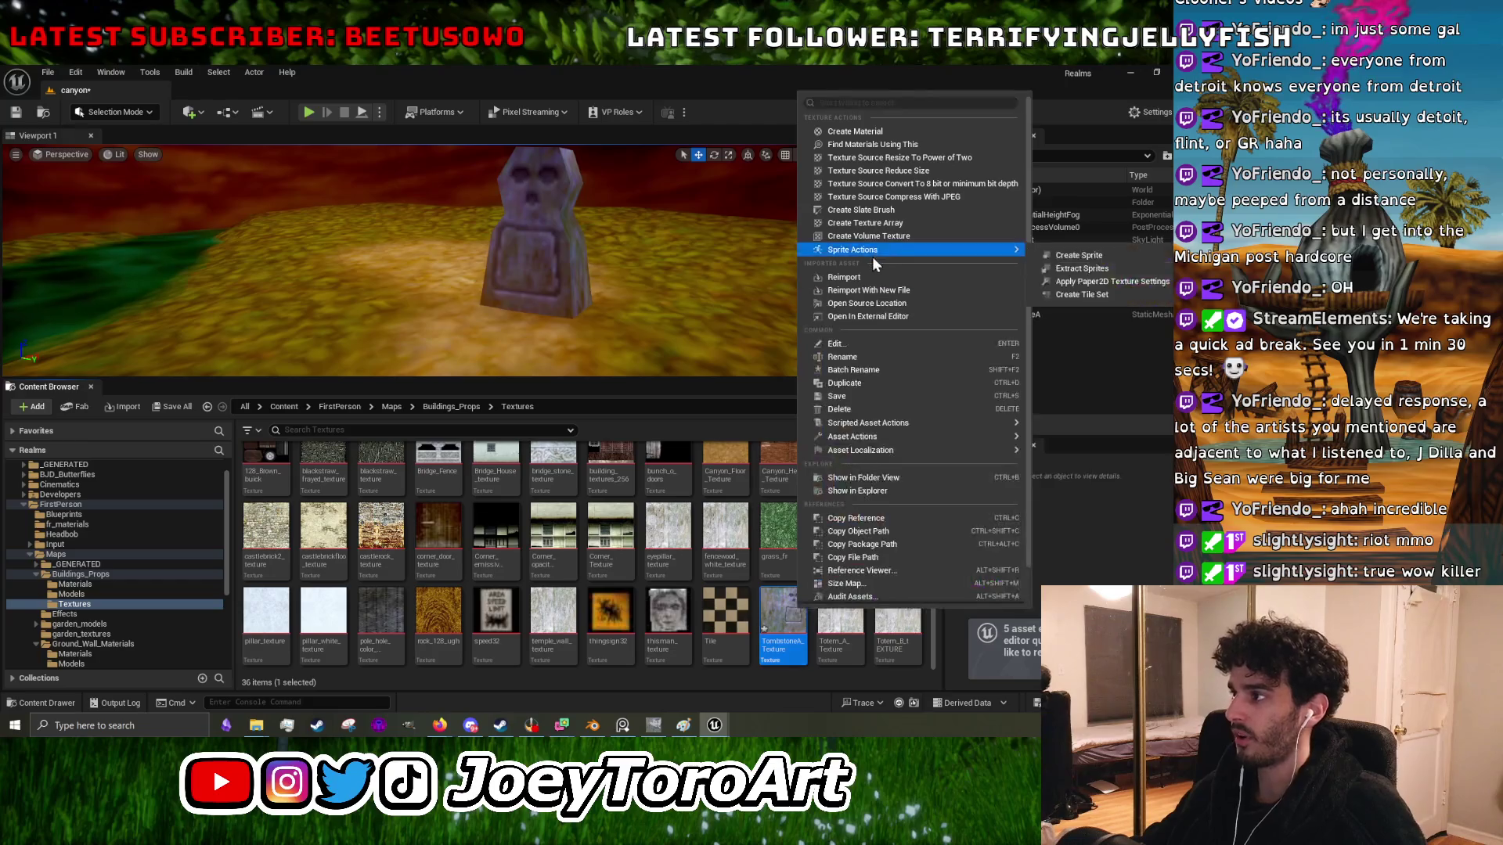
key(Escape)
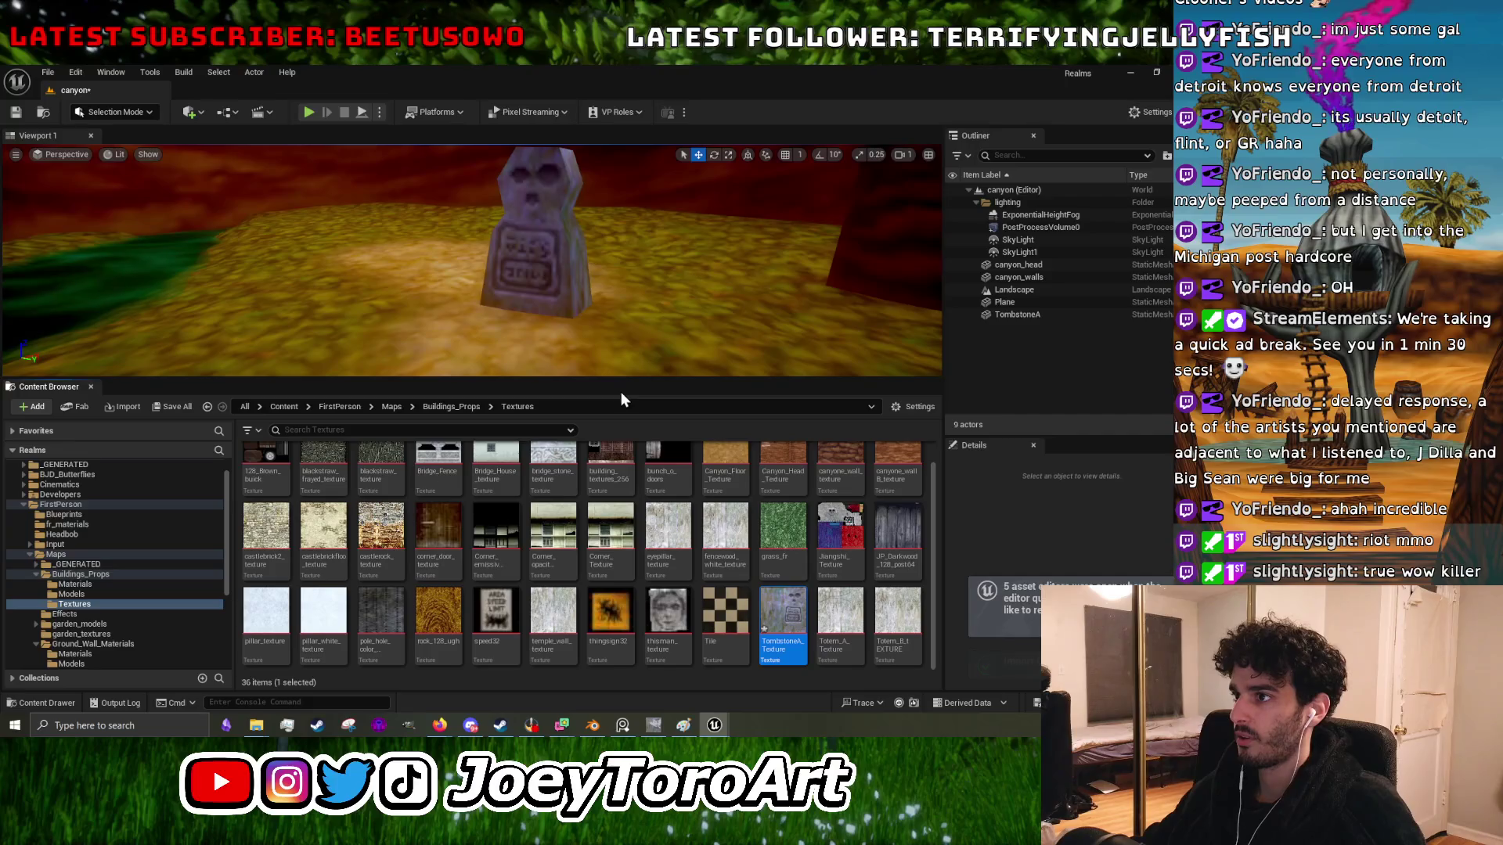
drag(626, 380, 626, 635)
mouse_move(470, 391)
mouse_down()
mouse_move(470, 430)
mouse_move(532, 430)
mouse_move(517, 352)
mouse_move(548, 336)
mouse_move(464, 336)
mouse_move(512, 337)
mouse_move(517, 368)
mouse_move(553, 317)
mouse_up()
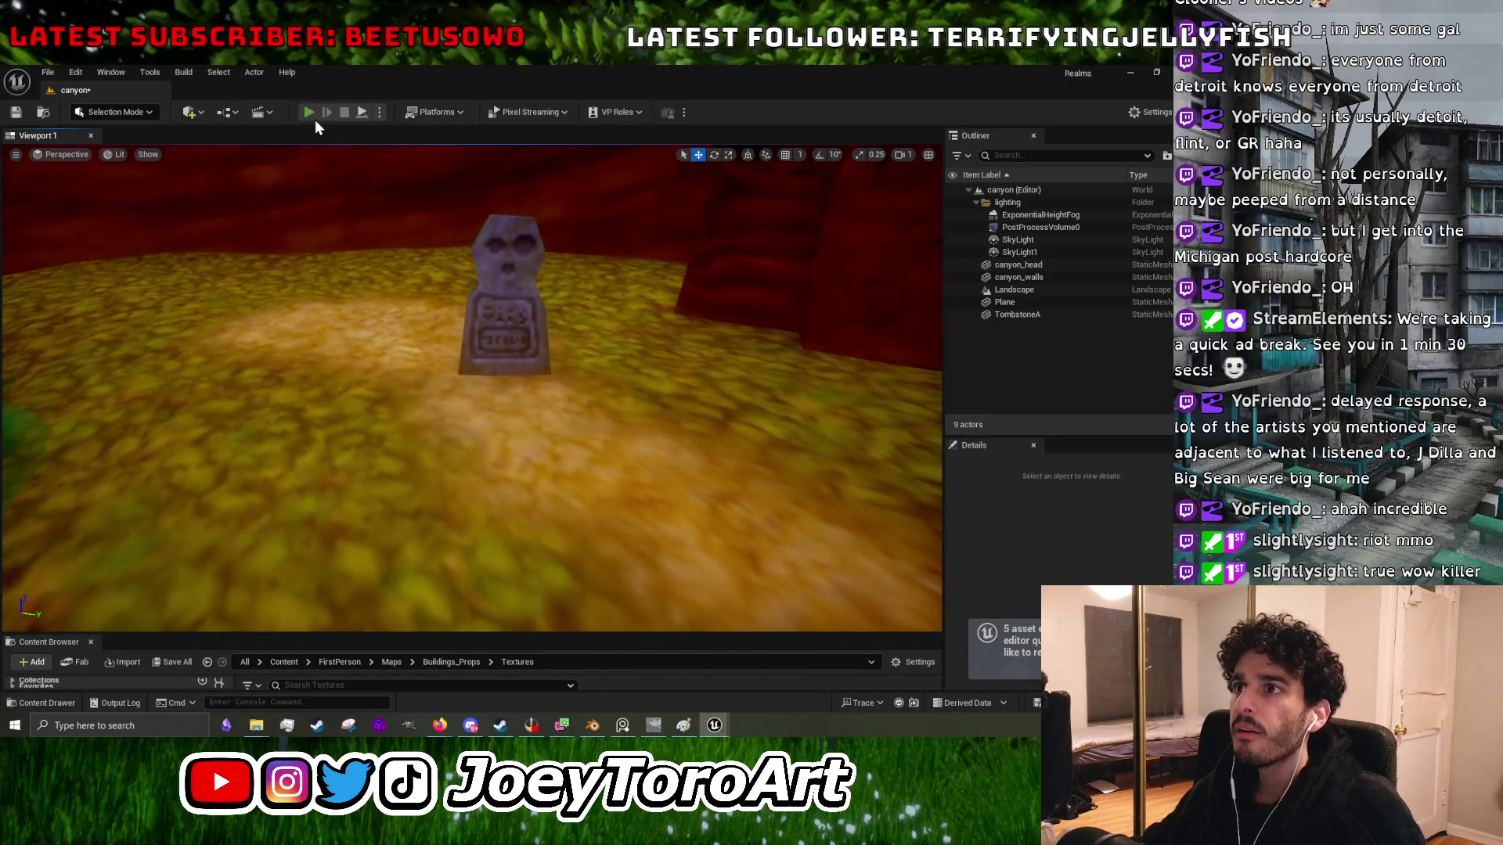
- Play-test the level, walking around the tombstone to view its skull face, then stop and minimize Unreal
click(309, 112)
key(w)
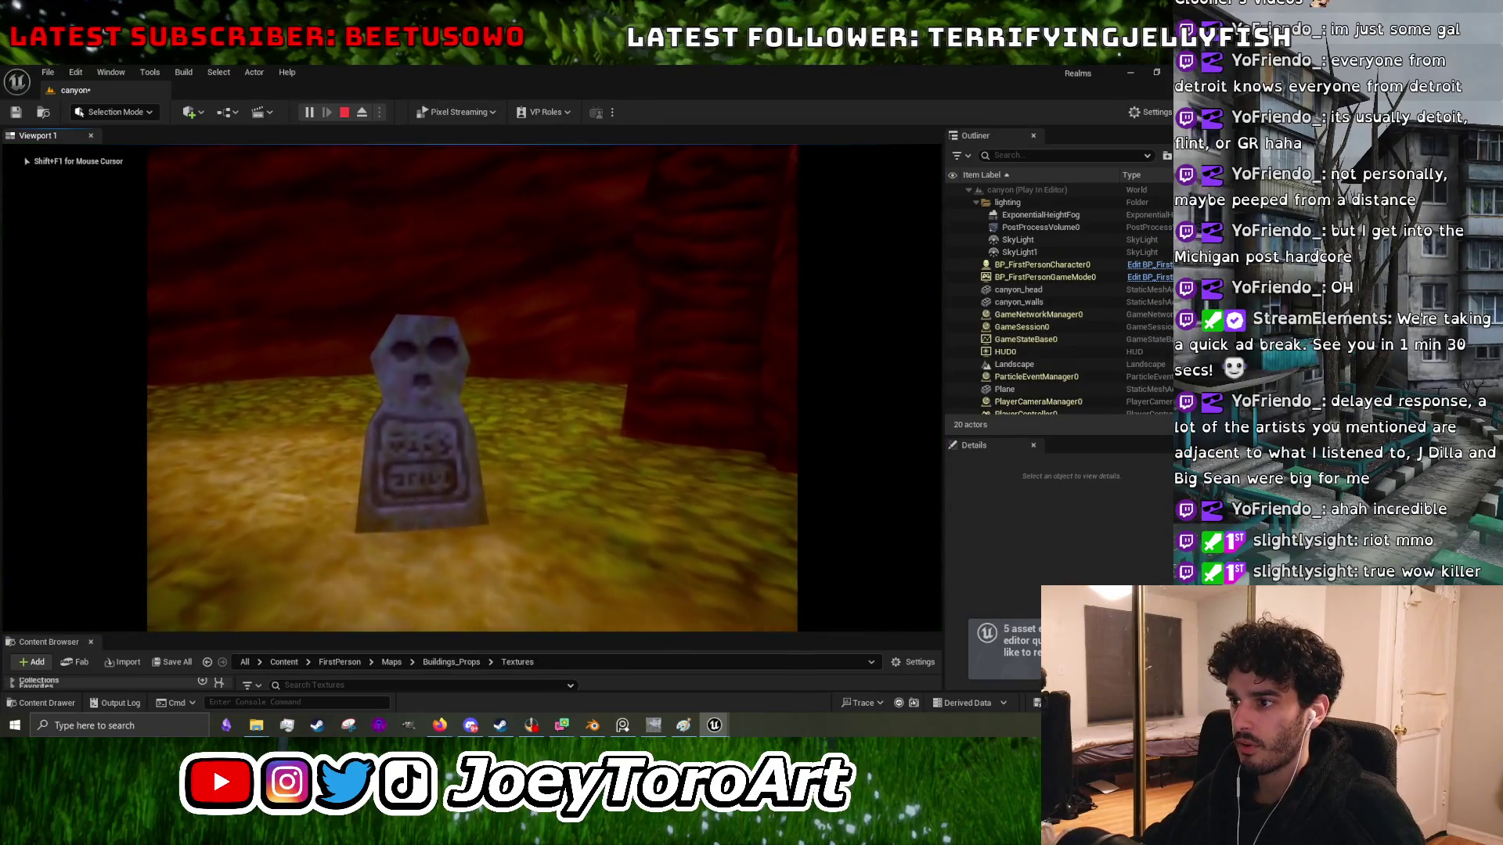
key(w)
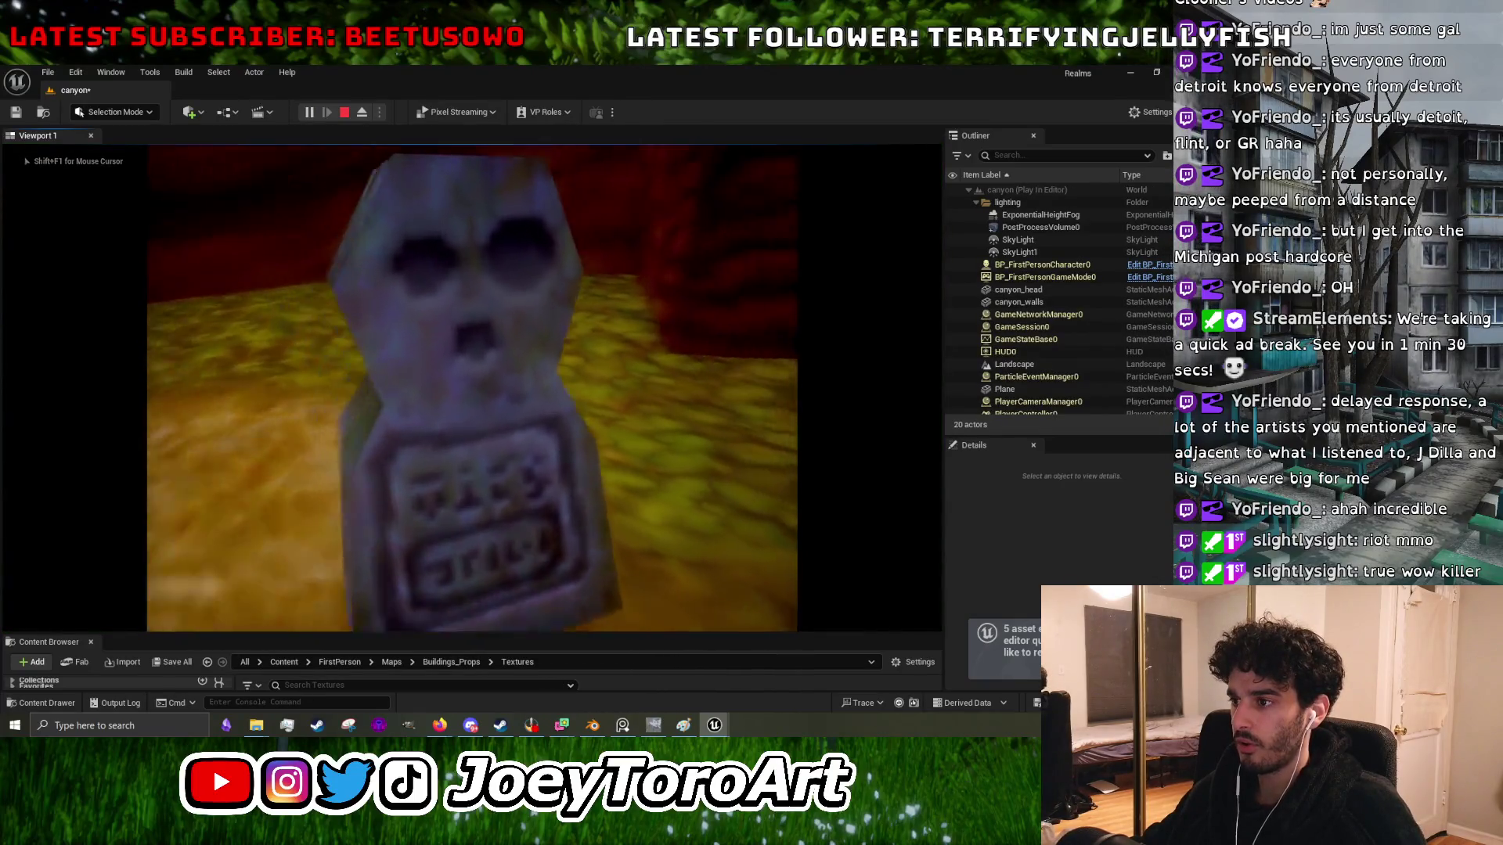
key(s)
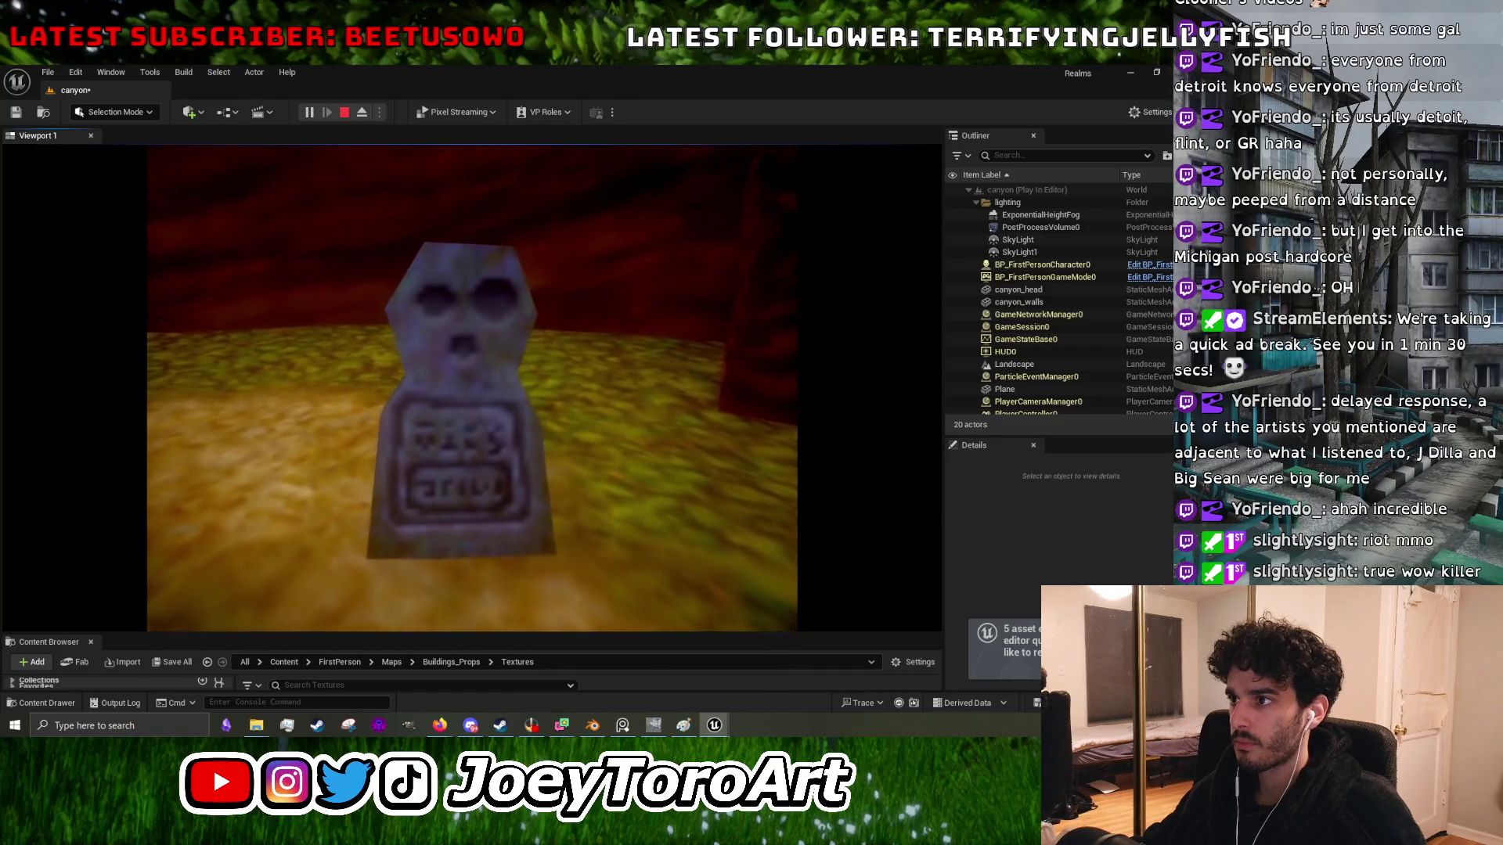
key(w)
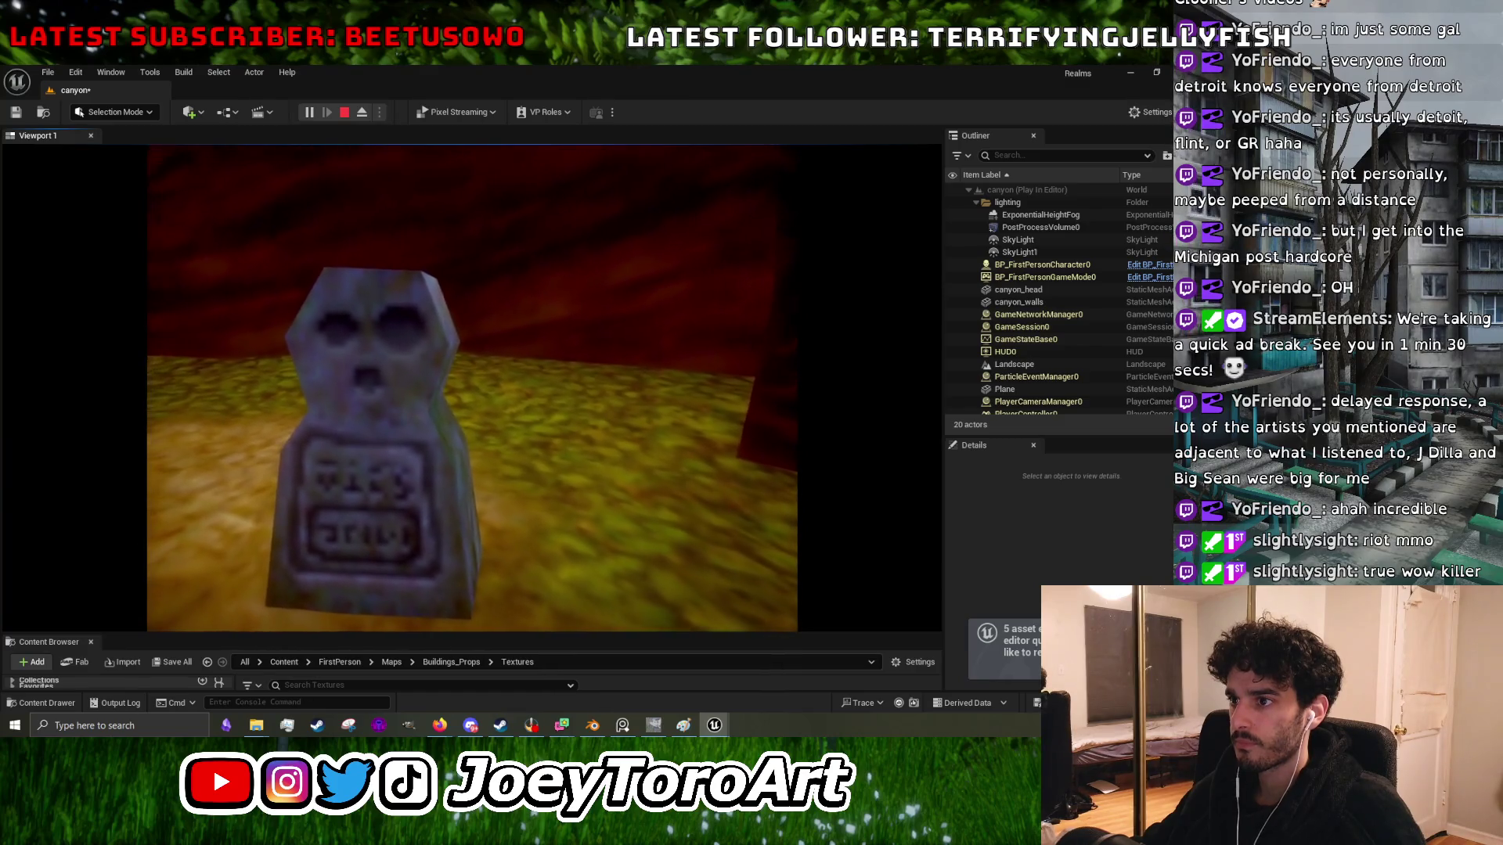
key(w)
key(Escape)
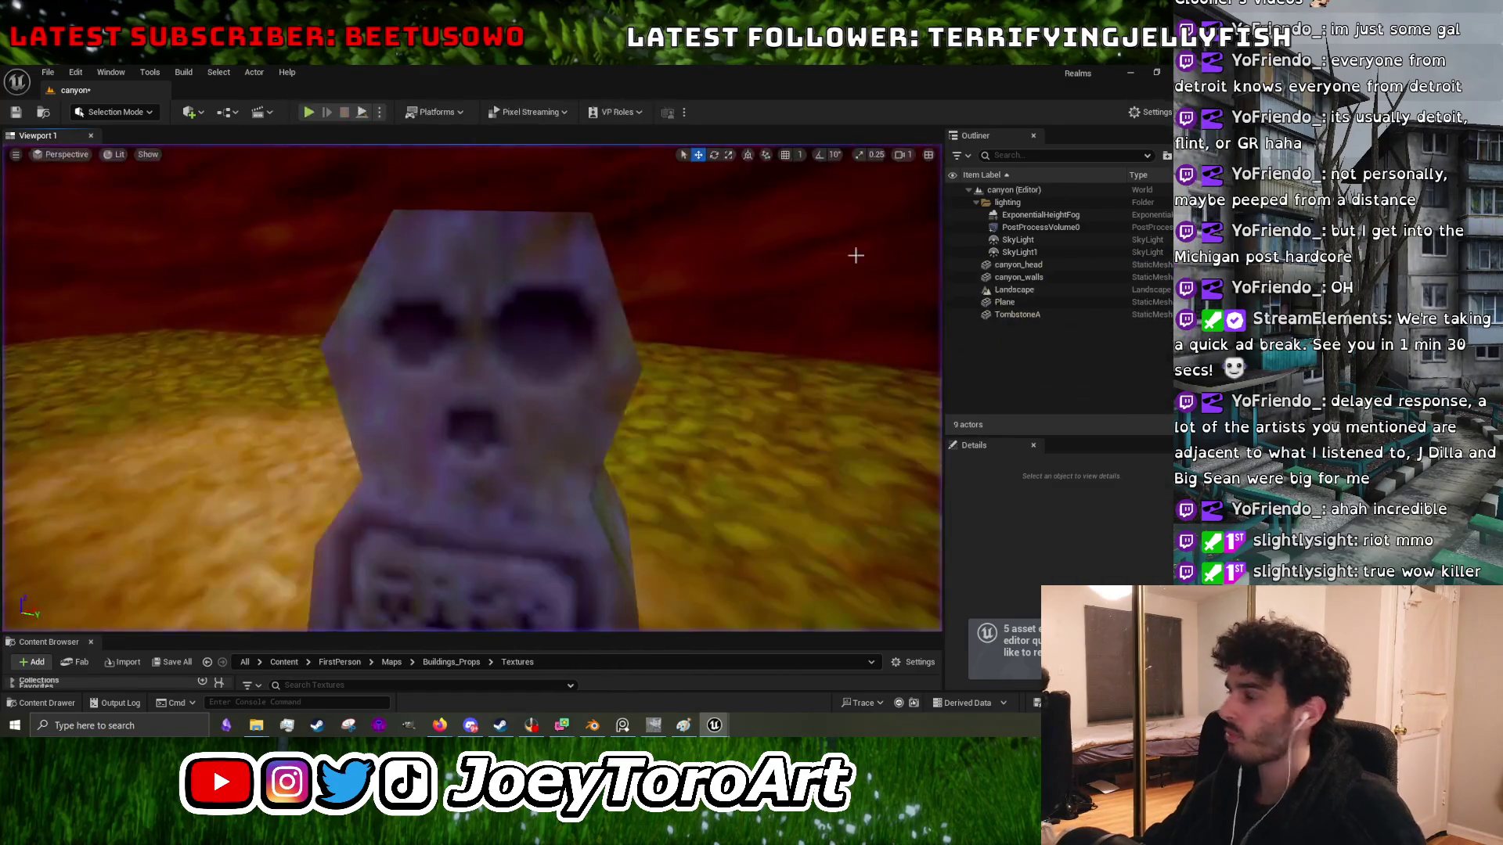
click(1130, 73)
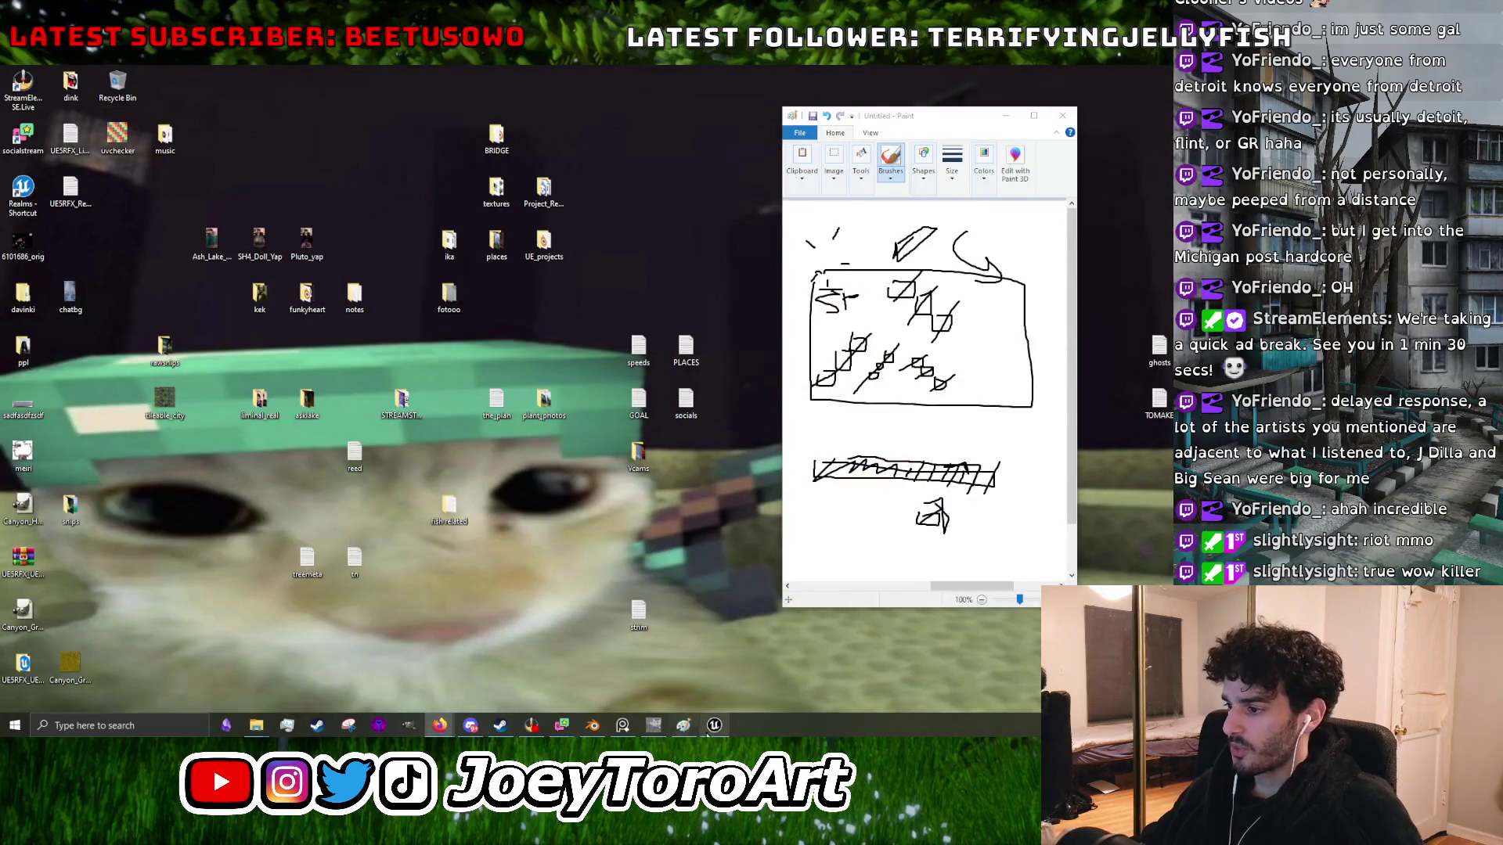
- Return to the TombstoneA texture in GIMP and sample blue-grey and purple-grey stone colours near the eyes
click(653, 725)
scroll(662, 615, down, 5)
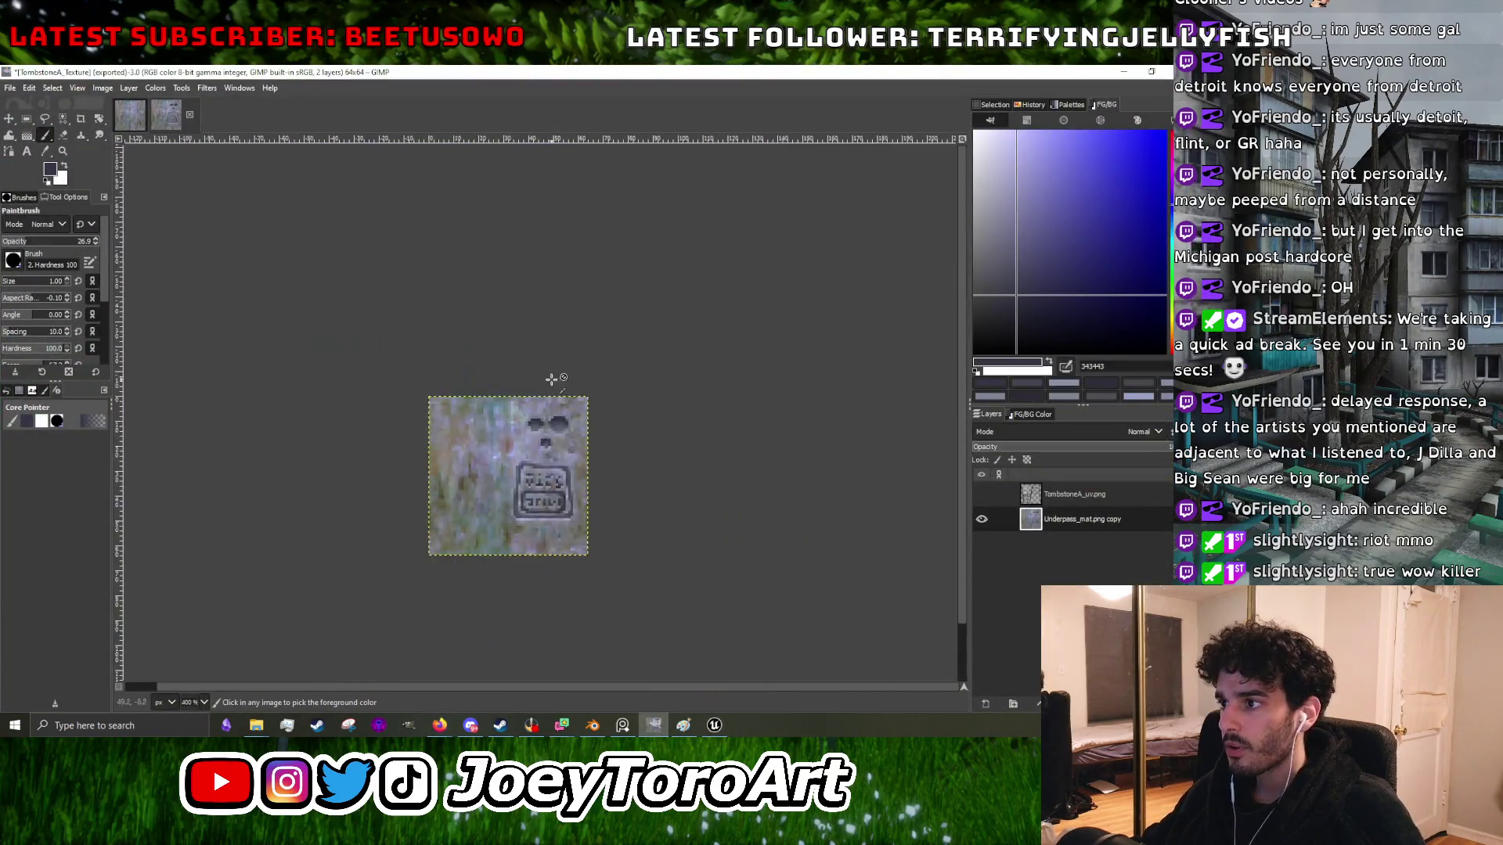
scroll(553, 379, up, 6)
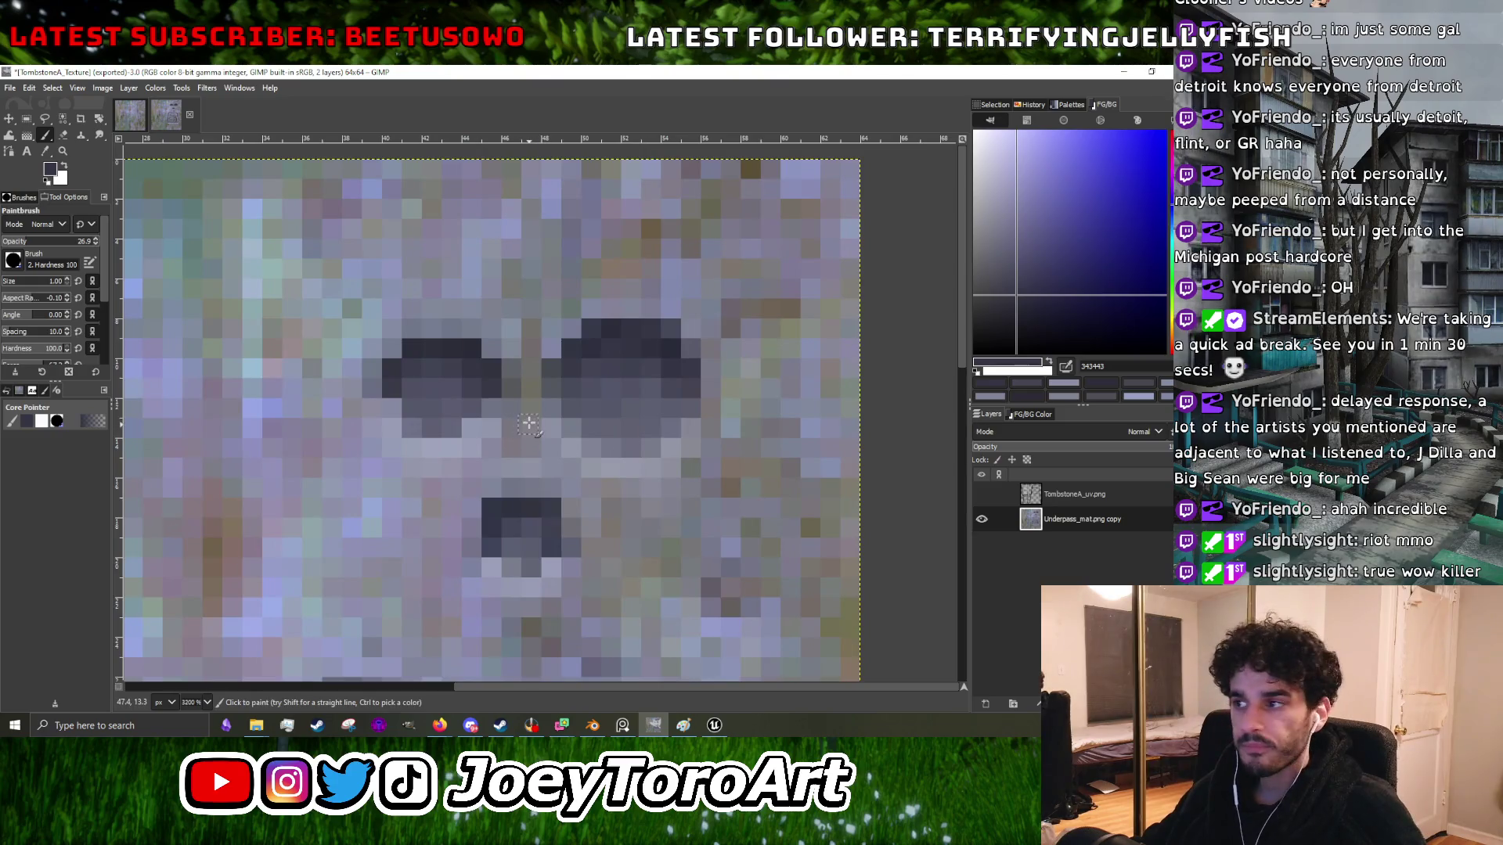
scroll(364, 557, down, 1)
ctrl+click(364, 557)
scroll(364, 556, up, 1)
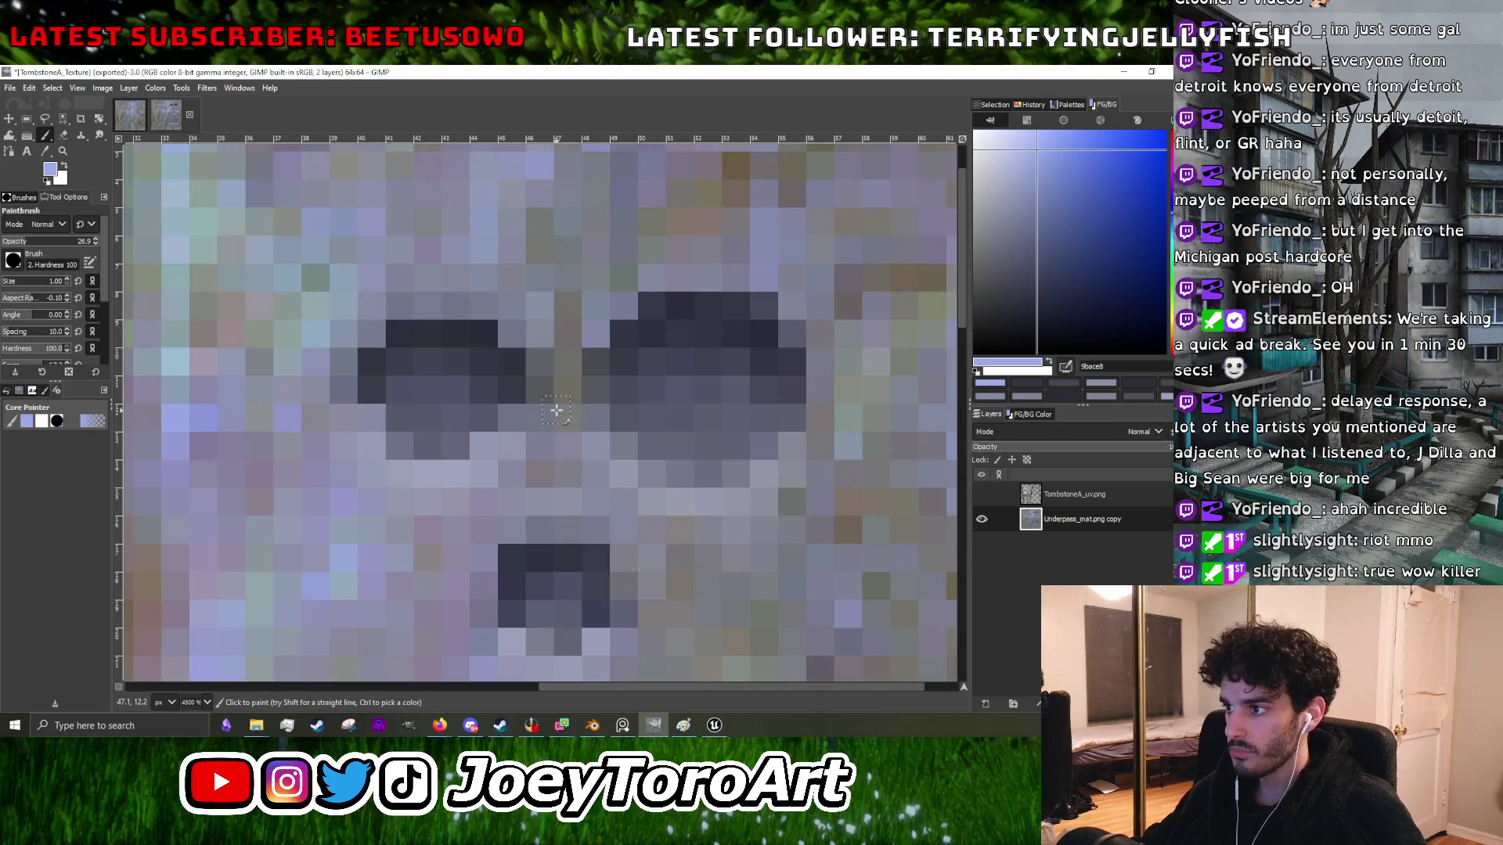
scroll(530, 477, down, 2)
scroll(530, 476, up, 2)
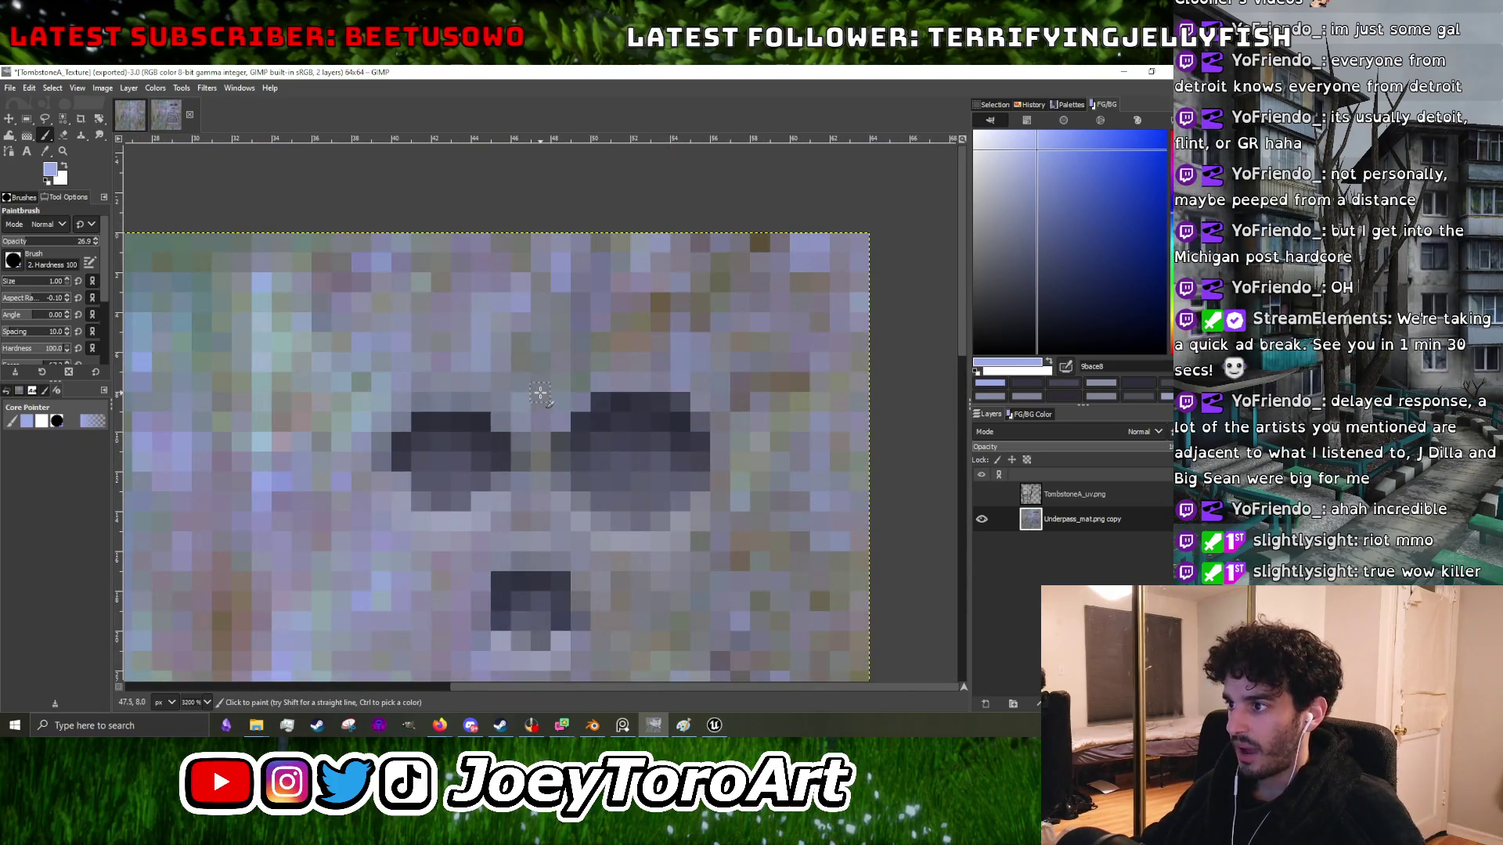
scroll(521, 387, down, 1)
scroll(512, 378, up, 2)
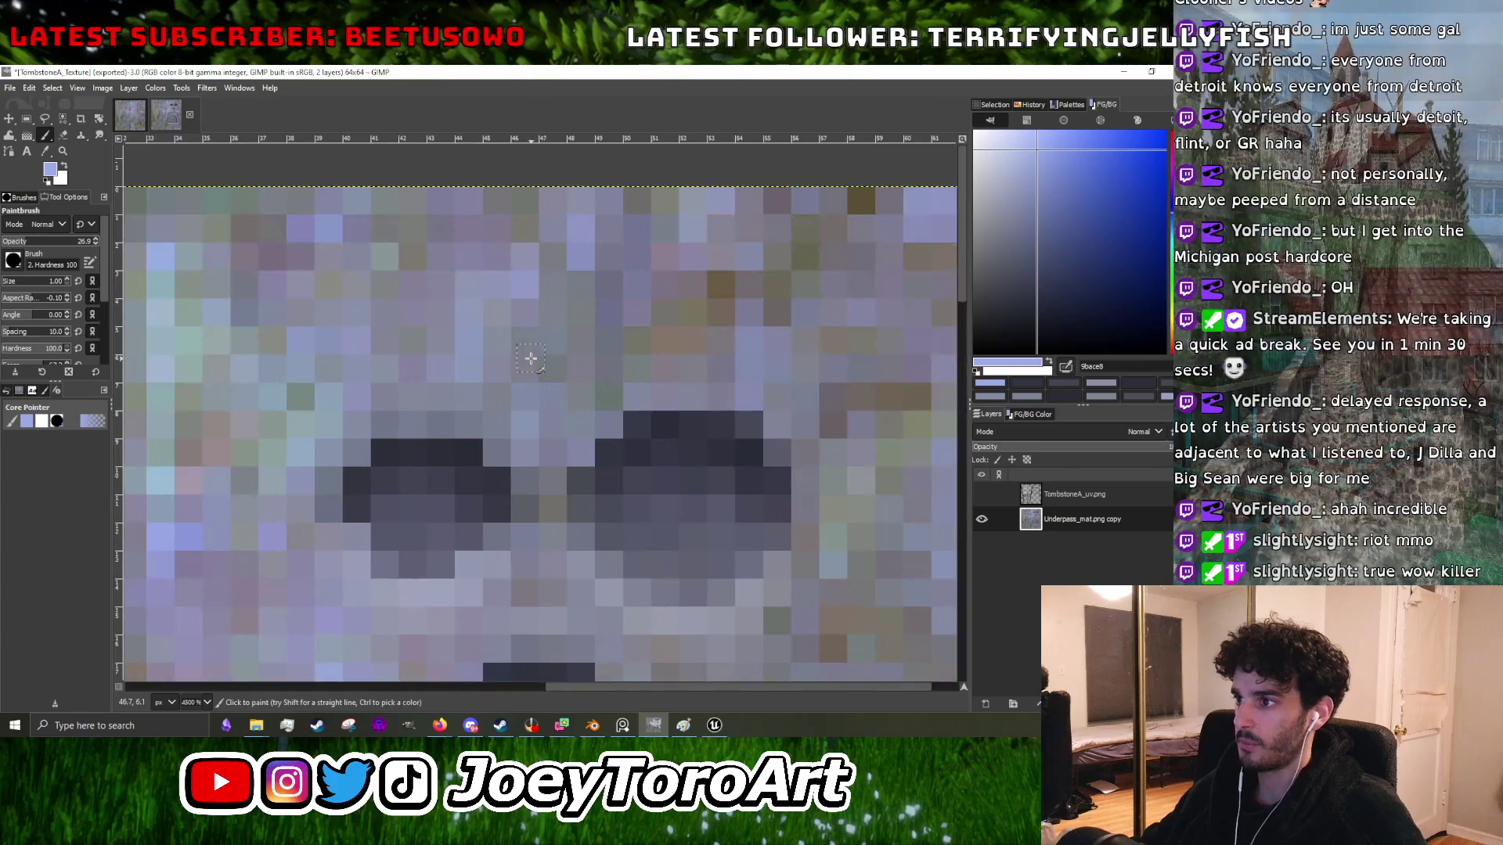
scroll(604, 389, down, 2)
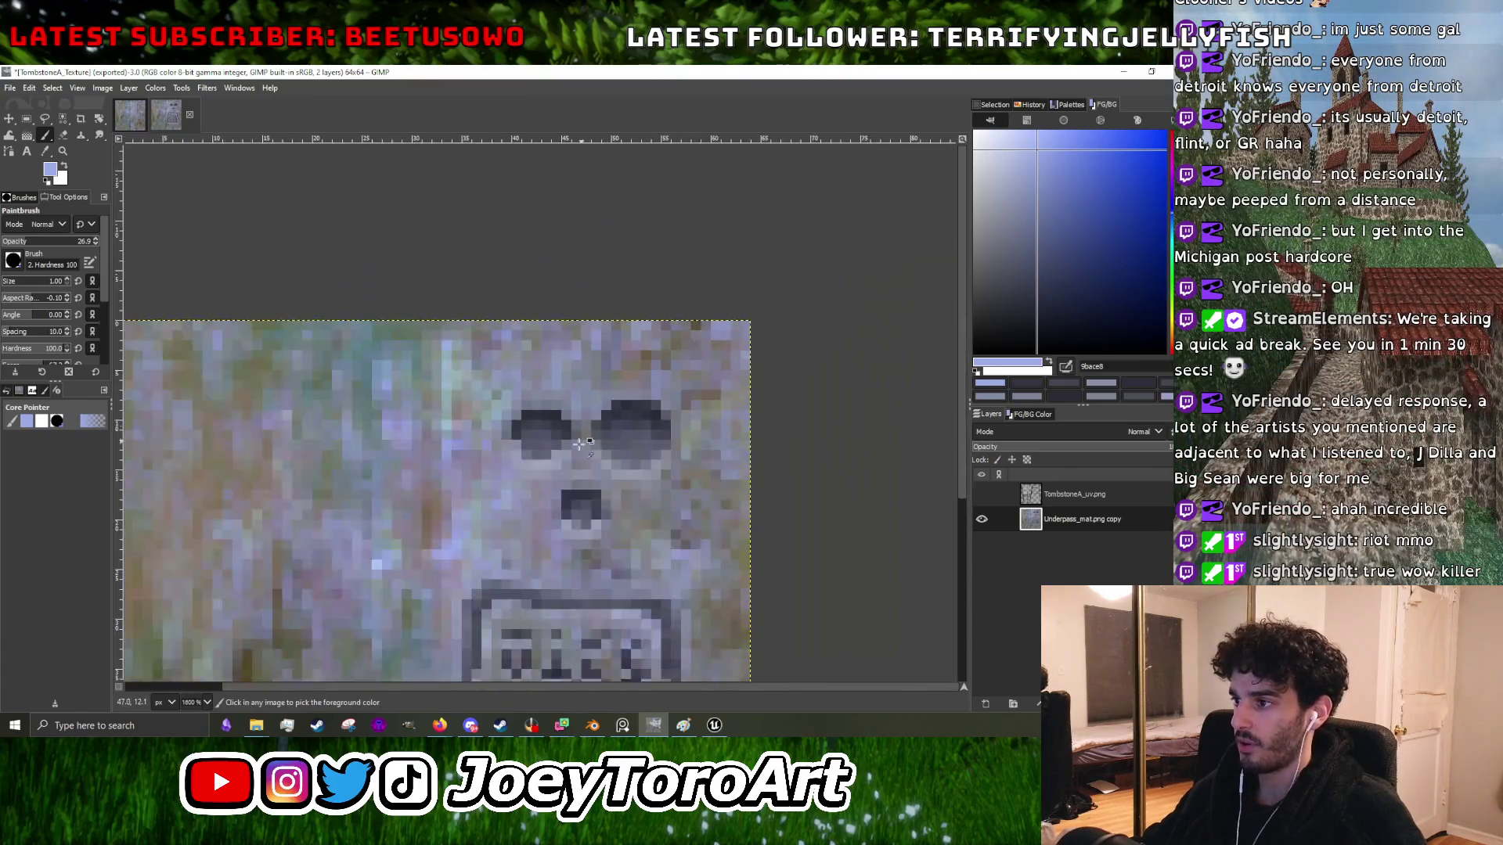
scroll(587, 435, up, 3)
ctrl+click(586, 438)
scroll(588, 491, down, 3)
scroll(587, 491, up, 3)
ctrl+click(592, 494)
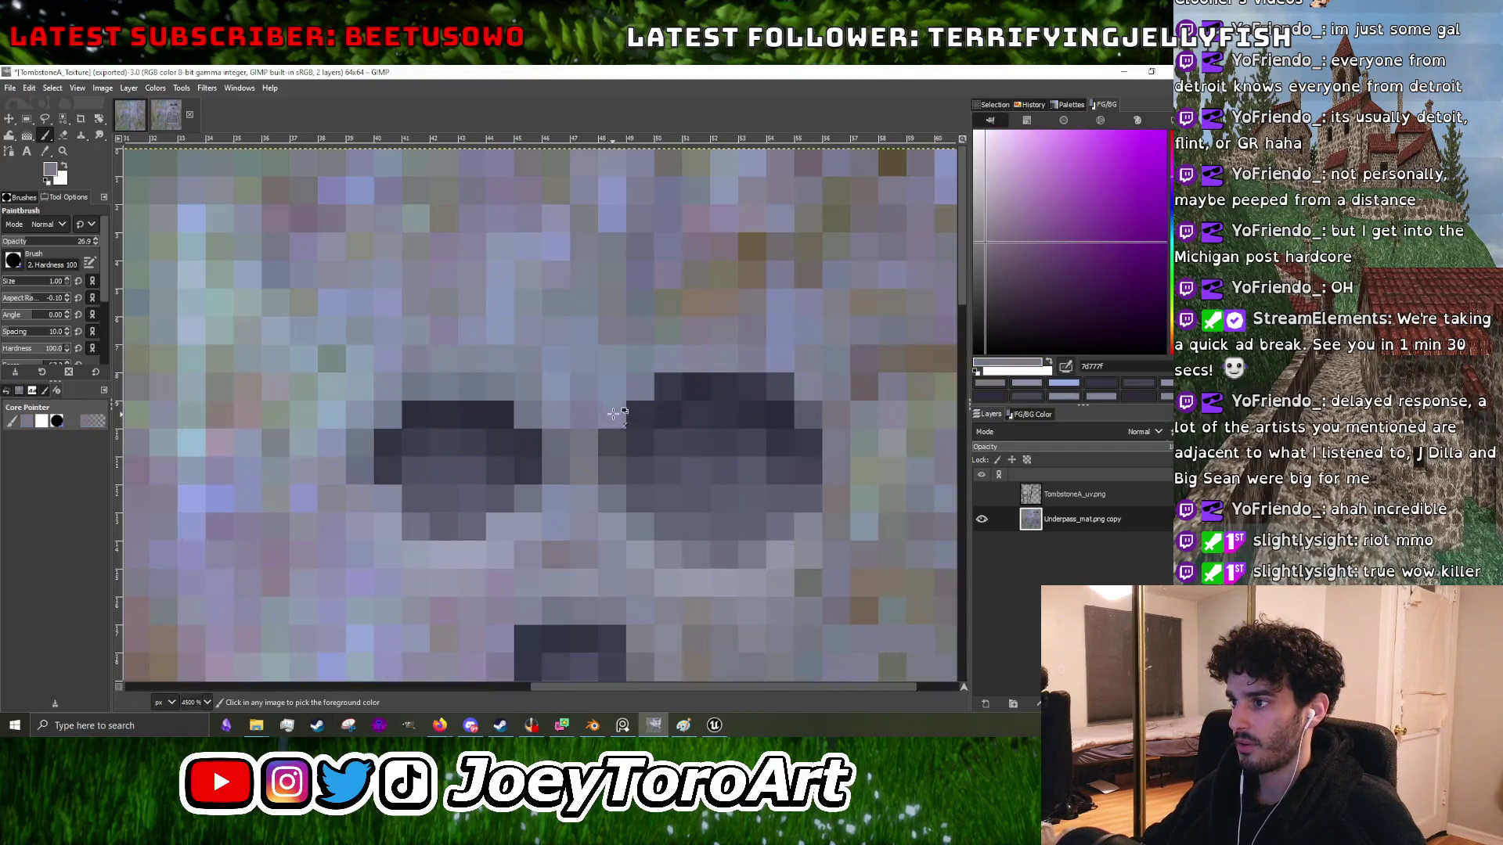
ctrl+click(574, 436)
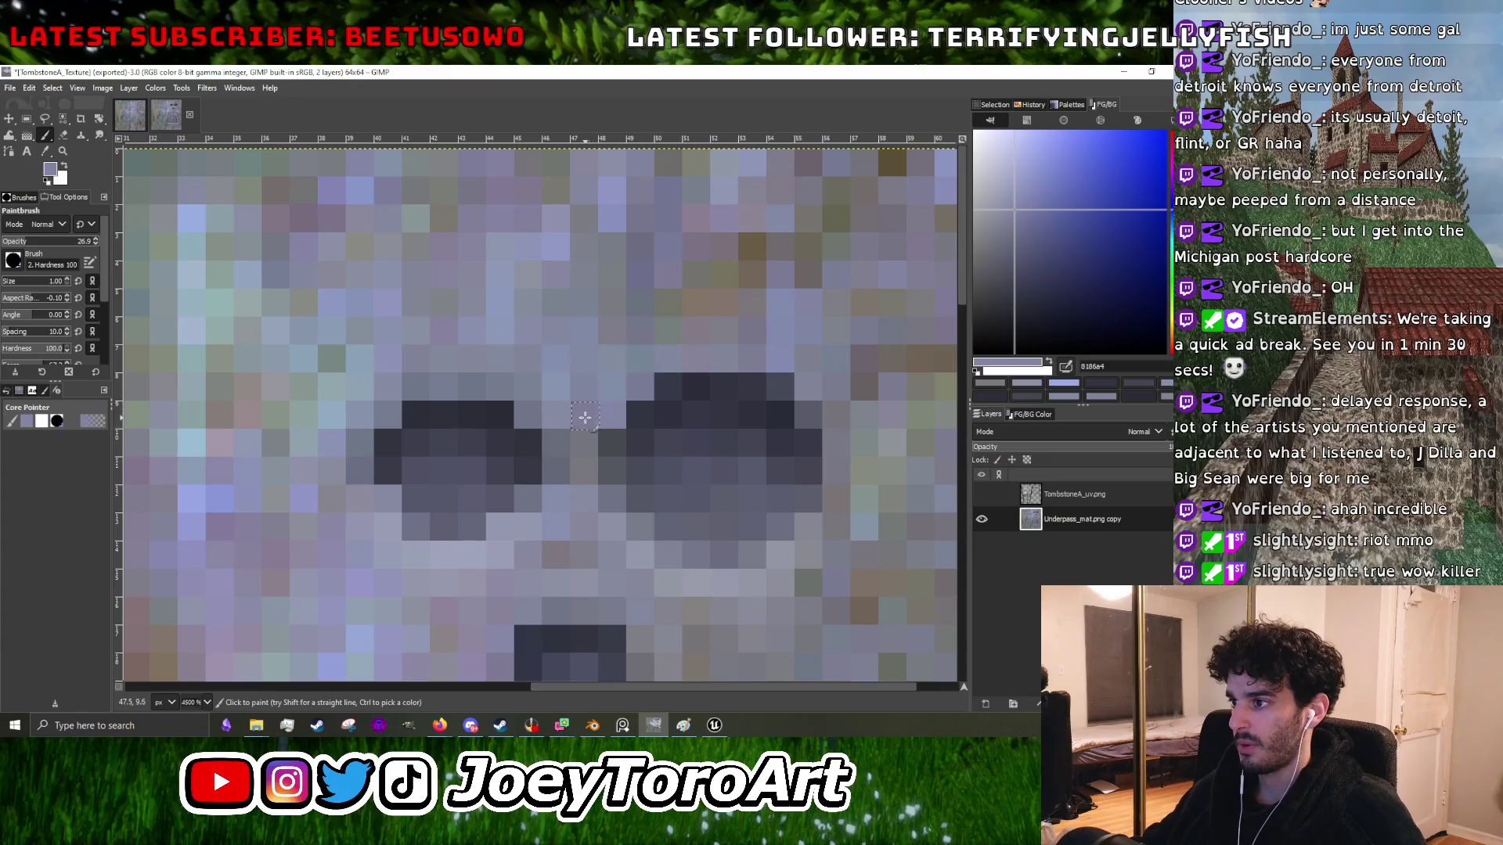
ctrl+click(538, 377)
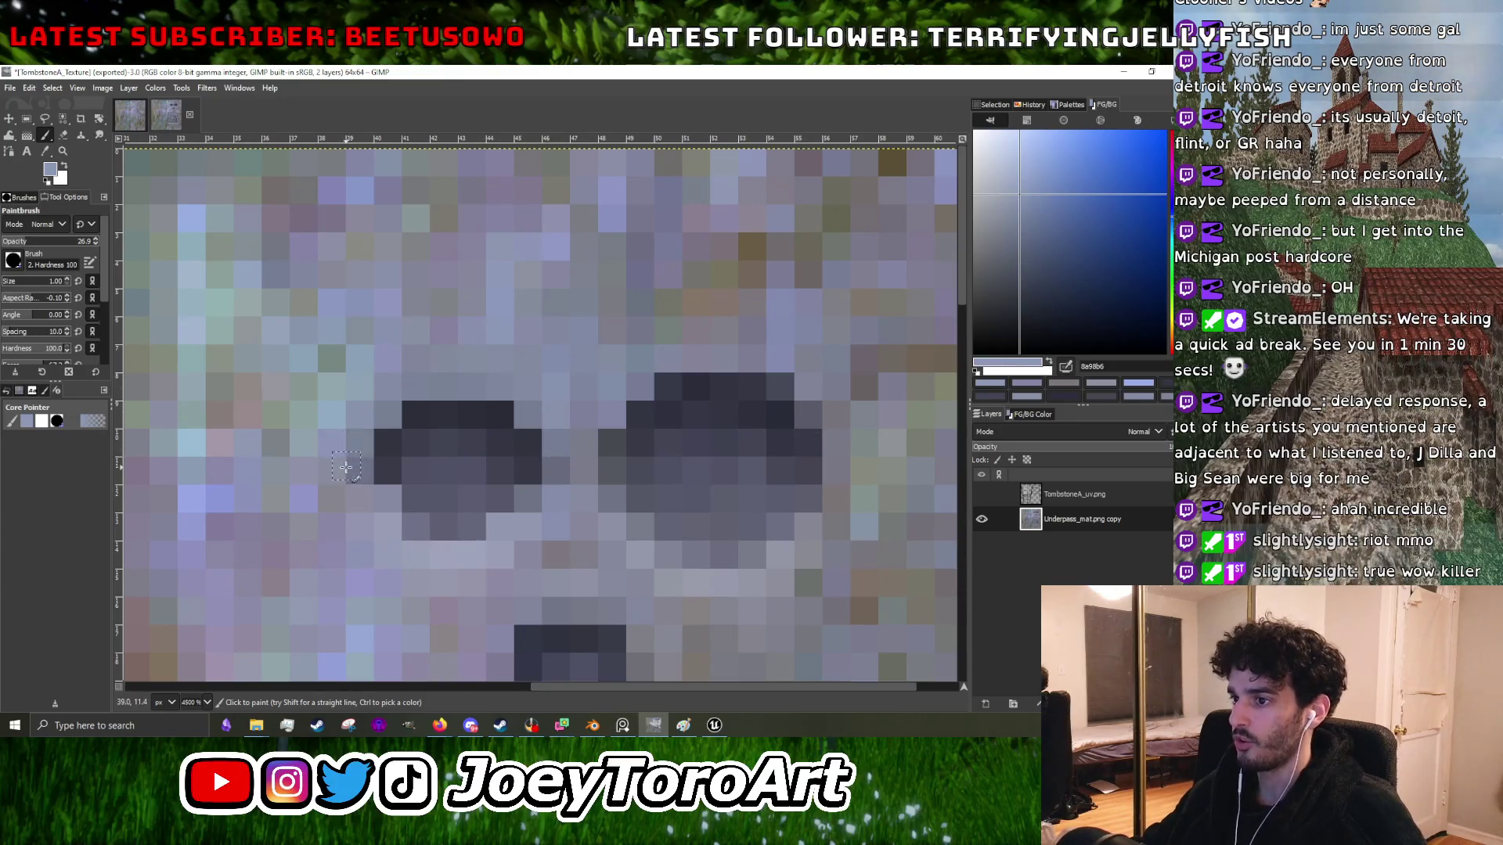
- Paint over the stray dark pixel beside the skull eye, sampling further blue-grey and pale grey stone shades
scroll(558, 463, down, 3)
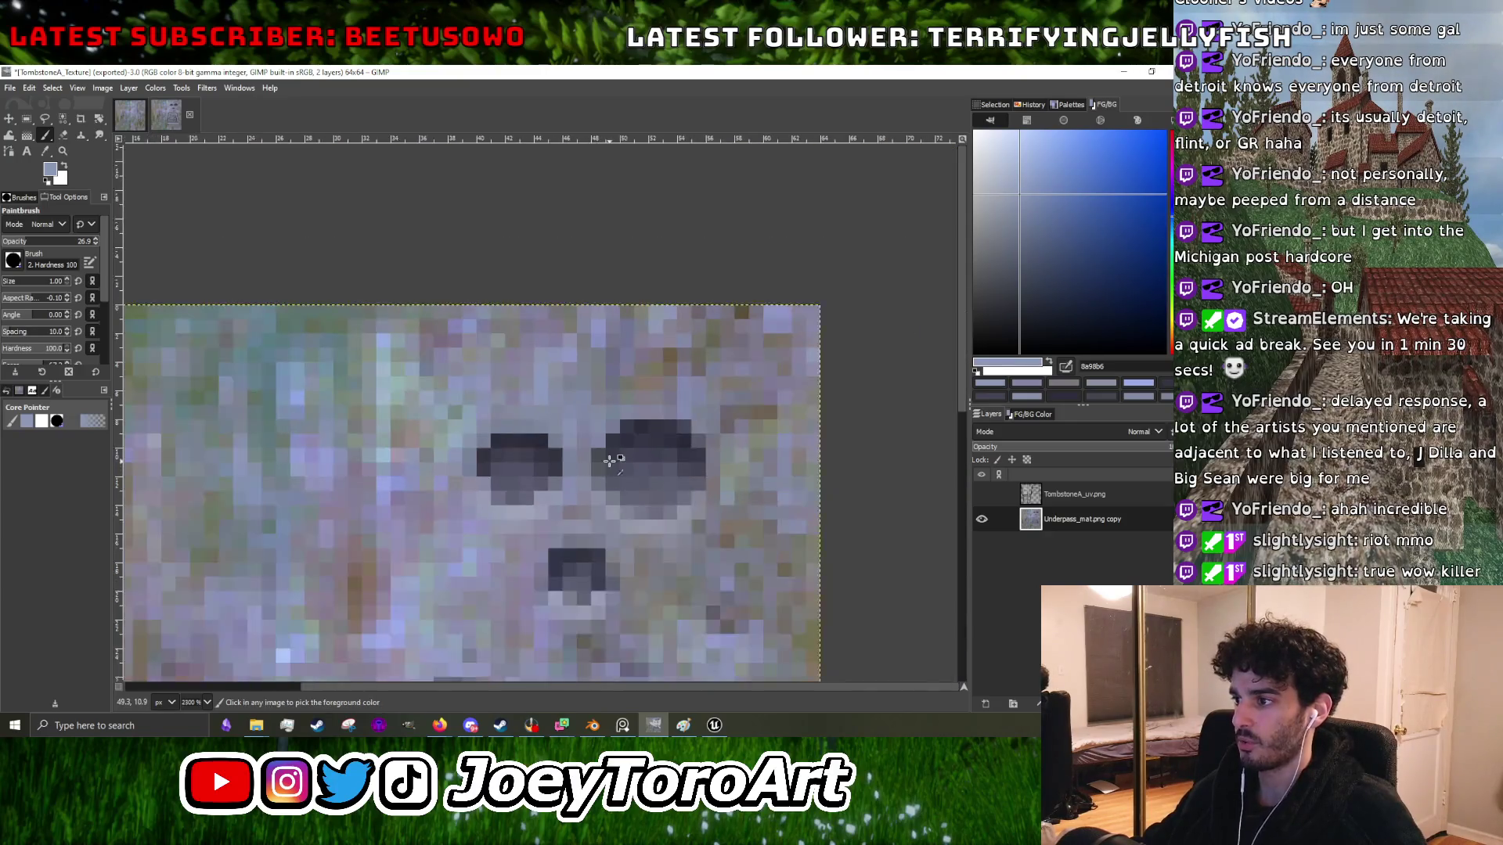
scroll(559, 486, up, 4)
scroll(562, 447, down, 2)
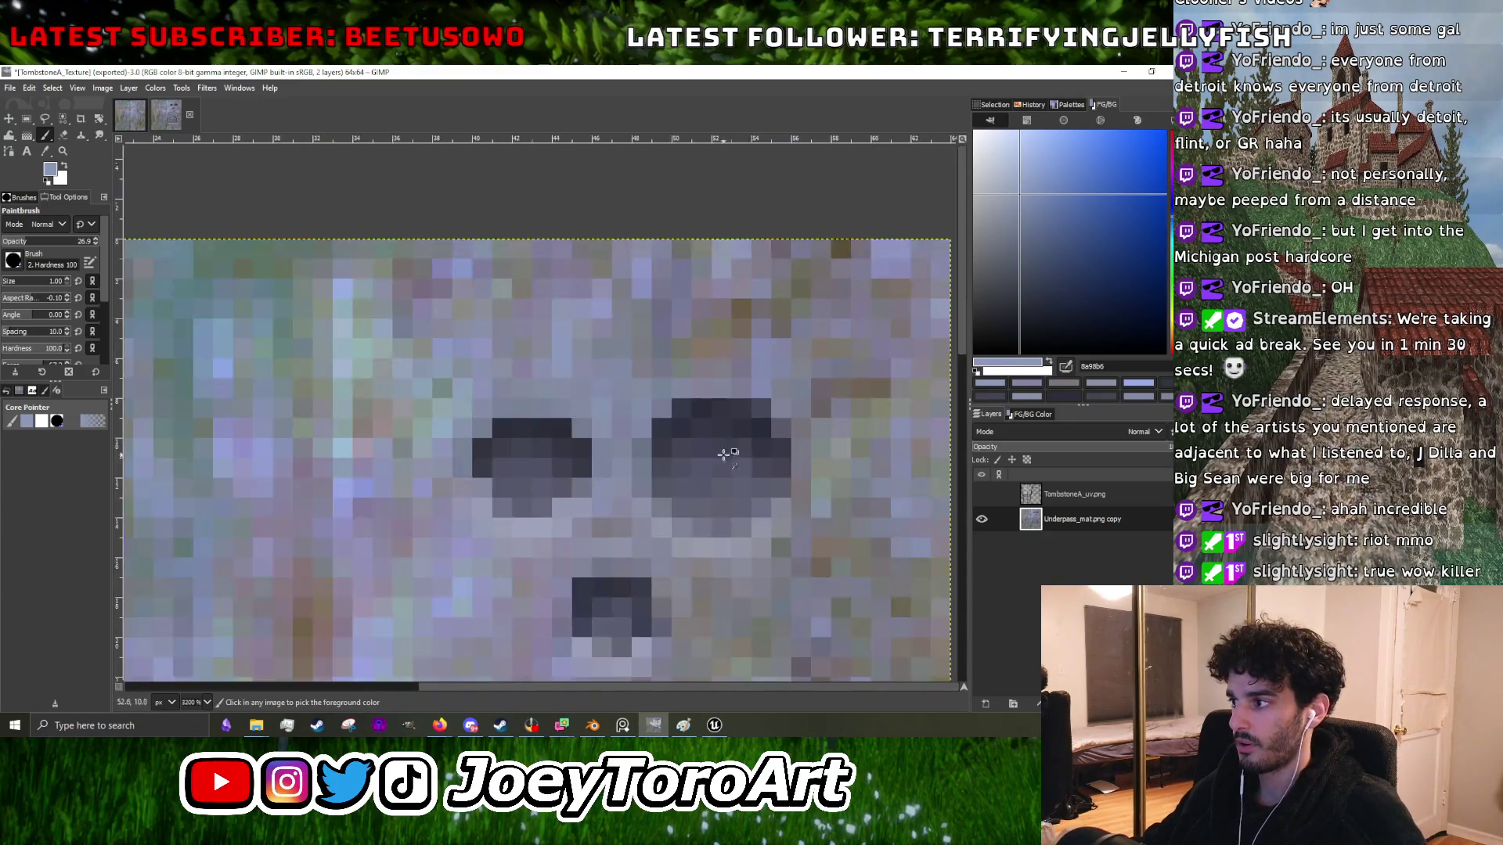
ctrl+click(788, 386)
ctrl+click(786, 381)
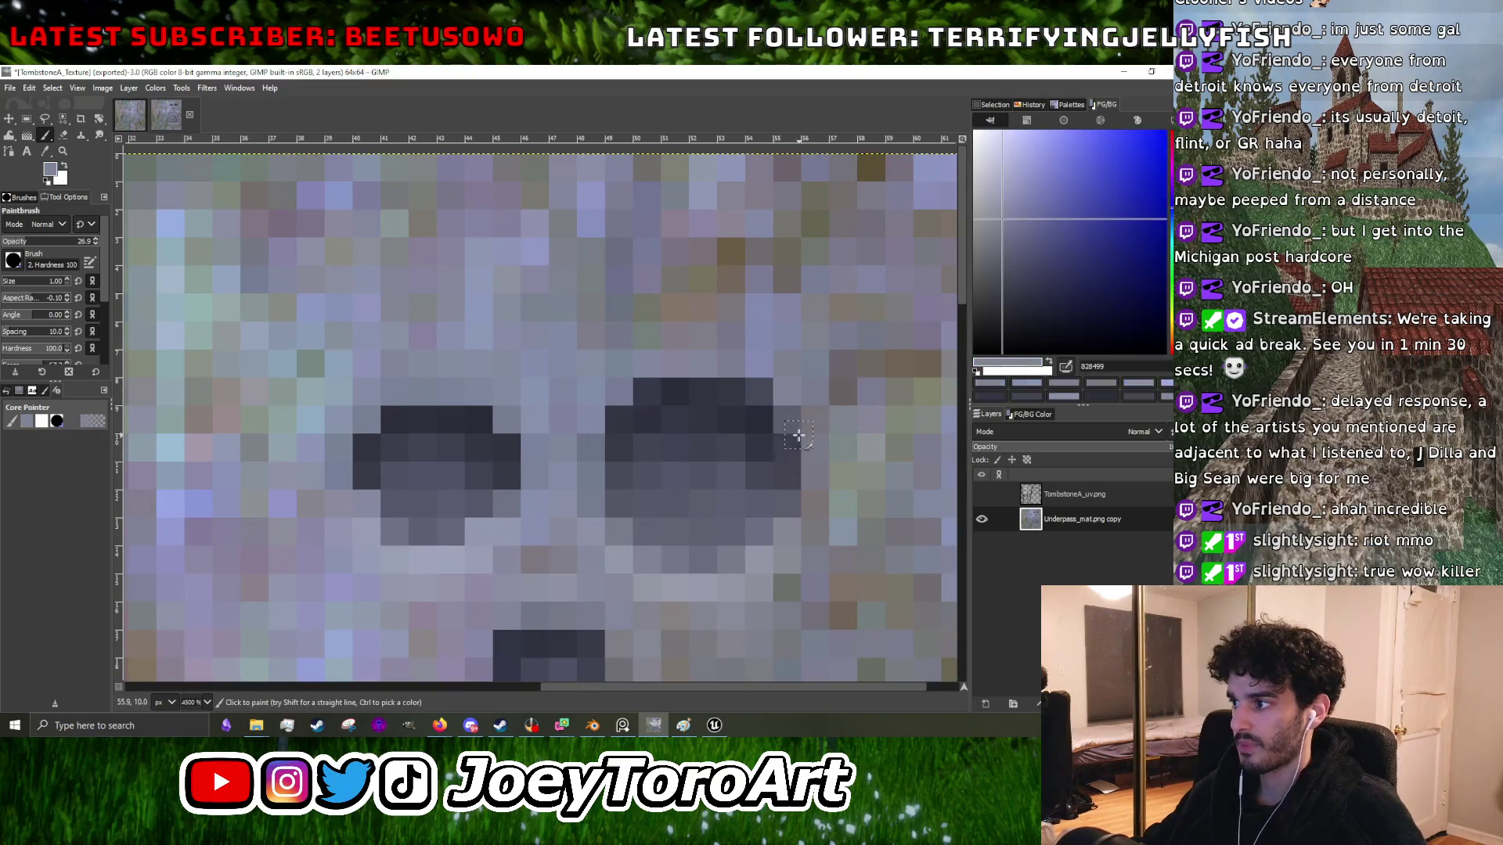
ctrl+click(763, 364)
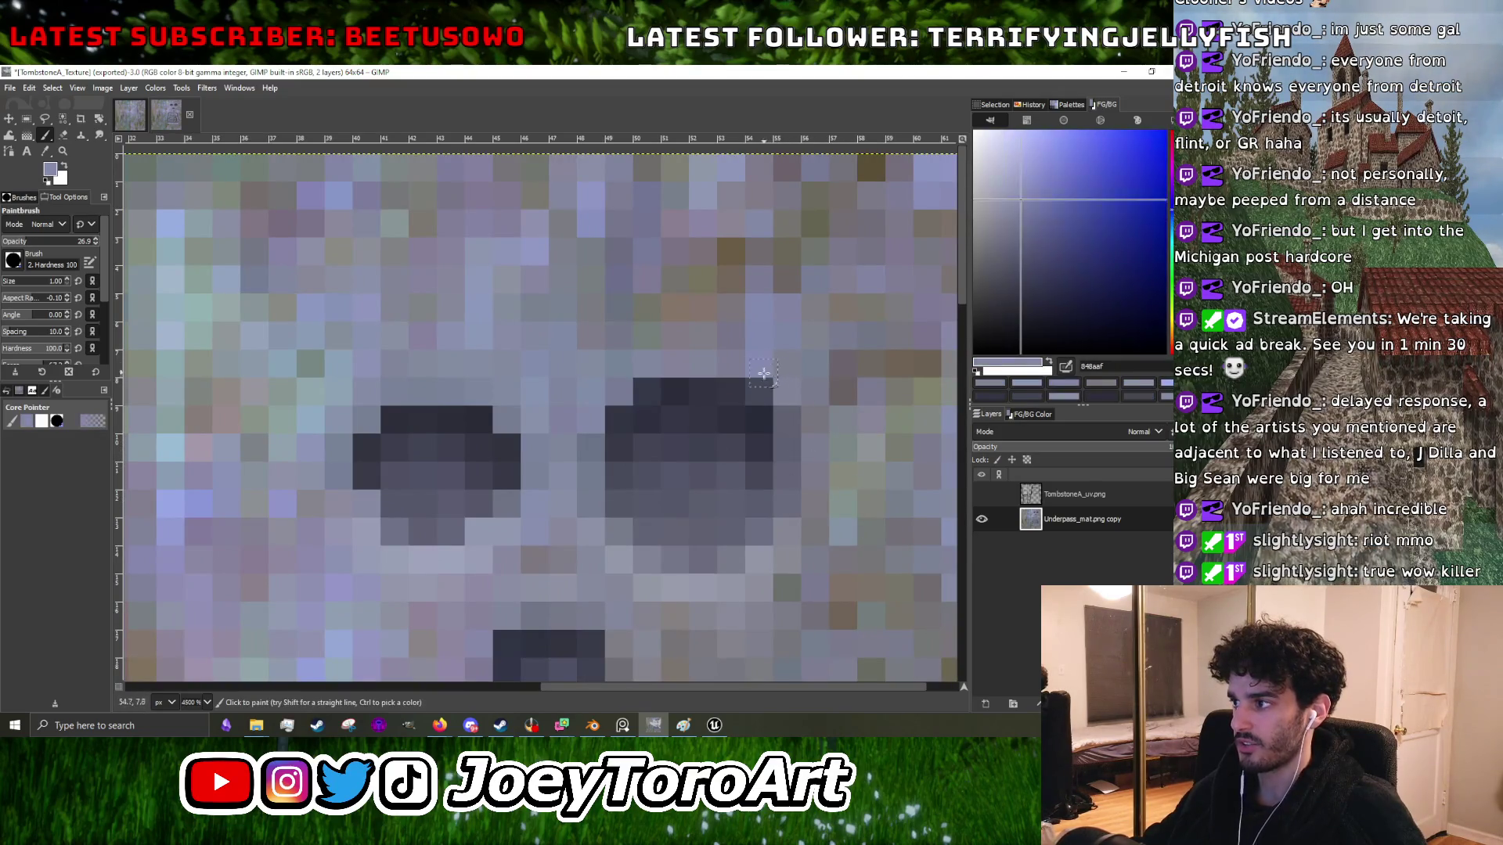
click(759, 391)
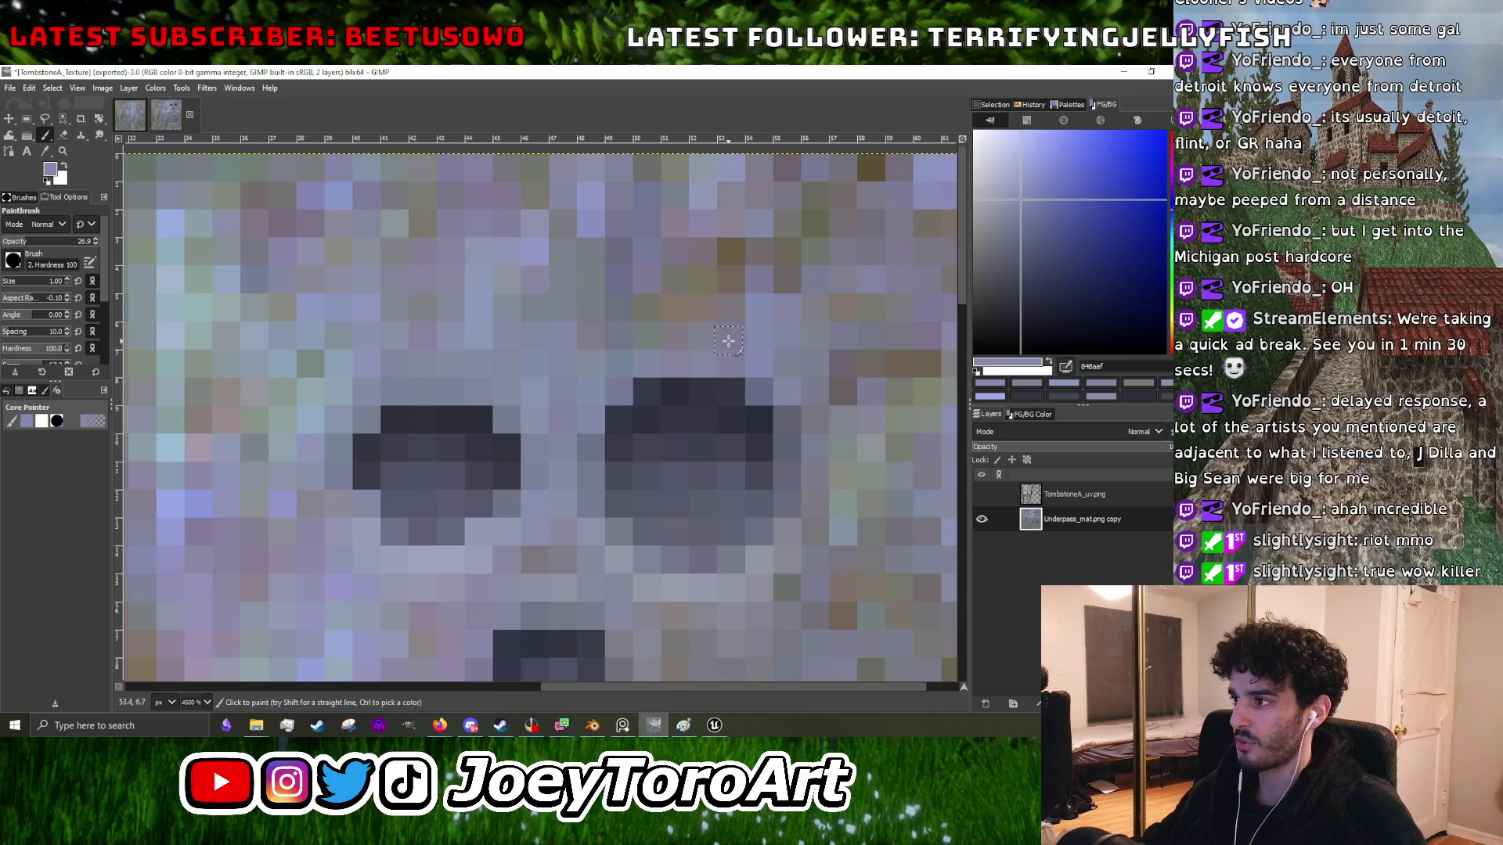
scroll(664, 308, down, 2)
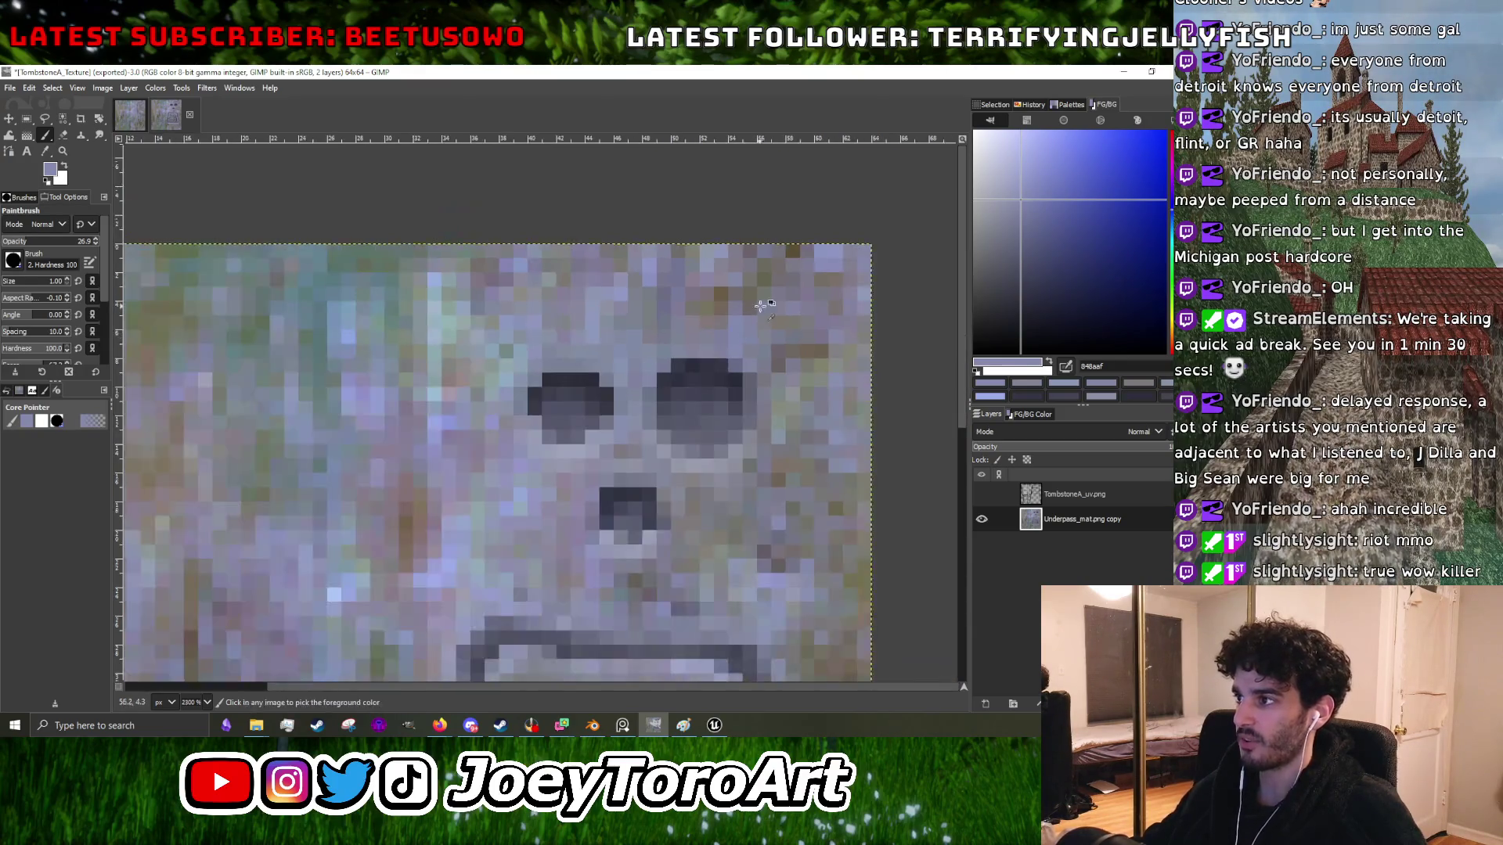
scroll(755, 308, up, 2)
ctrl+click(674, 346)
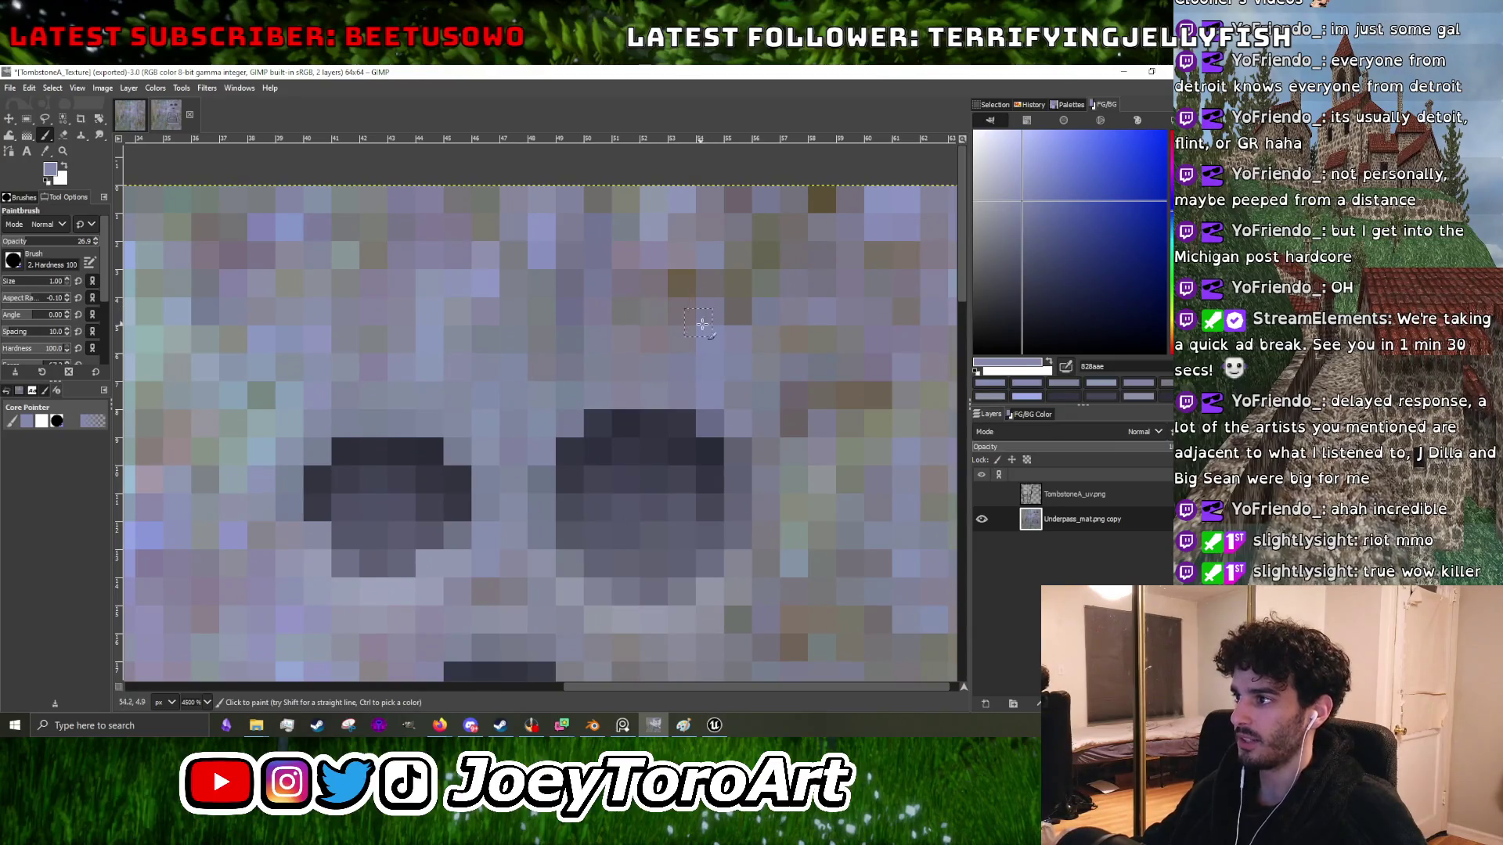
scroll(696, 333, down, 3)
scroll(689, 362, up, 4)
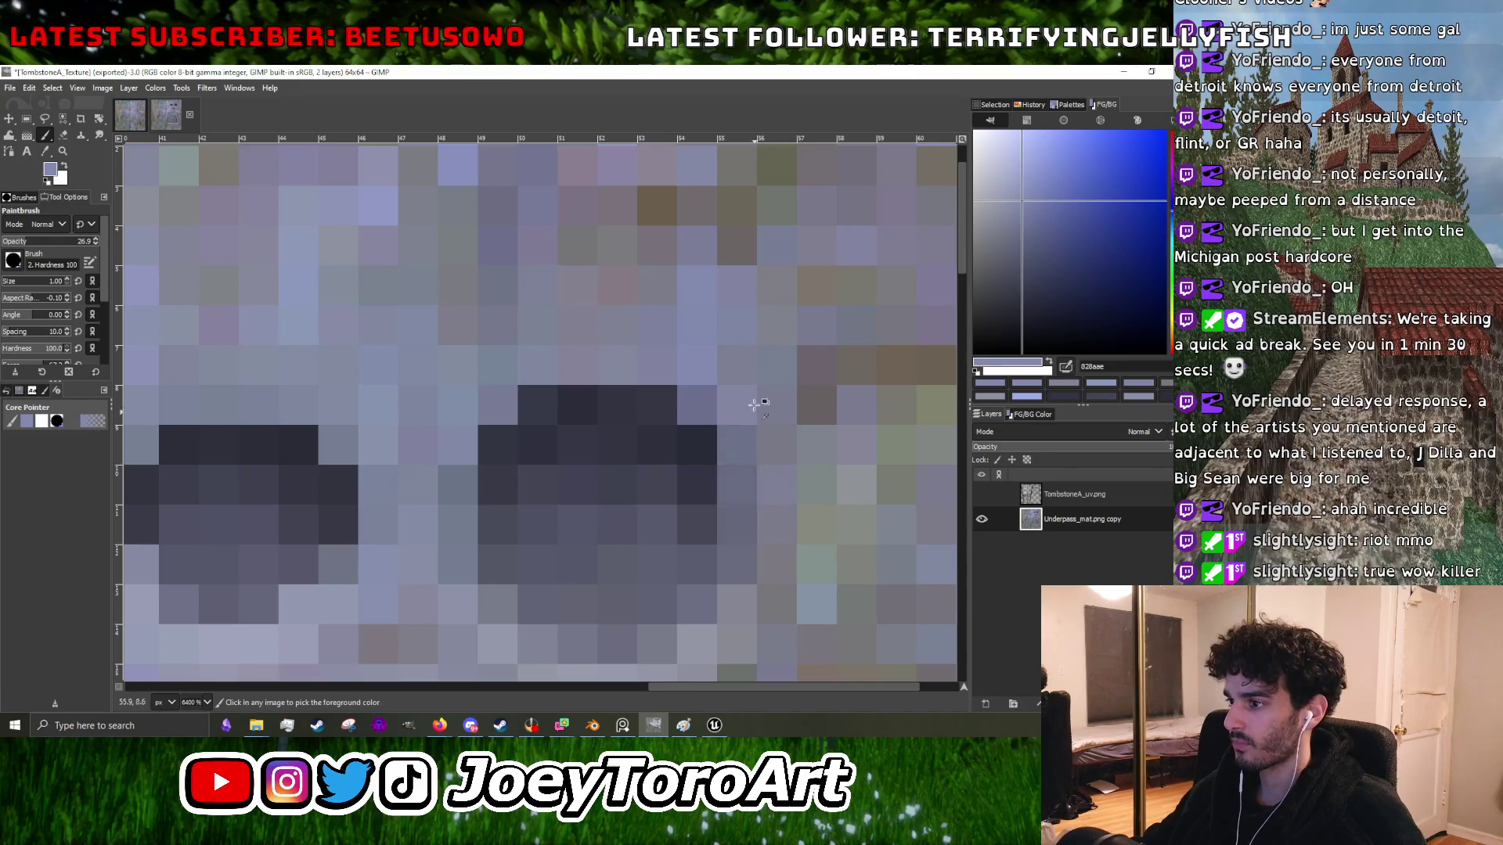
scroll(753, 438, down, 3)
scroll(759, 429, up, 2)
ctrl+click(762, 427)
scroll(762, 423, down, 1)
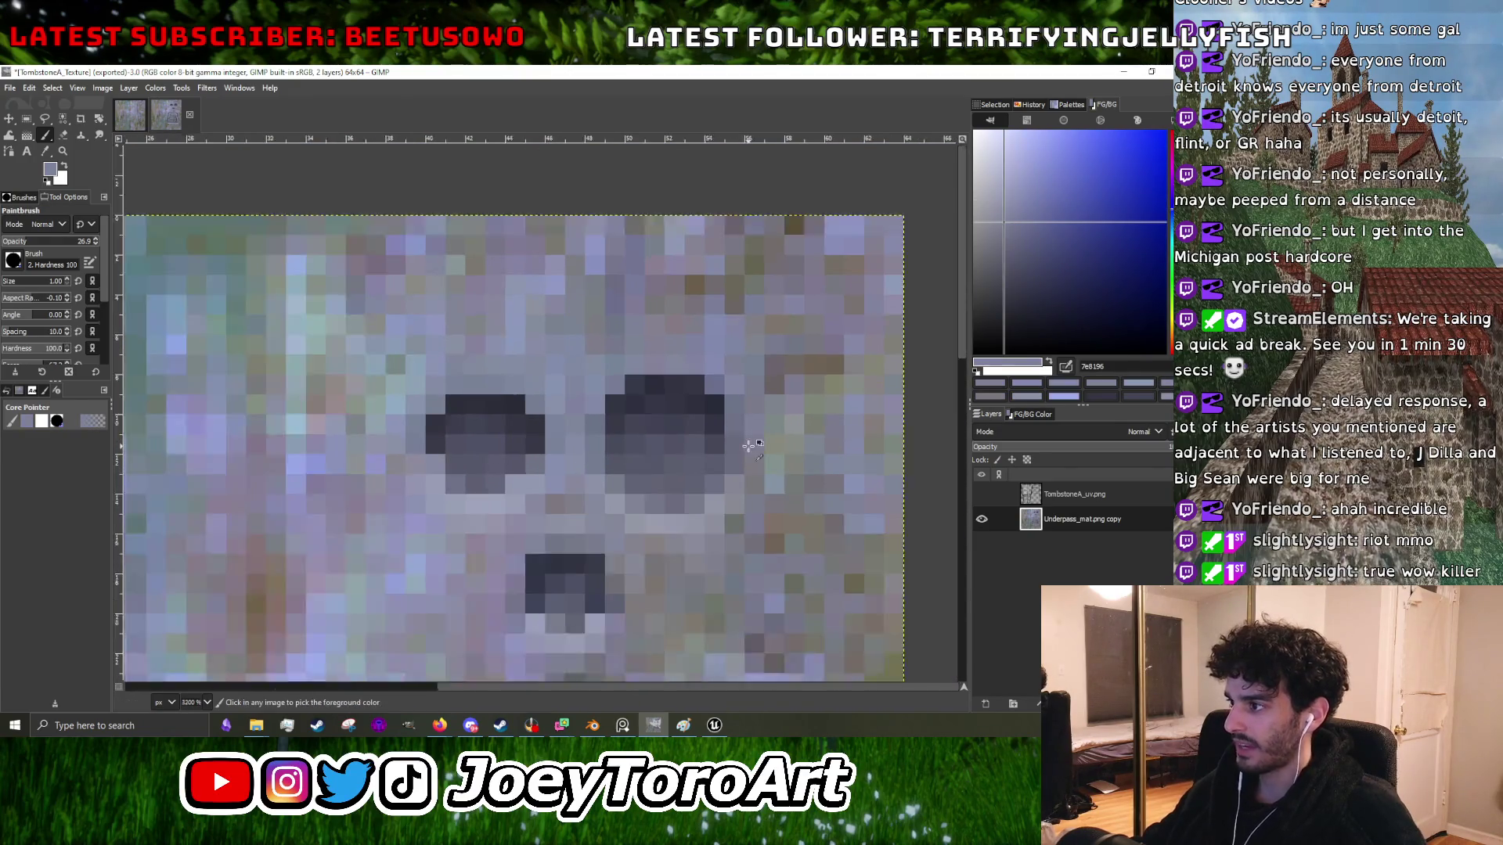
ctrl+click(709, 344)
scroll(714, 351, up, 3)
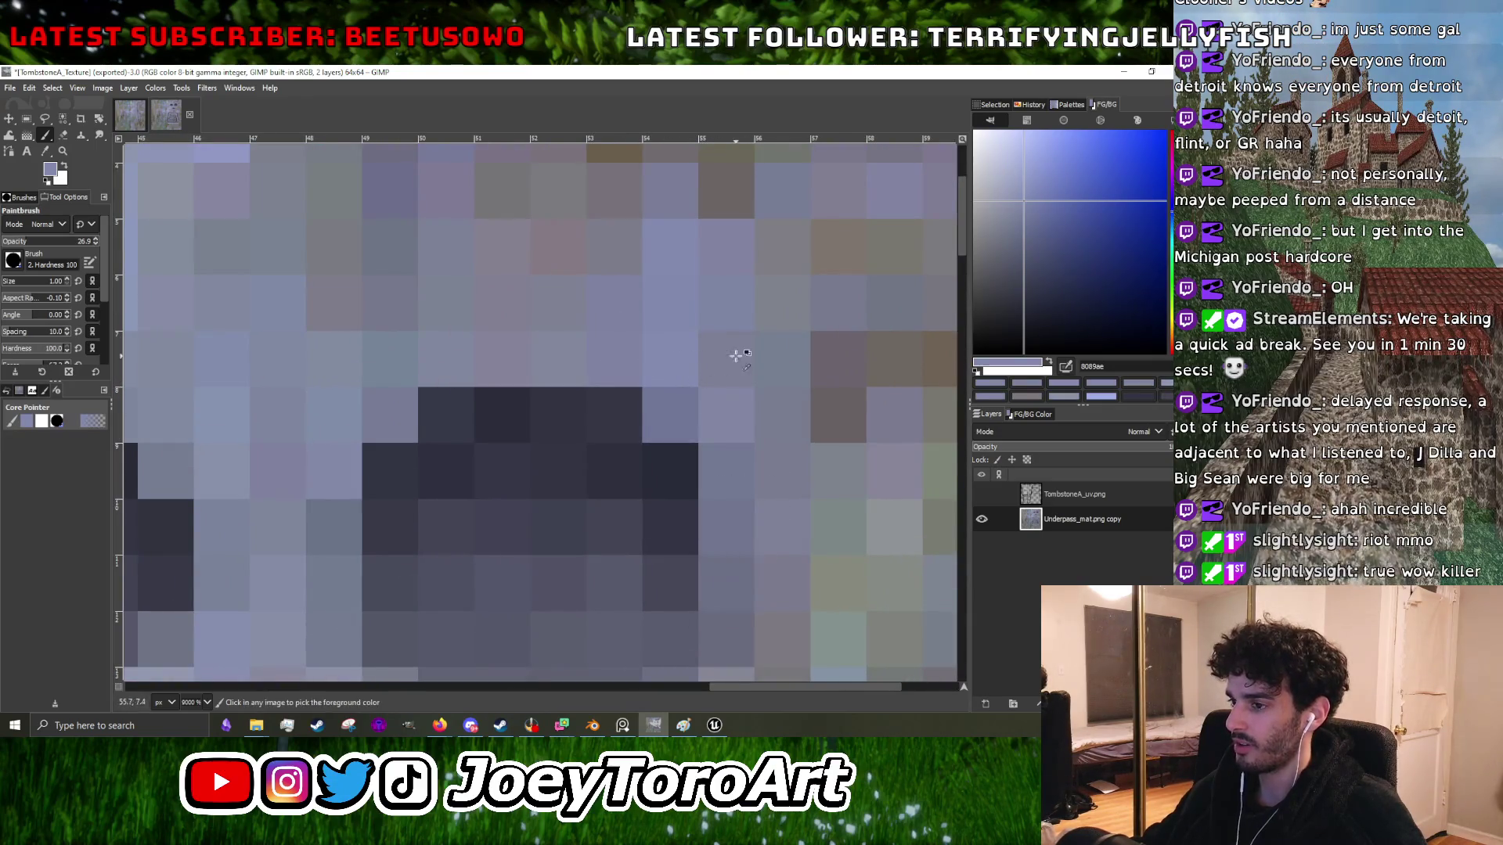
scroll(738, 356, down, 4)
scroll(662, 418, up, 3)
ctrl+click(644, 499)
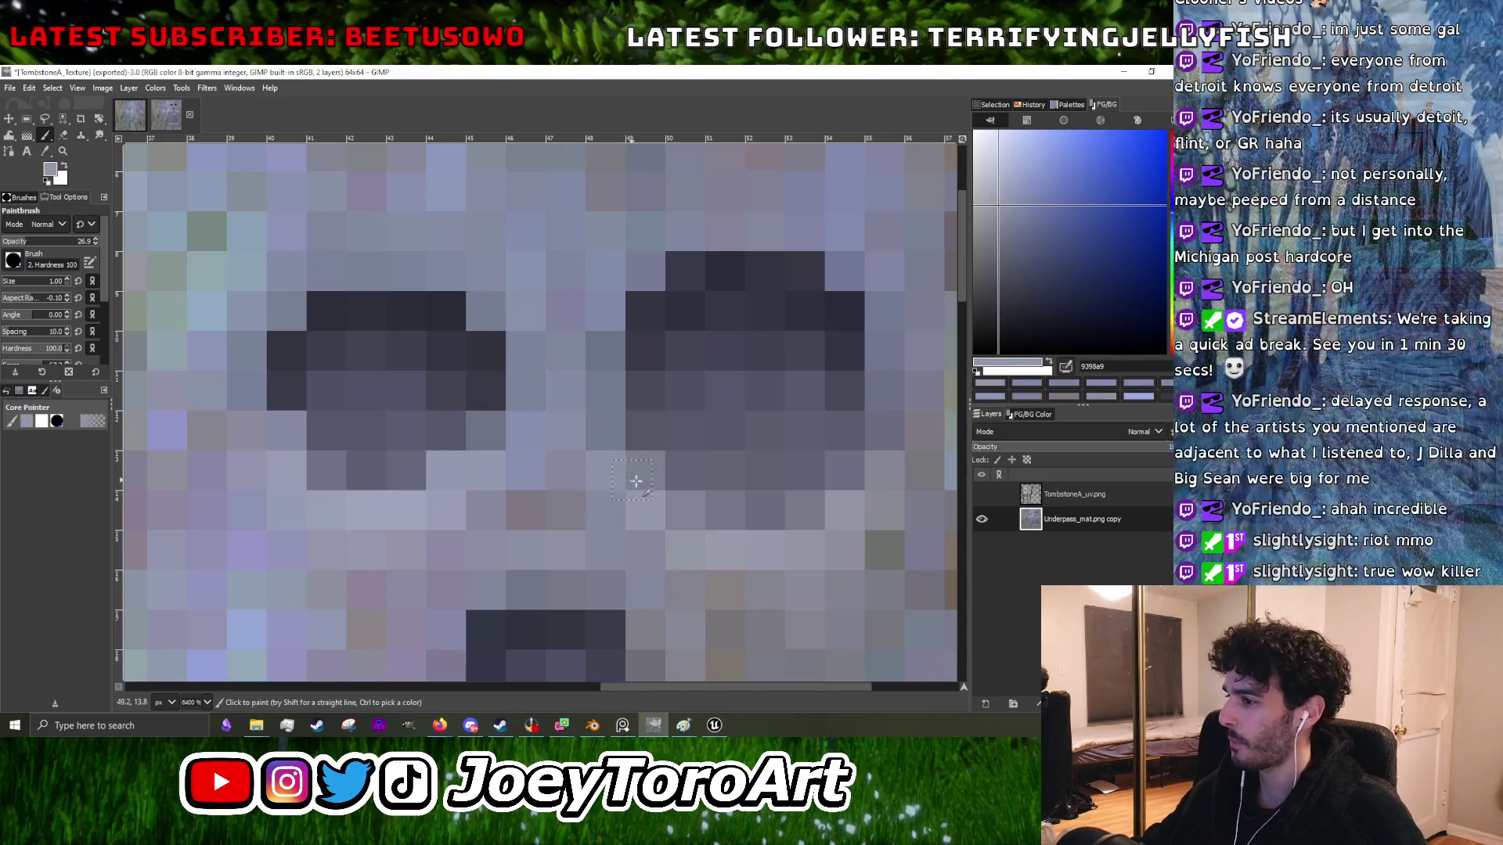
scroll(705, 485, down, 2)
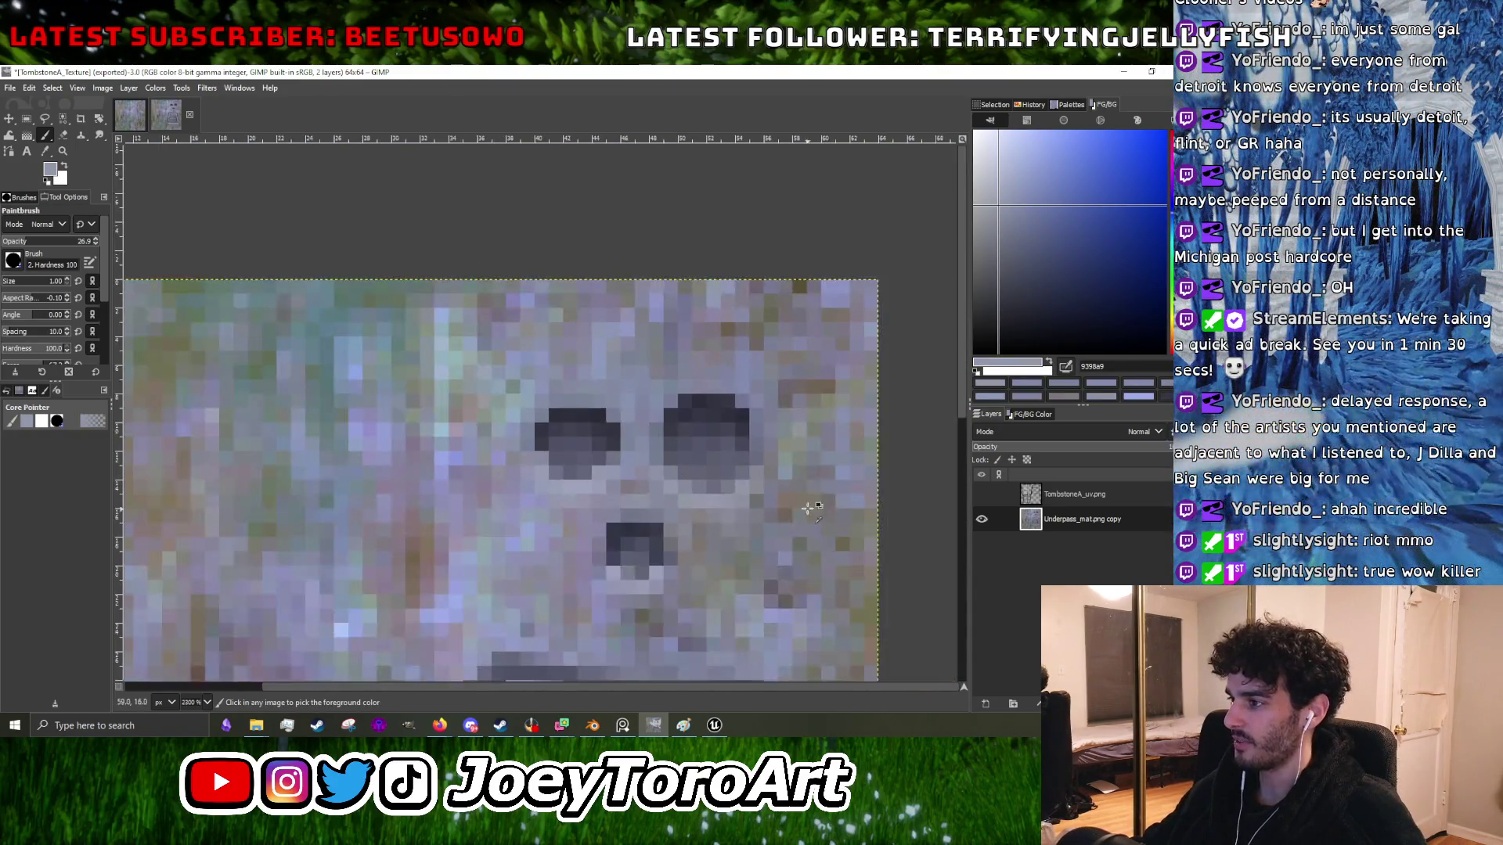
- Sample the plaque outline's dark colour and paint a straight line along the plaque's dark border
scroll(743, 439, up, 2)
scroll(780, 400, down, 1)
scroll(780, 400, down, 2)
scroll(665, 564, up, 4)
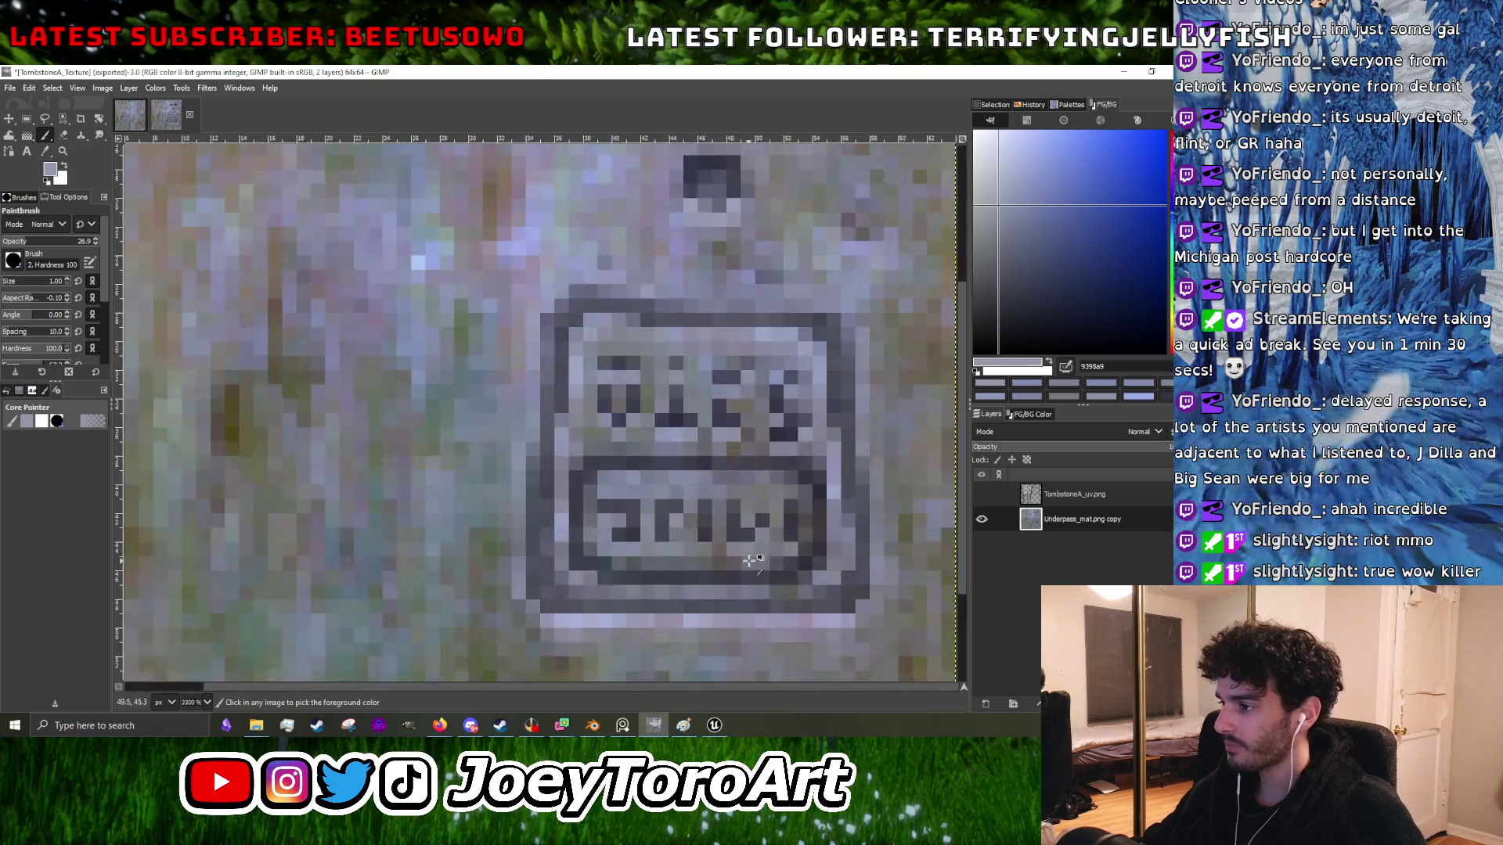
scroll(552, 577, down, 3)
ctrl+click(482, 568)
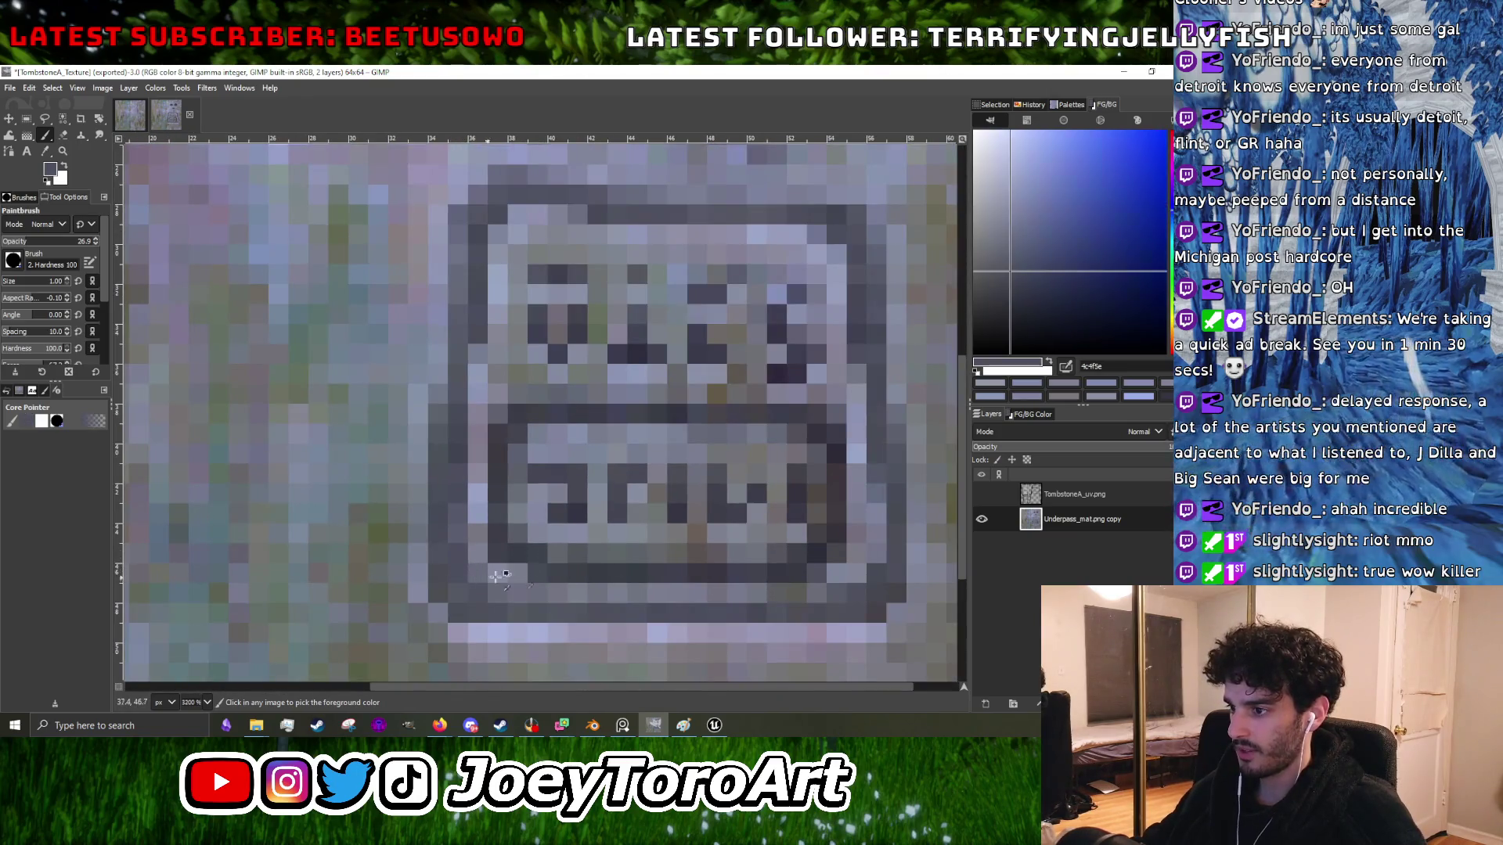
scroll(470, 567, up, 4)
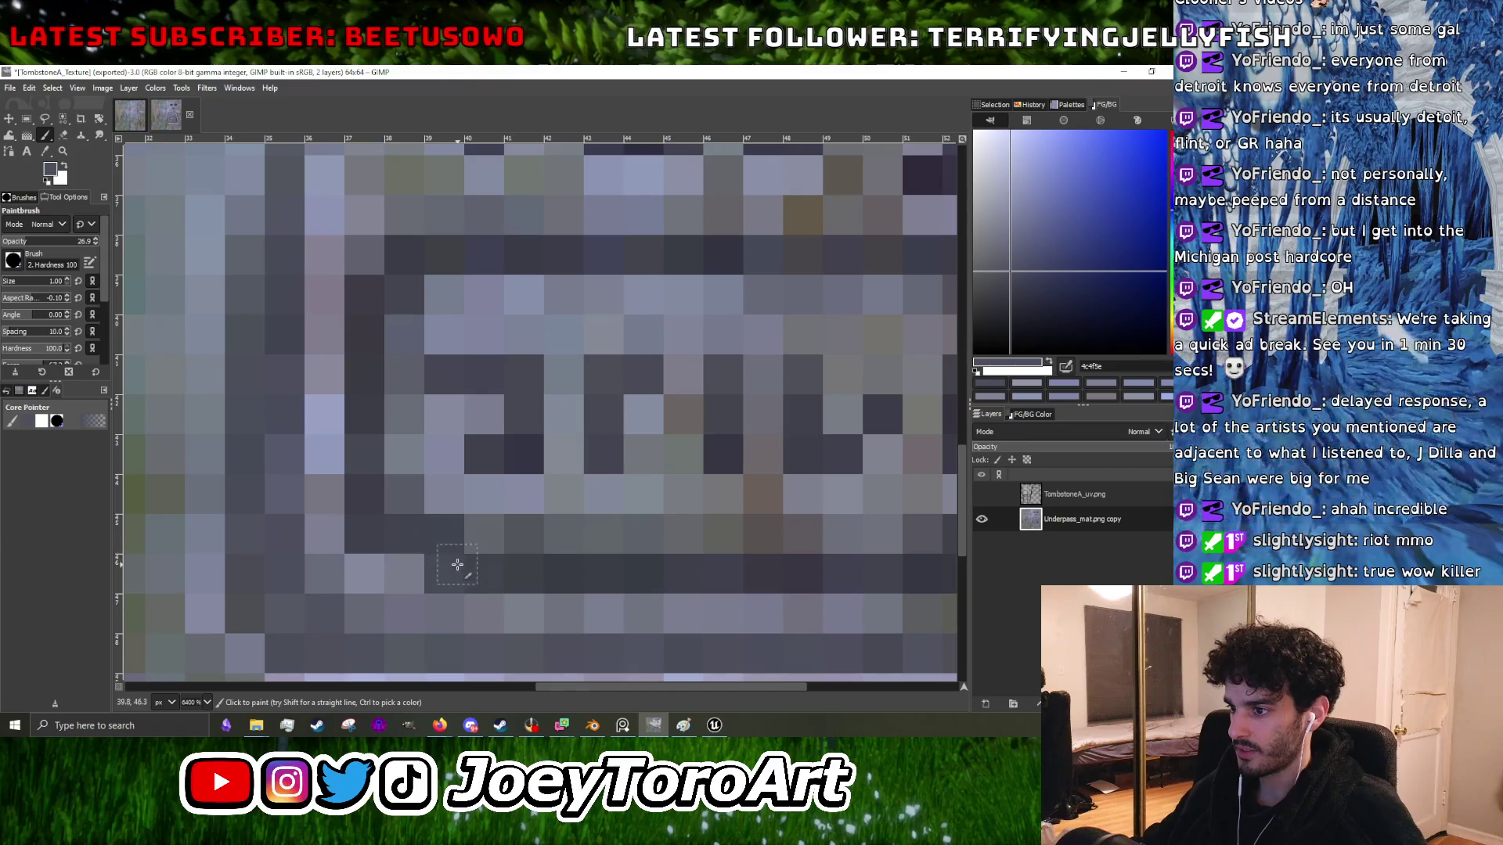
scroll(457, 564, down, 3)
scroll(414, 559, up, 4)
scroll(357, 555, down, 2)
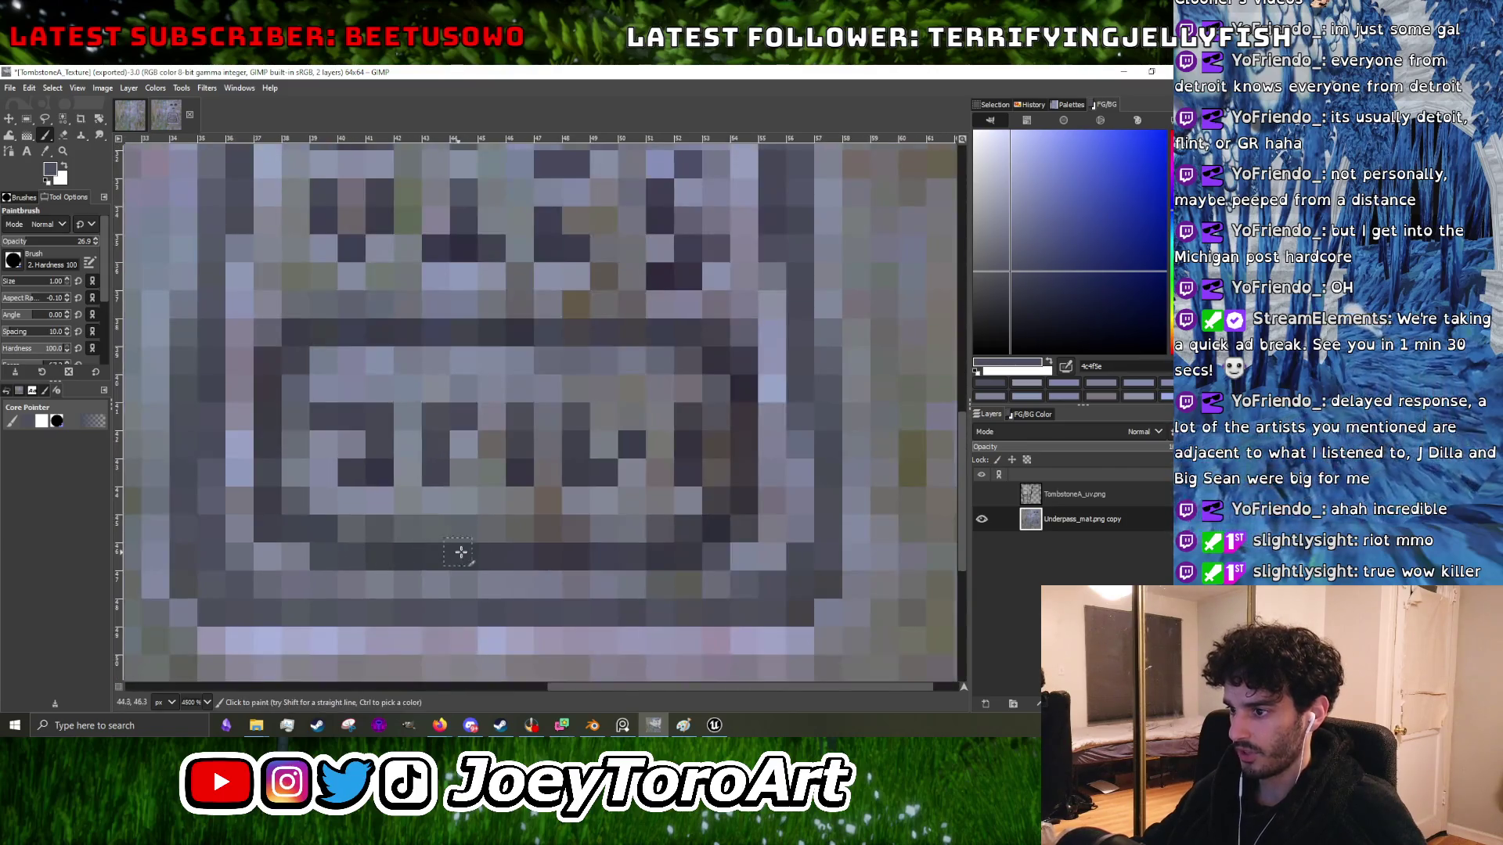
shift+click(601, 558)
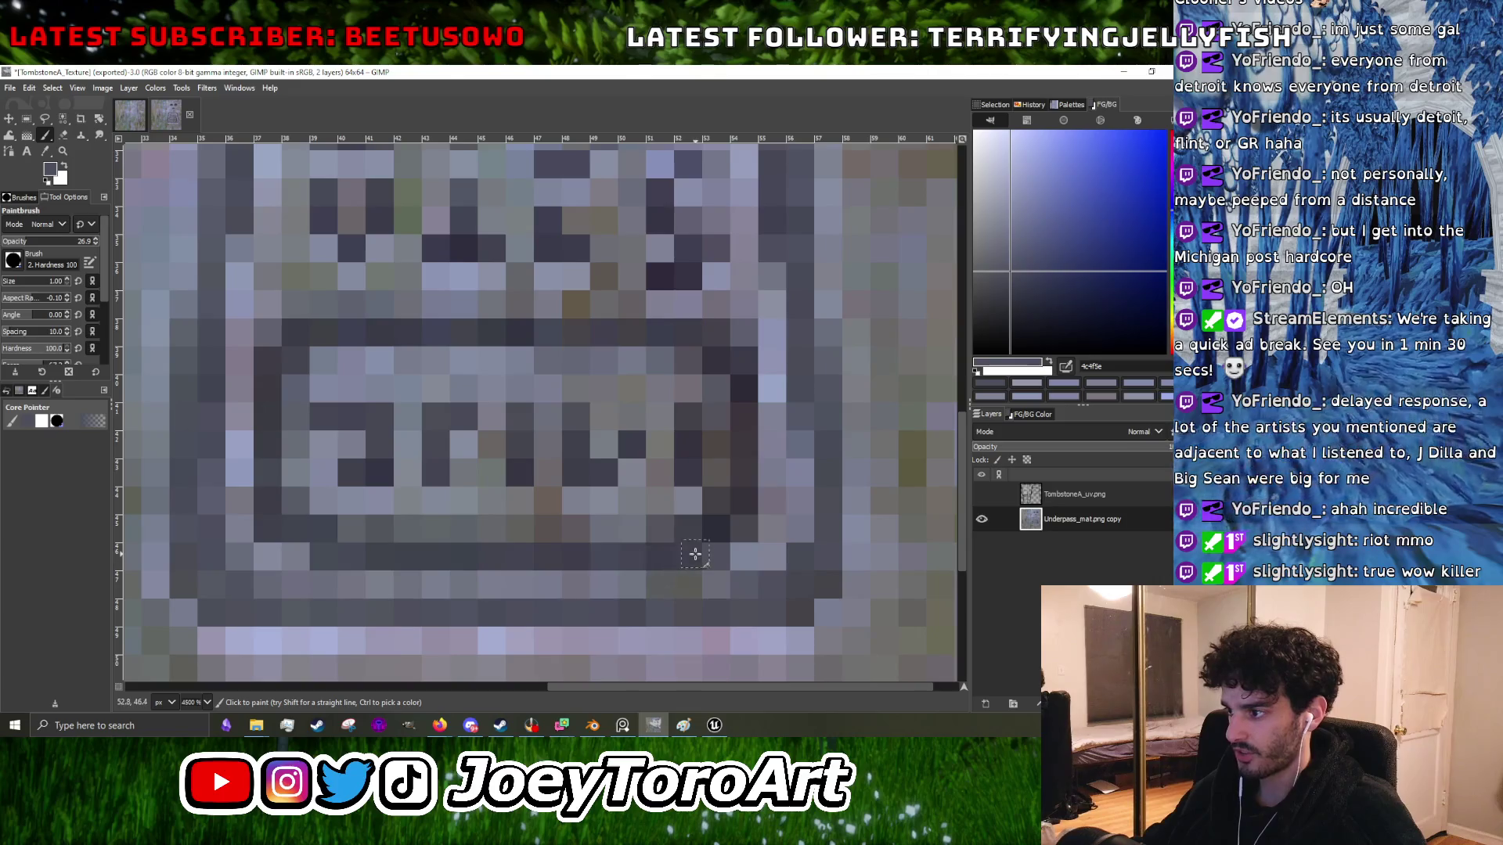
- Pick the darker grey-blue 3e4052 from the plaque, then switch back to the Unreal scene
scroll(715, 526, down, 3)
scroll(727, 486, up, 3)
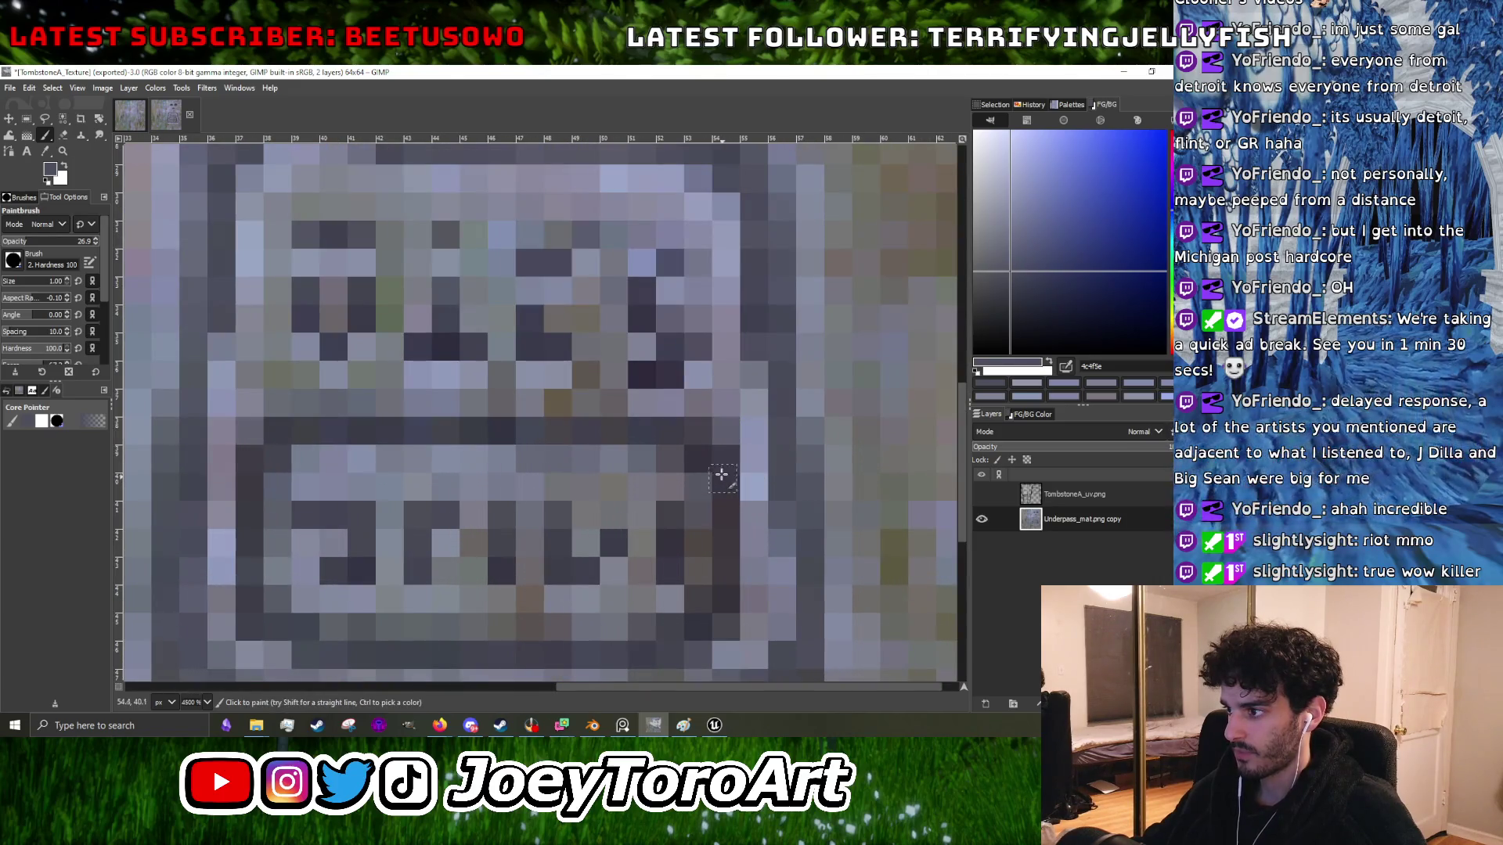
scroll(714, 543, down, 3)
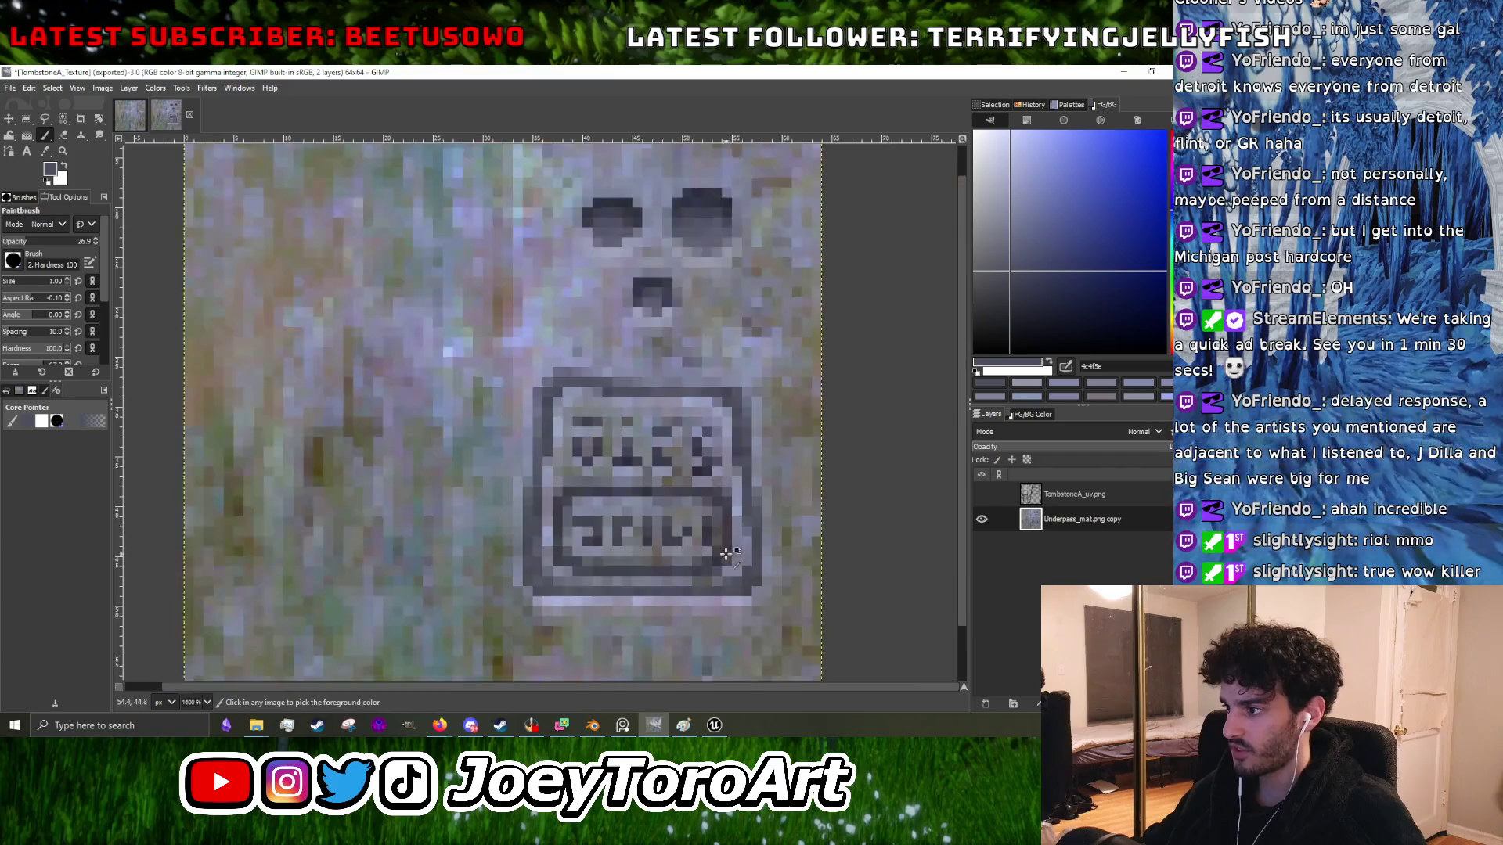
scroll(714, 555, up, 2)
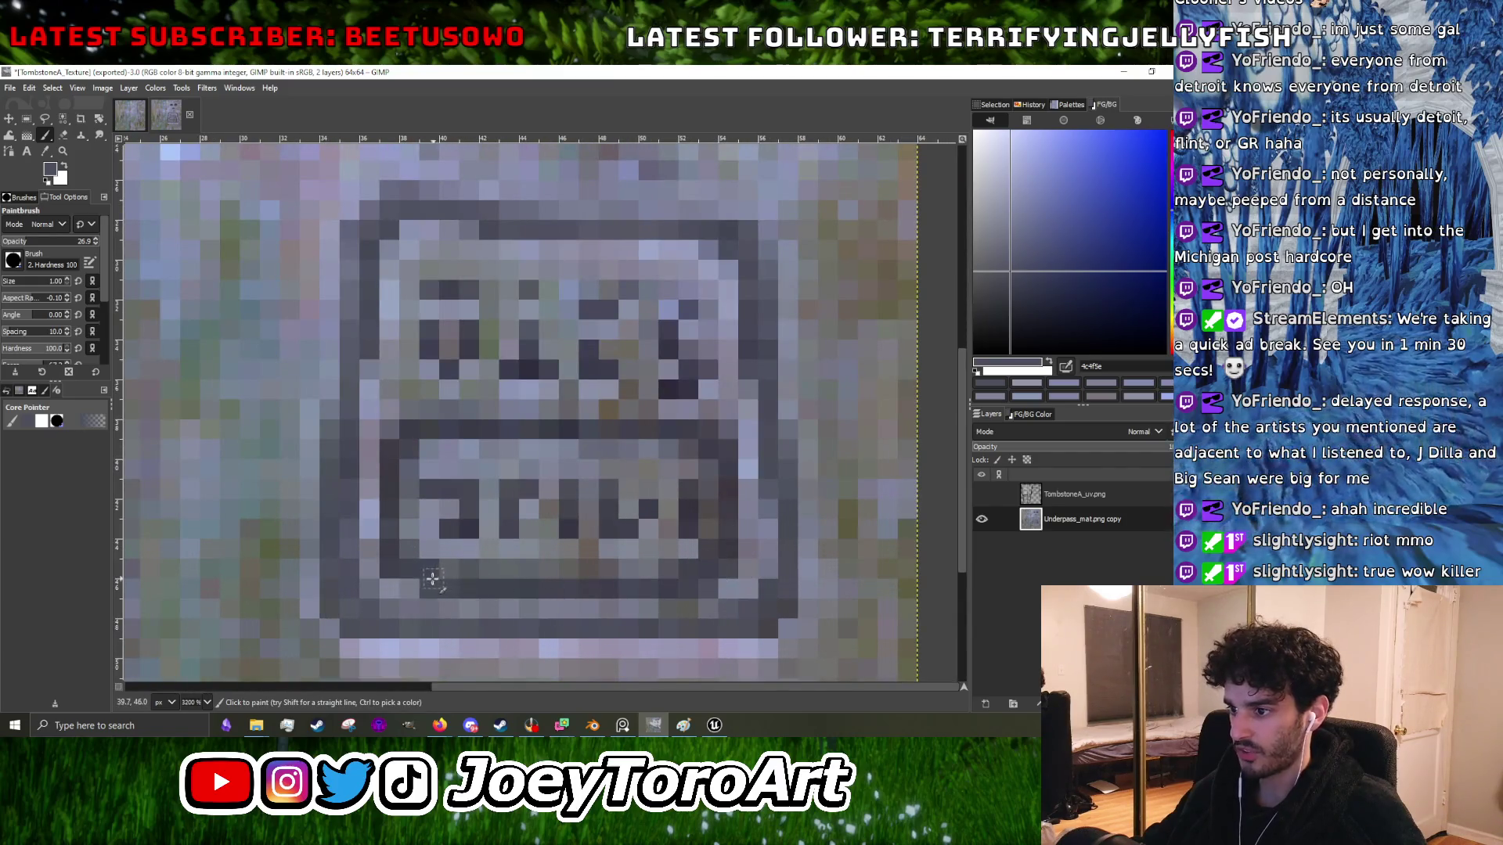
scroll(427, 573, down, 1)
scroll(423, 568, up, 1)
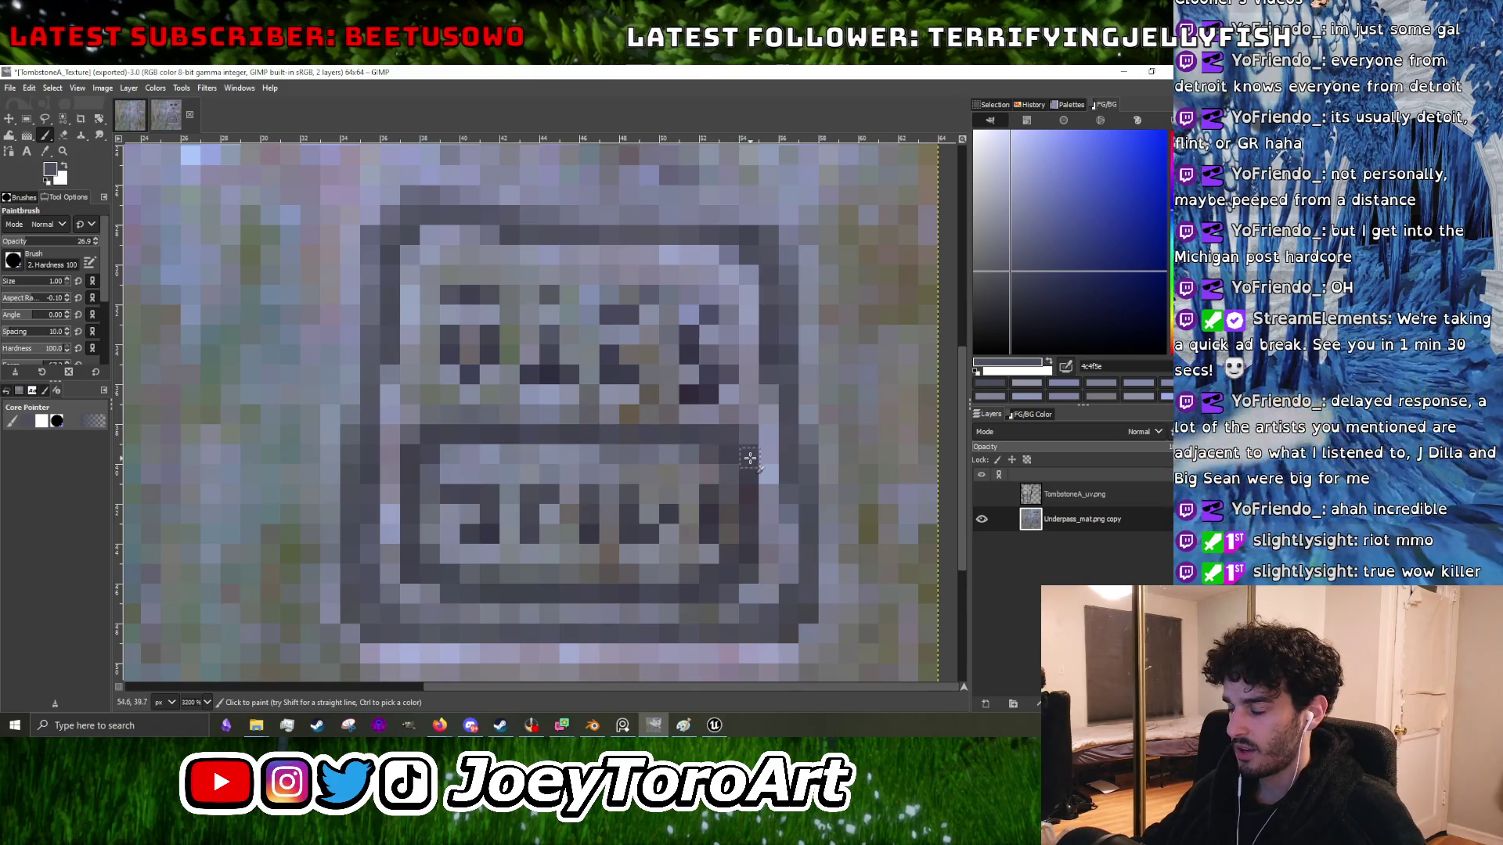
scroll(589, 521, up, 3)
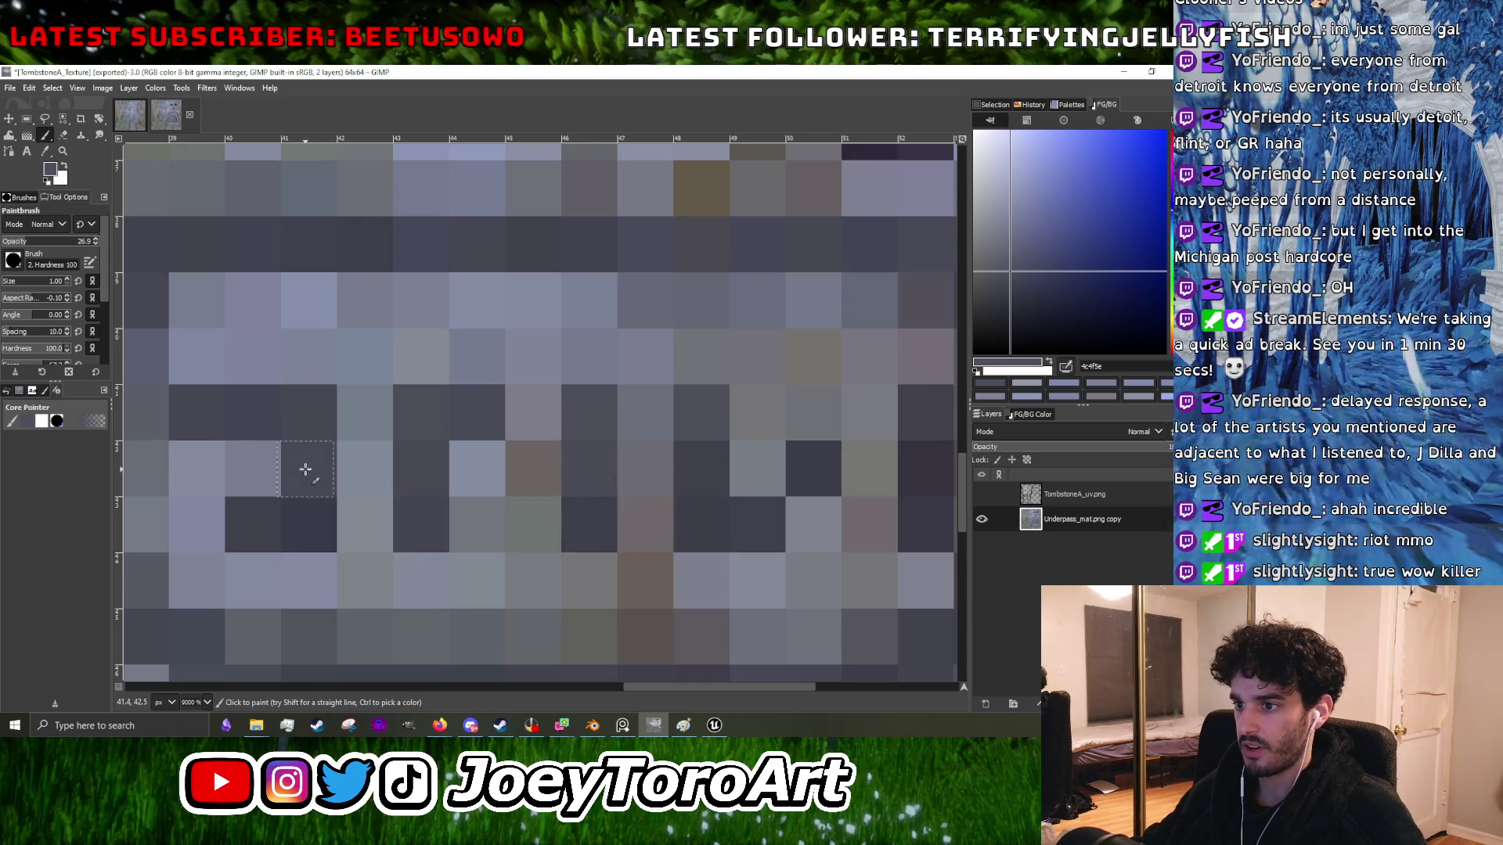
scroll(537, 430, down, 5)
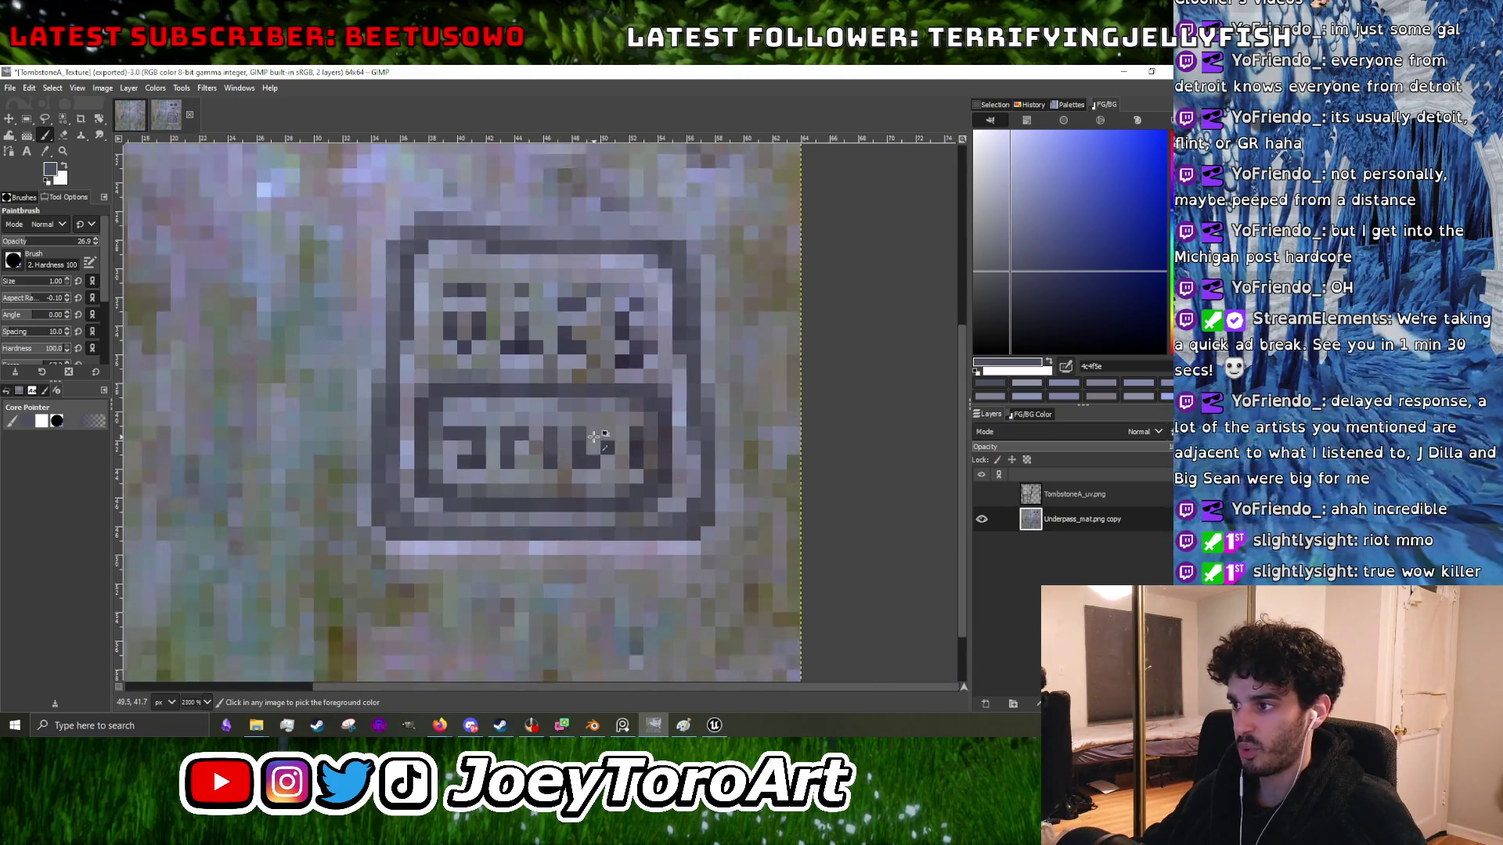
scroll(572, 451, up, 4)
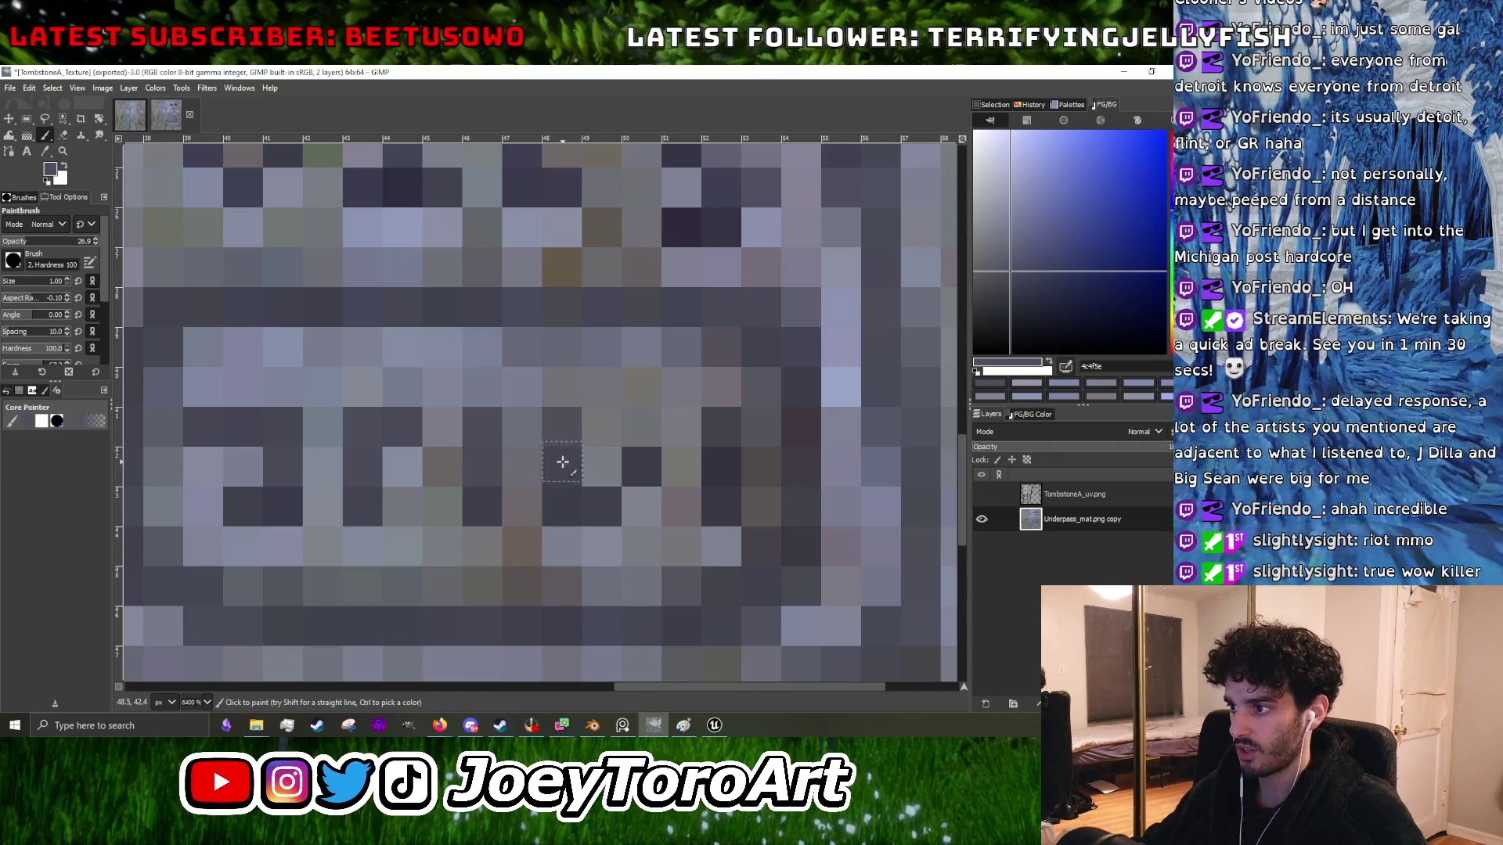
scroll(581, 482, down, 5)
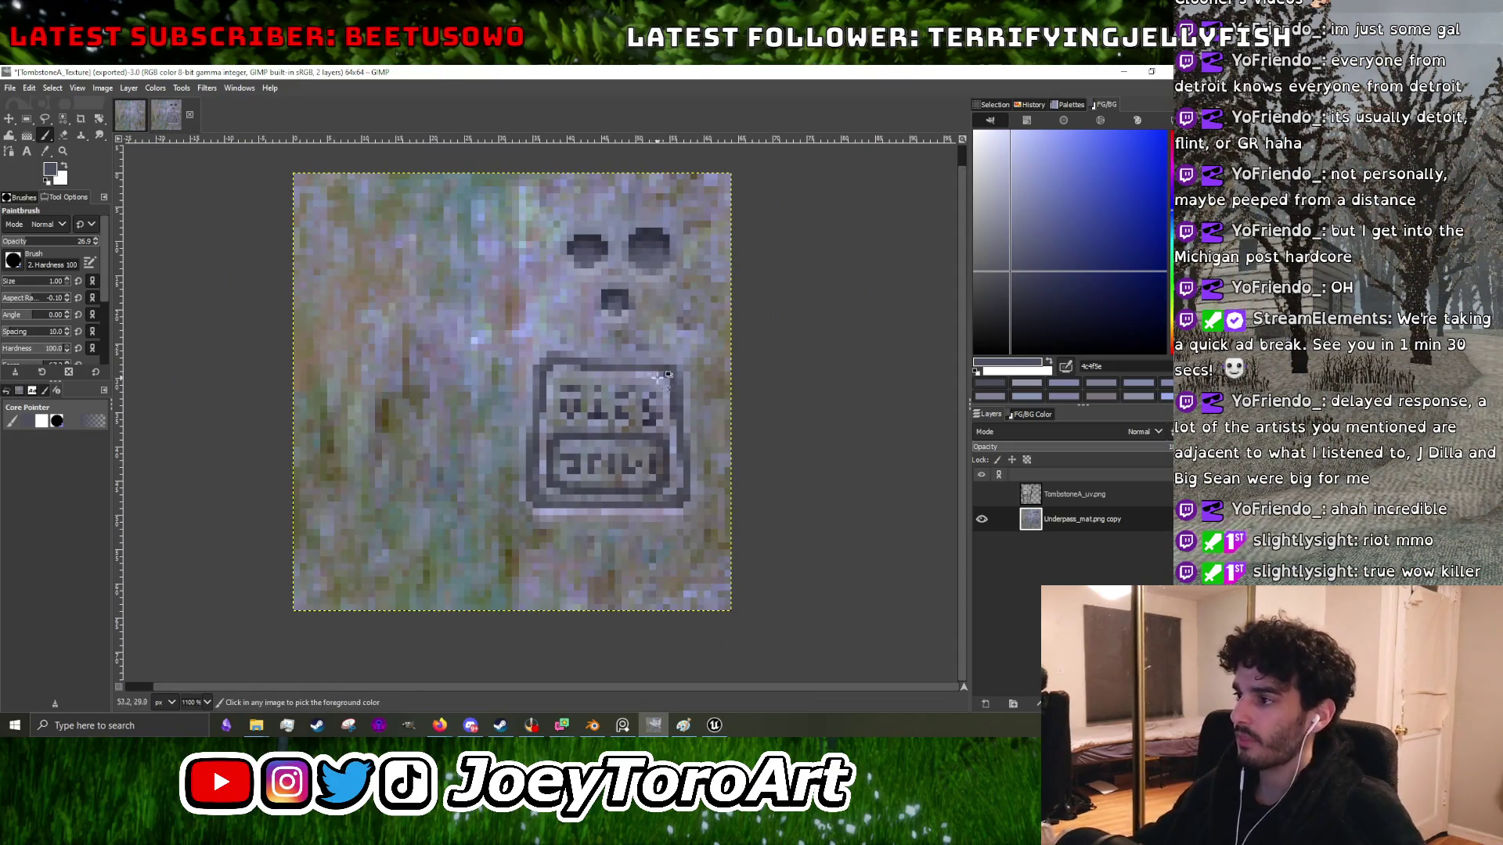
scroll(638, 464, up, 5)
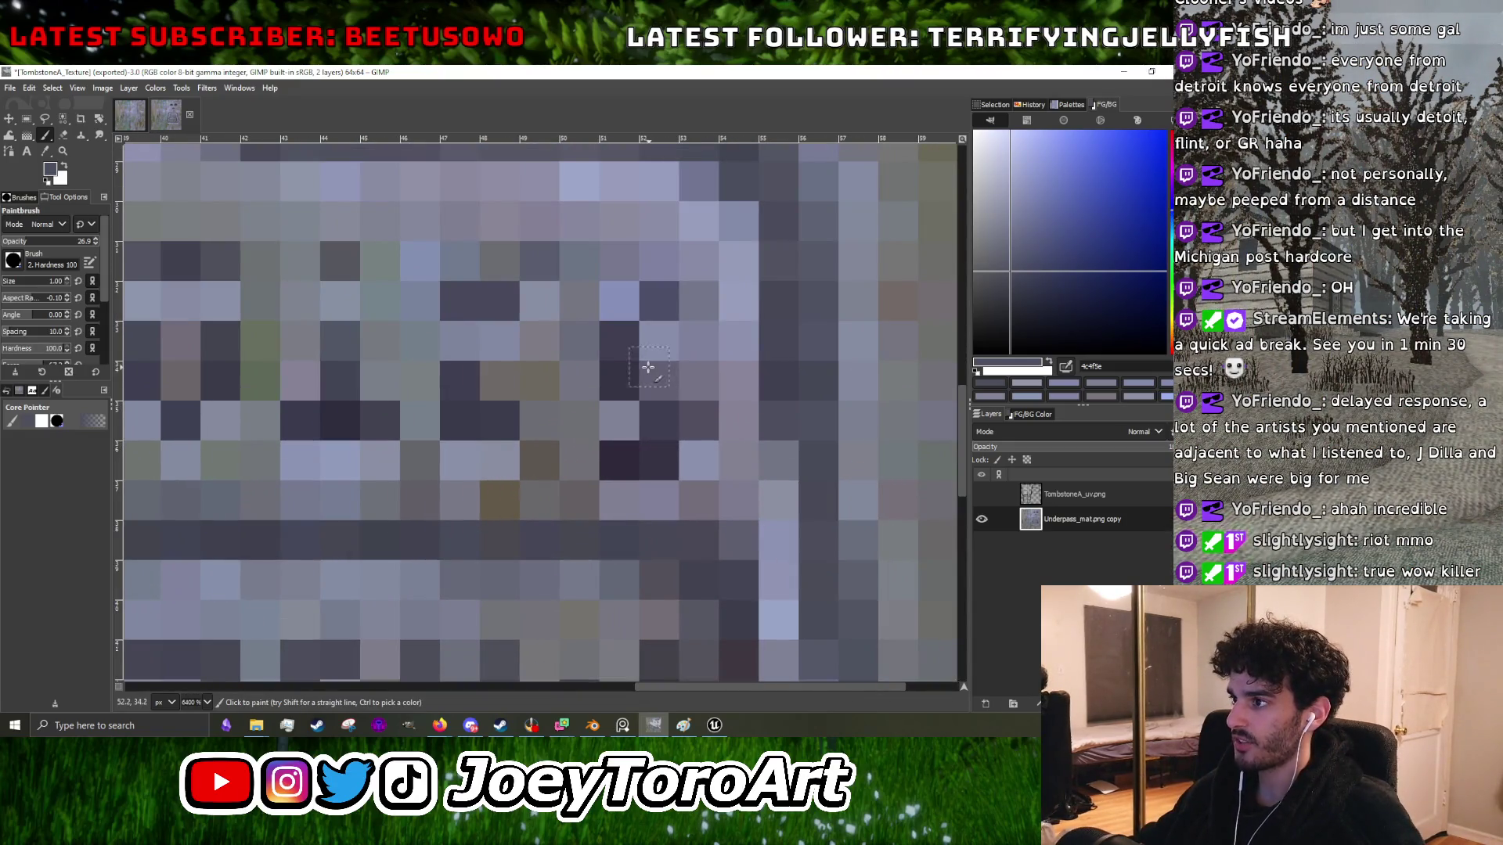
scroll(625, 361, down, 3)
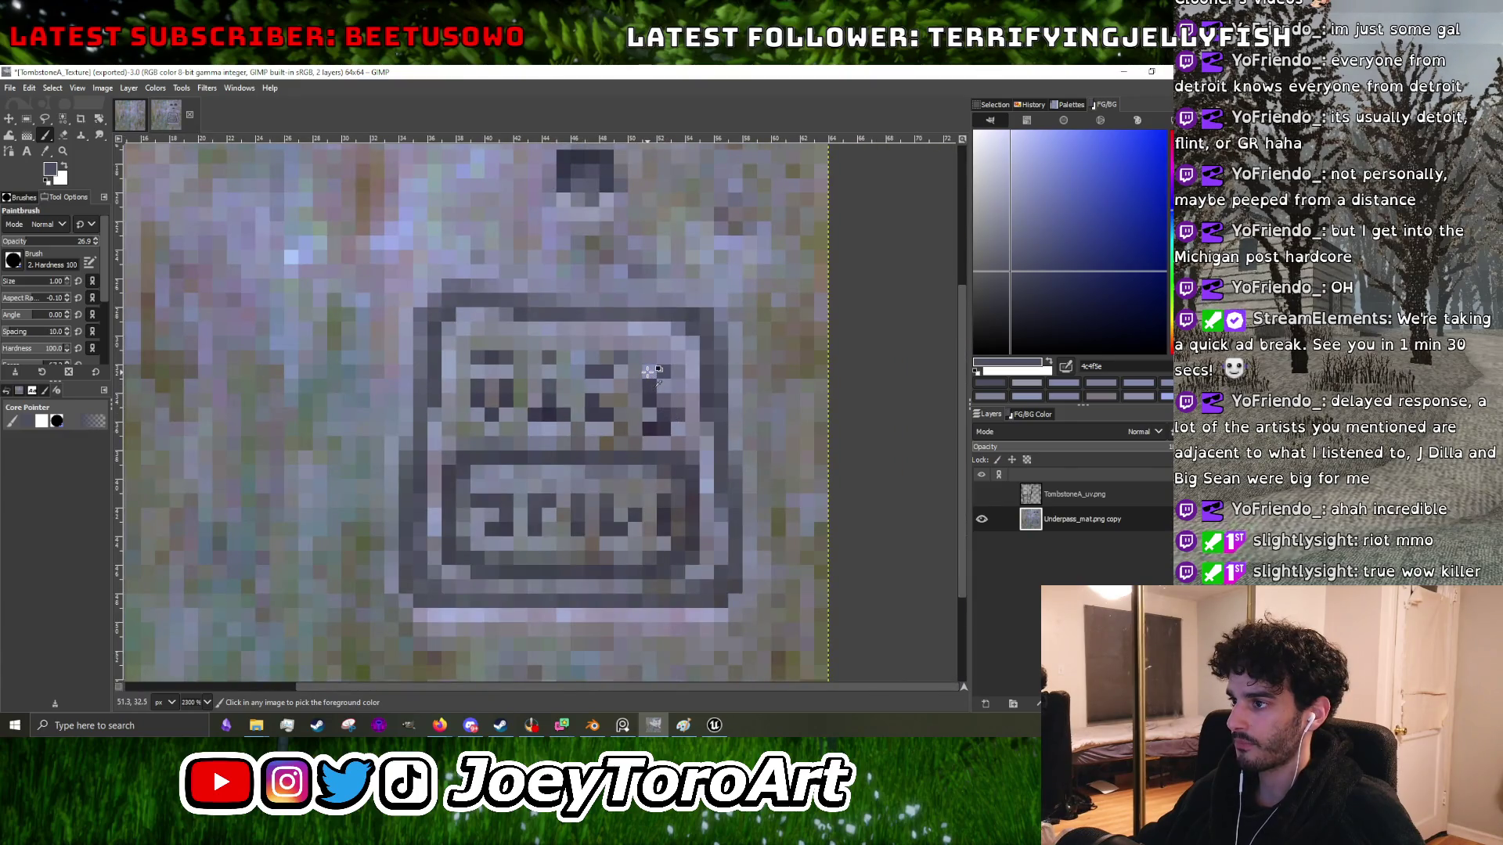
scroll(582, 357, down, 1)
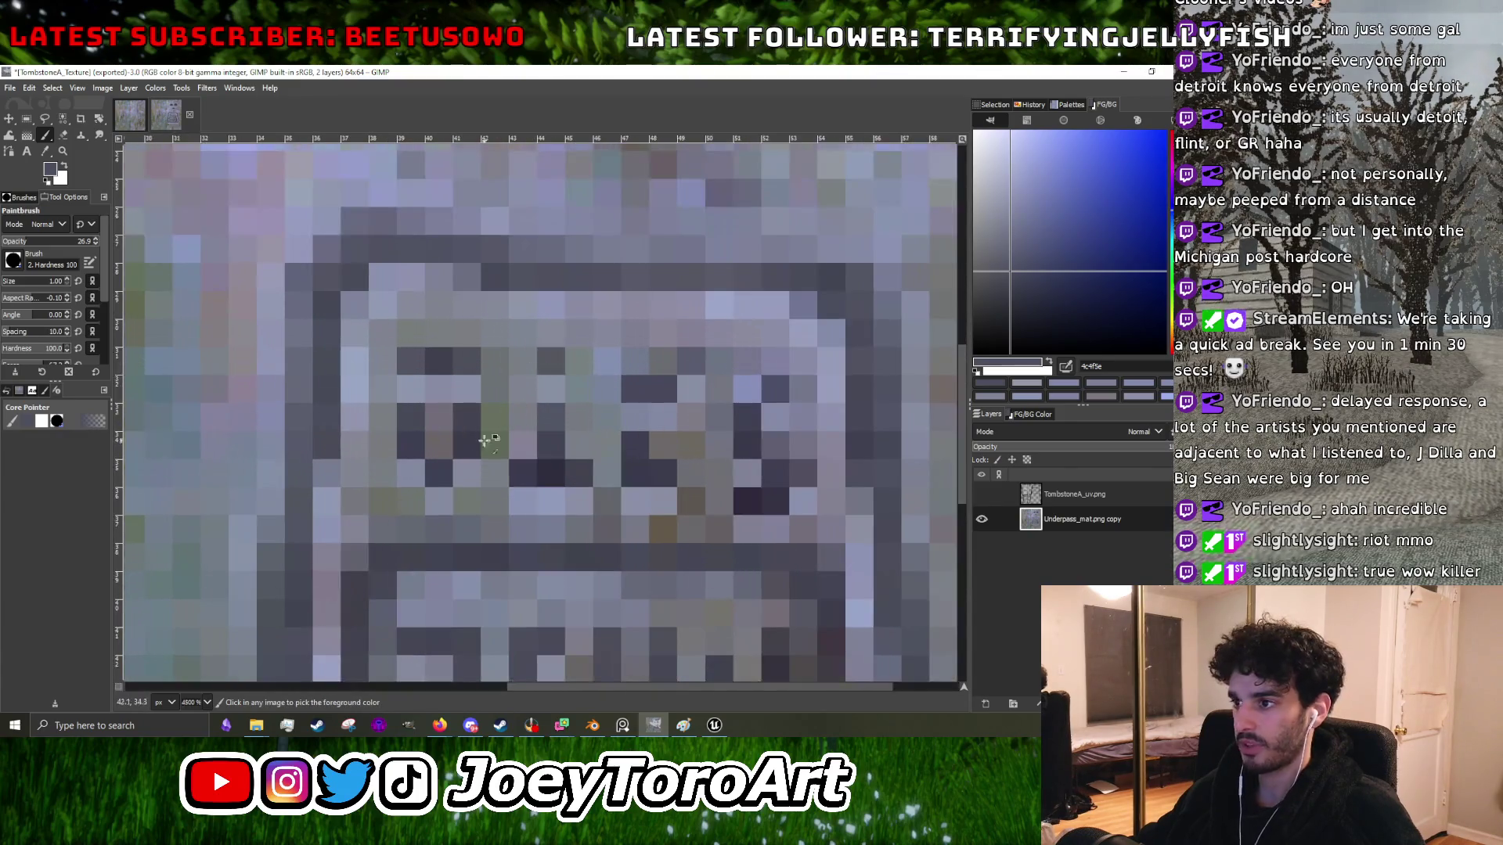
ctrl+click(436, 471)
scroll(434, 476, down, 1)
scroll(445, 479, up, 2)
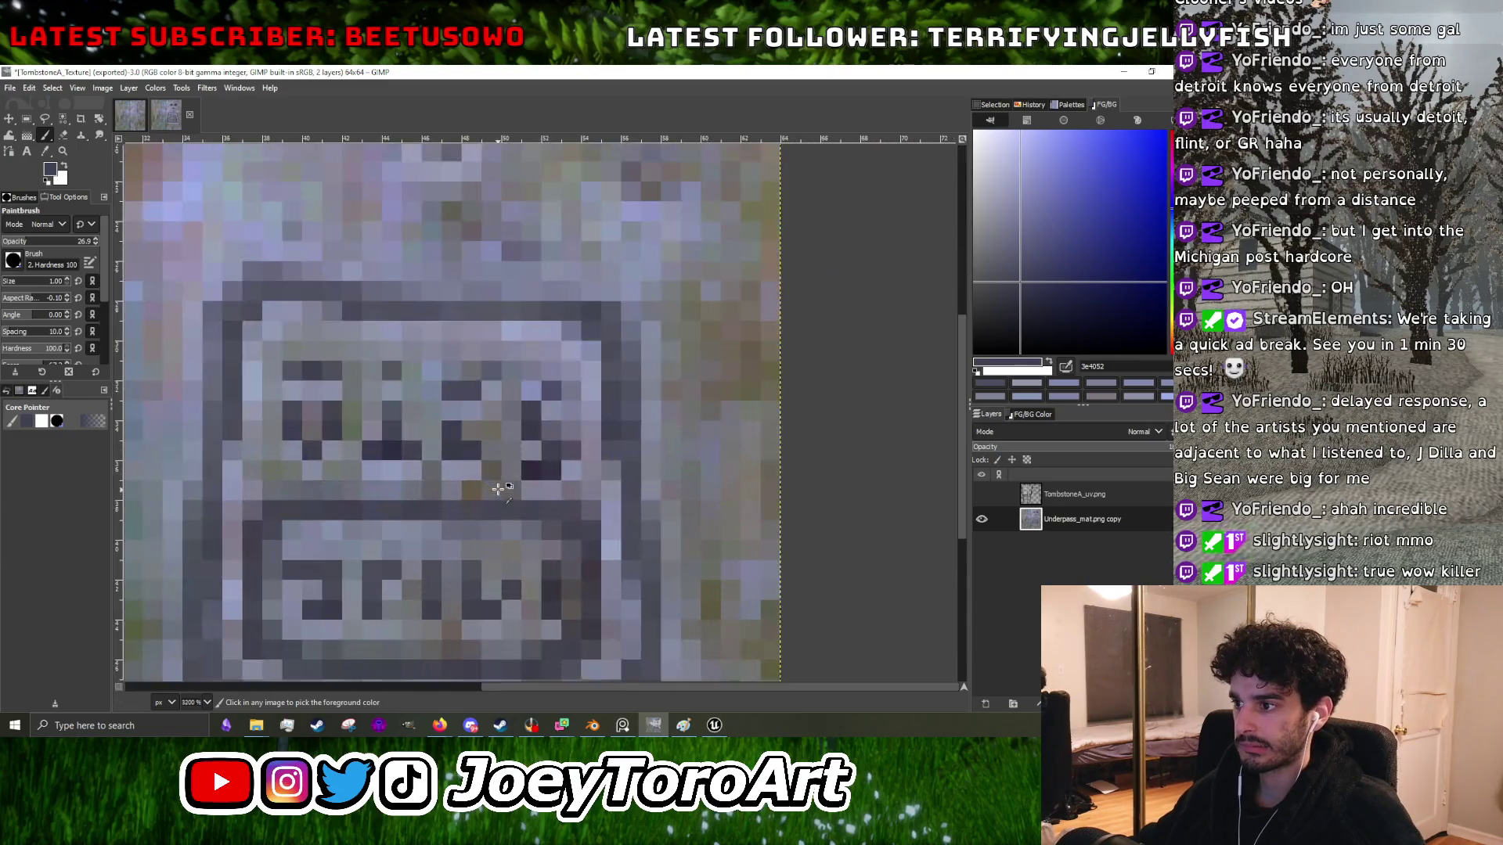
scroll(430, 469, down, 1)
scroll(427, 468, up, 1)
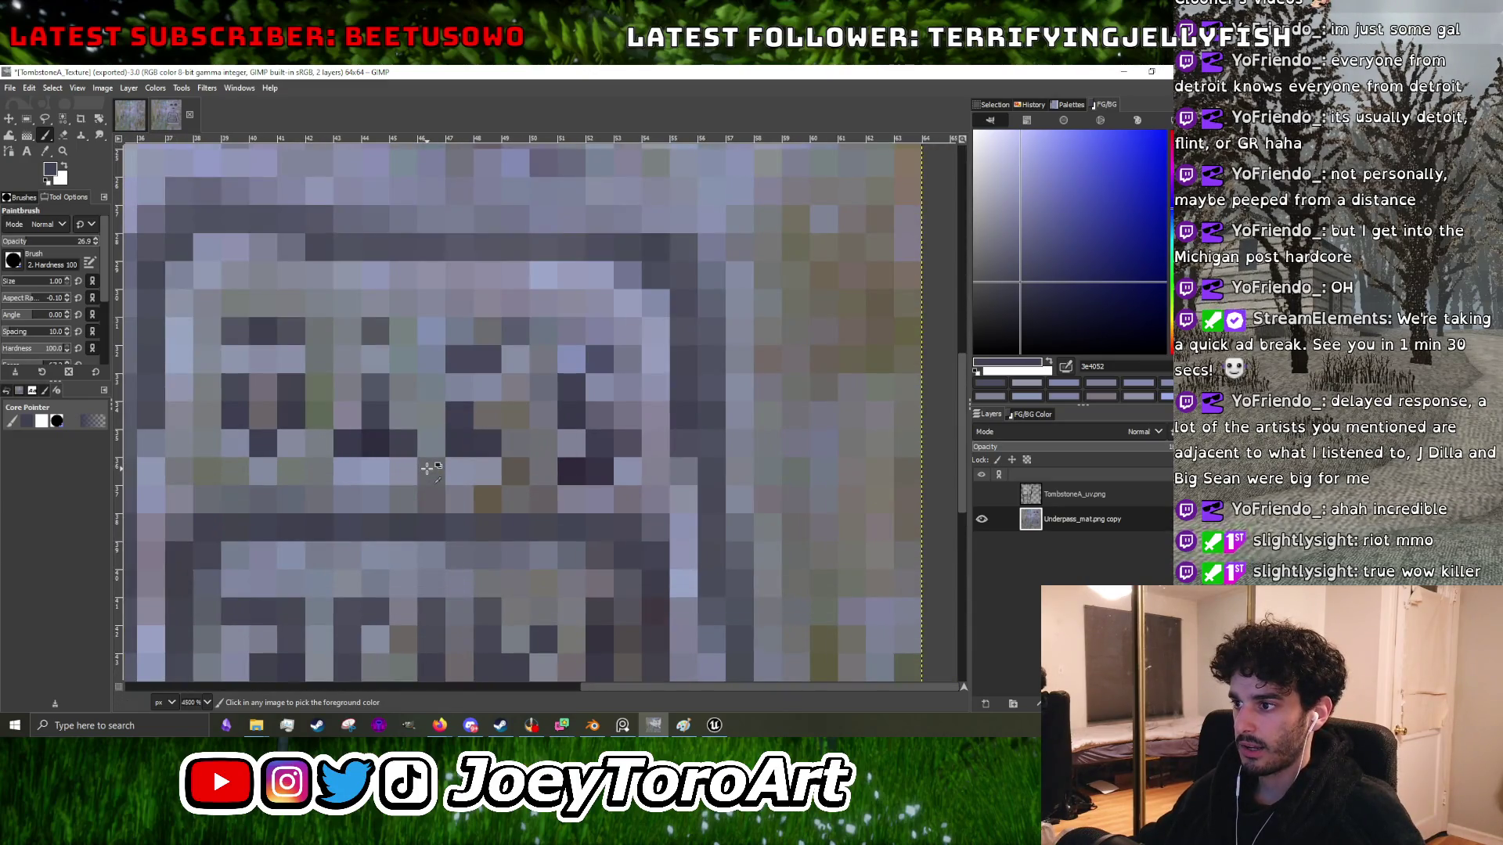
scroll(427, 468, down, 5)
click(714, 725)
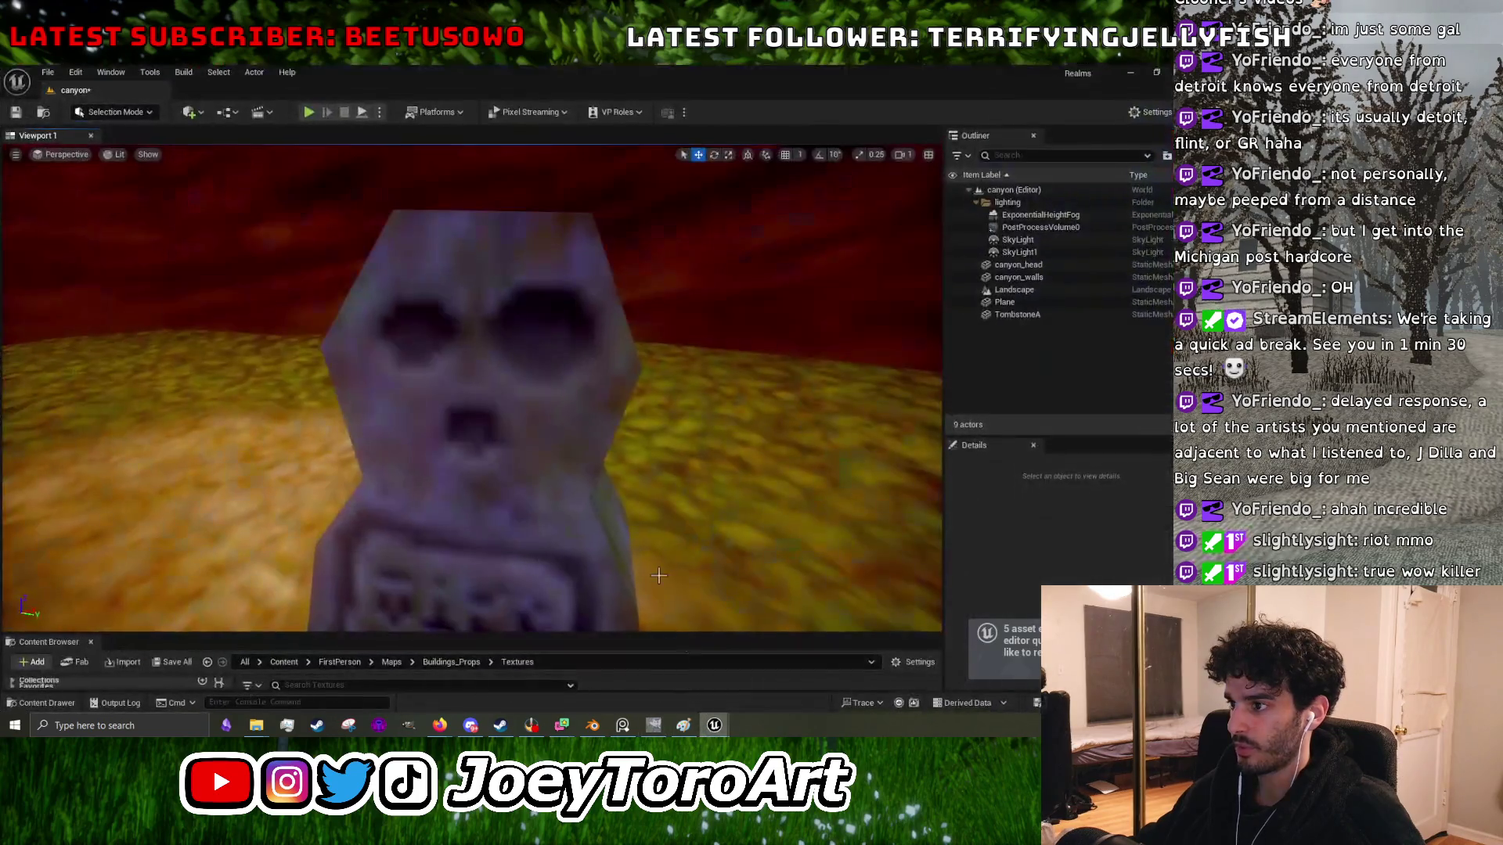
- Dolly back to view the whole skull tombstone in the canyon, then minimize Unreal
scroll(660, 582, down, 4)
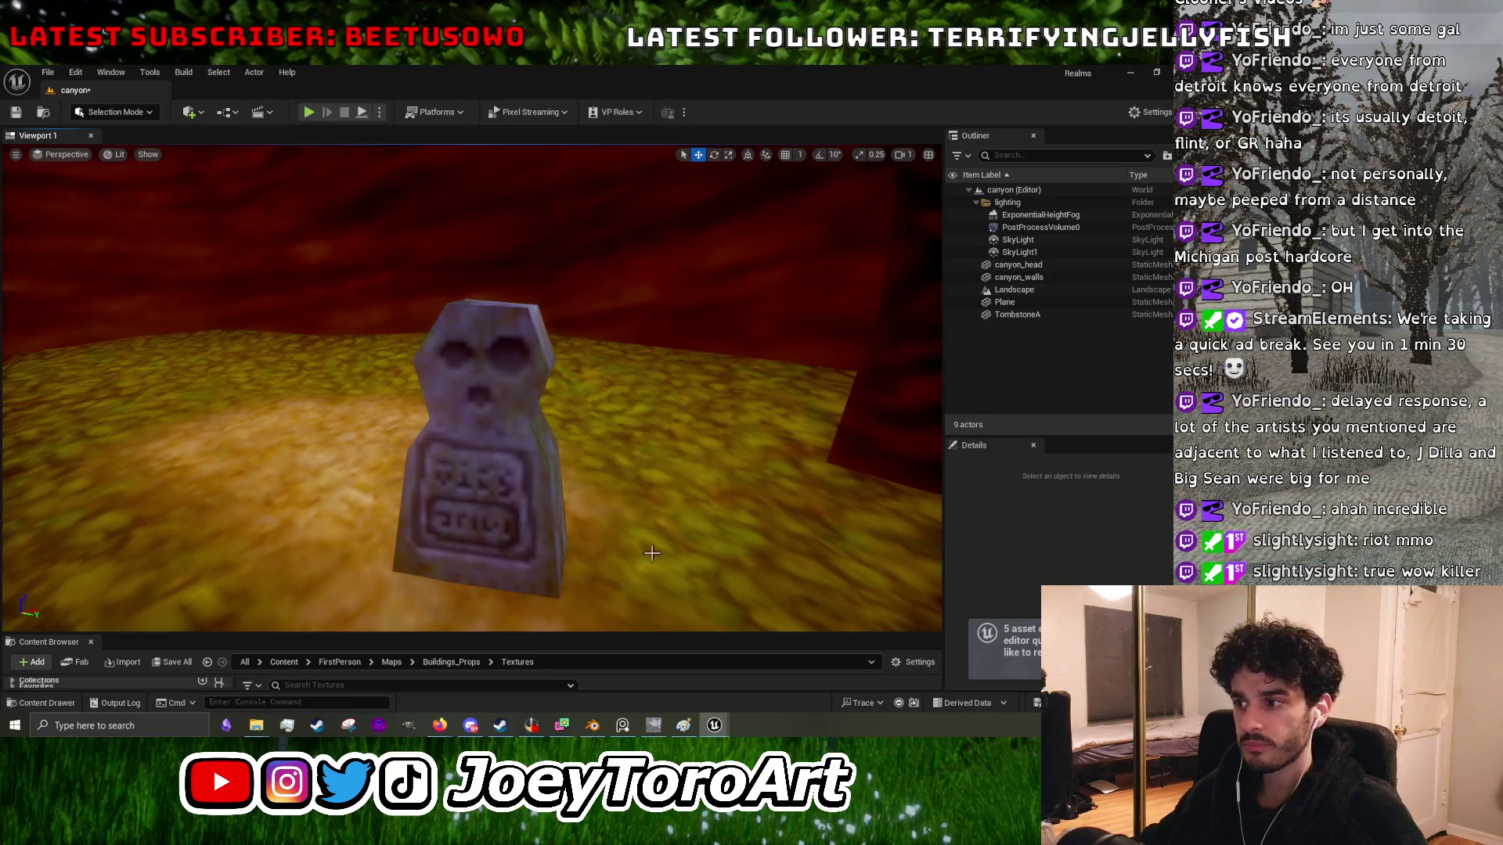
click(1134, 72)
- Sample a mid grey-blue from the plaque and lighten two plaque border pixels with it
scroll(338, 467, up, 3)
scroll(339, 468, up, 2)
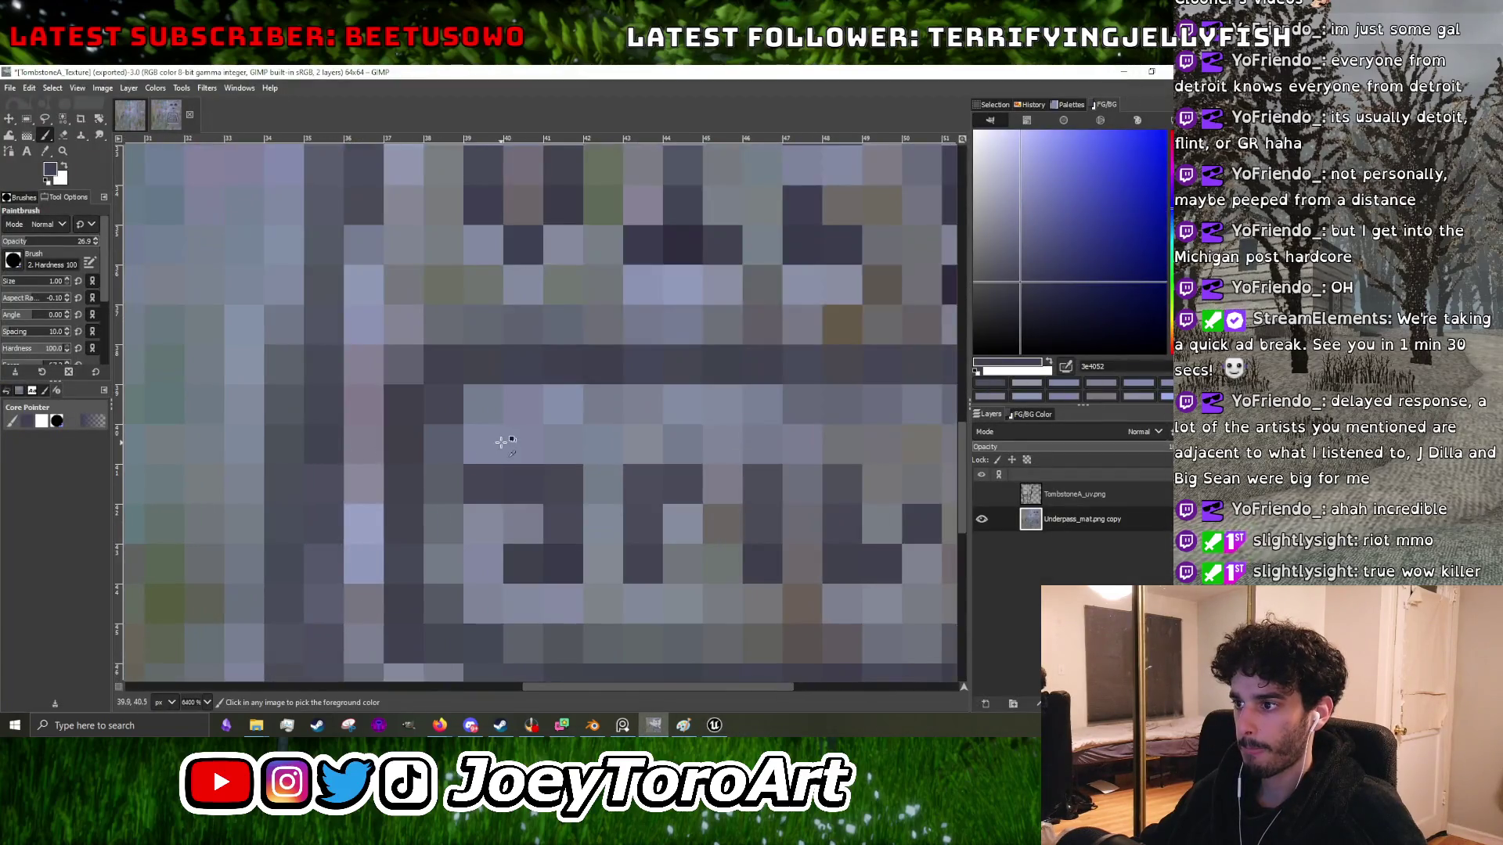
ctrl+click(501, 439)
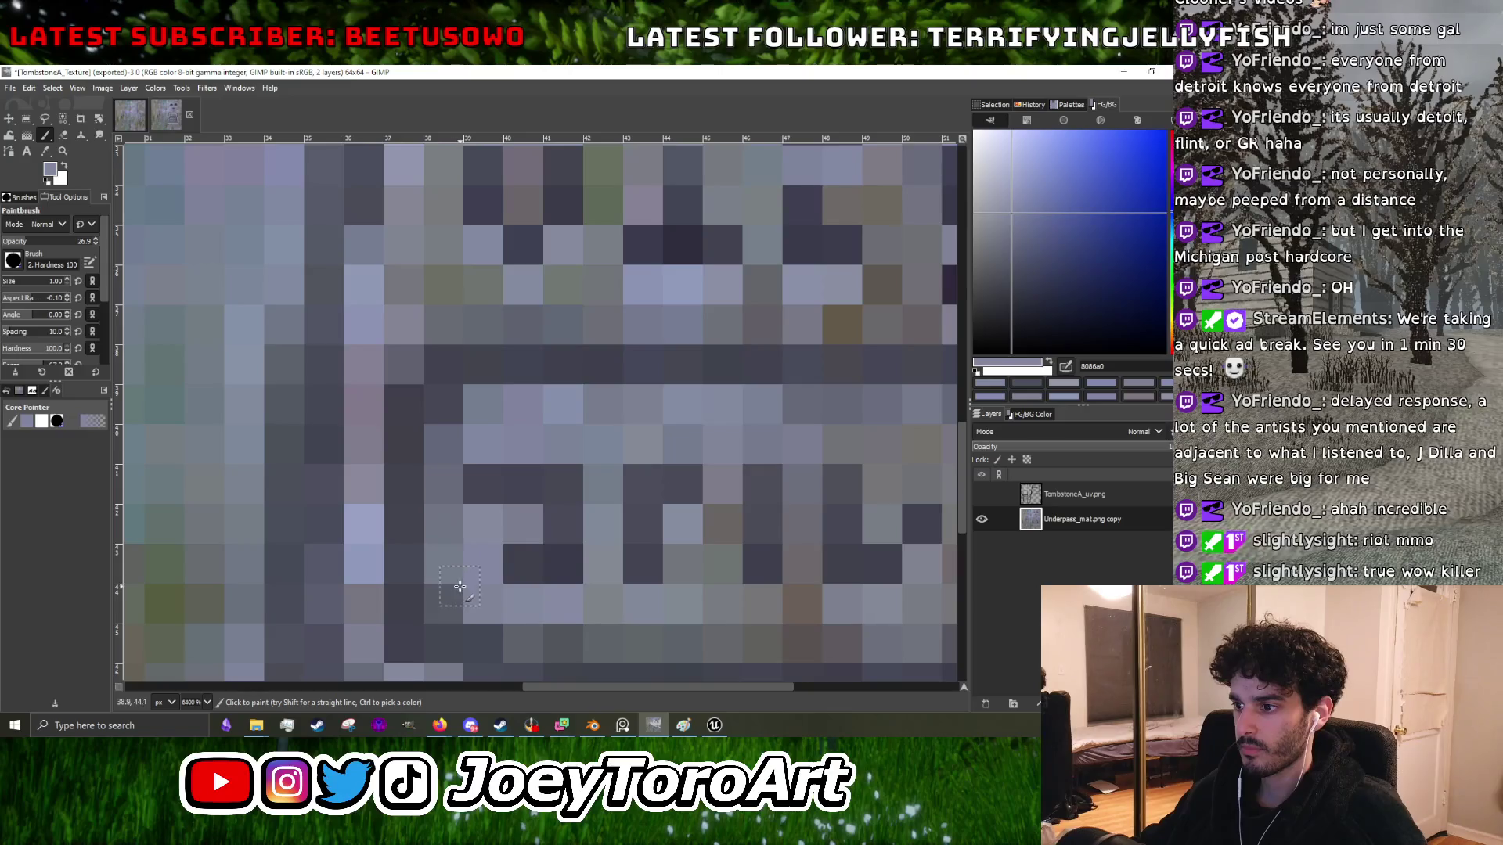
scroll(446, 537, down, 4)
scroll(593, 473, up, 3)
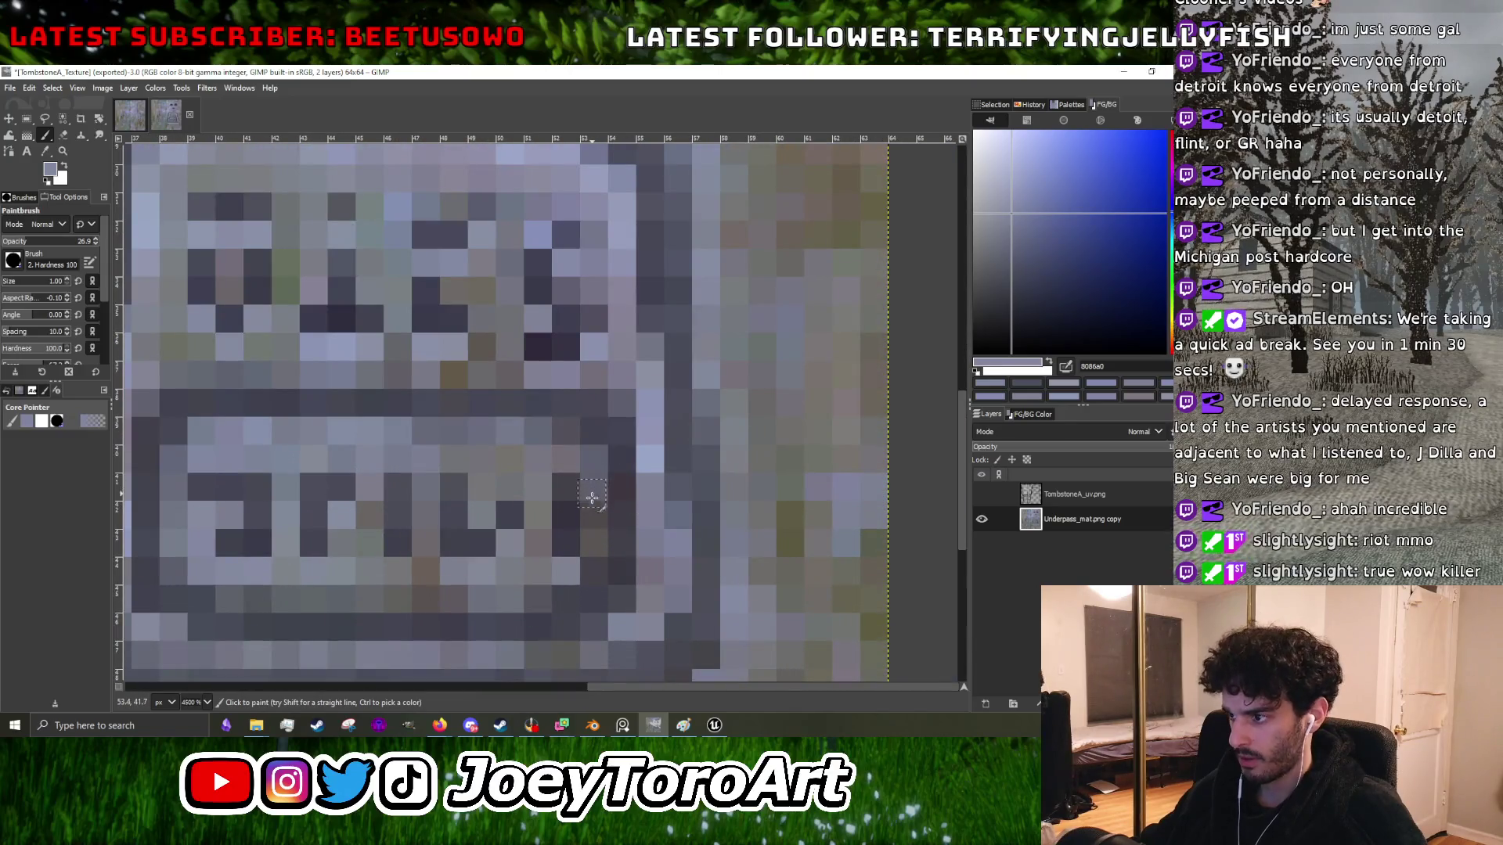
click(565, 599)
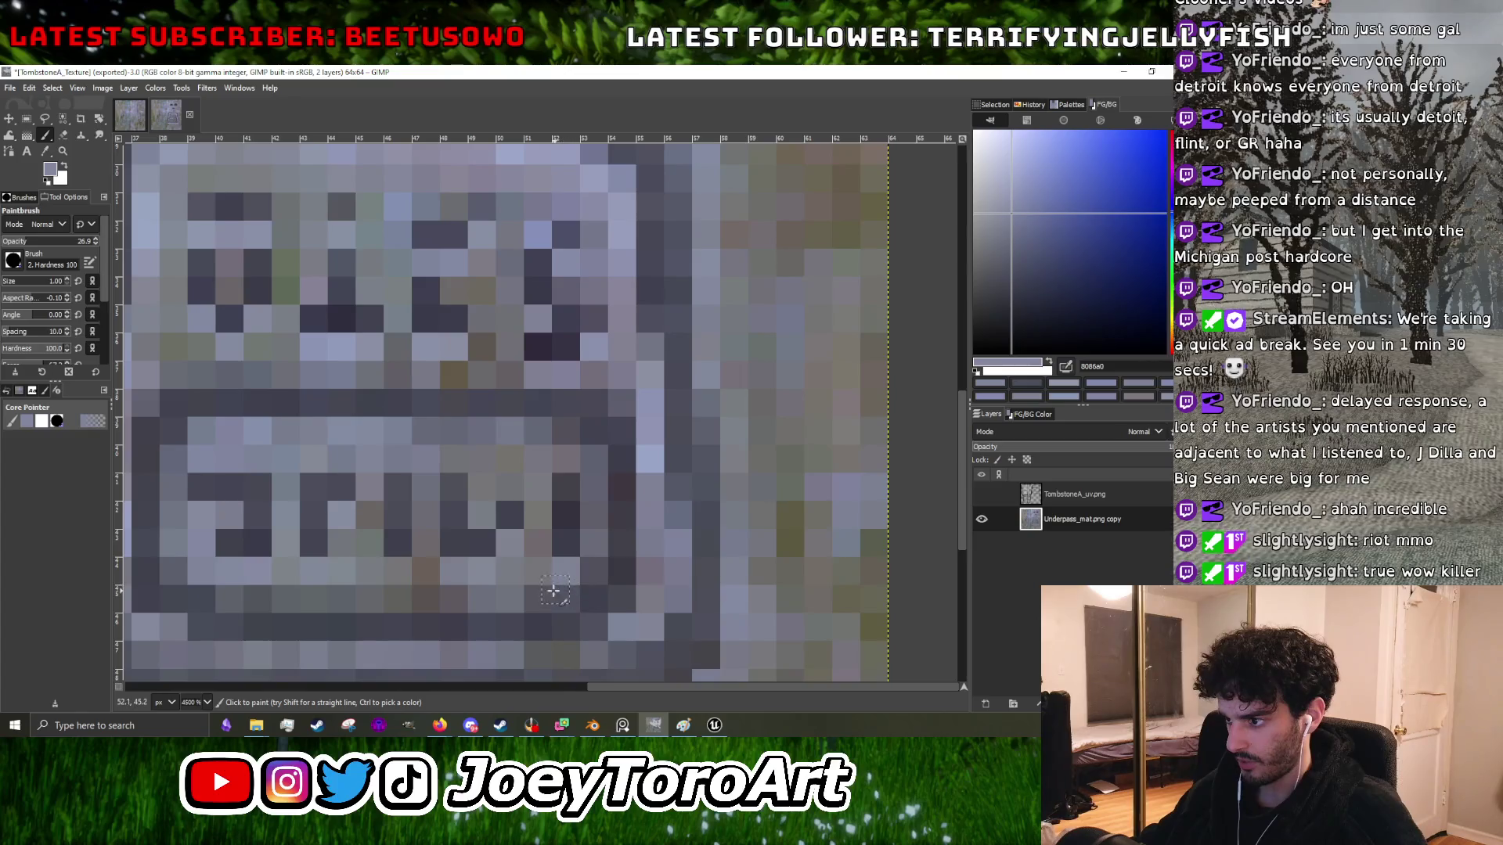
click(539, 599)
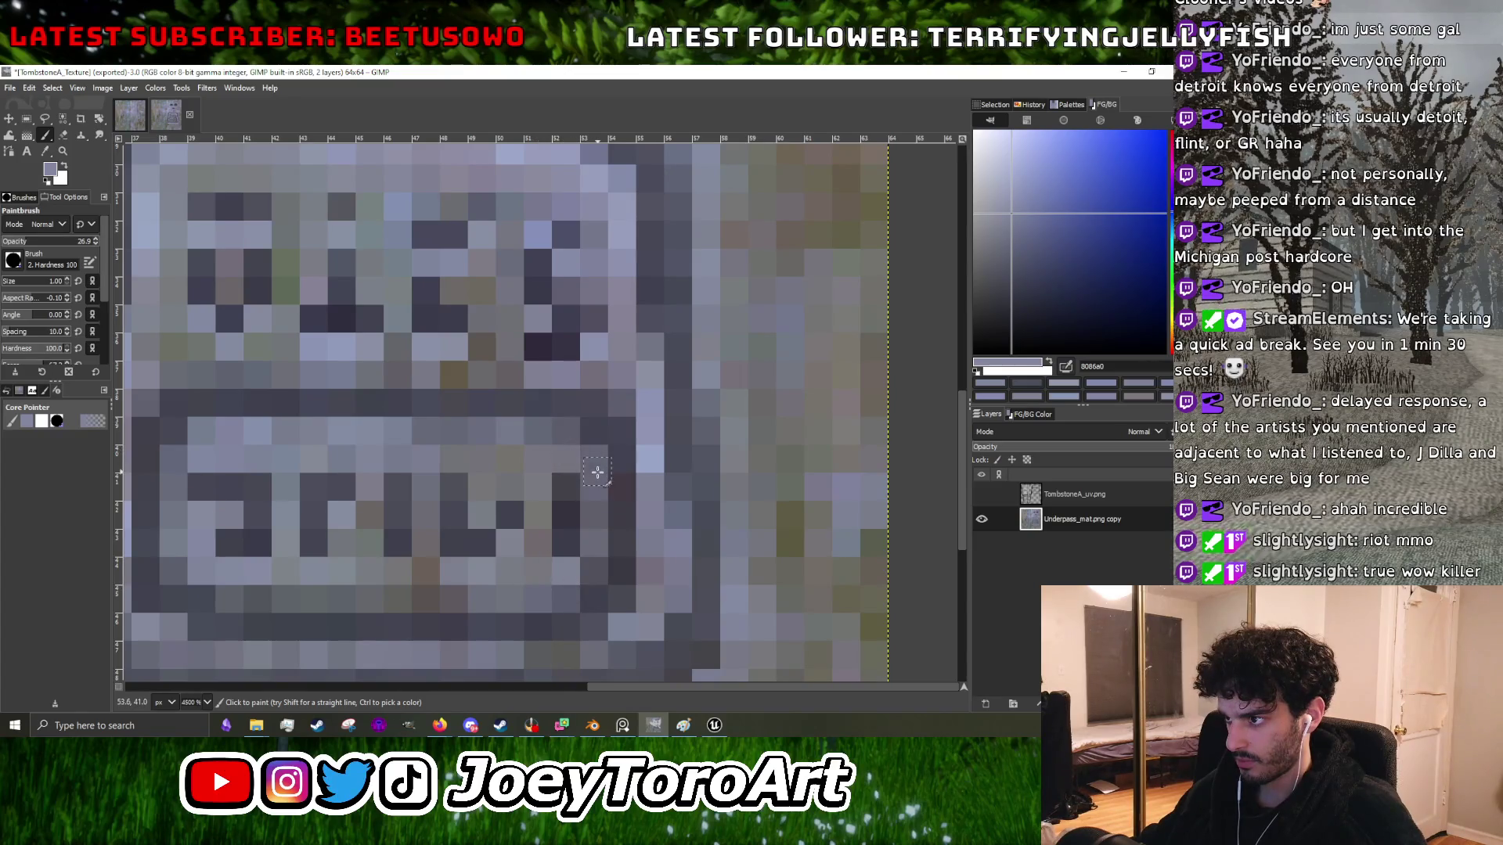
- Sample a lighter blue-grey from the plaque and repaint a pixel in the lettering
scroll(632, 453, down, 5)
scroll(632, 458, up, 4)
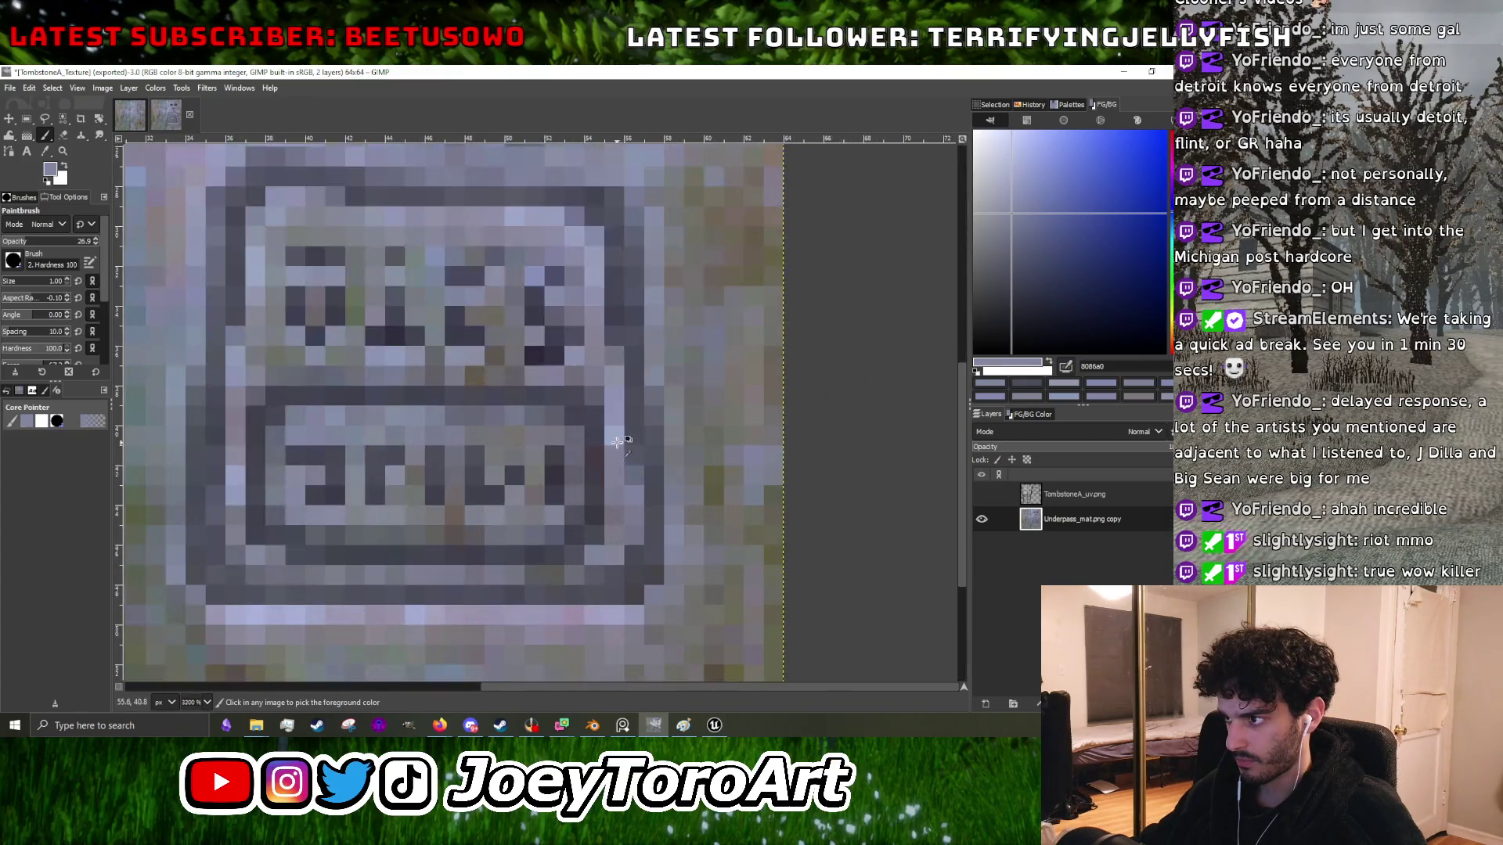
ctrl+click(626, 507)
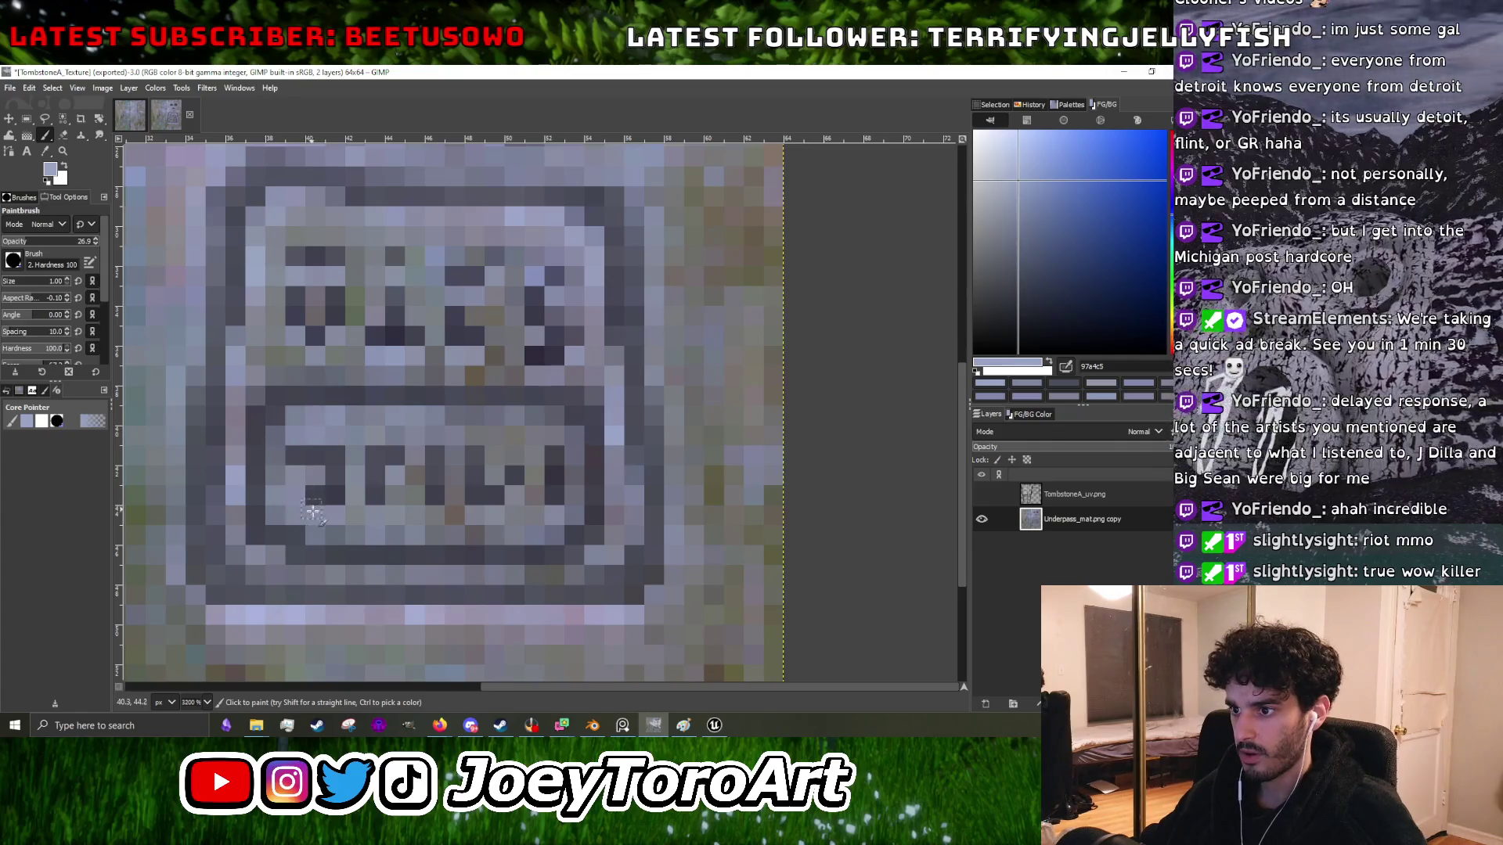
click(311, 510)
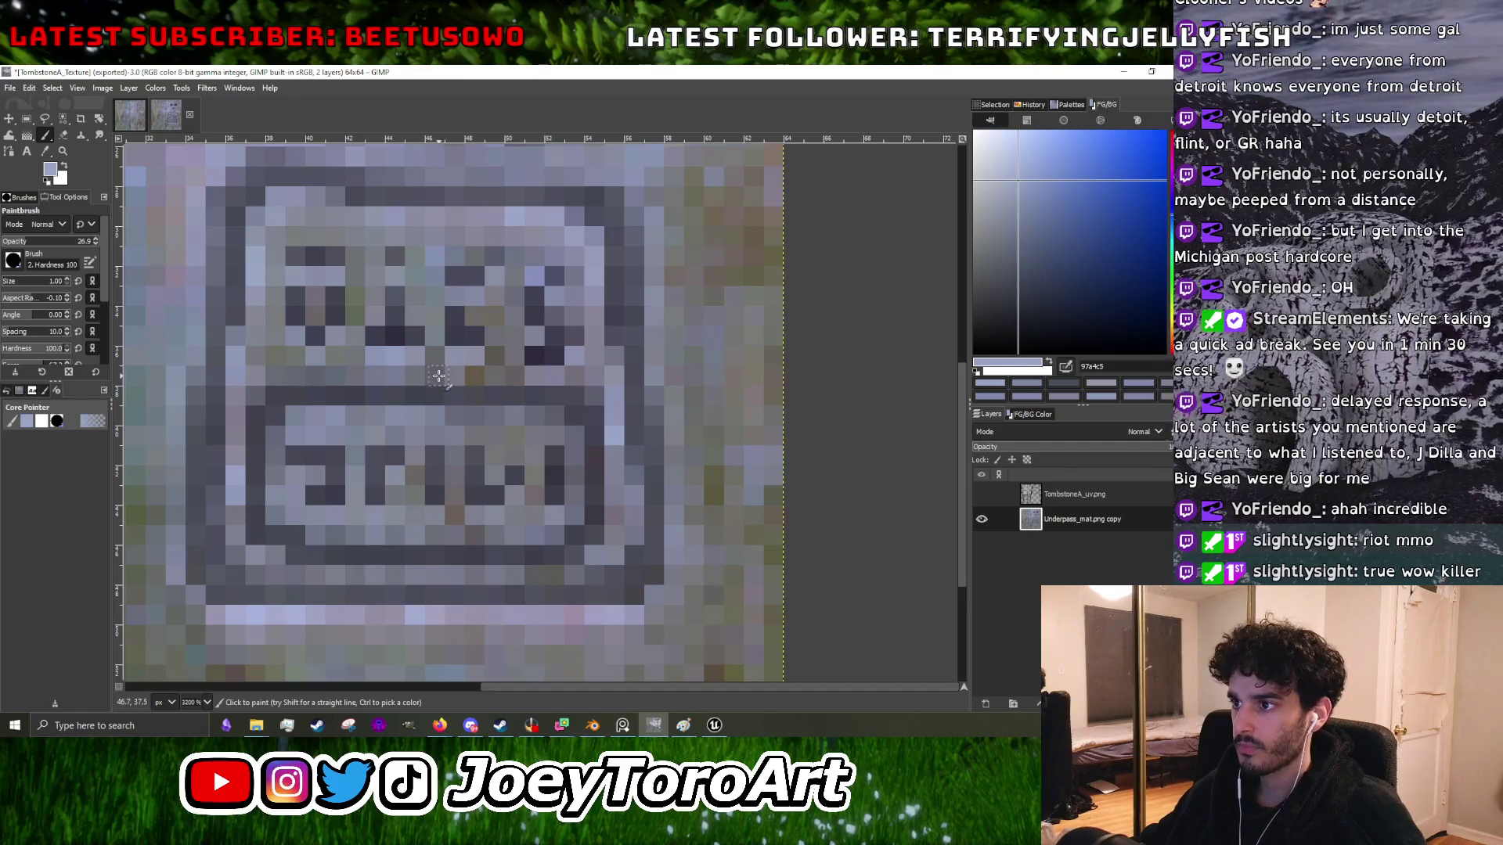
scroll(467, 431, down, 6)
scroll(482, 471, up, 7)
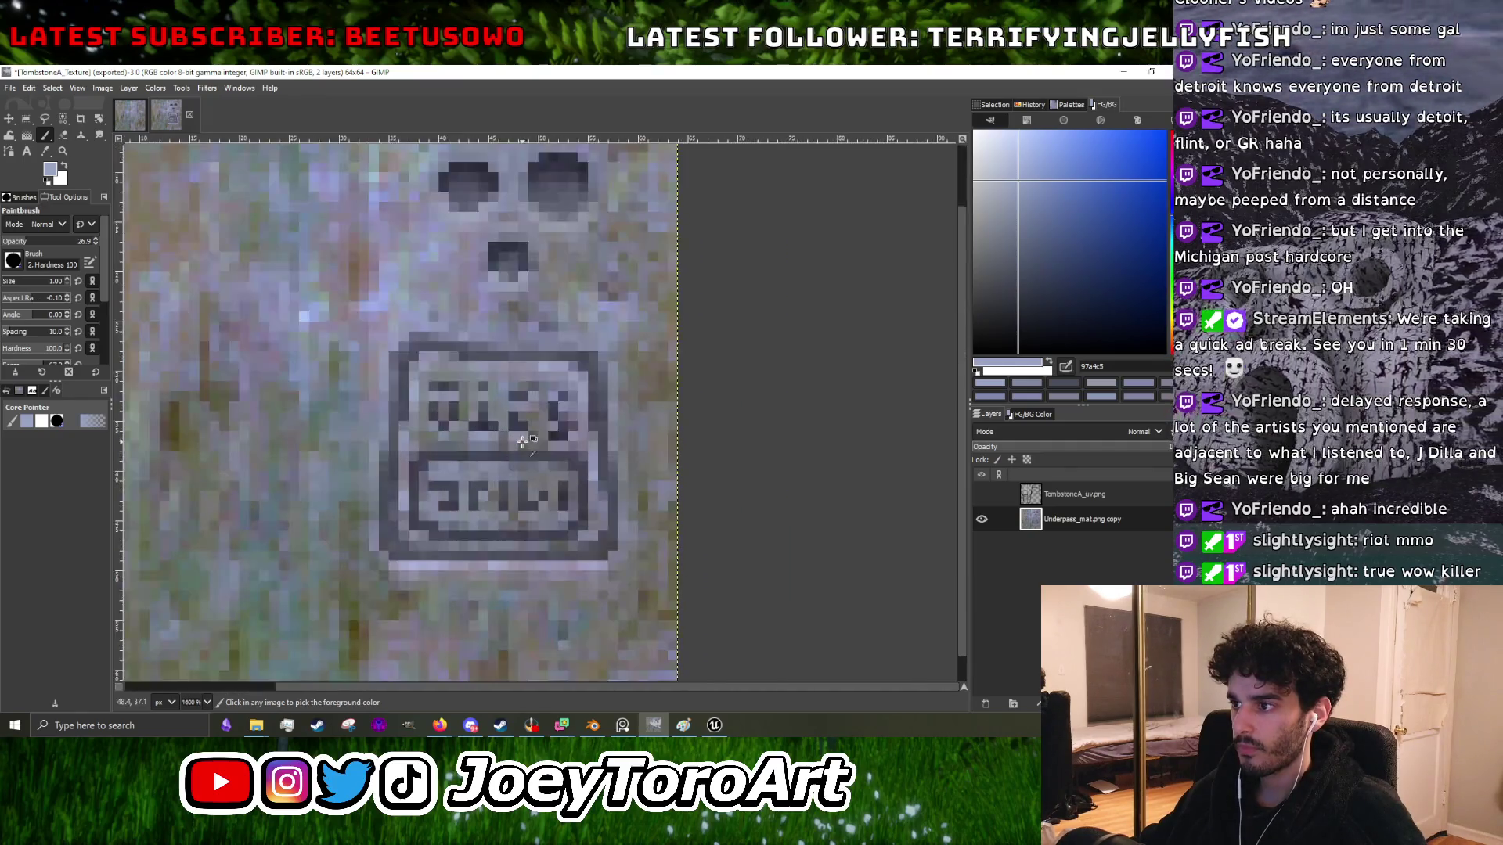
scroll(483, 471, down, 2)
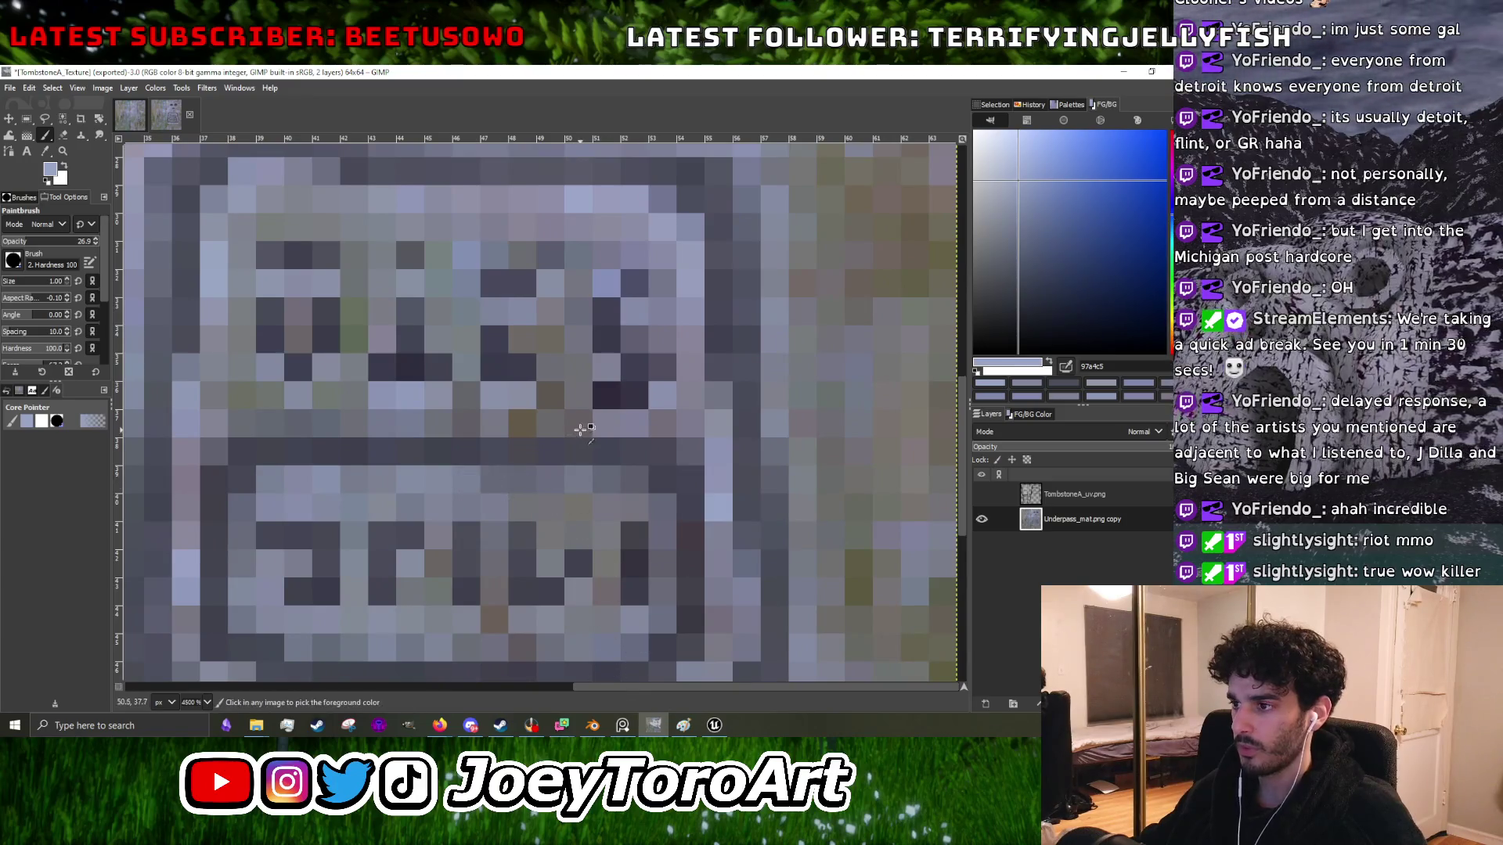
scroll(560, 439, down, 1)
scroll(560, 439, up, 2)
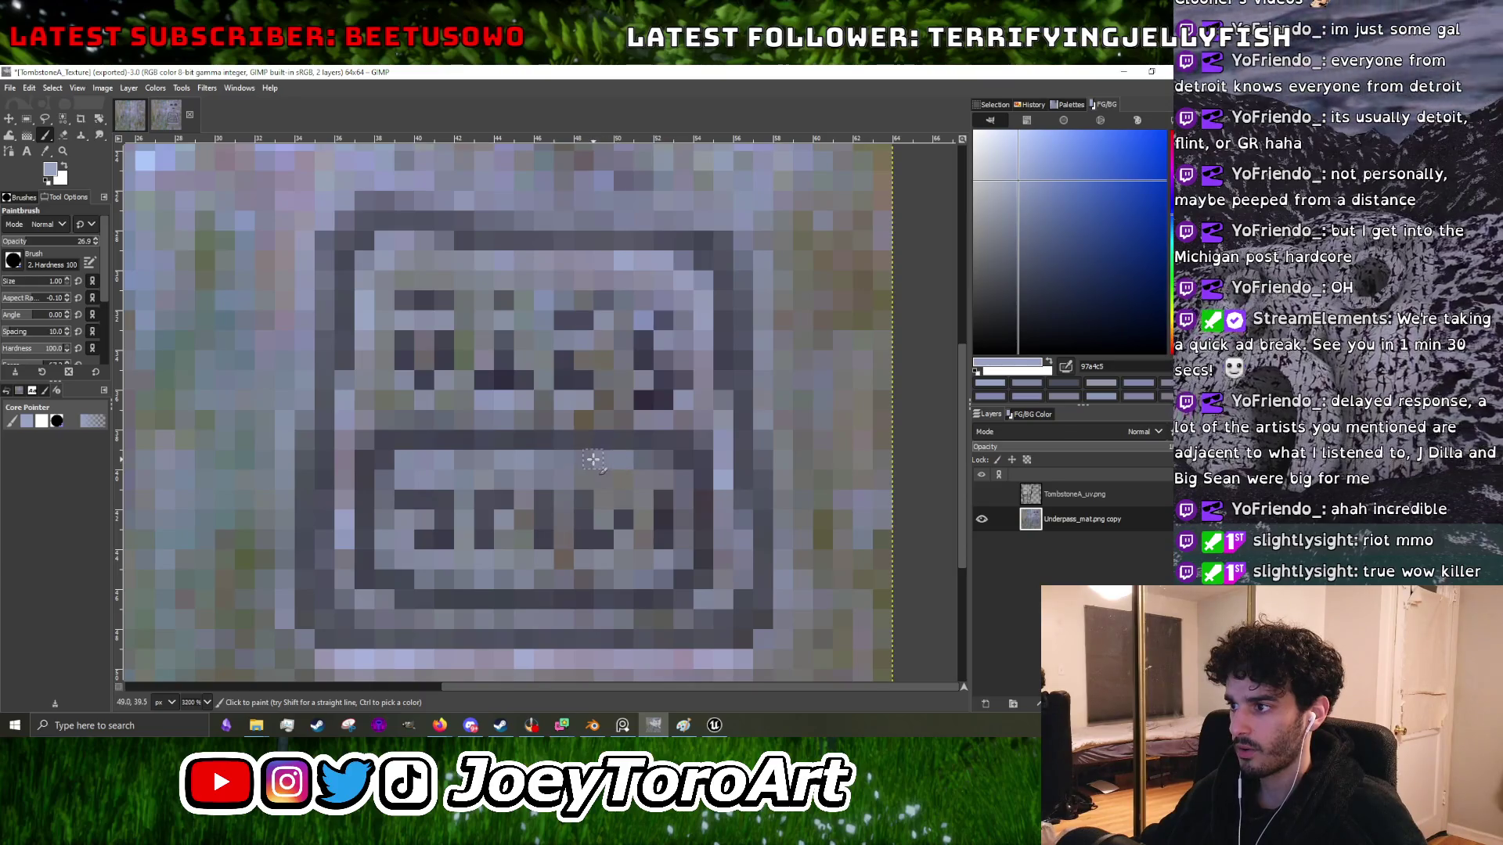
- Export the texture over TombstoneA_Texture.png, replacing the file with the default PNG settings
click(10, 87)
click(111, 297)
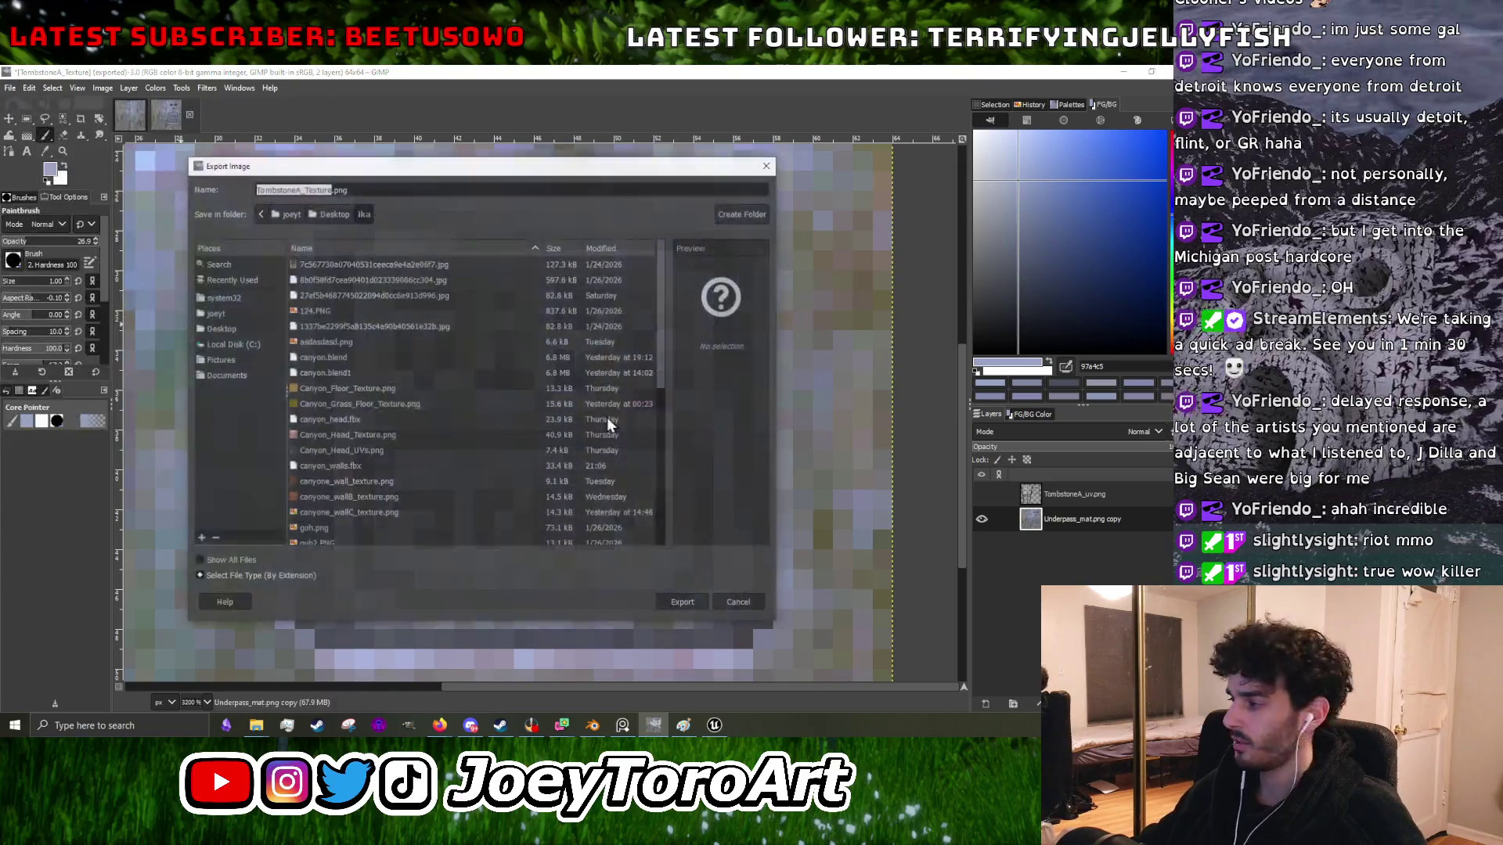
click(681, 603)
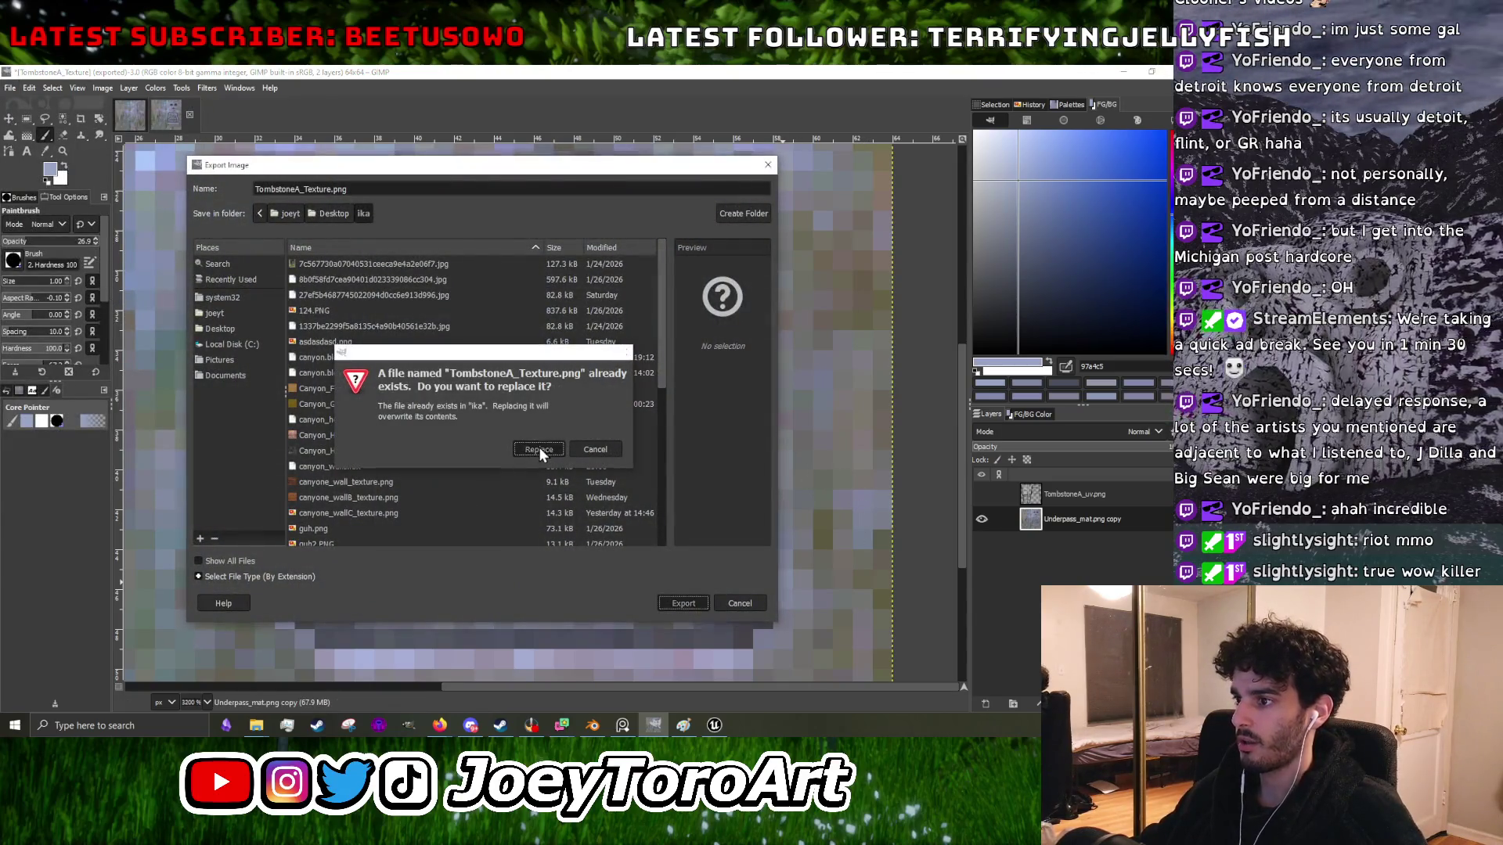
click(538, 446)
click(576, 557)
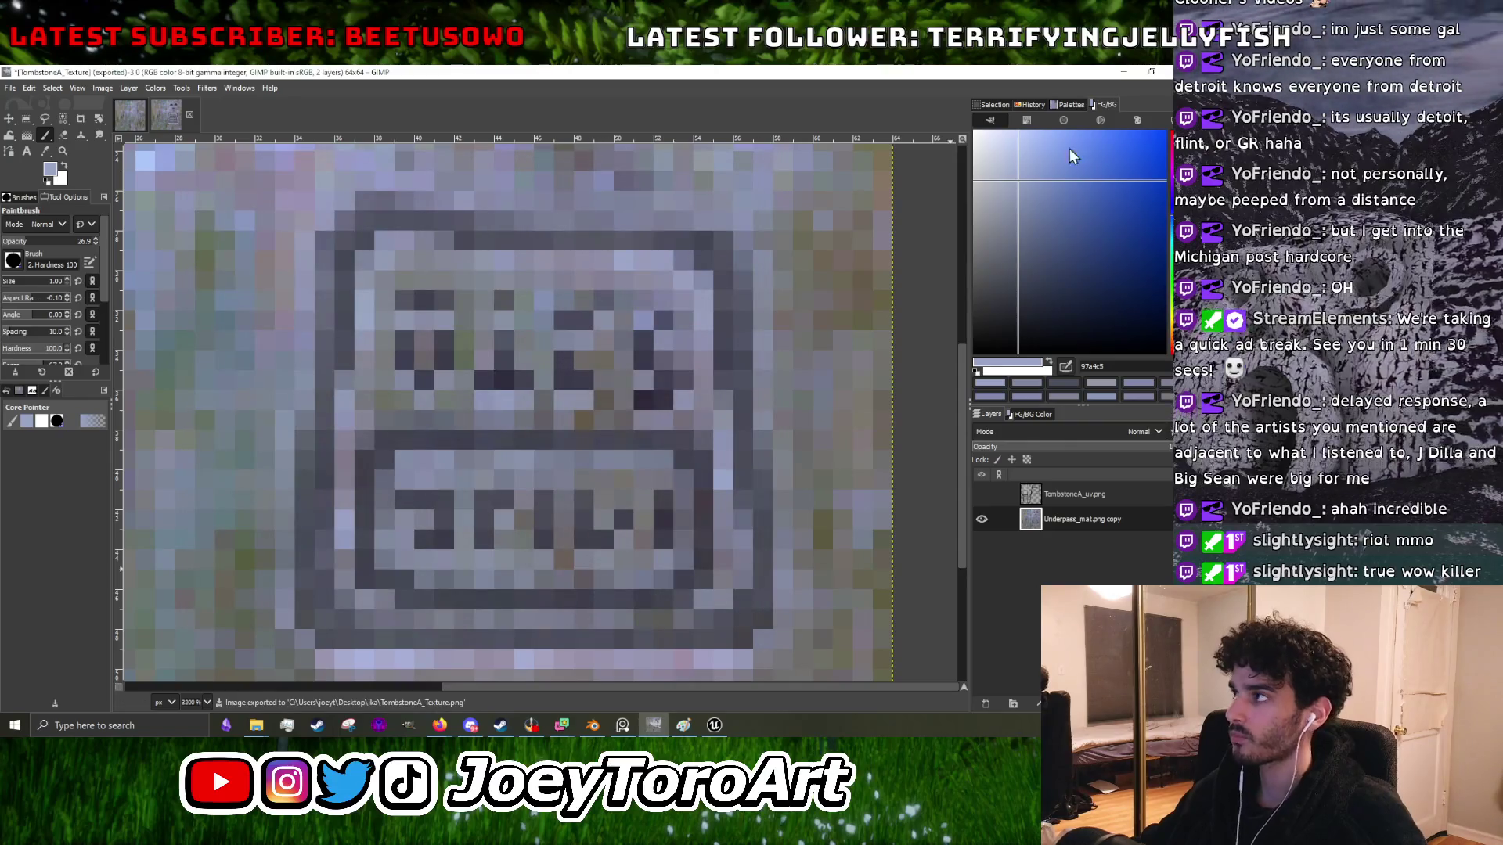
click(1123, 71)
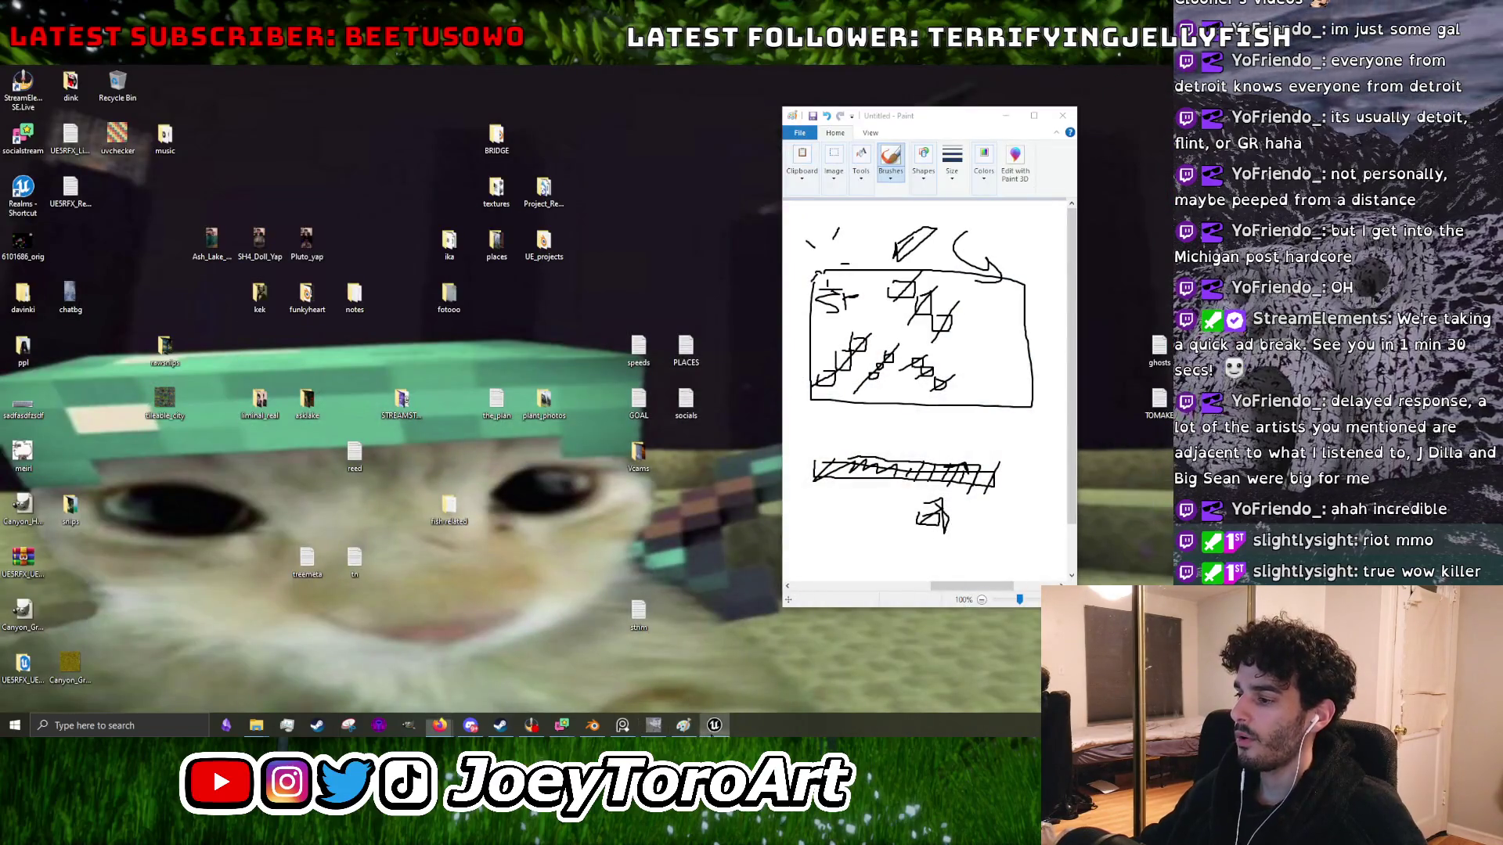
- Restore the Unreal editor and enlarge the asset browser to list the Buildings_Props textures
click(714, 725)
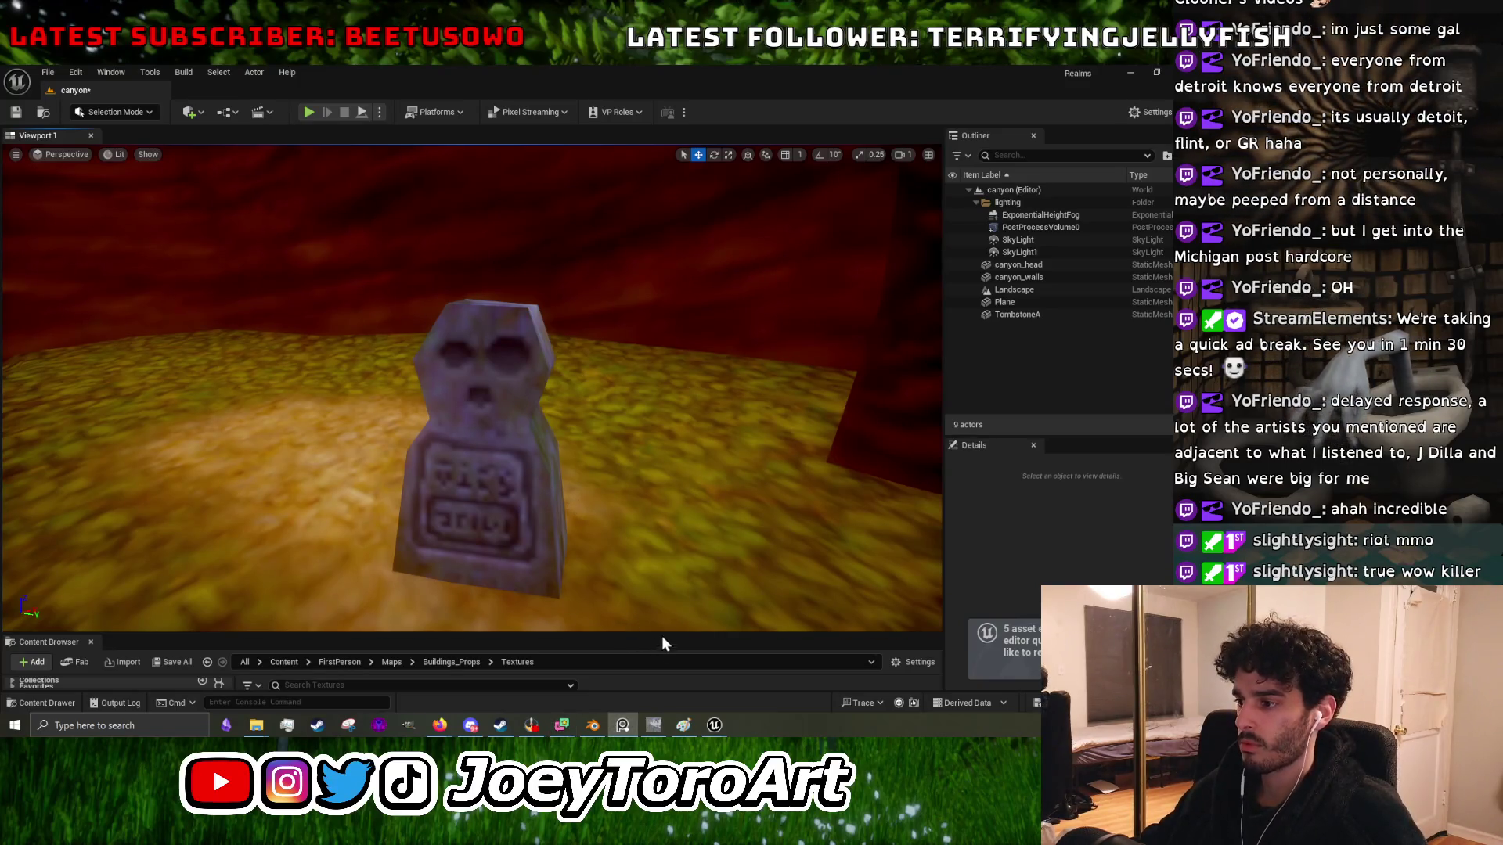
drag(657, 635, 658, 323)
- Reimport TombstoneA_Texture and fly the viewport around the tombstone and carved cliff face
right_click(650, 589)
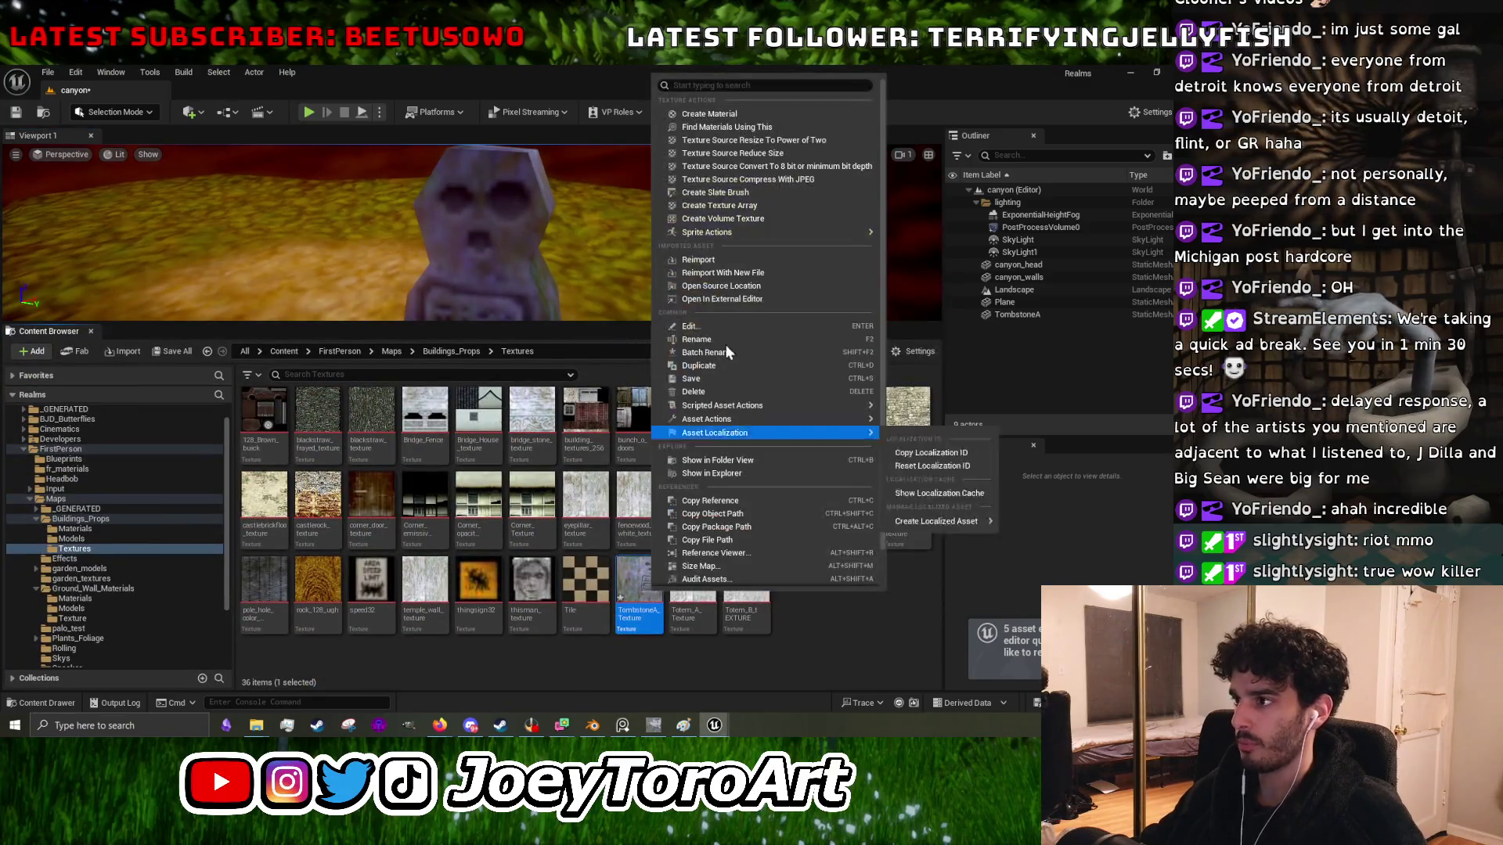
click(734, 257)
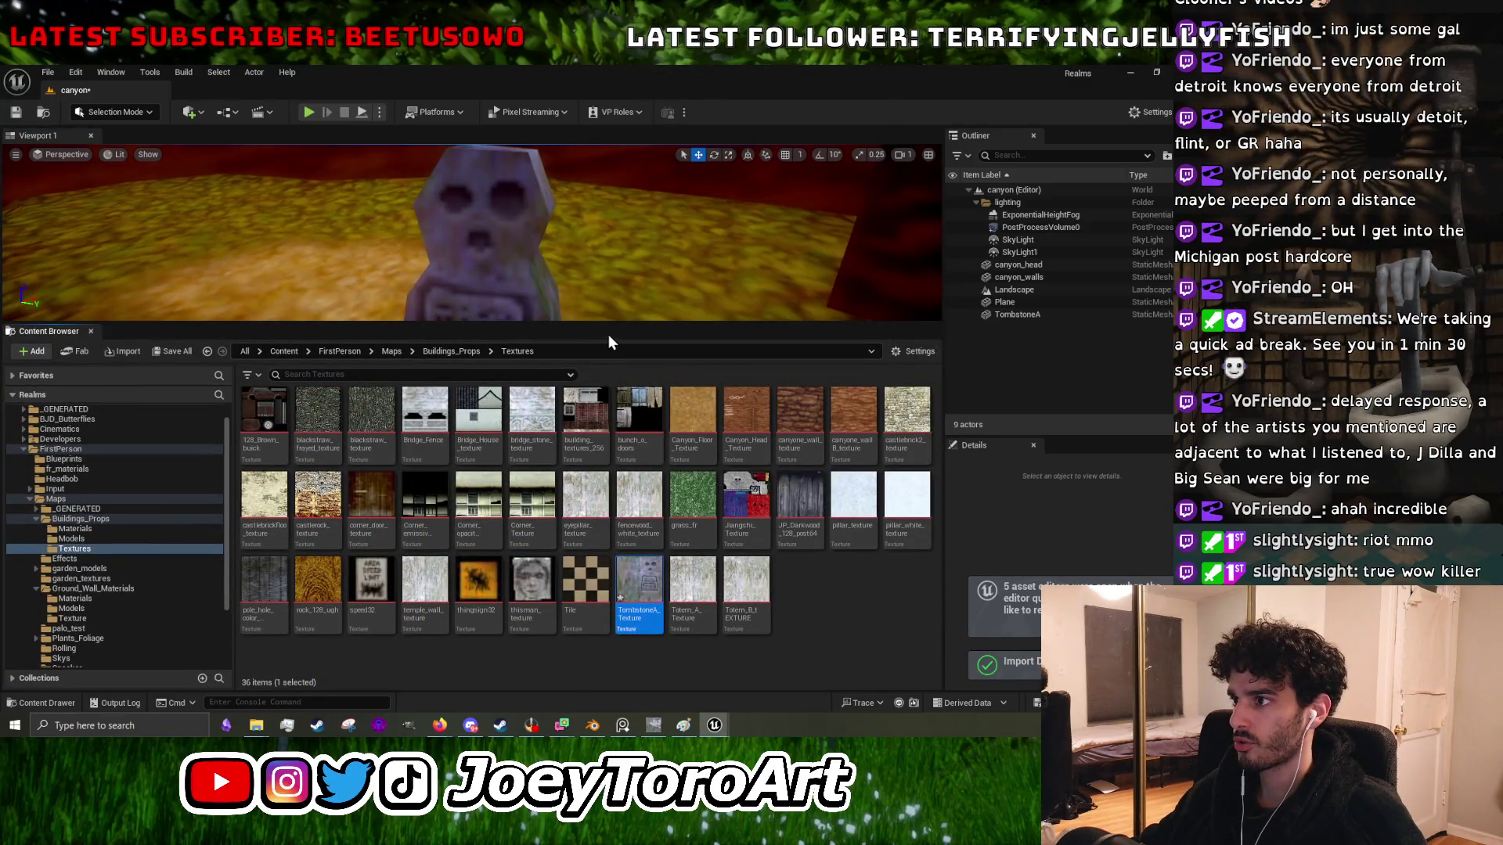
drag(618, 325, 619, 589)
key(w)
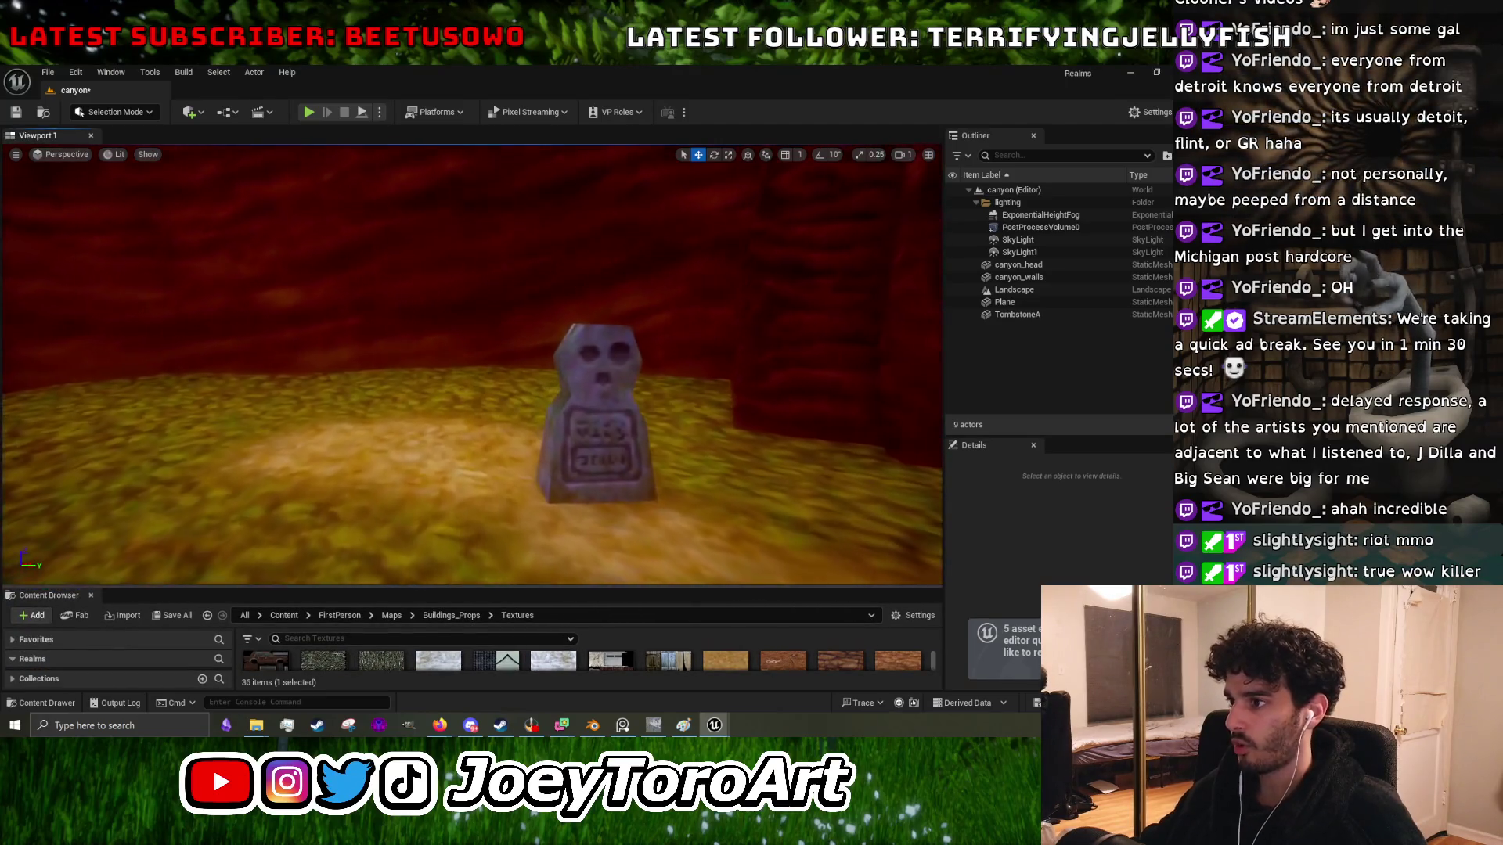
key(s)
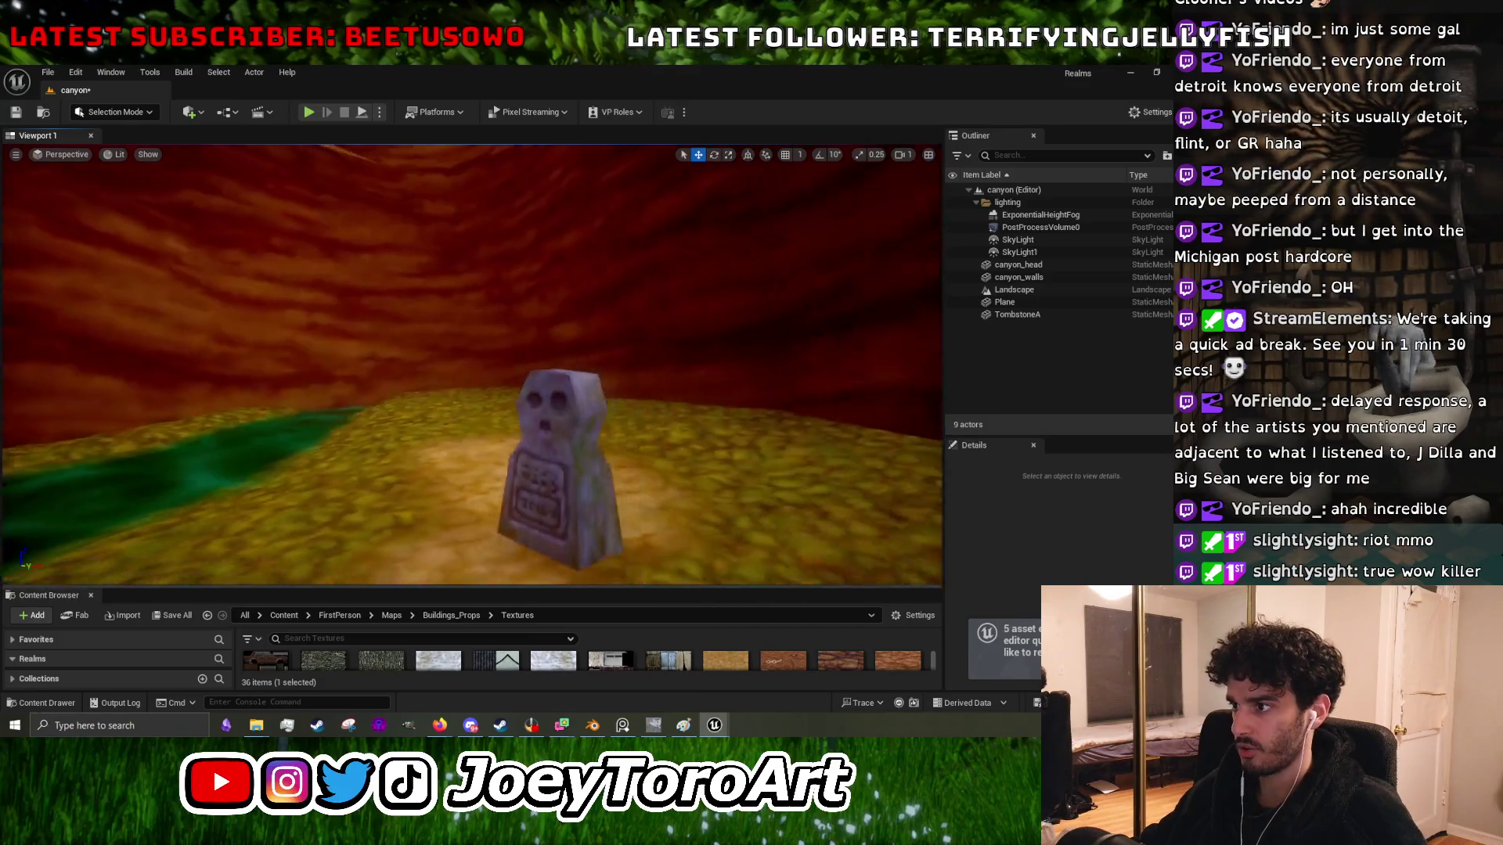
key(s)
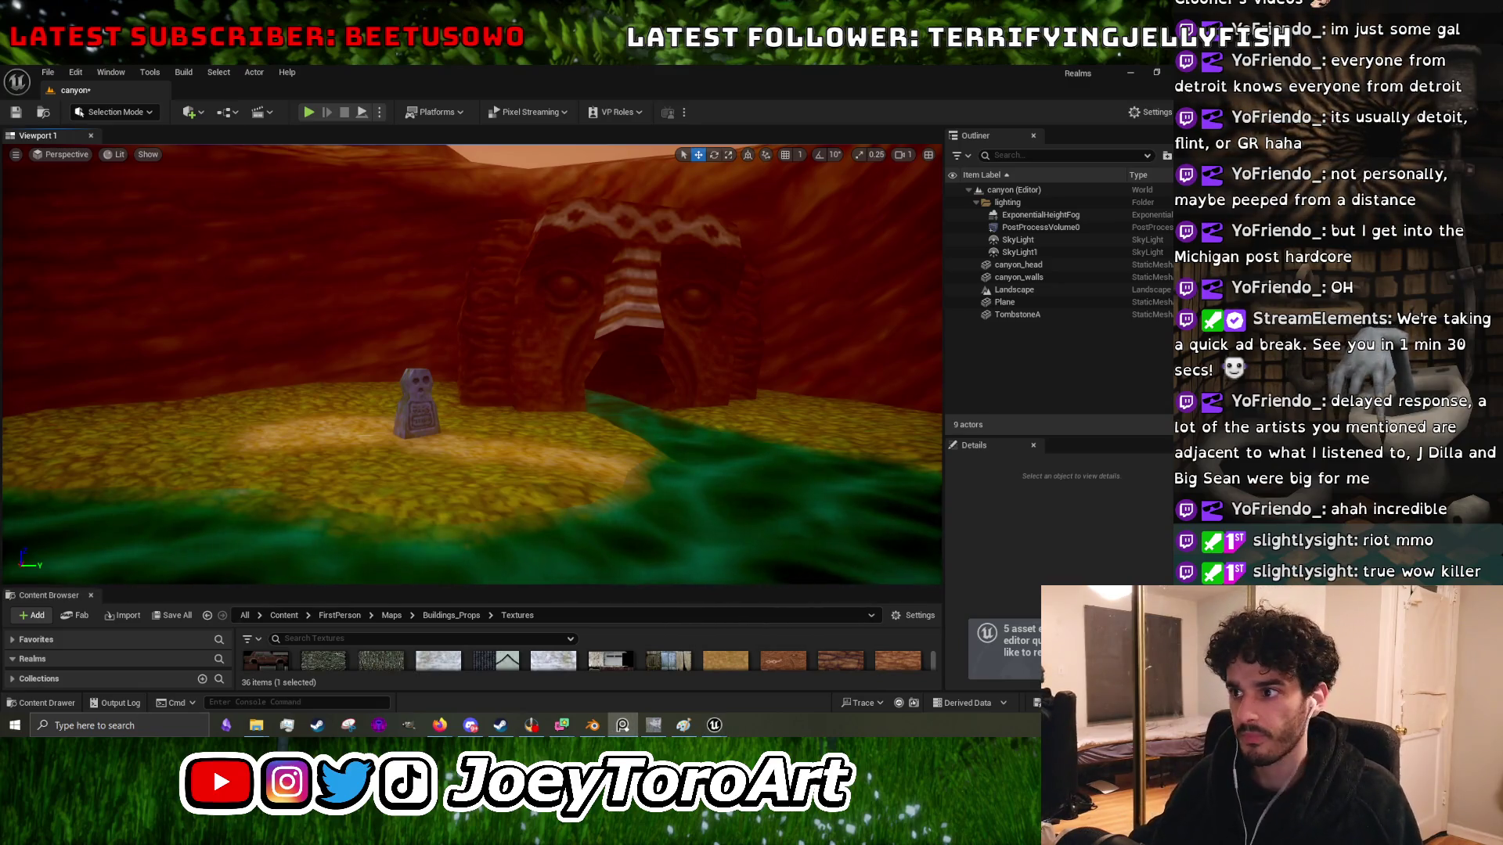
- Switch back to the tombstone texture in GIMP
click(1130, 74)
click(655, 726)
scroll(362, 261, down, 2)
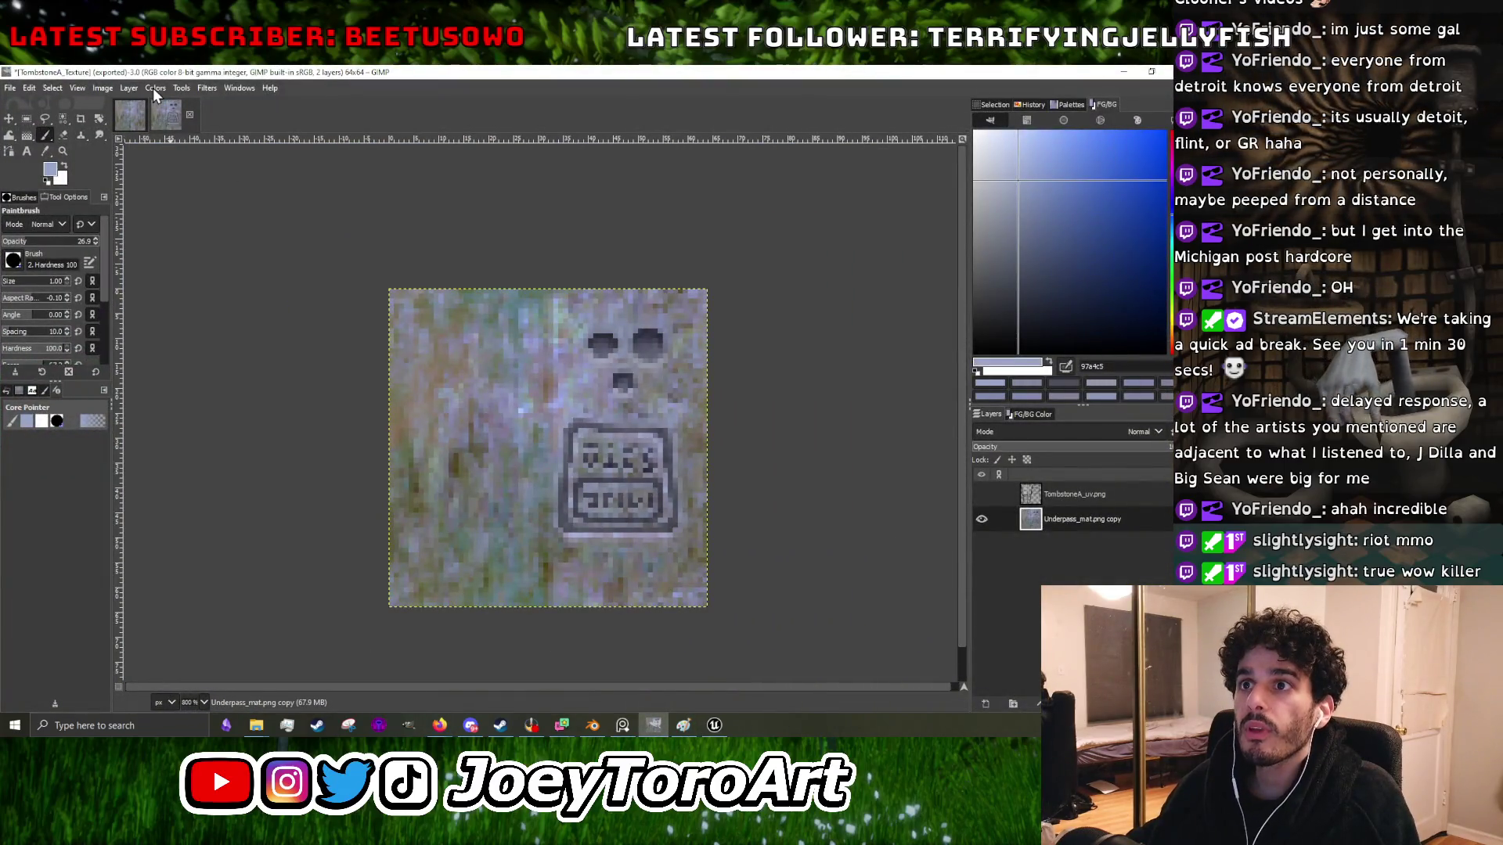
- Brighten the texture to about 31 brightness with contrast left at 0
click(153, 87)
click(211, 213)
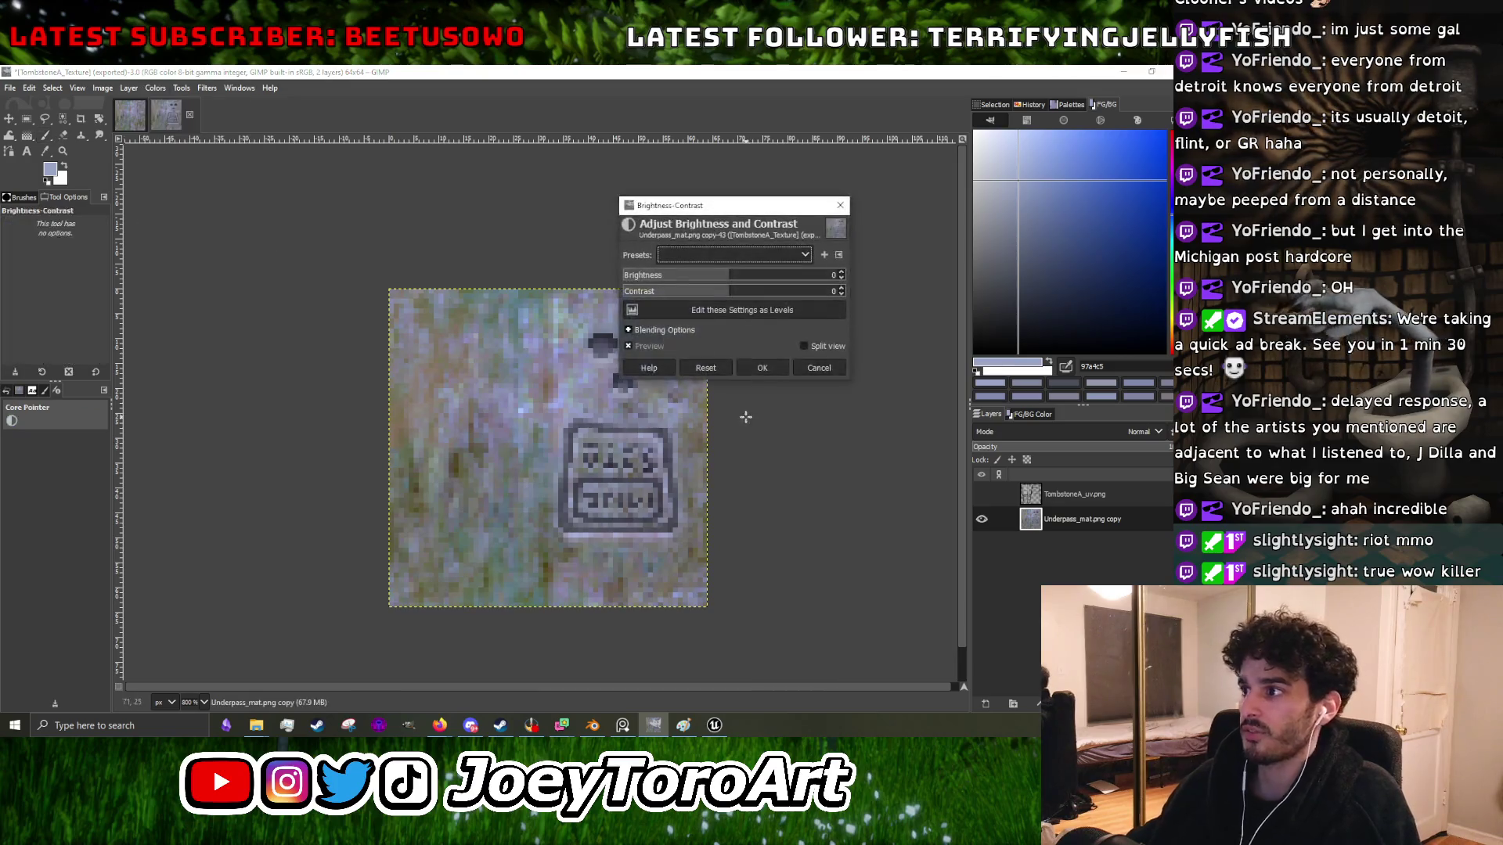
mouse_move(758, 298)
mouse_down()
mouse_move(716, 297)
mouse_move(747, 288)
mouse_up()
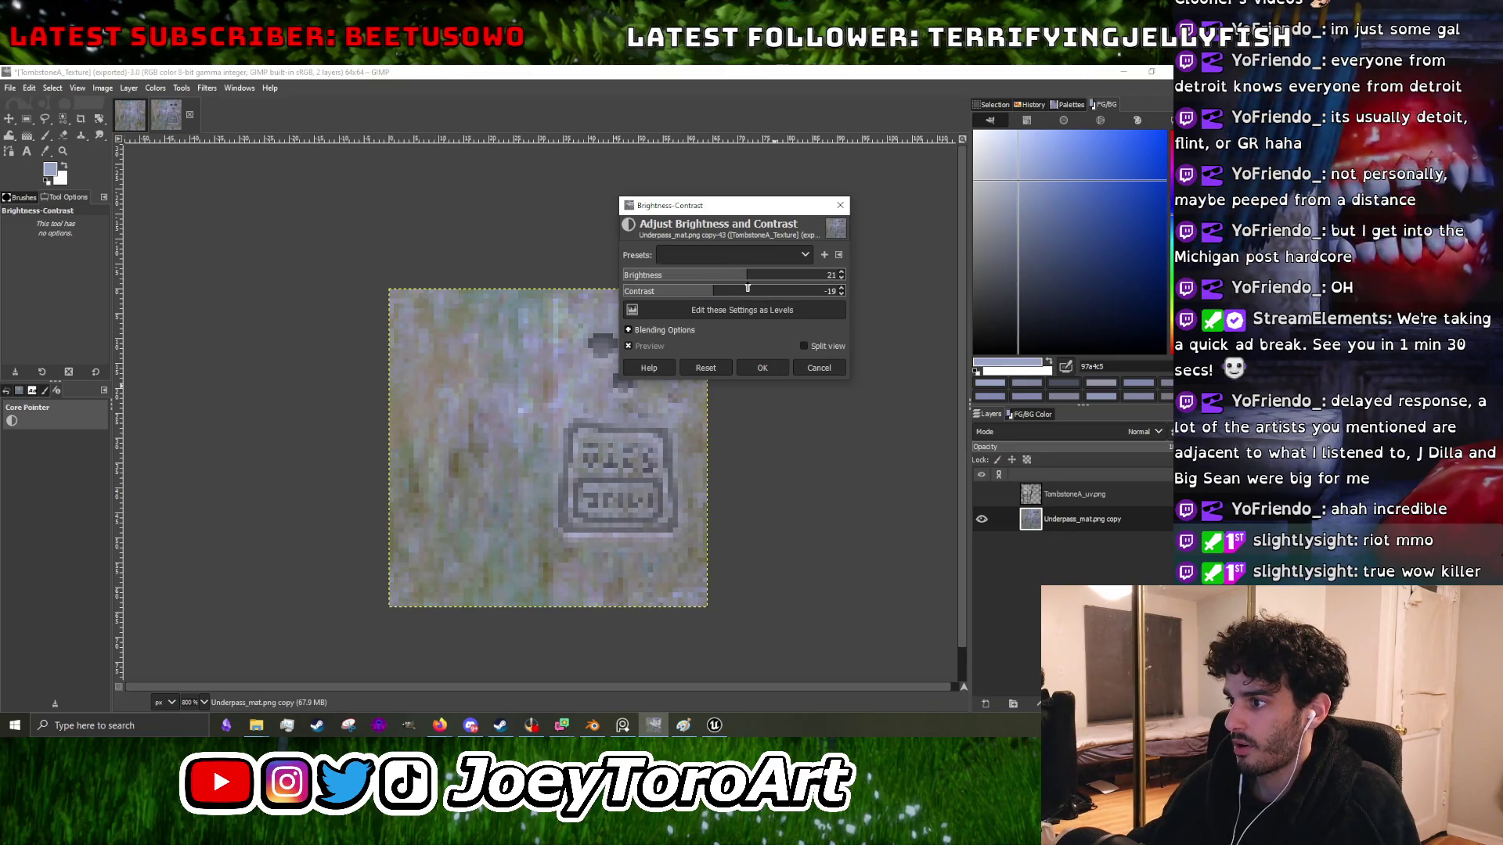
scroll(523, 351, up, 3)
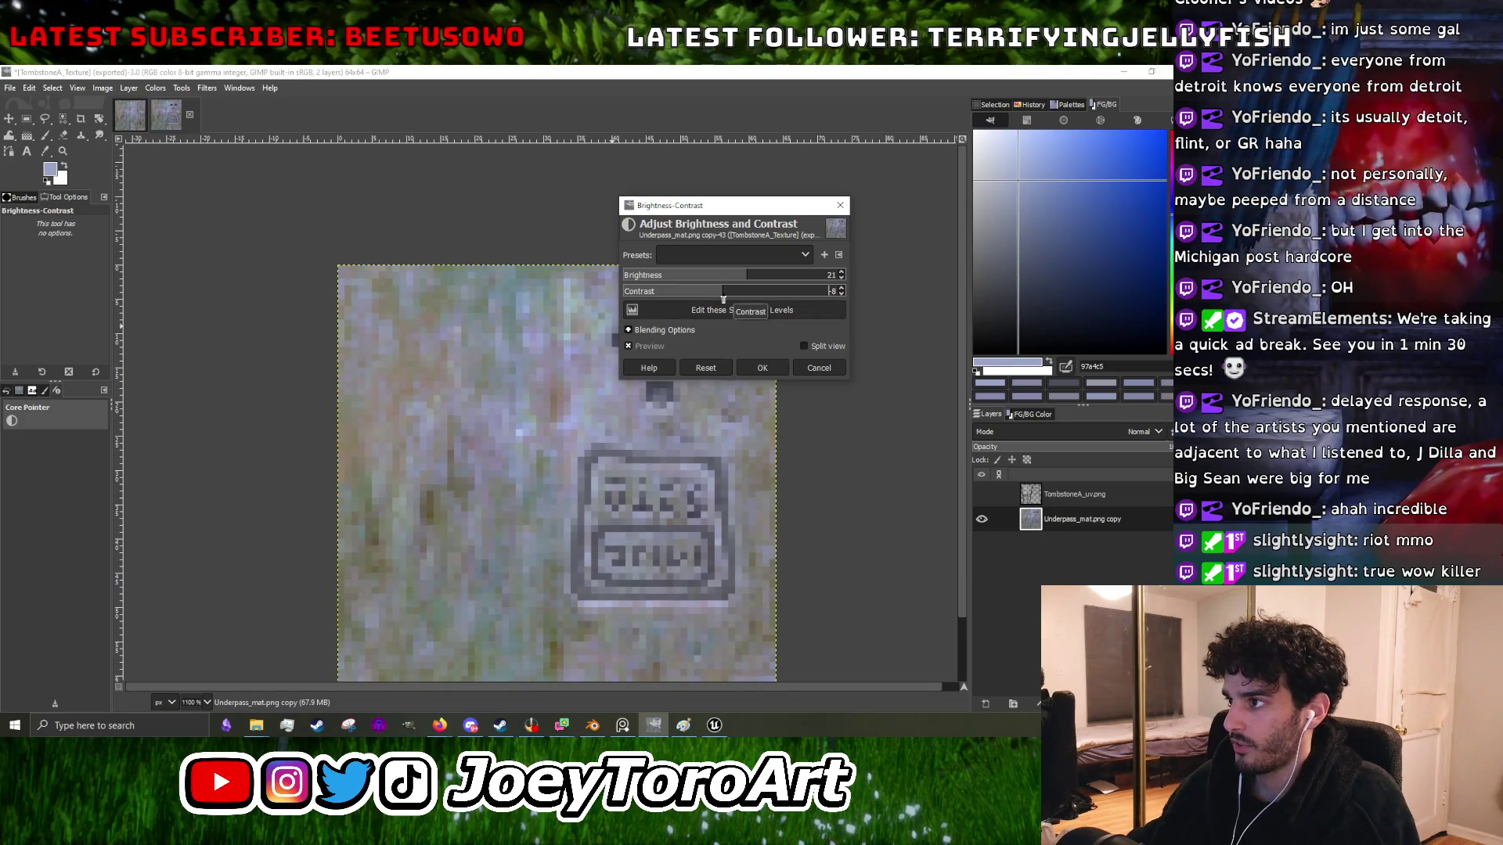
drag(748, 279, 754, 282)
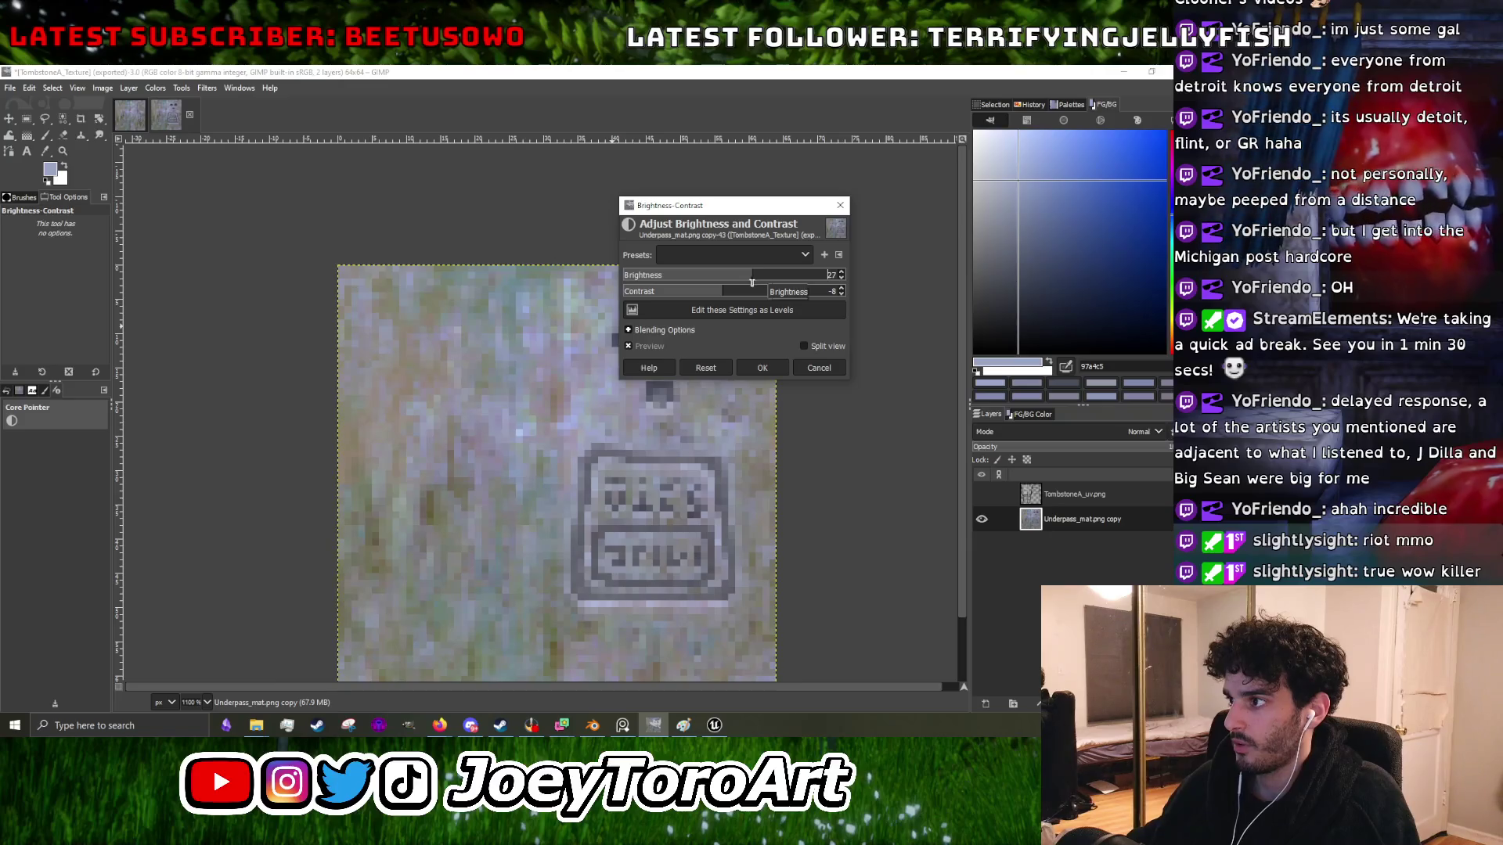
click(708, 369)
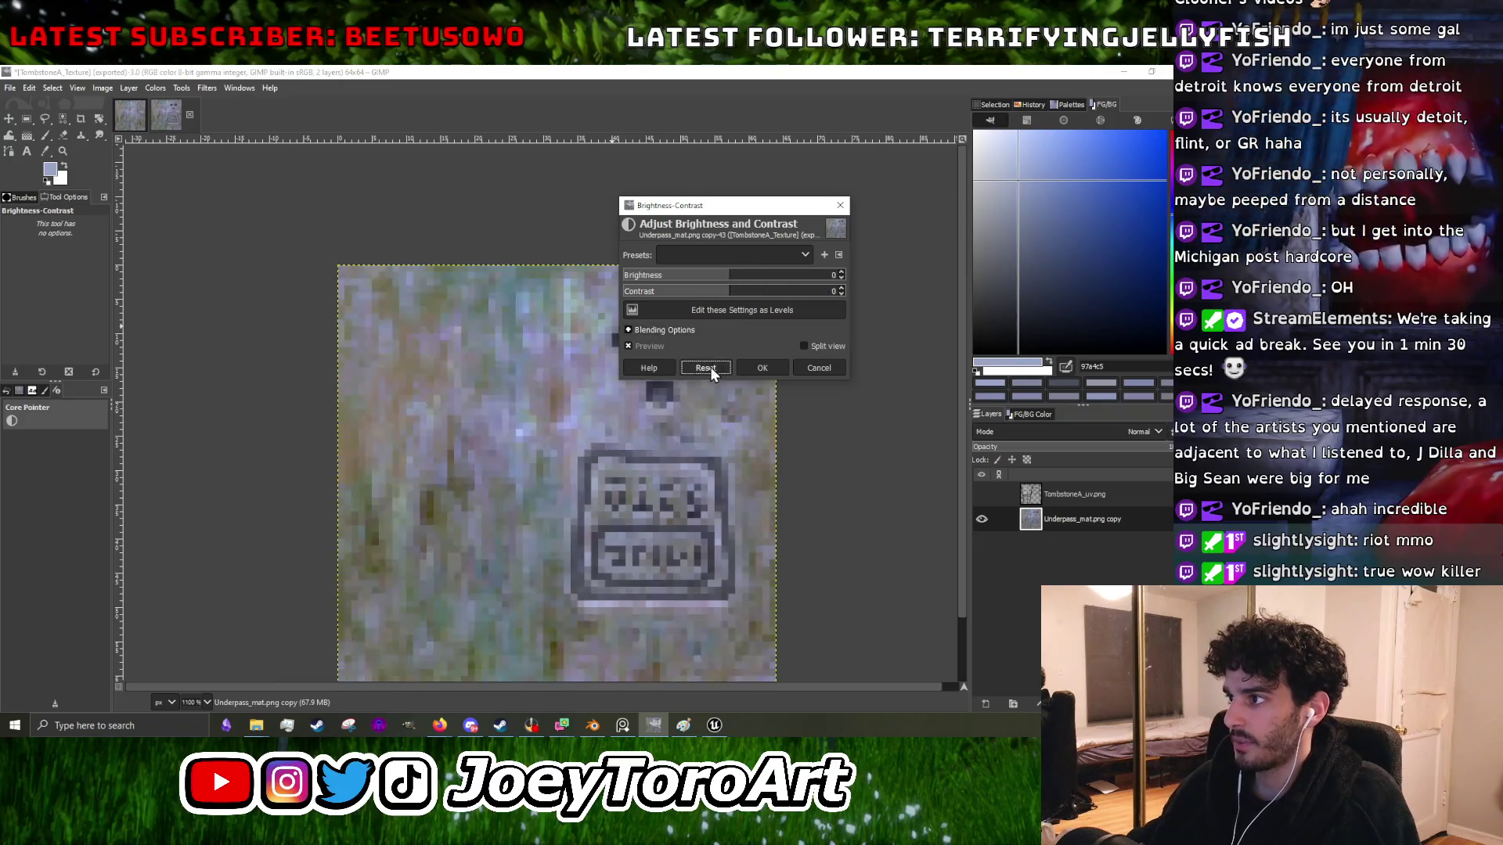
drag(731, 275, 756, 279)
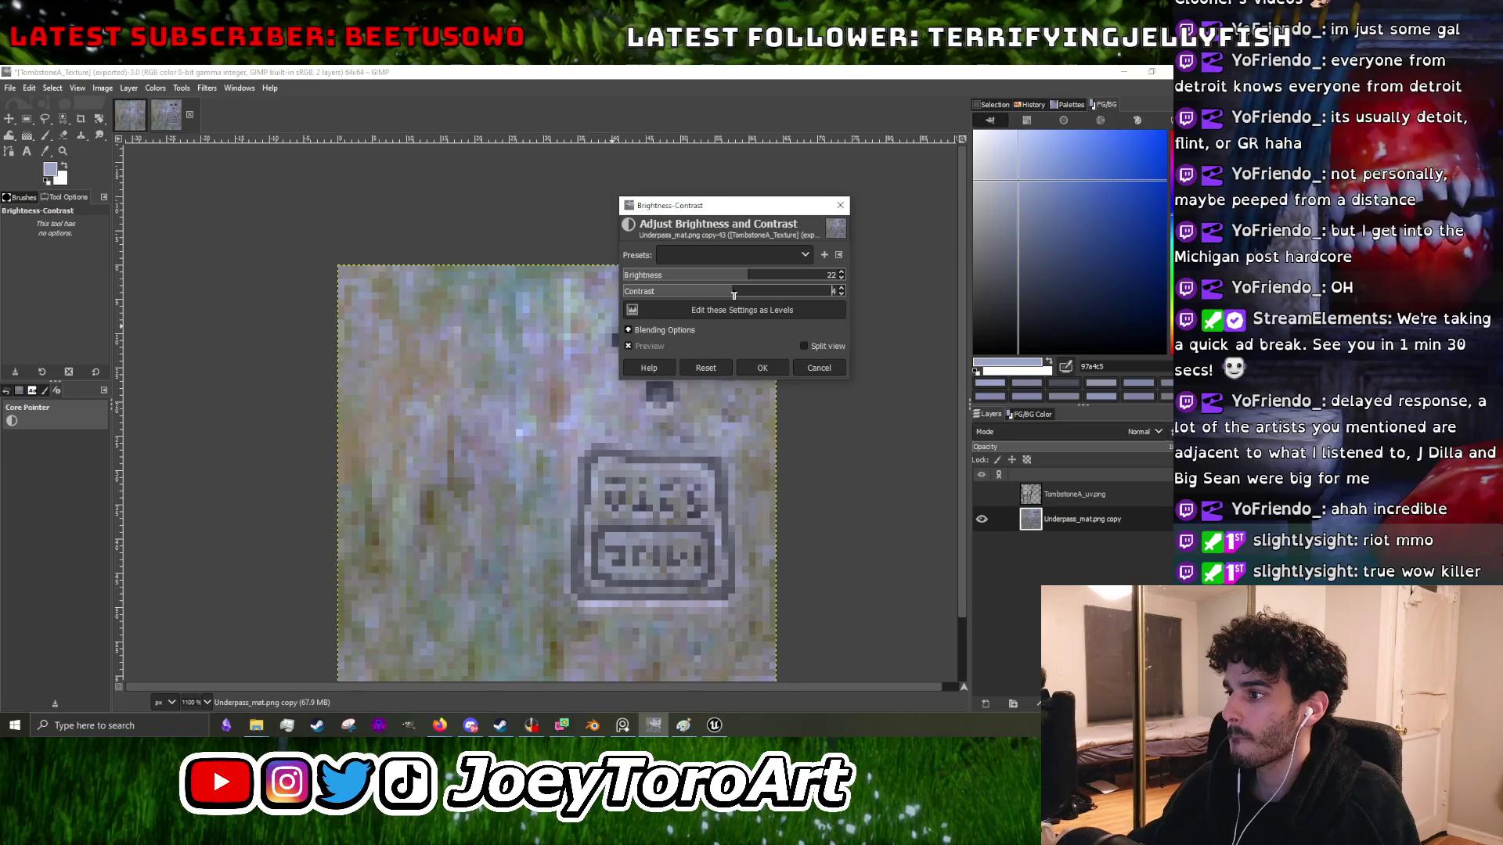
click(760, 368)
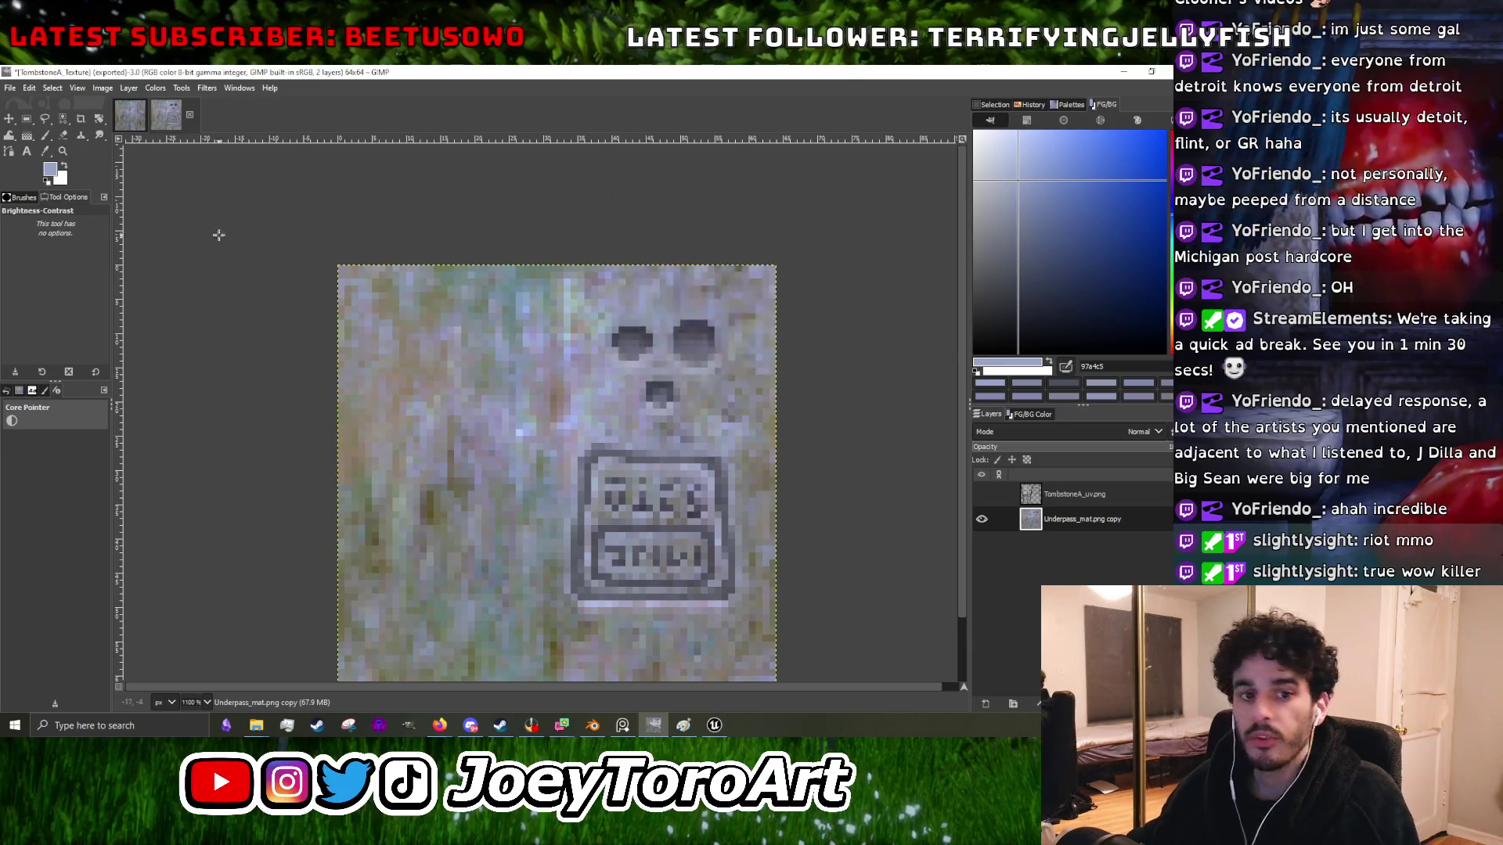
- Warm the texture by raising the intended colour temperature
click(157, 91)
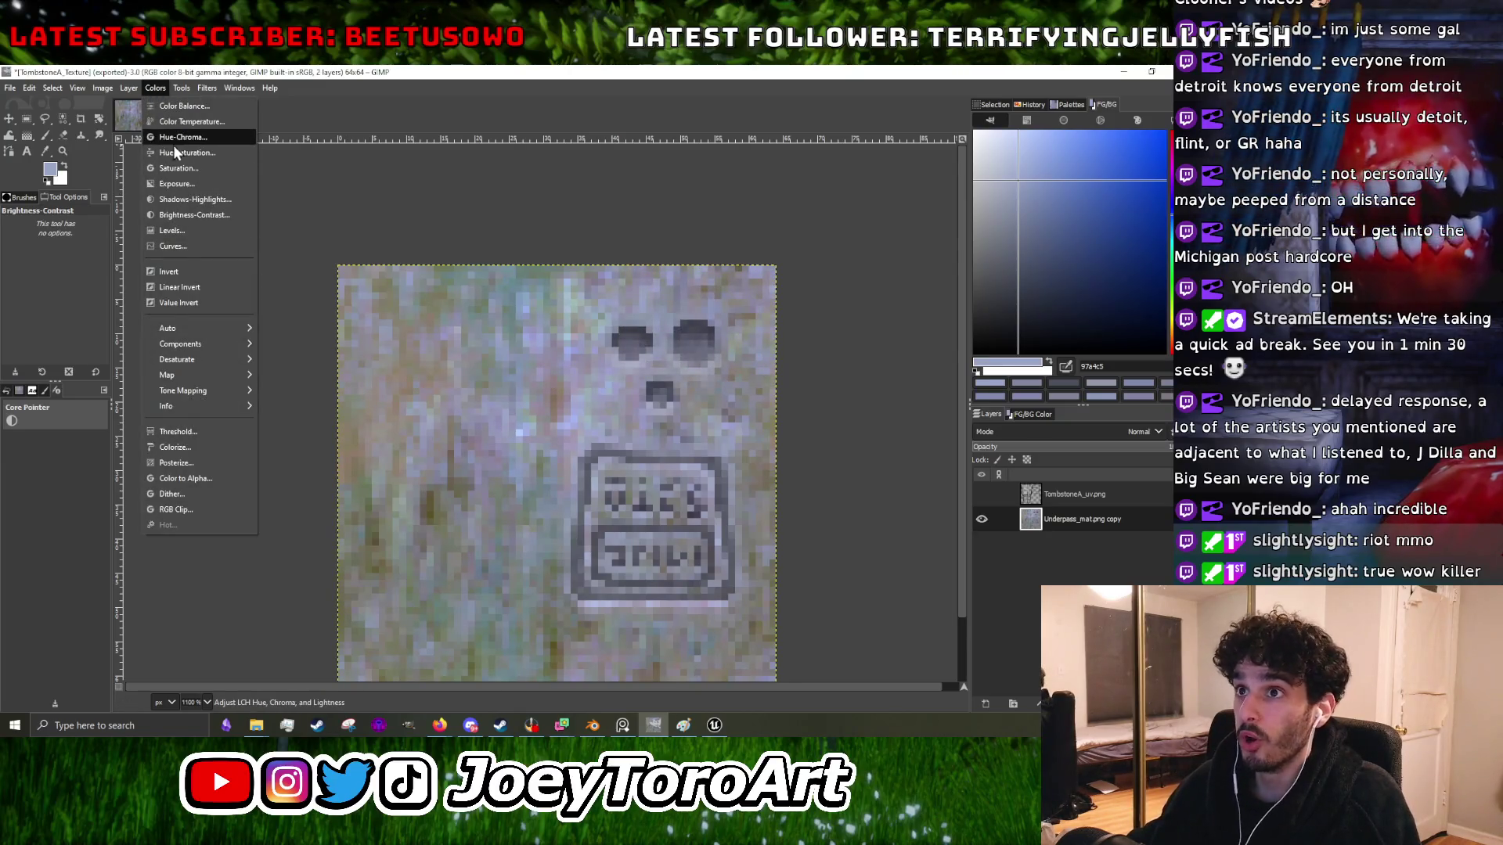
click(176, 142)
click(880, 169)
click(155, 88)
click(165, 129)
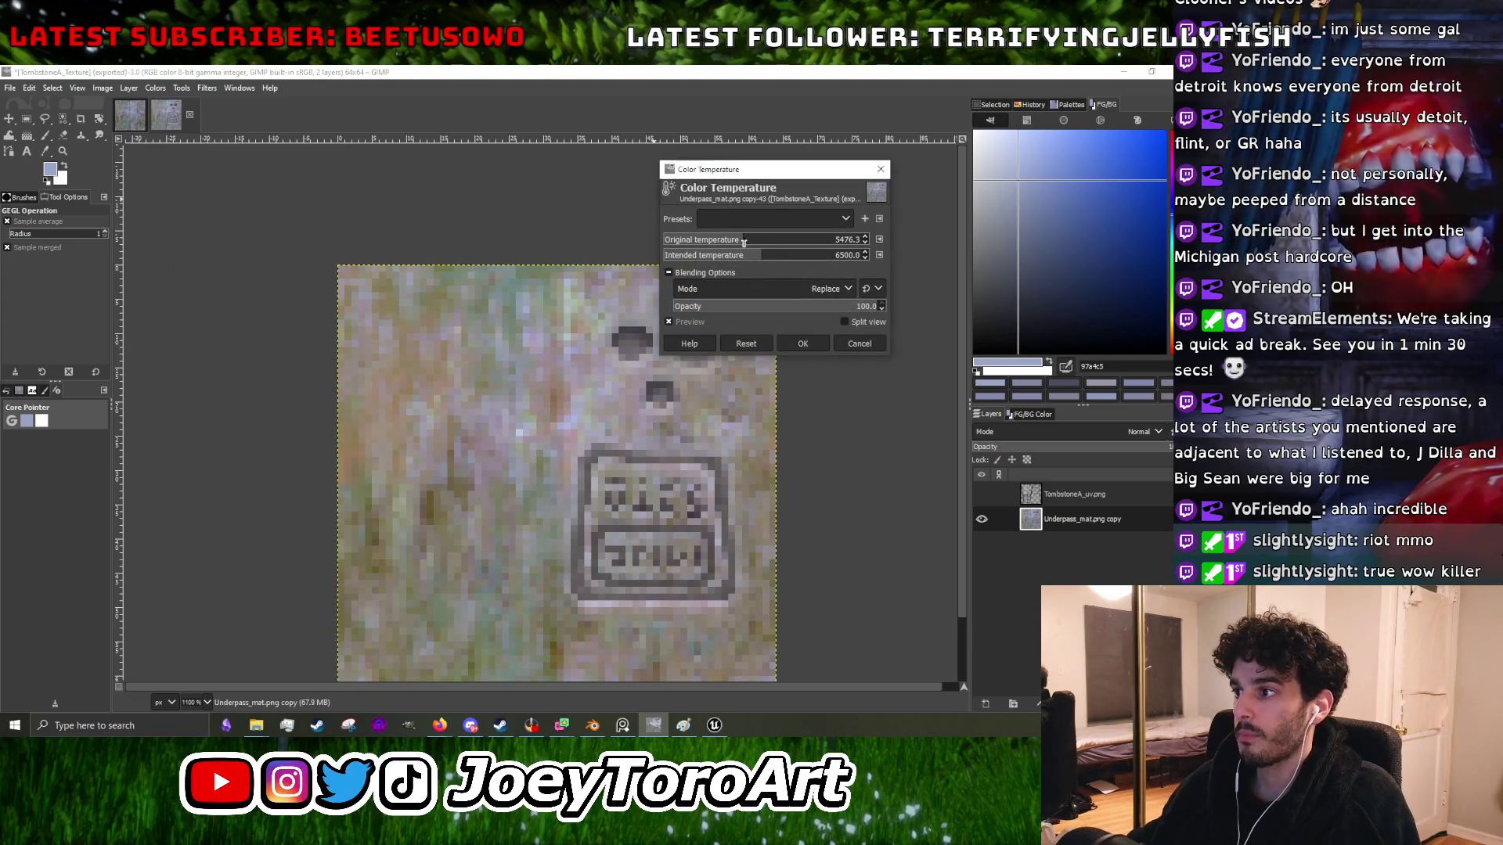
click(774, 258)
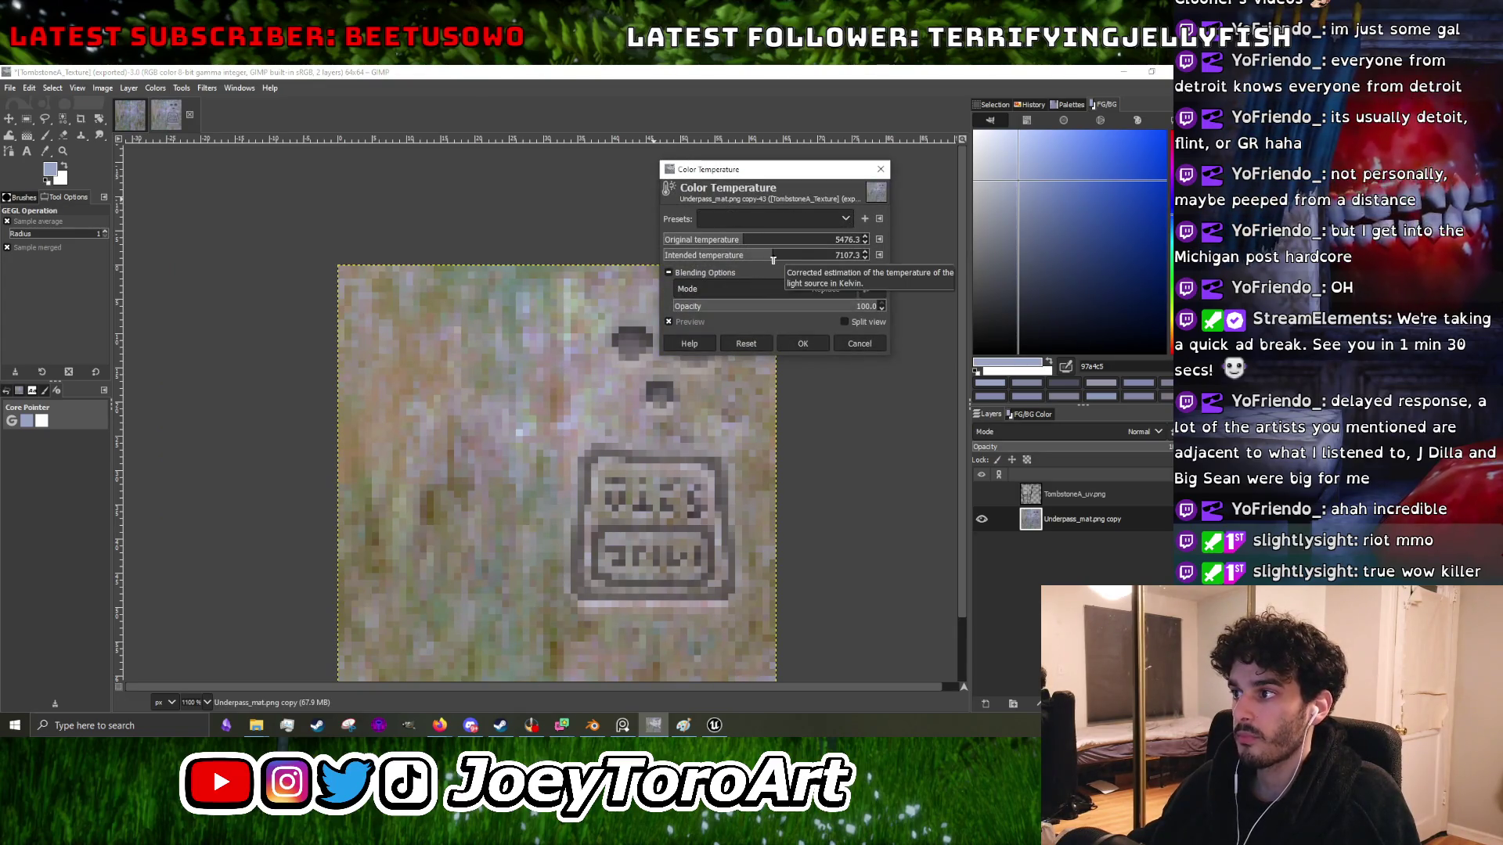
click(795, 345)
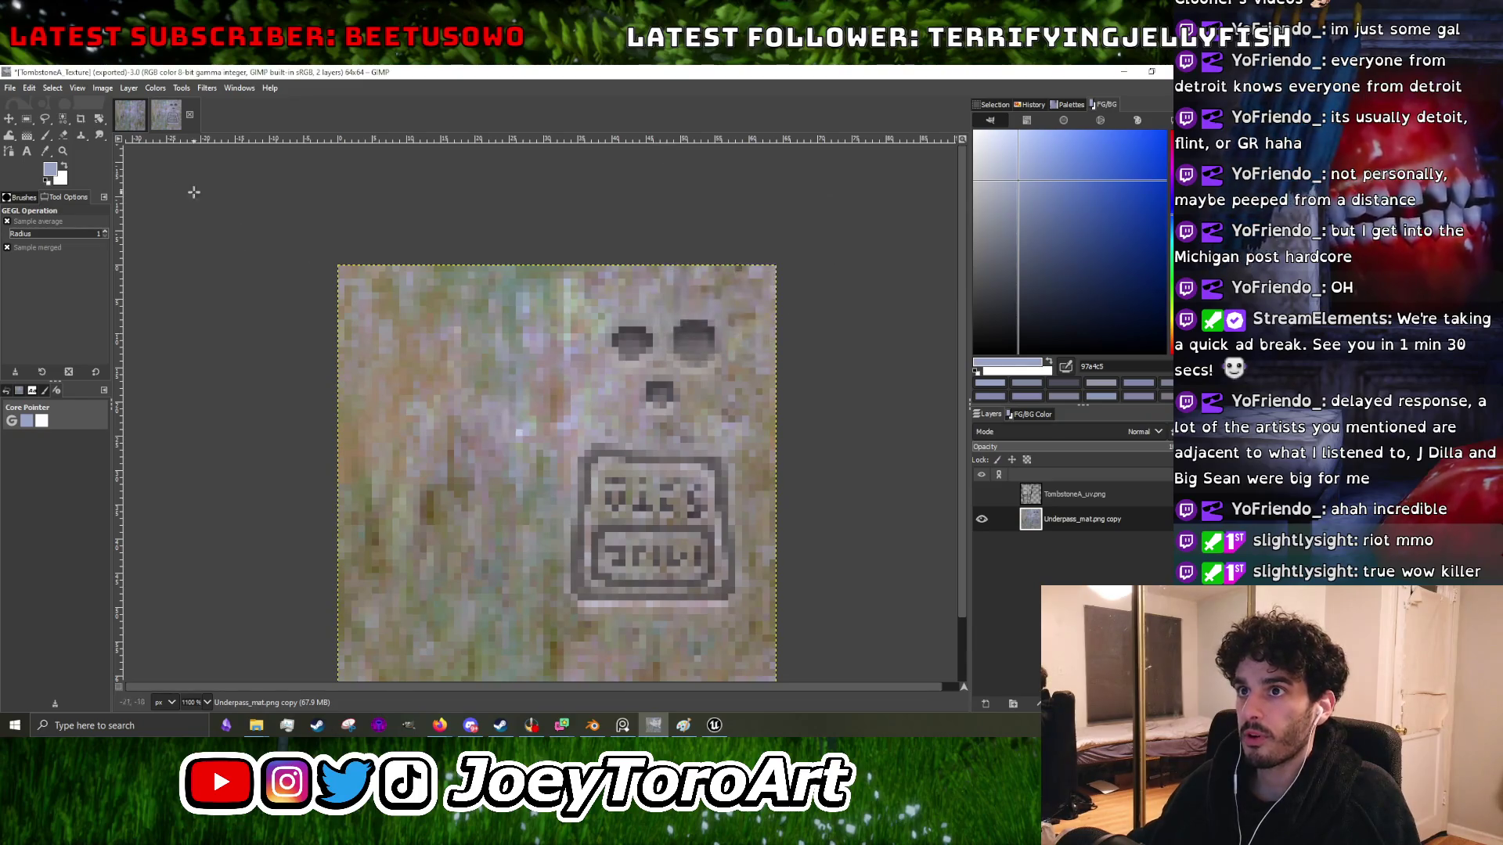
- Apply an Exposure adjustment of 0.756 with black level 0.006
click(154, 88)
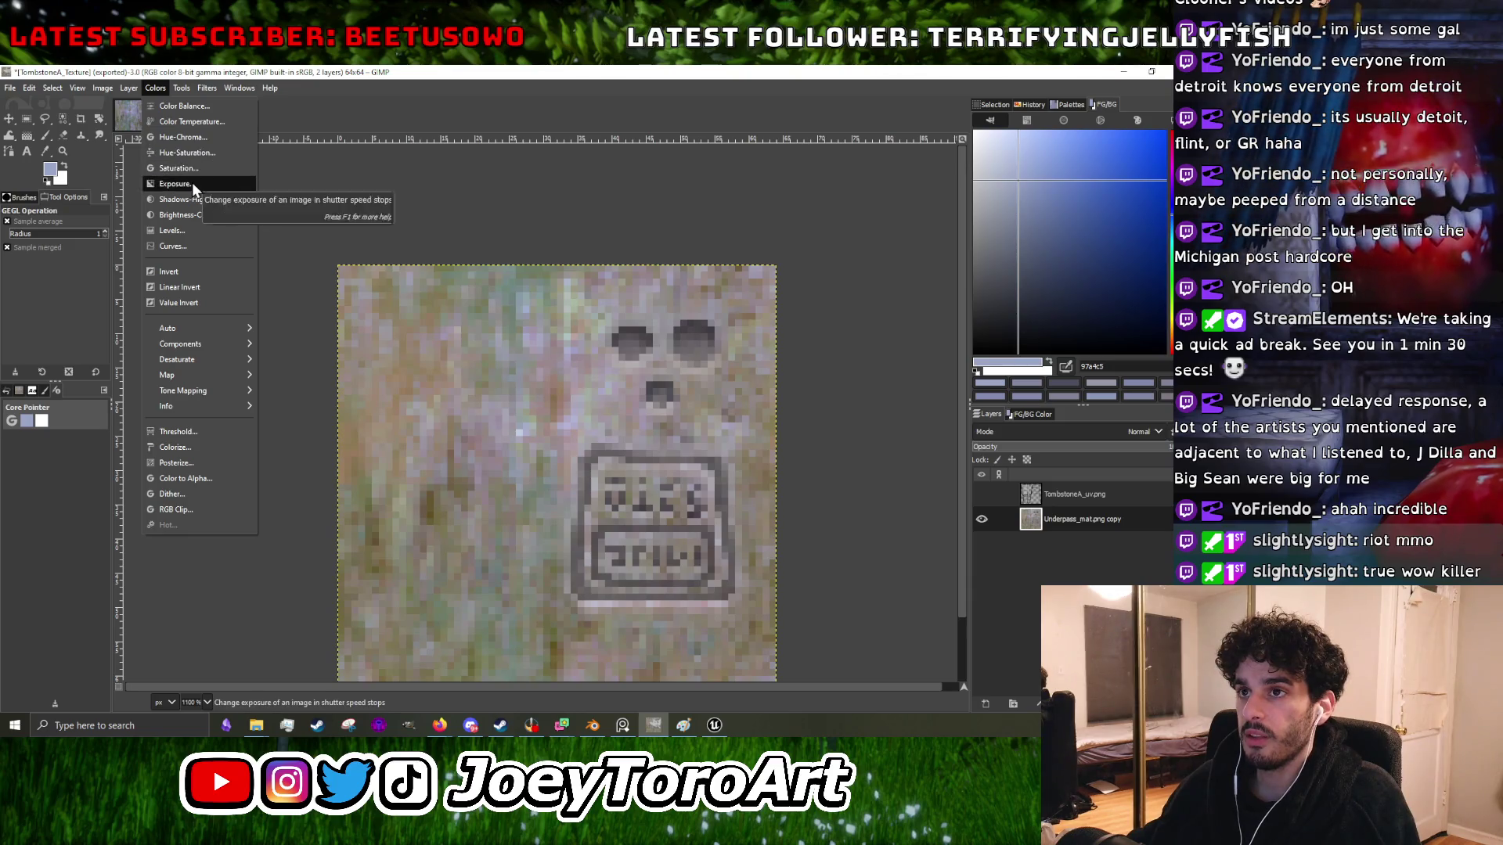
click(188, 184)
drag(770, 255, 774, 256)
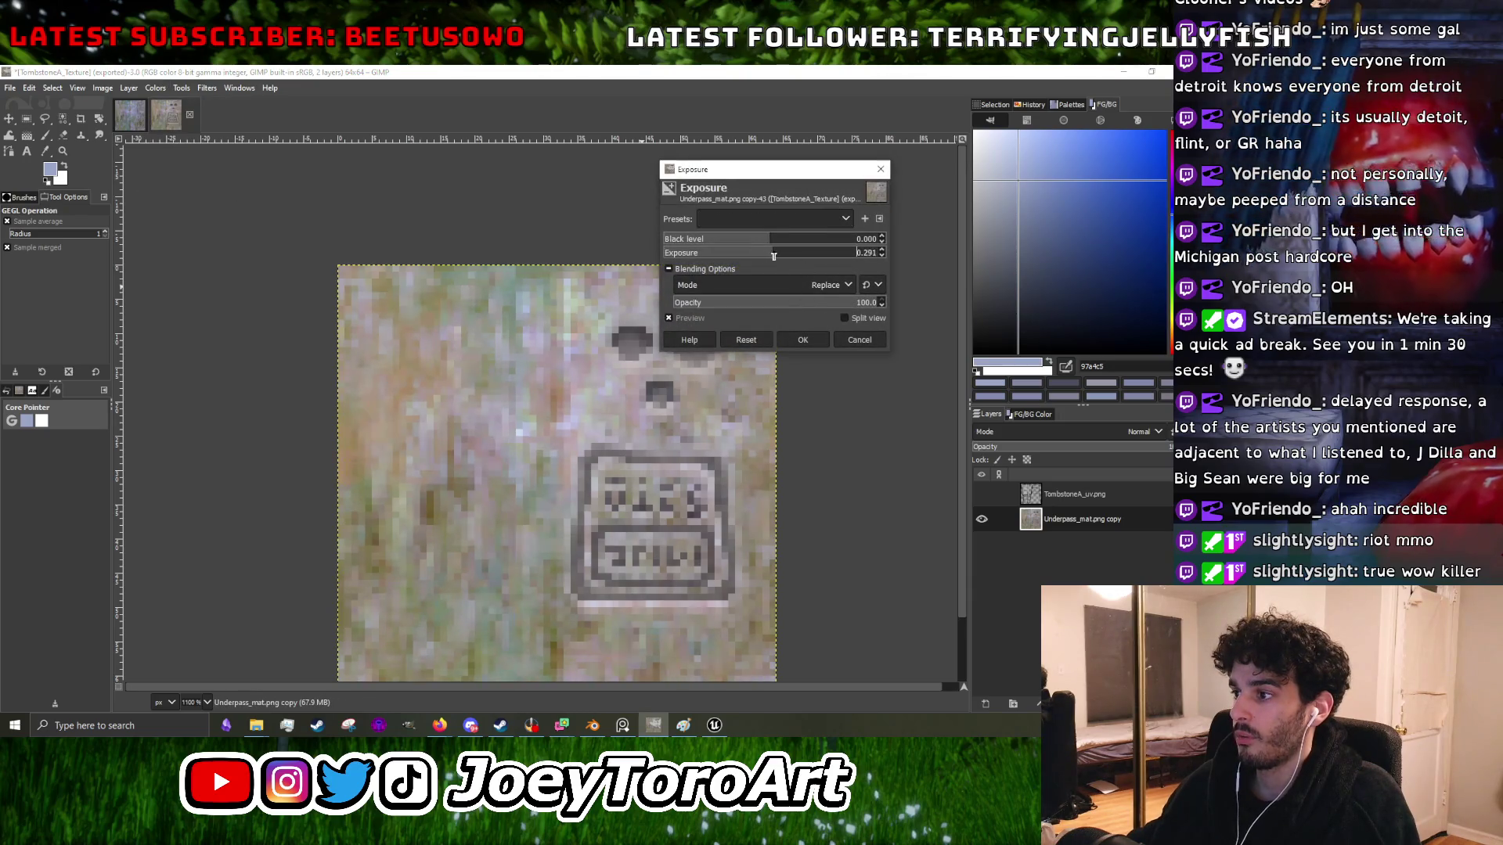
click(777, 243)
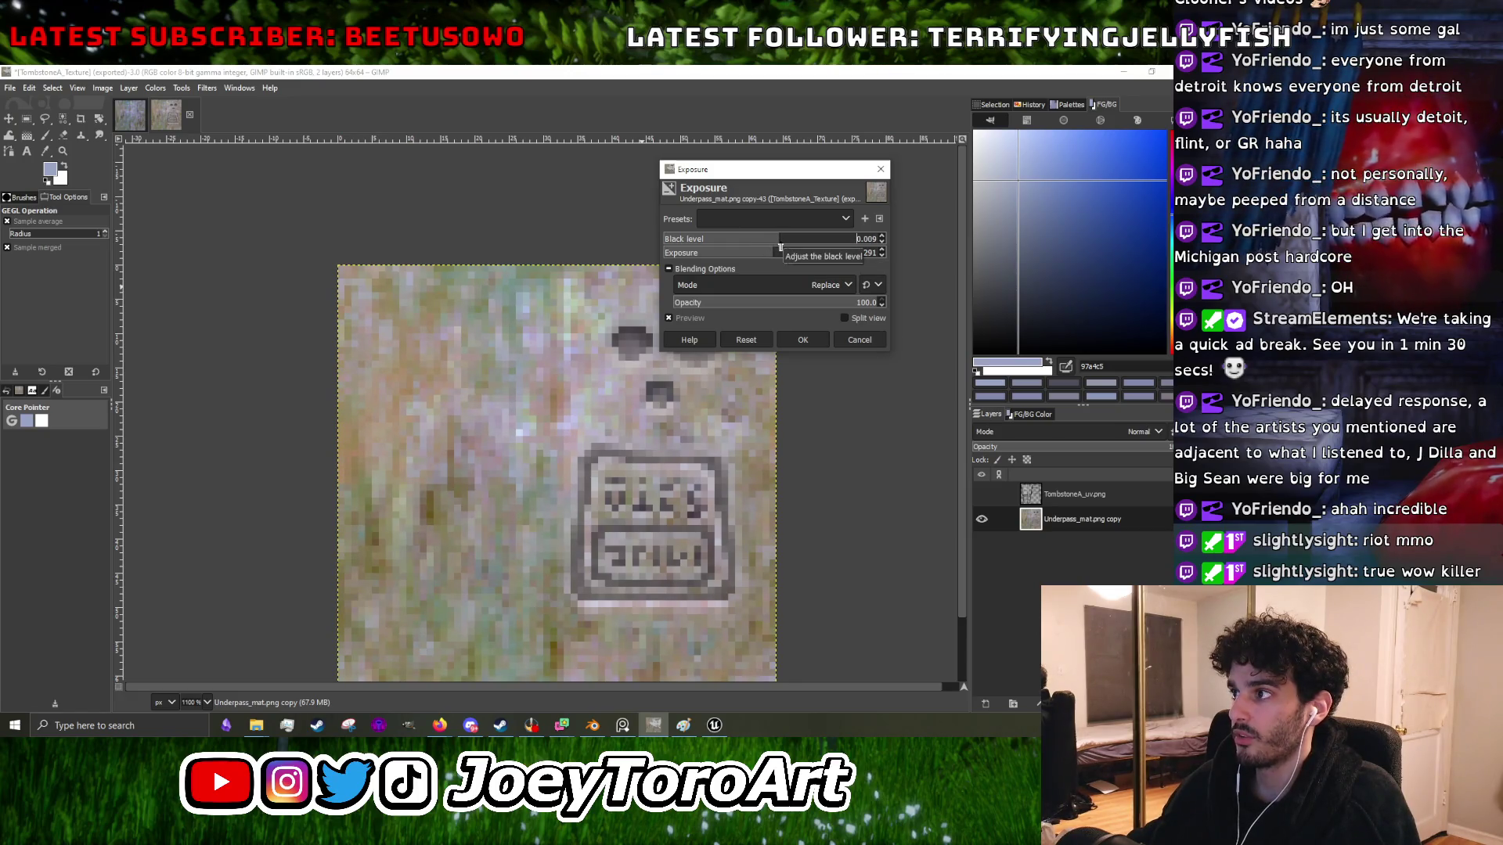
click(779, 254)
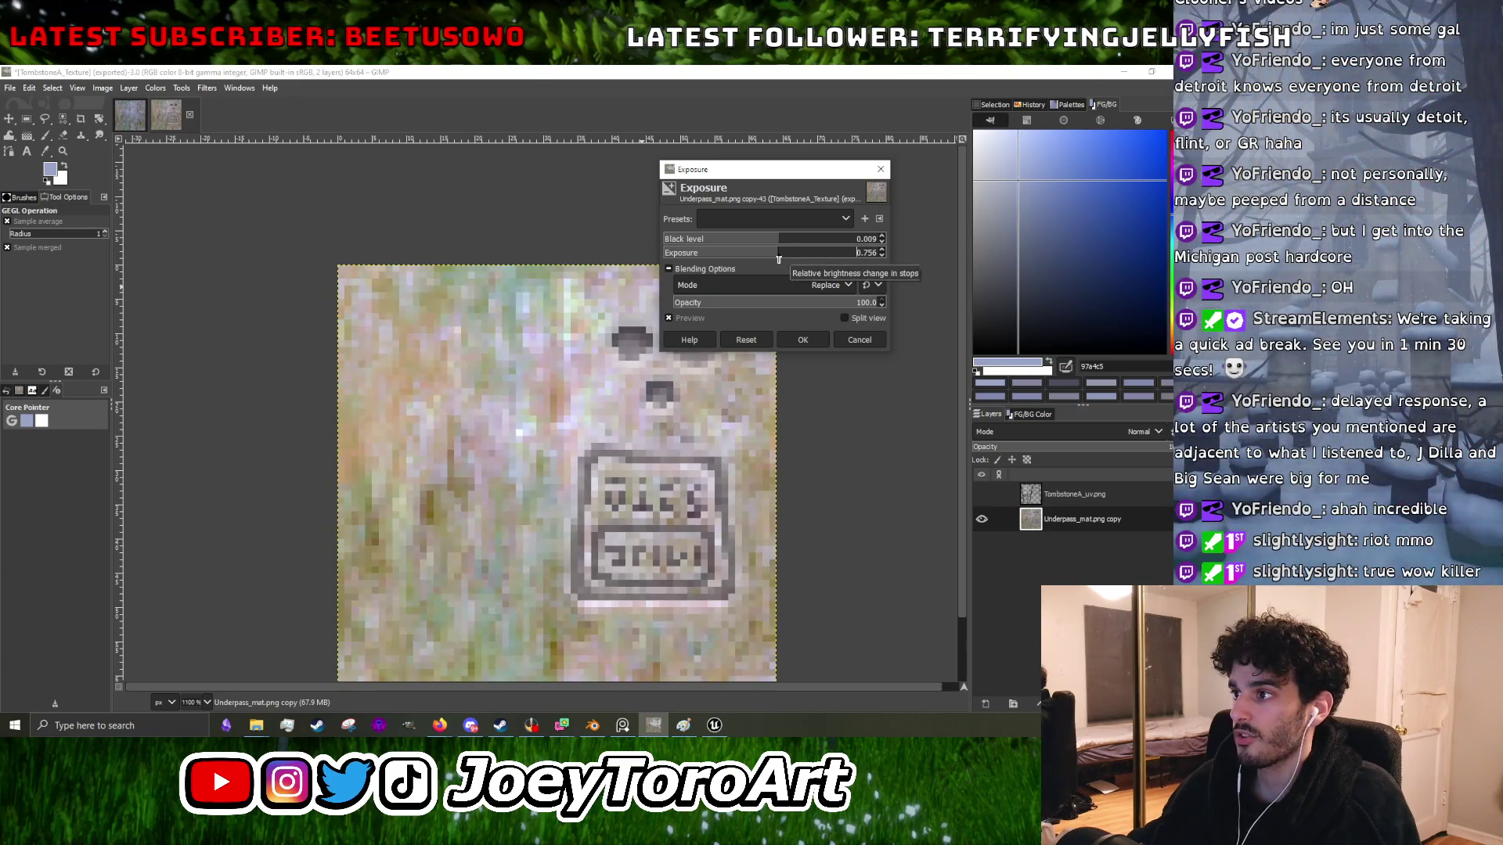
click(802, 340)
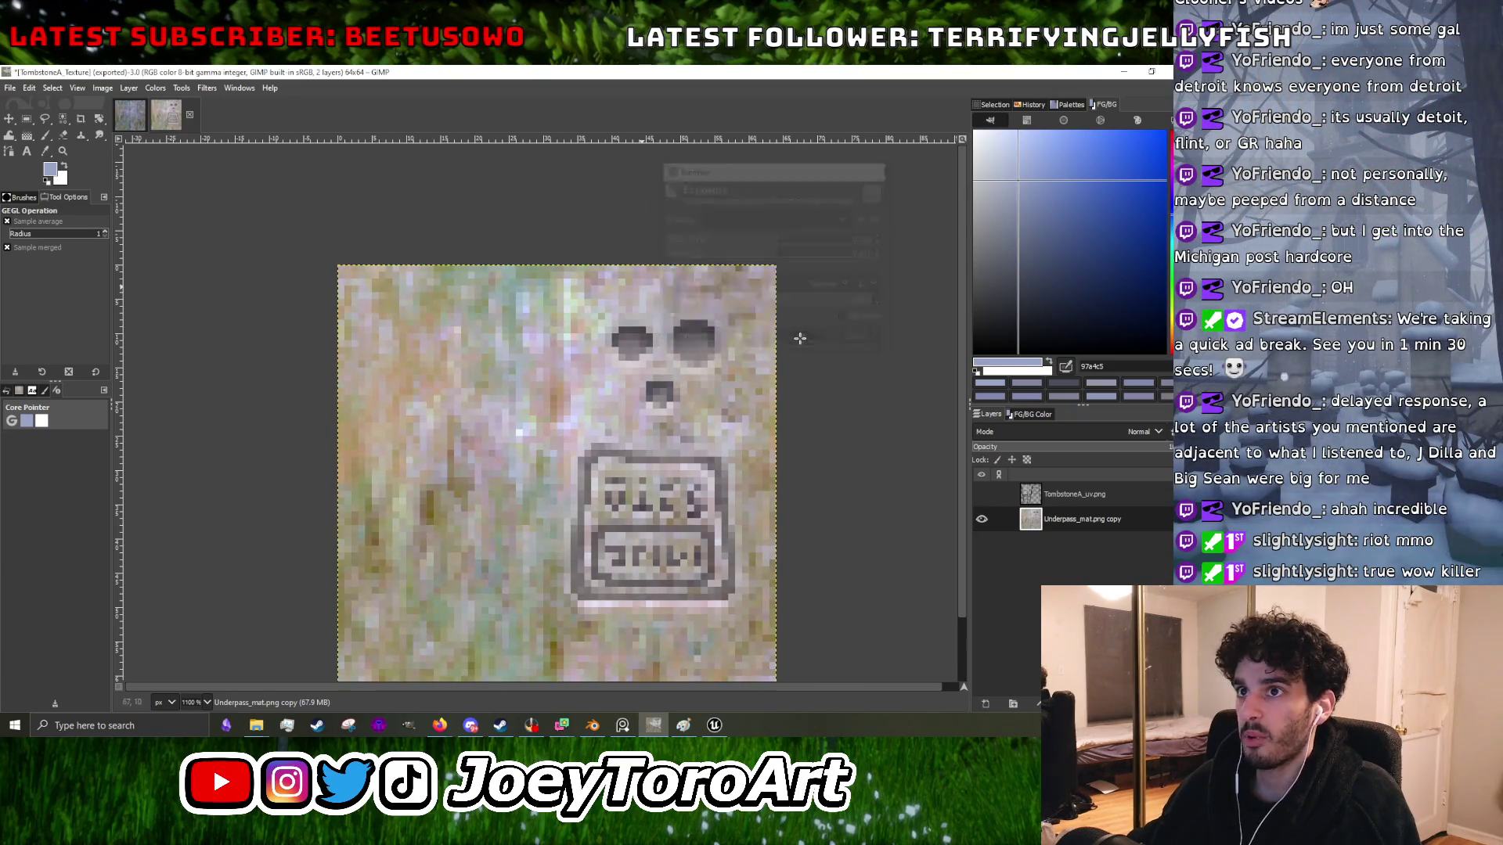
- Overwrite TombstoneA_Texture.png with the adjusted texture and return to Unreal Engine
click(10, 88)
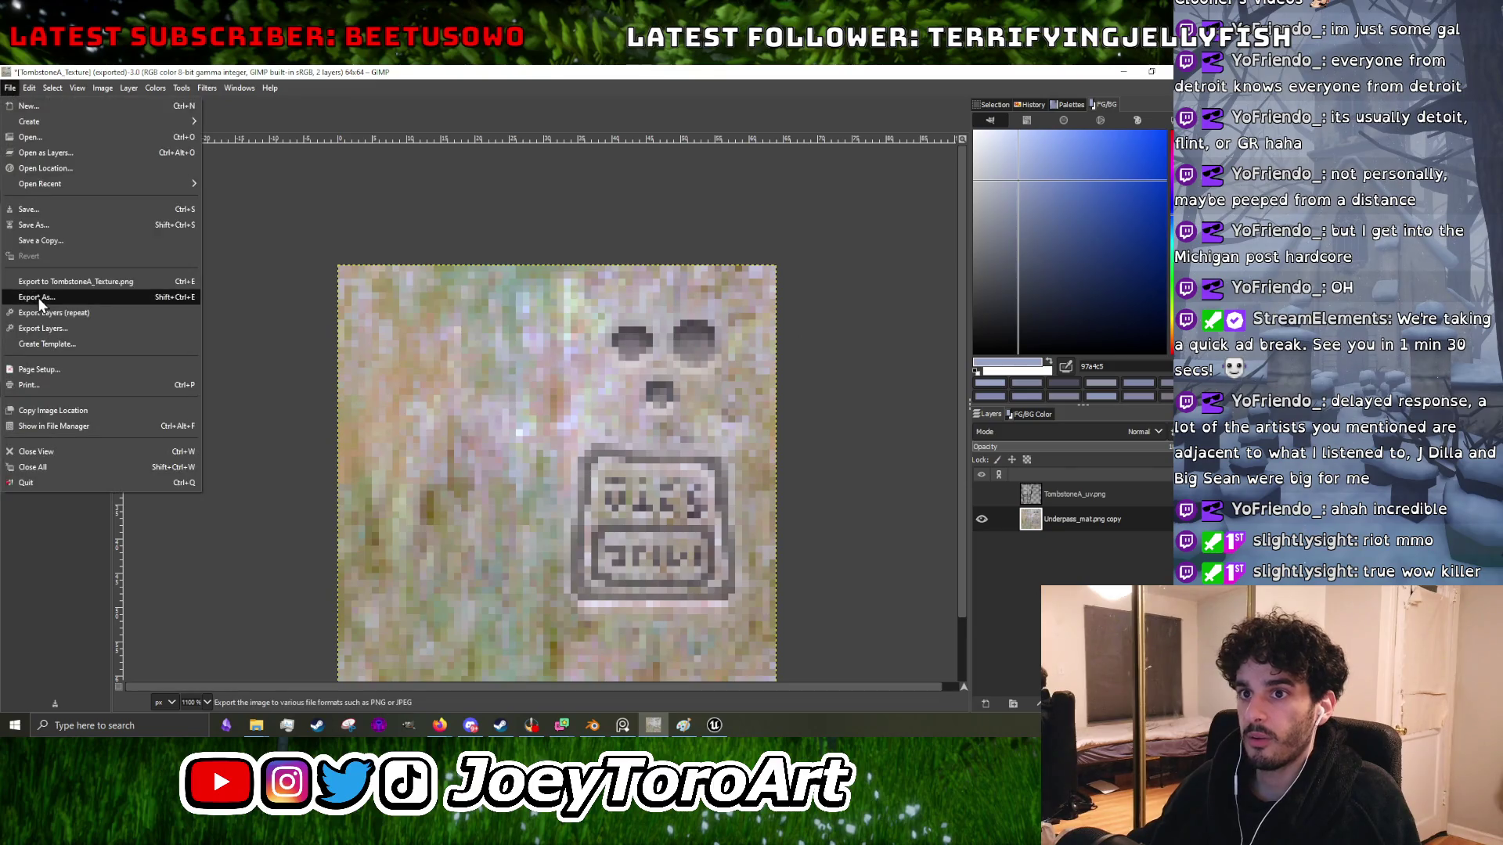
click(32, 288)
click(682, 603)
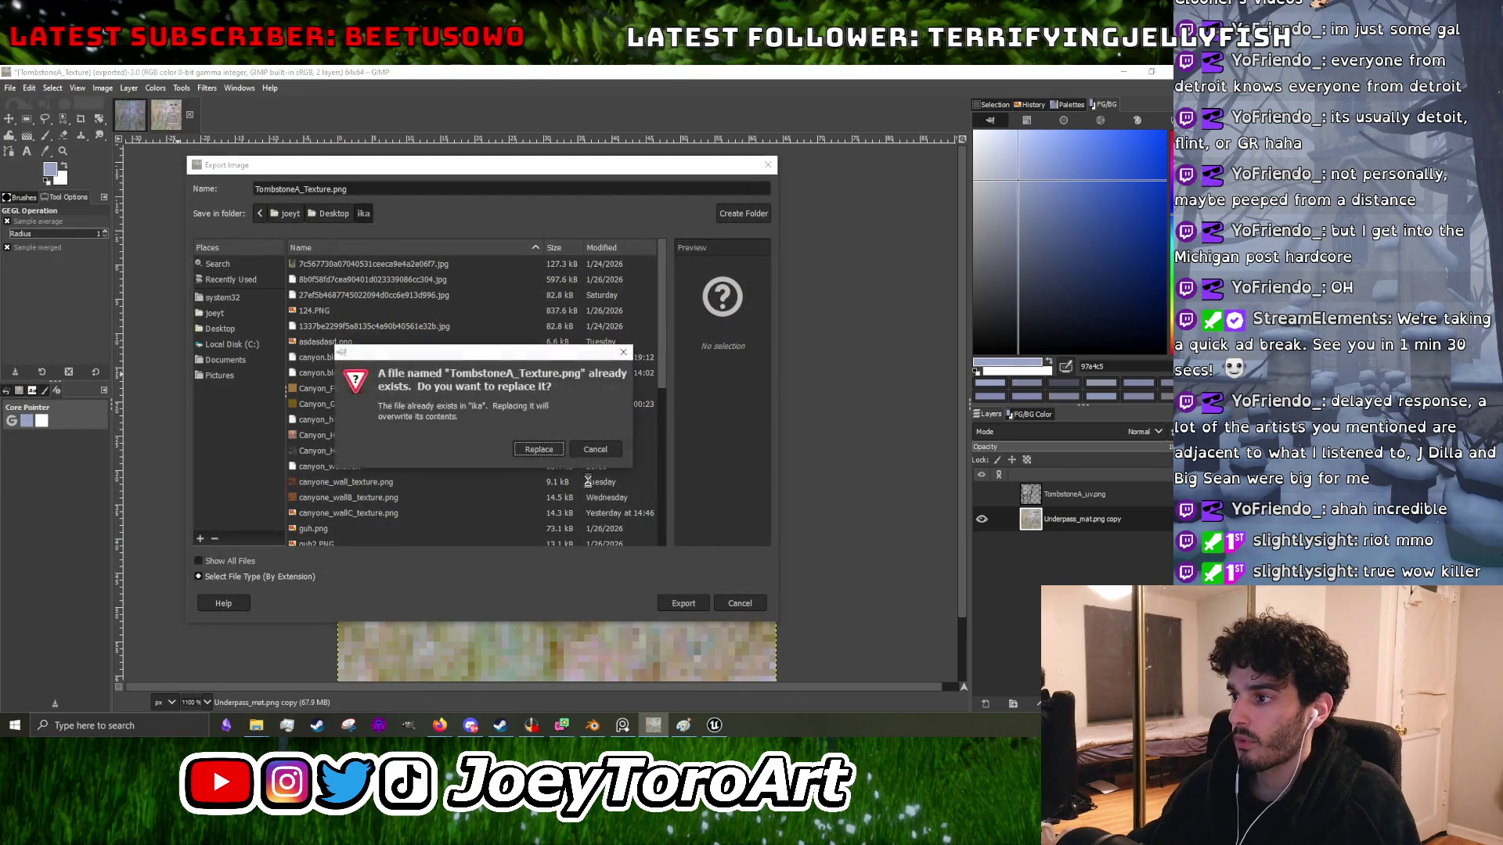
click(537, 451)
click(641, 553)
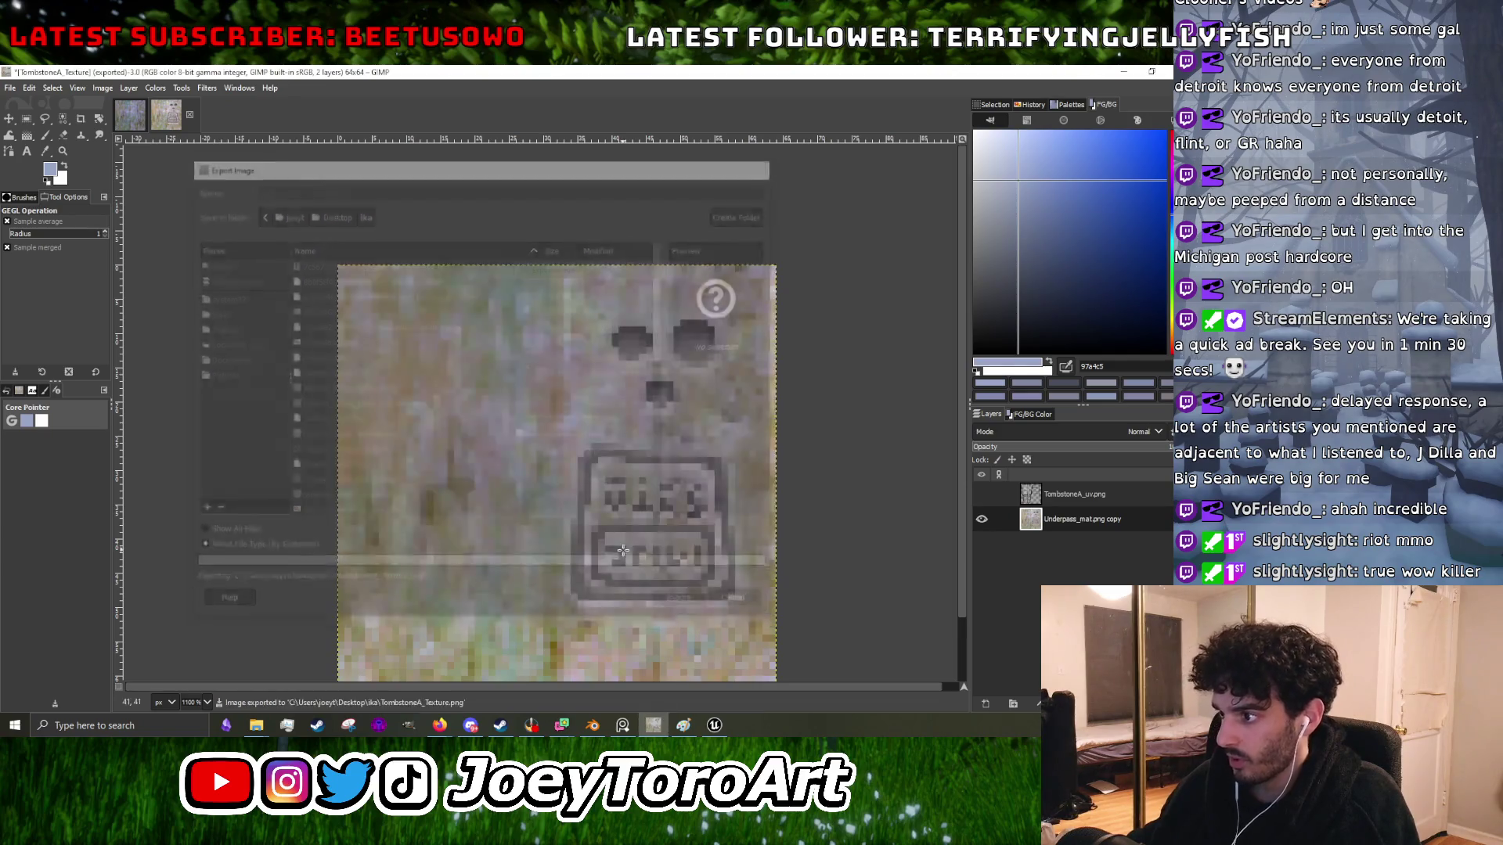
click(1125, 74)
click(714, 725)
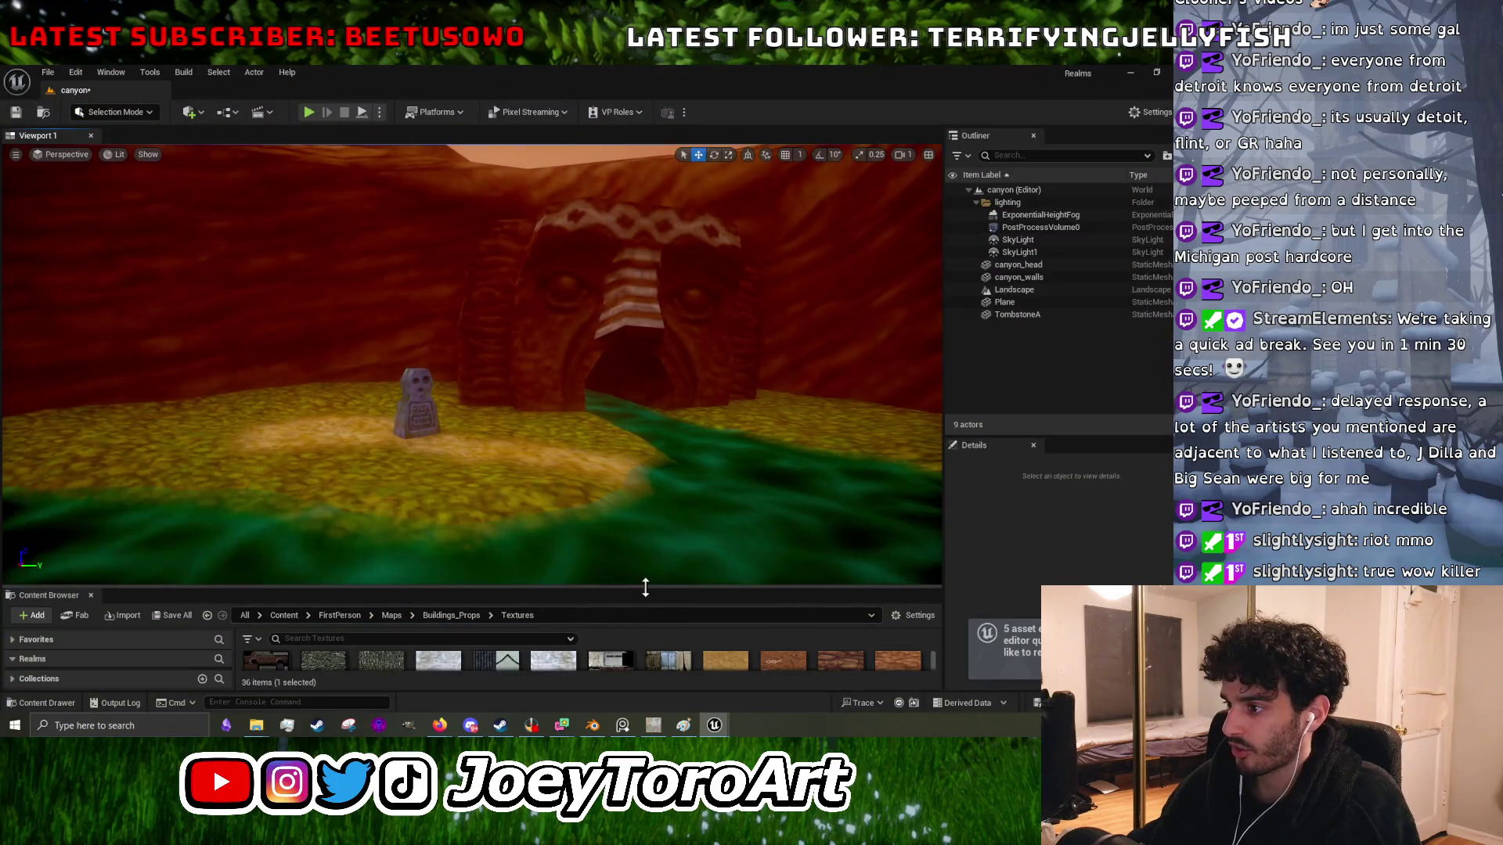
- Reimport TombstoneA_Texture from the Content Browser and enlarge the viewport to inspect the brighter tombstone
drag(646, 587, 668, 386)
right_click(784, 649)
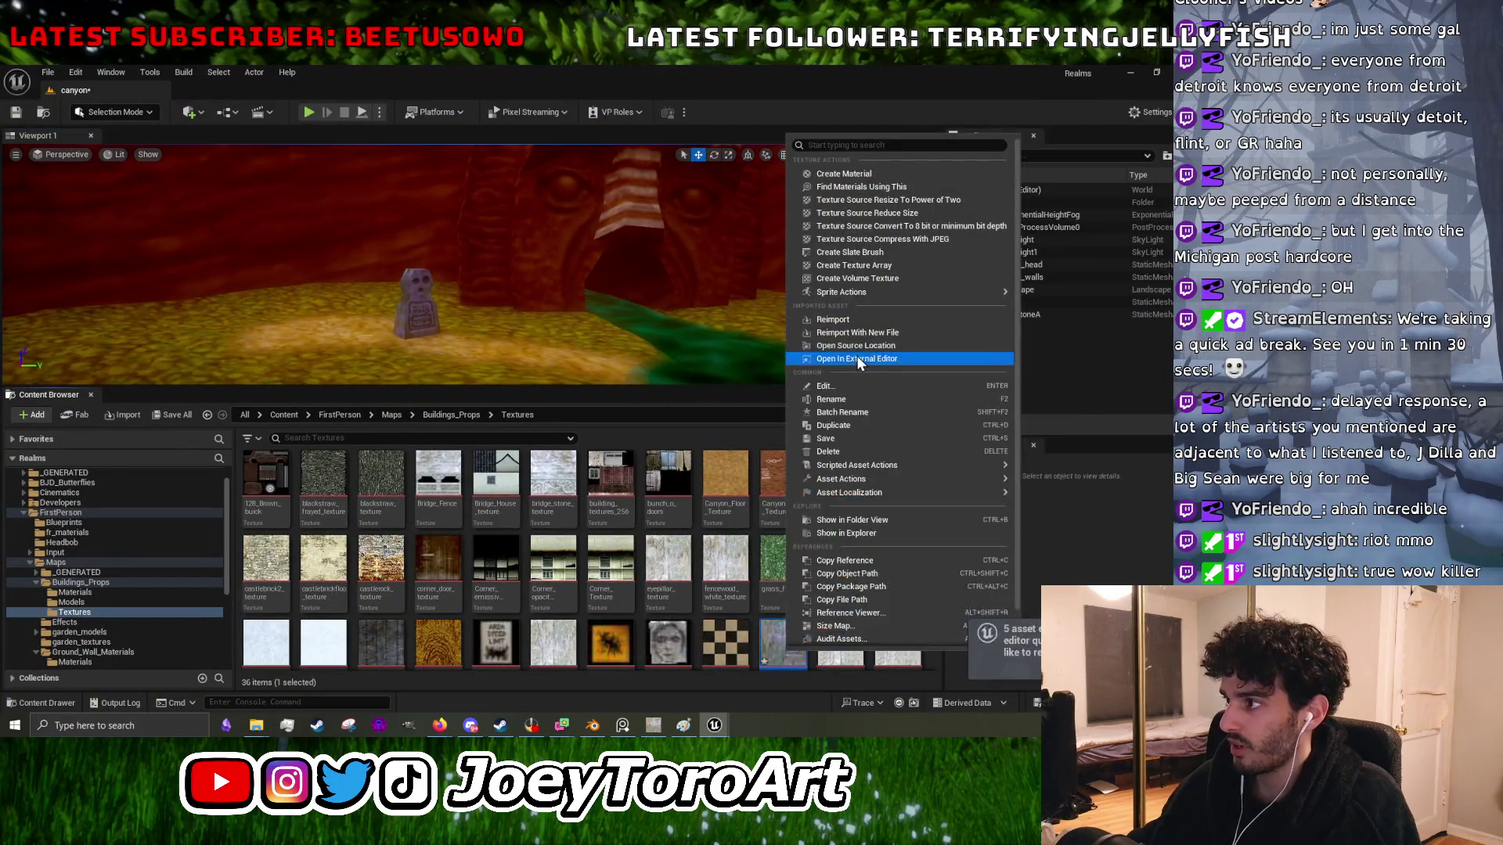
click(833, 319)
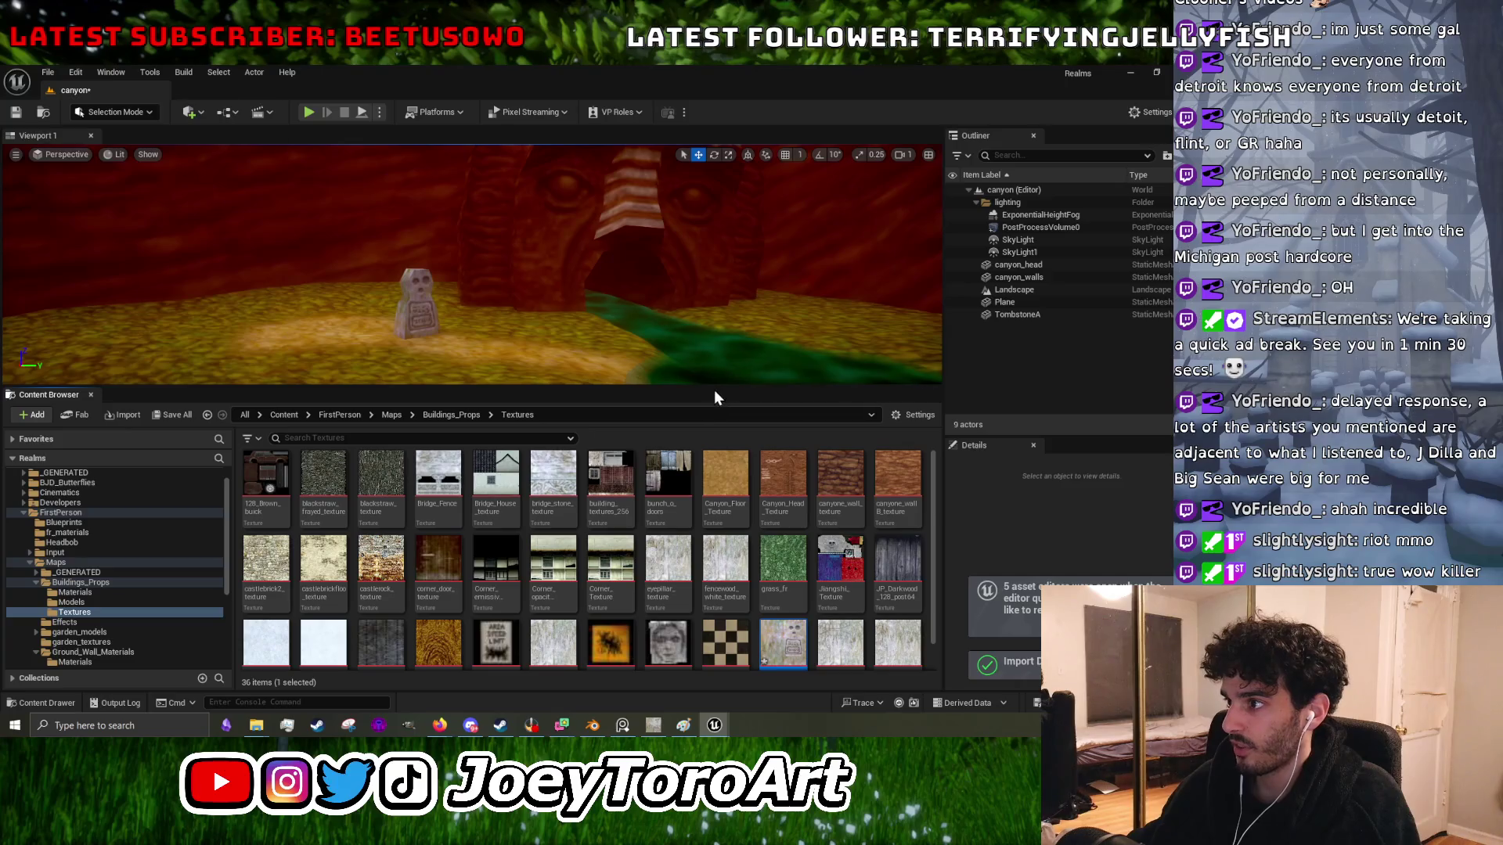
drag(714, 389, 714, 624)
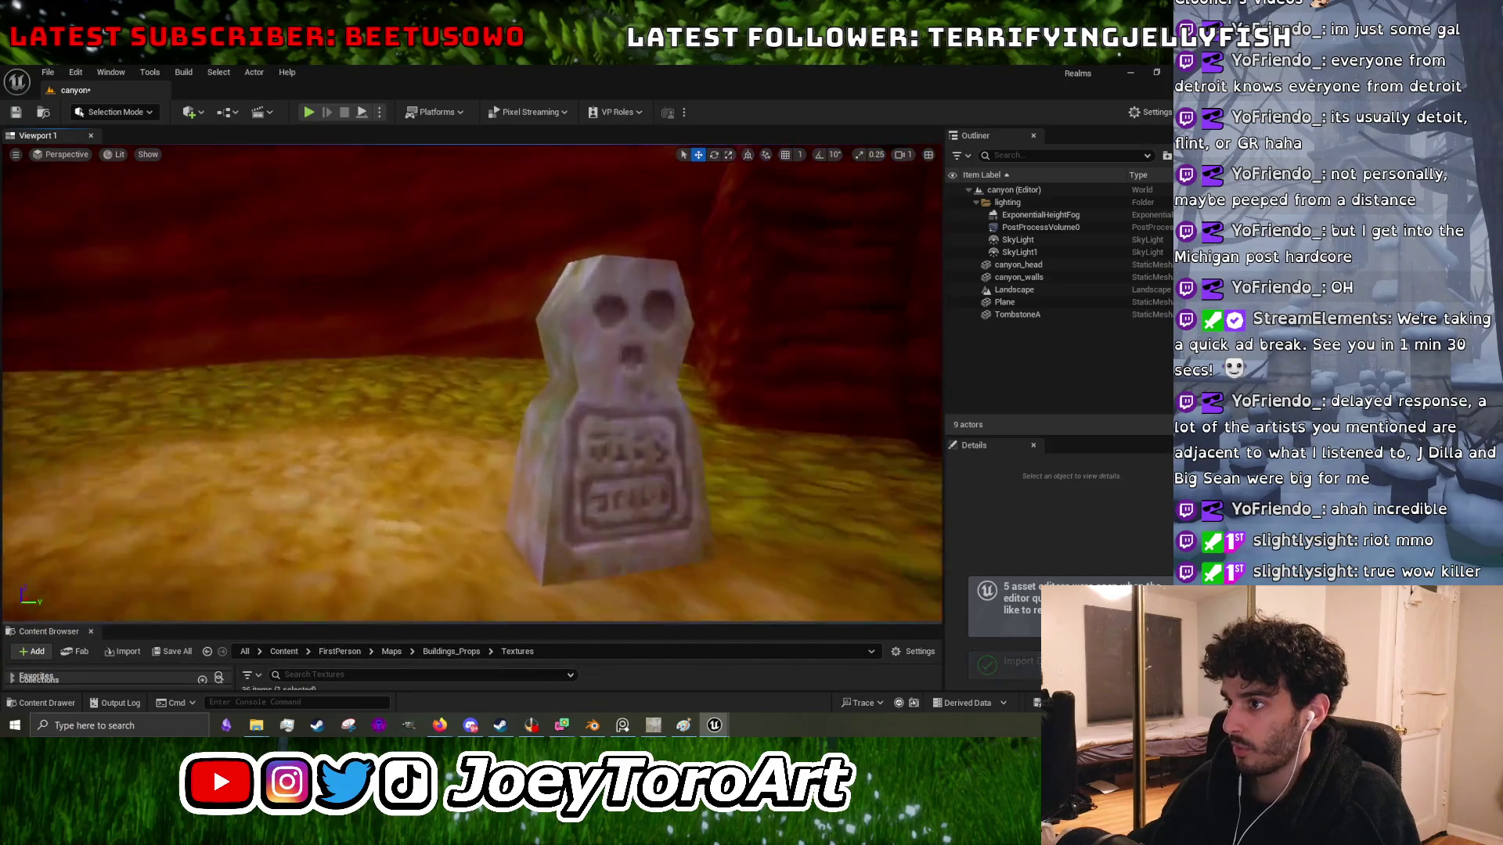
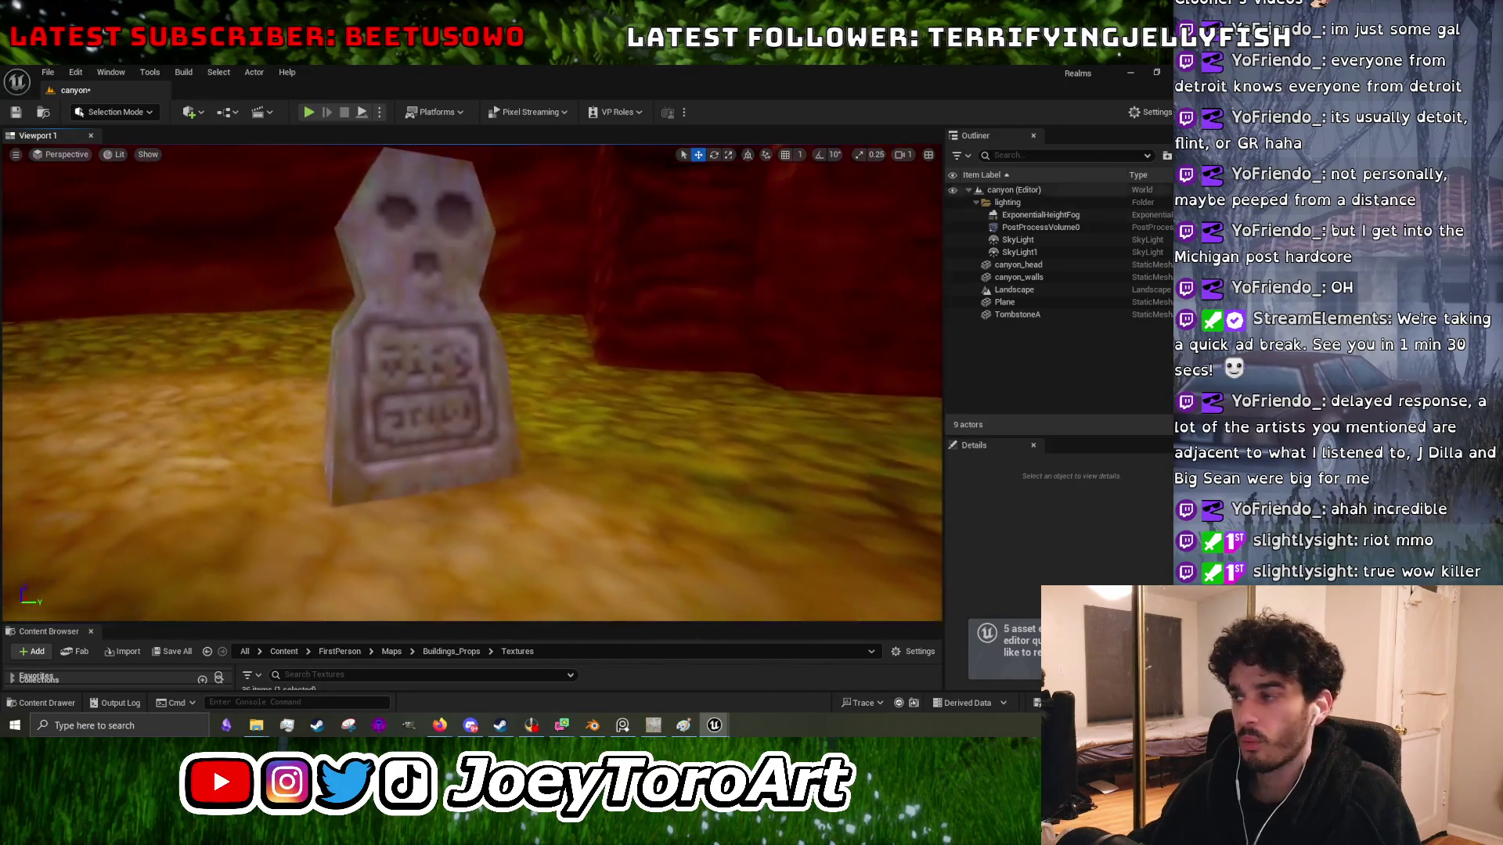
- Minimise the Unreal Editor and bring the Blender window to the front
click(1139, 71)
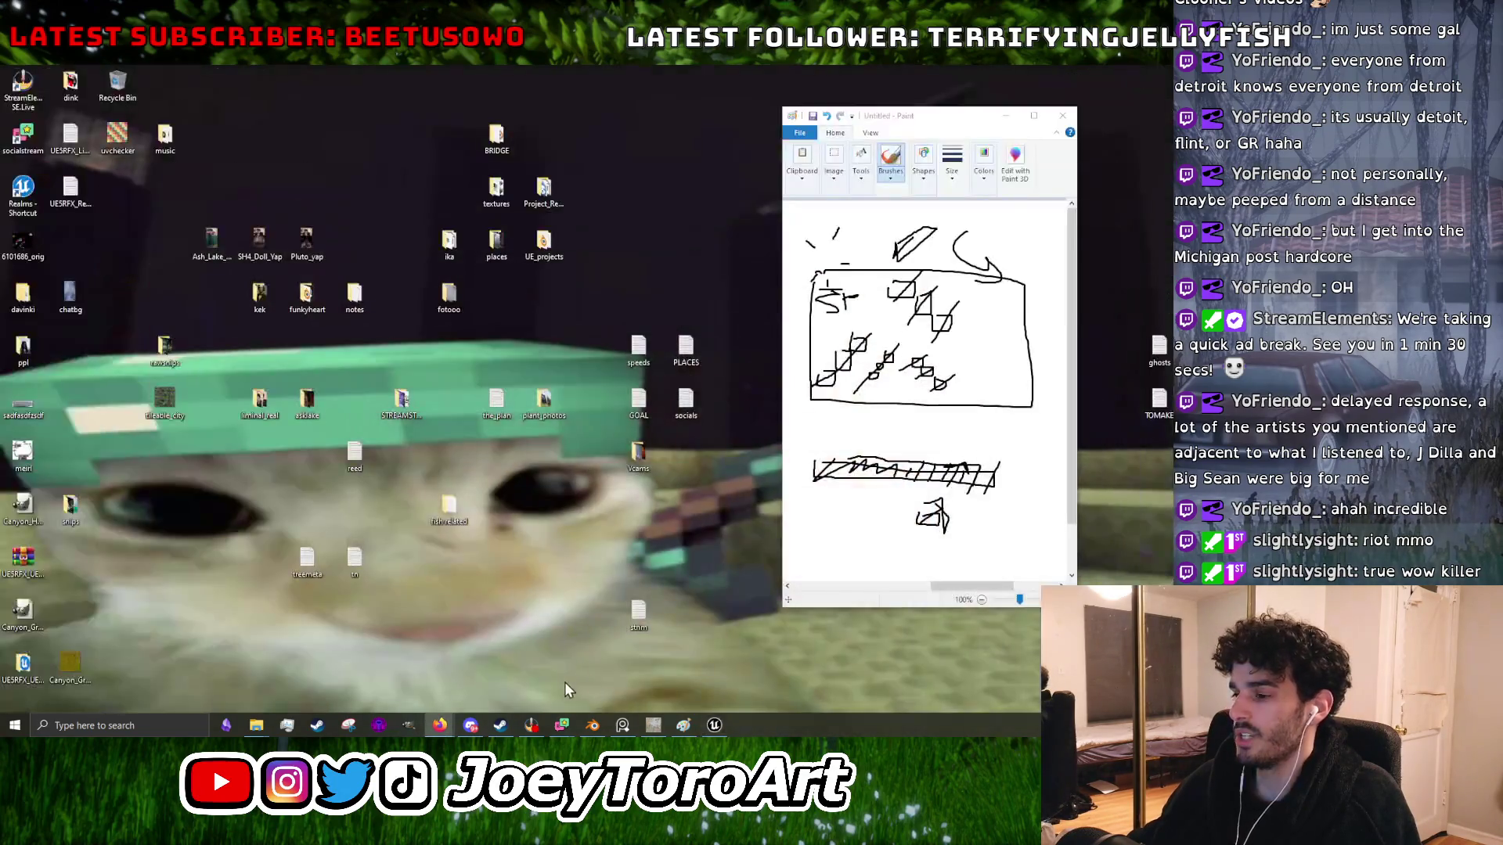
click(593, 725)
- Hide the canyon mesh and toggle TreeA's visibility in the Outliner
scroll(514, 432, down, 8)
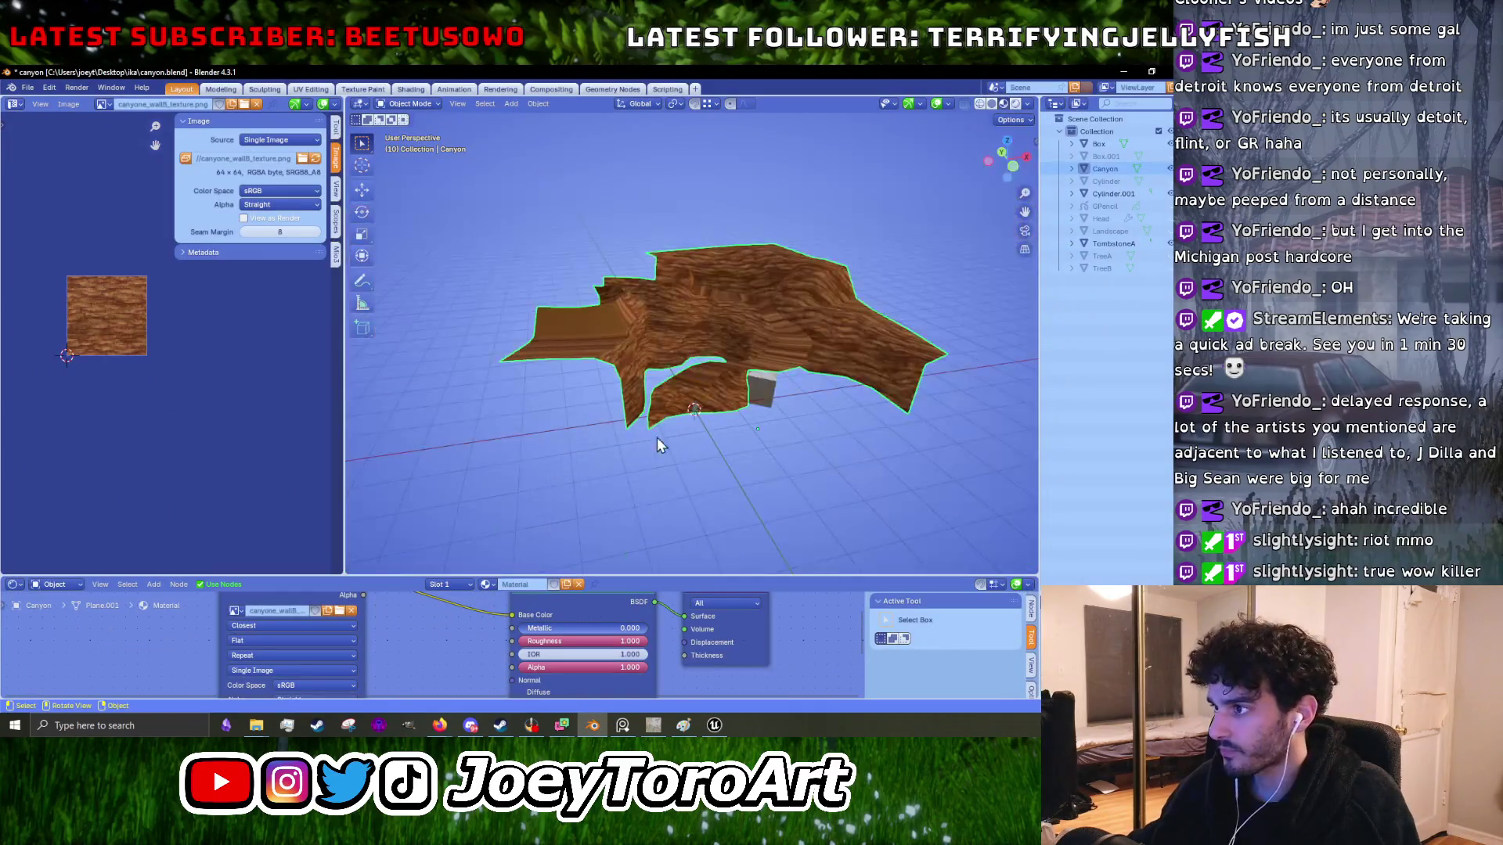
scroll(670, 413, up, 5)
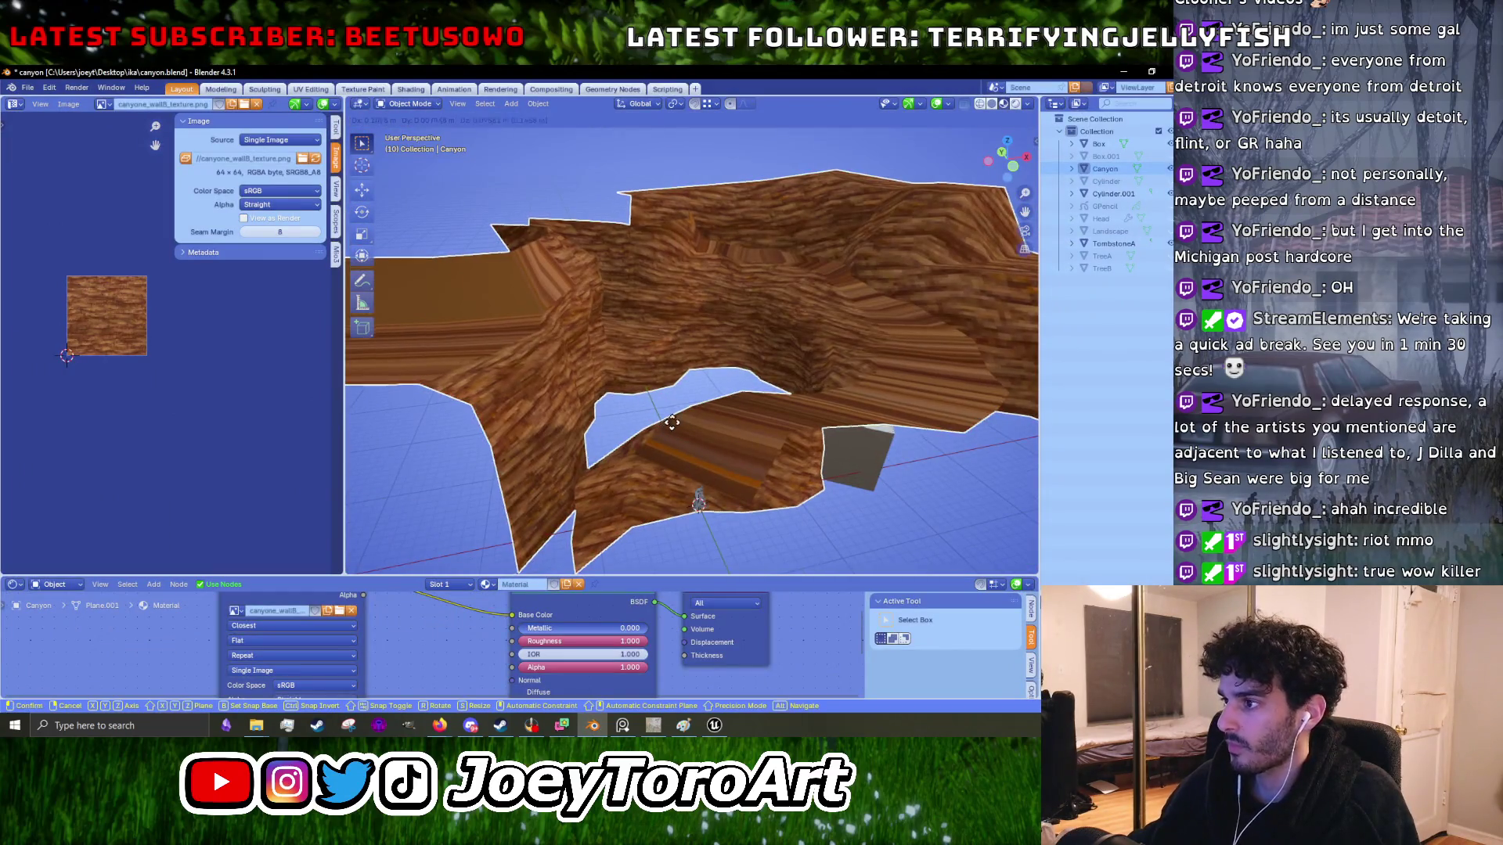
key(h)
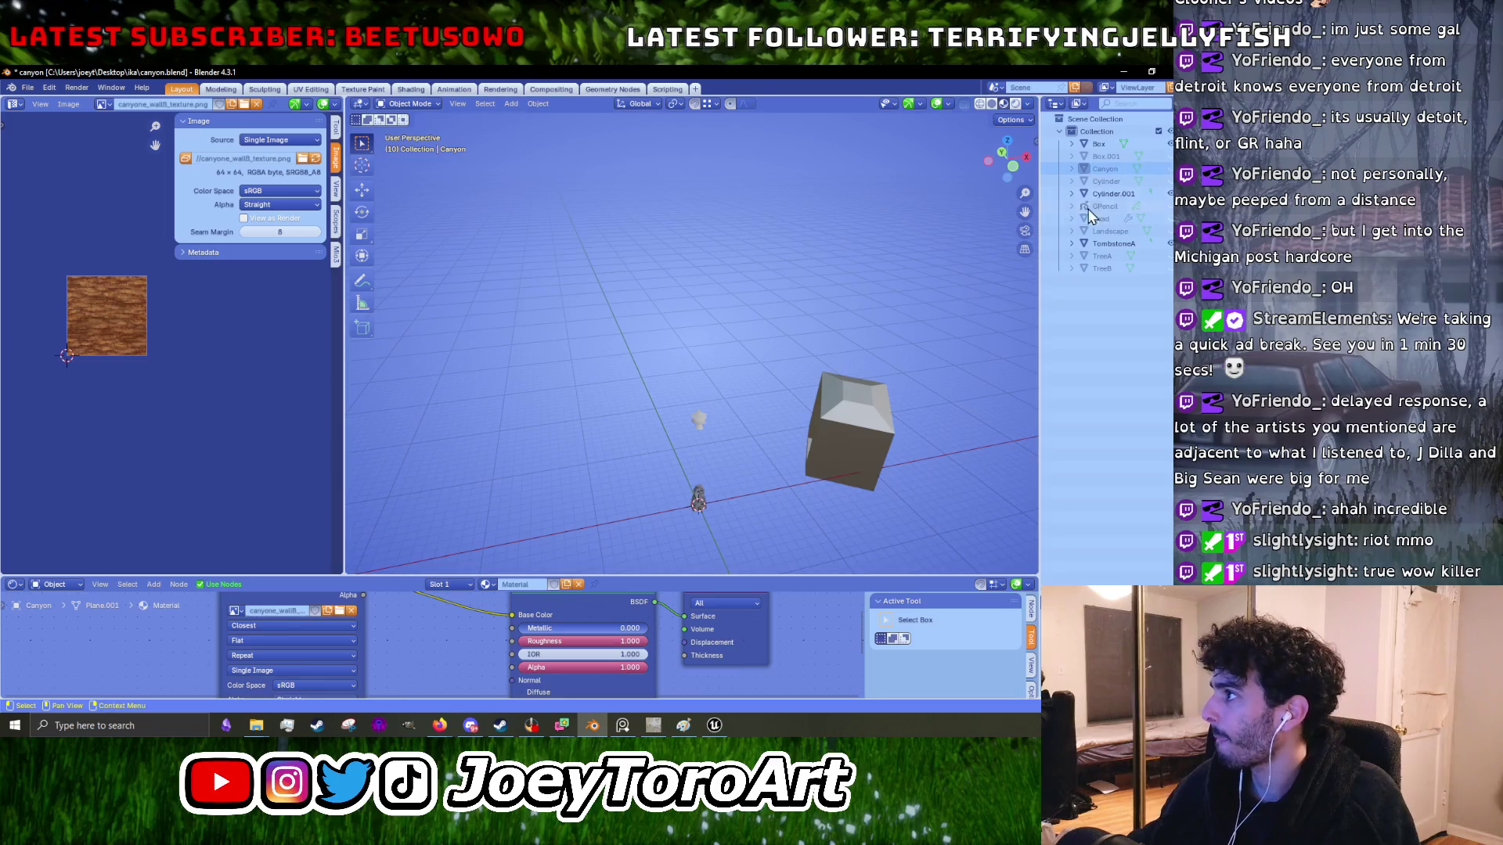
click(1170, 256)
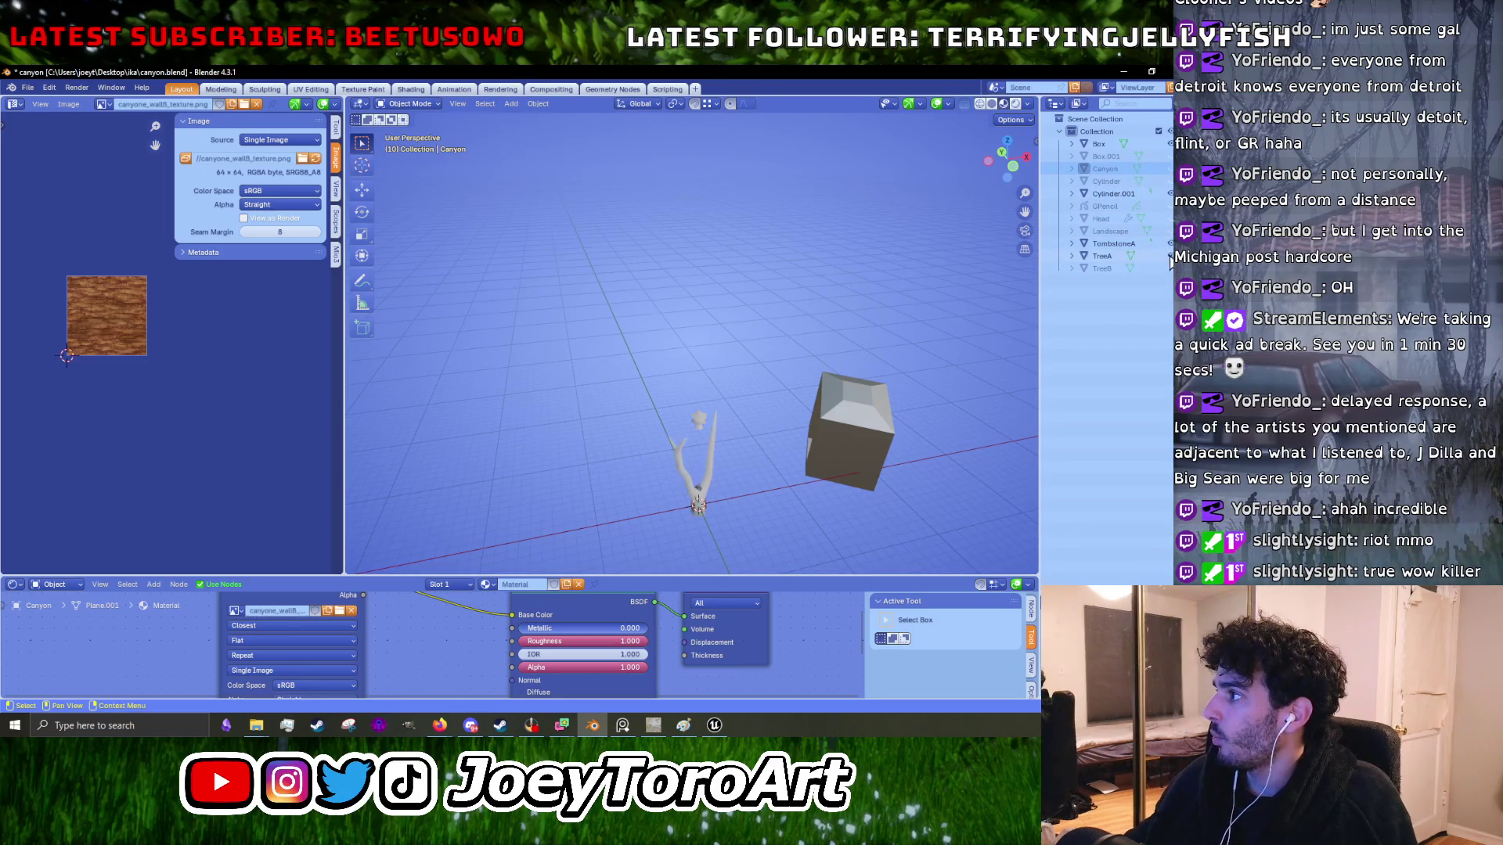
mouse_move(814, 470)
mouse_down()
mouse_move(583, 284)
mouse_move(731, 272)
mouse_move(680, 338)
mouse_move(607, 370)
mouse_move(720, 369)
mouse_move(678, 360)
mouse_up()
click(676, 377)
click(692, 367)
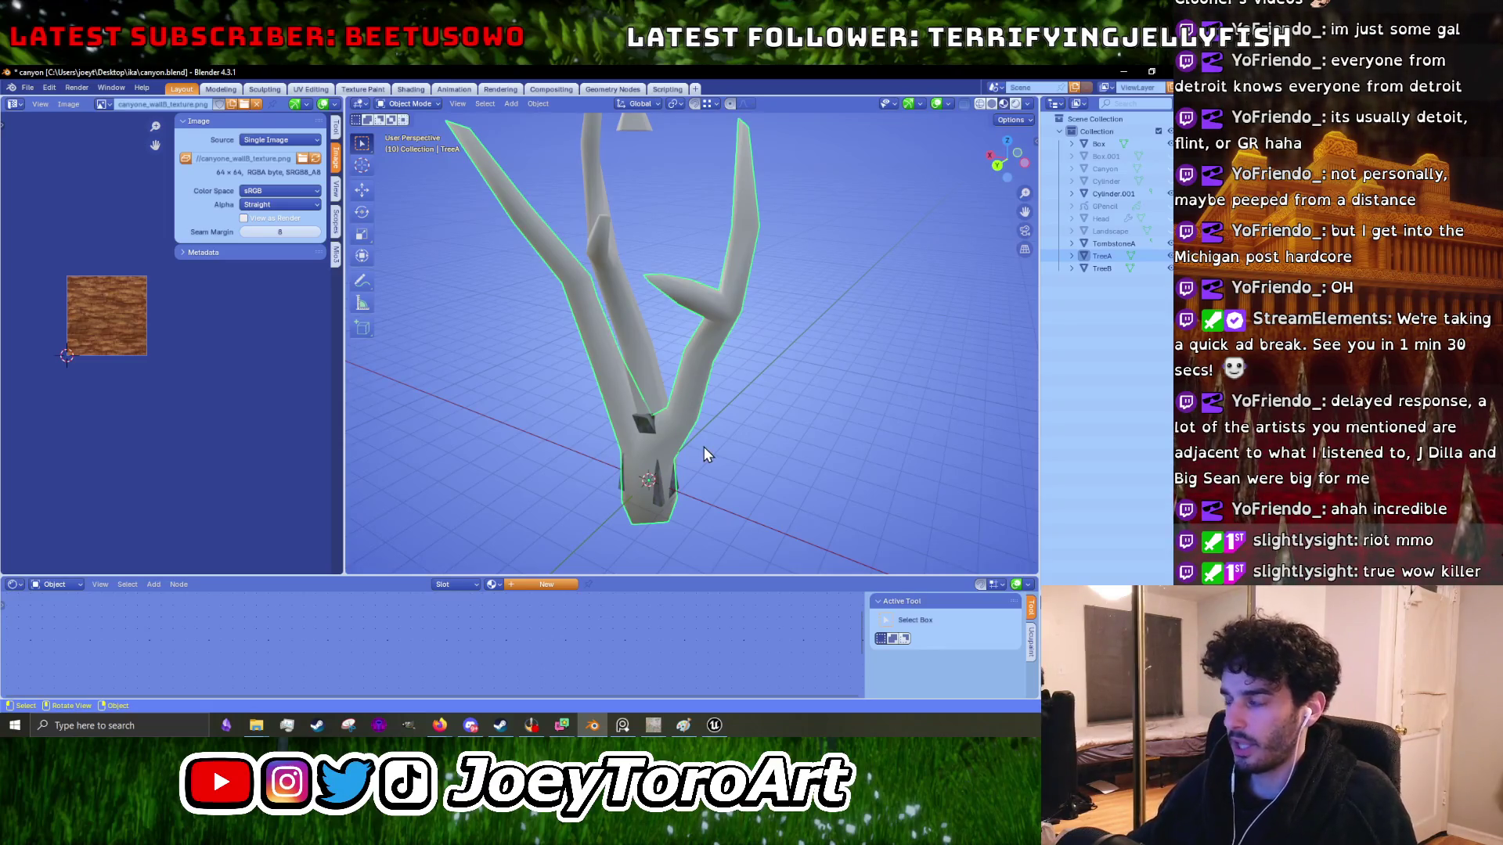
- Hide TreeB, select TombstoneA and switch to front orthographic view
scroll(806, 450, up, 5)
click(630, 438)
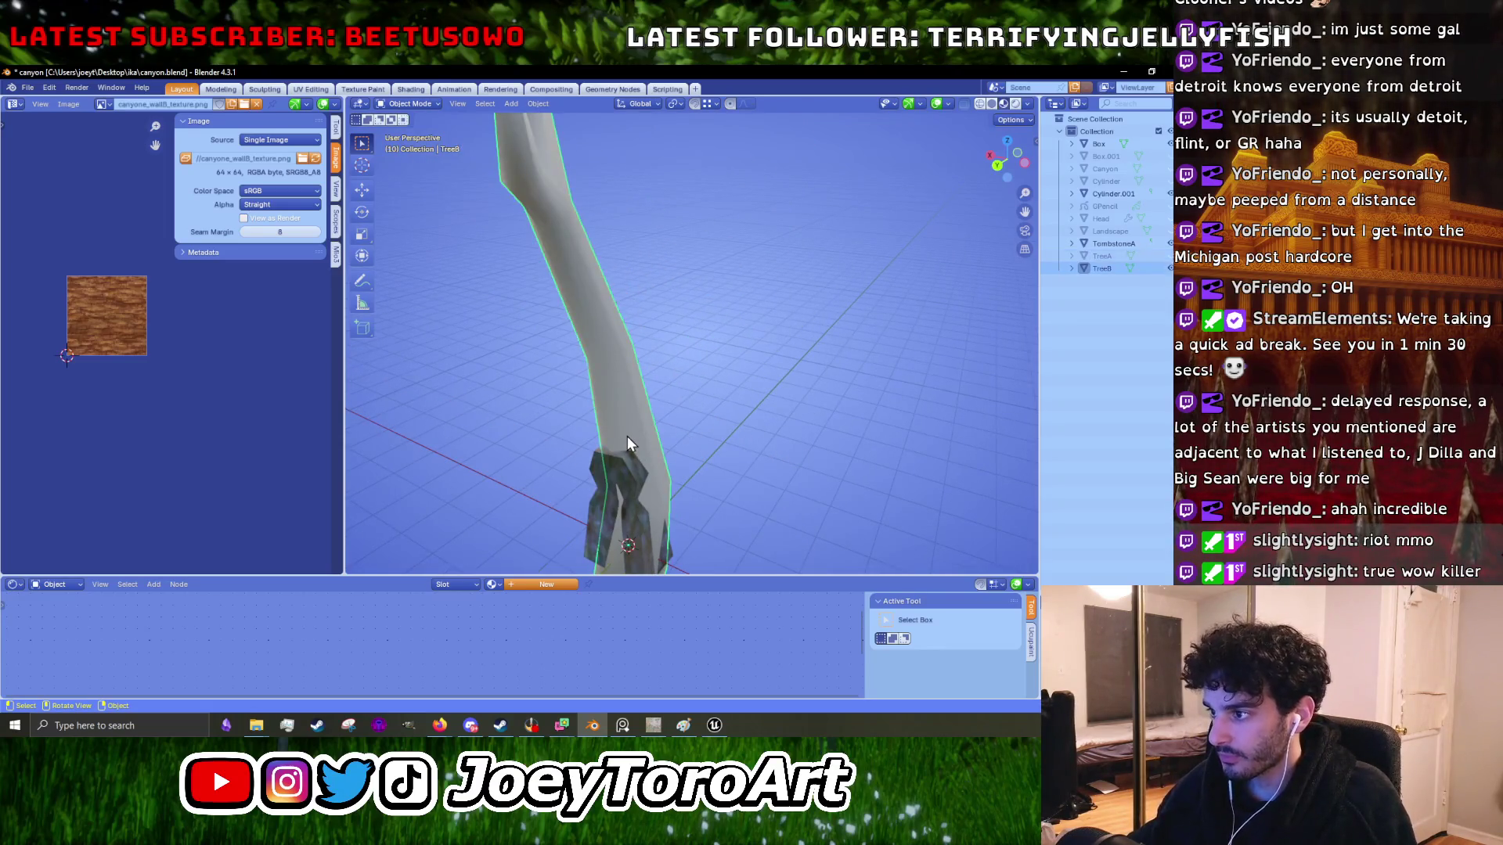
key(h)
click(621, 465)
key(KP_1)
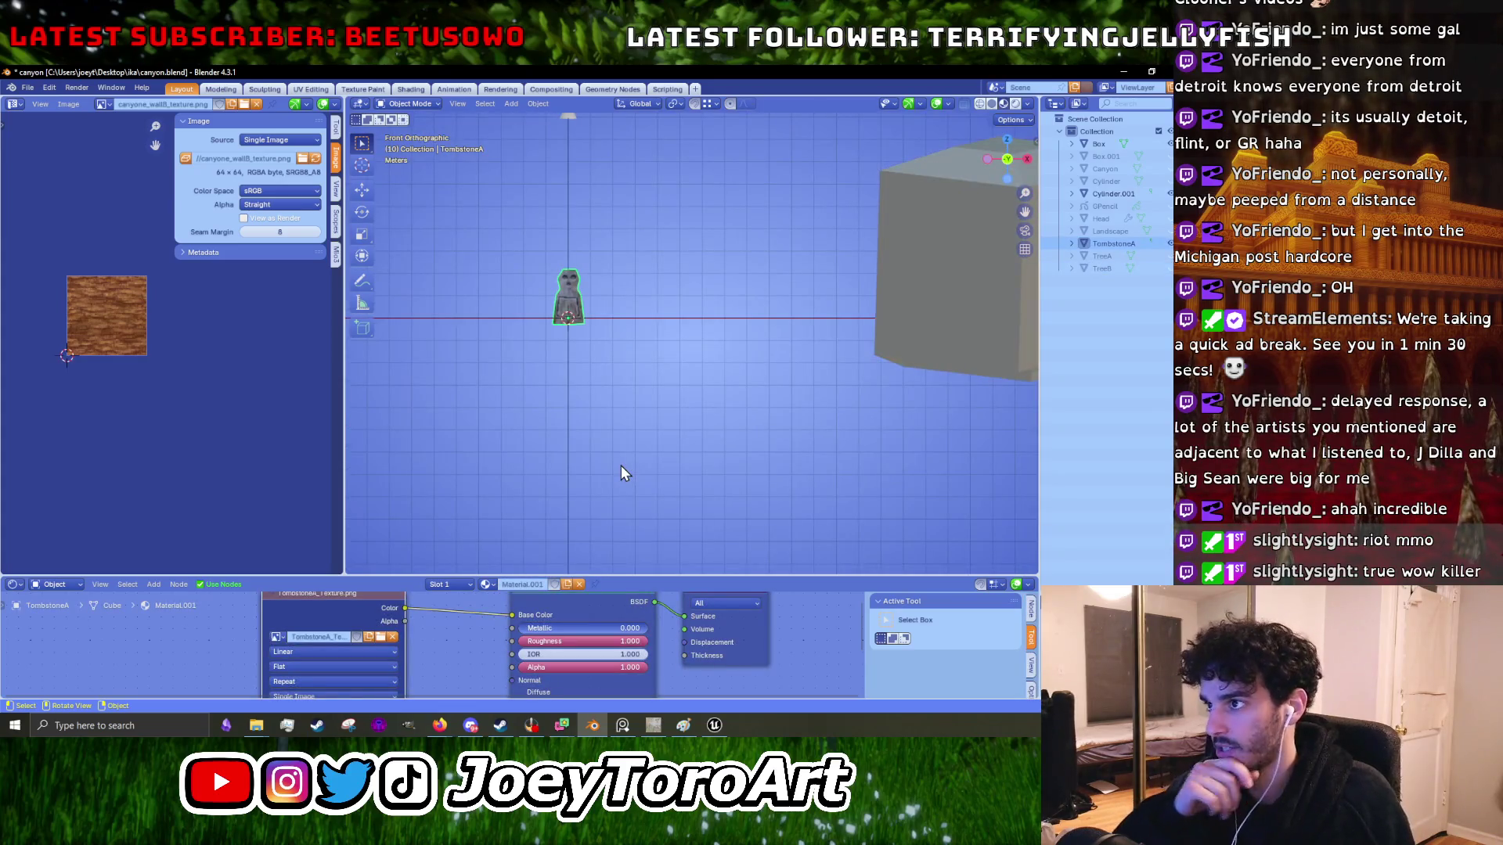
- In Edit Mode, box-select the tombstone's upper vertices and scale them along X
scroll(557, 330, up, 6)
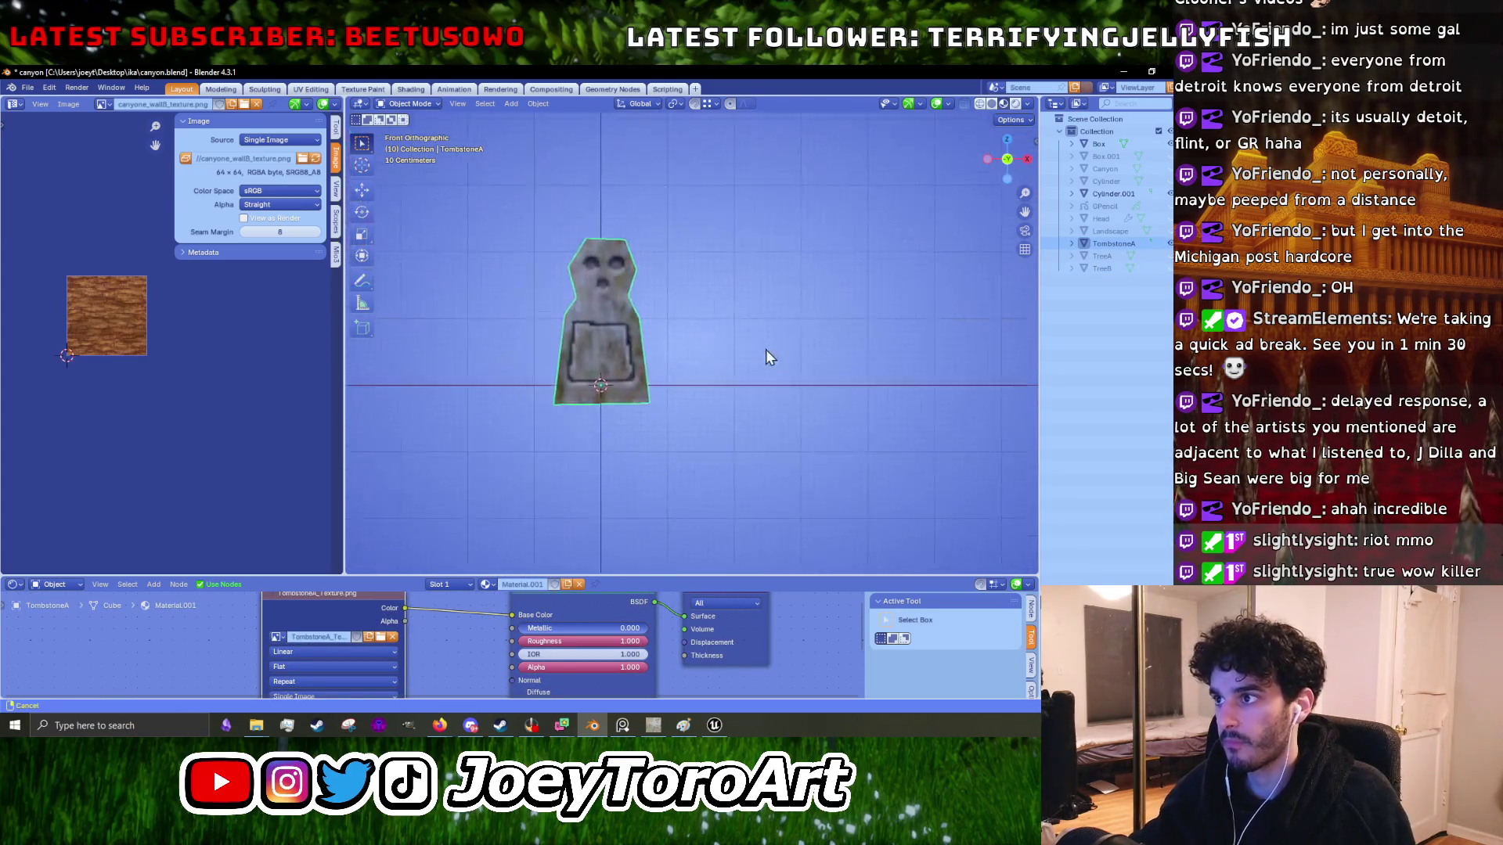
scroll(592, 298, up, 4)
scroll(640, 313, down, 3)
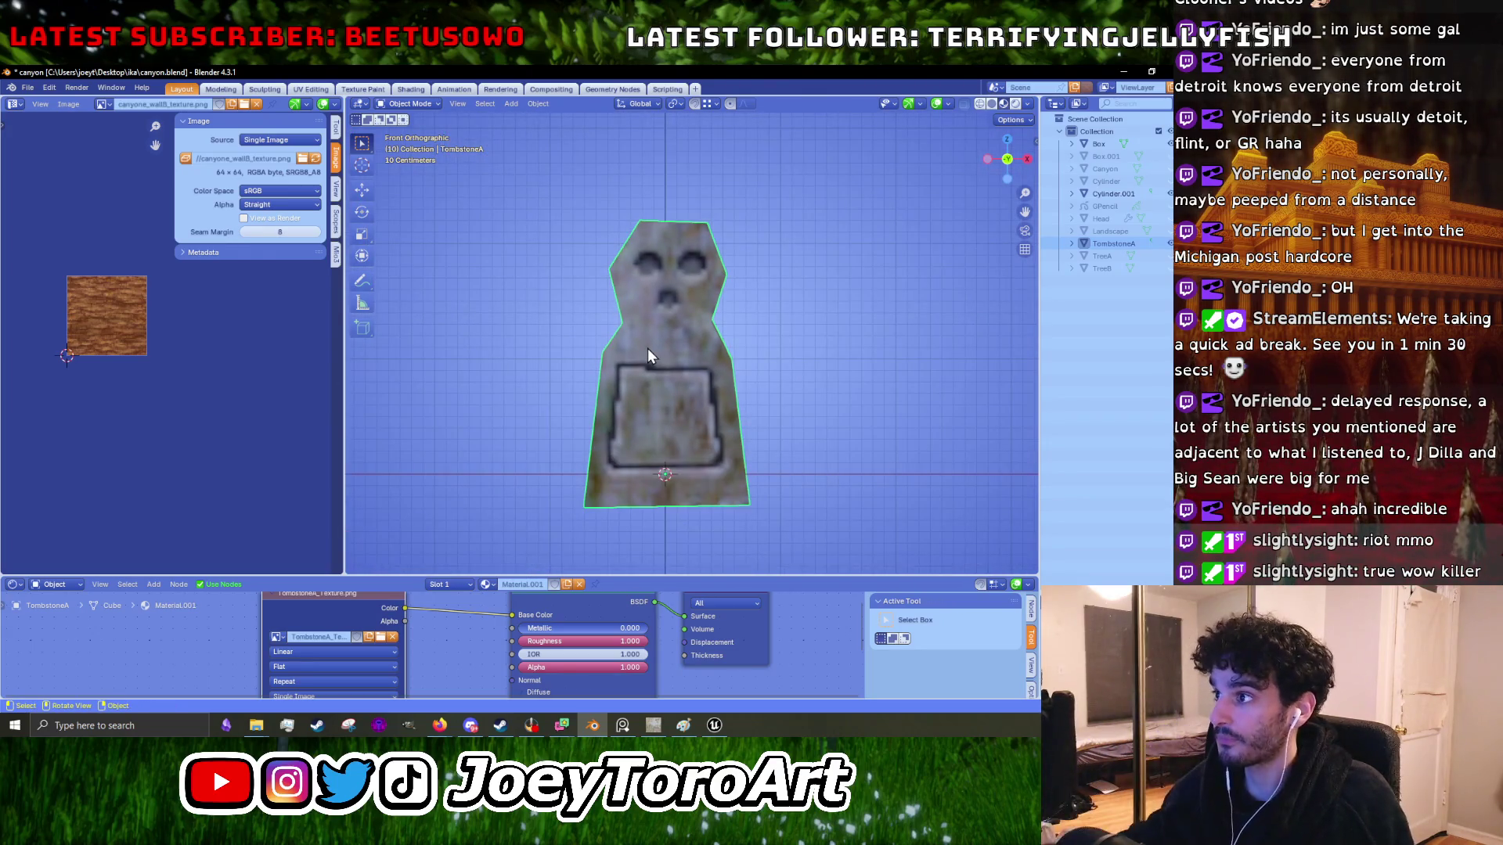
key(Tab)
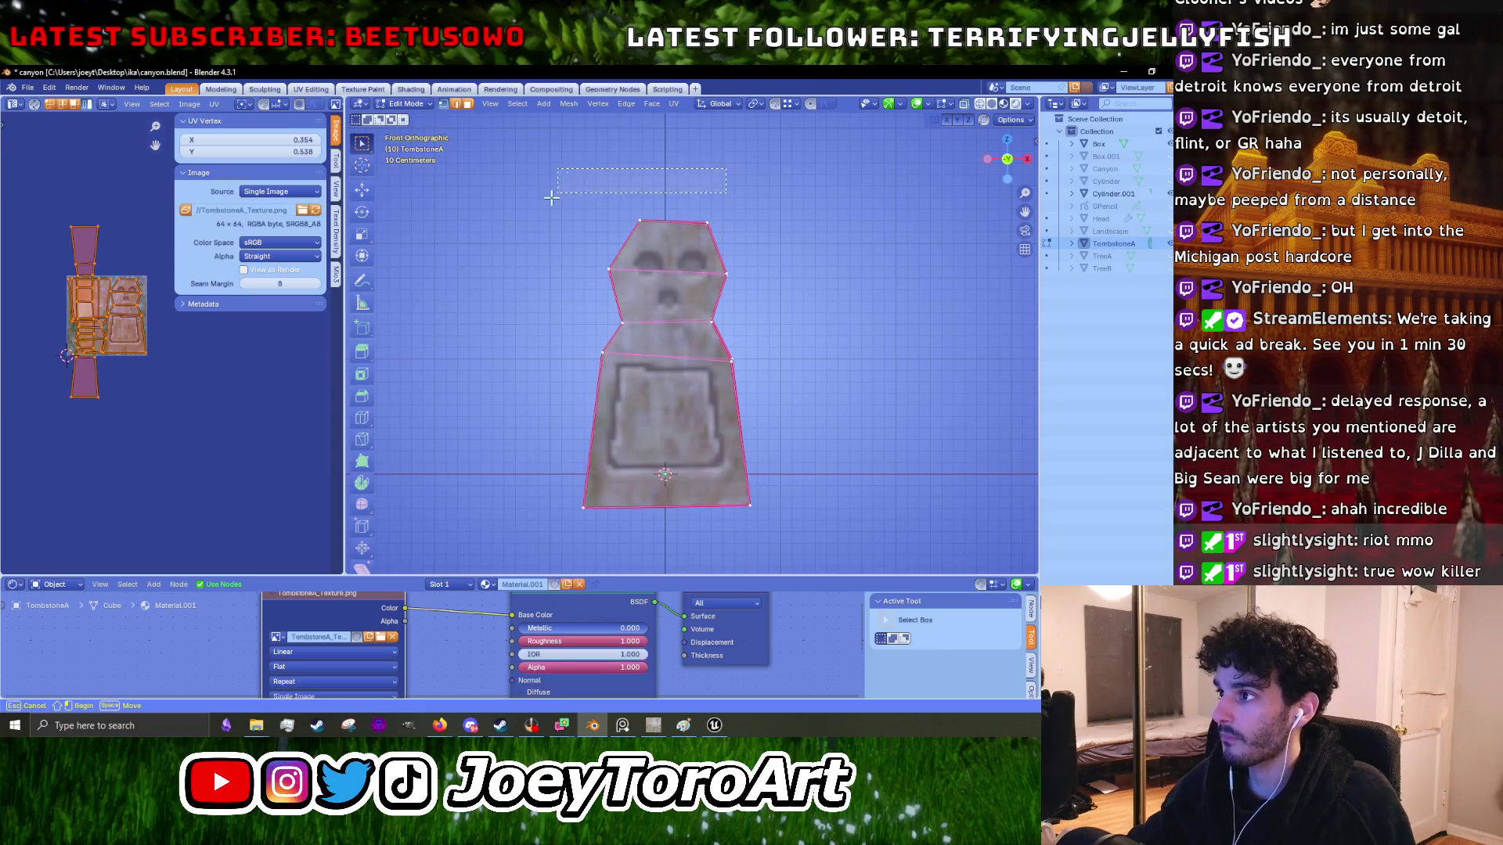
drag(558, 334, 559, 335)
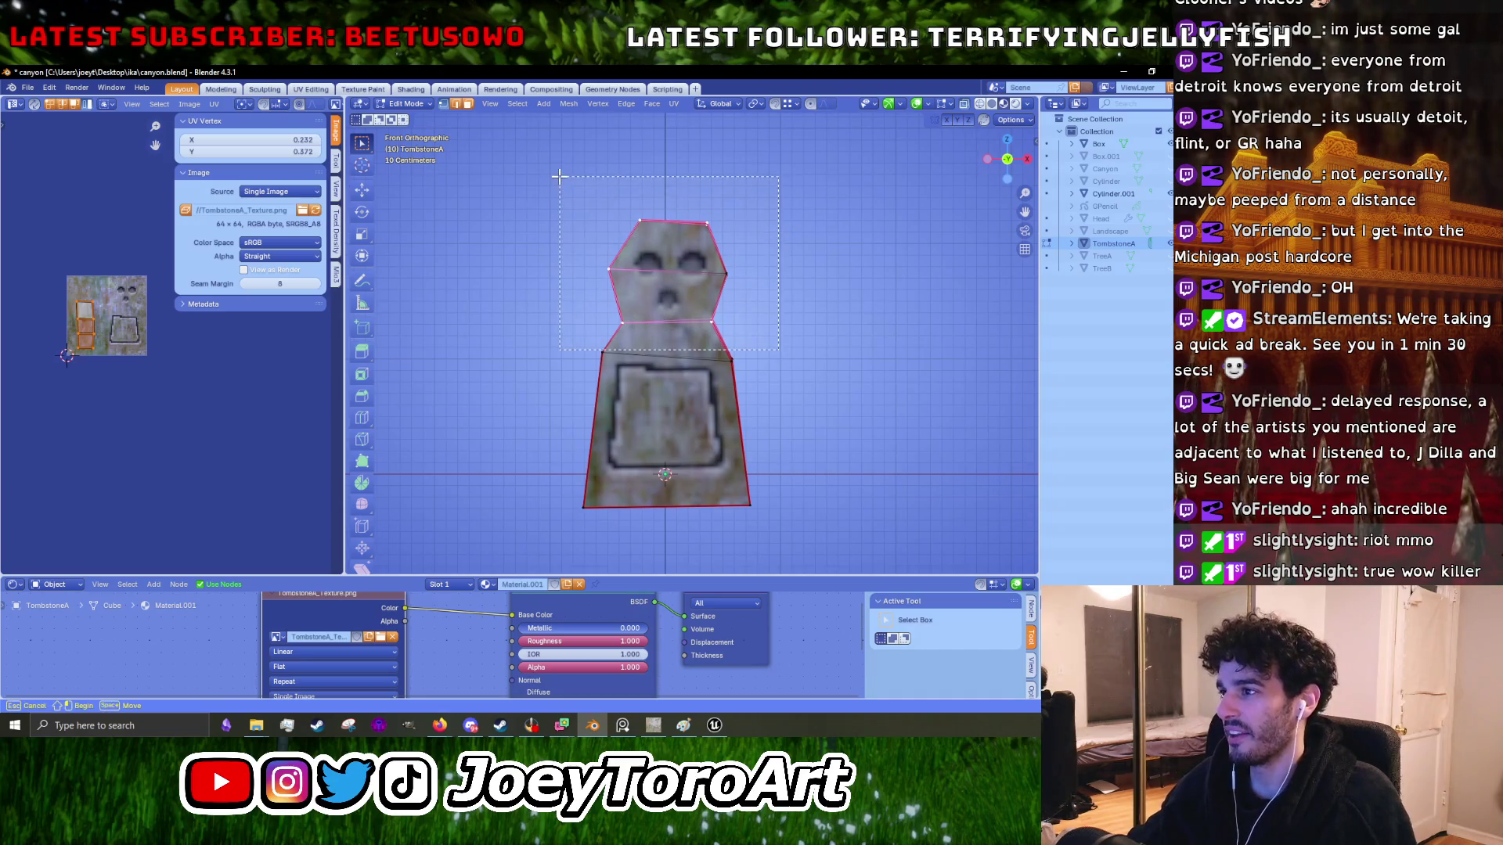
key(3)
scroll(743, 270, up, 3)
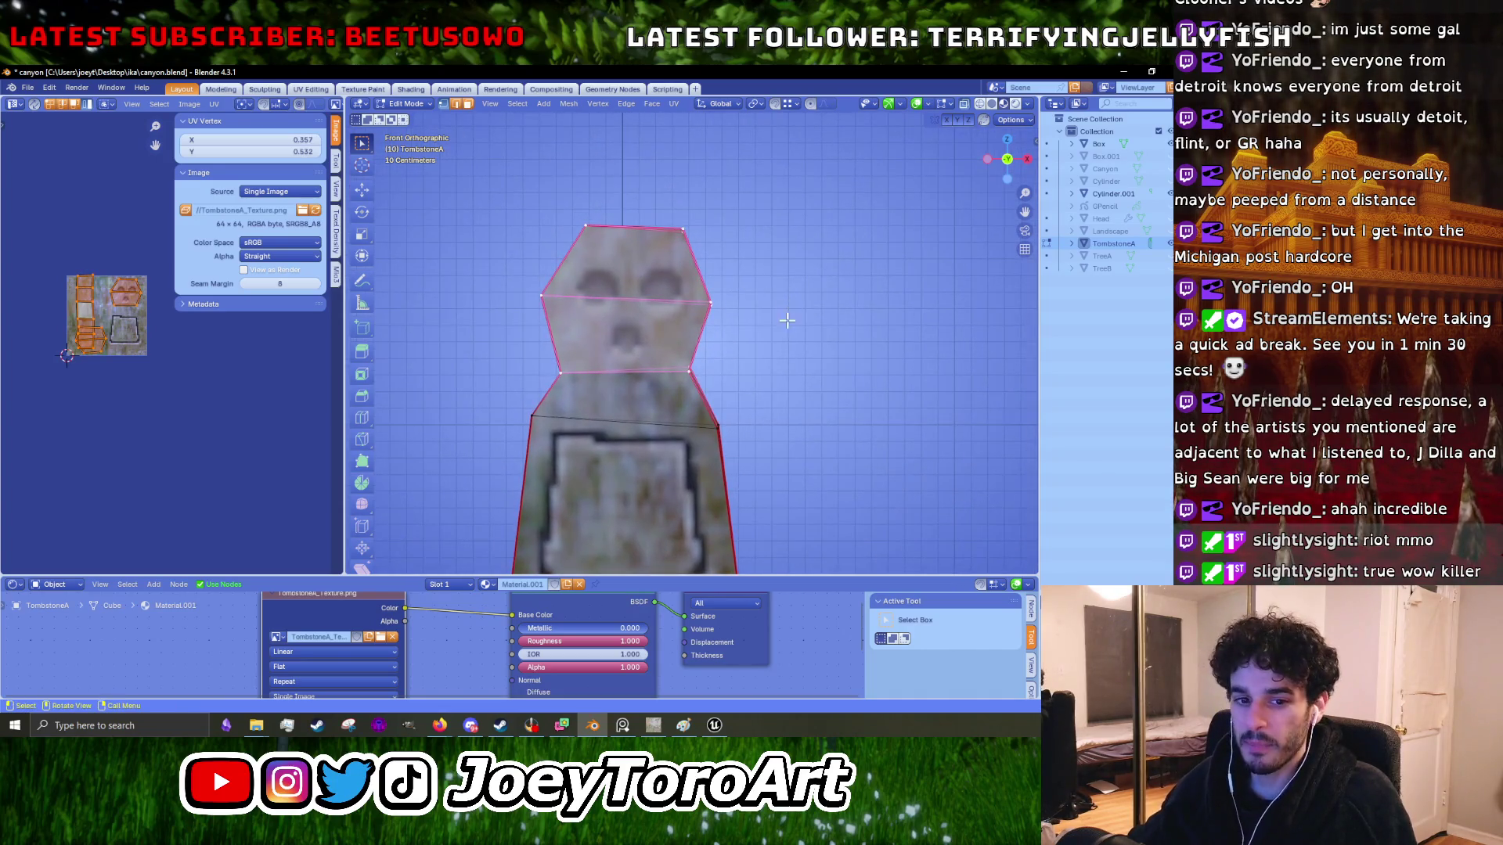
key(s)
key(x)
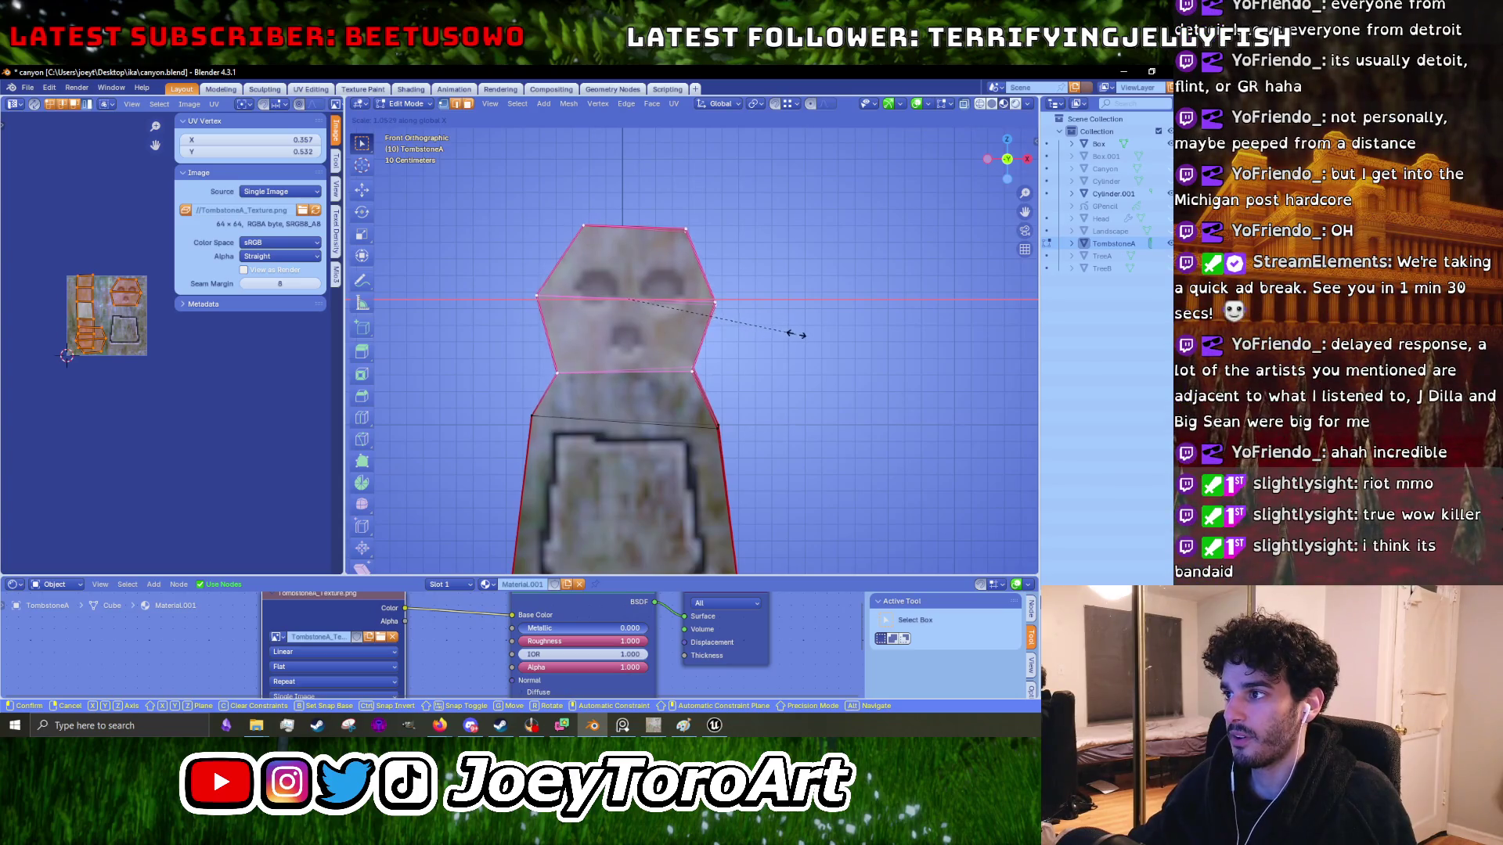
click(787, 335)
click(1016, 122)
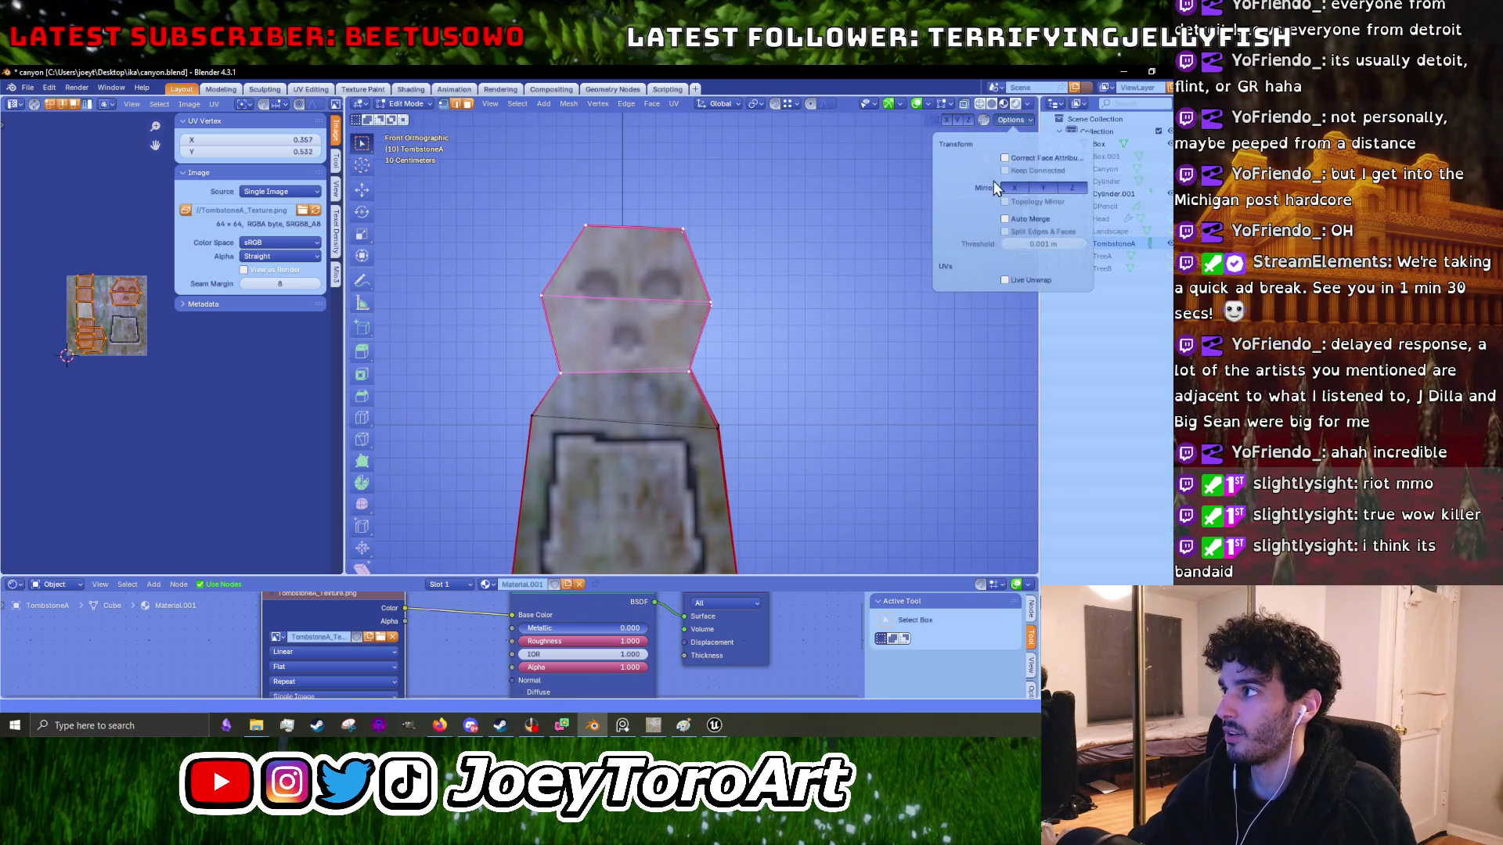
- Reselect the upper vertices and widen the tombstone's head along X by 1.070
key(alt+a)
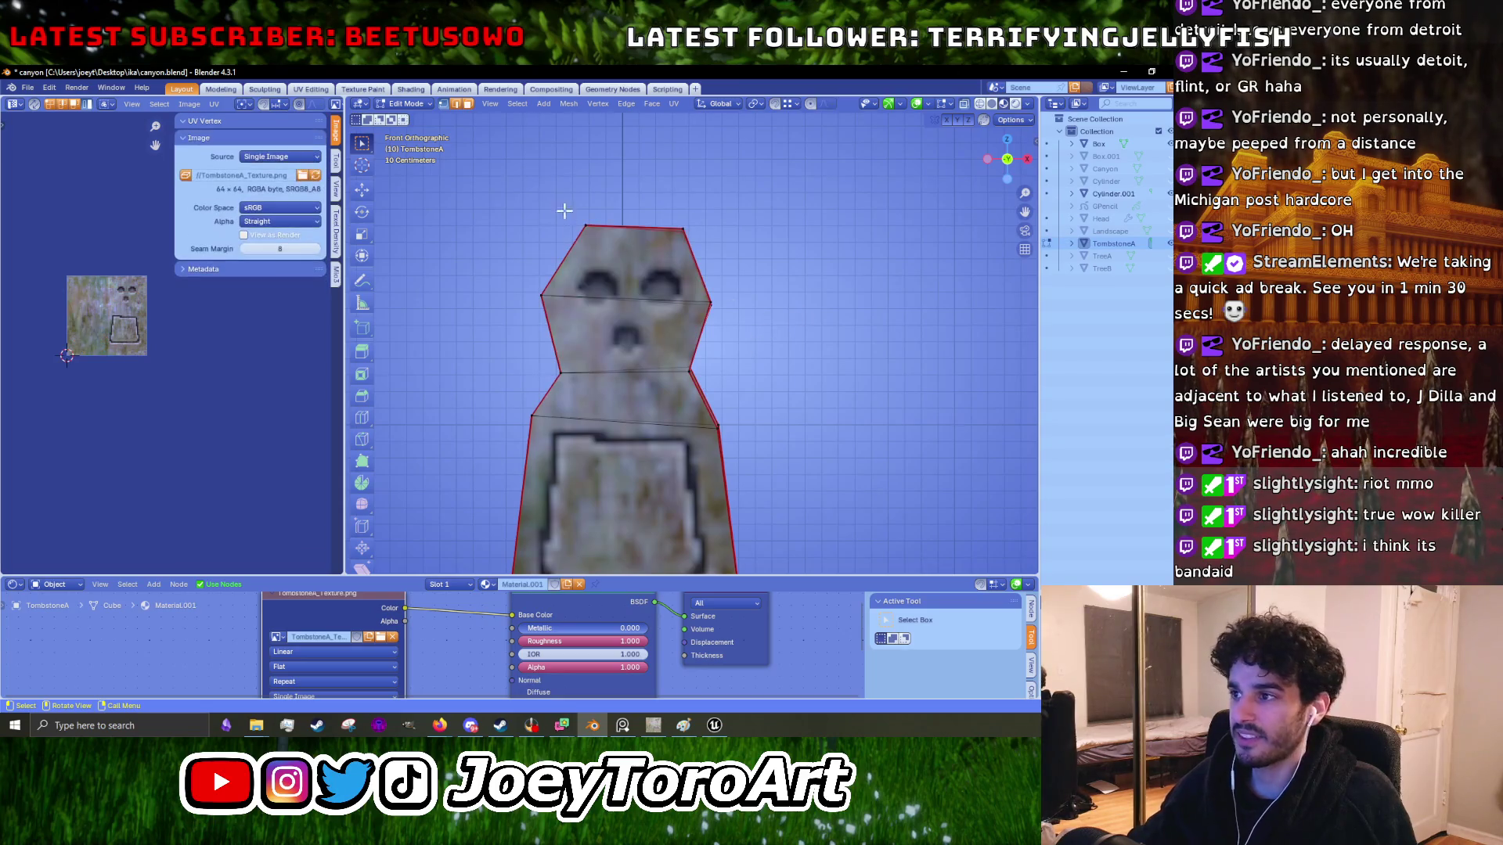
drag(521, 203, 779, 376)
key(s)
key(x)
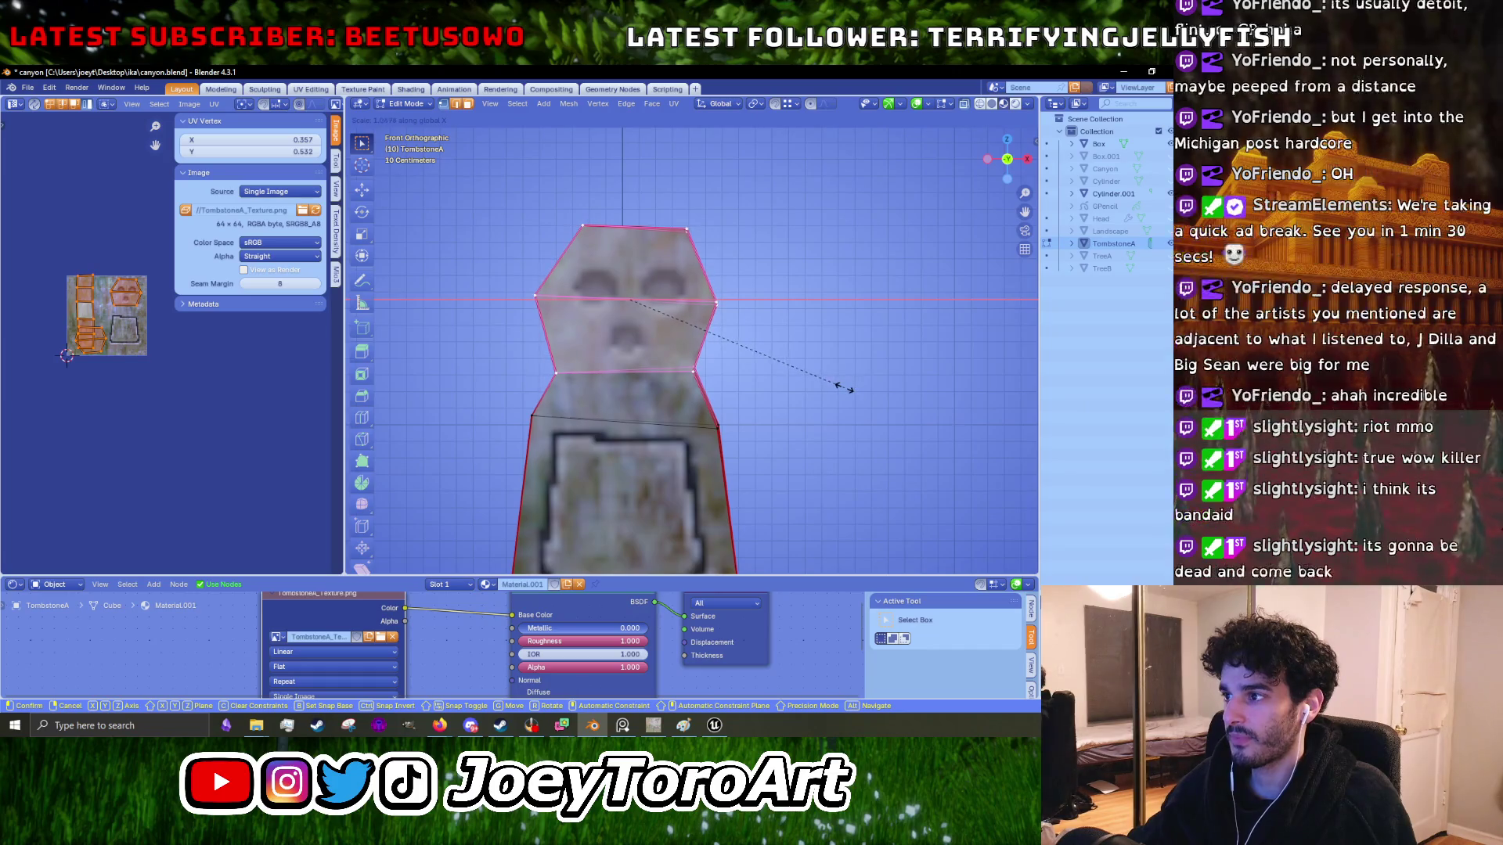
click(842, 387)
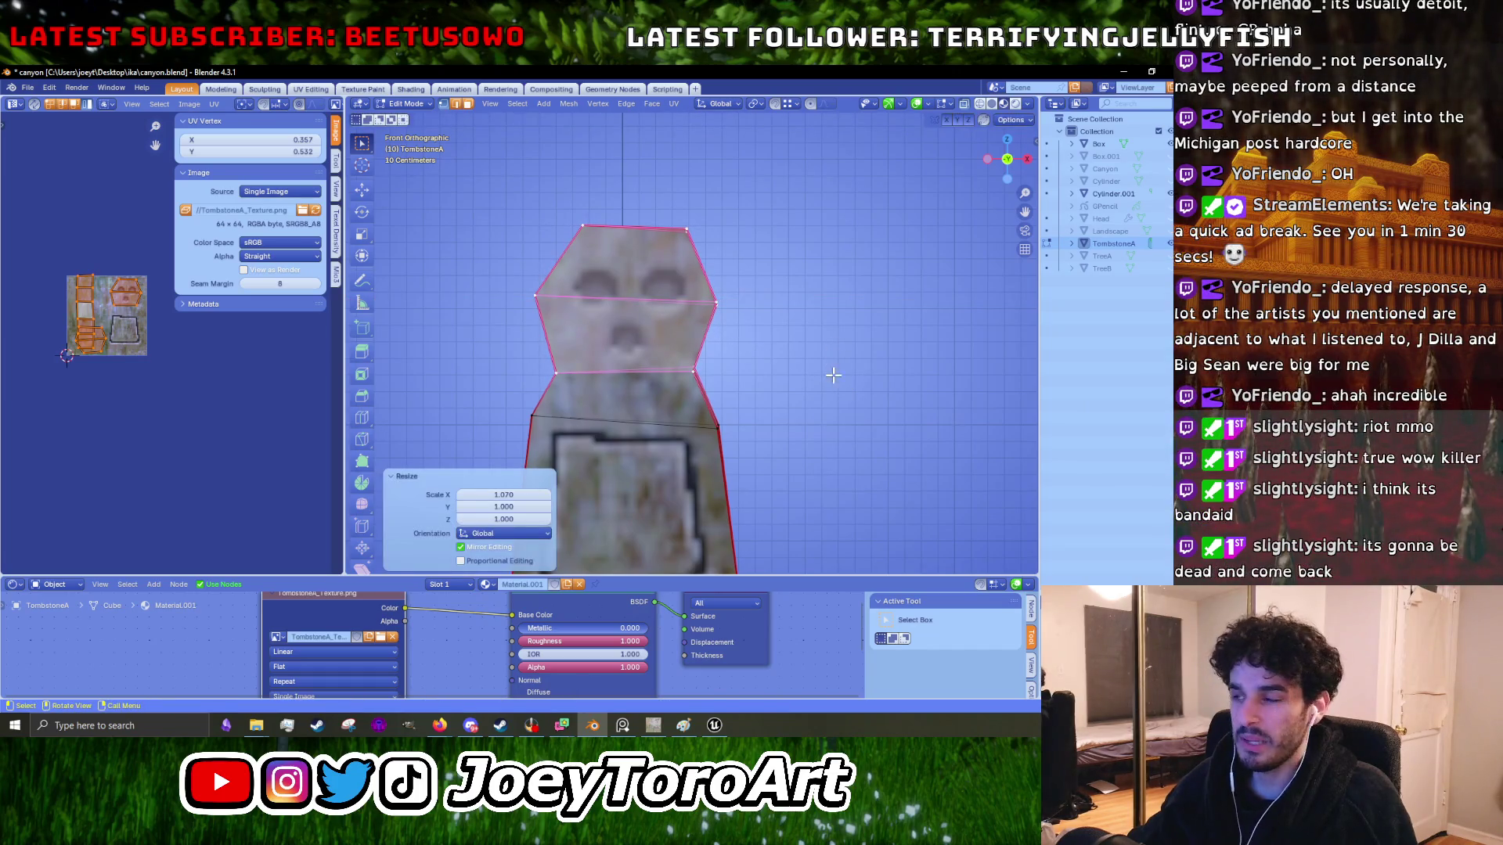
key(r)
key(Escape)
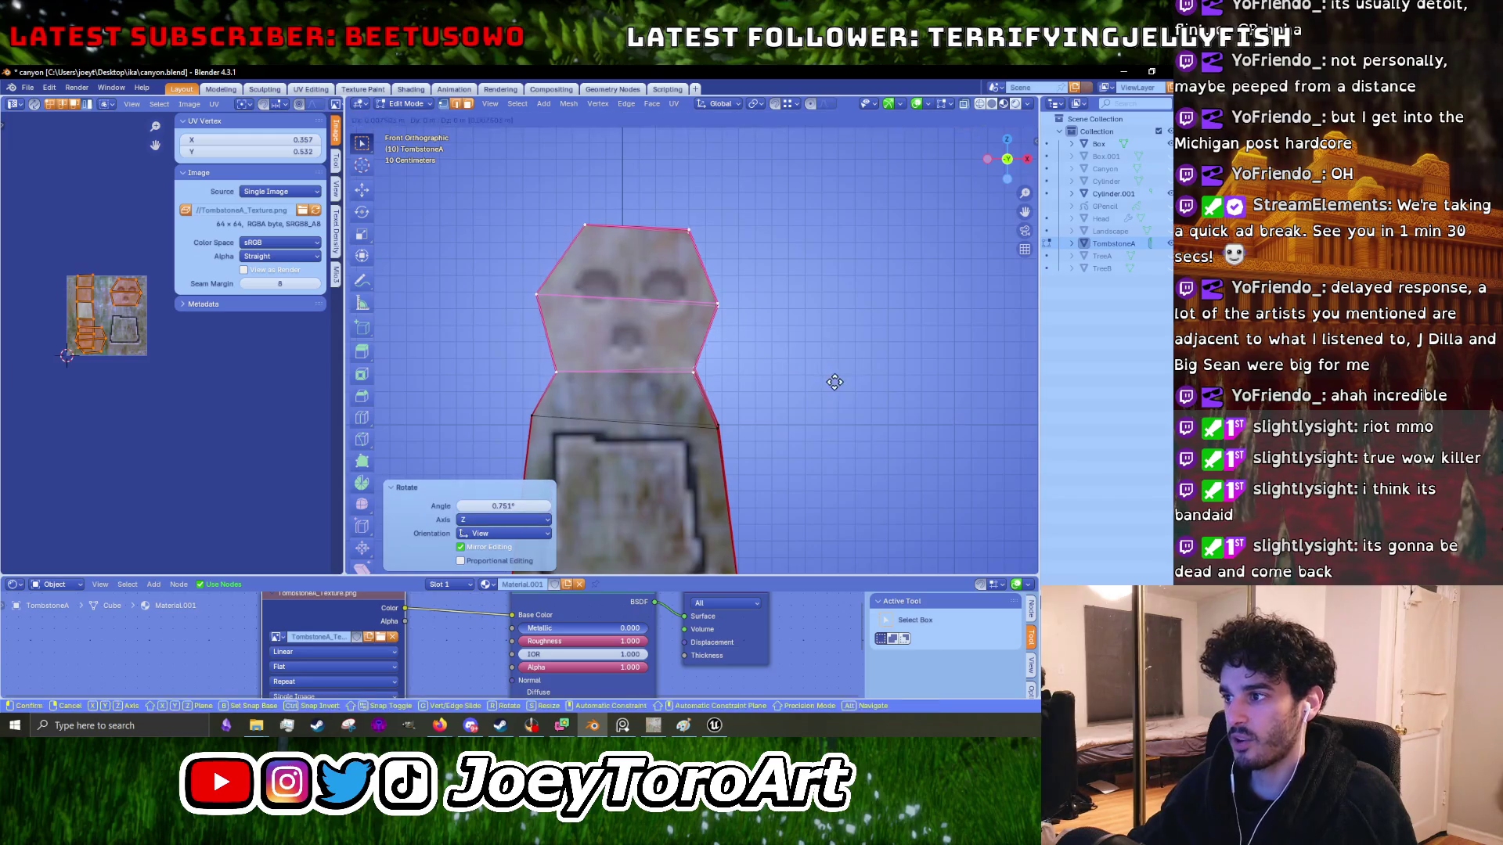
key(g)
click(803, 342)
- Select the middle edge loop and widen it along X to 1.086
drag(546, 346, 759, 418)
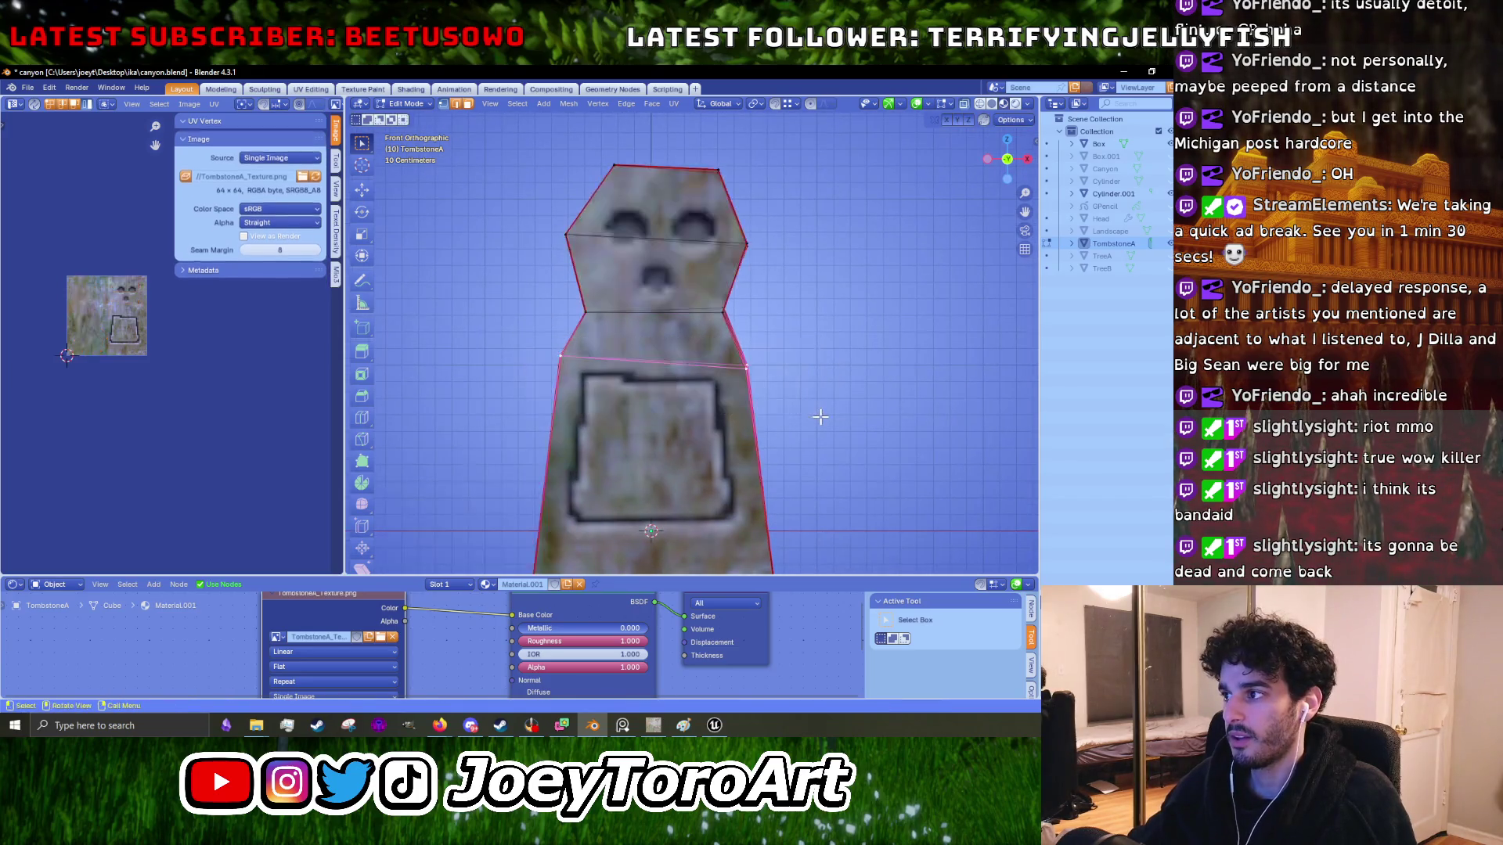
key(s)
key(x)
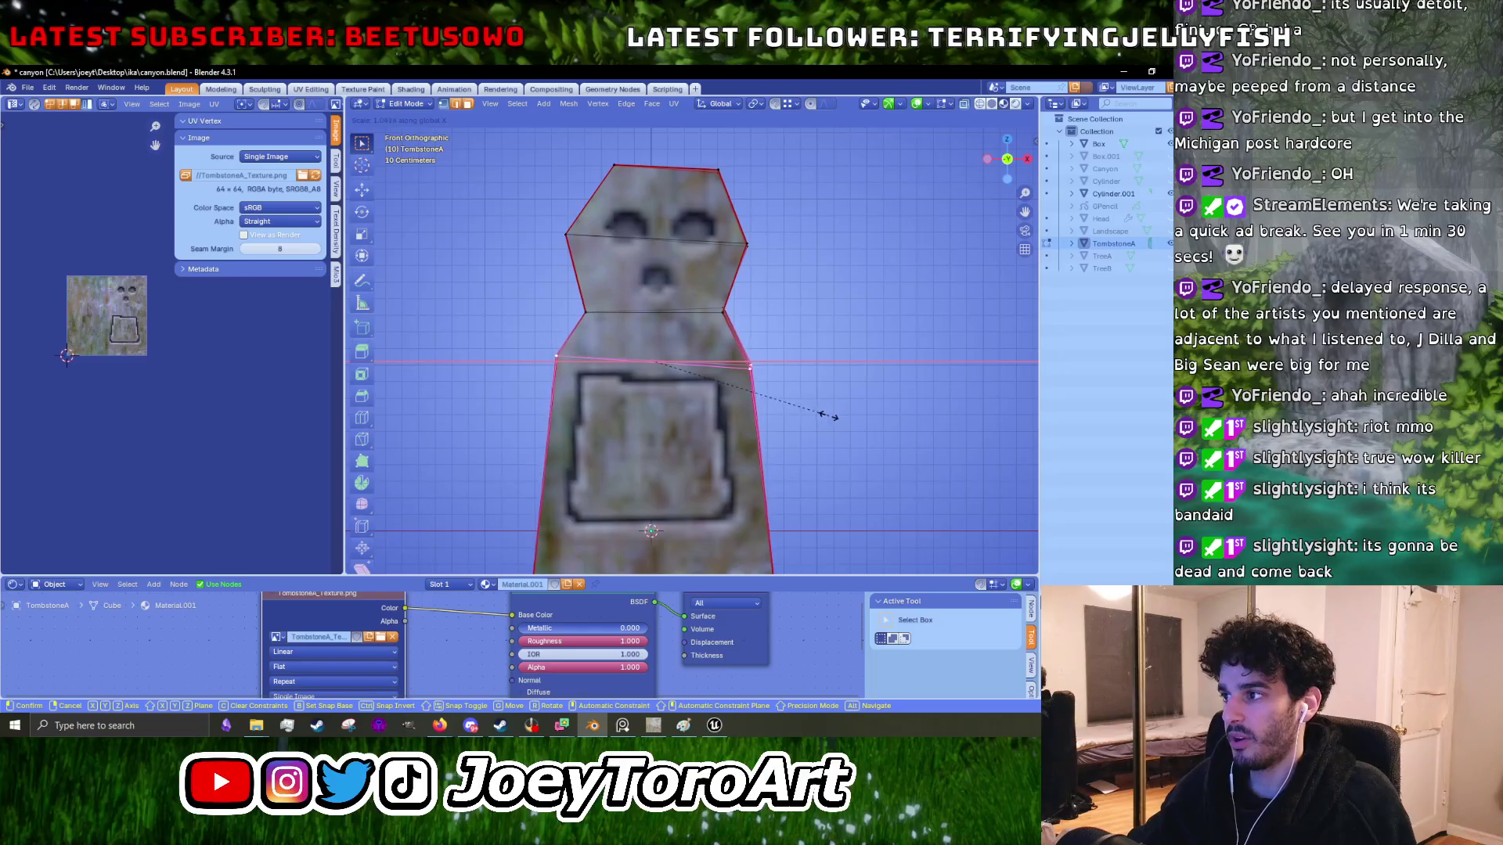
click(836, 418)
key(s)
key(x)
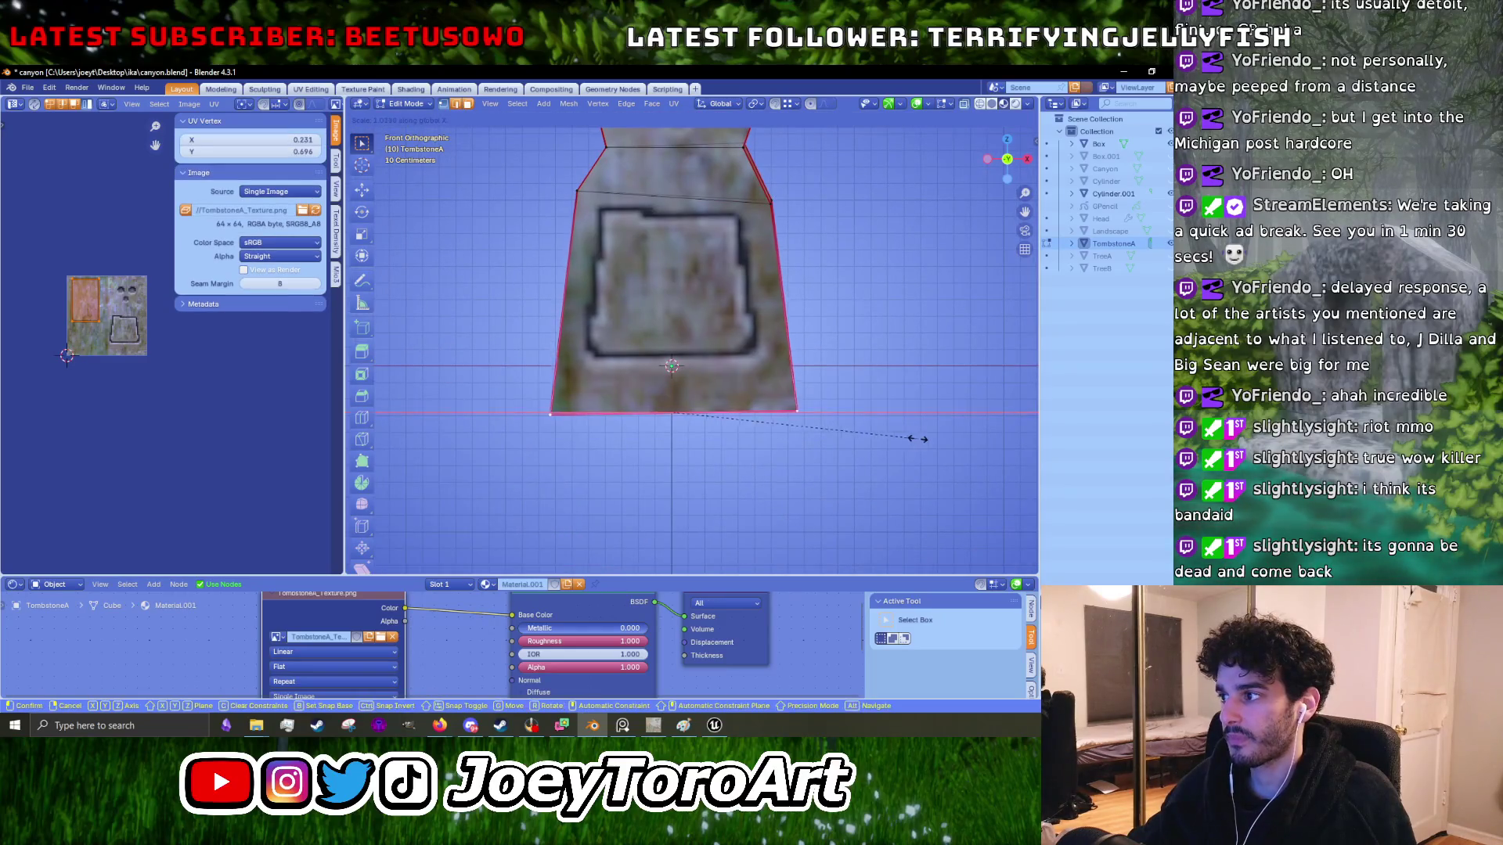
click(926, 436)
scroll(836, 311, up, 3)
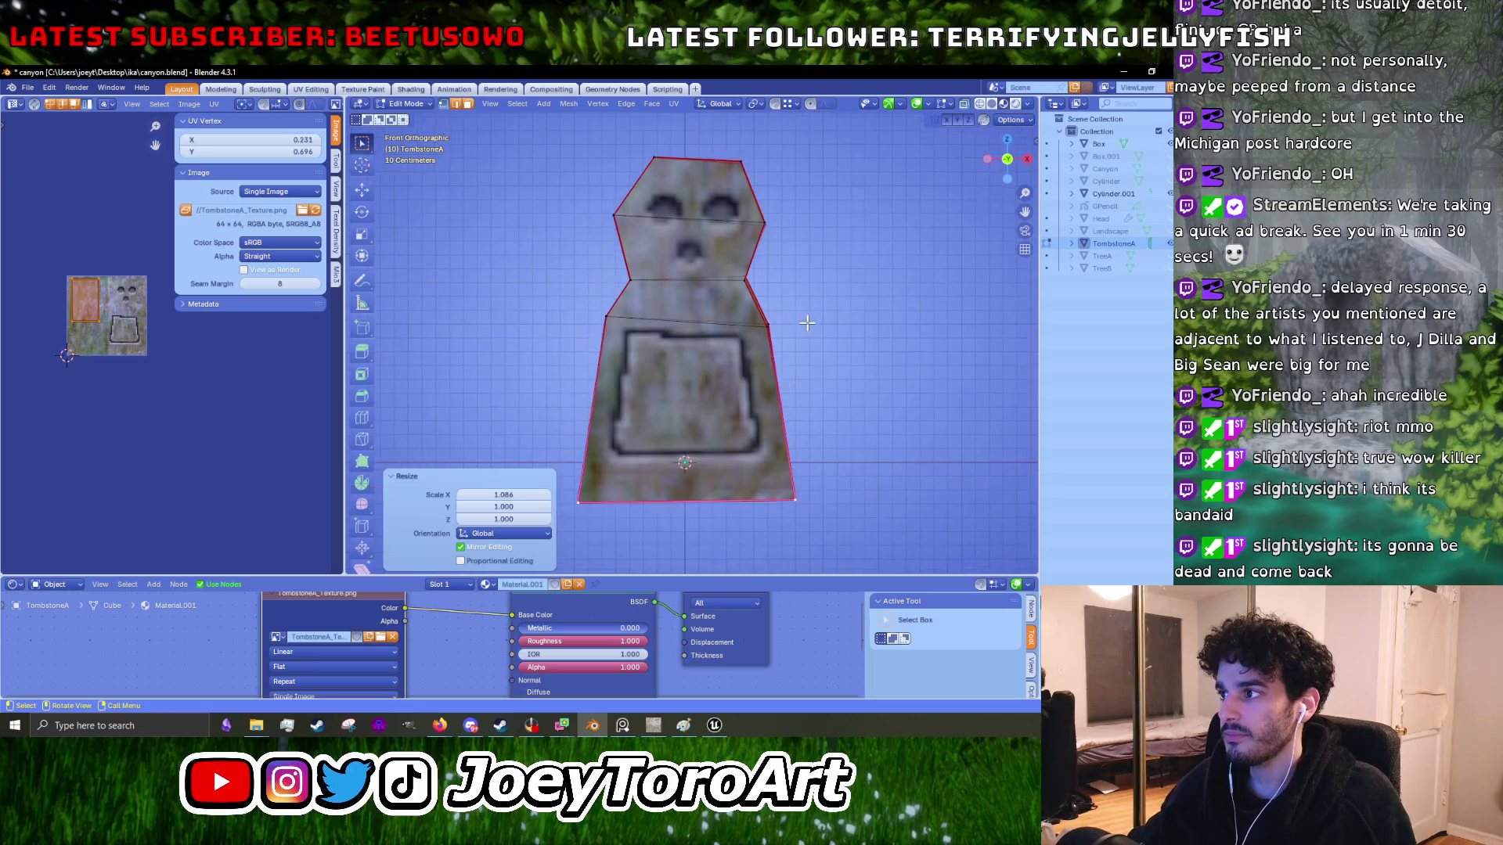
scroll(814, 317, down, 8)
key(KP_3)
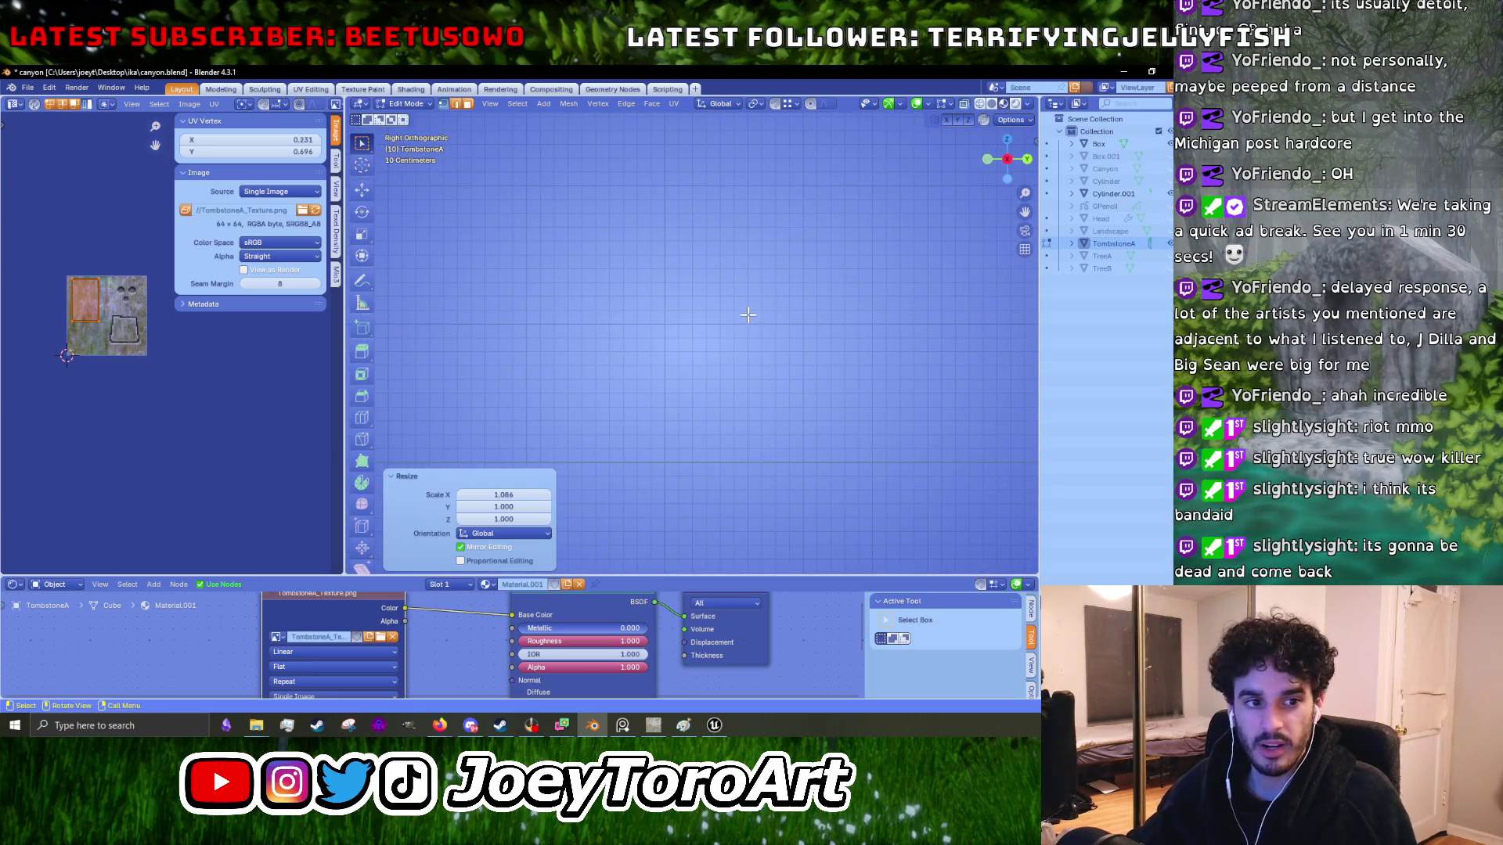
- Push the tombstone's bottom edge 0.036 m along Y
scroll(862, 320, up, 6)
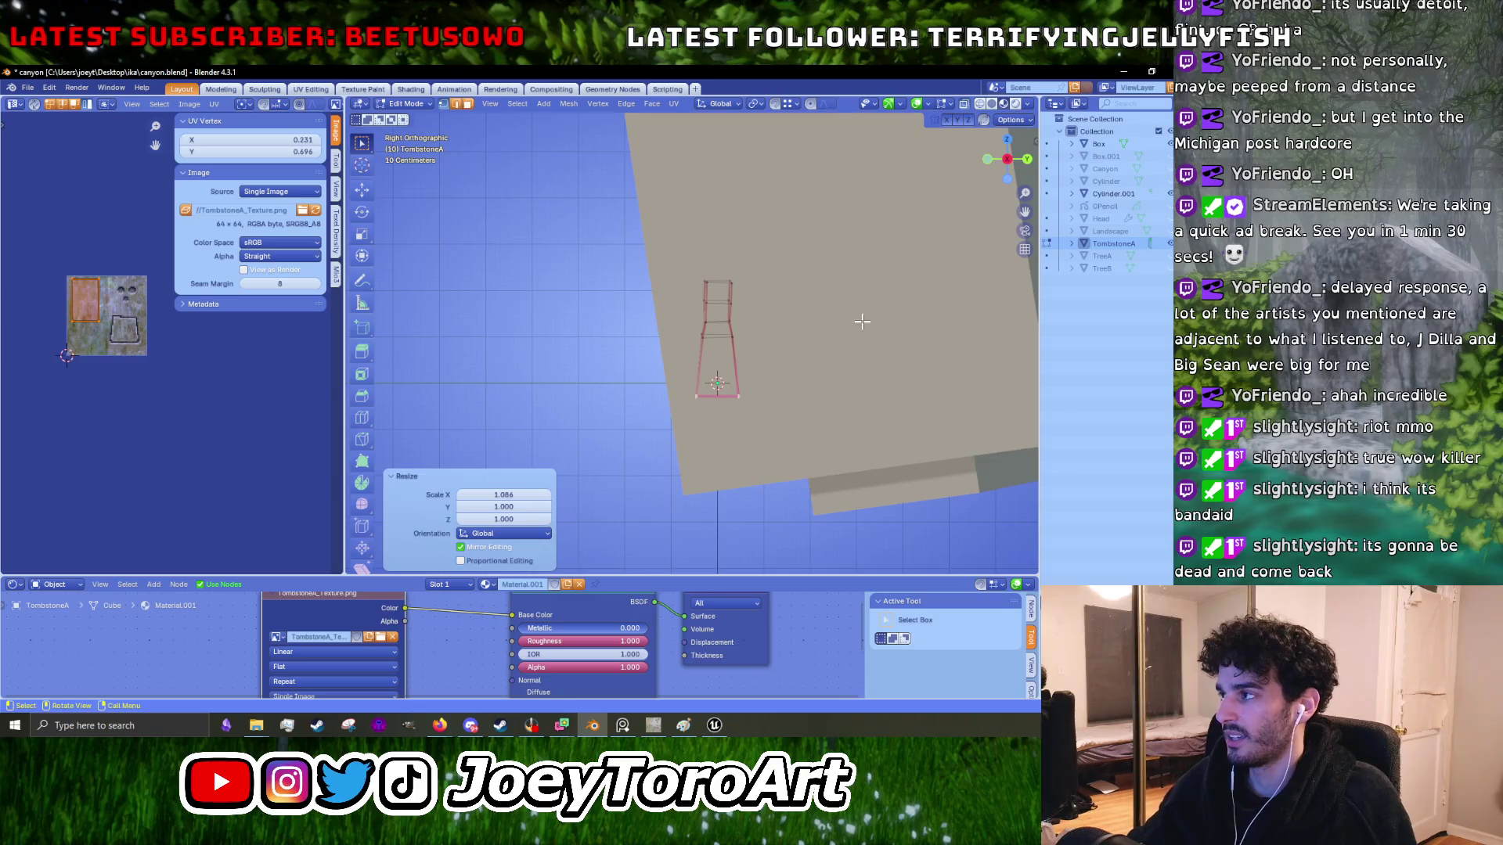
scroll(793, 385, up, 5)
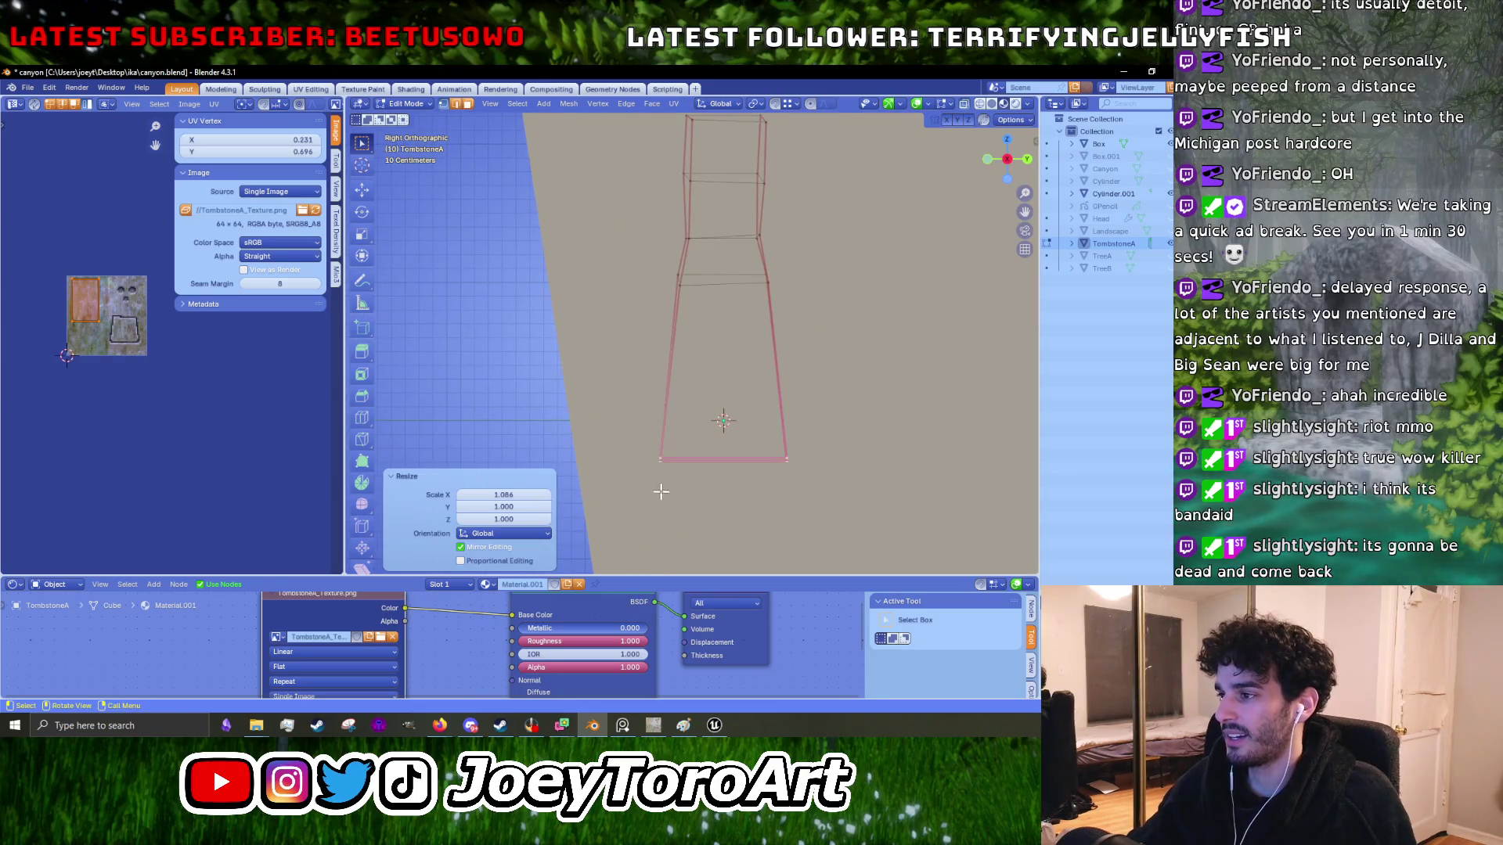
click(731, 461)
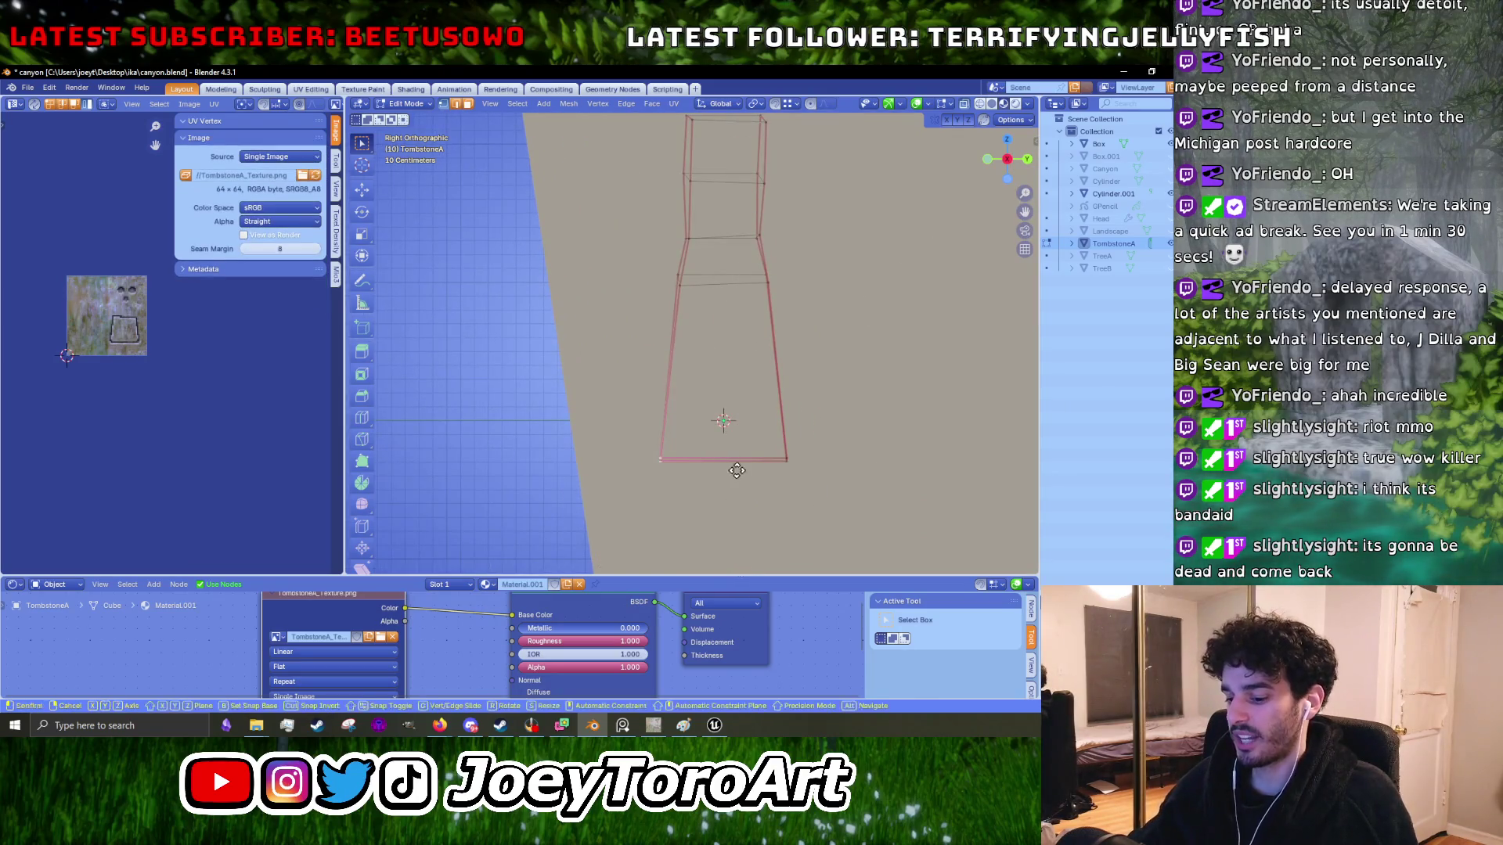
key(g)
key(y)
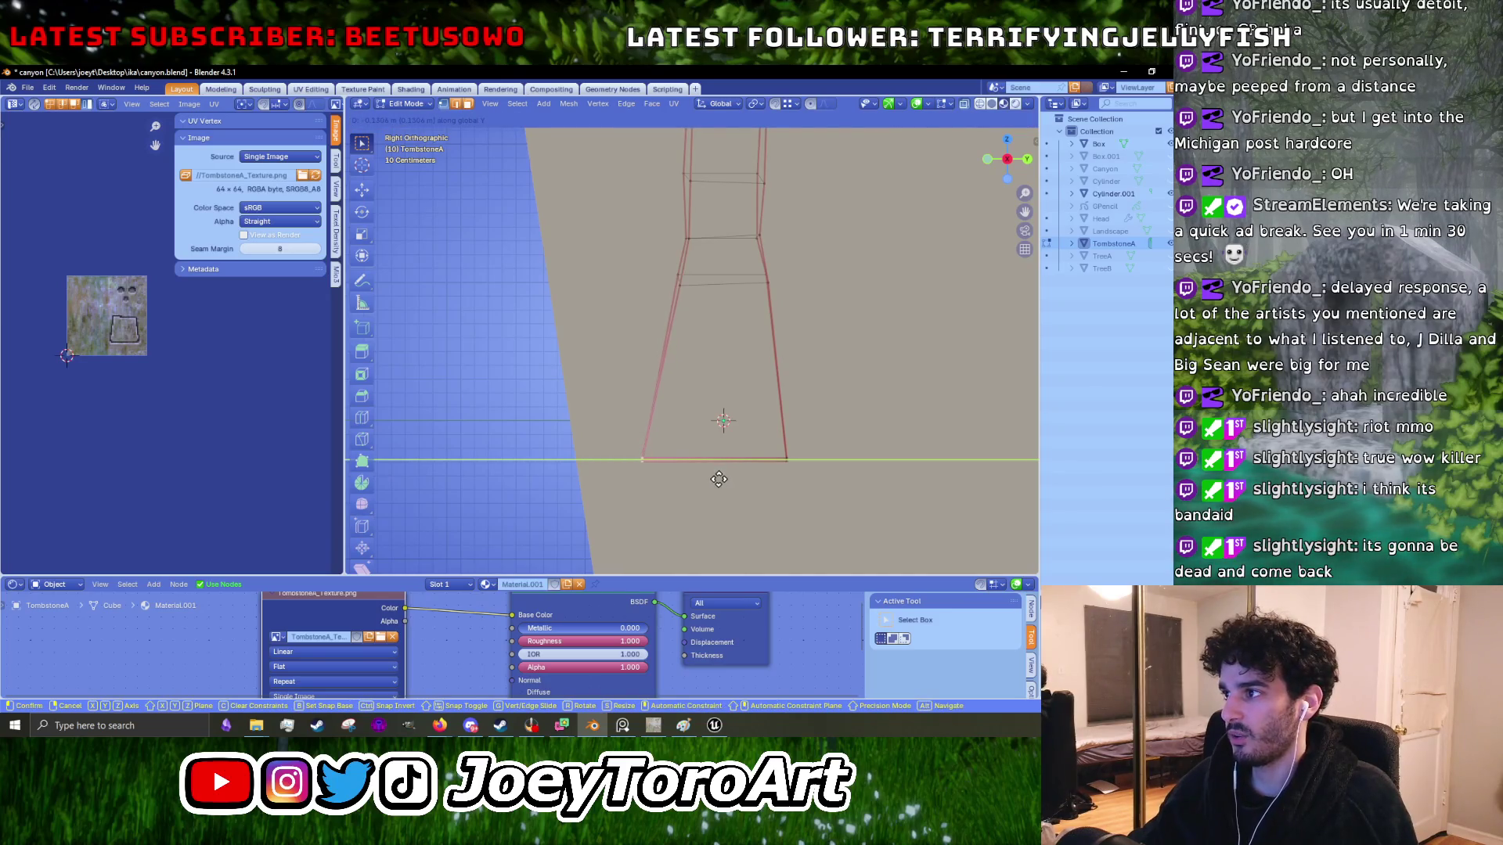
click(718, 479)
click(827, 516)
key(g)
key(y)
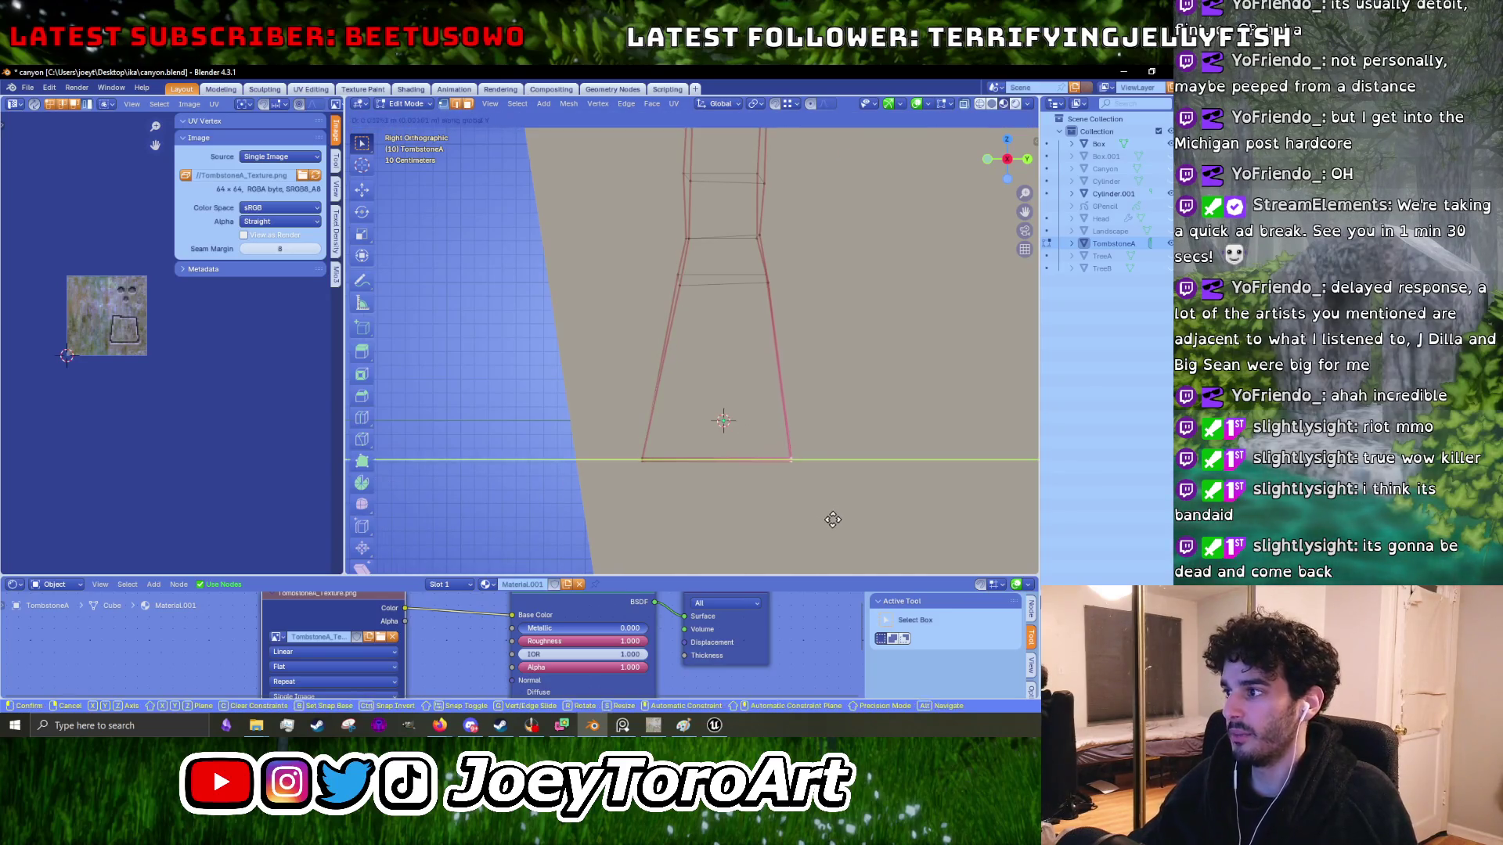
click(832, 520)
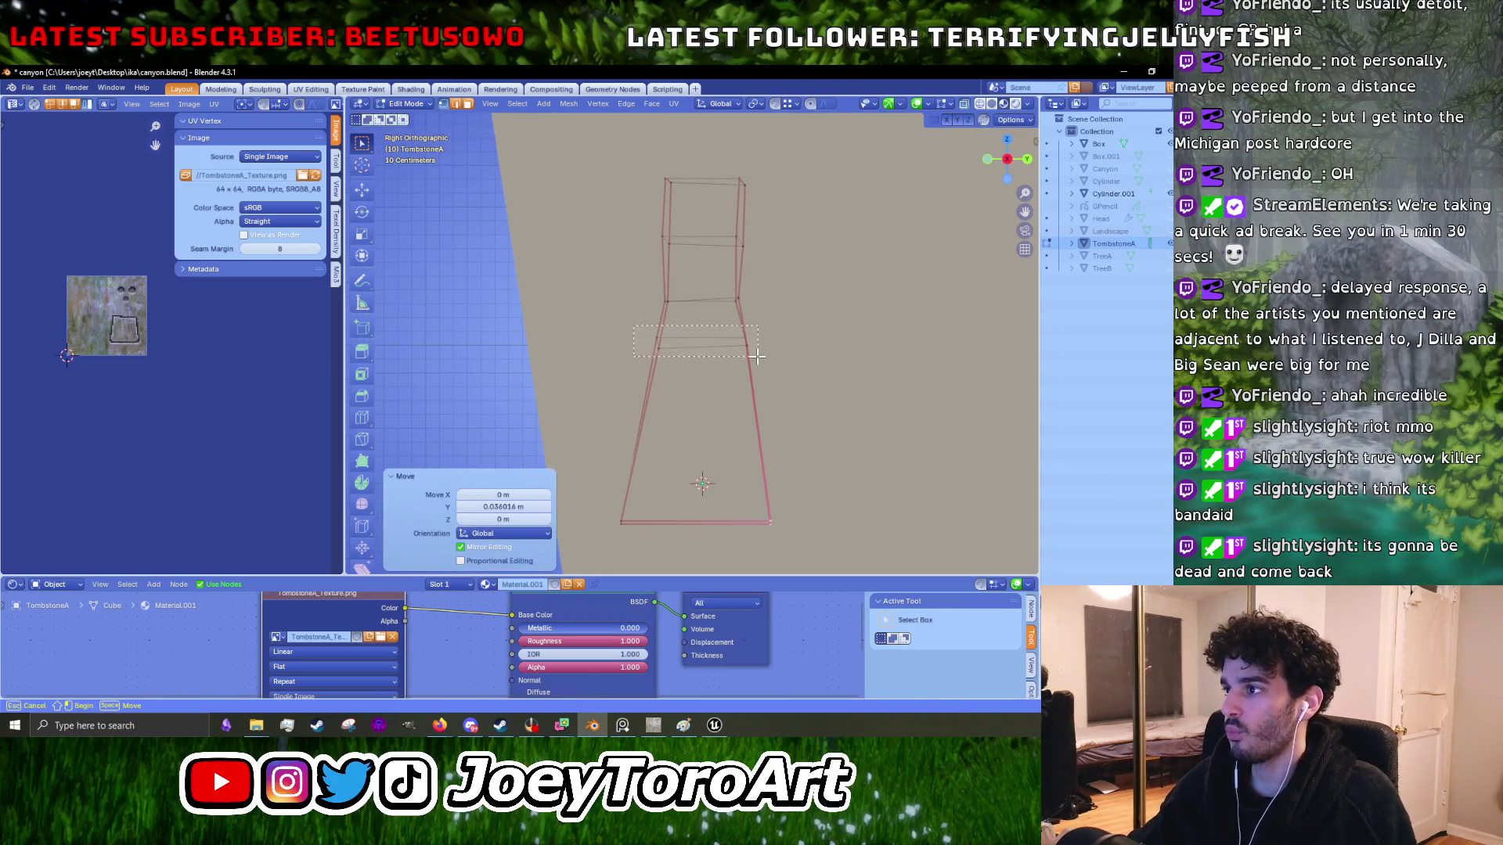
- Select the waist edge loop and widen it along Y
drag(758, 357, 759, 357)
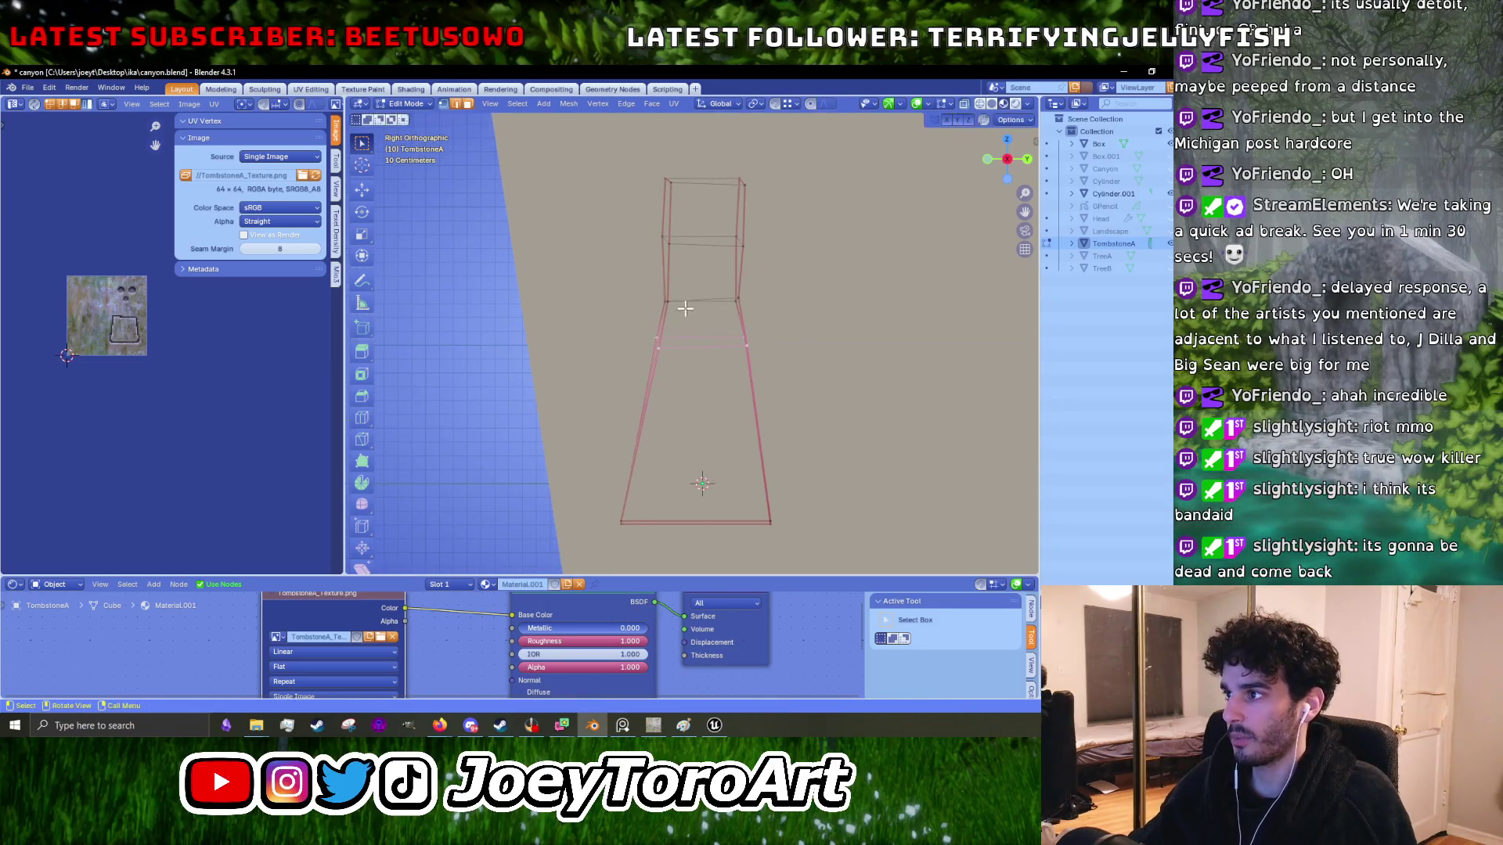
key(s)
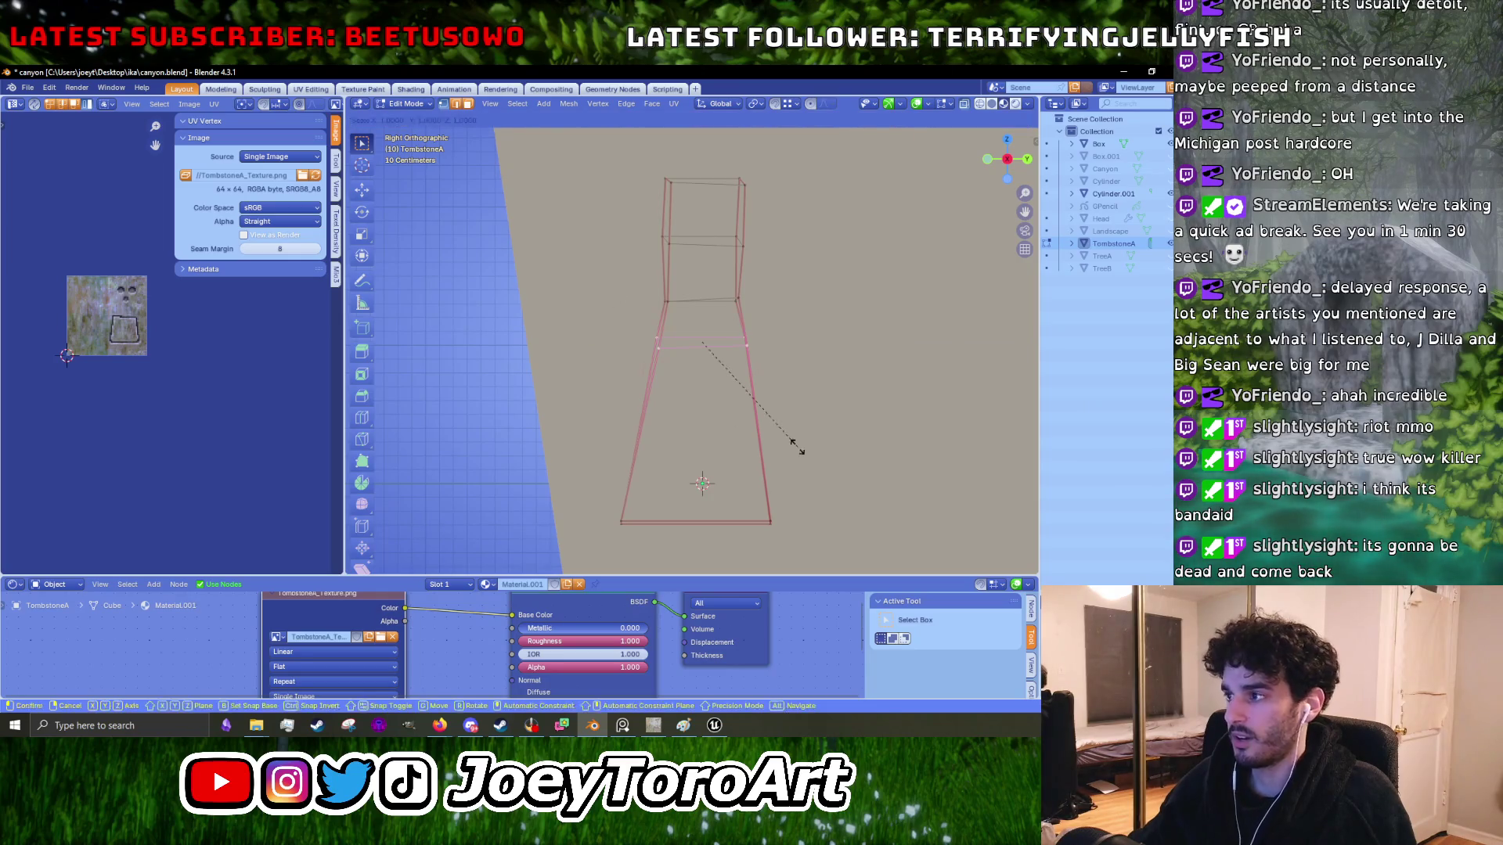
key(y)
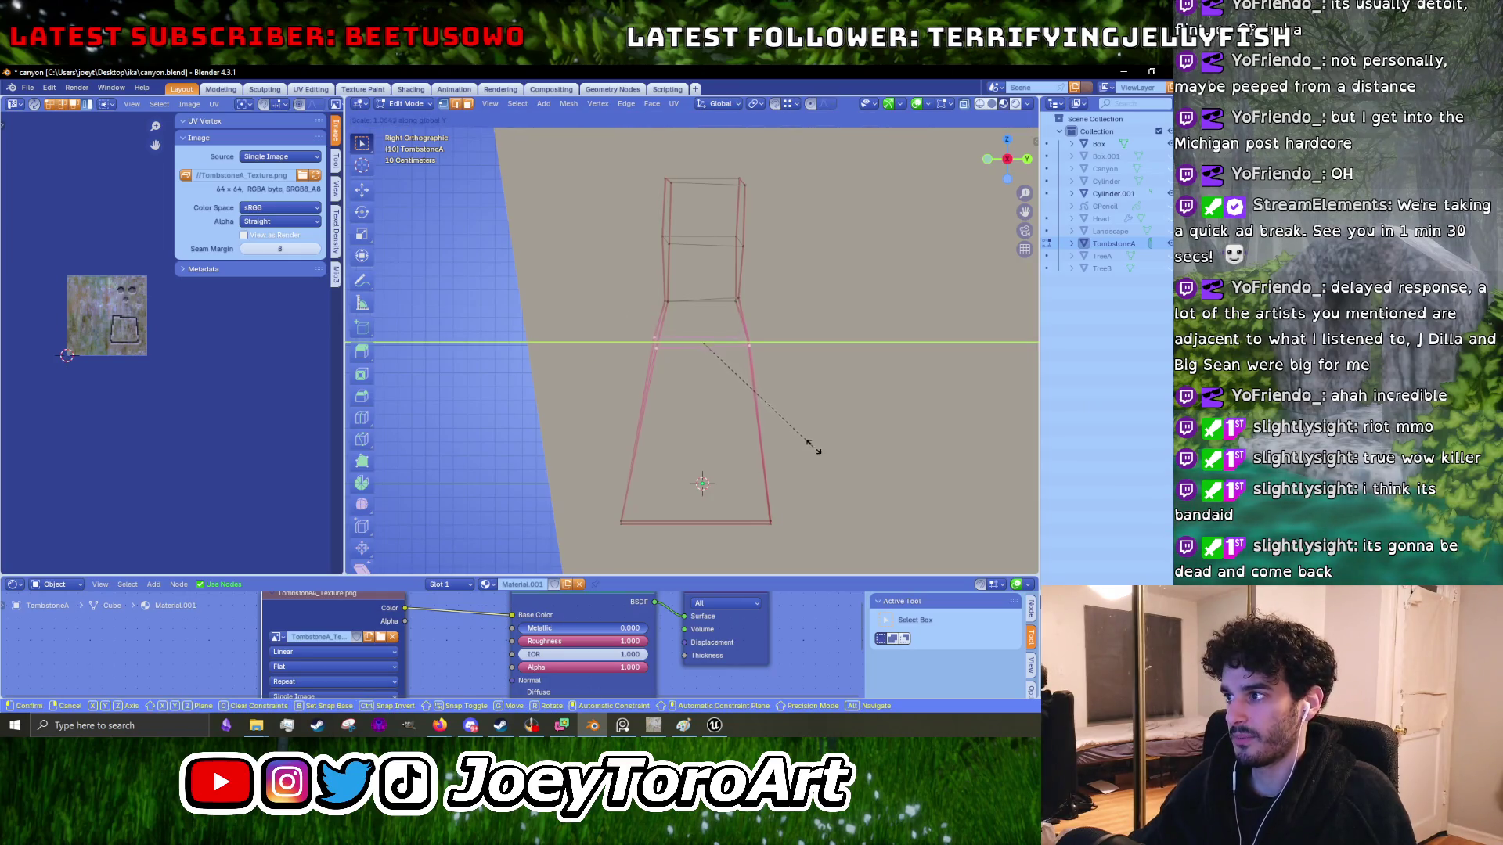
click(805, 447)
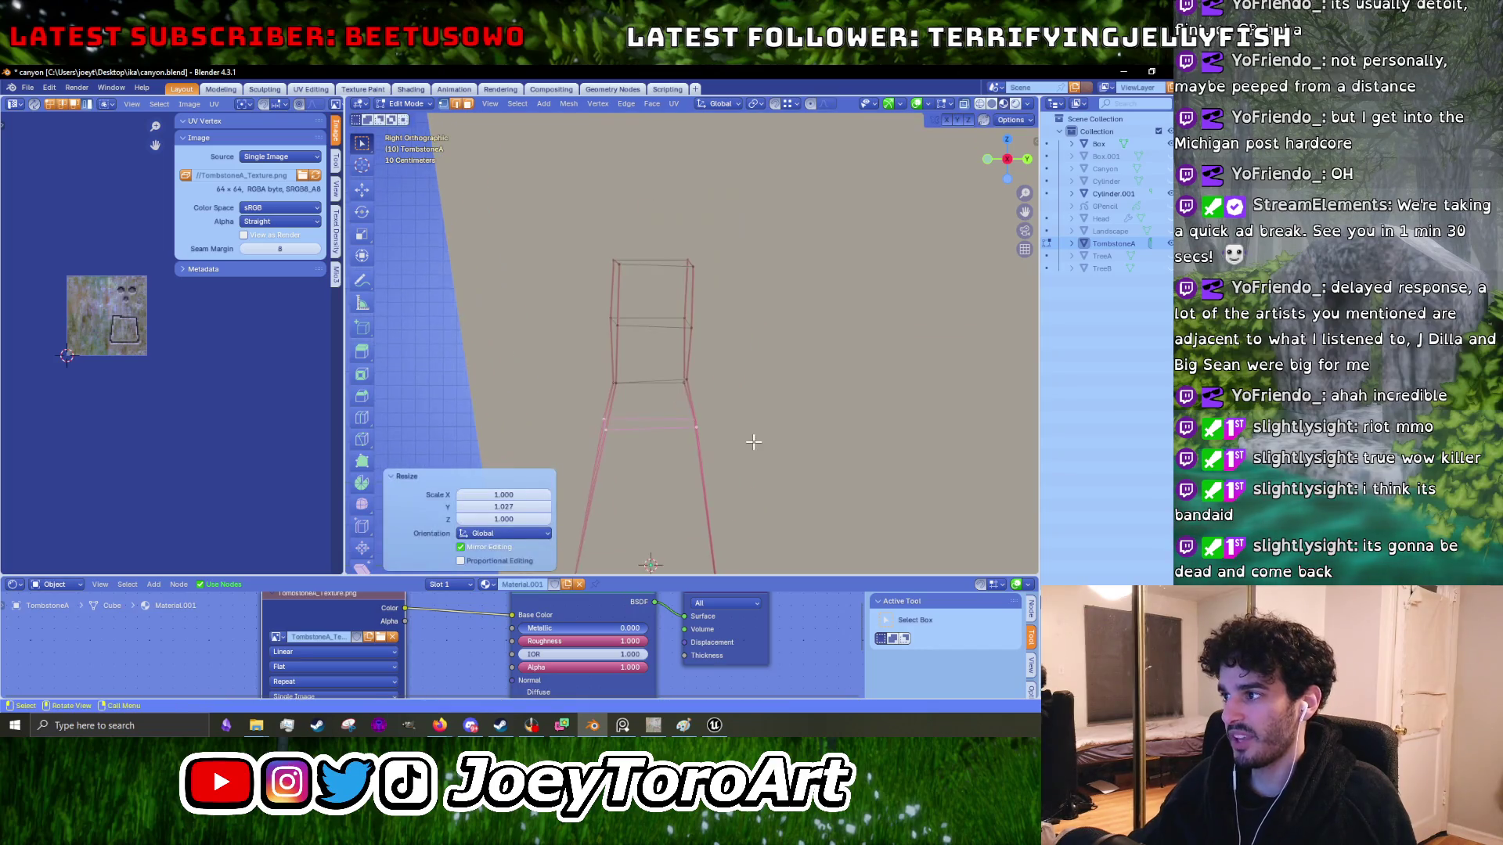
drag(749, 444, 710, 452)
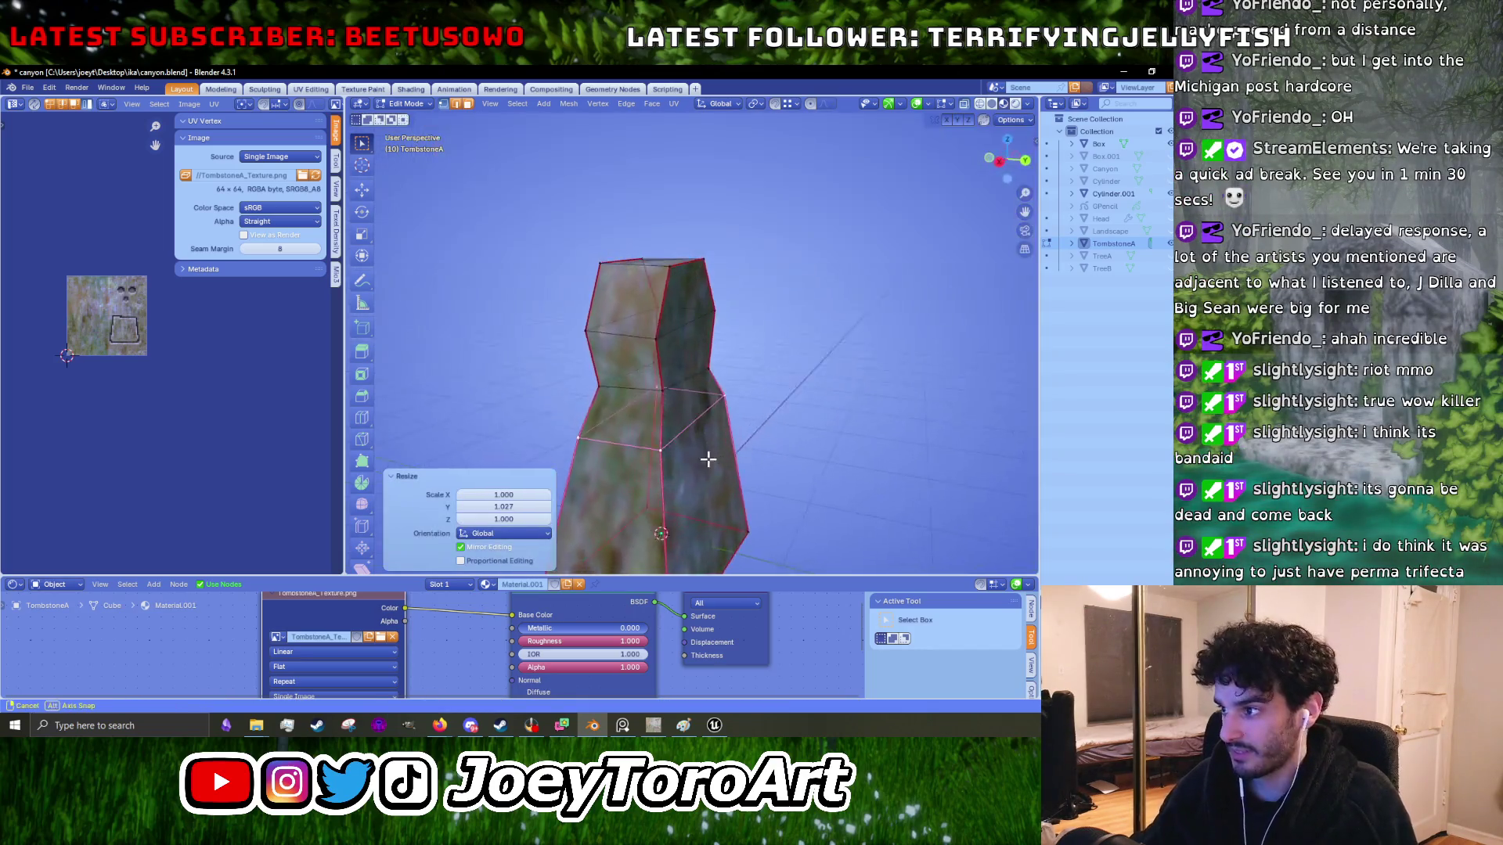
click(661, 447)
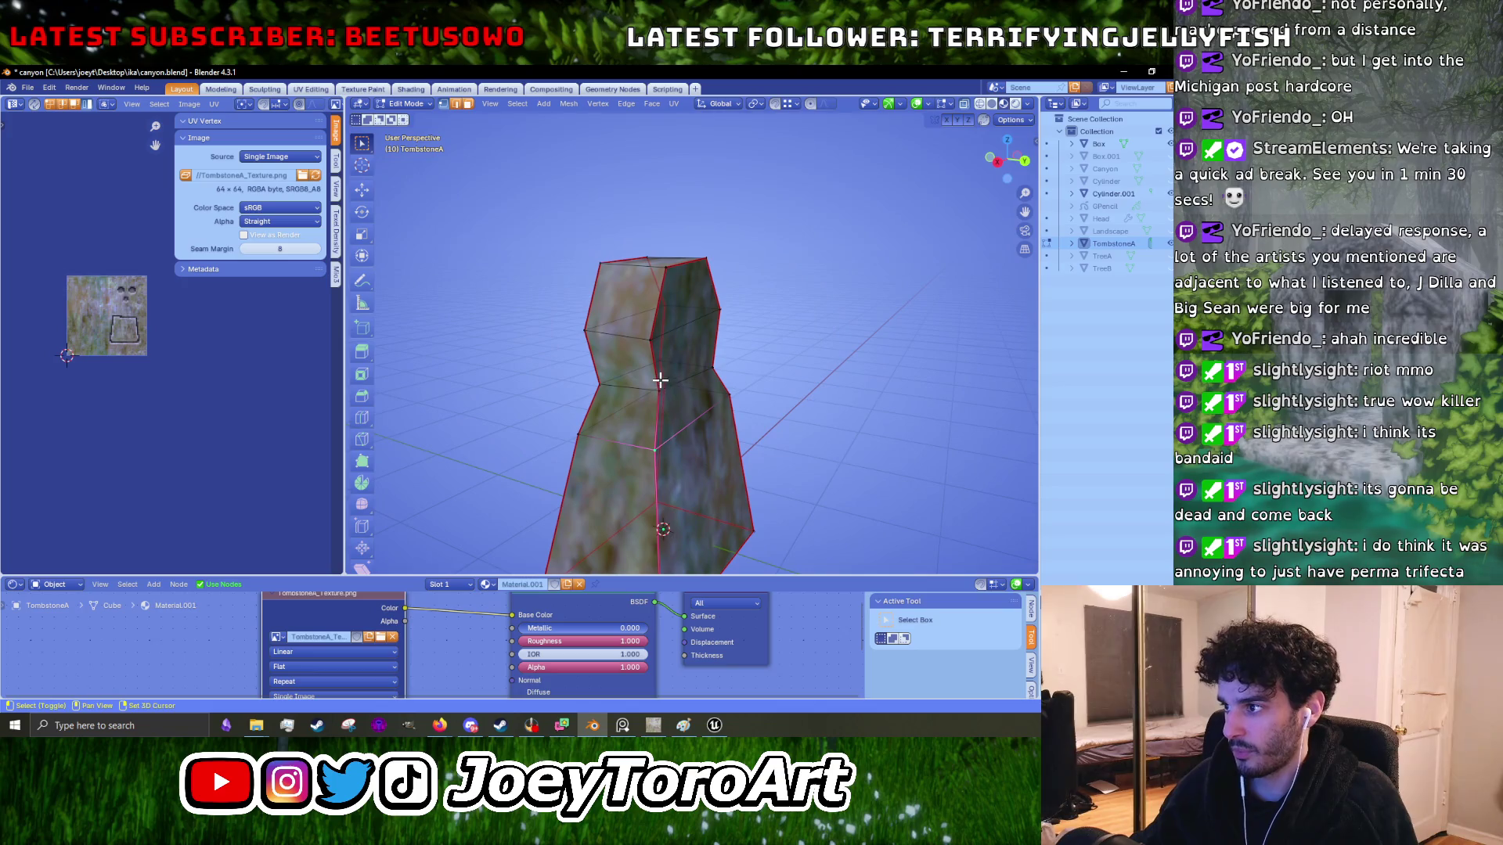
- Merge the stray waist vertices together, the second pair At Last
click(1013, 119)
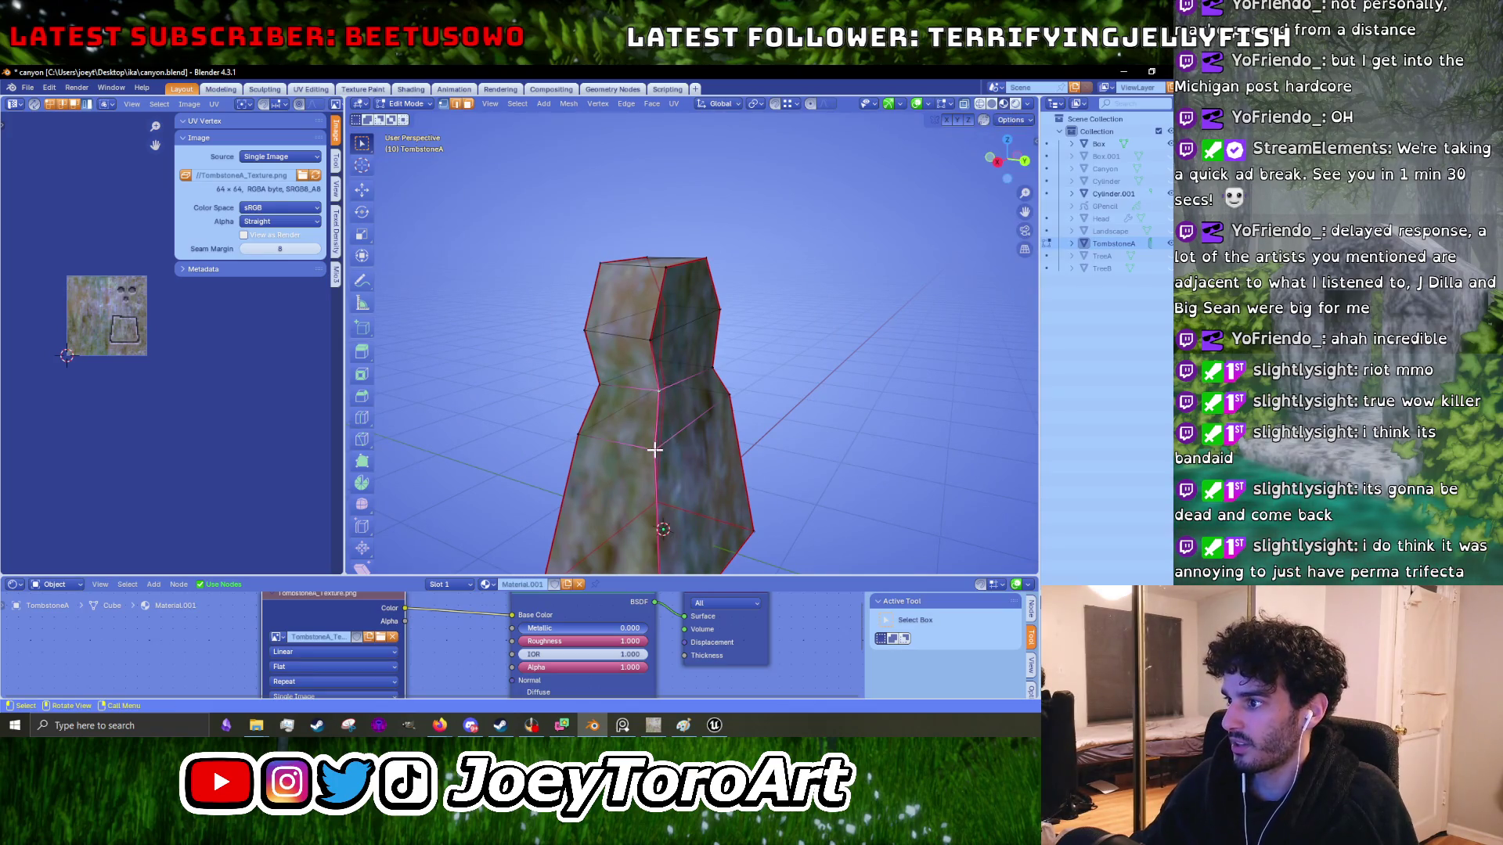
shift+click(661, 398)
key(m)
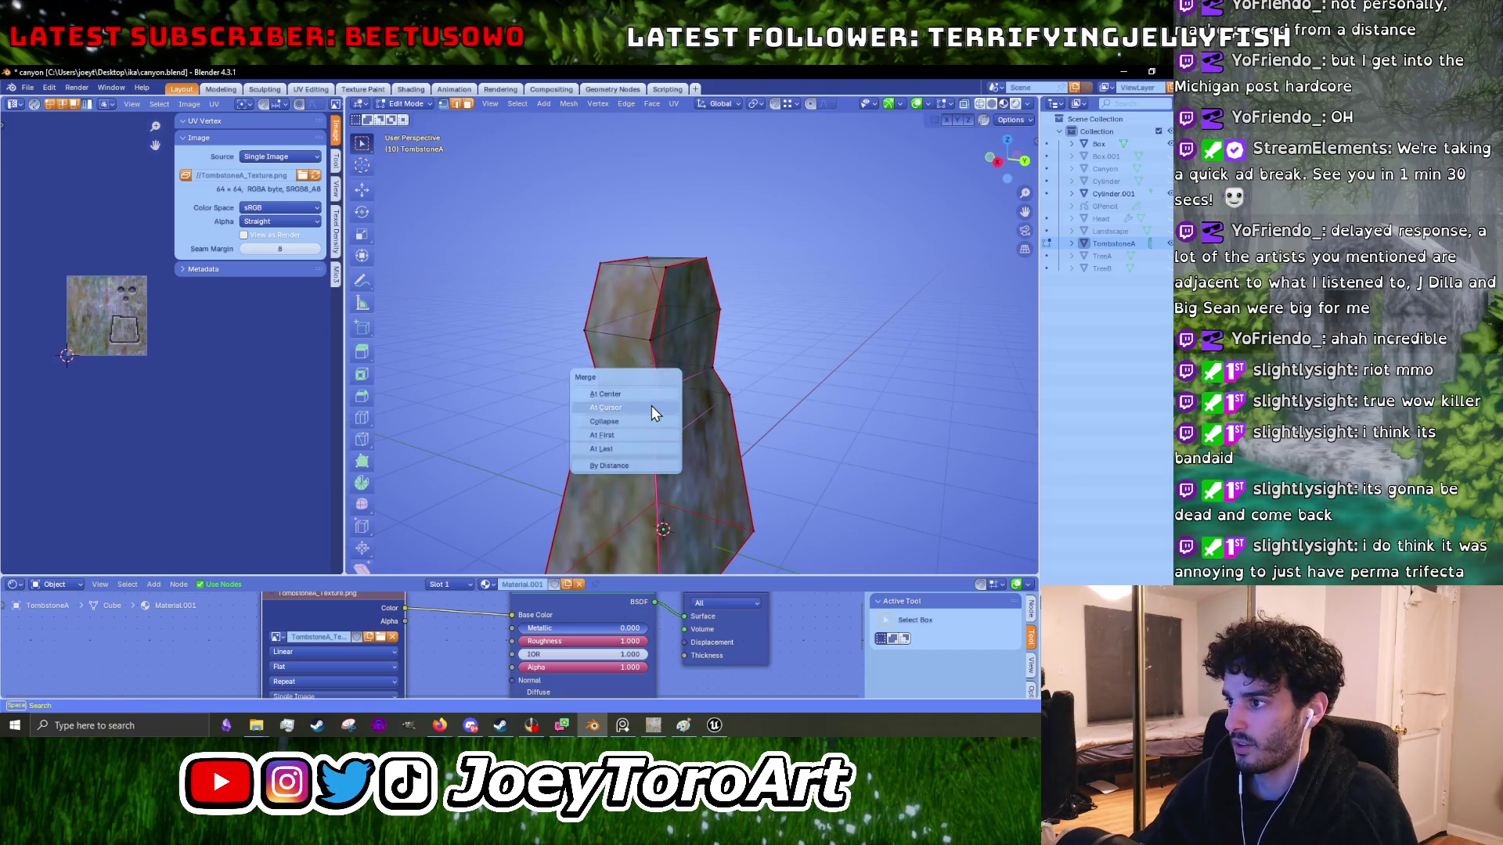
click(623, 449)
click(728, 394)
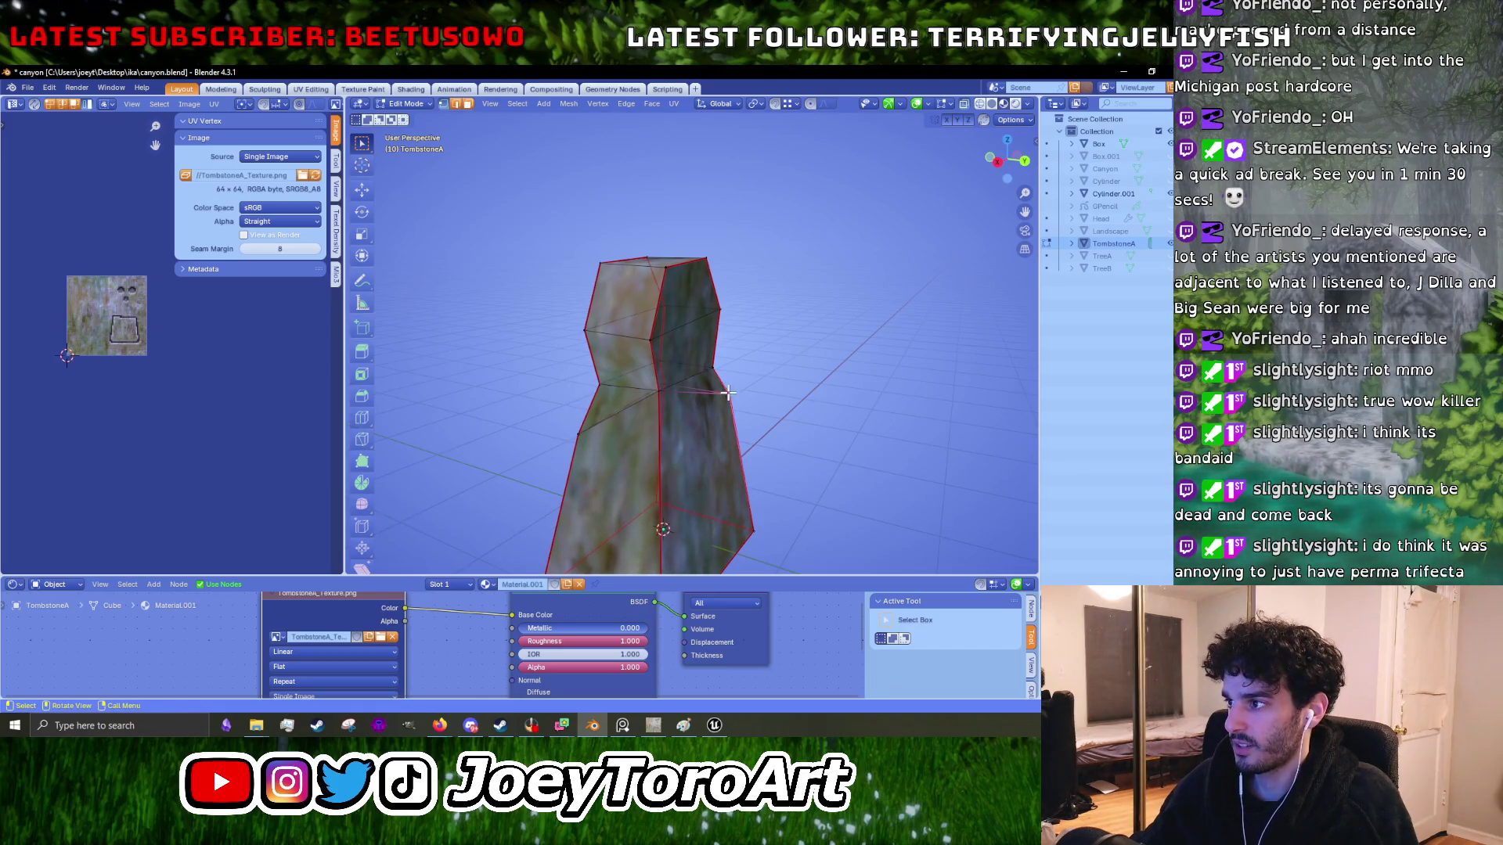
key(m)
click(723, 373)
mouse_move(724, 373)
mouse_down()
mouse_move(820, 362)
mouse_move(771, 474)
mouse_move(764, 462)
mouse_move(804, 445)
mouse_up()
- Raise the right and left vertices of the waist edge
scroll(804, 446, up, 2)
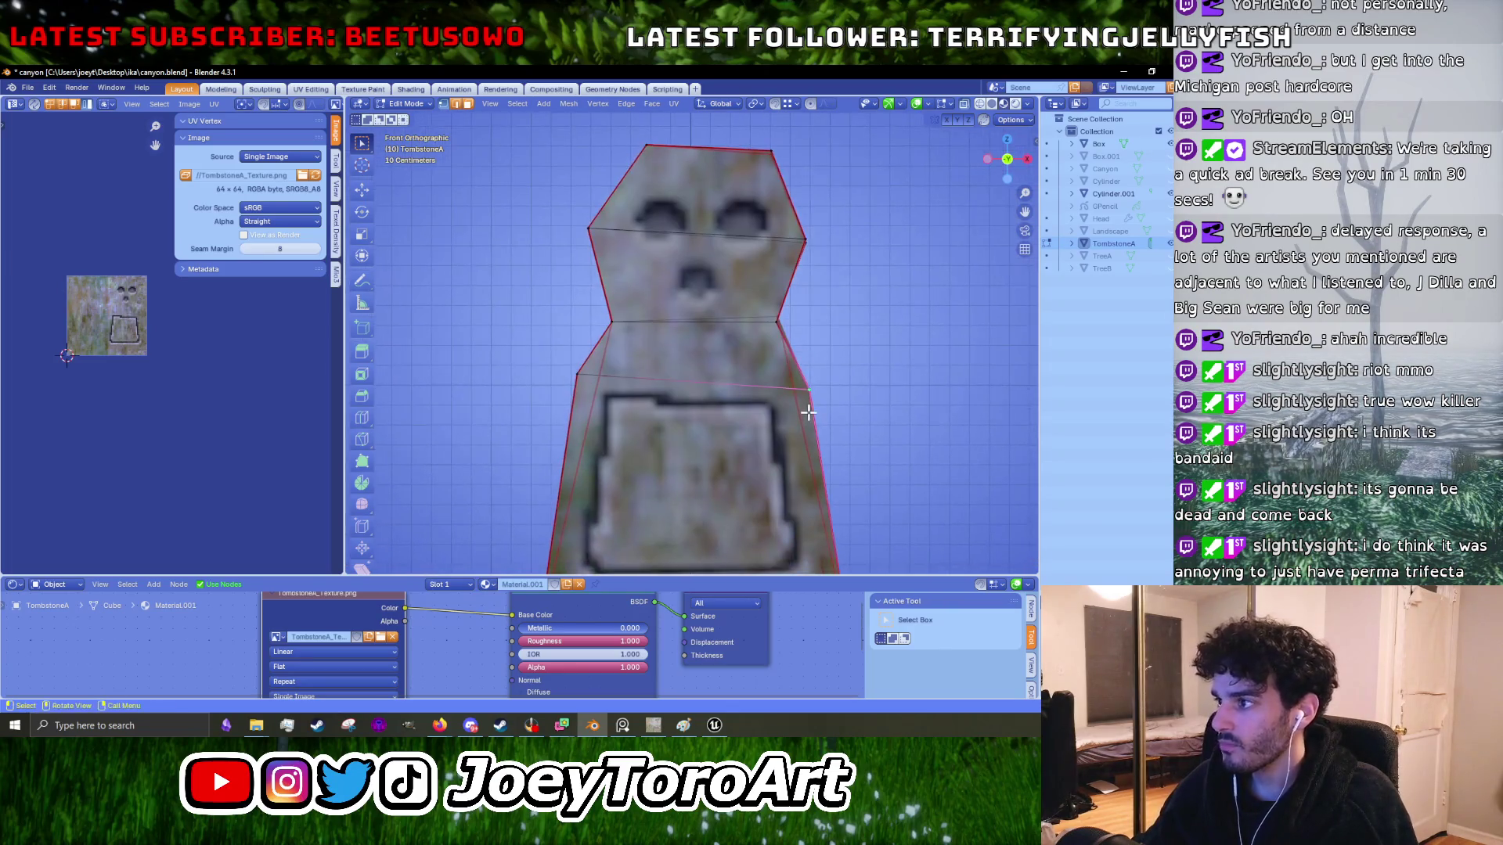
key(g)
click(821, 381)
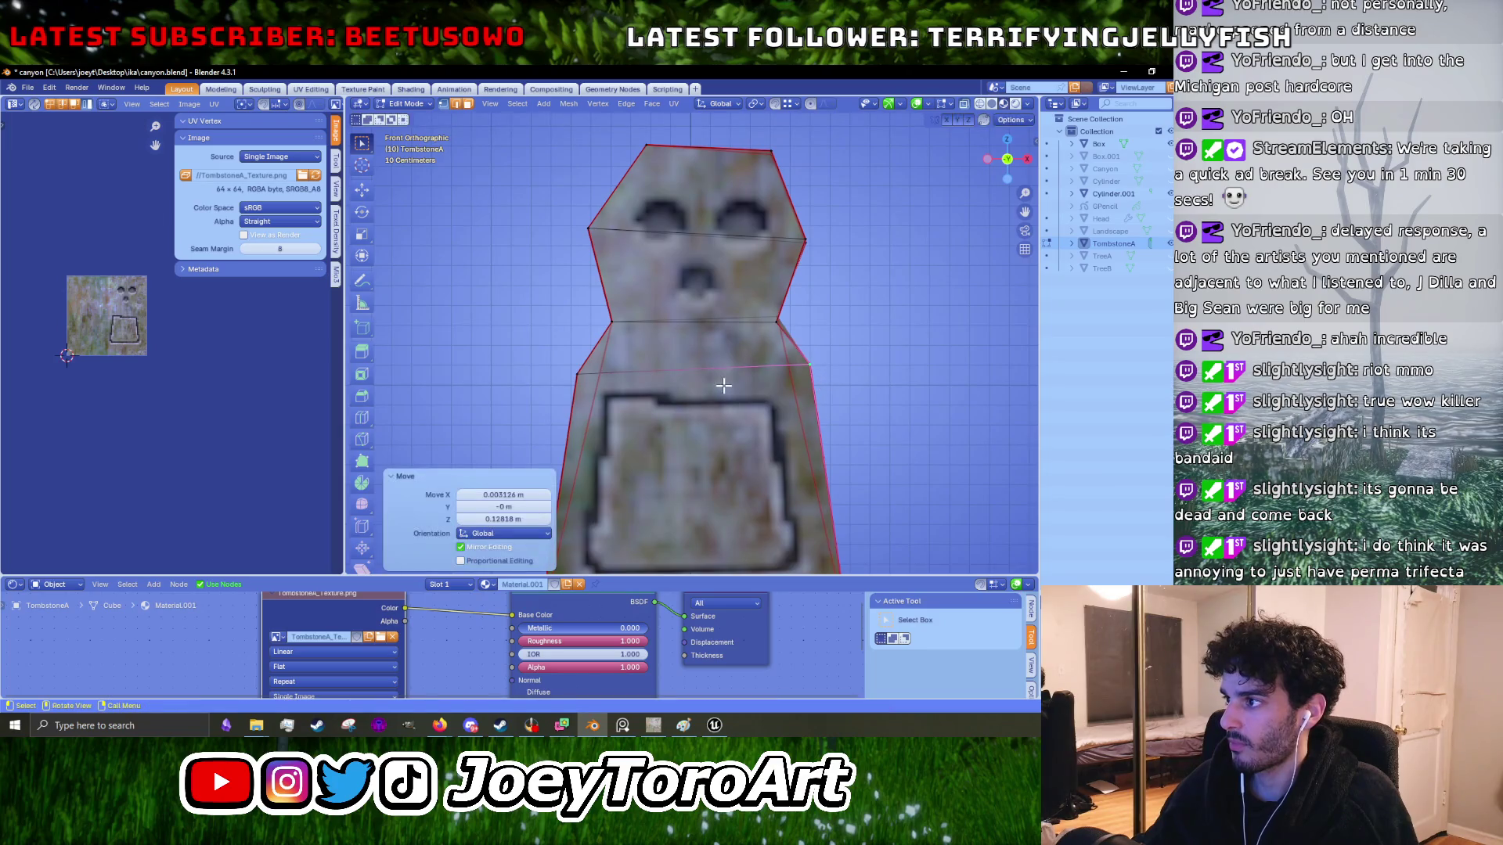
click(577, 375)
key(g)
click(565, 376)
mouse_move(565, 376)
mouse_down()
mouse_move(692, 389)
mouse_move(793, 424)
mouse_move(721, 411)
mouse_move(751, 430)
mouse_move(831, 419)
mouse_move(773, 423)
mouse_up()
key(Tab)
scroll(711, 425, up, 2)
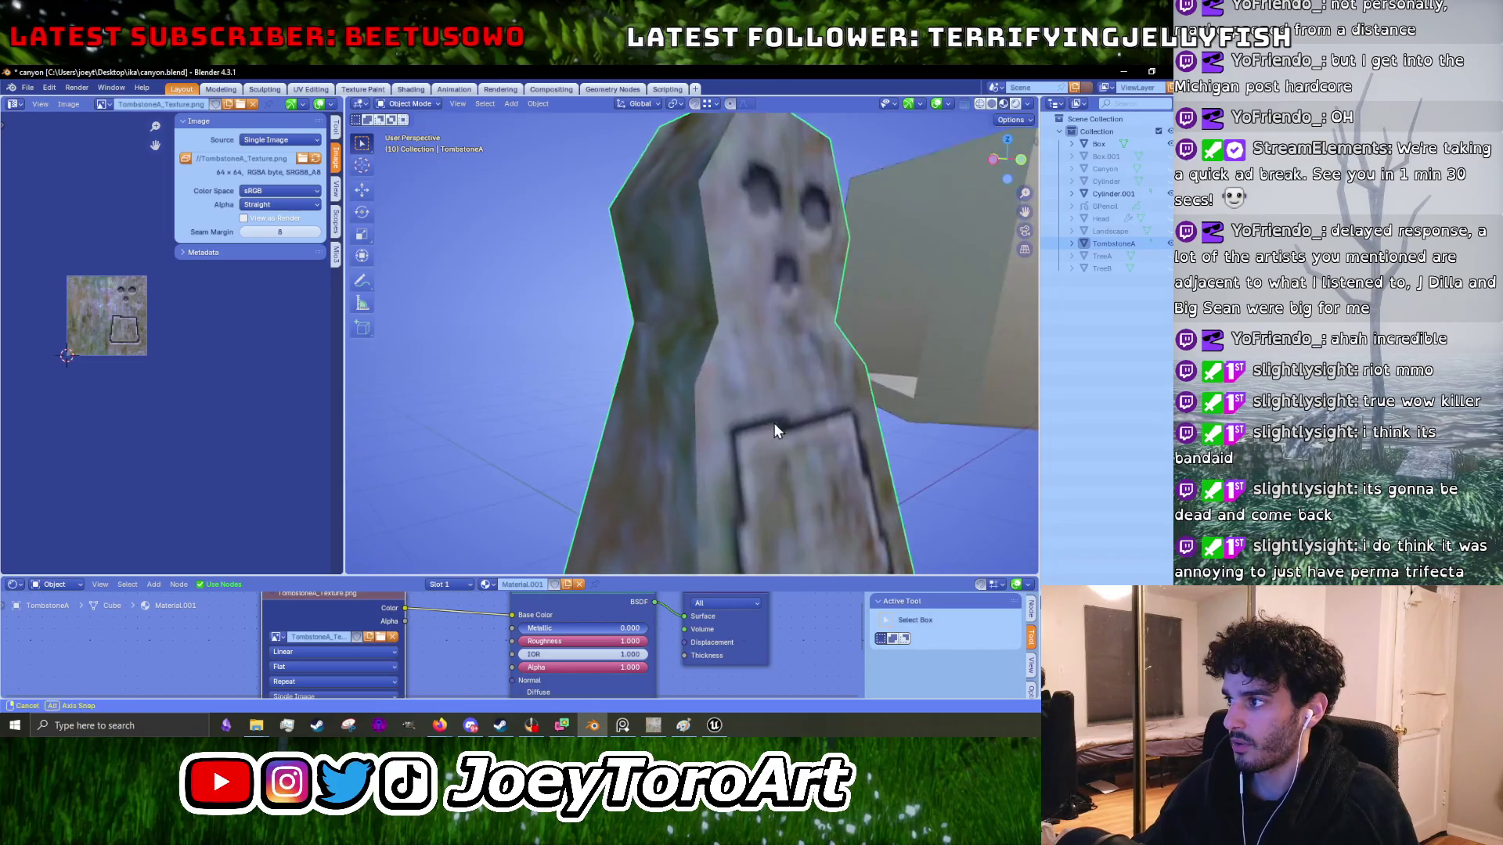
key(Tab)
- Move the selected waist edge along Y
key(g)
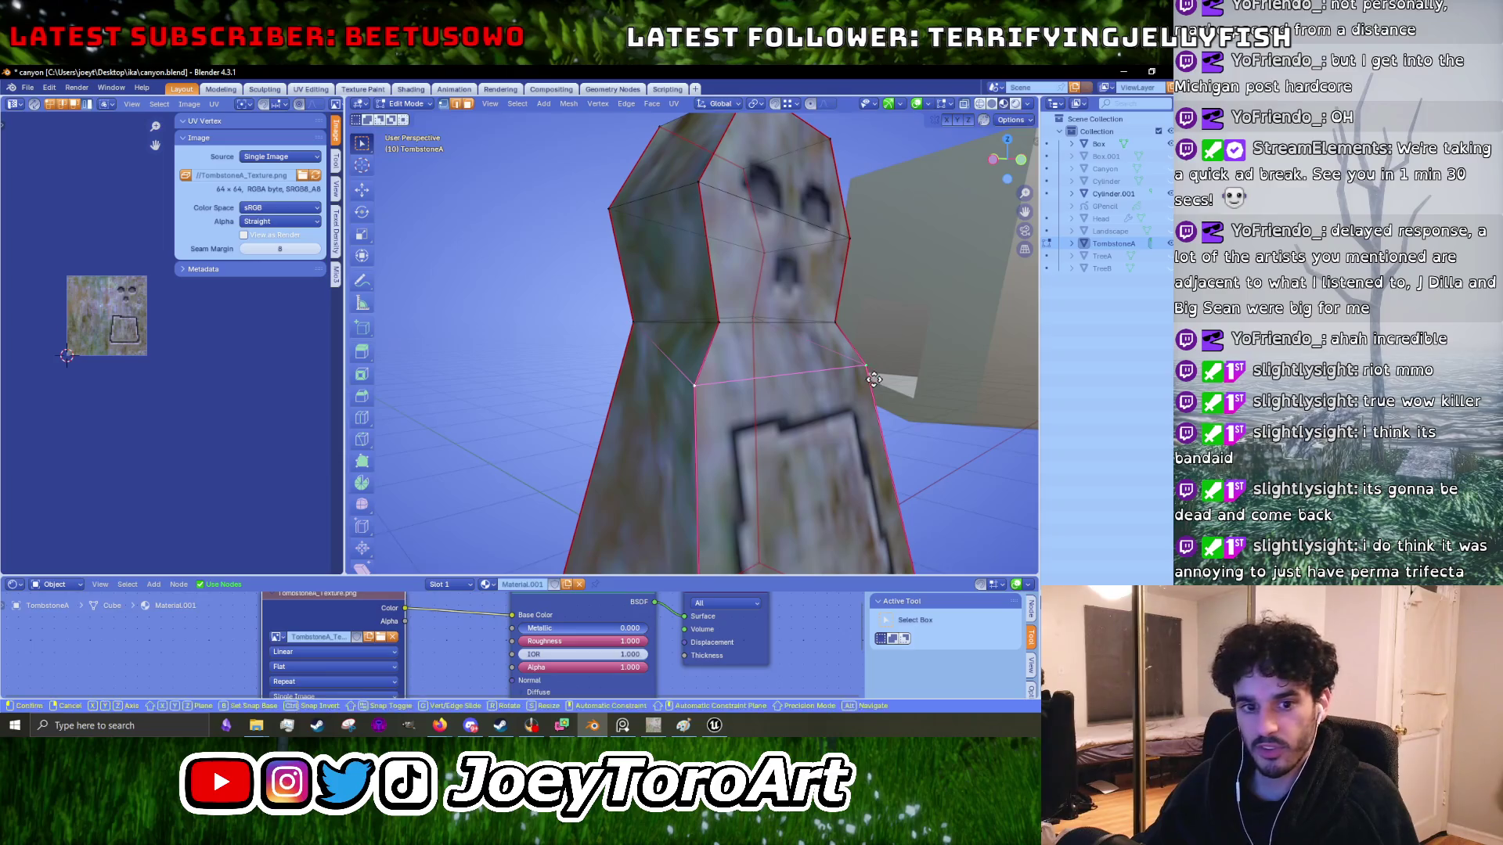
key(y)
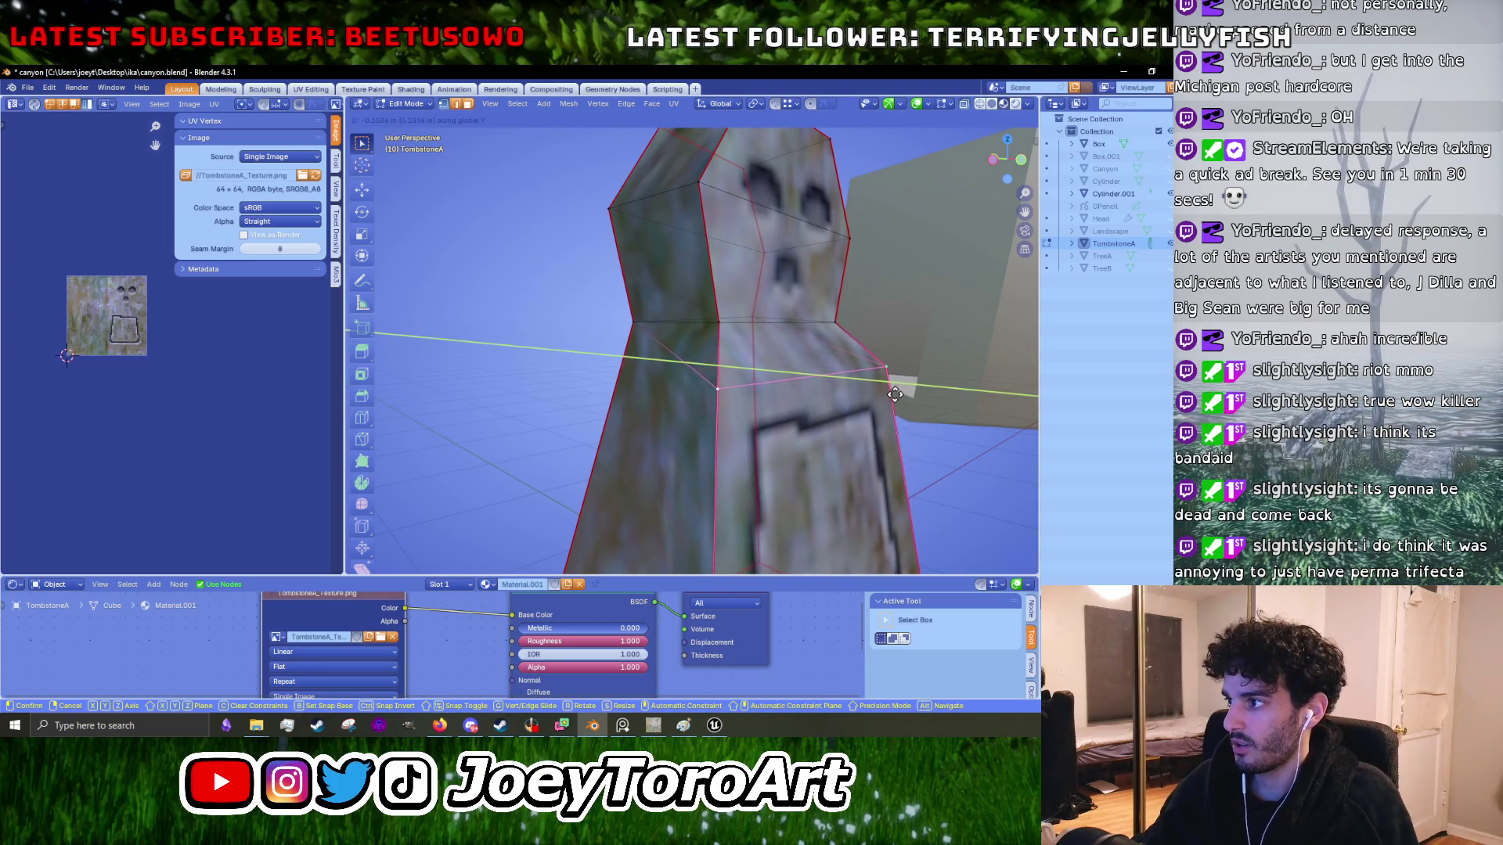
click(894, 394)
key(Tab)
mouse_move(894, 400)
mouse_down()
mouse_move(886, 413)
mouse_move(764, 412)
mouse_move(797, 415)
mouse_up()
- Select the shoulder edge loop and raise it about 0.083 m along Z
ctrl+click(770, 418)
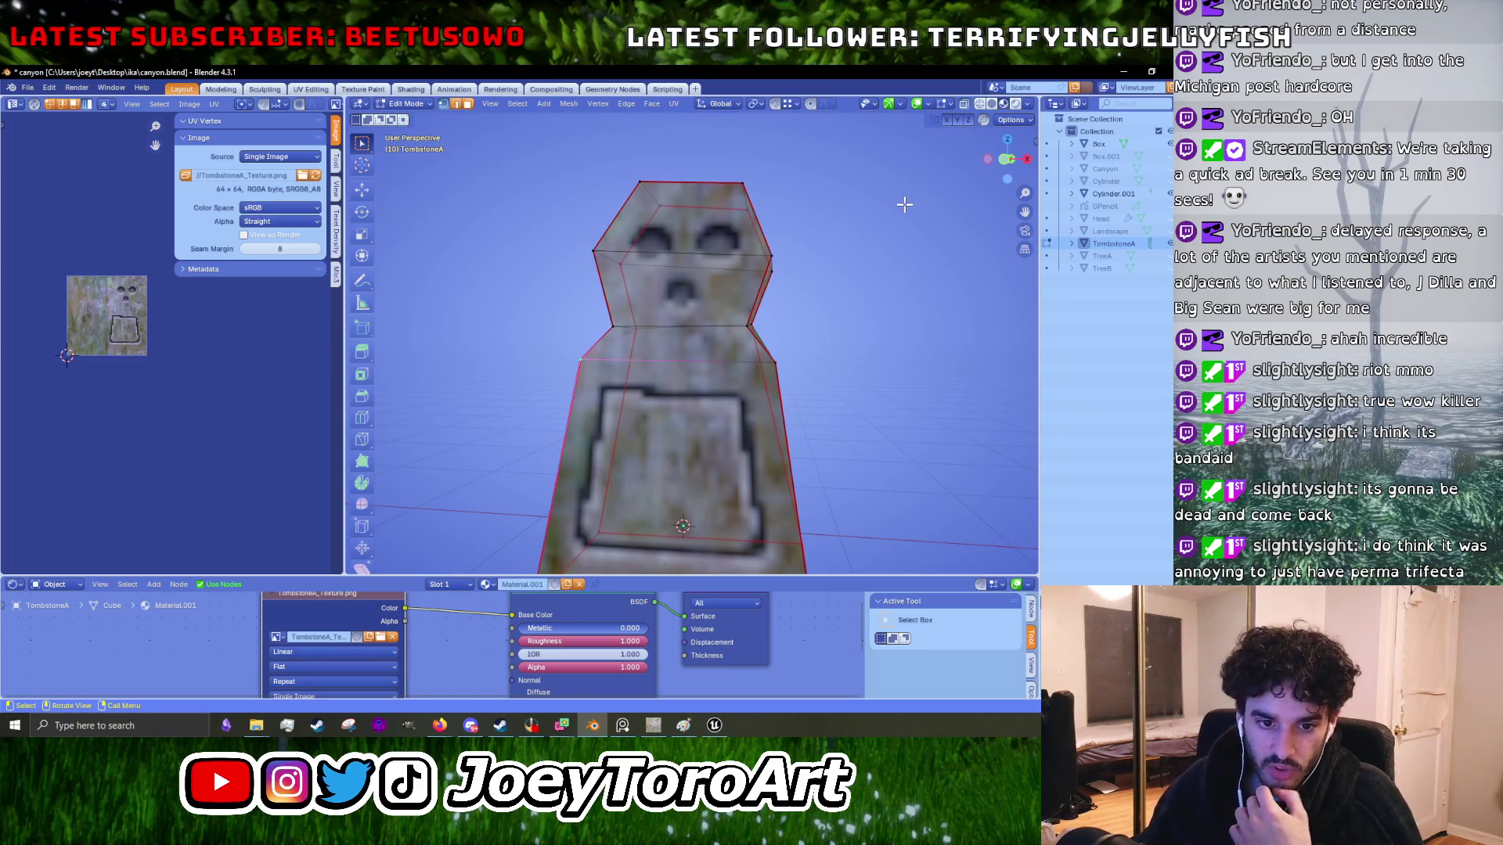
click(1005, 121)
drag(622, 361, 815, 357)
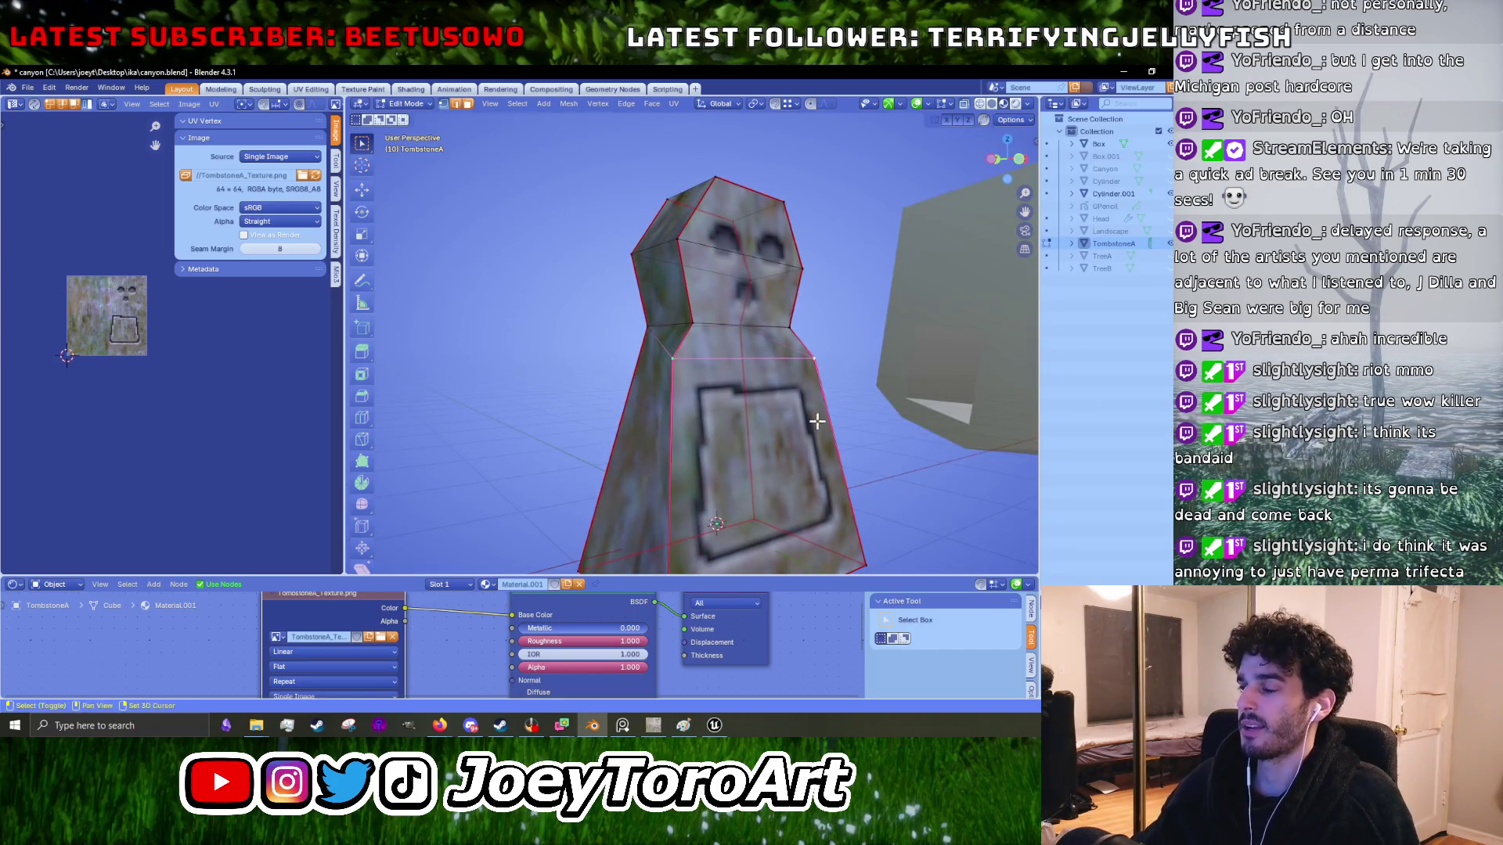
scroll(816, 421, up, 4)
key(g)
key(z)
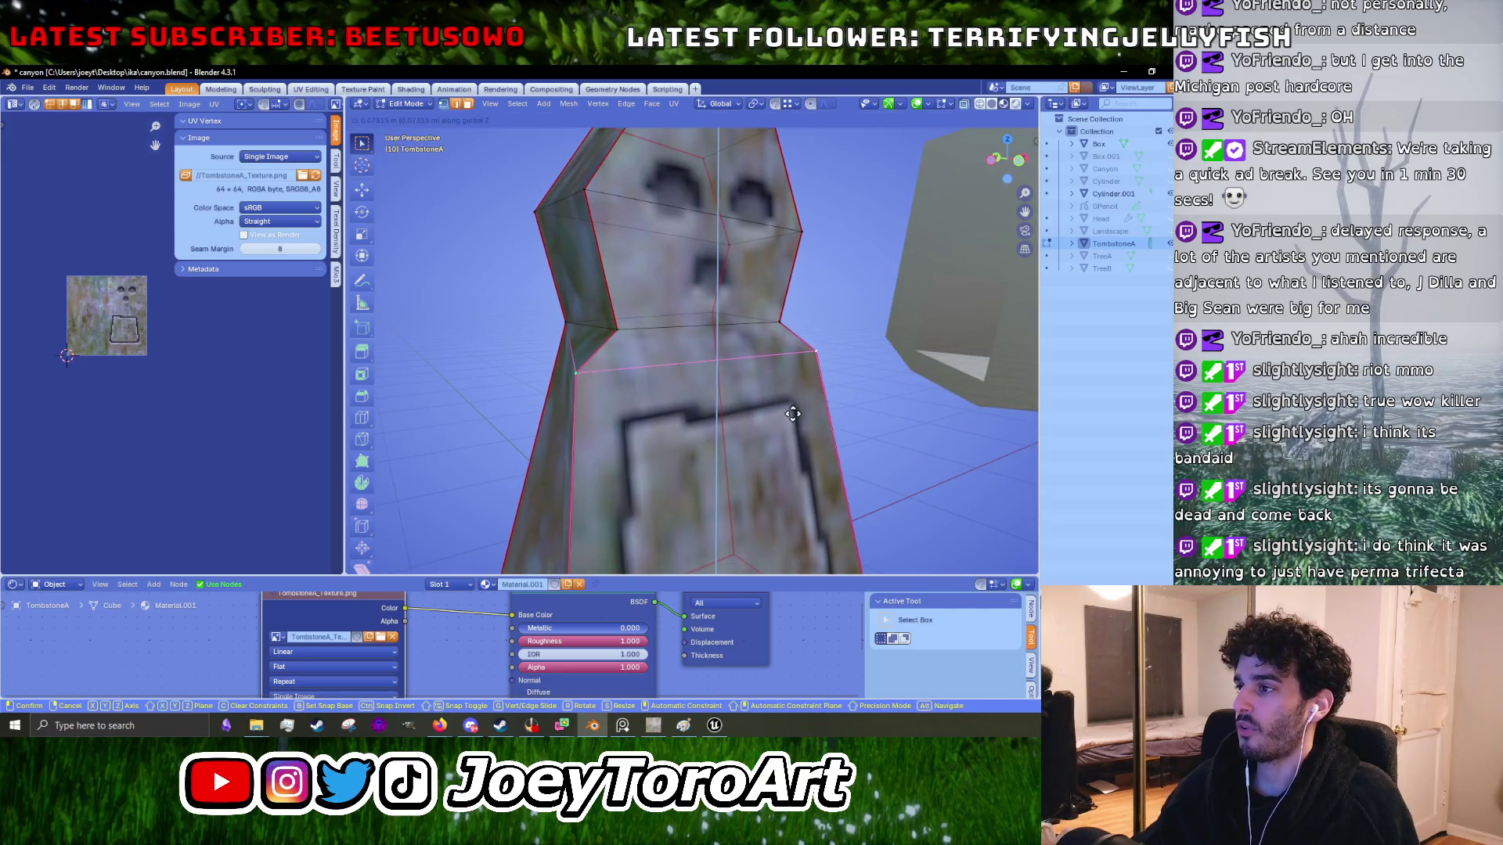
click(792, 415)
drag(792, 415, 800, 405)
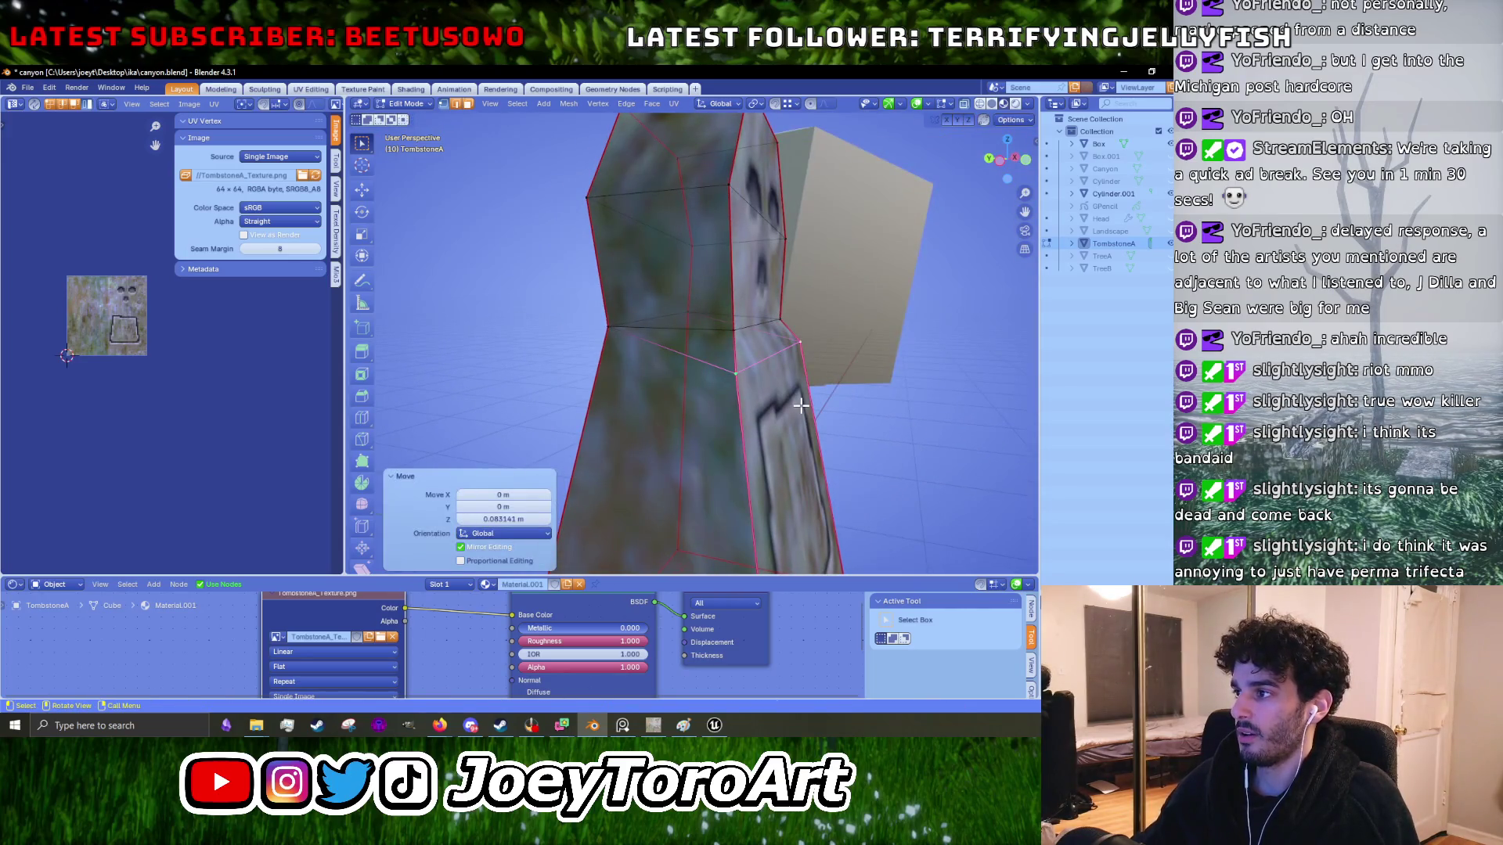
- Load TombstoneA_Texture.png as the tombstone's texture image
click(380, 637)
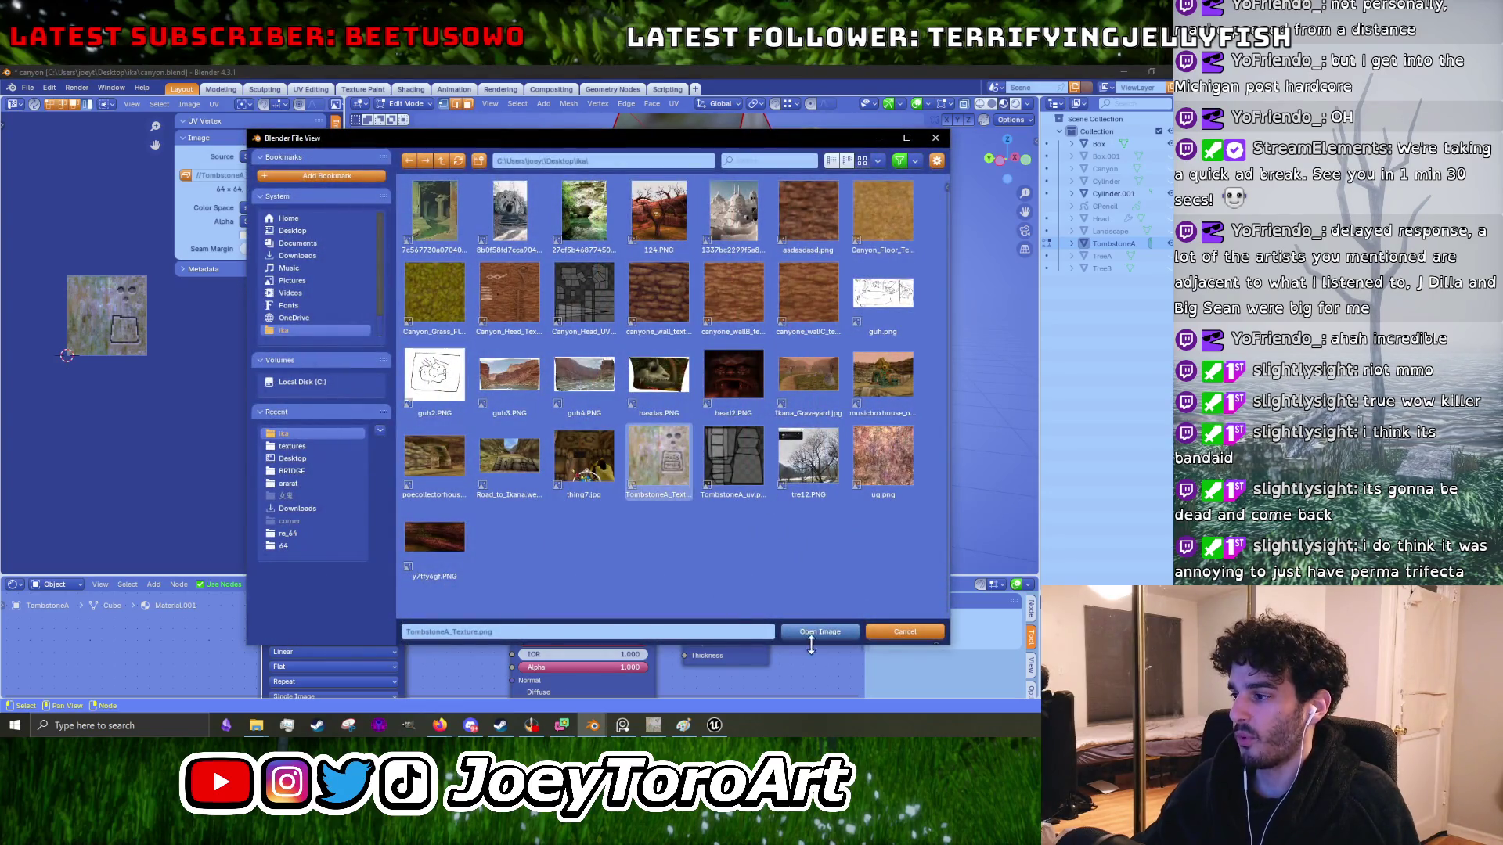
click(820, 631)
mouse_move(777, 413)
mouse_down()
mouse_move(720, 426)
mouse_move(820, 402)
mouse_move(767, 421)
mouse_up()
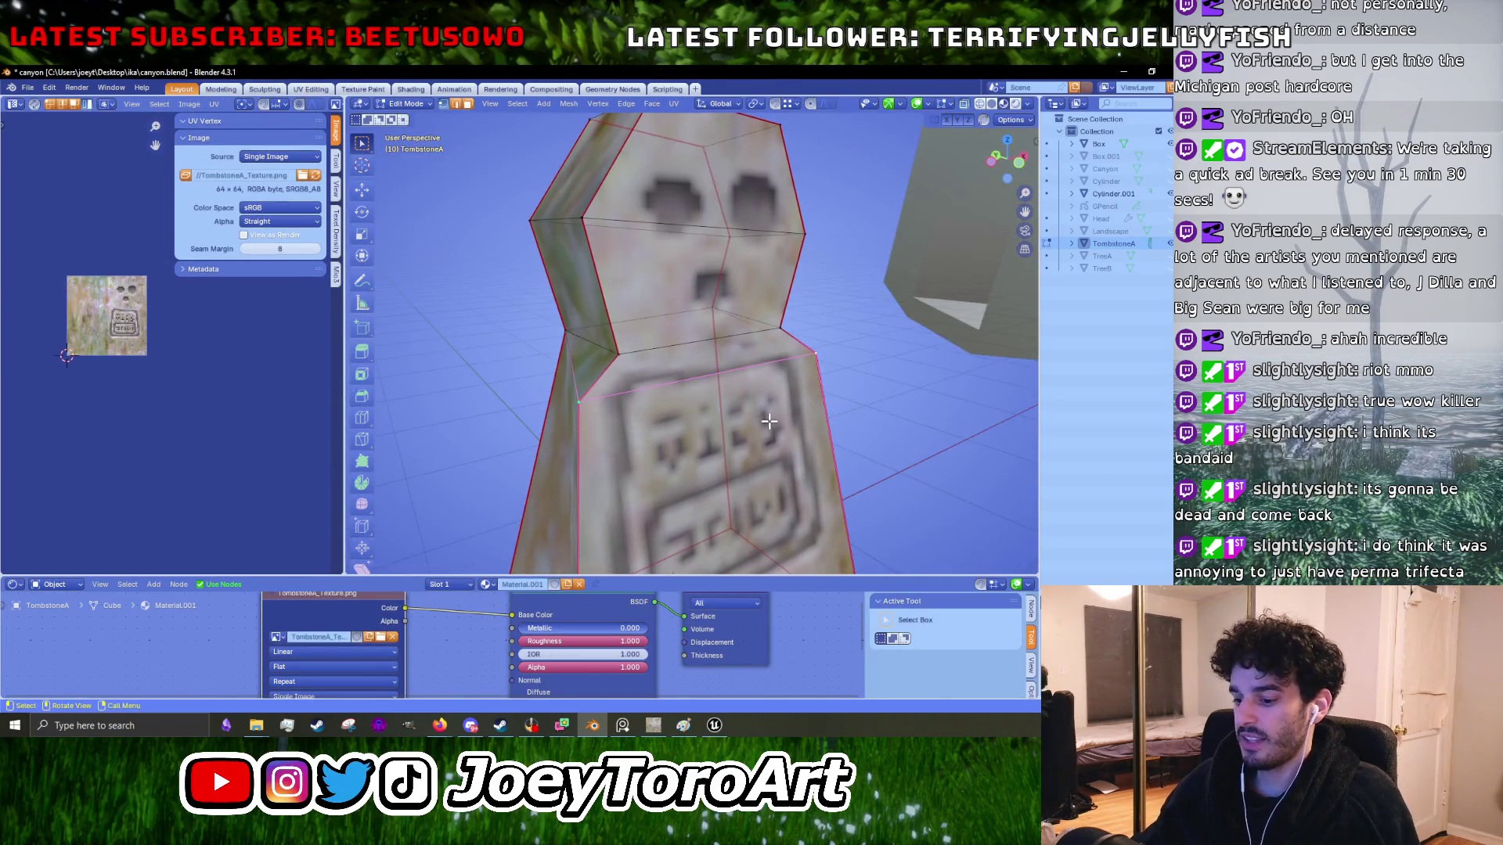
- Shift the selected waist vertices along Y, X and Z
key(g)
key(y)
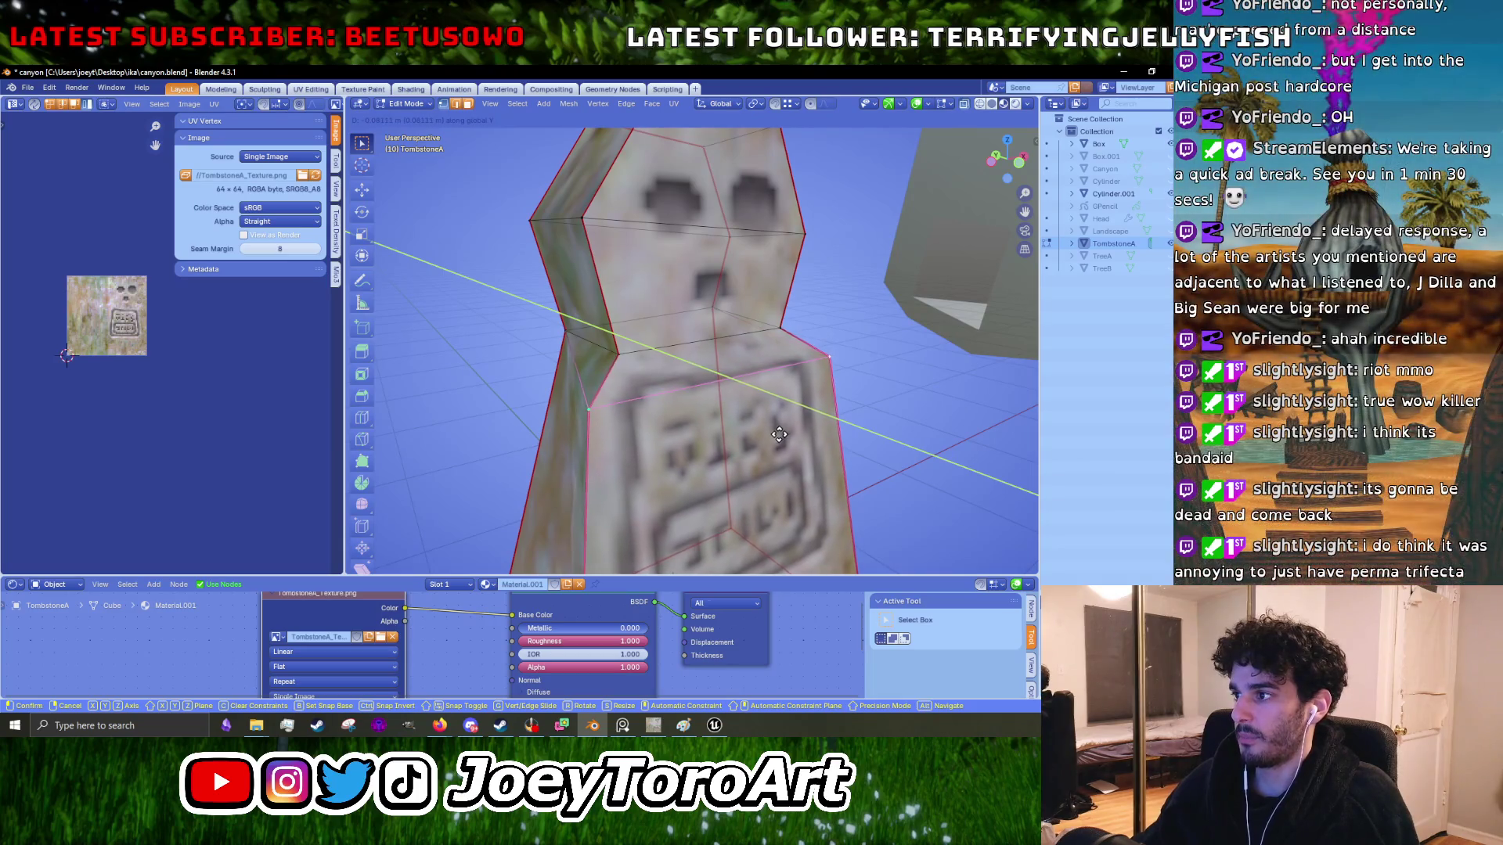
click(780, 434)
mouse_move(780, 435)
mouse_down()
mouse_move(637, 392)
mouse_move(692, 401)
mouse_move(637, 421)
mouse_move(737, 414)
mouse_move(637, 364)
mouse_up()
key(g)
key(x)
click(753, 426)
key(g)
key(z)
click(641, 402)
key(Tab)
key(Tab)
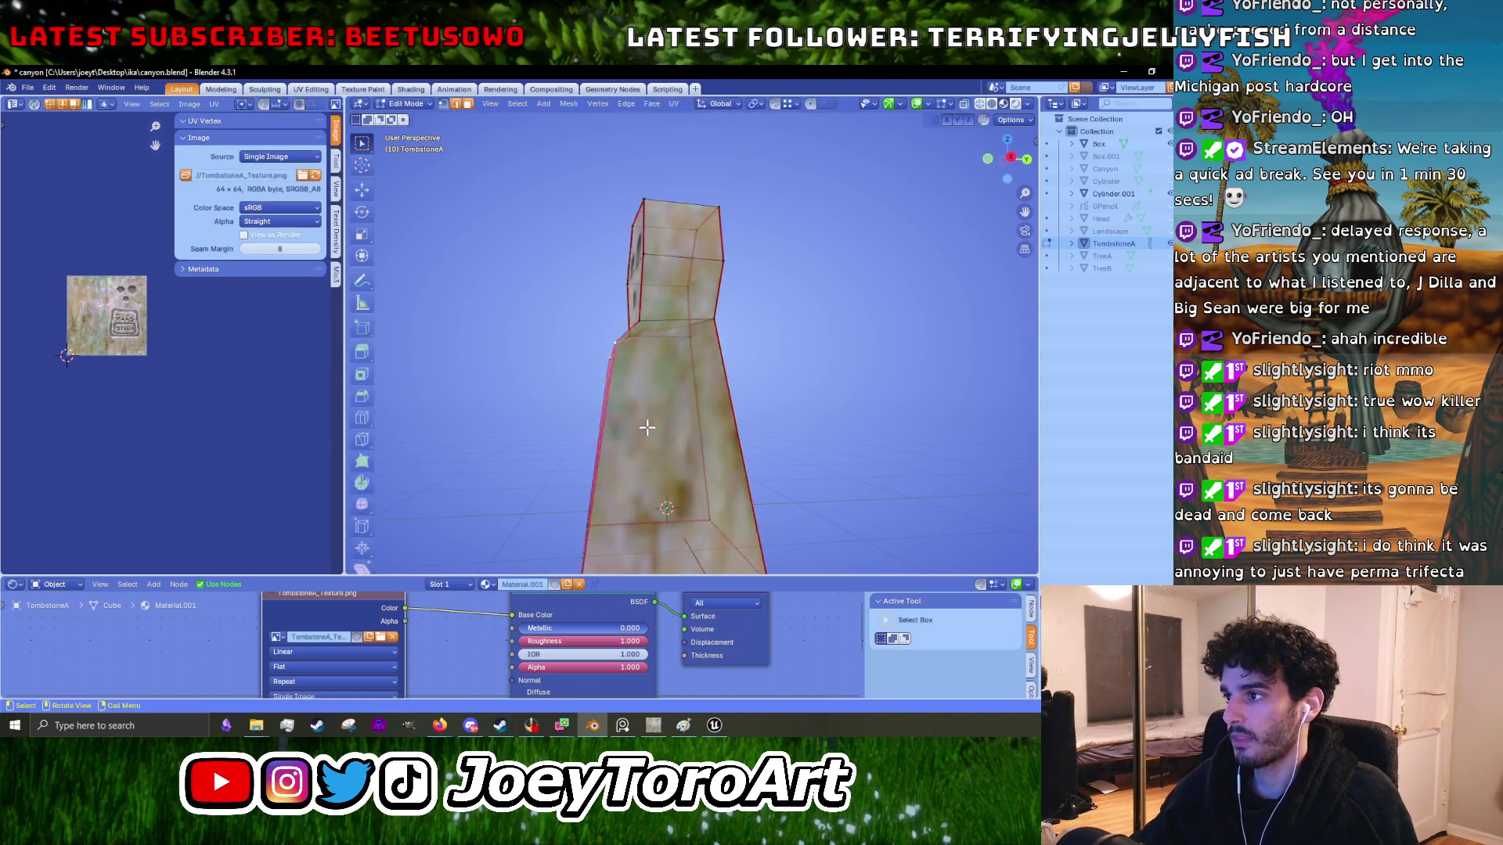
- Select the left-side edges and UV-unwrap the mesh
ctrl+click(646, 426)
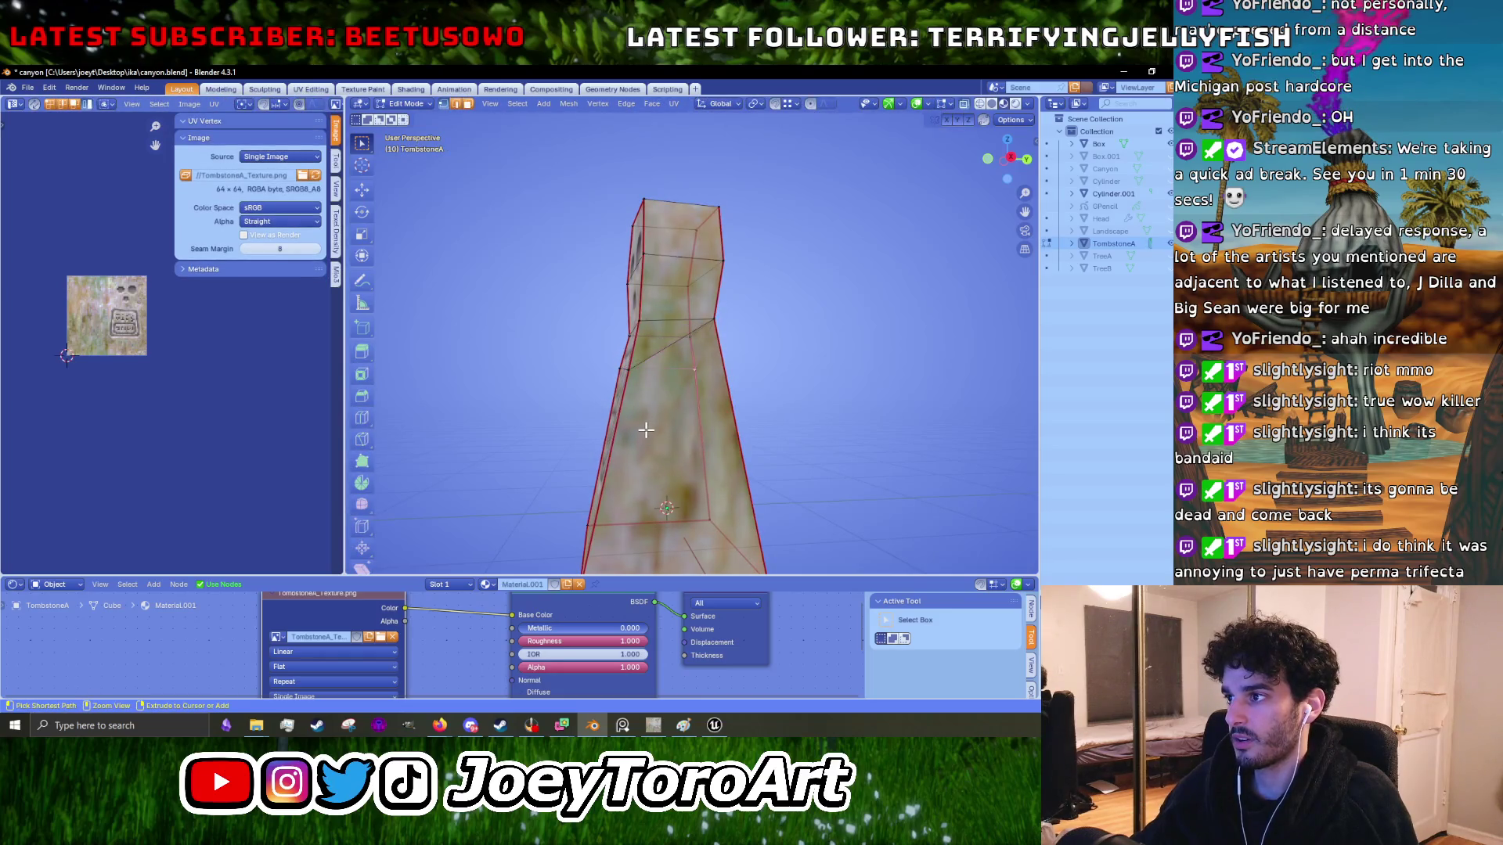
key(Tab)
mouse_move(675, 406)
mouse_down()
mouse_move(727, 429)
mouse_move(671, 440)
mouse_move(720, 387)
mouse_move(684, 384)
mouse_up()
key(Tab)
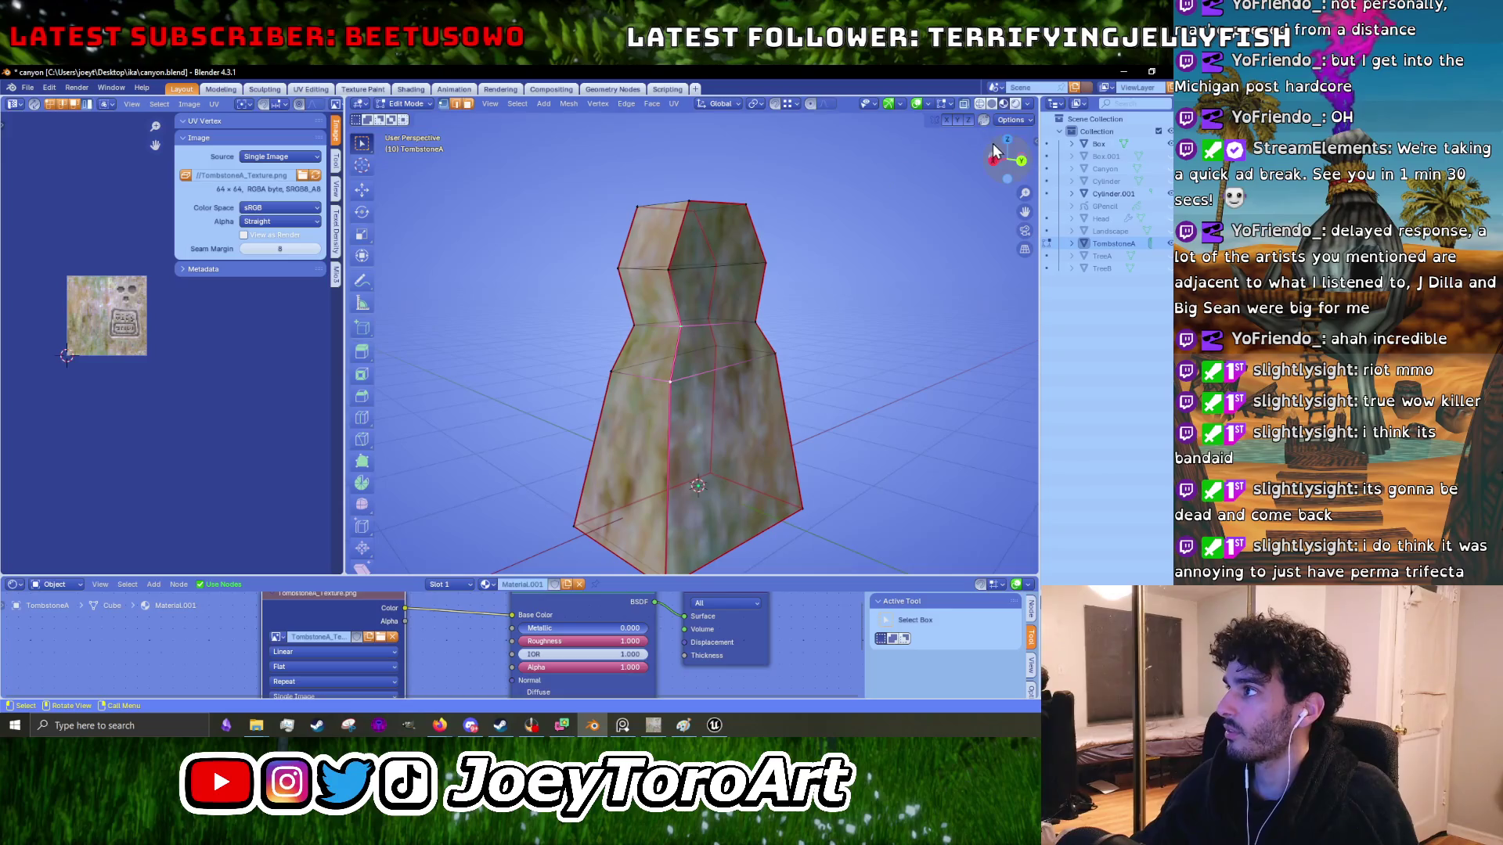
click(1010, 121)
key(u)
click(698, 402)
- Re-unwrap the mesh from the right side so the texture remaps
key(Tab)
mouse_move(731, 376)
mouse_down()
mouse_move(814, 392)
mouse_move(789, 404)
mouse_up()
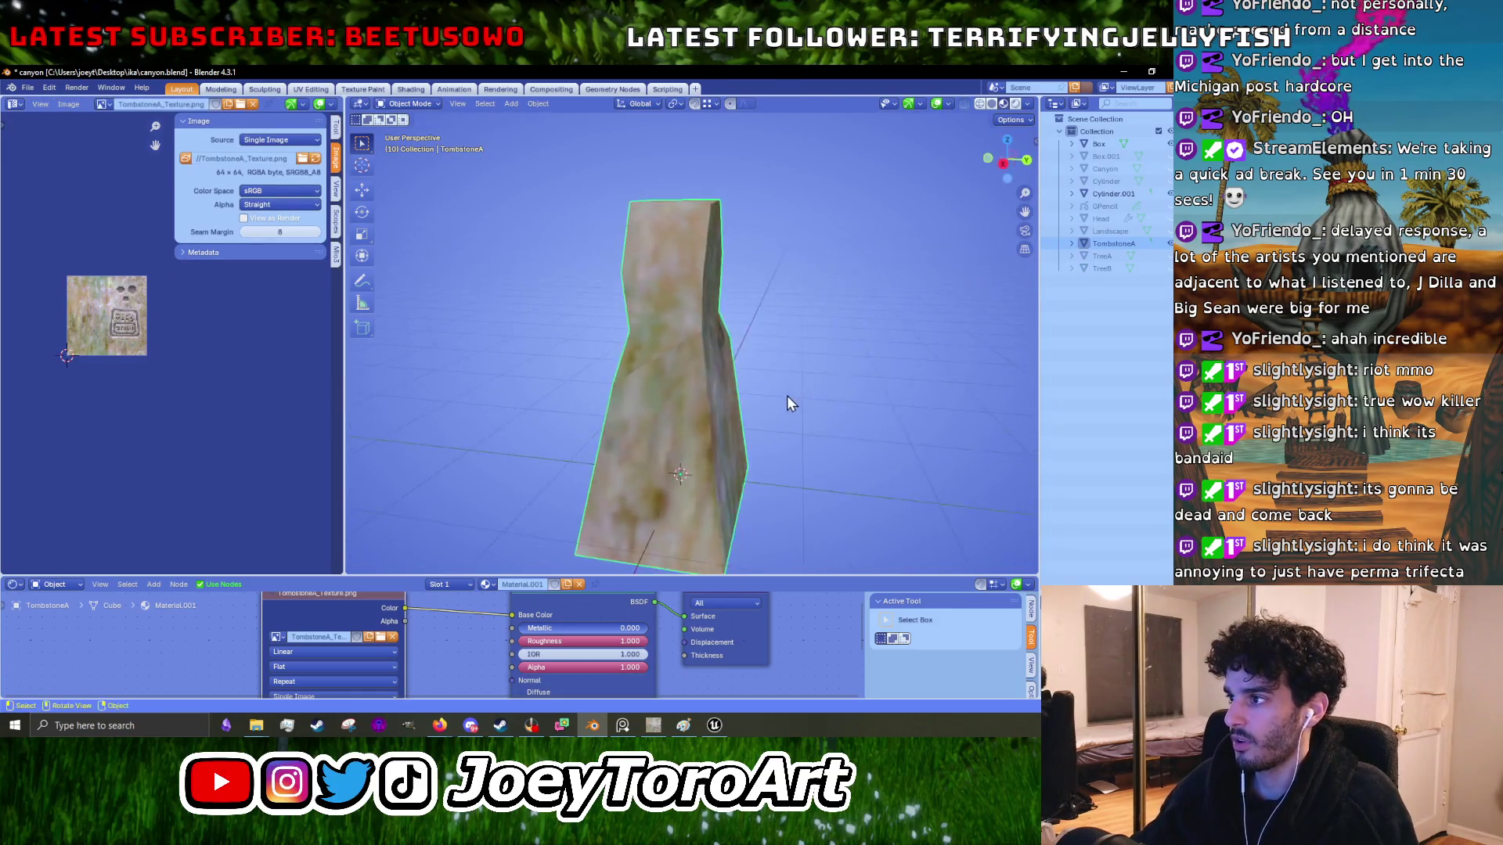
key(Tab)
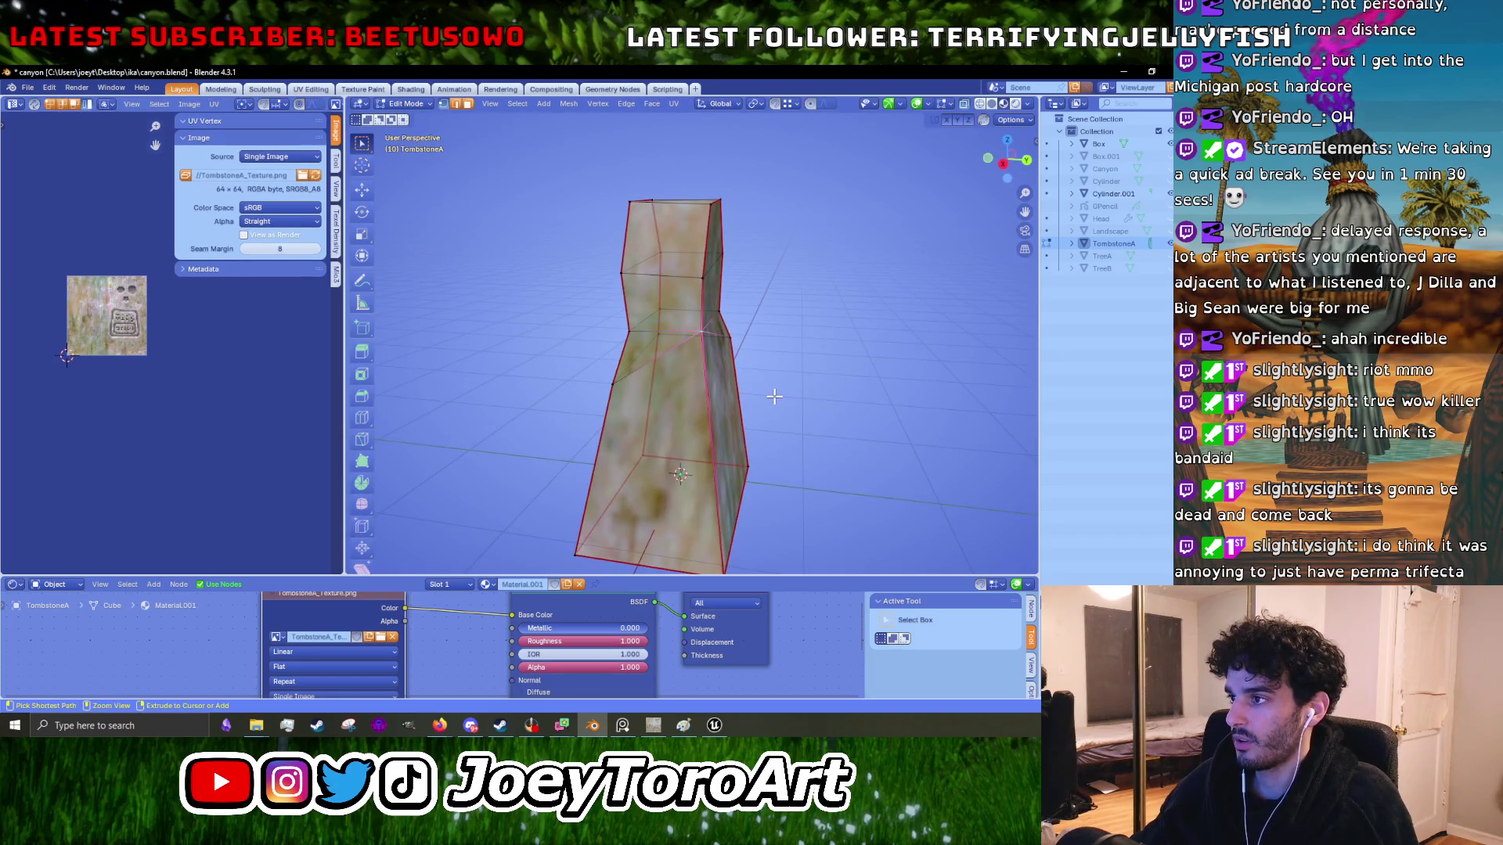
click(707, 389)
click(1009, 122)
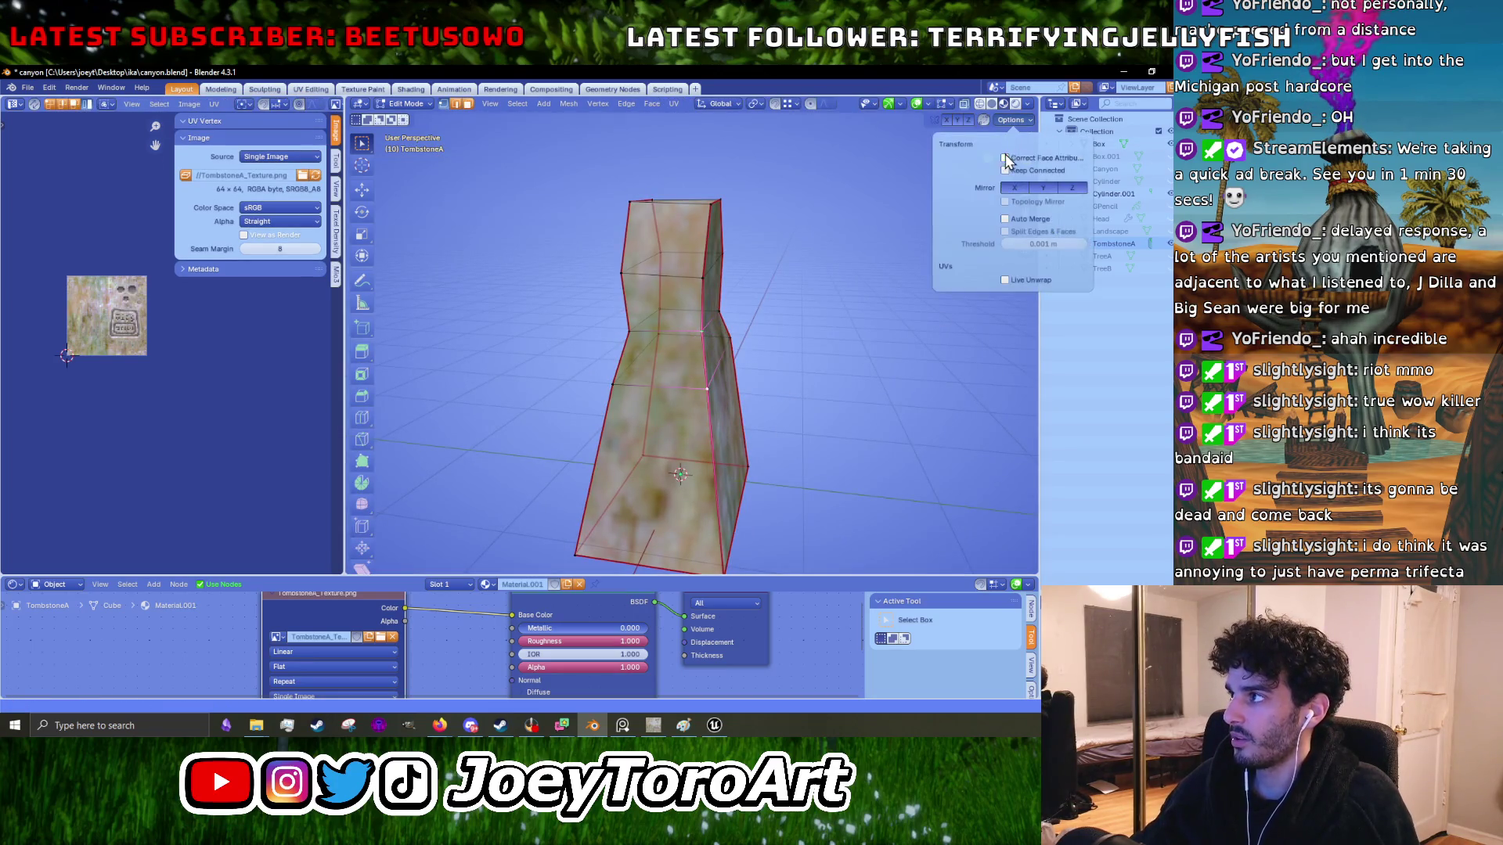
mouse_move(723, 369)
mouse_down()
mouse_move(693, 375)
mouse_move(786, 350)
mouse_move(950, 187)
mouse_up()
key(u)
click(697, 326)
key(Tab)
click(1014, 121)
click(1014, 121)
click(1032, 114)
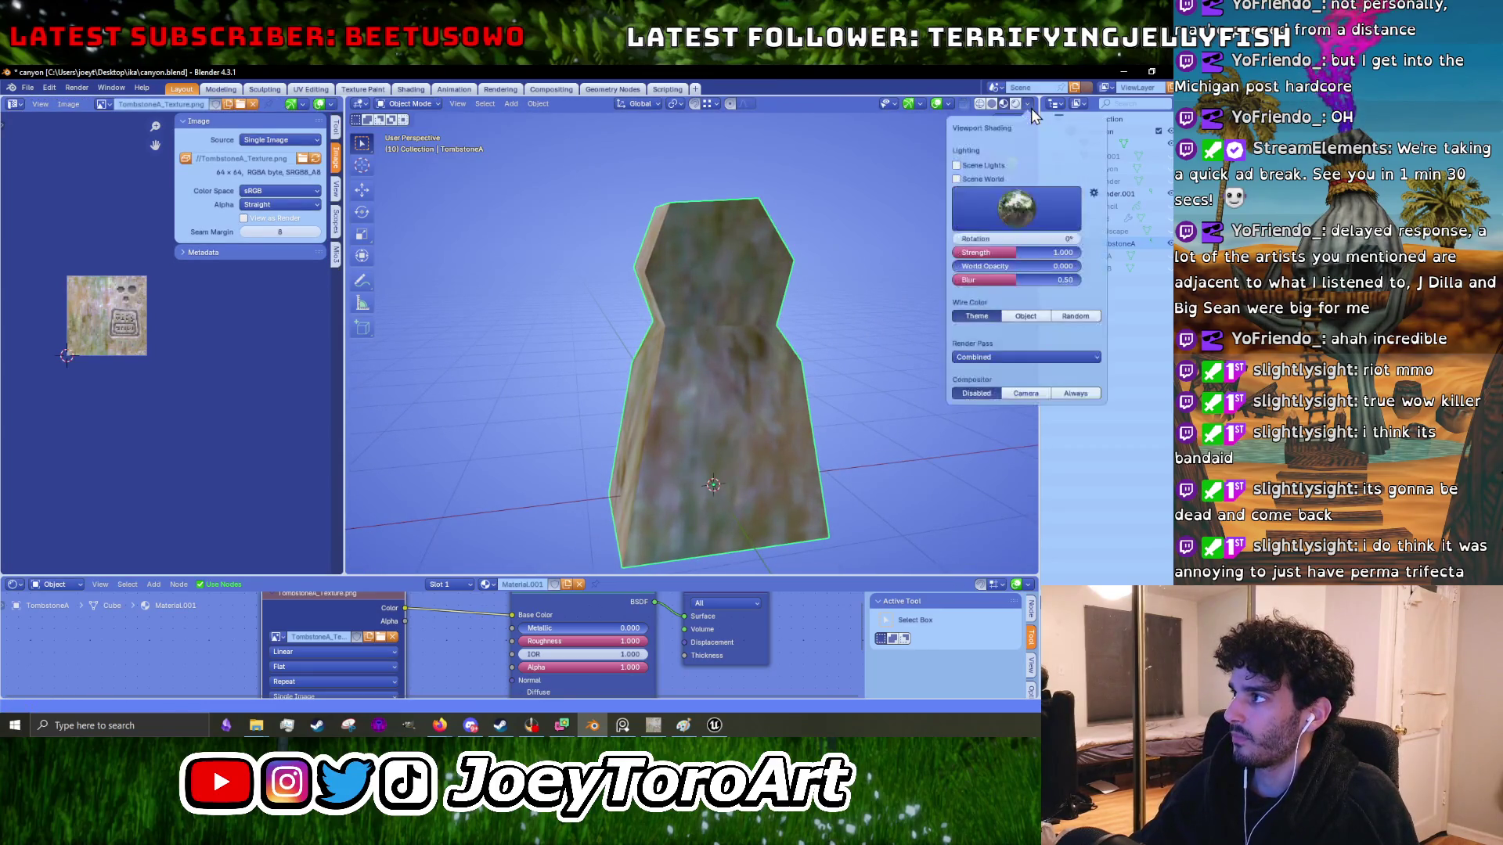
- Merge the selected waist vertices At Last
key(Tab)
click(1016, 120)
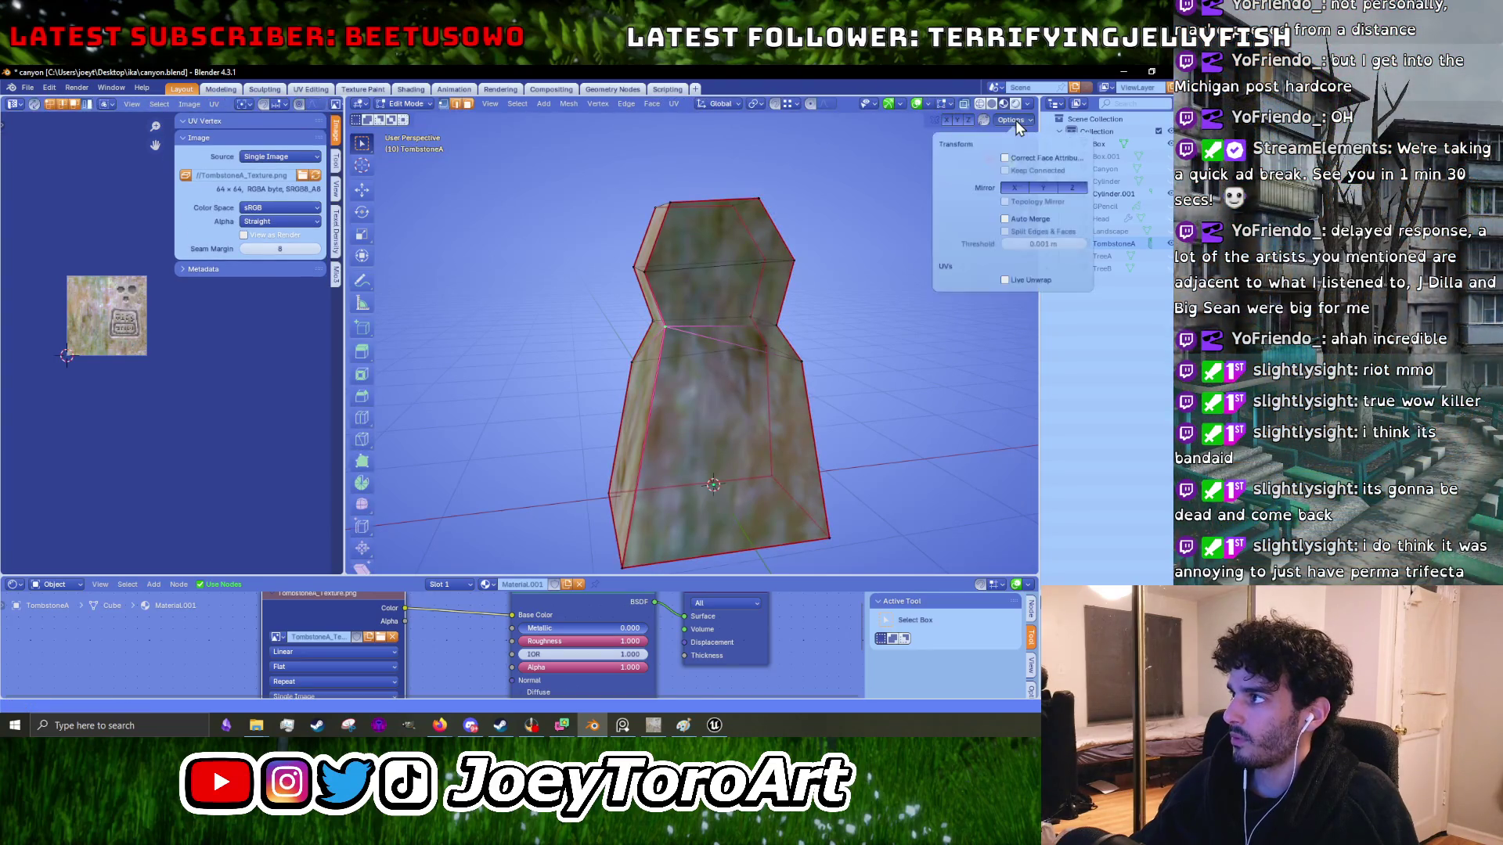
shift+click(775, 332)
key(m)
click(777, 331)
- Shift the tombstone's bottom edges along Y and scale them out to widen the base
mouse_move(642, 400)
mouse_down()
mouse_move(702, 295)
mouse_move(510, 419)
mouse_up()
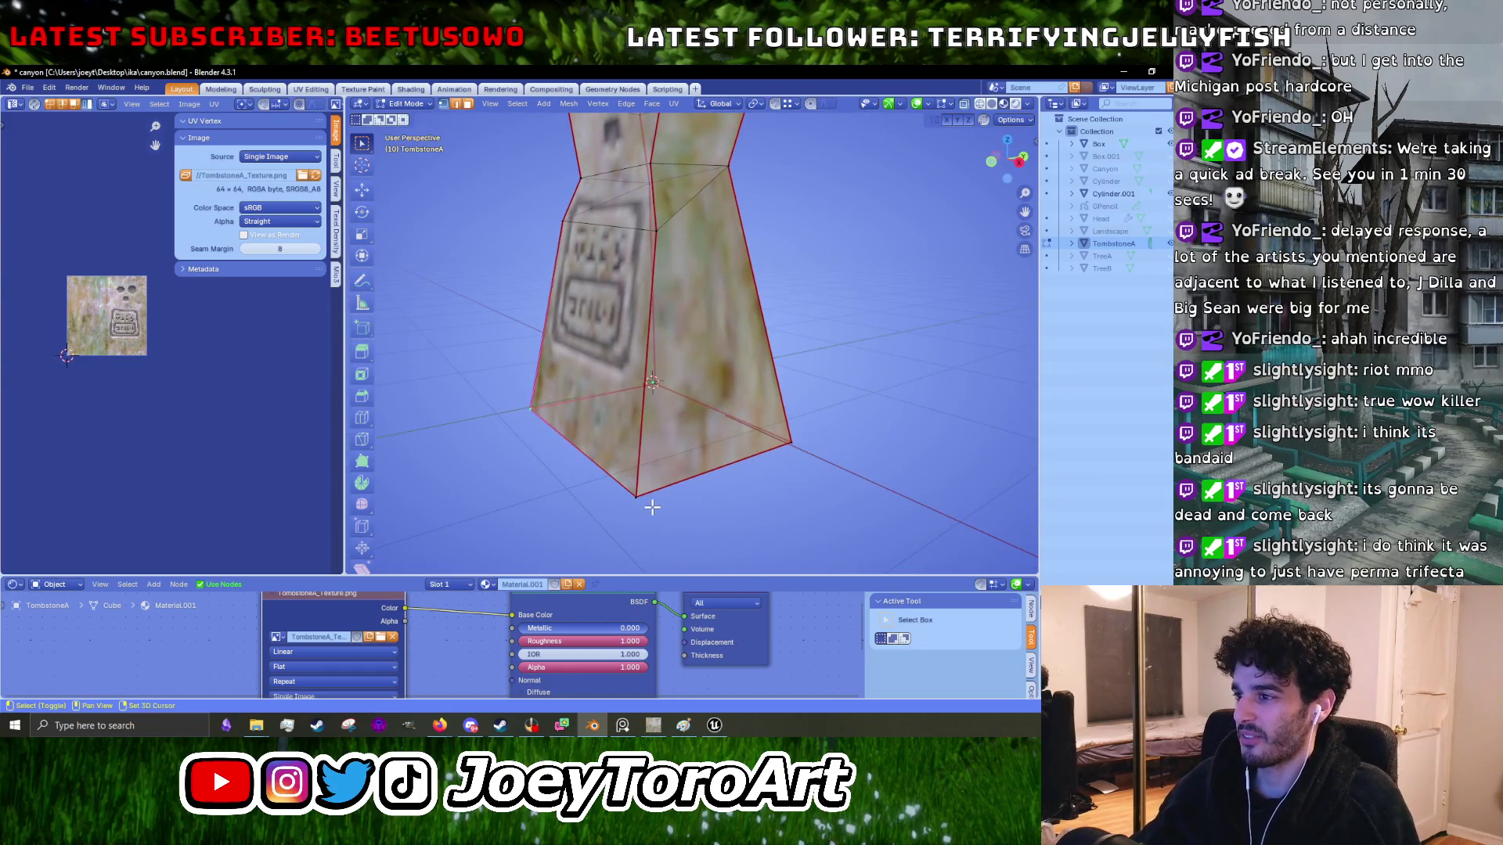
scroll(652, 507, up, 2)
key(g)
key(y)
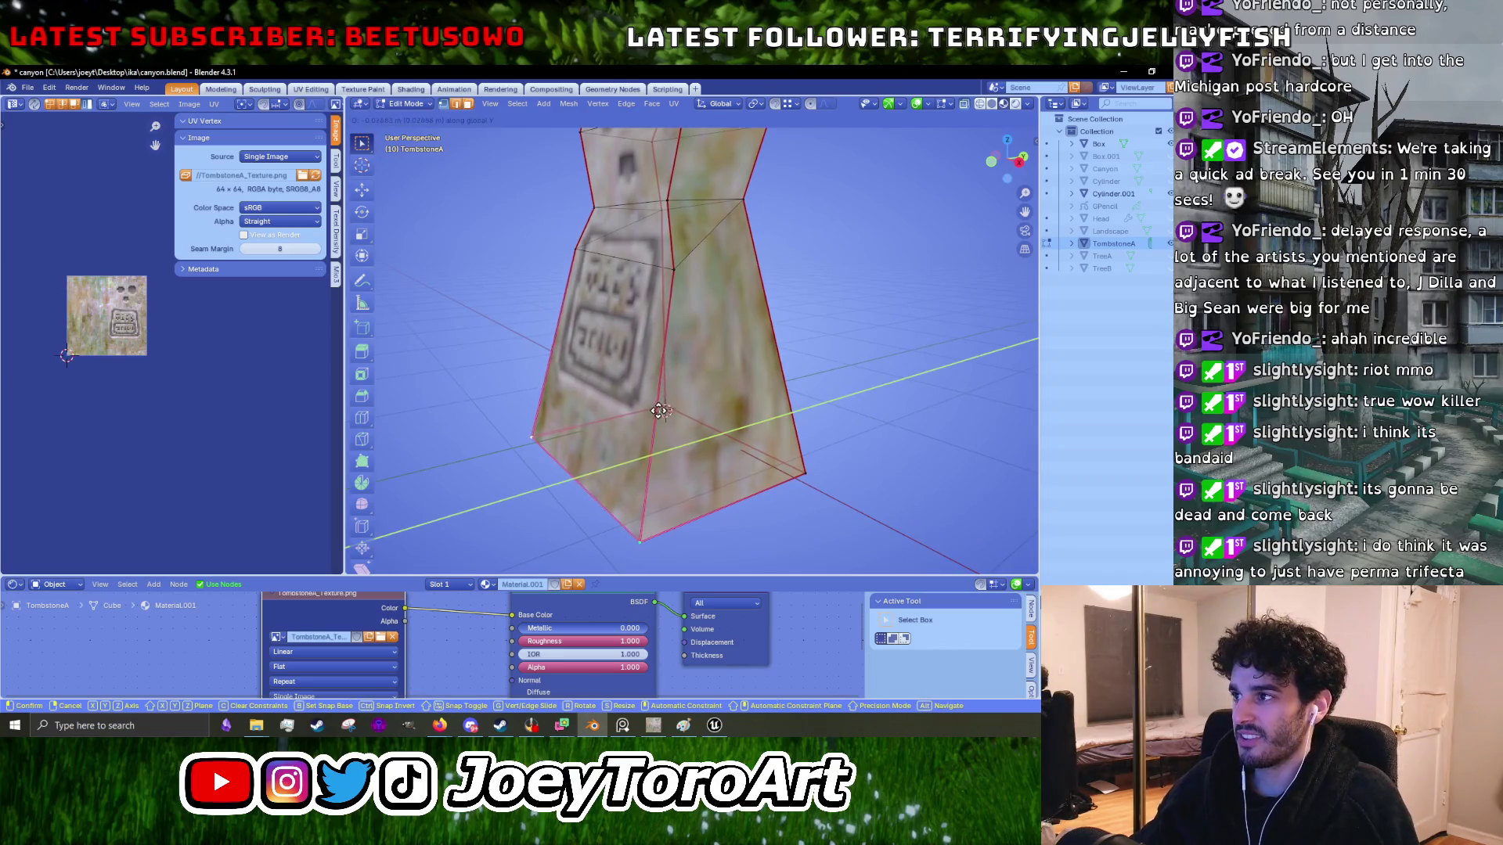
click(658, 411)
drag(658, 411, 783, 438)
key(s)
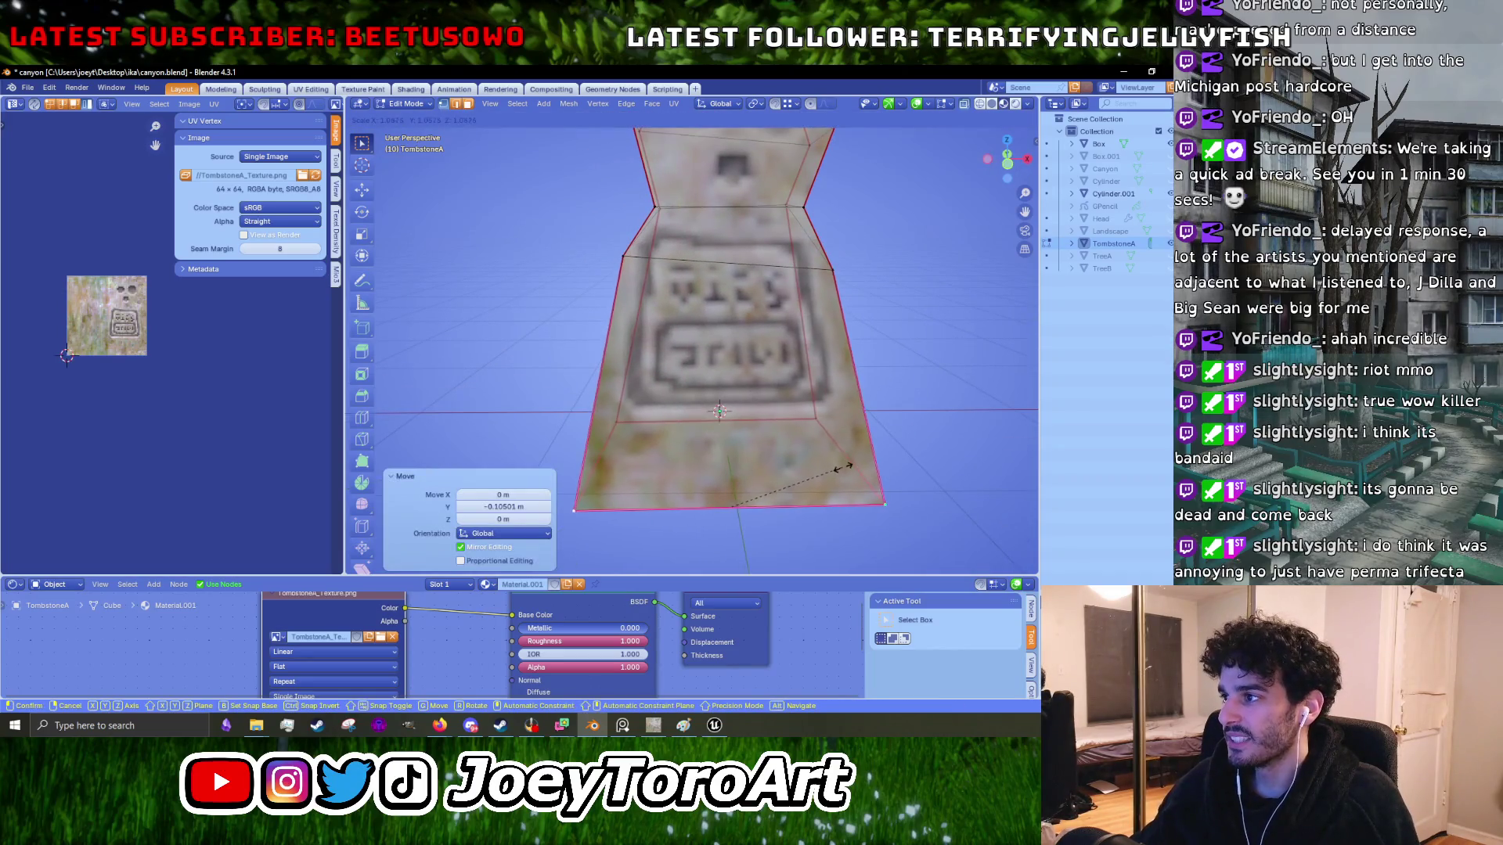
click(849, 468)
- Scale up the edge loop above the base slightly and raise it along Z
click(640, 252)
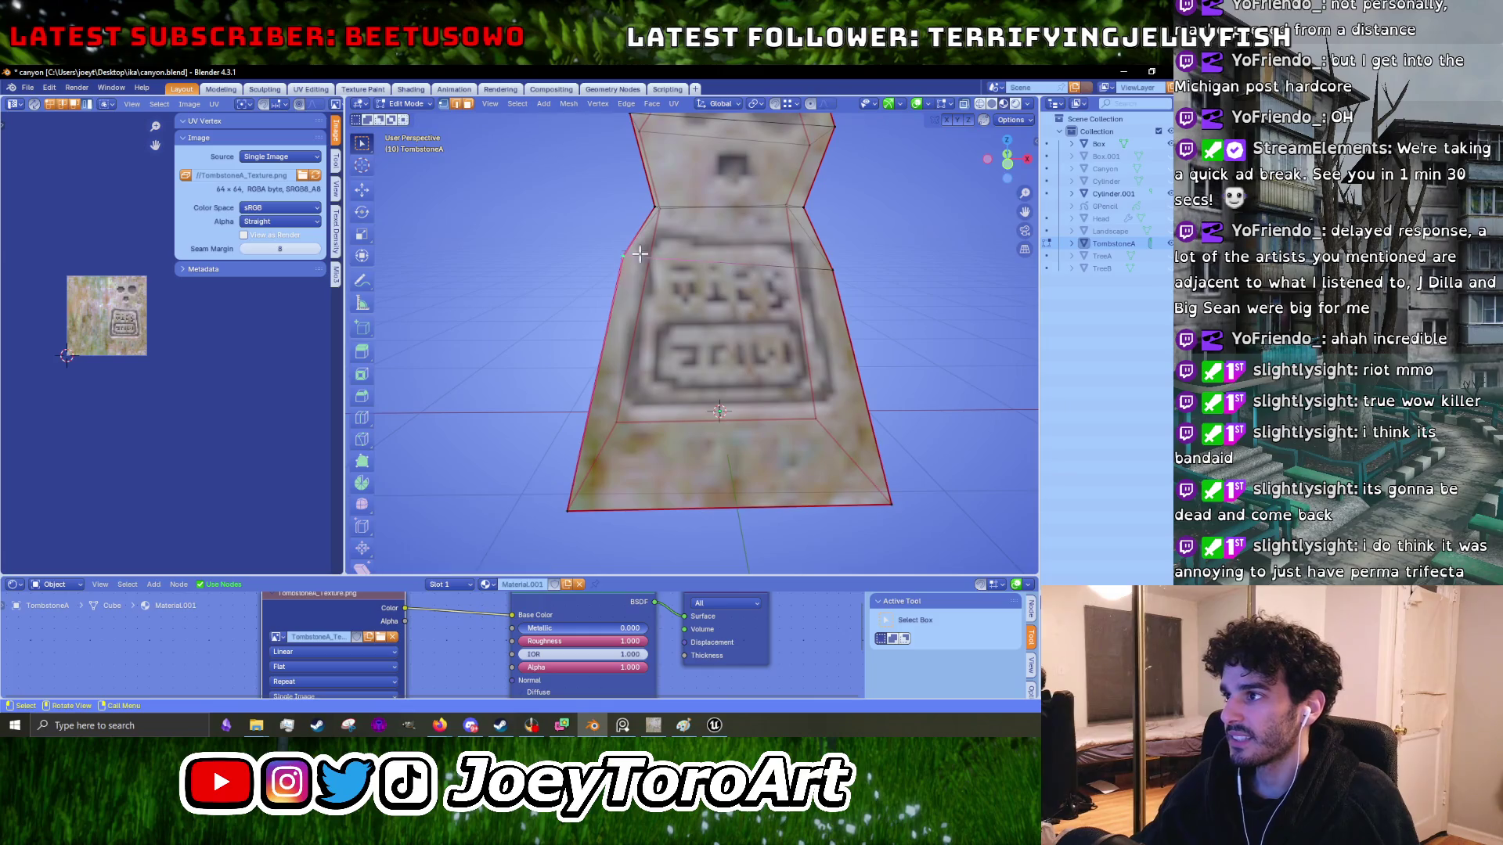
key(s)
click(827, 291)
mouse_move(826, 291)
mouse_down()
mouse_move(832, 319)
mouse_move(872, 319)
mouse_up()
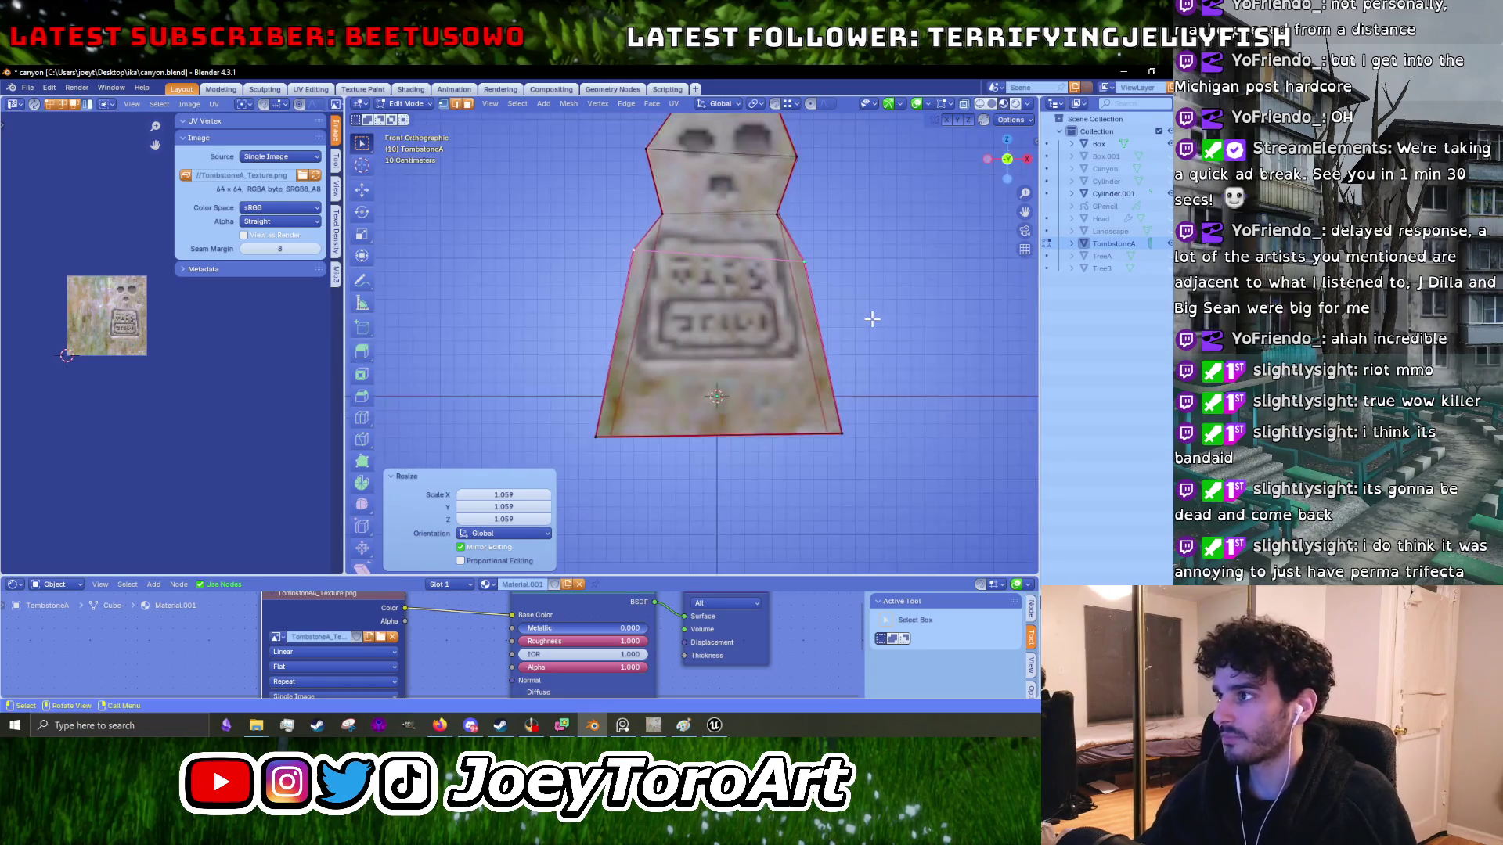
scroll(856, 325, up, 2)
key(g)
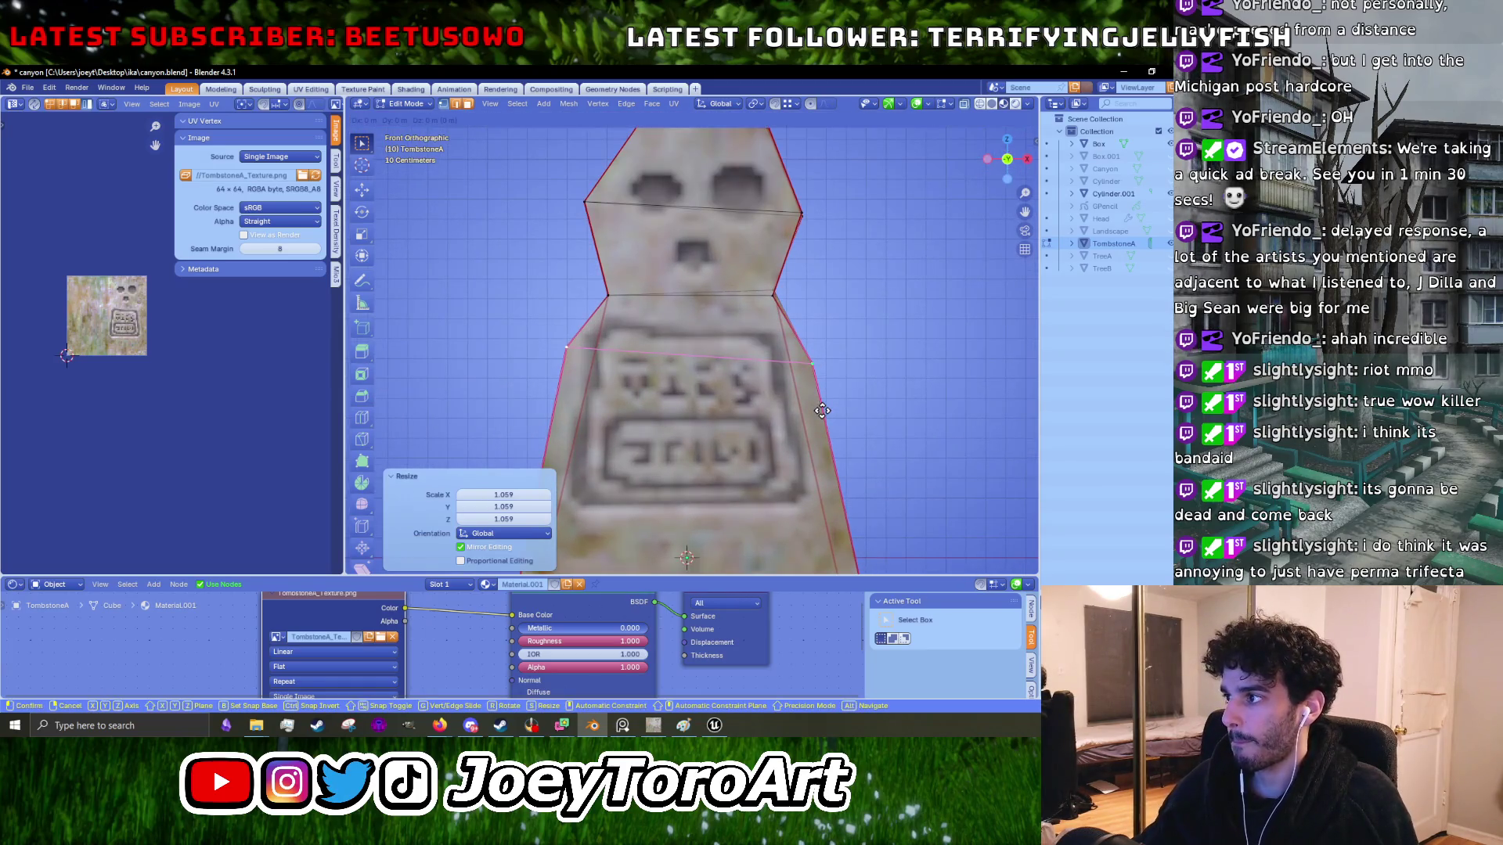
key(z)
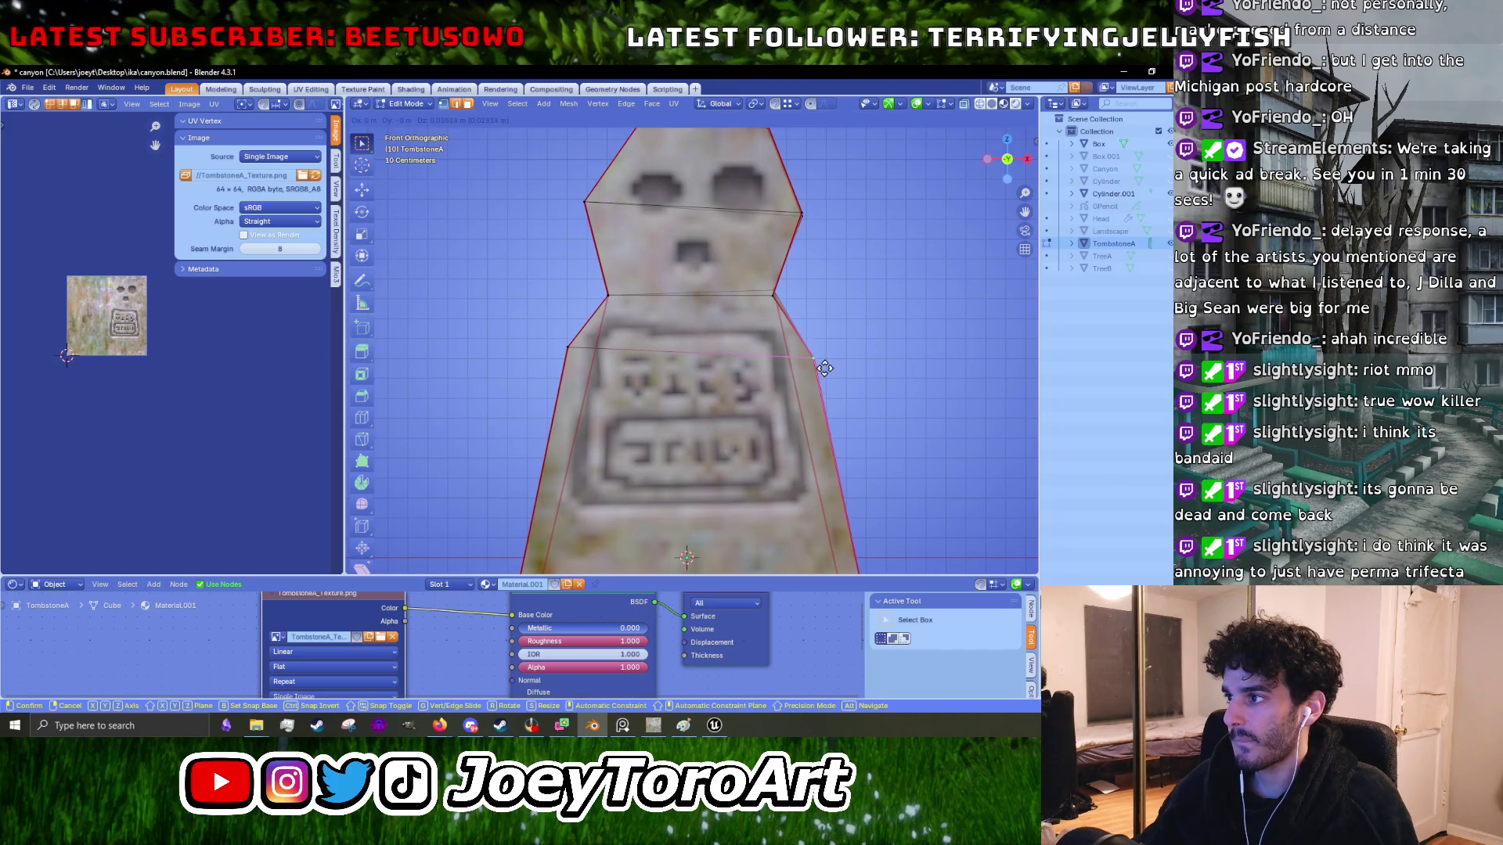
click(699, 360)
- Check the shape in Object Mode, undo the last edit, and return to Edit Mode
key(Tab)
scroll(665, 374, down, 5)
mouse_move(664, 374)
mouse_down()
mouse_move(917, 406)
mouse_move(694, 407)
mouse_move(924, 382)
mouse_move(537, 393)
mouse_up()
key(Tab)
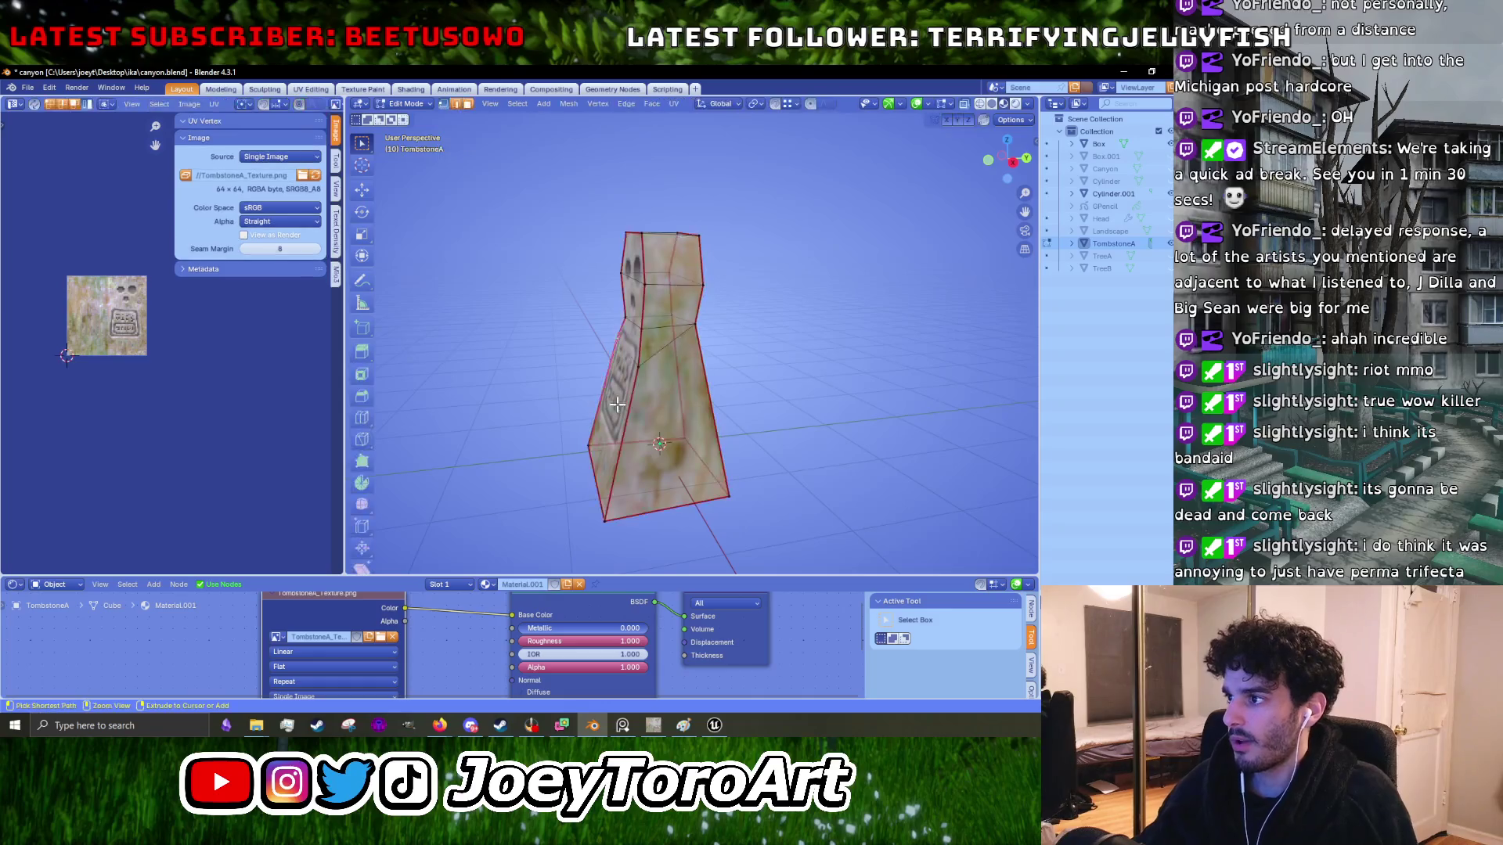
key(ctrl+z)
key(Tab)
mouse_move(683, 420)
mouse_down()
mouse_move(610, 411)
mouse_move(812, 404)
mouse_up()
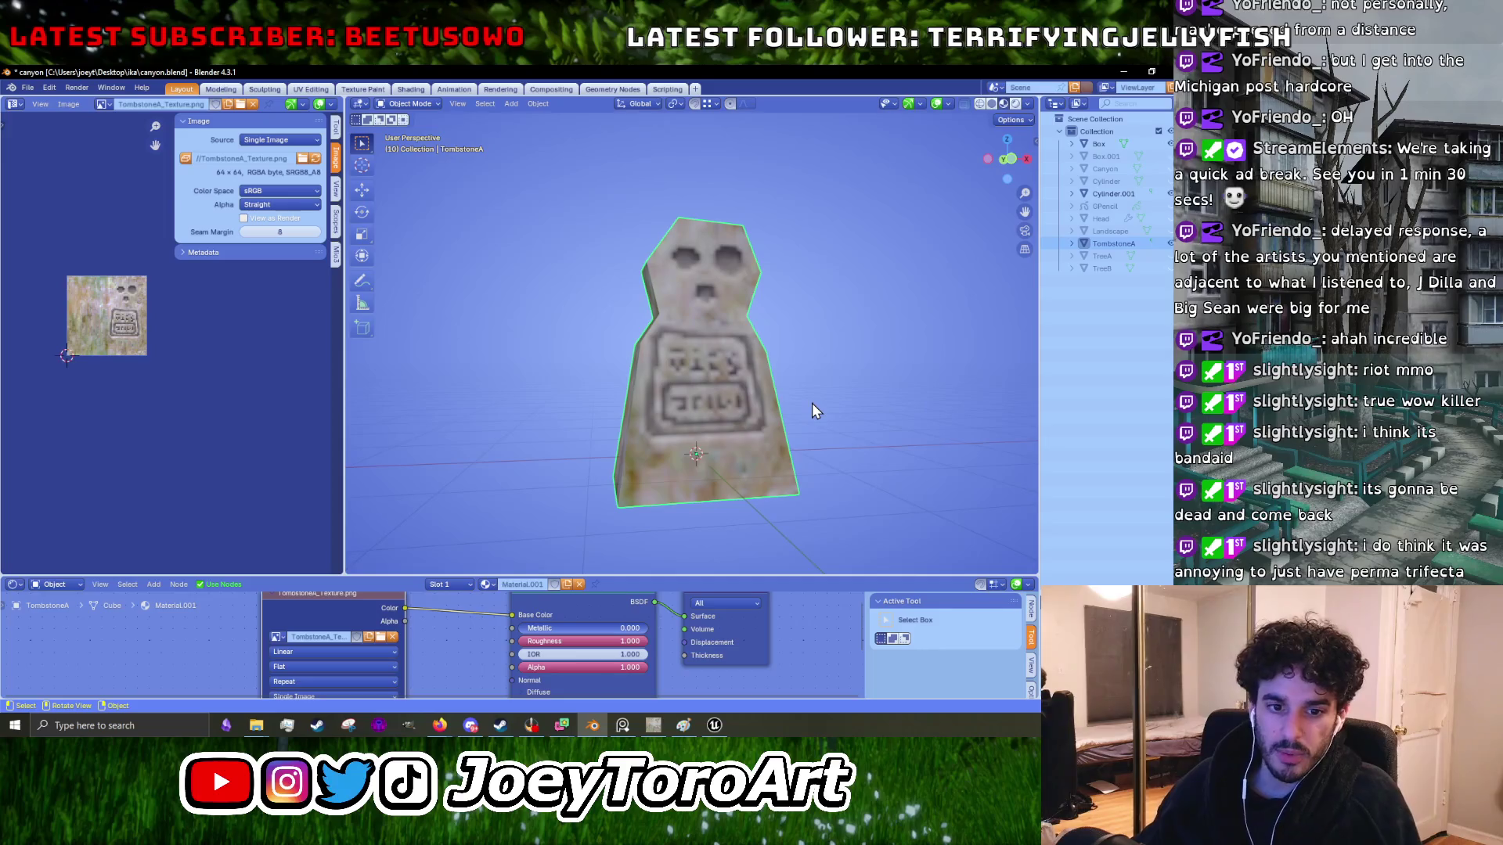
key(Tab)
- In side orthographic view, move the base's lower-left vertices -0.2207 m along Y
key(KP_3)
scroll(660, 366, up, 5)
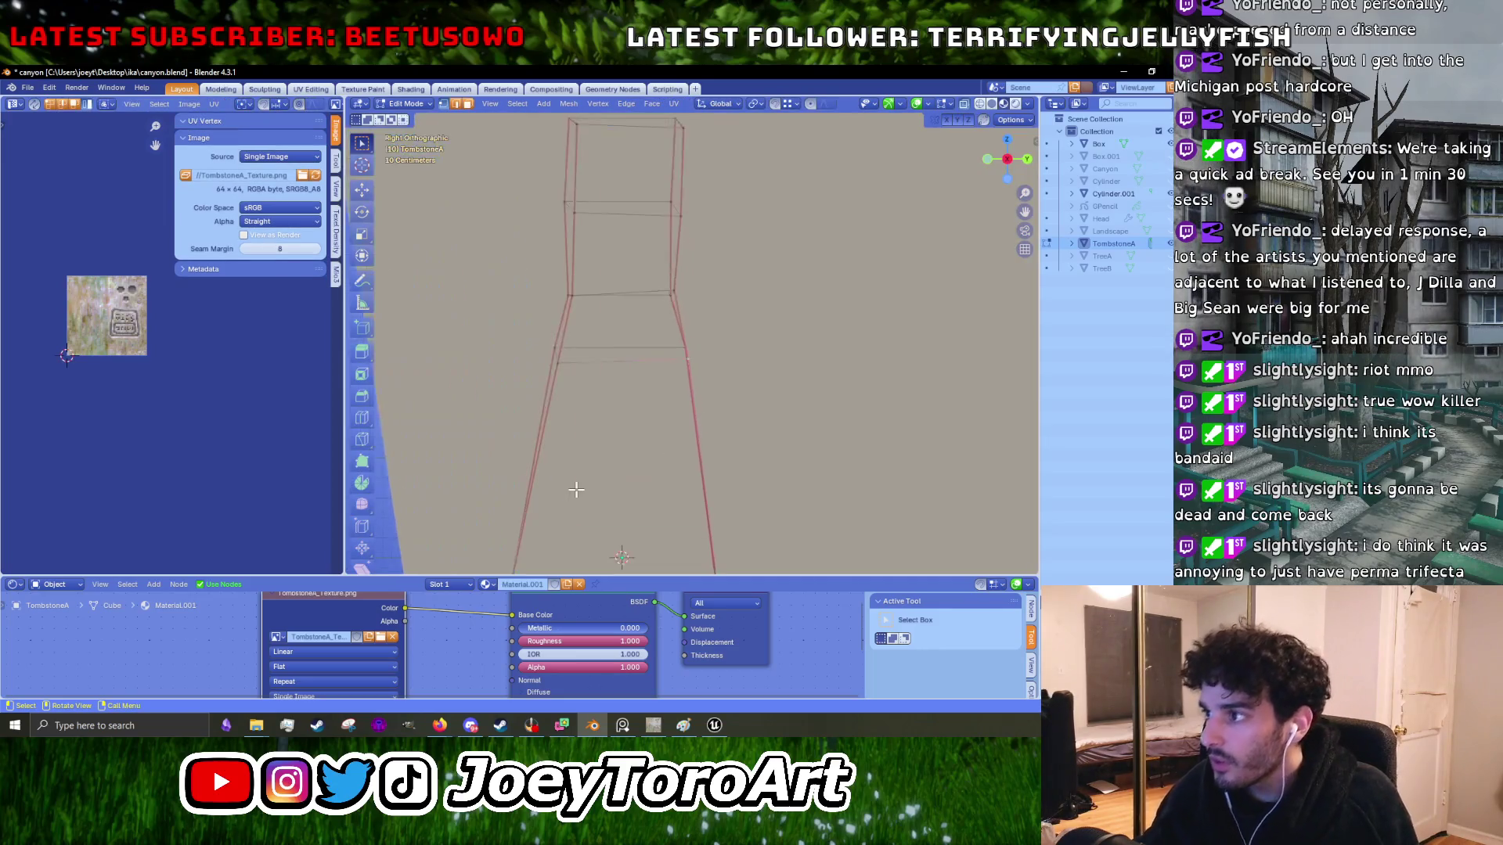
drag(641, 543, 640, 542)
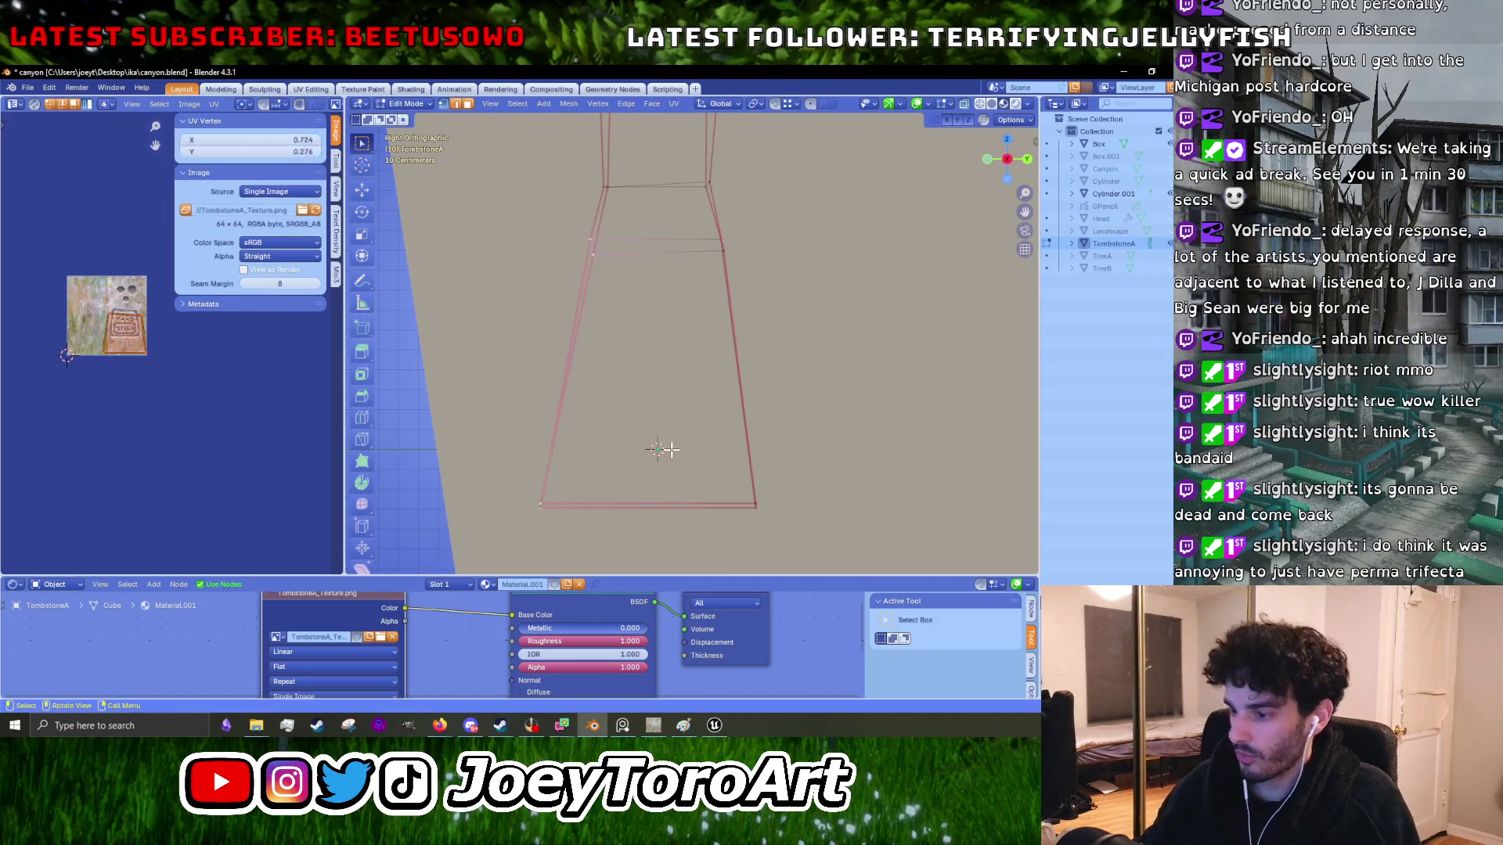
key(g)
key(y)
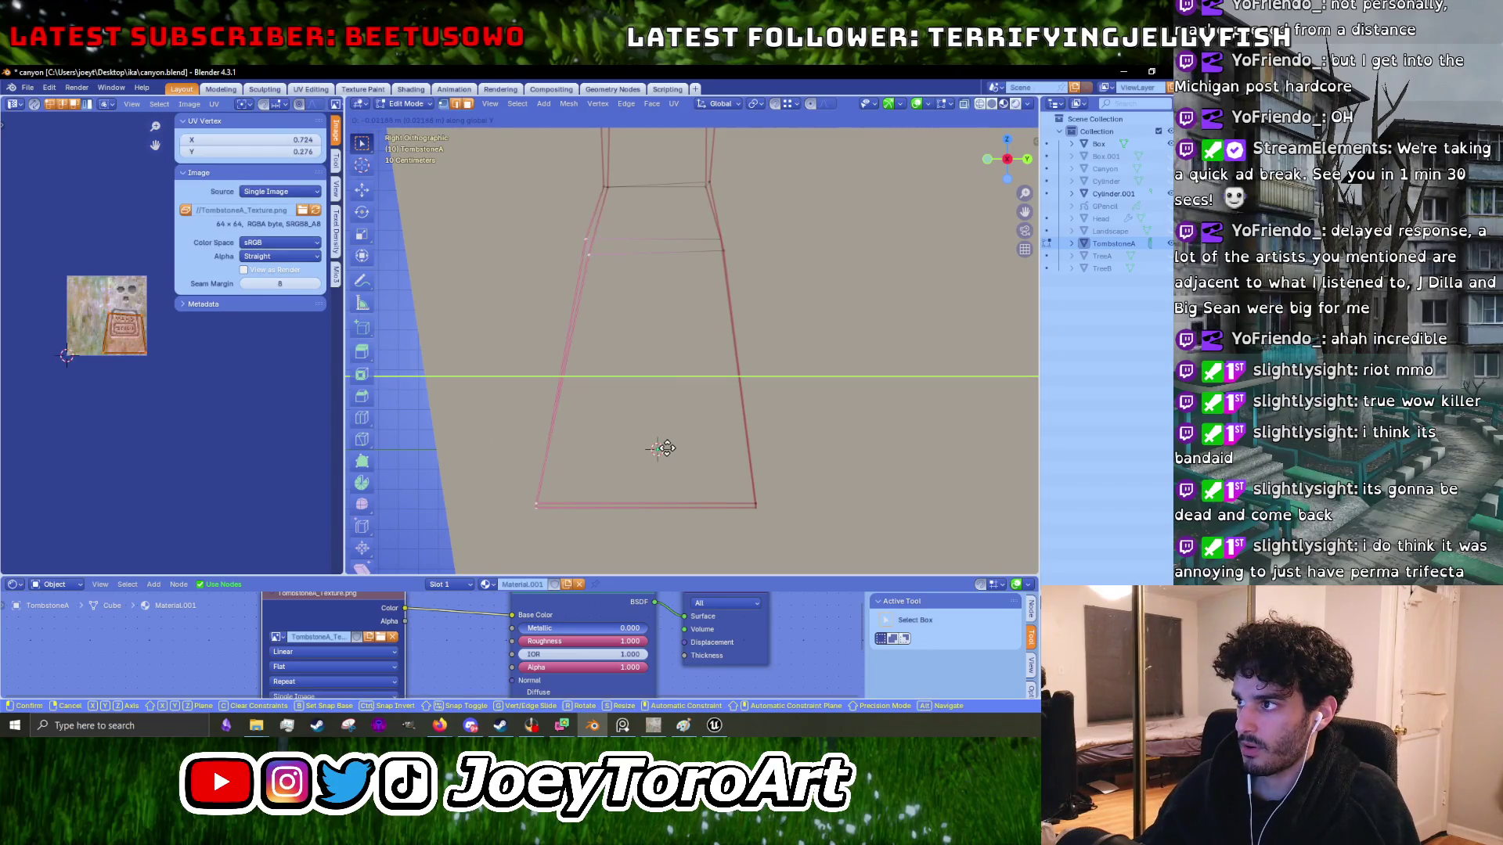
click(665, 445)
- Inspect the reshaped tombstone from several angles in textured Object Mode
key(shift+z)
drag(547, 352, 721, 458)
key(Tab)
scroll(721, 457, down, 5)
mouse_move(821, 465)
mouse_down()
mouse_move(762, 463)
mouse_move(676, 308)
mouse_move(806, 305)
mouse_move(640, 323)
mouse_up()
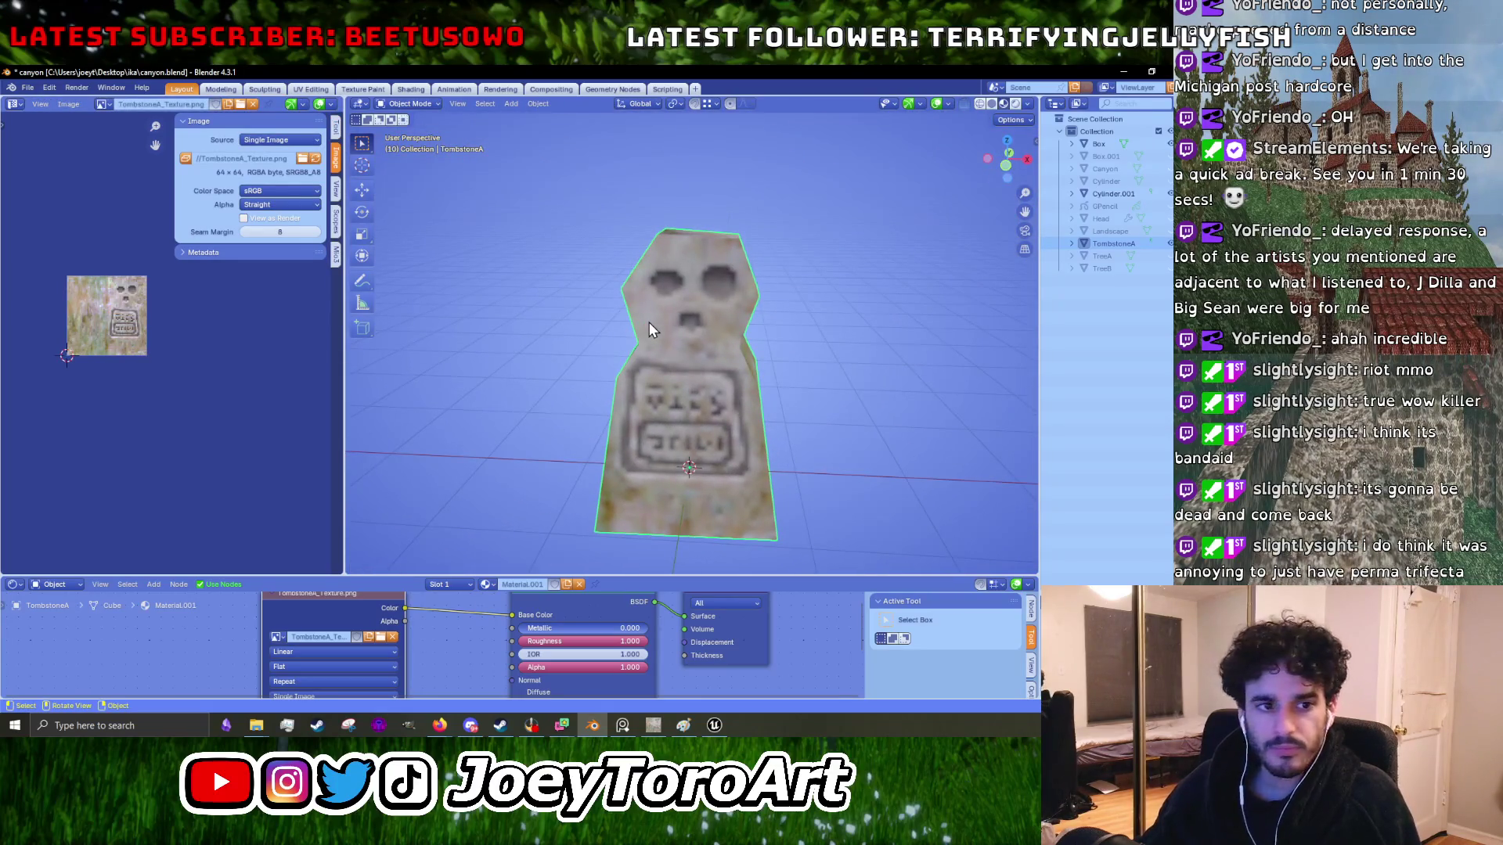
mouse_move(687, 244)
mouse_down()
mouse_move(644, 280)
mouse_move(664, 326)
mouse_up()
scroll(664, 325, up, 2)
scroll(664, 333, down, 3)
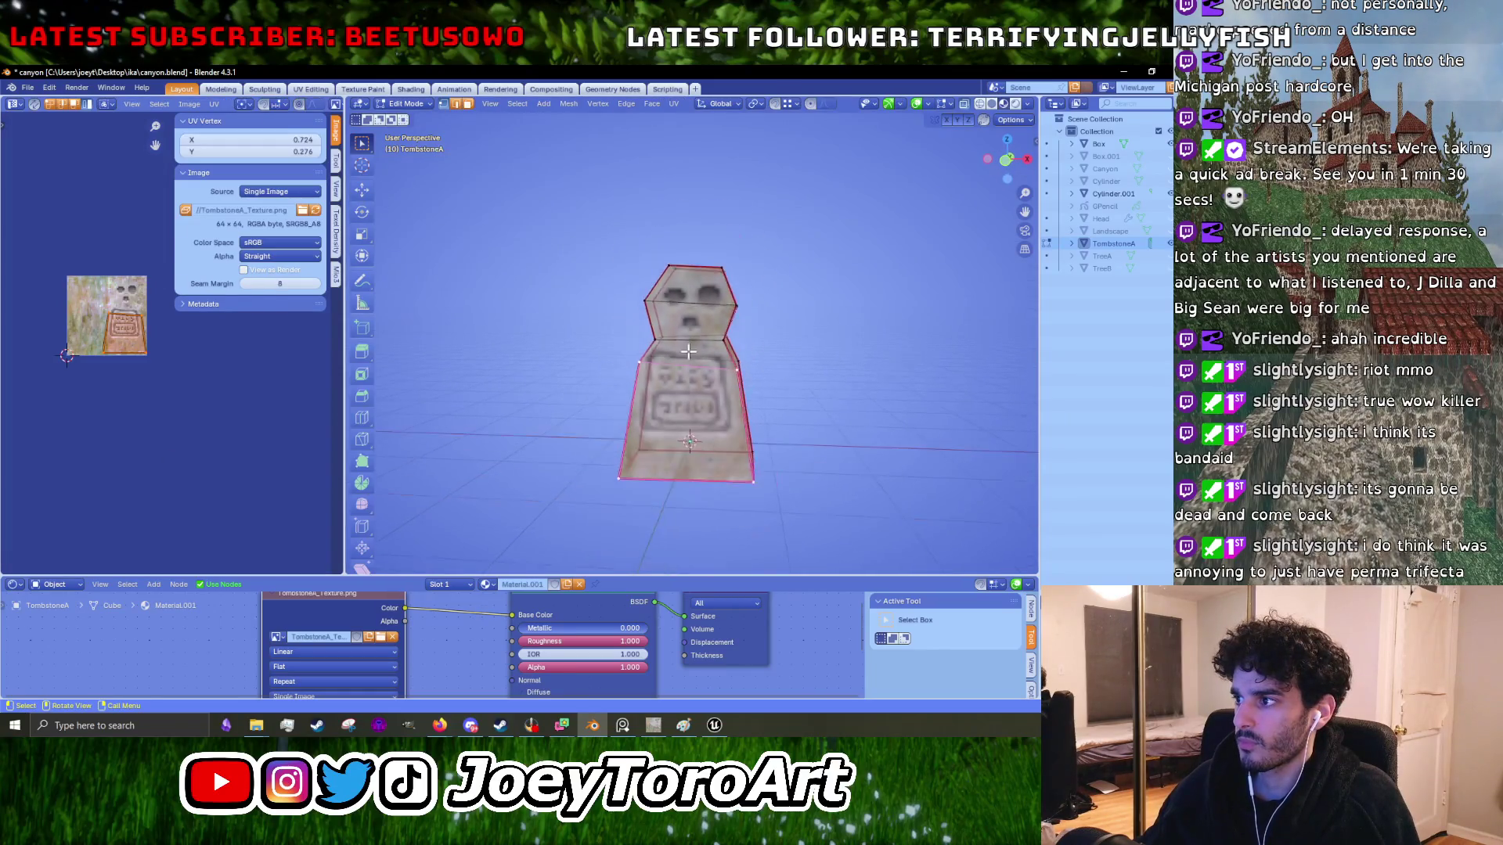
click(36, 105)
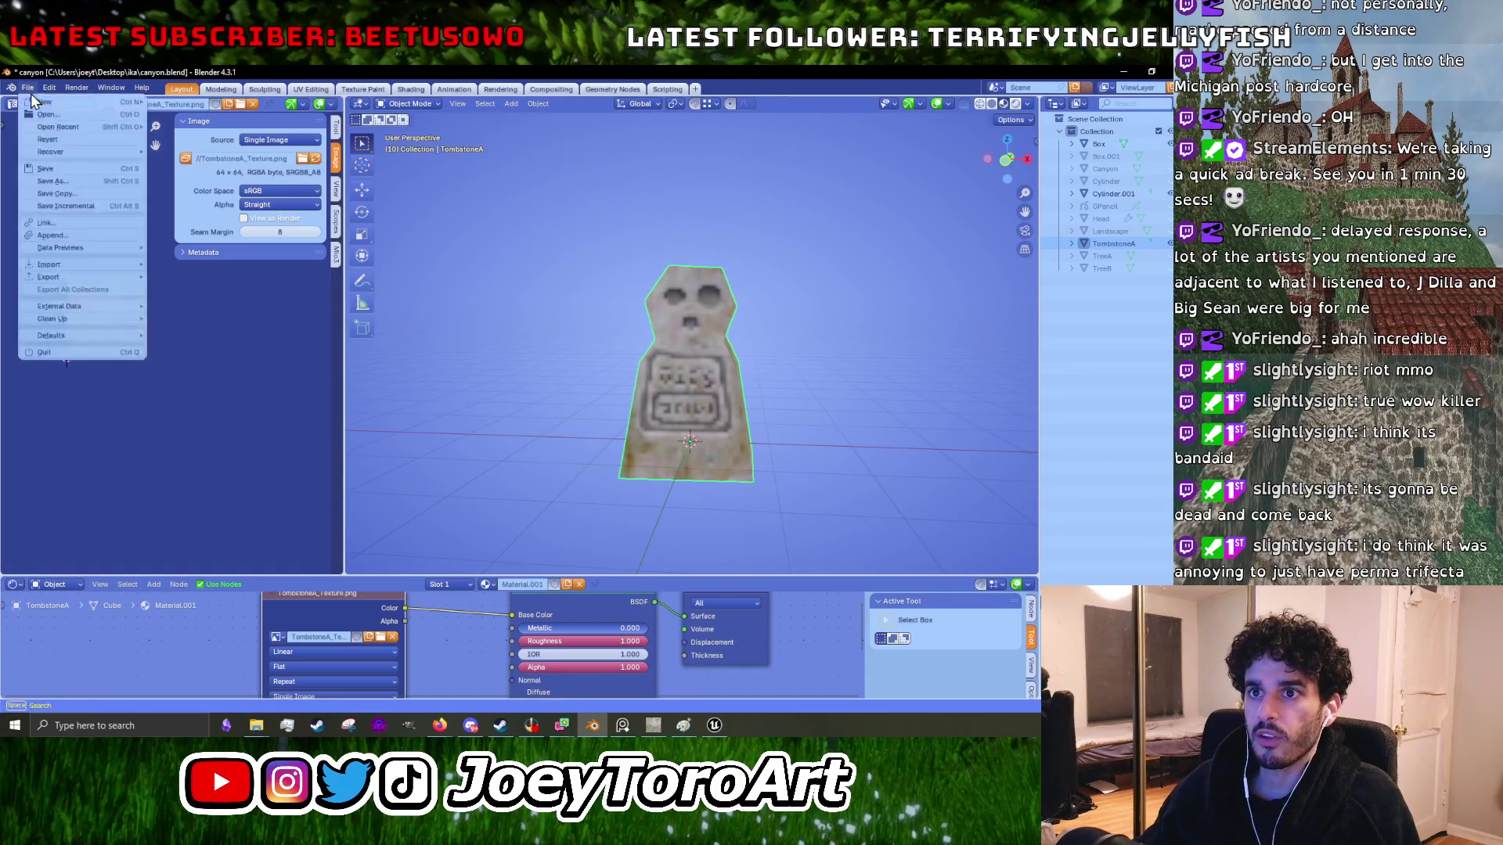
click(69, 288)
drag(728, 533, 652, 491)
- Push the tombstone's bottom edge along Y in two moves, then leave Edit Mode
key(Tab)
click(652, 491)
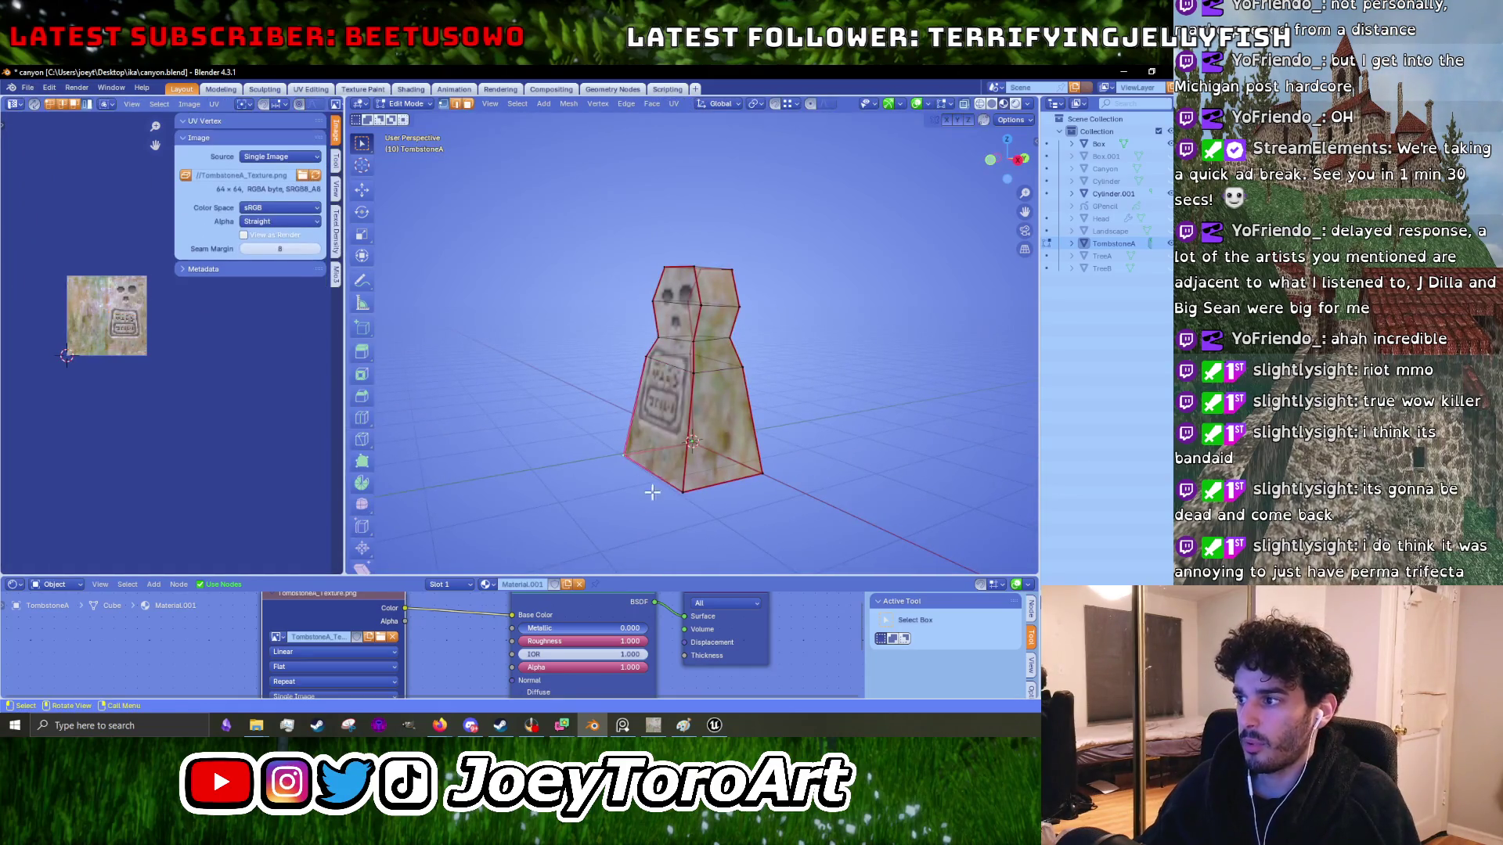
key(g)
key(y)
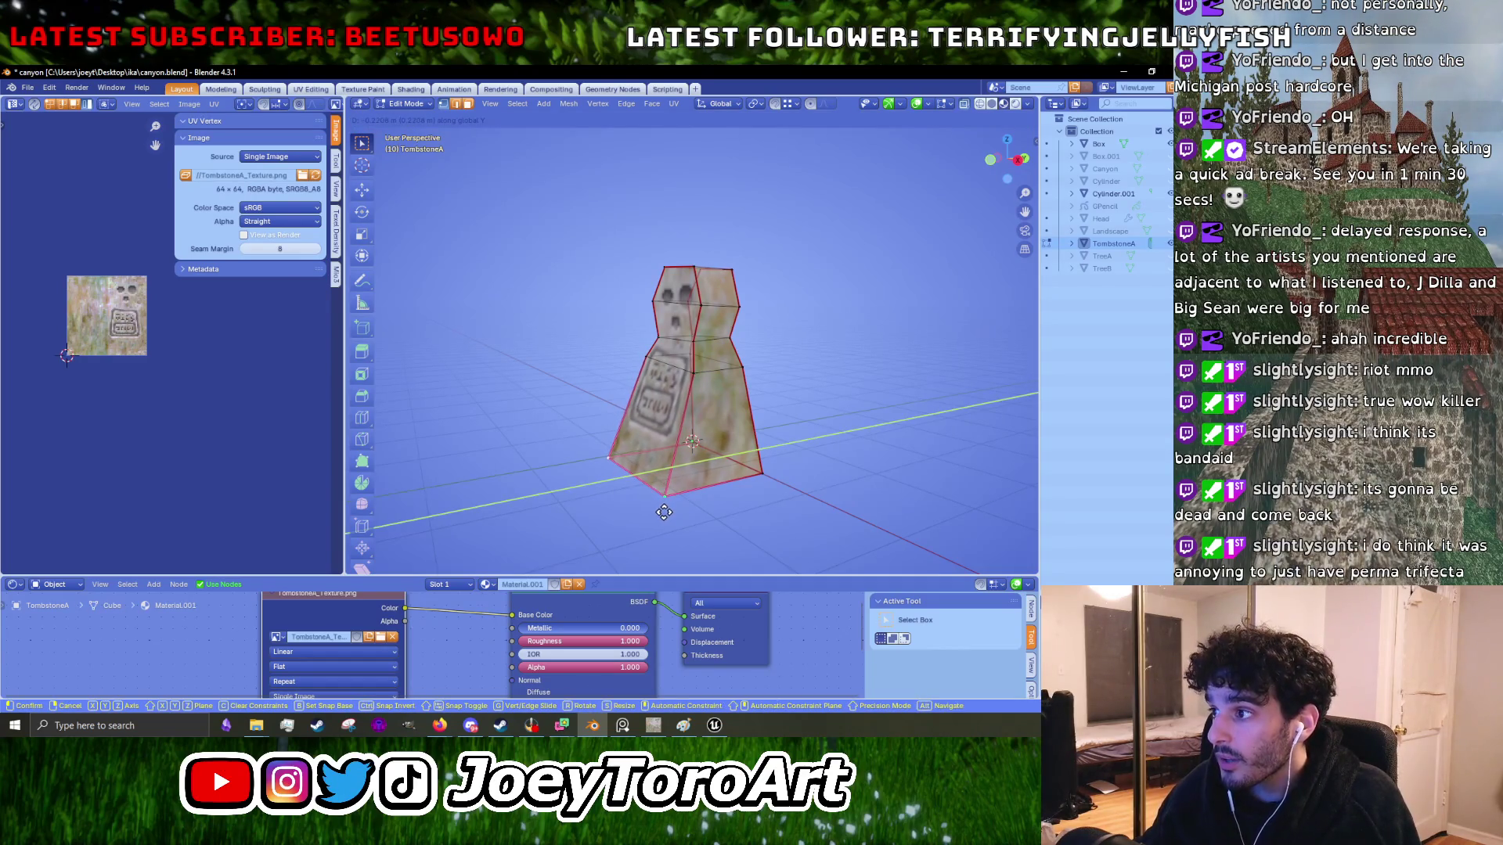
click(664, 513)
mouse_move(747, 494)
mouse_down()
mouse_move(726, 484)
mouse_move(769, 477)
mouse_move(778, 493)
mouse_move(795, 445)
mouse_up()
key(g)
key(y)
click(778, 493)
key(Tab)
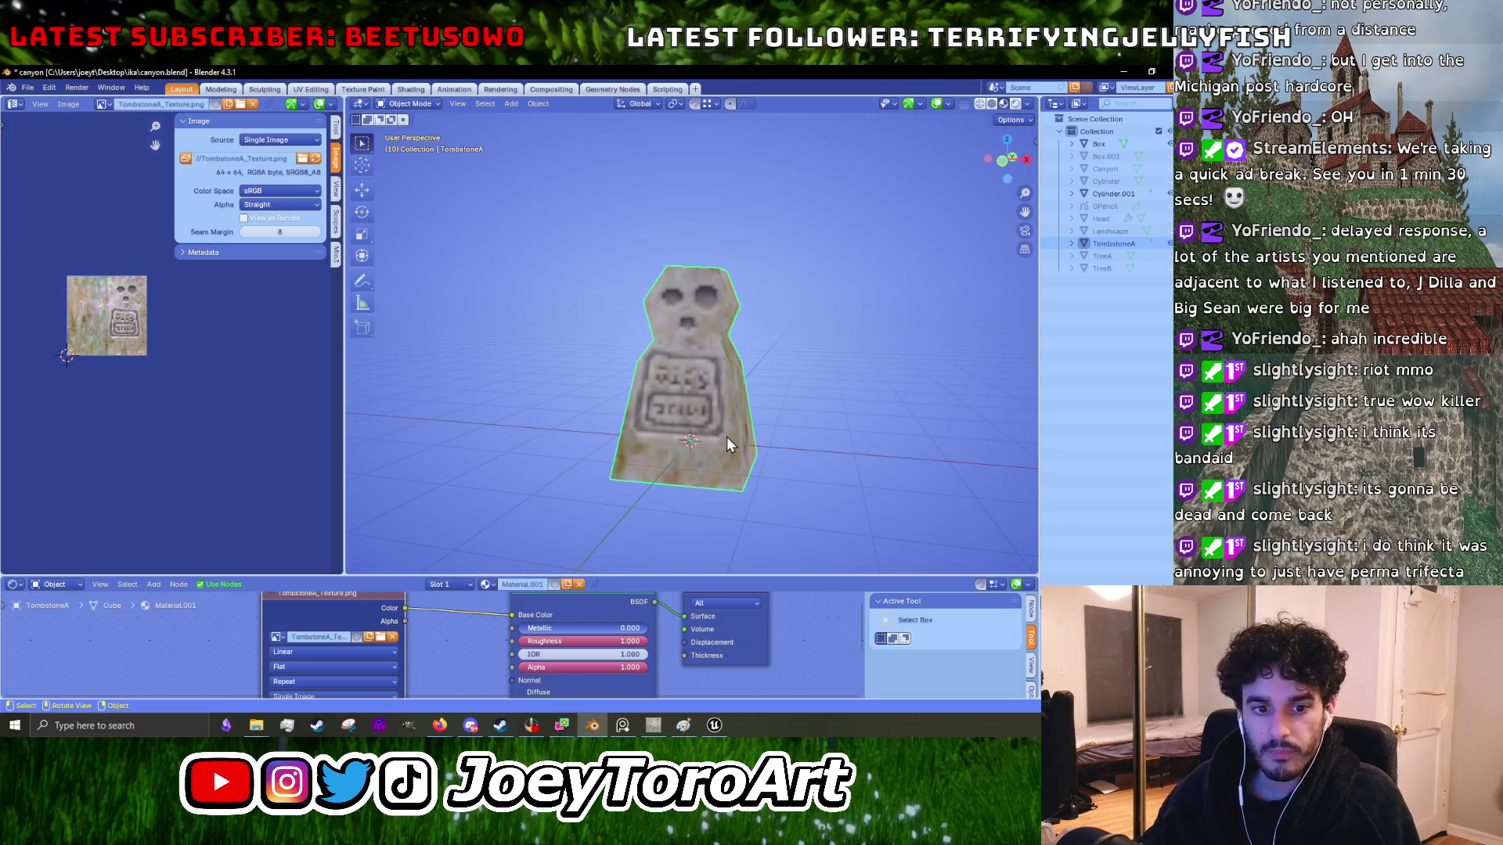
click(38, 88)
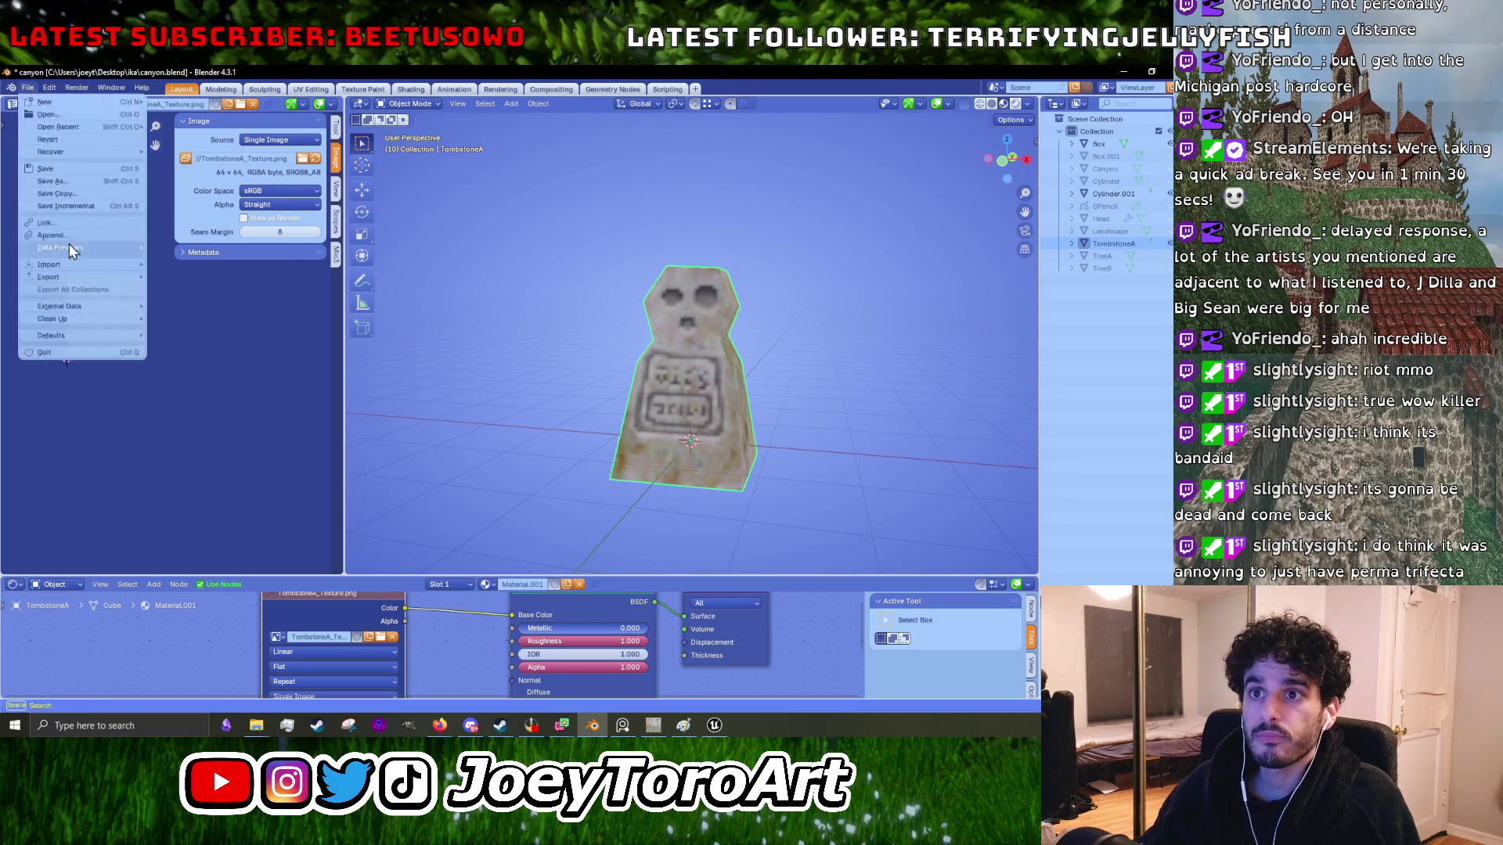
- Export the tombstone as FBX over TombstoneA.fbx and minimize the Blender window
mouse_move(66, 278)
click(180, 386)
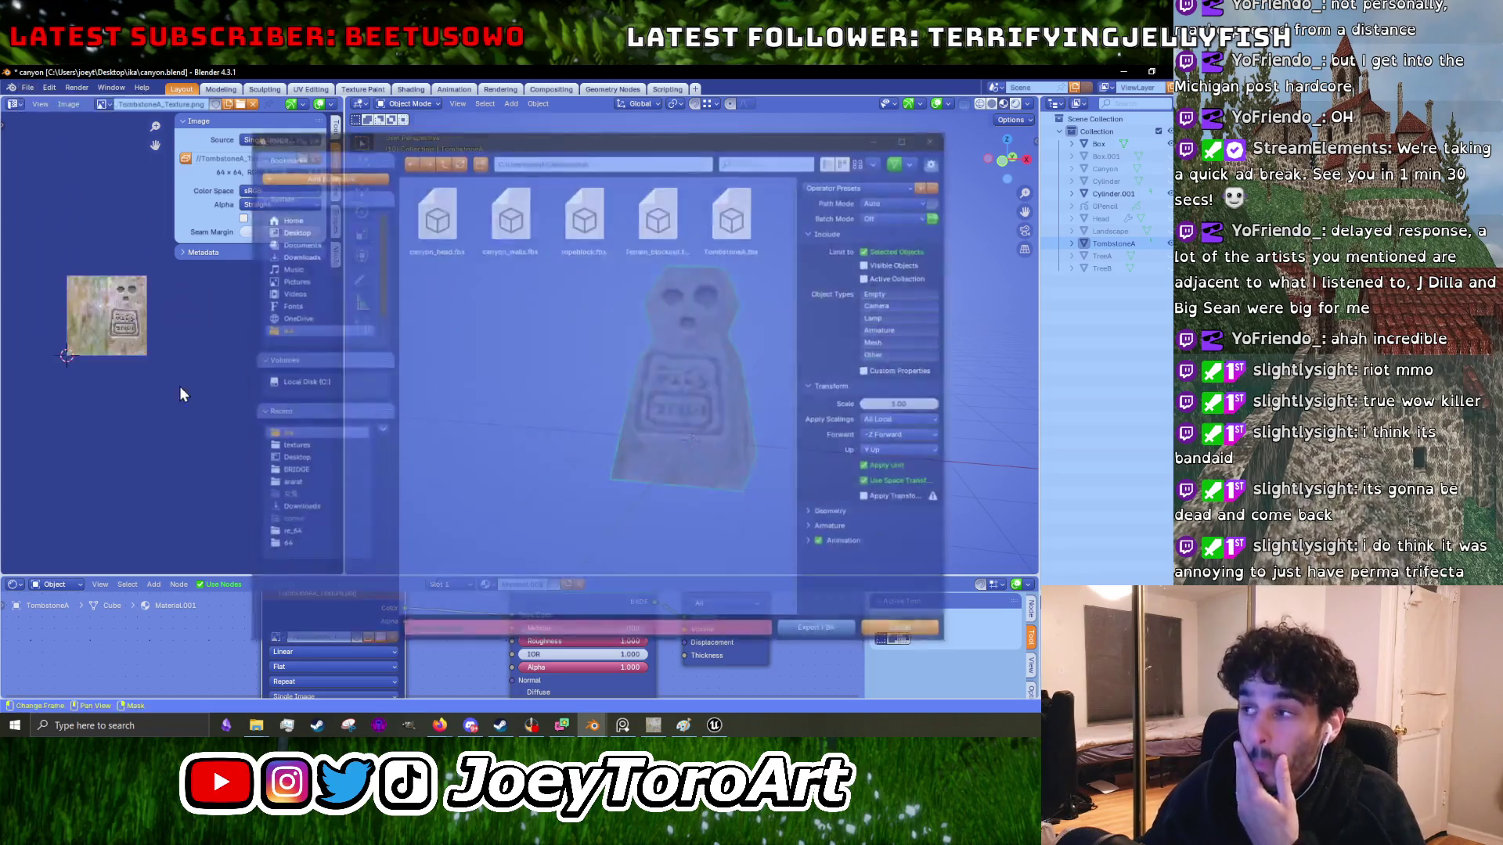
click(674, 251)
key(Right)
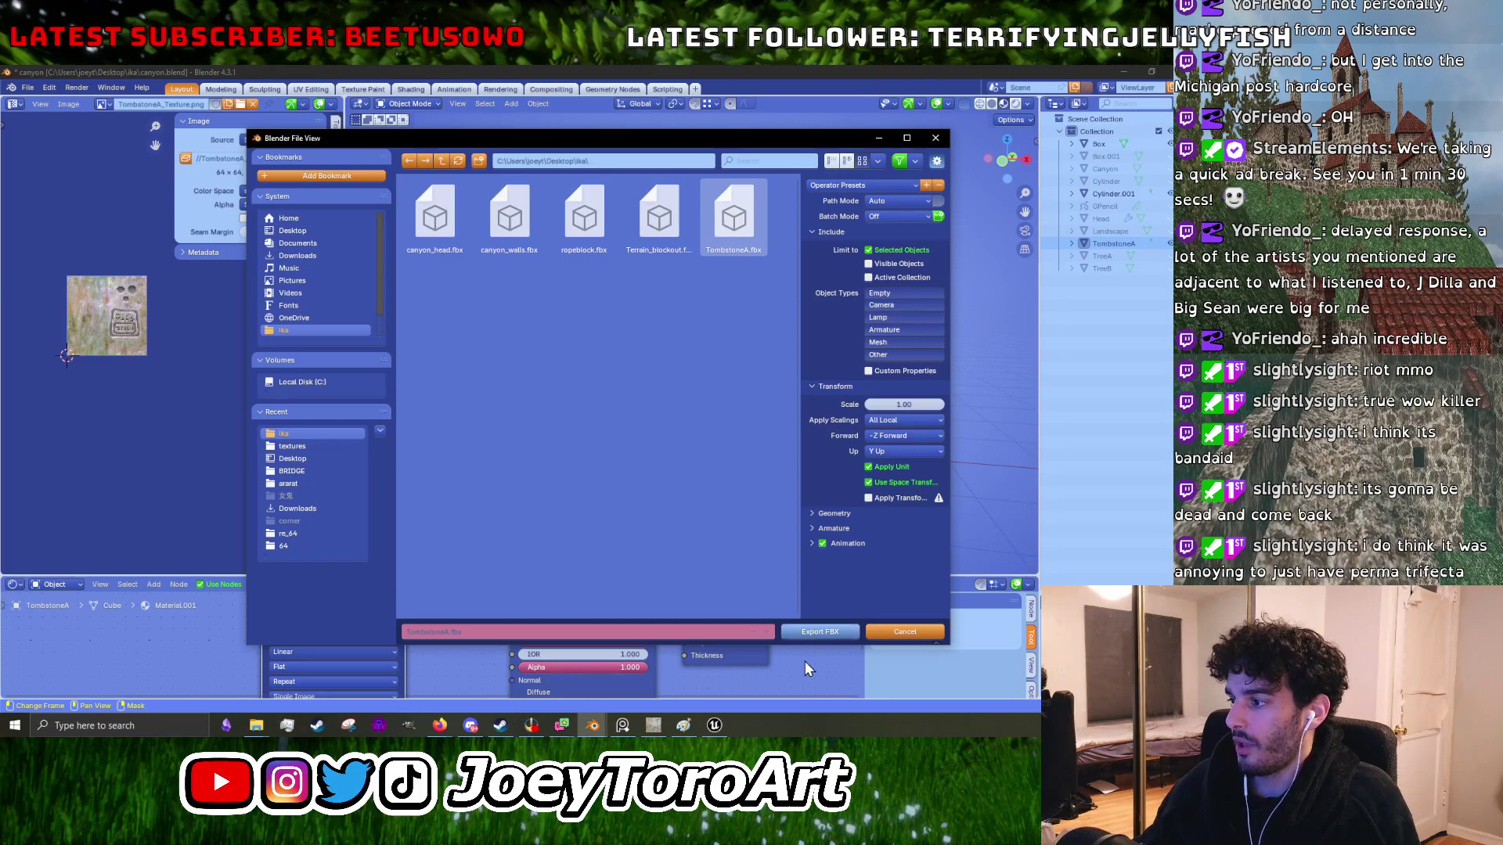
click(814, 632)
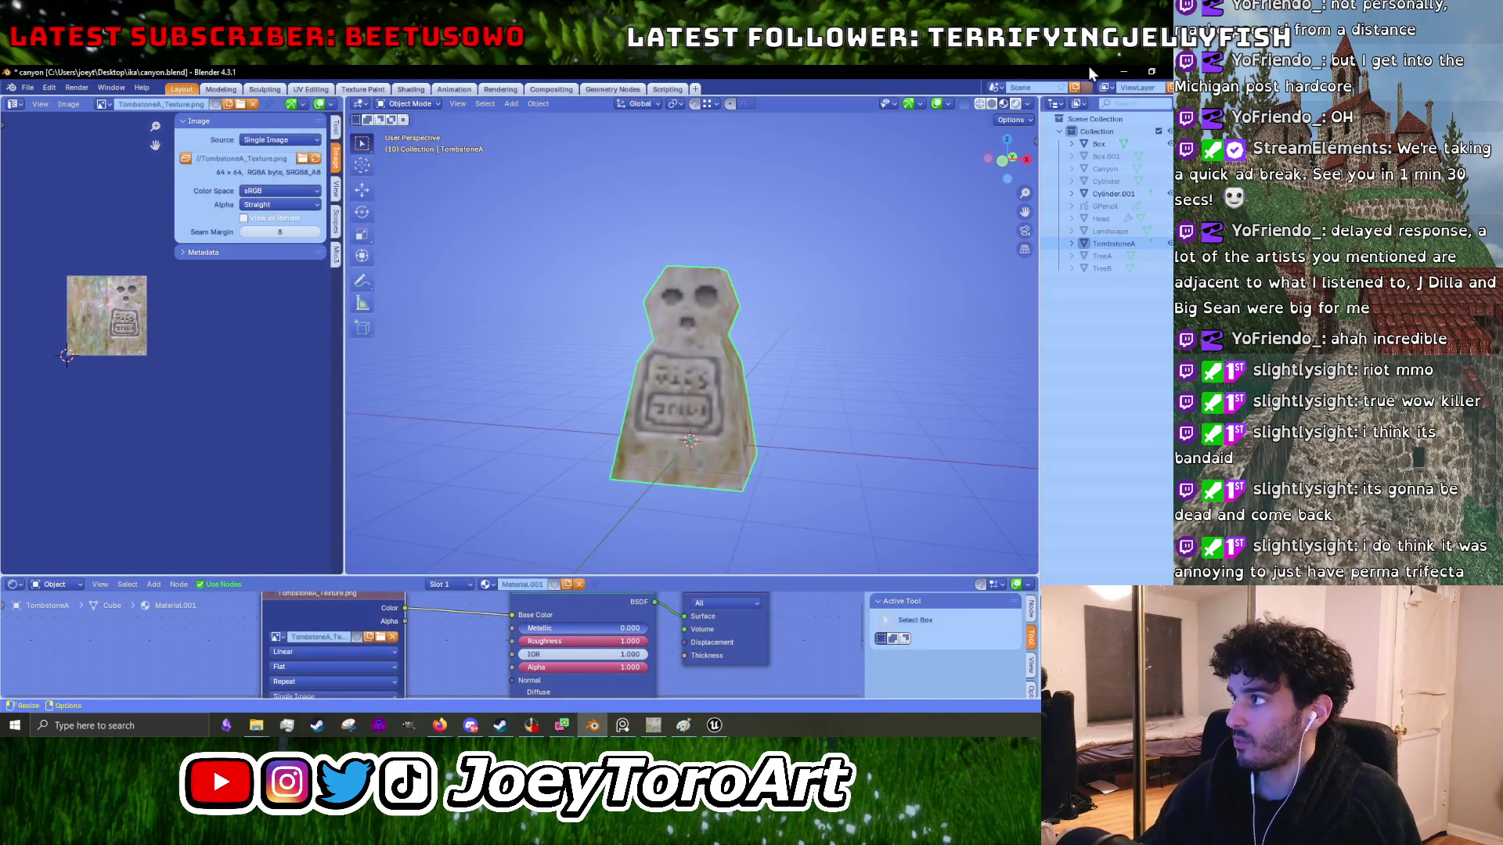
click(1122, 73)
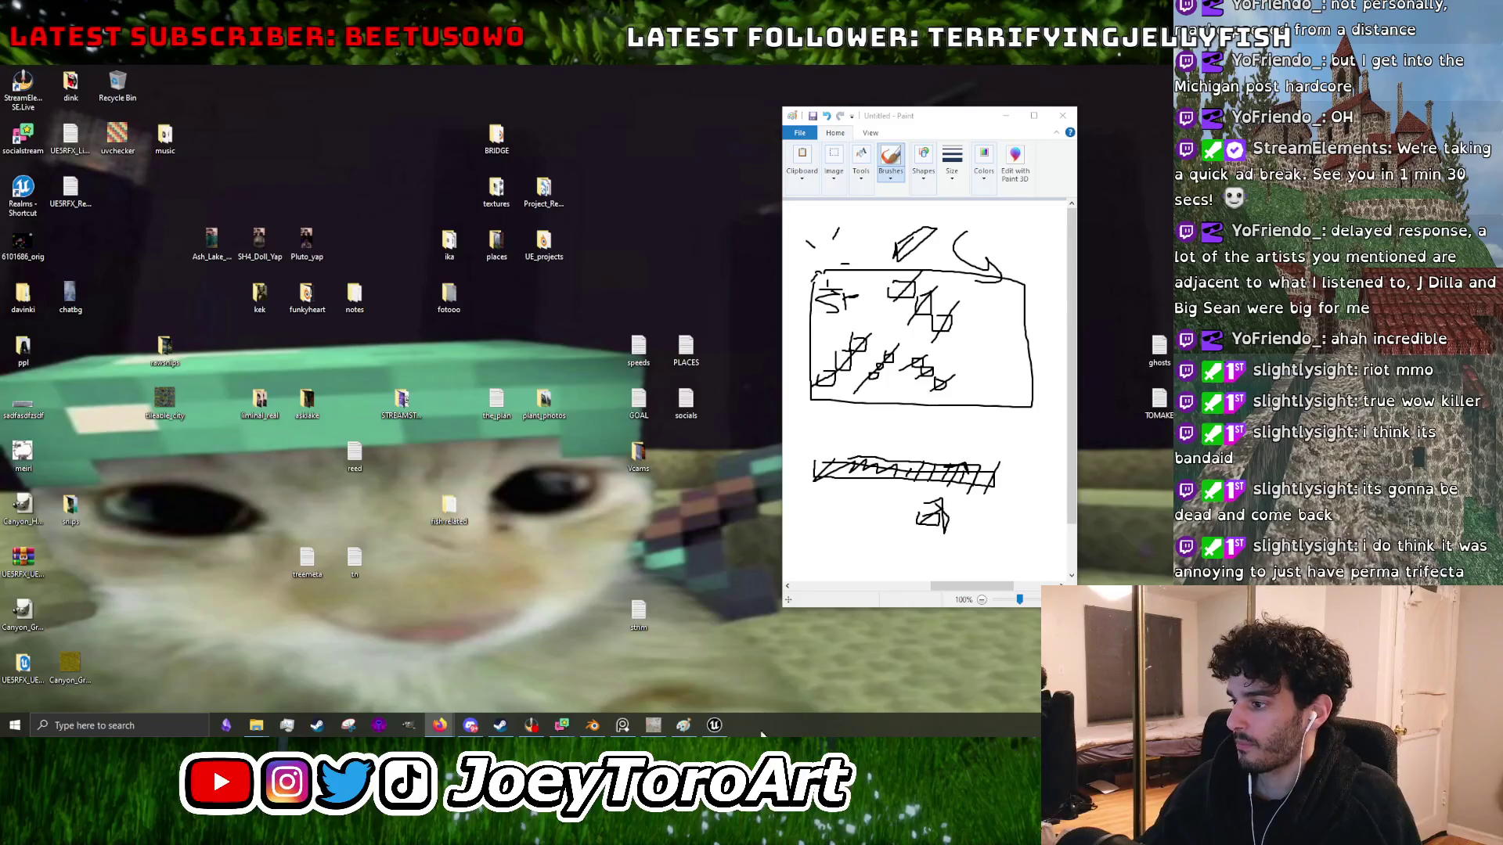
click(714, 724)
mouse_move(647, 618)
mouse_down()
mouse_move(671, 502)
mouse_move(658, 406)
mouse_up()
click(1130, 72)
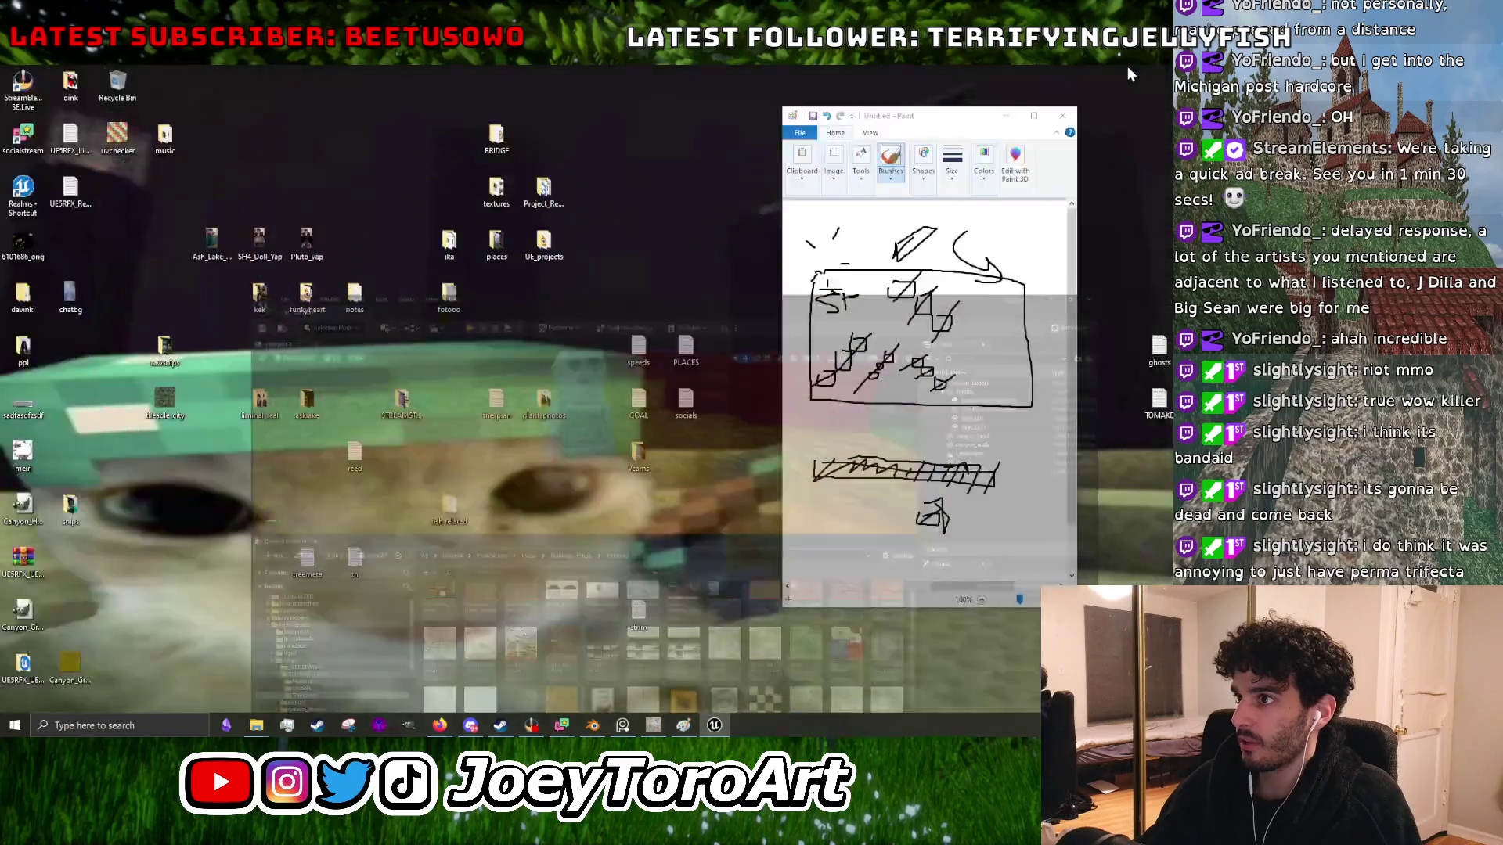
click(709, 724)
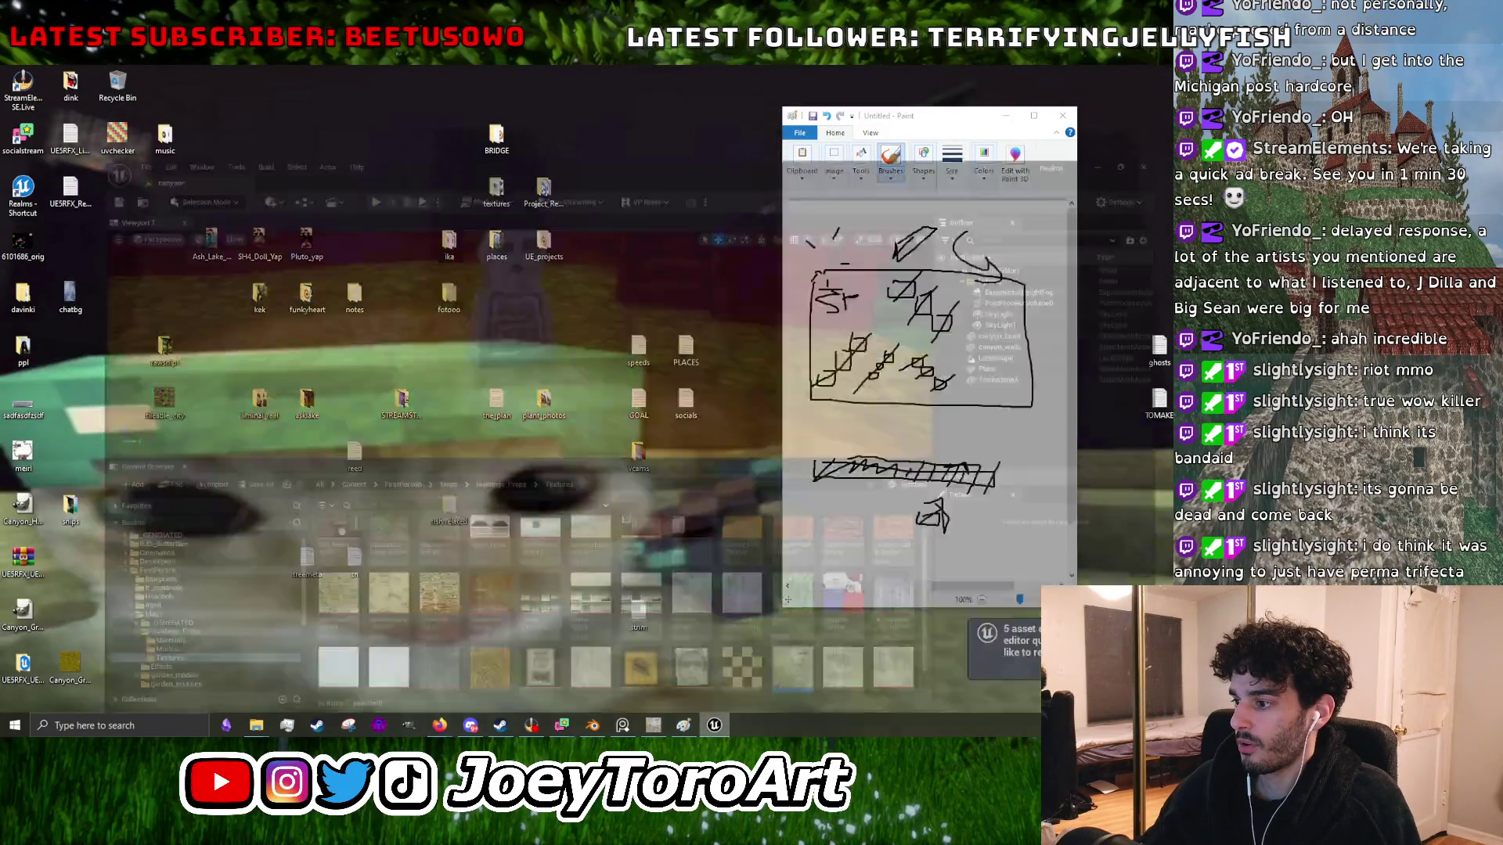
mouse_move(709, 724)
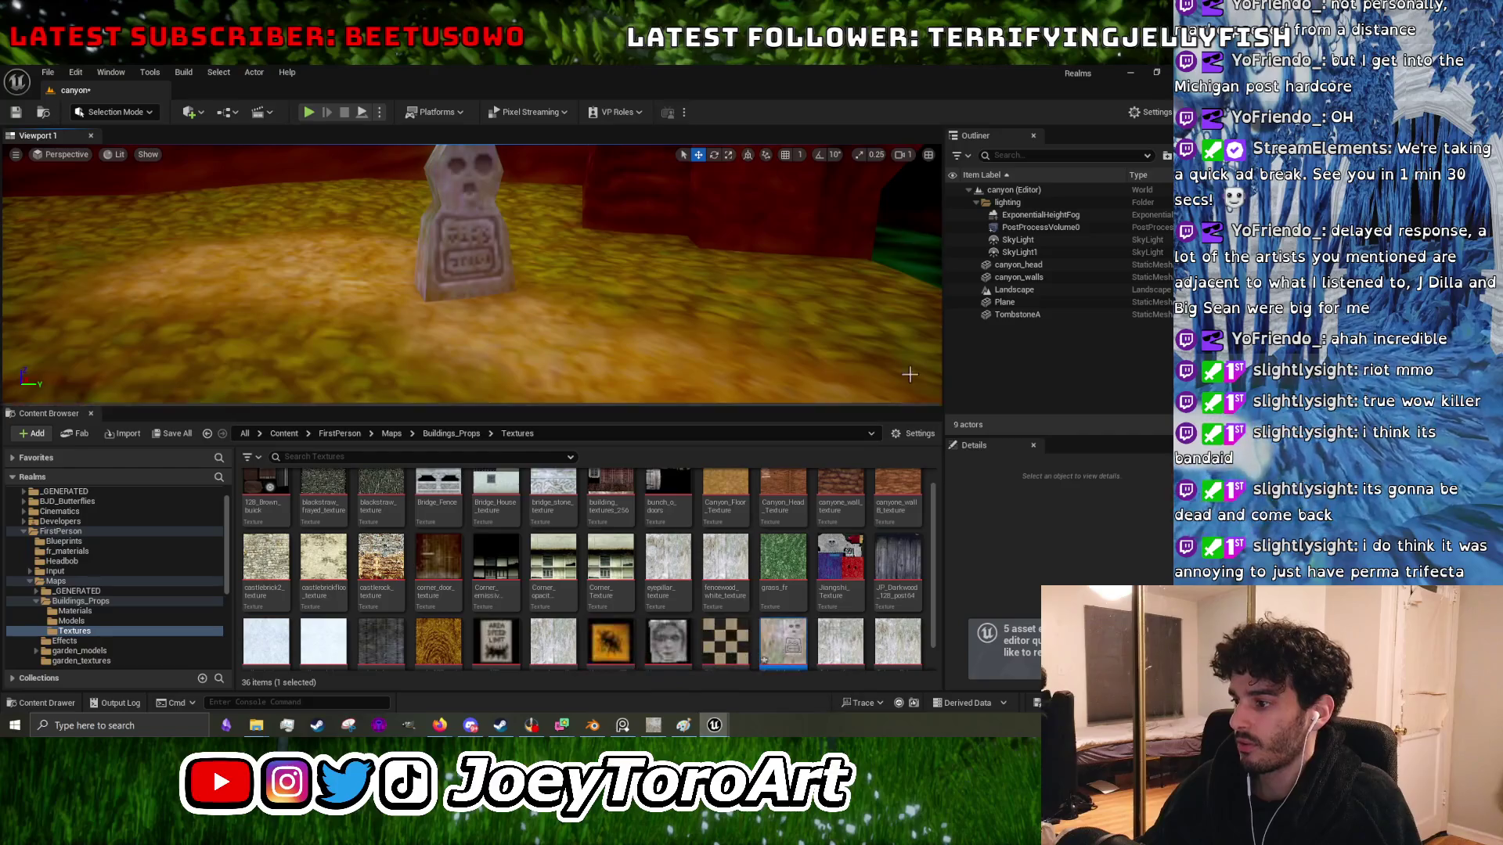
click(1129, 72)
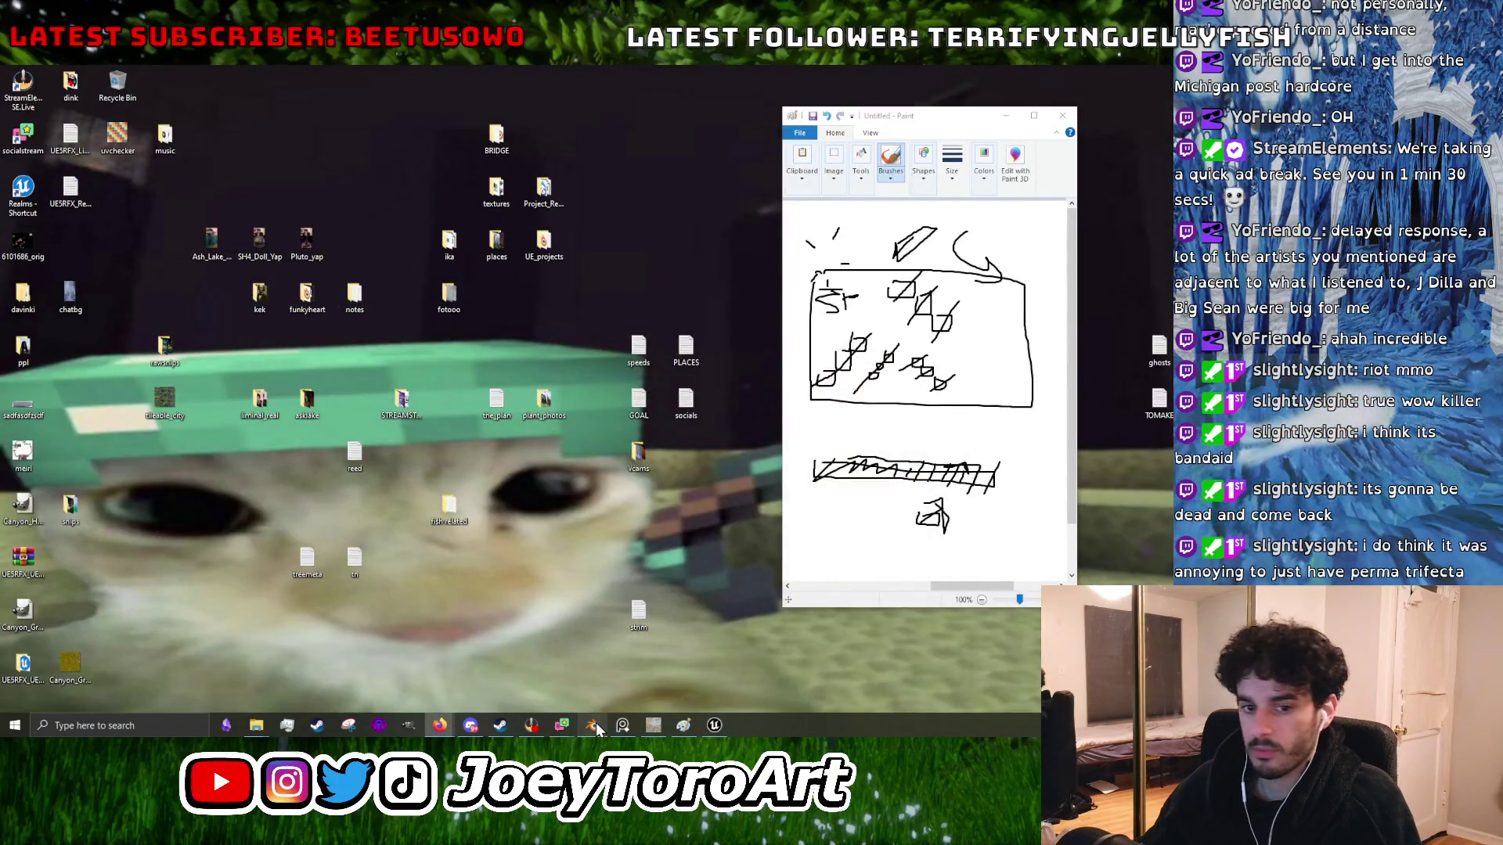
- Scale the whole tombstone mesh up by 1.049 and shift it vertically along Z
click(593, 725)
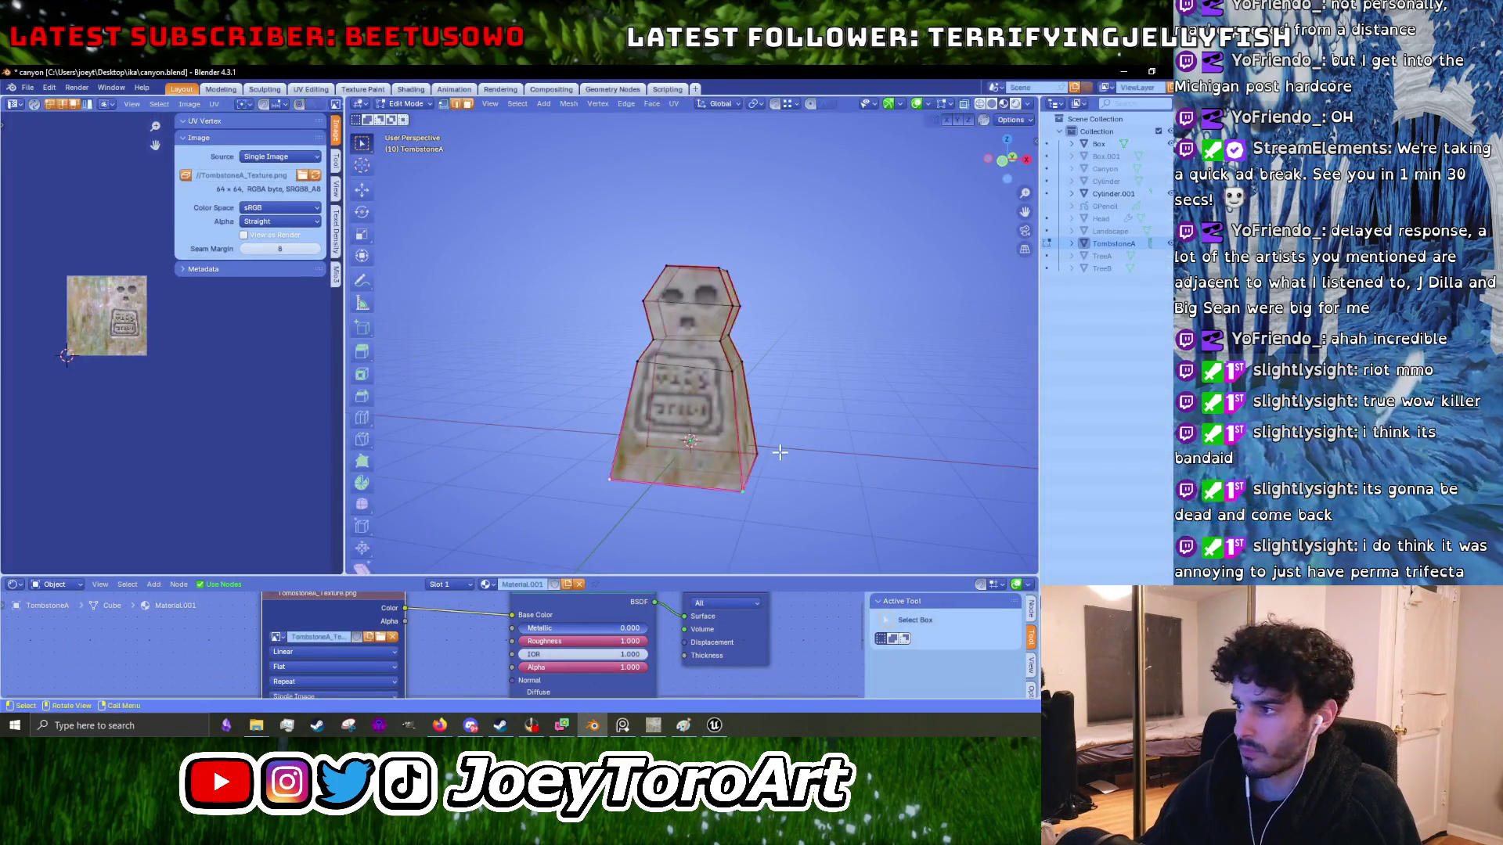
key(a)
key(s)
click(829, 470)
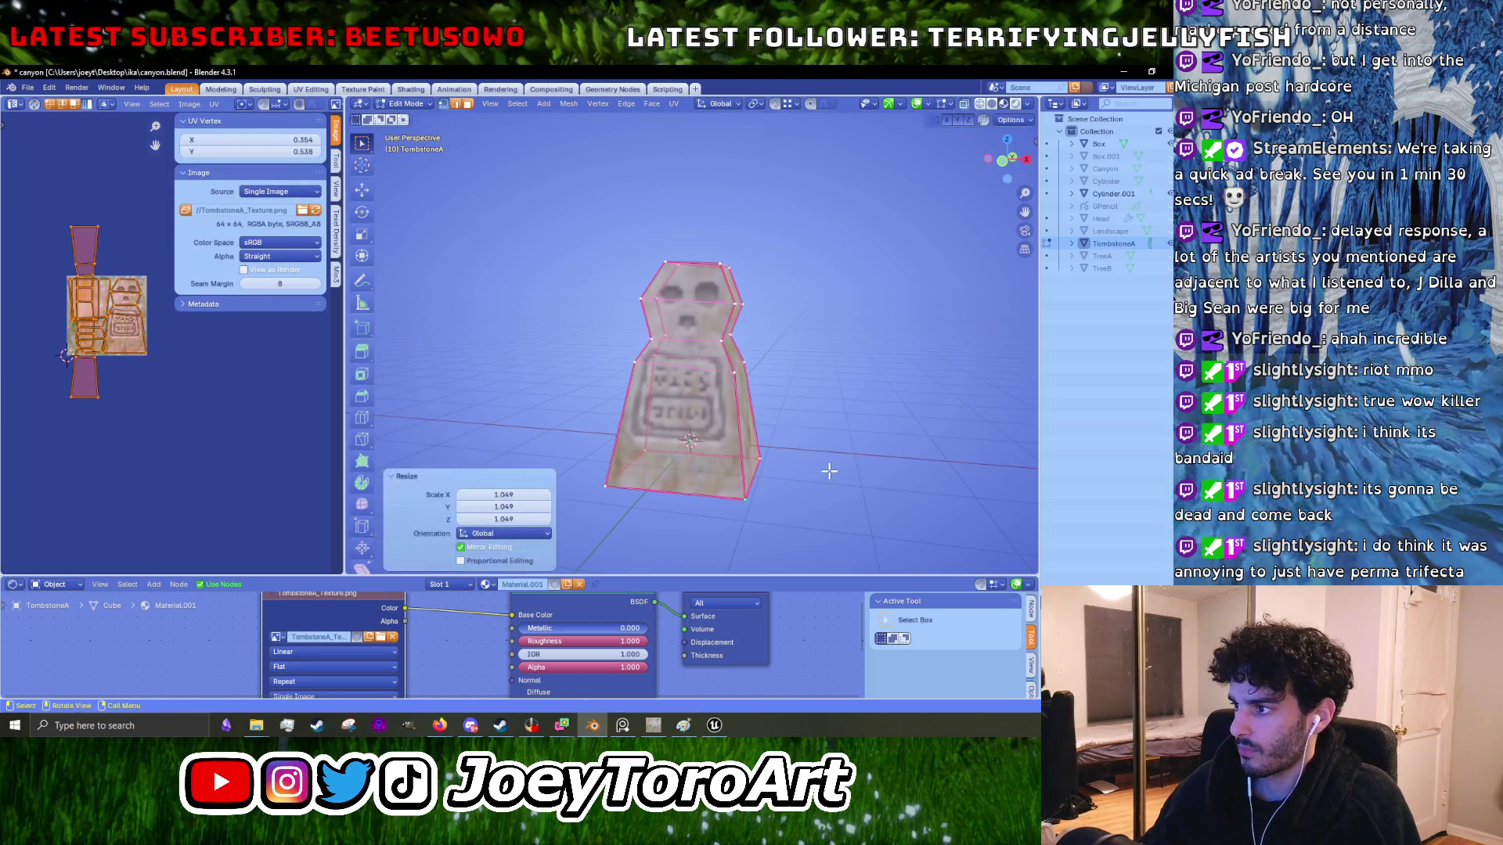
key(g)
key(z)
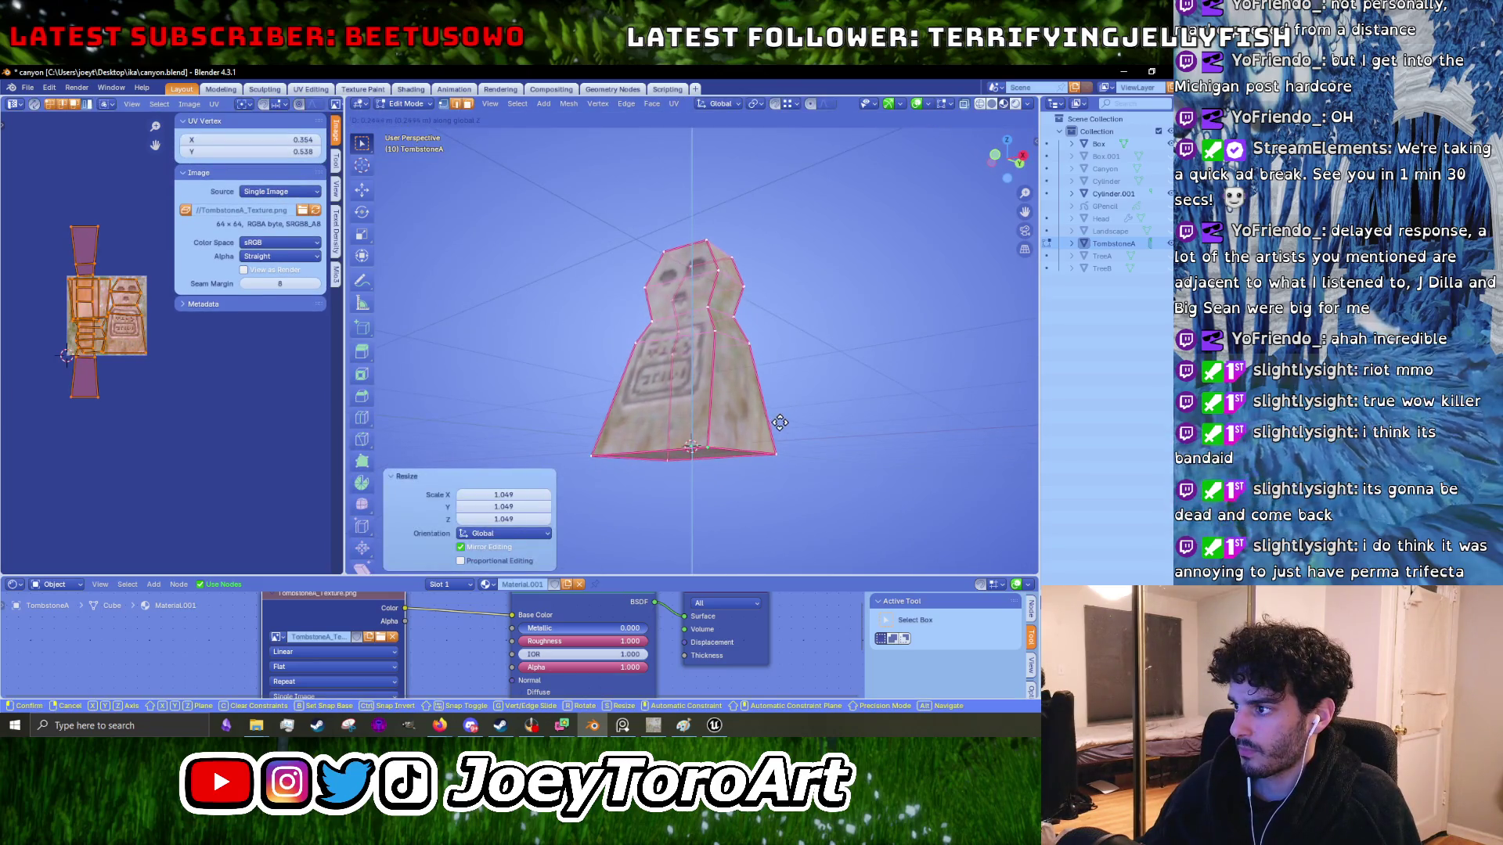
click(782, 431)
key(Tab)
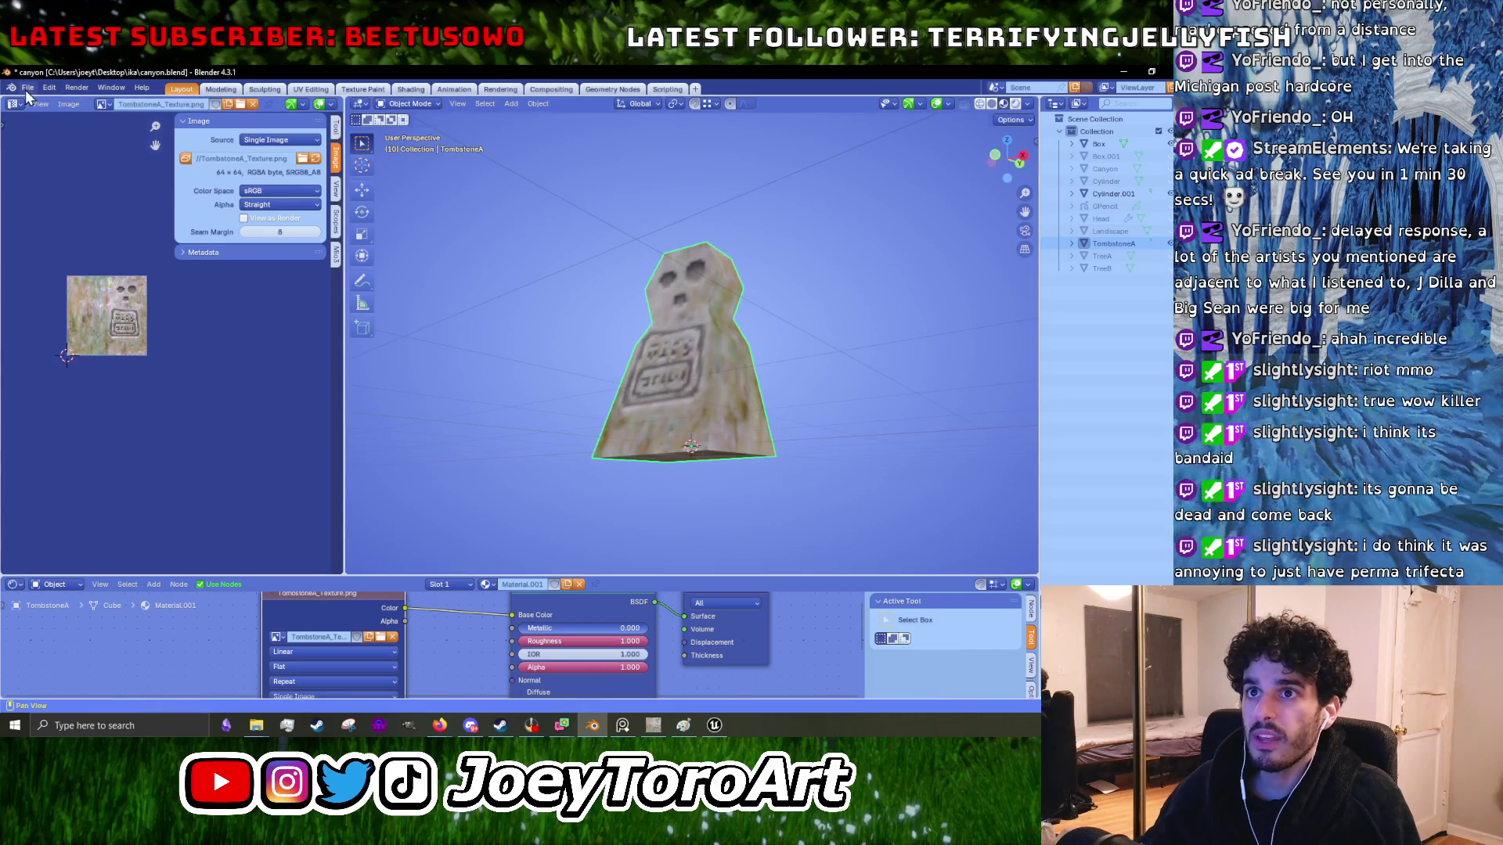
- Re-export the tombstone as FBX over TombstoneA.fbx and minimize Blender
click(26, 90)
mouse_move(65, 275)
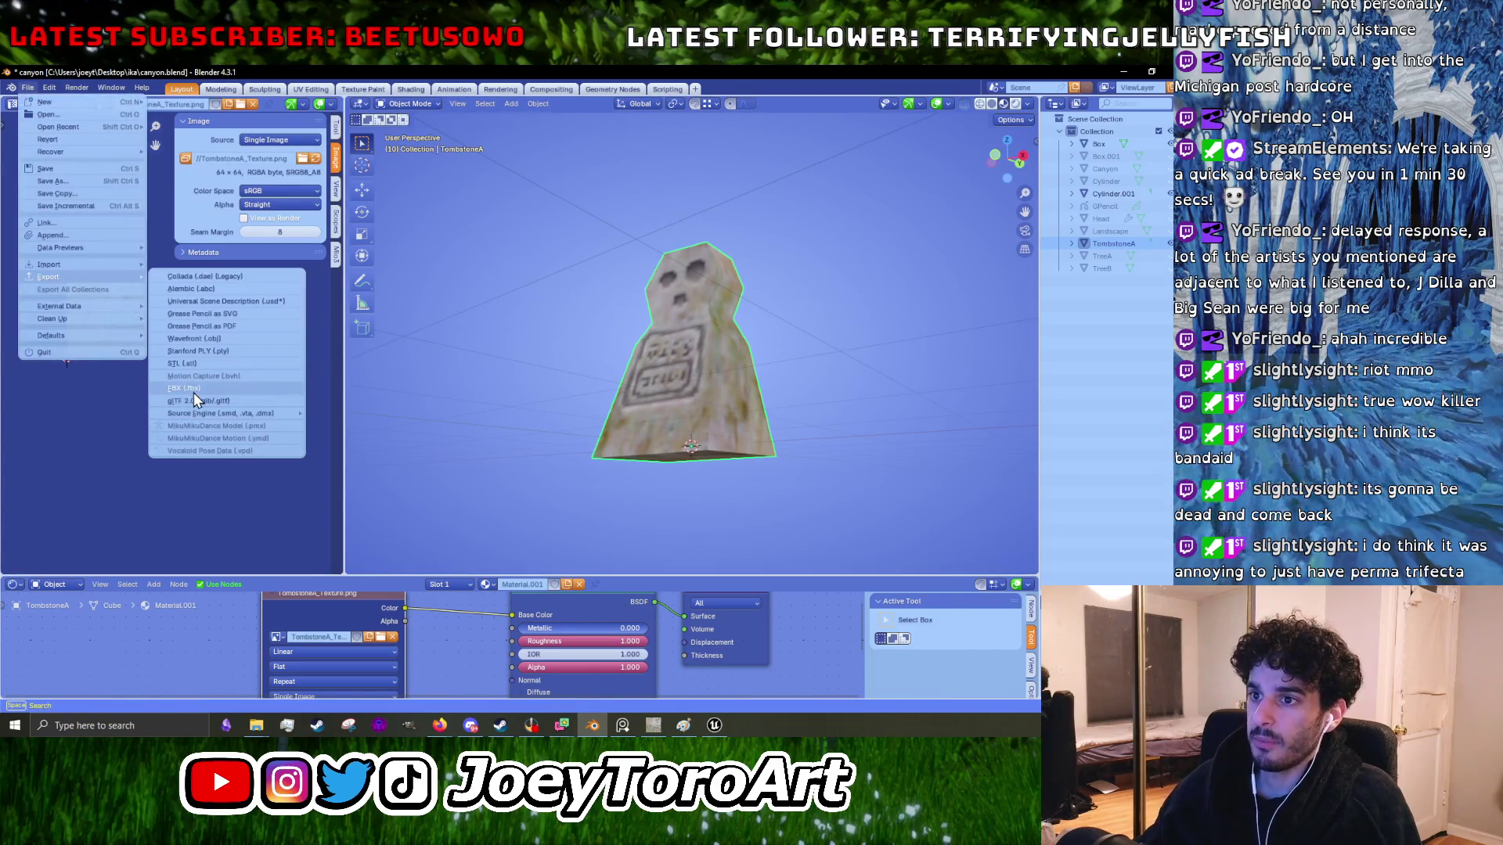
click(194, 389)
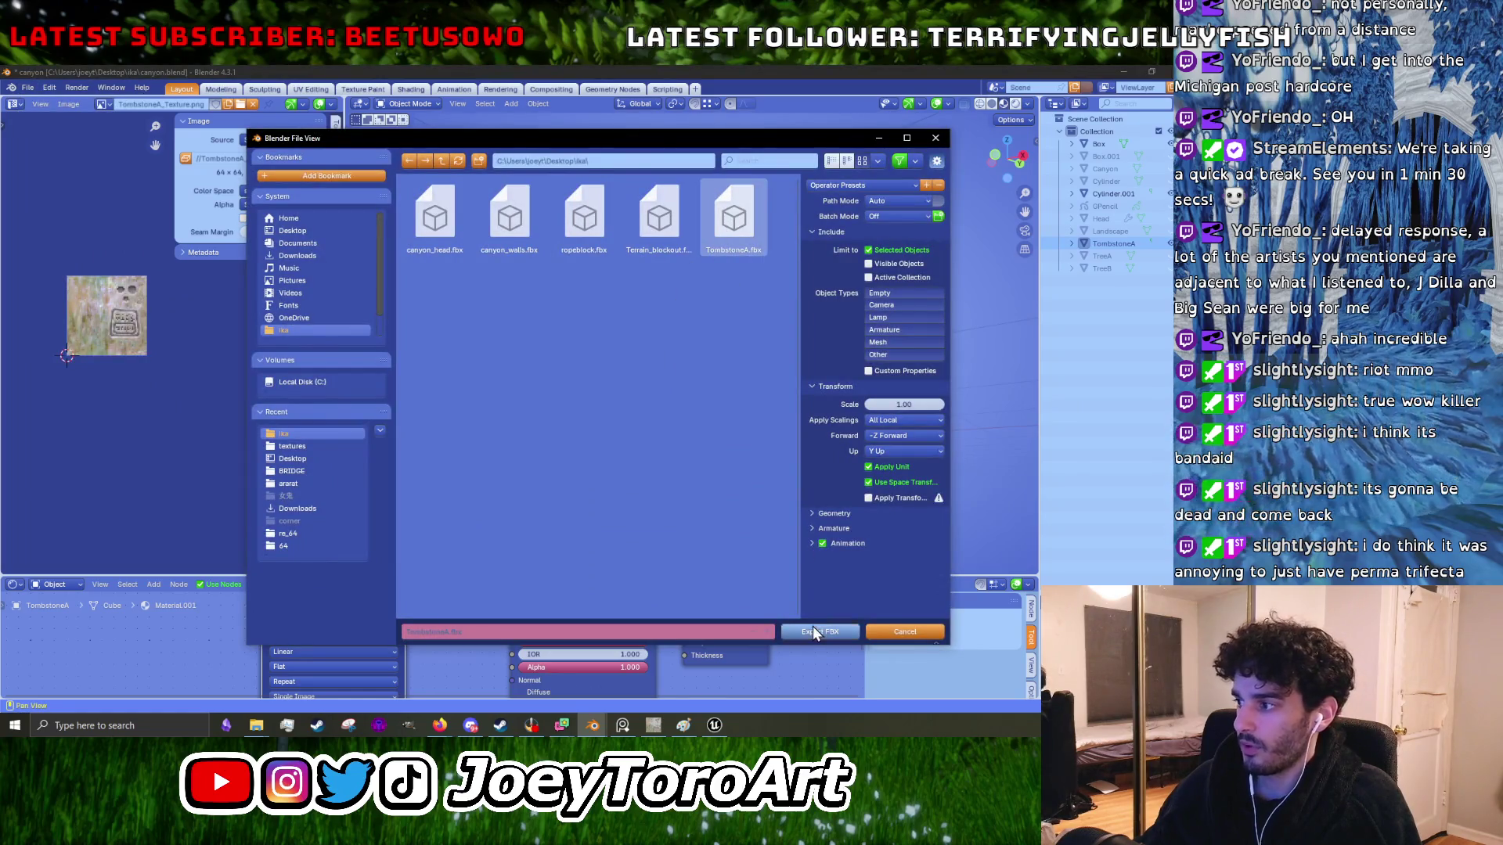
click(812, 631)
click(1123, 71)
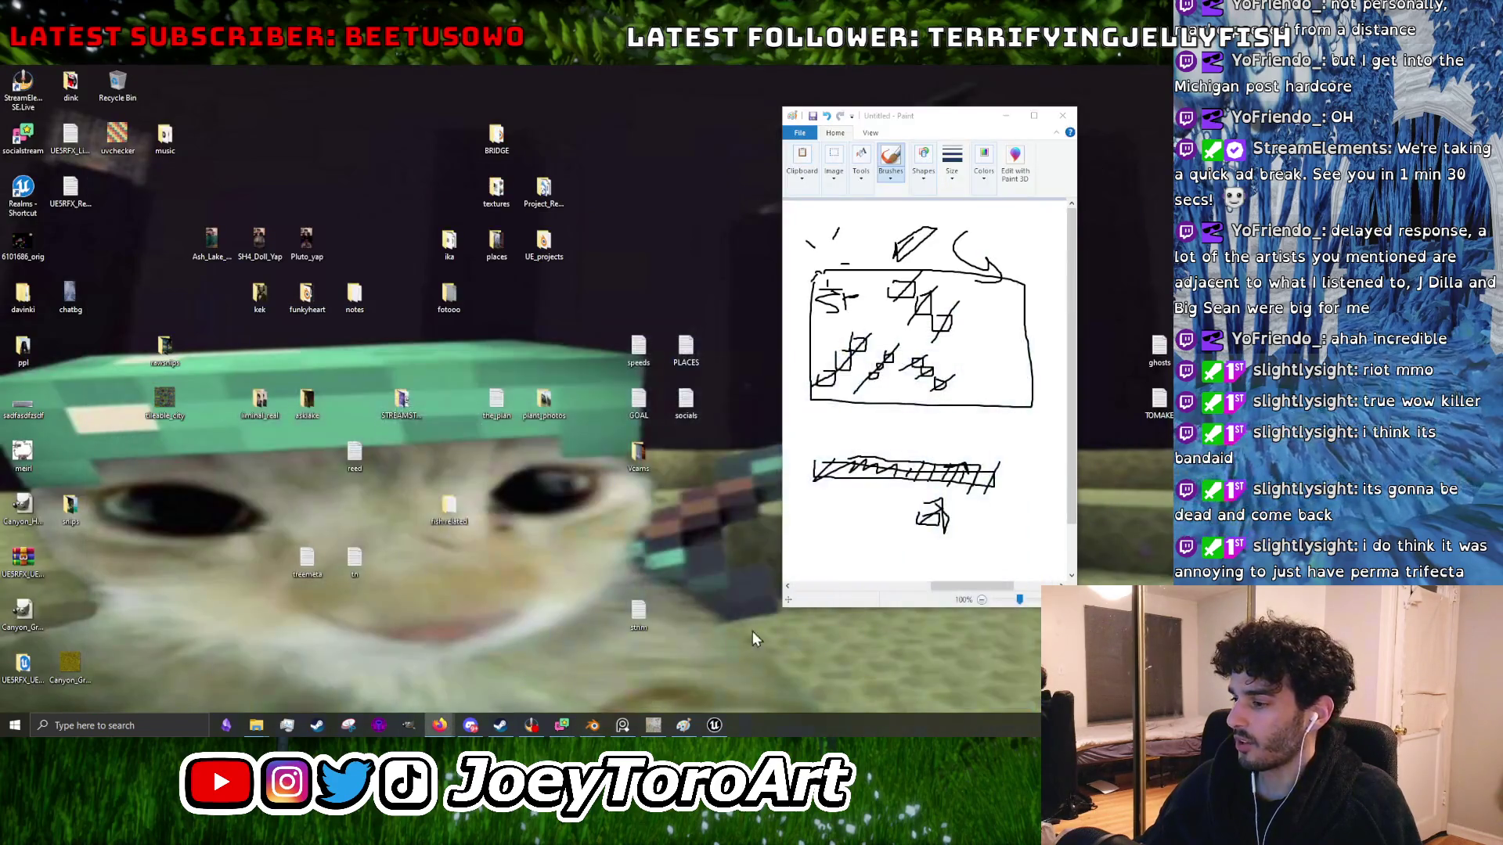
- Reimport TombstoneA from Buildings_Props > Models, then drag the splitter down to enlarge the viewport
click(712, 726)
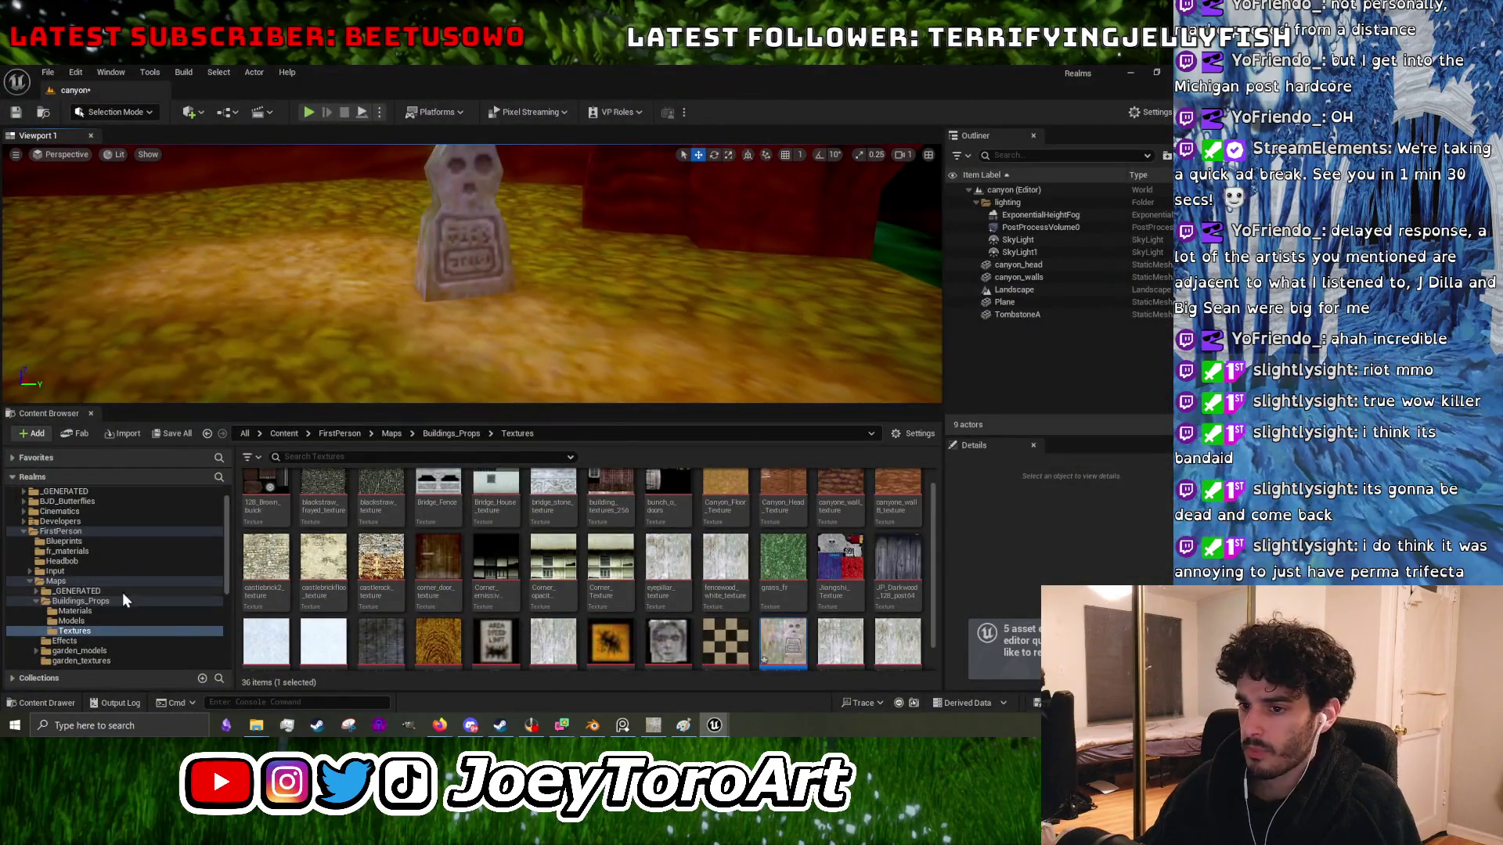
click(74, 611)
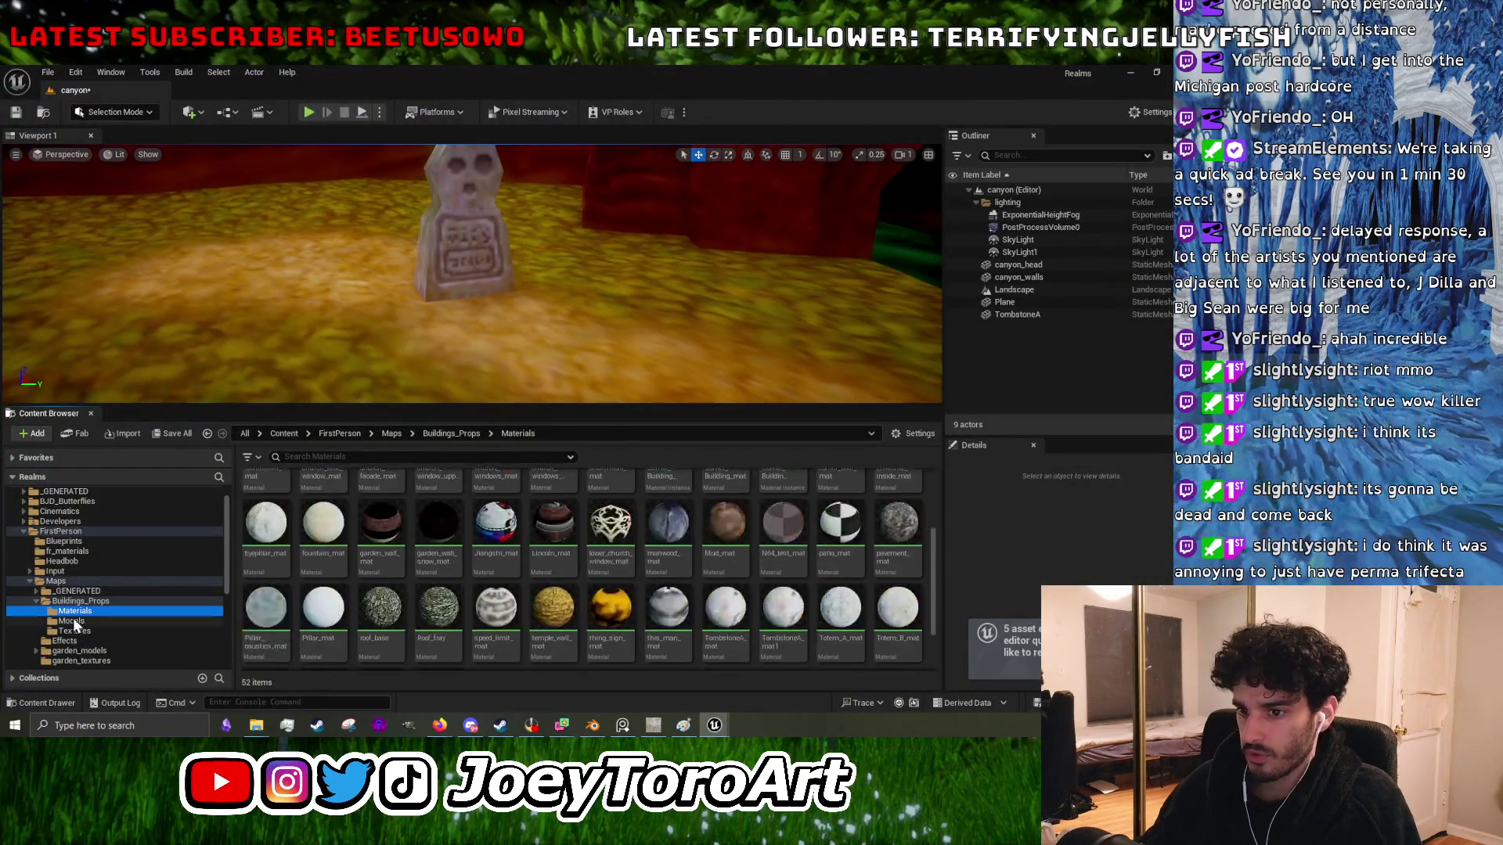
click(72, 621)
scroll(726, 621, down, 3)
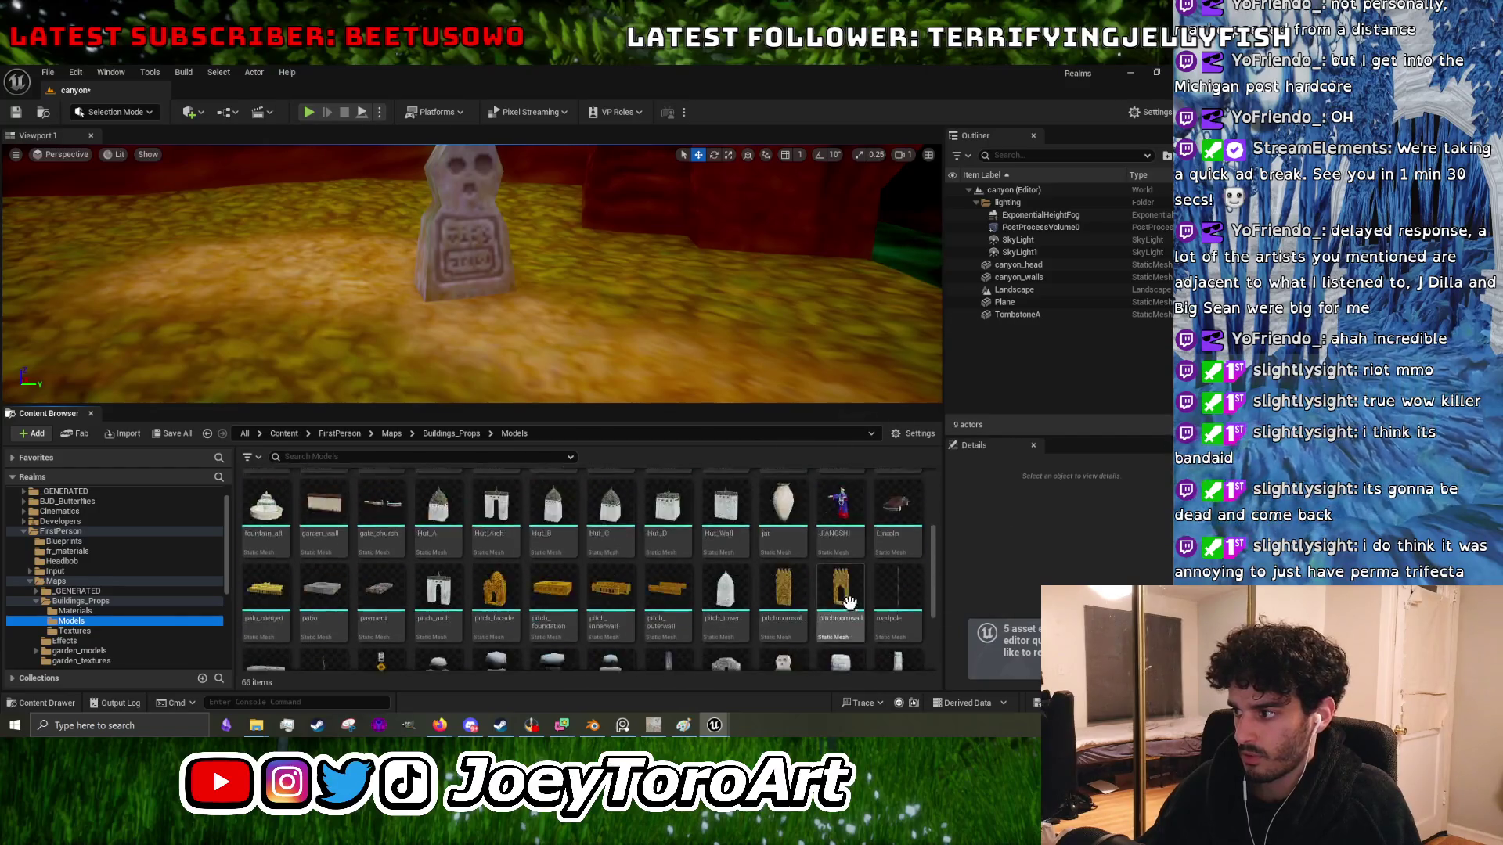
right_click(783, 560)
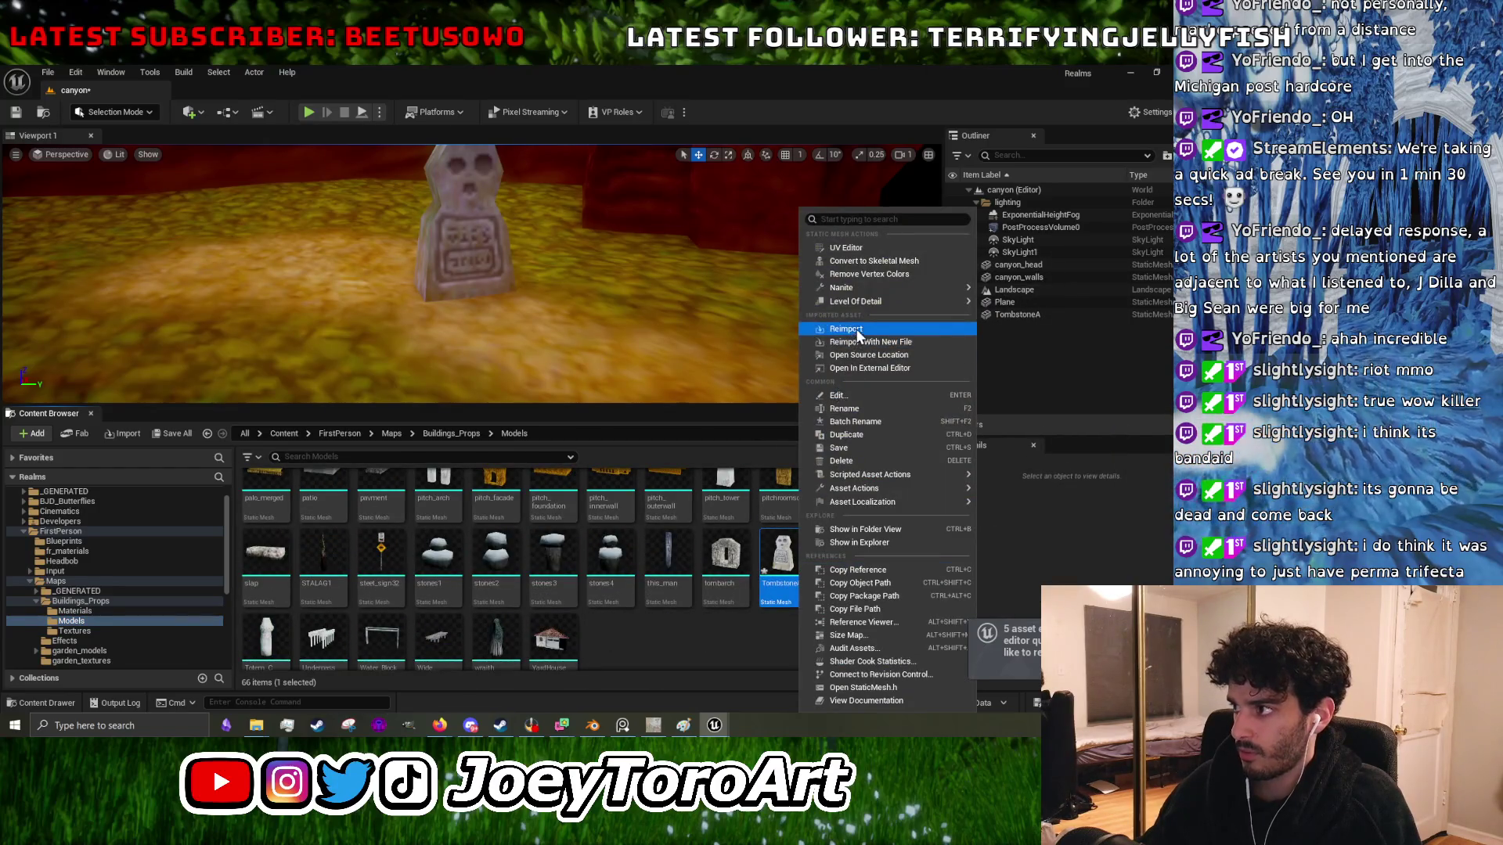
click(843, 329)
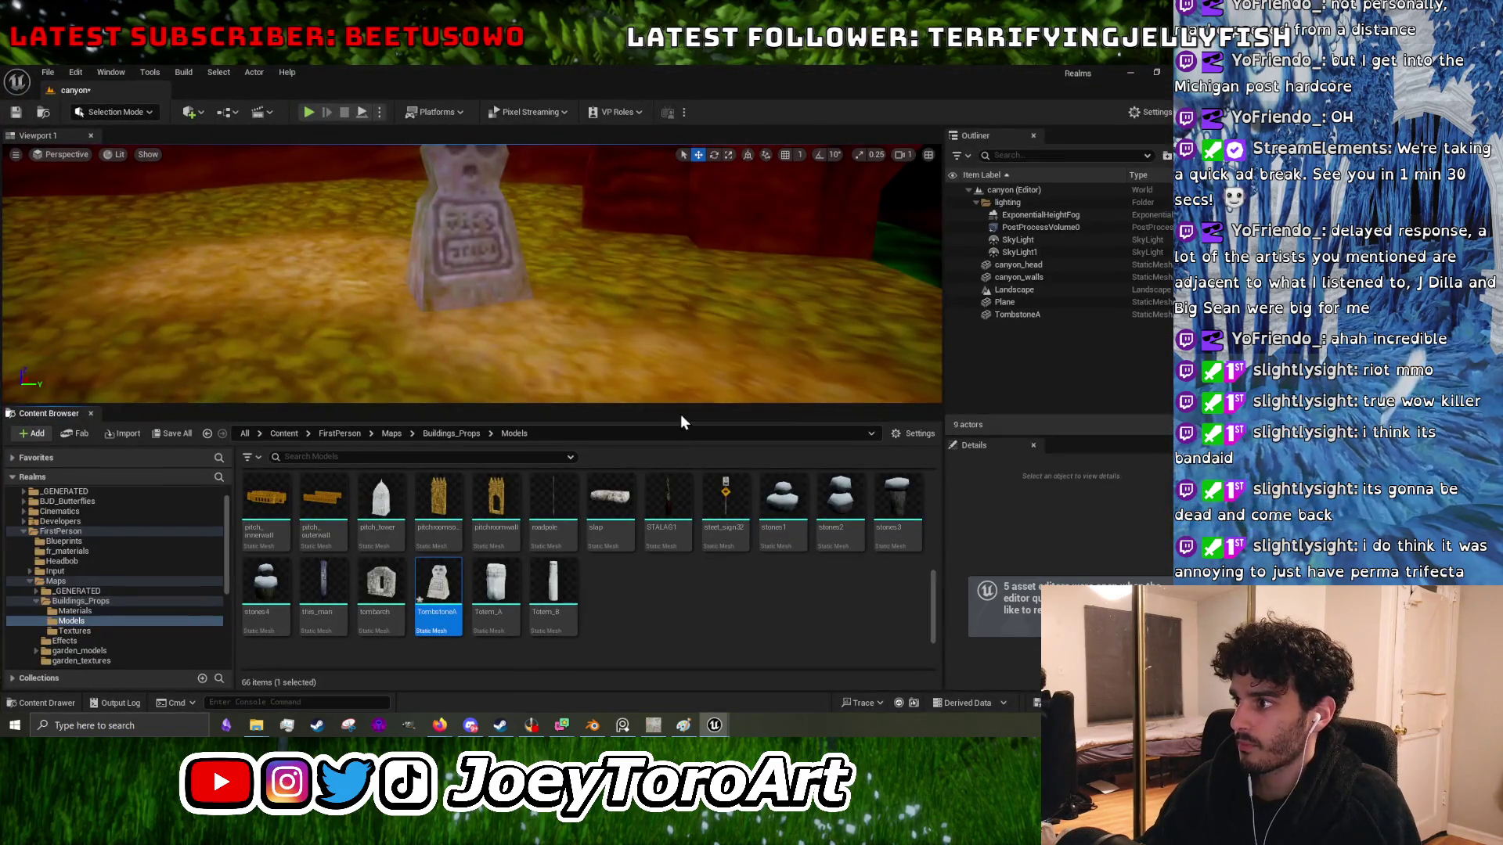
drag(691, 403, 691, 600)
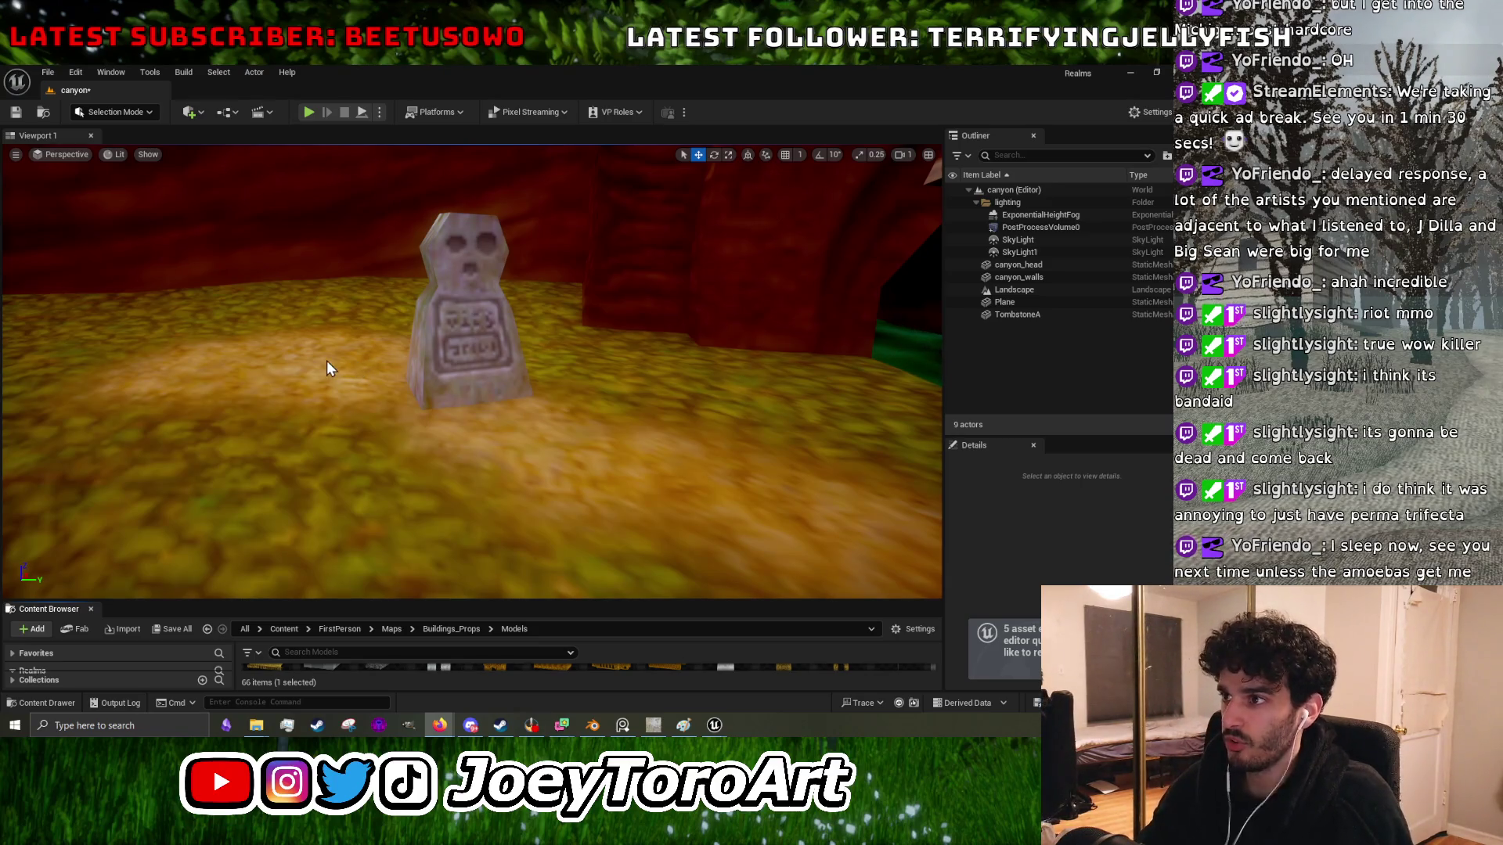
- Launch GeoGuessr's An Arbitrary Rural World map from Firefox history and look around round 1
key(alt+Tab)
click(1172, 122)
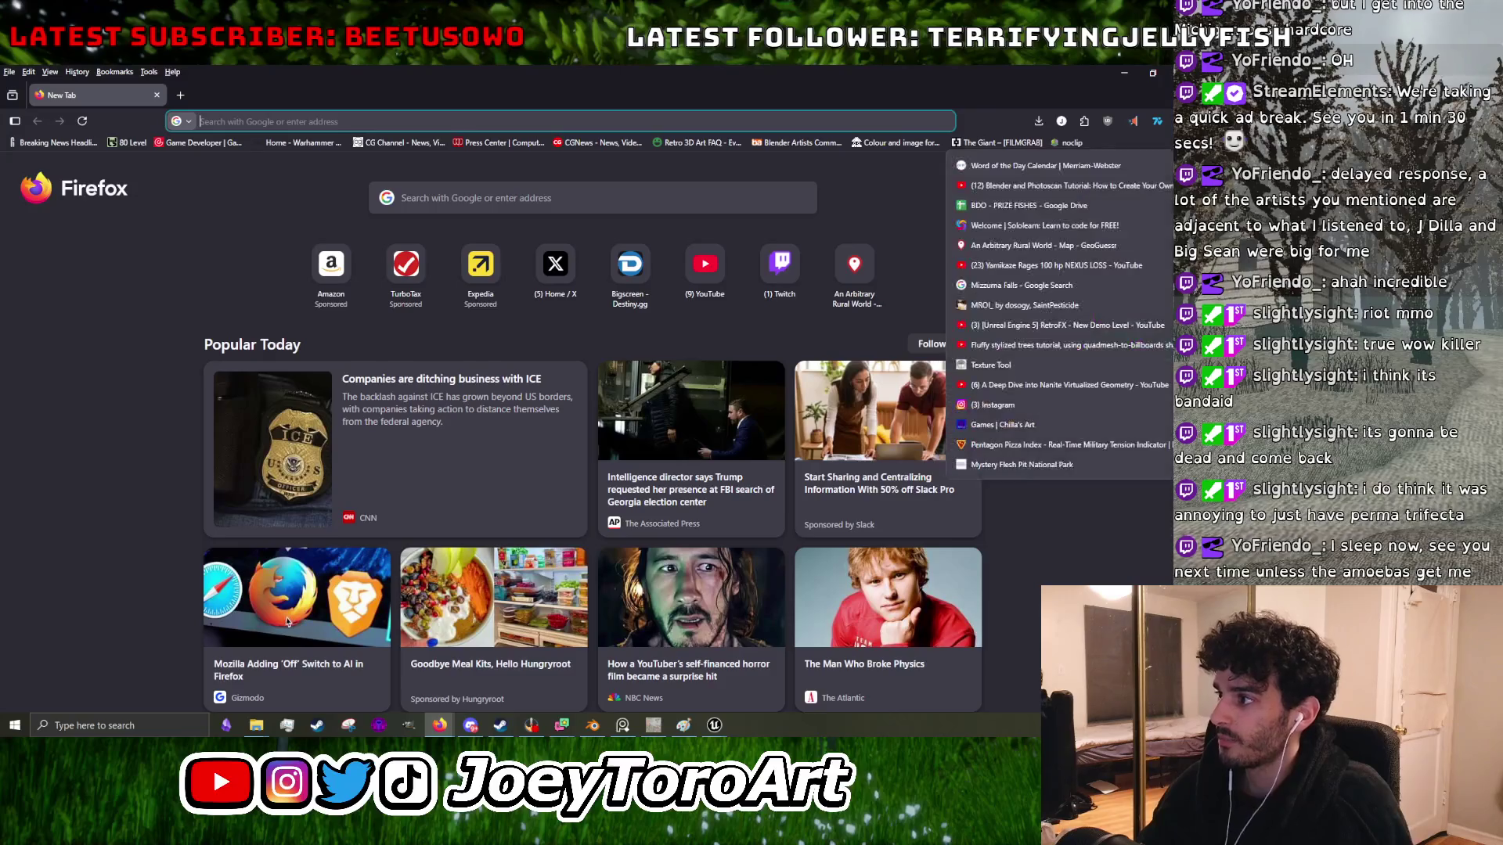
click(1017, 245)
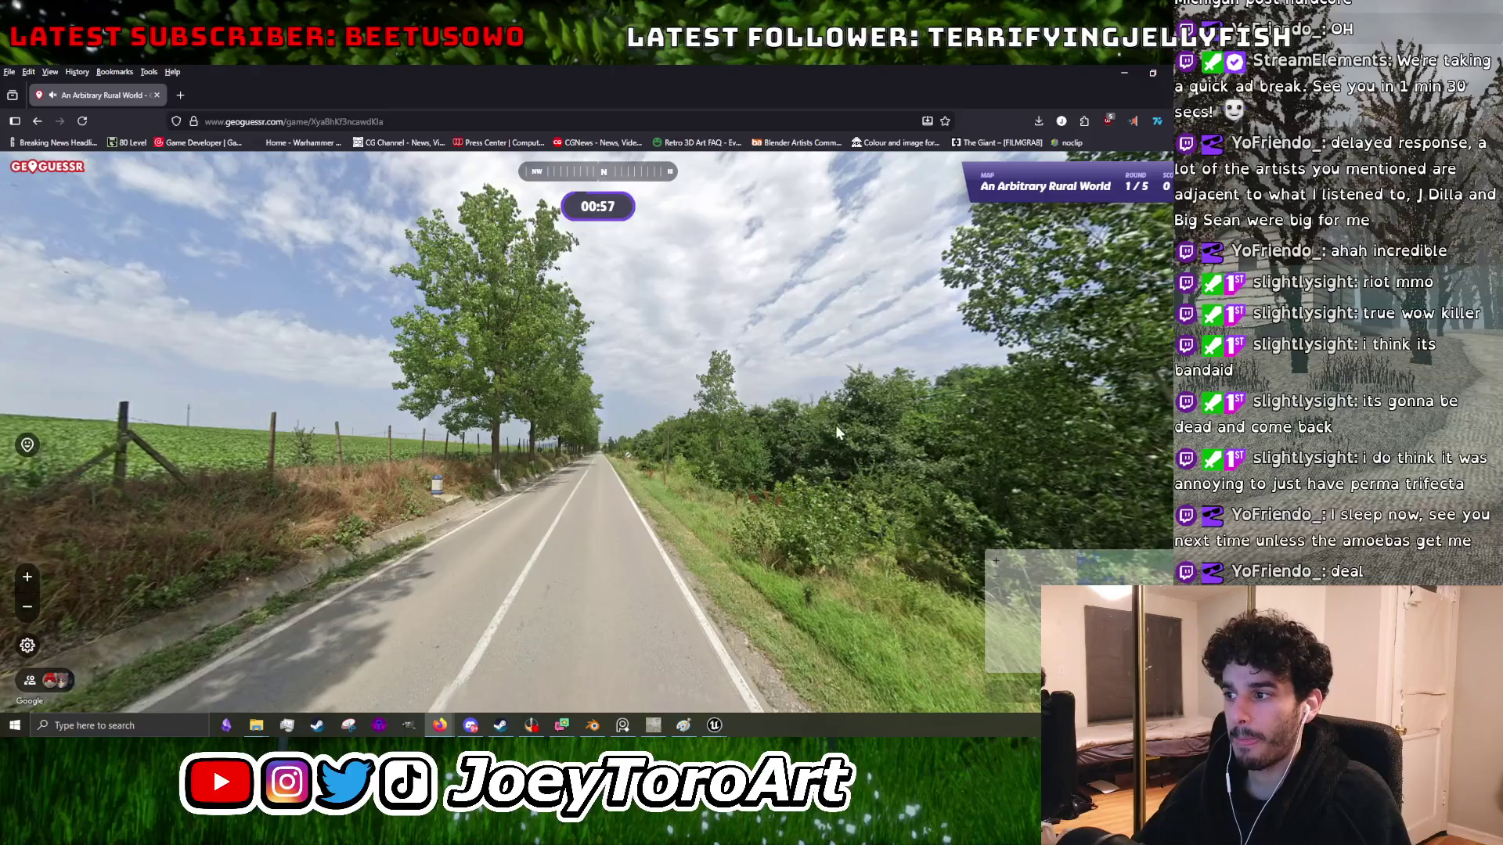
mouse_move(835, 424)
mouse_down()
mouse_move(646, 368)
mouse_move(560, 390)
mouse_move(881, 422)
mouse_up()
click(549, 398)
- Look around the rural road and pylon field, advancing toward the roadside milestone
scroll(337, 431, down, 3)
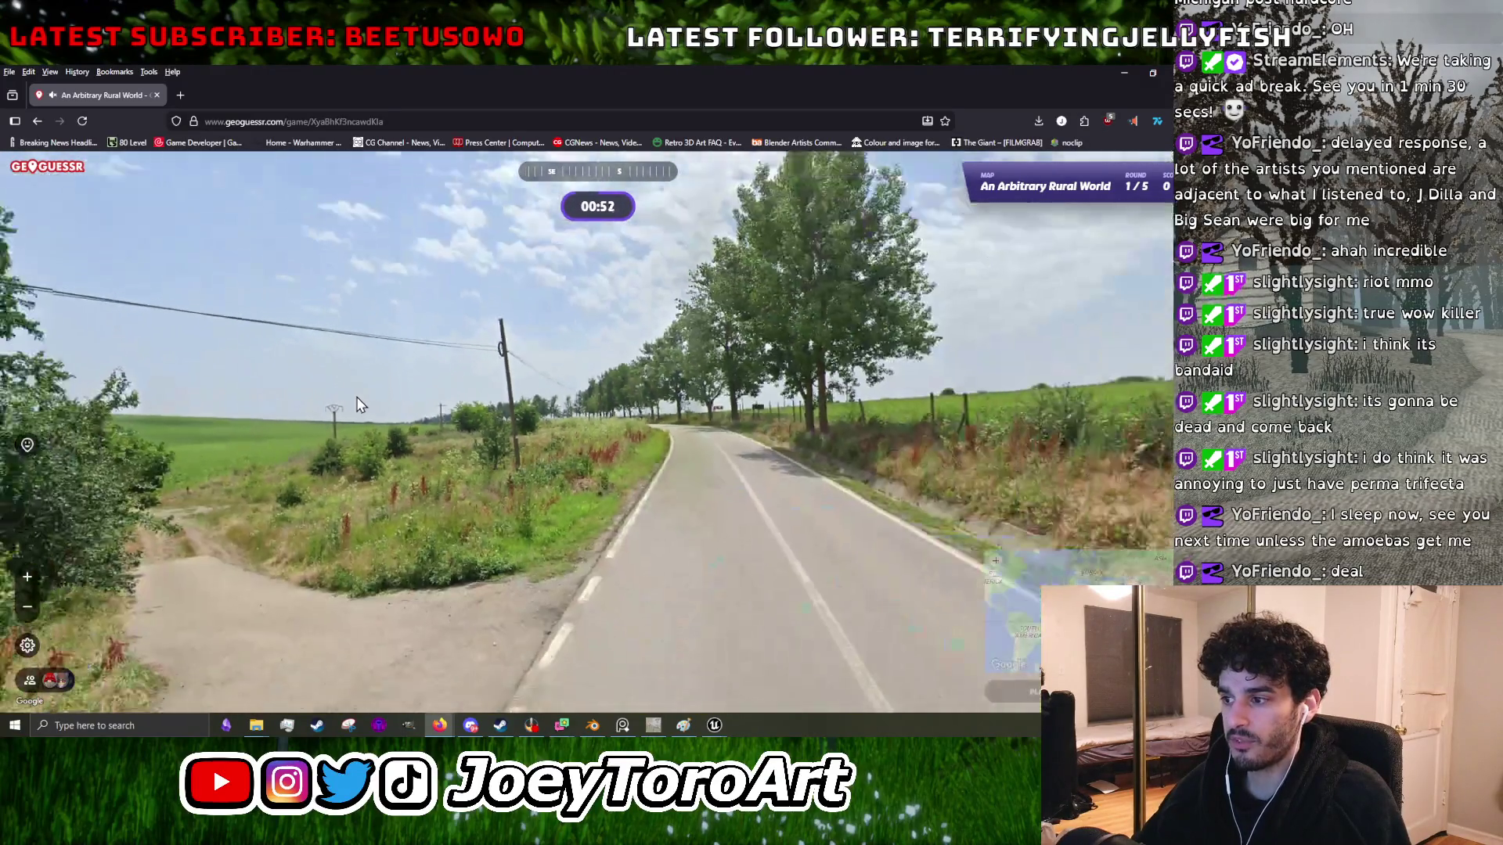
key(Left)
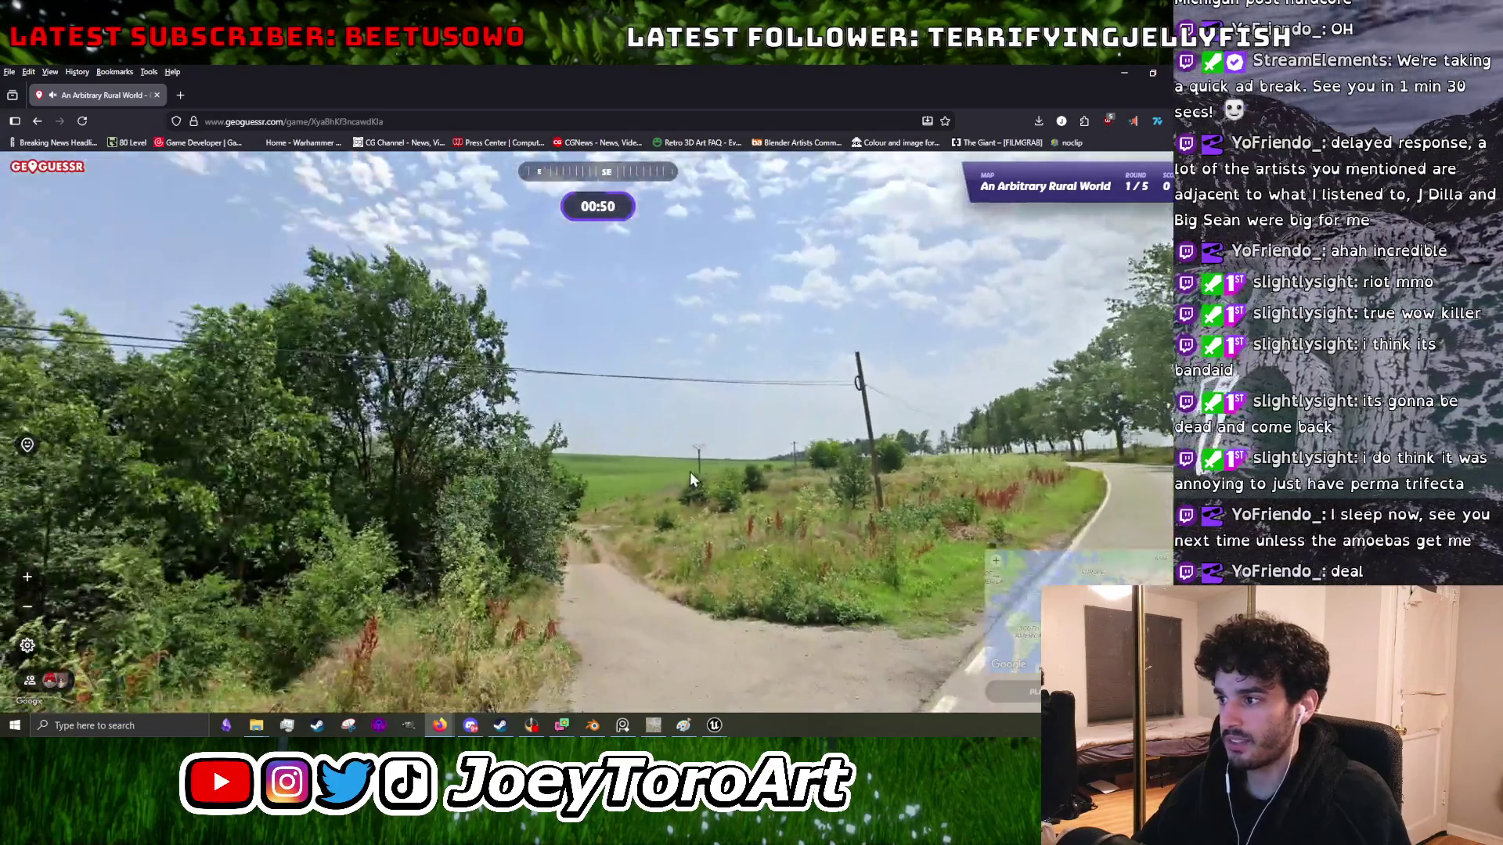
scroll(697, 474, up, 3)
scroll(767, 378, down, 3)
mouse_move(913, 434)
mouse_down()
mouse_move(433, 393)
mouse_move(625, 416)
mouse_move(715, 455)
mouse_move(347, 491)
mouse_move(579, 525)
mouse_move(482, 547)
mouse_up()
click(657, 441)
click(584, 531)
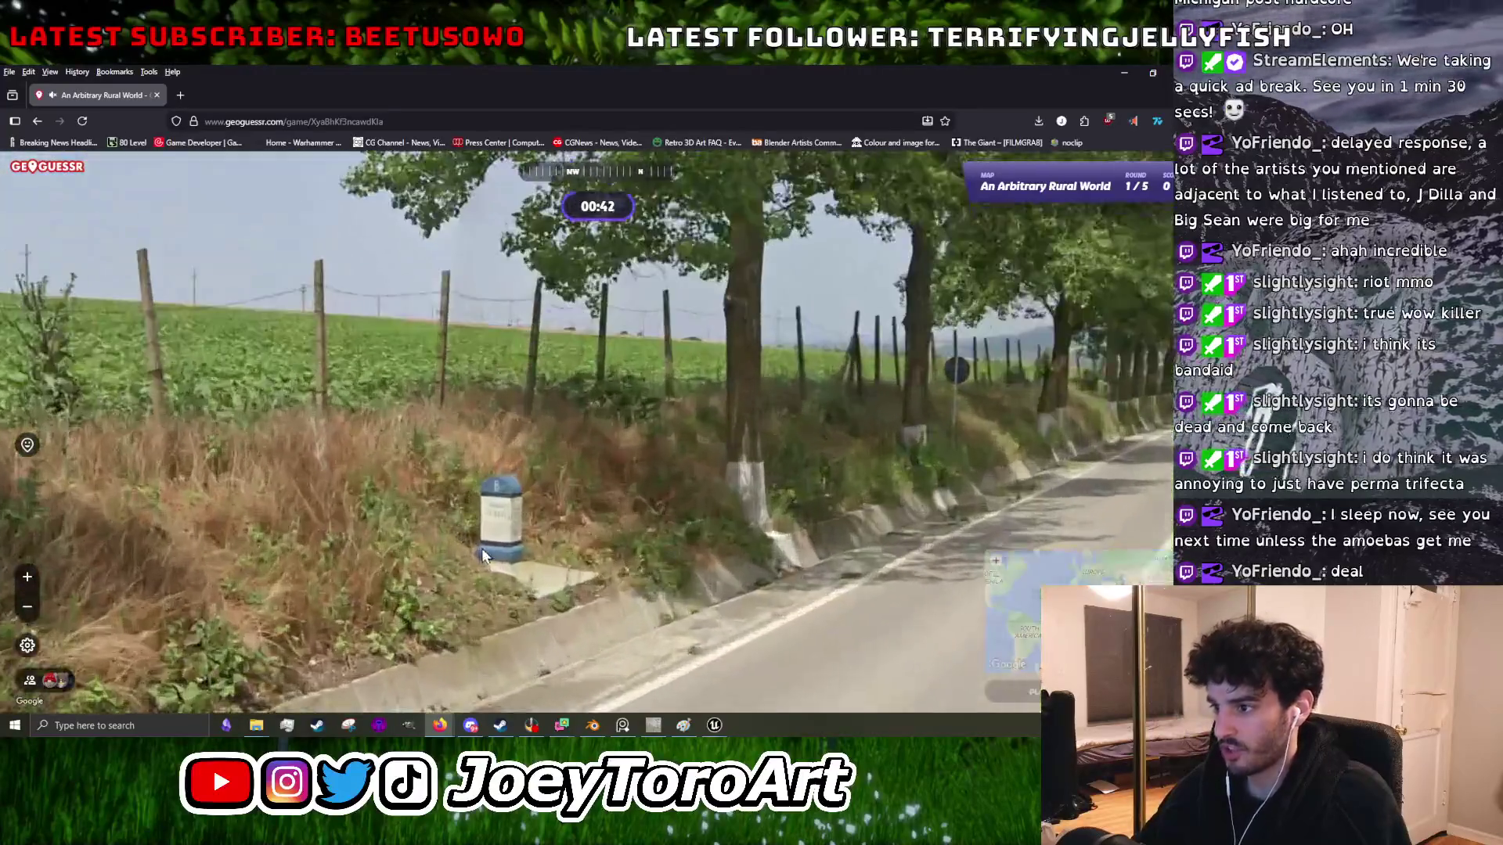
scroll(481, 548, up, 2)
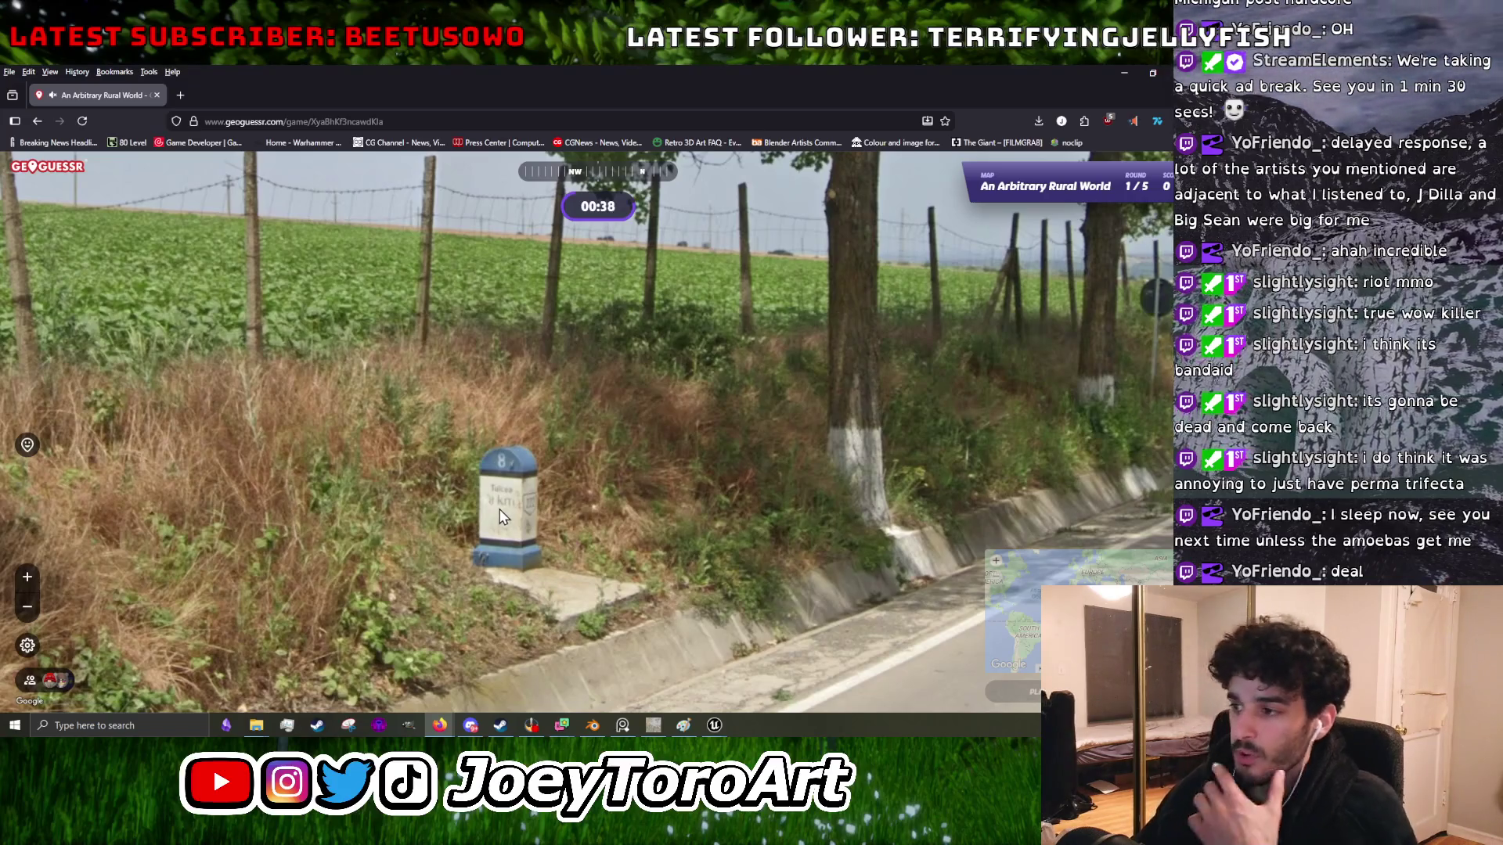
scroll(500, 504, down, 2)
mouse_move(500, 504)
mouse_down()
mouse_move(858, 474)
mouse_move(635, 445)
mouse_move(577, 462)
mouse_move(447, 443)
mouse_up()
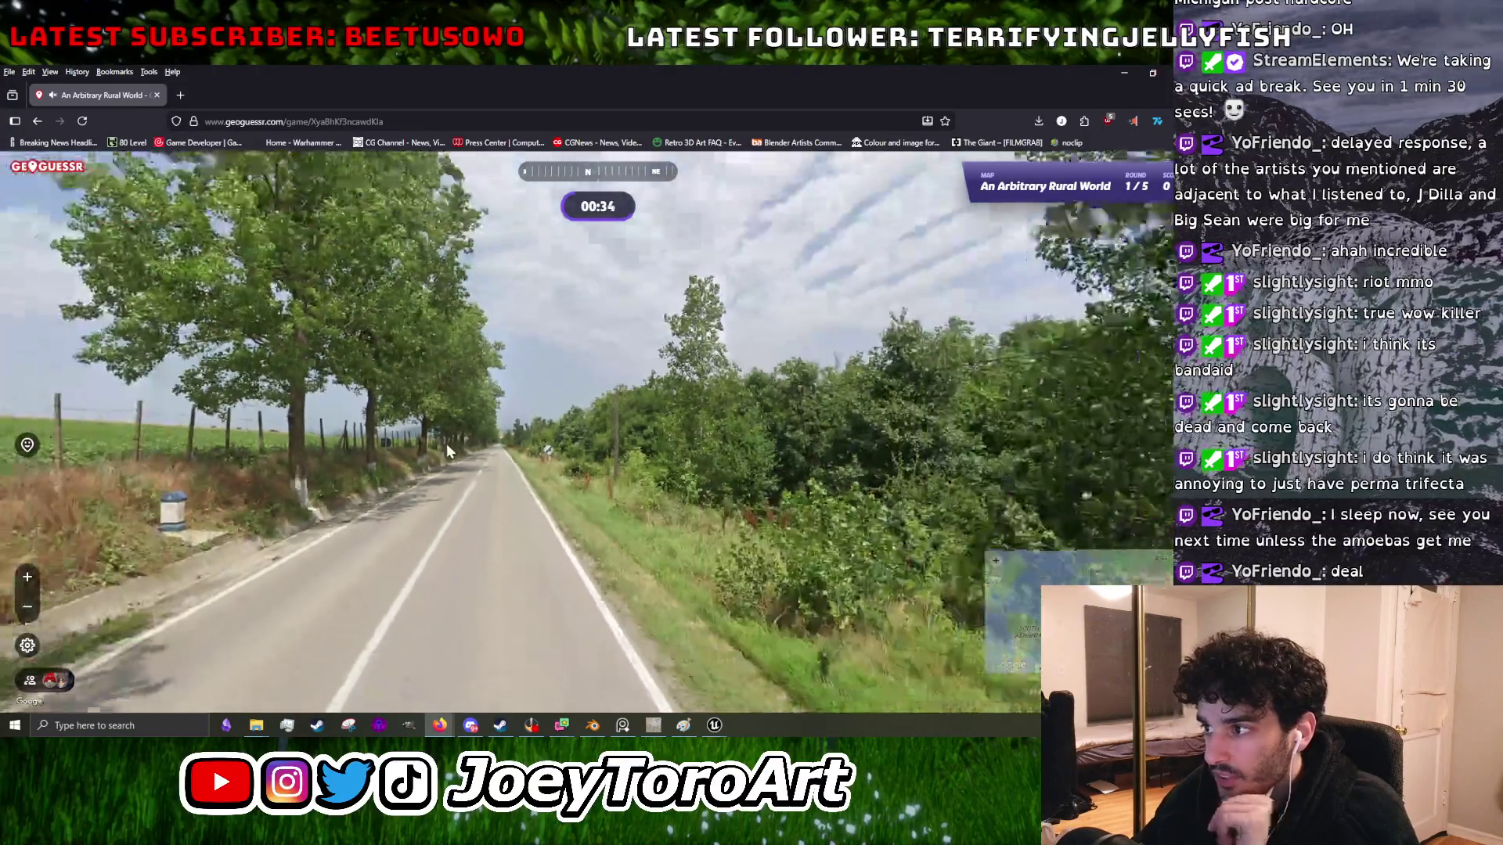
- Survey the junction, milestone and fence from nearby panoramas, then enlarge the world guess map
mouse_move(829, 447)
mouse_down()
mouse_move(770, 458)
mouse_move(505, 435)
mouse_up()
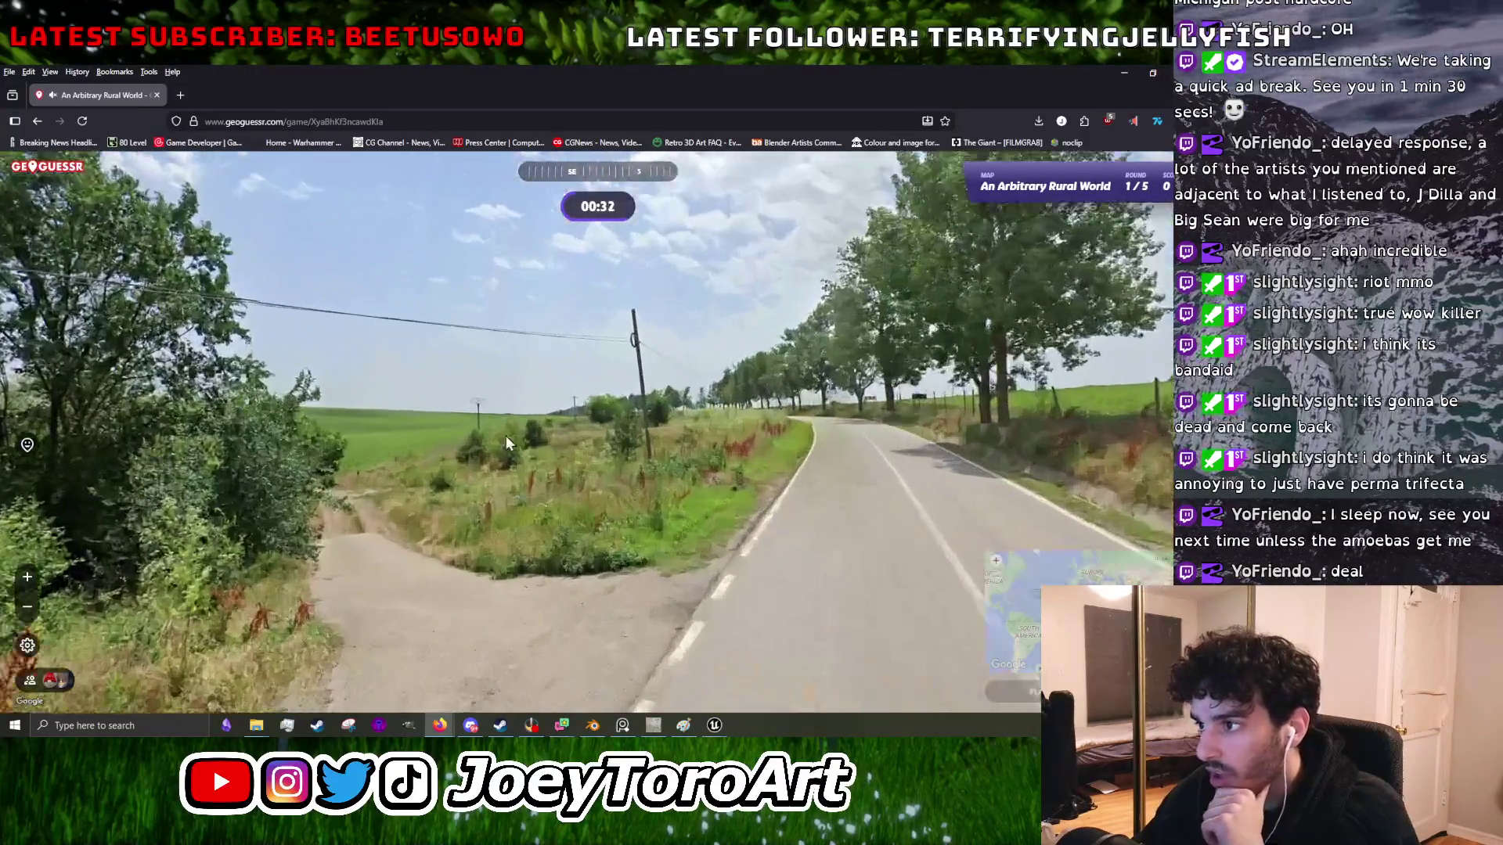
scroll(501, 434, up, 3)
scroll(408, 344, up, 2)
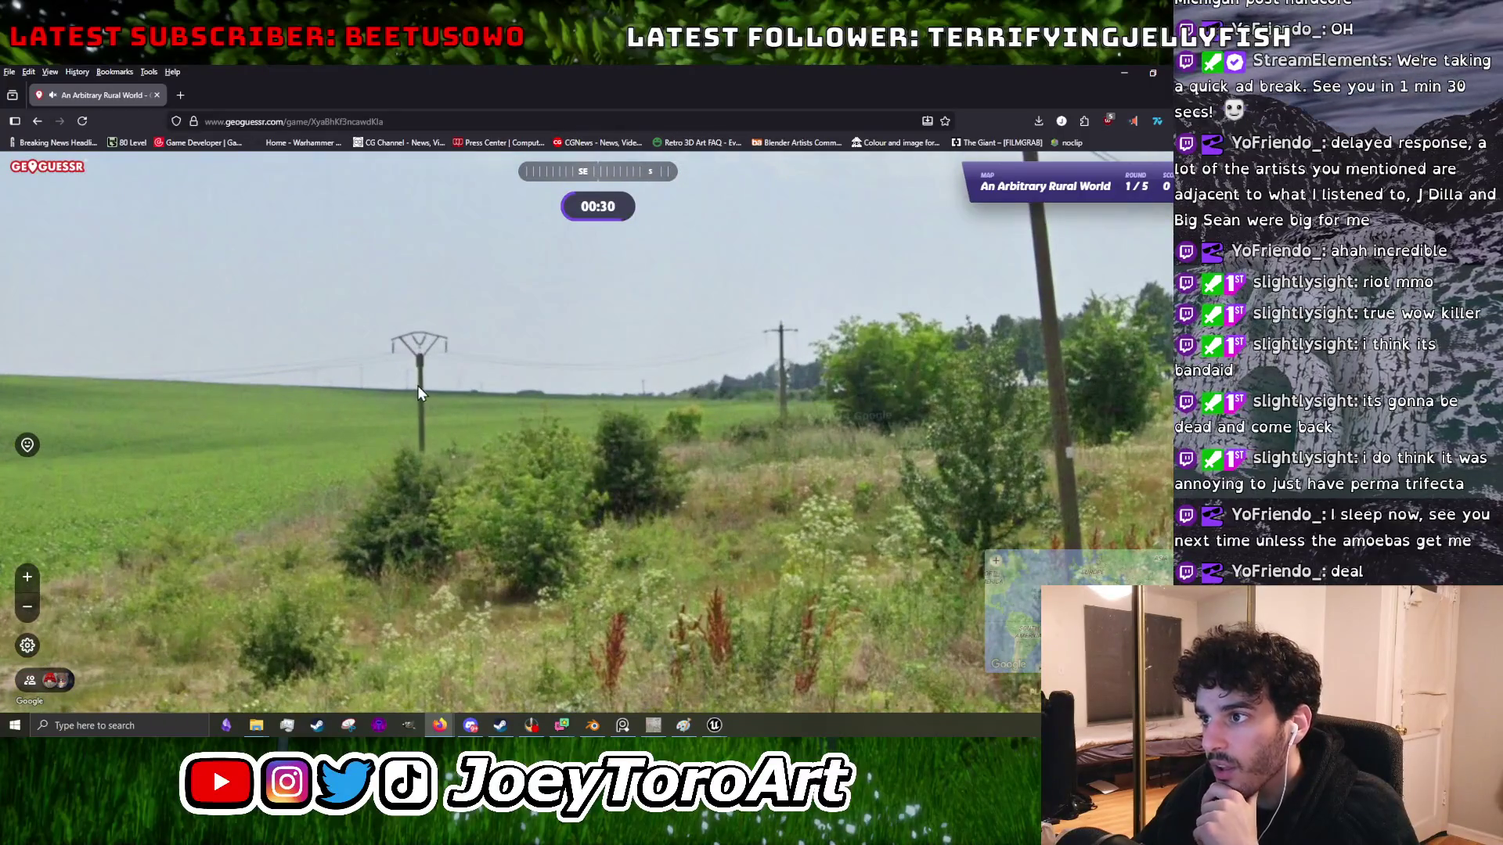
scroll(416, 387, down, 5)
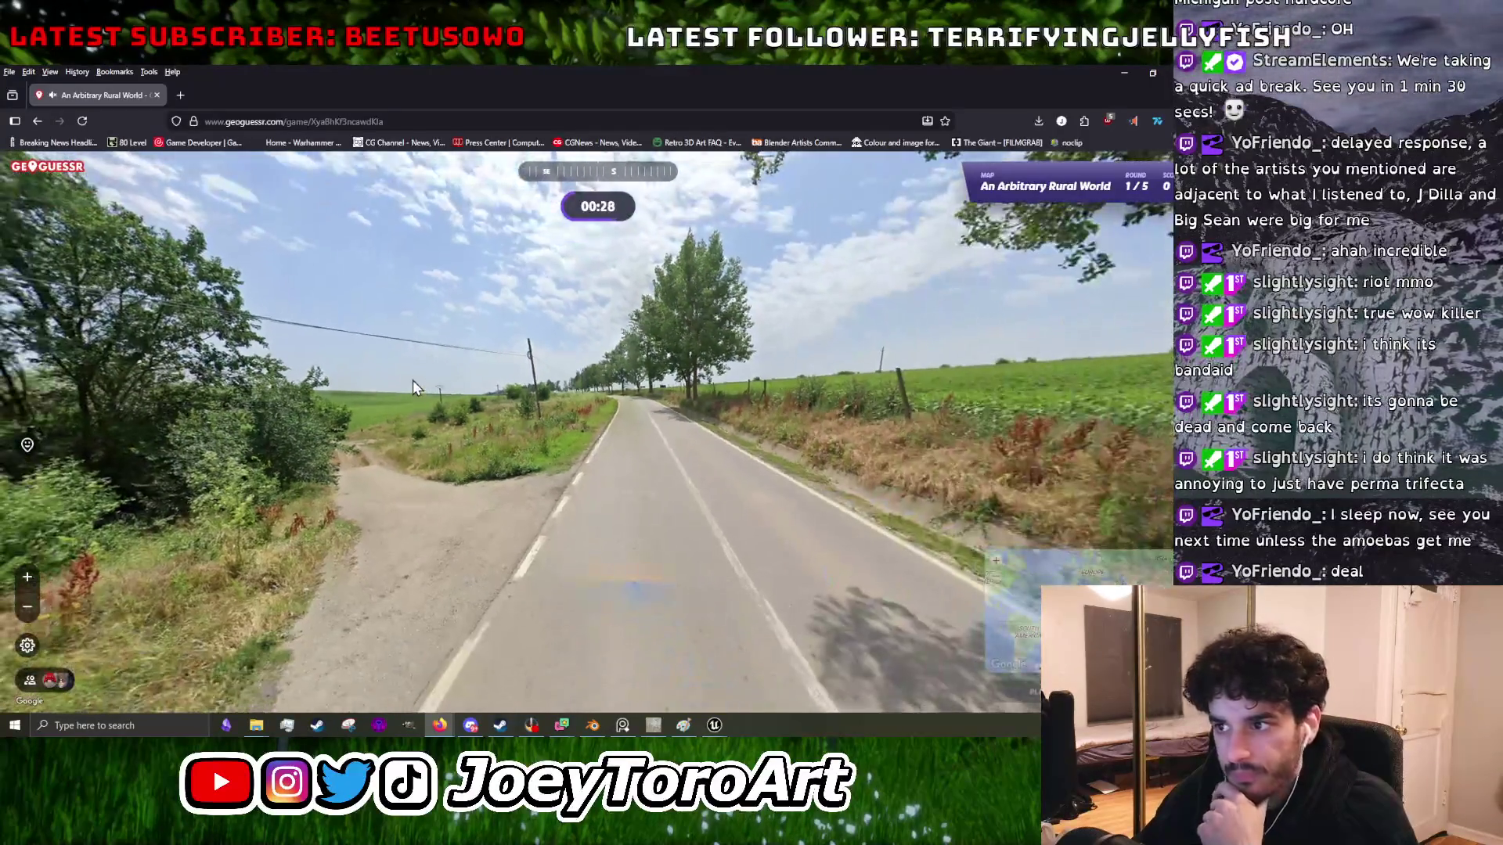
mouse_move(631, 379)
mouse_down()
mouse_move(852, 349)
mouse_move(875, 520)
mouse_move(877, 452)
mouse_move(886, 517)
mouse_move(552, 439)
mouse_move(612, 457)
mouse_move(617, 476)
mouse_move(1002, 410)
mouse_move(619, 440)
mouse_move(438, 434)
mouse_move(677, 419)
mouse_up()
key(Down)
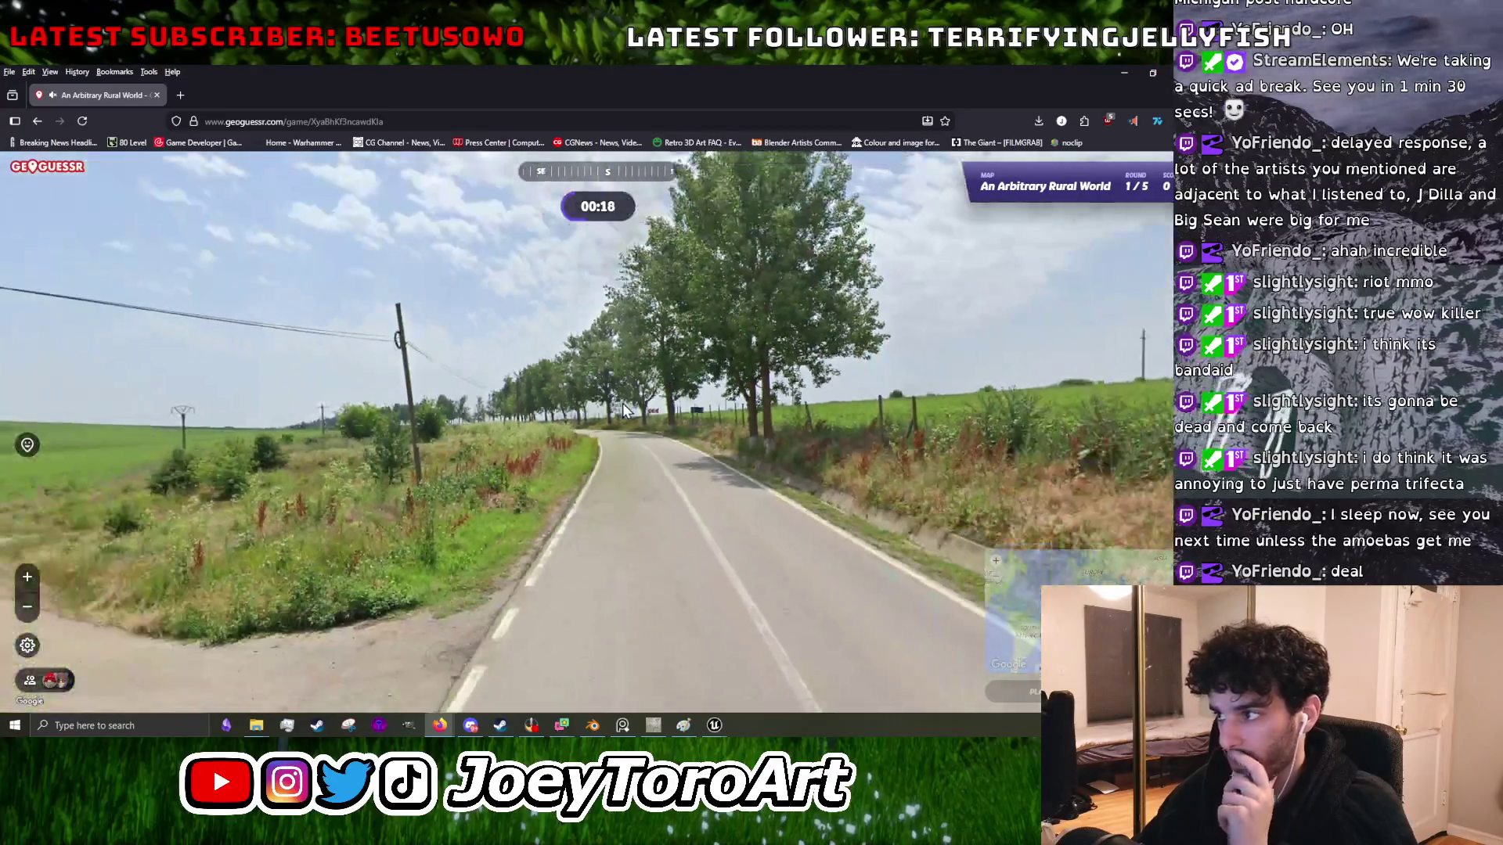
click(208, 448)
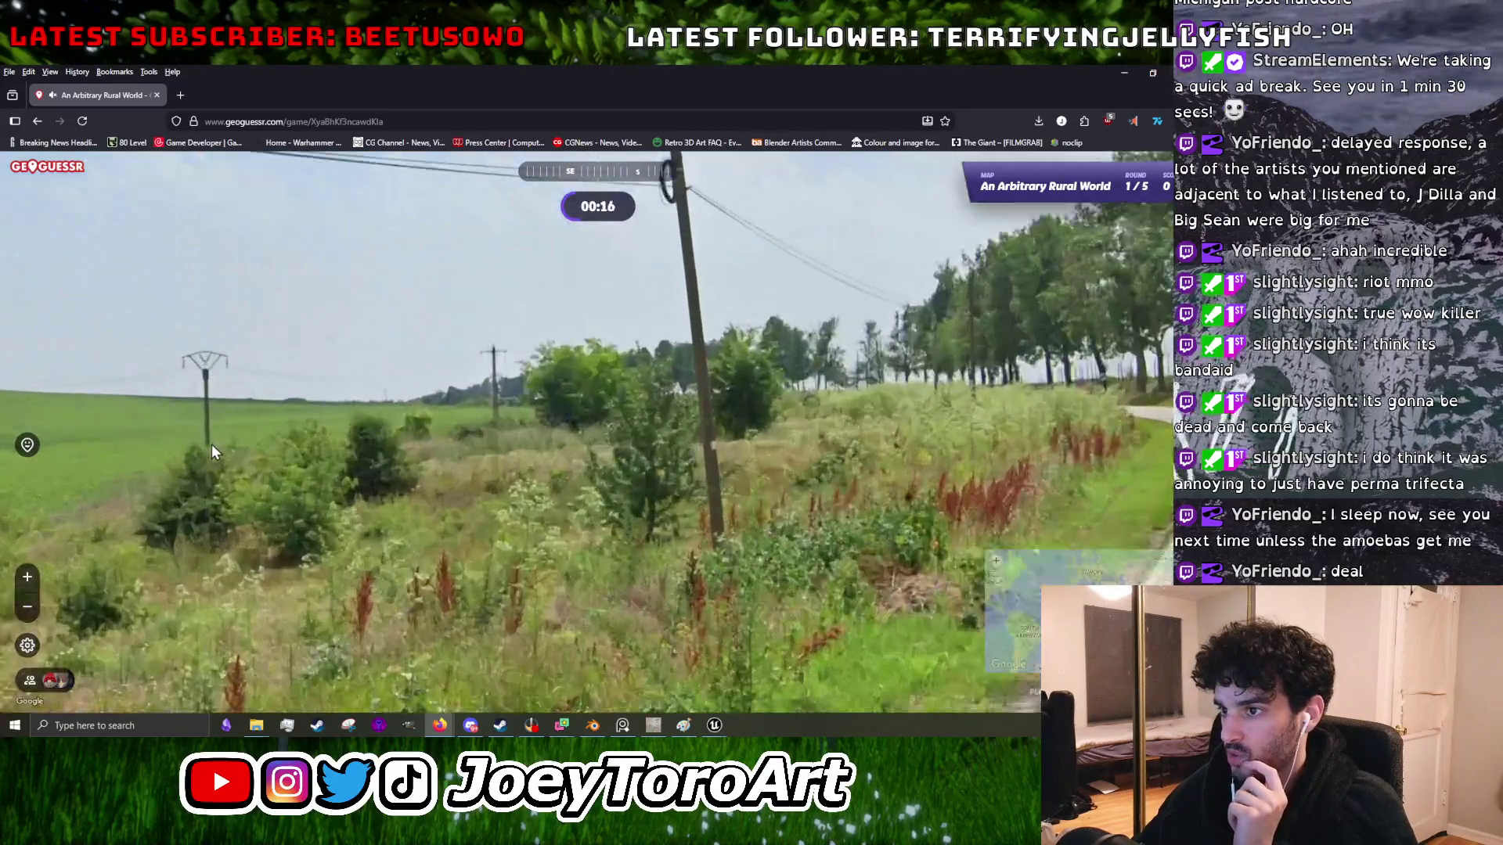
mouse_move(821, 432)
mouse_down()
mouse_move(325, 412)
mouse_move(640, 458)
mouse_move(516, 488)
mouse_move(286, 450)
mouse_up()
click(285, 450)
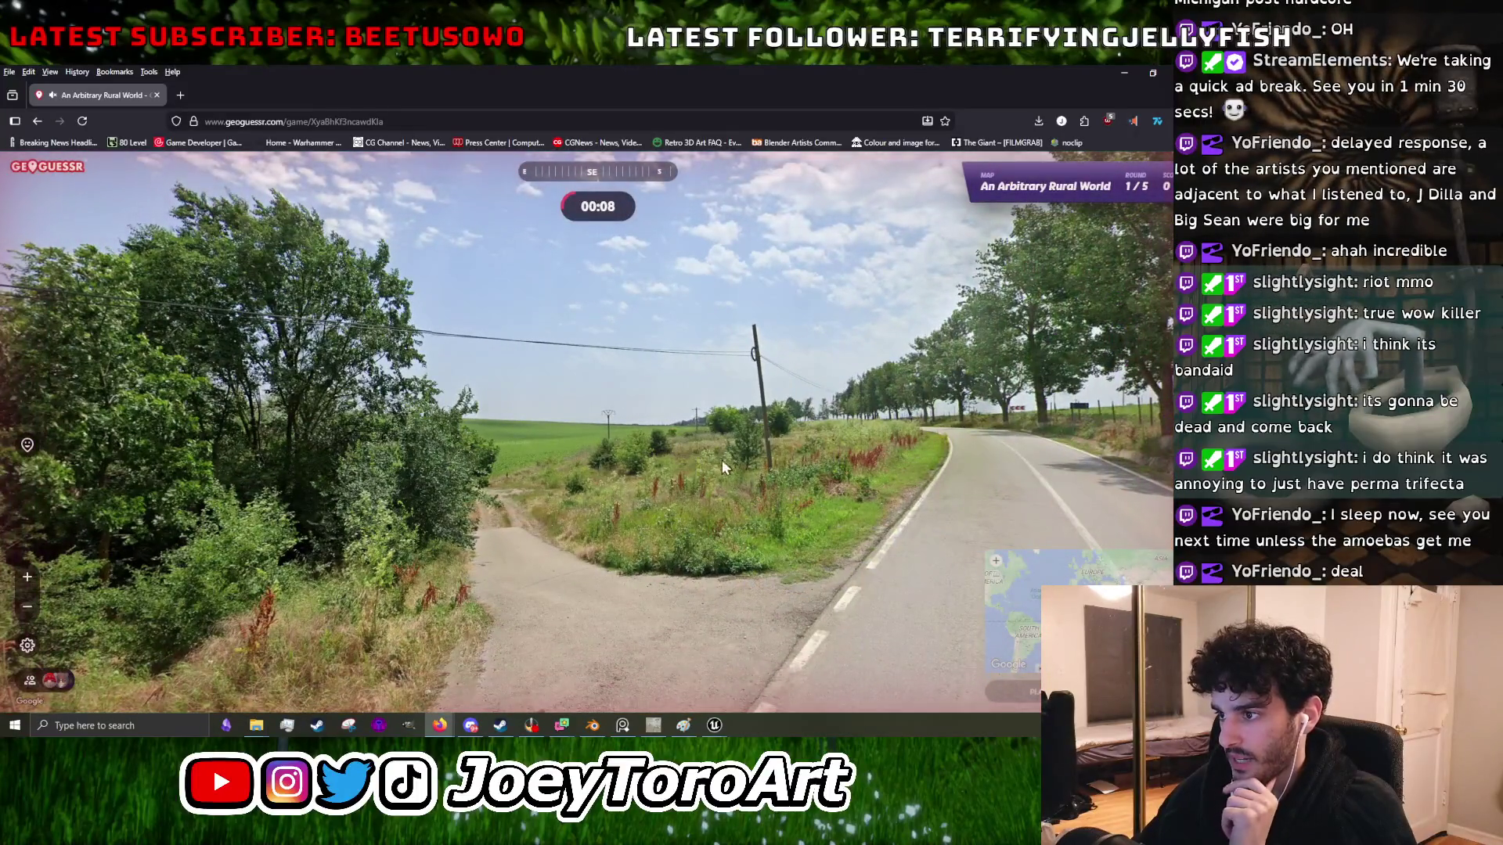
mouse_move(721, 459)
mouse_down()
mouse_move(519, 443)
mouse_move(338, 397)
mouse_up()
scroll(338, 397, up, 2)
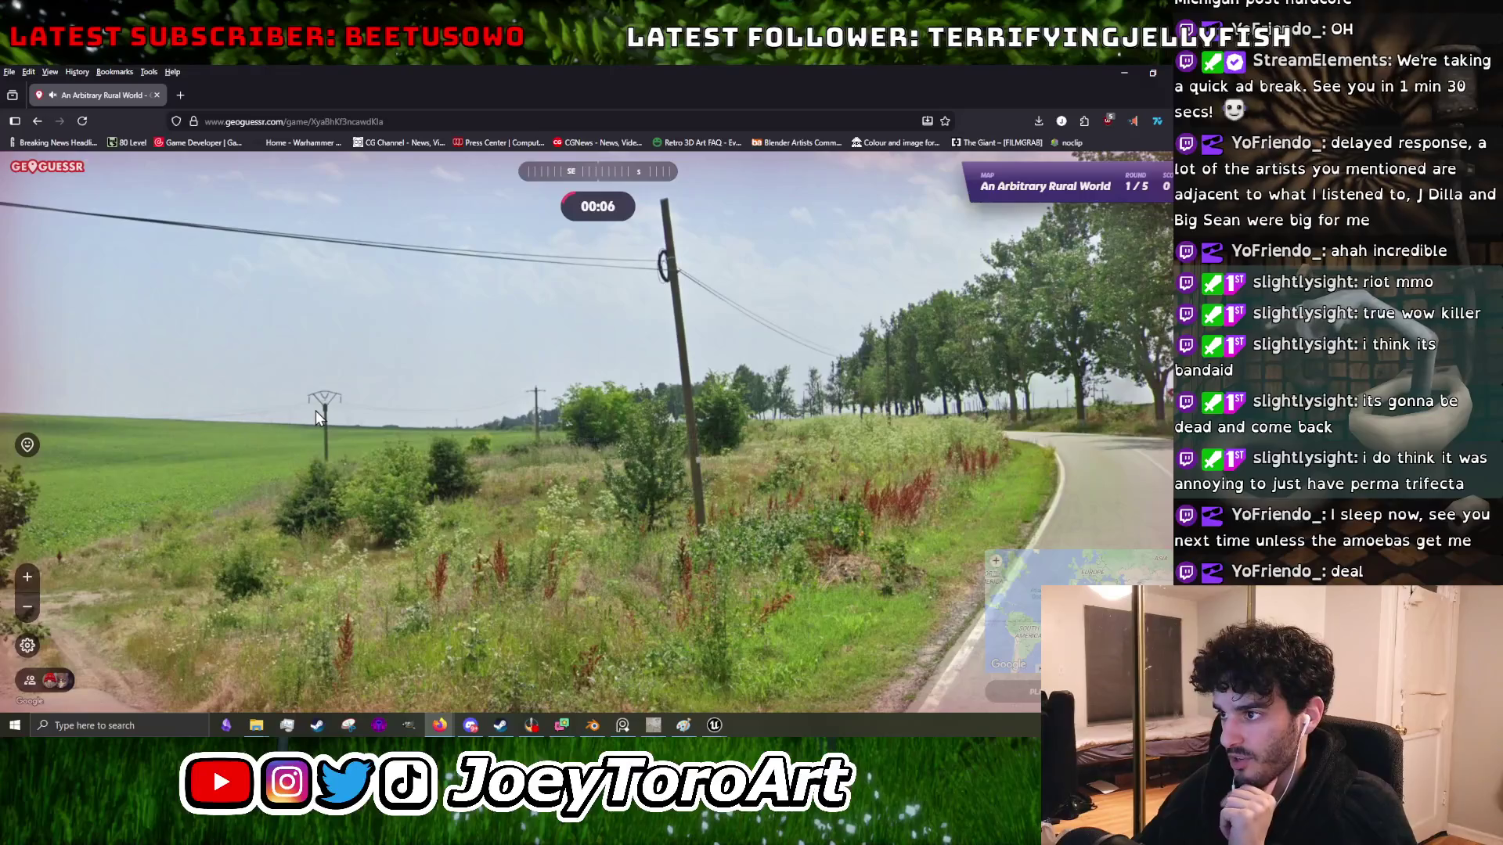
- Guess France, submit, and open the true Romanian location in Google Maps
mouse_move(1016, 455)
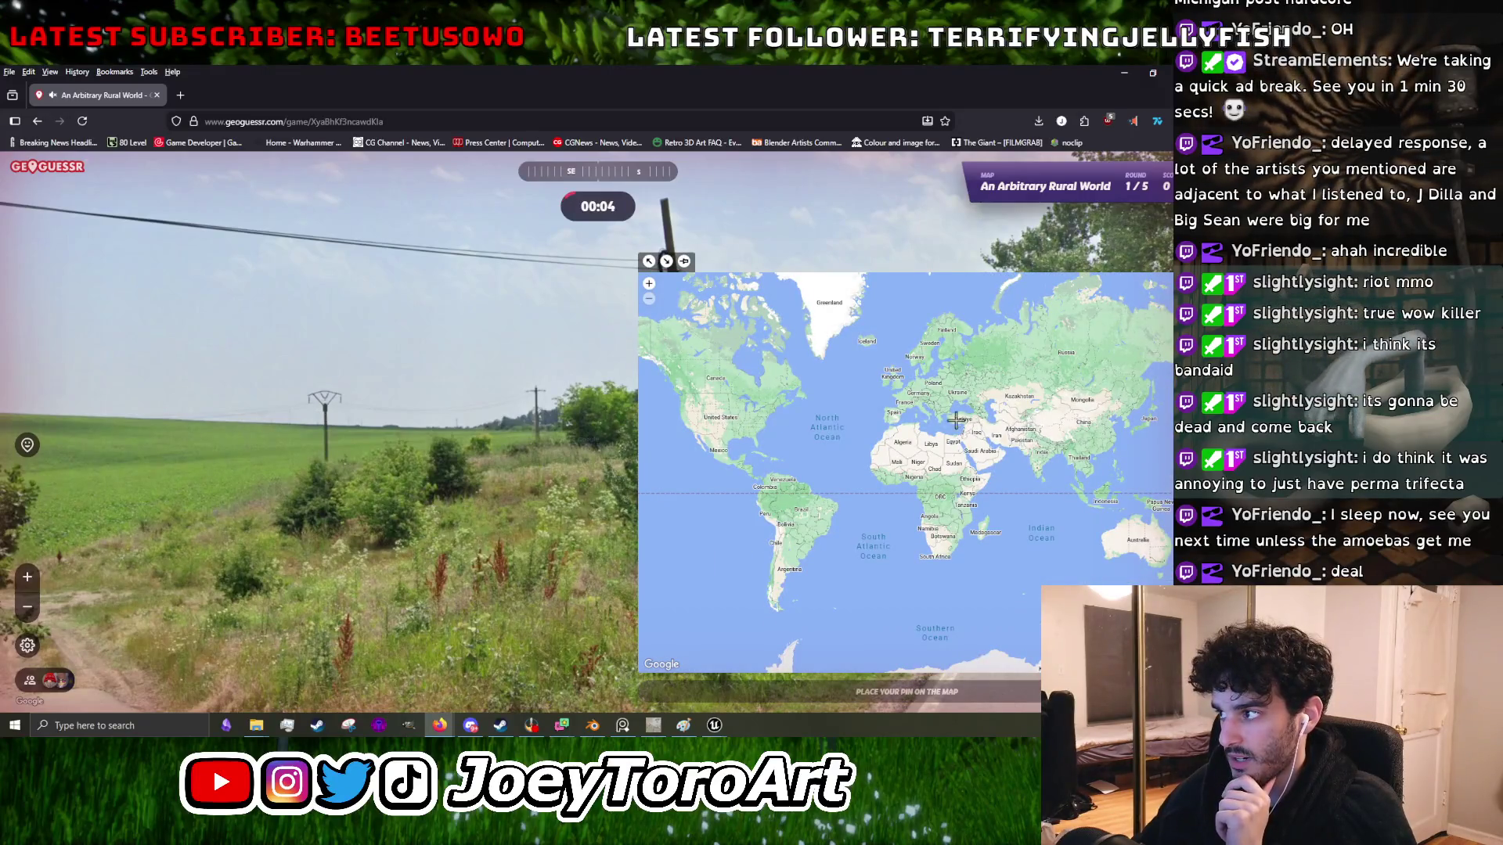
click(907, 396)
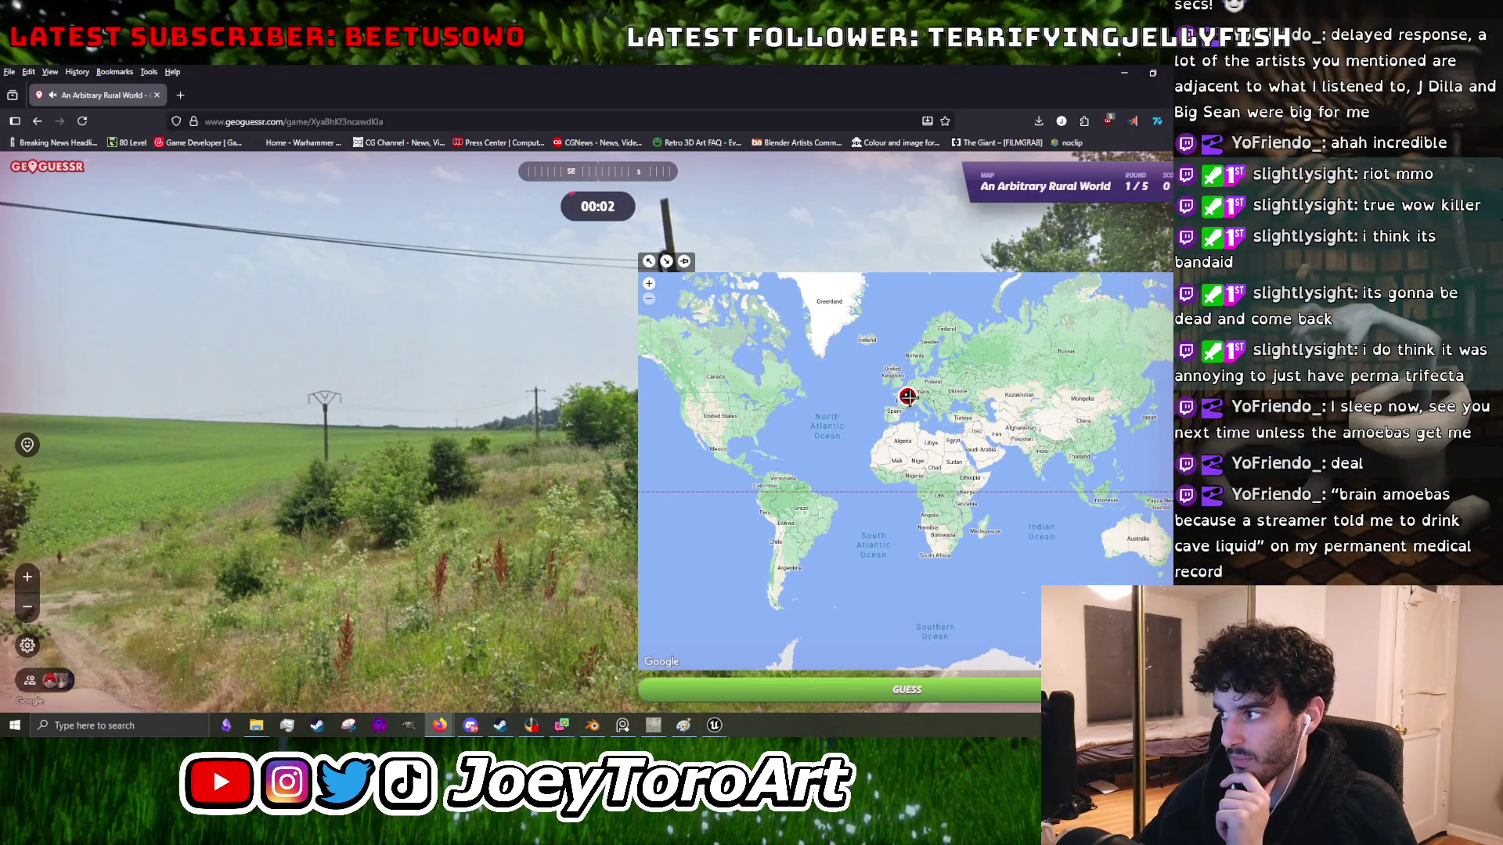
click(935, 690)
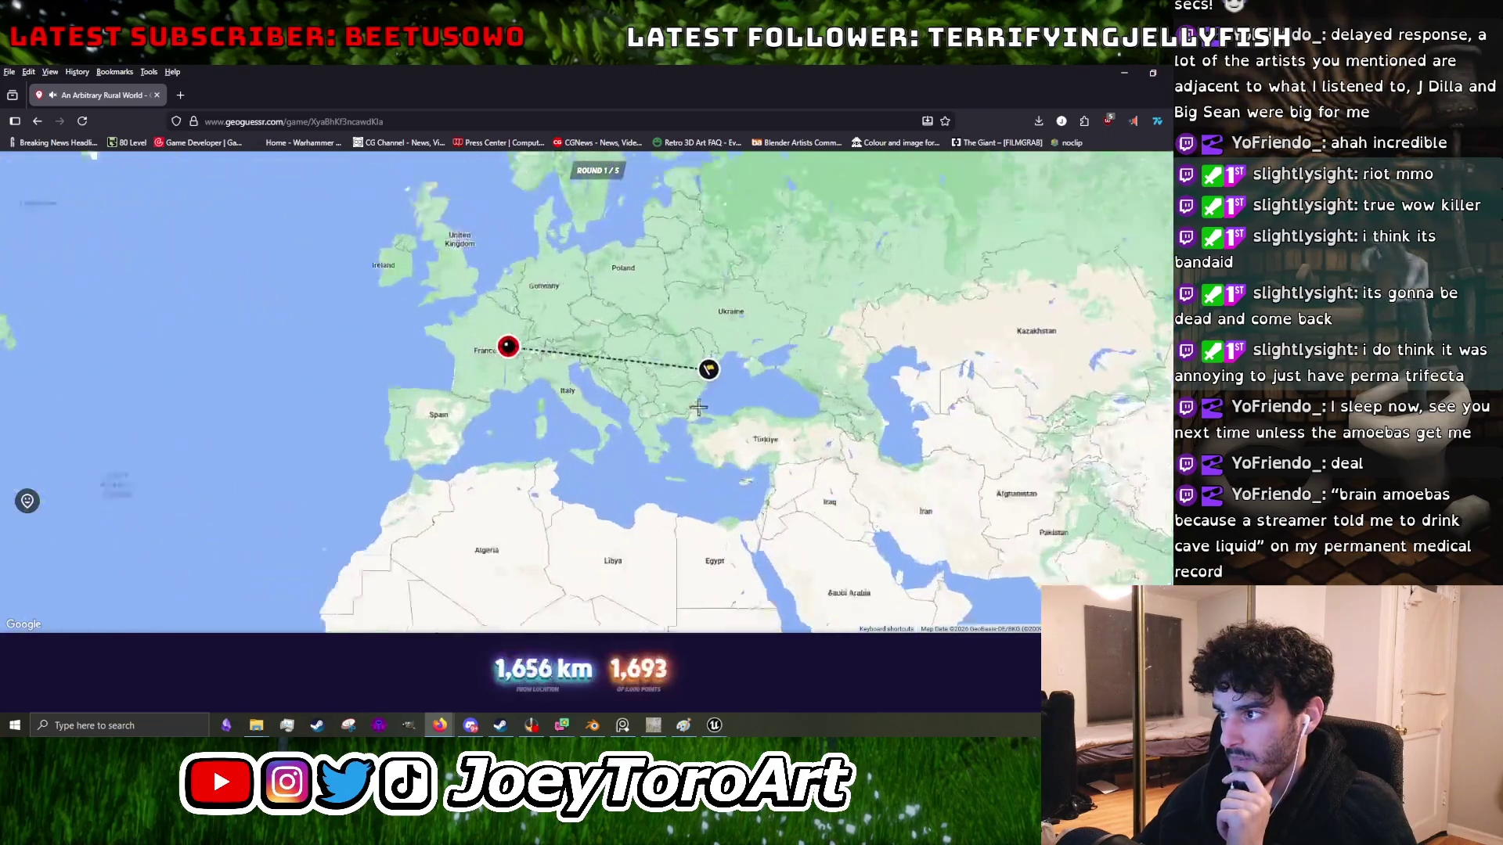
scroll(955, 435, up, 5)
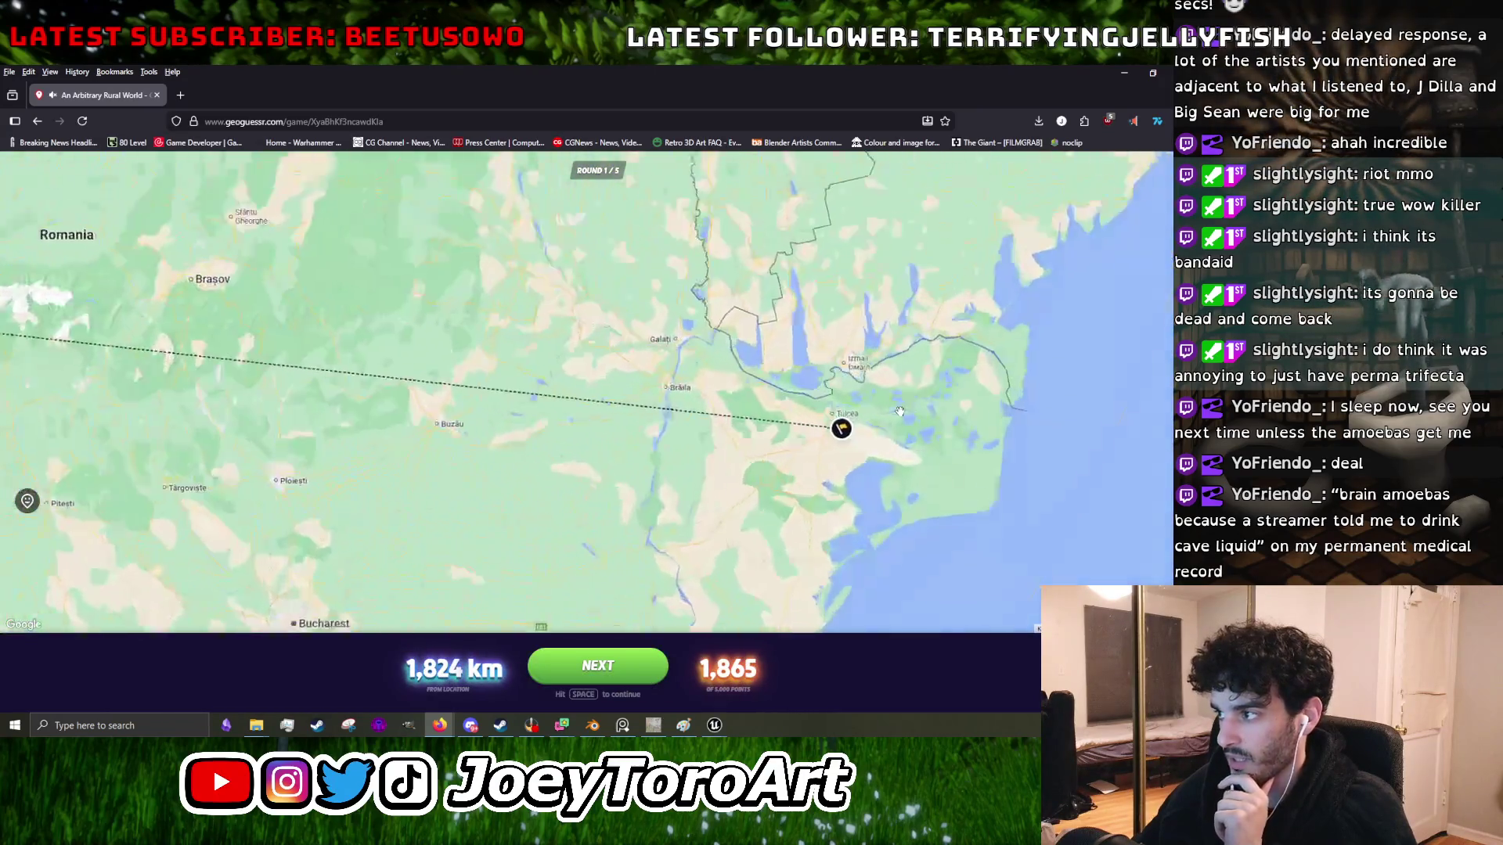
click(834, 428)
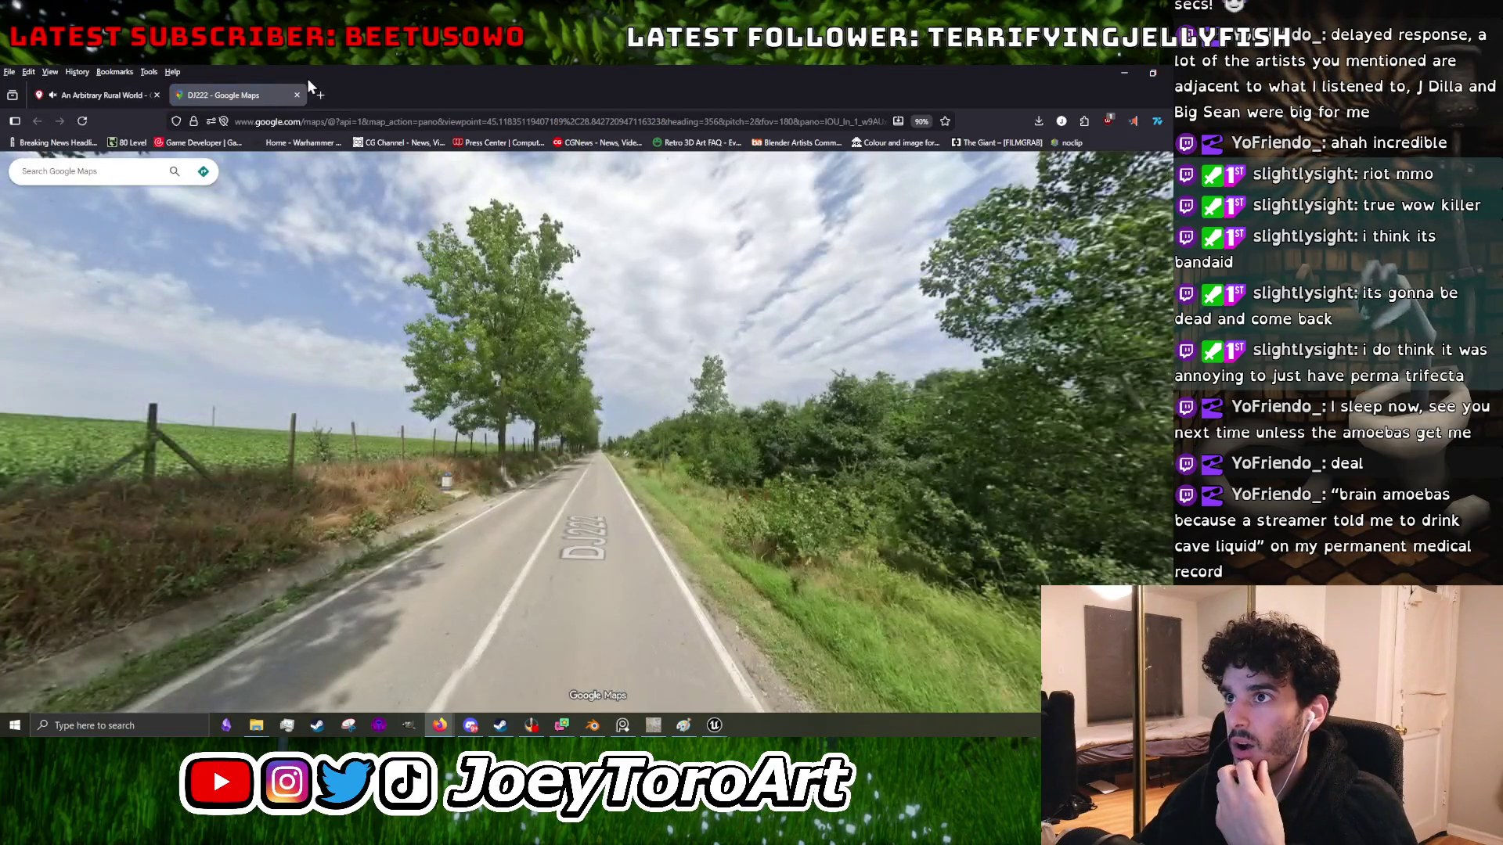
click(315, 94)
- Go to plonkit and open its Romania country guide from the guide map
text(plonkit.net/)
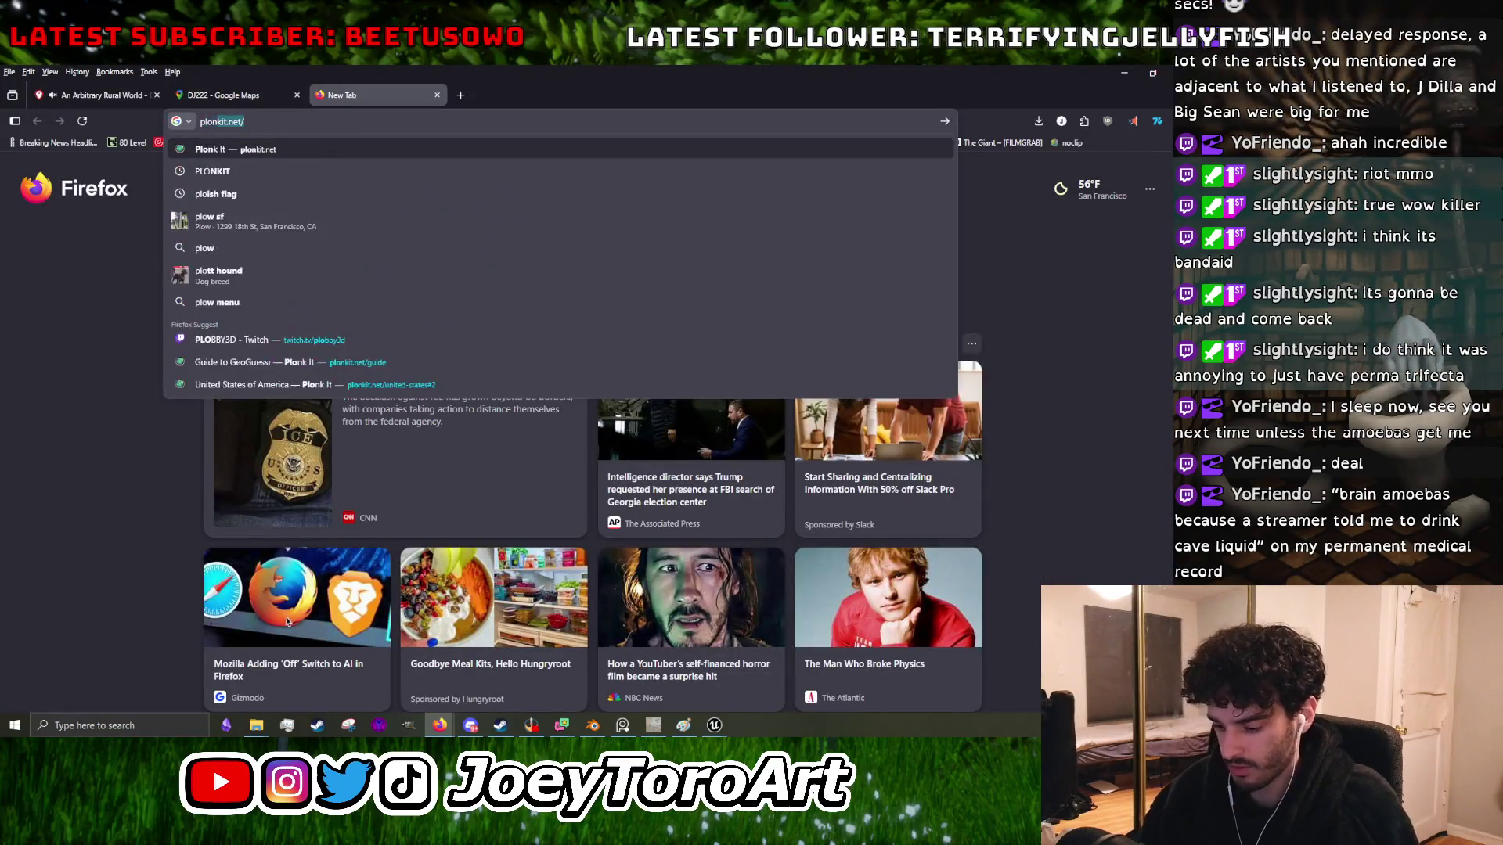
key(Return)
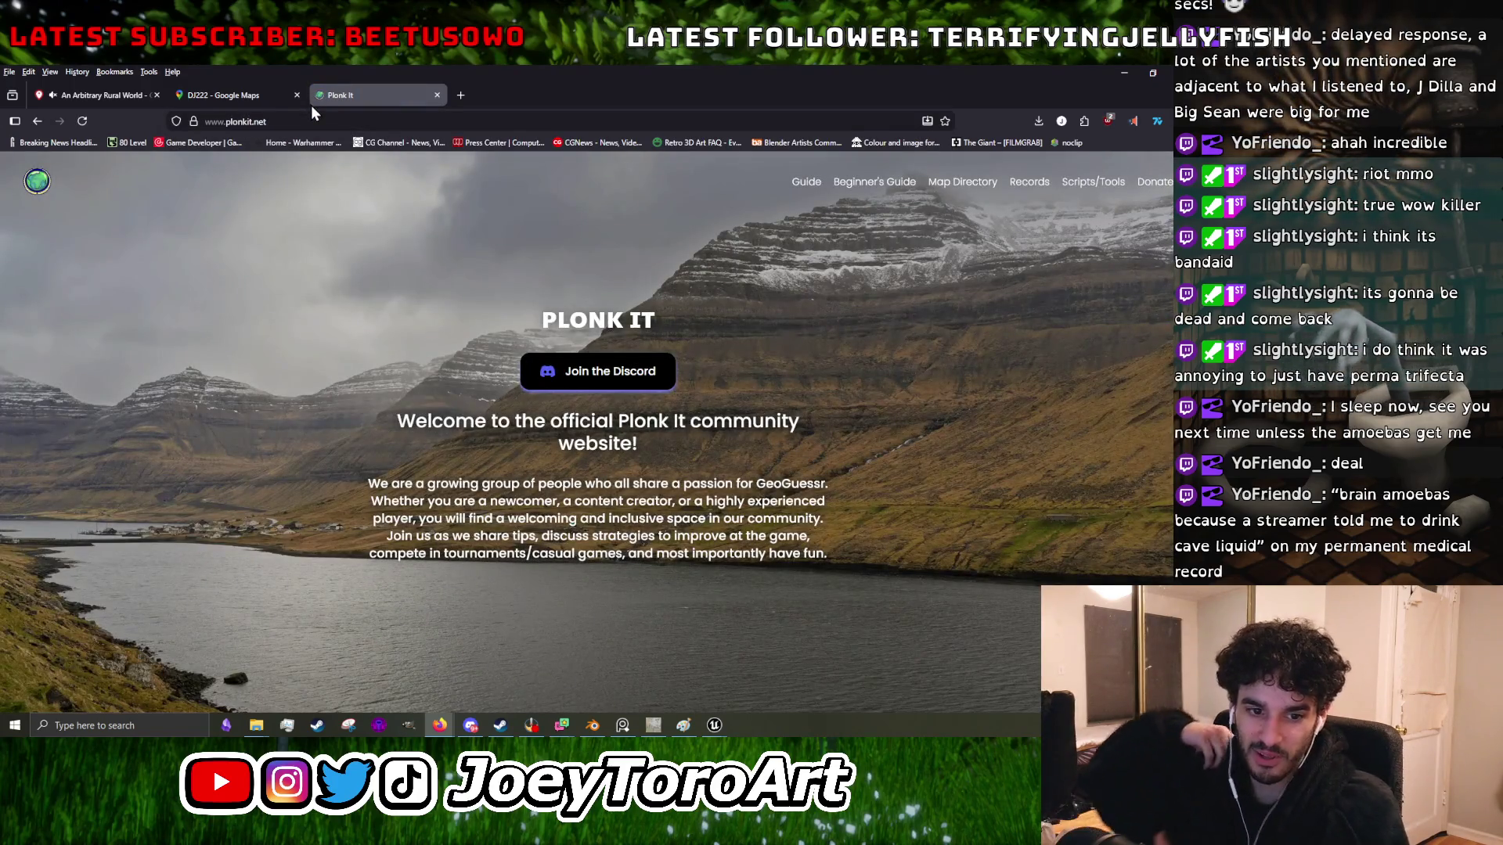
click(803, 179)
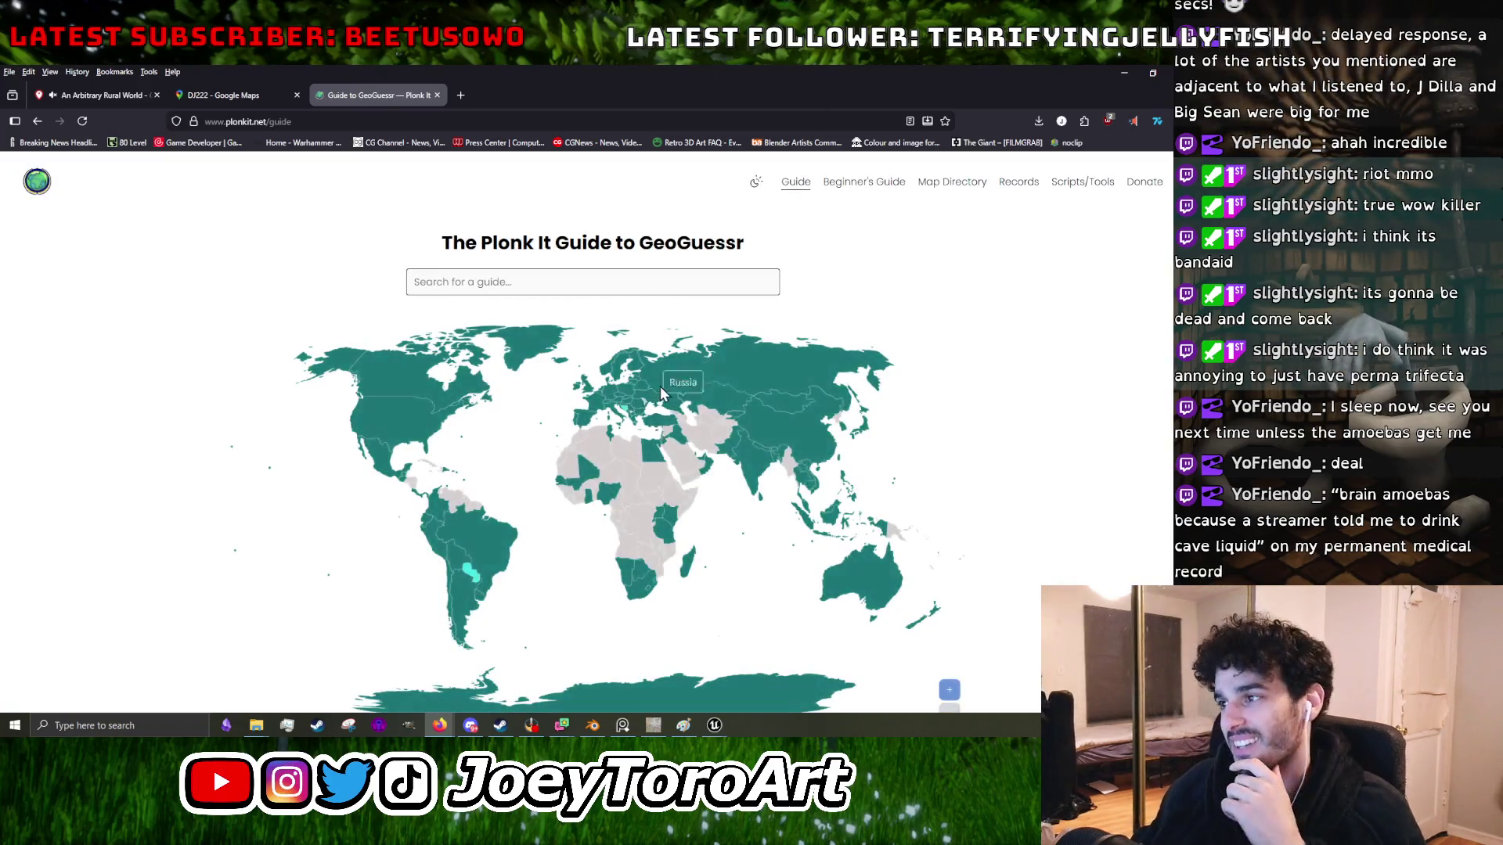
scroll(660, 395, up, 3)
click(599, 465)
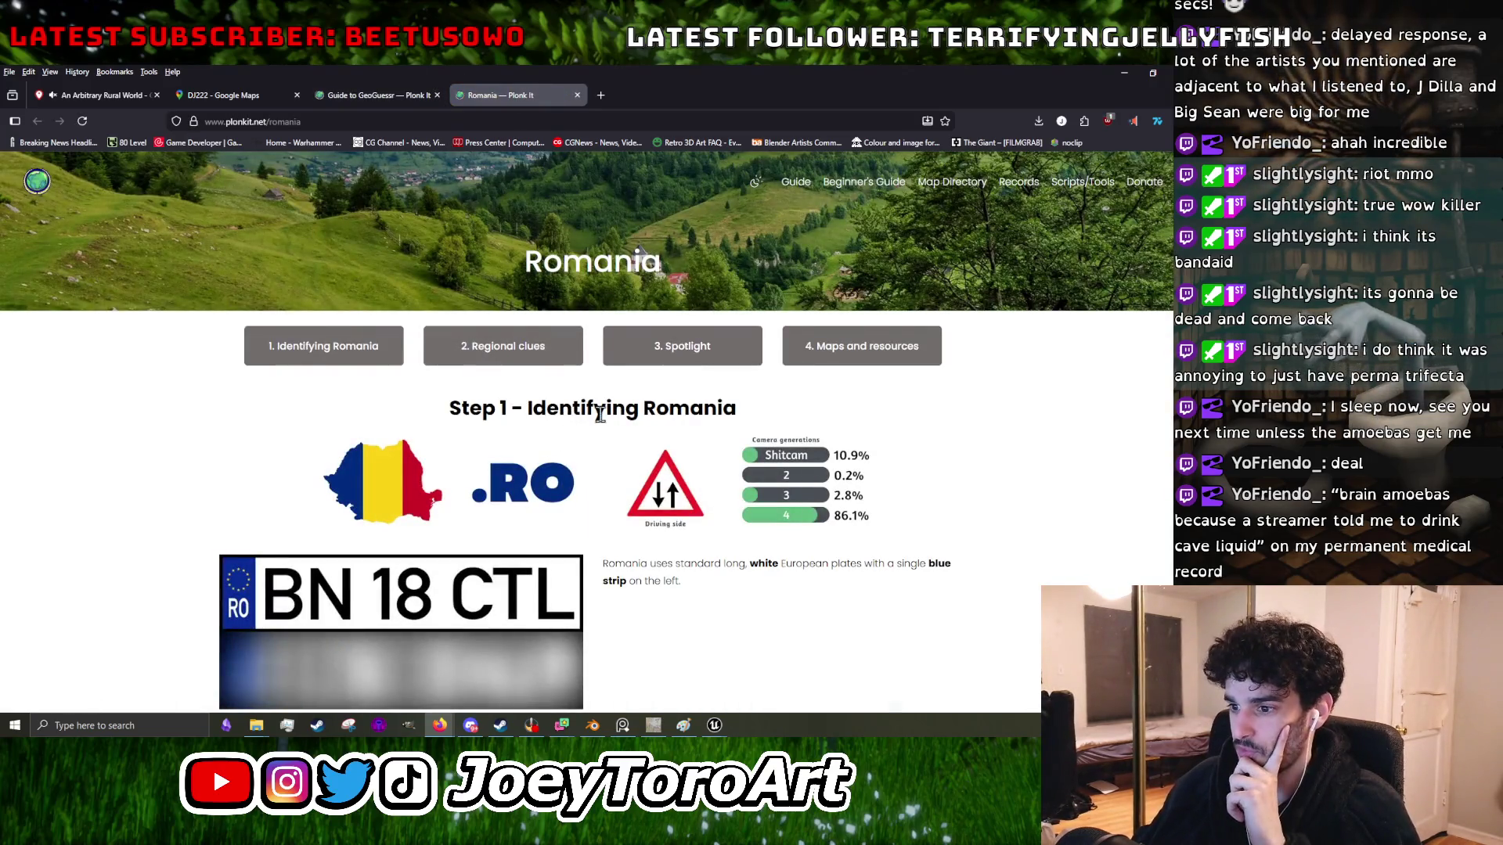
scroll(599, 414, down, 3)
scroll(671, 467, down, 4)
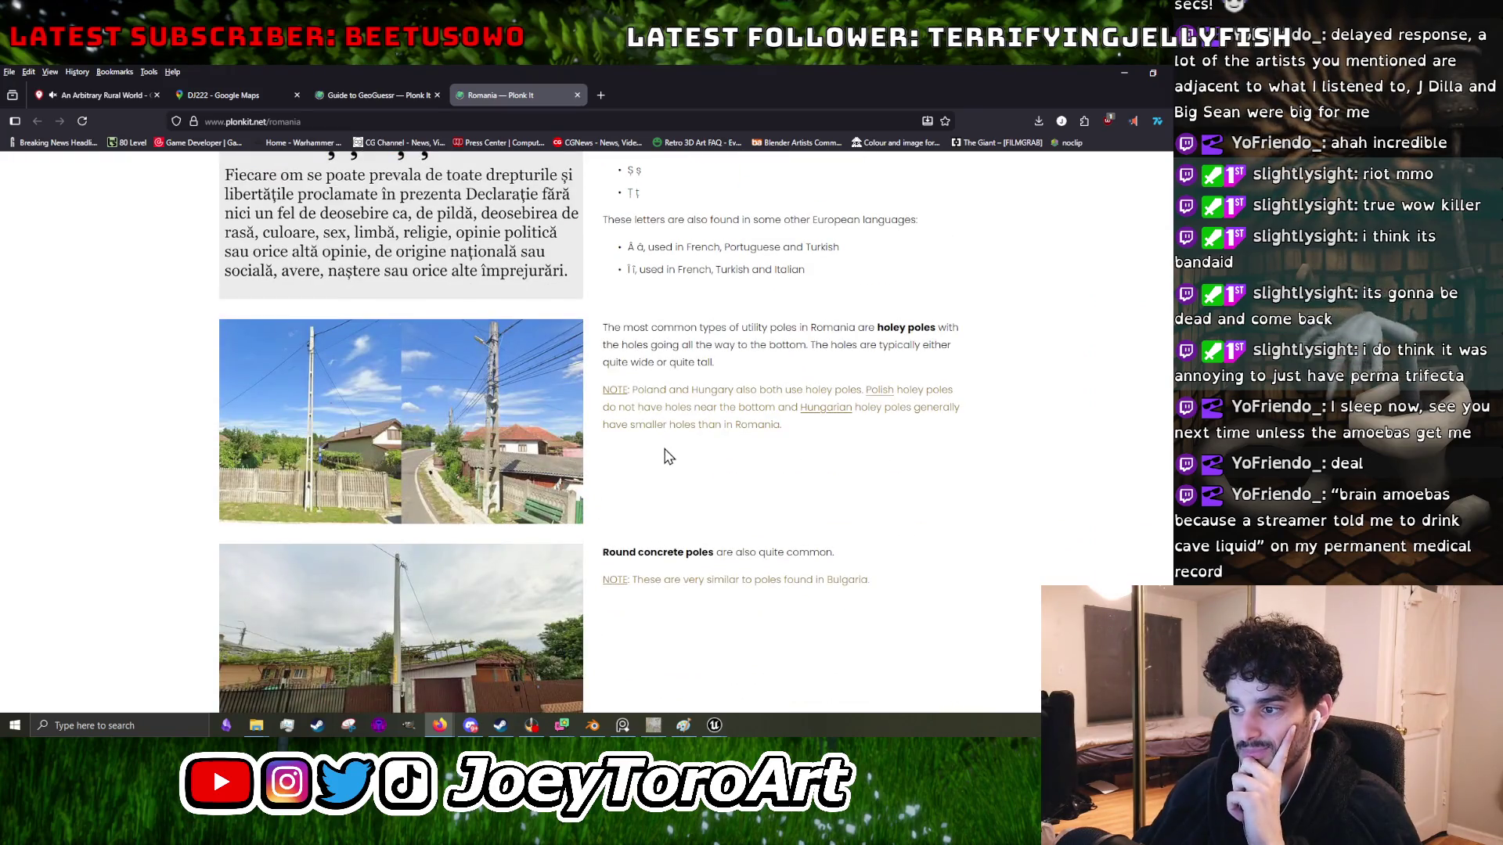
scroll(649, 408, down, 9)
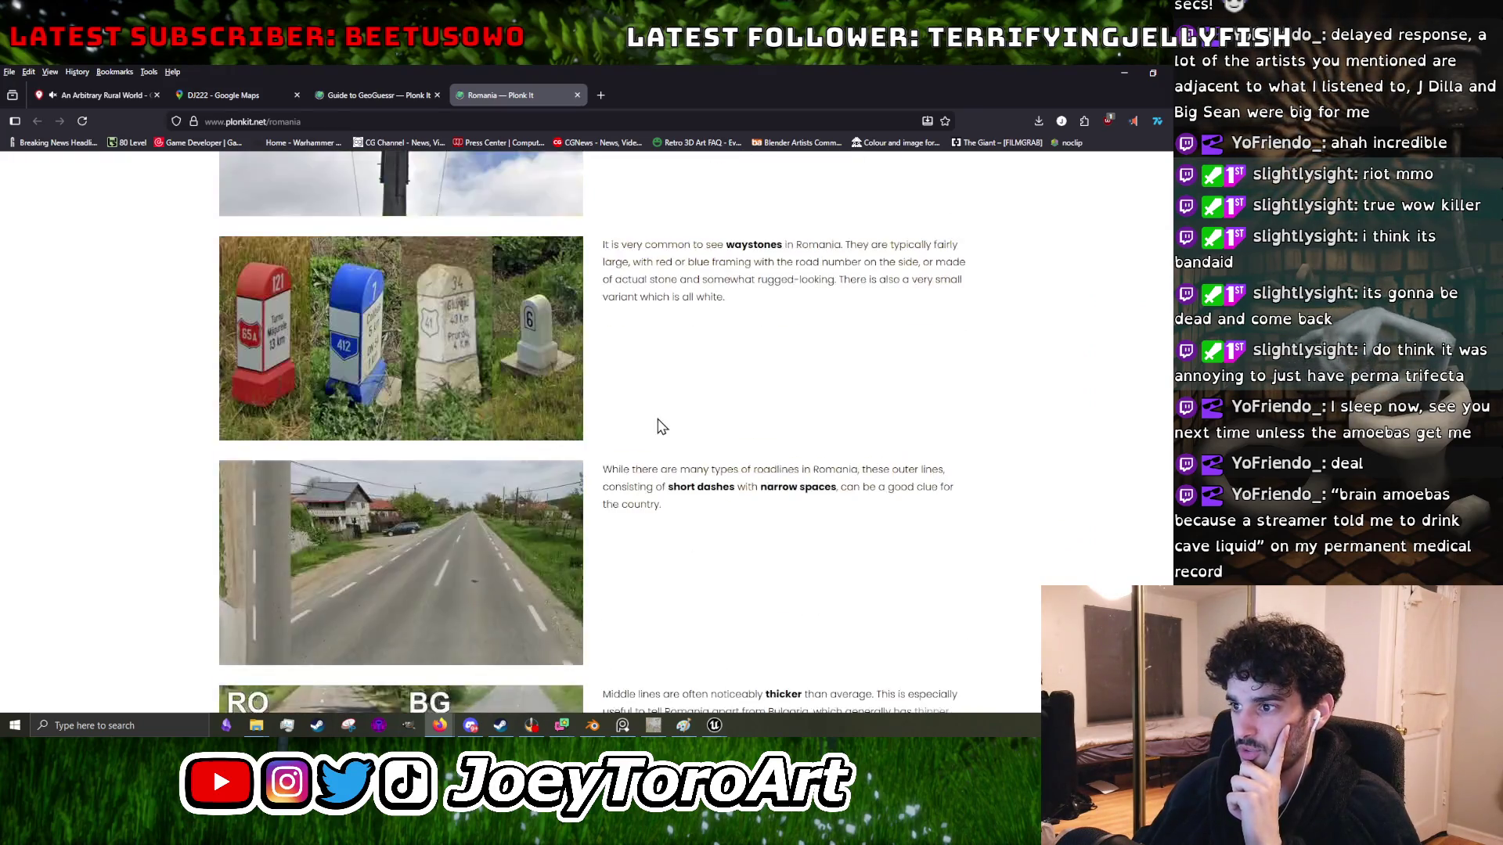
- Compare the Google Maps Street View with the Romania guide's clues, scrolling through the guide
click(208, 101)
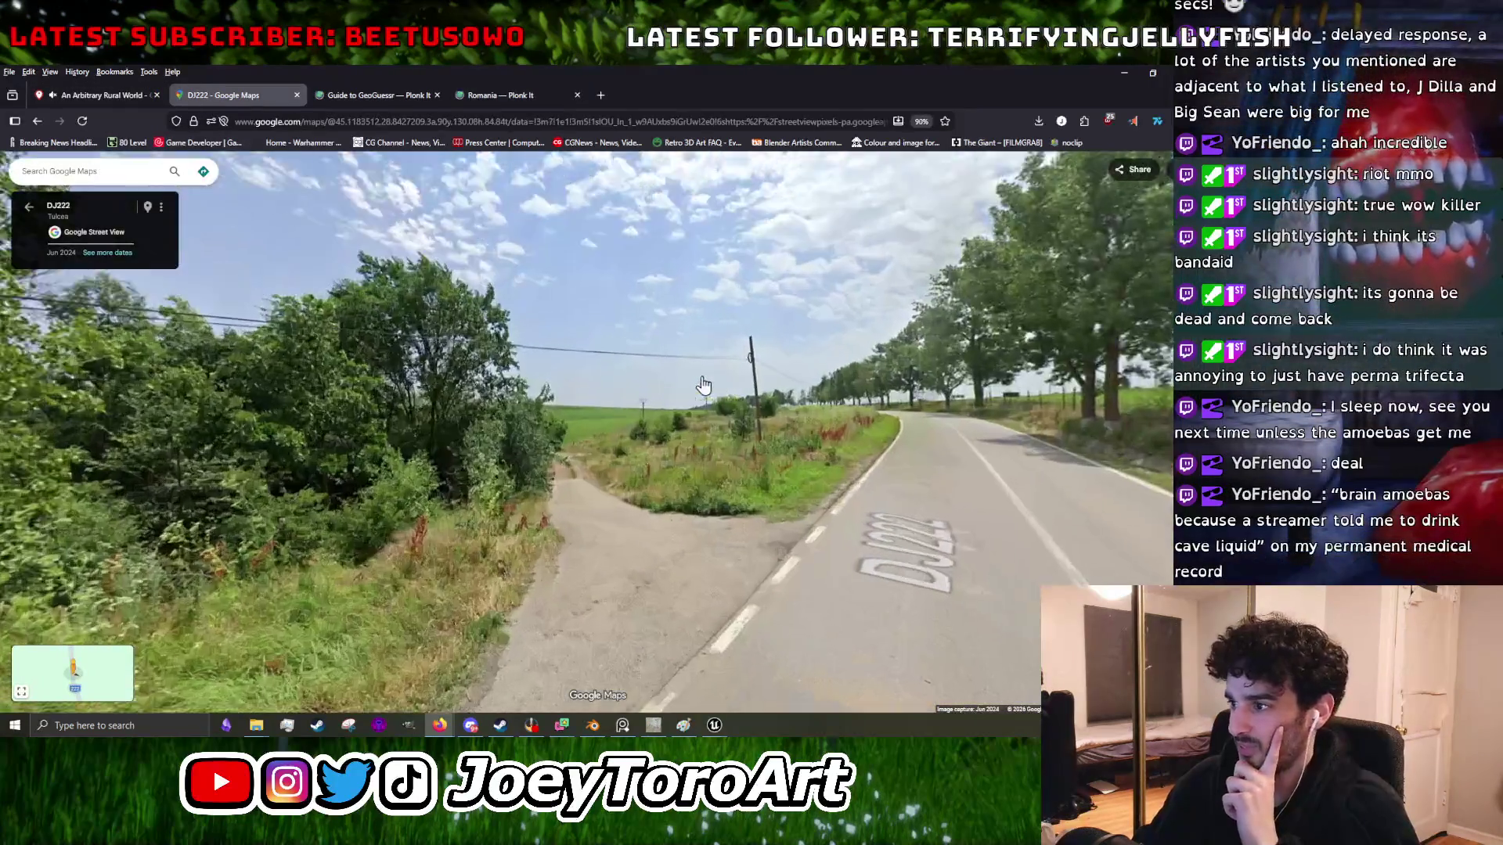
scroll(627, 388, up, 5)
click(548, 100)
scroll(555, 403, down, 10)
scroll(565, 403, down, 20)
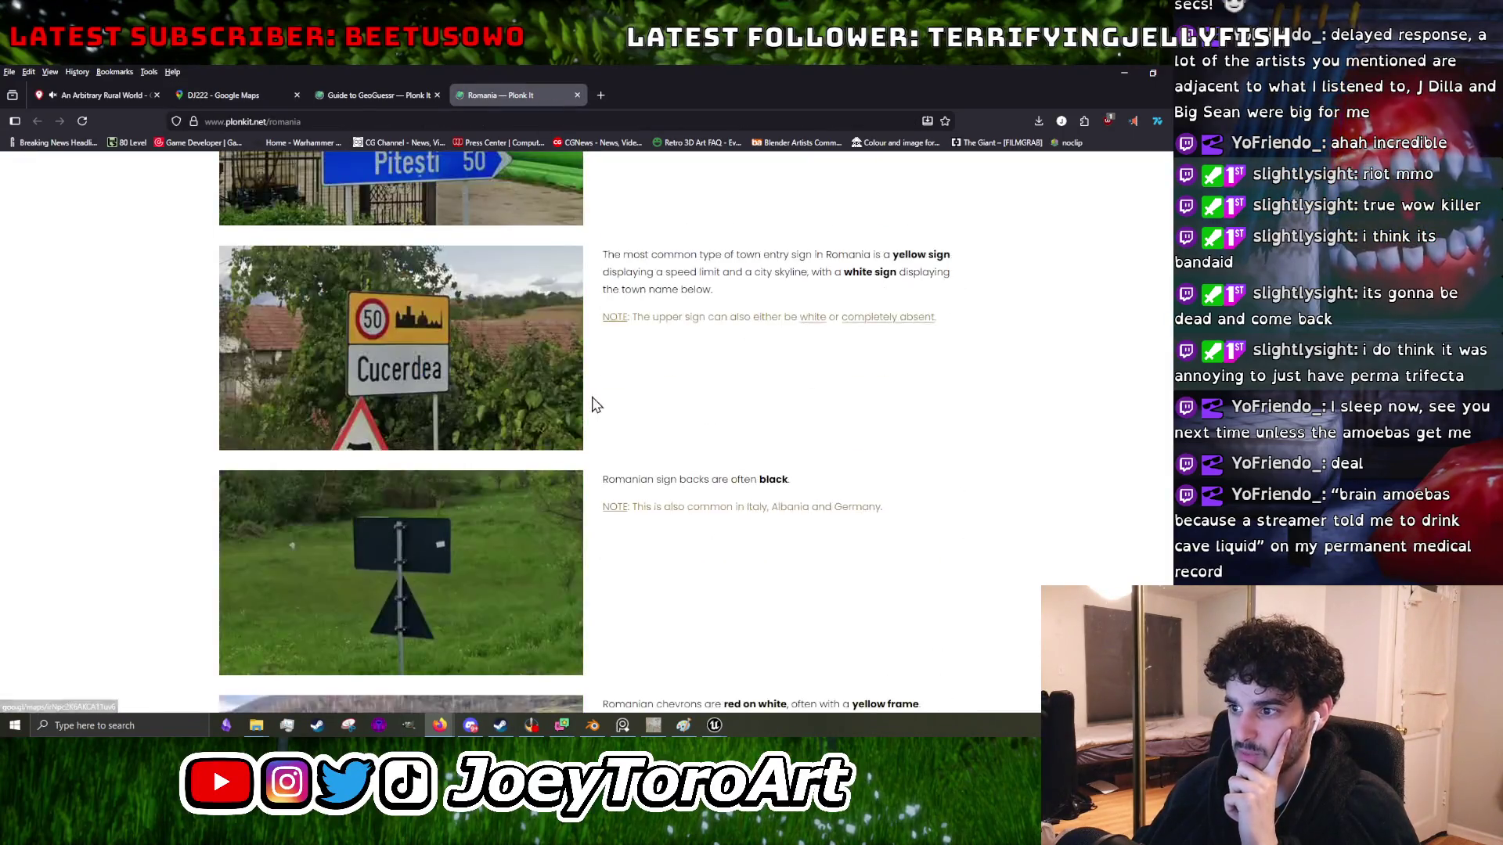
scroll(601, 401, down, 15)
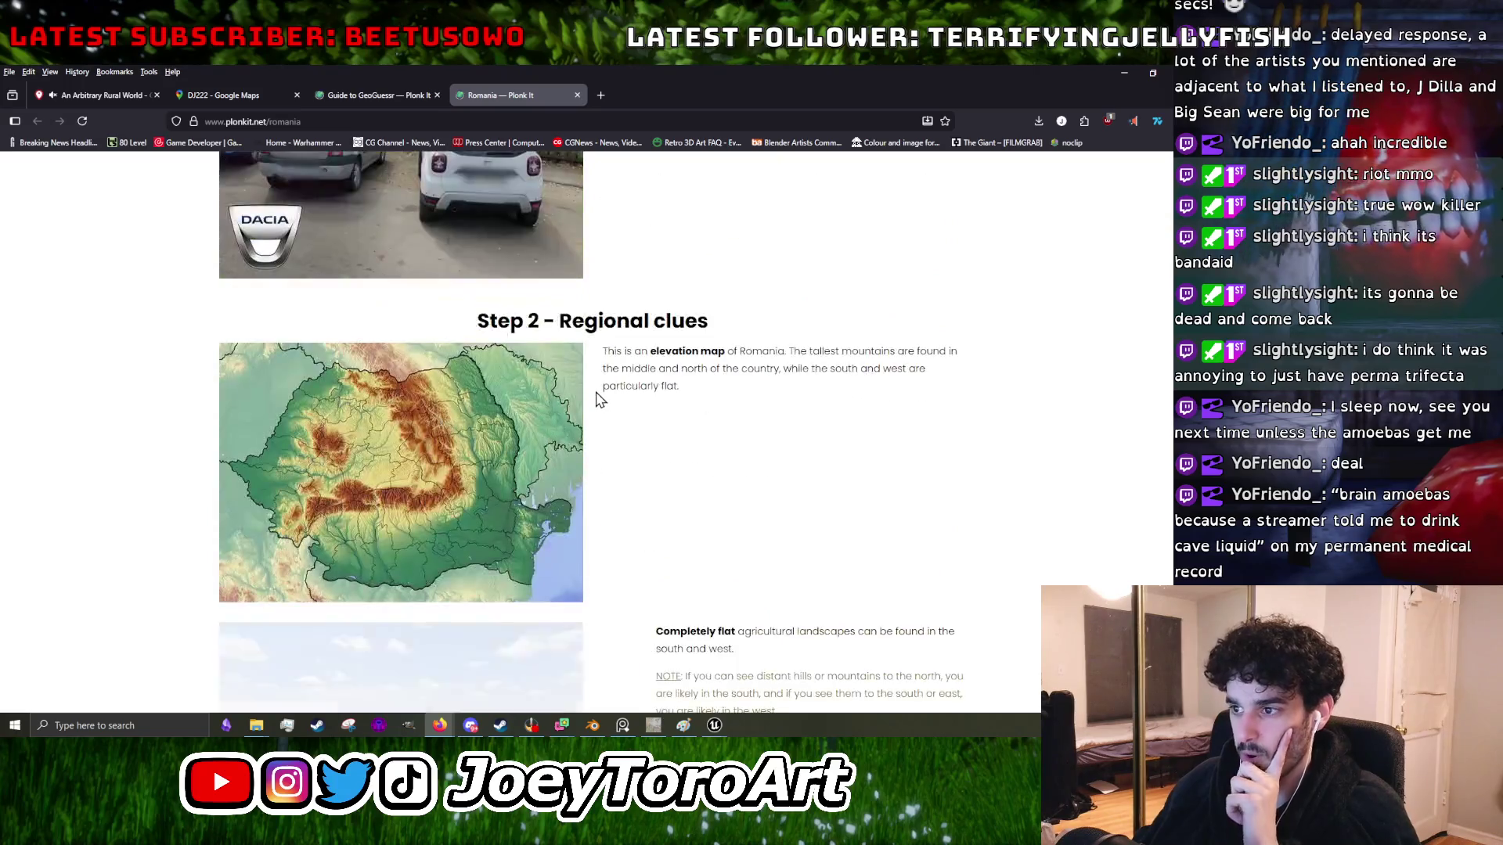
scroll(597, 386, down, 15)
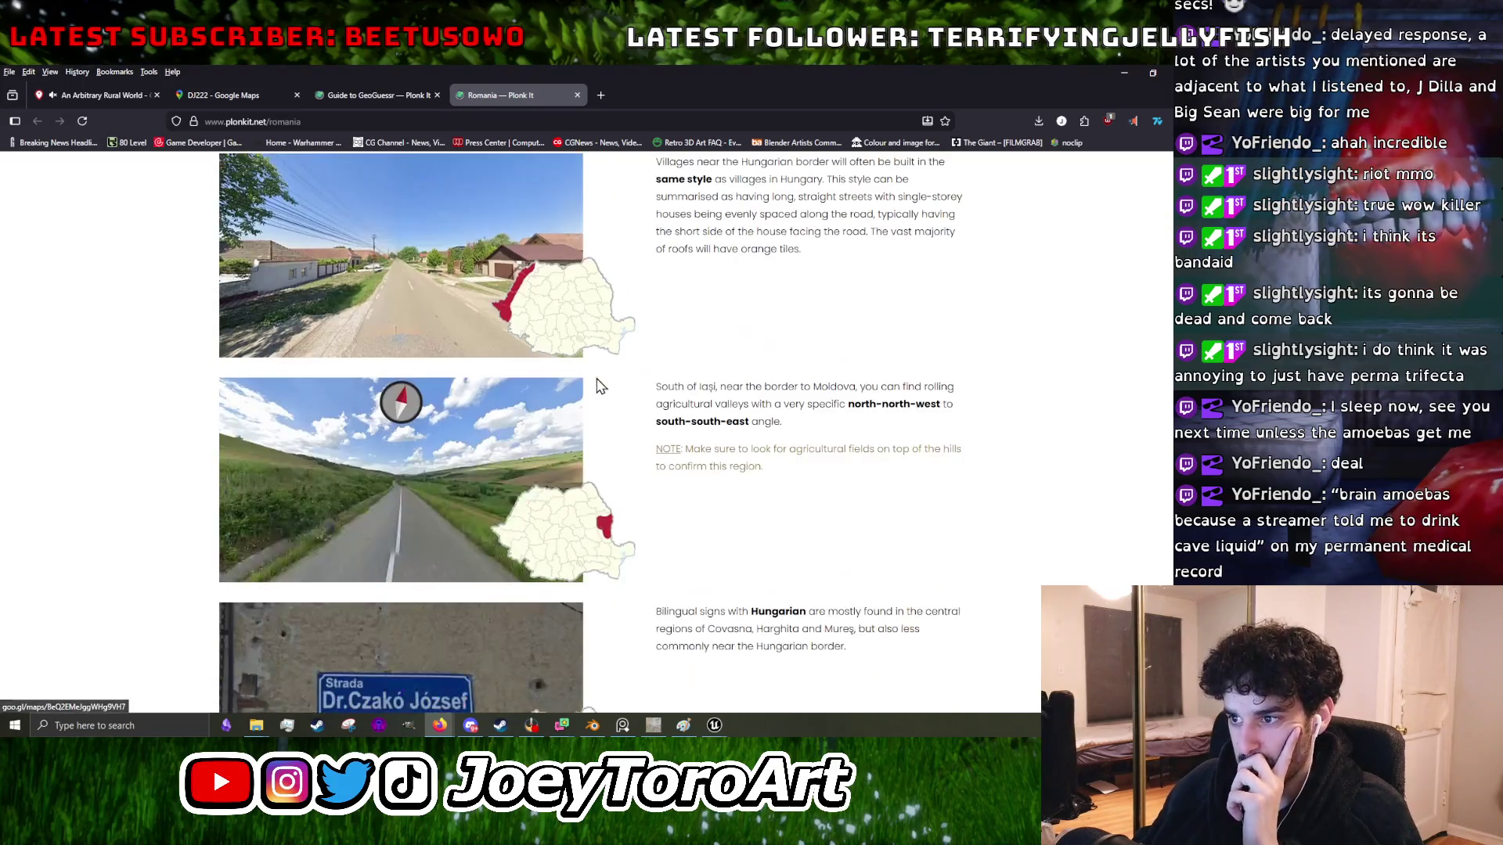
scroll(594, 389, down, 3)
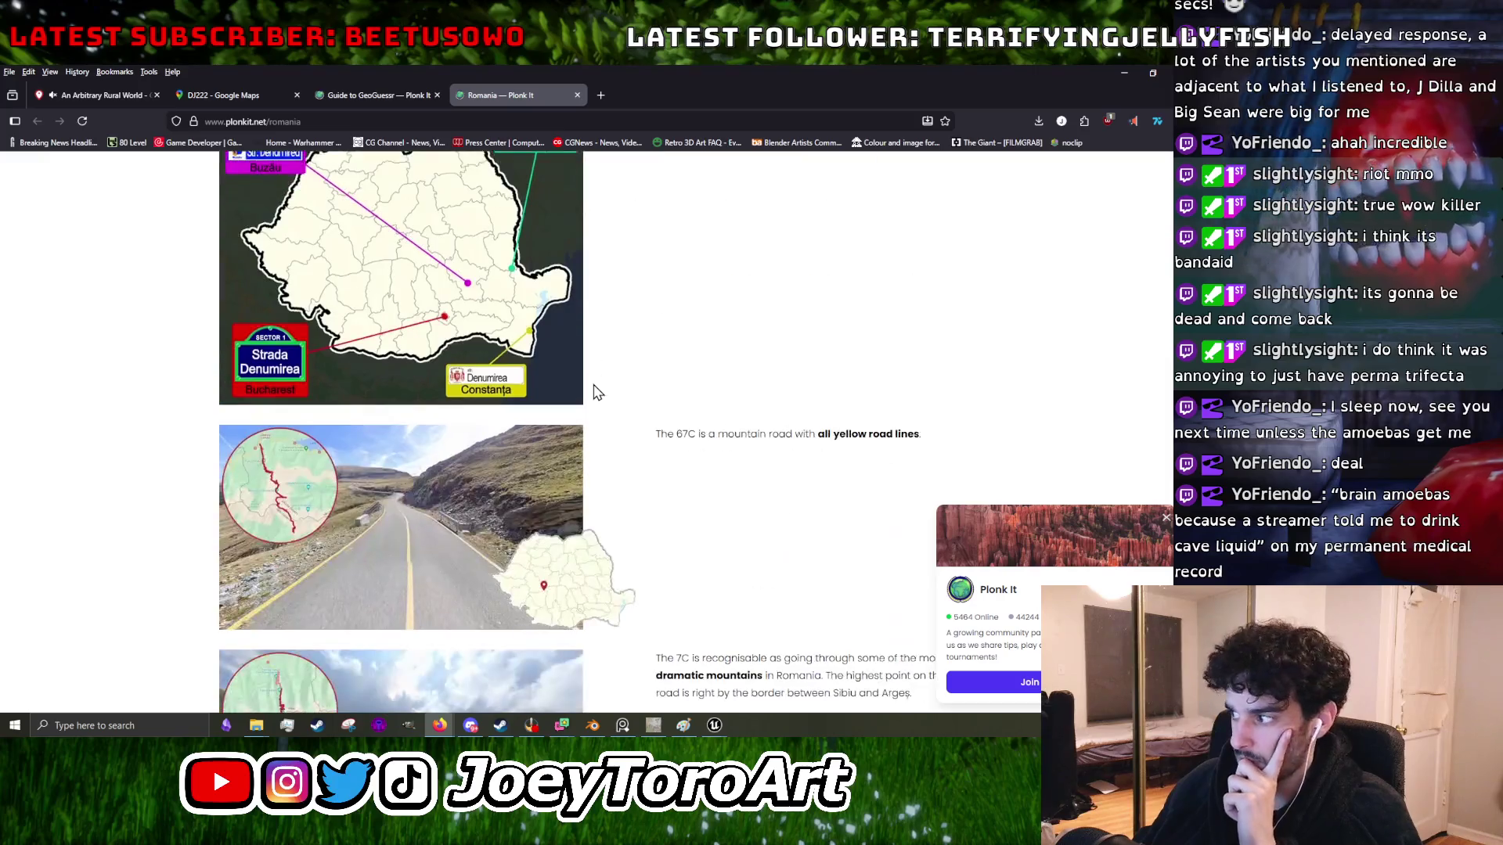
scroll(466, 470, down, 5)
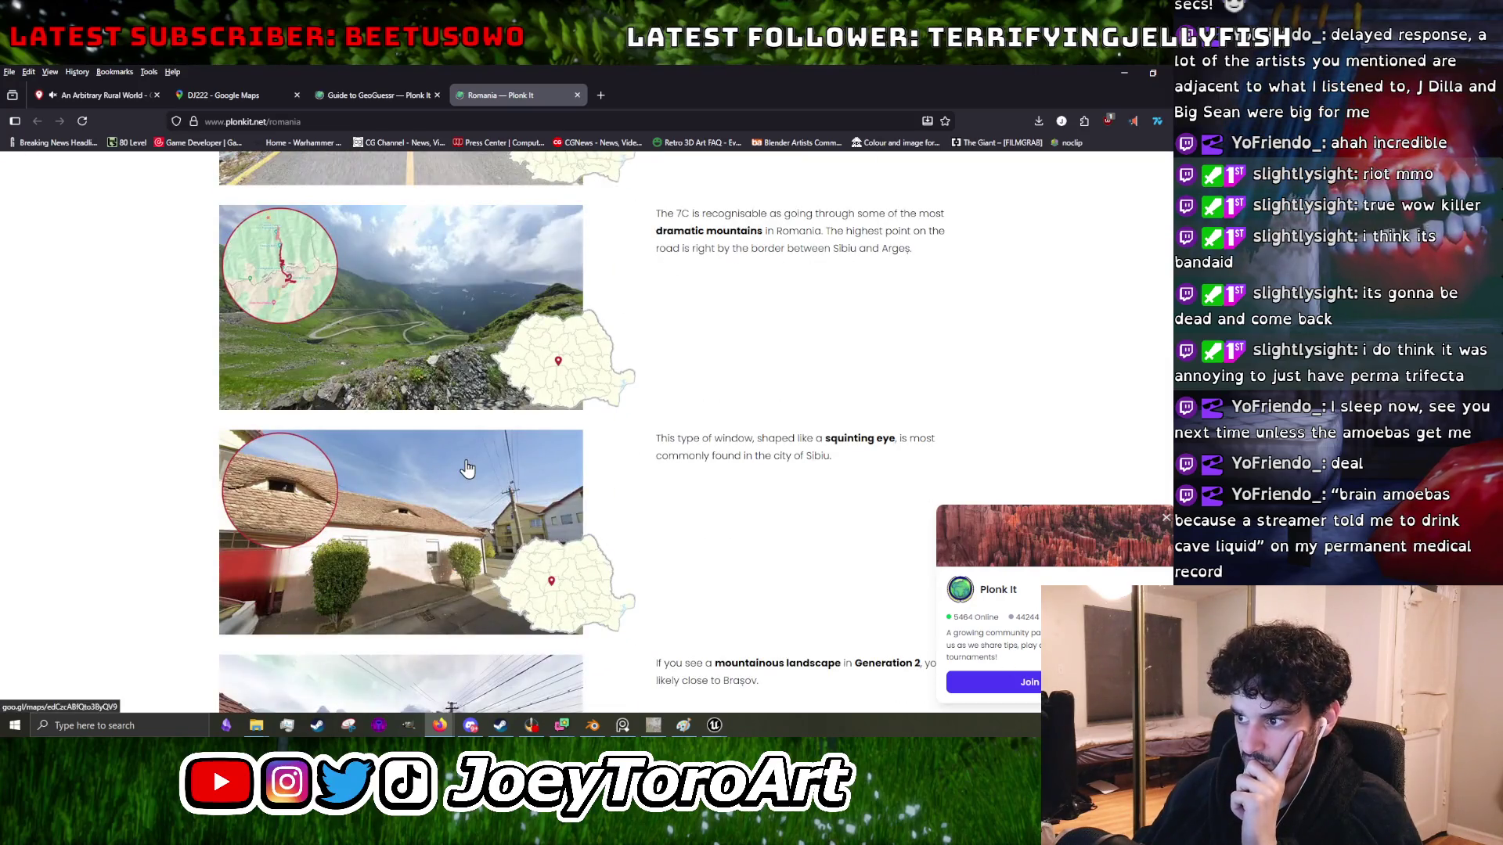
scroll(466, 469, down, 10)
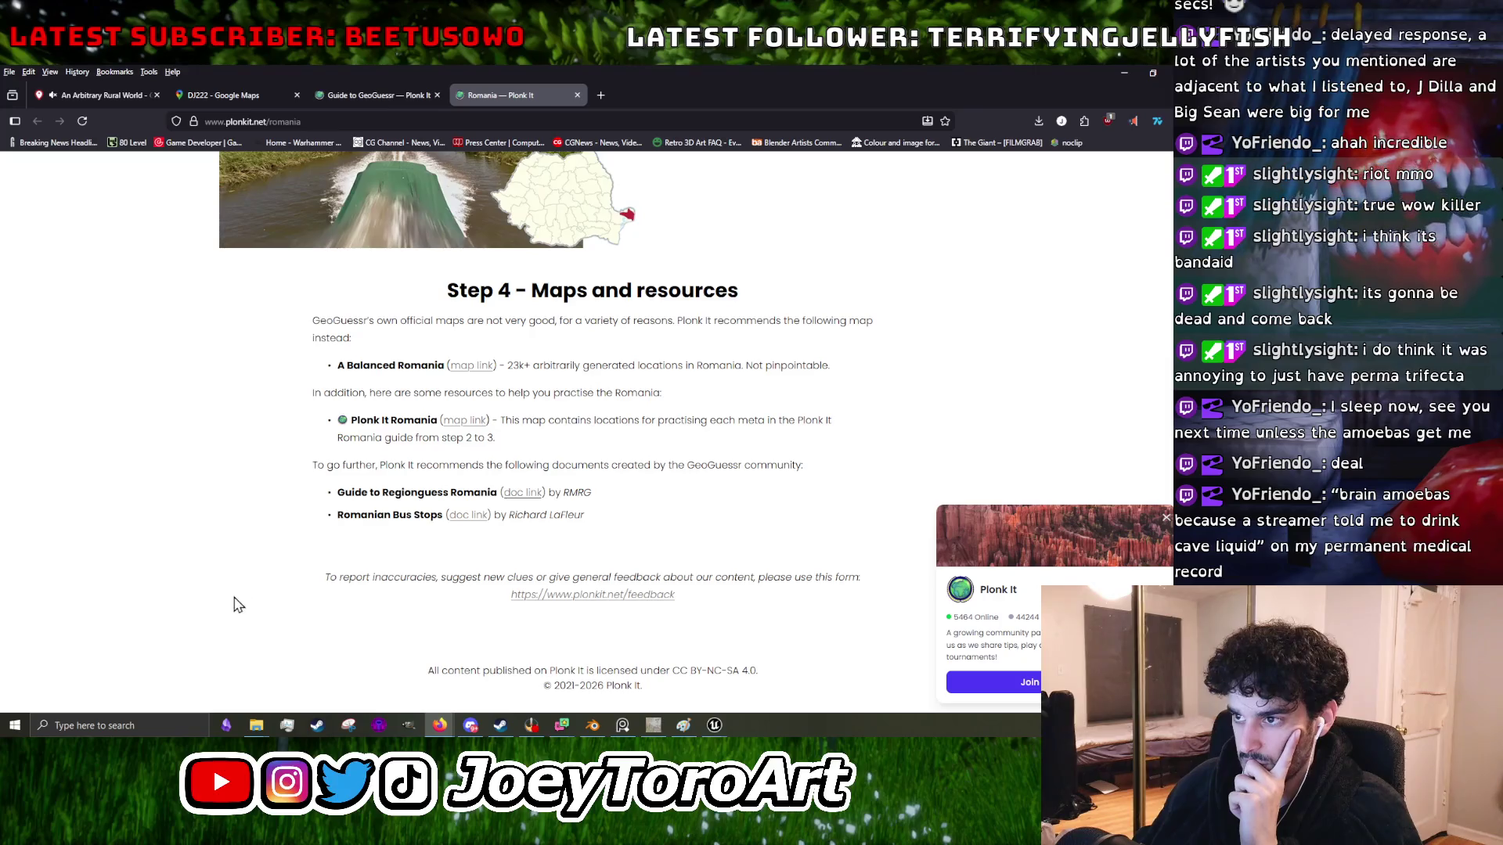
scroll(238, 605, up, 15)
scroll(239, 469, down, 3)
- Cross-check the Street View and guide once more, ending on the 1,824 km round result
click(100, 93)
click(227, 95)
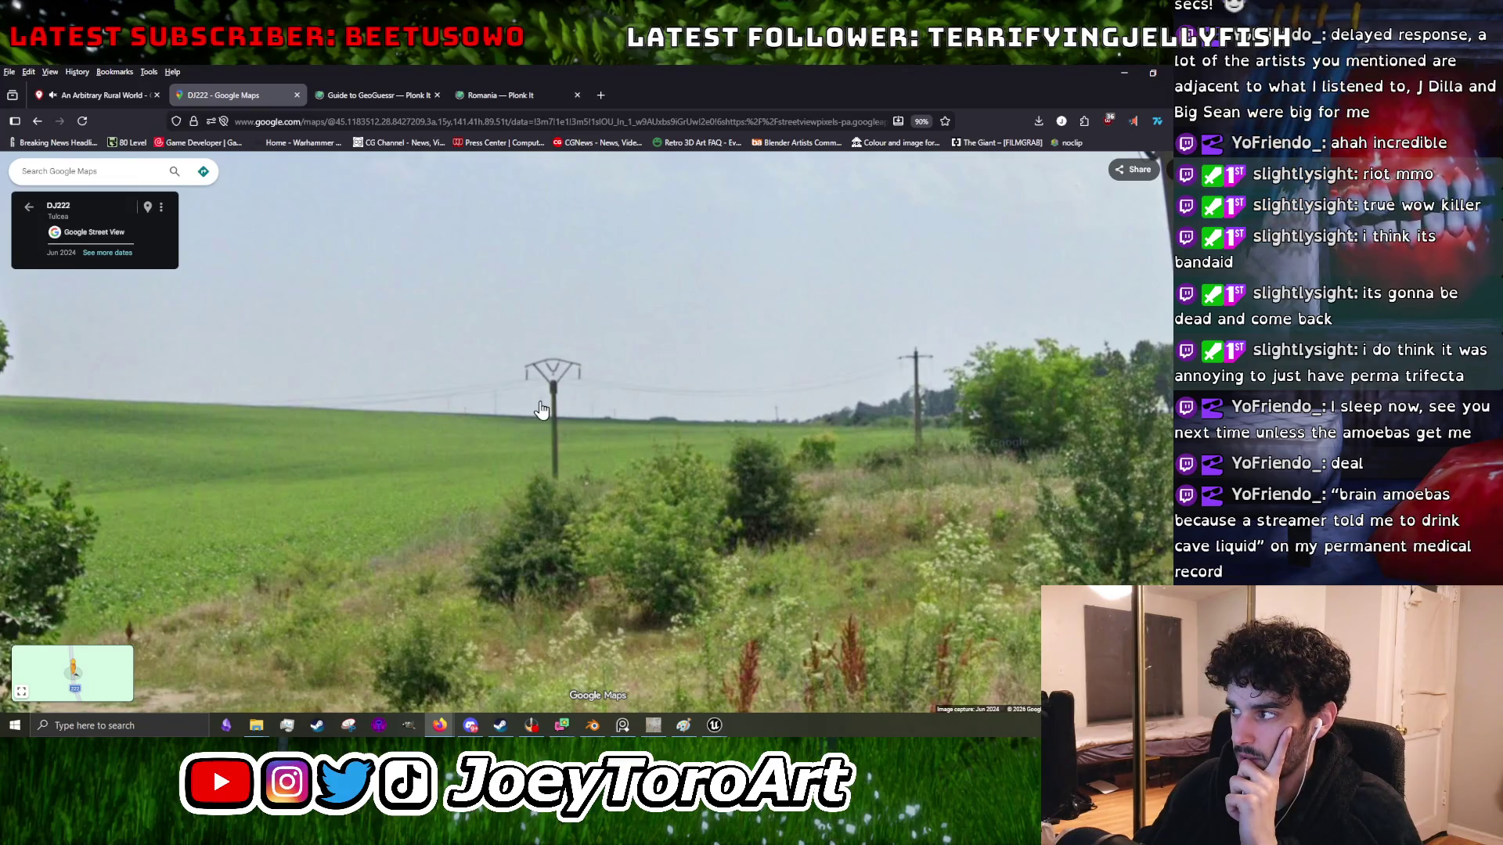
click(505, 96)
click(77, 100)
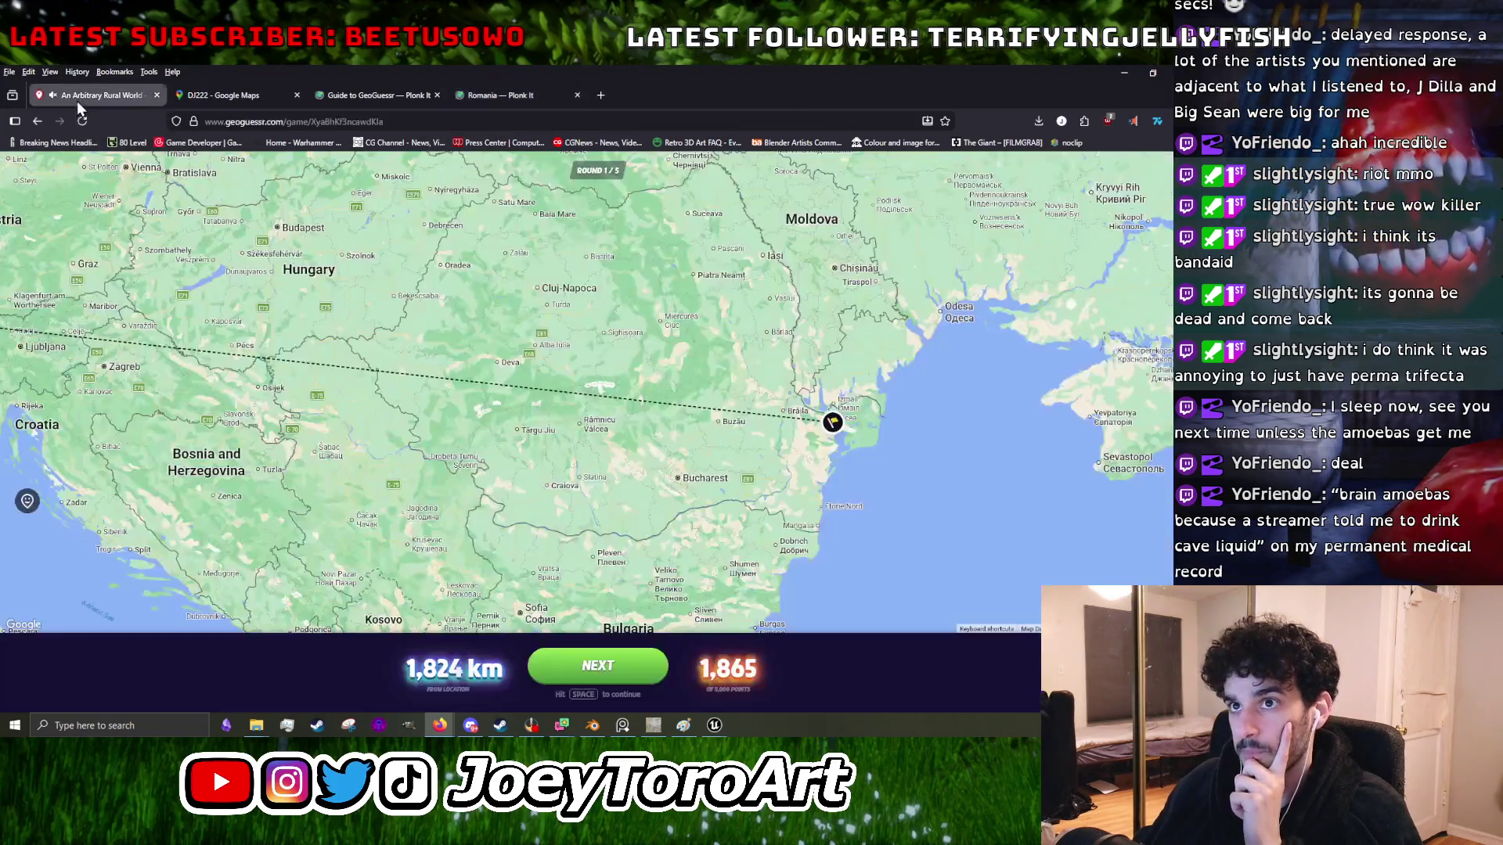
- Start round 2 and walk along the road, surveying the hills and the valley
click(555, 665)
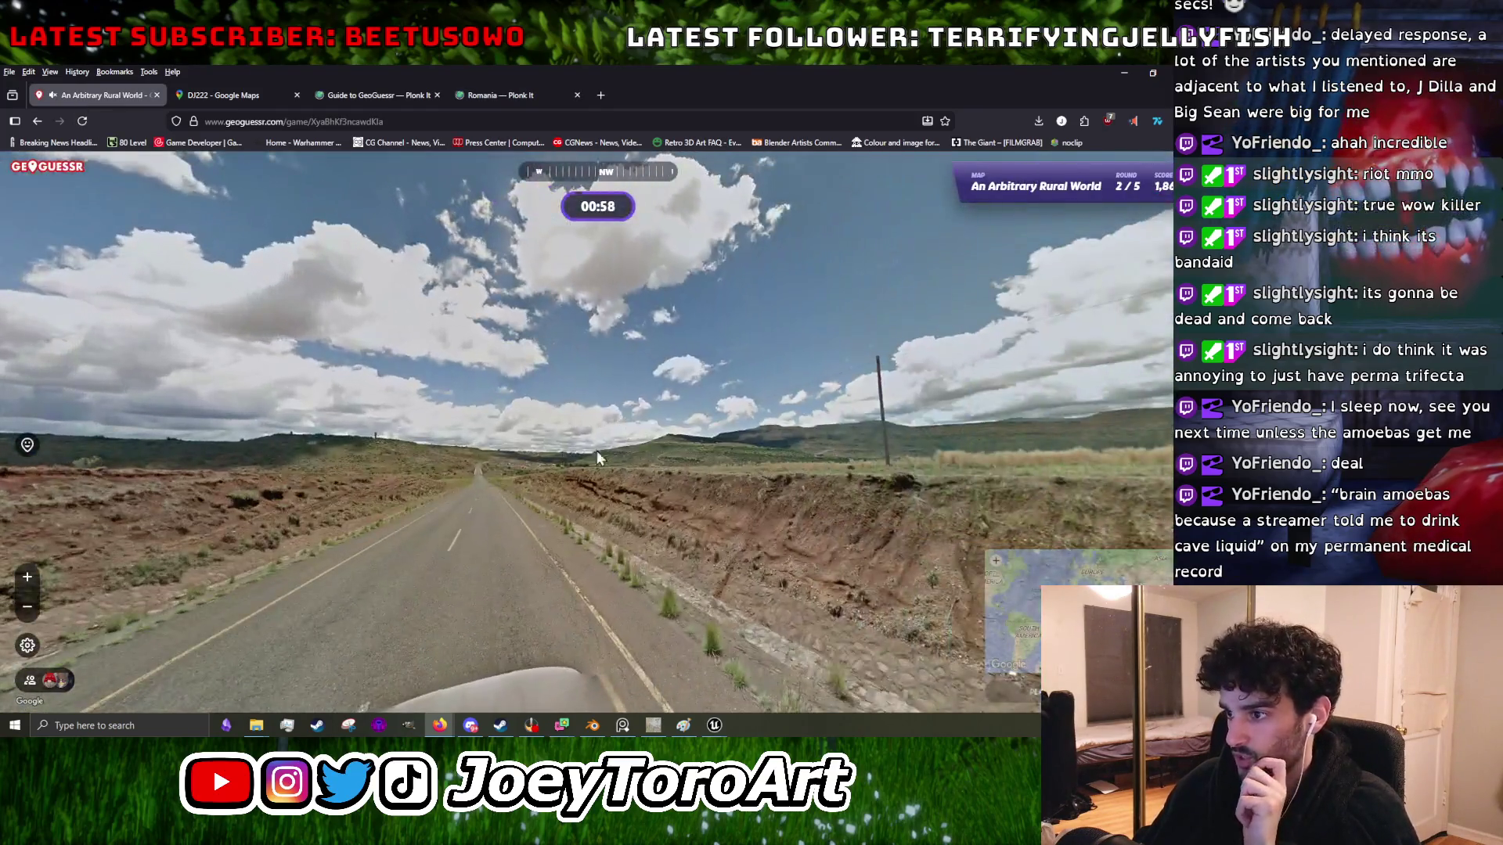
click(596, 449)
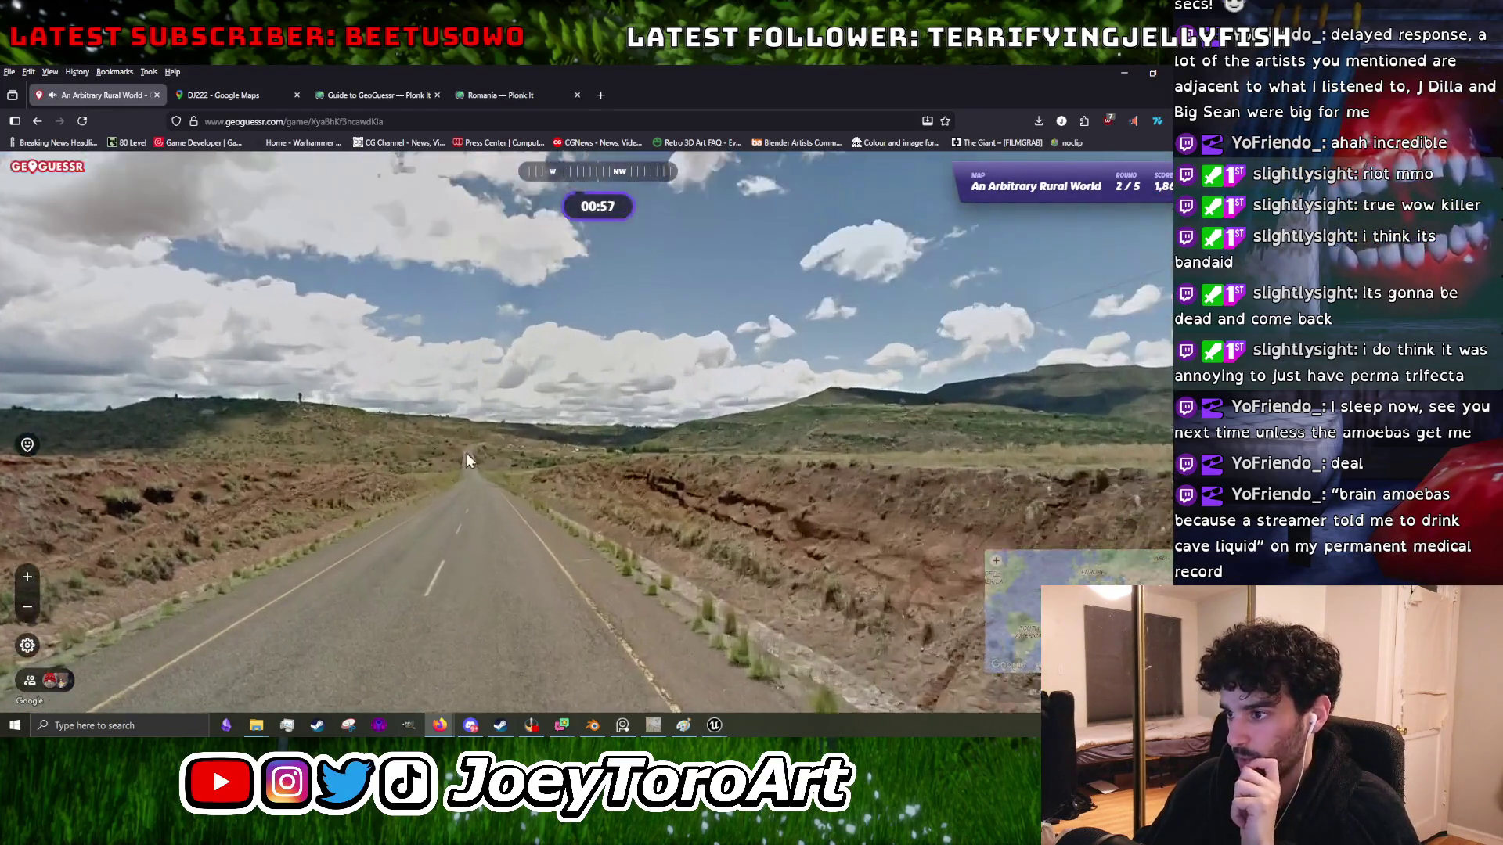
click(631, 497)
drag(632, 491, 372, 398)
drag(703, 396, 355, 435)
click(596, 454)
mouse_move(596, 454)
mouse_down()
mouse_move(357, 434)
mouse_move(233, 369)
mouse_up()
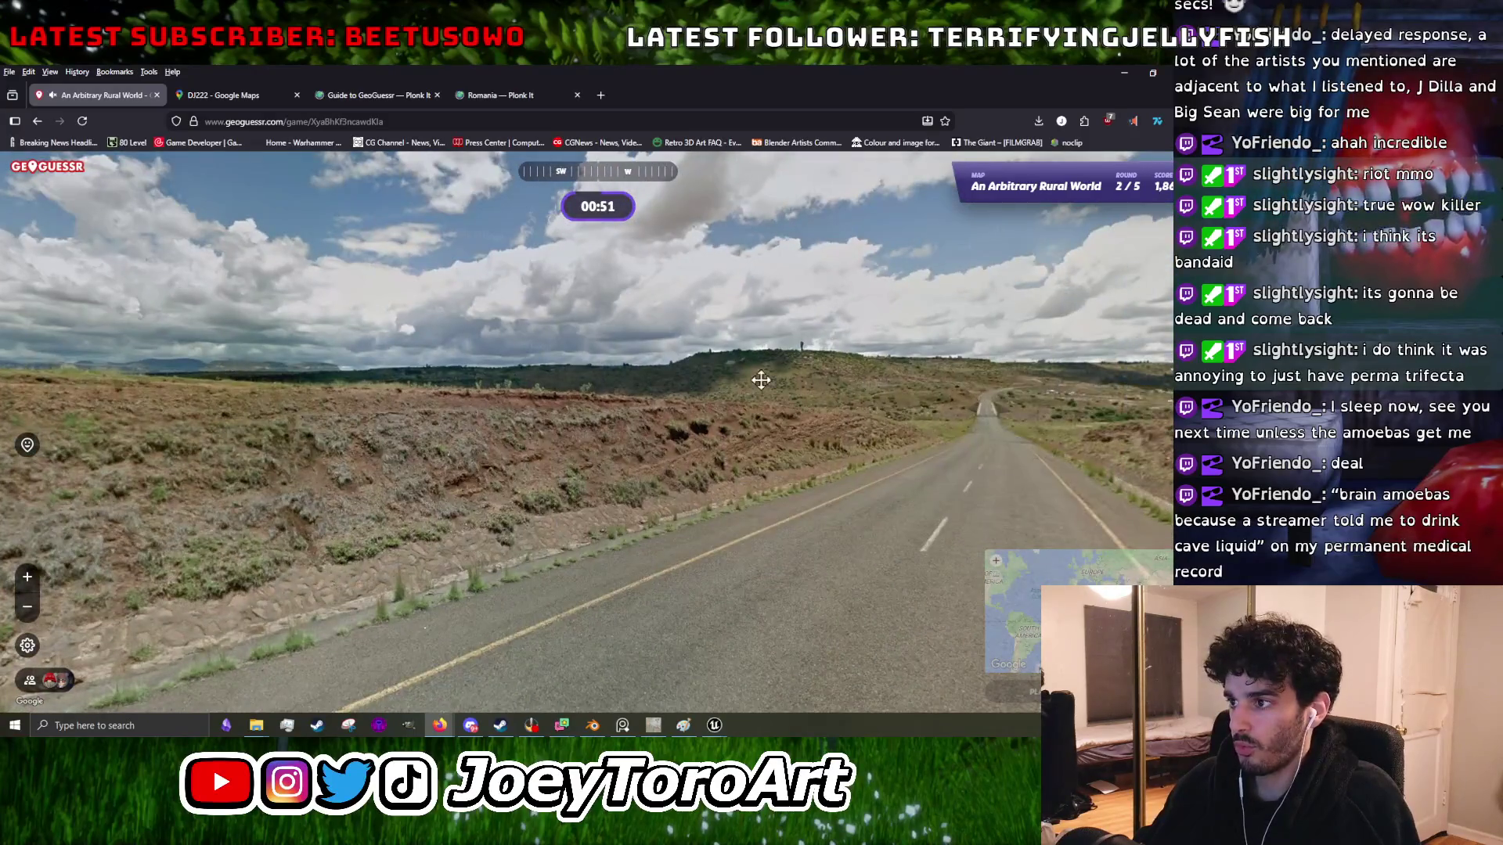
drag(789, 391, 443, 368)
click(444, 371)
- Guess near Lesotho in South Africa and look back down the round 3 road
mouse_move(1002, 610)
scroll(888, 594, up, 5)
scroll(888, 594, up, 3)
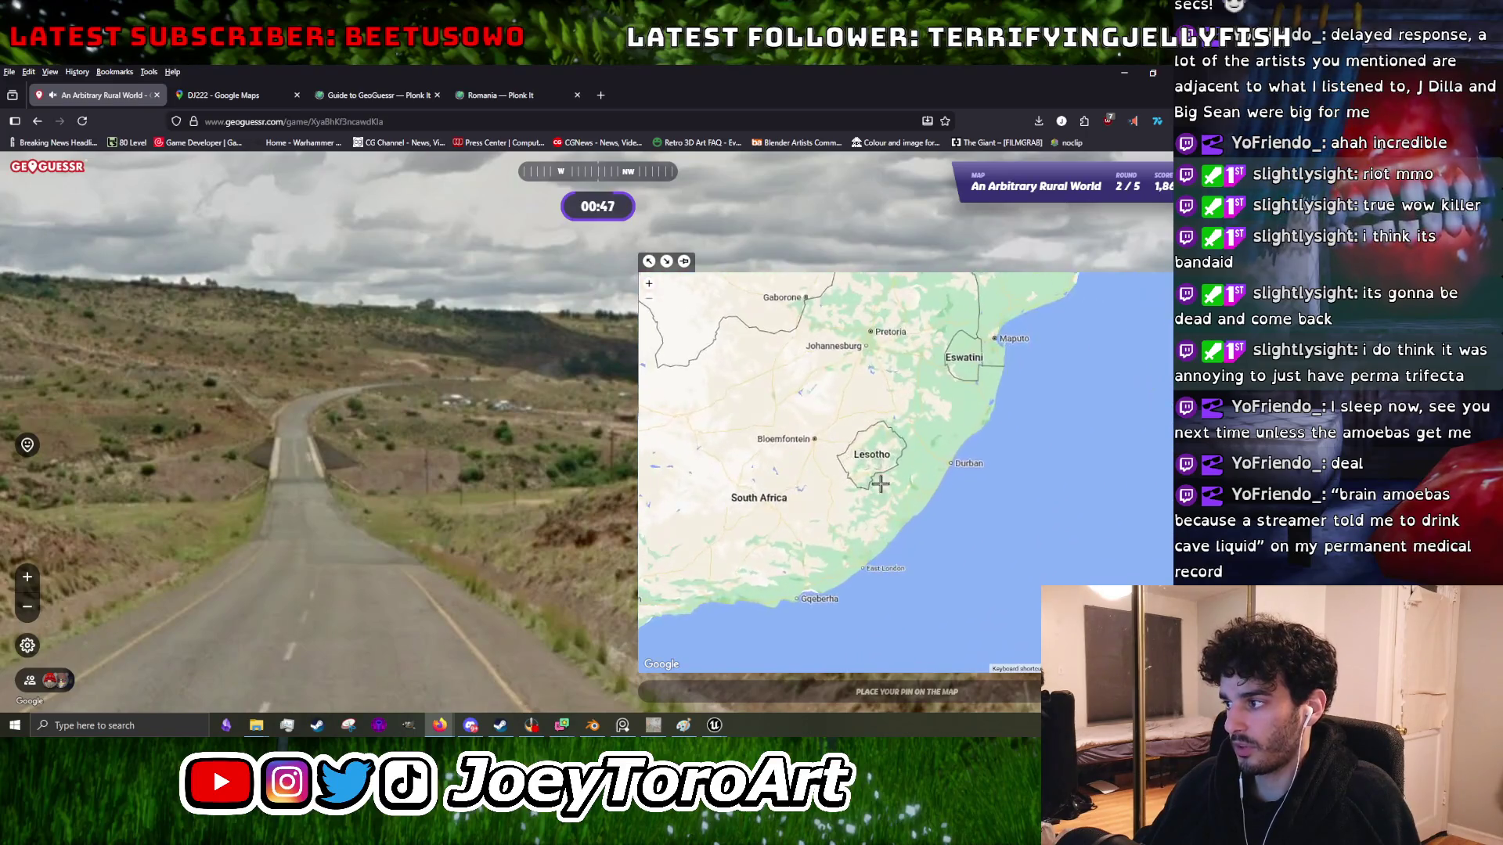
key(space)
key(space)
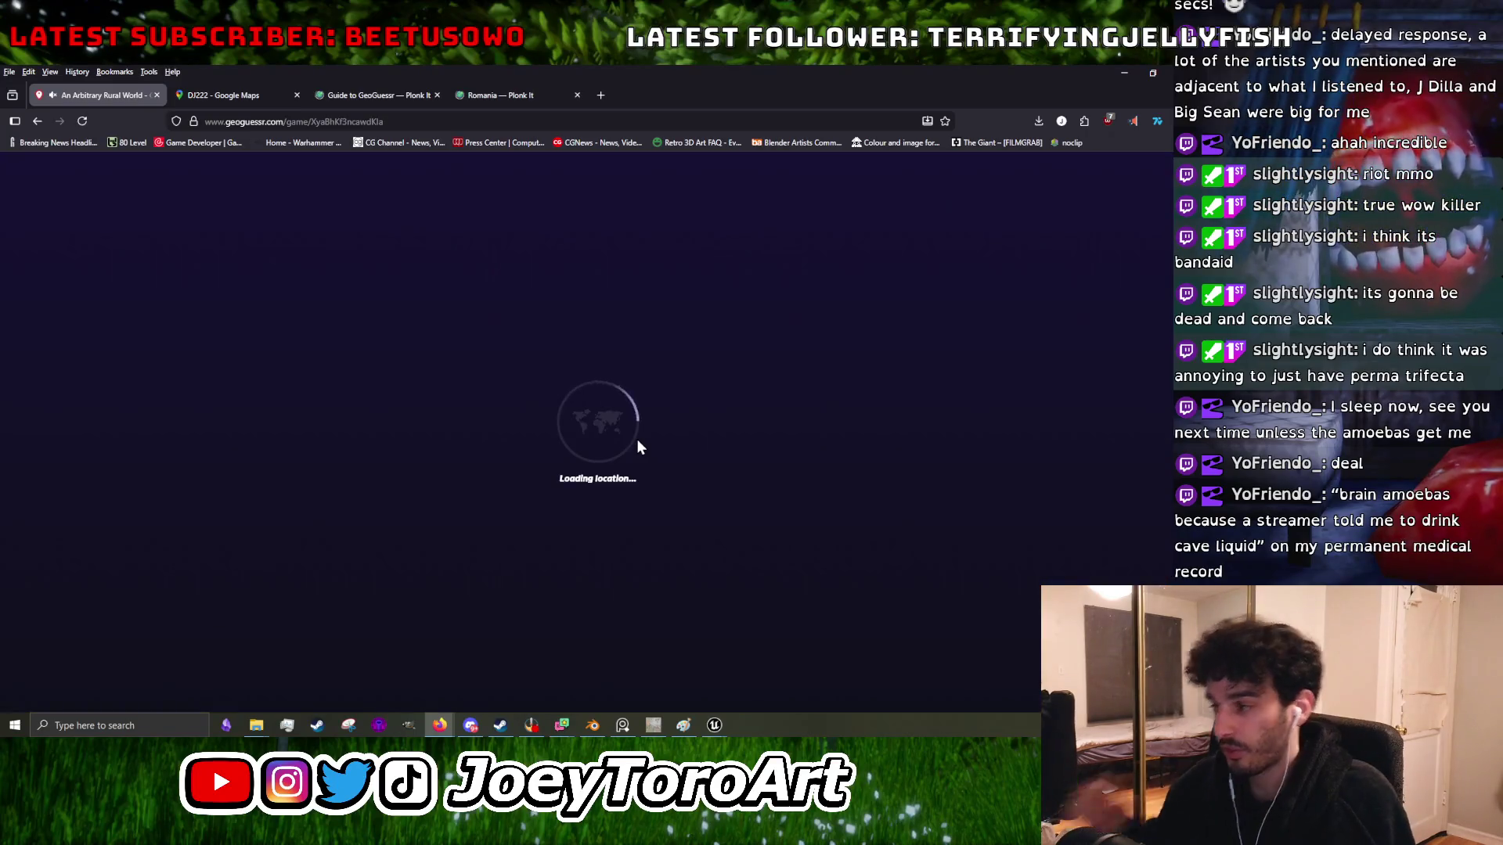
mouse_move(900, 446)
mouse_down()
mouse_move(930, 420)
mouse_move(575, 435)
mouse_move(654, 393)
mouse_move(666, 421)
mouse_move(631, 426)
mouse_move(746, 429)
mouse_move(827, 380)
mouse_move(678, 322)
mouse_move(905, 352)
mouse_move(209, 307)
mouse_move(157, 425)
mouse_move(469, 513)
mouse_move(721, 228)
mouse_move(271, 340)
mouse_move(293, 495)
mouse_move(807, 417)
mouse_move(714, 603)
mouse_move(796, 453)
mouse_move(554, 296)
mouse_up()
- Look around the round 3 road toward the car, guardrail and rock cut
click(368, 468)
mouse_move(368, 468)
mouse_down()
mouse_move(310, 527)
mouse_move(466, 491)
mouse_up()
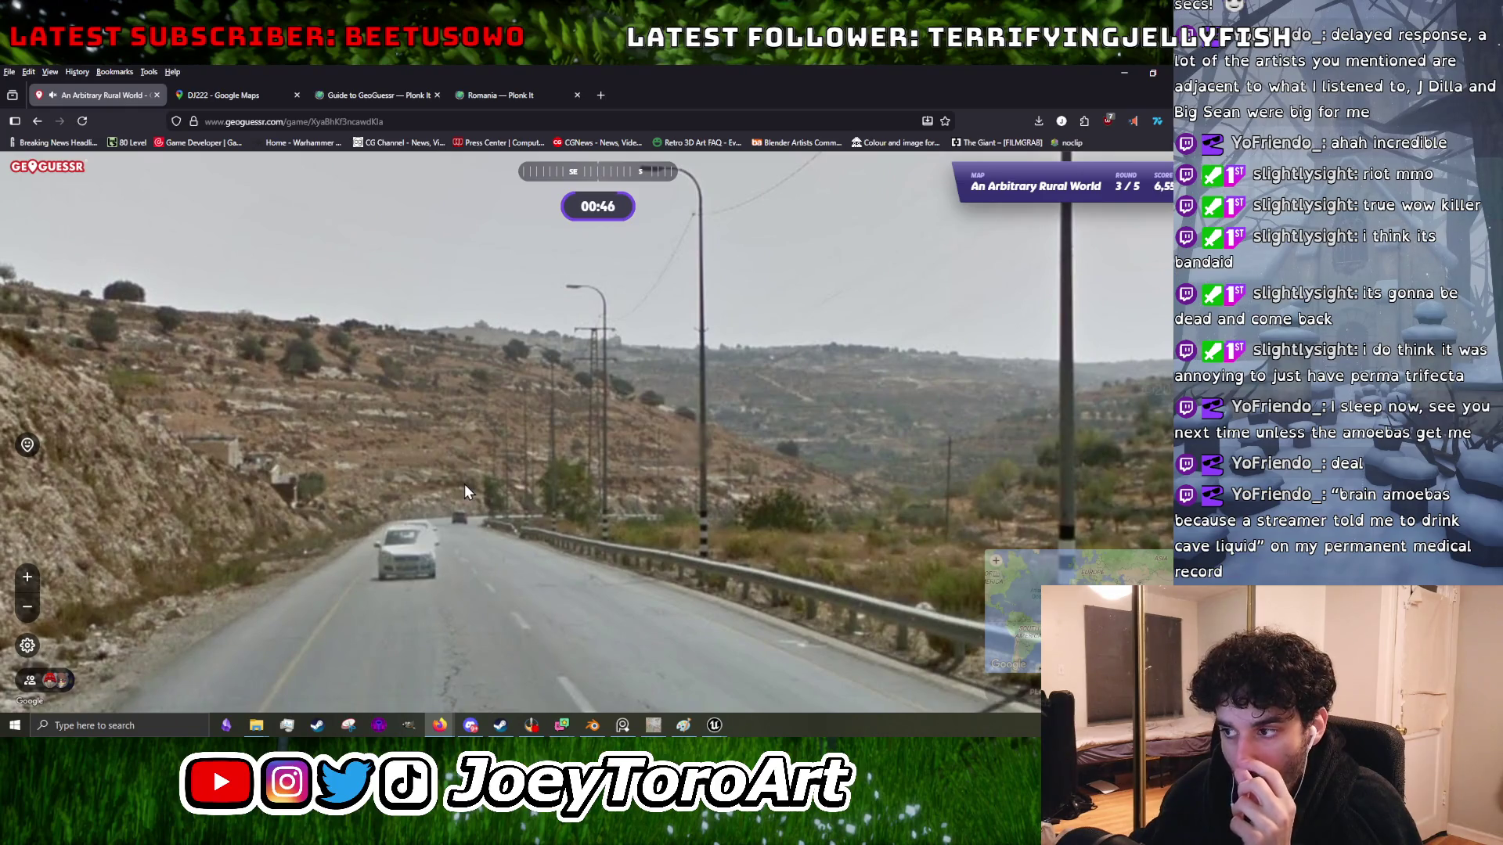
drag(683, 419, 449, 416)
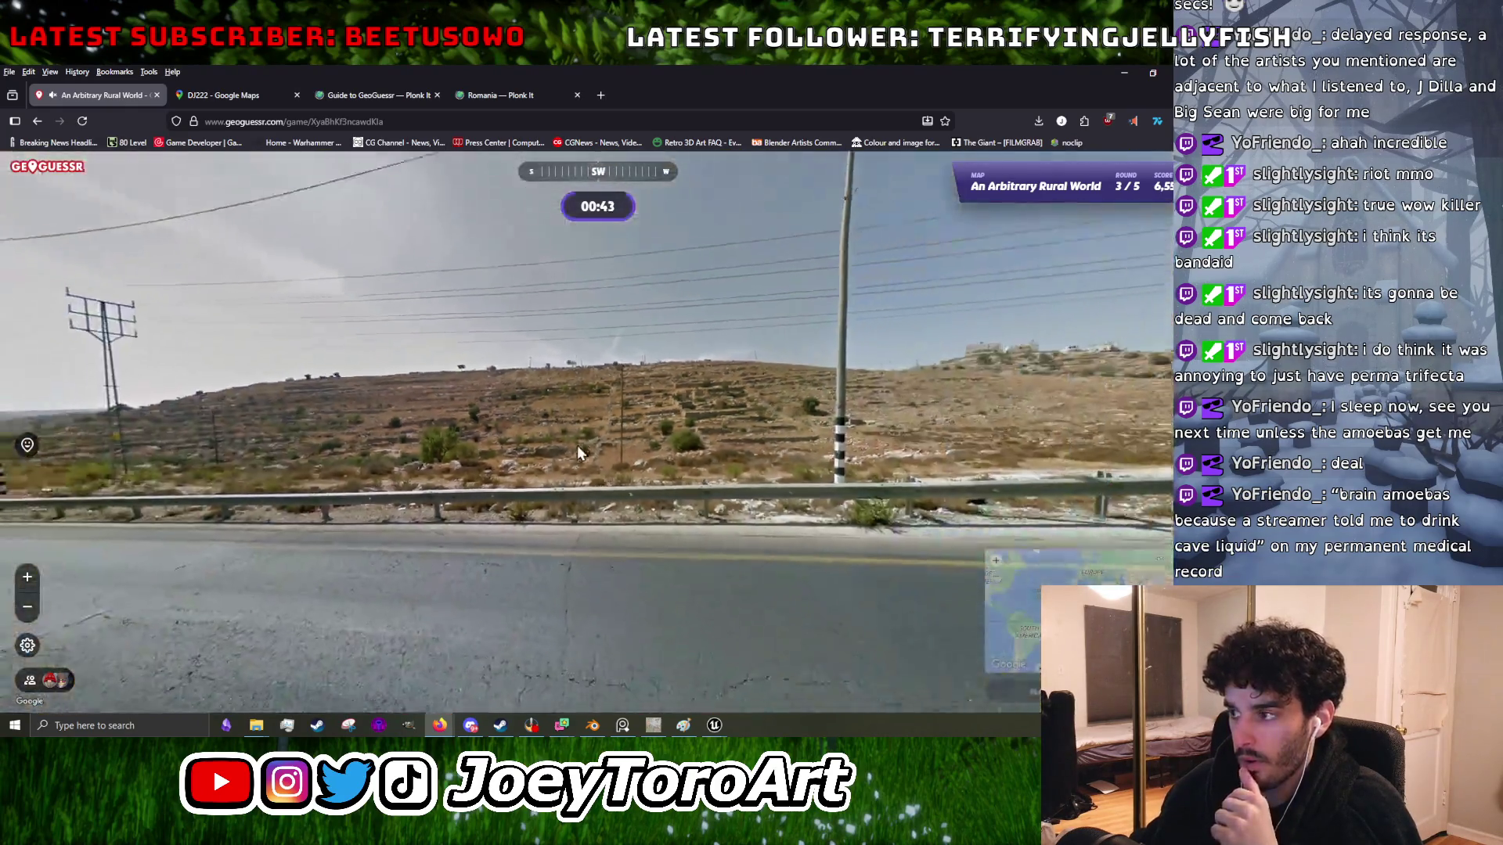
mouse_move(577, 453)
mouse_down()
mouse_move(438, 454)
mouse_move(524, 453)
mouse_move(575, 413)
mouse_move(668, 393)
mouse_move(324, 393)
mouse_up()
drag(892, 403, 551, 411)
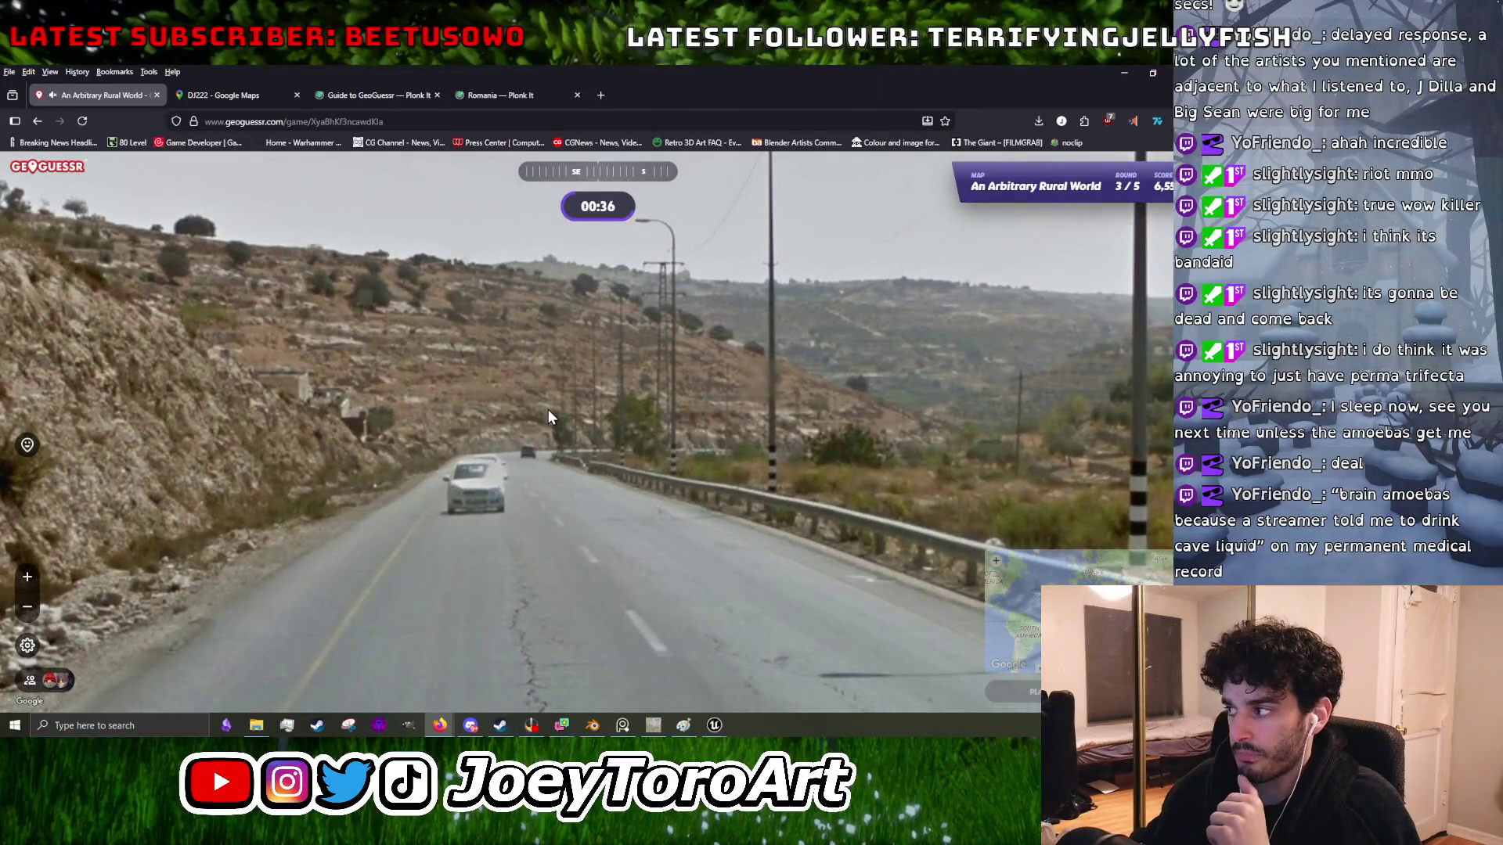
mouse_move(548, 410)
mouse_down()
mouse_move(487, 378)
mouse_move(264, 431)
mouse_move(485, 454)
mouse_move(986, 427)
mouse_move(760, 414)
mouse_move(542, 444)
mouse_up()
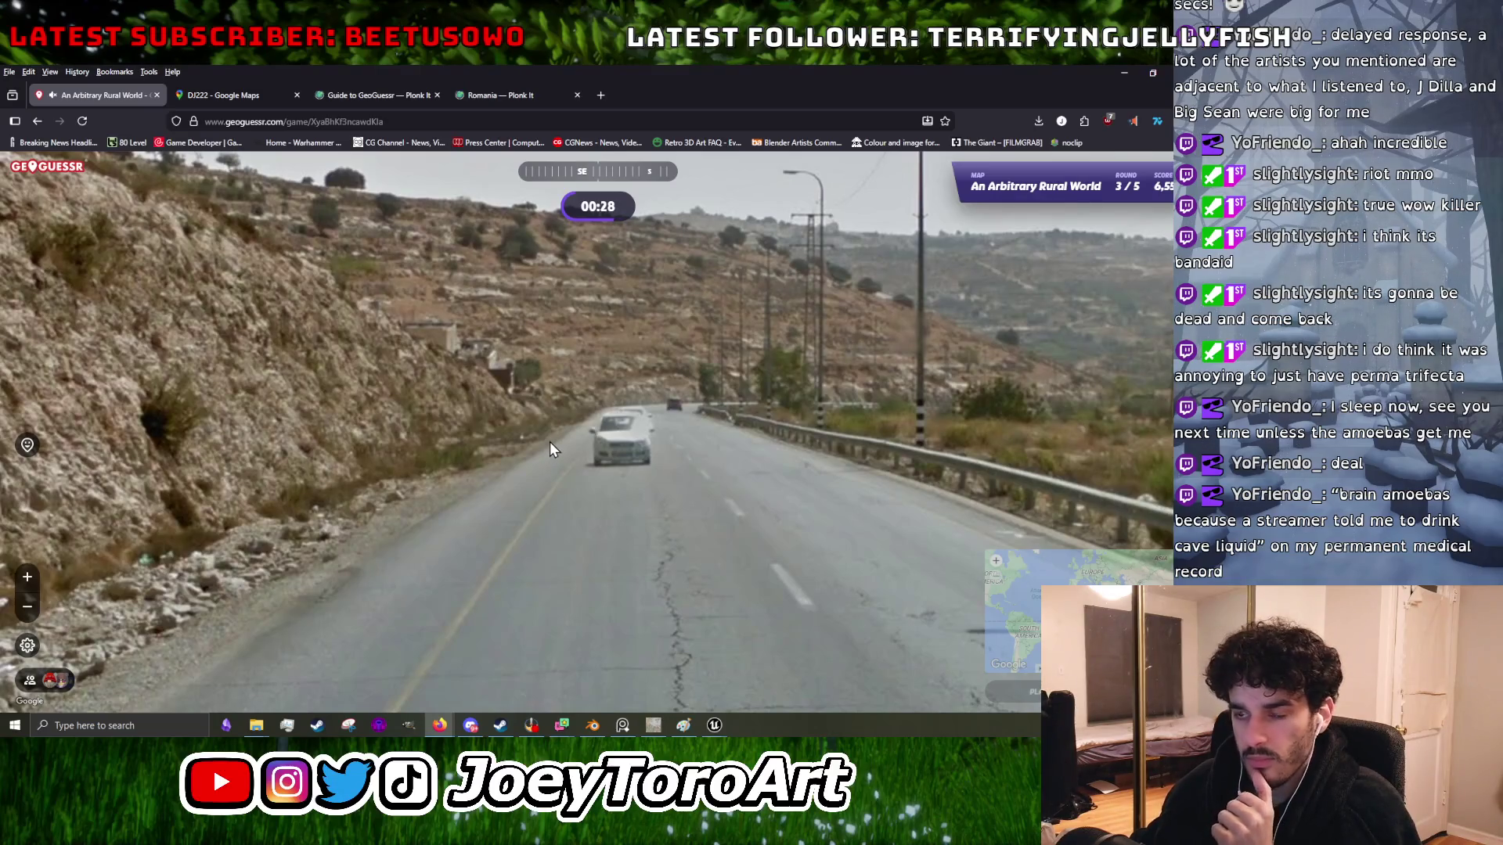
- Move forward and scan the hillside to the west and the road northwest
click(549, 442)
drag(682, 426, 448, 404)
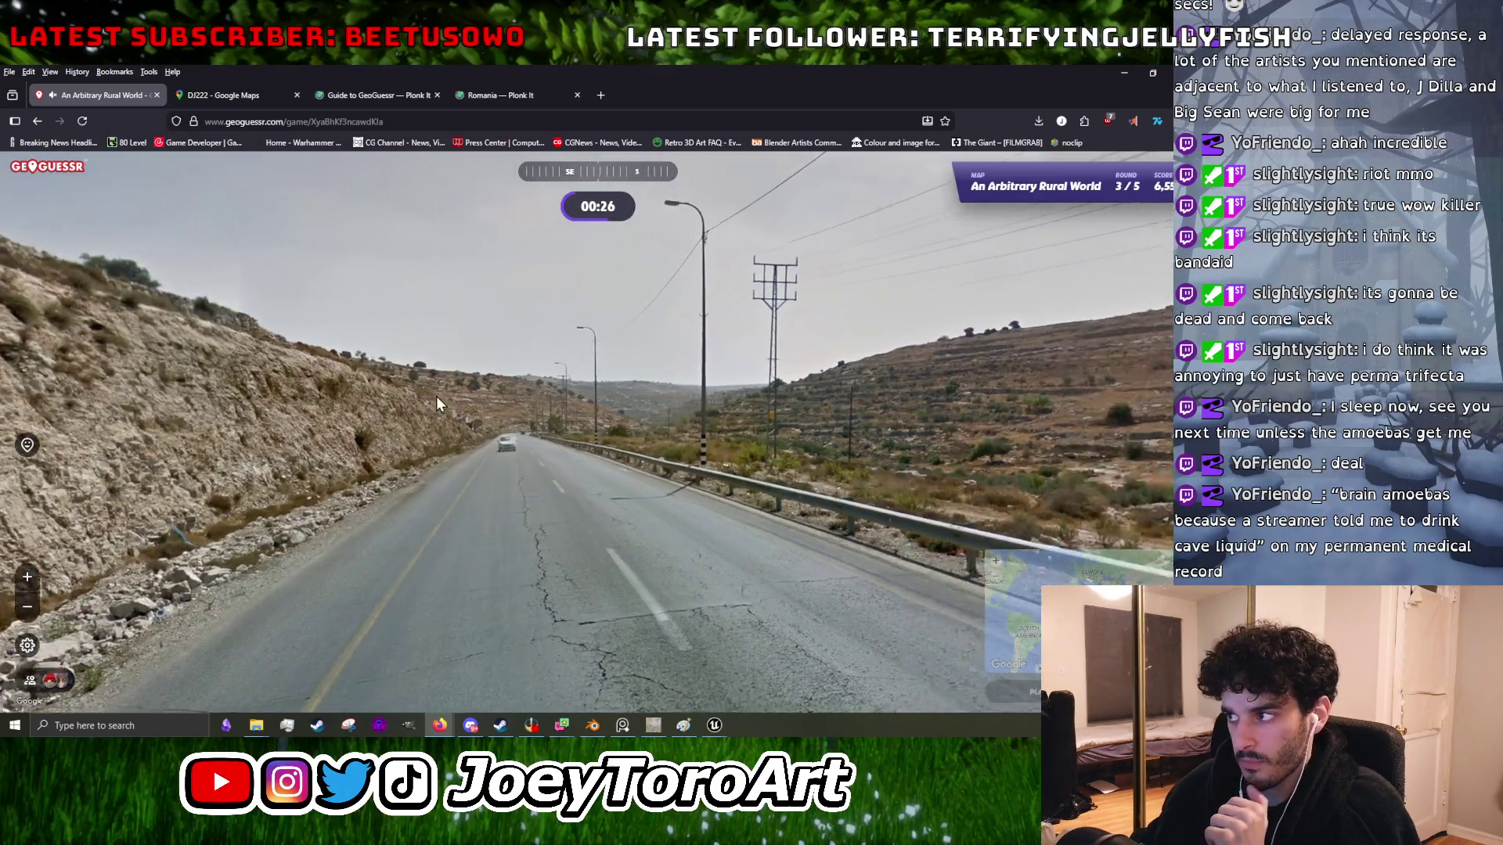
mouse_move(1085, 371)
mouse_down()
mouse_move(886, 439)
mouse_move(551, 388)
mouse_move(533, 429)
mouse_up()
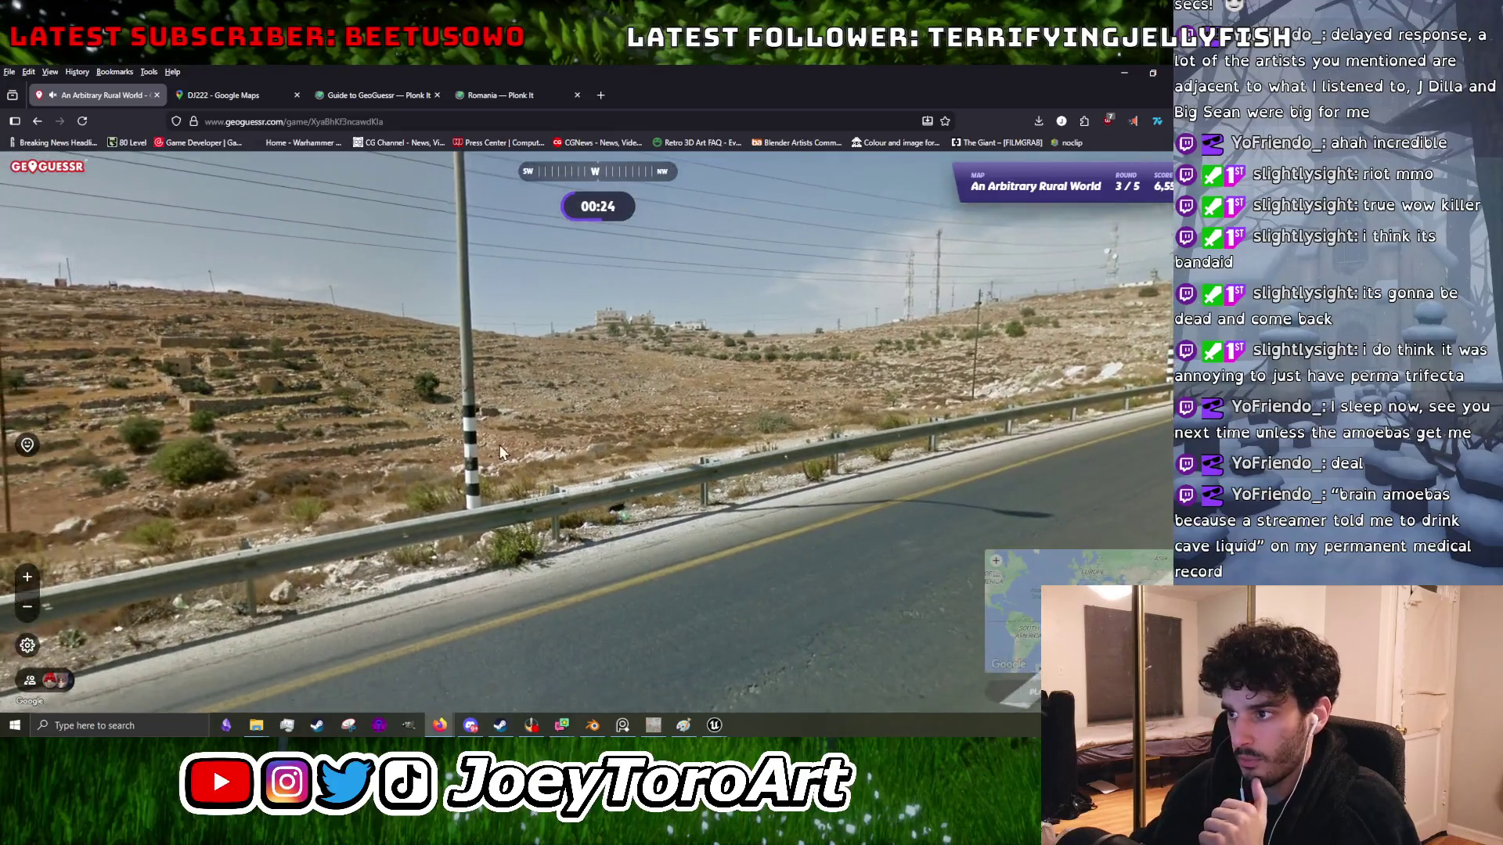
scroll(477, 449, up, 2)
scroll(730, 328, down, 2)
scroll(667, 338, up, 3)
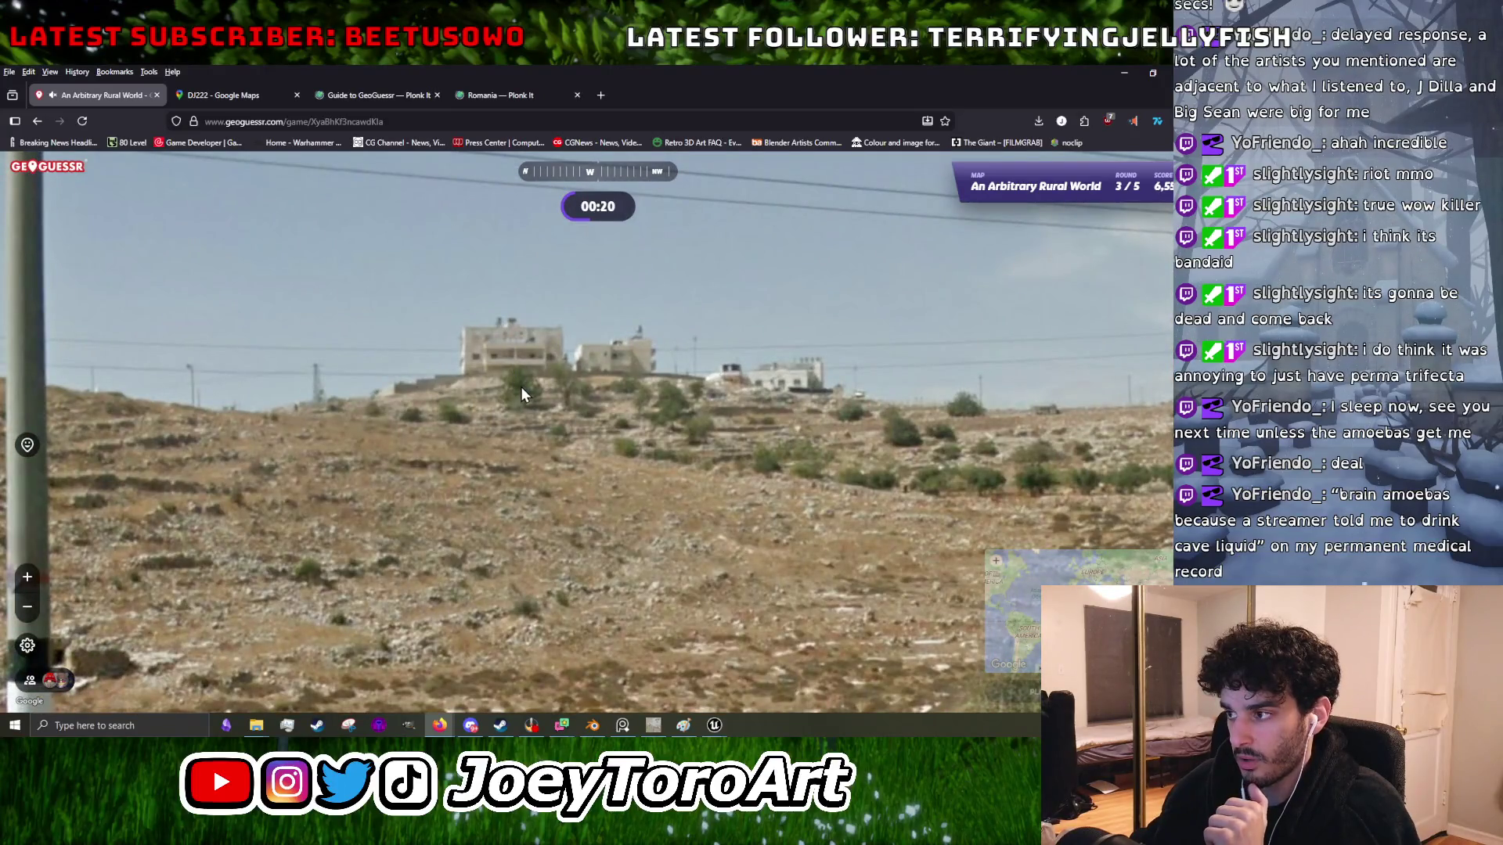
scroll(520, 387, down, 3)
drag(894, 430, 500, 412)
scroll(604, 412, up, 1)
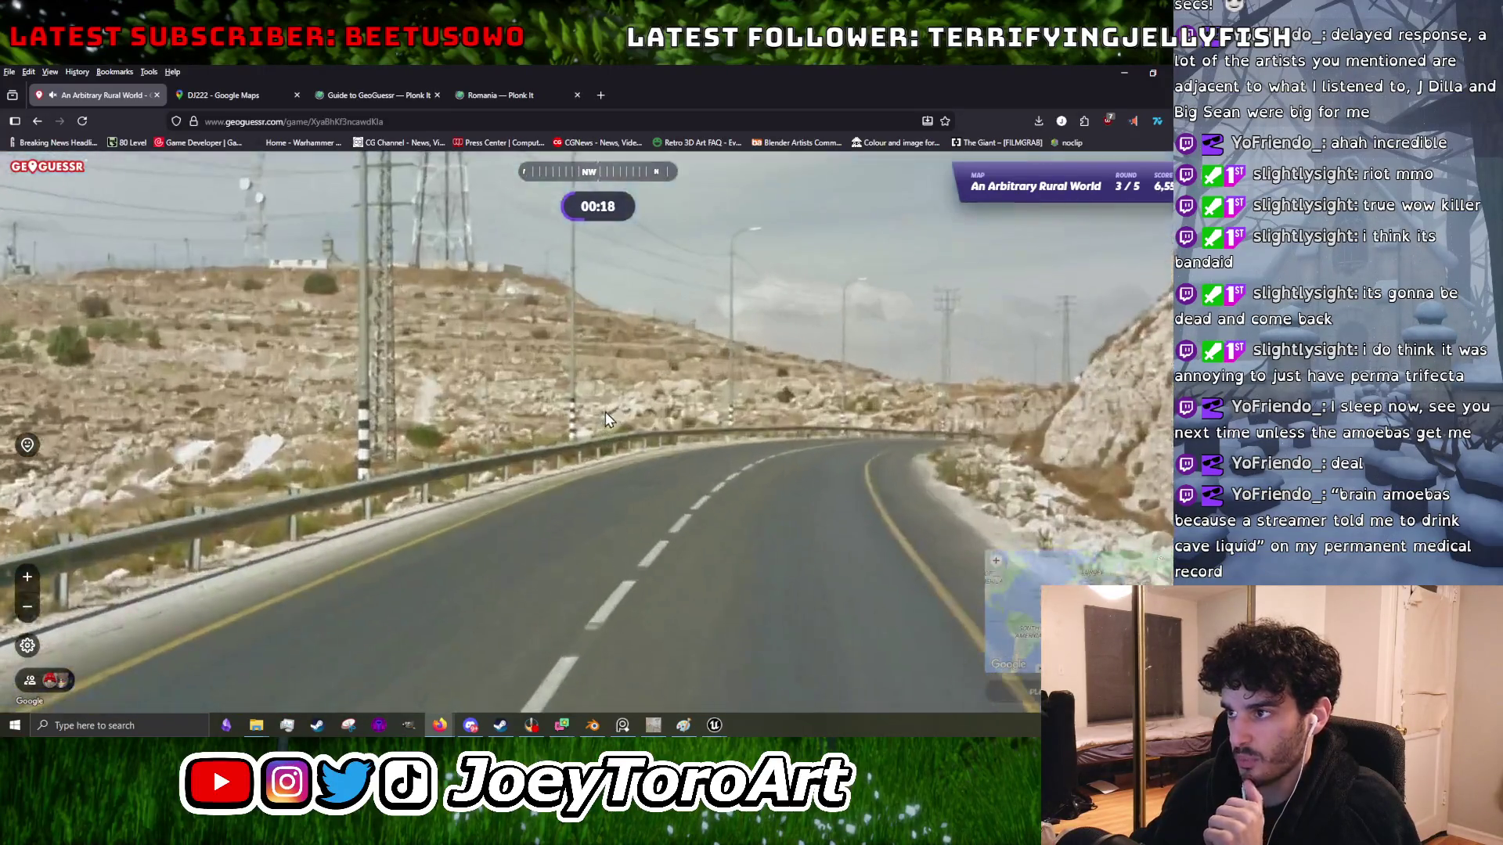
click(604, 411)
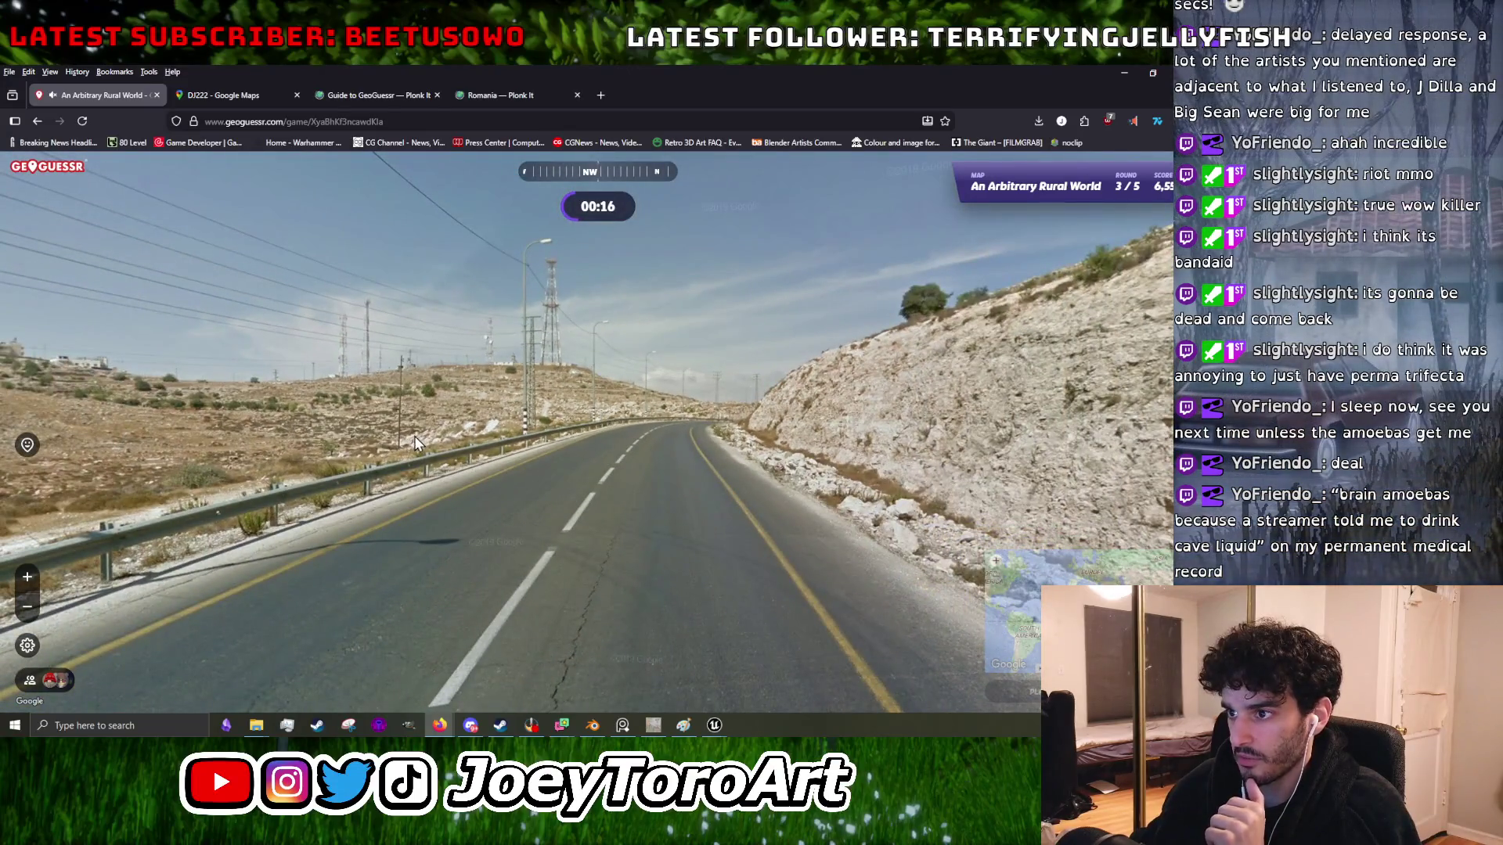
- Centre the guess map on Jerusalem and submit the round 3 guess
mouse_move(859, 416)
scroll(900, 431, up, 5)
scroll(853, 454, up, 3)
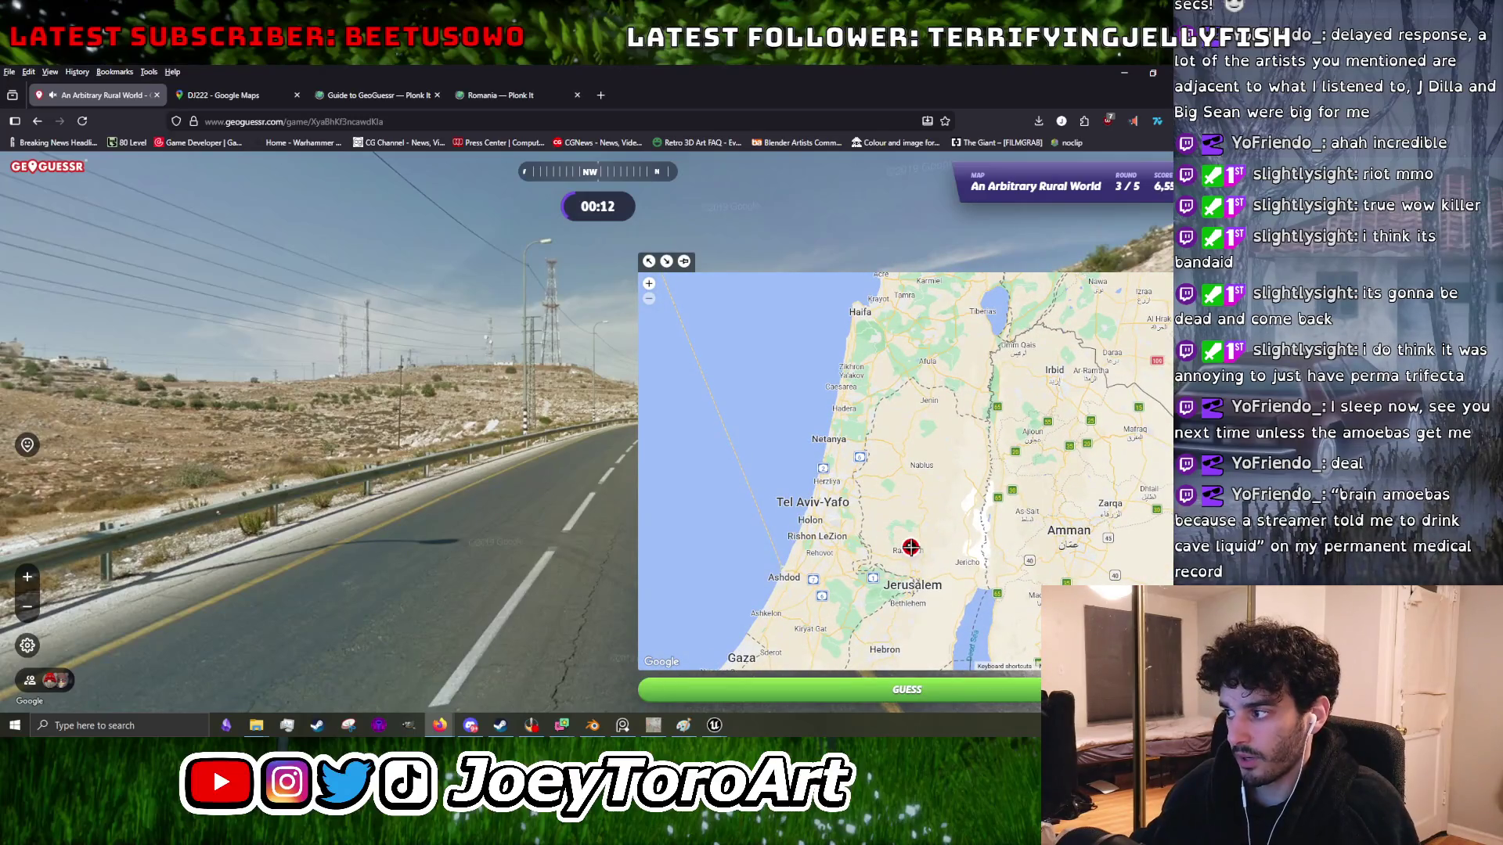
drag(914, 581, 834, 553)
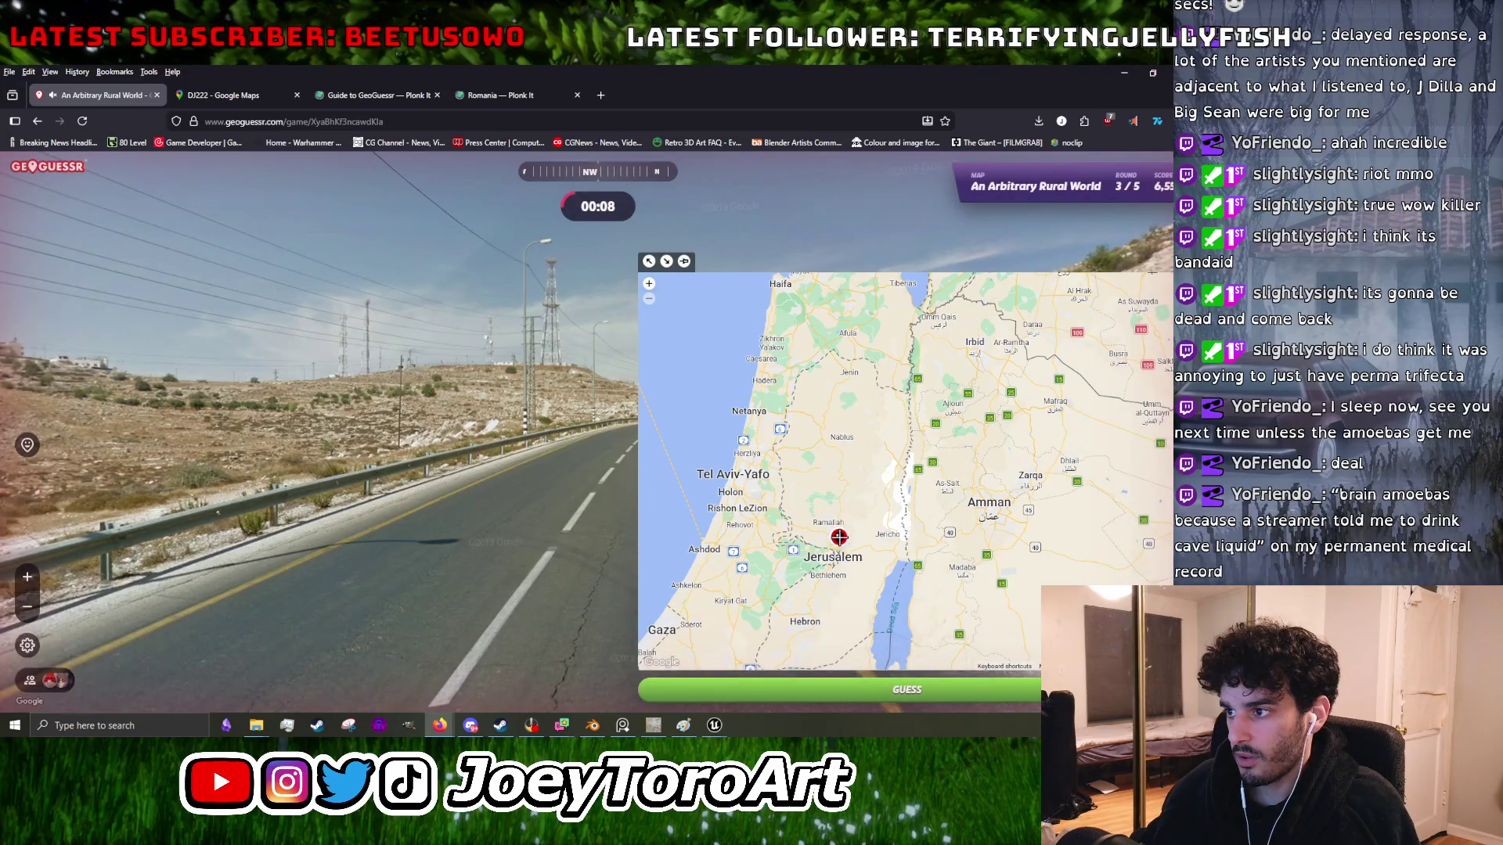
key(space)
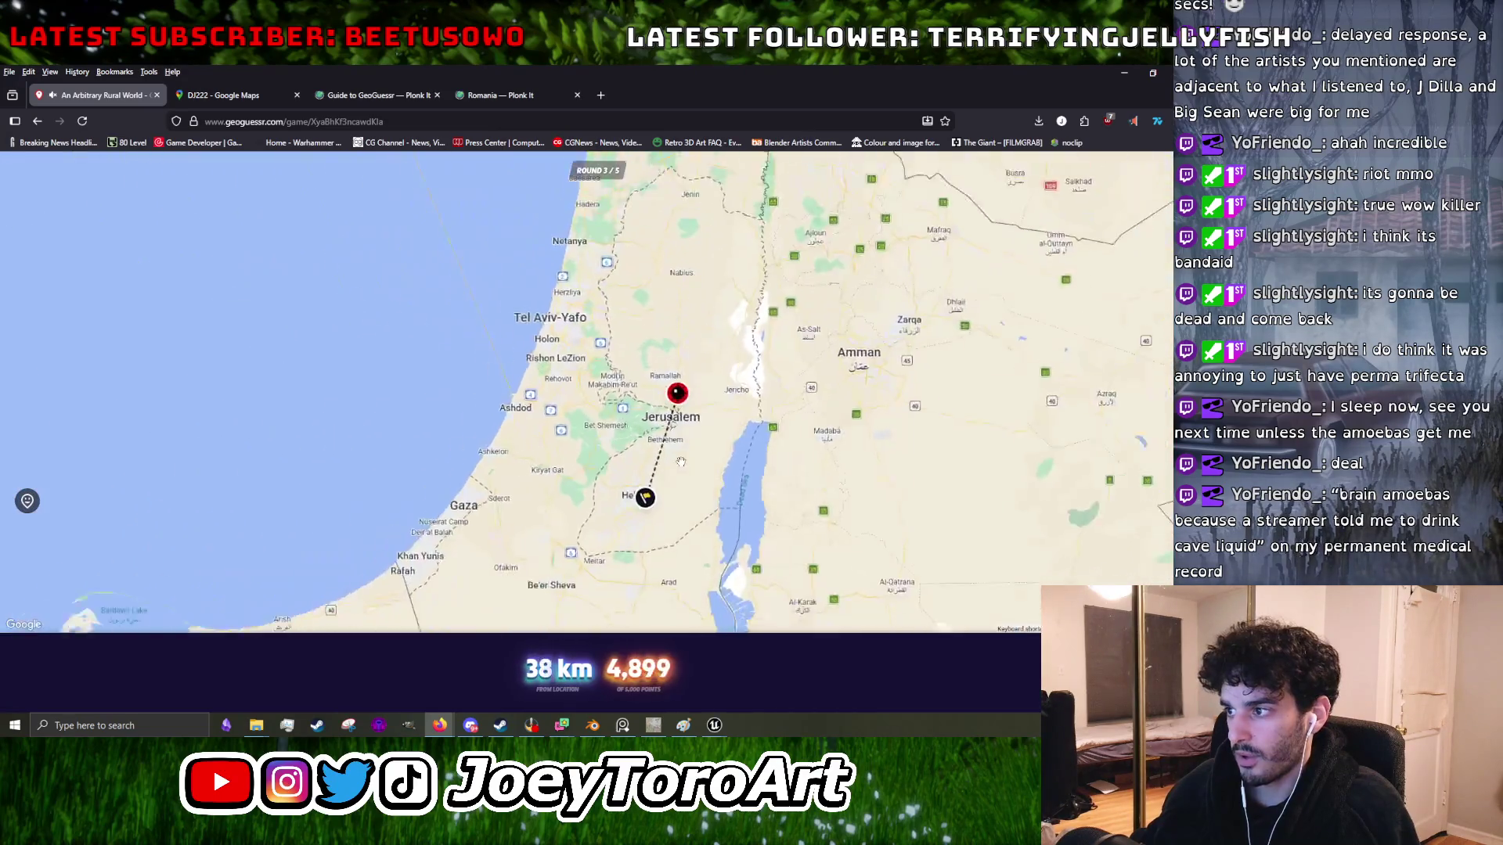
- Review the 4,899-point, 38 km result around Jerusalem and advance to round 4
scroll(683, 471, up, 5)
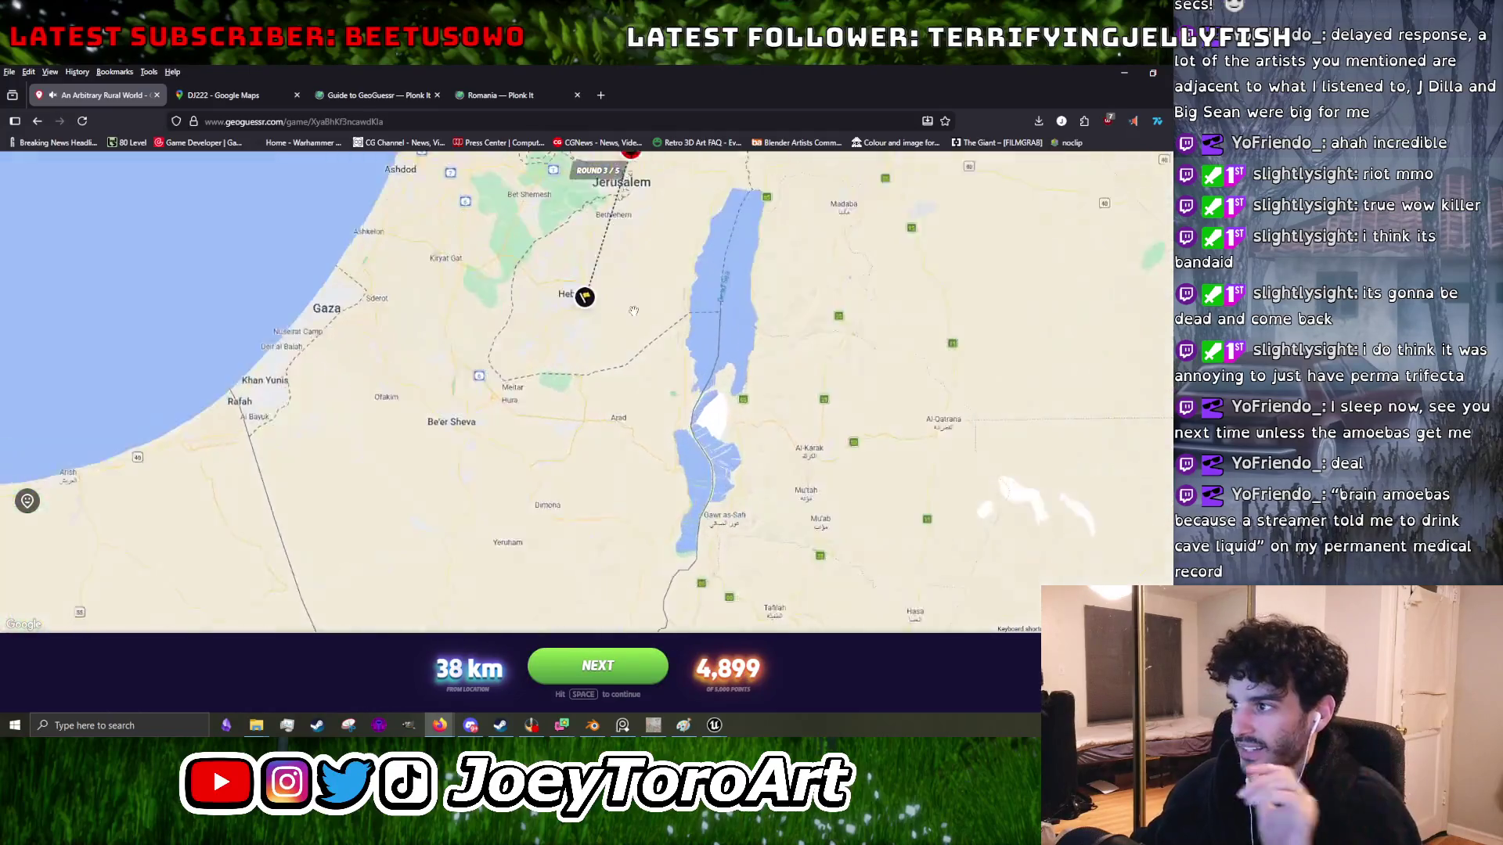
drag(604, 362, 647, 465)
scroll(605, 495, down, 2)
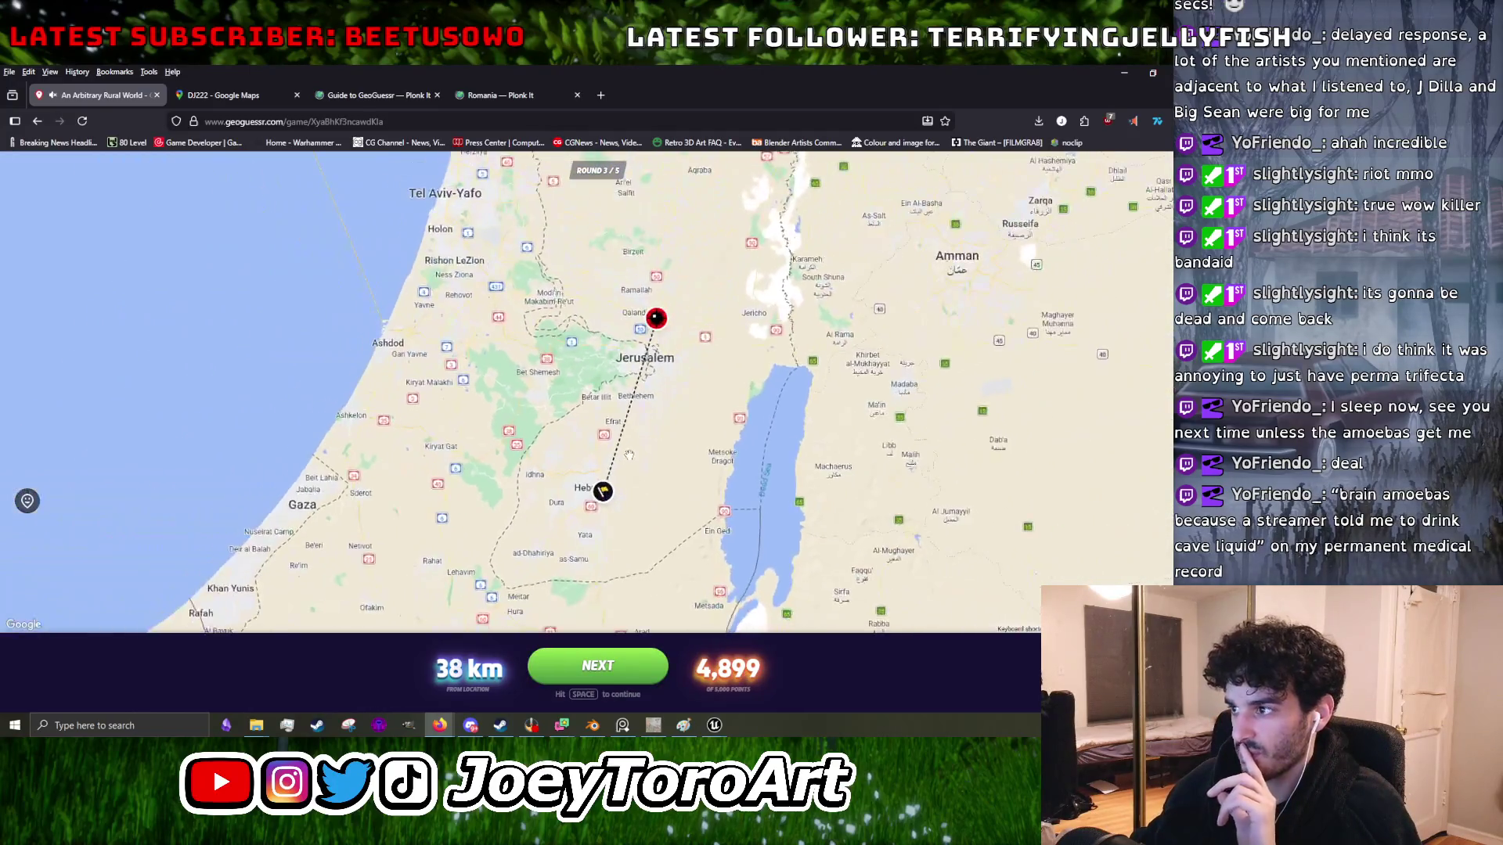
scroll(600, 504, up, 2)
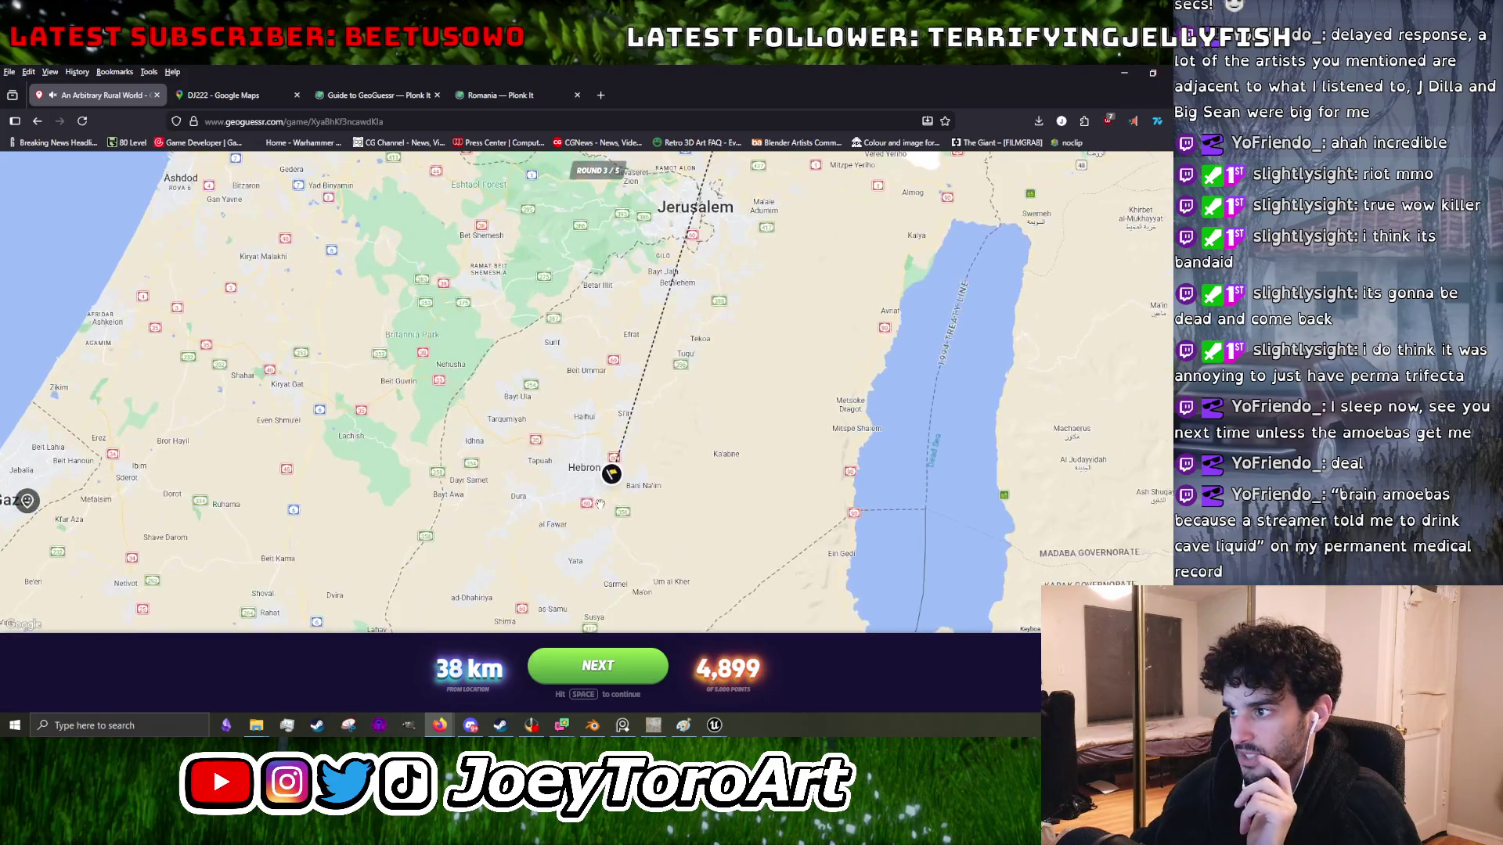
scroll(599, 503, down, 3)
key(space)
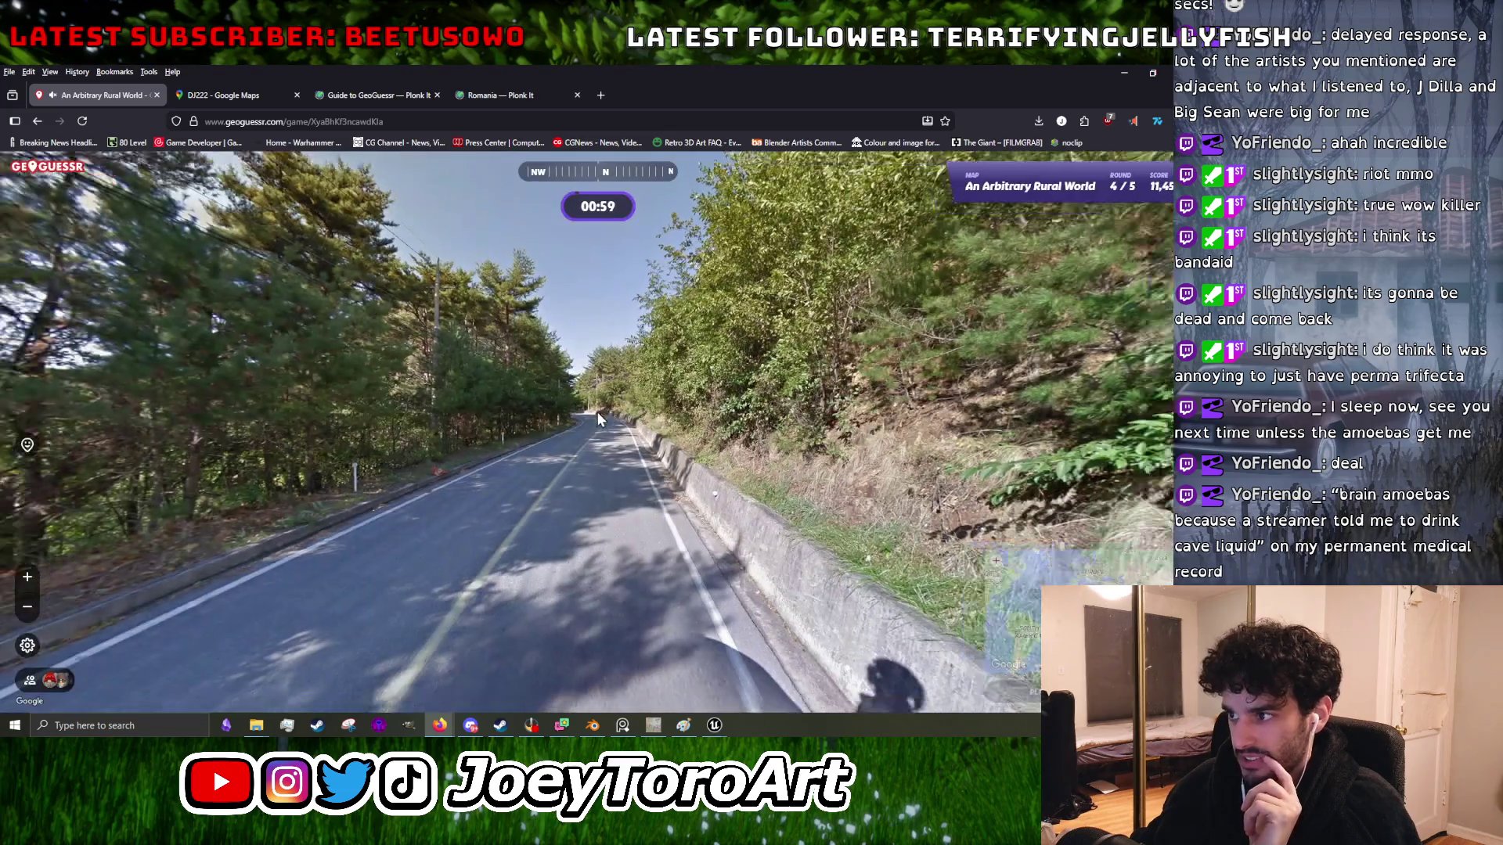
- Look around the forested round 4 road and step forward
mouse_move(598, 412)
mouse_down()
mouse_move(277, 387)
mouse_move(485, 246)
mouse_move(580, 465)
mouse_up()
mouse_move(788, 490)
mouse_down()
mouse_move(738, 446)
mouse_move(406, 404)
mouse_move(857, 388)
mouse_up()
click(406, 404)
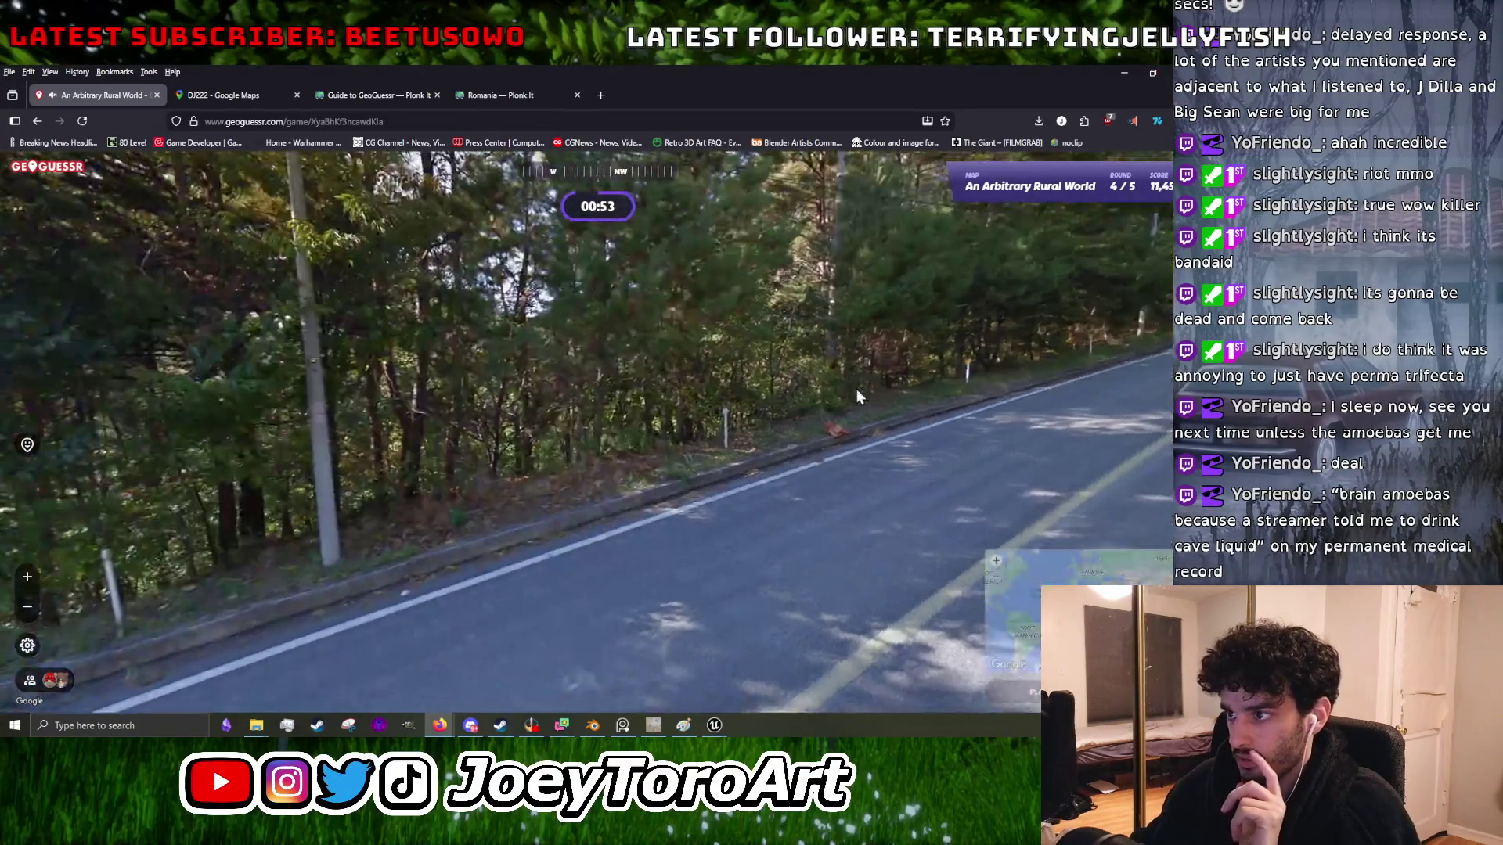
- Walk along the round 4 road past the wall and yellow sign to a straight stretch
scroll(865, 442, up, 3)
mouse_move(847, 443)
mouse_down()
mouse_move(454, 455)
mouse_move(822, 432)
mouse_up()
mouse_move(261, 585)
mouse_down()
mouse_move(520, 486)
mouse_move(409, 479)
mouse_up()
scroll(519, 486, up, 2)
scroll(549, 475, down, 2)
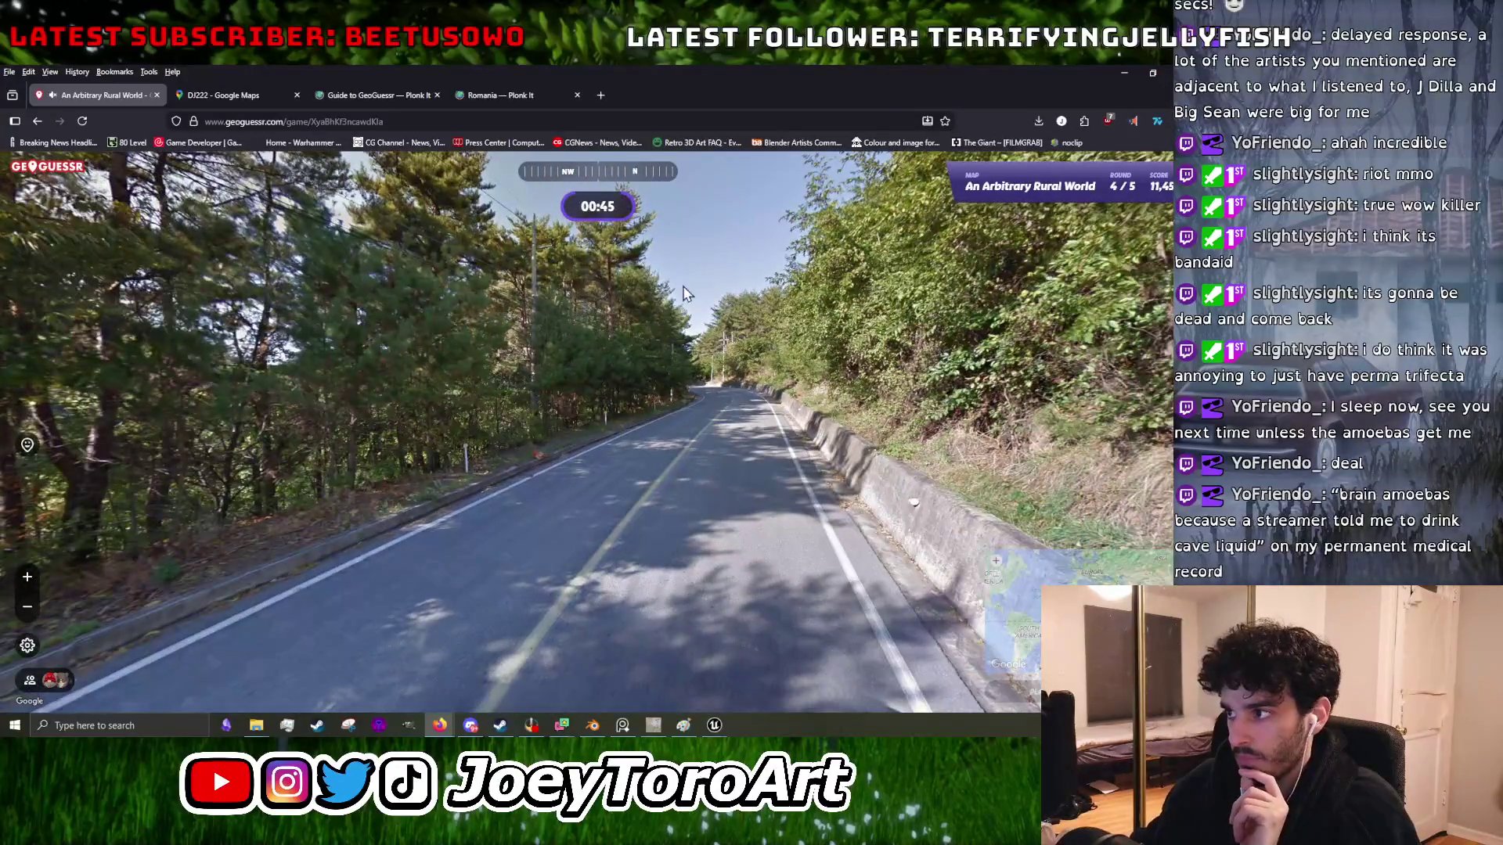
click(693, 467)
click(614, 528)
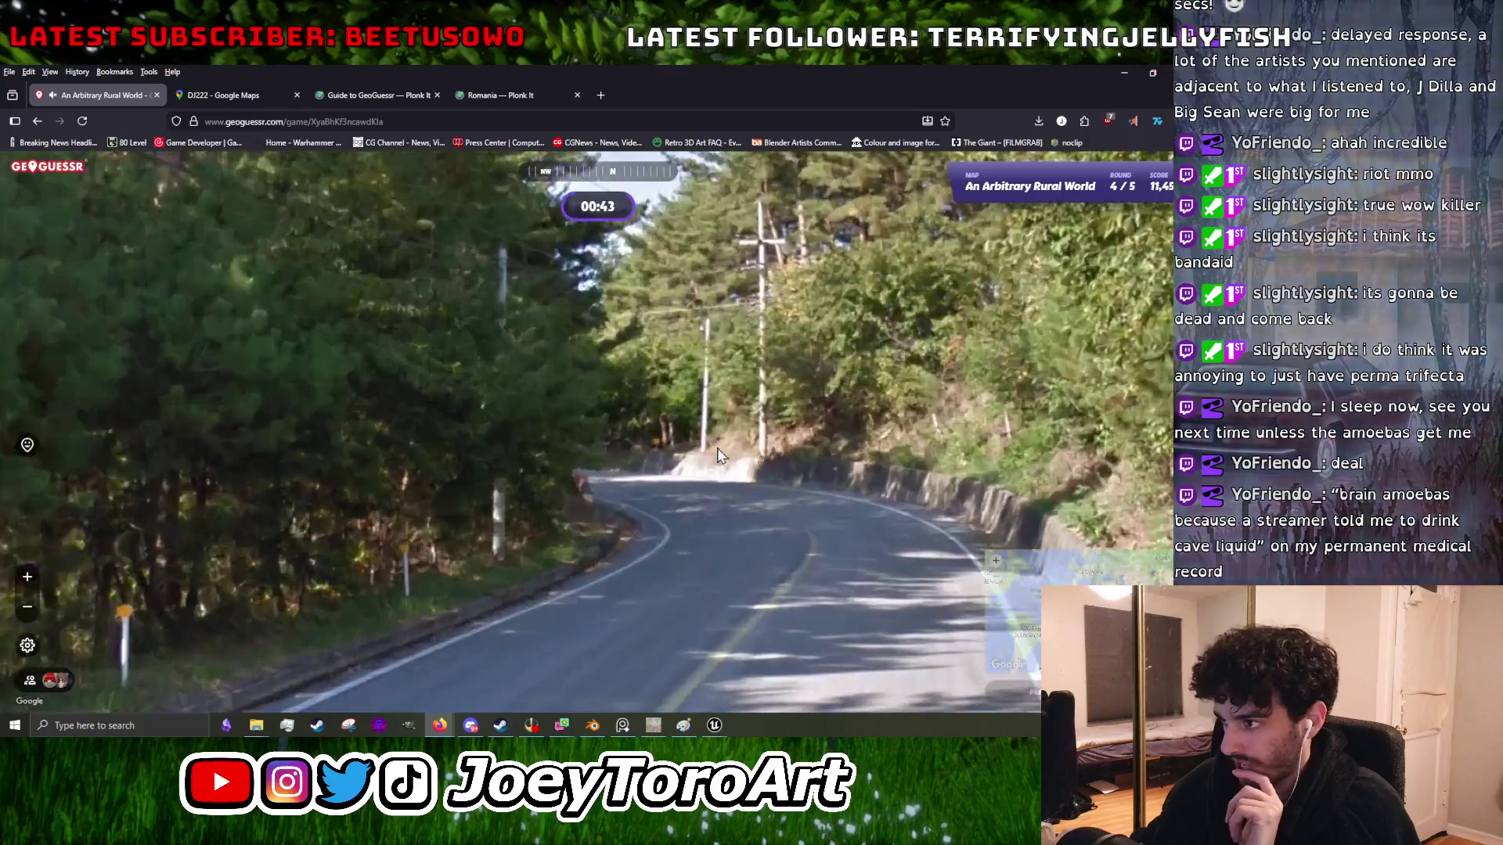
click(742, 462)
- Submit the guess for 3,264 points at 789 km and open the location in Google Maps
mouse_move(1109, 580)
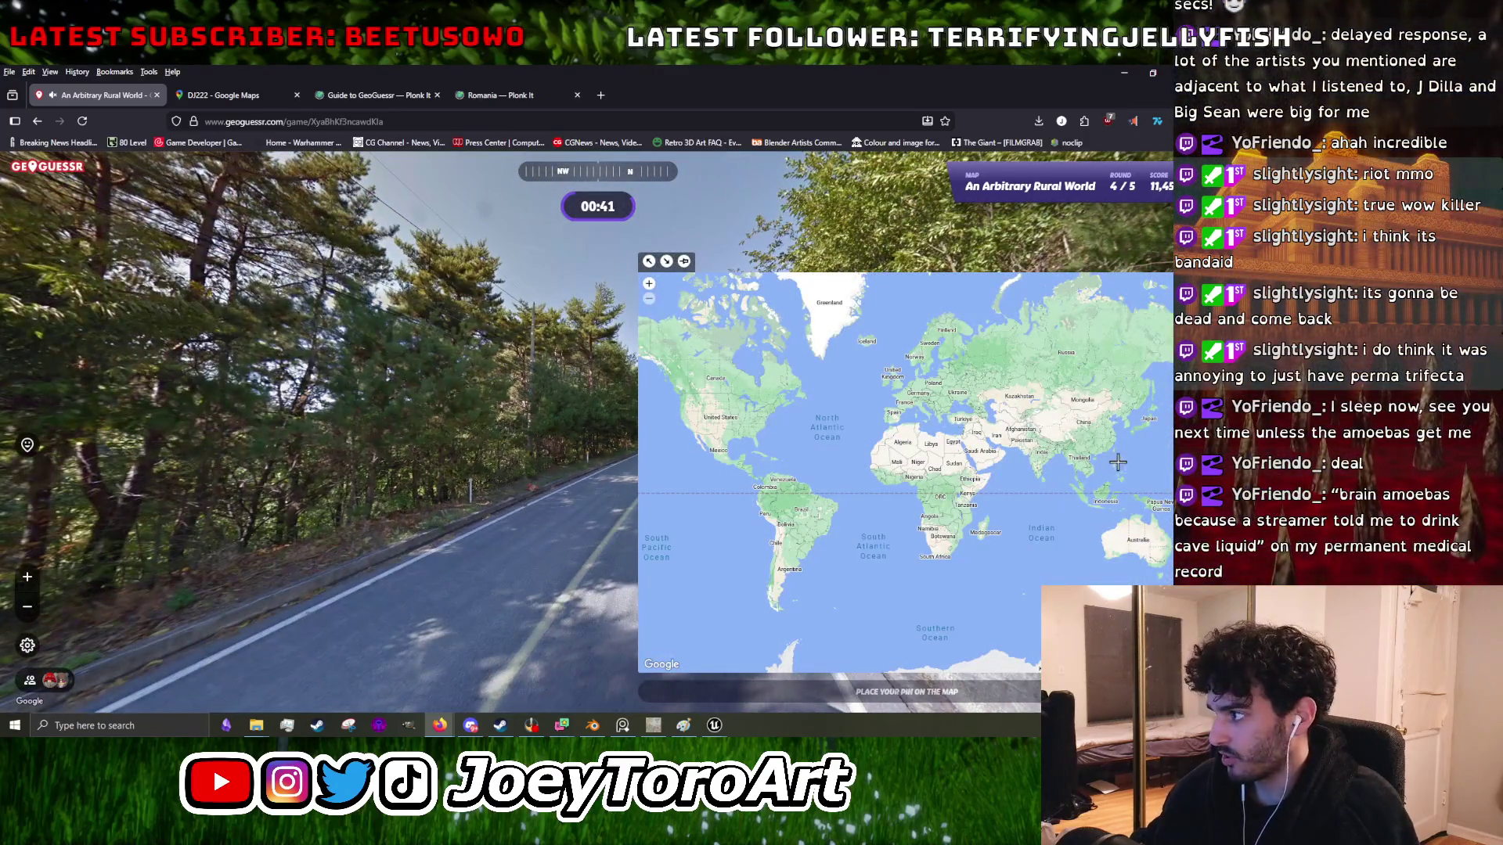
key(space)
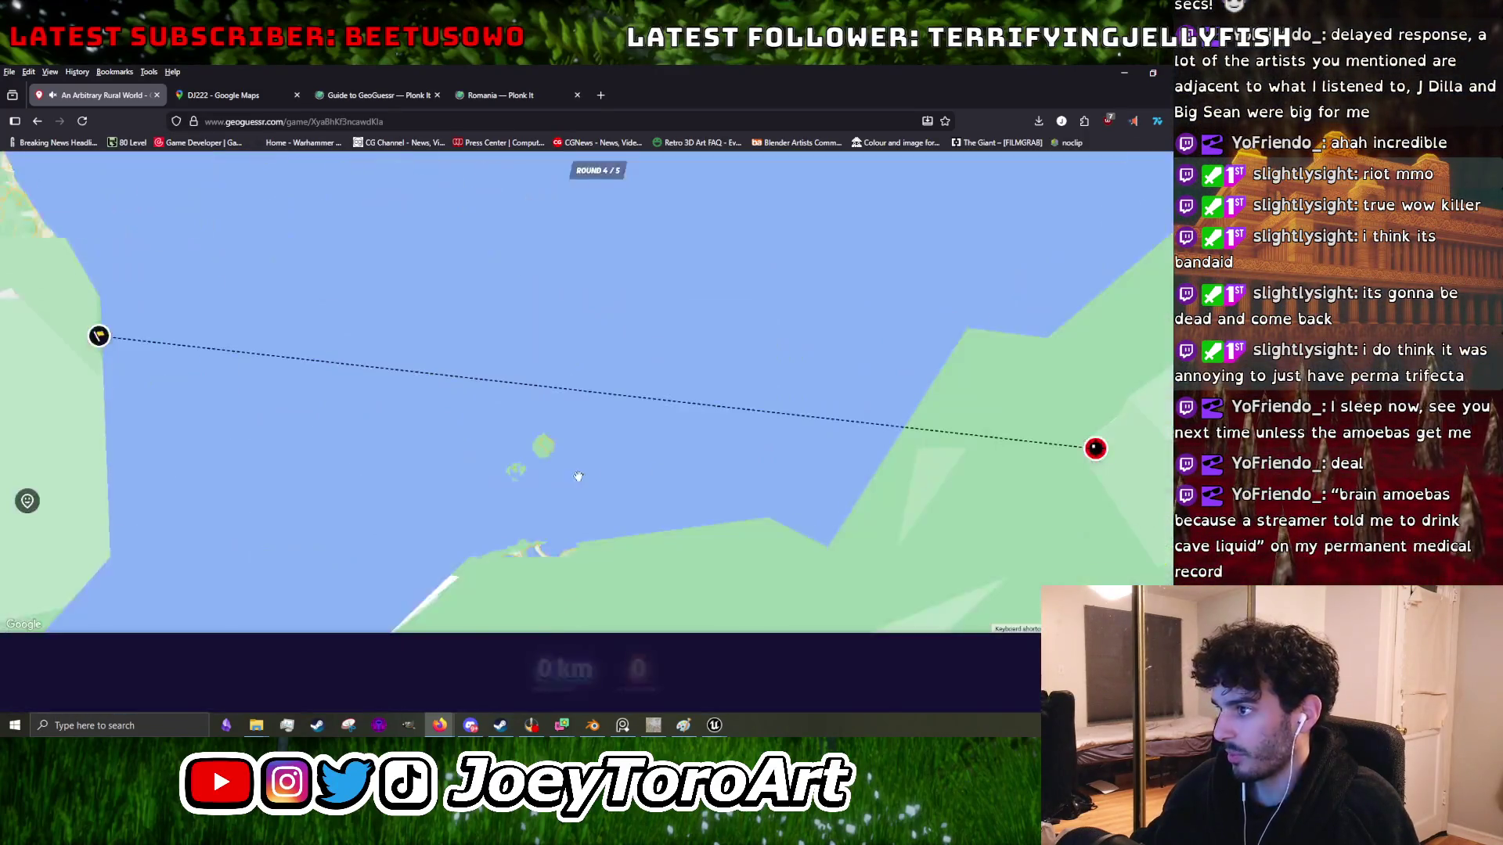
scroll(504, 476, down, 3)
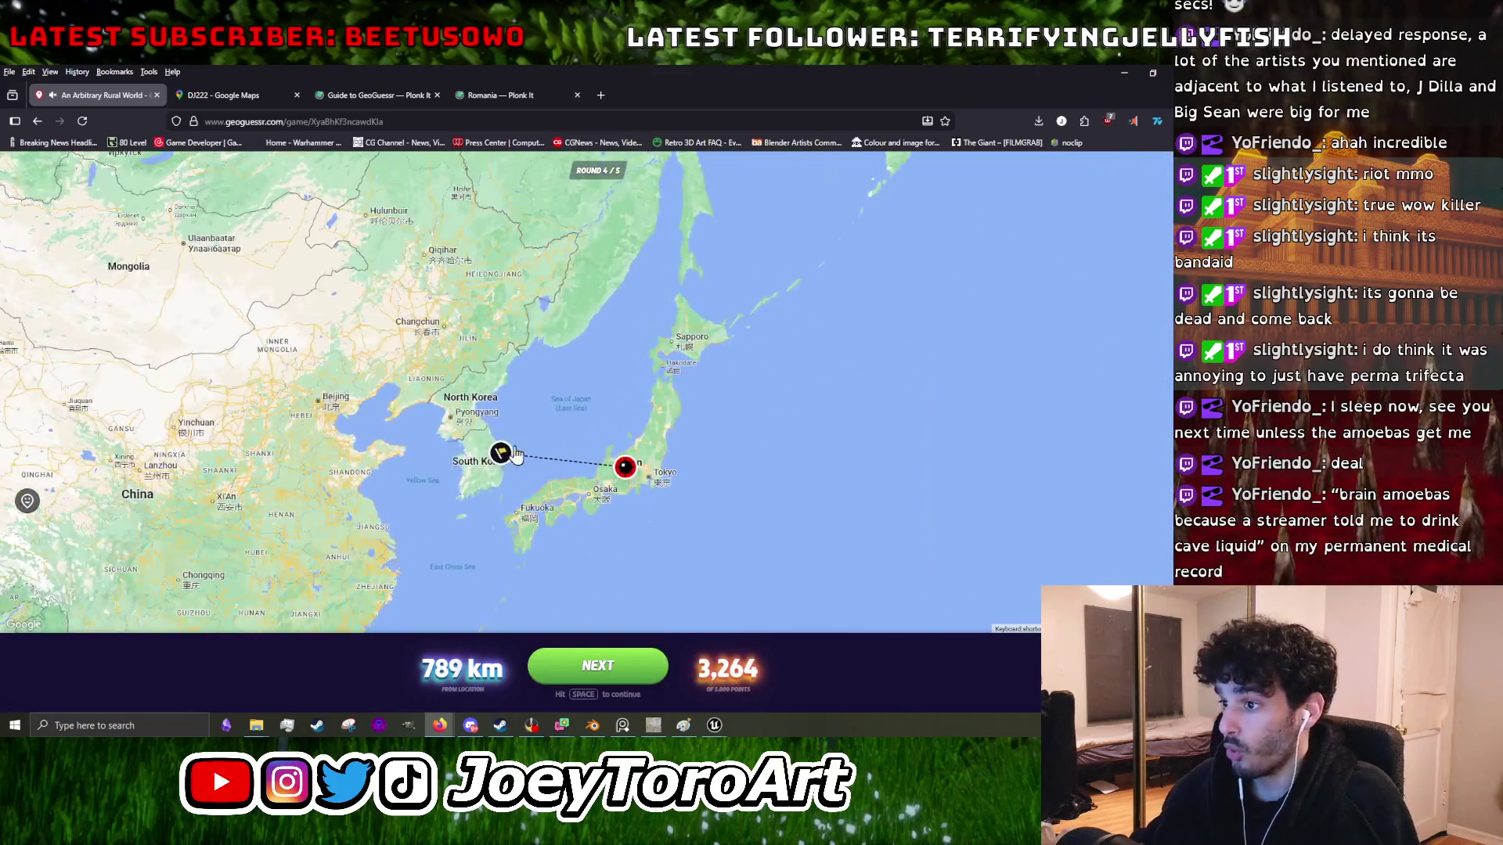
click(493, 457)
- Look around the round 4 spot in Street View toward the pine trees
mouse_move(487, 496)
mouse_down()
mouse_move(440, 398)
mouse_move(677, 492)
mouse_up()
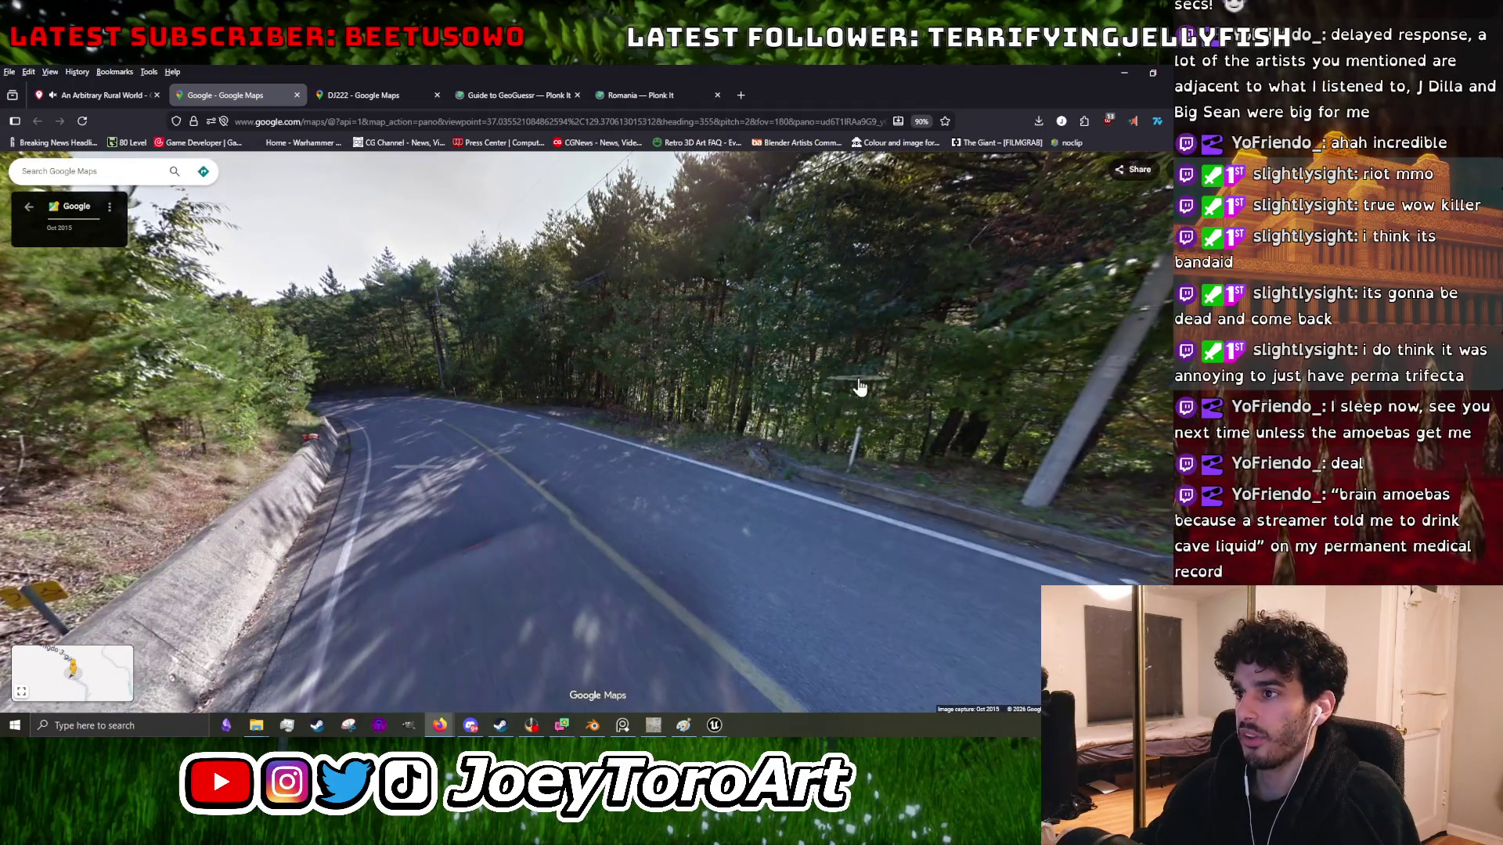
mouse_move(947, 384)
mouse_down()
mouse_move(675, 611)
mouse_move(537, 528)
mouse_up()
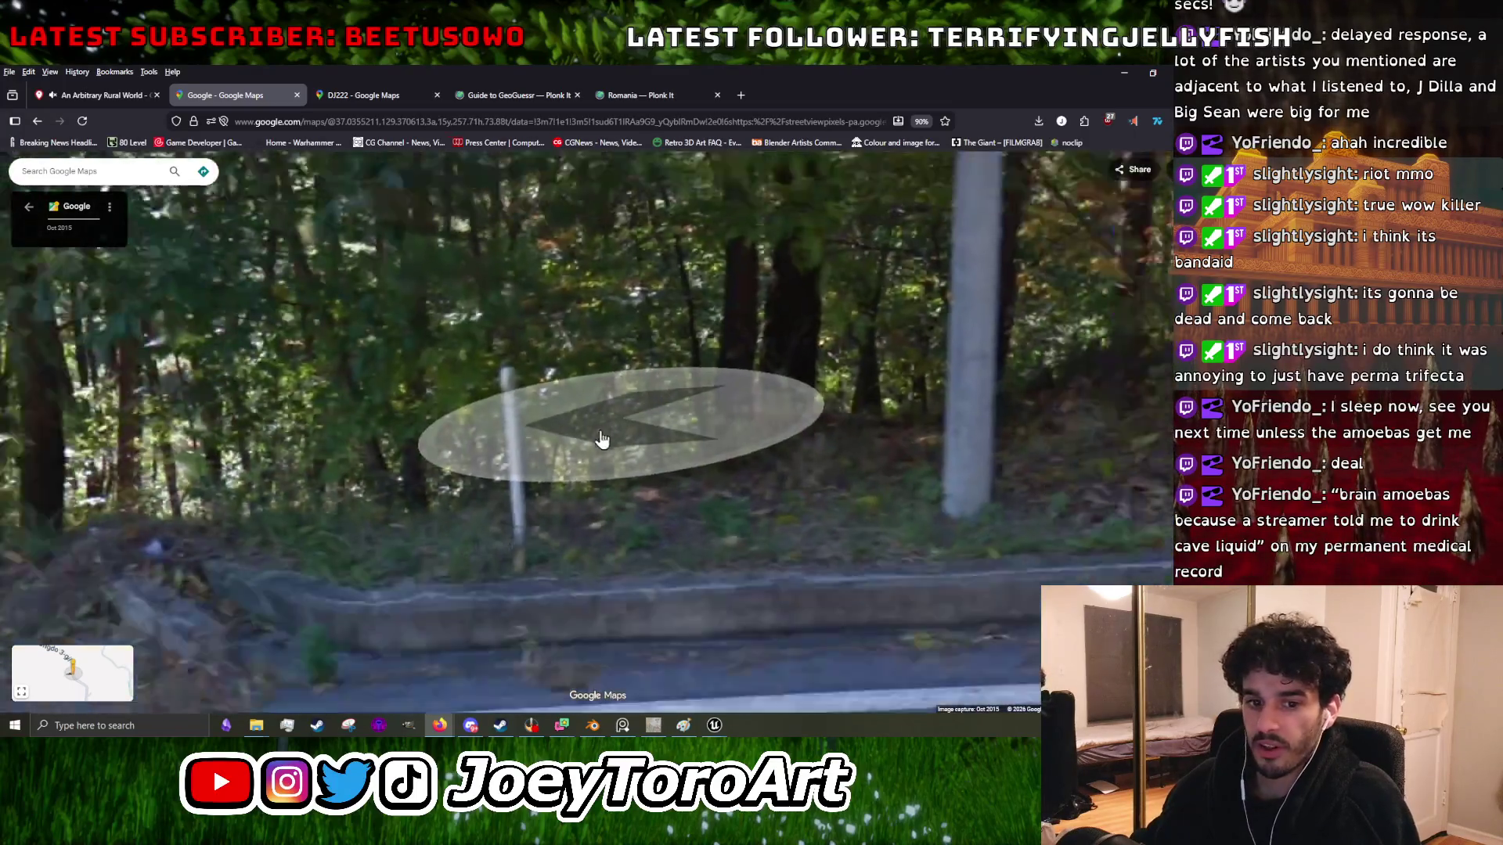
click(602, 440)
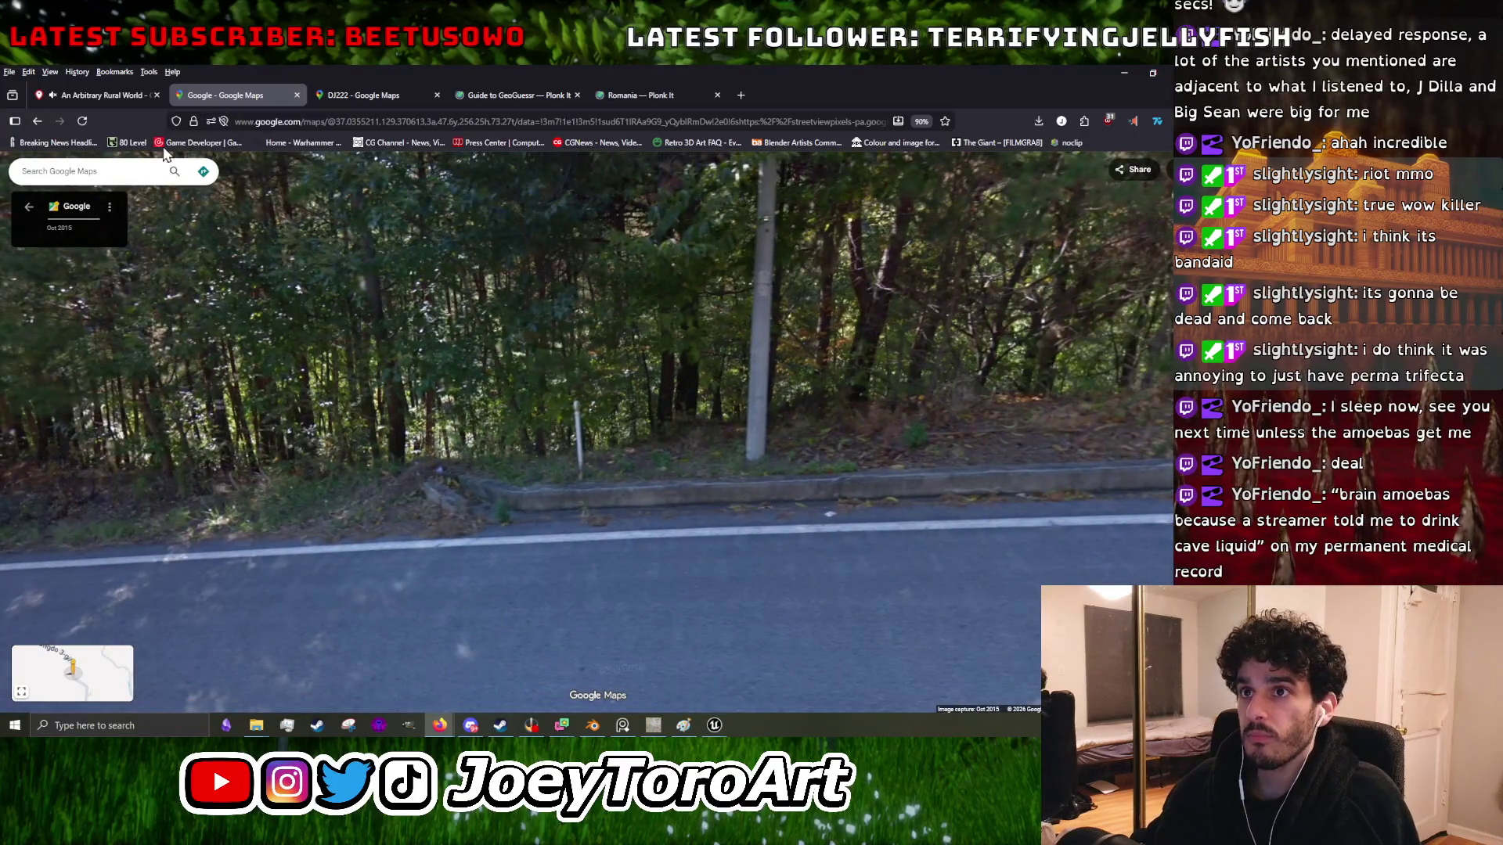
- Return to the map and pan and zoom over to Israel's Ashdod–Gaza coast
click(26, 207)
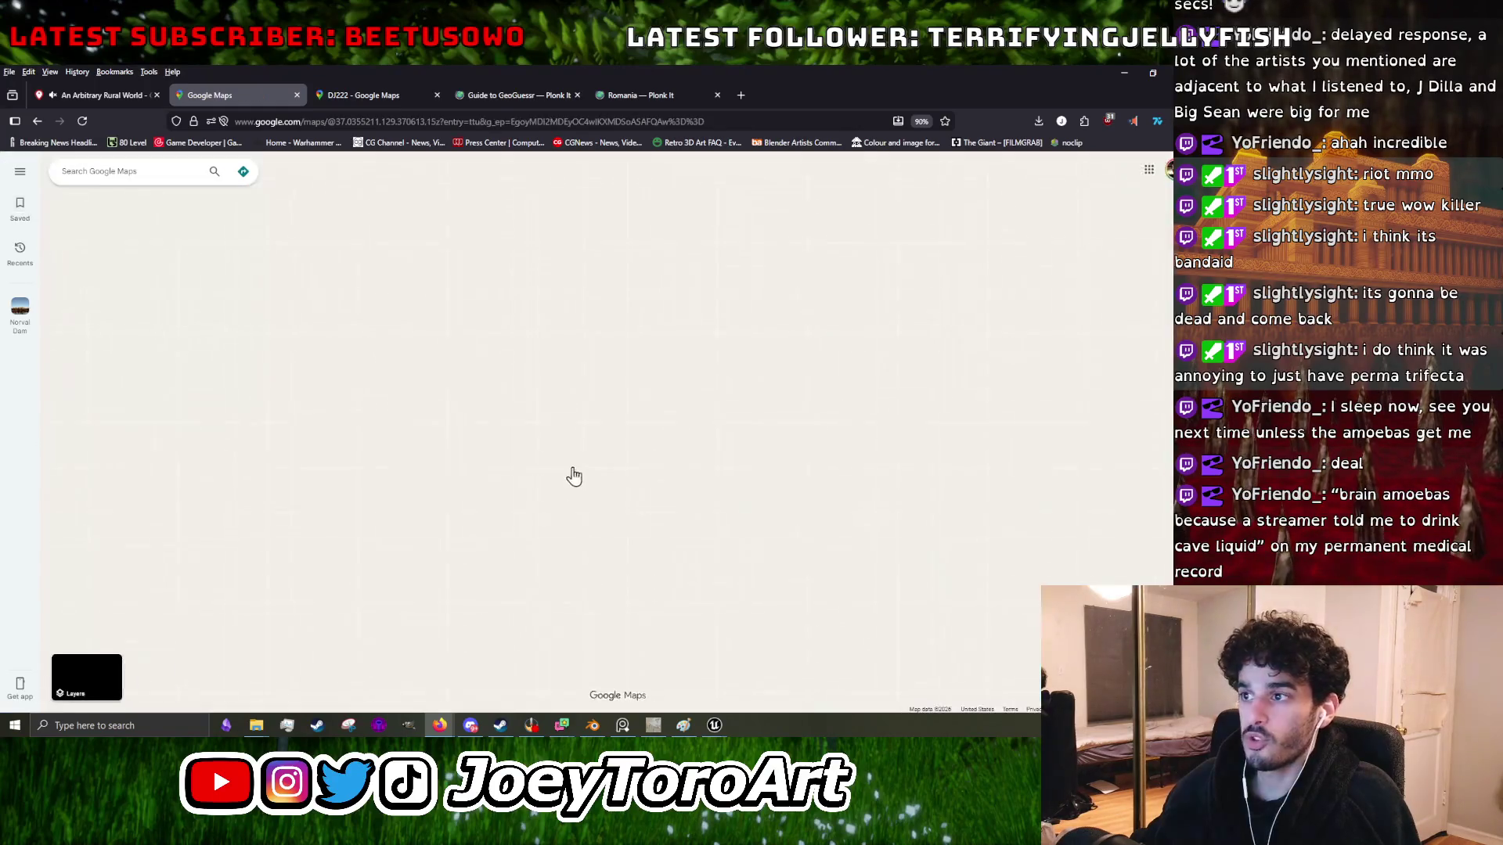
scroll(400, 473, up, 2)
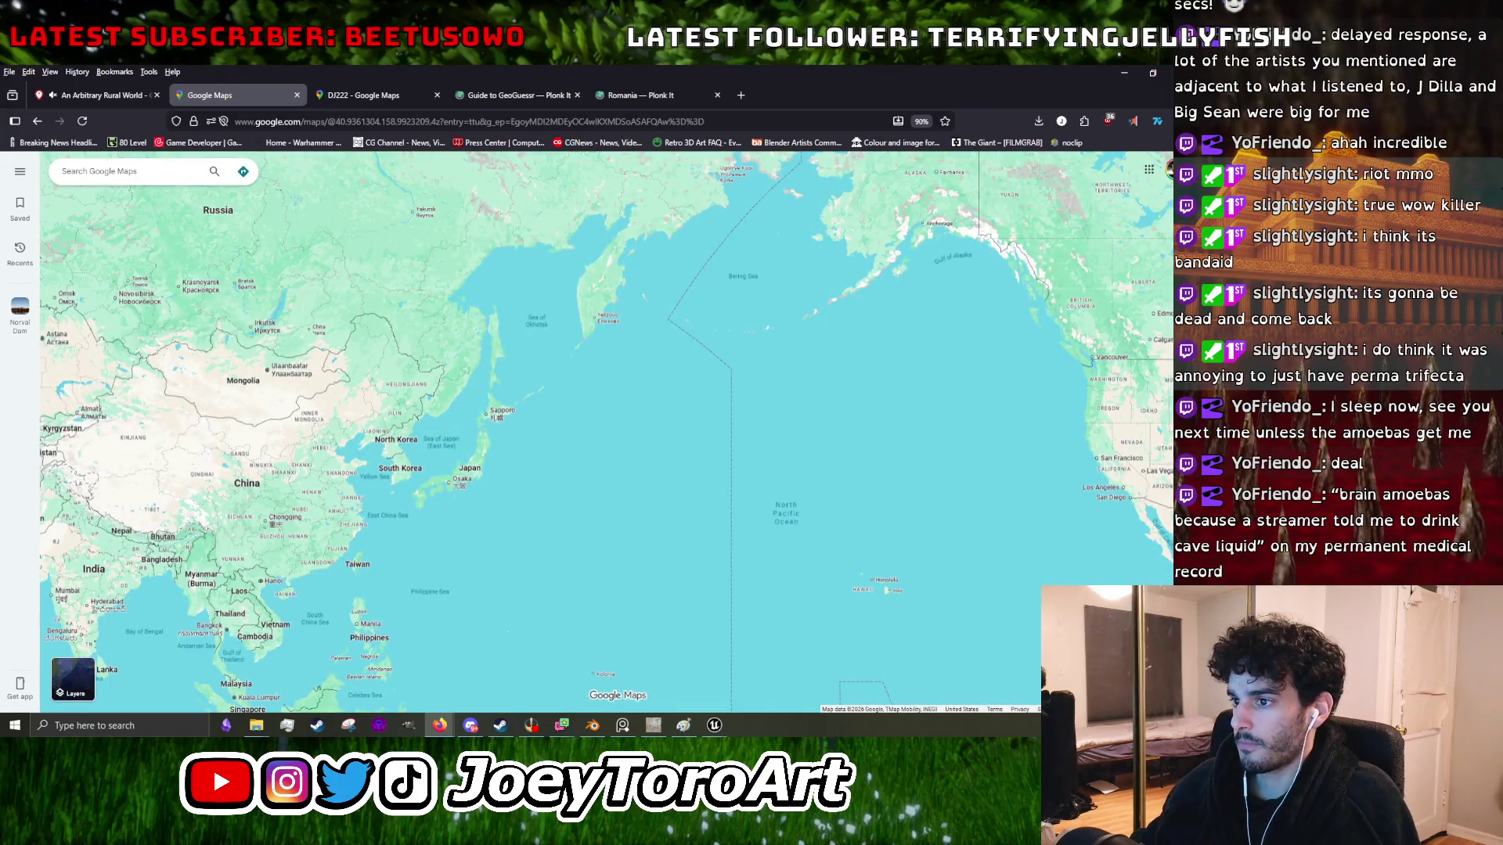
drag(376, 511, 533, 510)
drag(188, 507, 532, 505)
drag(353, 505, 432, 505)
scroll(431, 505, up, 8)
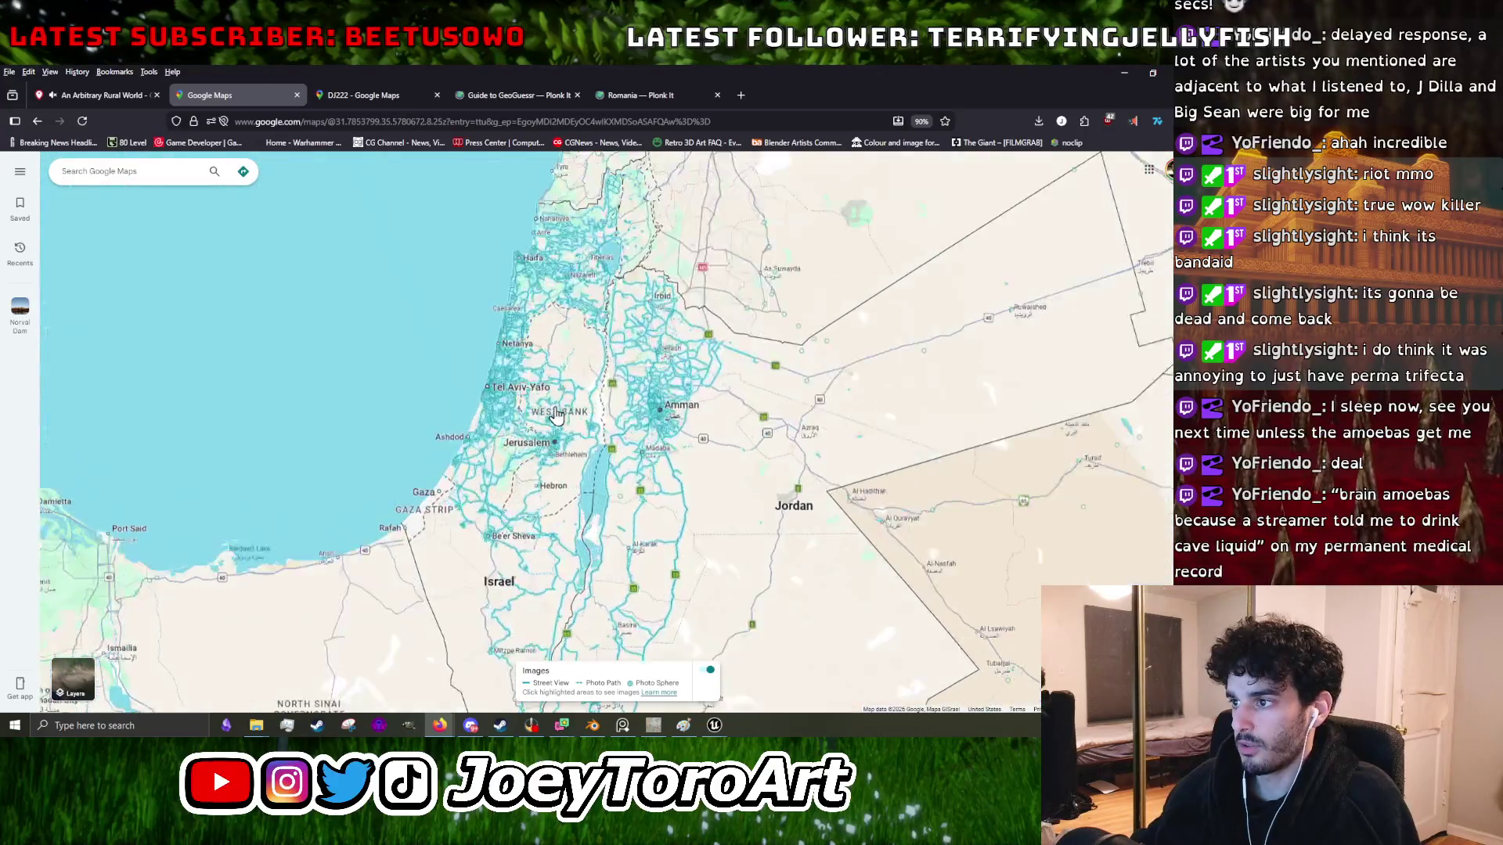
scroll(465, 586, up, 6)
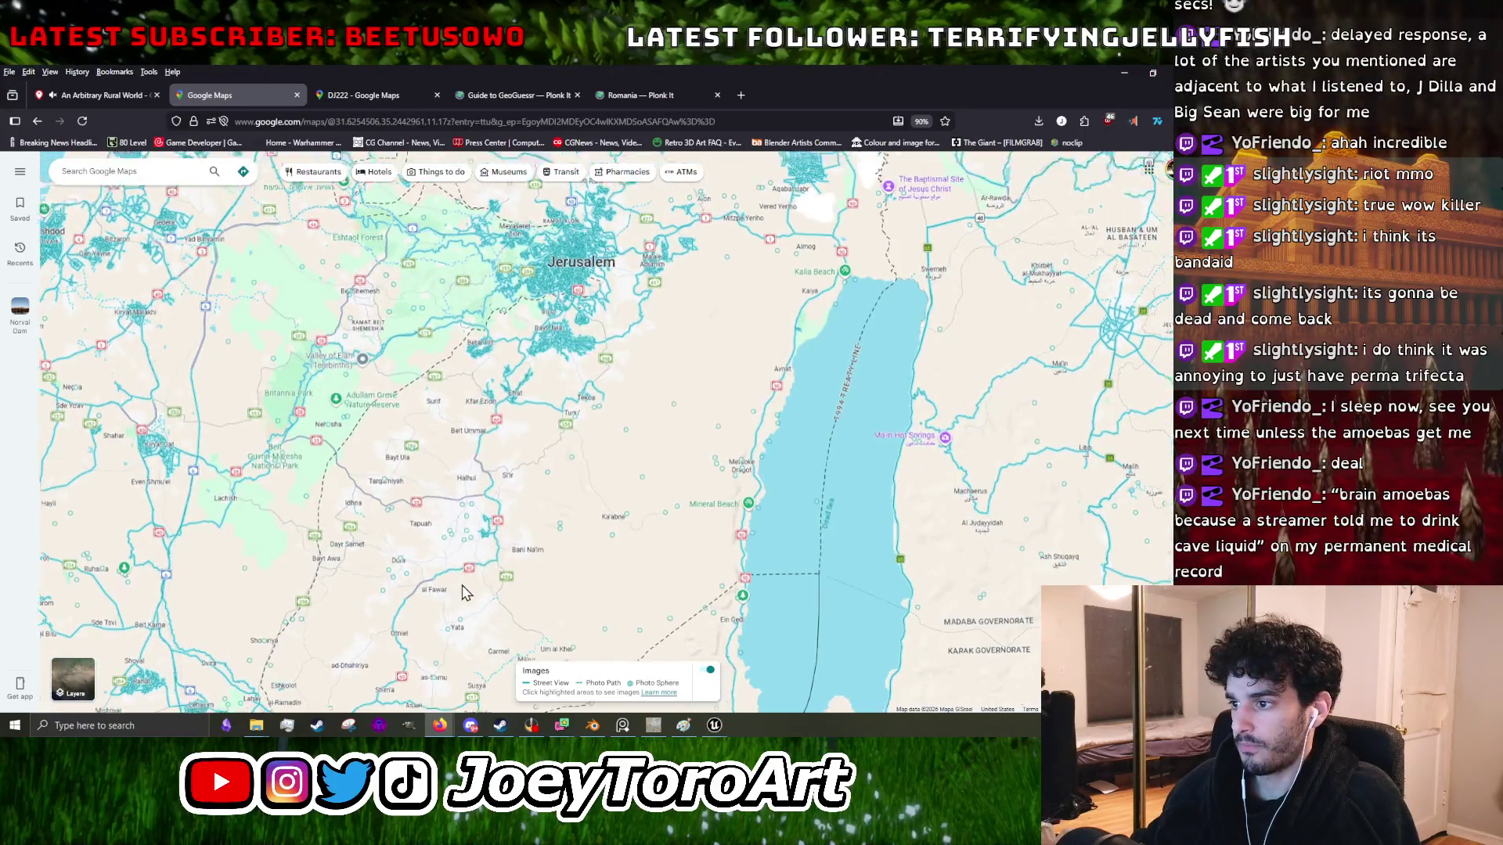
scroll(465, 586, down, 3)
drag(470, 532, 655, 477)
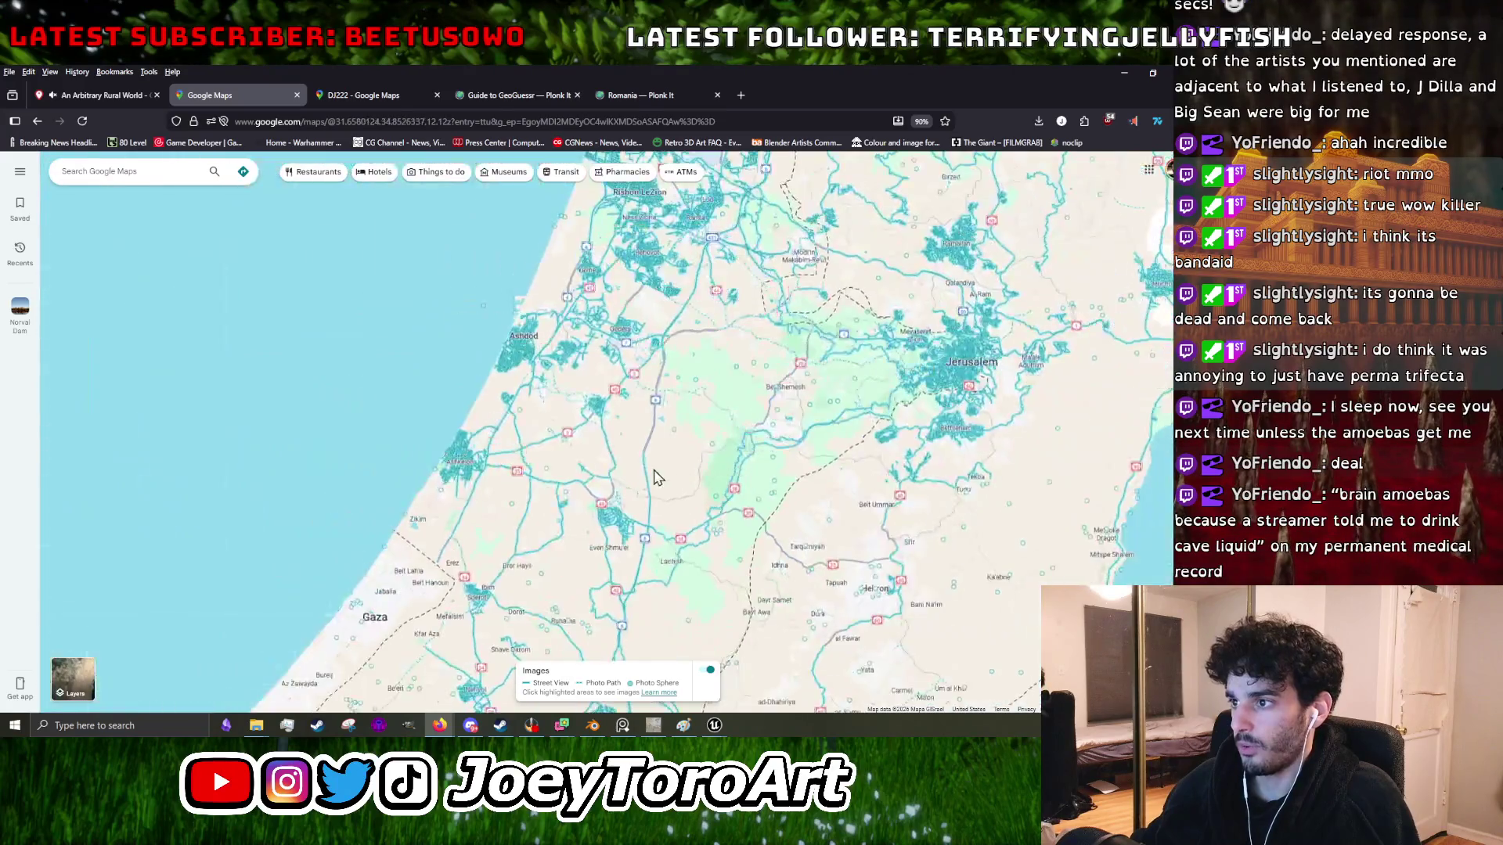
scroll(583, 372, down, 3)
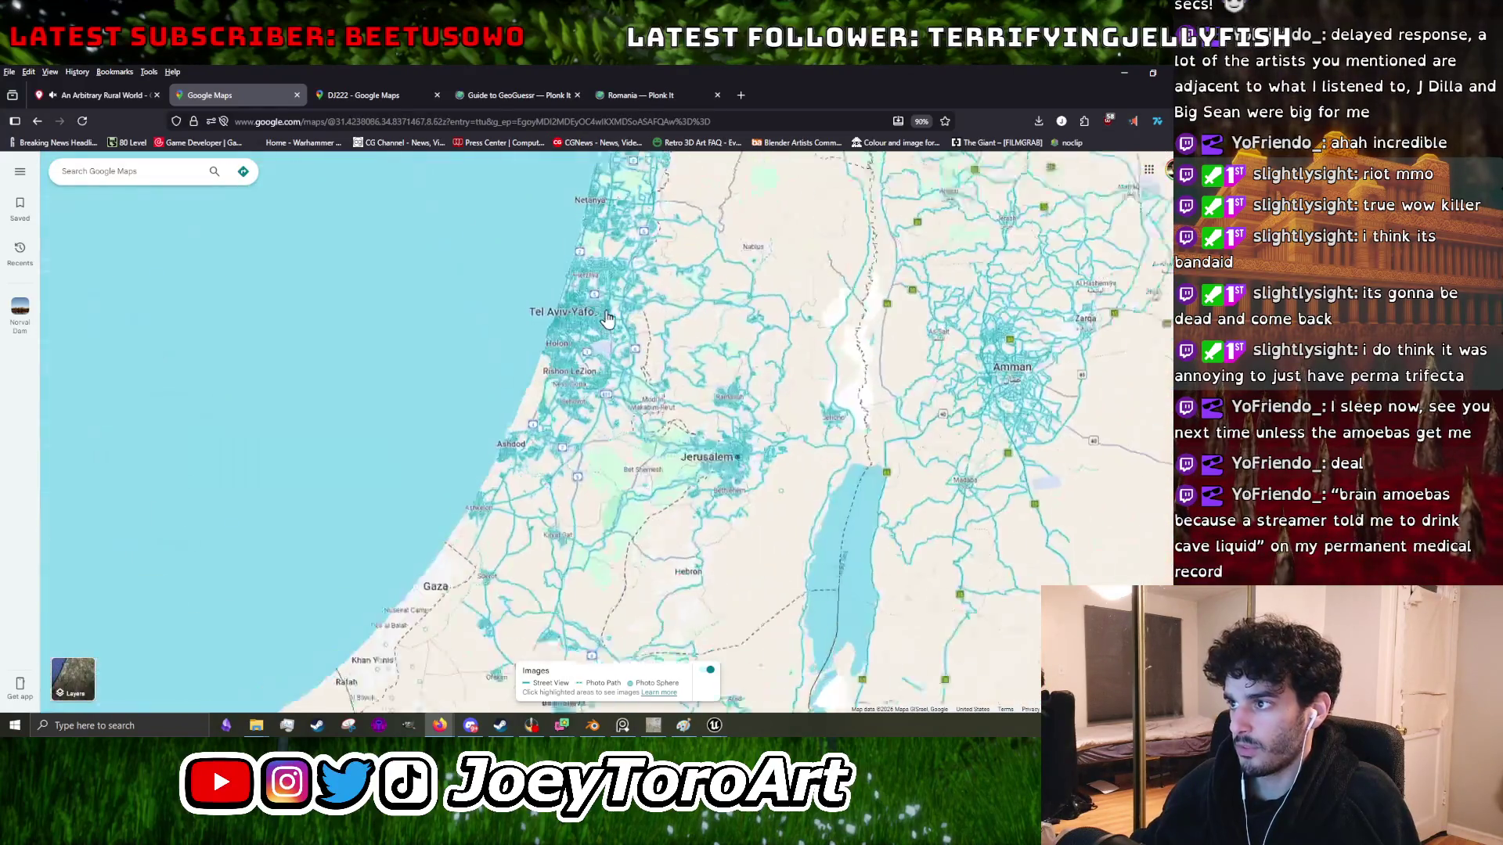
scroll(527, 436, up, 4)
- Travel a highway near Tel Aviv in Street View, then close the Google Maps tab
click(477, 474)
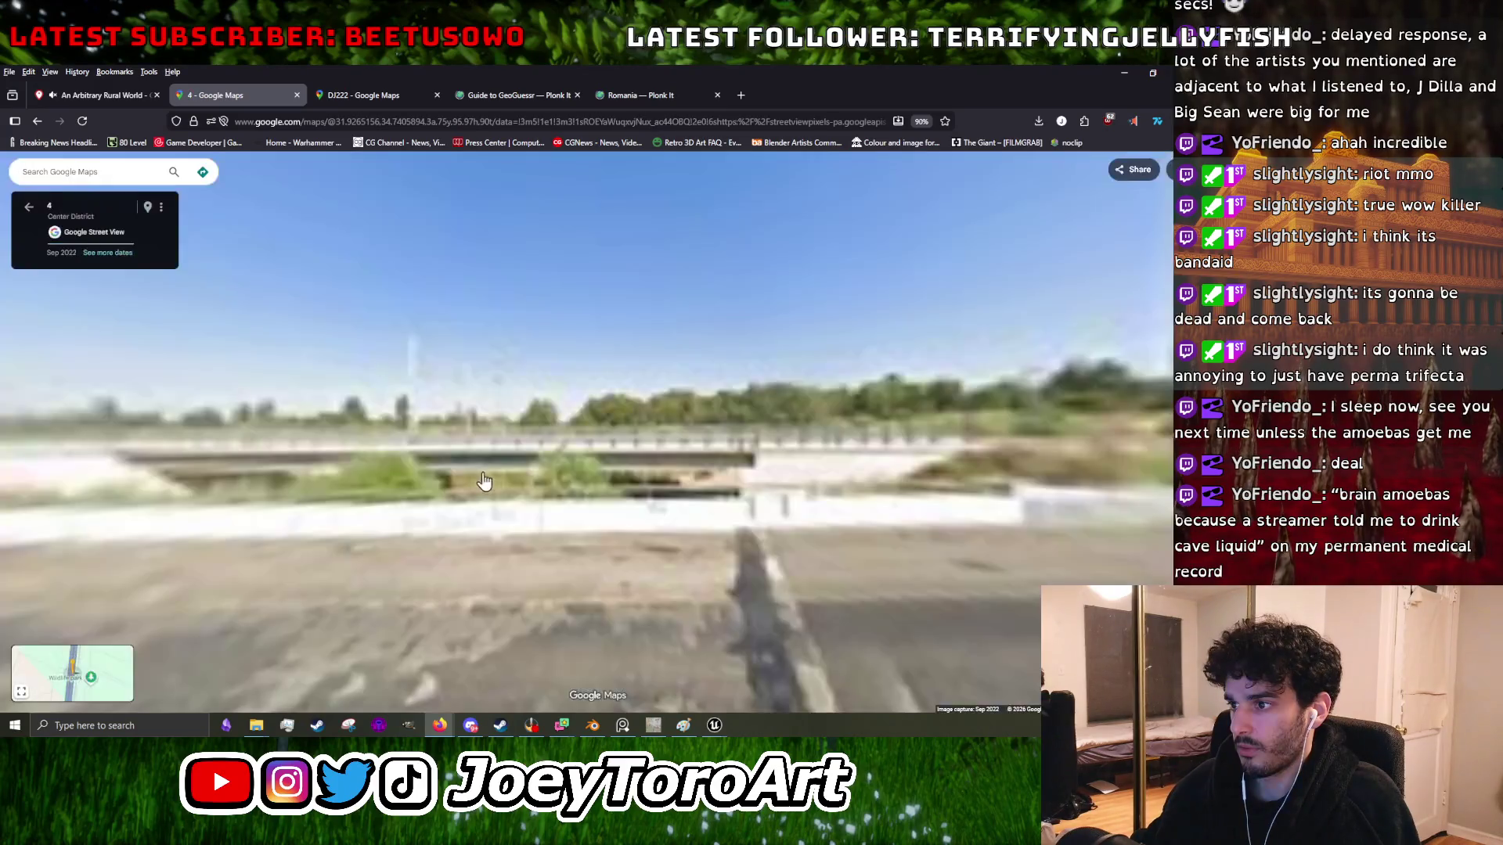
drag(601, 526, 724, 499)
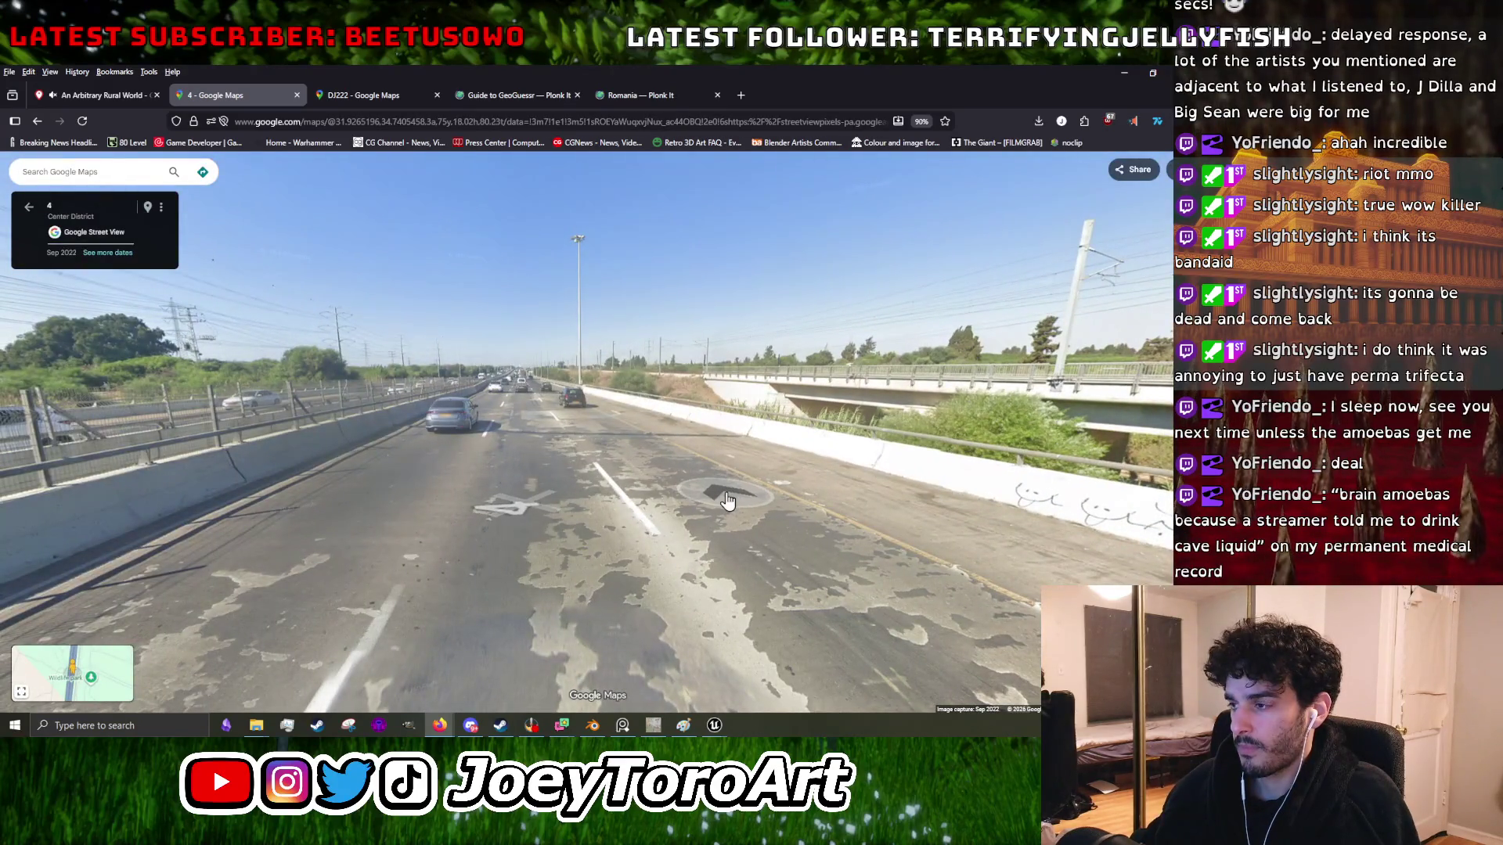
click(469, 413)
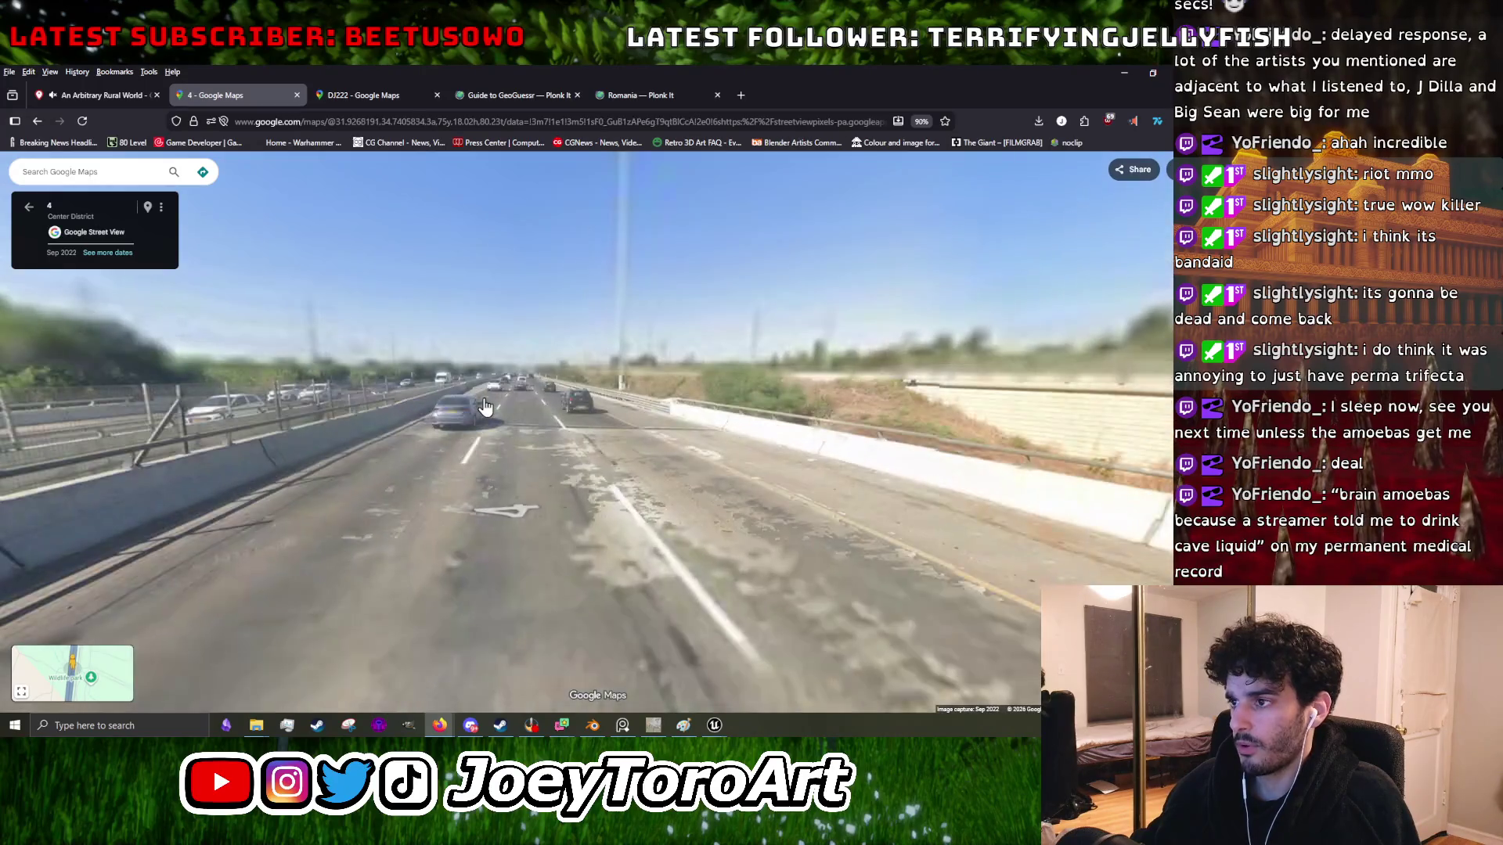
click(481, 408)
click(481, 408)
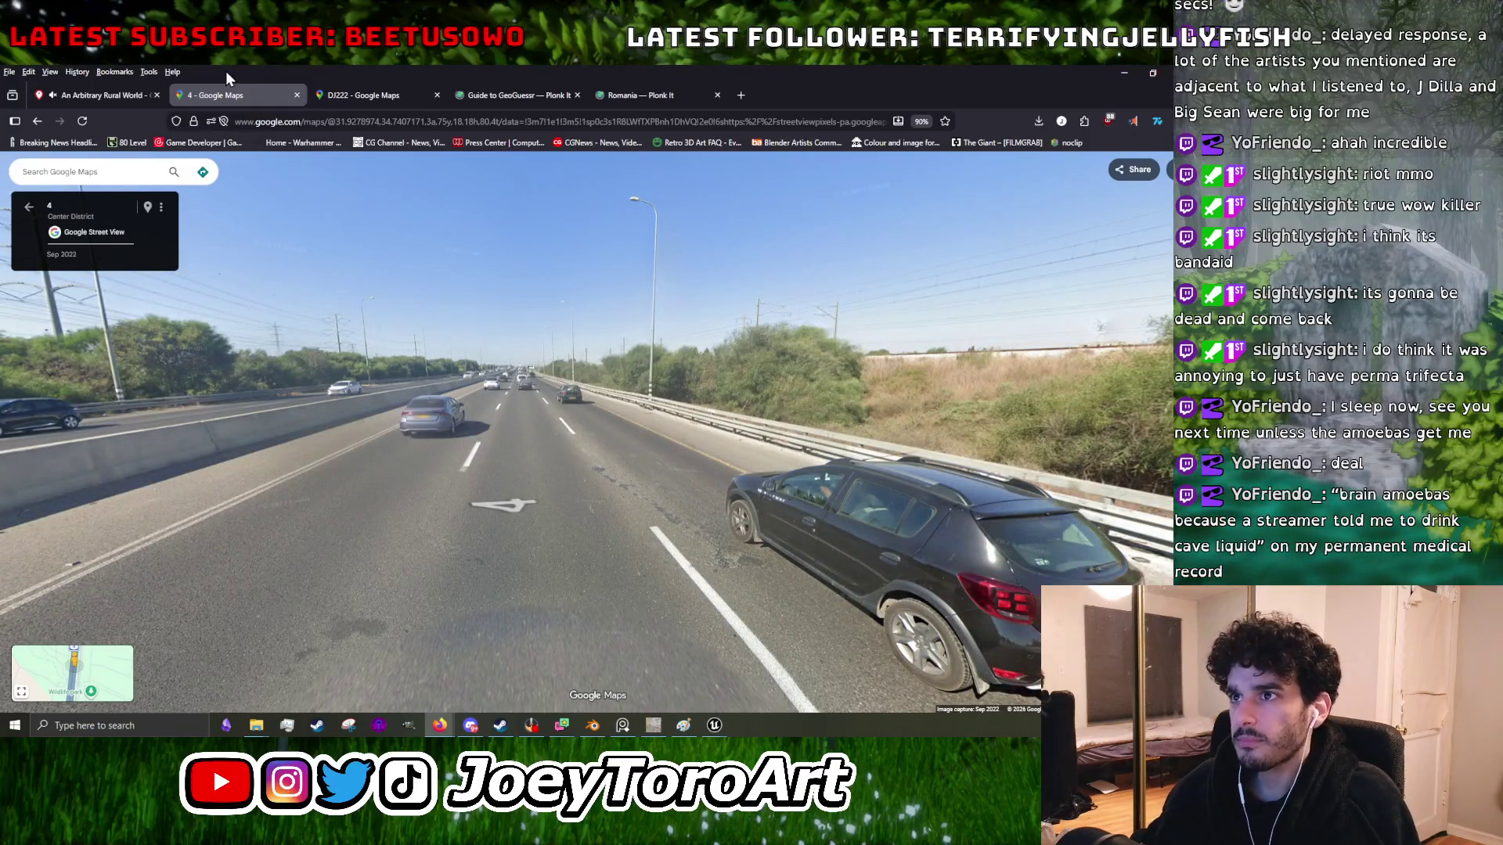
click(297, 96)
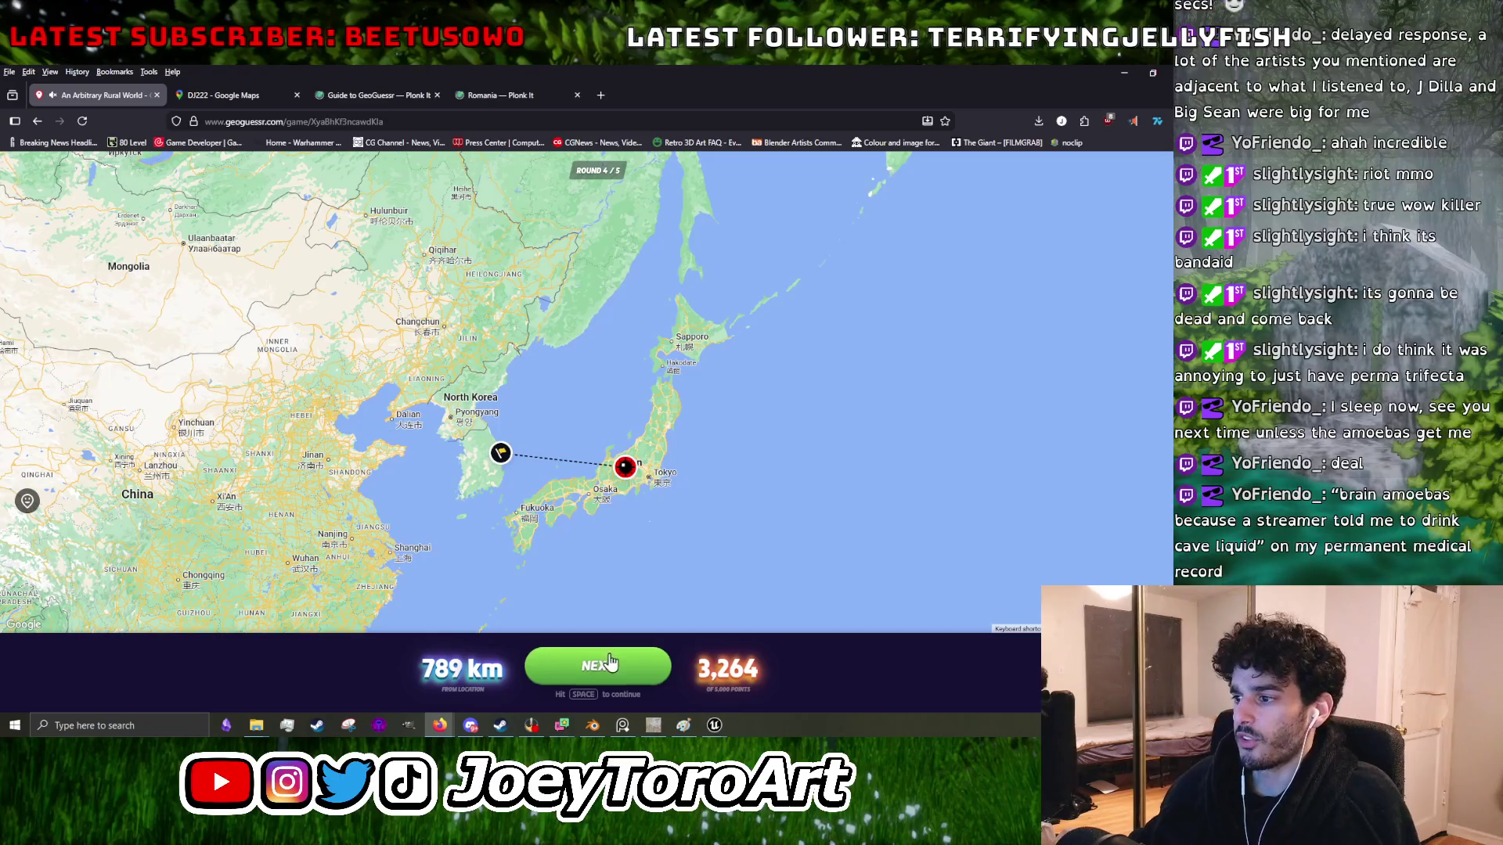
- Start round 5 and walk the tree-lined farmland road toward the walled compound
click(607, 664)
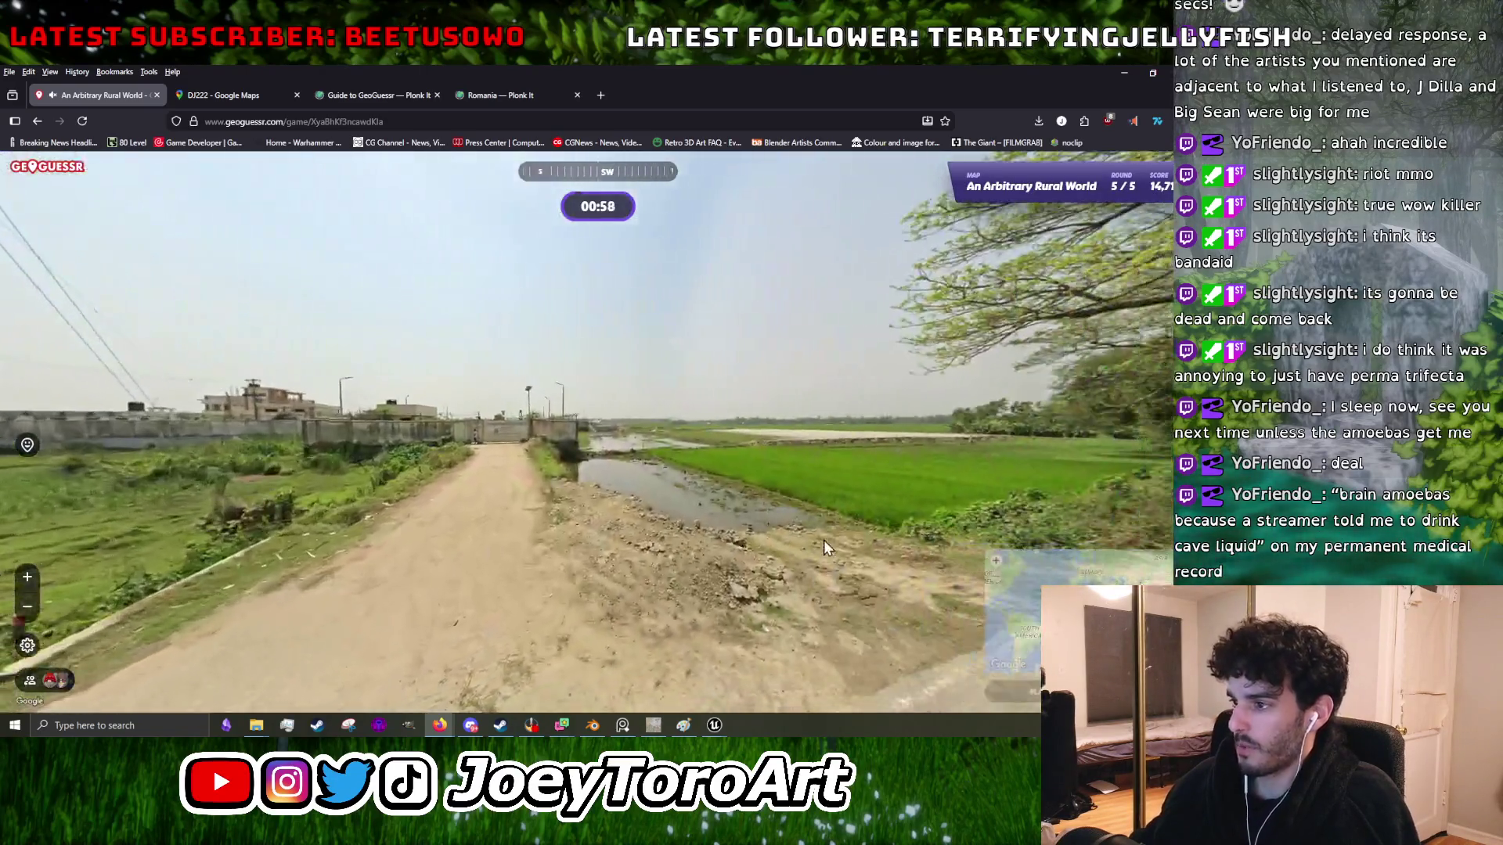
drag(823, 540, 270, 532)
click(556, 423)
click(460, 439)
click(465, 435)
click(477, 417)
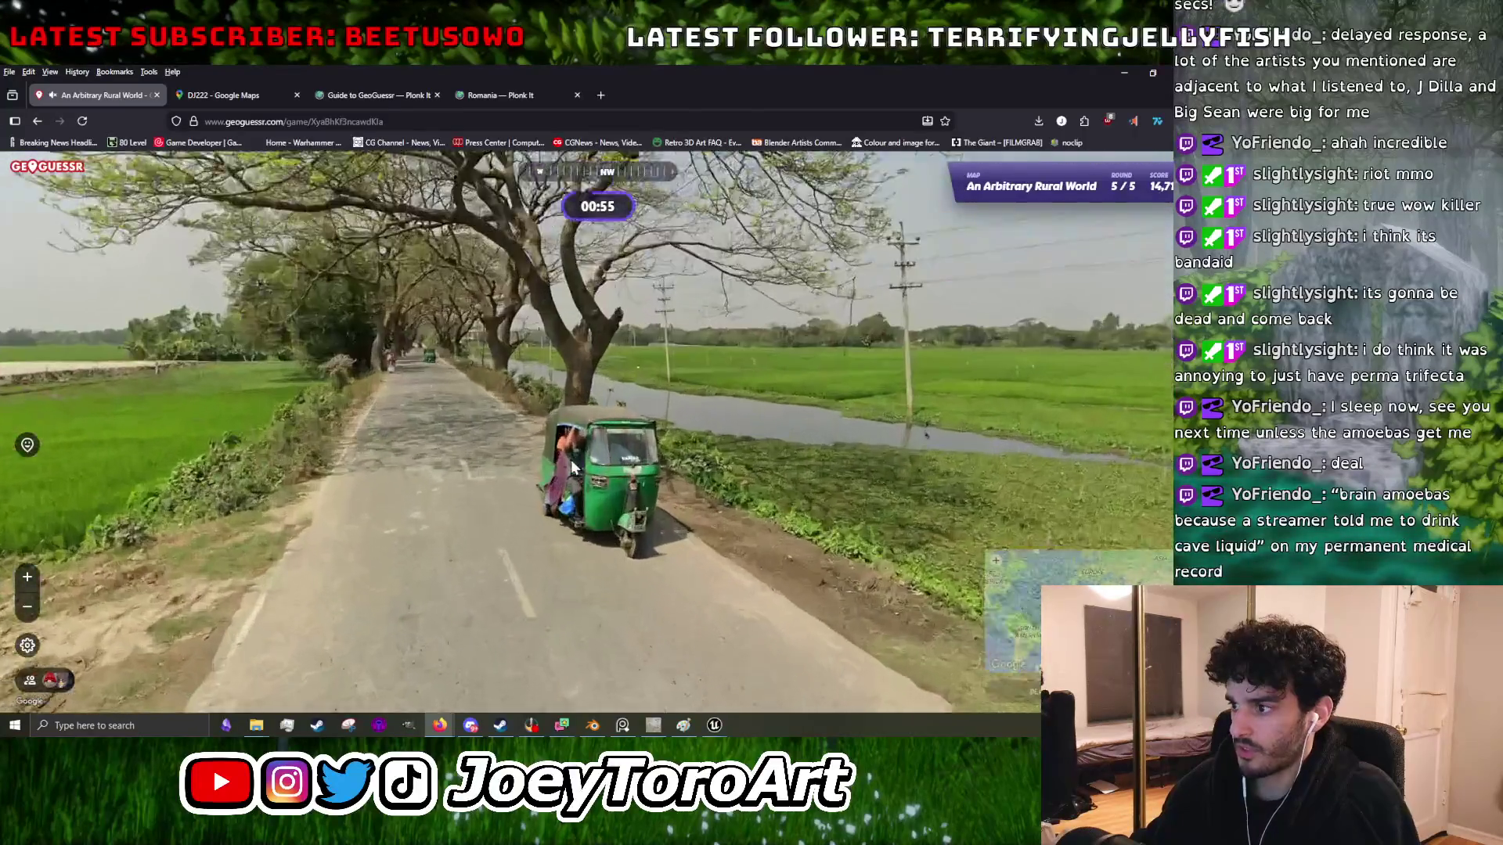
click(574, 474)
click(587, 516)
mouse_move(580, 501)
mouse_down()
mouse_move(547, 469)
mouse_move(768, 469)
mouse_up()
- Guess south of India for a 16,356 total, then open the round 5 spot from the breakdown
mouse_move(969, 480)
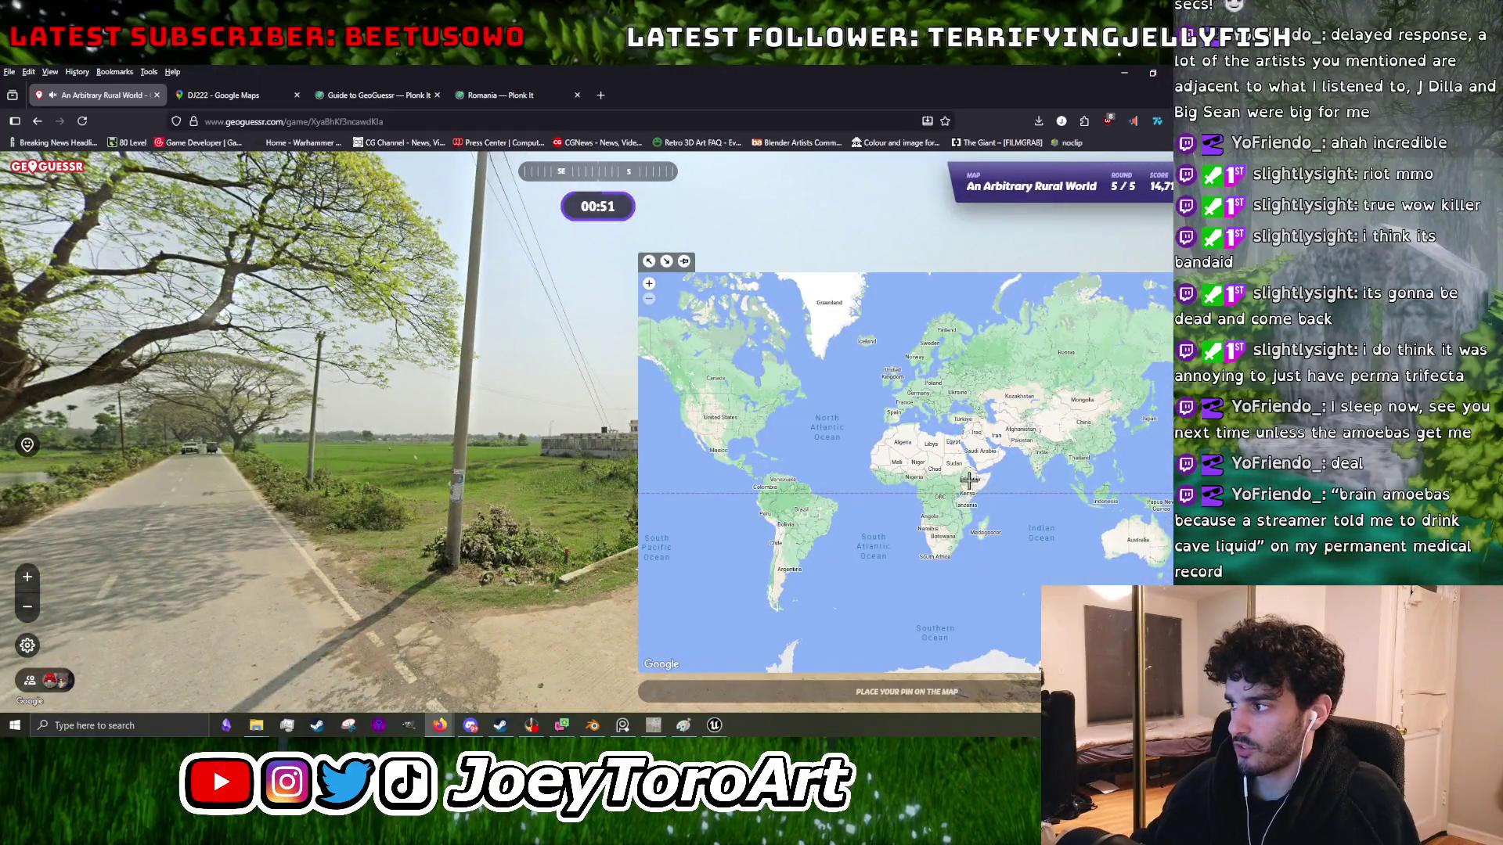
click(1042, 479)
key(space)
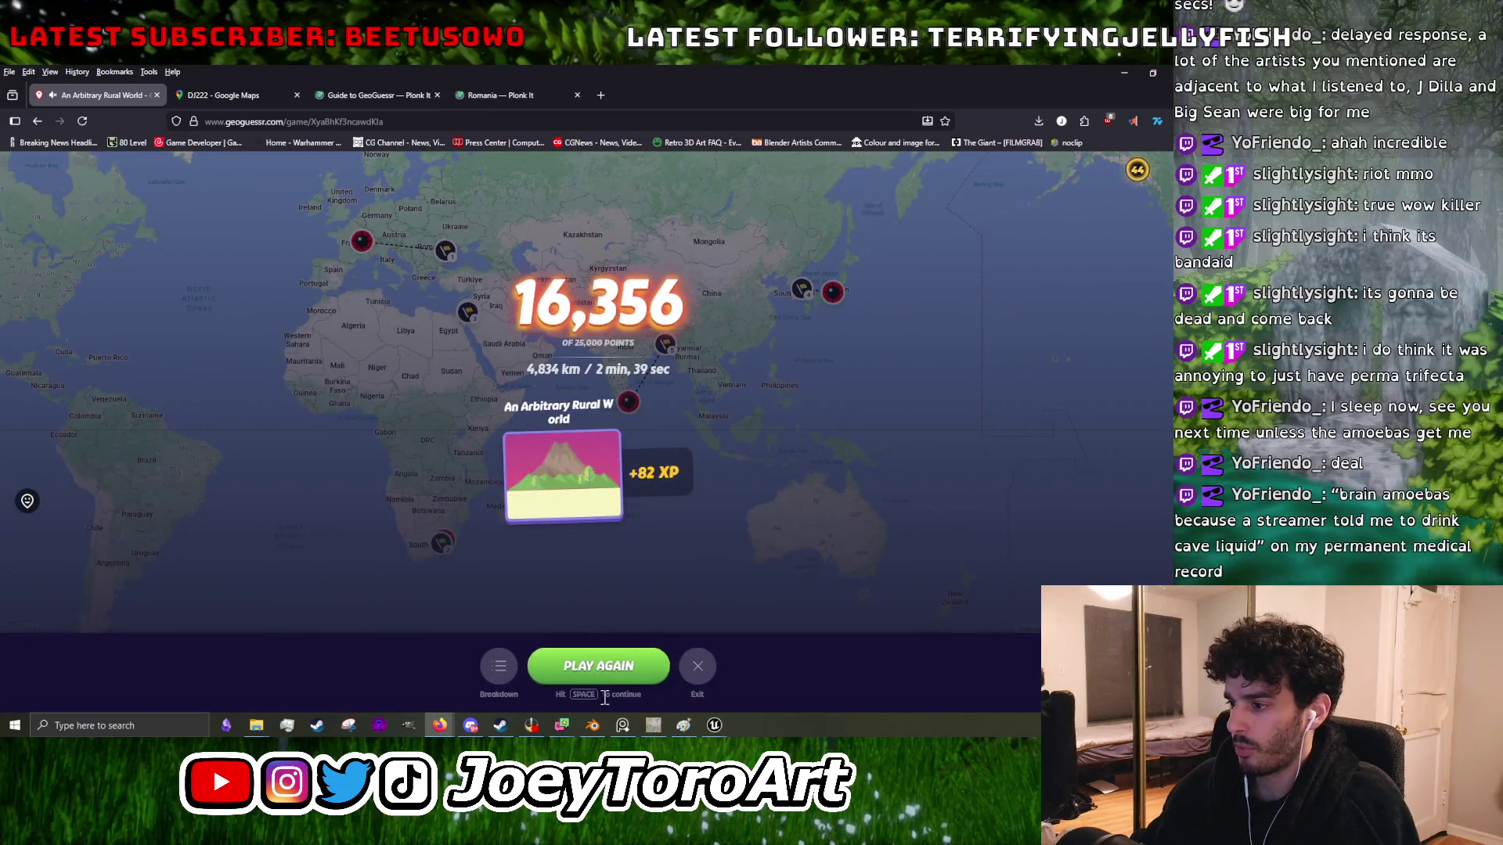
click(498, 666)
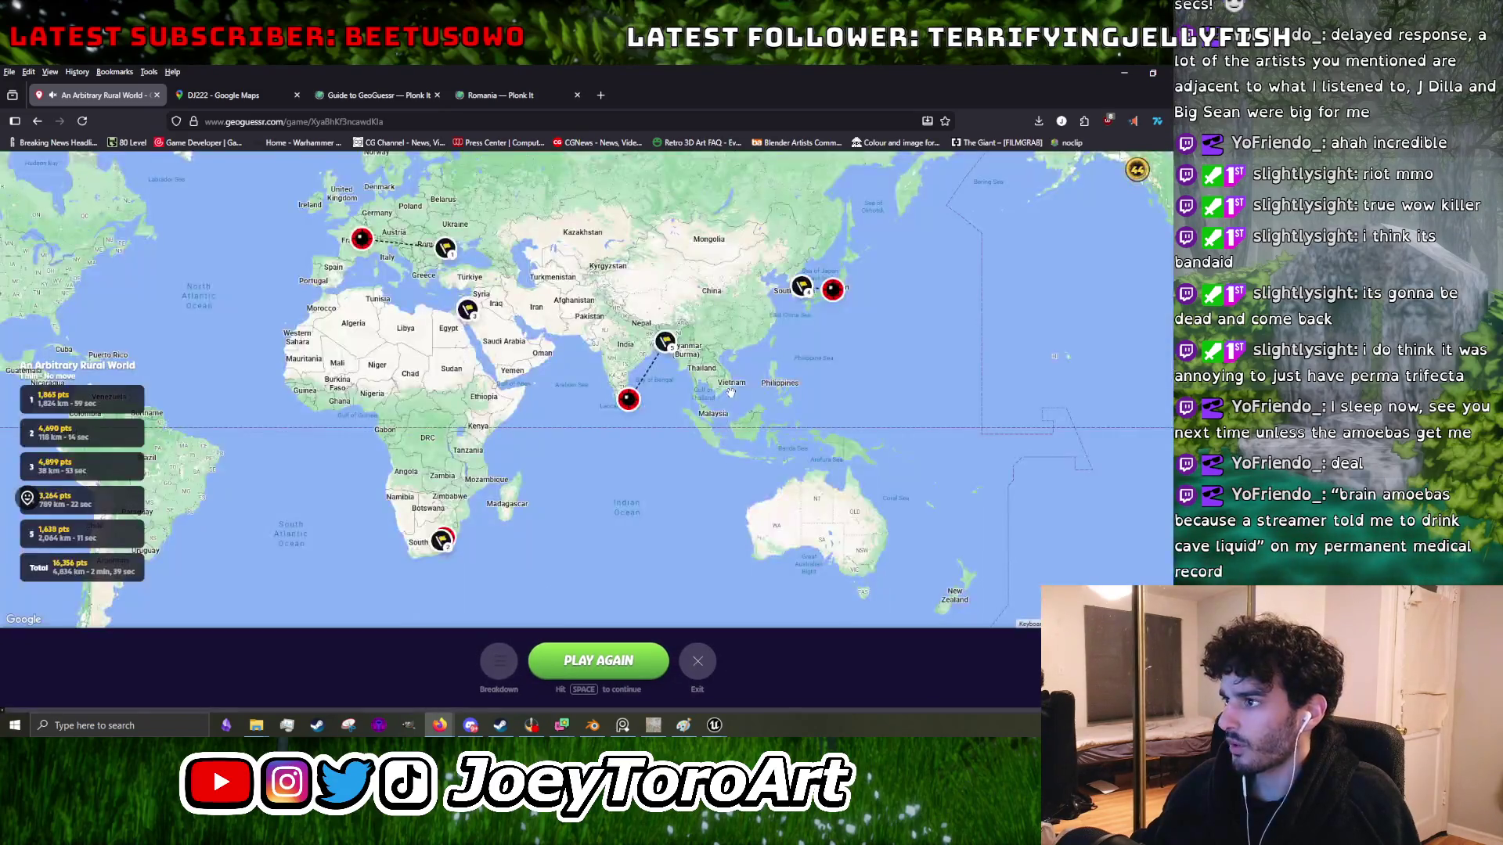
scroll(560, 227, up, 2)
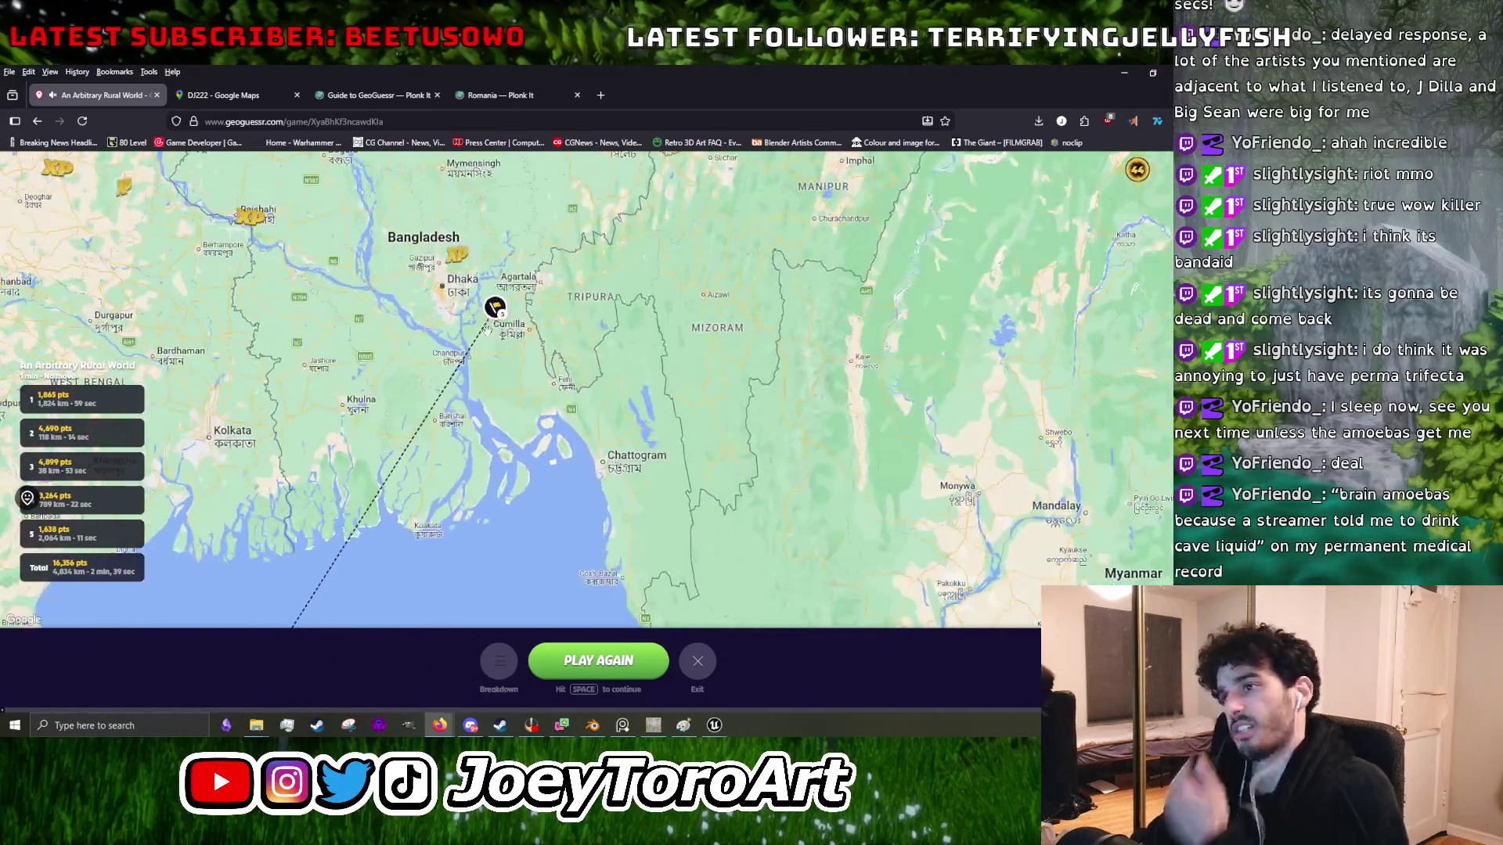
click(492, 313)
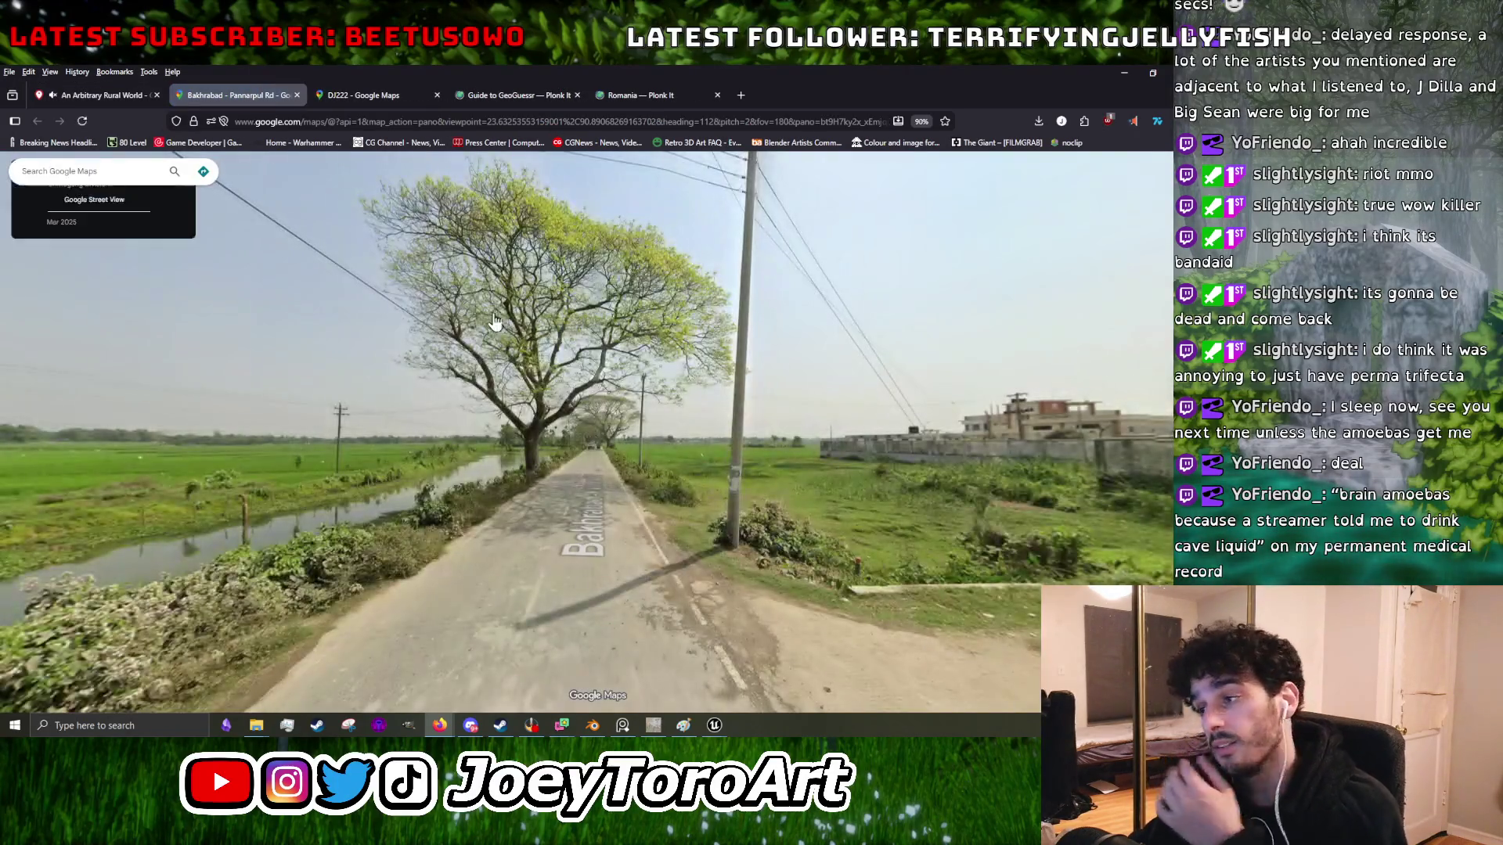
- Look back along the Bakhrabad road, then switch to the 'An Arbitrary Rural World' results tab
mouse_move(583, 417)
mouse_down()
mouse_move(310, 413)
mouse_move(335, 378)
mouse_move(317, 387)
mouse_move(440, 350)
mouse_move(551, 404)
mouse_move(427, 233)
mouse_up()
click(100, 97)
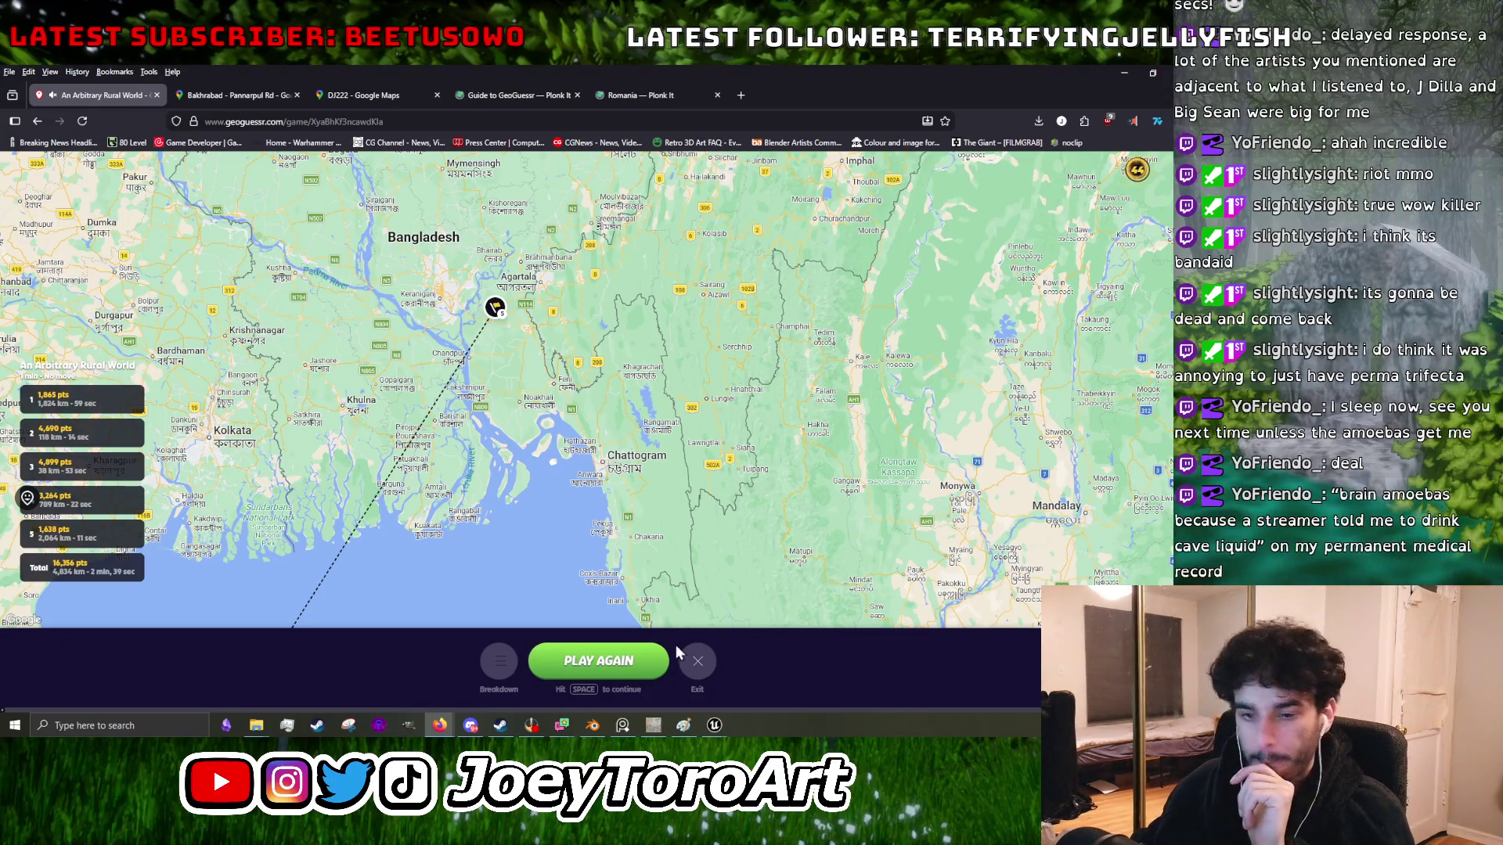
- Play again and guess round 1 in southern Vietnam, scoring 1,795 points
click(655, 667)
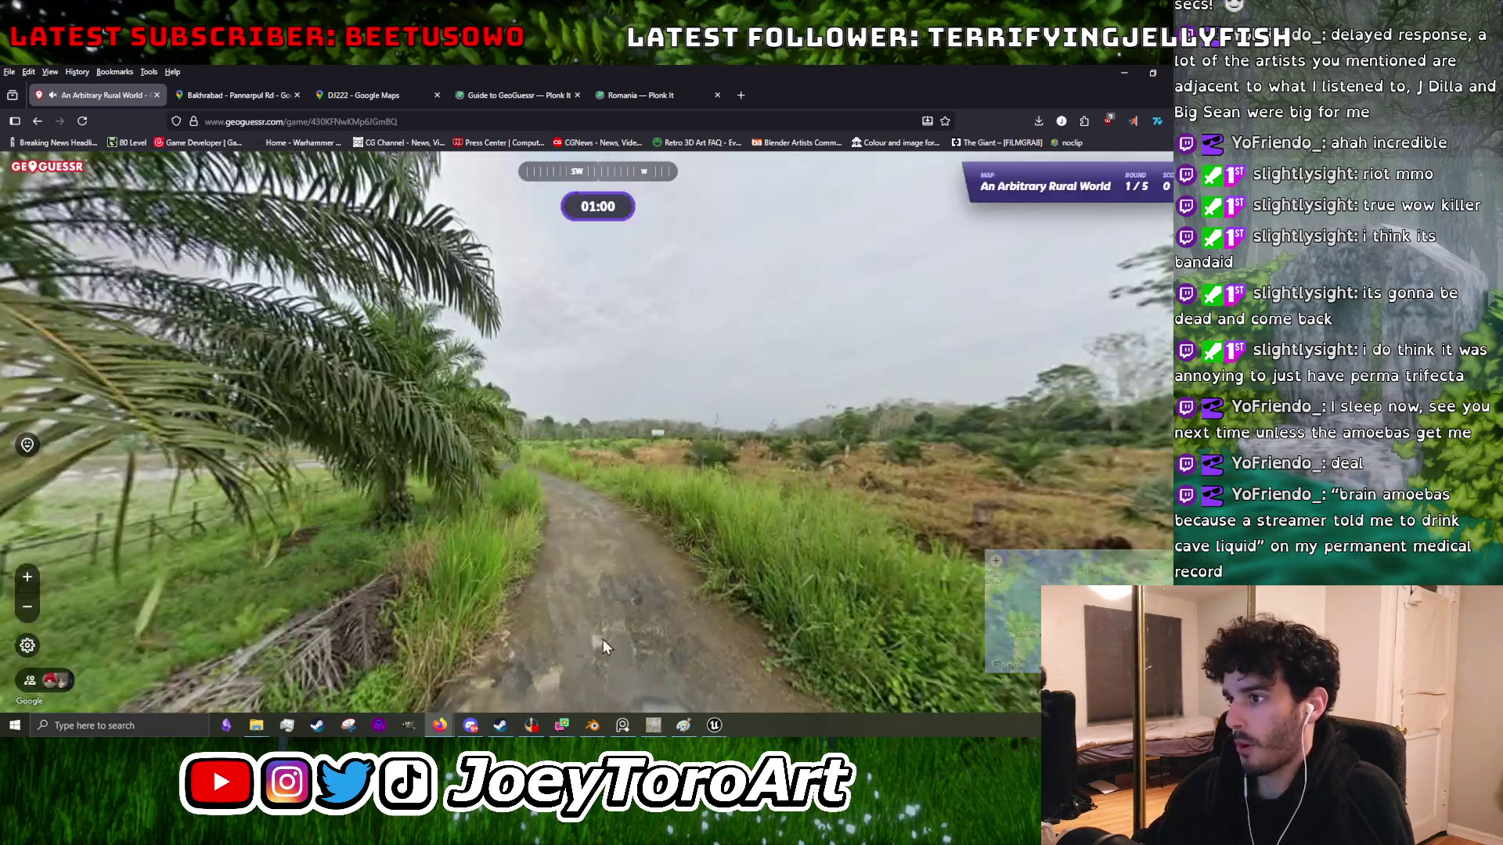
mouse_move(695, 499)
mouse_down()
mouse_move(886, 501)
mouse_move(778, 474)
mouse_move(892, 431)
mouse_move(286, 373)
mouse_move(793, 365)
mouse_move(329, 392)
mouse_up()
mouse_move(1010, 618)
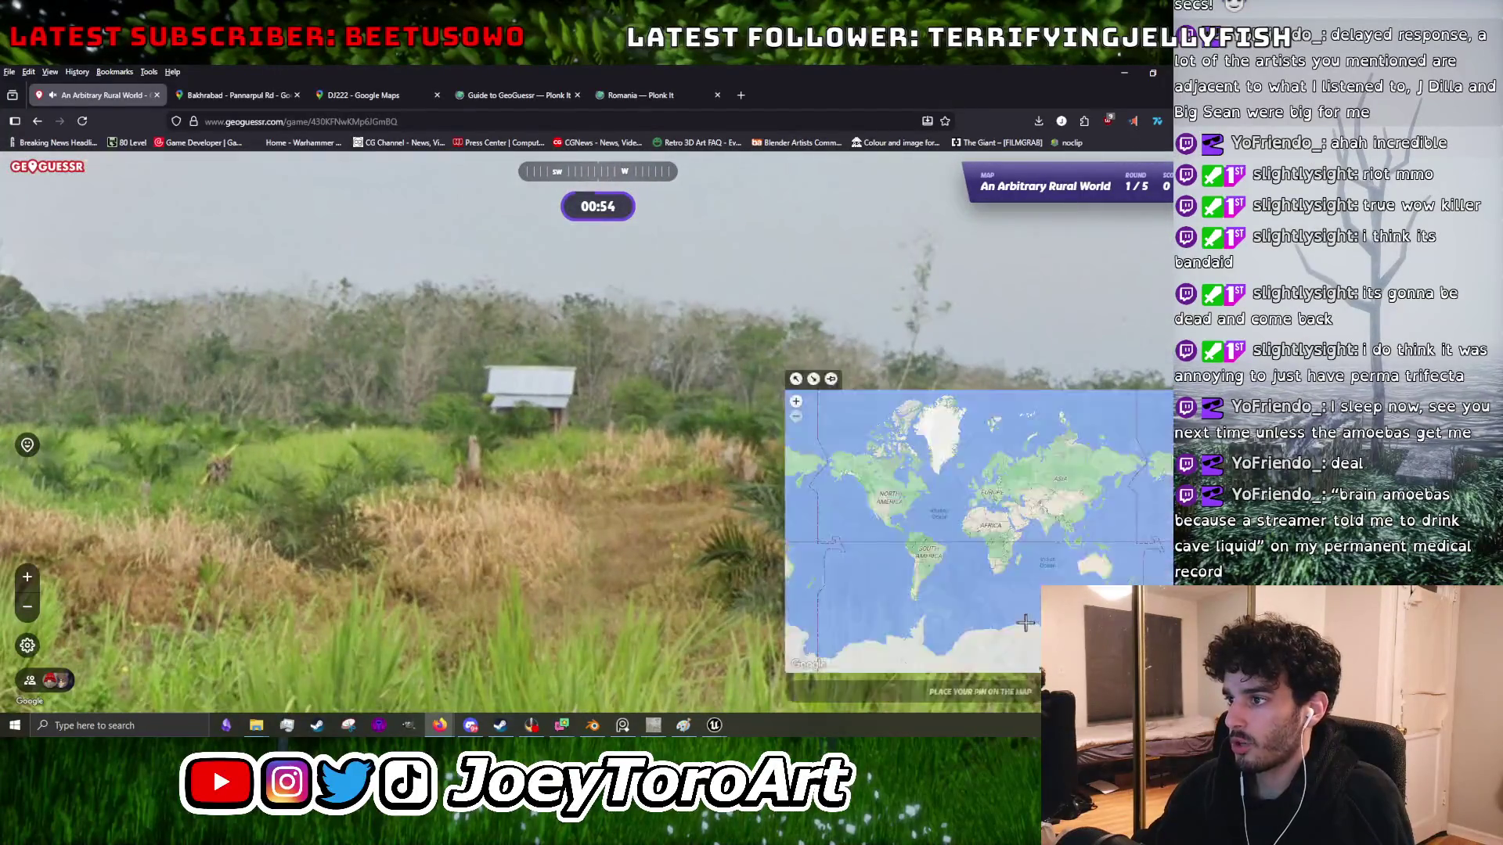
scroll(1041, 486, down, 10)
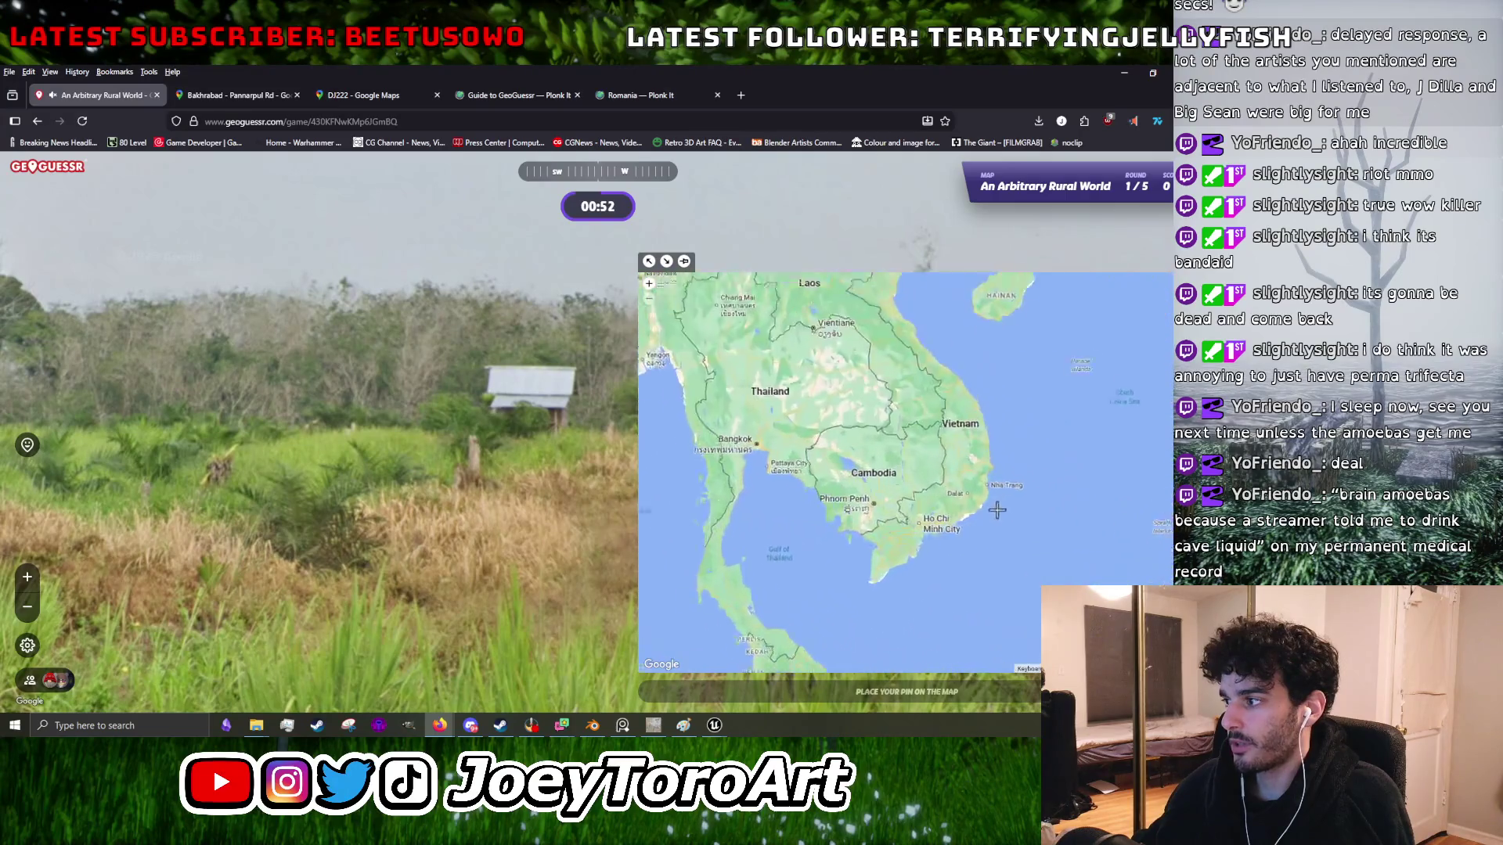
click(875, 465)
key(space)
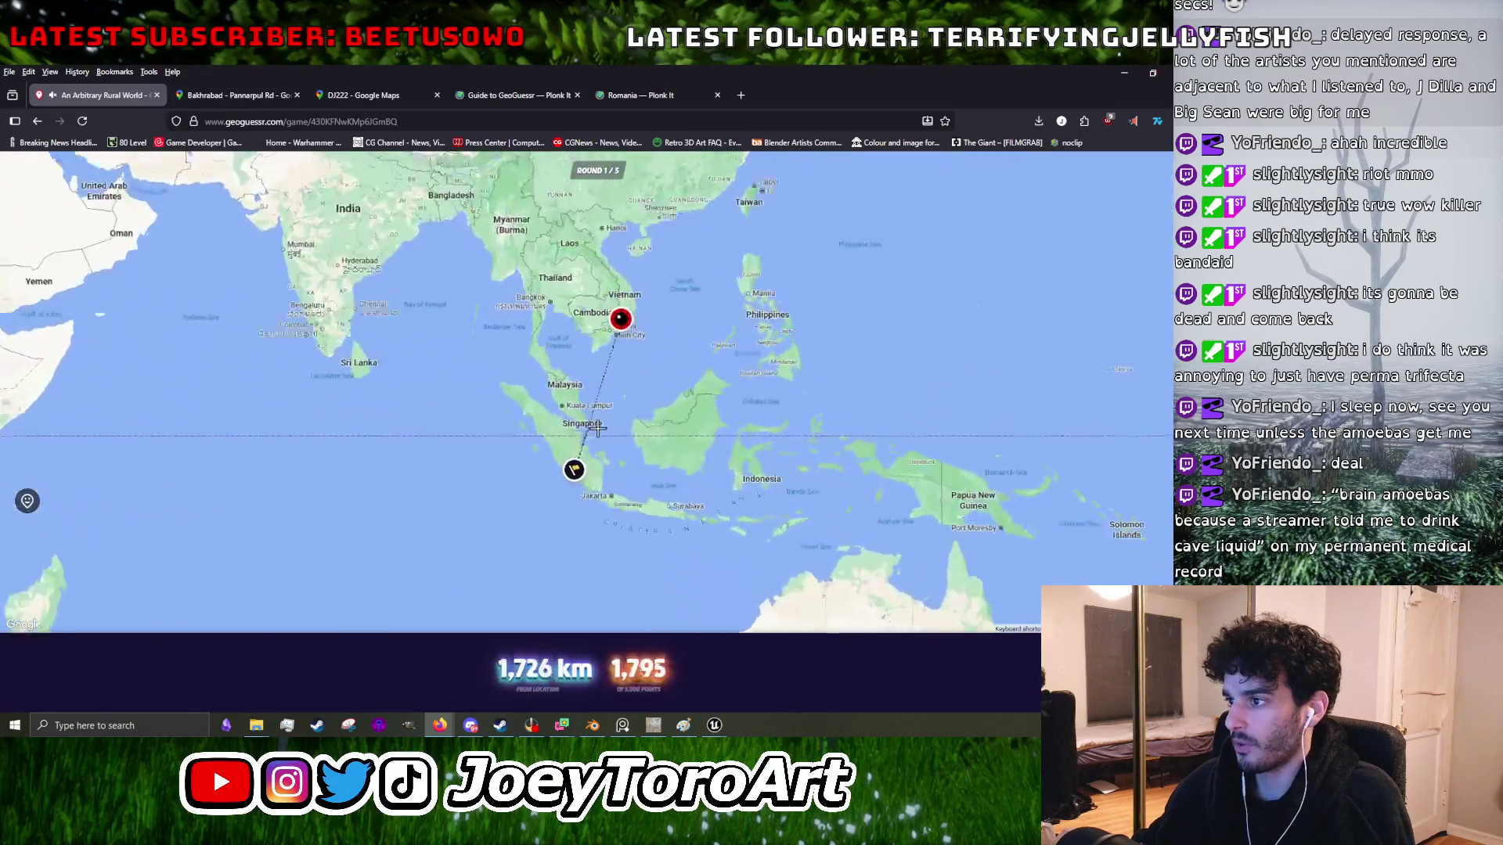
key(space)
- Explore and guess round 2, then look around the round 3 coastal hillside road
mouse_move(526, 496)
mouse_down()
mouse_move(336, 477)
mouse_move(439, 407)
mouse_move(325, 300)
mouse_move(516, 423)
mouse_move(650, 479)
mouse_move(623, 486)
mouse_up()
click(623, 486)
mouse_move(1051, 569)
click(688, 392)
key(space)
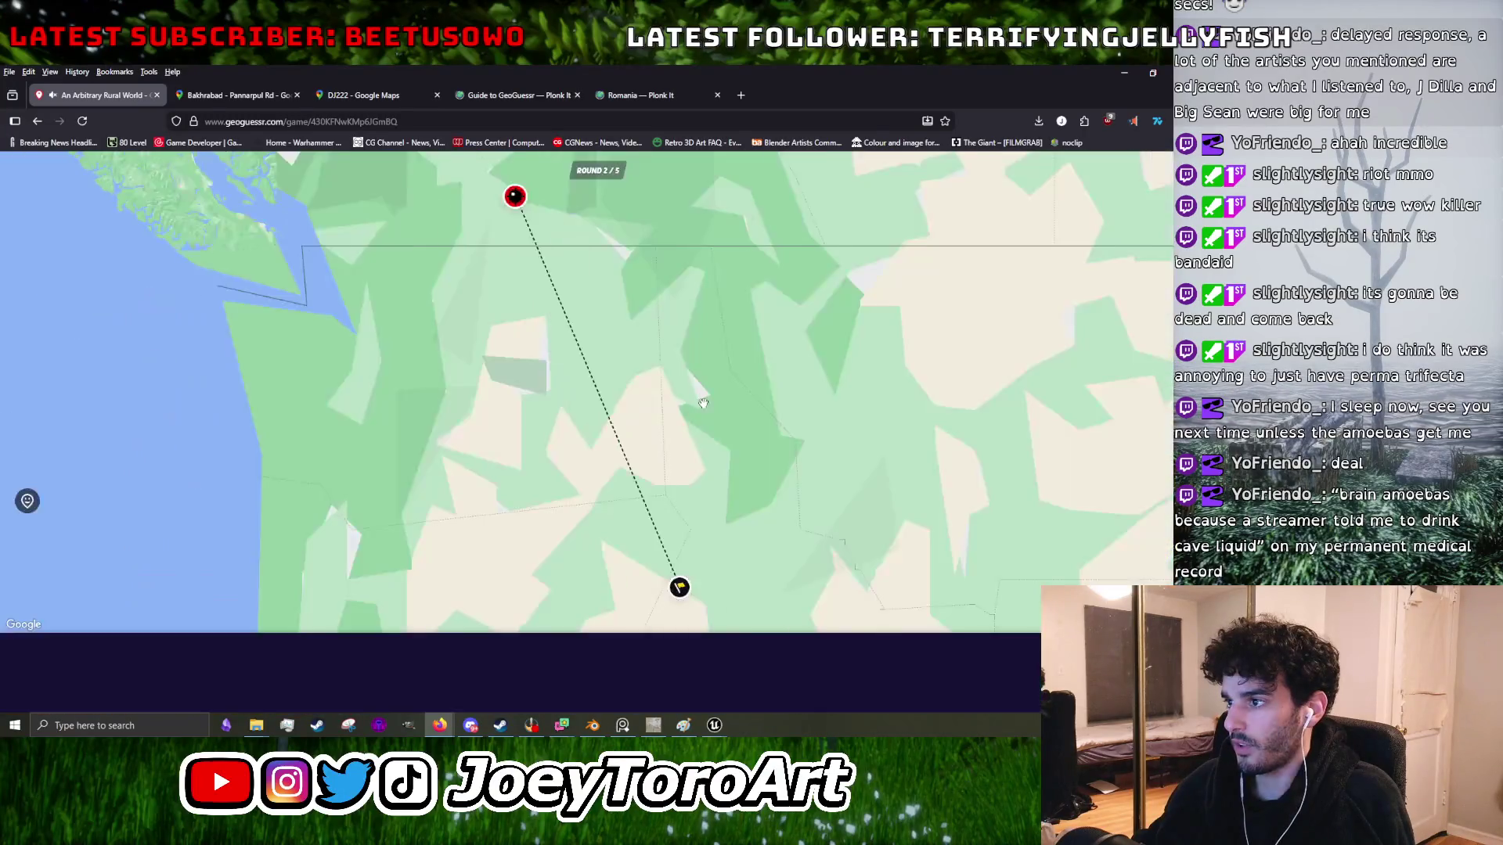
key(space)
mouse_move(694, 492)
mouse_down()
mouse_move(313, 441)
mouse_move(360, 447)
mouse_up()
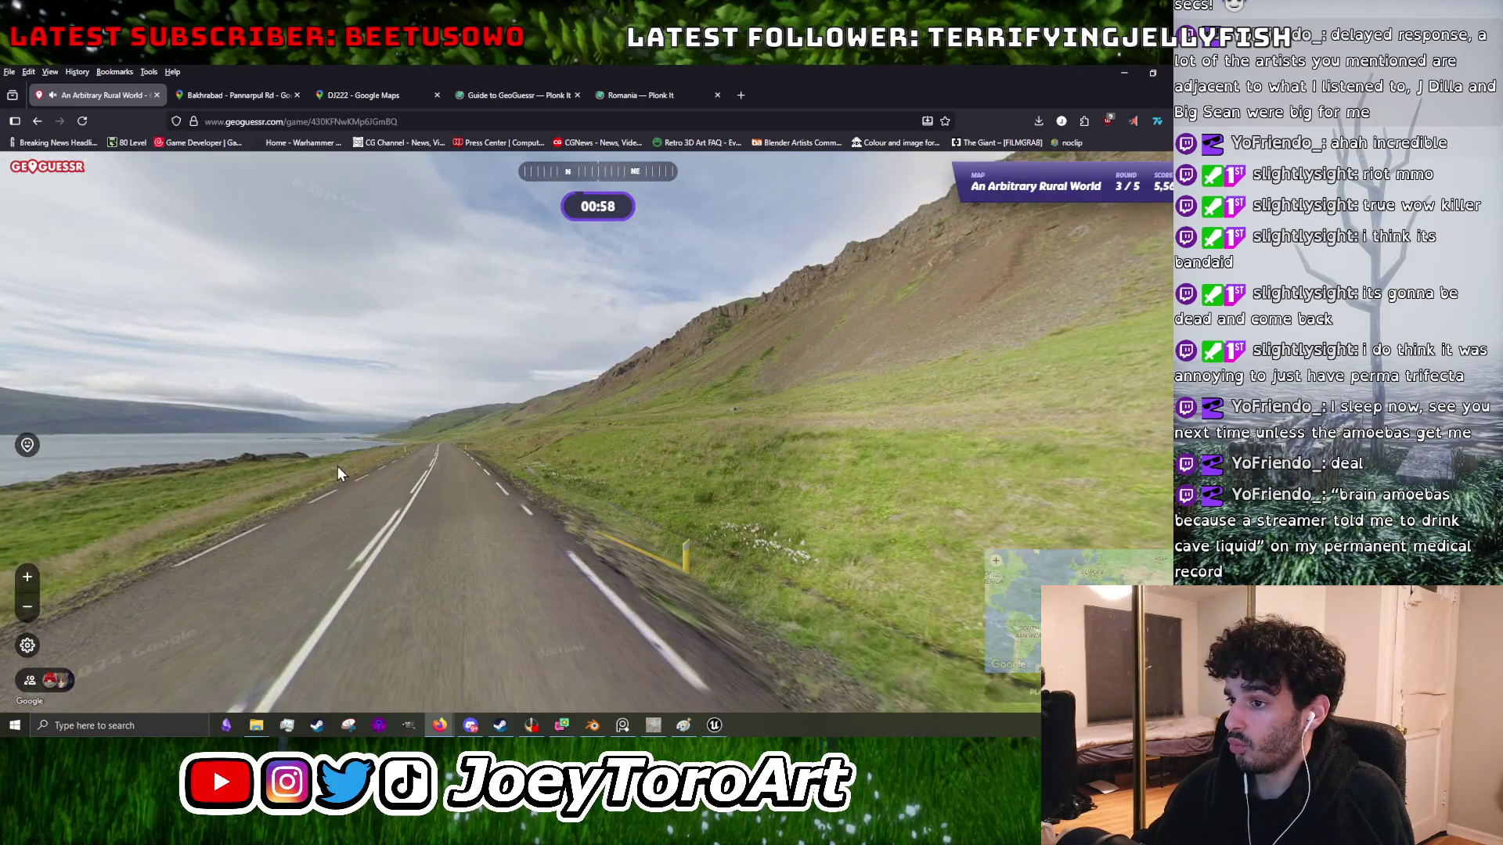
- Follow the coastal road around the curve, turning toward the sea
click(337, 467)
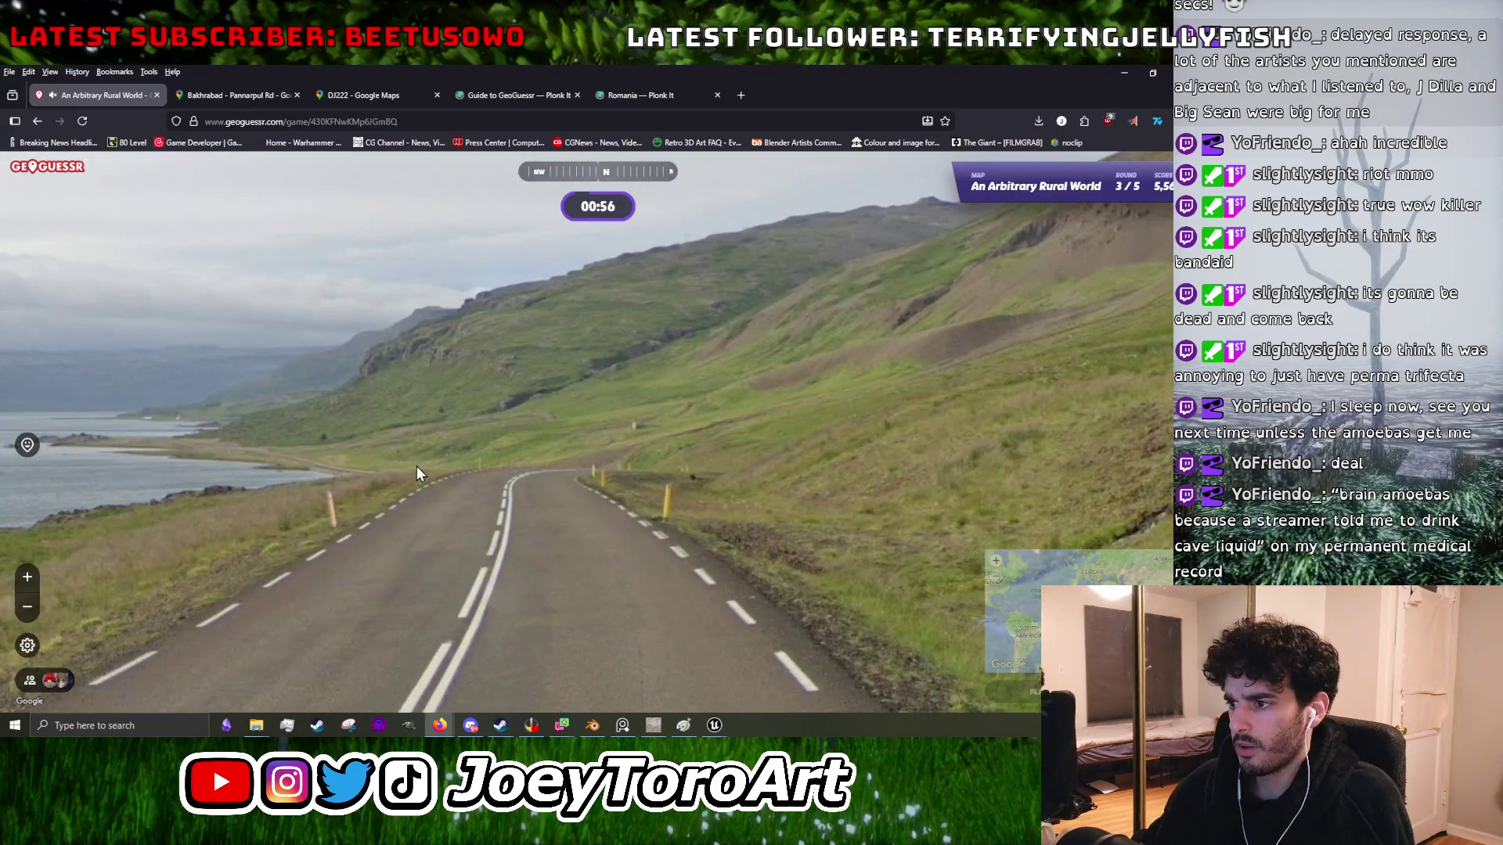
click(430, 498)
drag(190, 506, 912, 626)
mouse_move(840, 423)
click(359, 448)
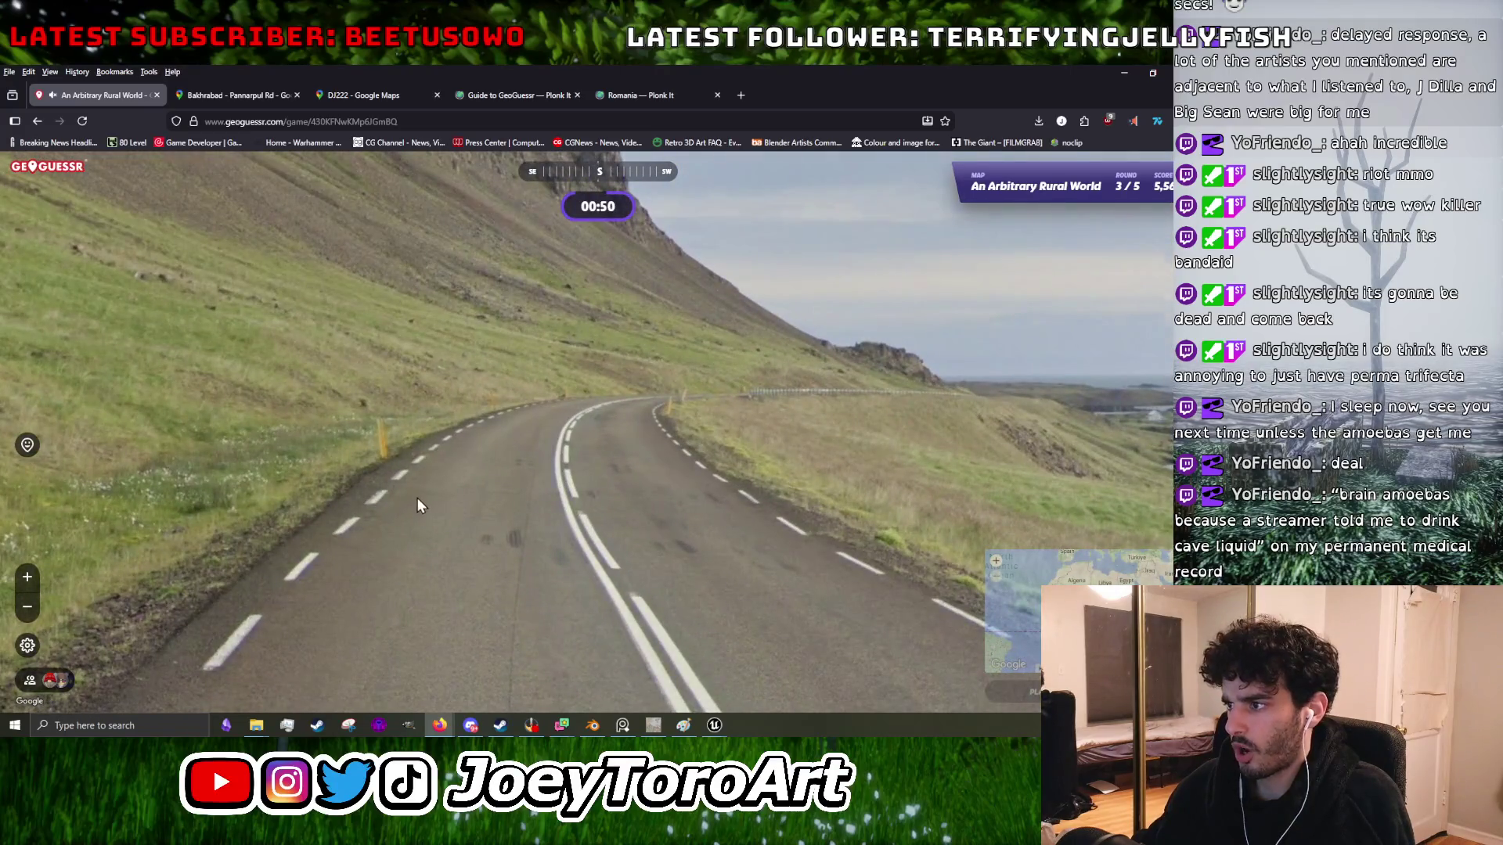
click(416, 497)
mouse_move(928, 521)
scroll(887, 389, up, 3)
mouse_move(501, 352)
mouse_down()
mouse_move(469, 595)
mouse_move(431, 546)
mouse_move(376, 523)
mouse_up()
click(377, 523)
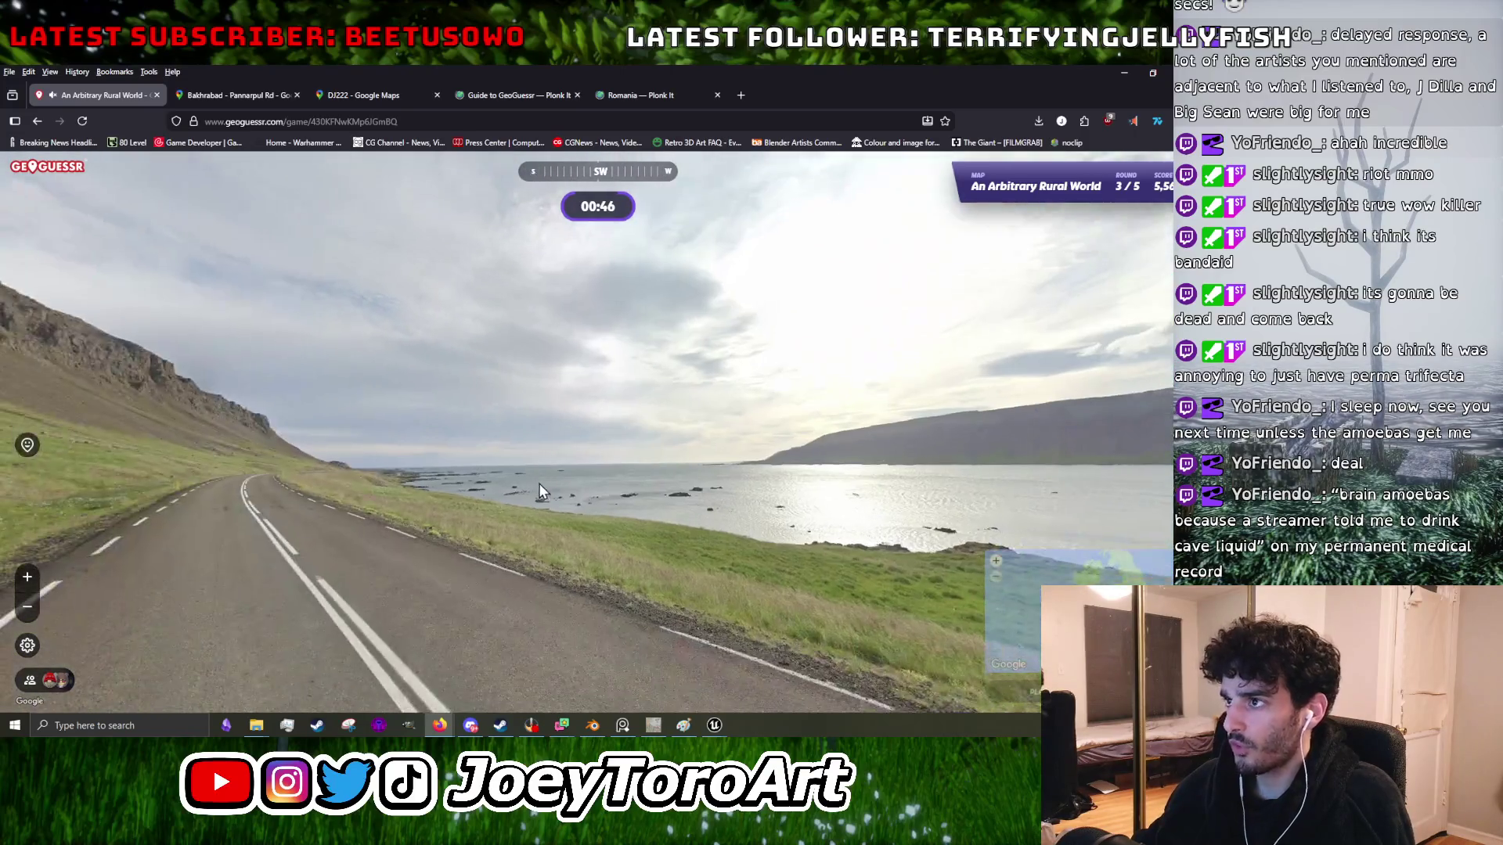
- Guess in southeast Iceland for 4,118 points at 359 km and continue to round 4
mouse_move(680, 554)
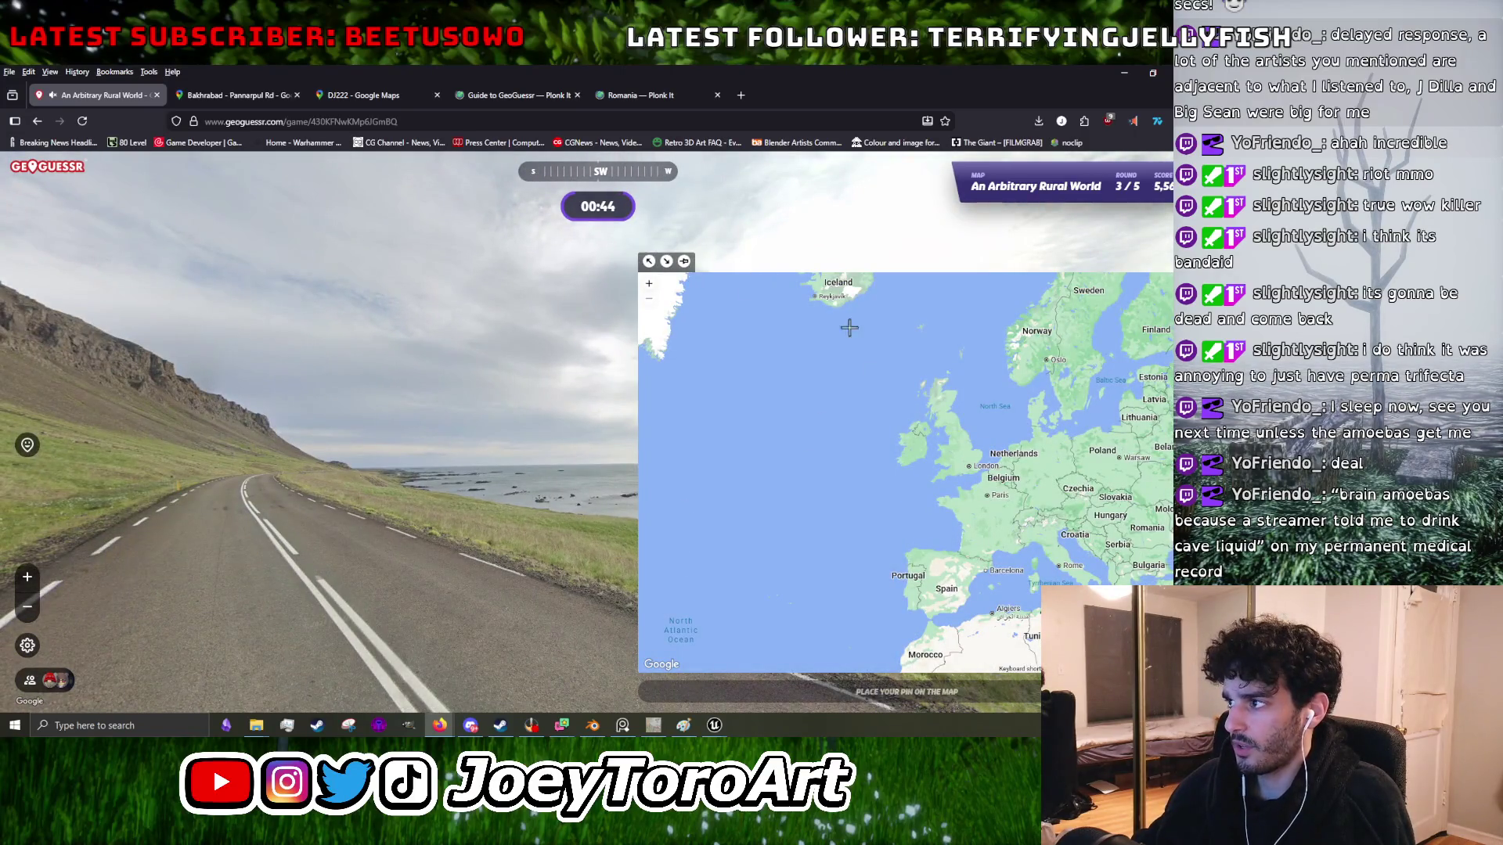
drag(856, 337, 881, 523)
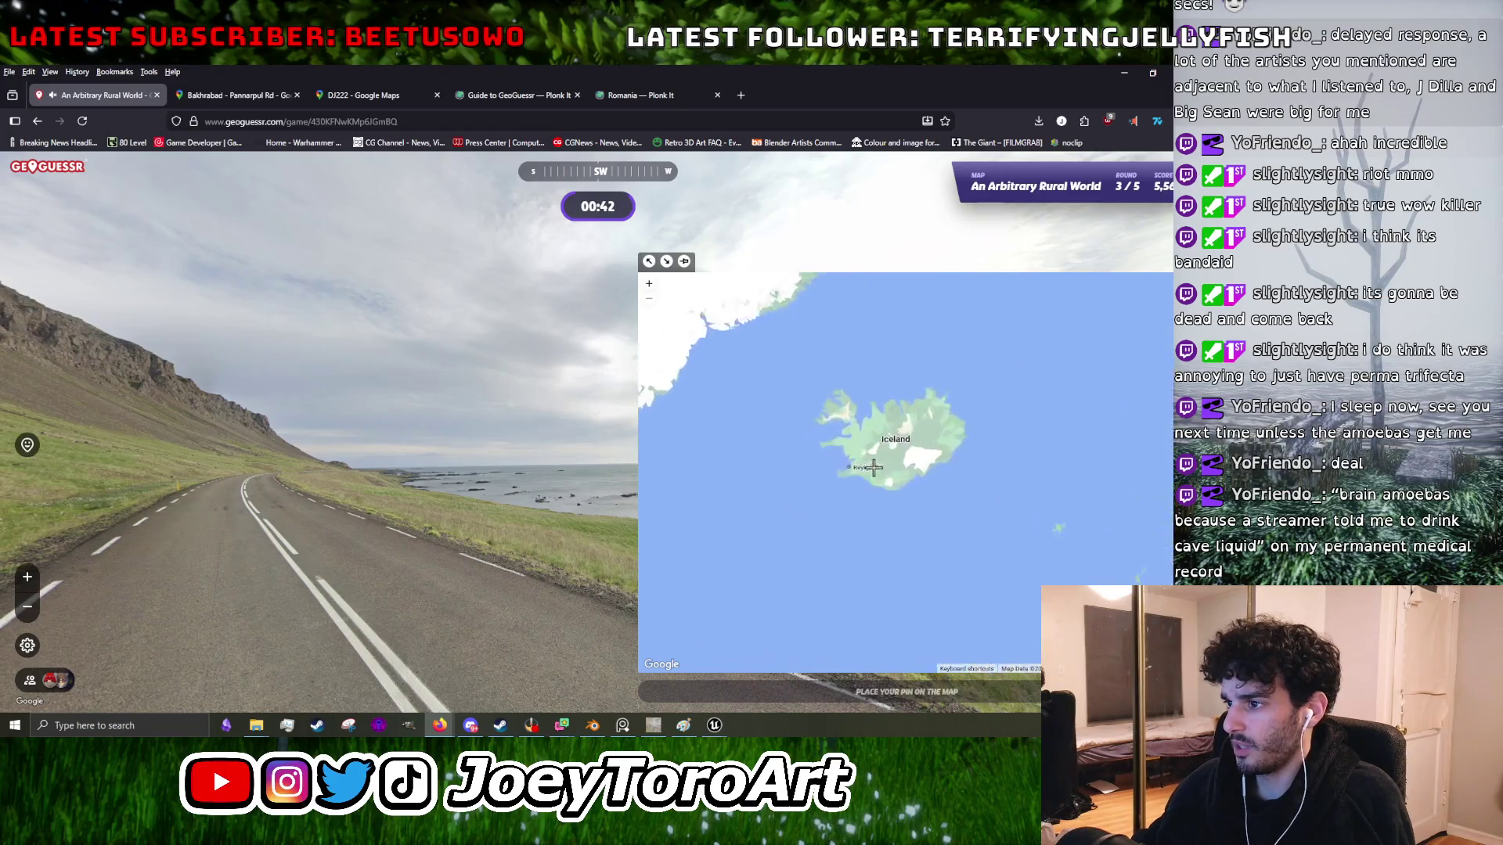
scroll(874, 467, up, 5)
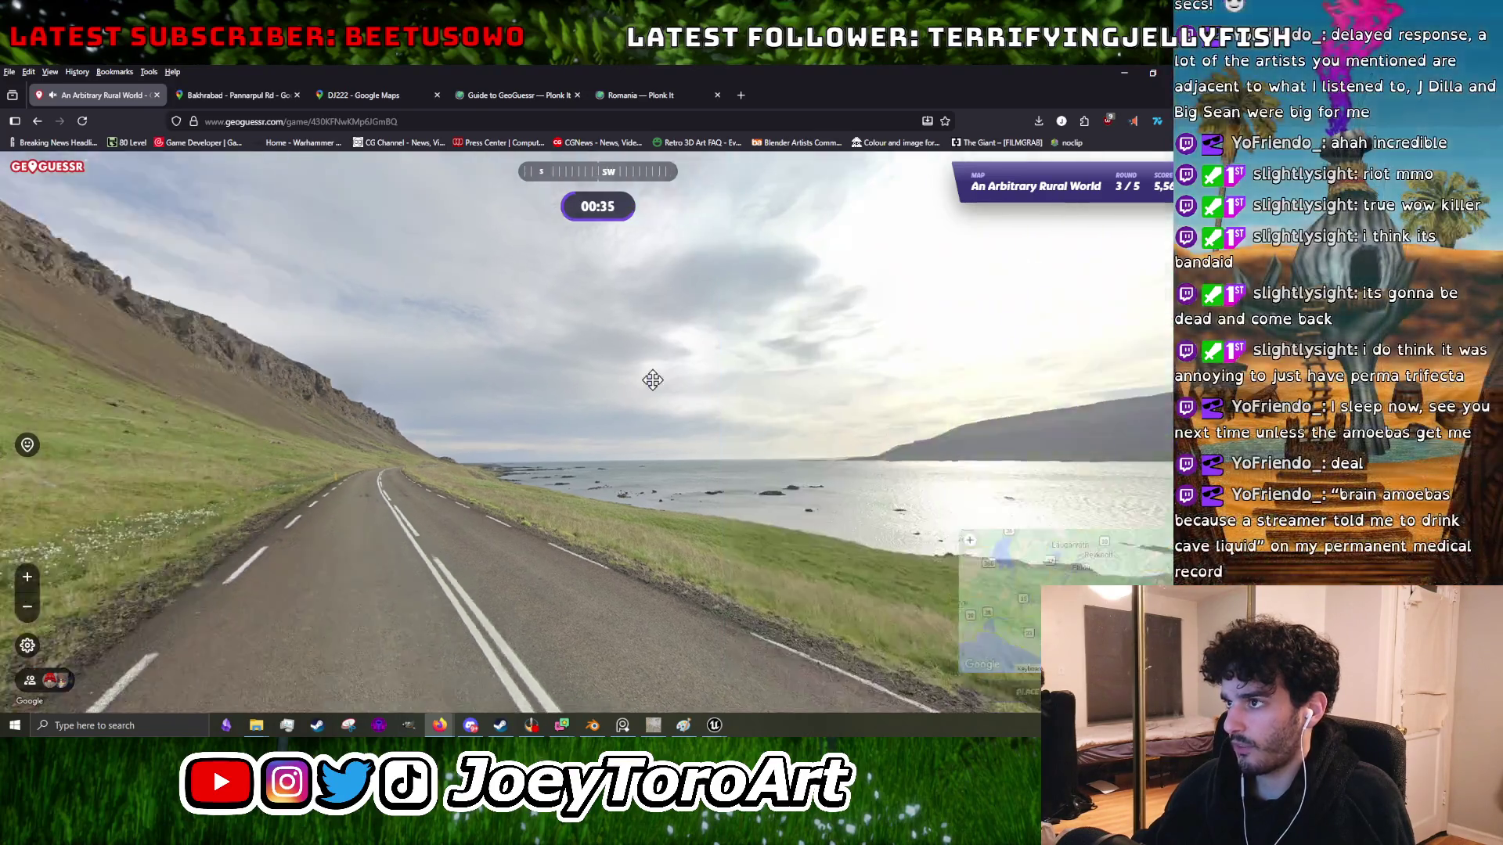
mouse_move(655, 379)
mouse_down()
mouse_move(809, 386)
mouse_move(744, 383)
mouse_up()
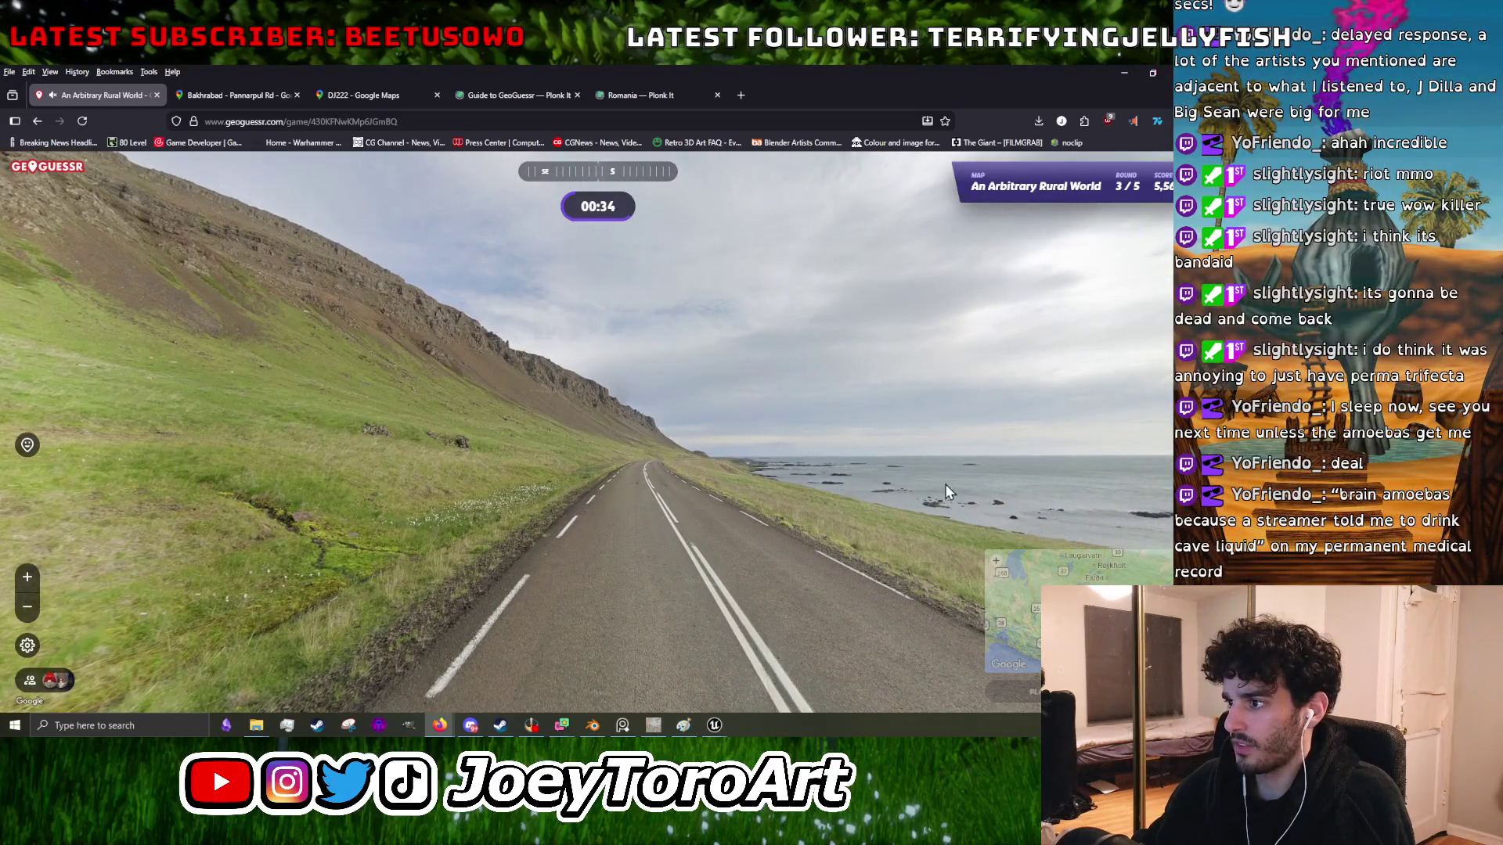
mouse_move(1017, 595)
drag(1017, 594, 788, 529)
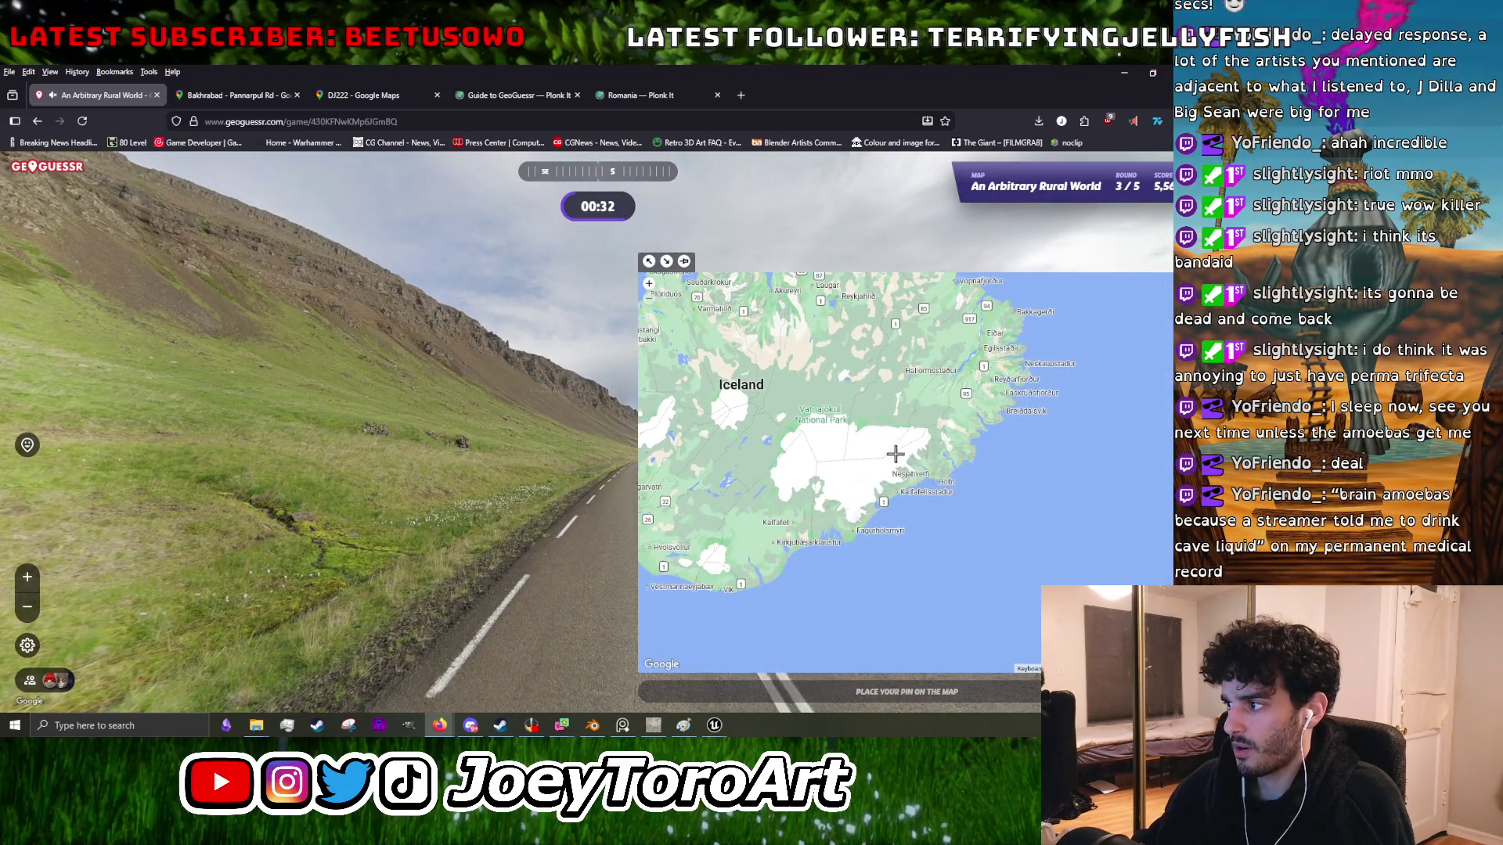
scroll(895, 448, up, 2)
scroll(759, 626, up, 1)
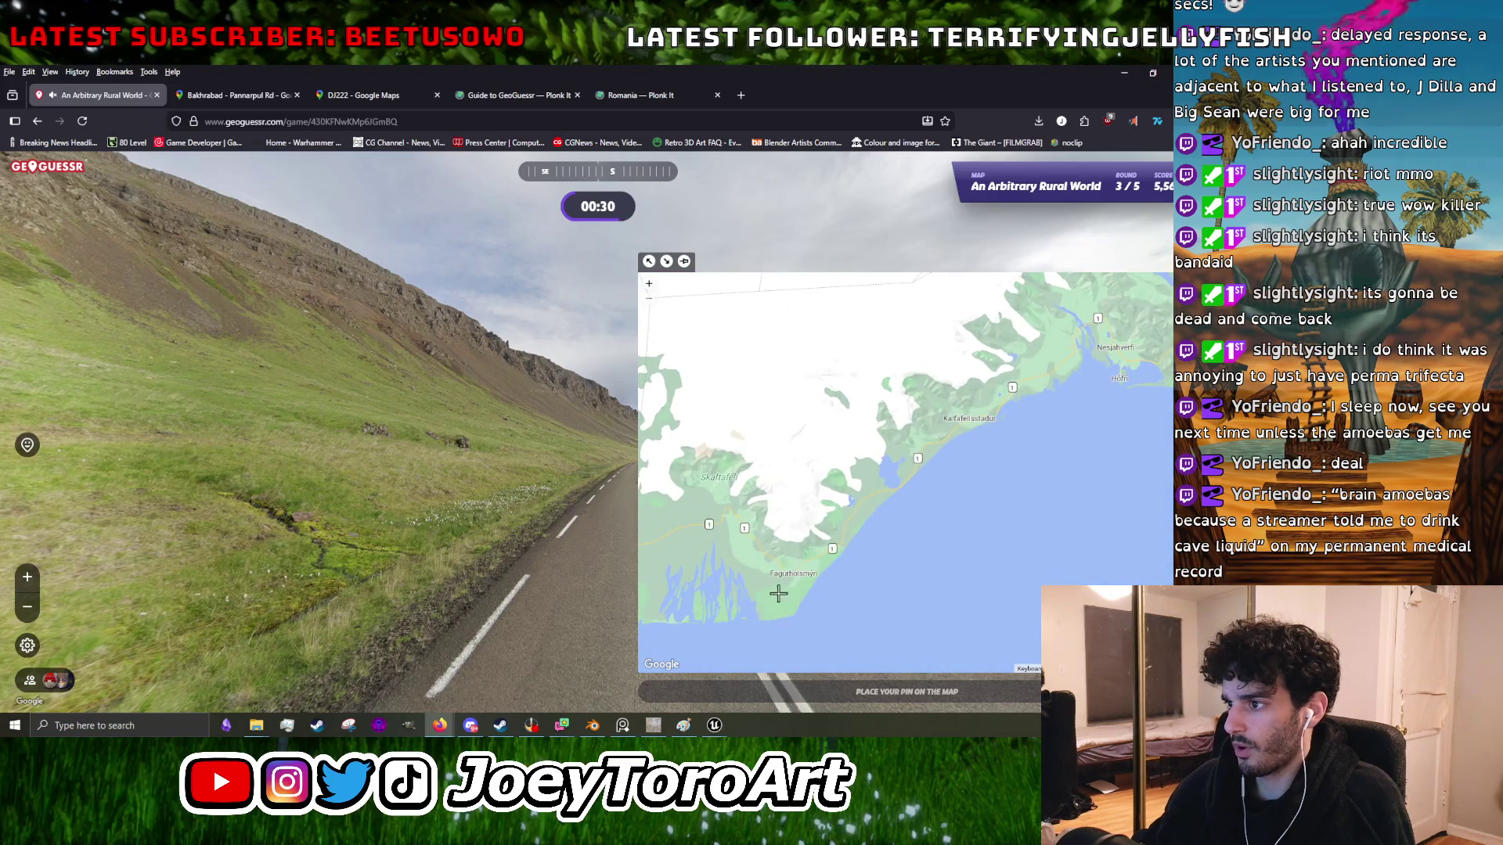
scroll(713, 551, down, 1)
scroll(946, 477, up, 1)
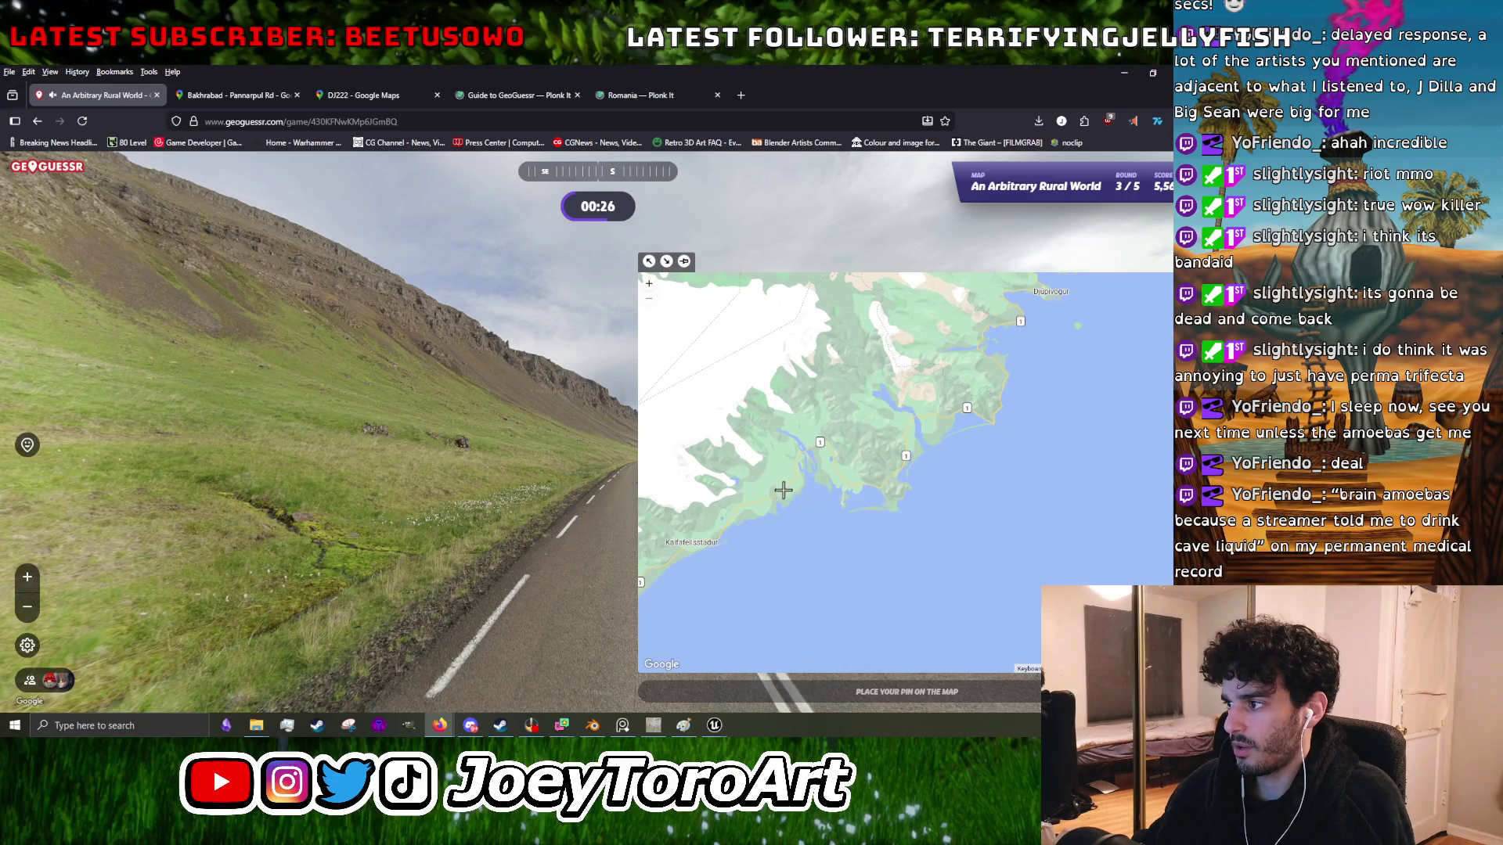
key(space)
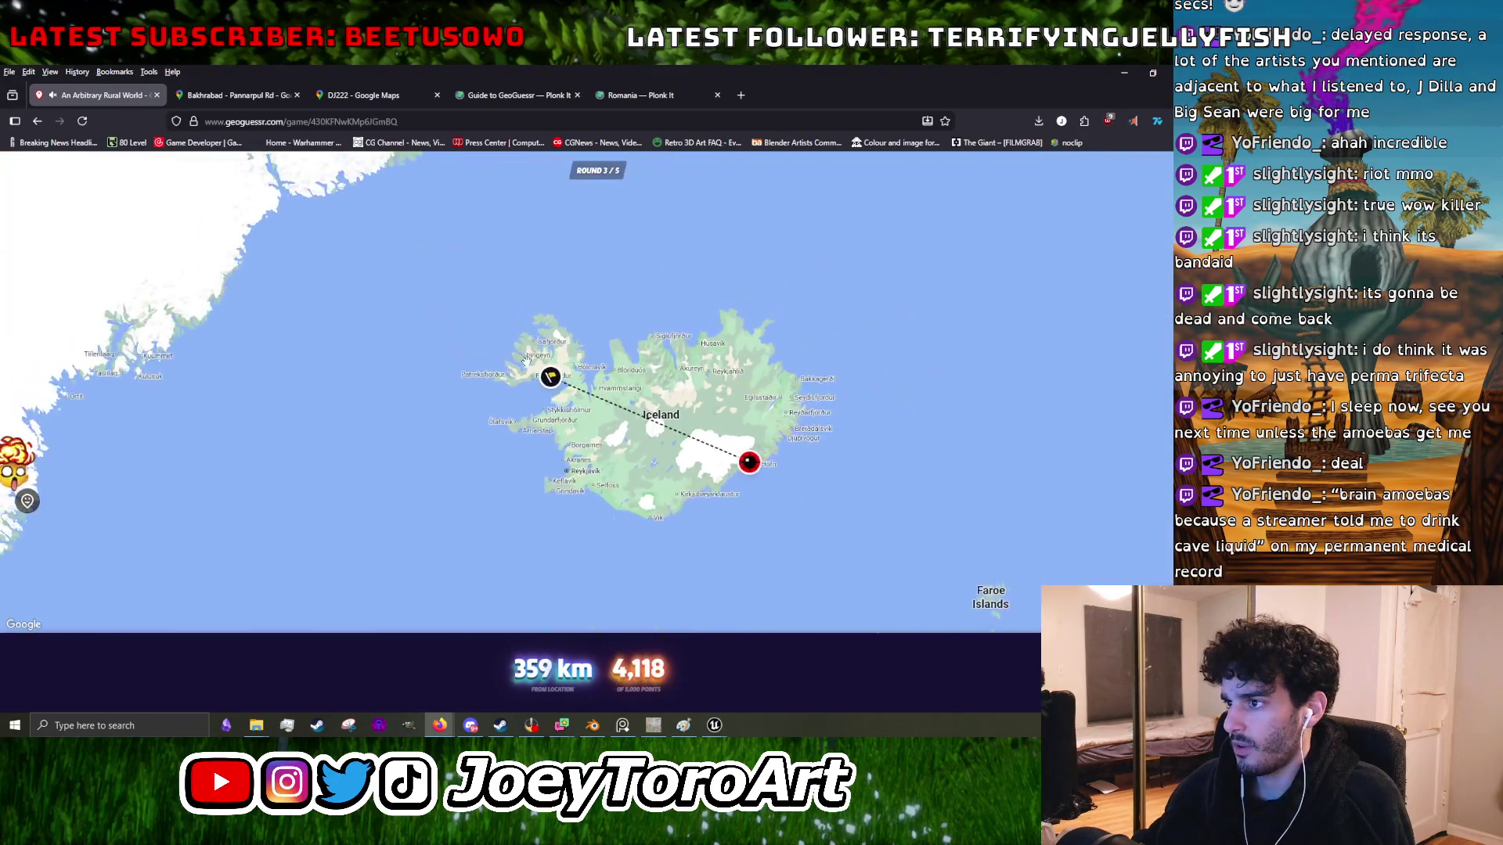
scroll(580, 407, up, 5)
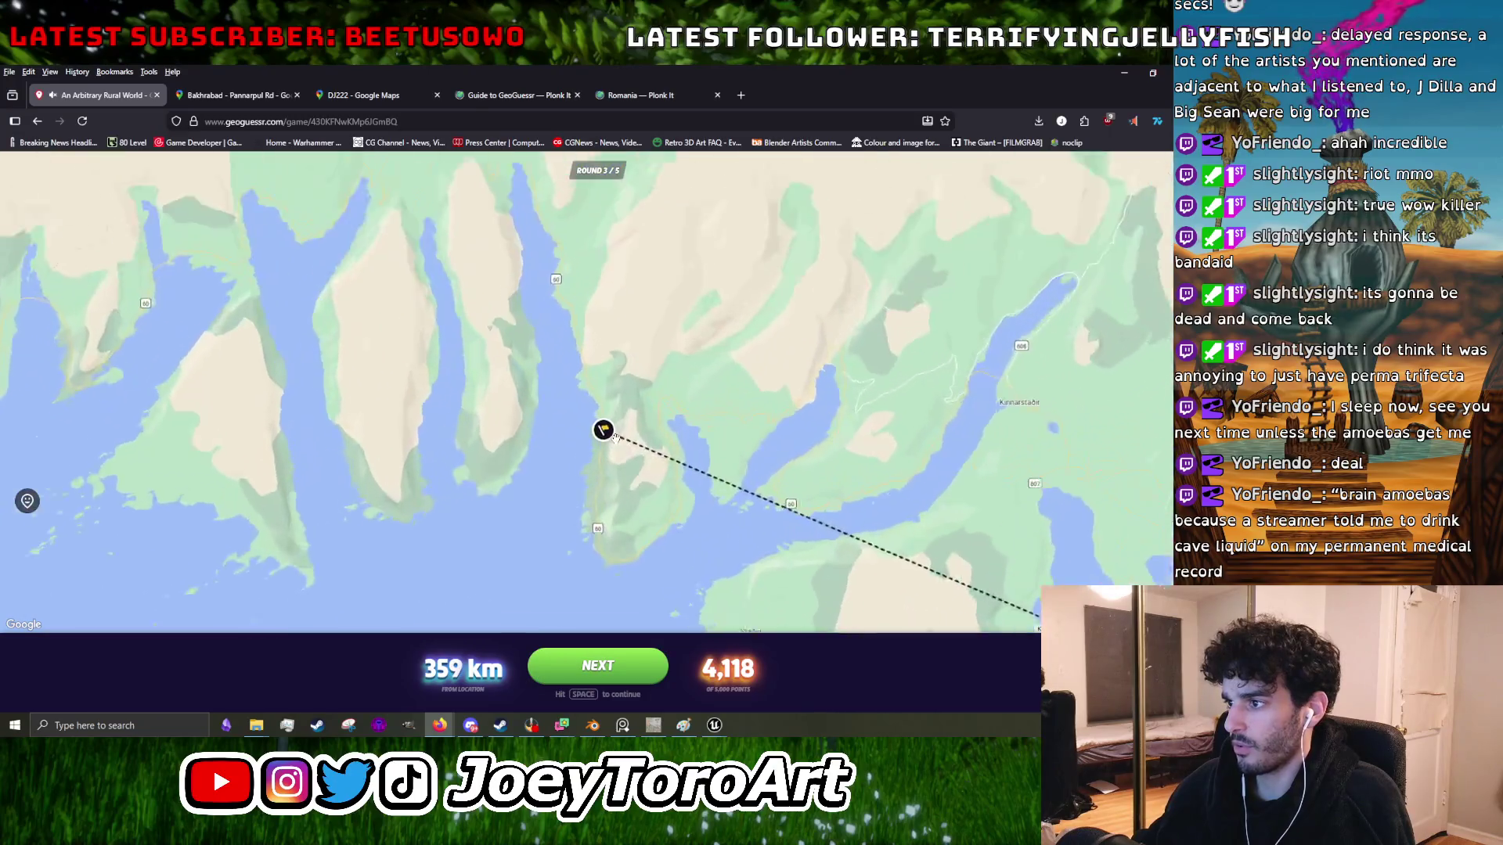
key(space)
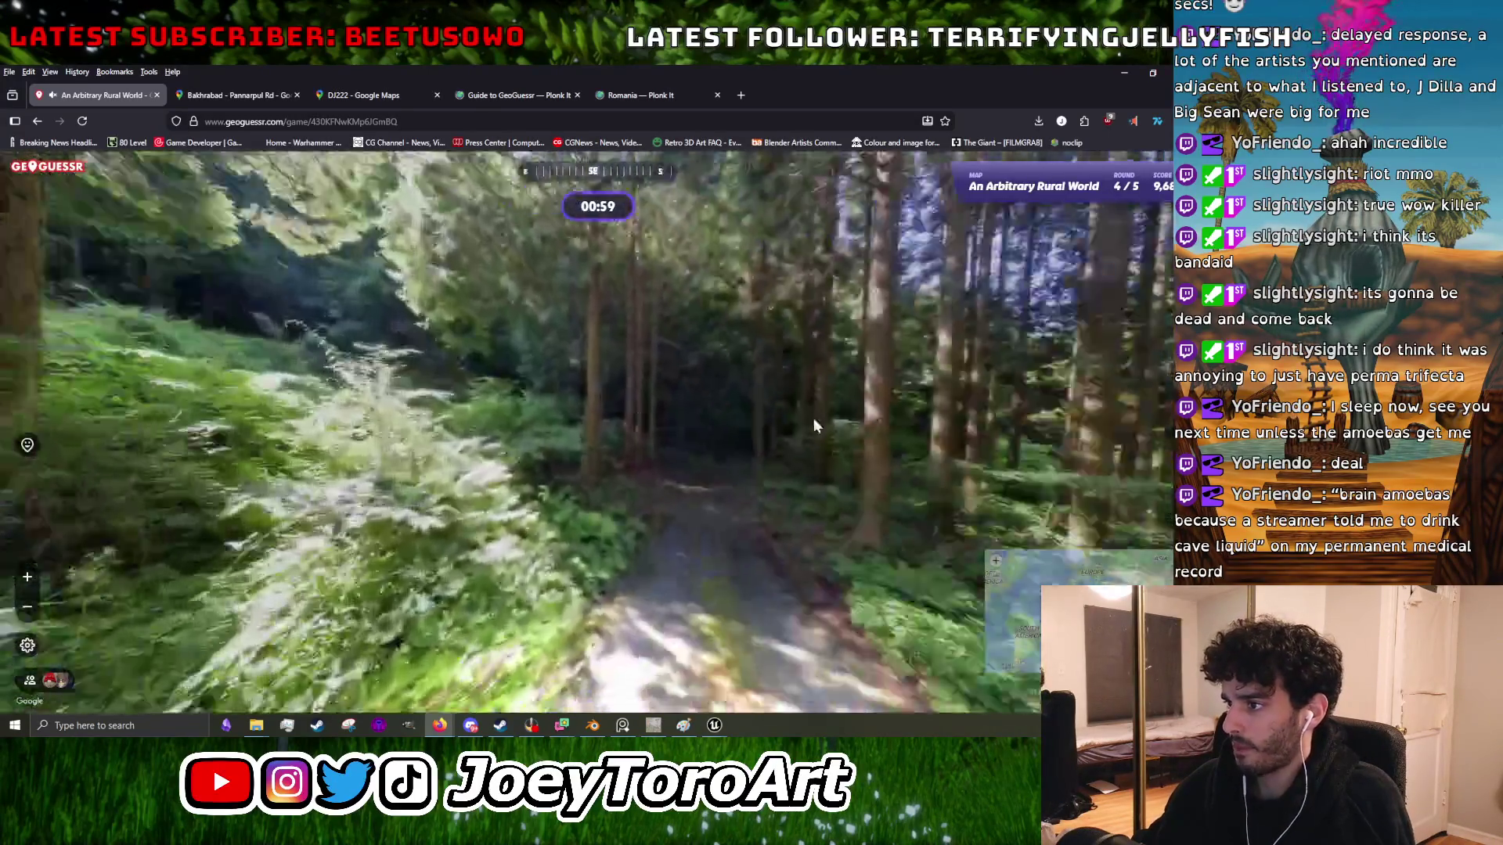
- Look around the forest, move forward and turn to find the paved road
drag(814, 423, 683, 398)
mouse_move(506, 329)
mouse_down()
mouse_move(503, 537)
mouse_move(548, 438)
mouse_move(593, 486)
mouse_up()
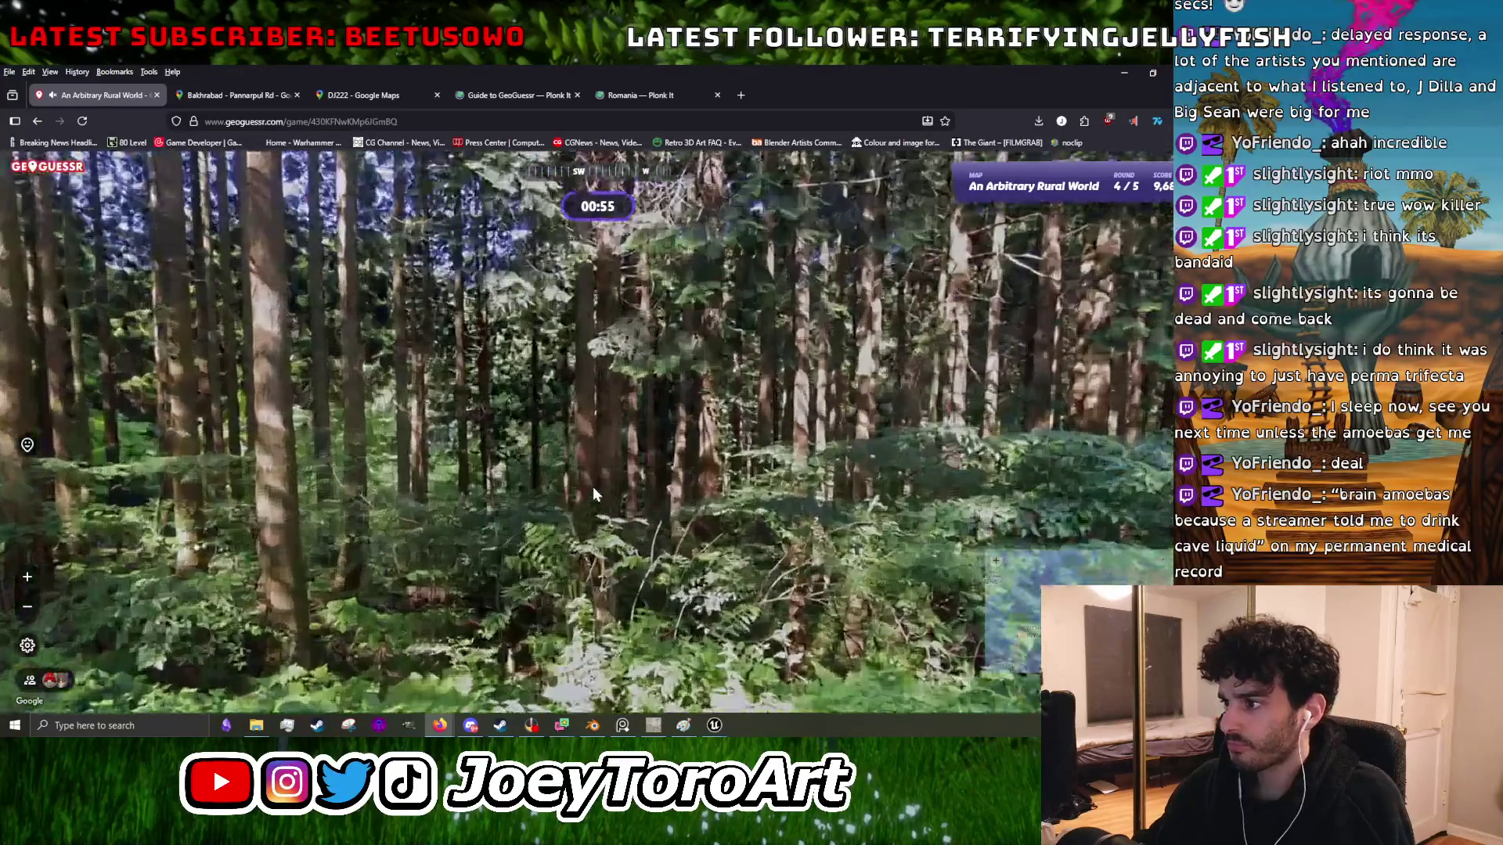
click(578, 480)
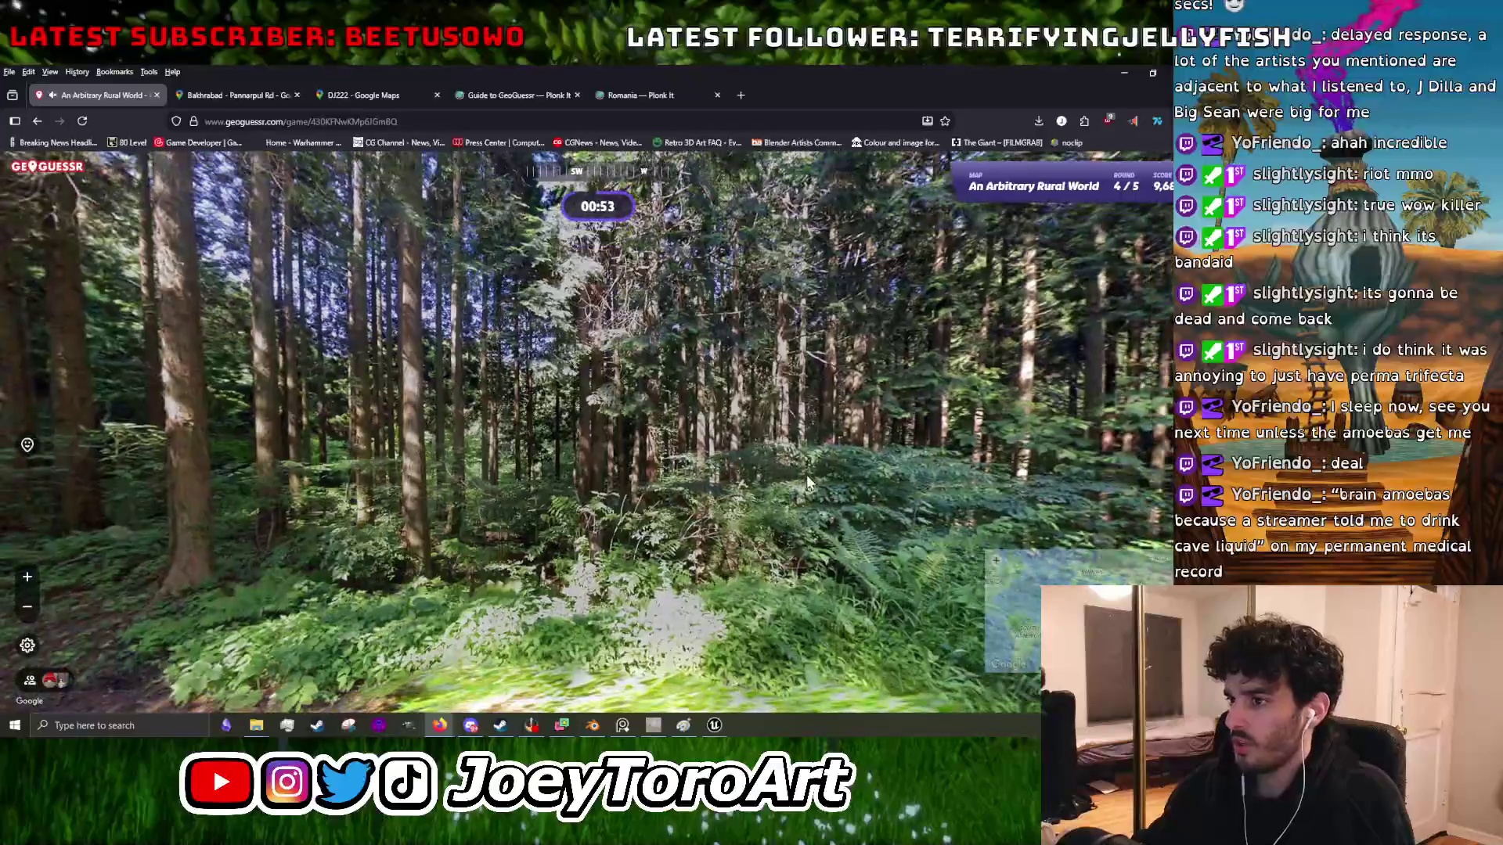
mouse_move(317, 443)
mouse_down()
mouse_move(246, 435)
mouse_move(317, 411)
mouse_move(298, 405)
mouse_move(724, 492)
mouse_move(649, 321)
mouse_move(939, 369)
mouse_move(904, 403)
mouse_up()
mouse_move(325, 411)
mouse_down()
mouse_move(415, 462)
mouse_move(418, 415)
mouse_move(386, 402)
mouse_move(501, 313)
mouse_up()
- Guess in the western United States, scoring 31 points at 6,231 km, and continue to round 5
mouse_move(1008, 575)
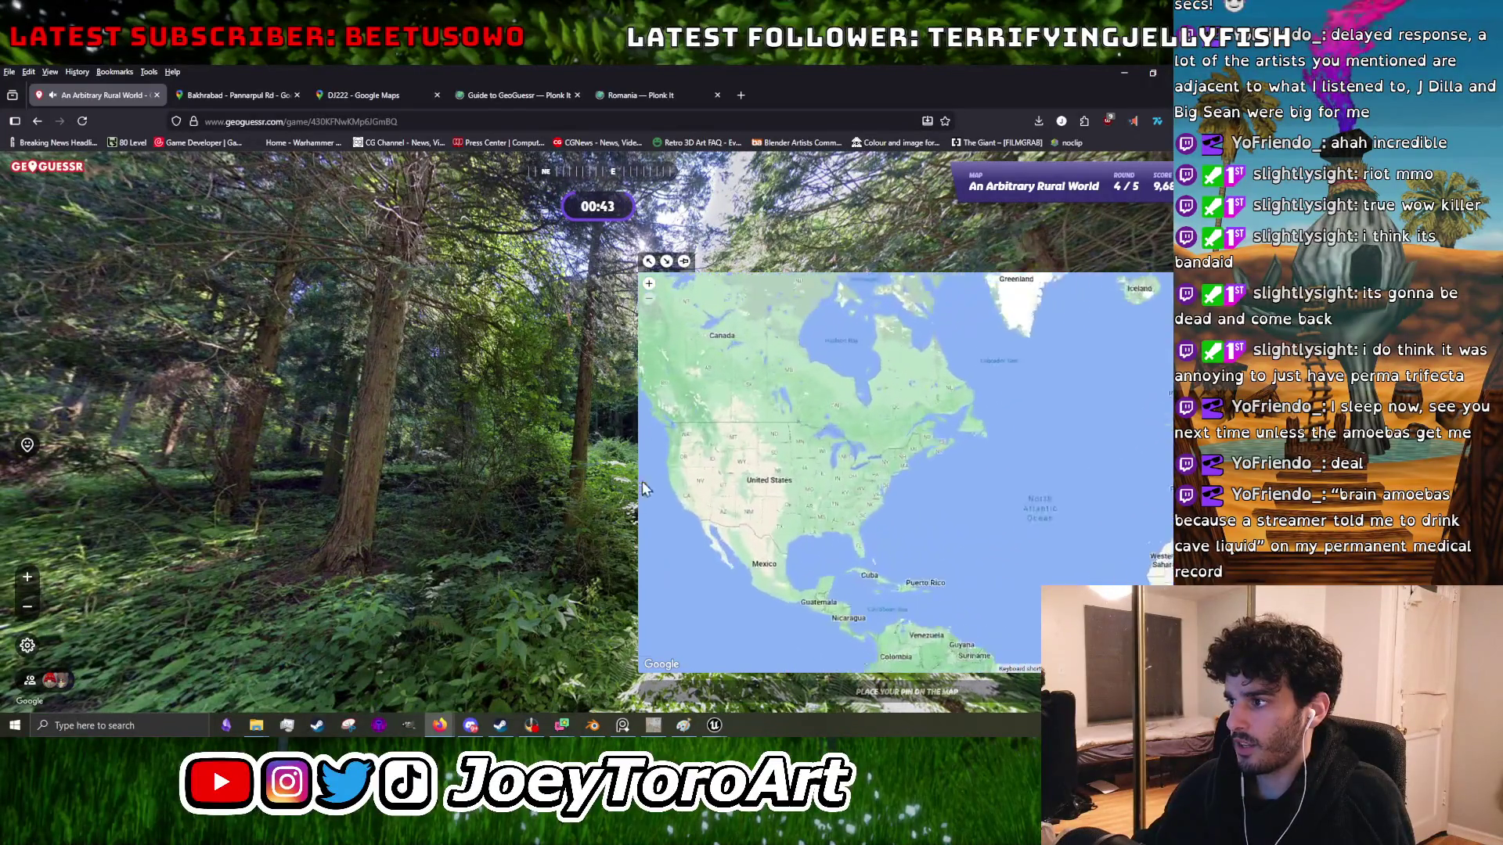
scroll(662, 455, up, 2)
key(space)
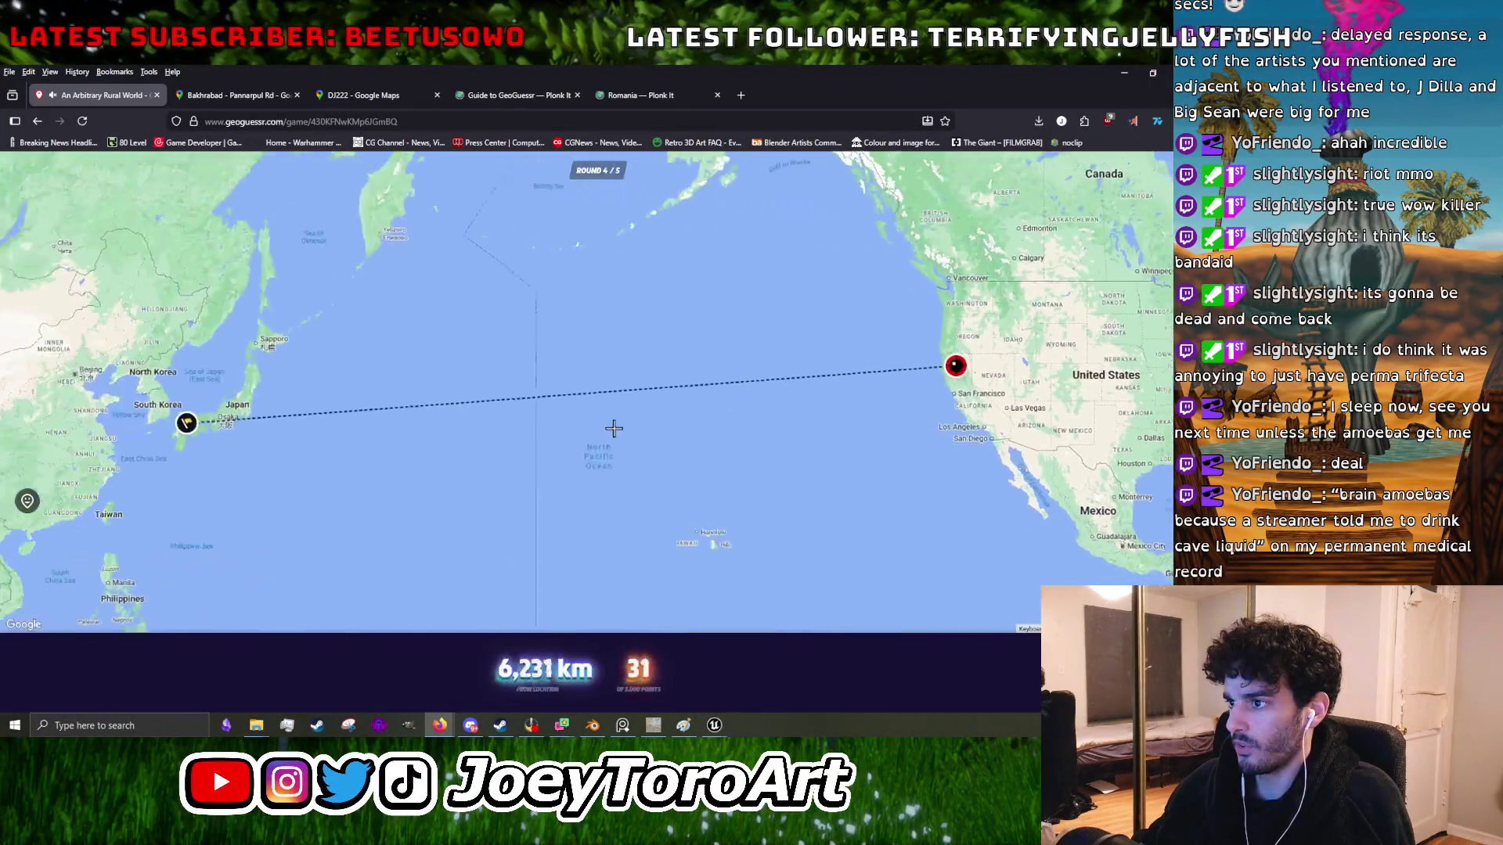
key(space)
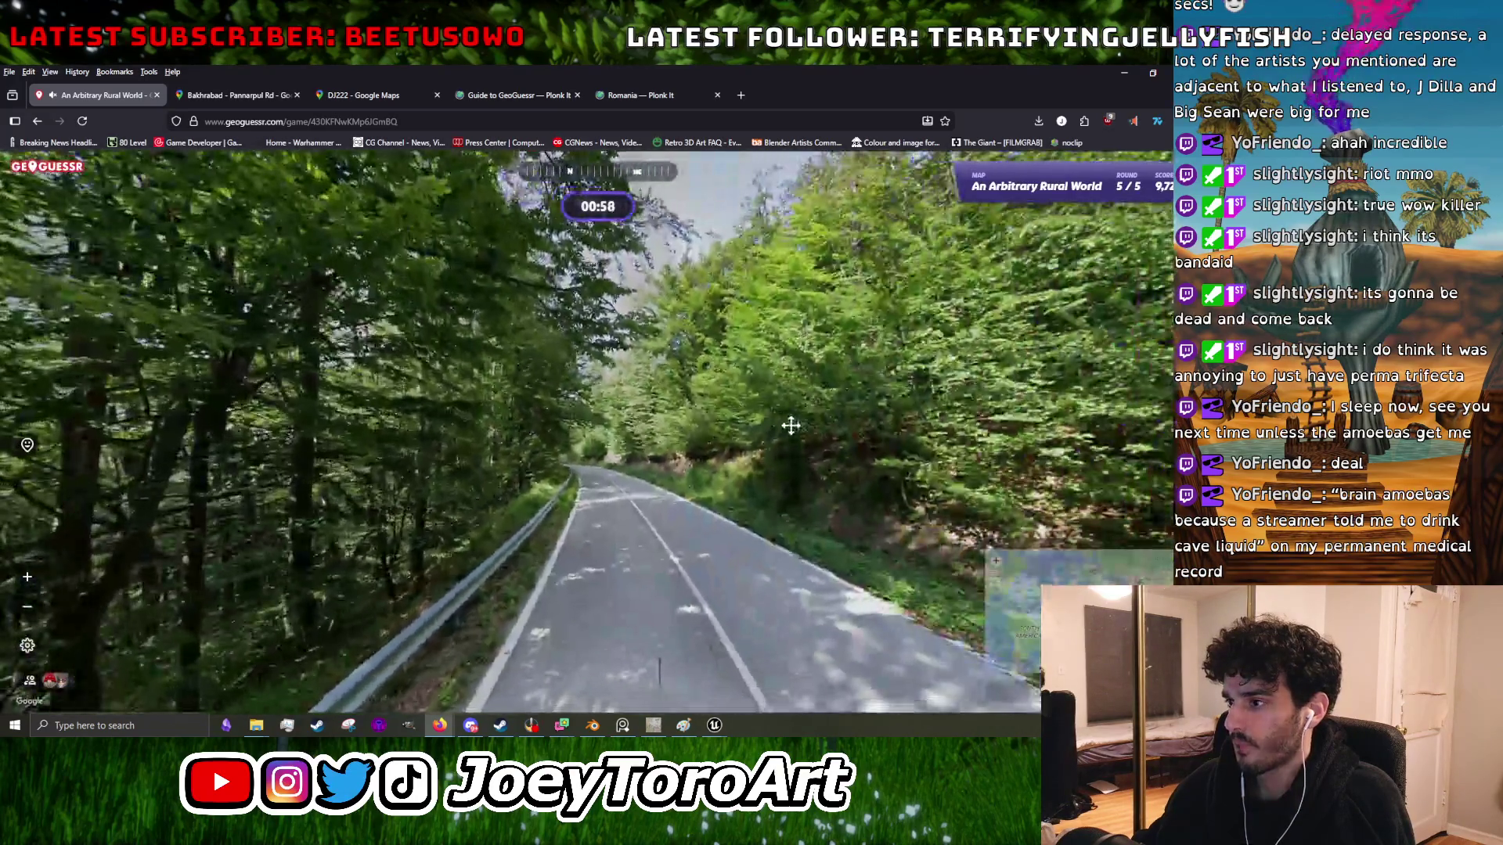
- Look around the last round's road, studying the chevron signs and tree canopy
mouse_move(791, 425)
mouse_down()
mouse_move(1155, 415)
mouse_move(313, 409)
mouse_up()
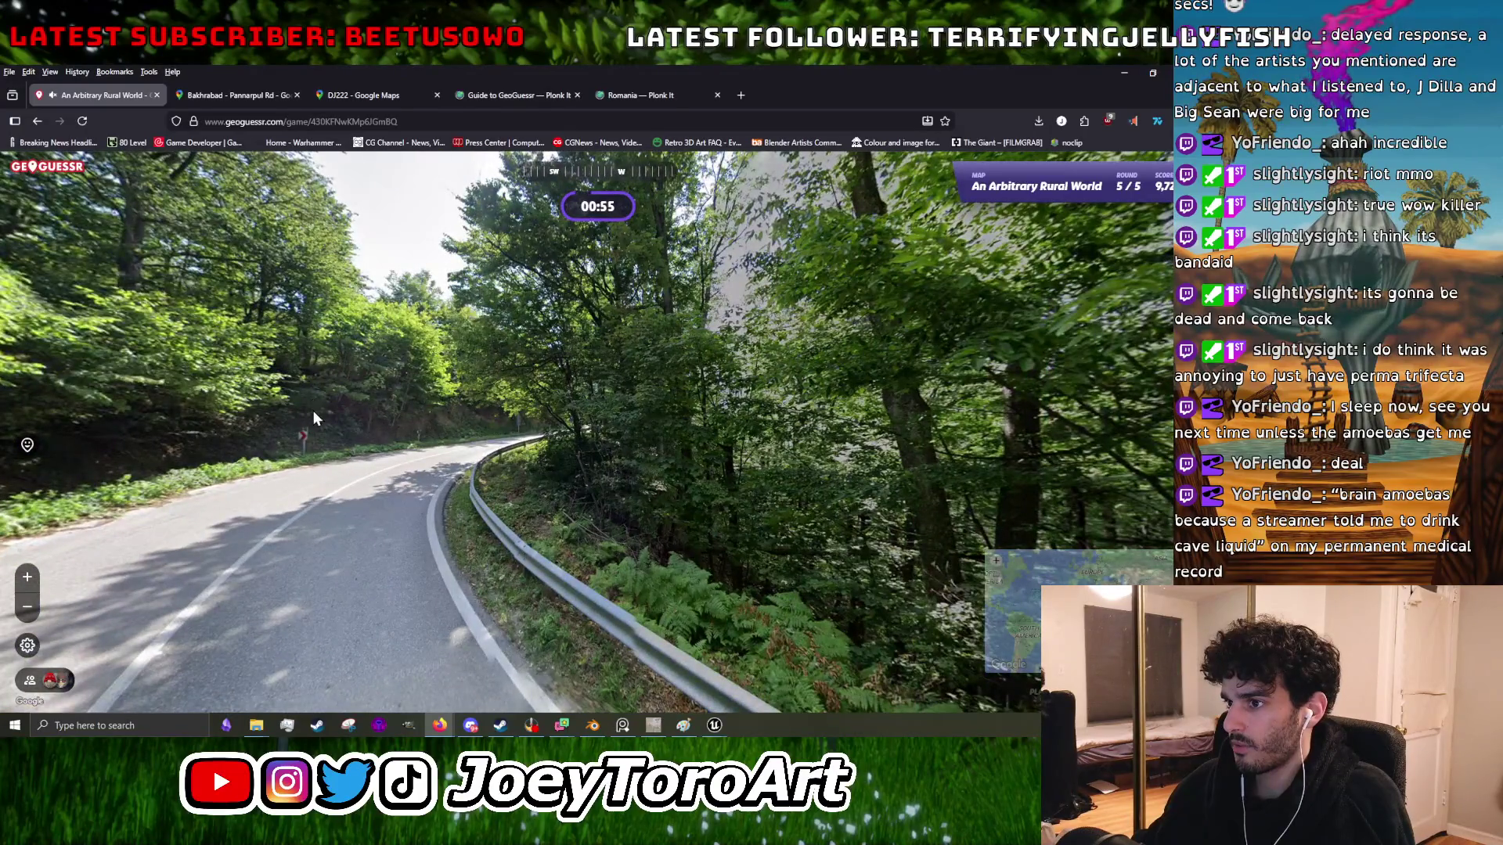
mouse_move(872, 455)
scroll(916, 399, up, 3)
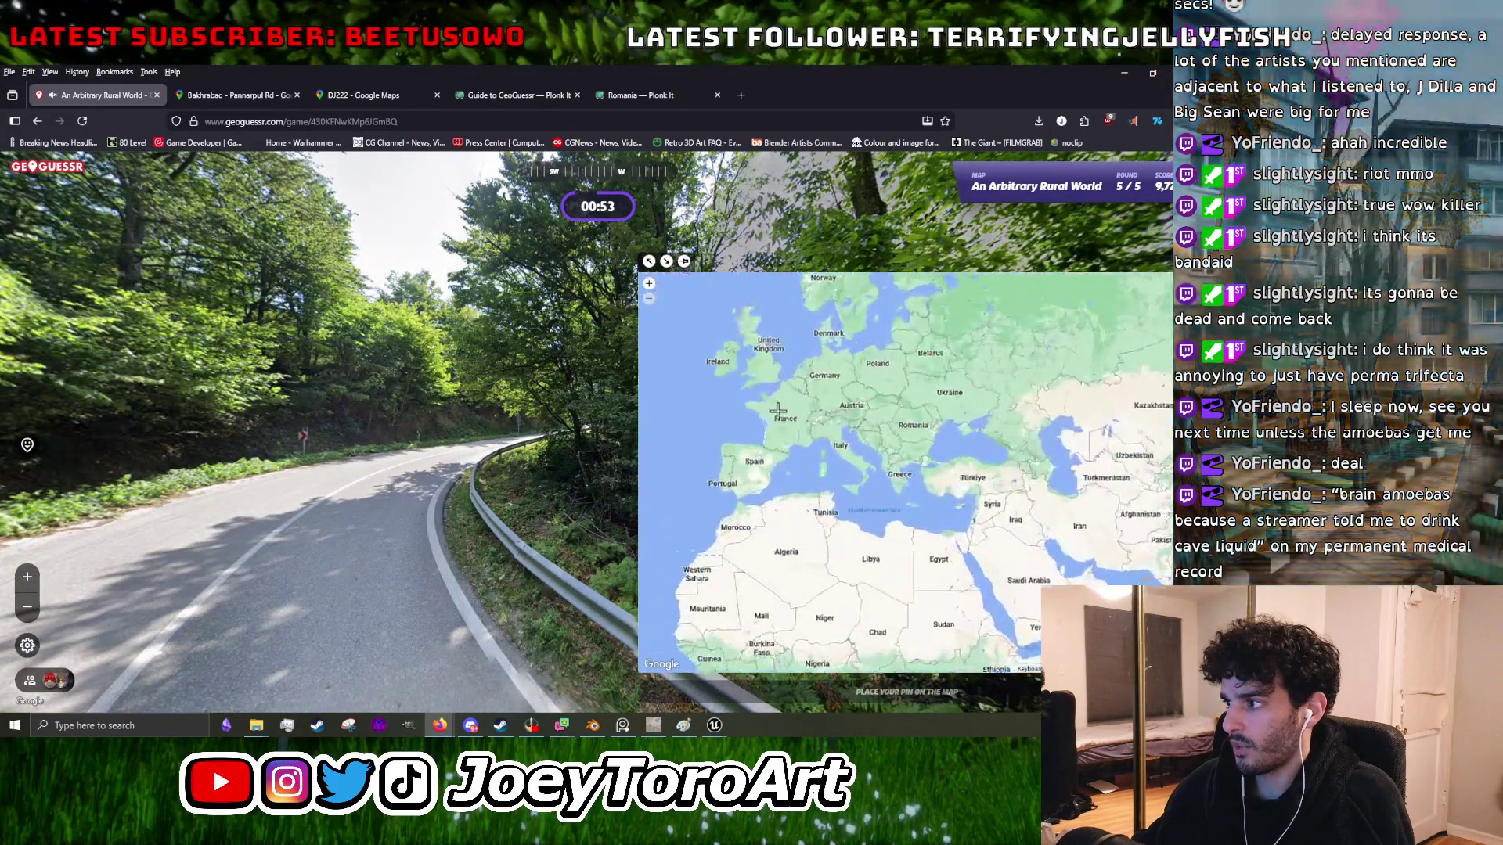
key(Right)
key(Right)
key(Right)
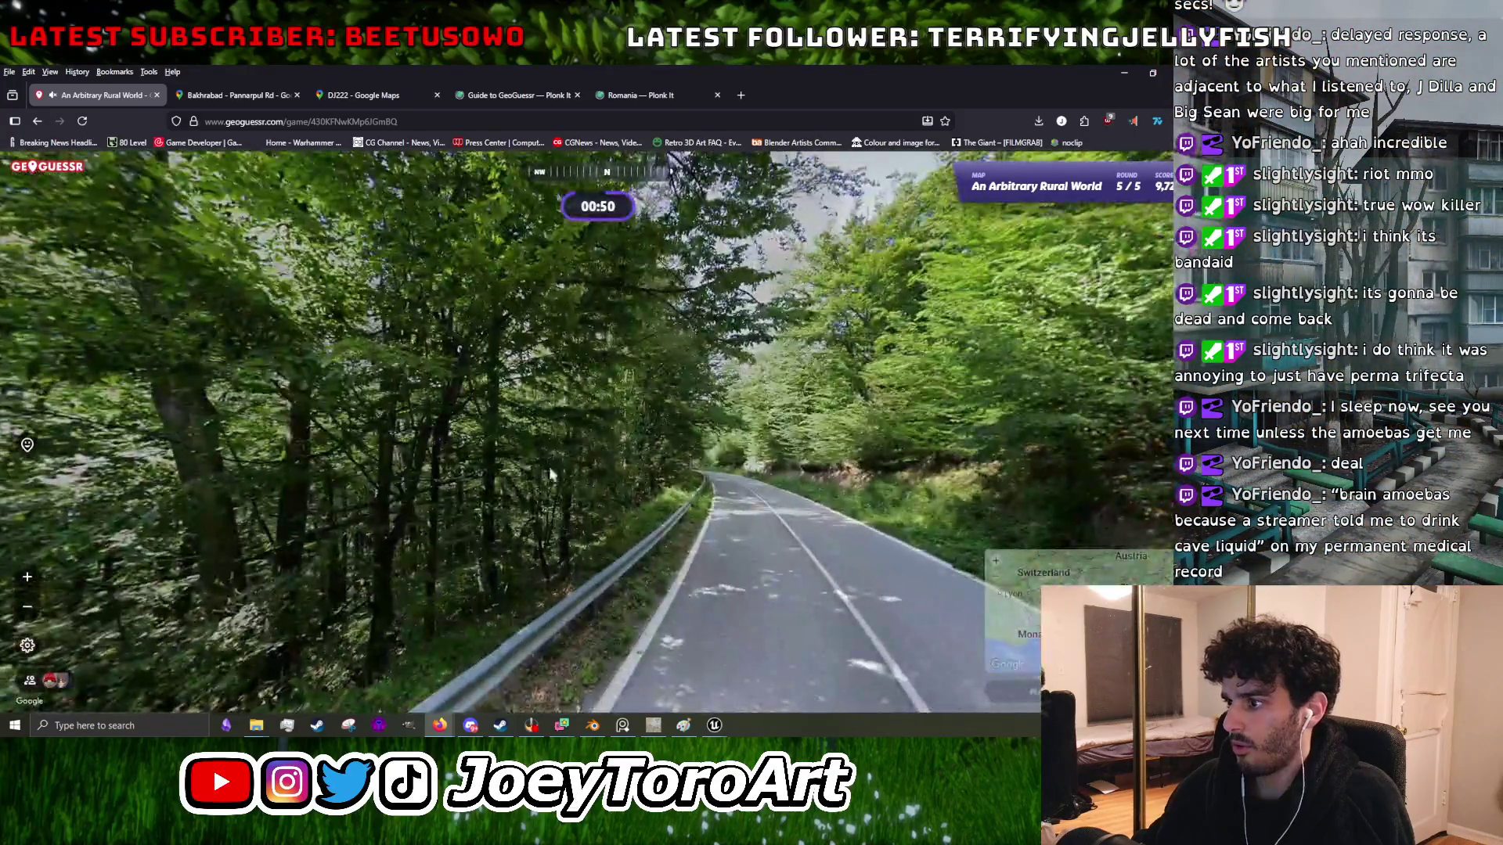
mouse_move(550, 474)
mouse_down()
mouse_move(218, 418)
mouse_move(417, 340)
mouse_up()
key(Right)
key(Right)
key(Right)
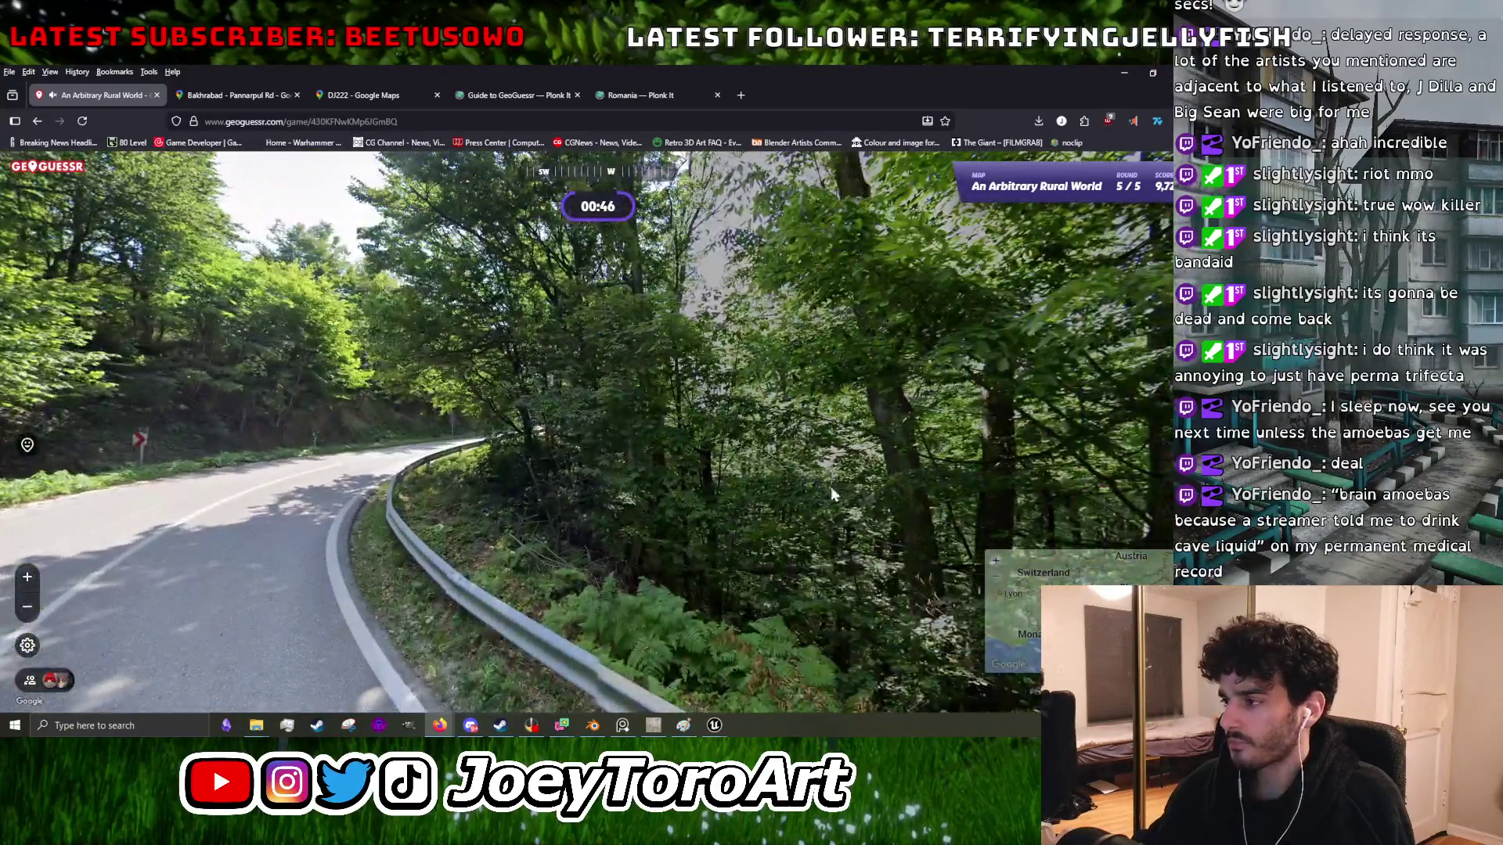
mouse_move(832, 491)
mouse_down()
mouse_move(658, 550)
mouse_move(649, 415)
mouse_move(806, 438)
mouse_move(815, 484)
mouse_move(507, 436)
mouse_move(529, 462)
mouse_move(516, 484)
mouse_move(798, 466)
mouse_move(663, 448)
mouse_move(572, 540)
mouse_up()
- Zoom the minimap and submit the final guess near Bucharest, Romania
mouse_move(794, 397)
mouse_move(974, 436)
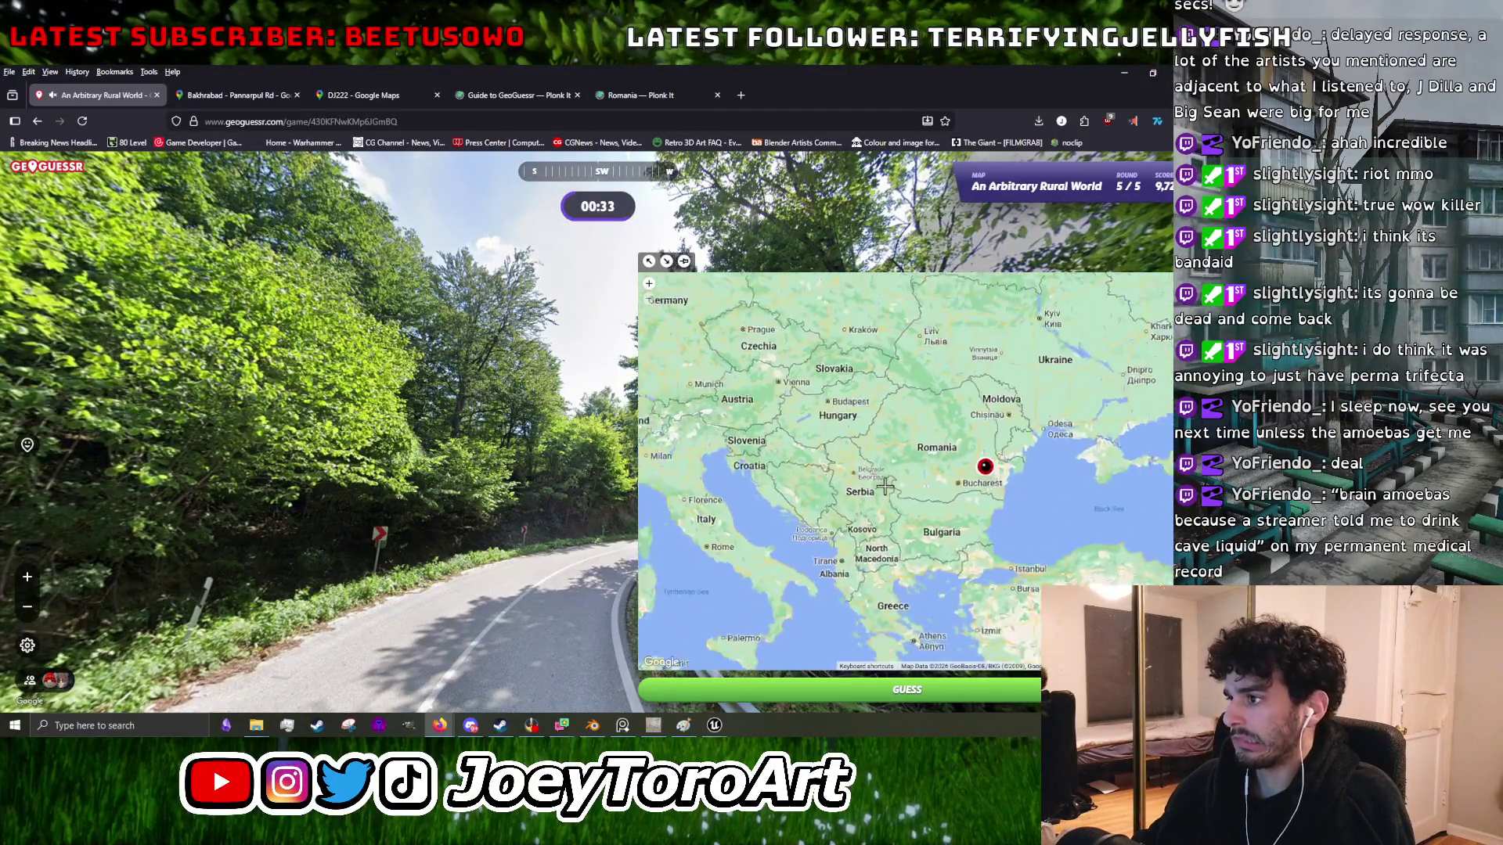
scroll(885, 487, down, 2)
scroll(857, 451, up, 2)
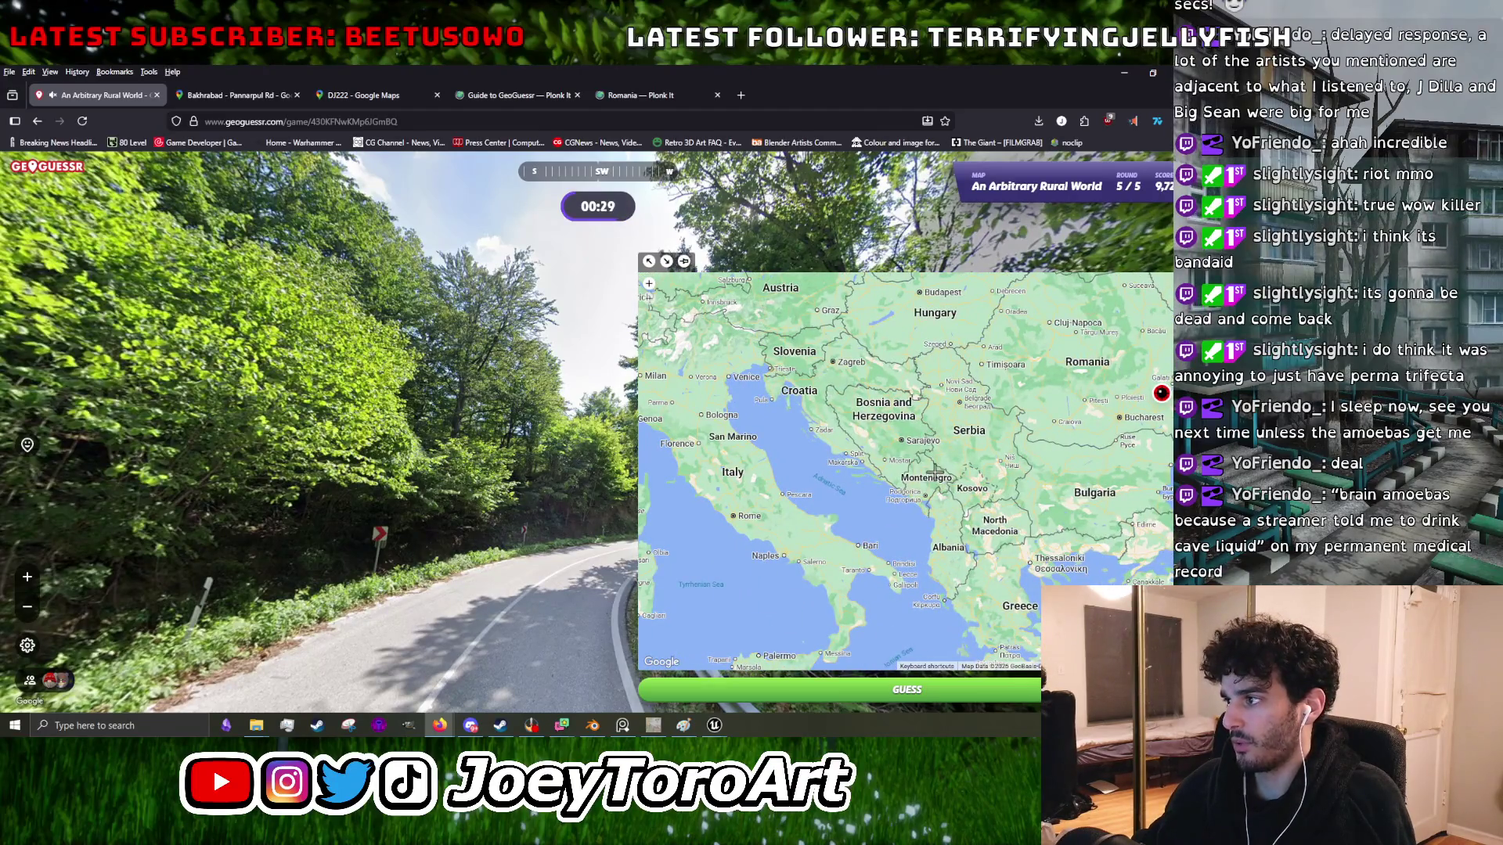
scroll(340, 521, up, 5)
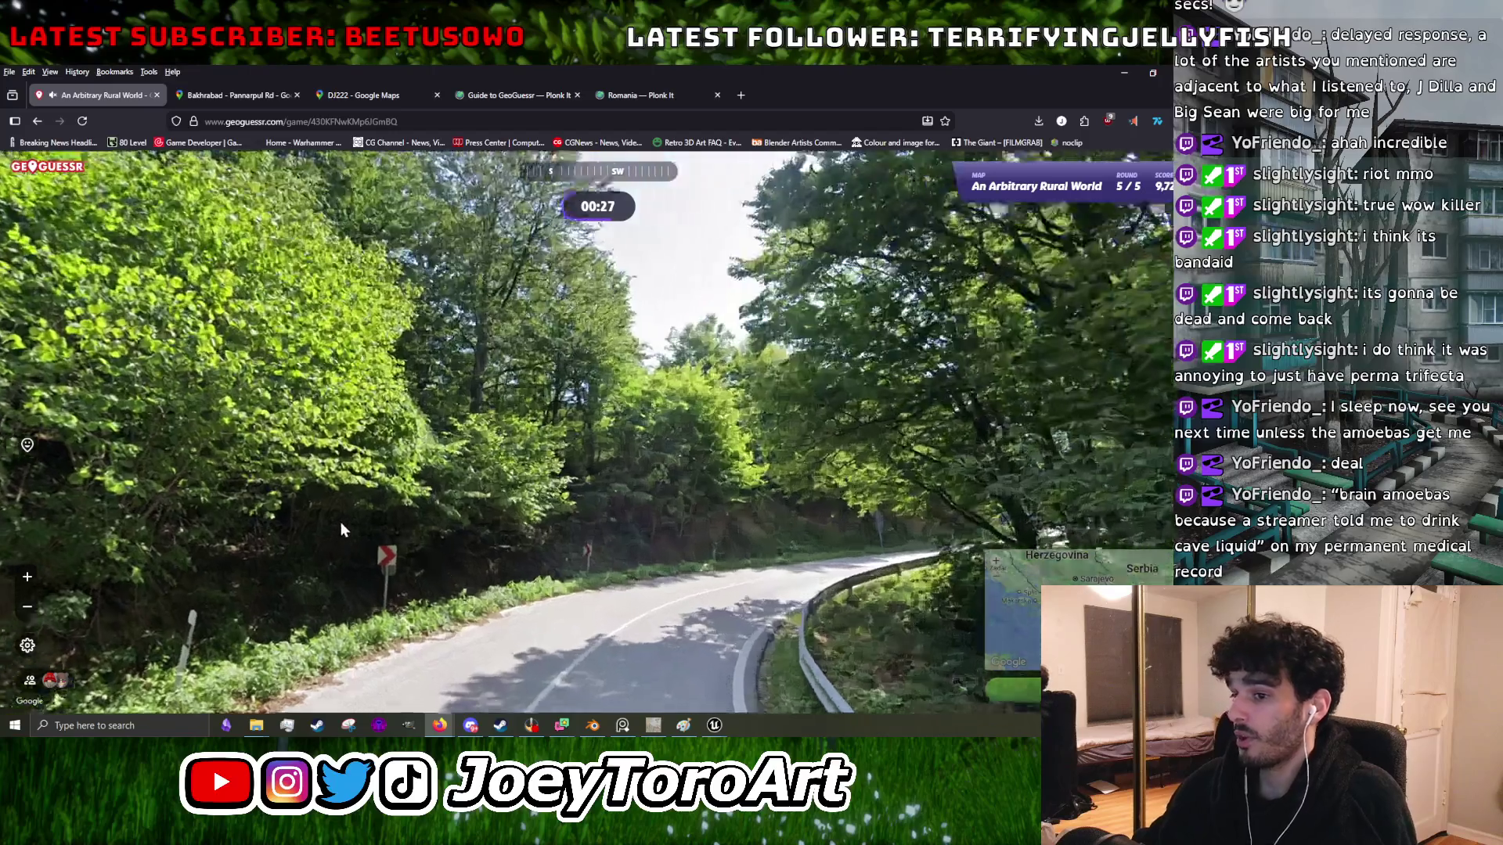
mouse_move(861, 508)
scroll(900, 430, down, 2)
click(929, 445)
key(space)
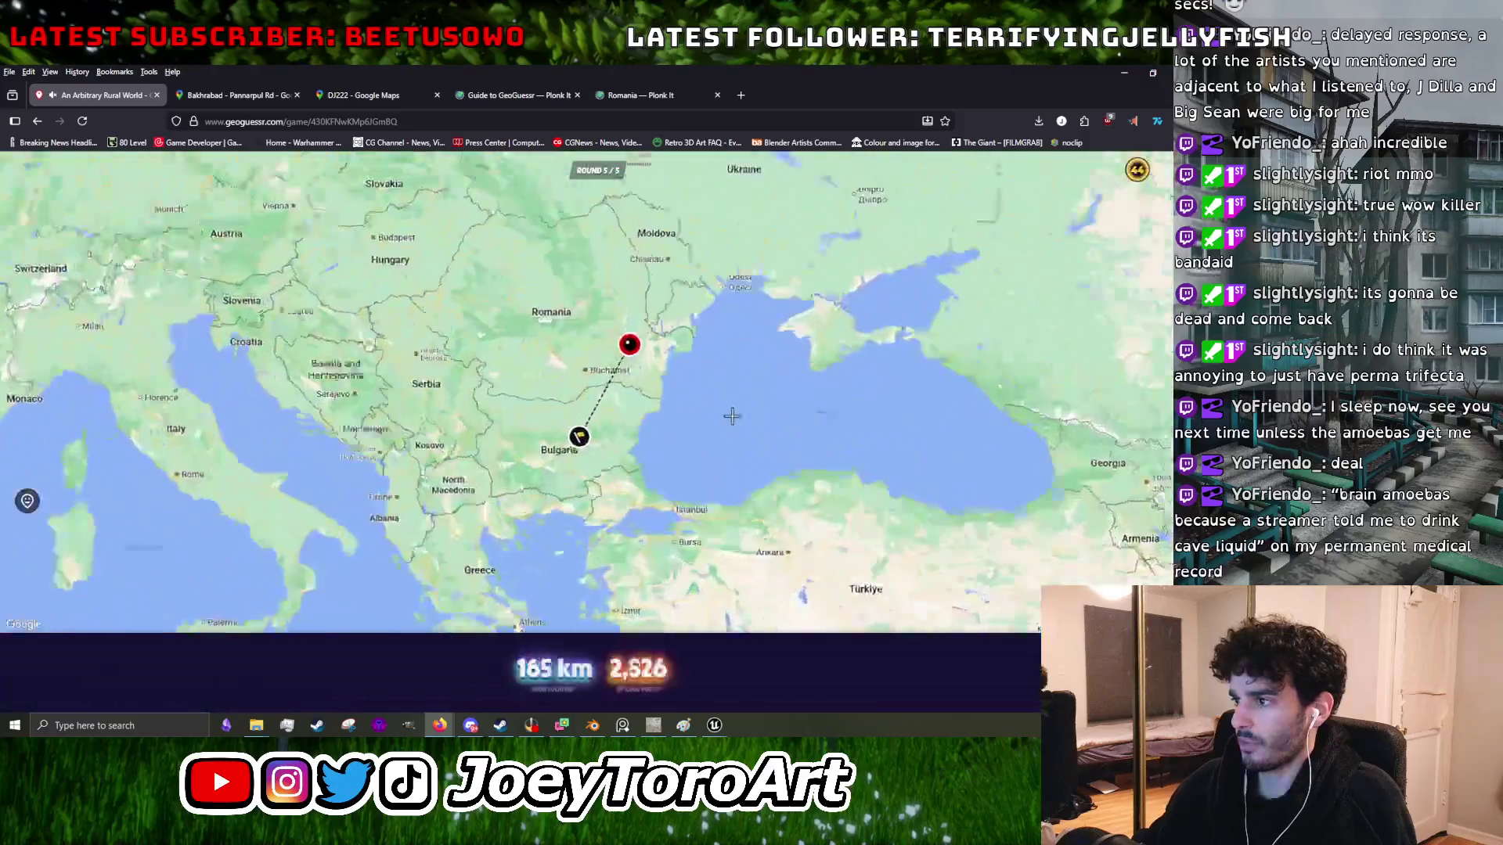
key(space)
- Start a new game and guess the first round's gravel-road location in the United States
click(606, 651)
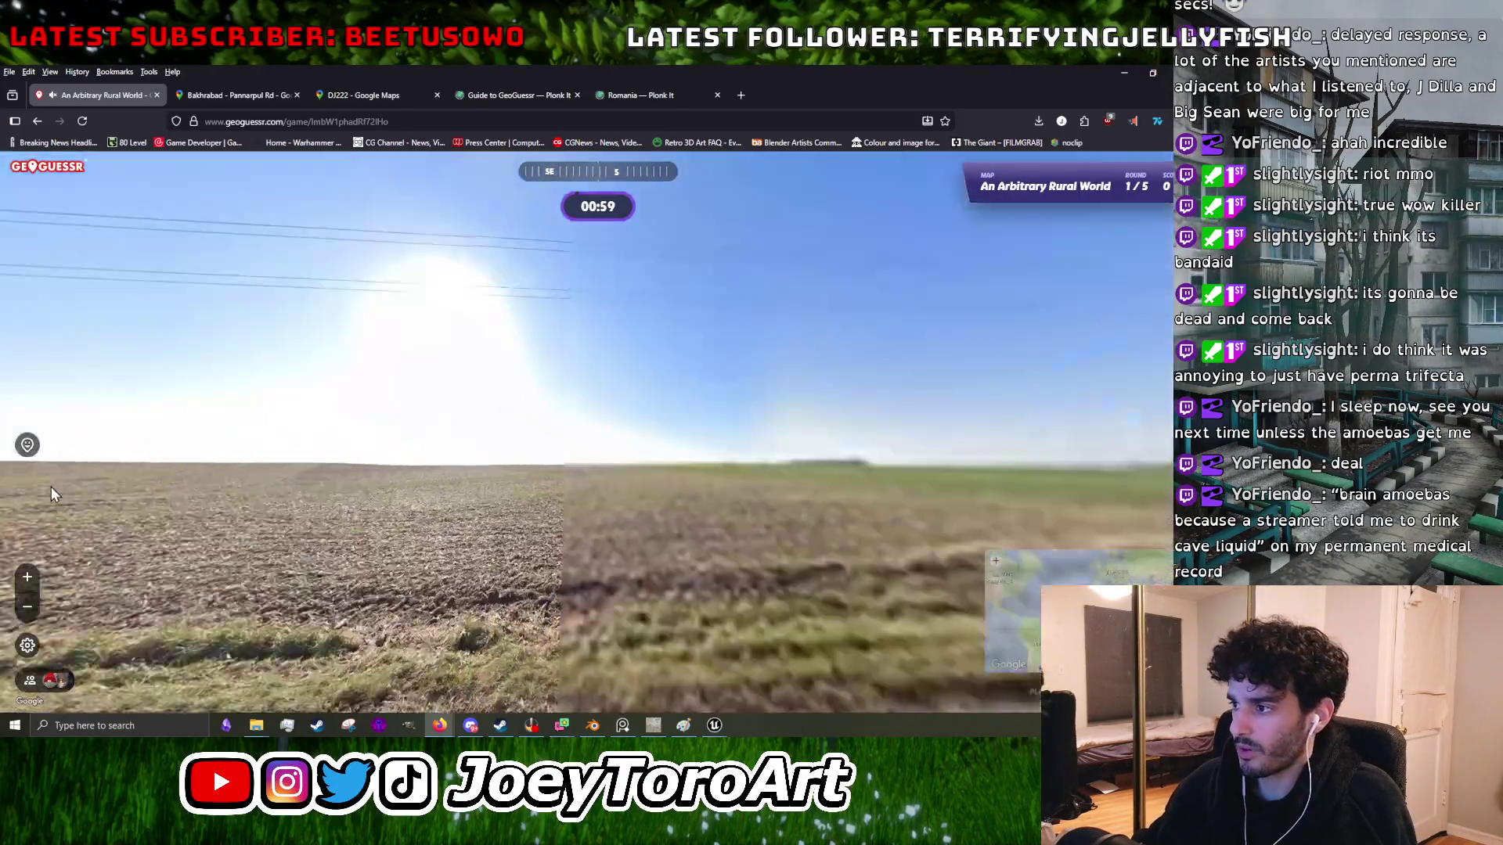
mouse_move(50, 493)
mouse_down()
mouse_move(417, 439)
mouse_move(764, 420)
mouse_move(628, 366)
mouse_up()
scroll(627, 366, up, 3)
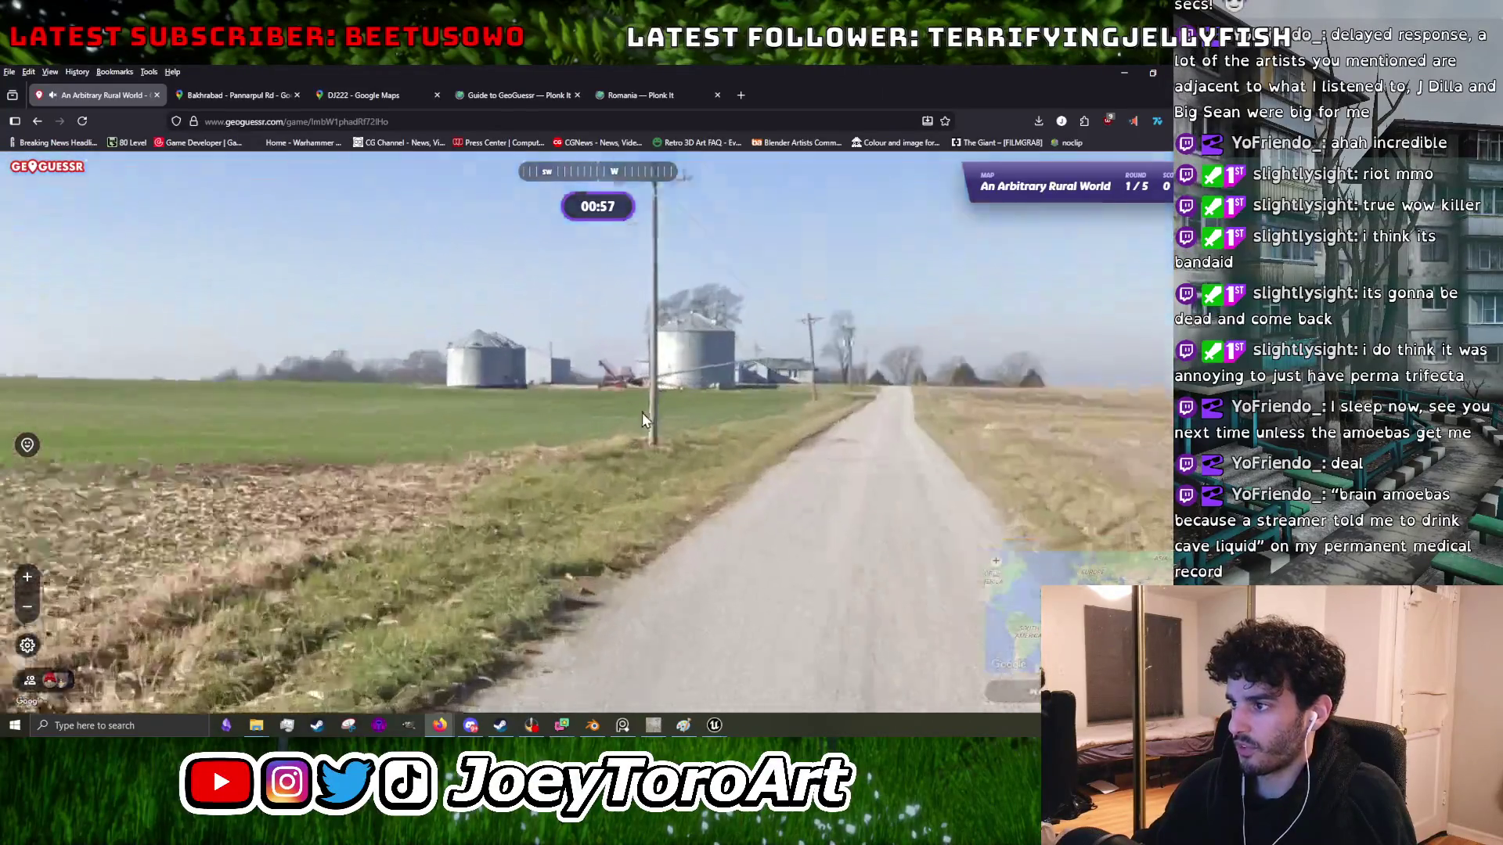
scroll(640, 406, down, 3)
mouse_move(458, 421)
mouse_down()
mouse_move(274, 438)
mouse_move(617, 490)
mouse_up()
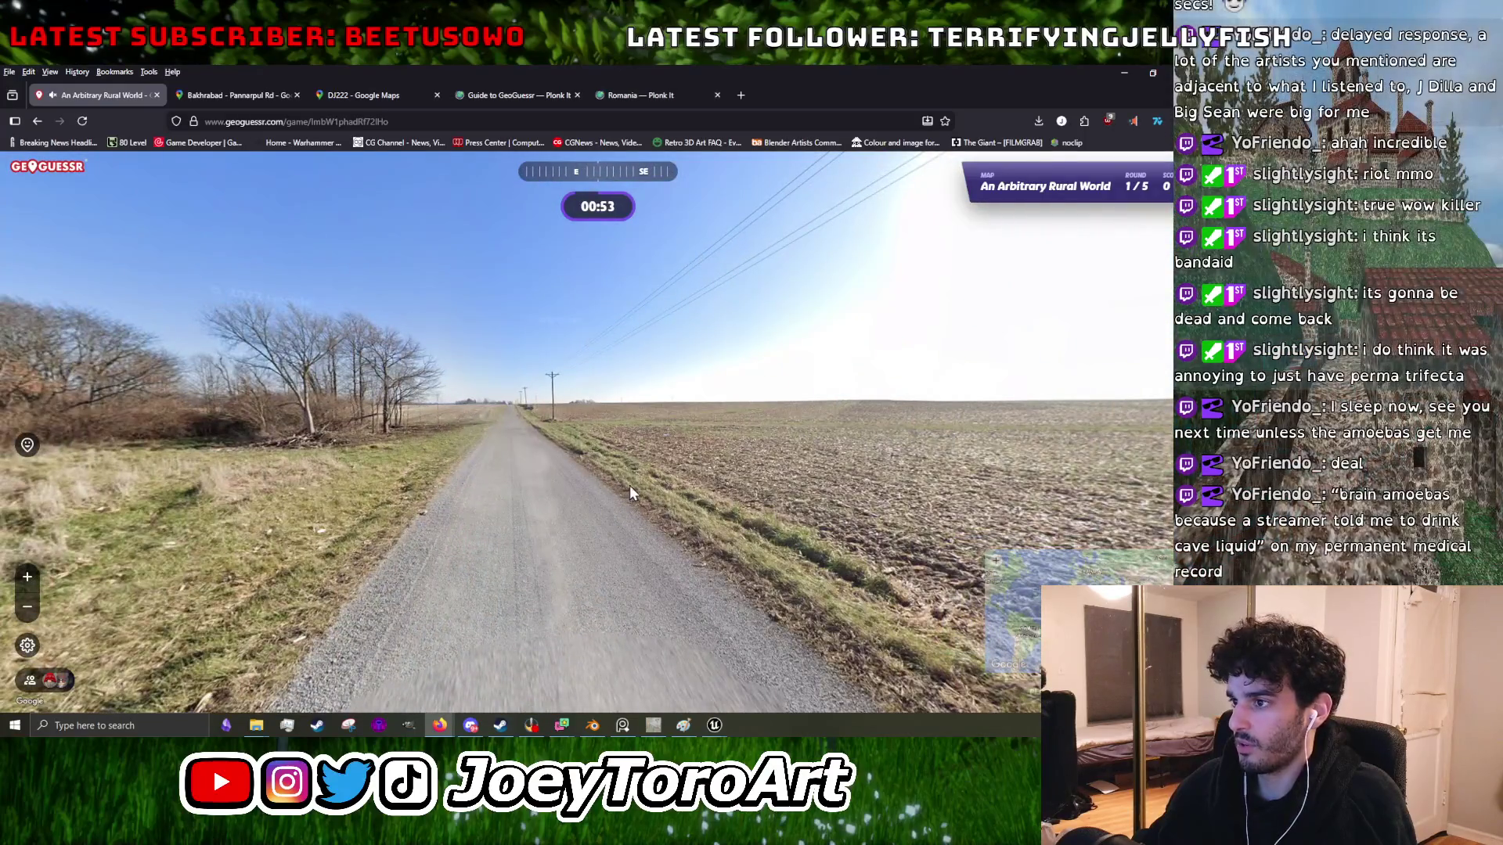
mouse_move(802, 409)
click(717, 406)
key(space)
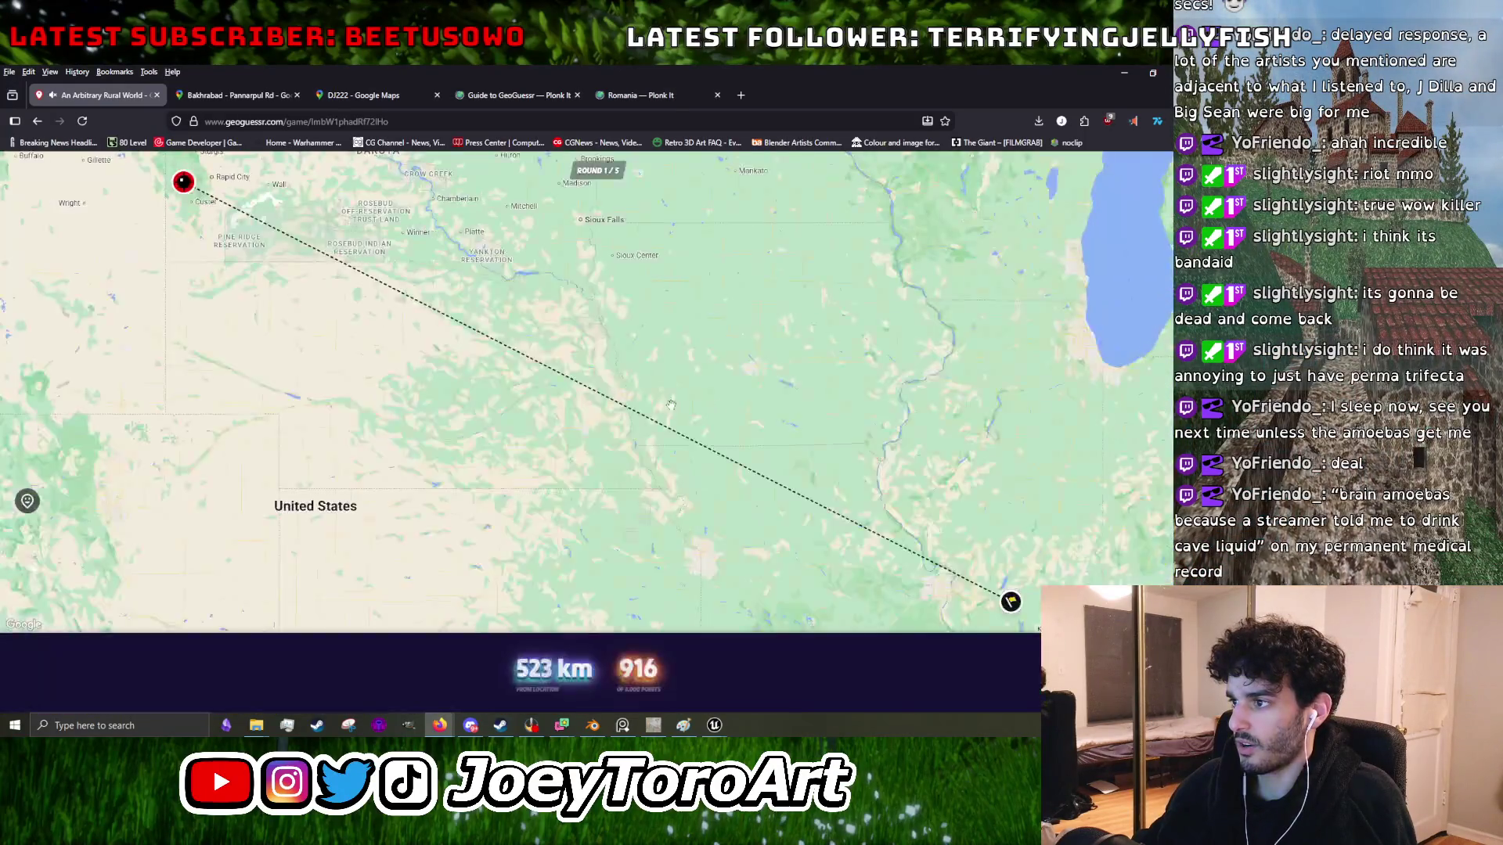
key(space)
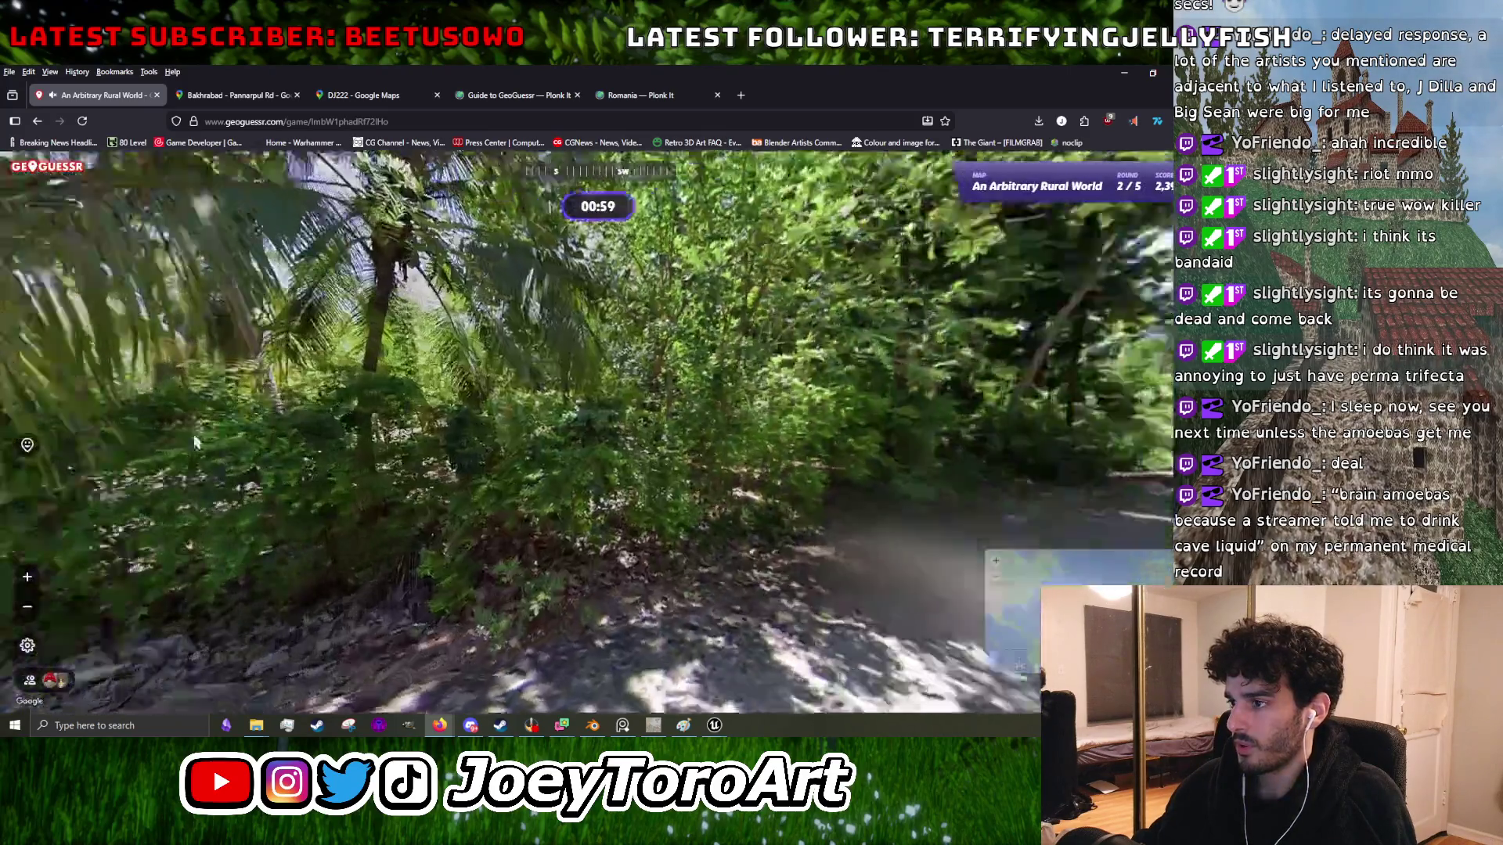
- Move along round 2's tropical road and submit a guess in Indonesia
mouse_move(925, 487)
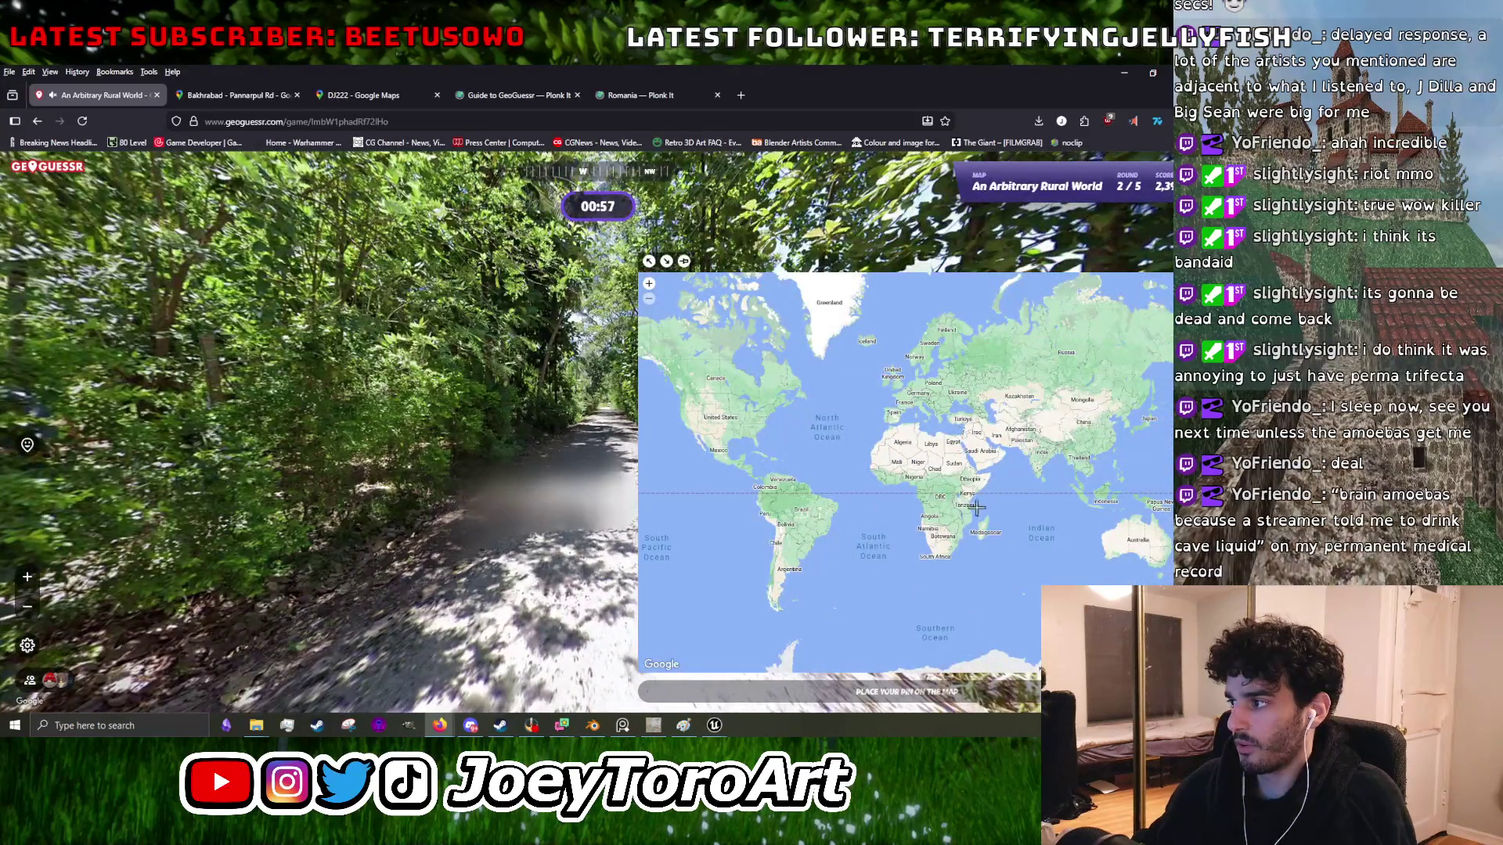
click(505, 383)
mouse_move(1045, 475)
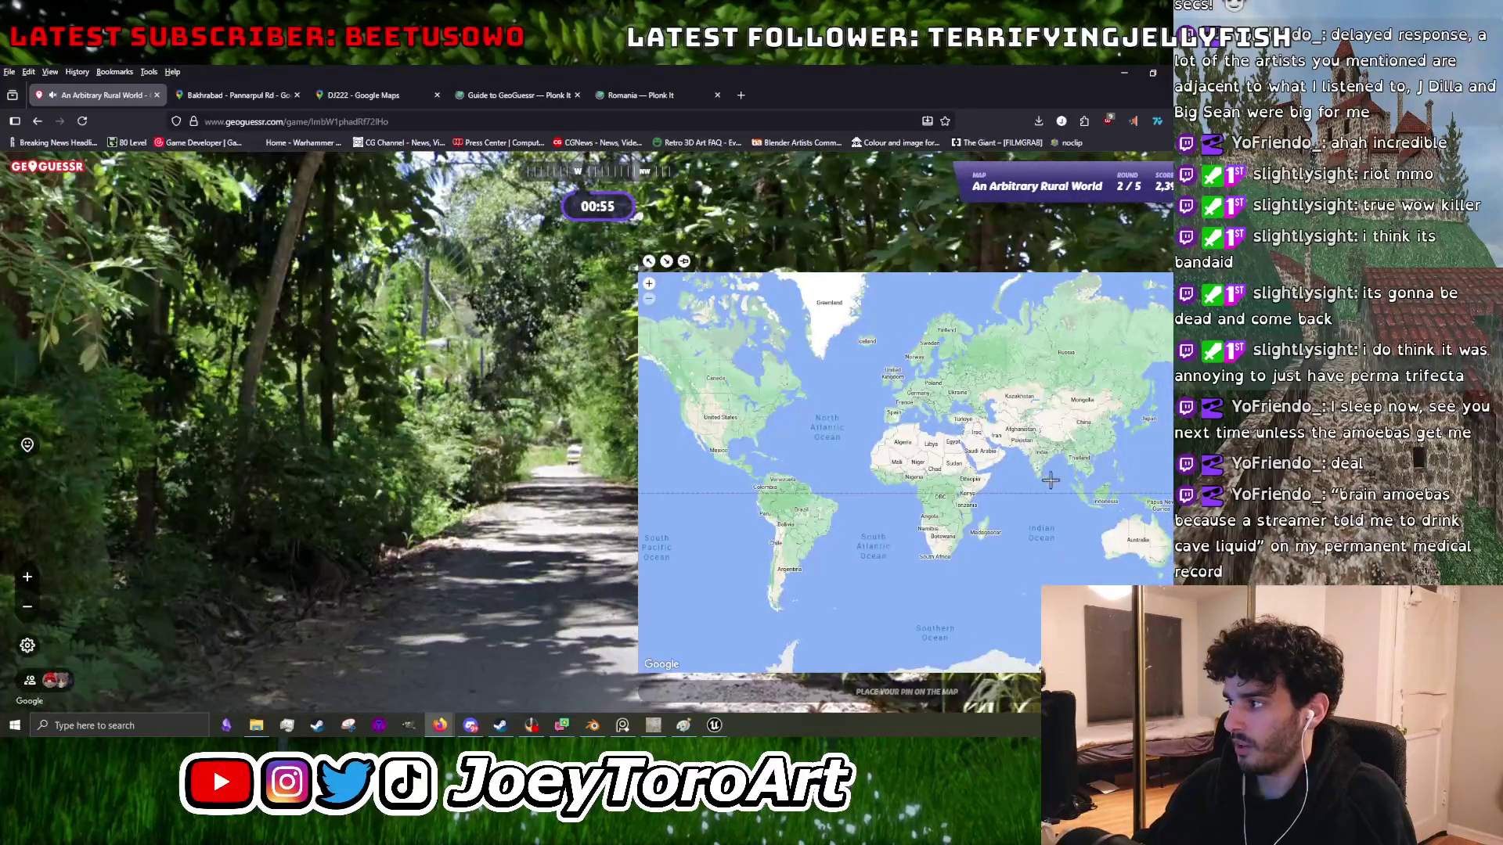
click(1078, 492)
key(space)
key(space)
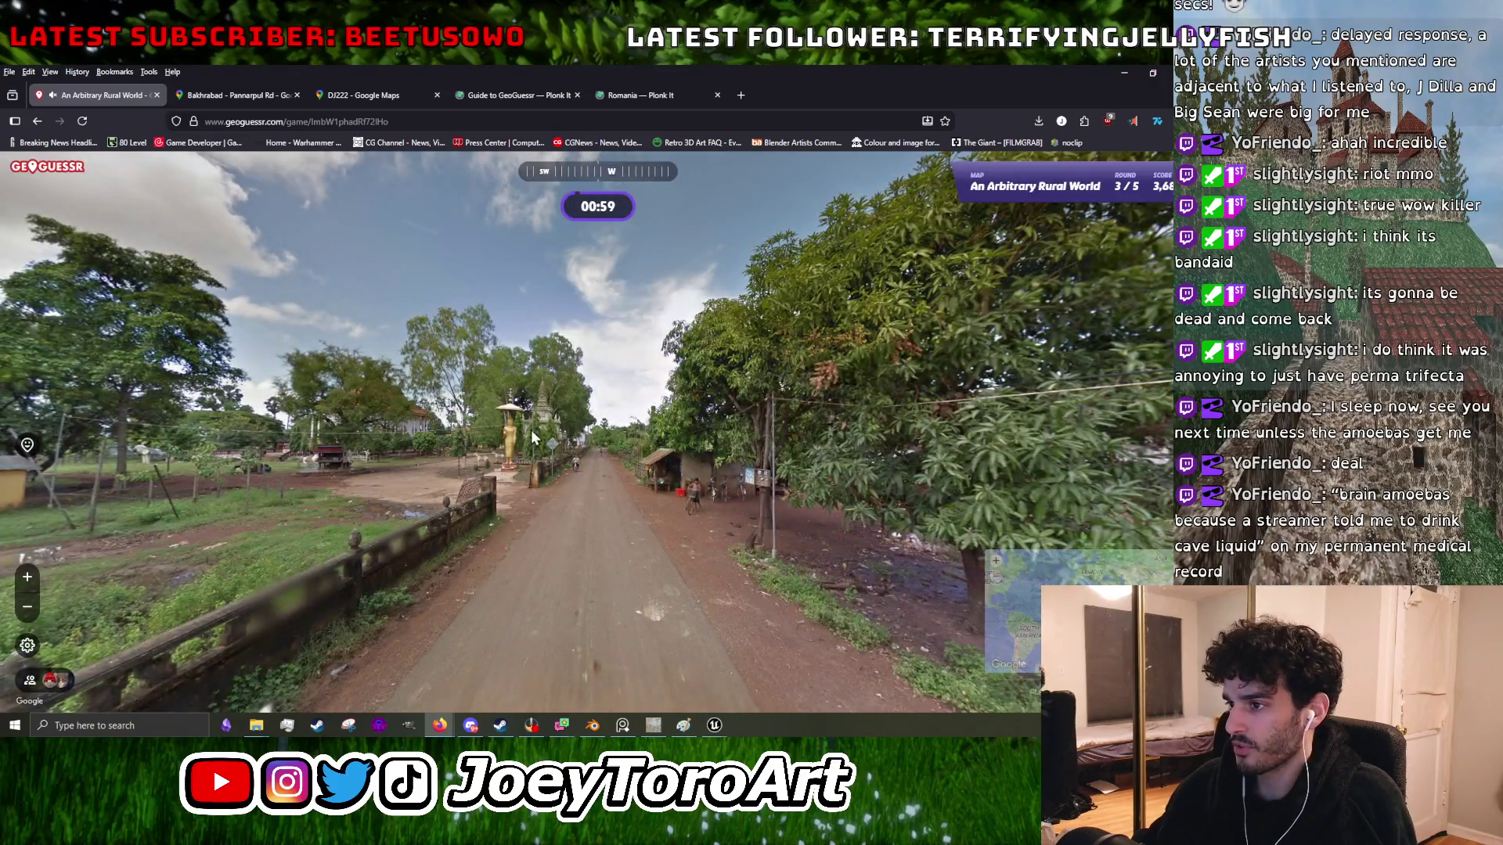
- Walk along the dirt road past the golden statue toward the school sign
click(533, 436)
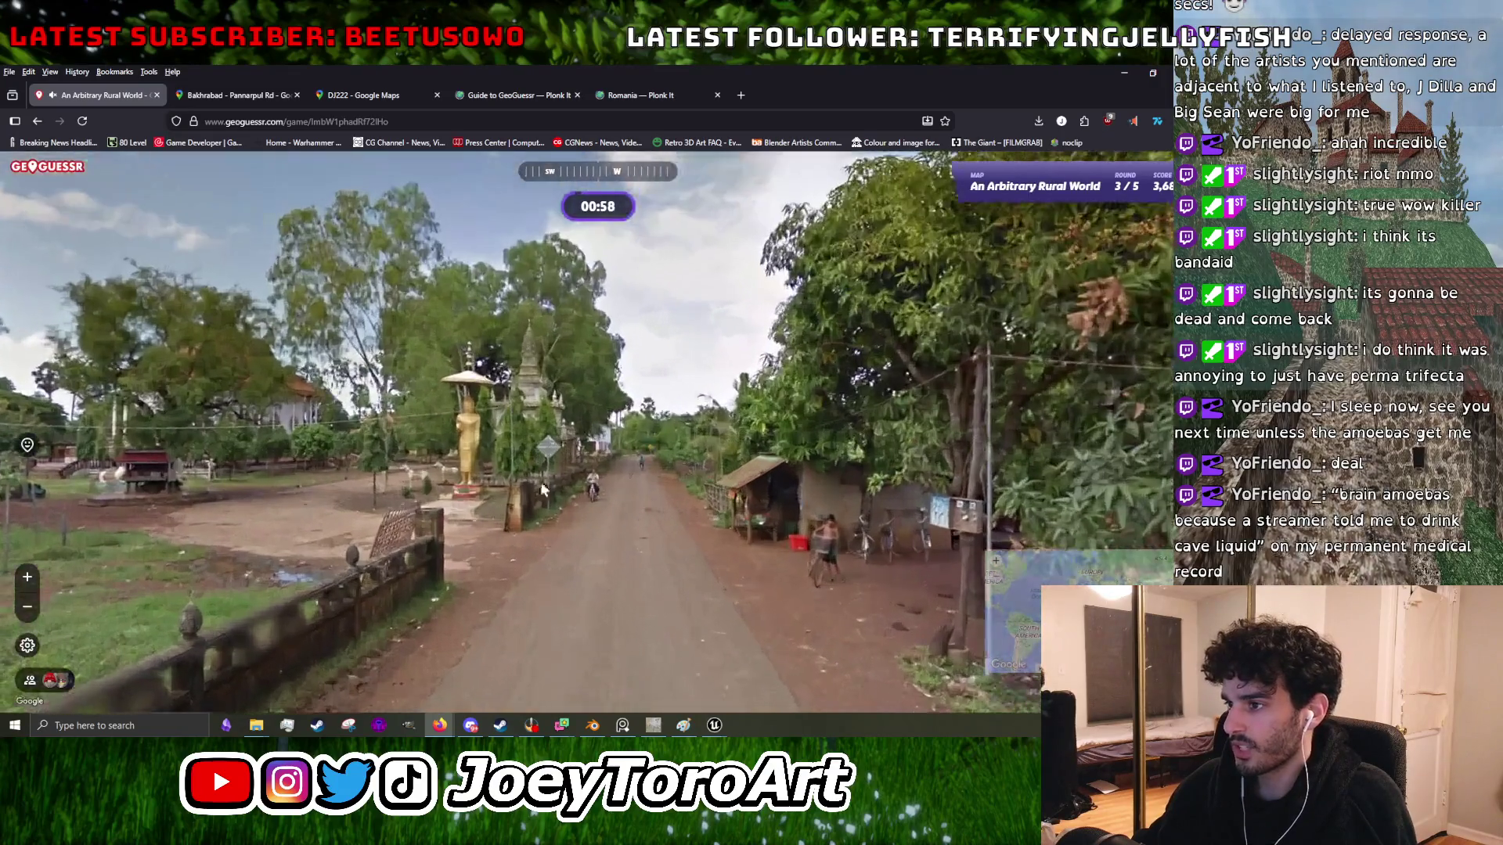
click(457, 467)
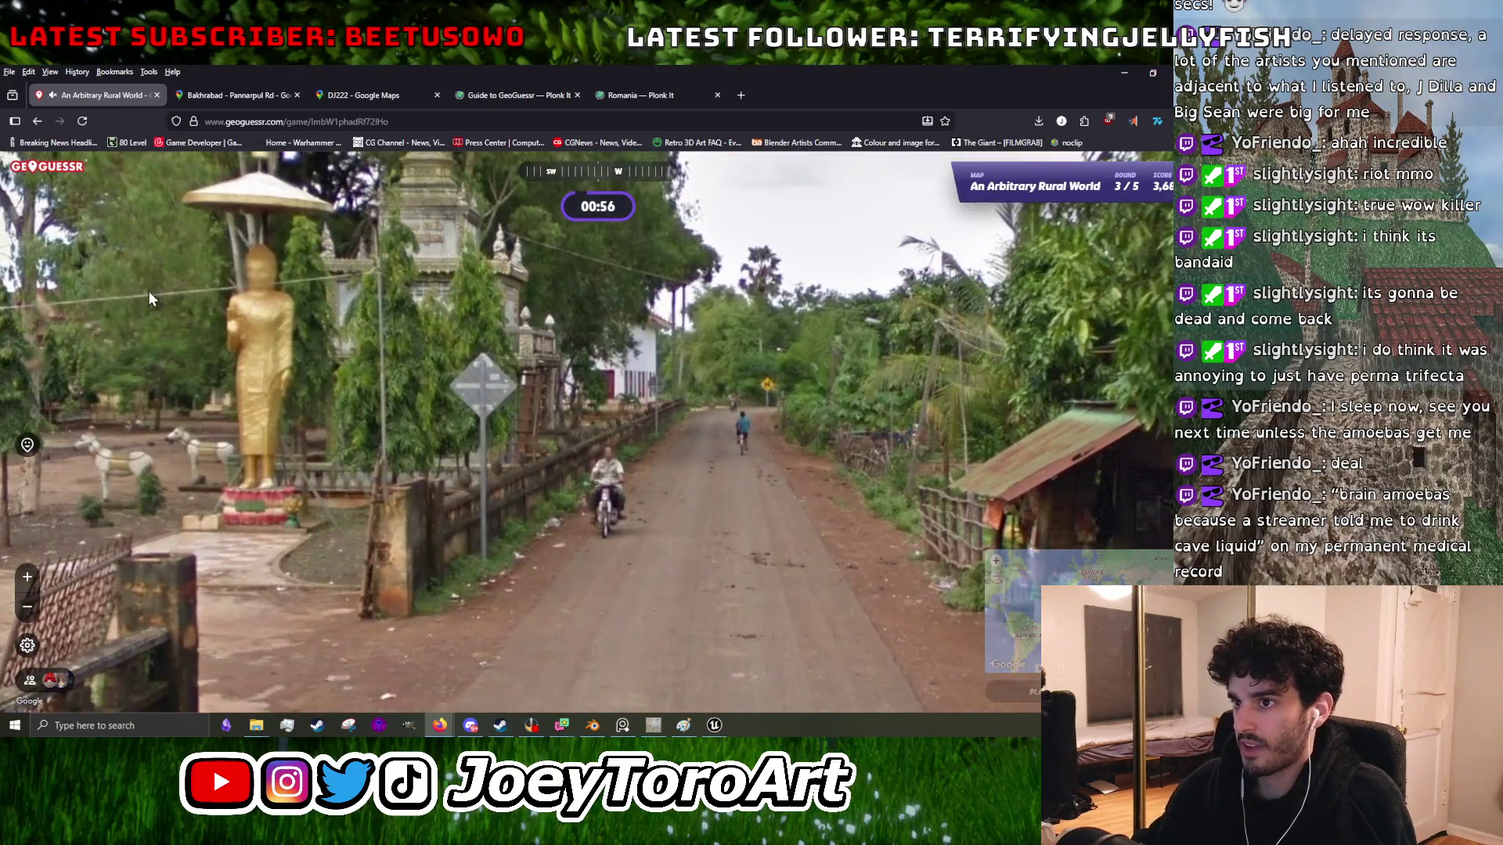
drag(835, 472, 126, 317)
click(523, 454)
mouse_move(523, 454)
mouse_down()
mouse_move(363, 442)
mouse_move(292, 365)
mouse_up()
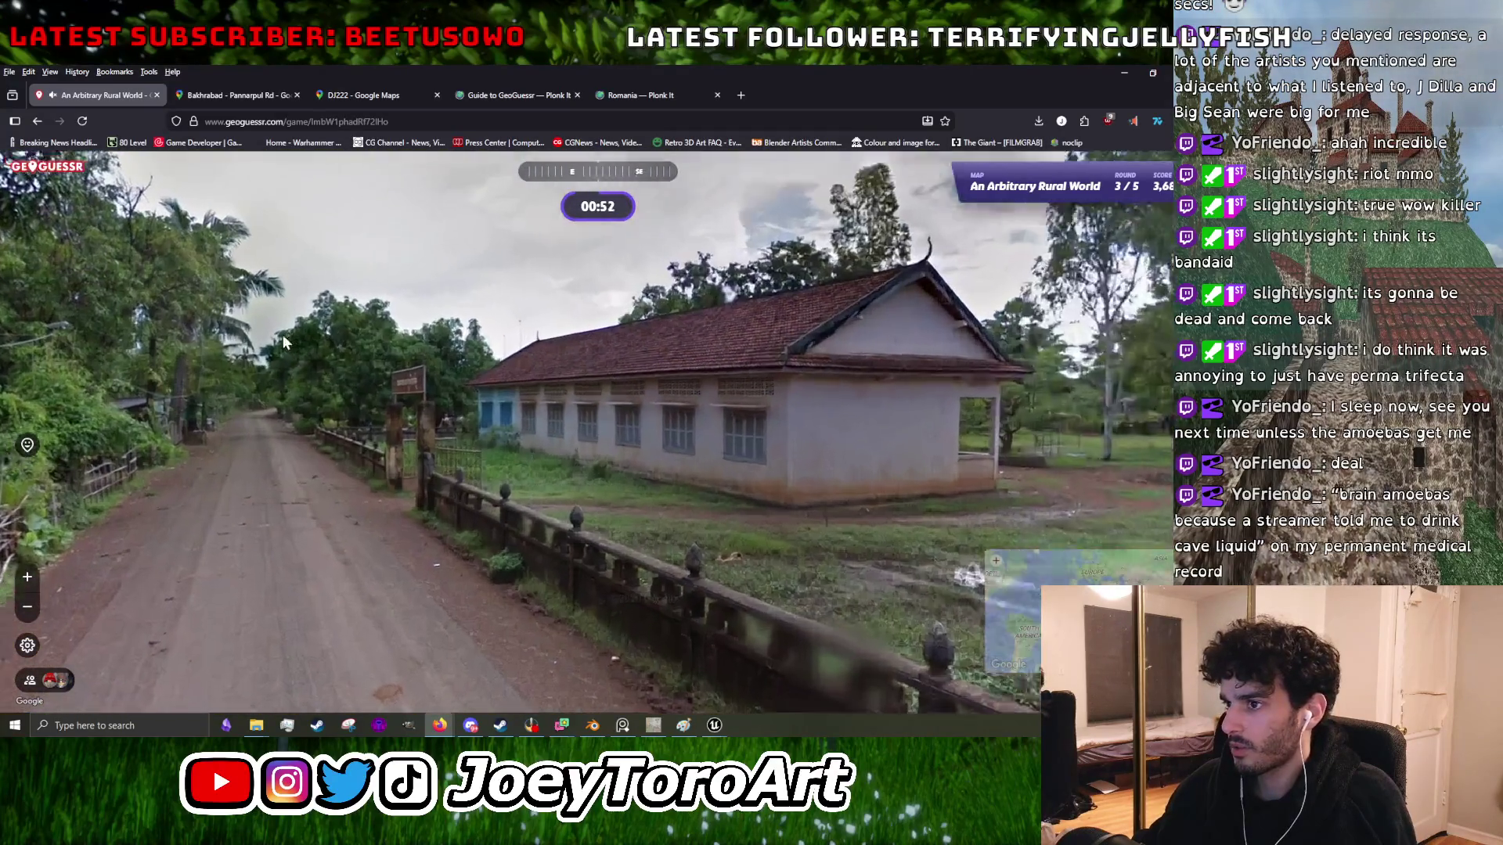
click(436, 409)
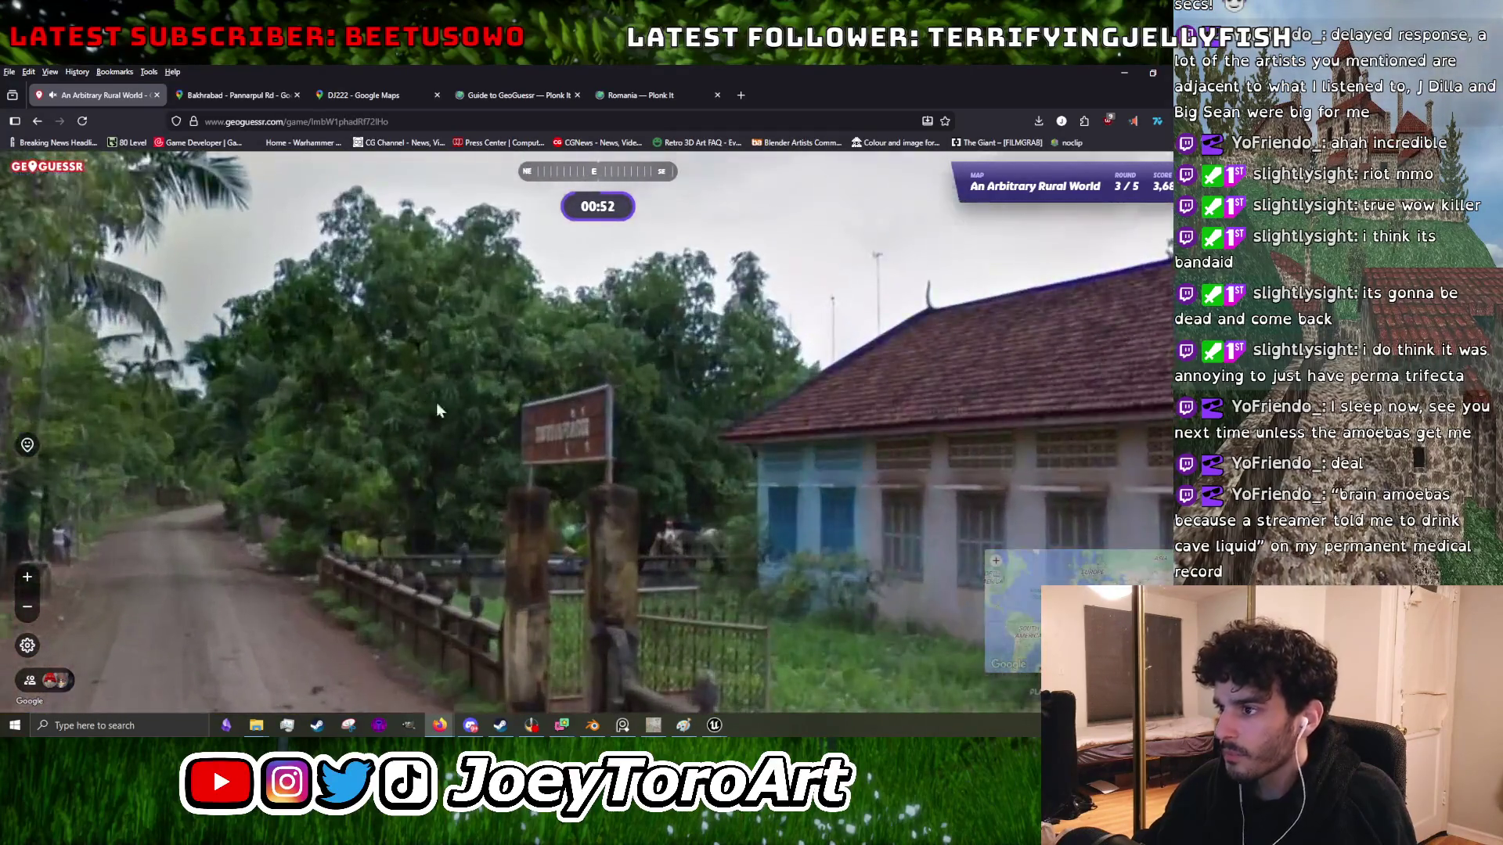
click(564, 448)
drag(608, 440, 164, 326)
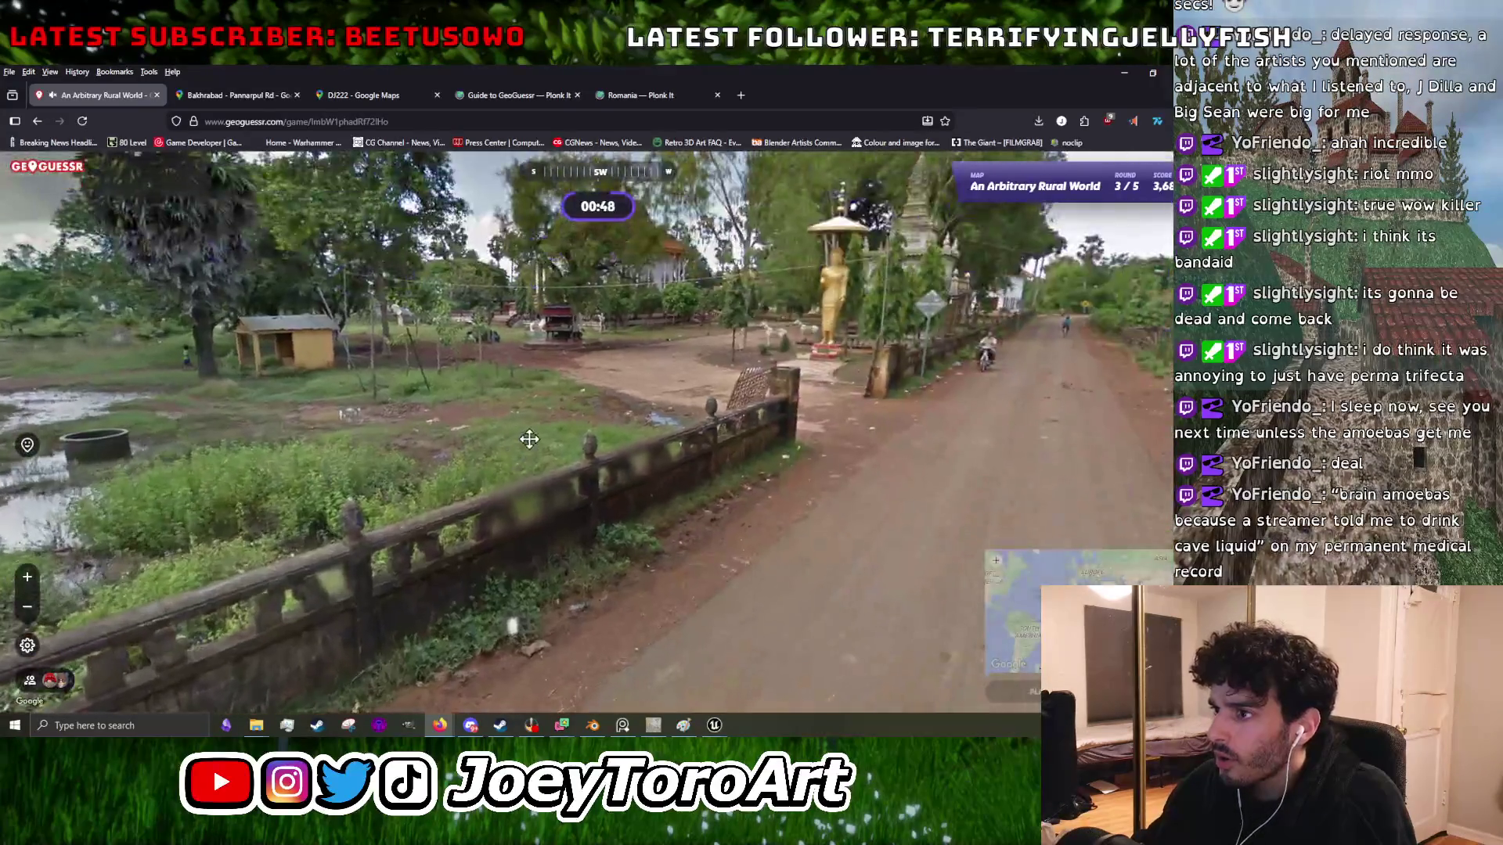
mouse_move(777, 293)
mouse_down()
mouse_move(615, 424)
mouse_move(900, 407)
mouse_move(781, 426)
mouse_up()
click(781, 425)
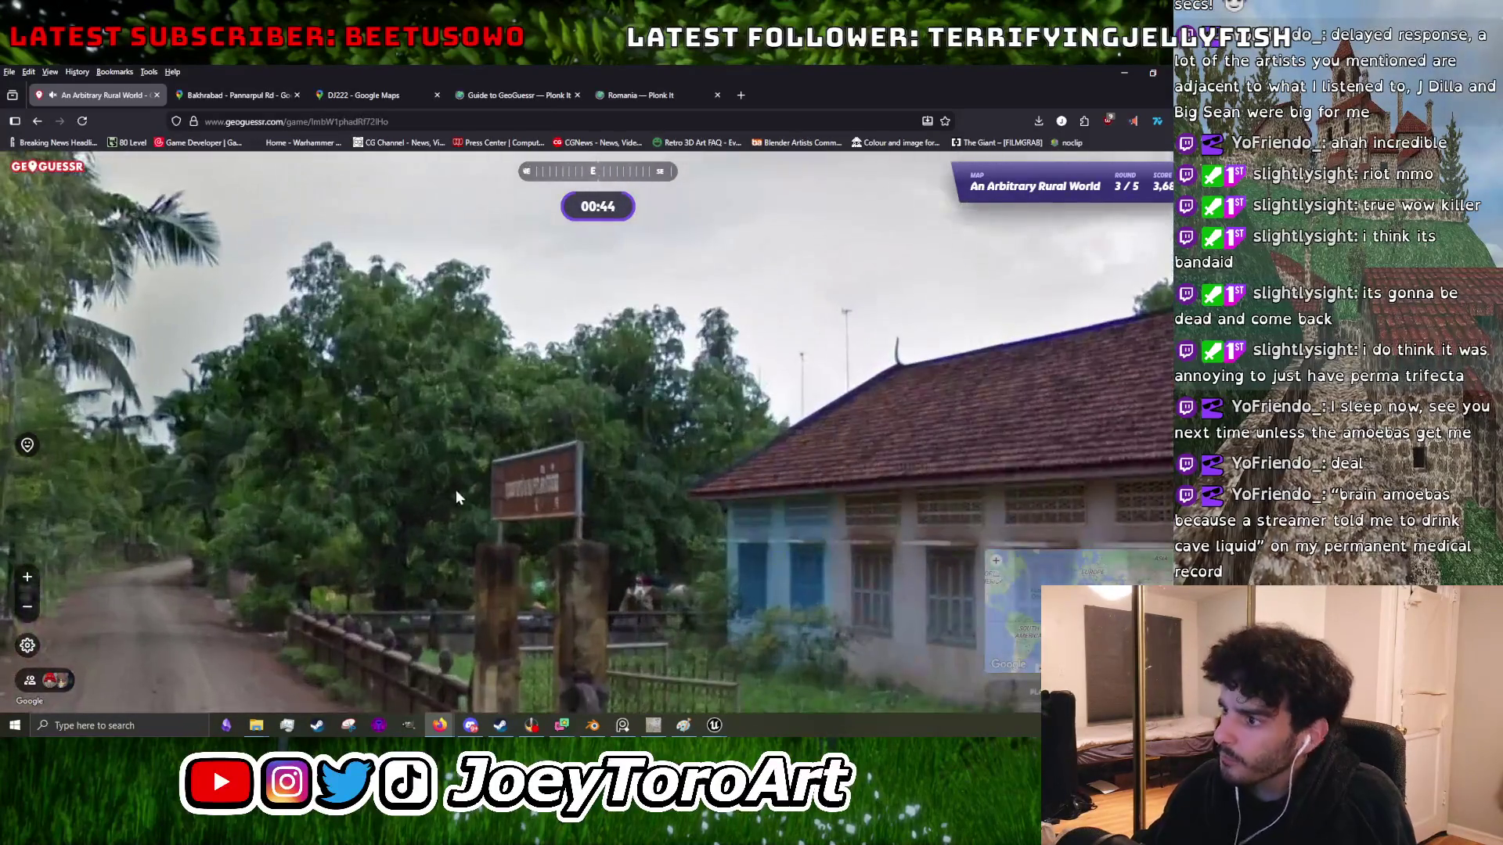
- Continue past the roadside house and bicycle shed, looking around at the golden Buddha
click(523, 523)
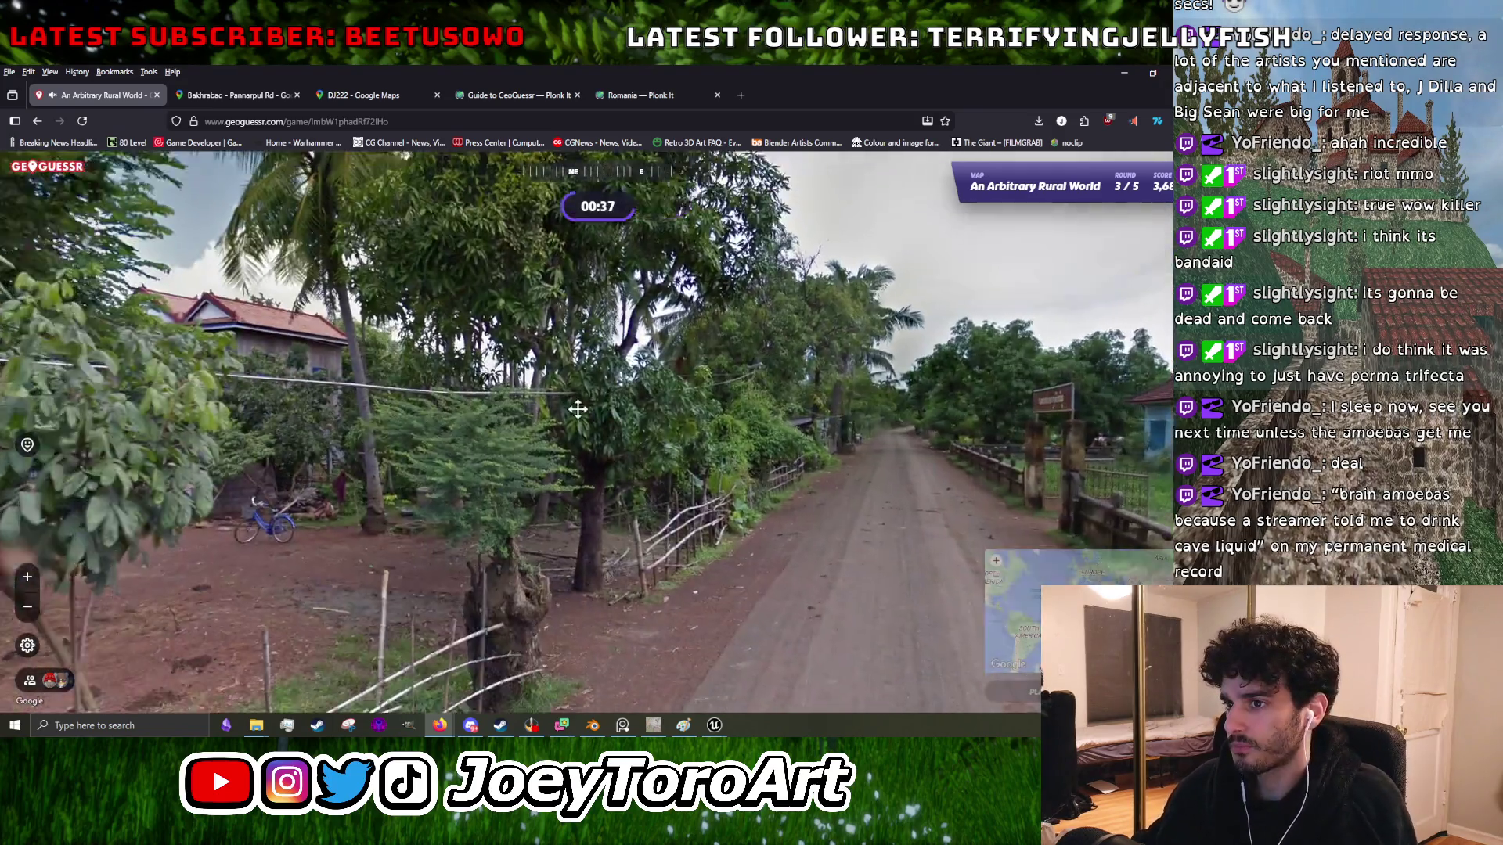
mouse_move(547, 454)
mouse_down()
mouse_move(342, 458)
mouse_move(858, 496)
mouse_up()
click(858, 496)
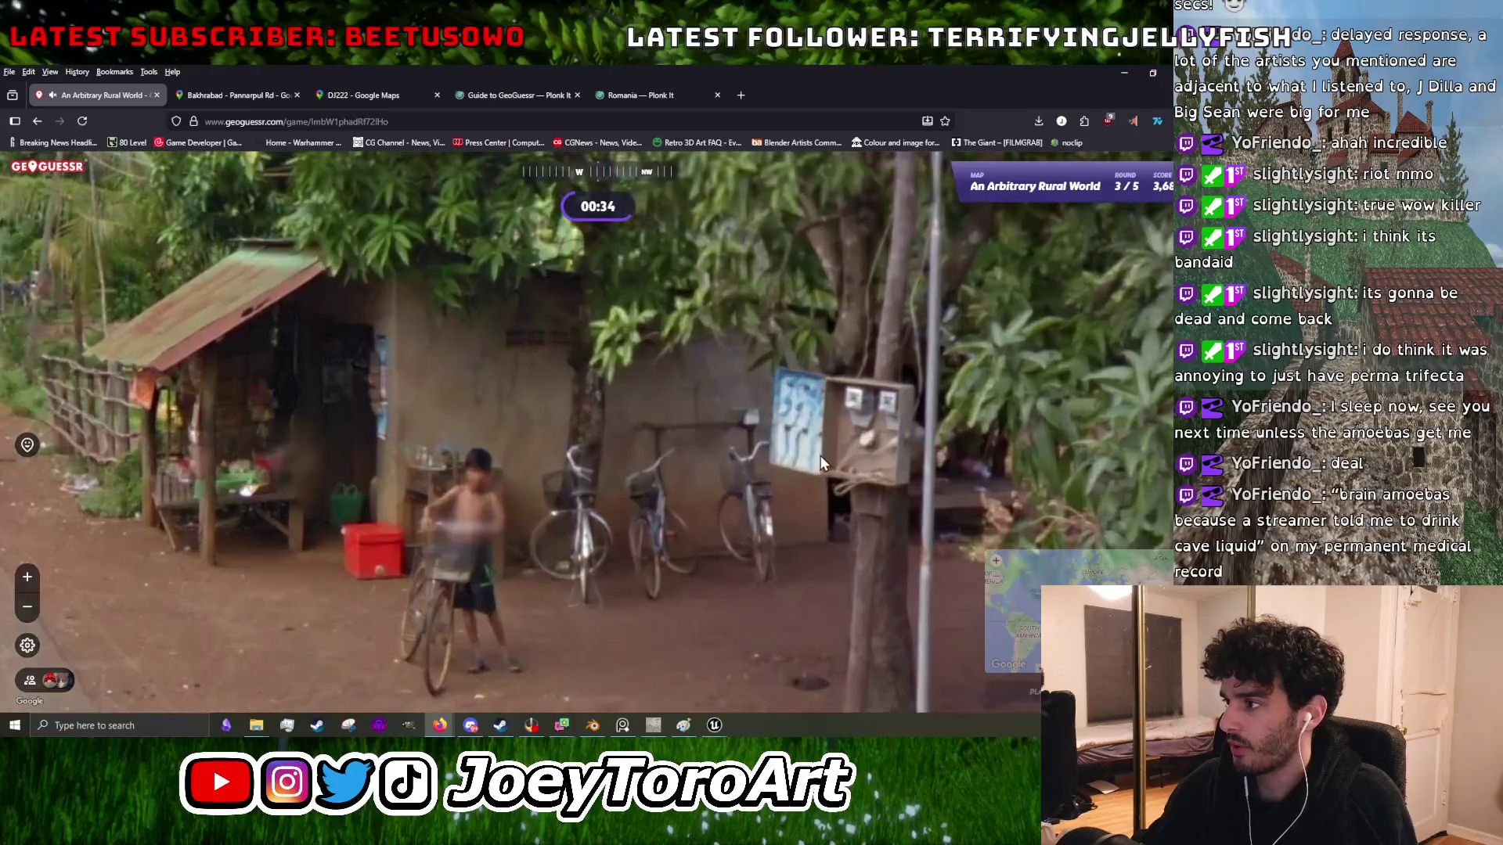
scroll(401, 498, down, 3)
mouse_move(401, 498)
mouse_down()
mouse_move(660, 378)
mouse_move(825, 454)
mouse_up()
drag(399, 329, 783, 384)
scroll(790, 430, up, 2)
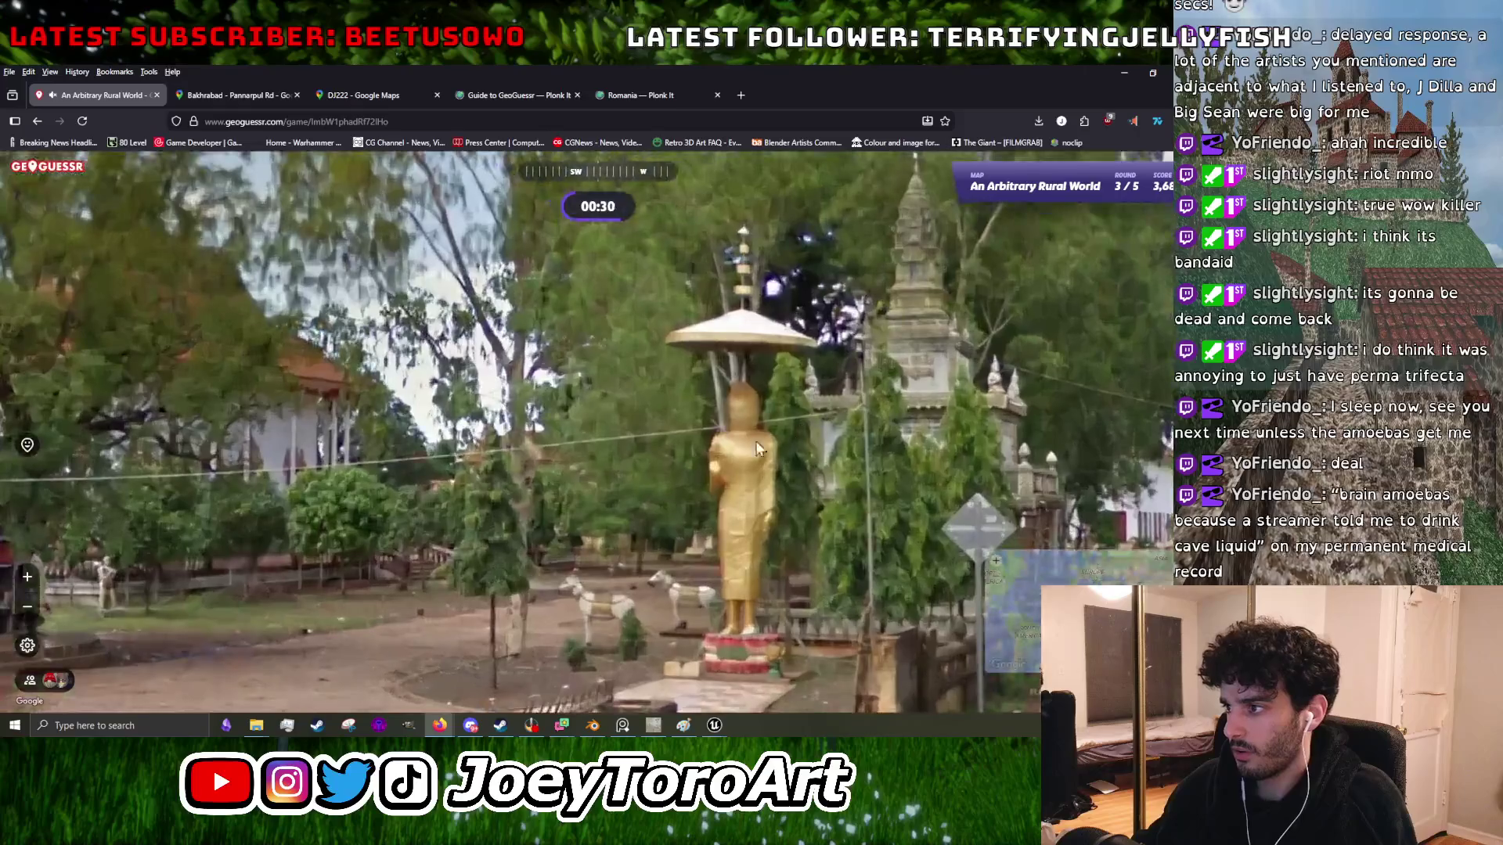
scroll(791, 430, down, 2)
scroll(485, 480, down, 2)
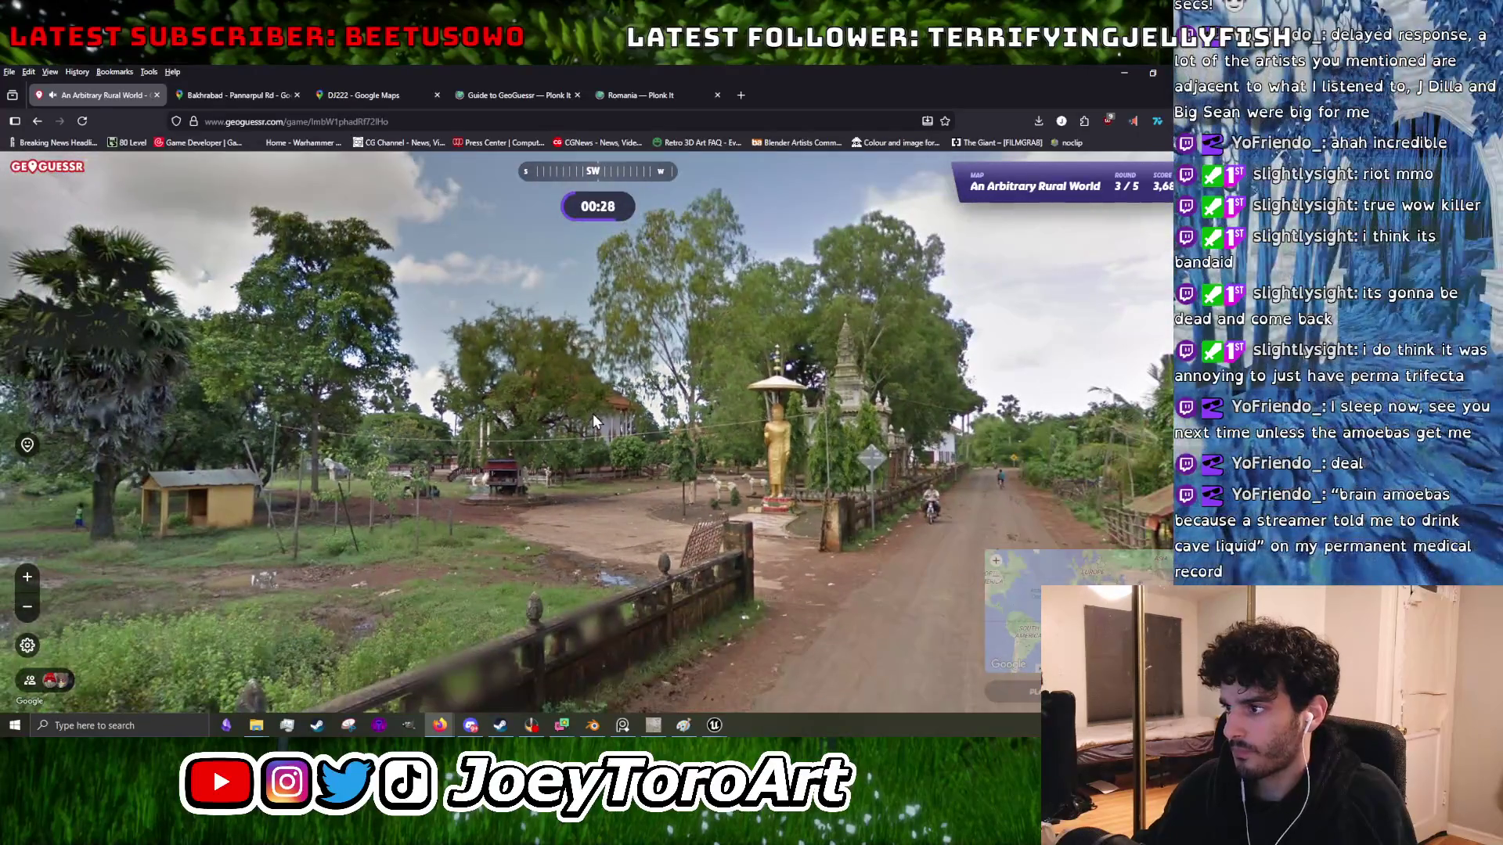
scroll(593, 413, up, 2)
scroll(533, 405, down, 2)
drag(530, 404, 425, 410)
scroll(204, 354, up, 2)
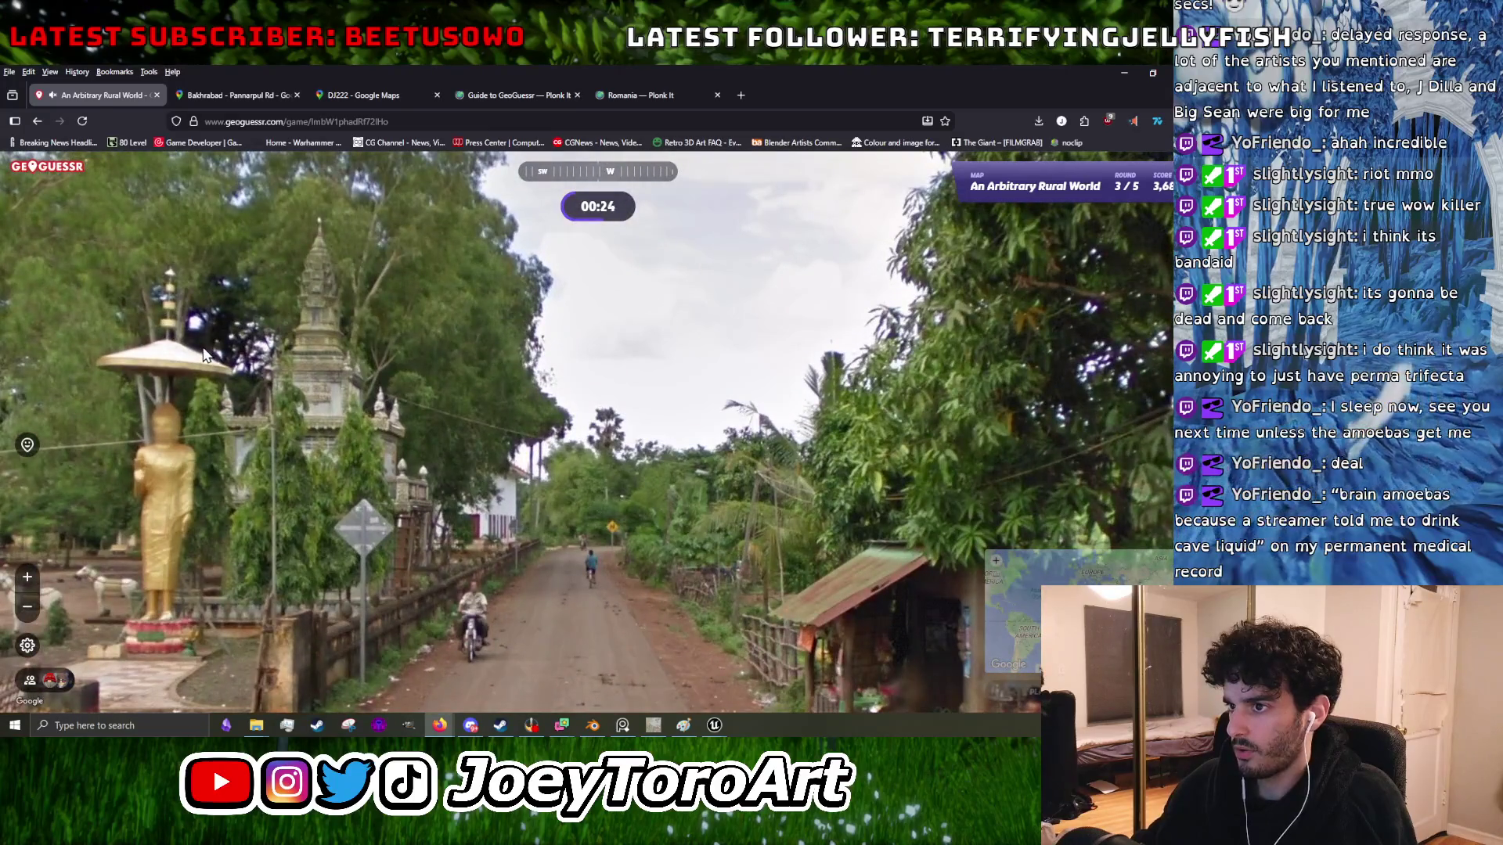
mouse_move(639, 610)
mouse_down()
mouse_move(501, 407)
mouse_move(365, 397)
mouse_move(437, 419)
mouse_up()
scroll(548, 410, down, 2)
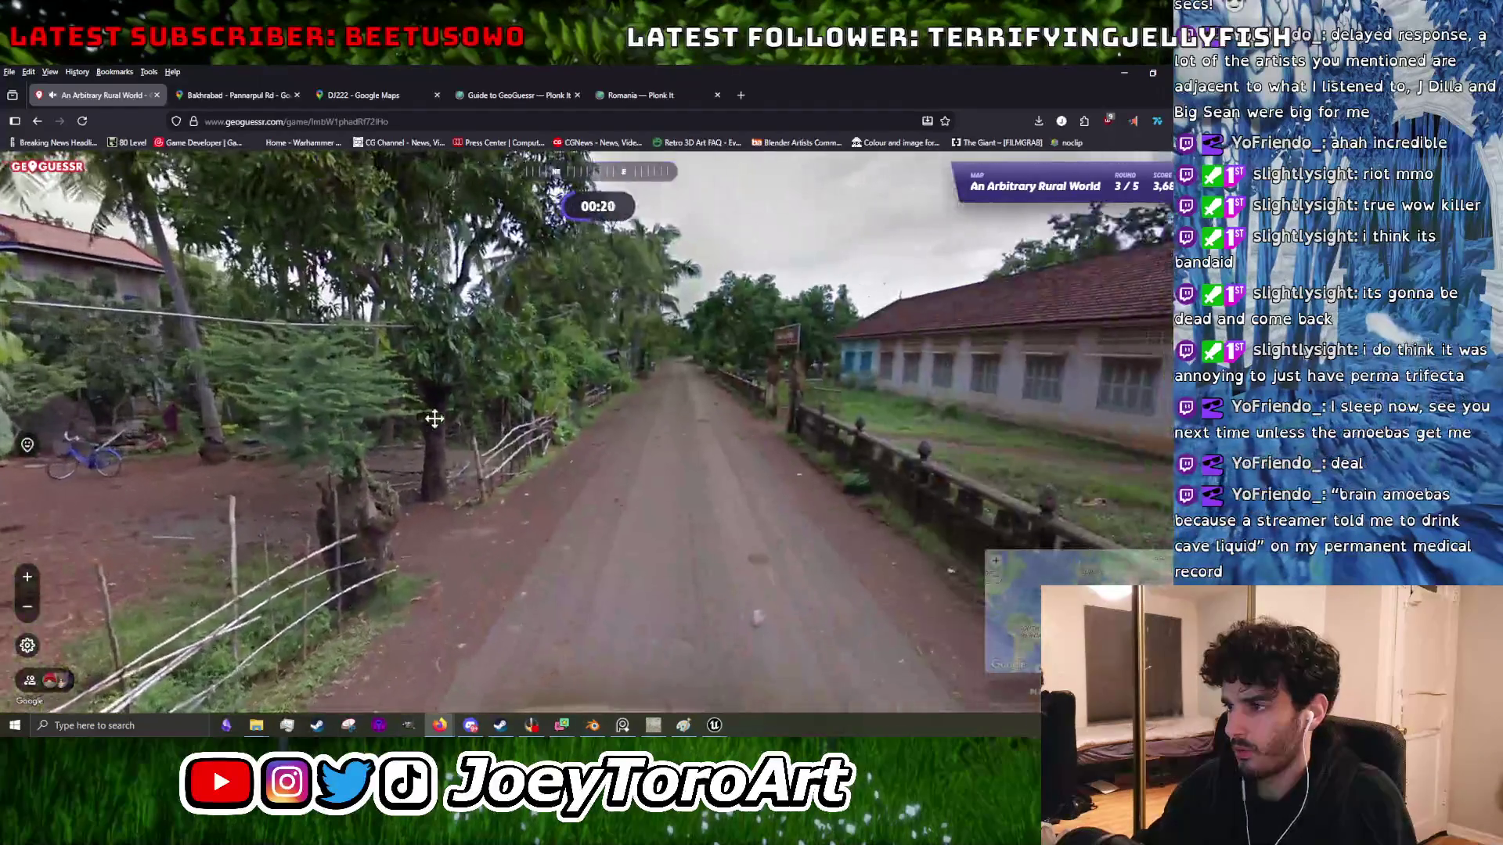
- Cross the flooded field to the well, then return to the road's gate sign
click(436, 419)
drag(688, 350, 533, 416)
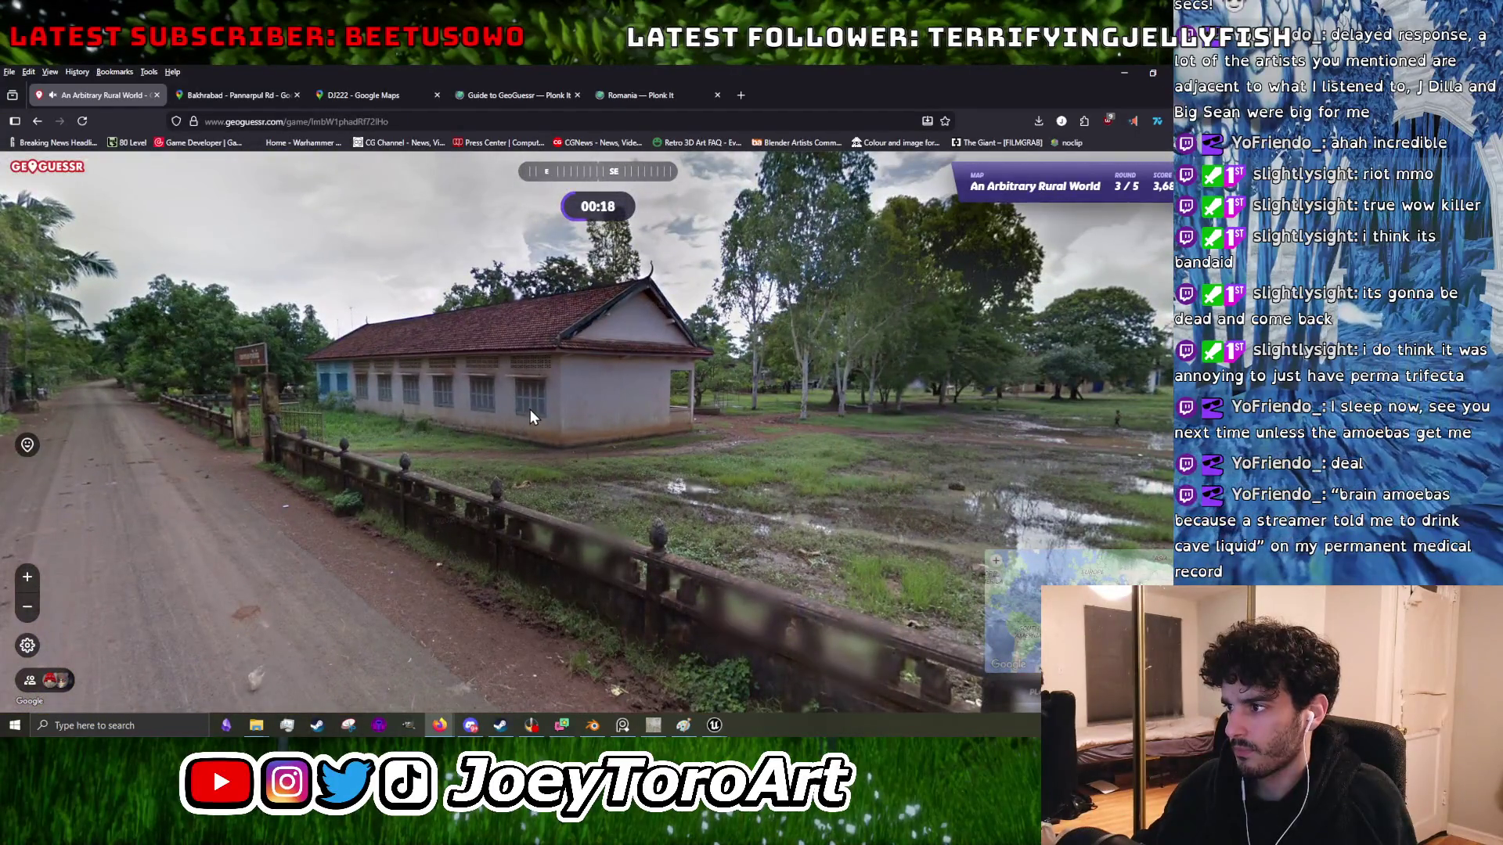
mouse_move(938, 451)
mouse_down()
mouse_move(652, 490)
mouse_move(683, 457)
mouse_up()
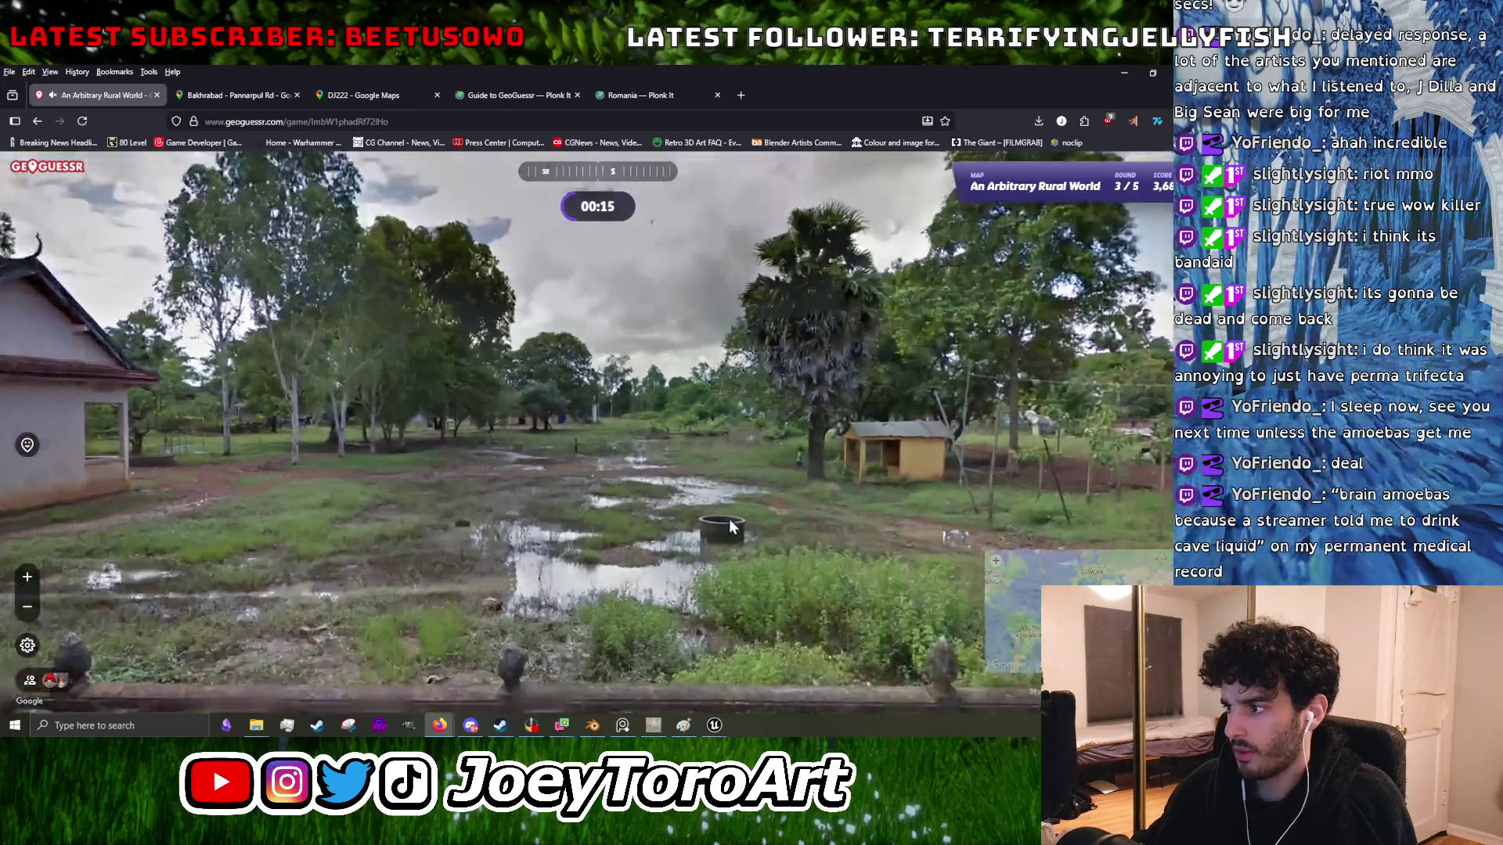
click(730, 520)
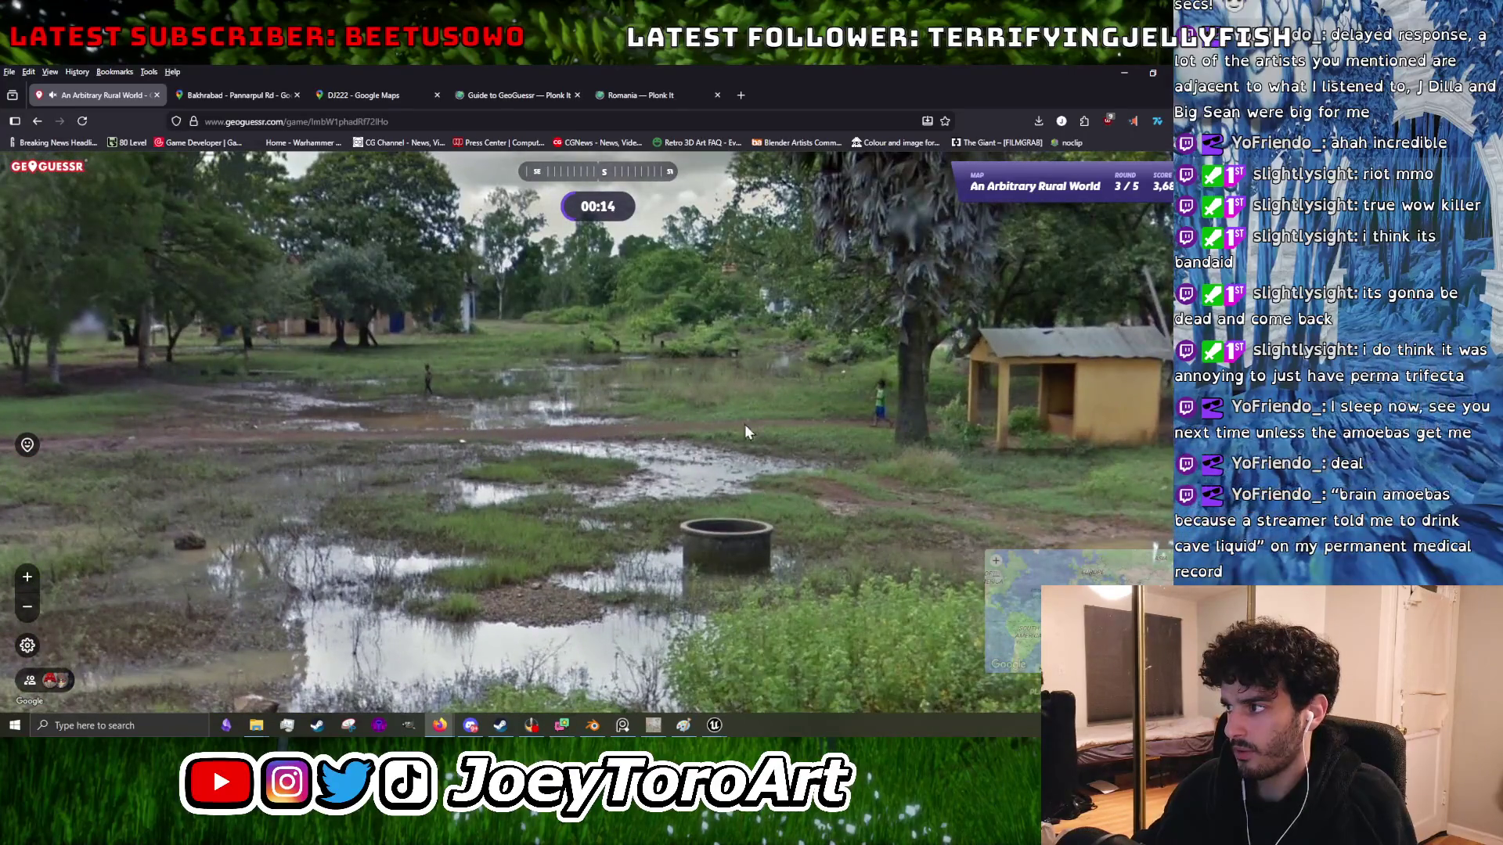
click(744, 426)
key(Down)
key(Down)
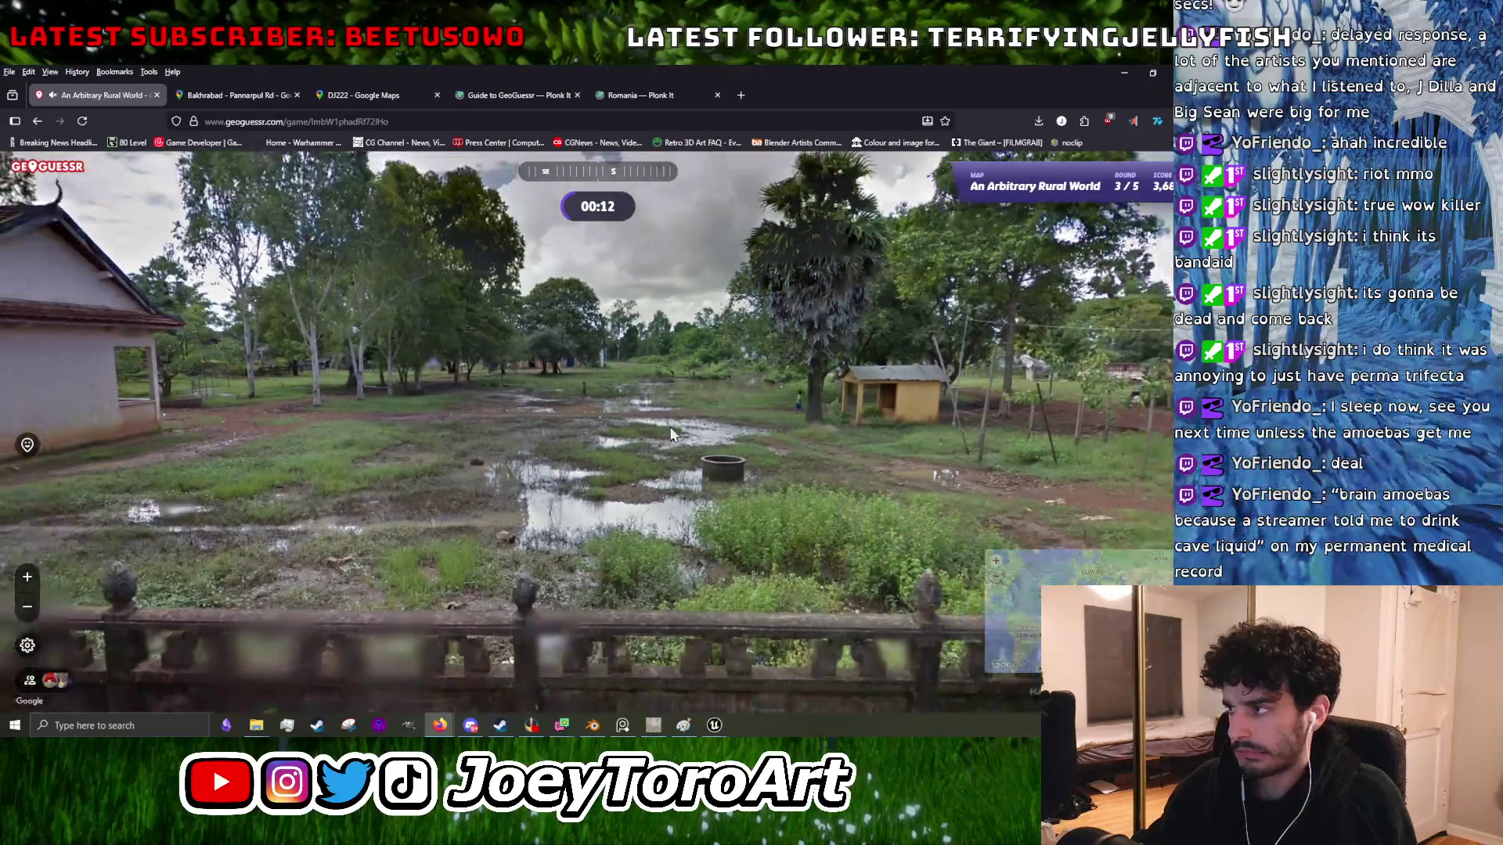
key(Left)
key(Up)
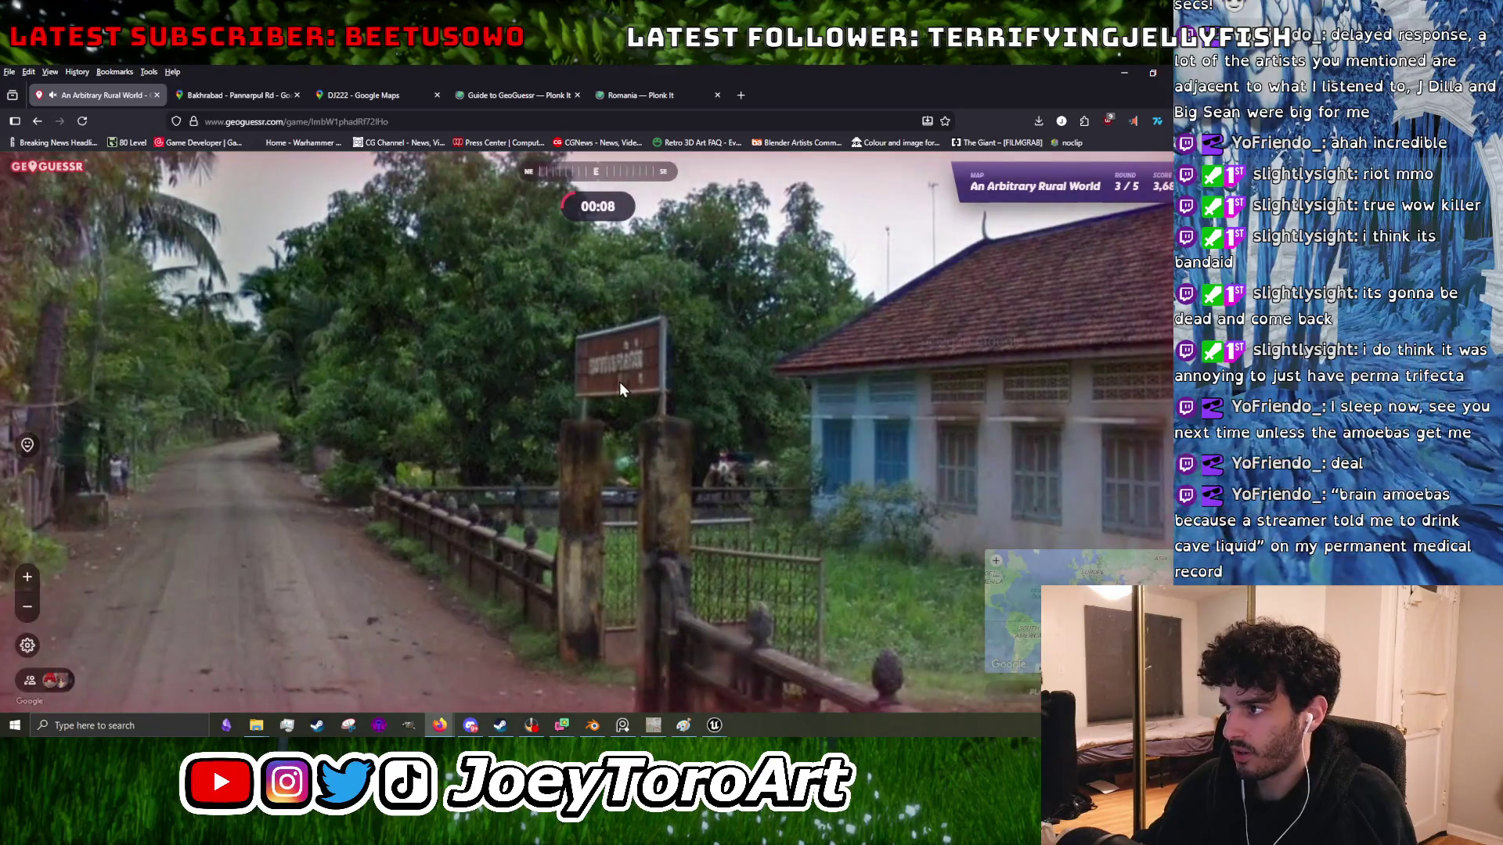
- Guess Thailand (534 km off, 3,747 points) and open the real spot in Google Maps
mouse_move(1012, 569)
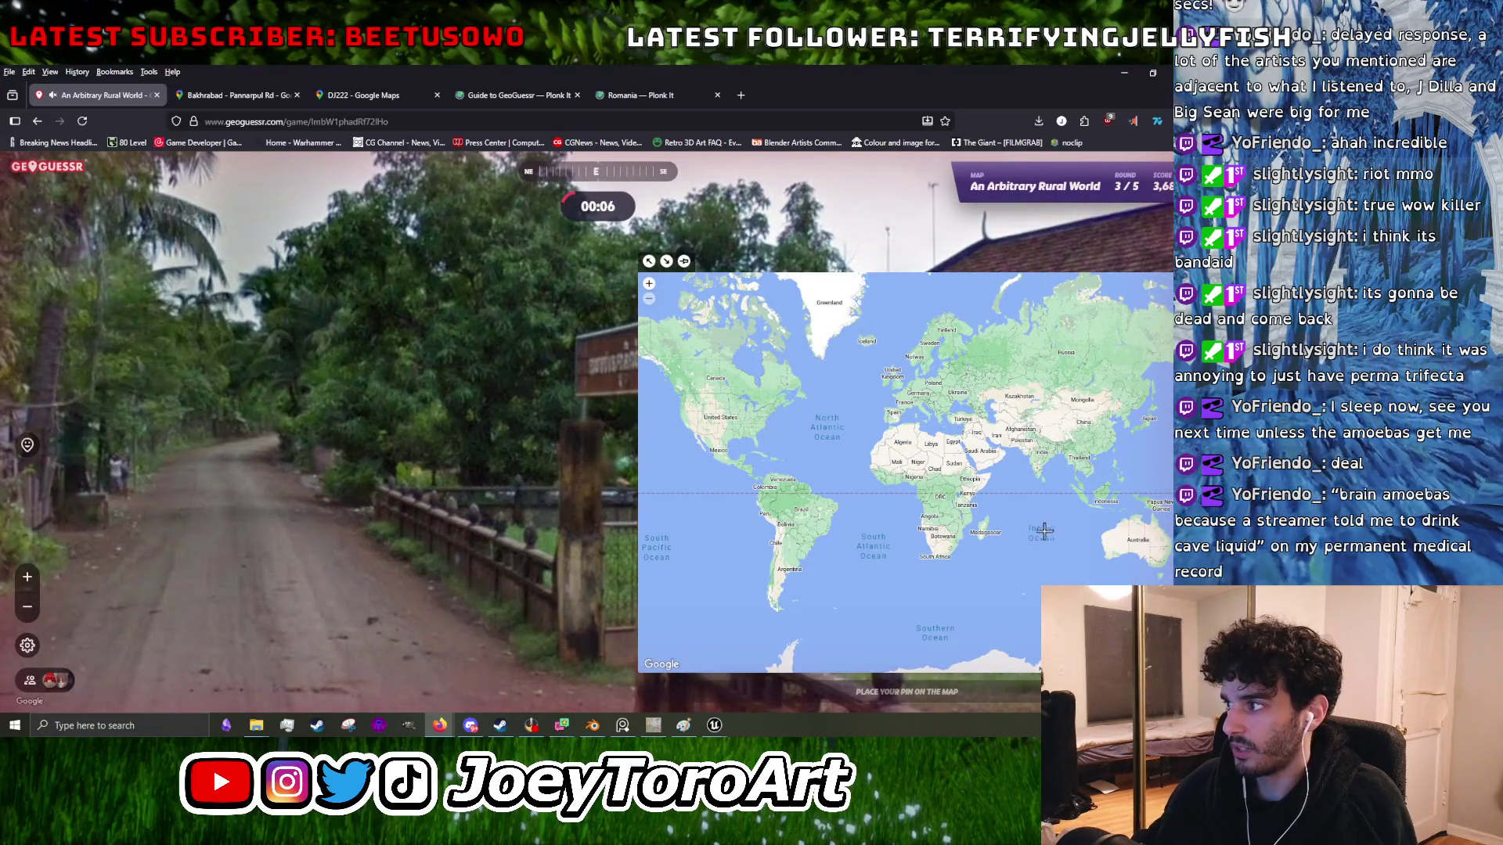
click(1080, 467)
key(space)
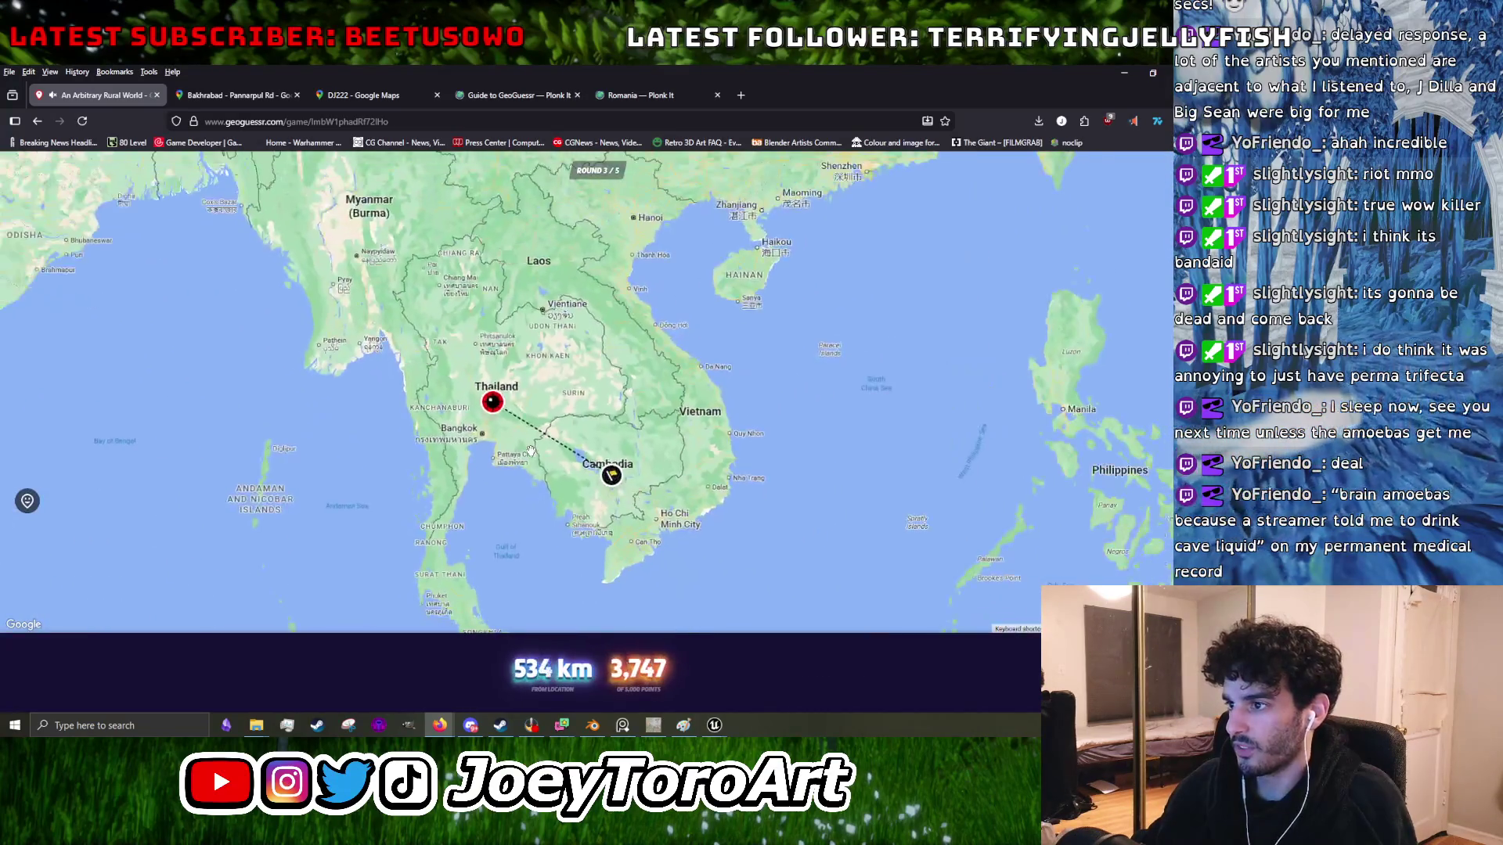
scroll(646, 450, up, 2)
click(587, 510)
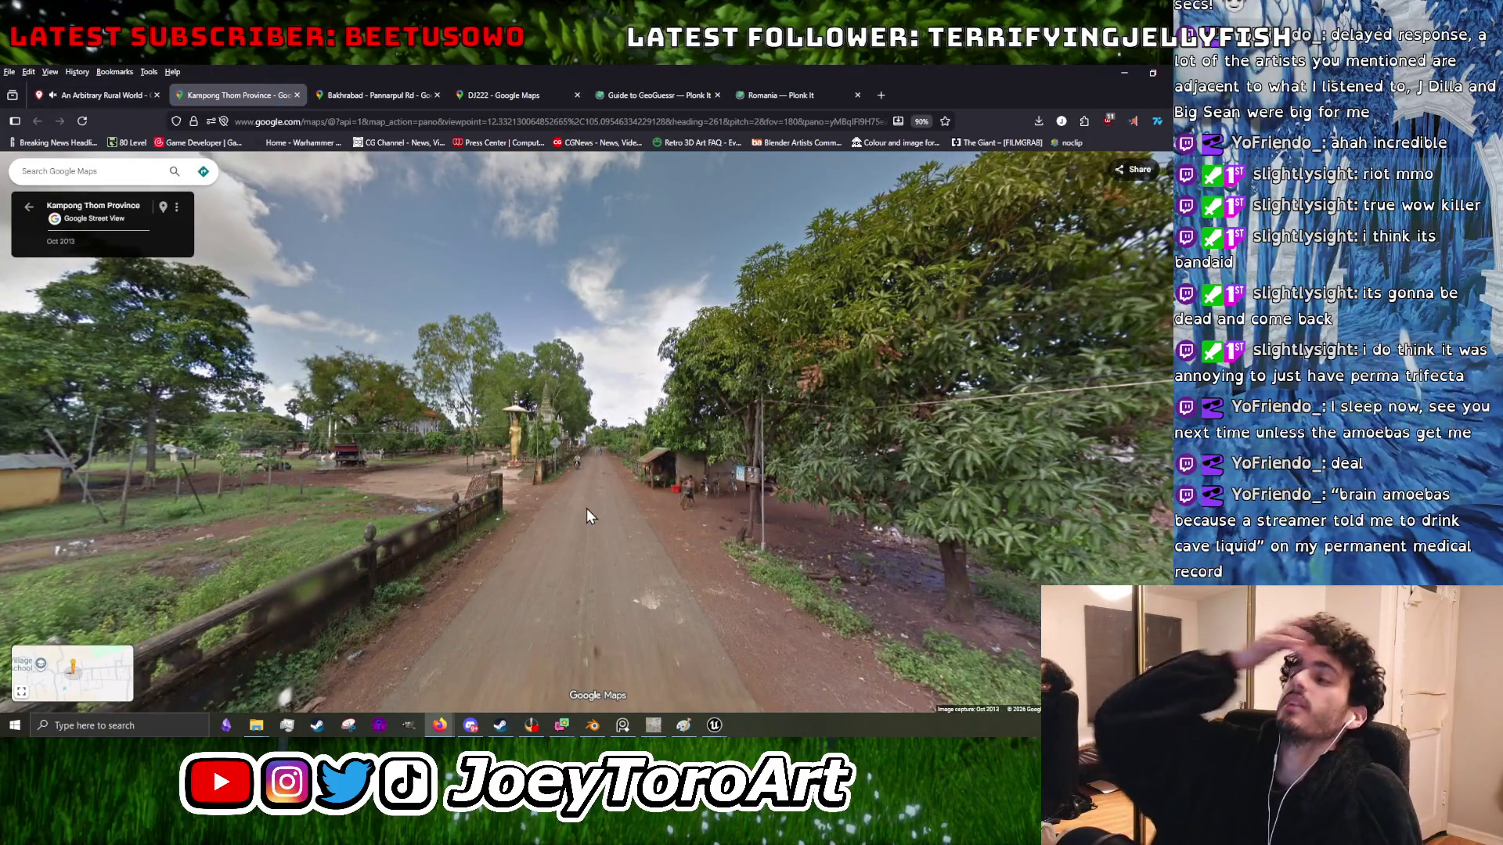
- Continue to the next round and submit a guess in Brazil
click(90, 104)
click(597, 664)
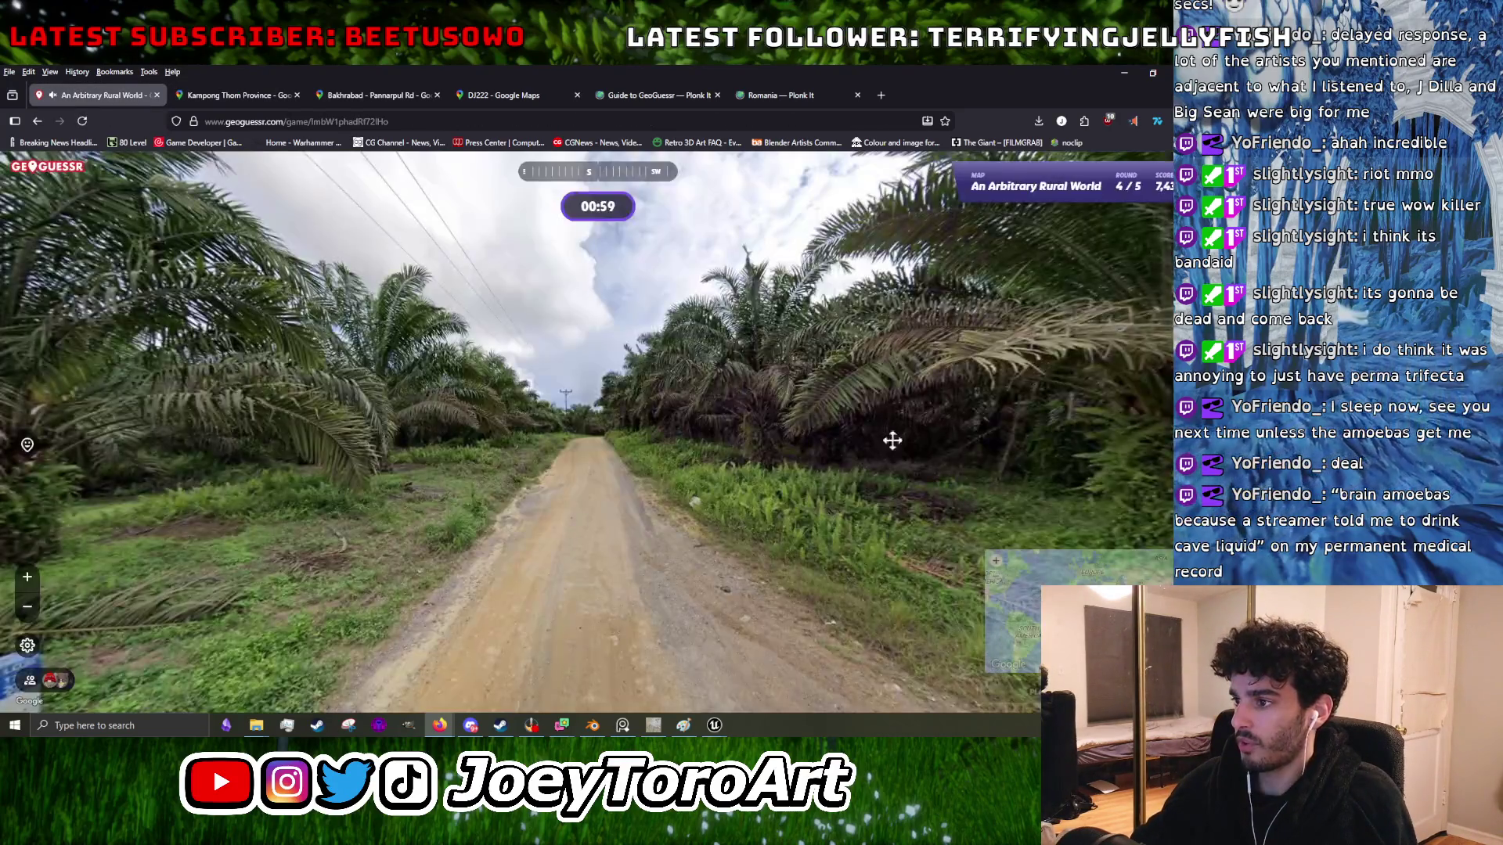
drag(893, 436, 752, 443)
mouse_move(950, 446)
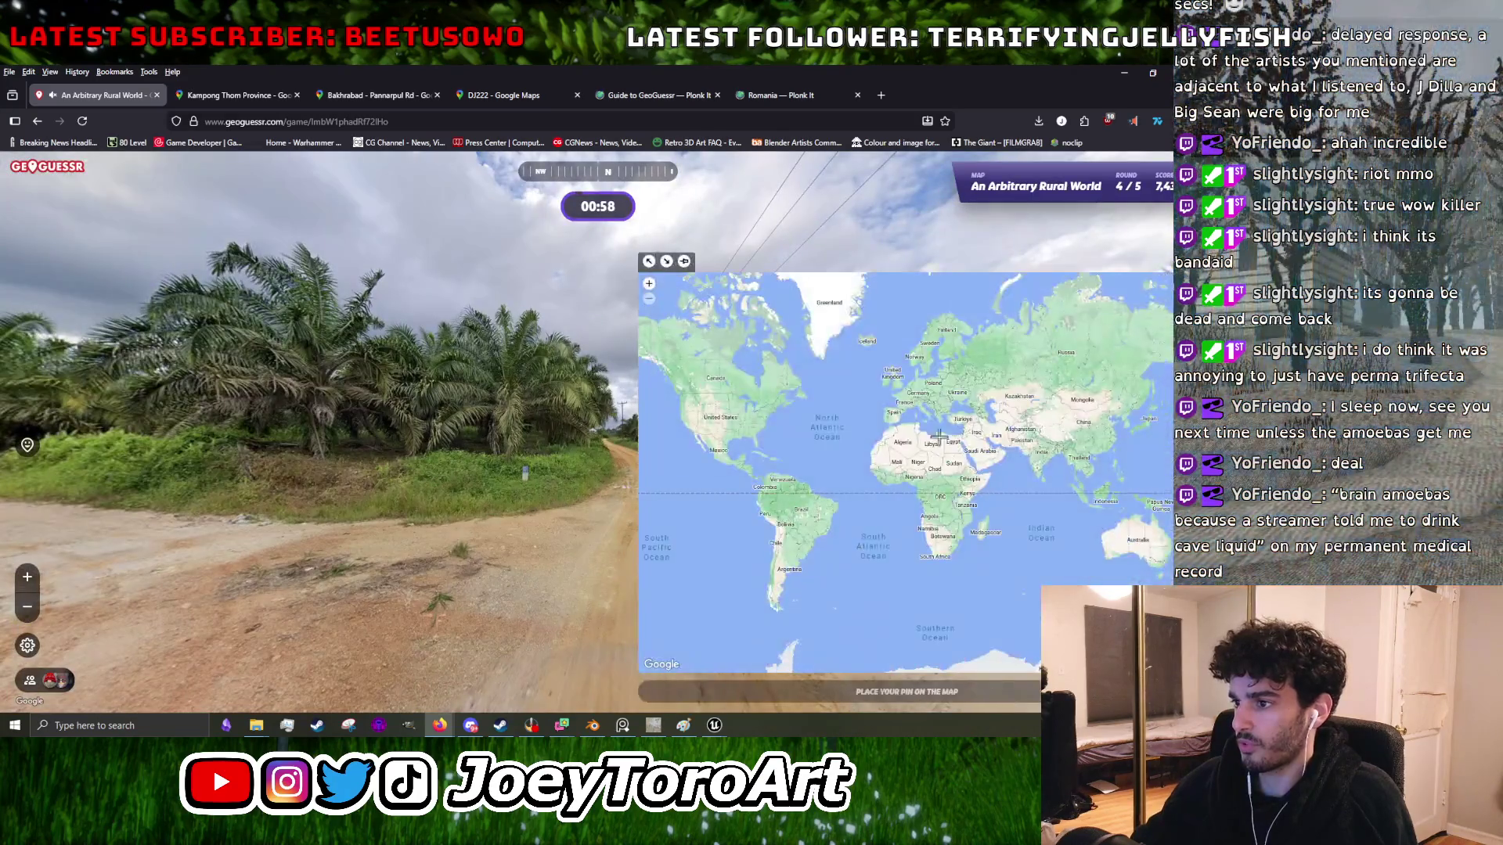
click(818, 498)
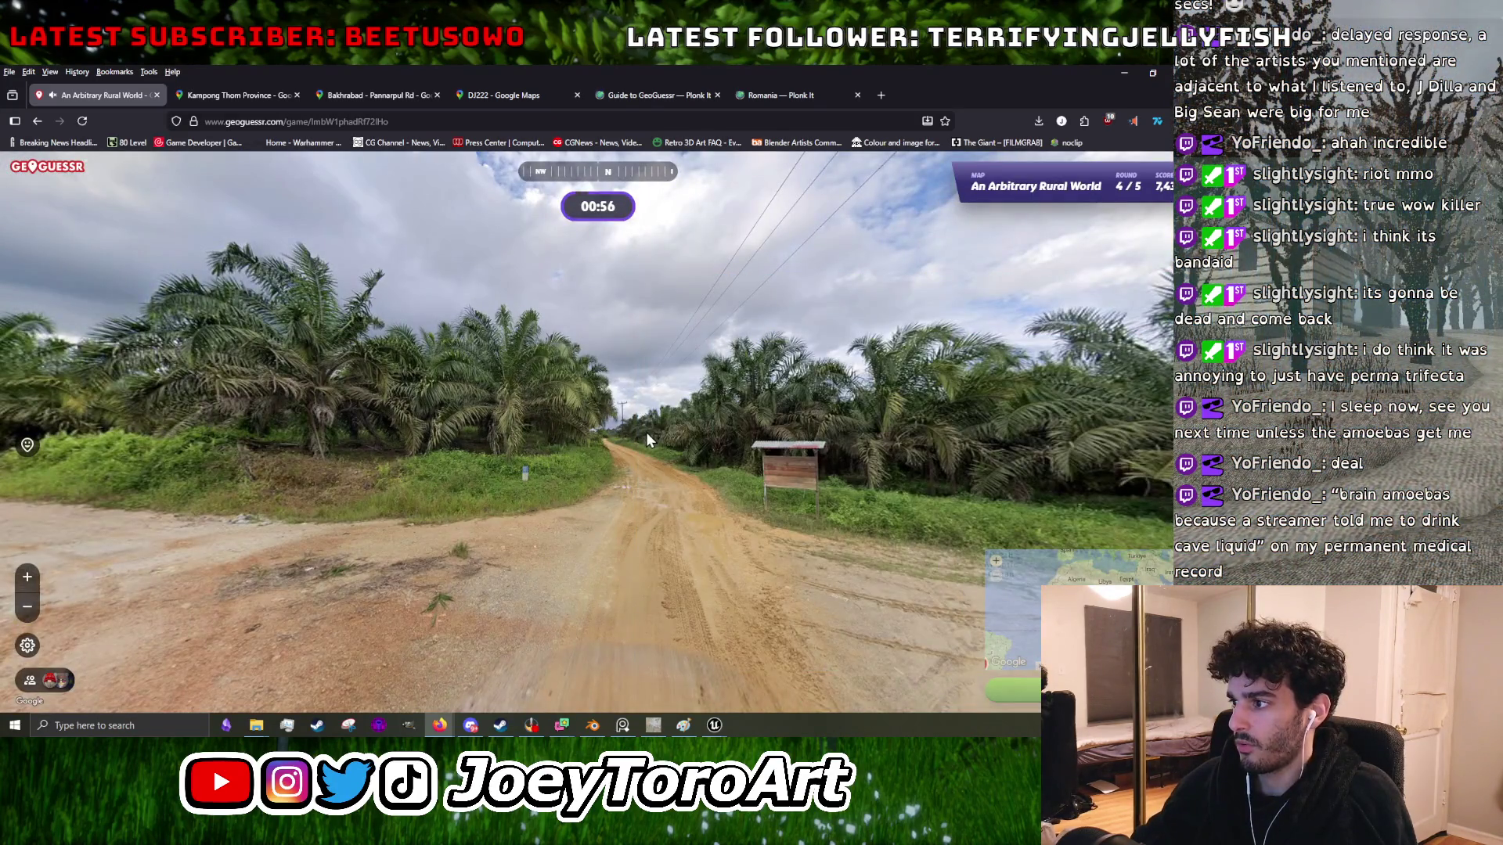
key(space)
key(space)
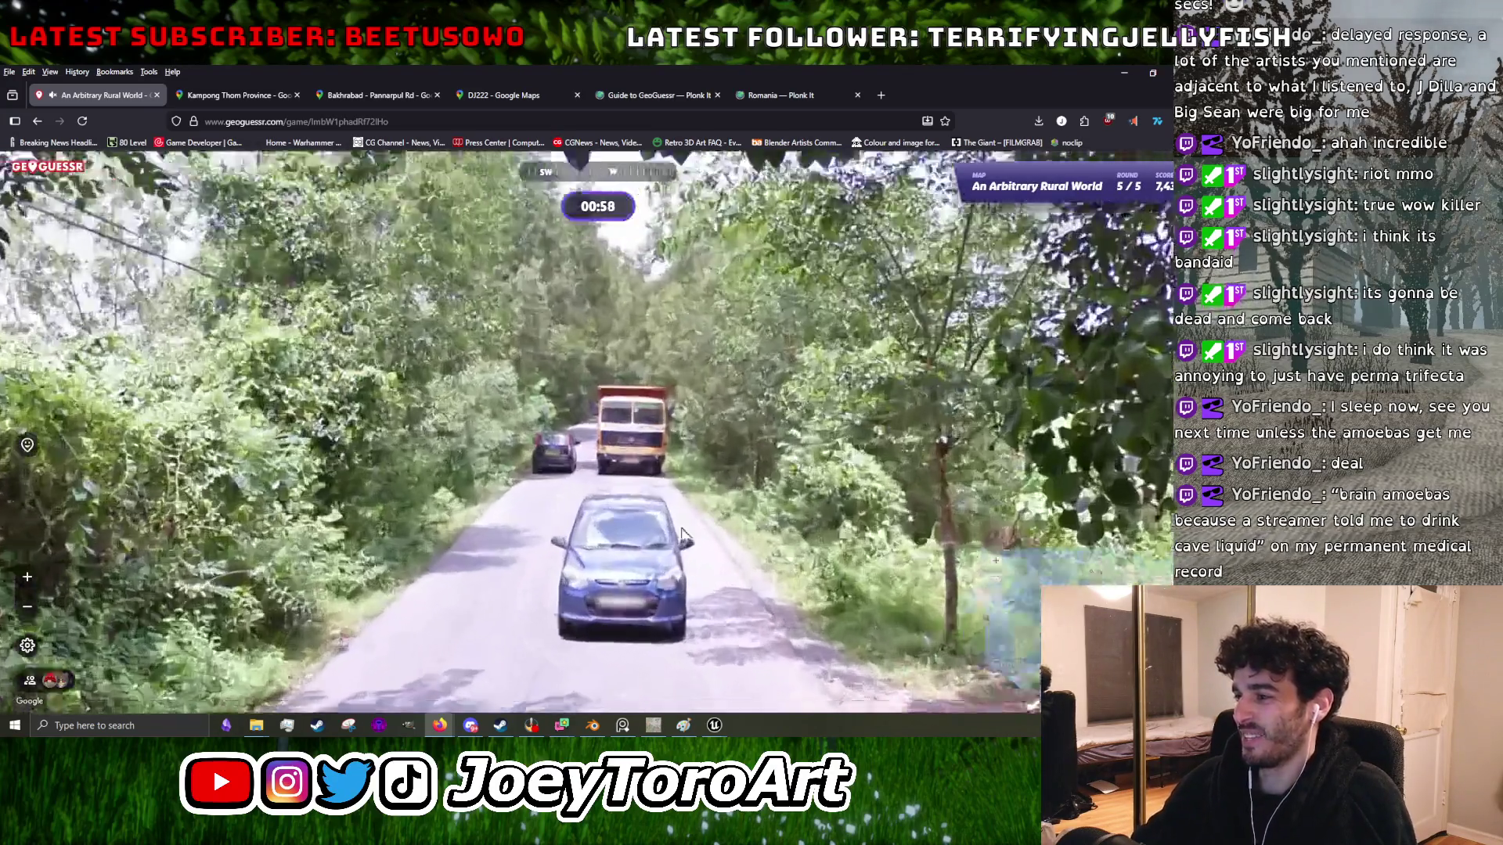
- Guess India in the final round, ending at 9,349 points, and start a new game
mouse_move(937, 530)
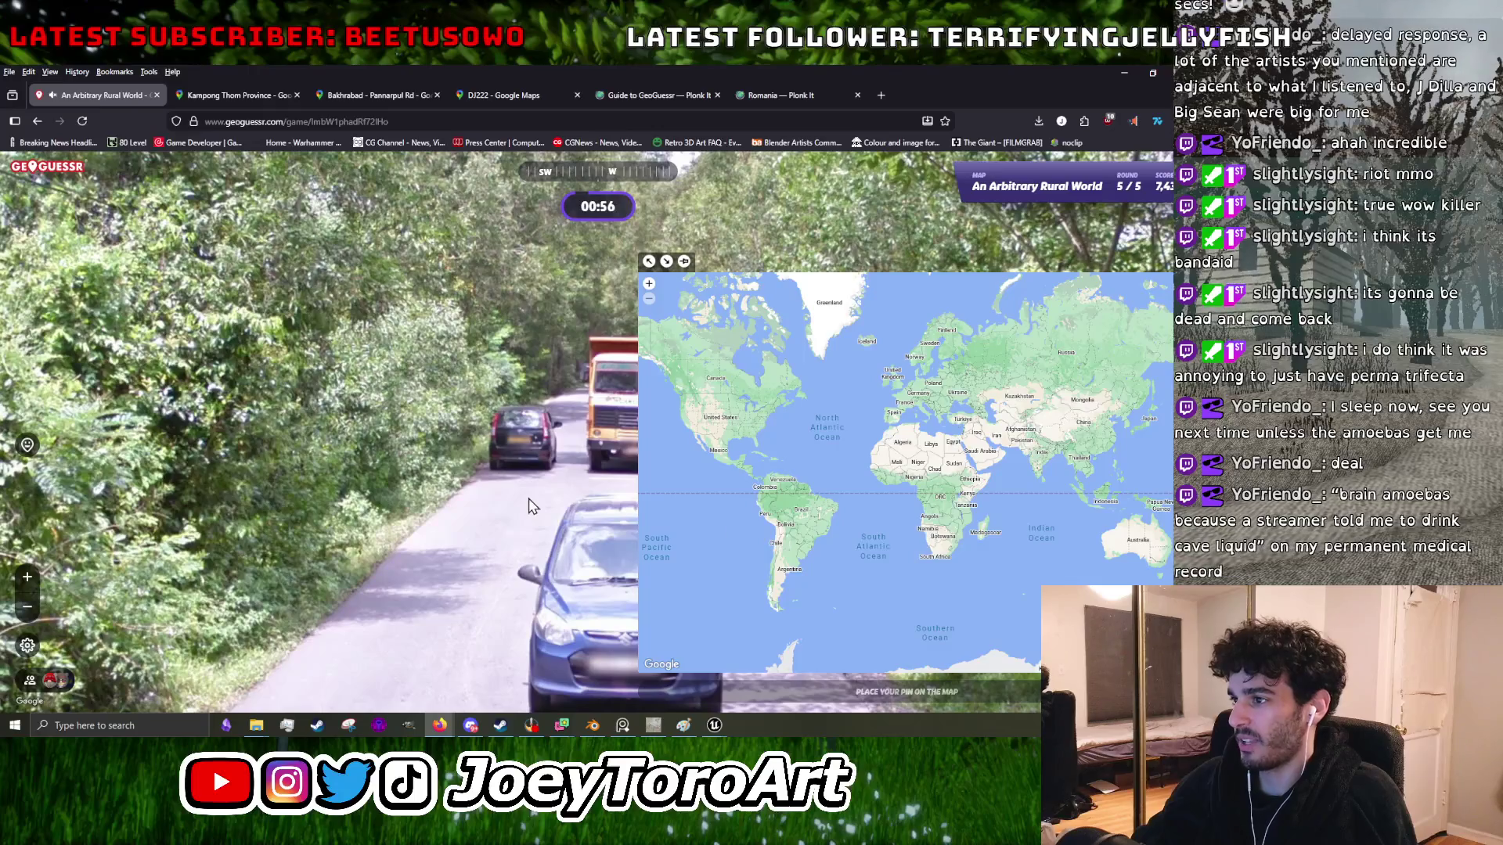
mouse_move(1079, 485)
click(1026, 465)
key(space)
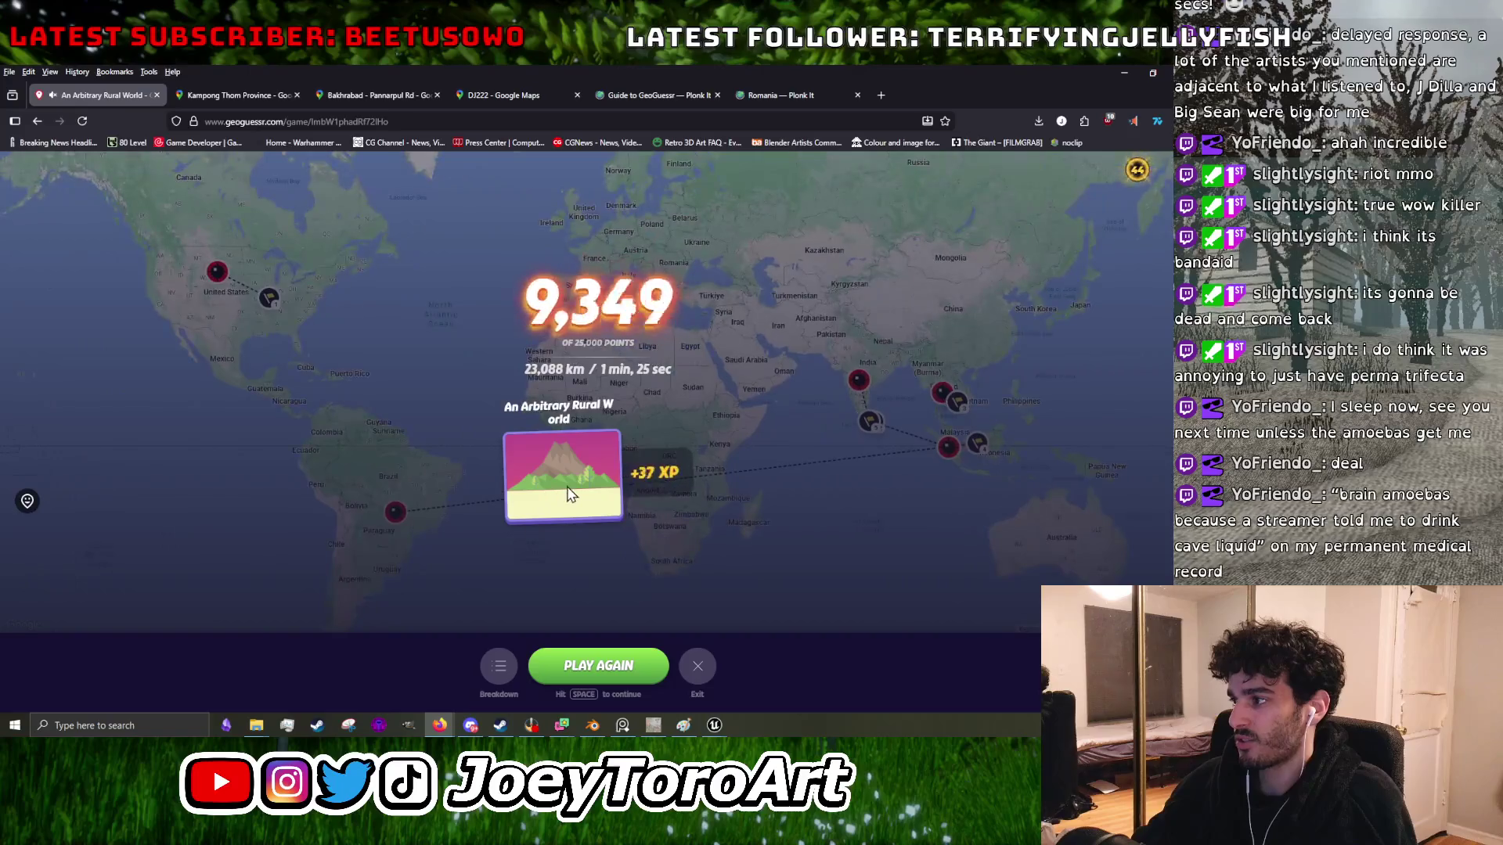
key(space)
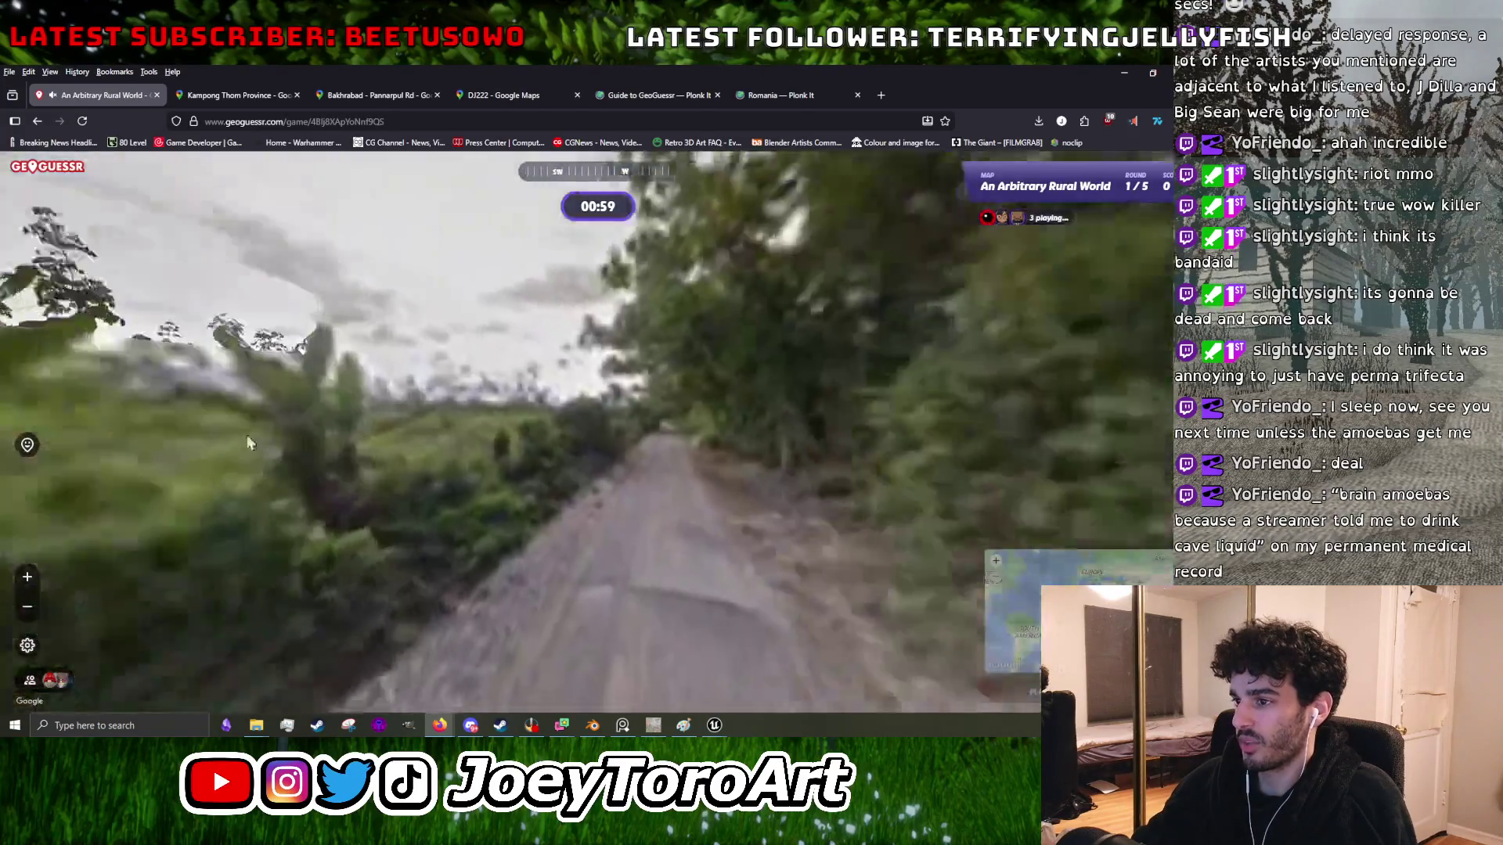
- Switch through the Unreal Engine editor back to the Blender scene
key(alt+Tab)
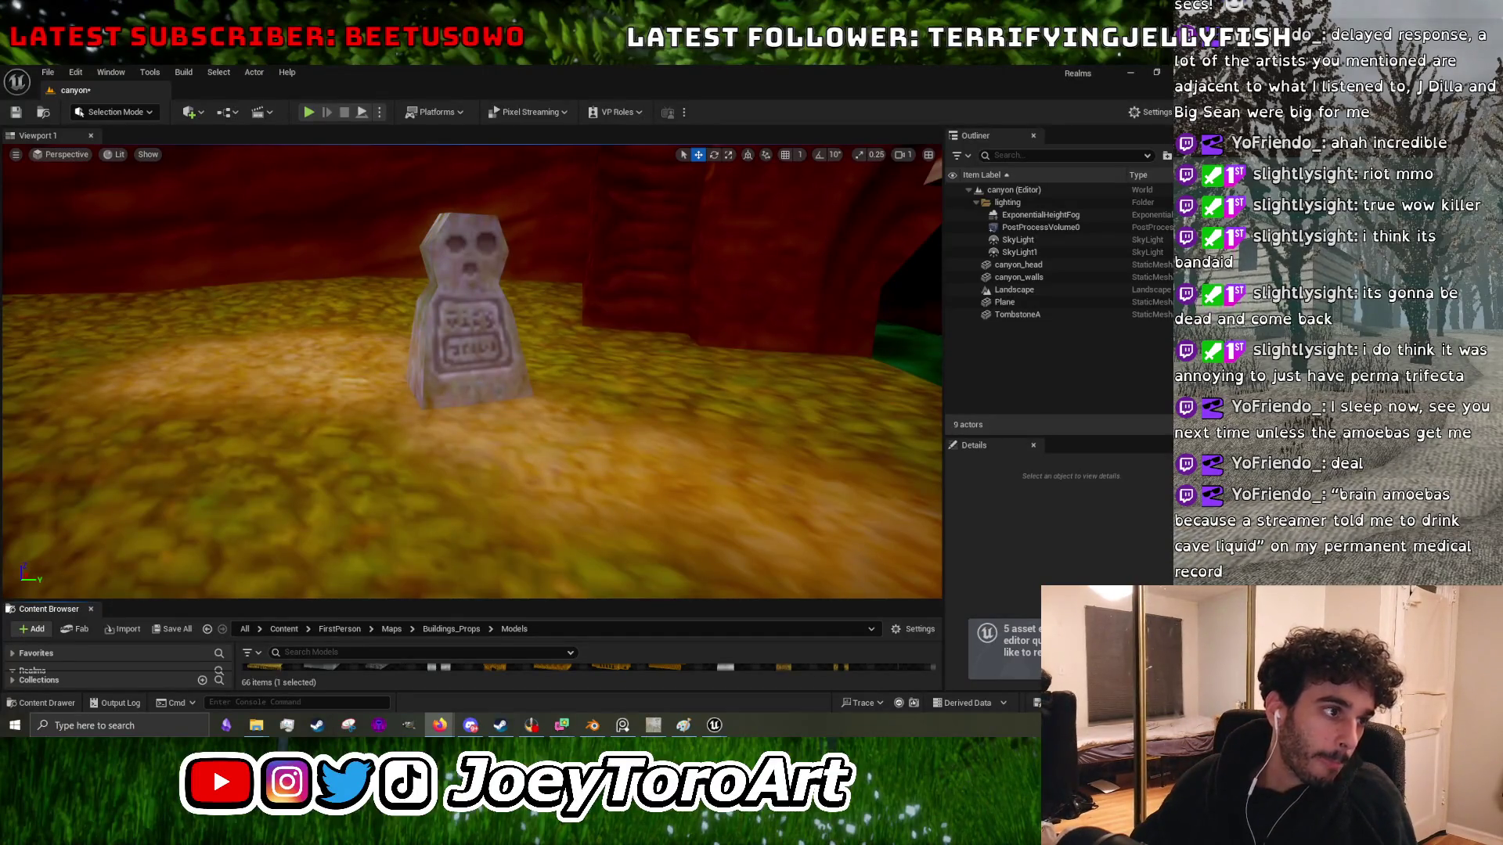
drag(639, 541, 548, 564)
click(593, 724)
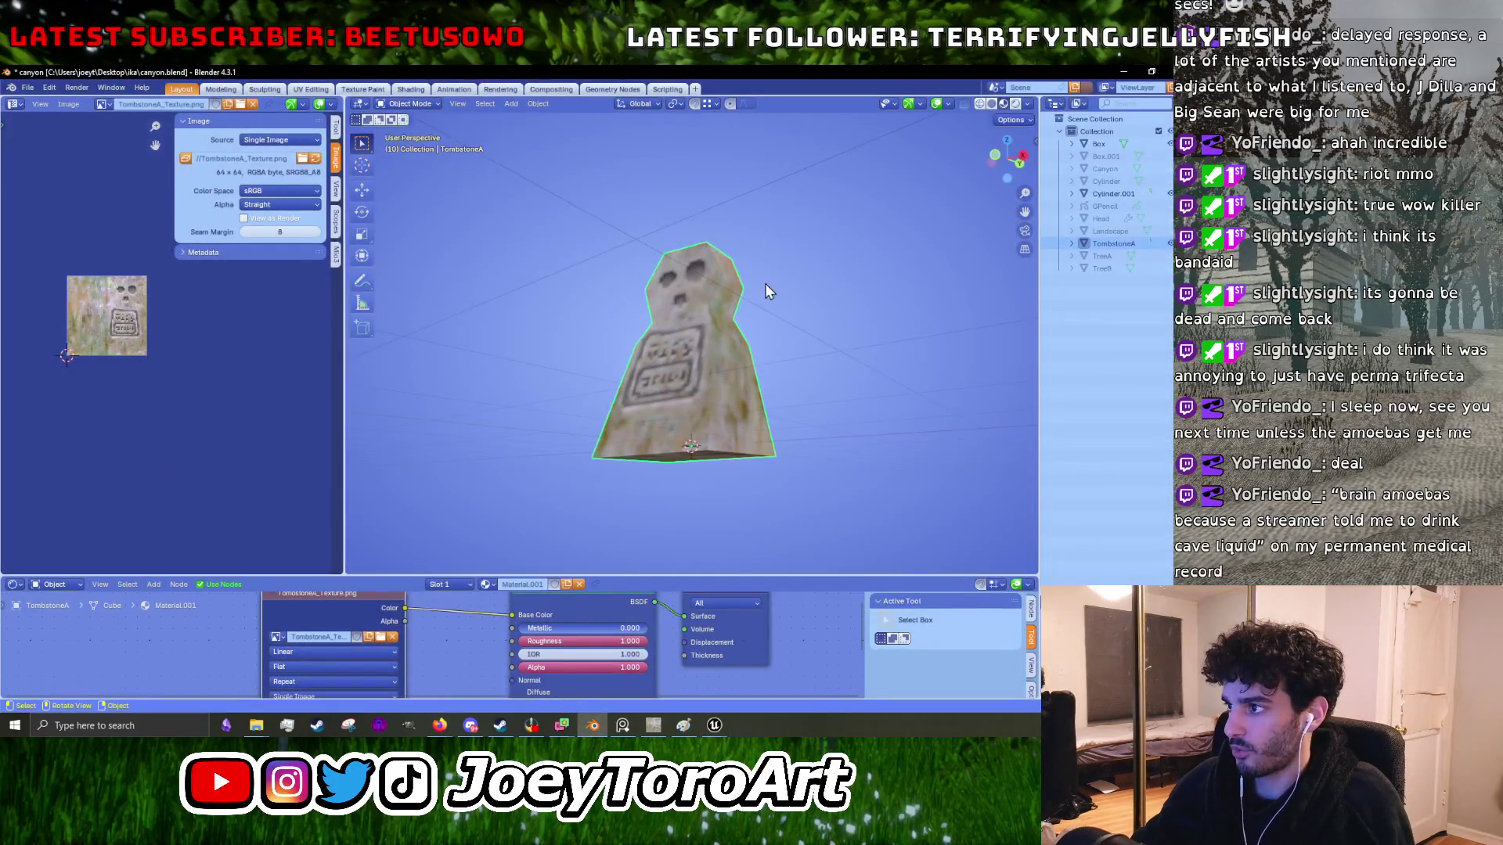
- Toggle the tombstone's visibility, select TreeA and TreeB, then unwrap Cylinder.001 with Angle Based
drag(761, 269, 775, 341)
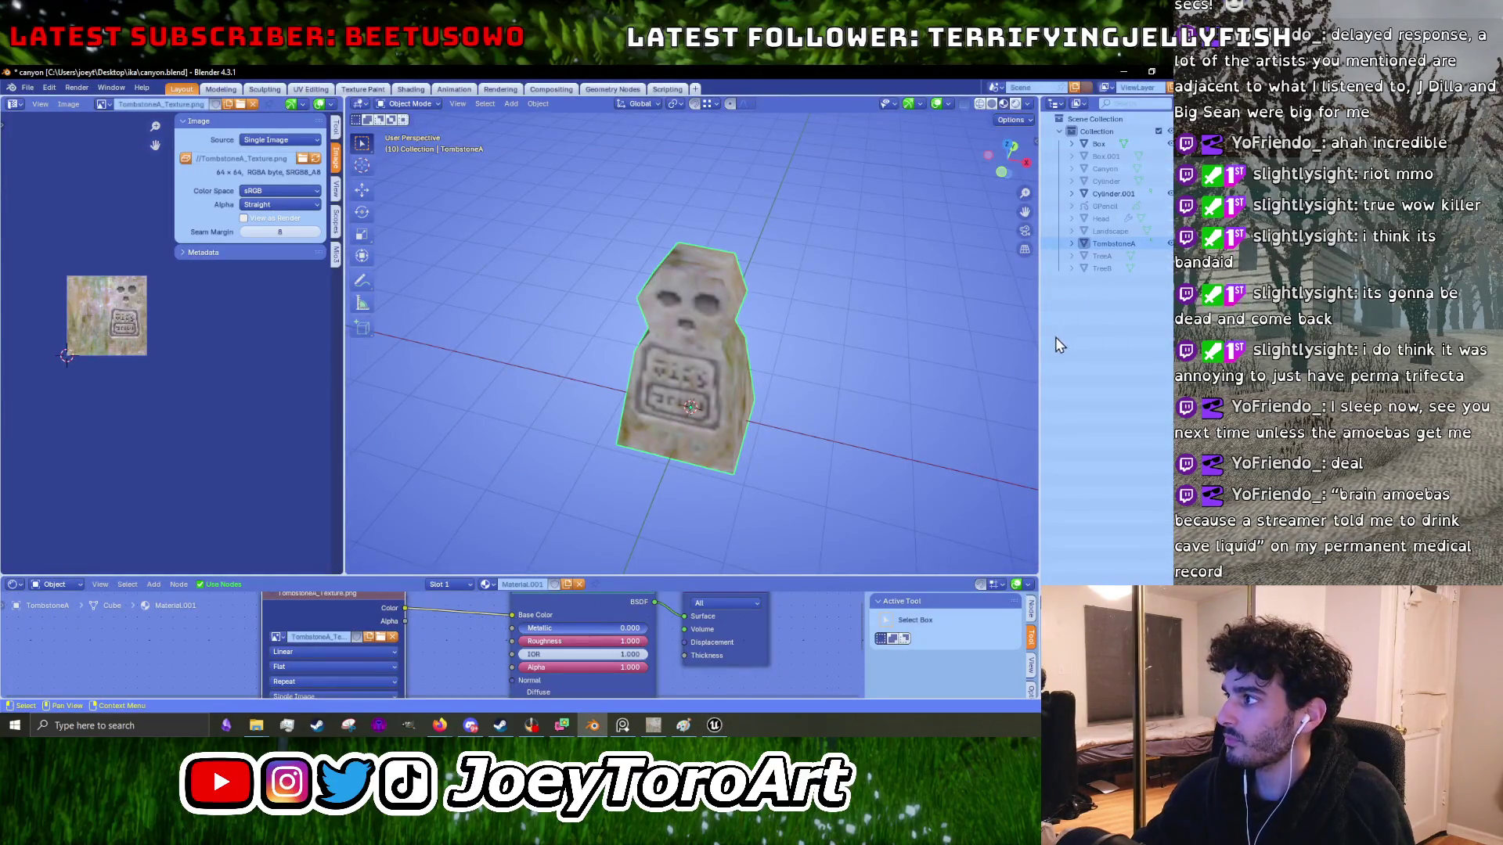
mouse_move(1040, 342)
mouse_down()
mouse_move(835, 339)
mouse_move(910, 342)
mouse_up()
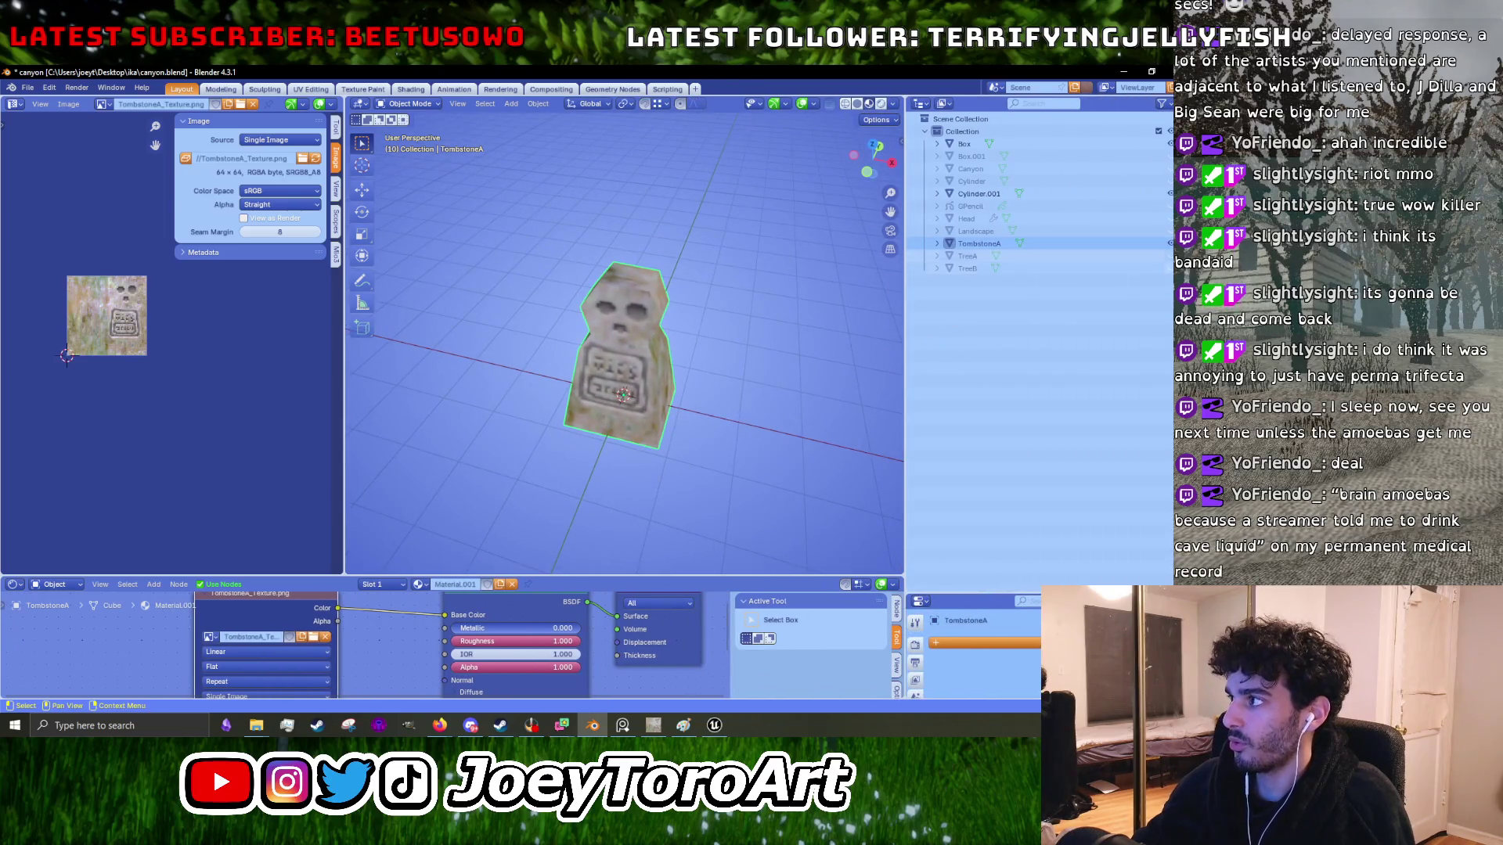
ctrl+click(1170, 256)
click(978, 256)
drag(632, 346, 670, 294)
click(1170, 243)
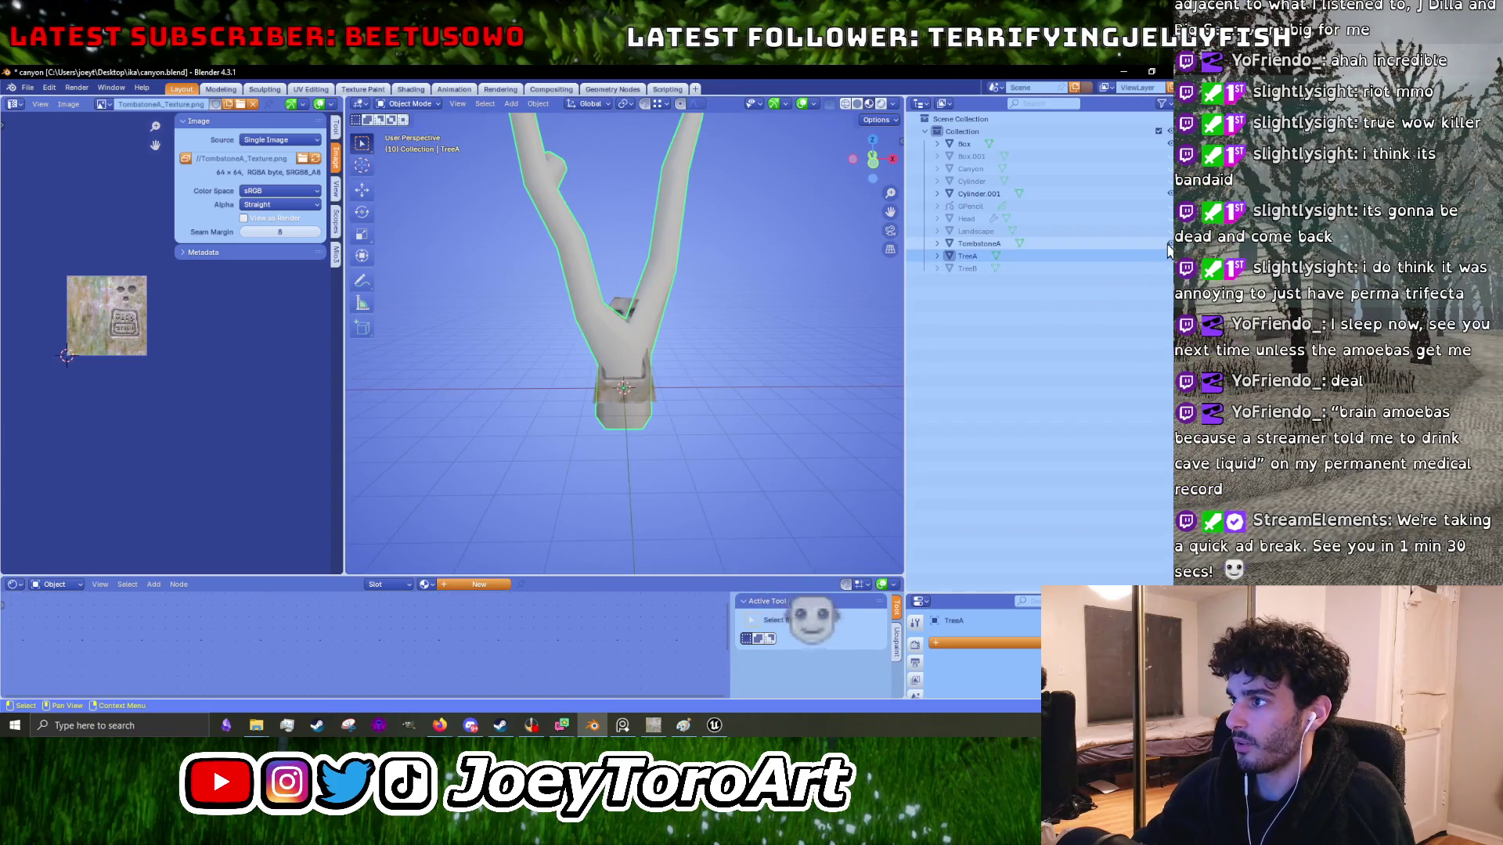
mouse_move(626, 368)
mouse_down()
mouse_move(583, 389)
mouse_move(693, 346)
mouse_up()
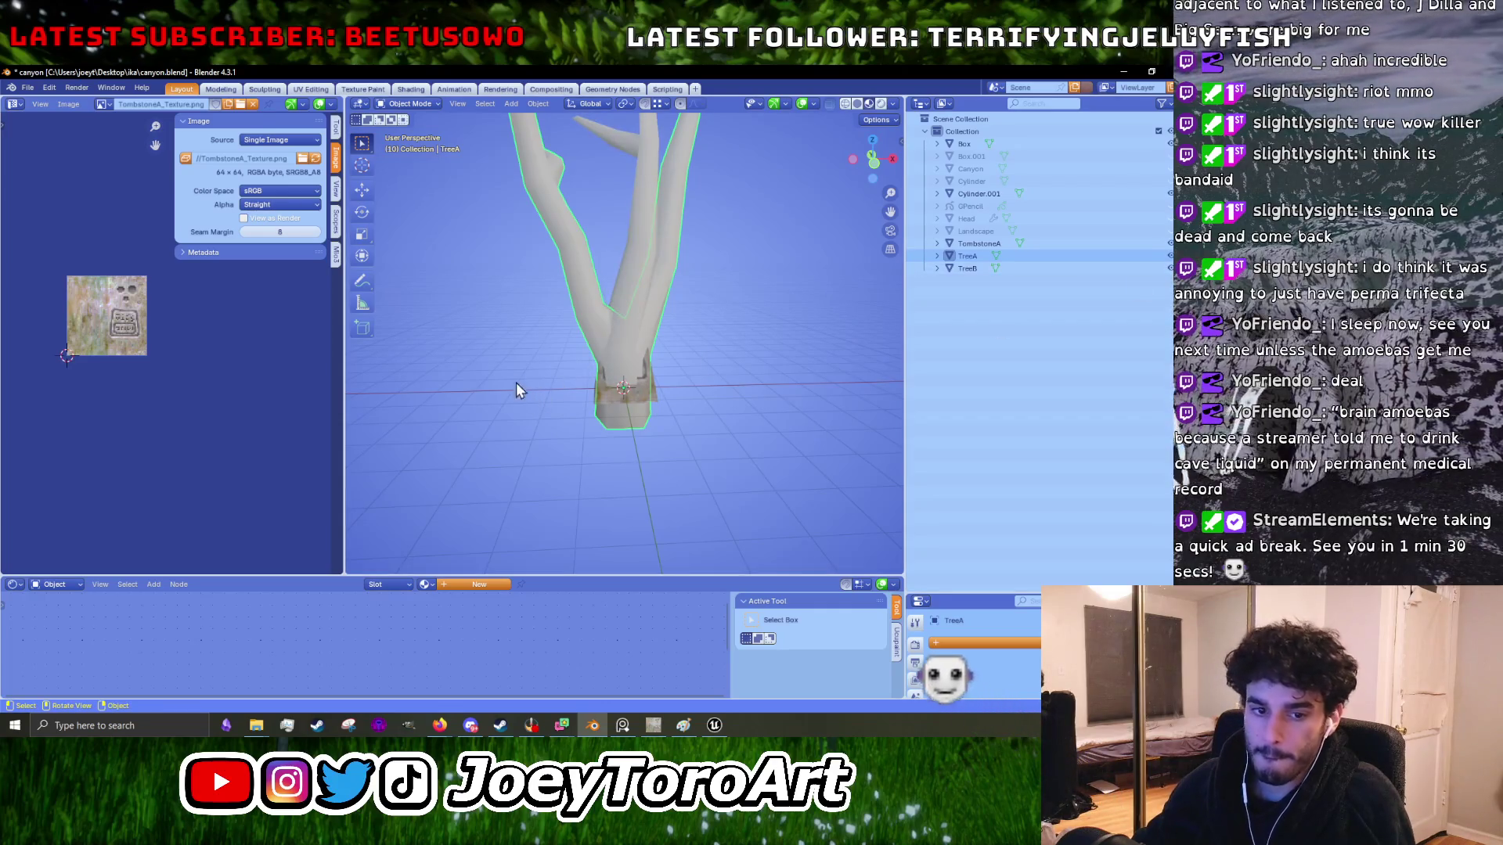
click(617, 327)
key(ctrl+z)
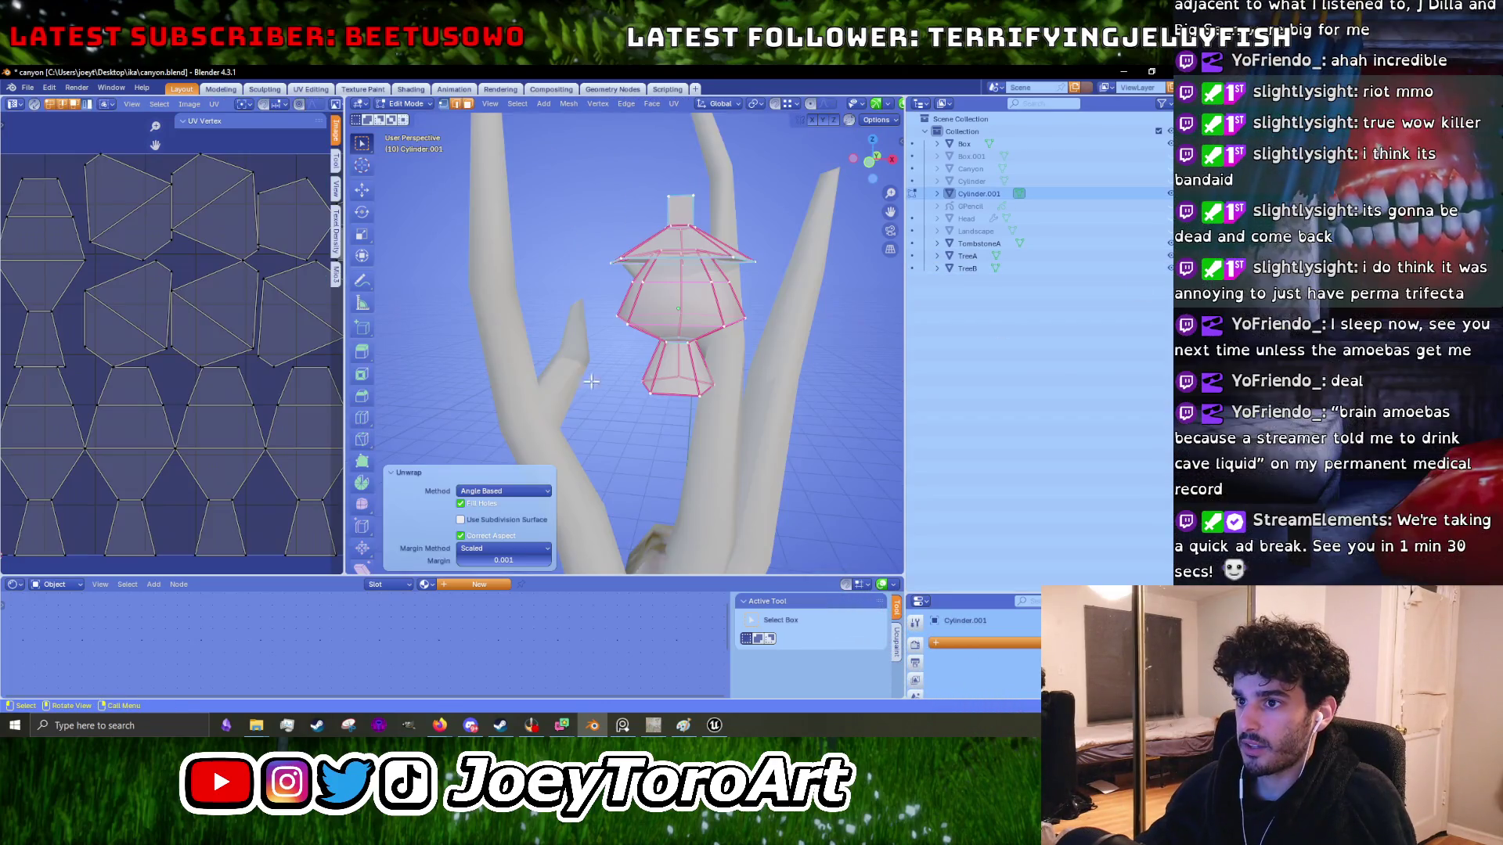
- Inspect a UV island, return to Object Mode and create Material.002 for the lantern
click(227, 352)
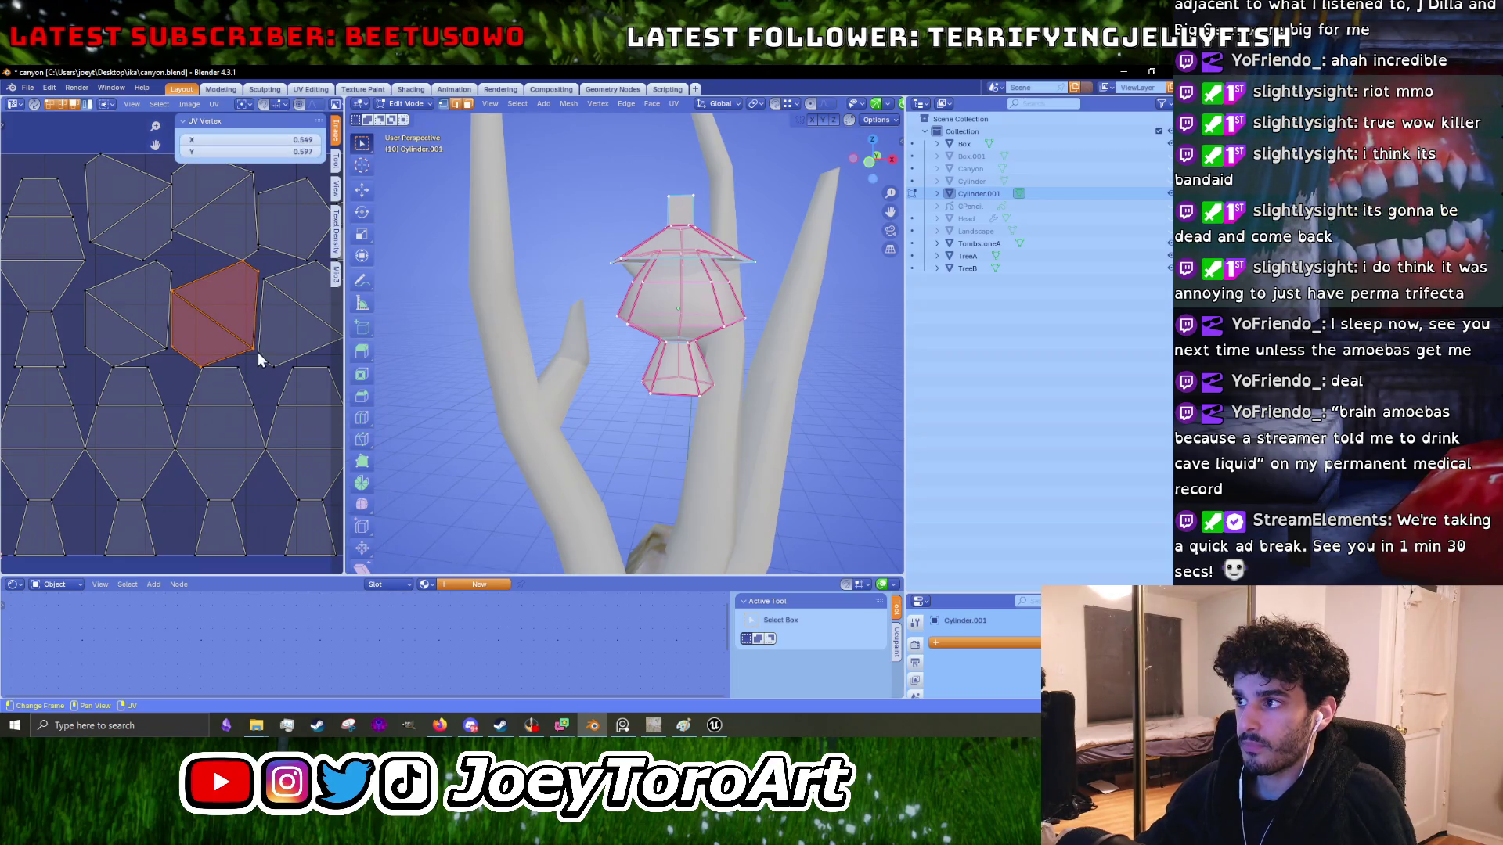
scroll(661, 344, up, 6)
key(Tab)
key(Tab)
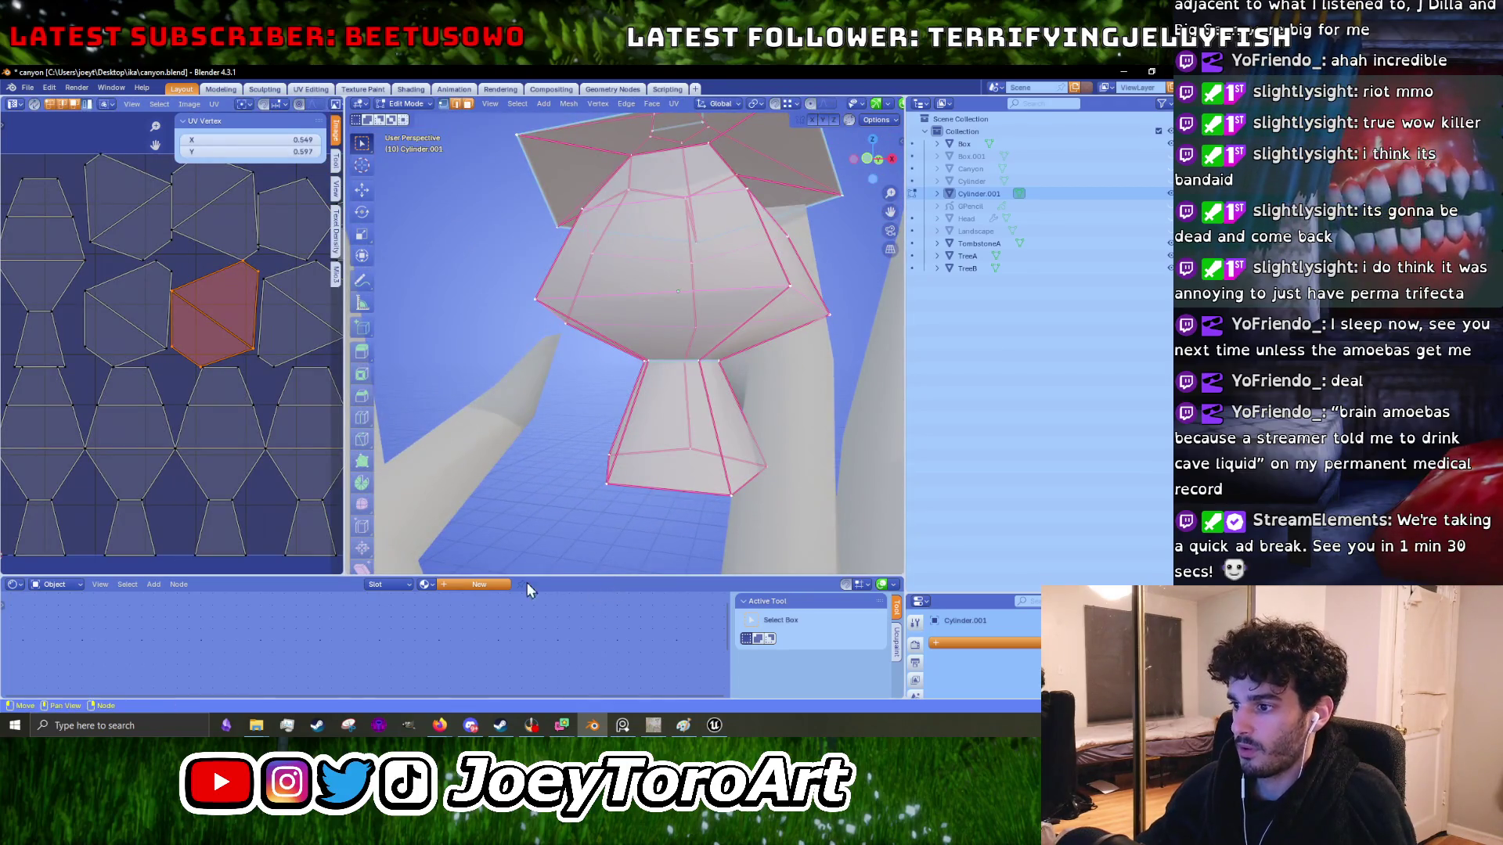
click(487, 585)
- Enlarge the Shader Editor and add an Image Texture node
drag(432, 577, 432, 405)
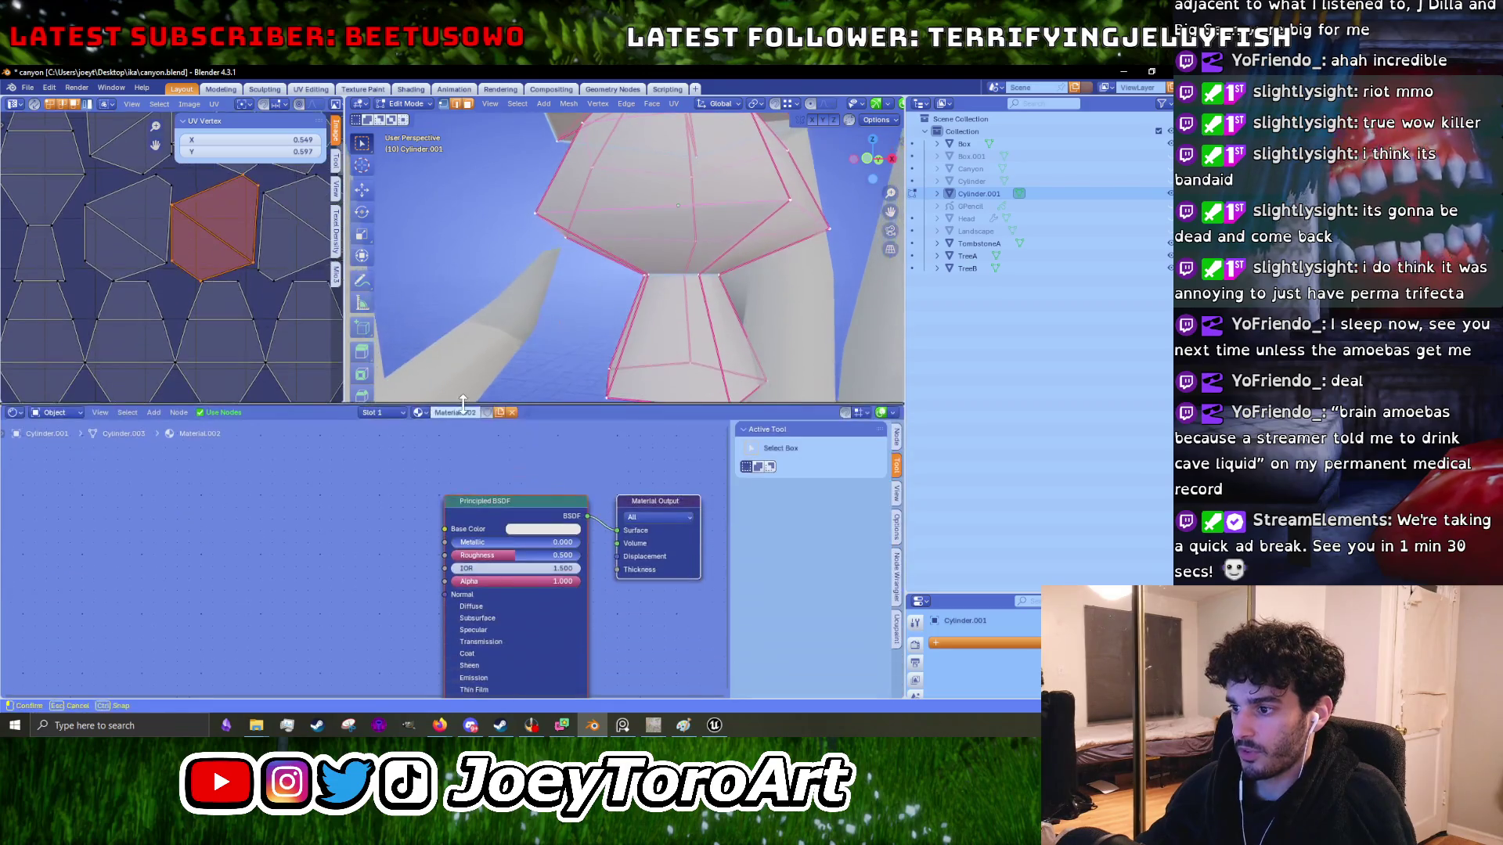
right_click(369, 496)
mouse_move(369, 496)
mouse_move(443, 564)
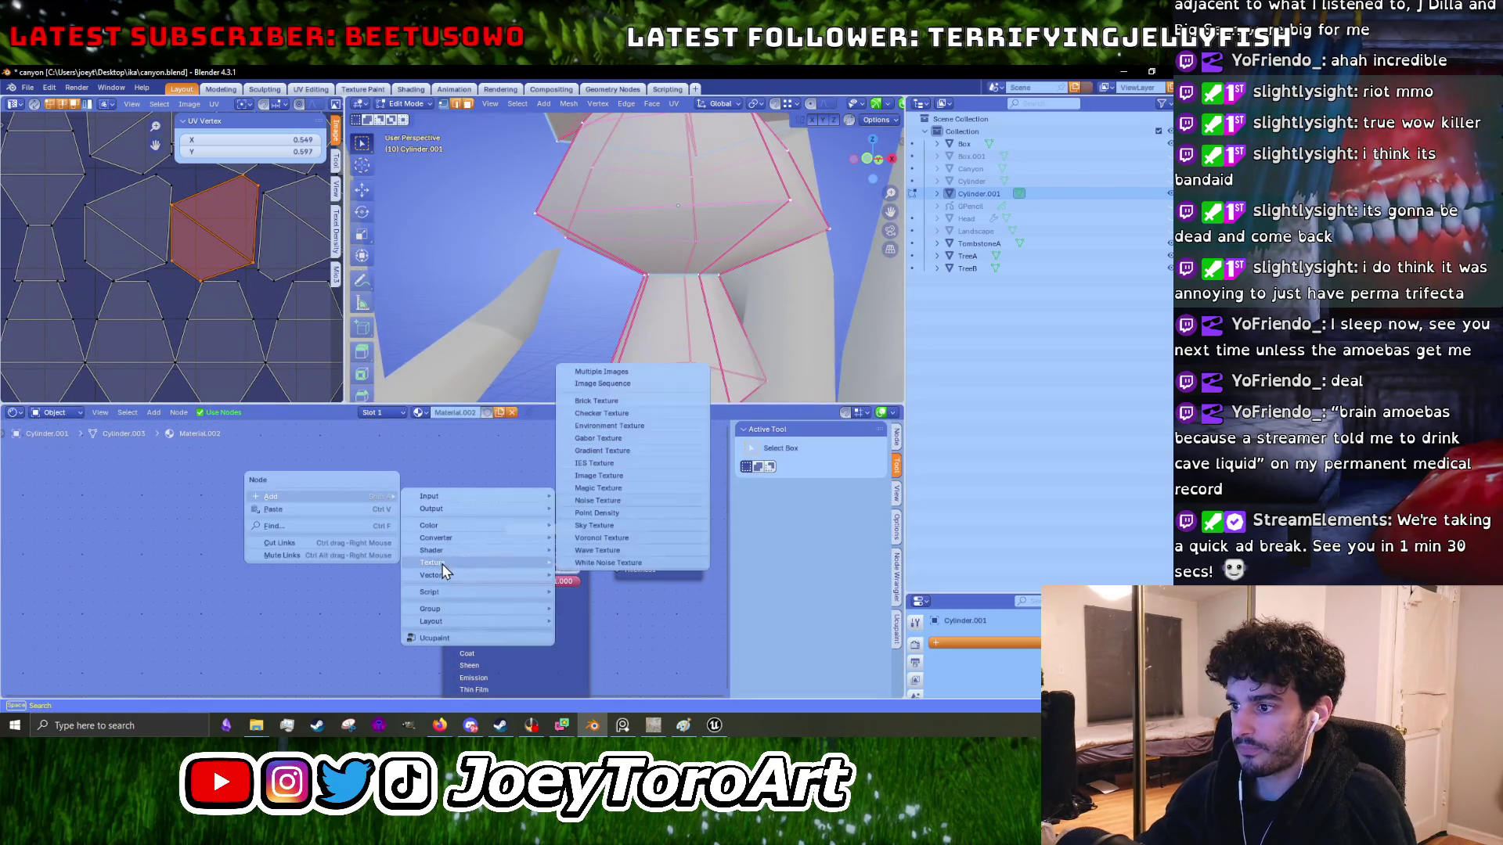
click(599, 475)
click(349, 520)
- Load uvchecker.webp from the Desktop into the node and connect it to Base Color
click(348, 530)
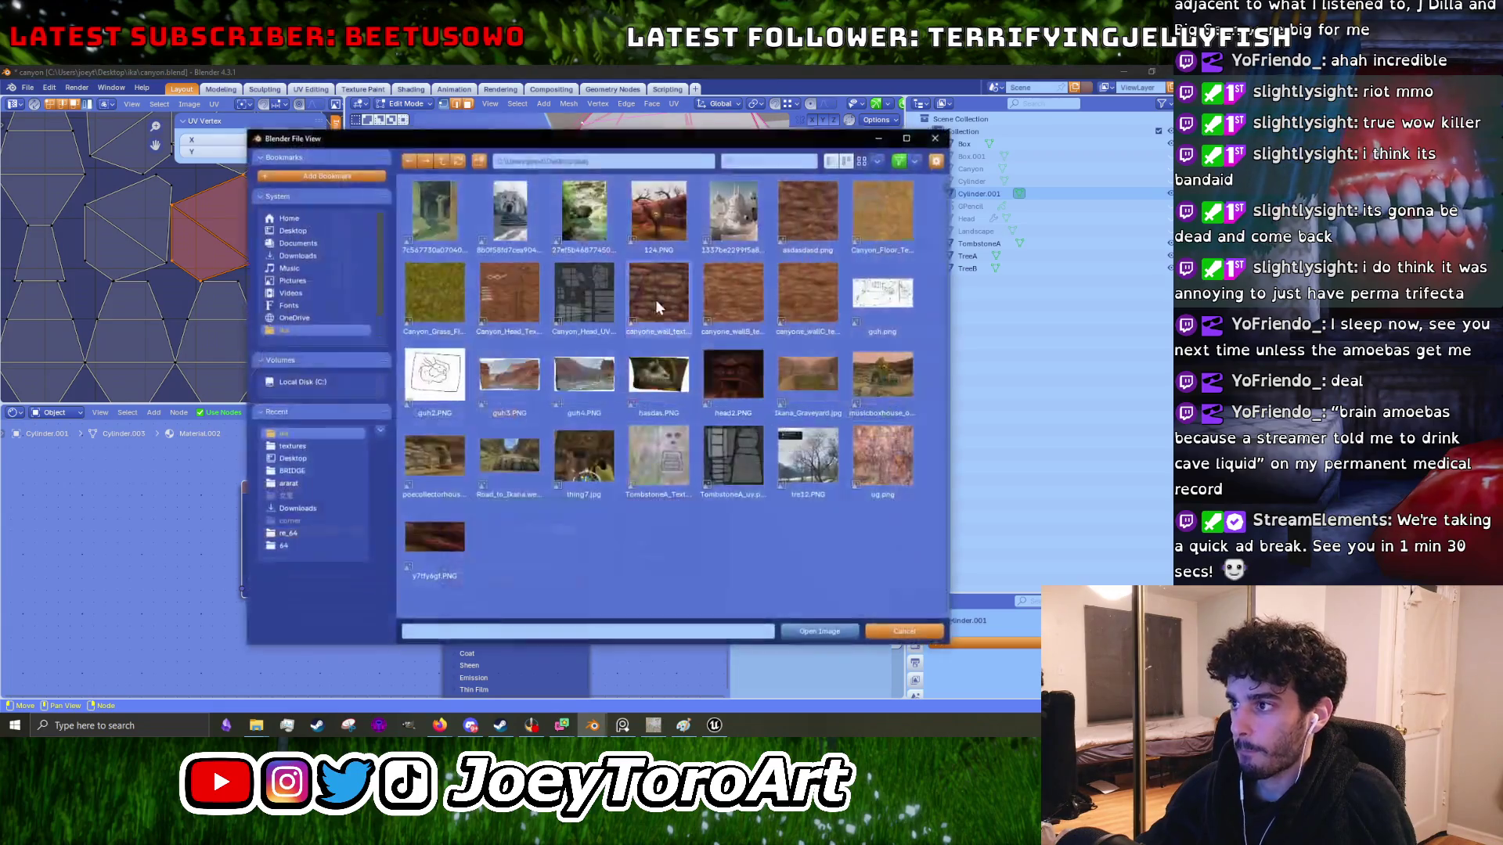
click(317, 231)
scroll(730, 534, down, 2)
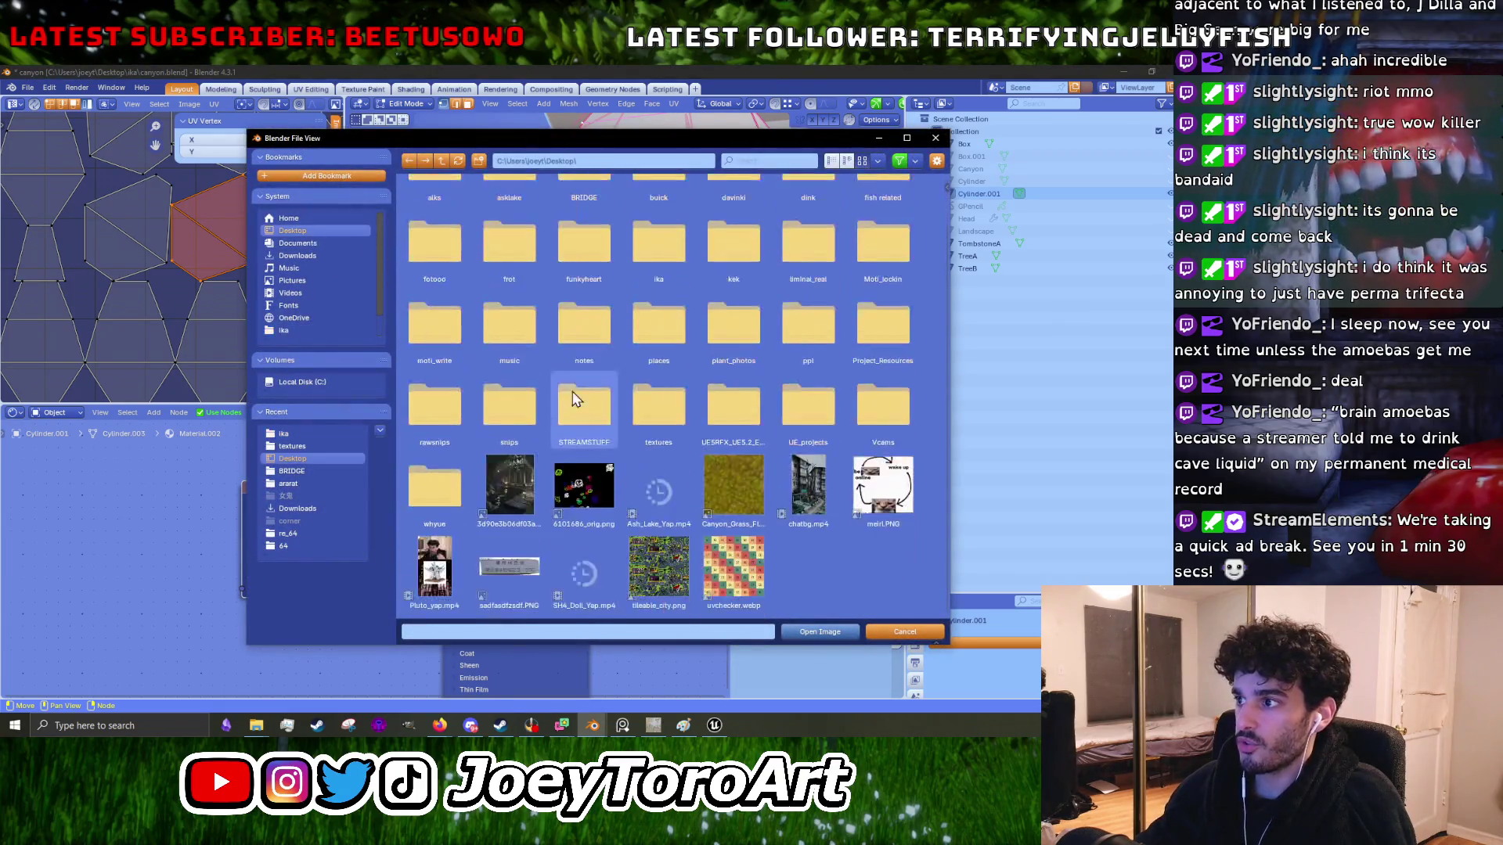
click(736, 570)
click(818, 634)
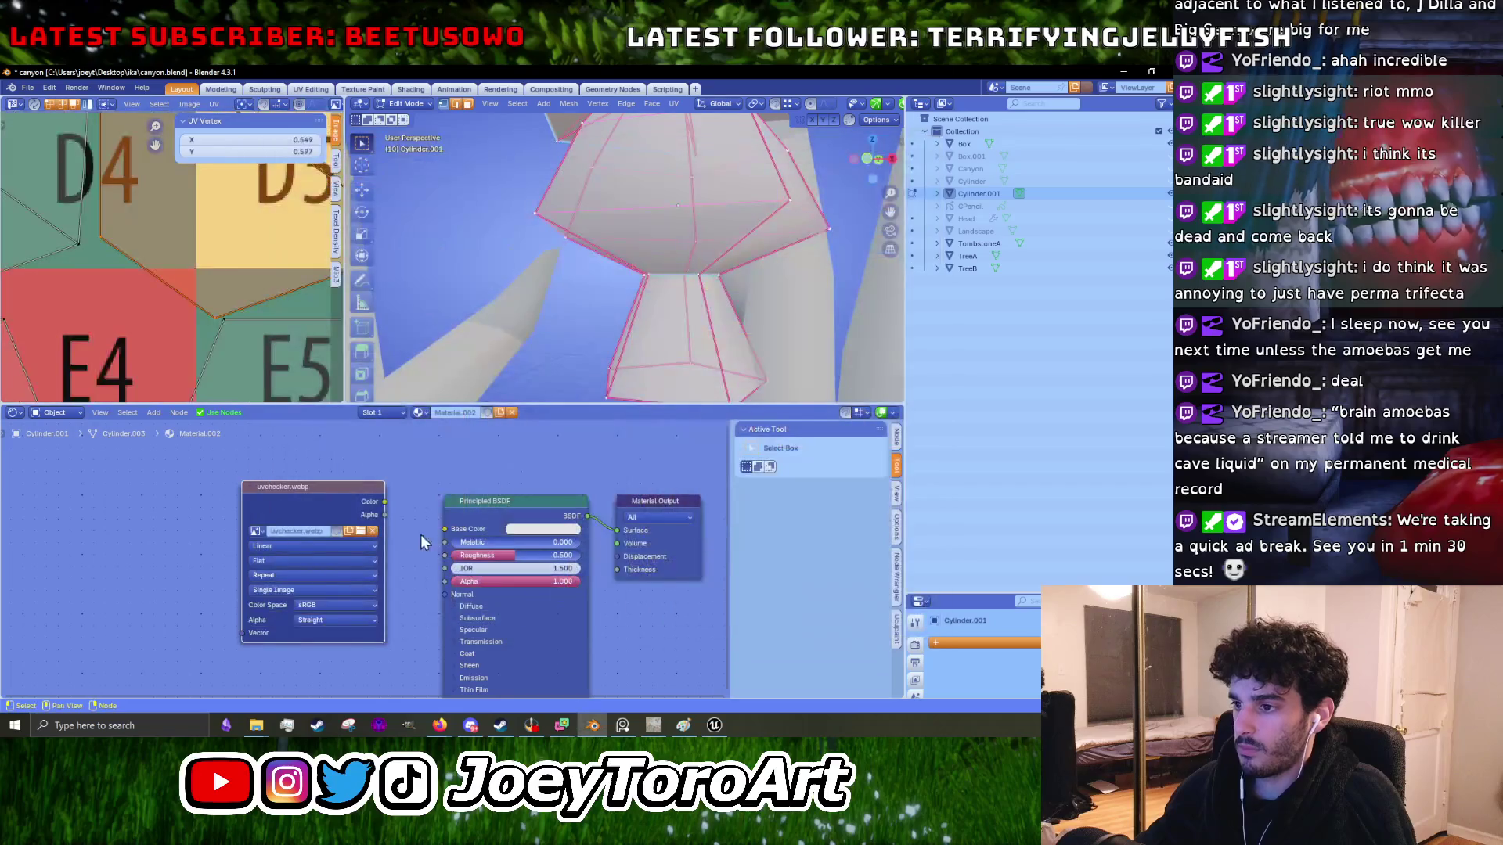
drag(385, 504, 444, 529)
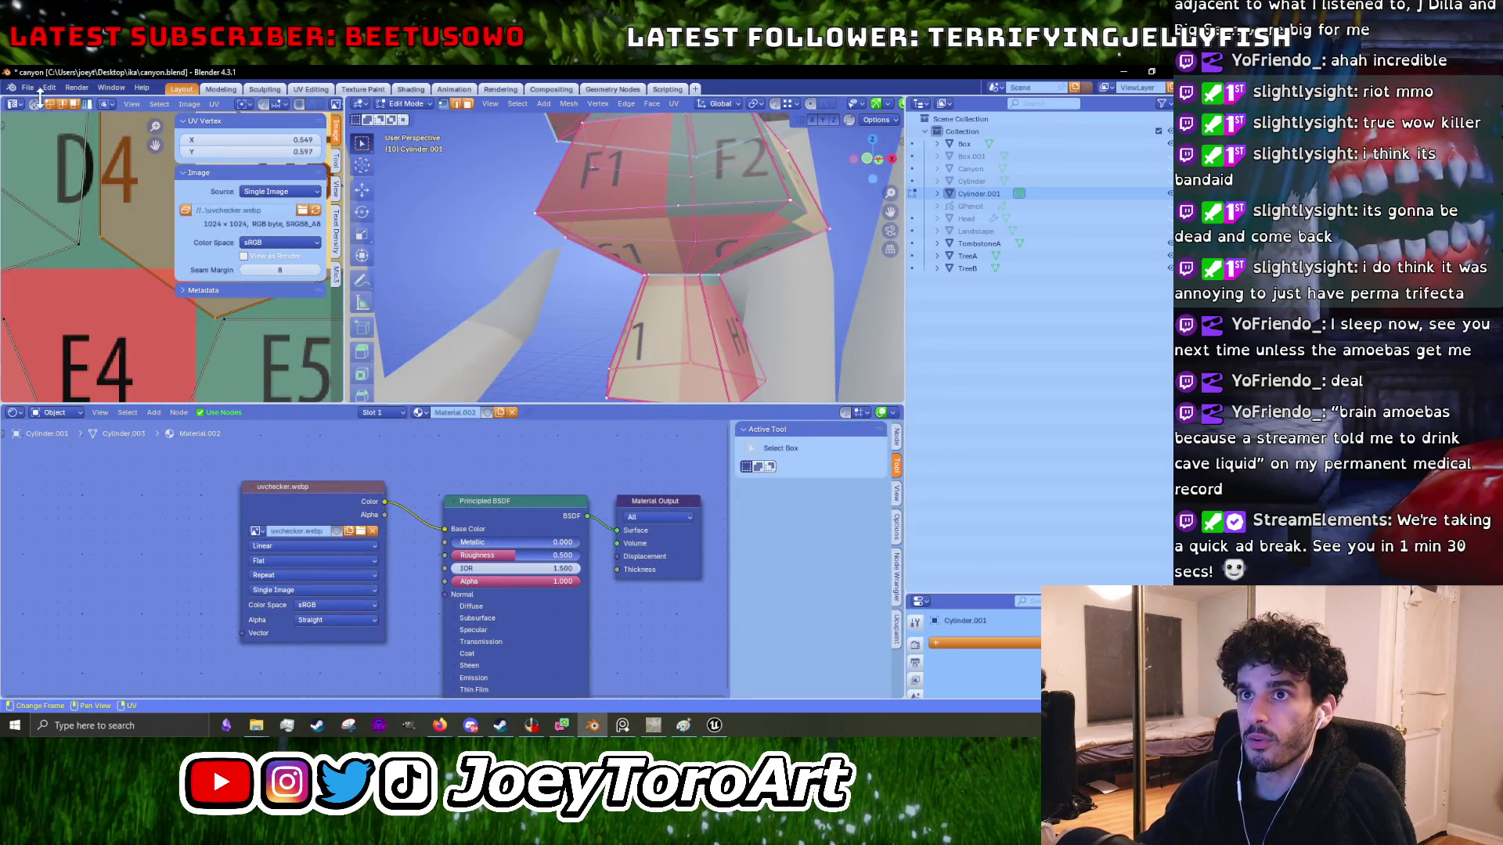
- Shrink the node area, fit the whole checker grid and view the lantern from above
drag(586, 404, 586, 587)
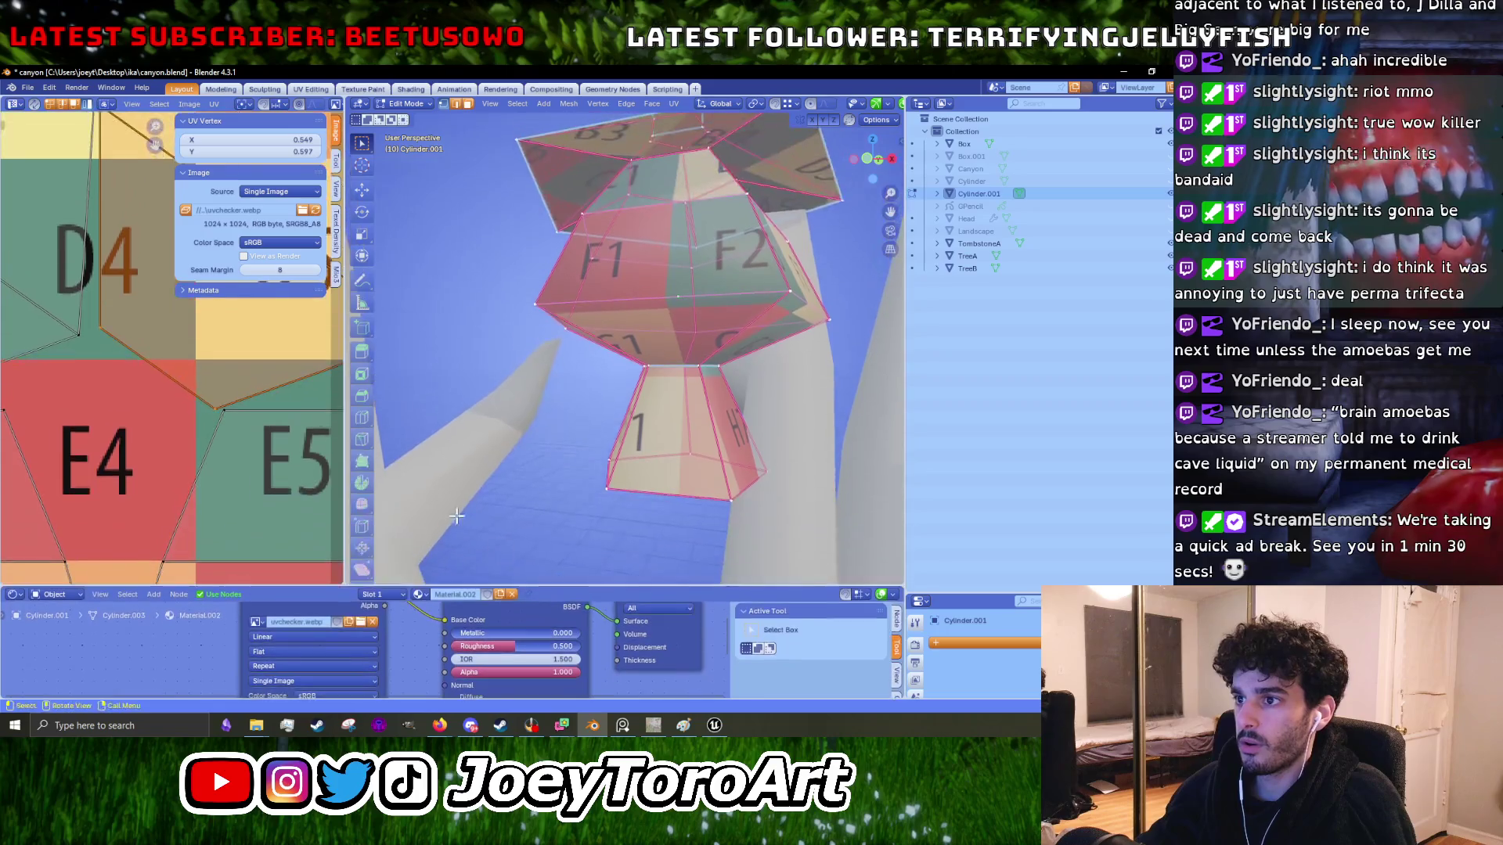
key(Home)
scroll(634, 305, up, 5)
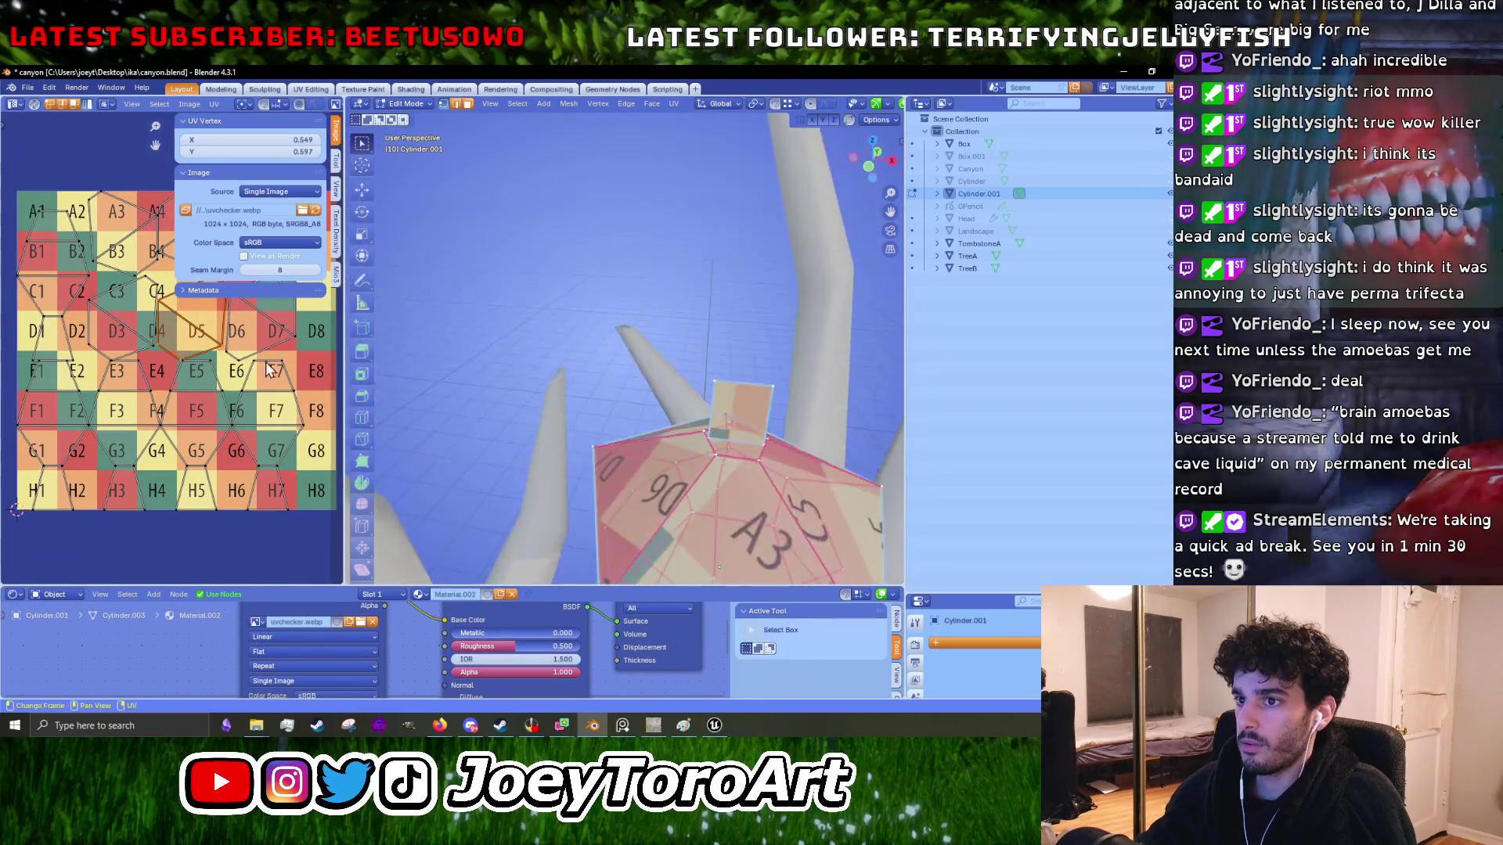
scroll(696, 381, down, 5)
drag(695, 381, 696, 423)
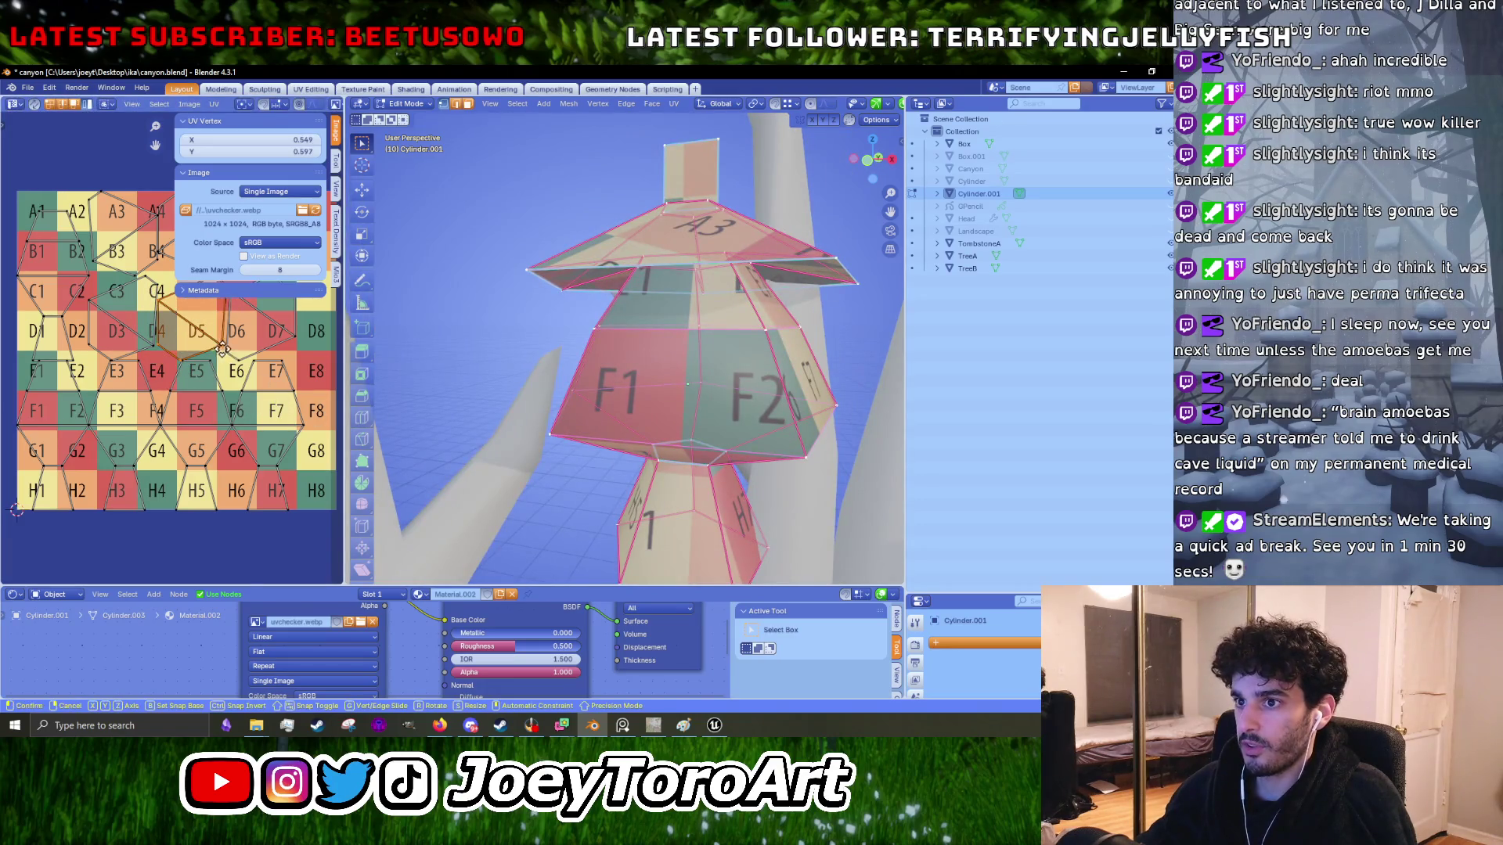
- Move a UV island across the grid via C3/D3 and E4–H4 to the E7–H7 column
key(g)
right_click(180, 416)
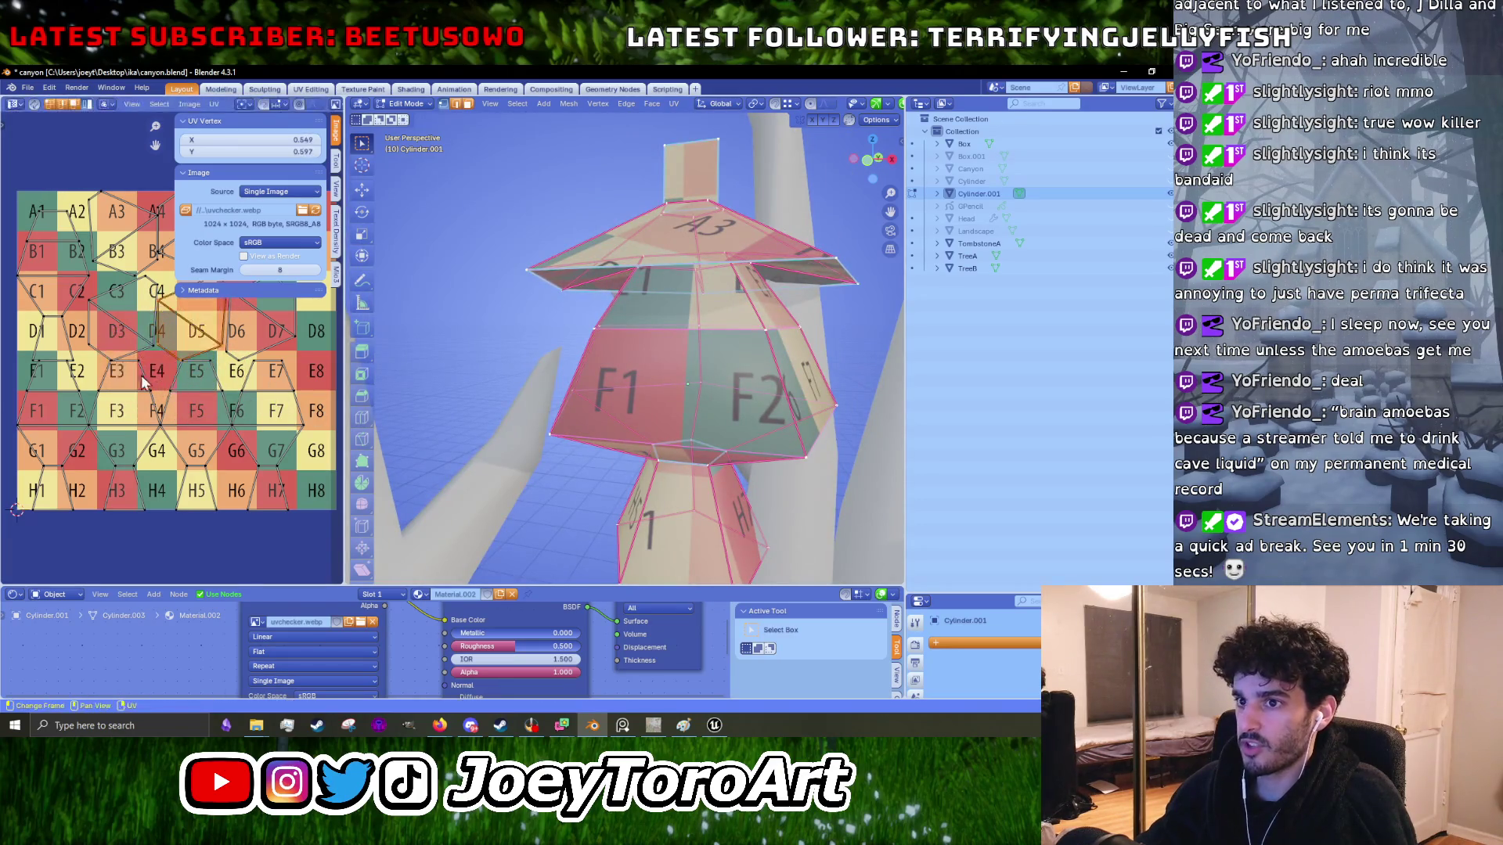
key(g)
click(130, 423)
key(g)
click(139, 408)
key(g)
click(204, 403)
key(g)
click(297, 434)
- Orbit to the F26/F7 side and drop another island near the E7–H7 column
drag(548, 422, 733, 414)
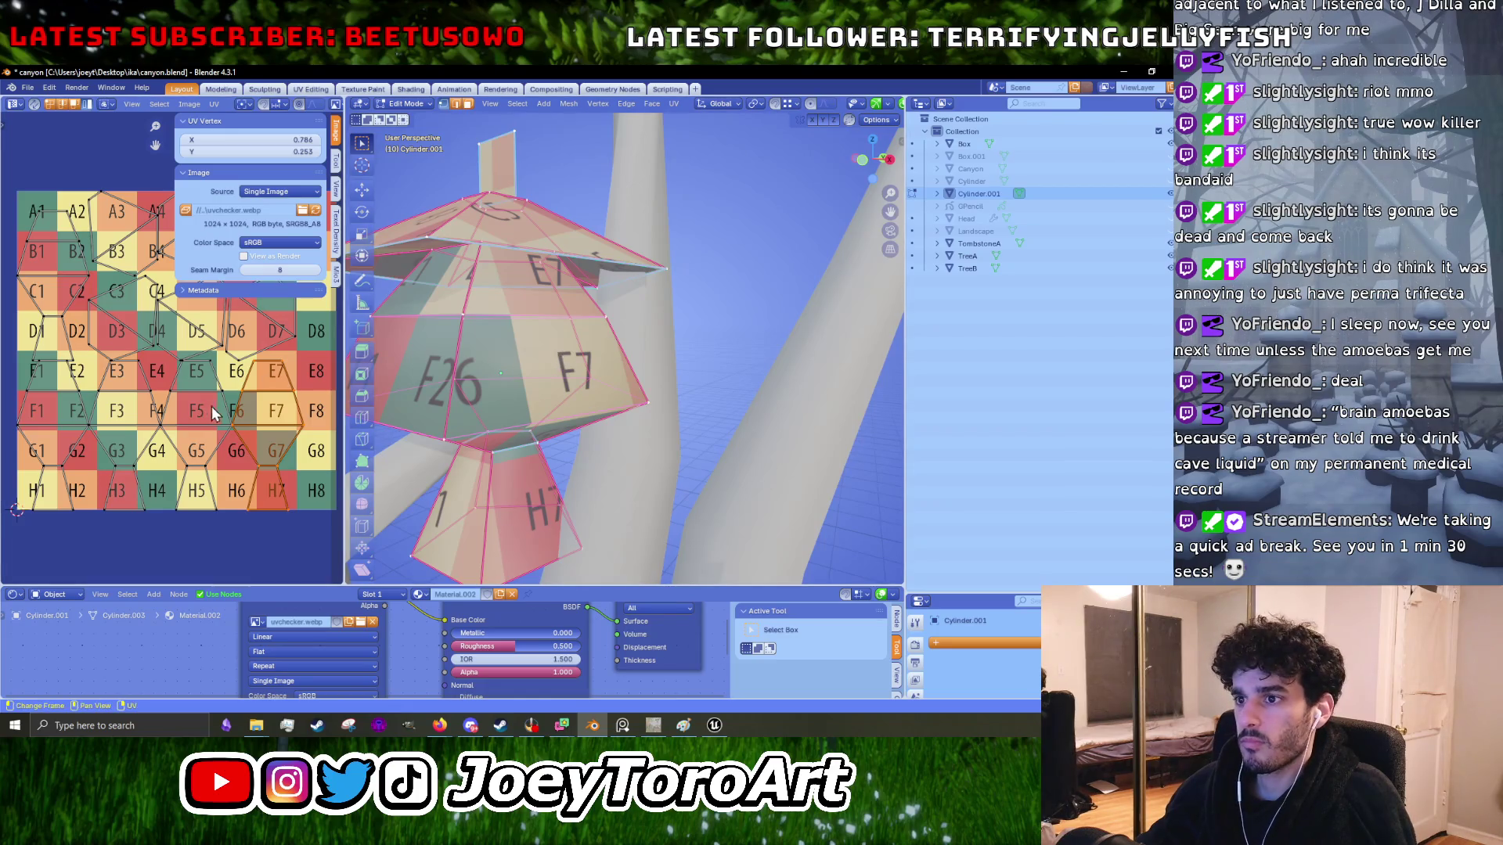
key(g)
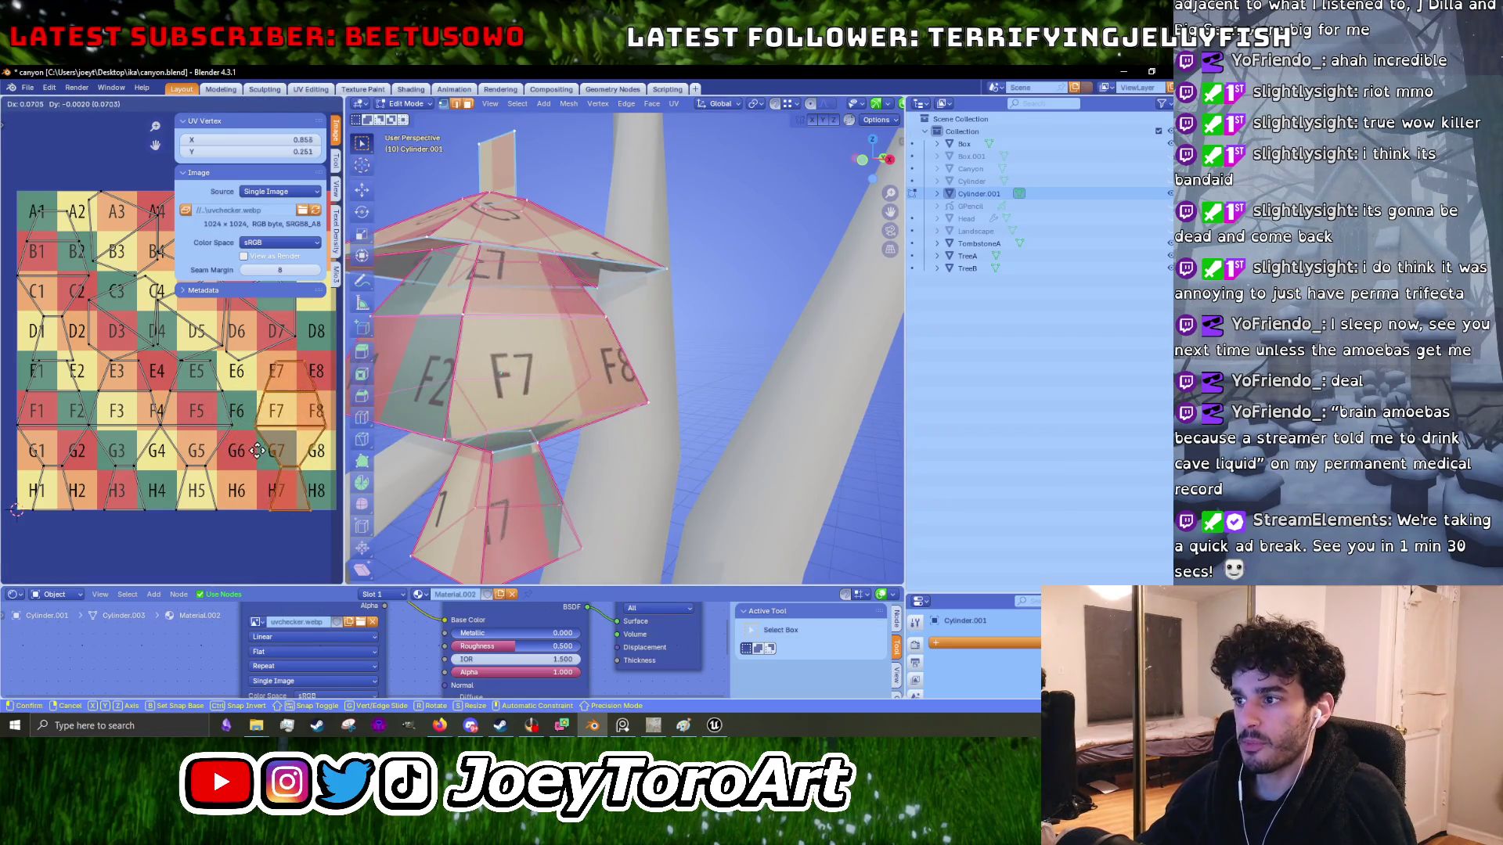
click(269, 432)
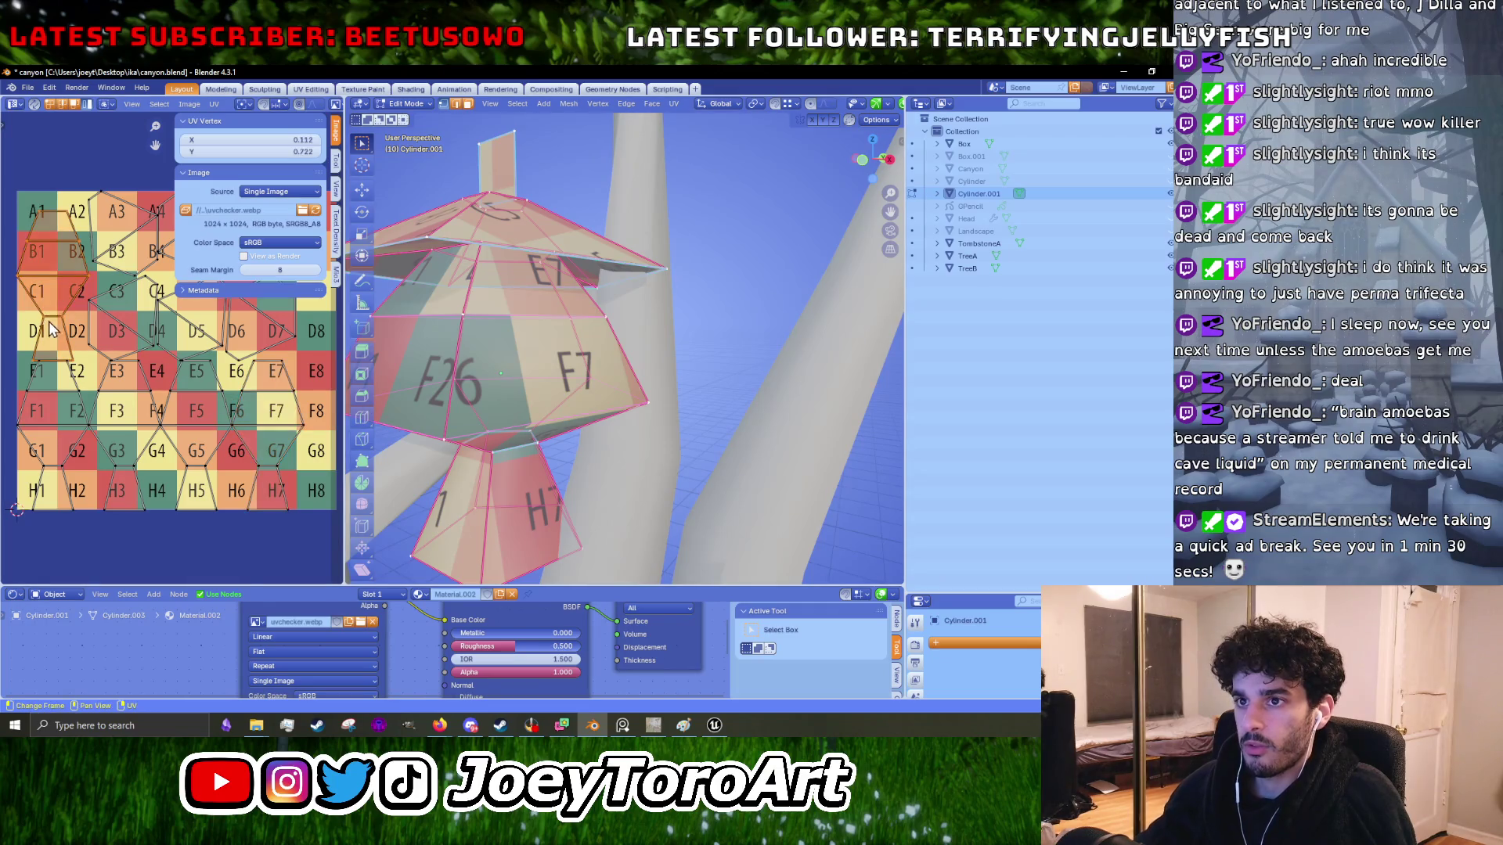
scroll(151, 312, up, 3)
scroll(150, 312, right, 2)
- Shift the A4–B5 island down onto C6/C7 and left, select the A1–D1 island, and widen the UV editor
click(150, 312)
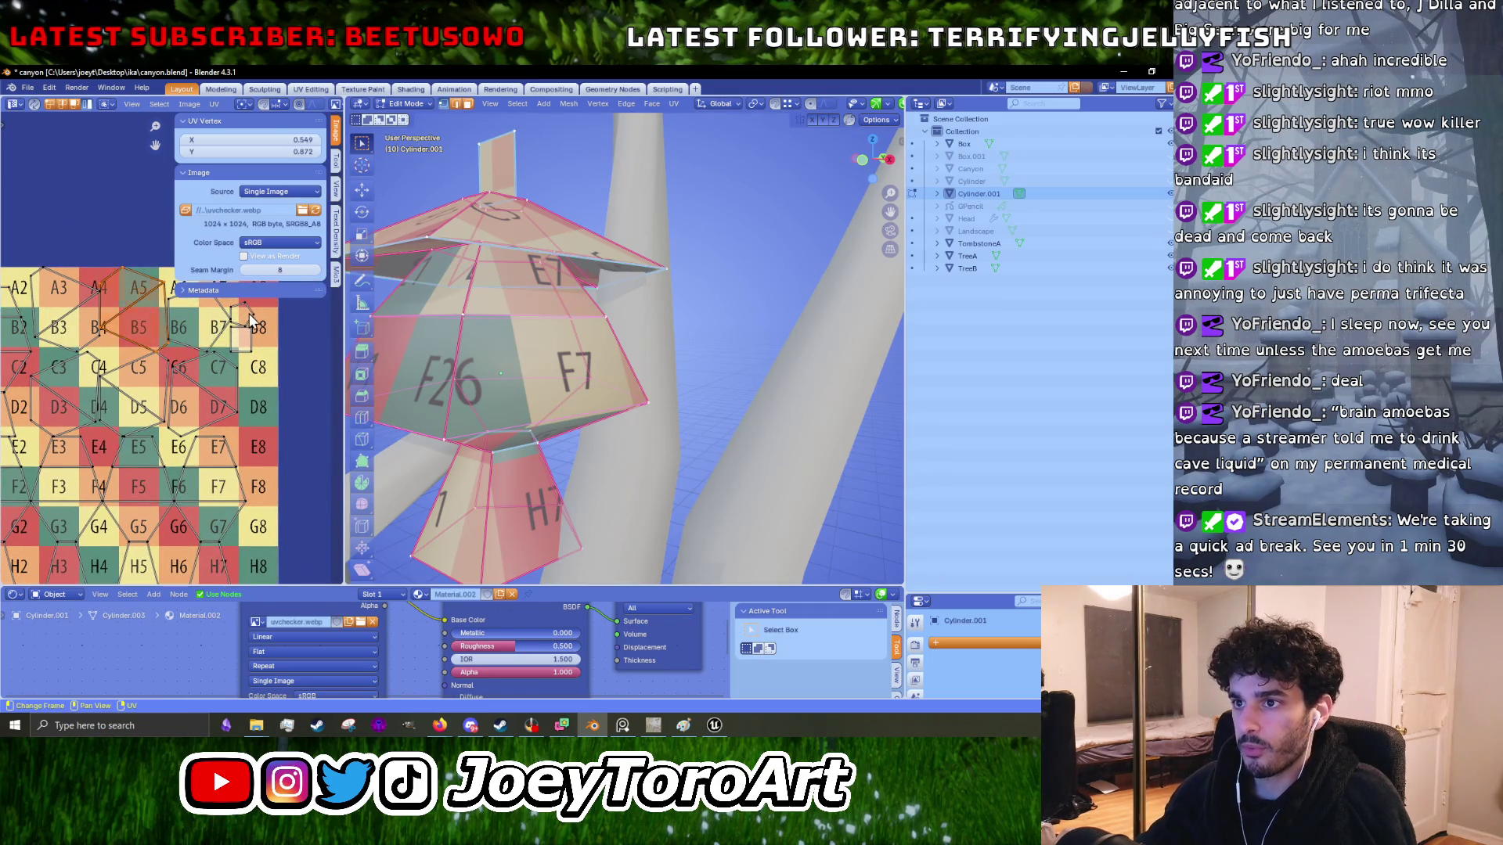
key(g)
click(183, 383)
key(g)
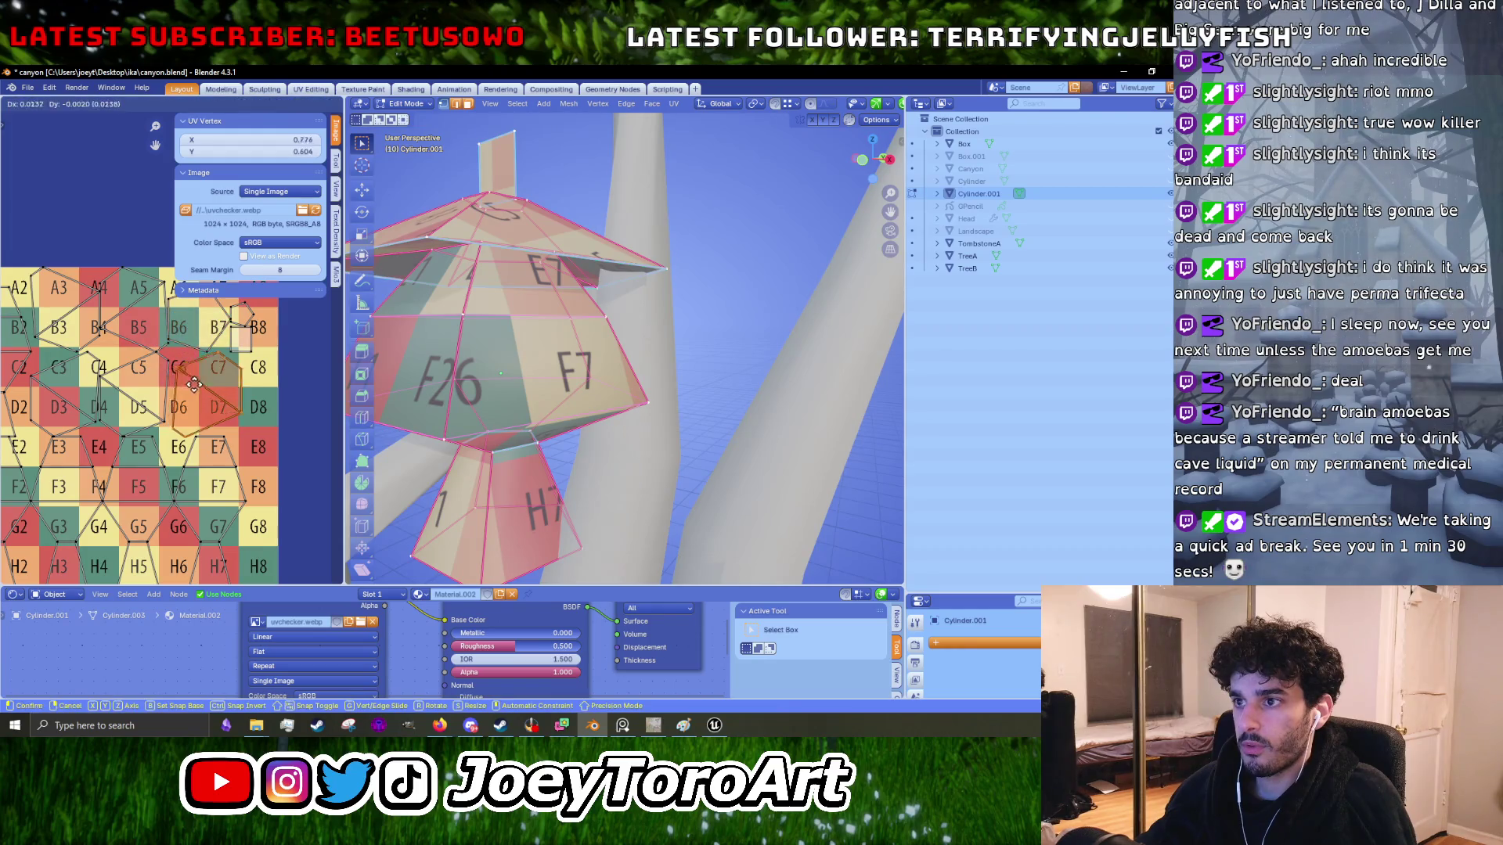
click(245, 386)
key(g)
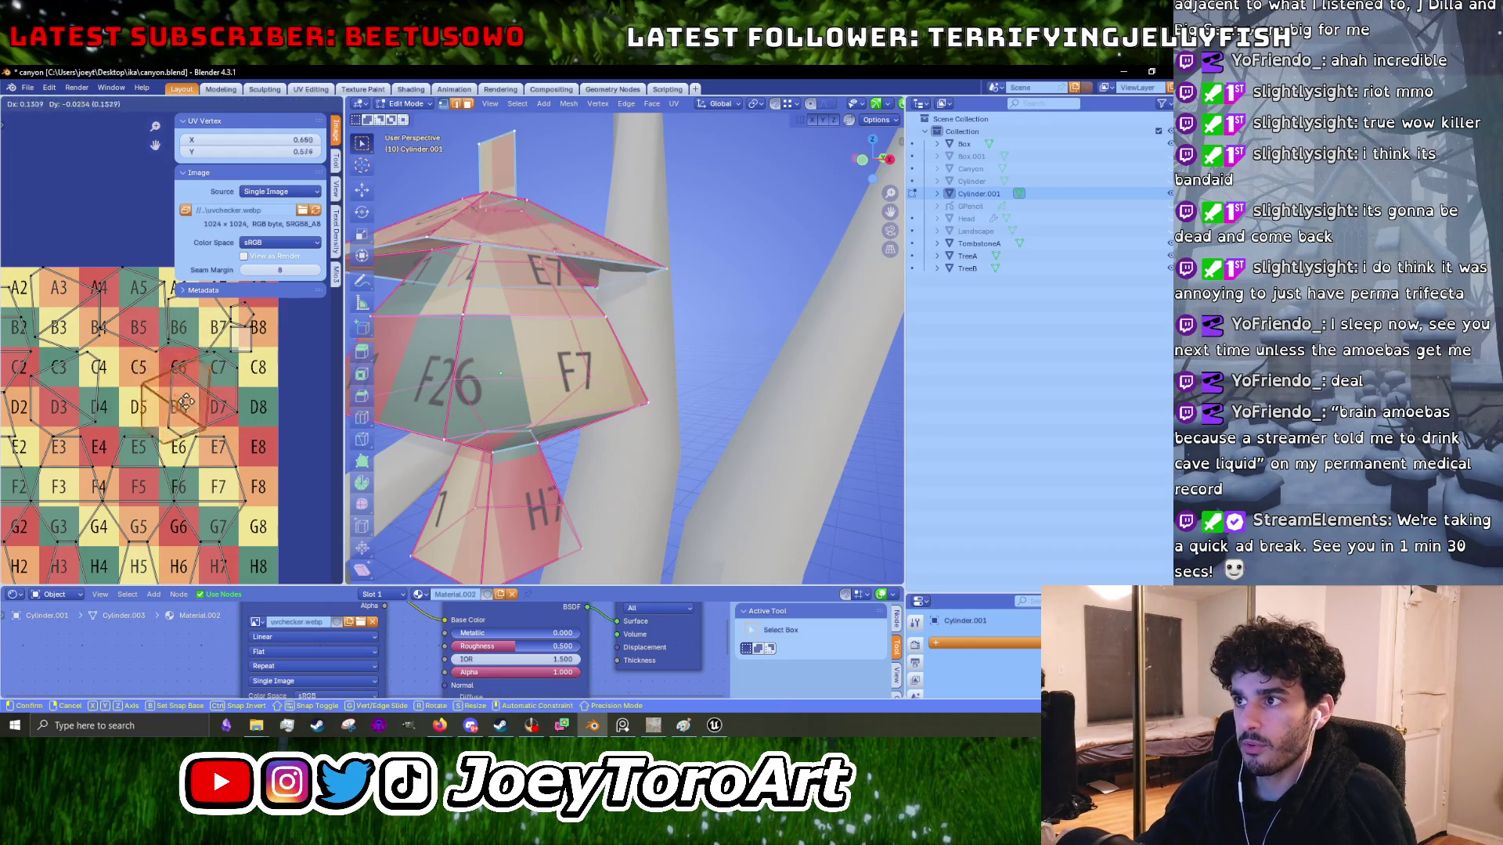
click(93, 399)
drag(198, 382, 235, 379)
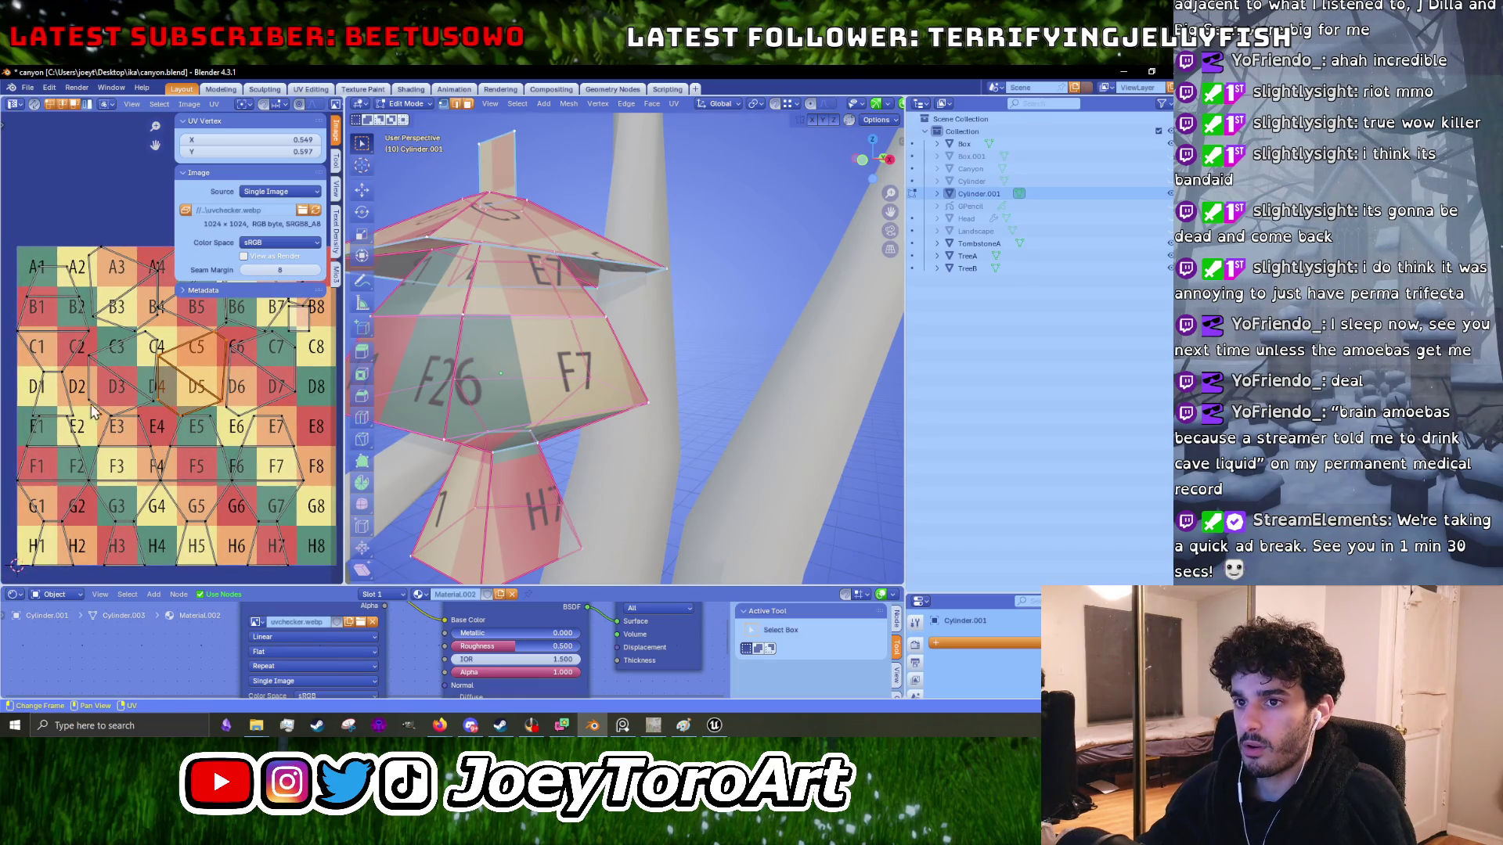
click(58, 333)
drag(345, 342, 571, 342)
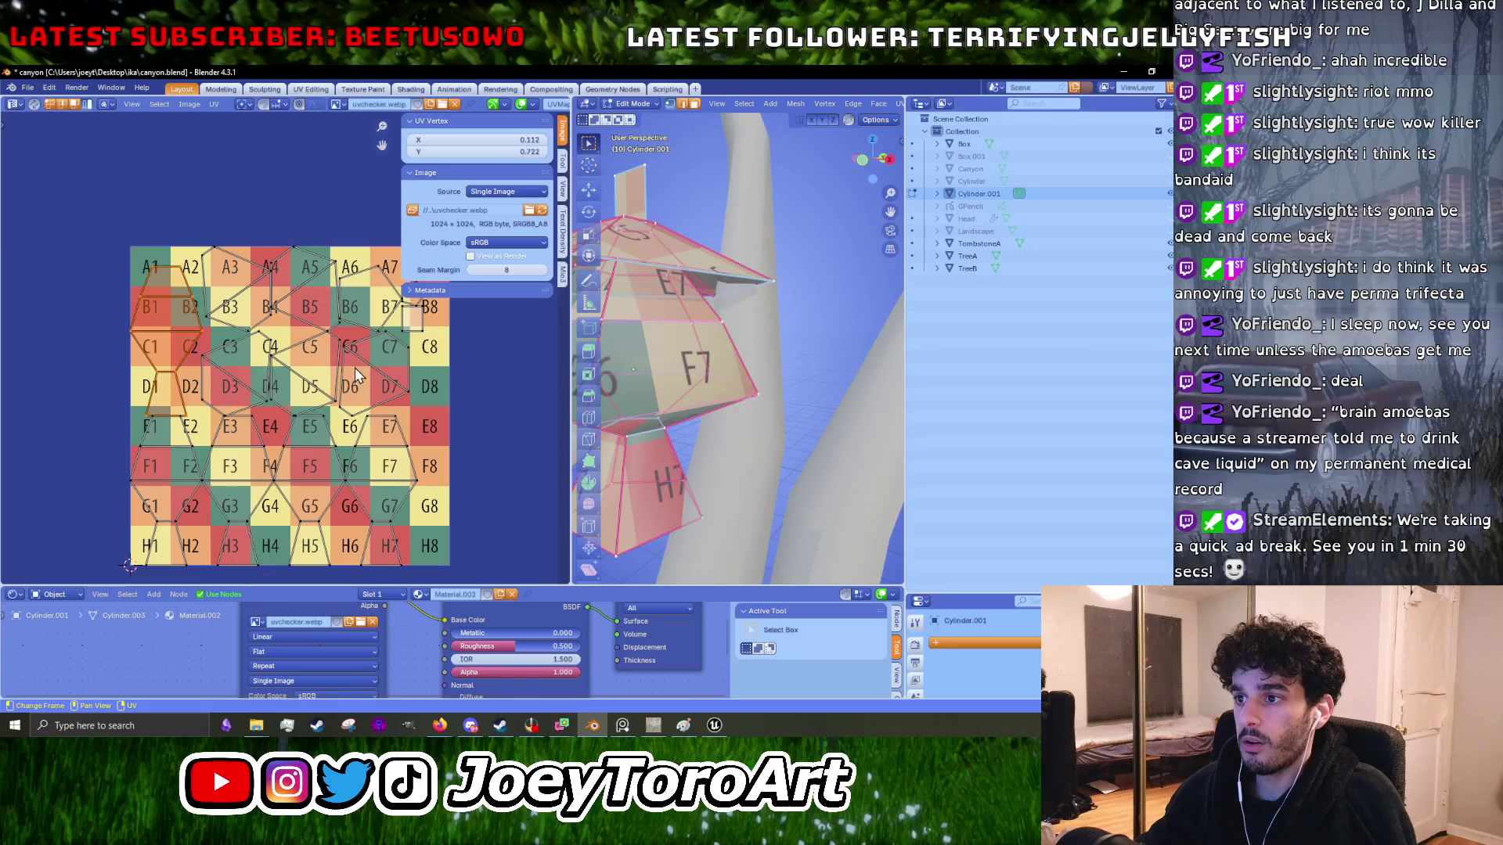
- Select the UV island over C6–D7 and check the UV snapping options
click(373, 375)
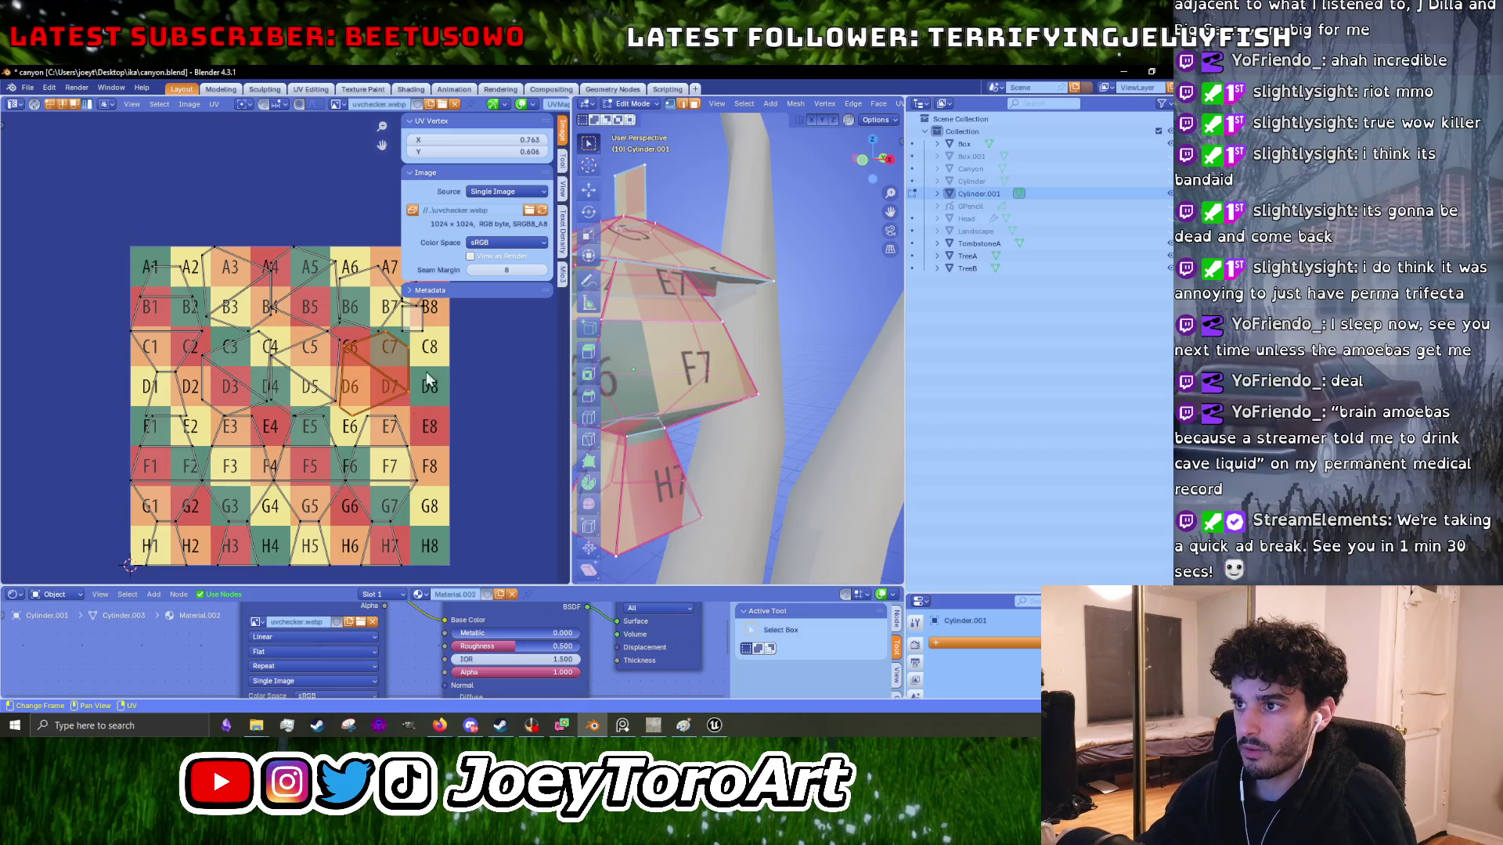
click(277, 105)
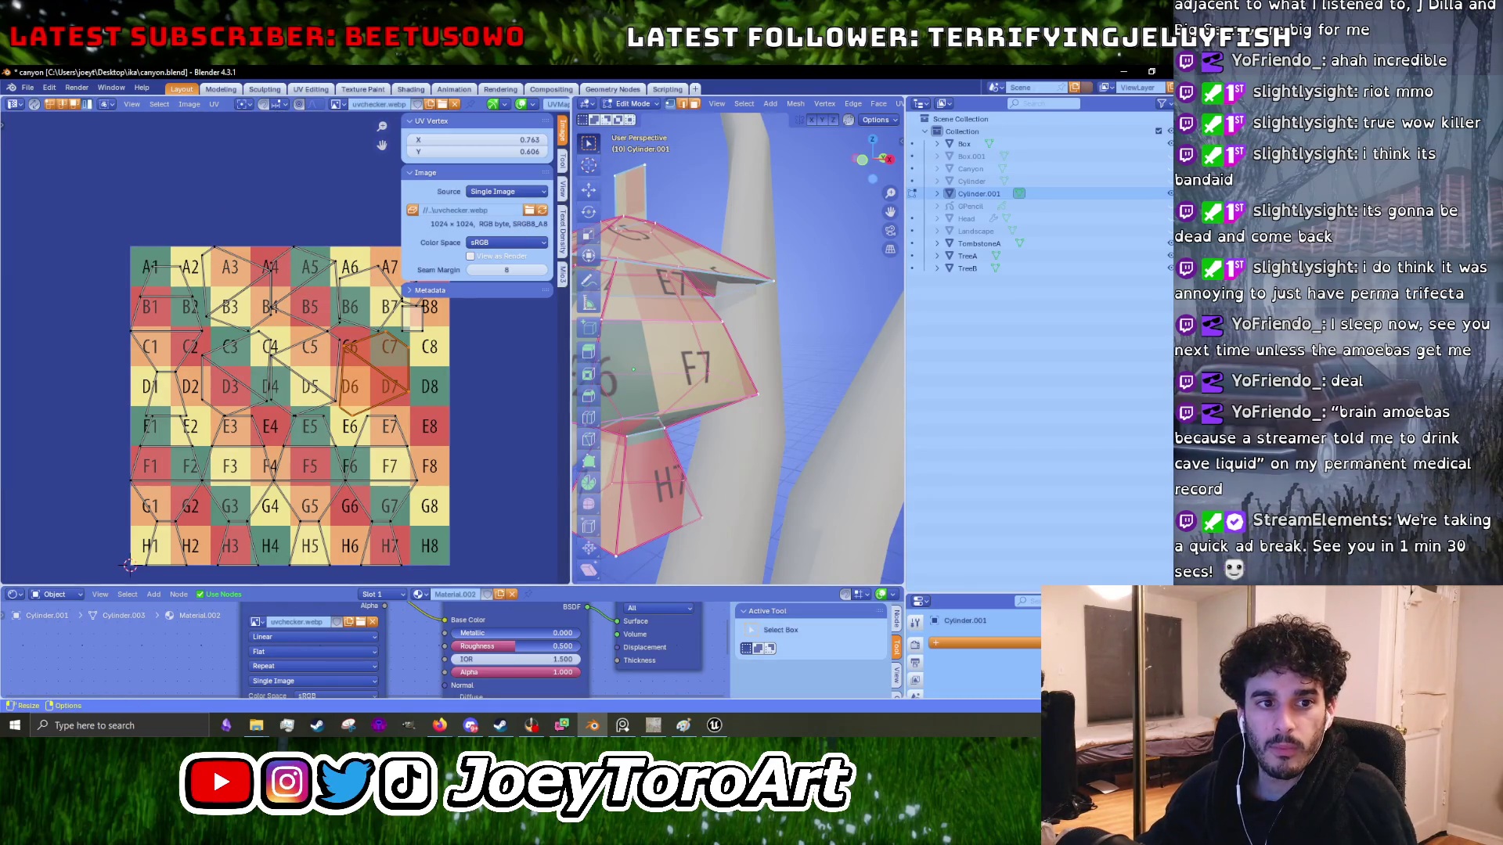
click(623, 725)
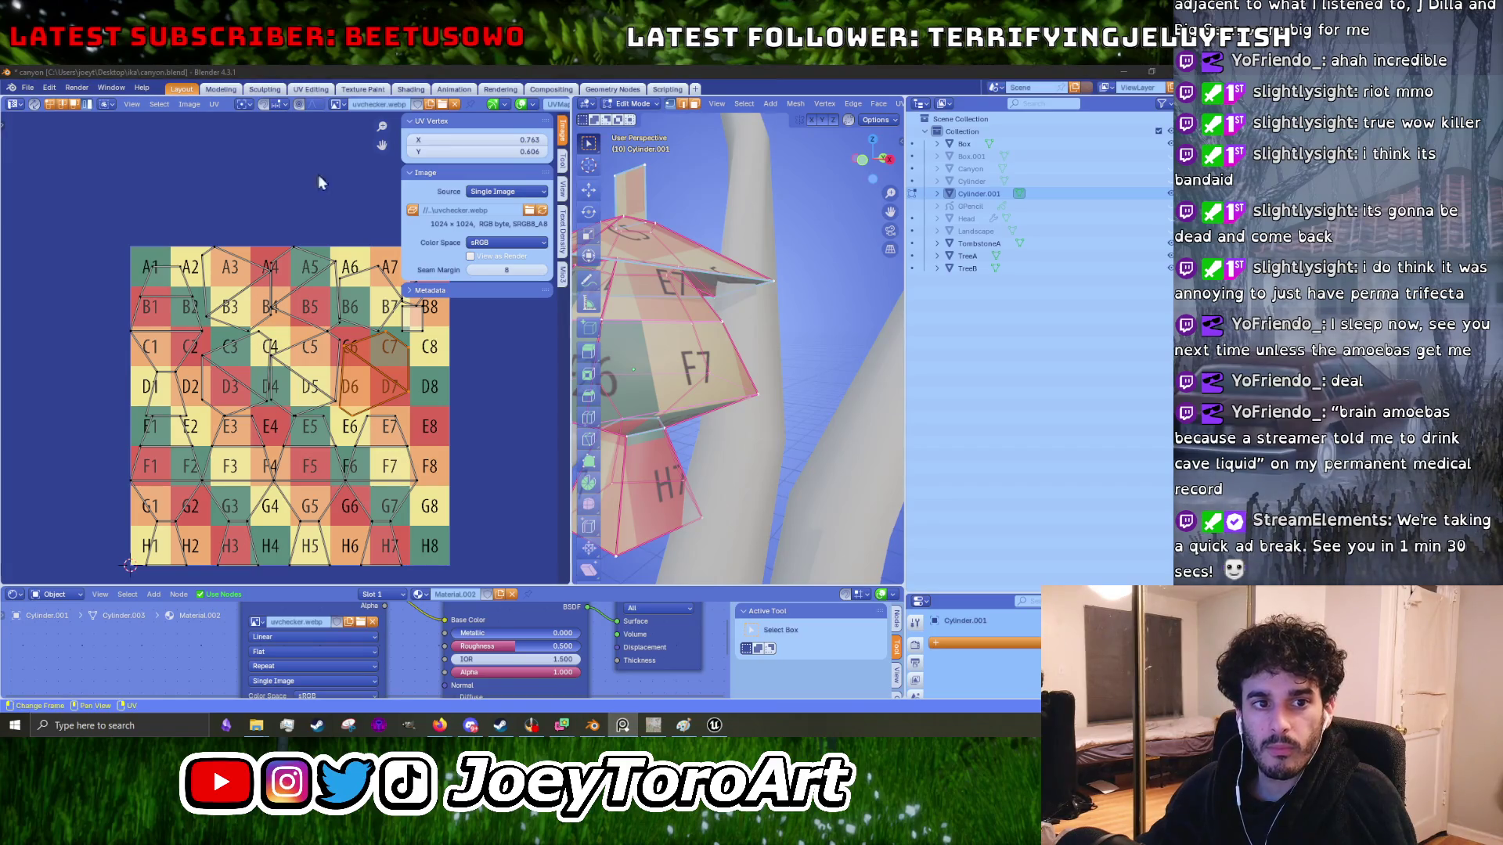
click(280, 106)
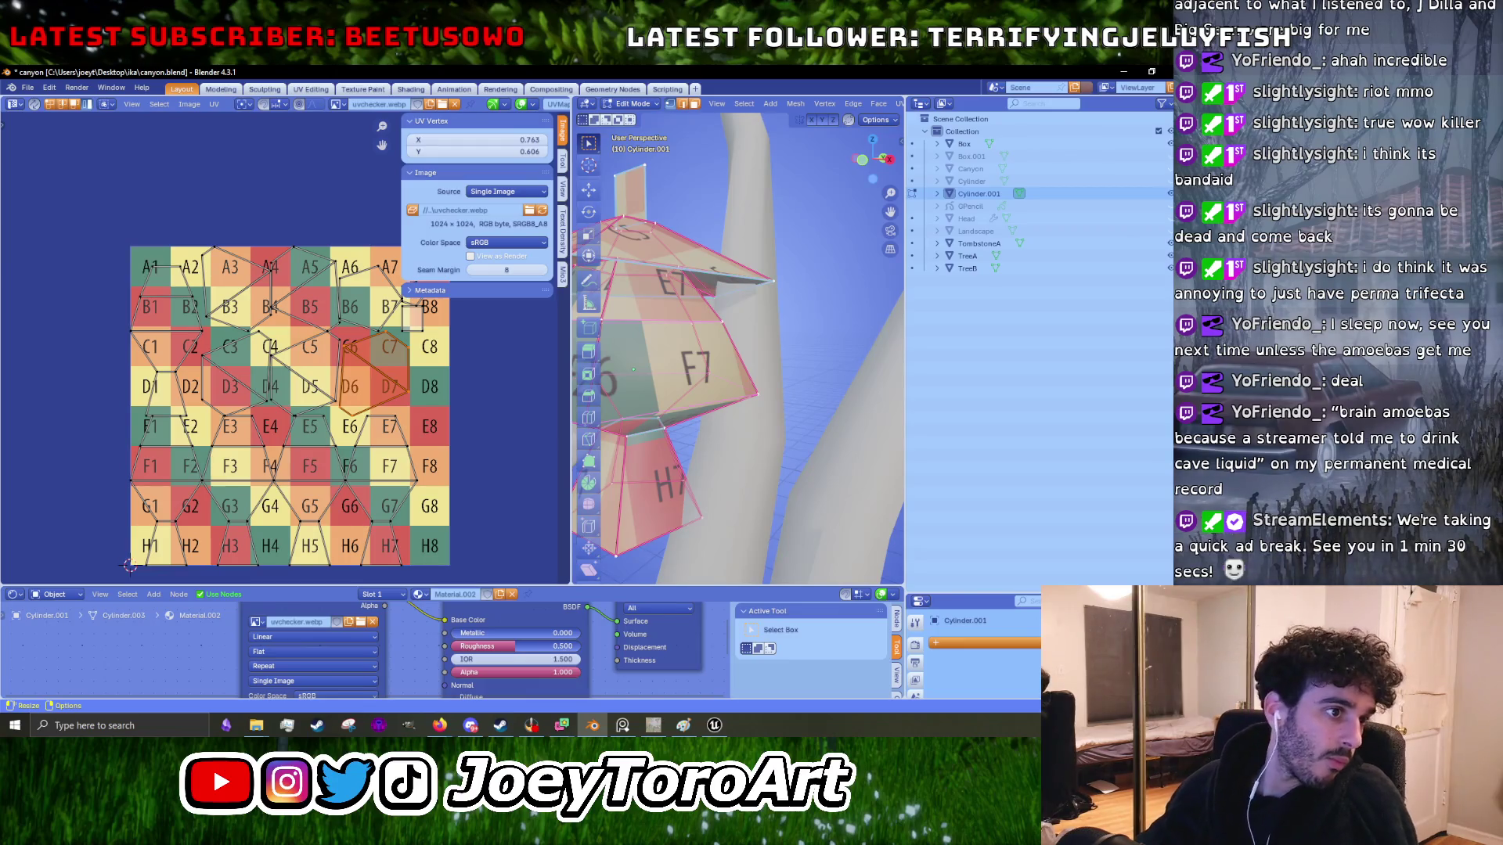
key(alt+Tab)
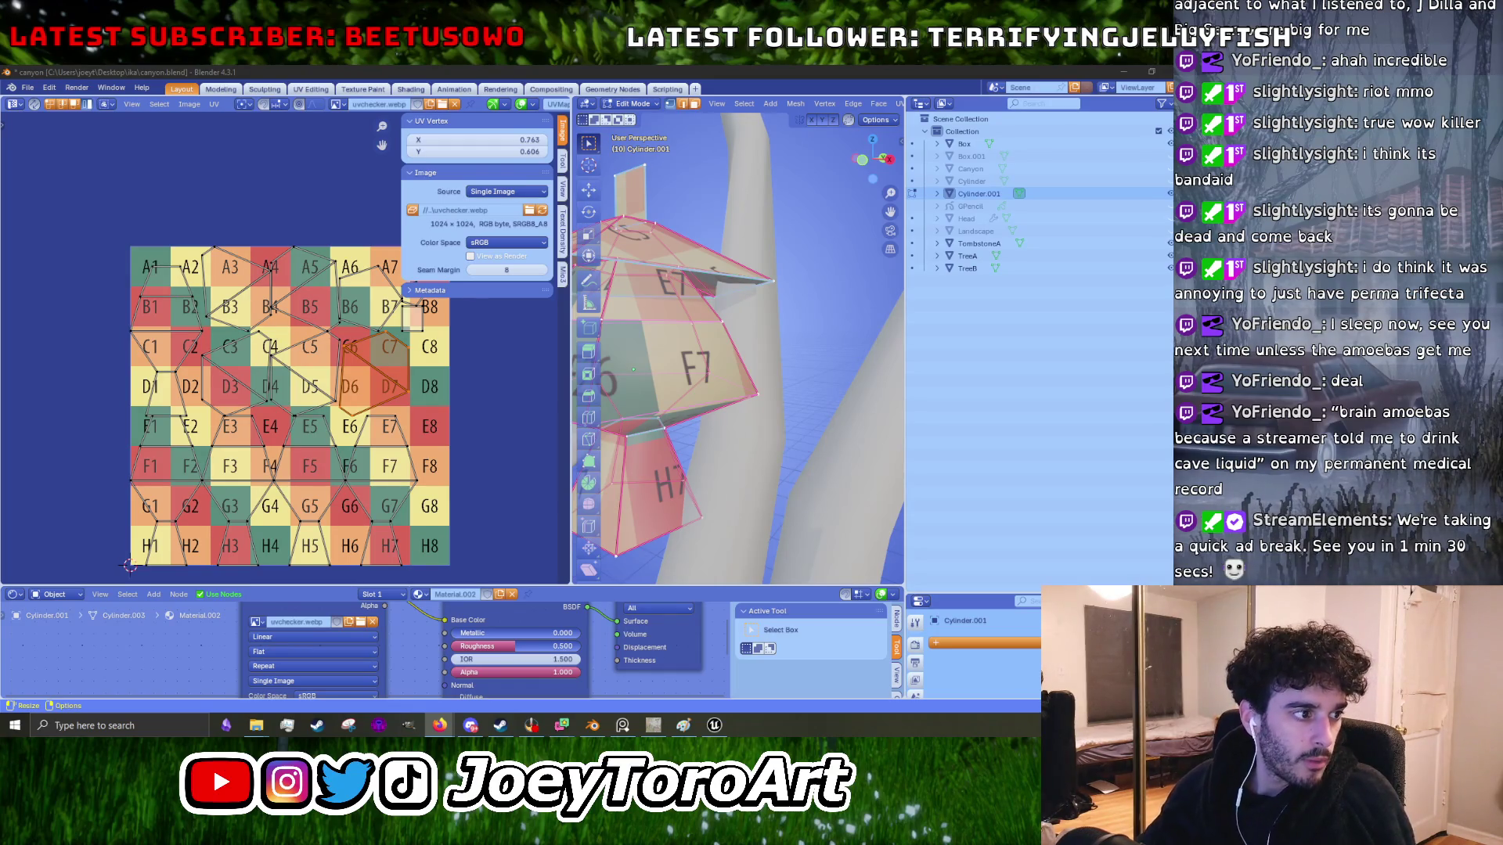
key(alt+Tab)
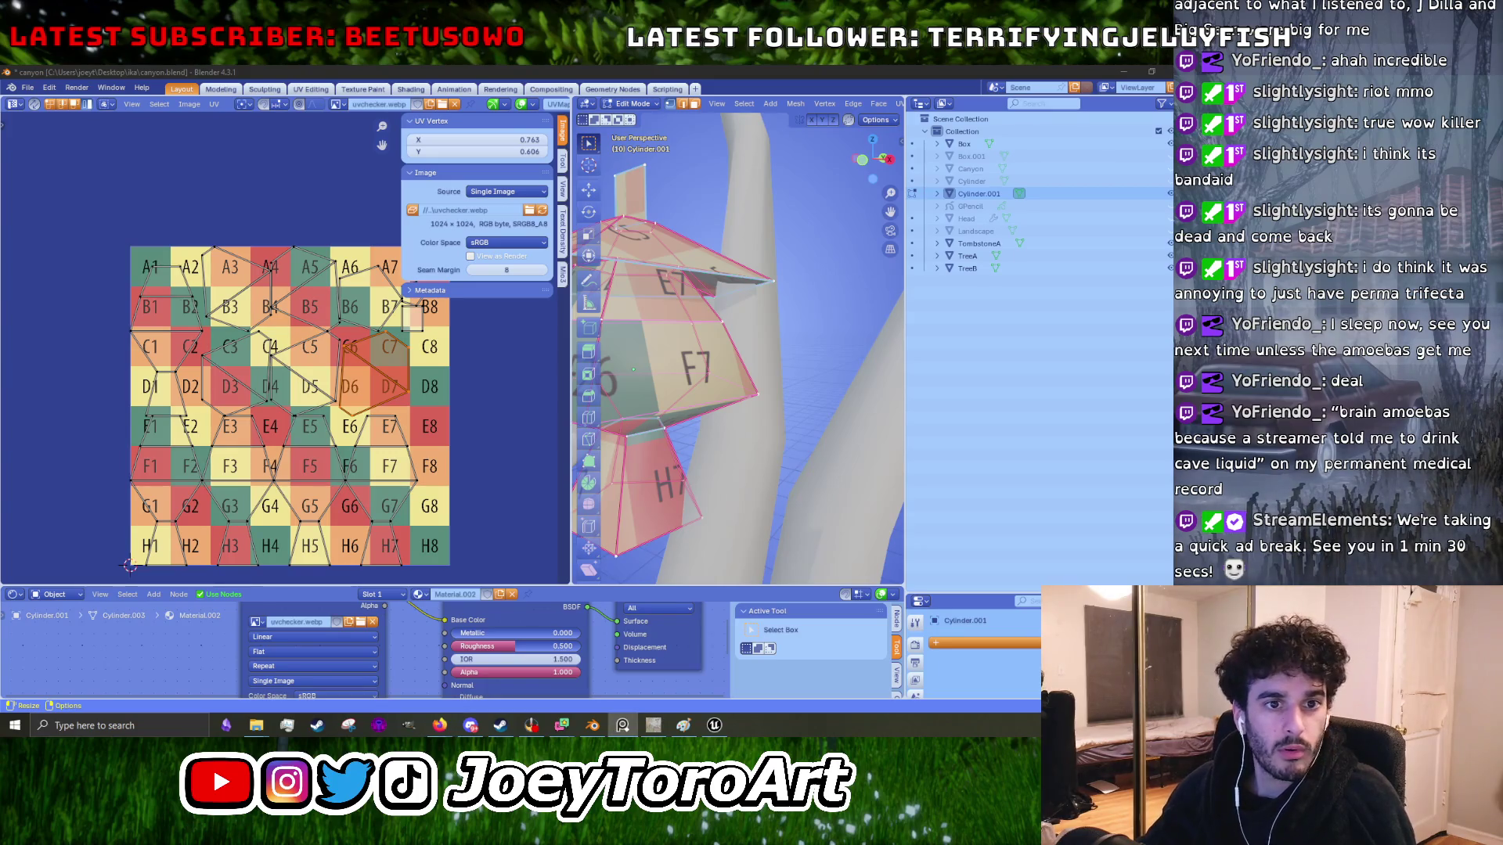
key(alt+Tab)
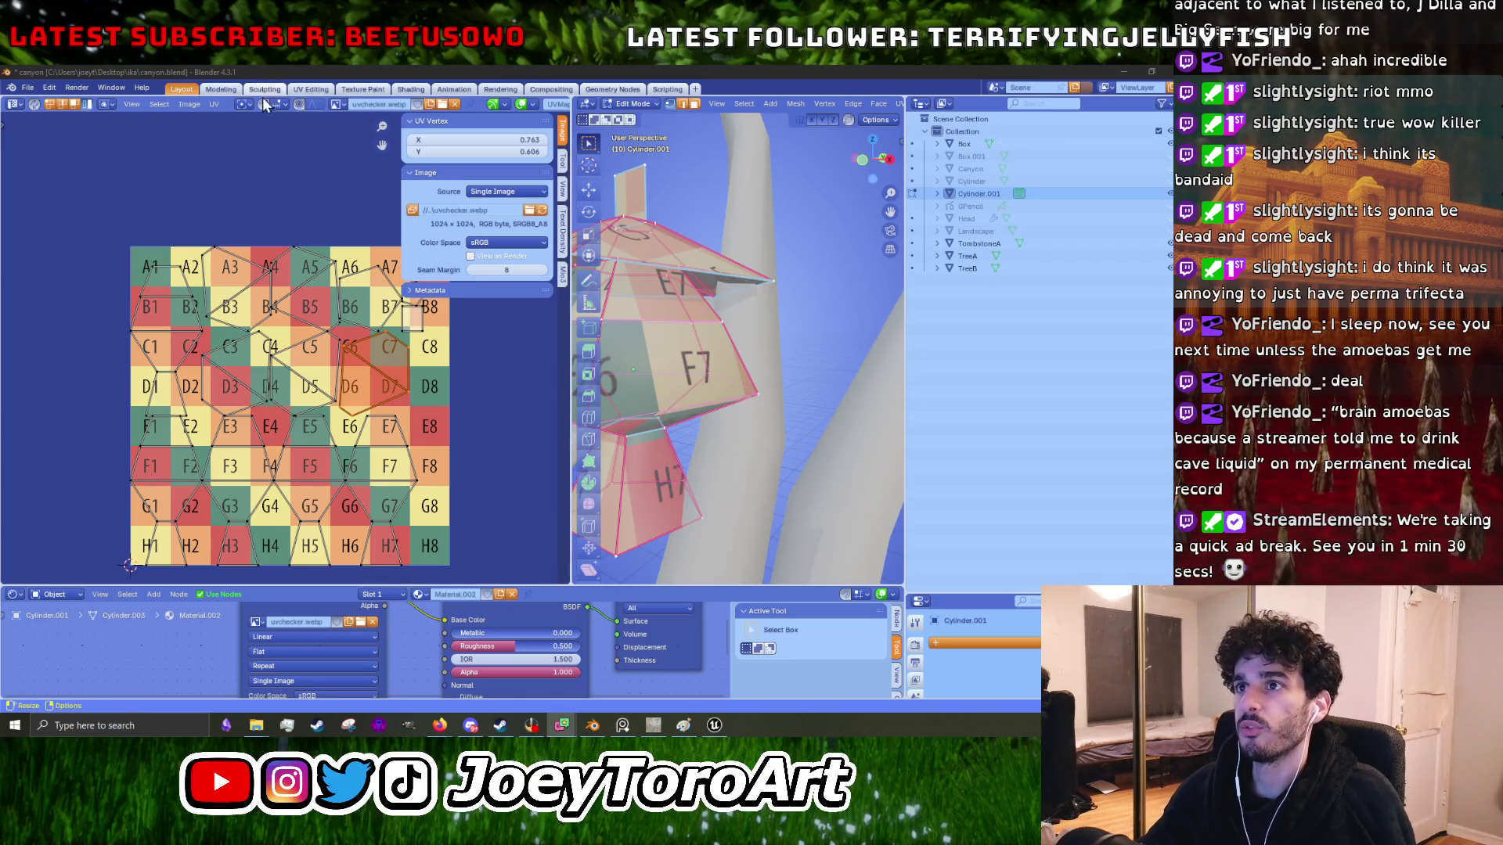
click(281, 105)
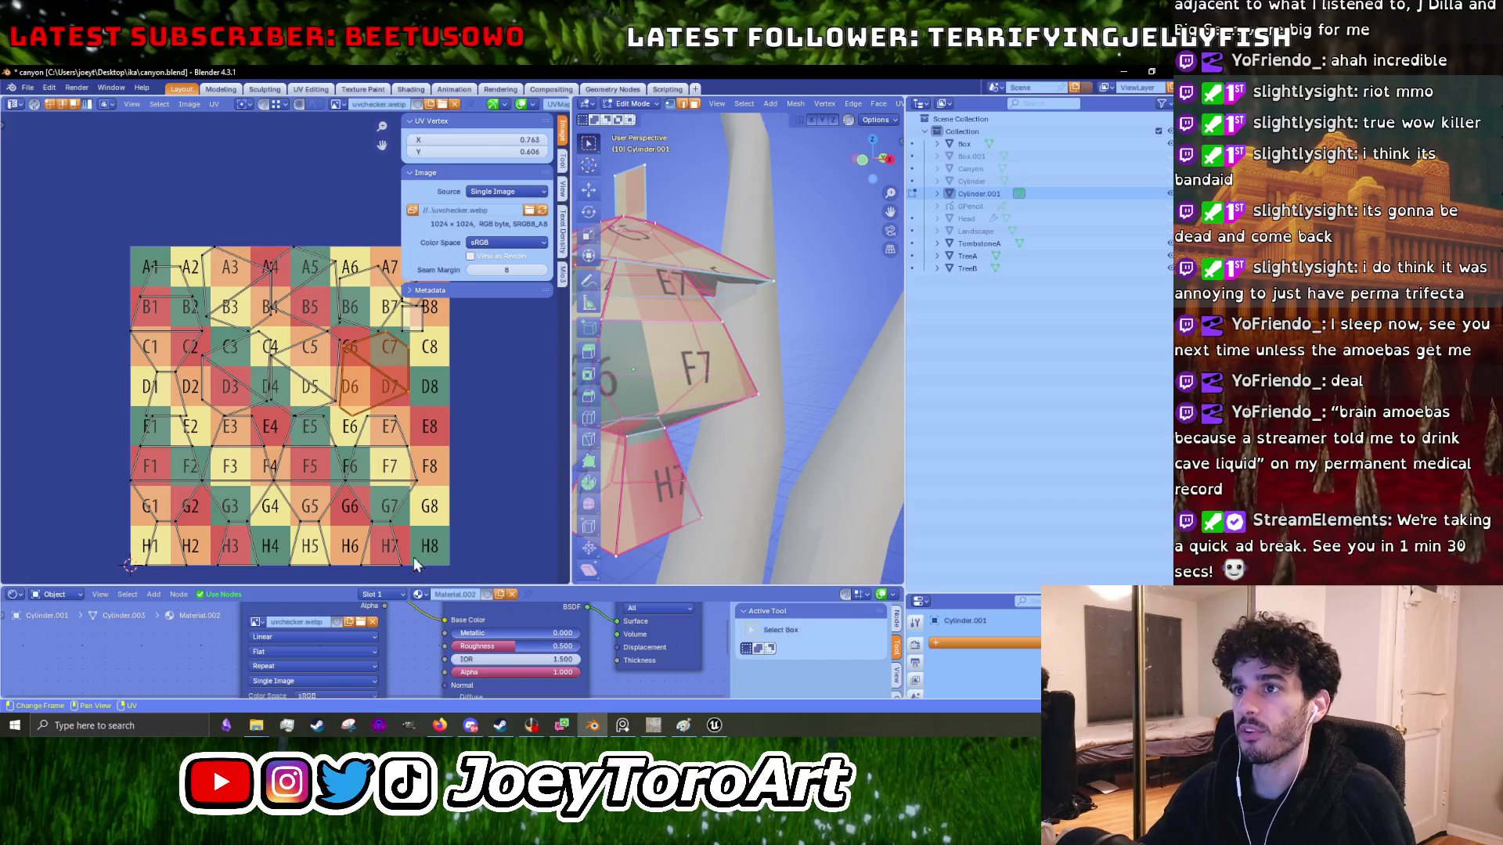
- Keep the C6–D7 island in place and give it a slight rotation
key(g)
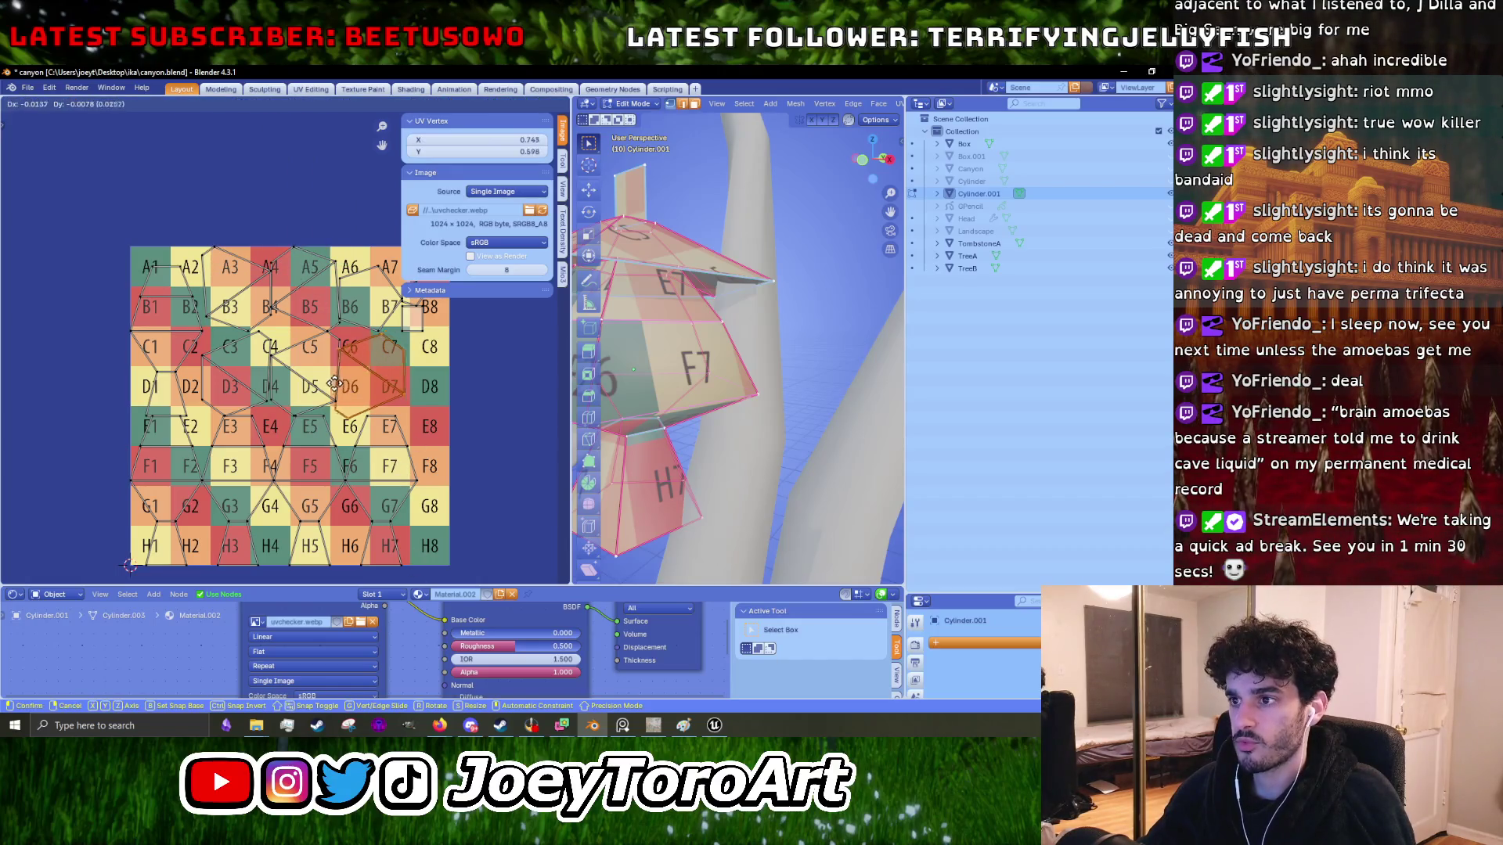
key(Escape)
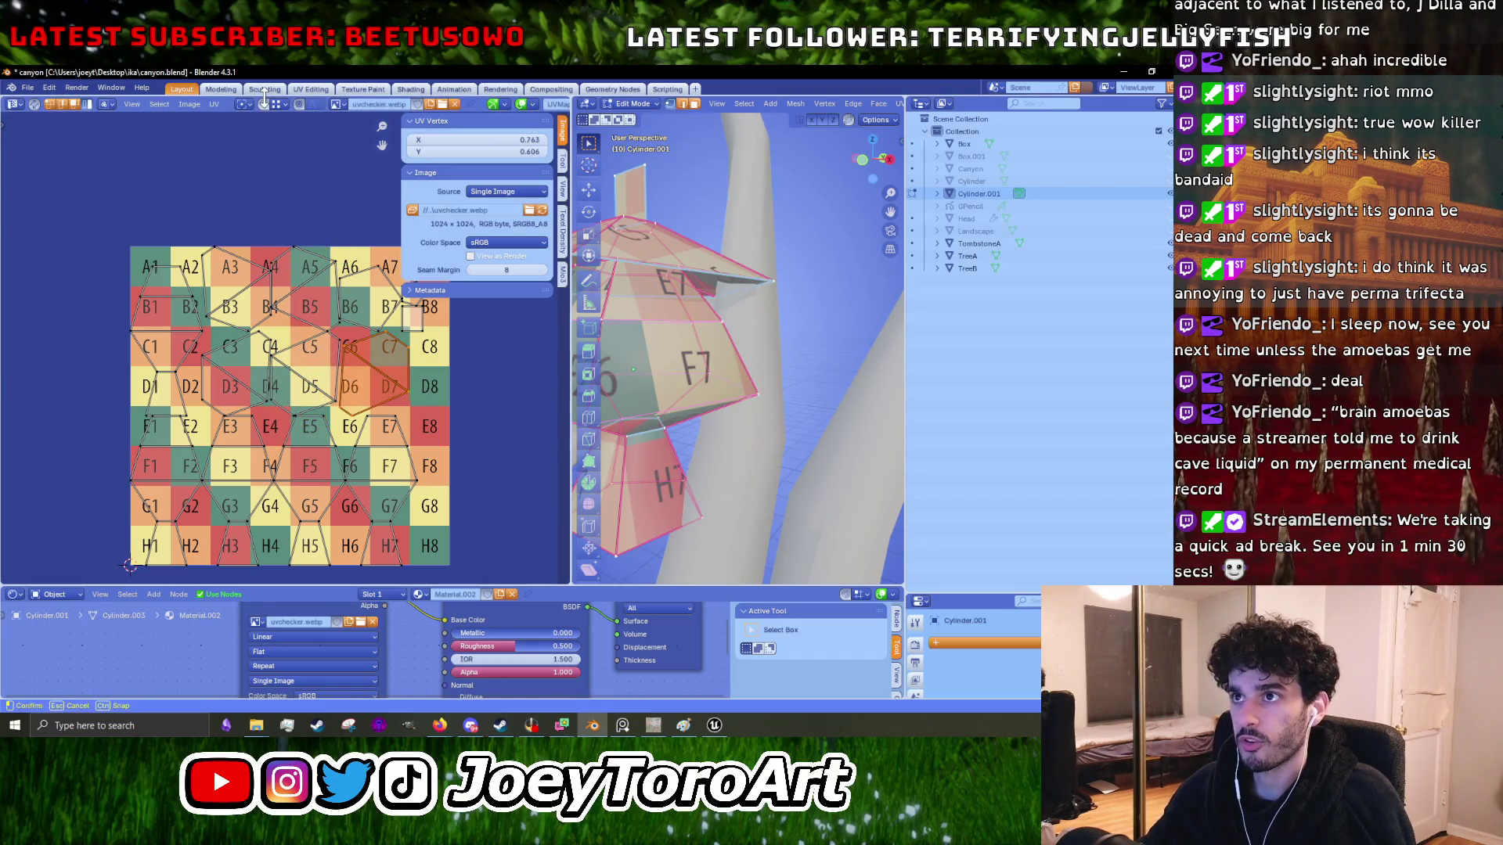
key(g)
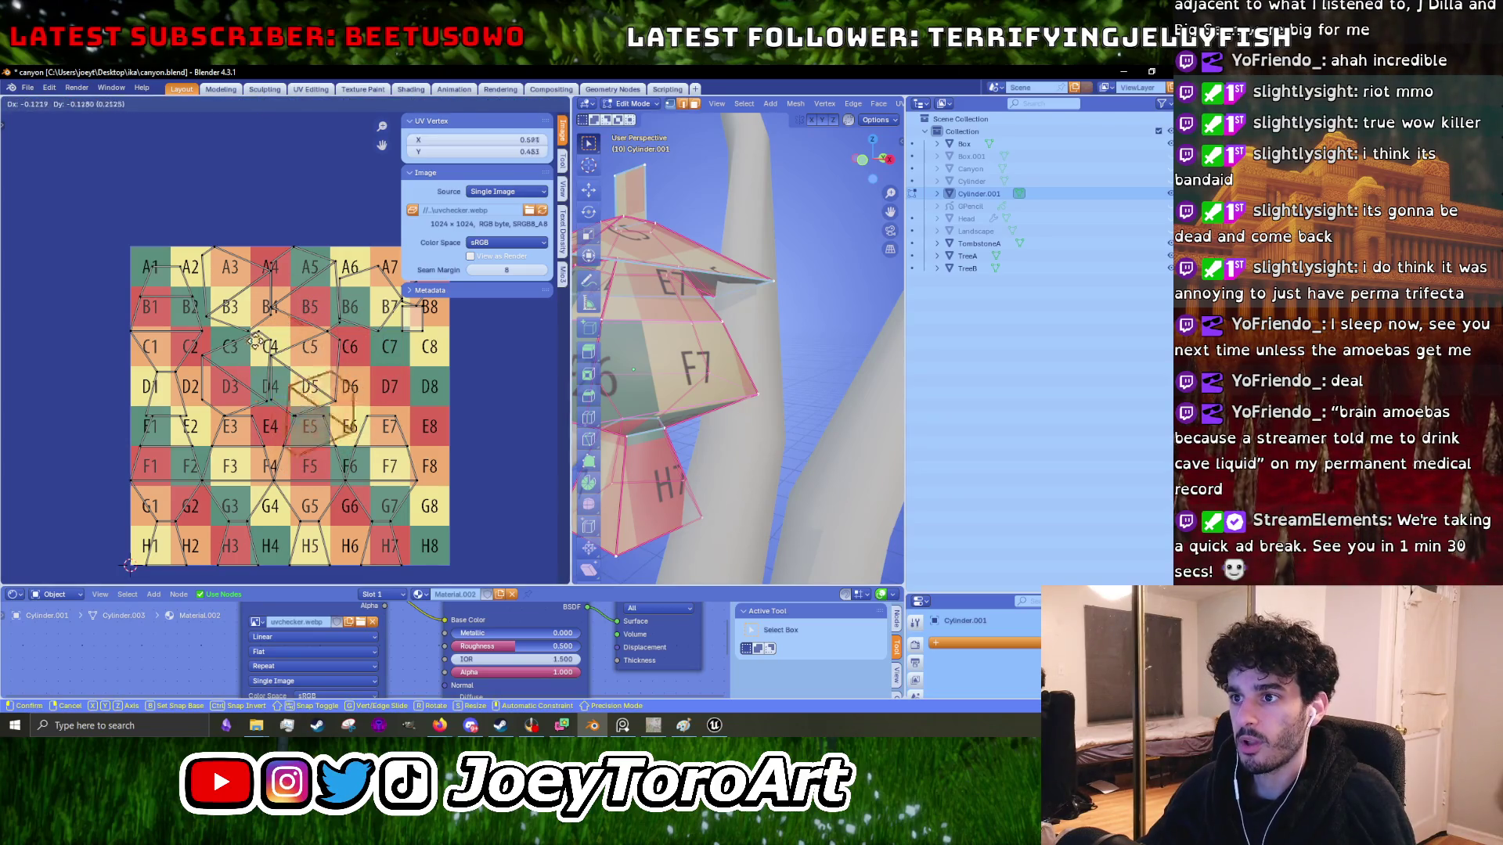
click(381, 407)
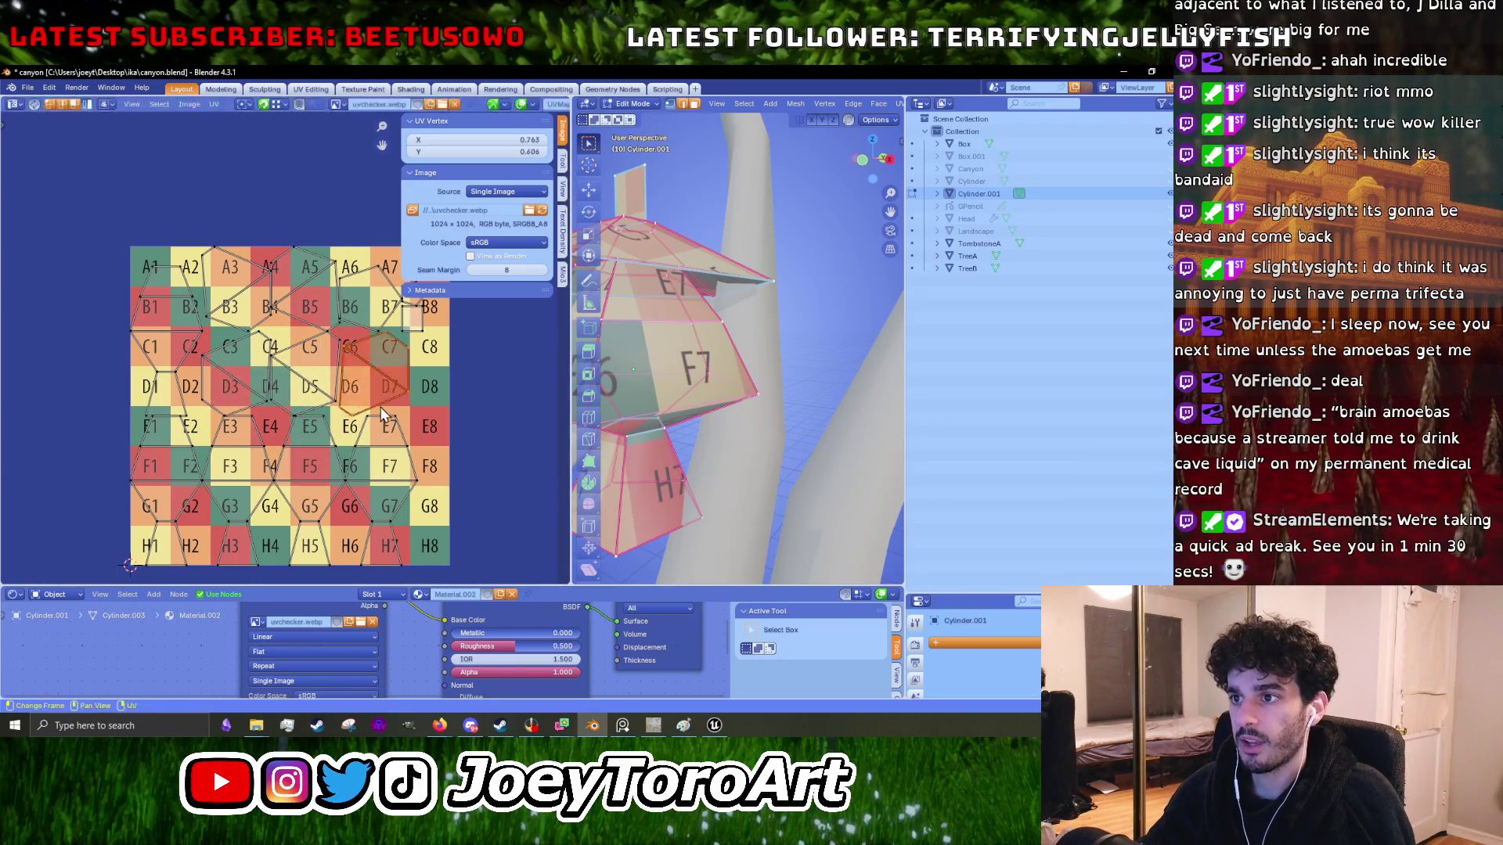
key(r)
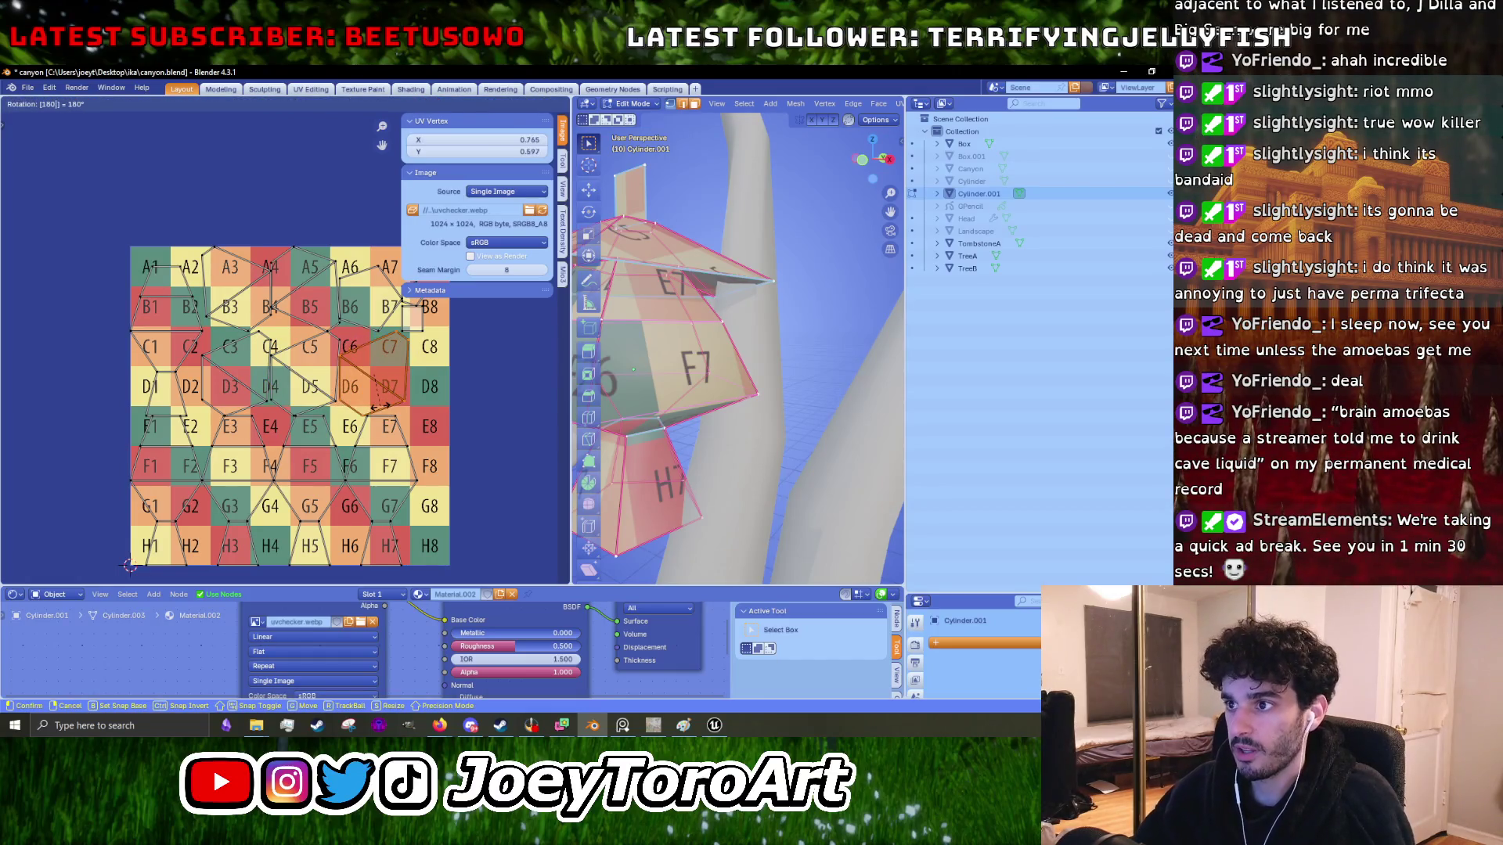
click(380, 407)
- Rotate the island over A5/B5 by -90° and begin moving it
click(302, 294)
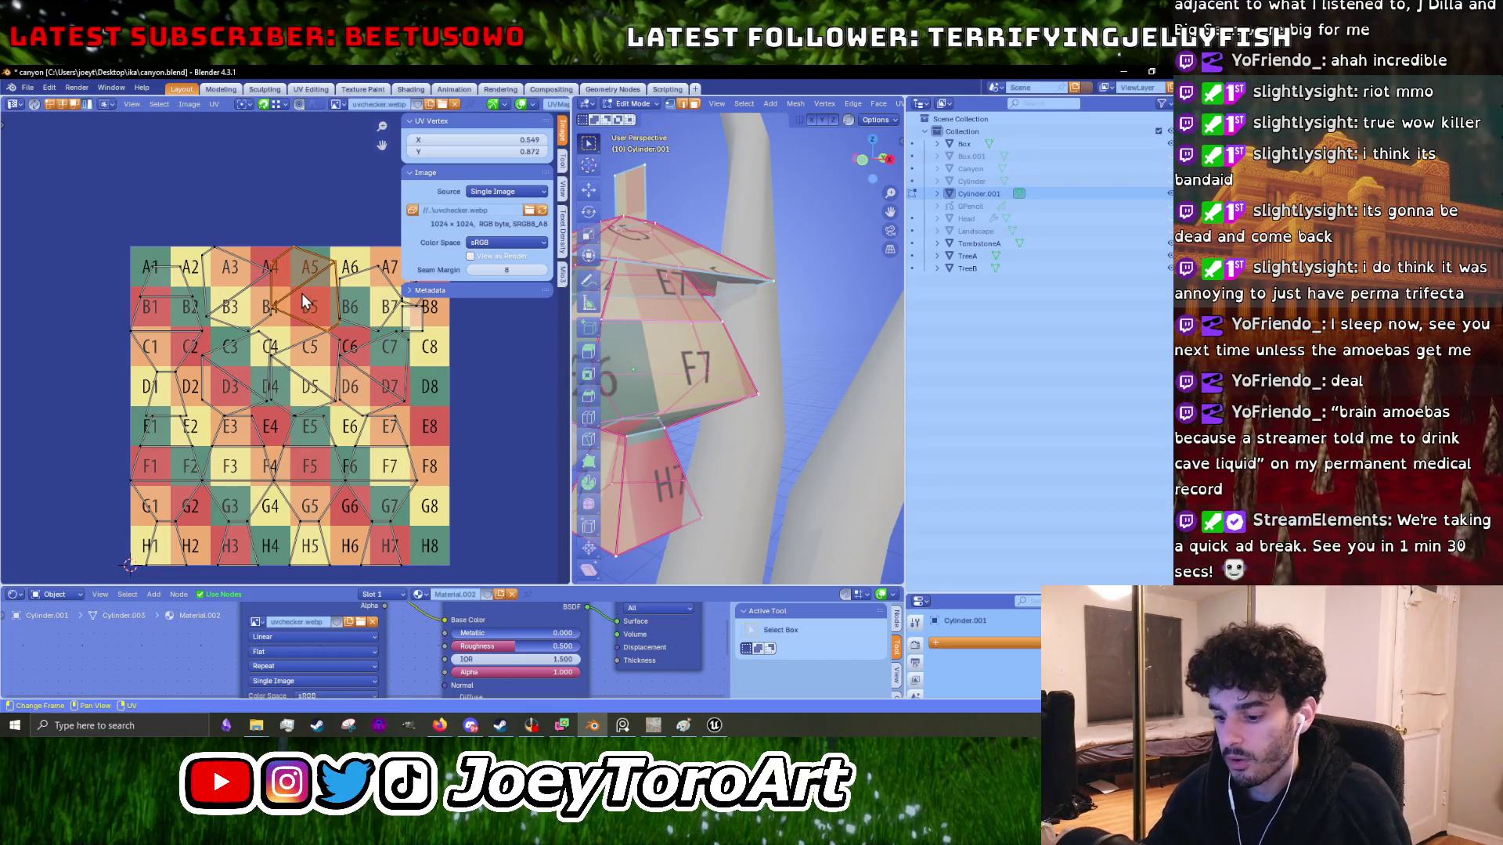
text(r)
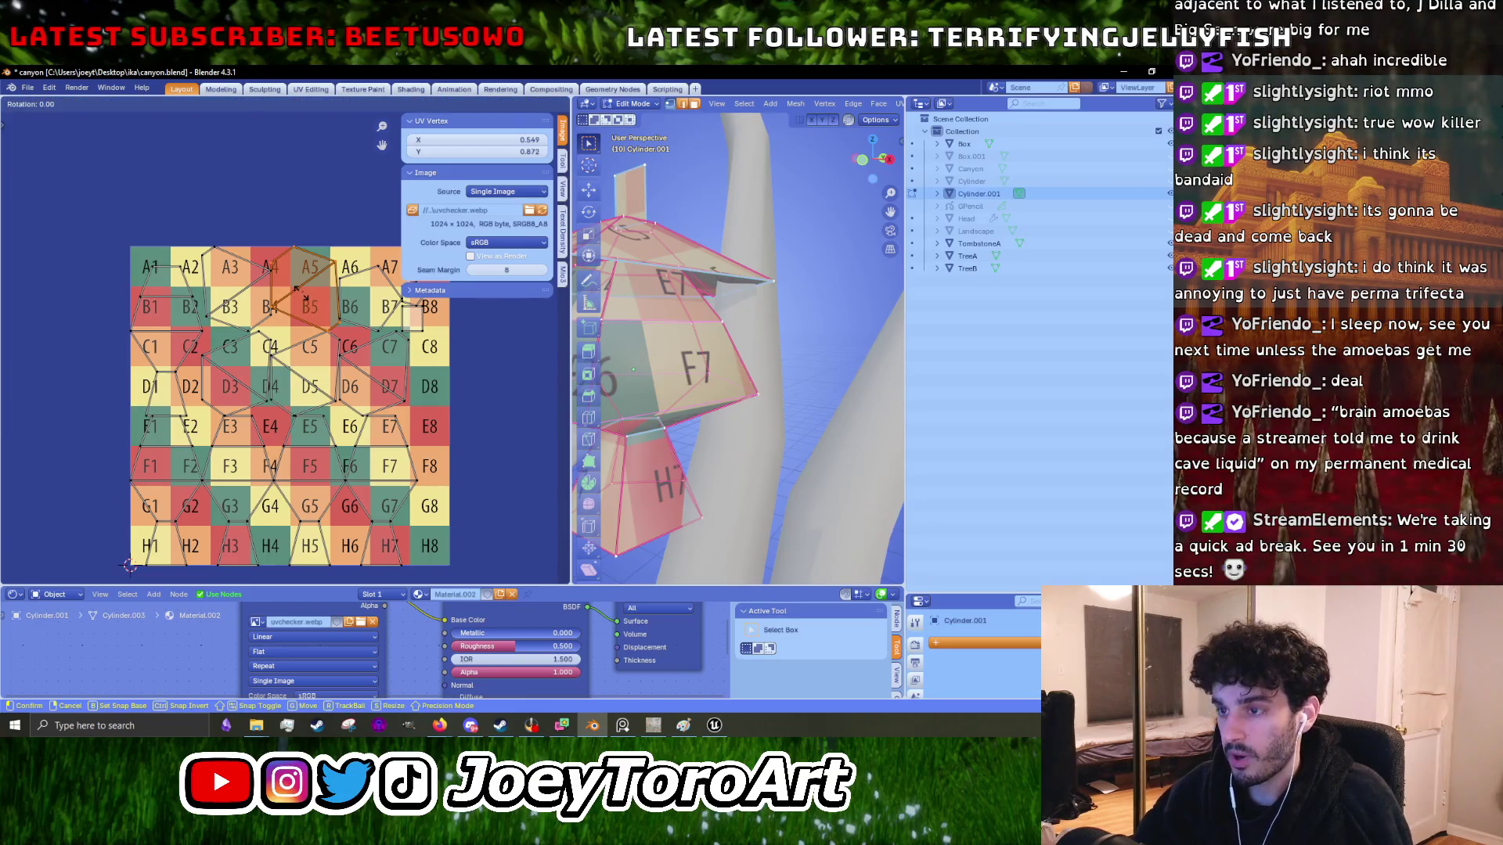
text(-90)
key(Return)
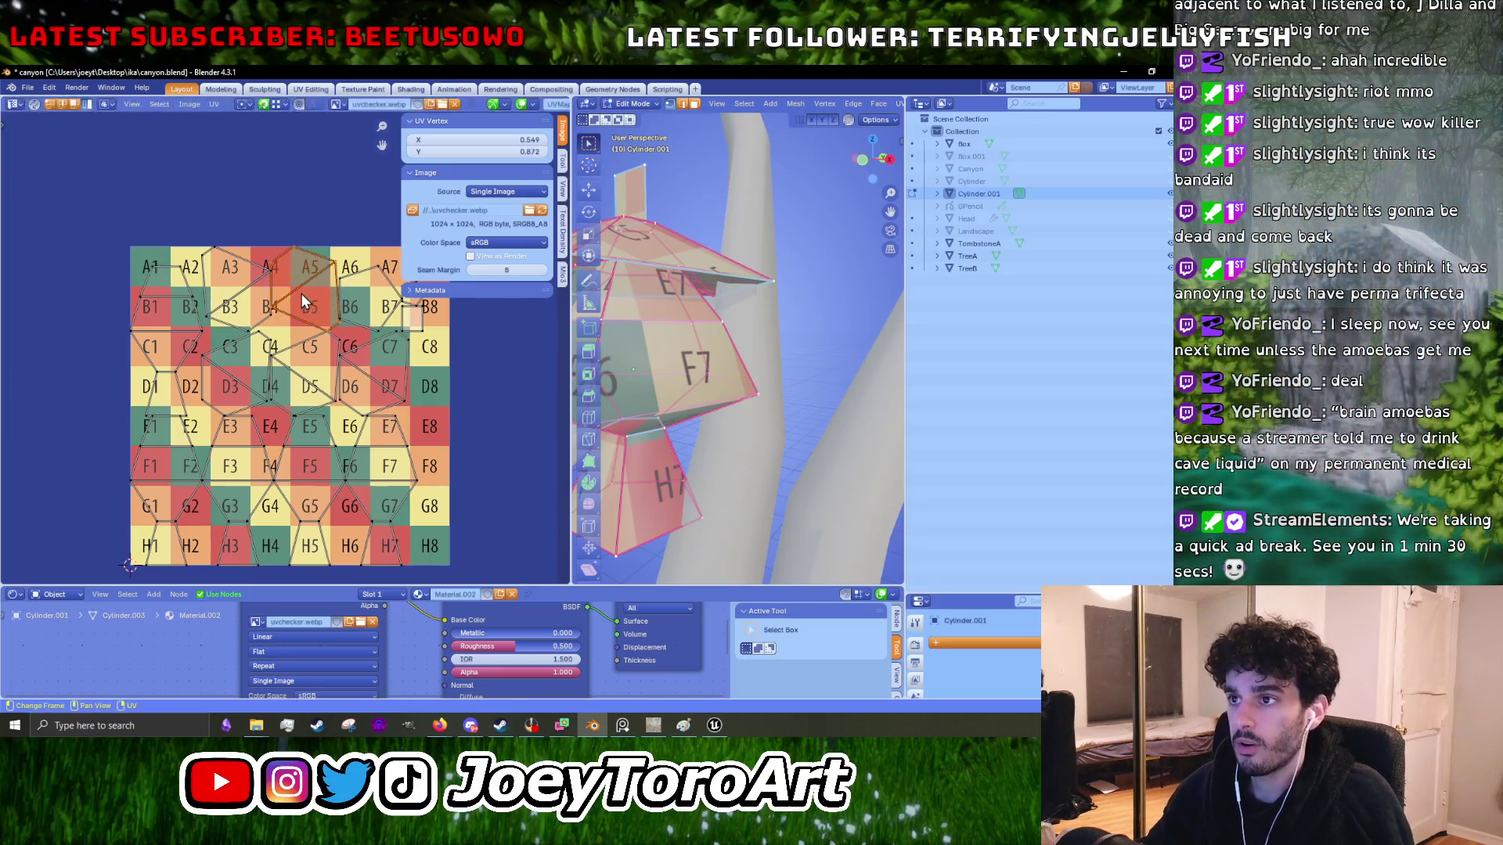
right_click(310, 309)
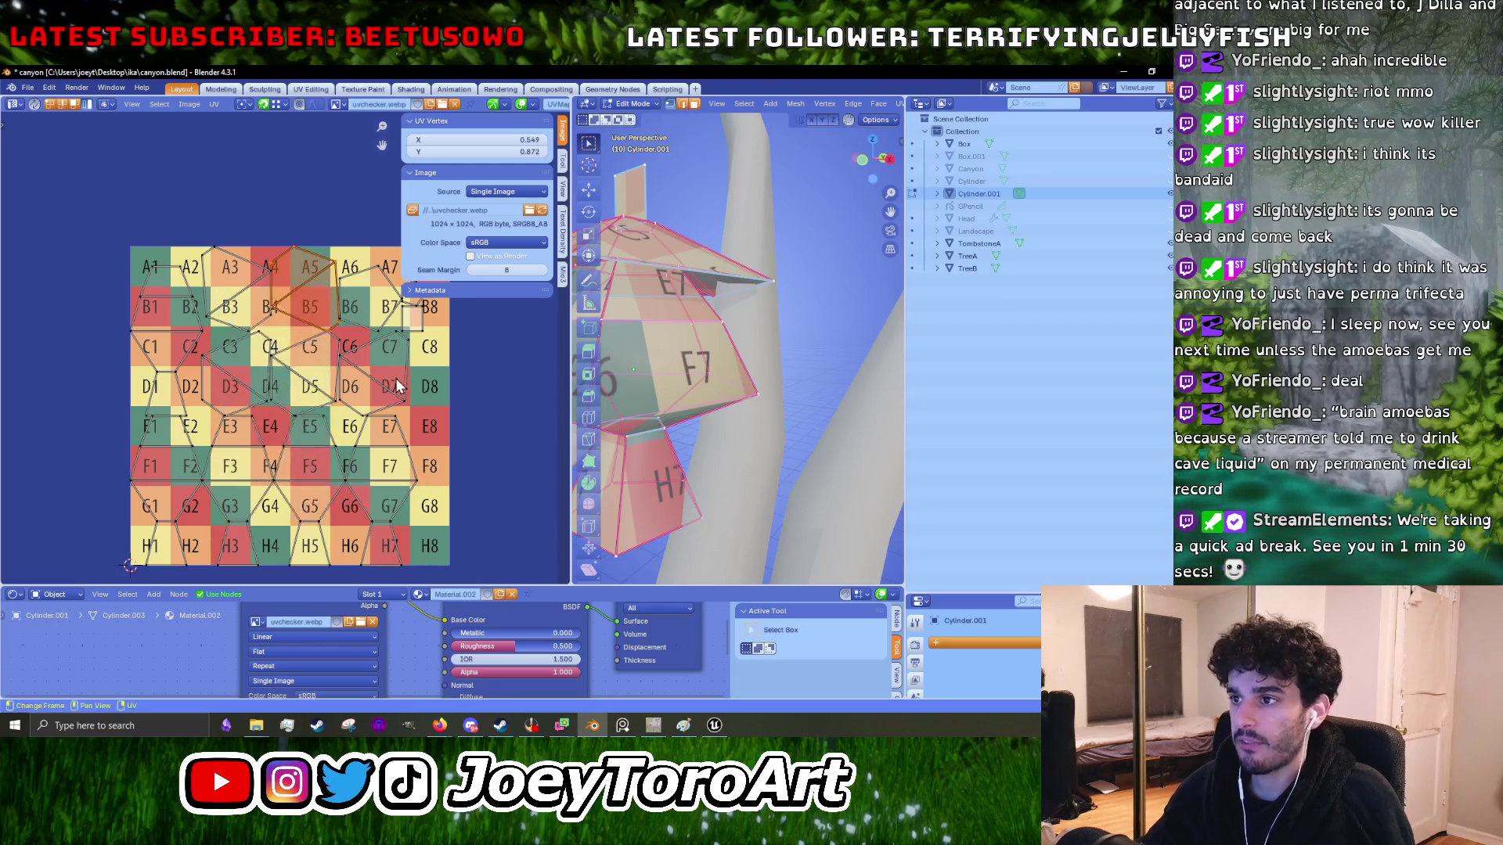
scroll(392, 384, up, 2)
key(g)
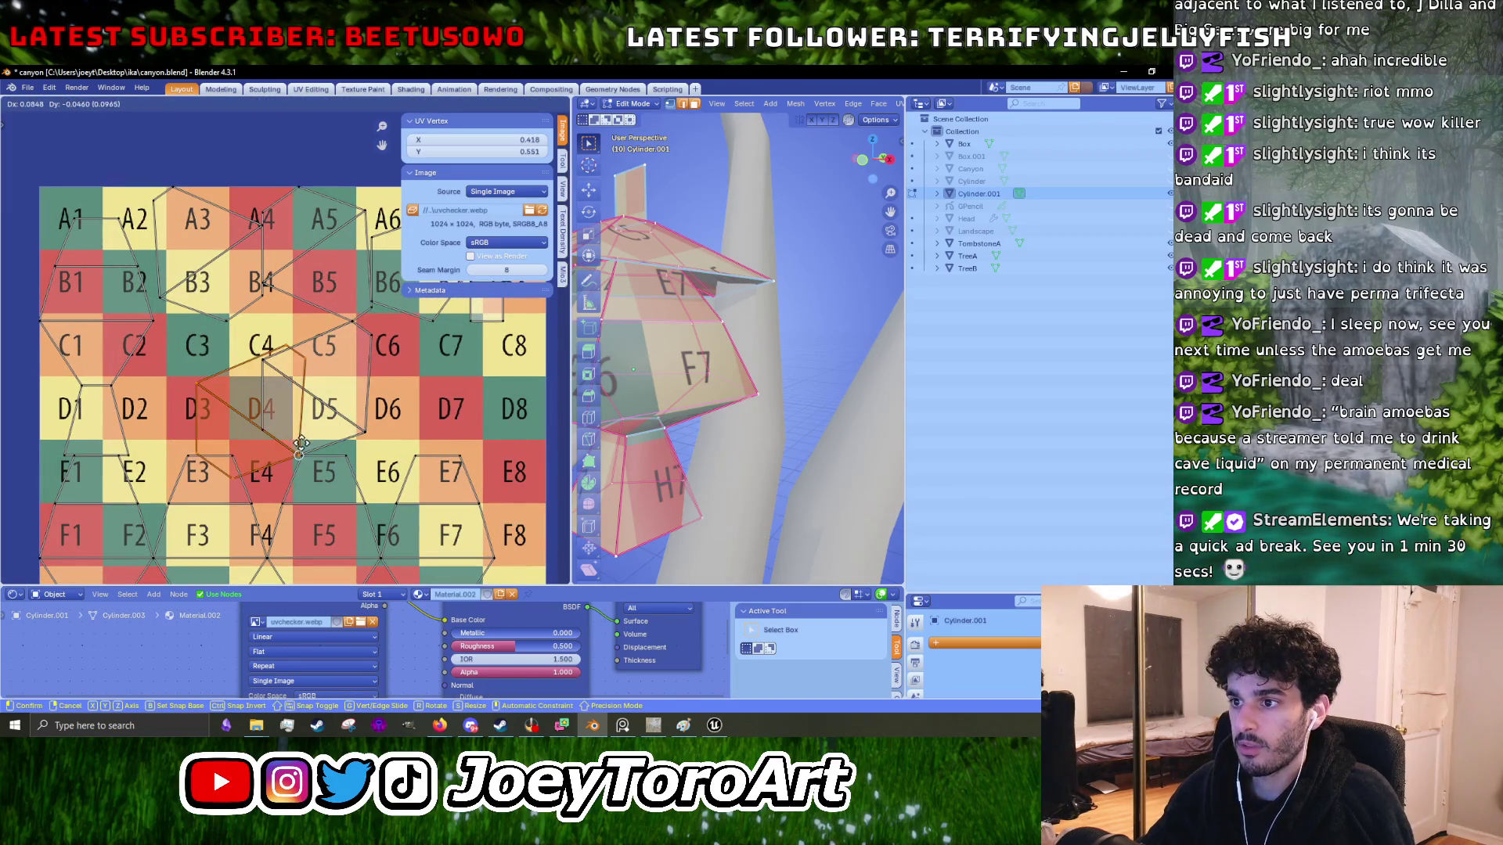
- Drop the moving island over C5/D5, then select the island over A3/B3
click(364, 427)
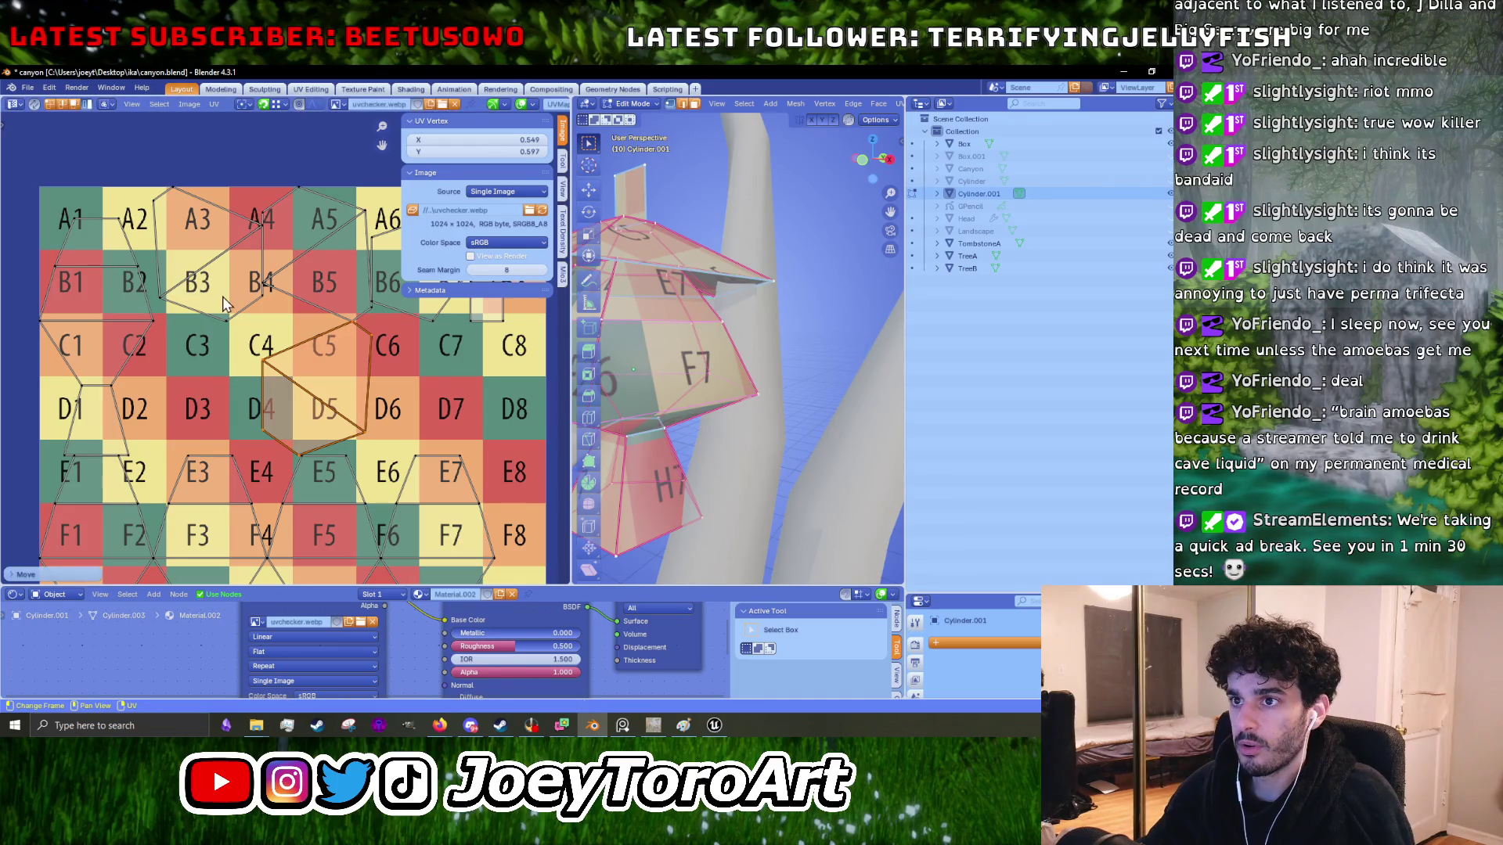
click(224, 306)
key(r)
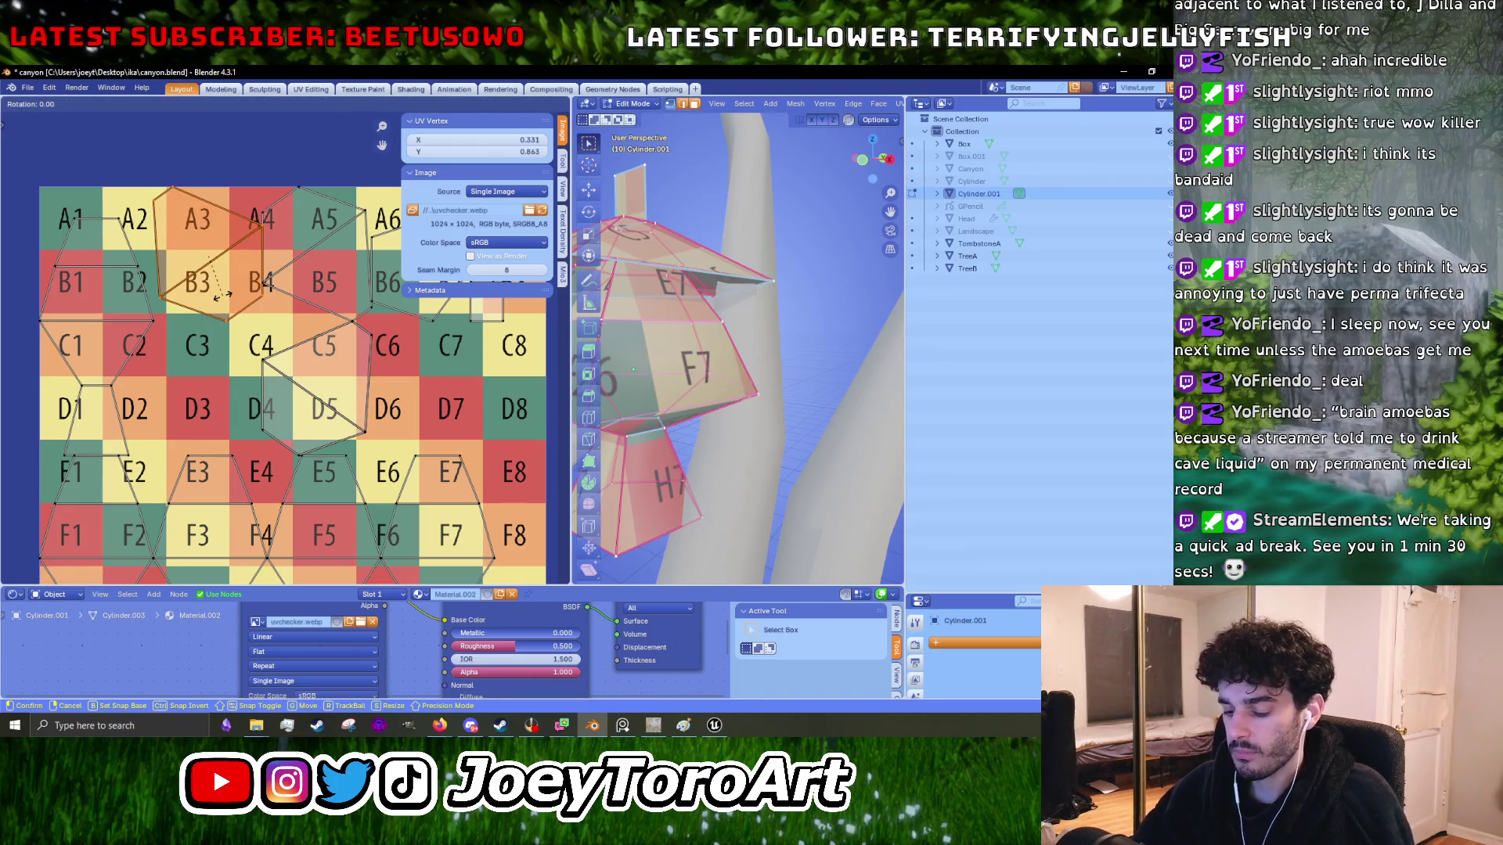
key(Escape)
- Mirror the A3/B3 island horizontally with UV Mirror X
key(u)
mouse_move(224, 485)
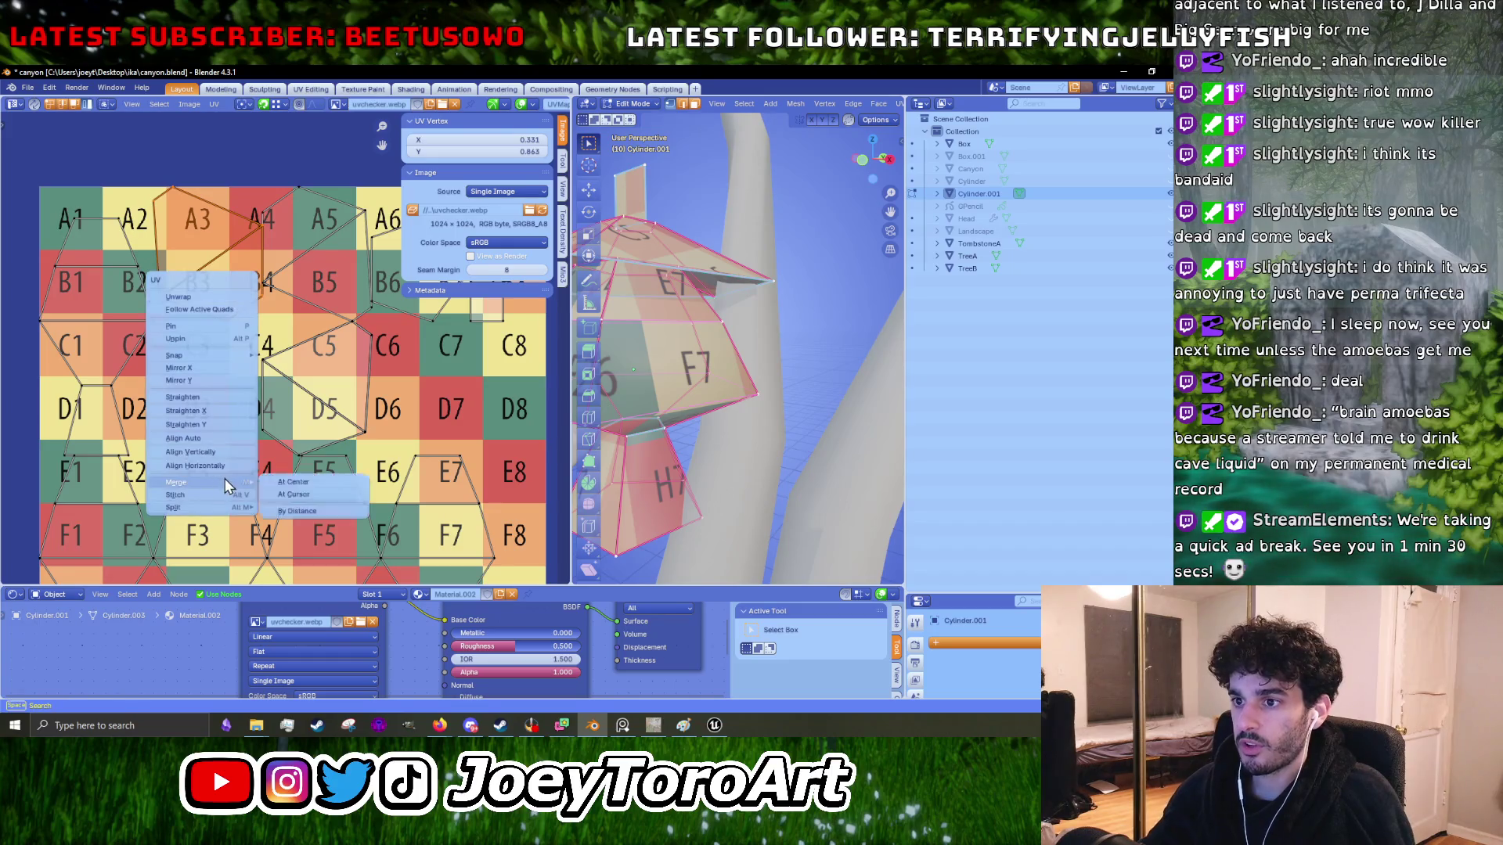
key(Escape)
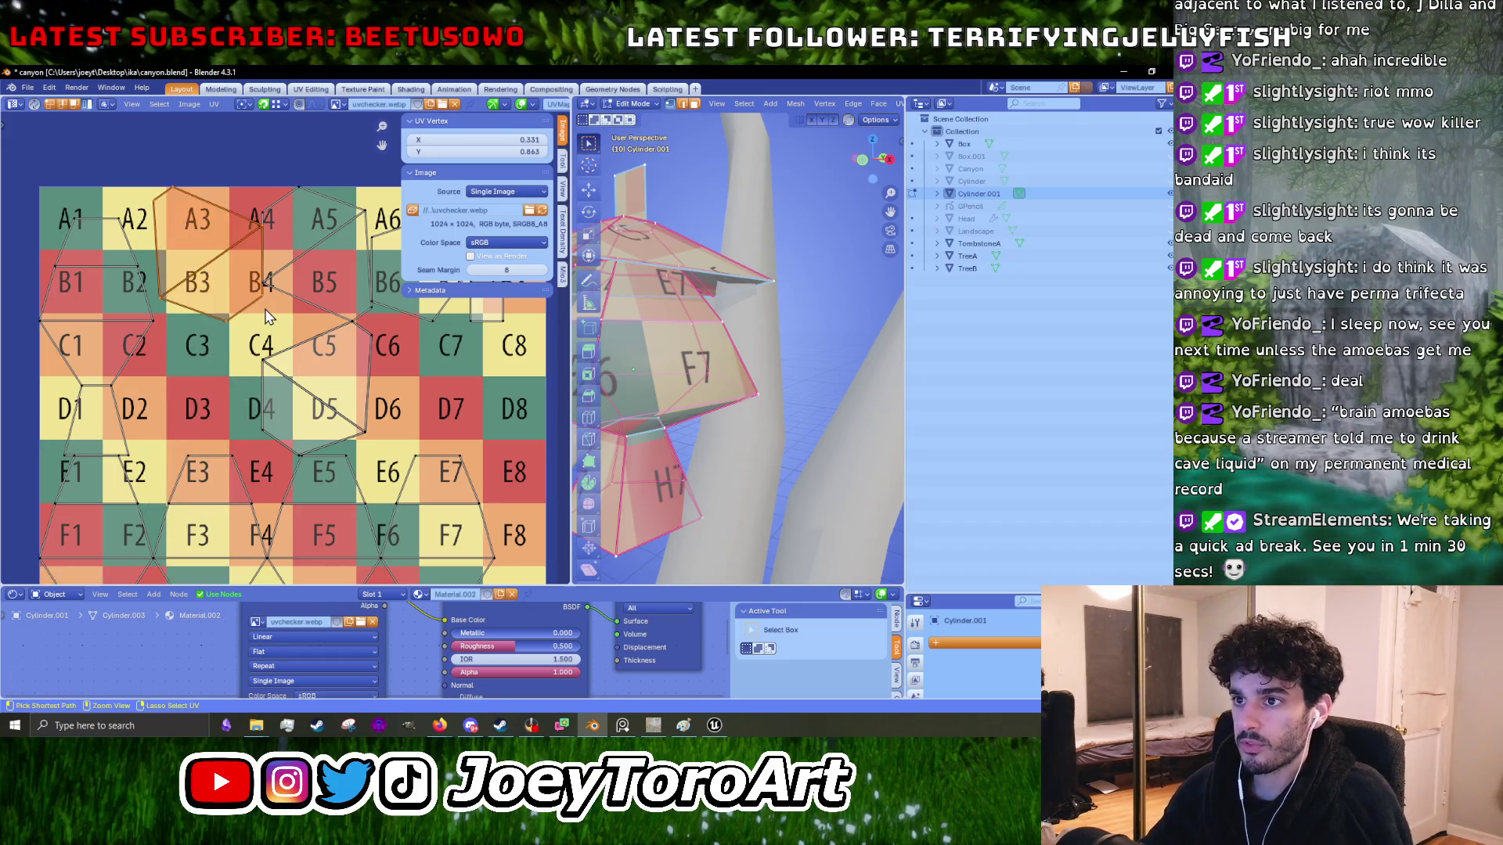
key(u)
mouse_move(241, 191)
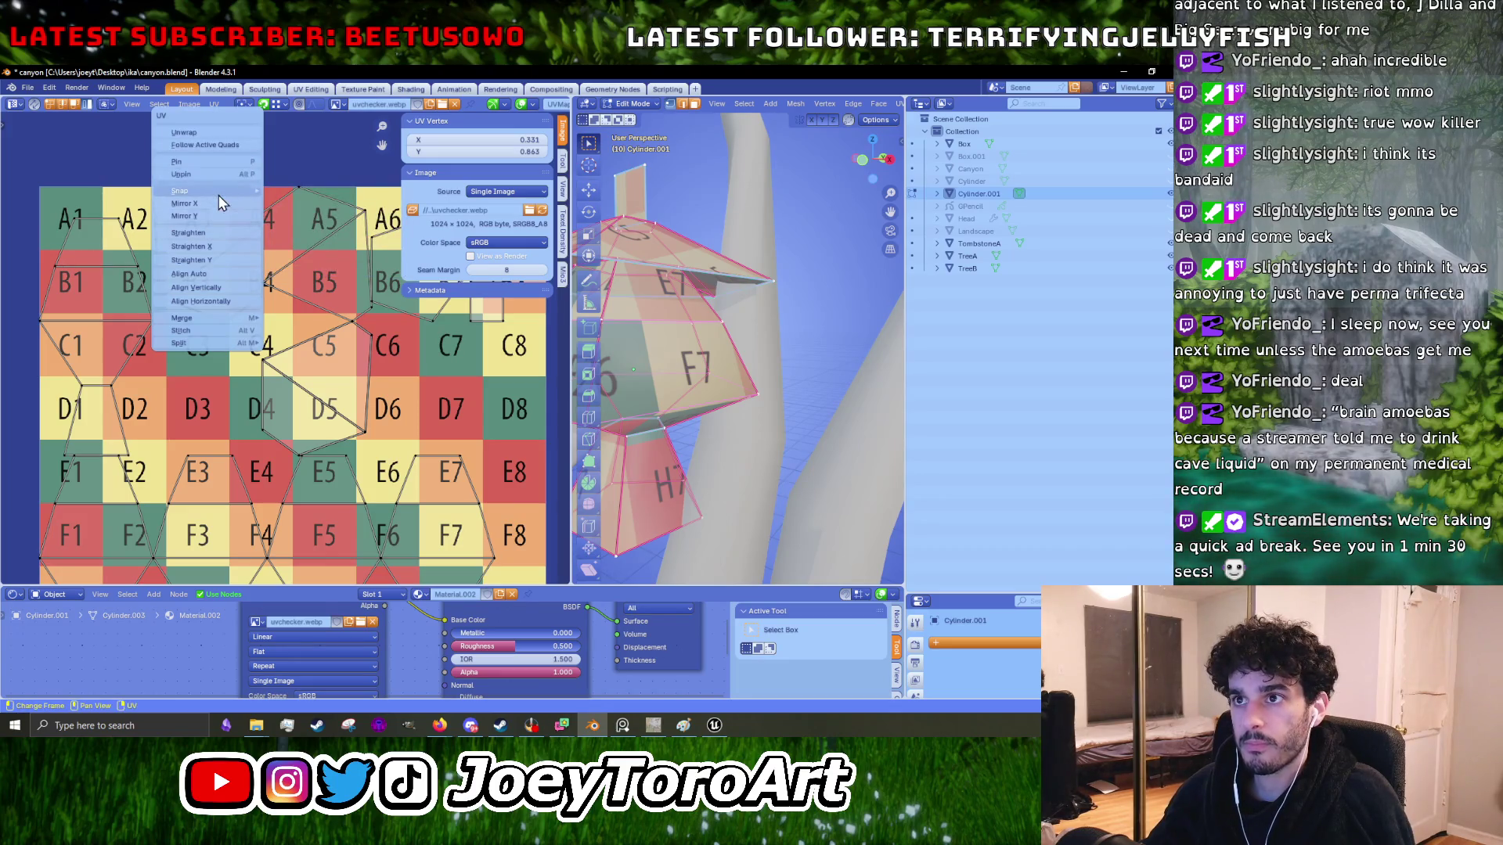
click(213, 208)
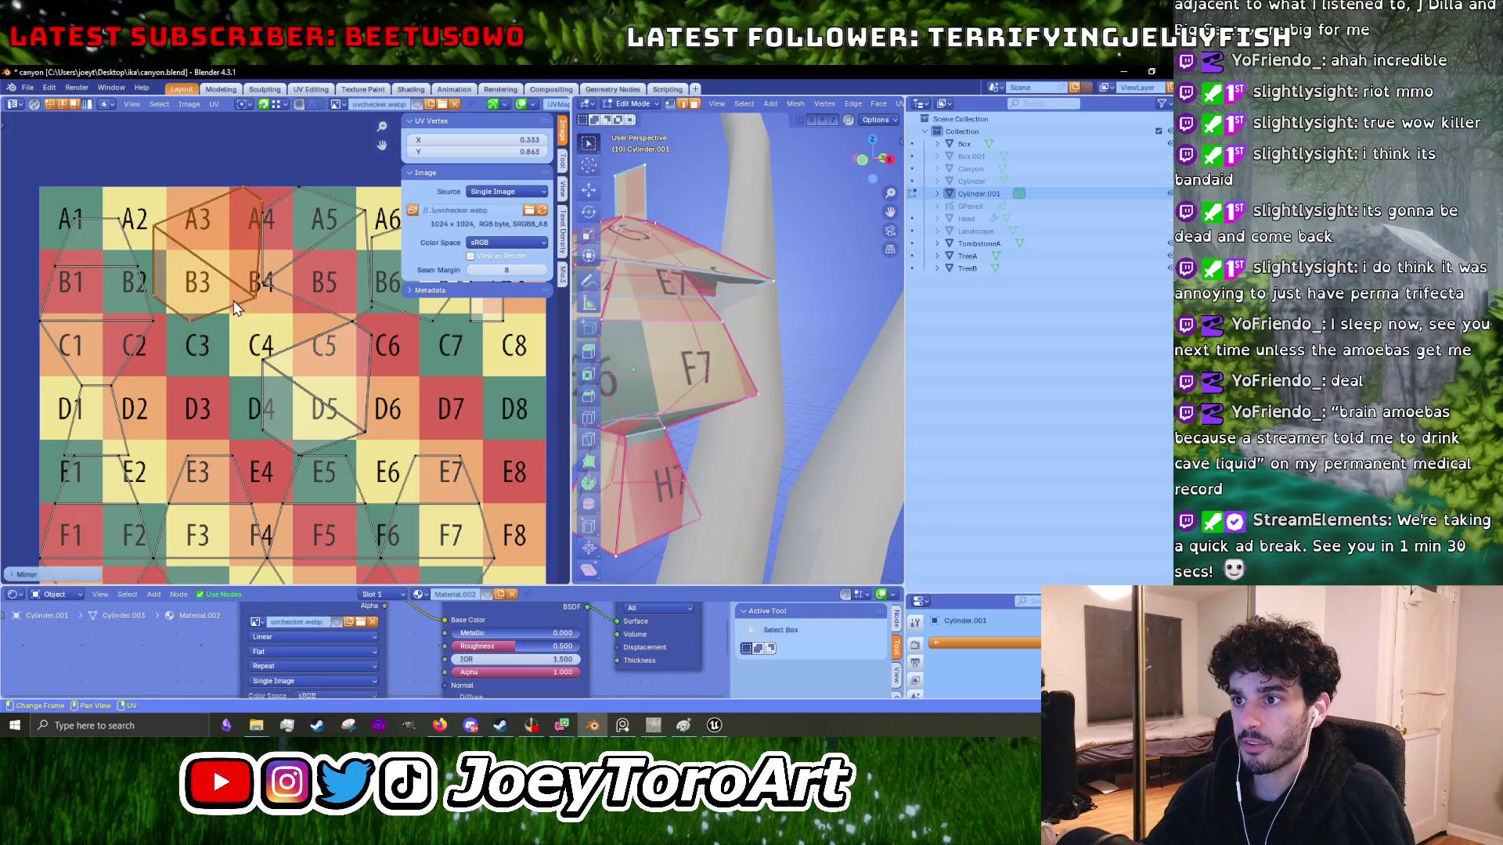
- Move the mirrored island over C5/D5 and select the A5/B5 island
key(g)
click(376, 425)
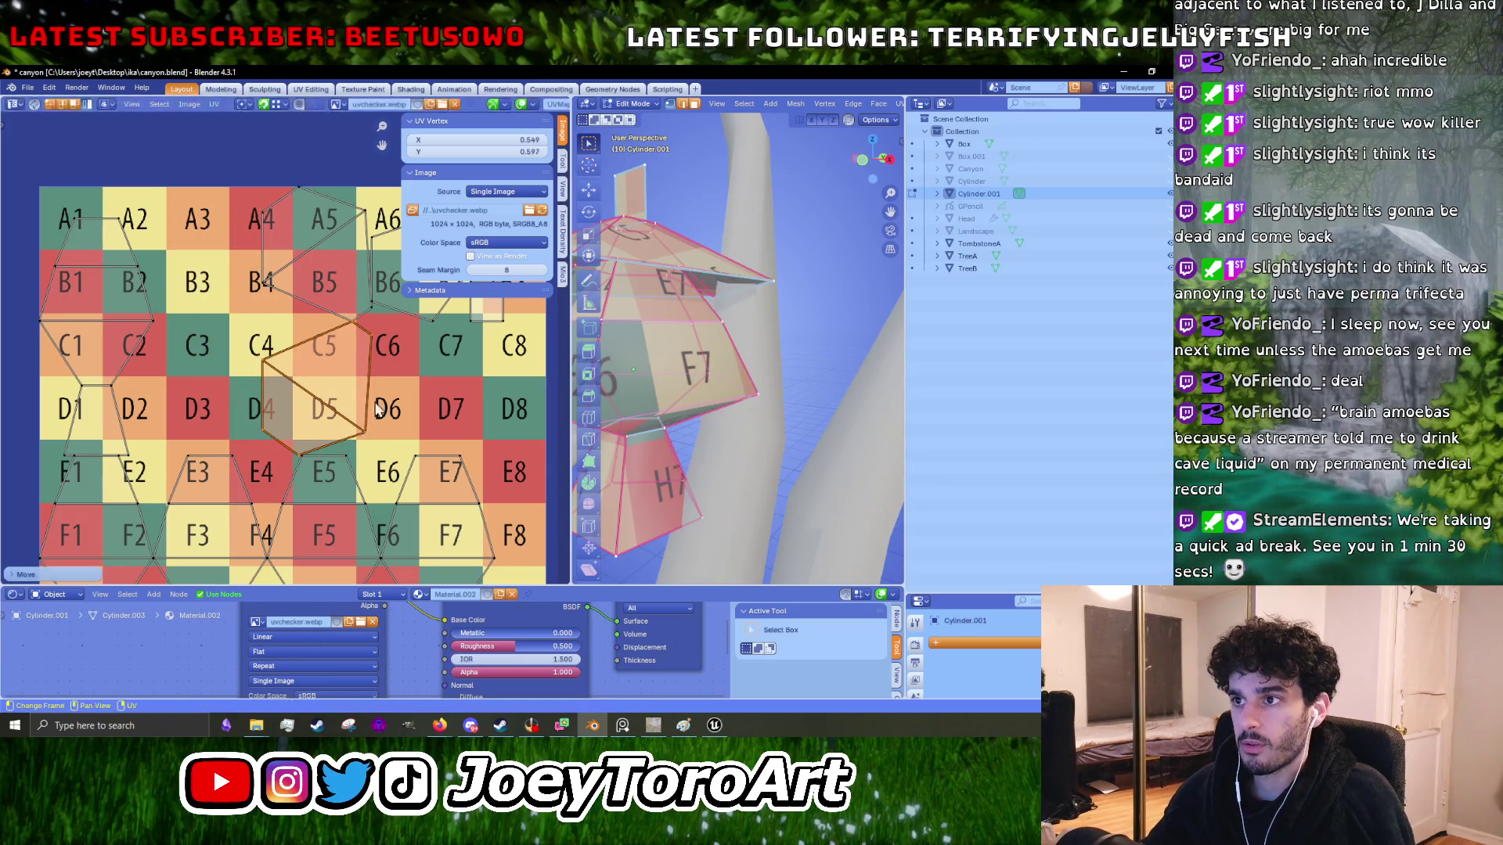
click(291, 268)
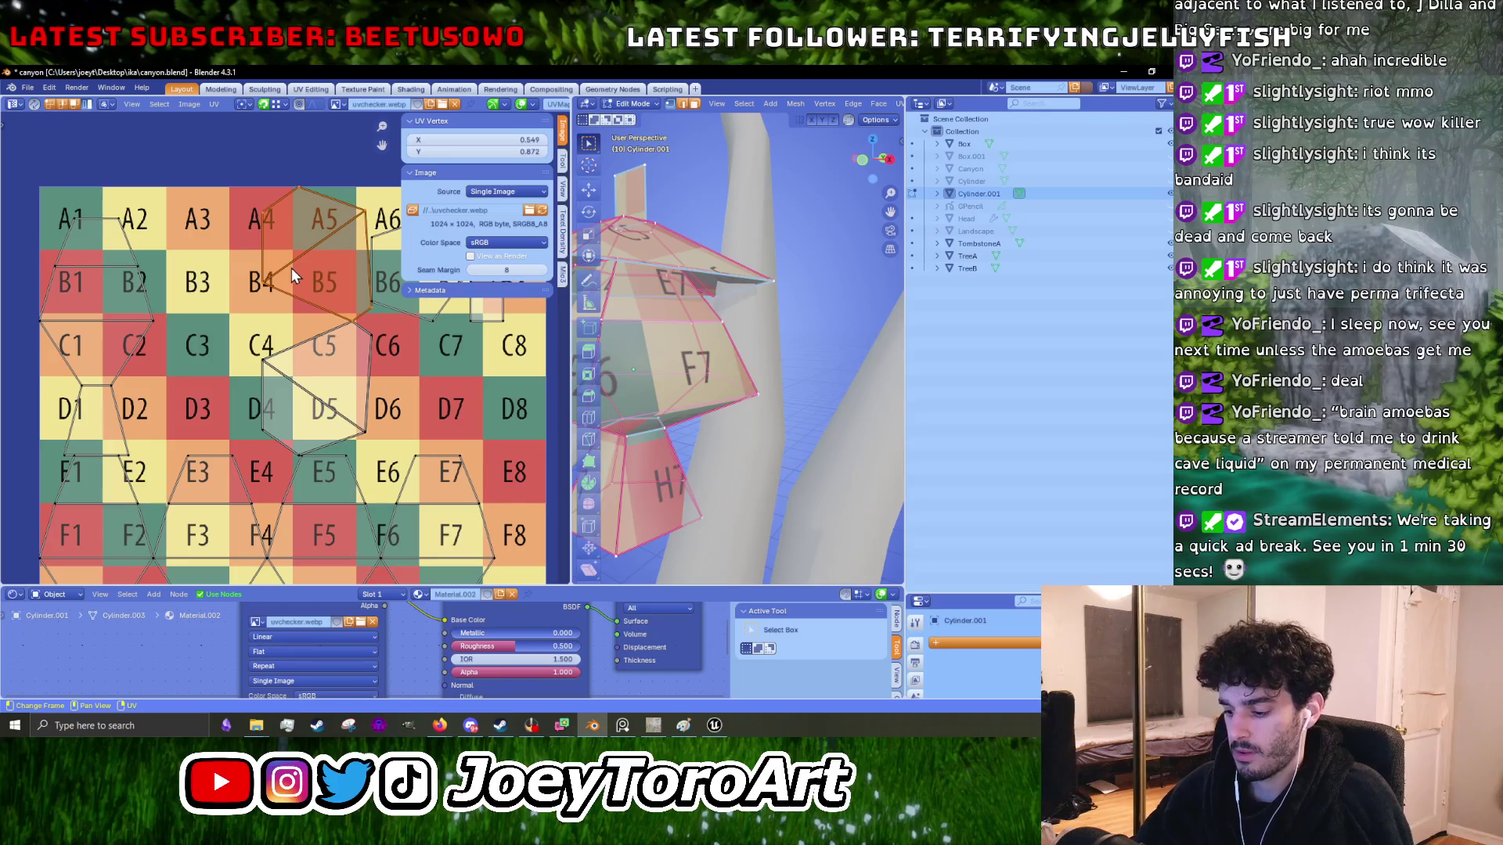